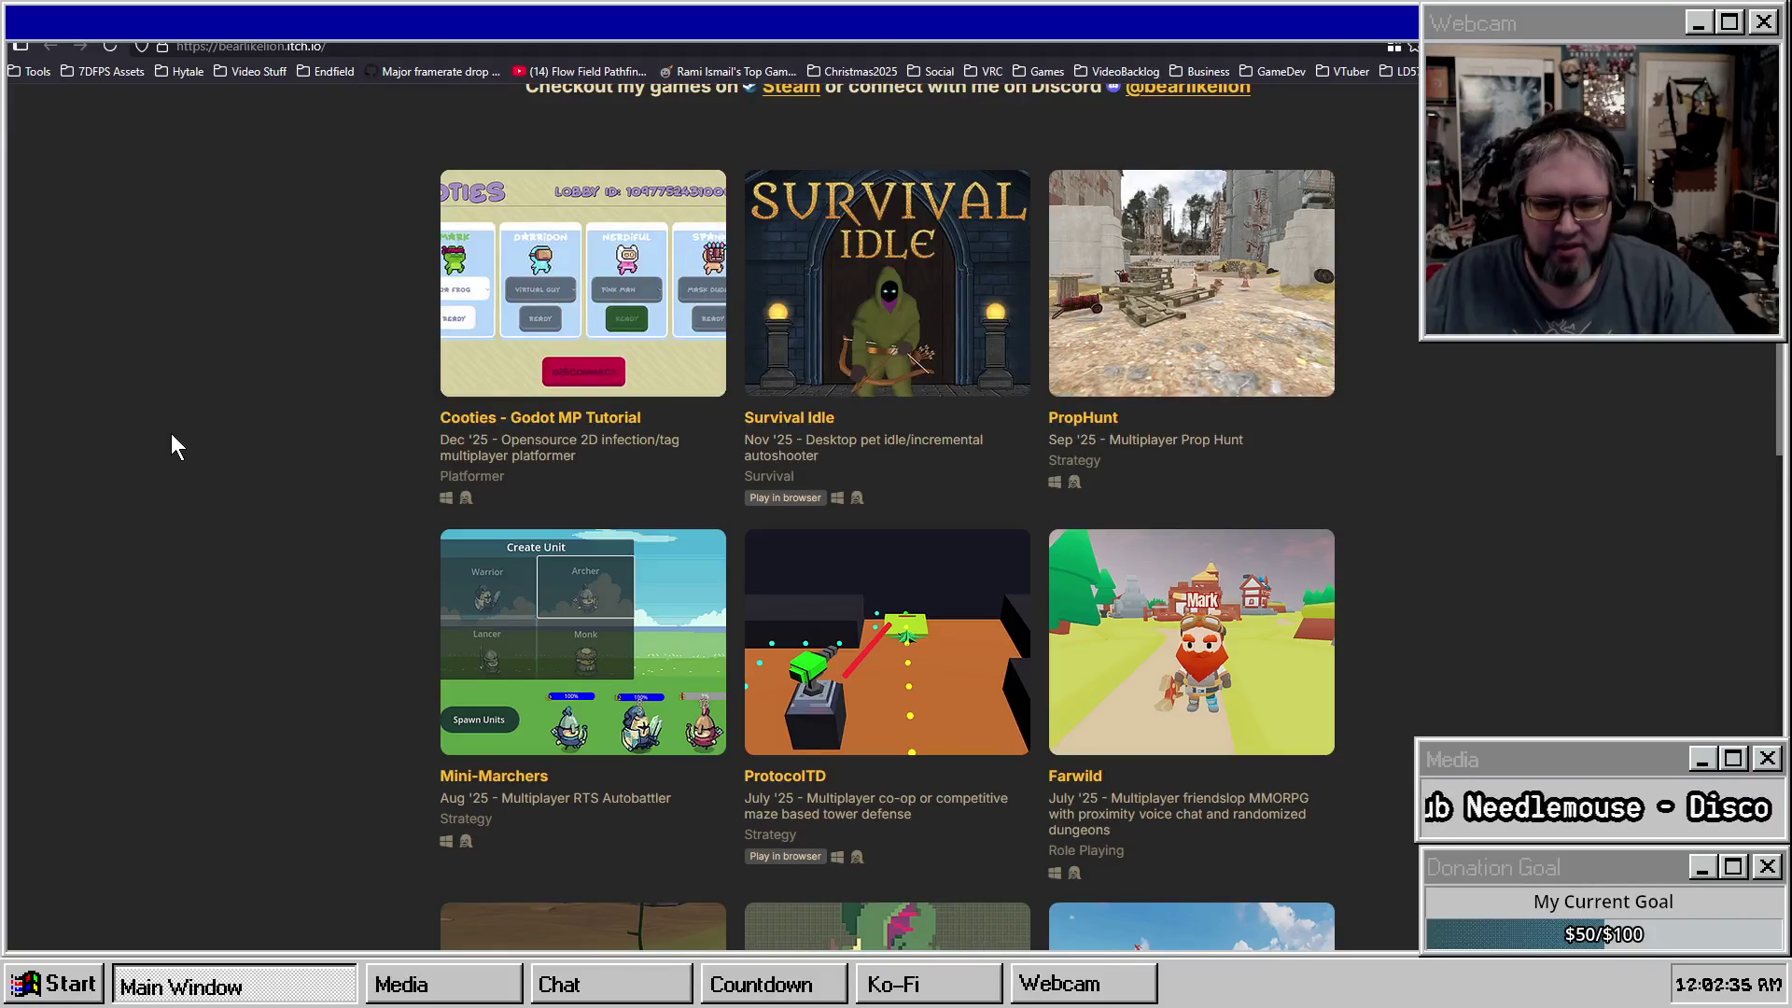
Browse back to the developer's itch.io games page that lists Troglodytes.
scroll(170, 433, "down", 2)
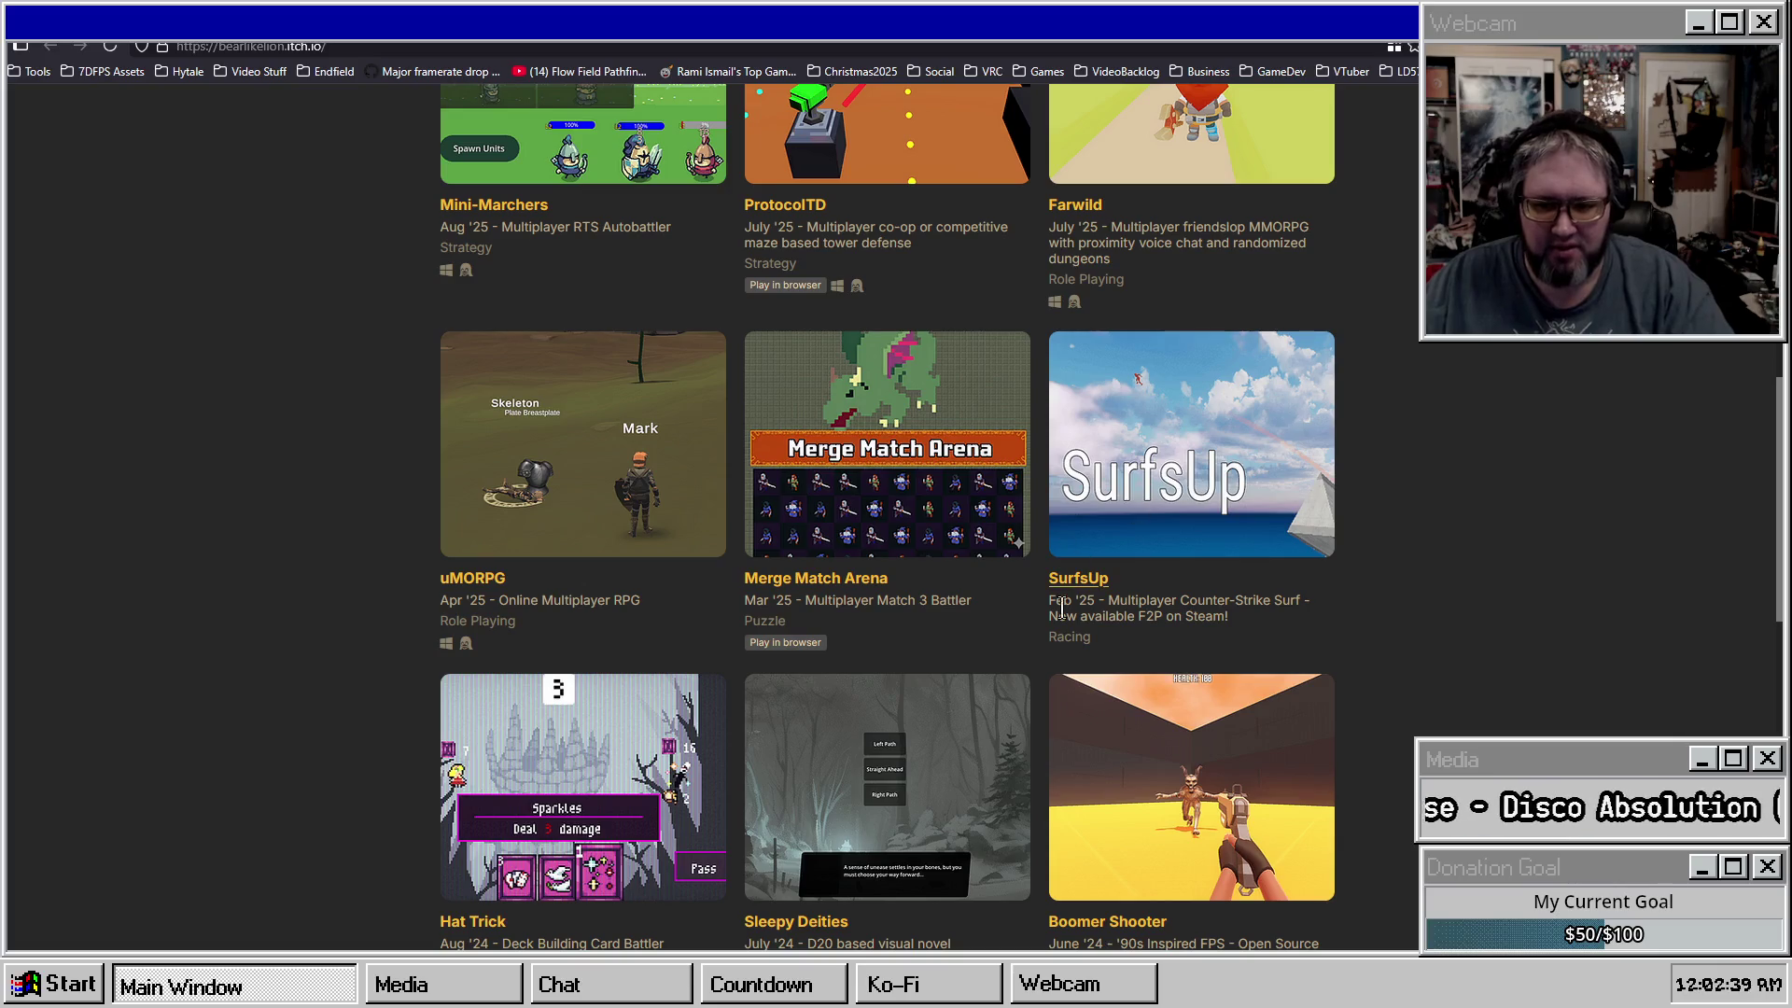
scroll(301, 519, "down", 2)
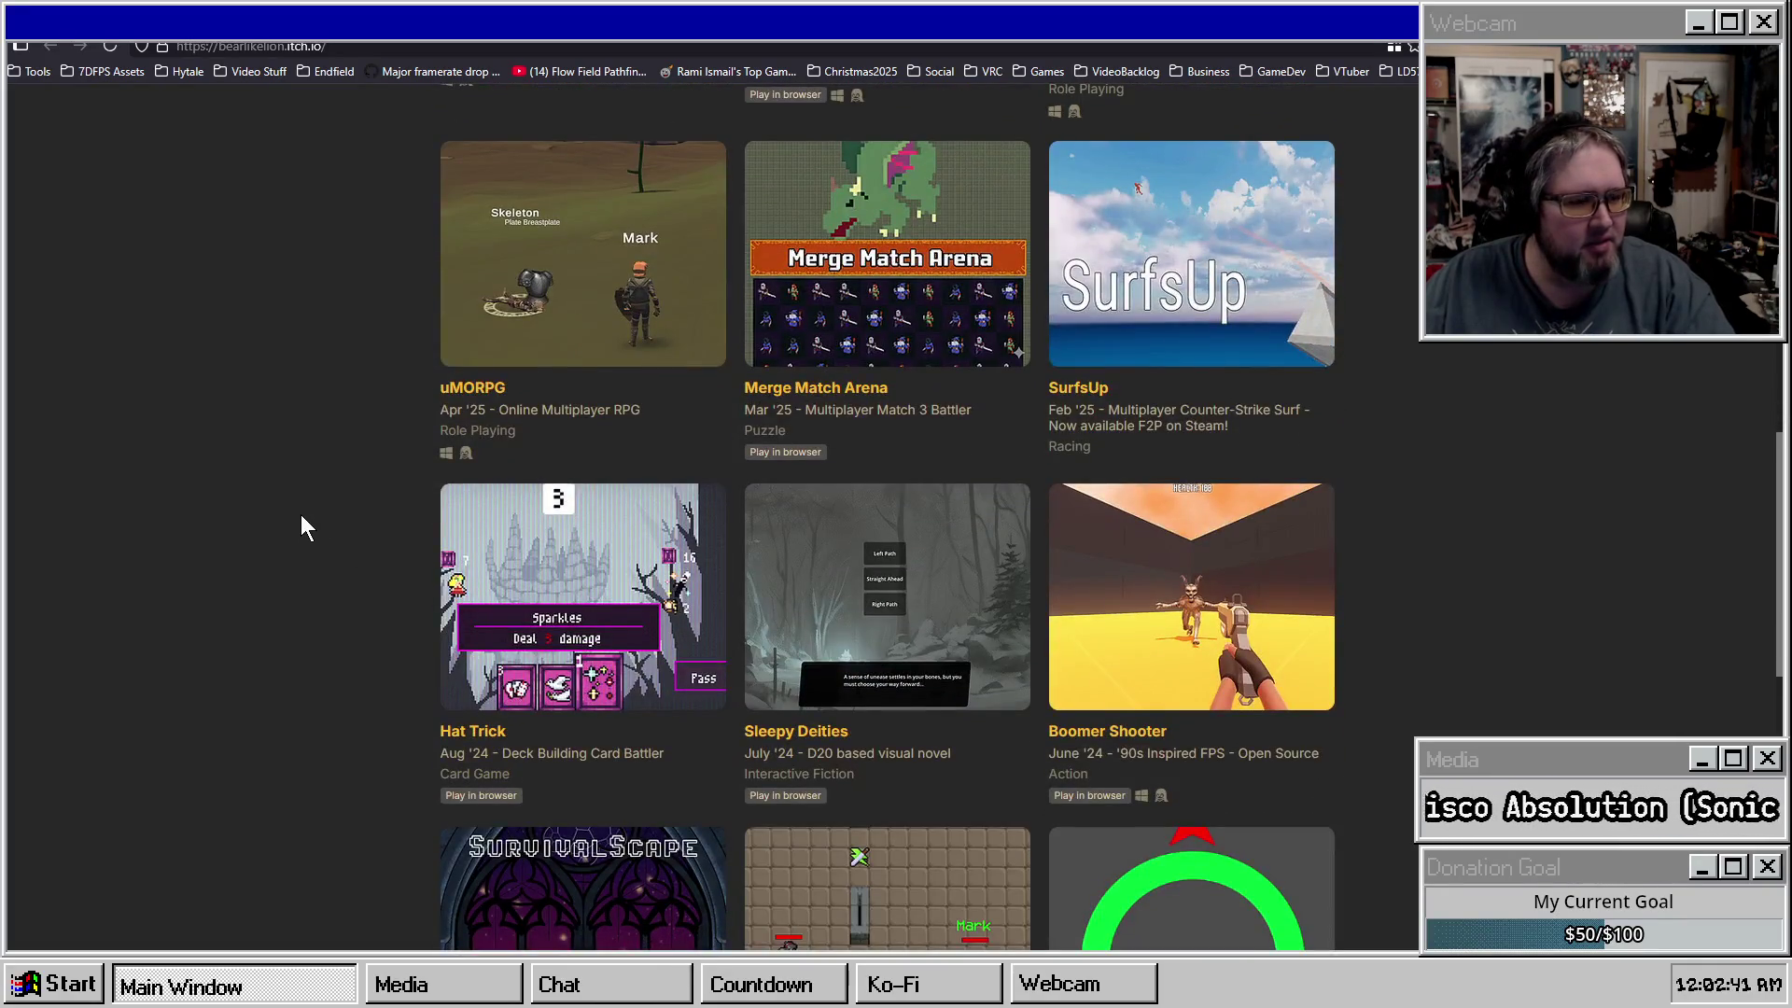
key("alt+Left")
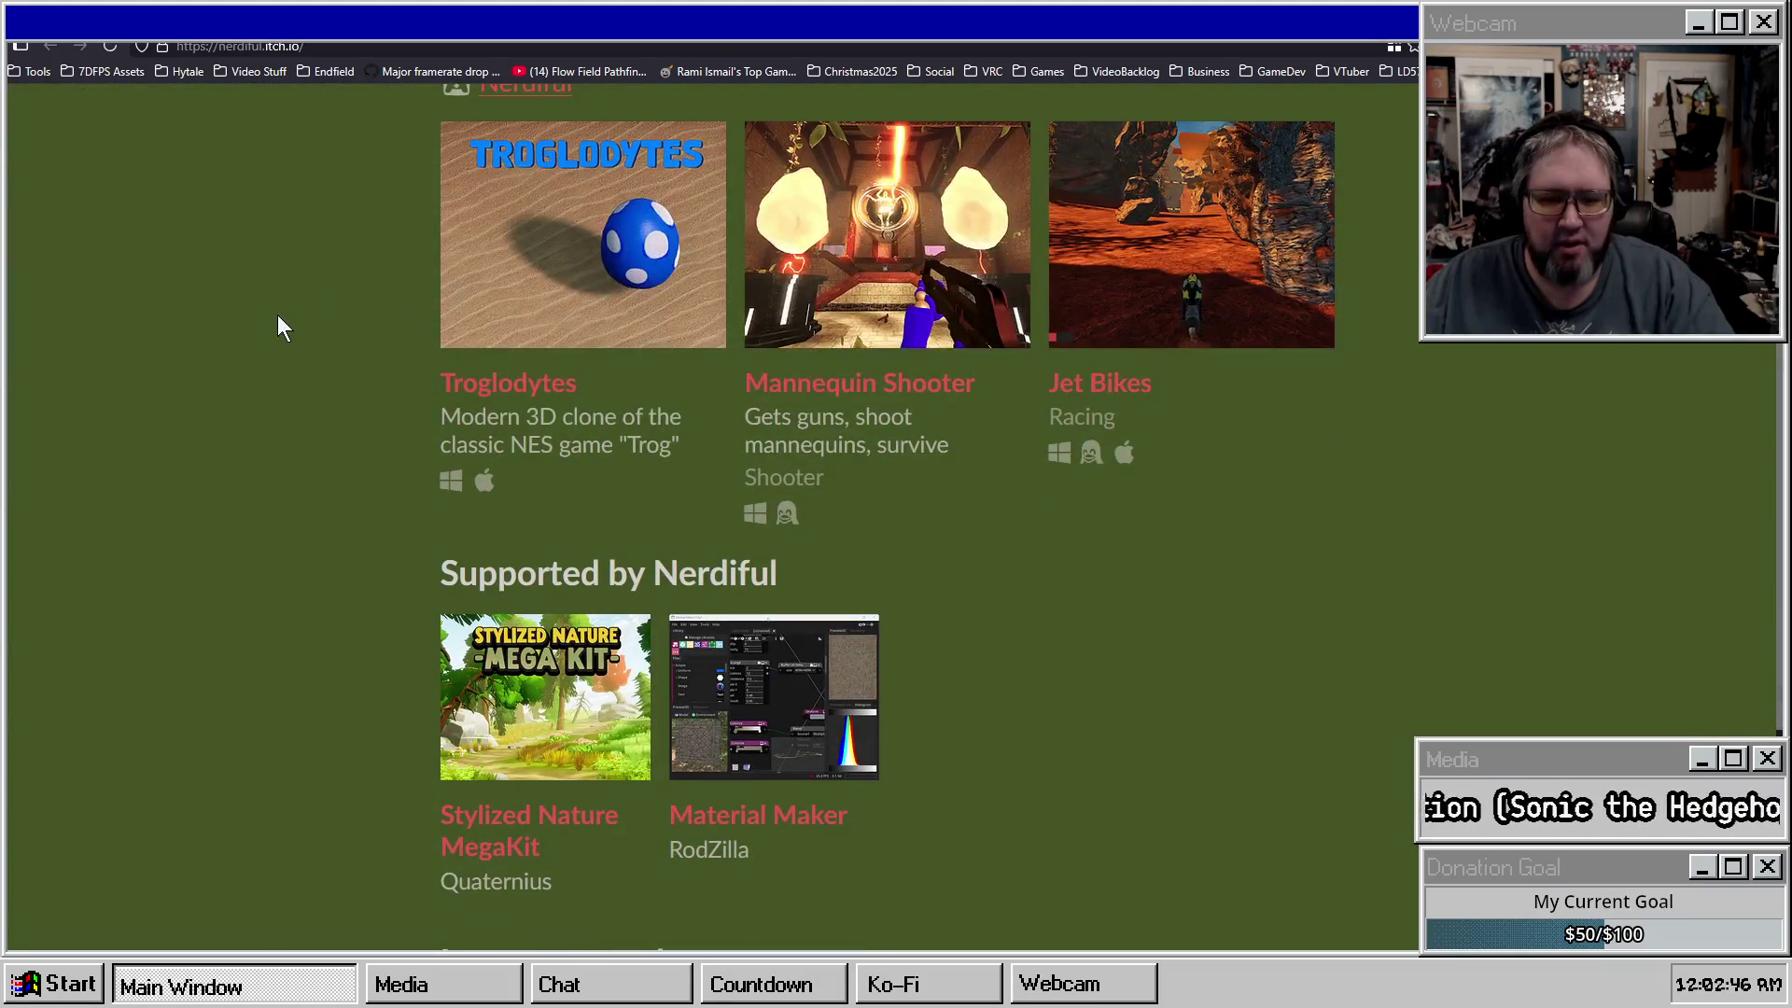
scroll(1059, 332, "up", 2)
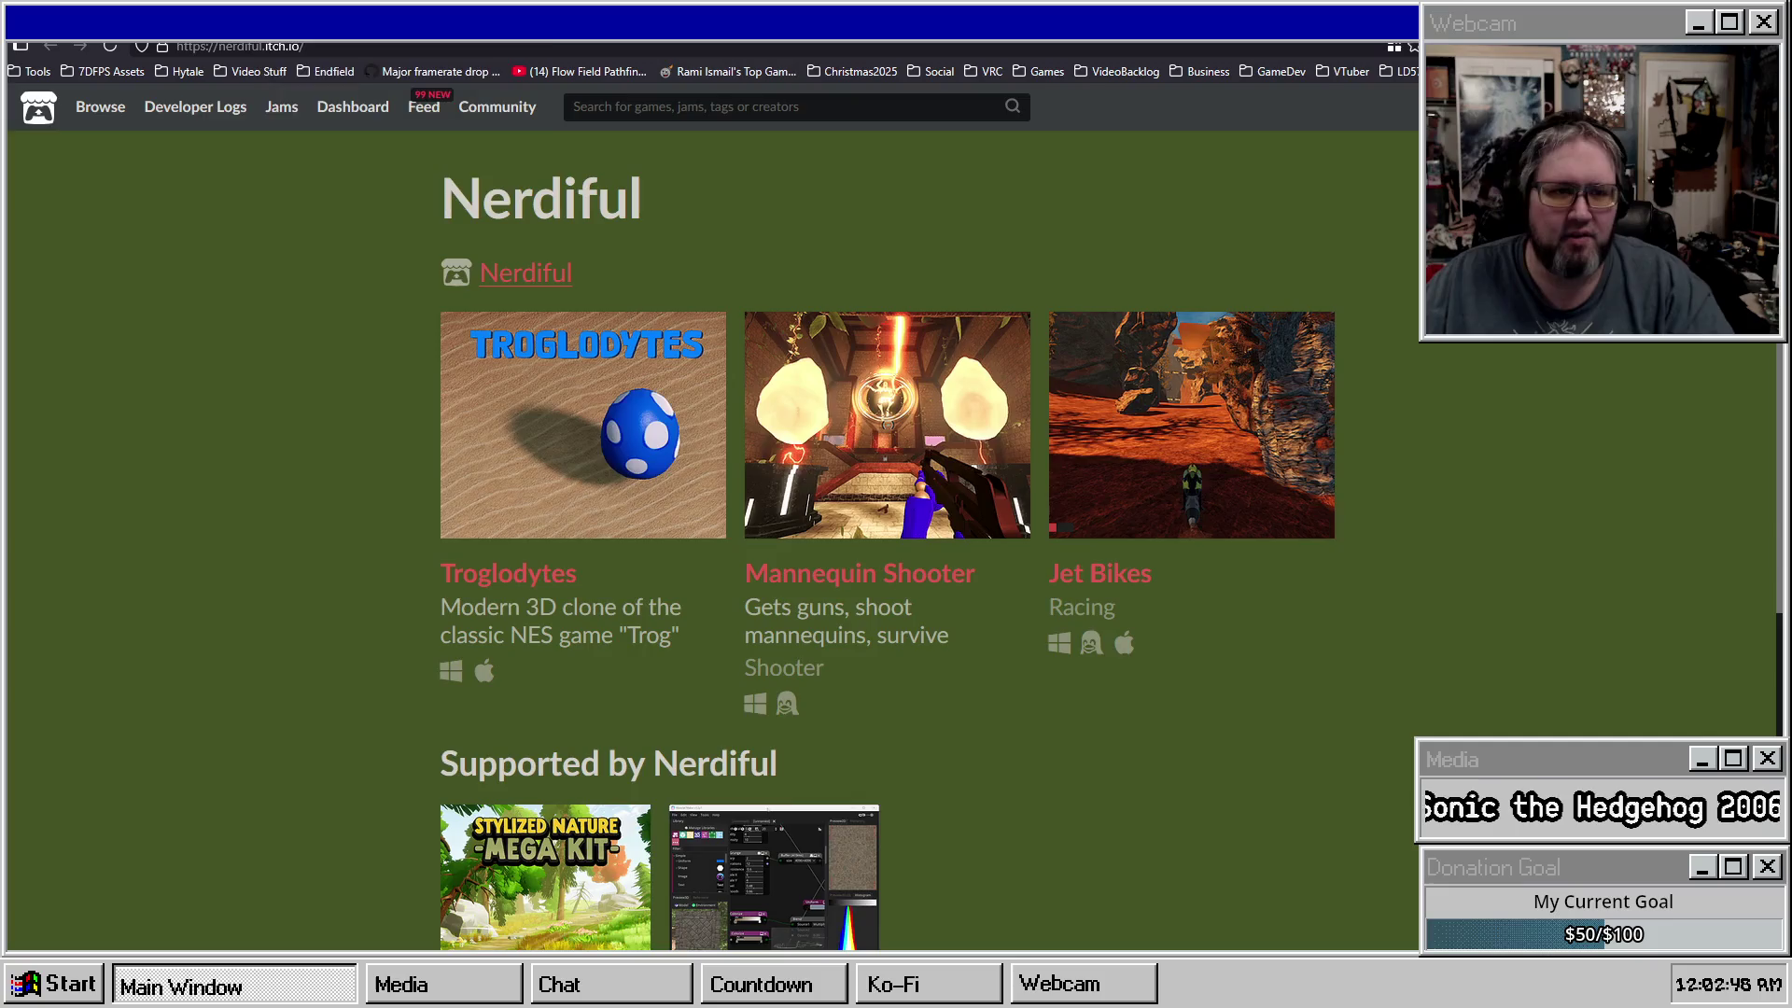
key("alt+Right")
key("alt+Left")
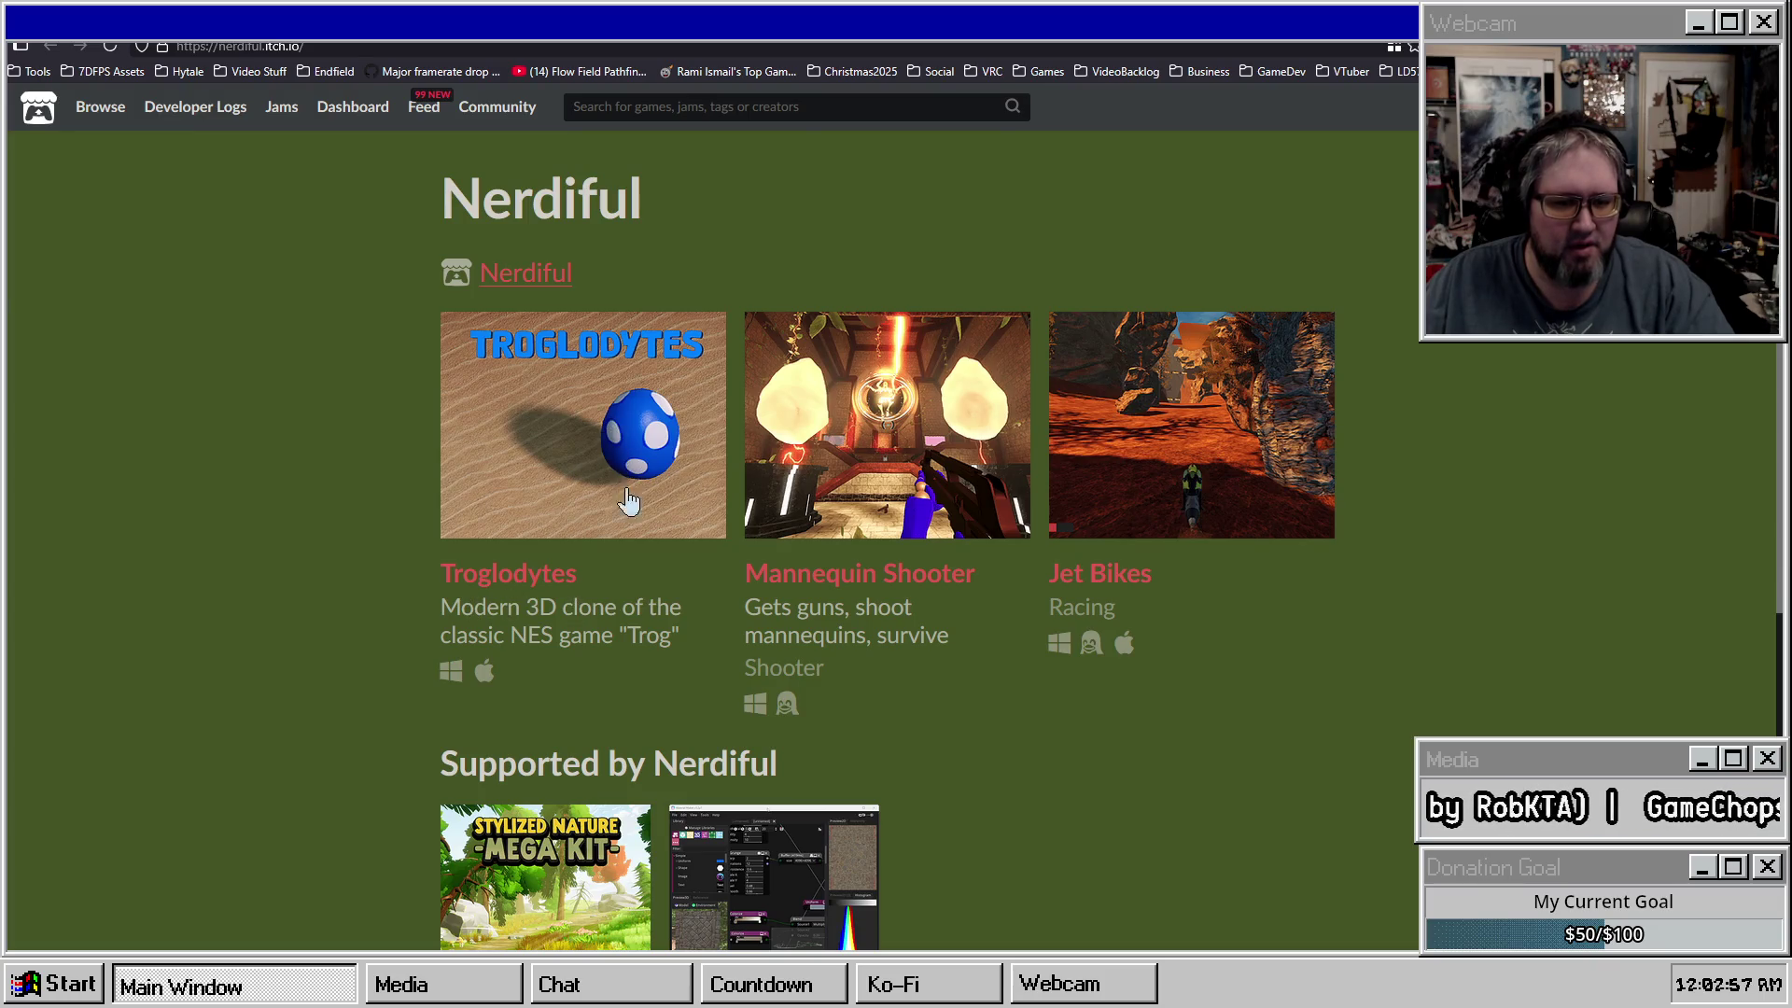
left_click(692, 388)
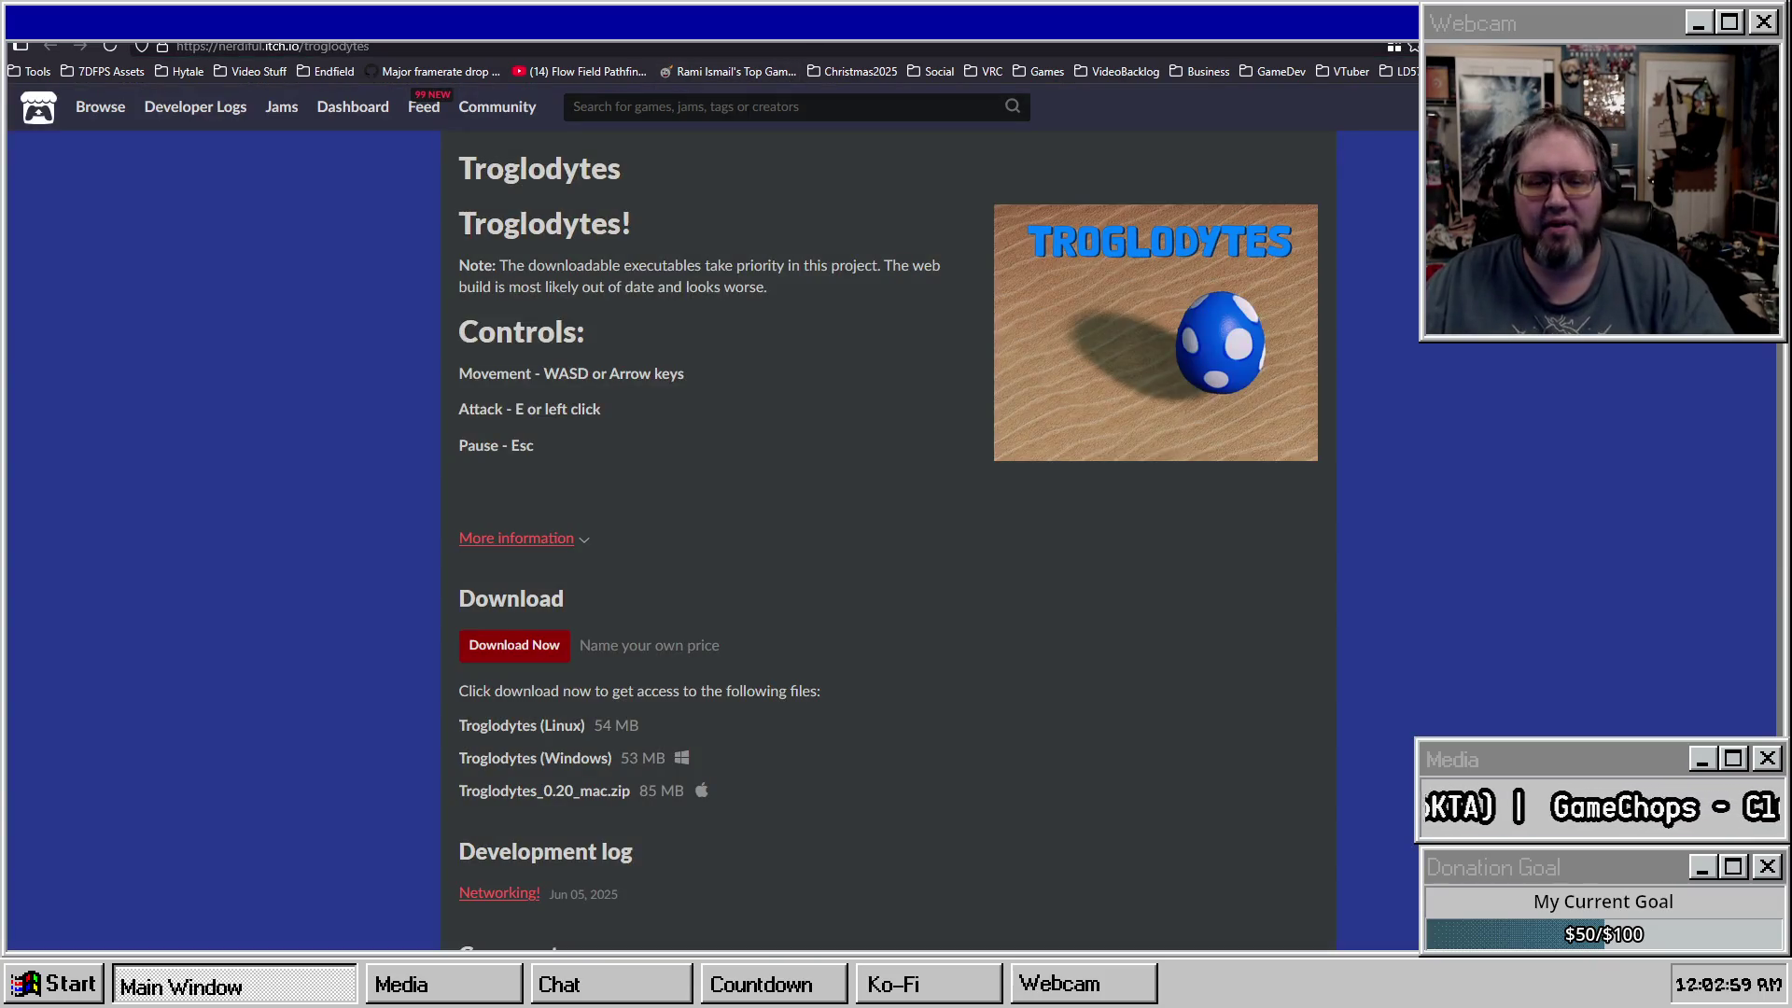
key("alt+Left")
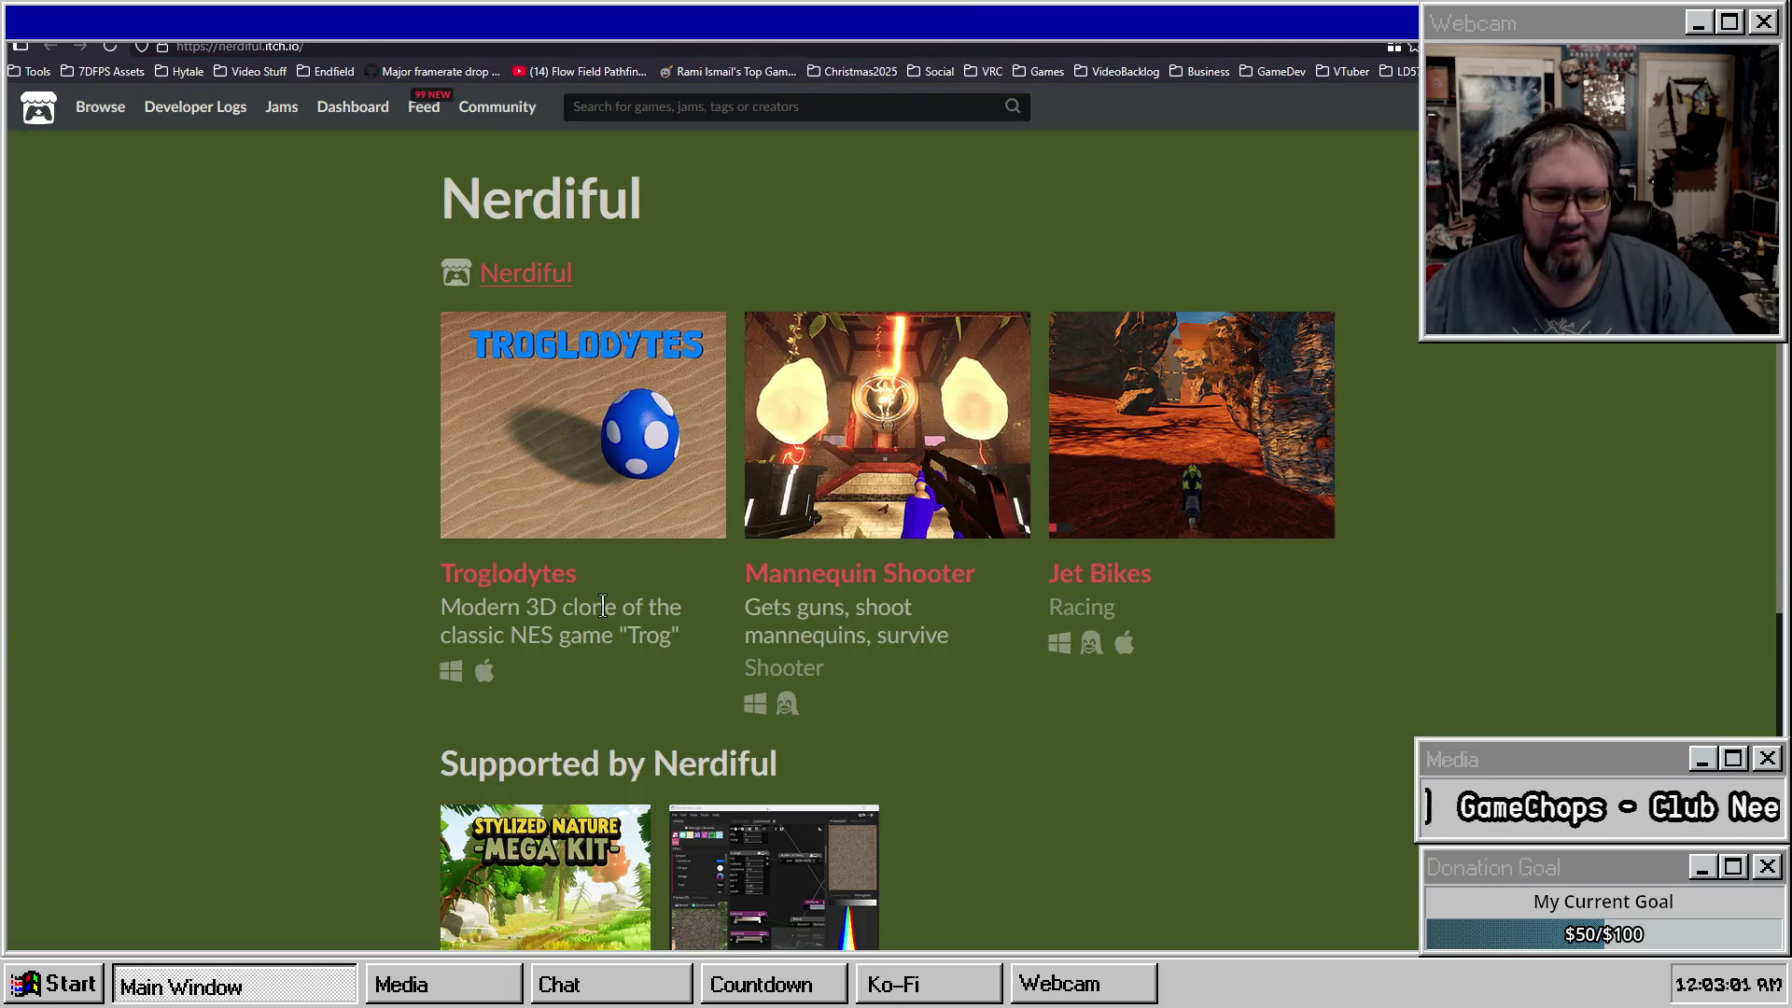
Copy NES game "Trog" from the Troglodytes description into a new tab's address bar.
left_click_drag(512, 638, 678, 640)
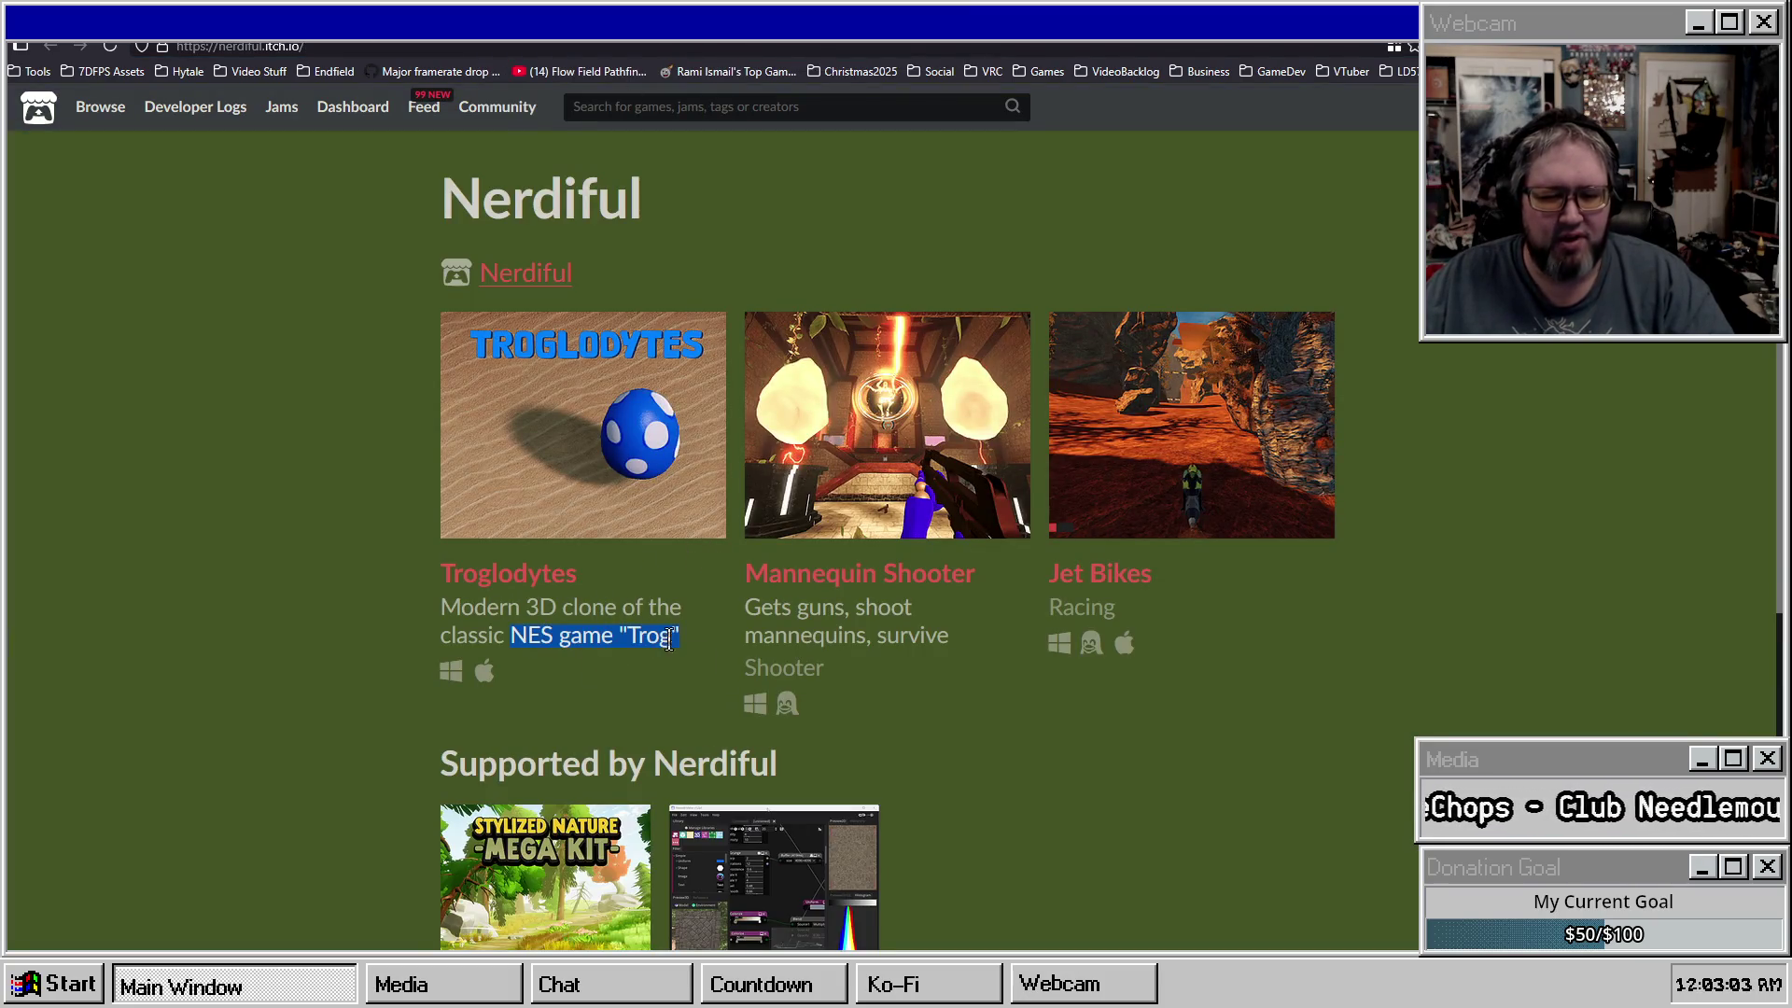
key("ctrl+c")
key("ctrl+t")
key("ctrl+v")
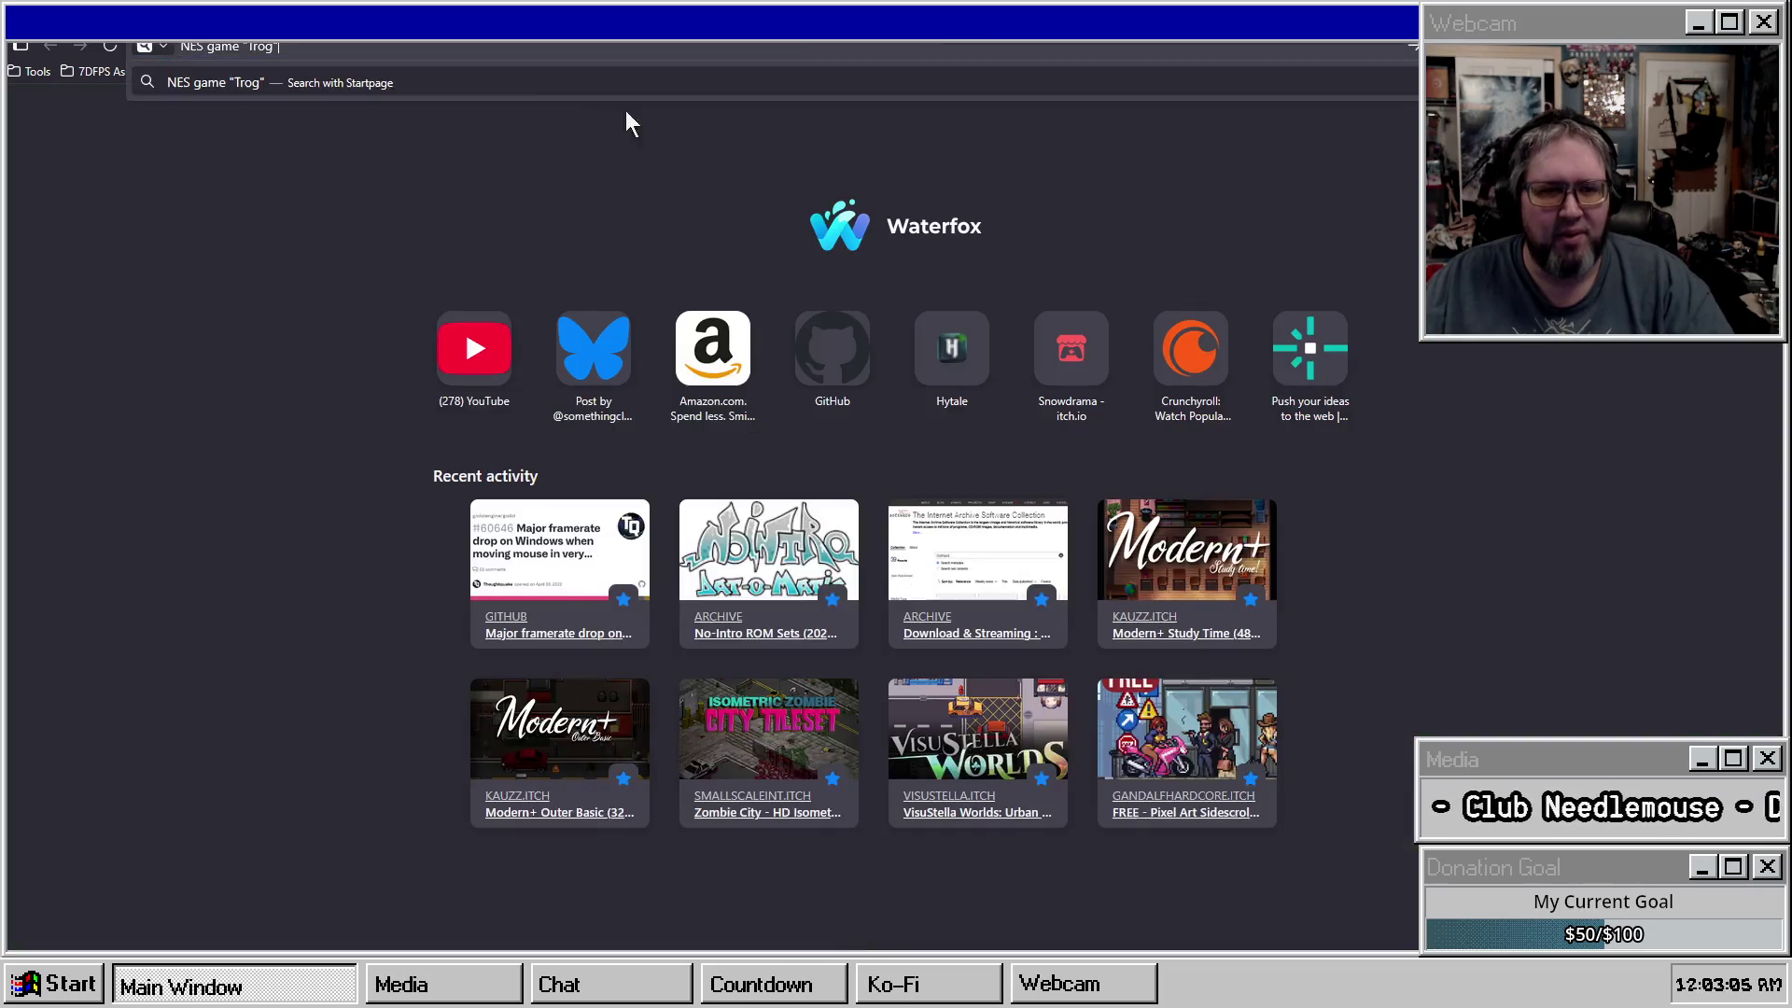
Search with Startpage, filter to Videos, and open the first Trog! (NES) Playthrough.
left_click(368, 126)
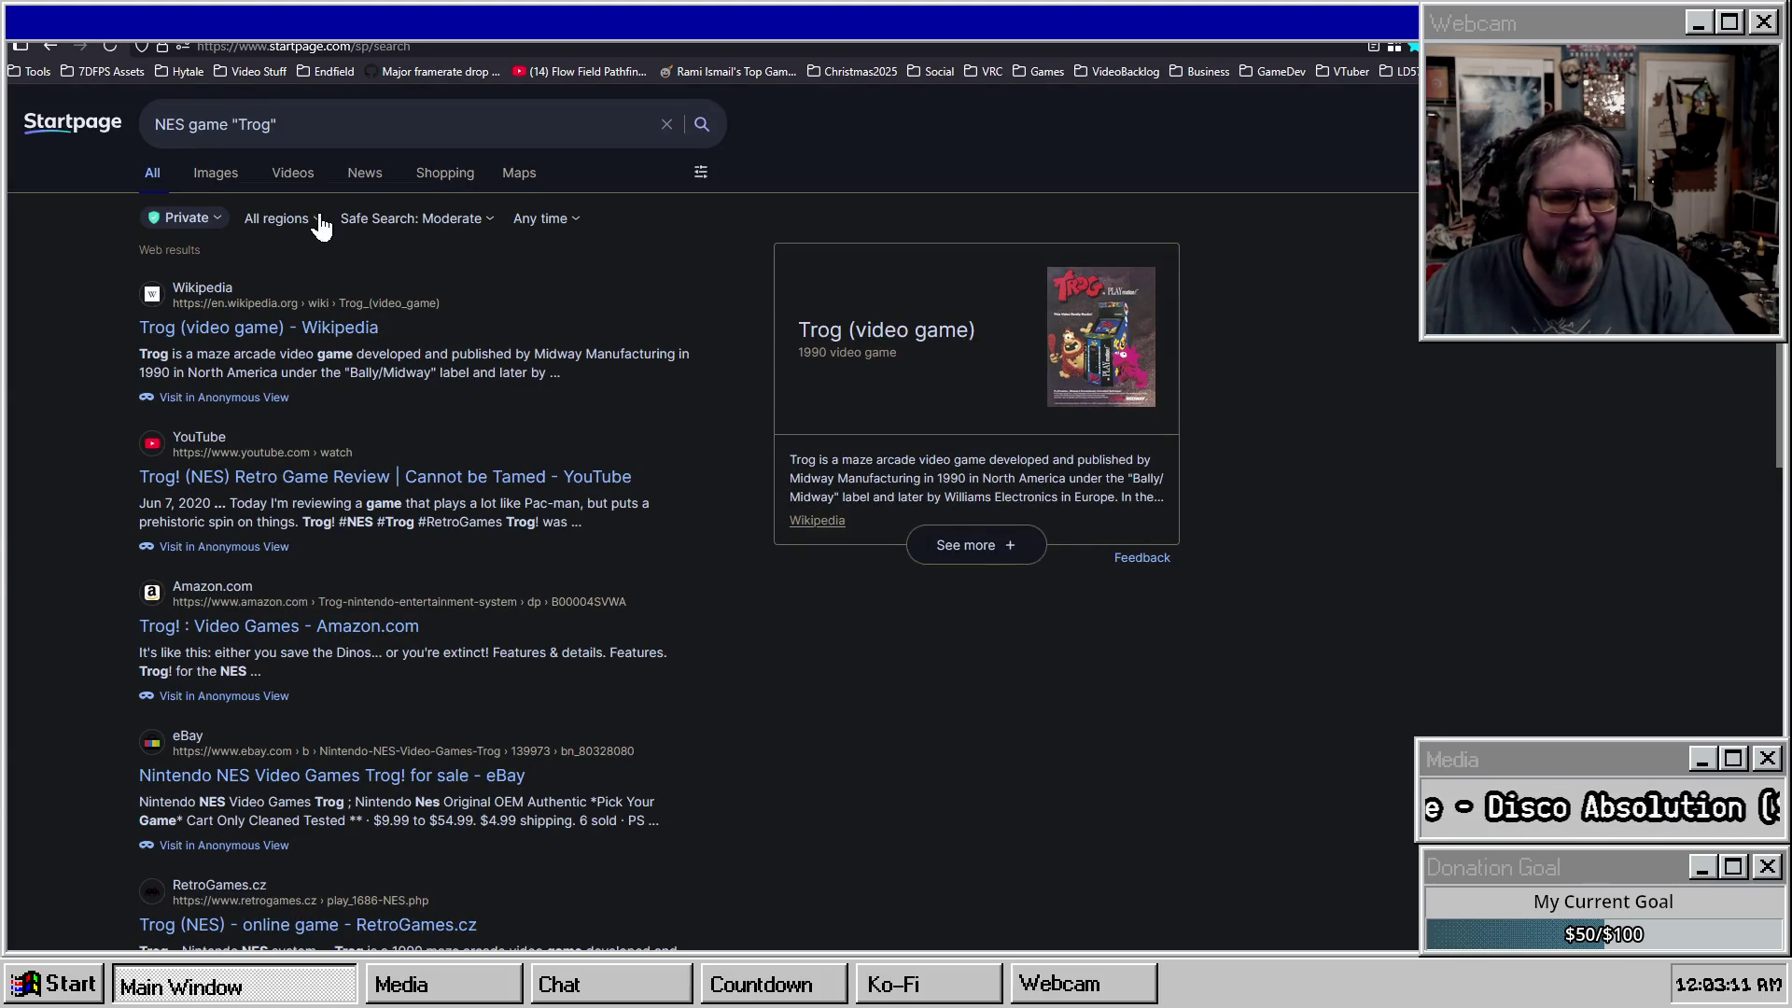
left_click(284, 179)
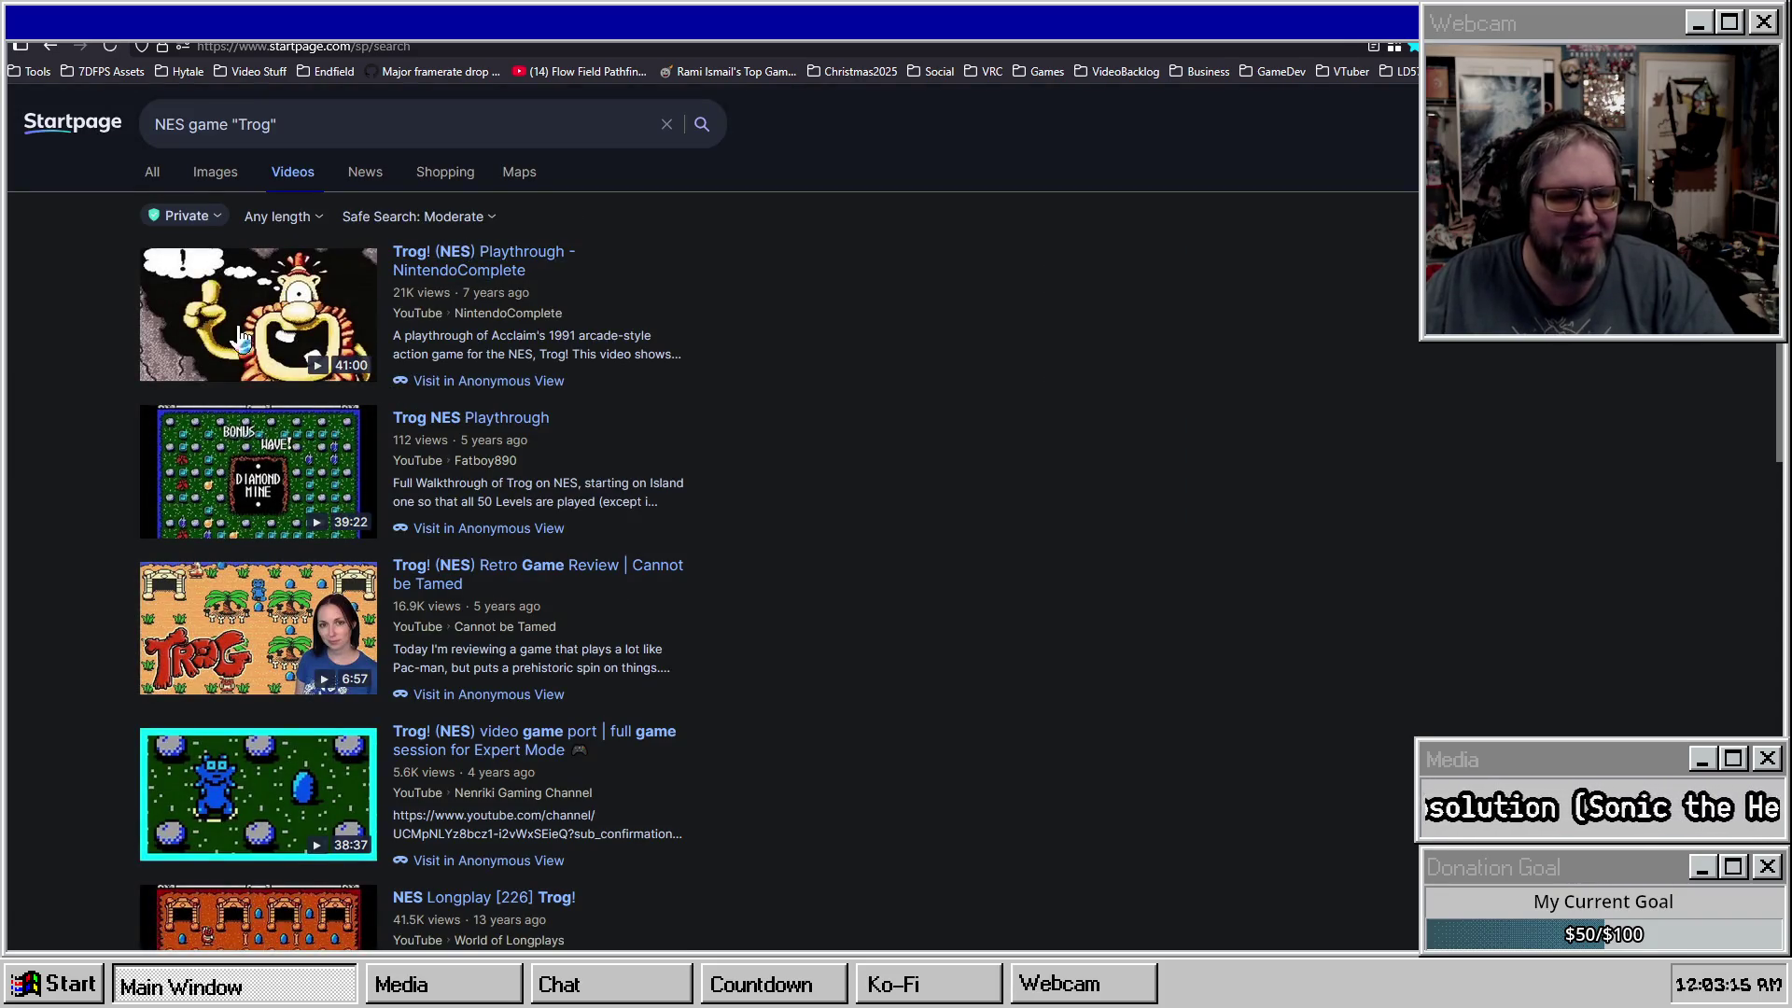
left_click(244, 327)
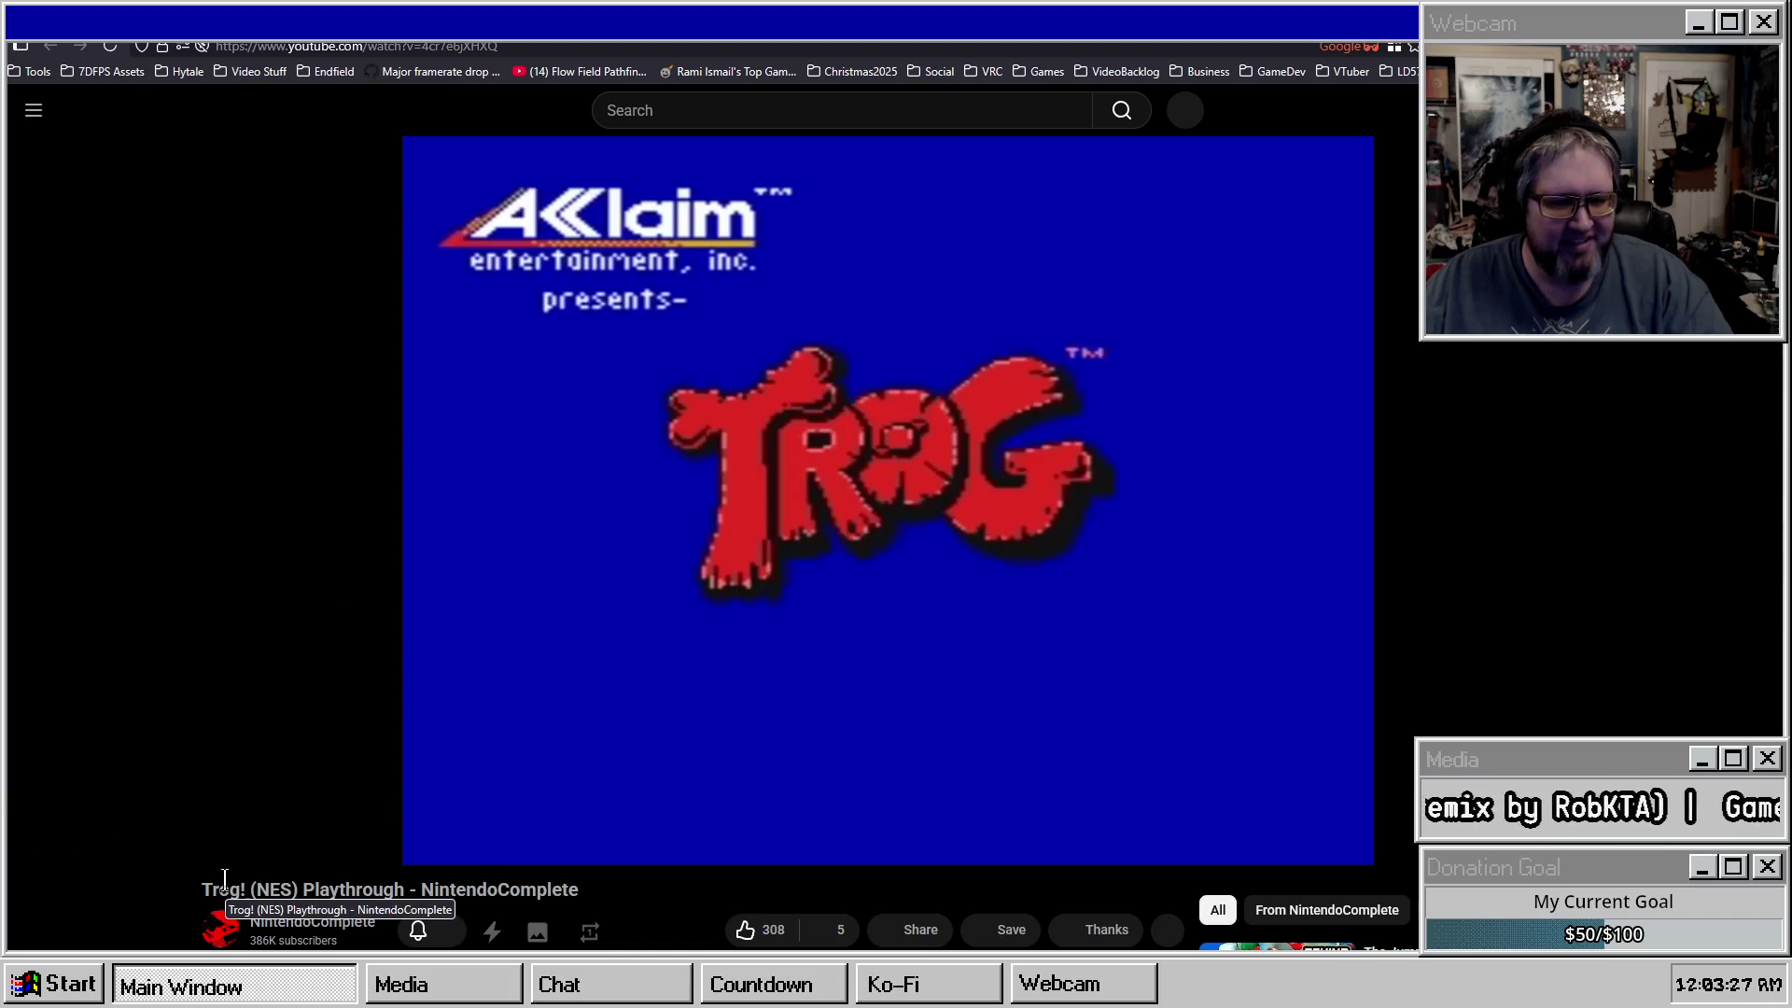
Skip the Trog playthrough ahead to about 6:00, then return to the Startpage video results.
left_click(266, 810)
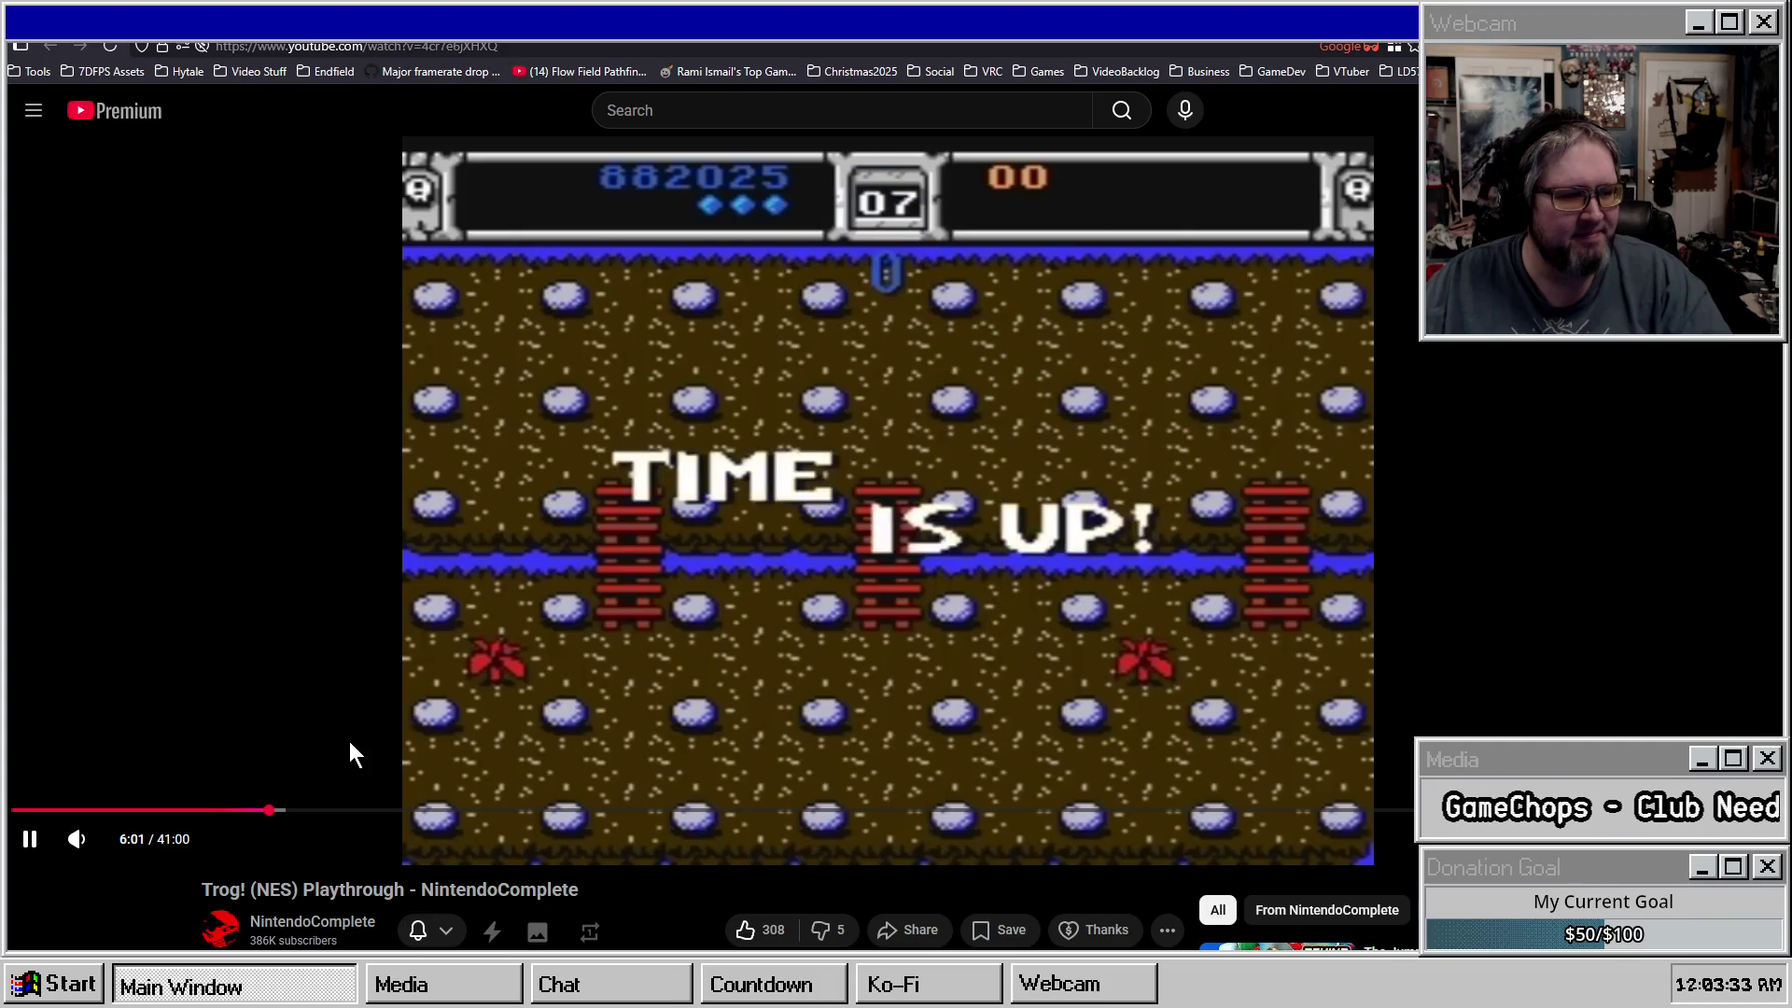
key("alt+Left")
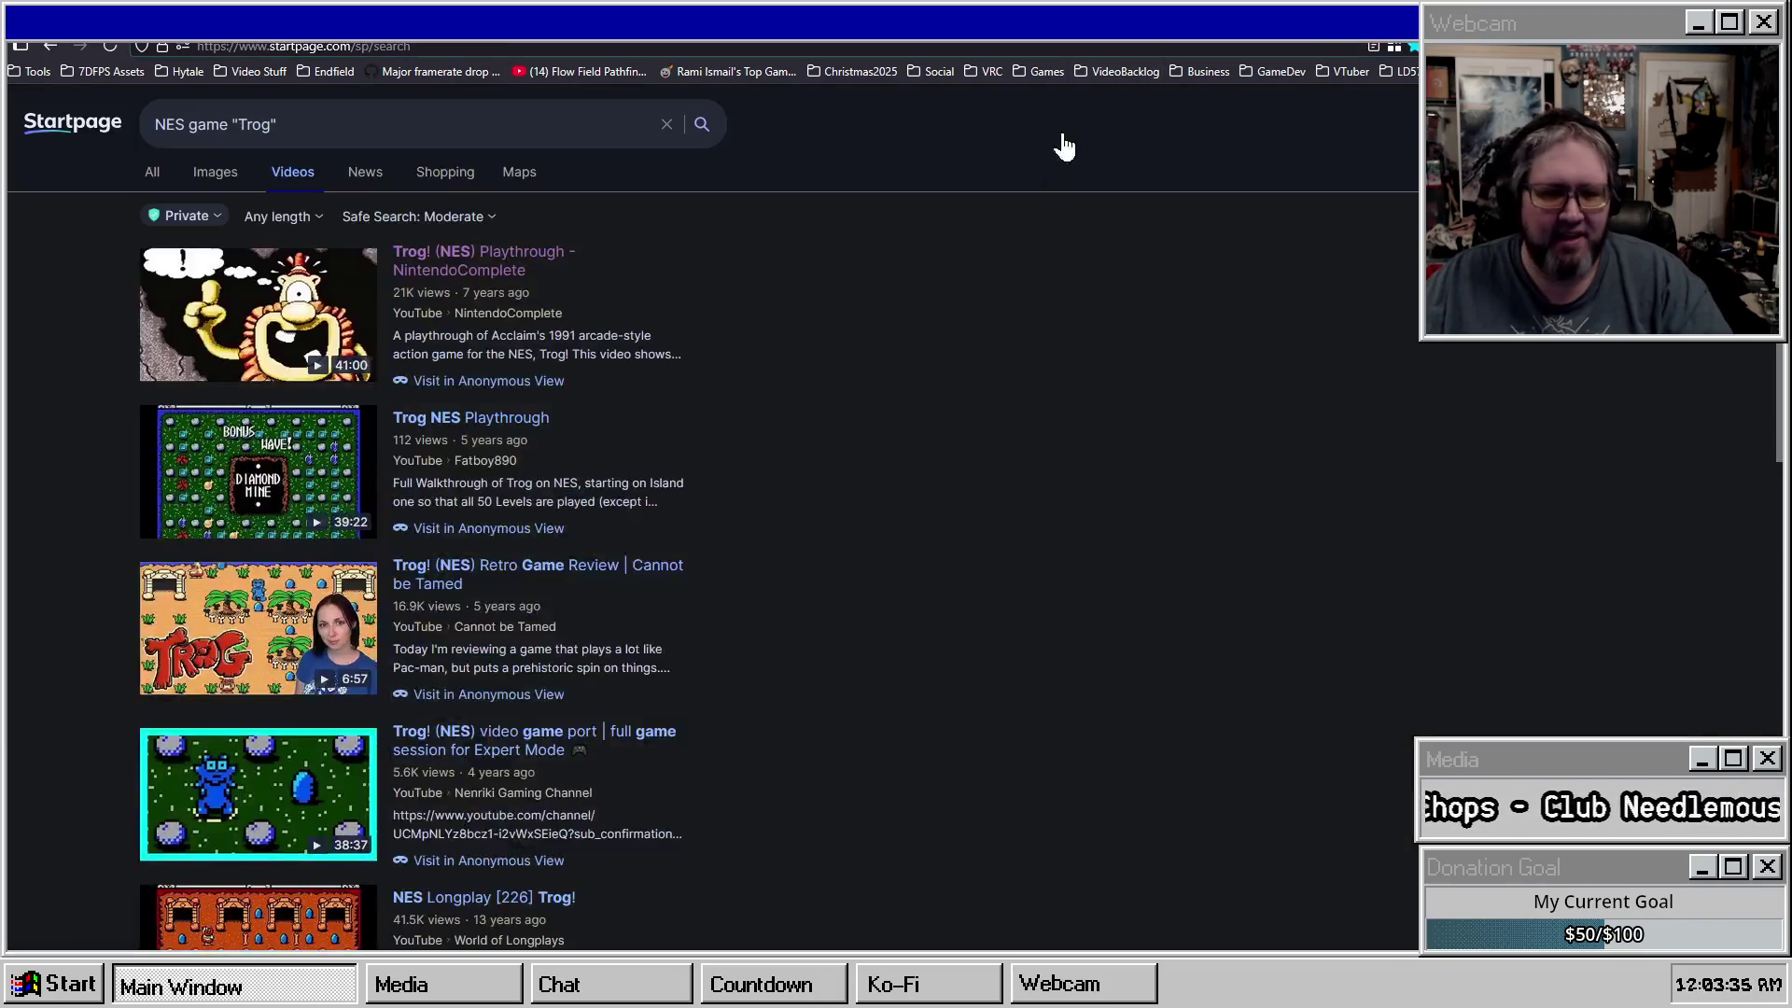
Return to Nerdiful's itch.io games page, clear the selection, and open Mannequin Shooter.
key("alt+Left")
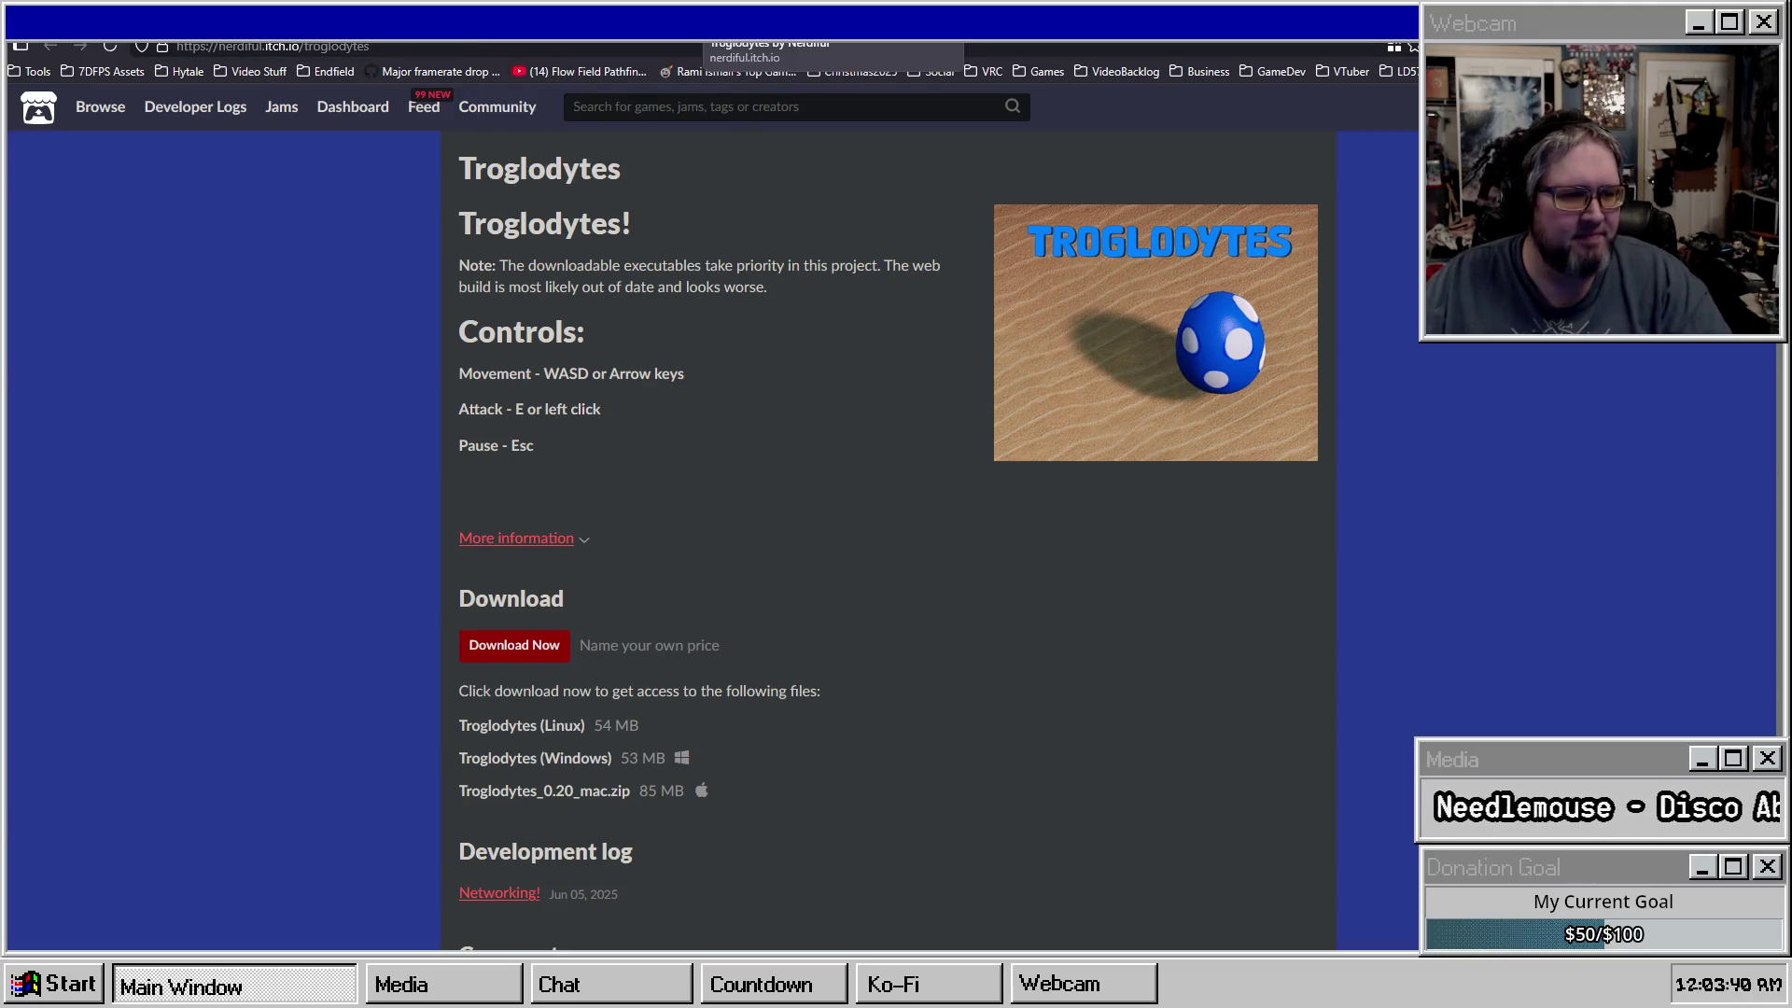
key("alt+Left")
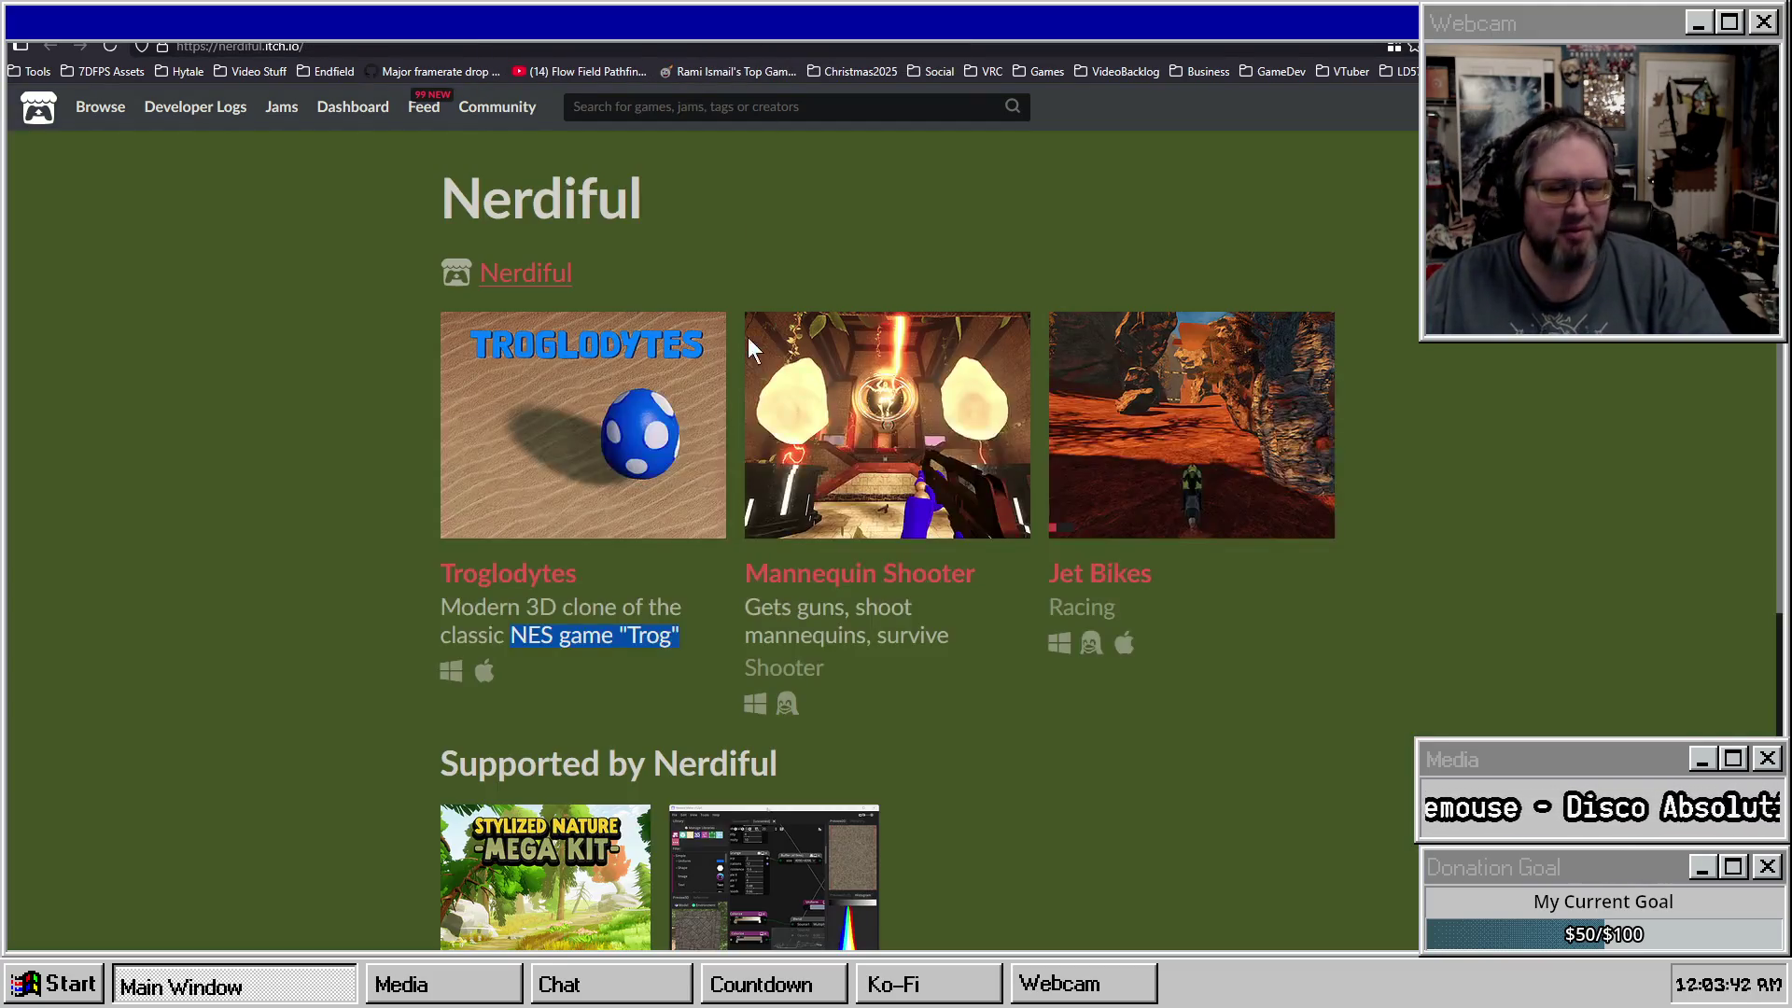
left_click(259, 532)
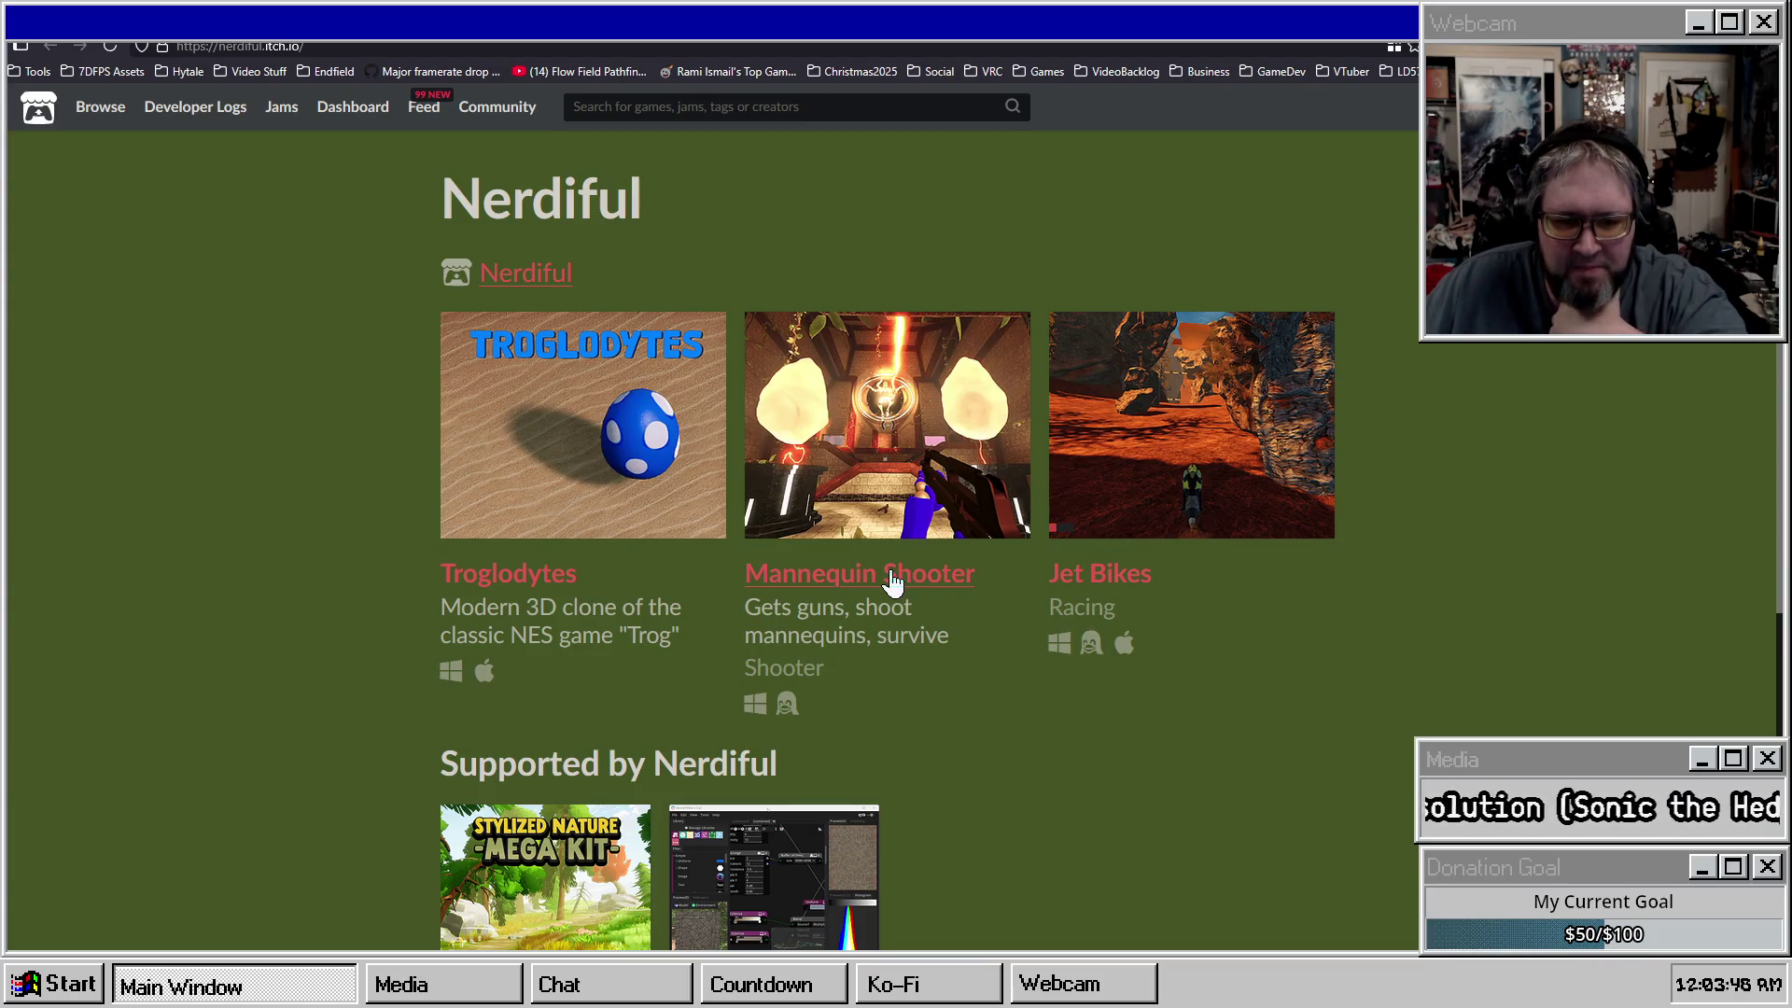
left_click(891, 467)
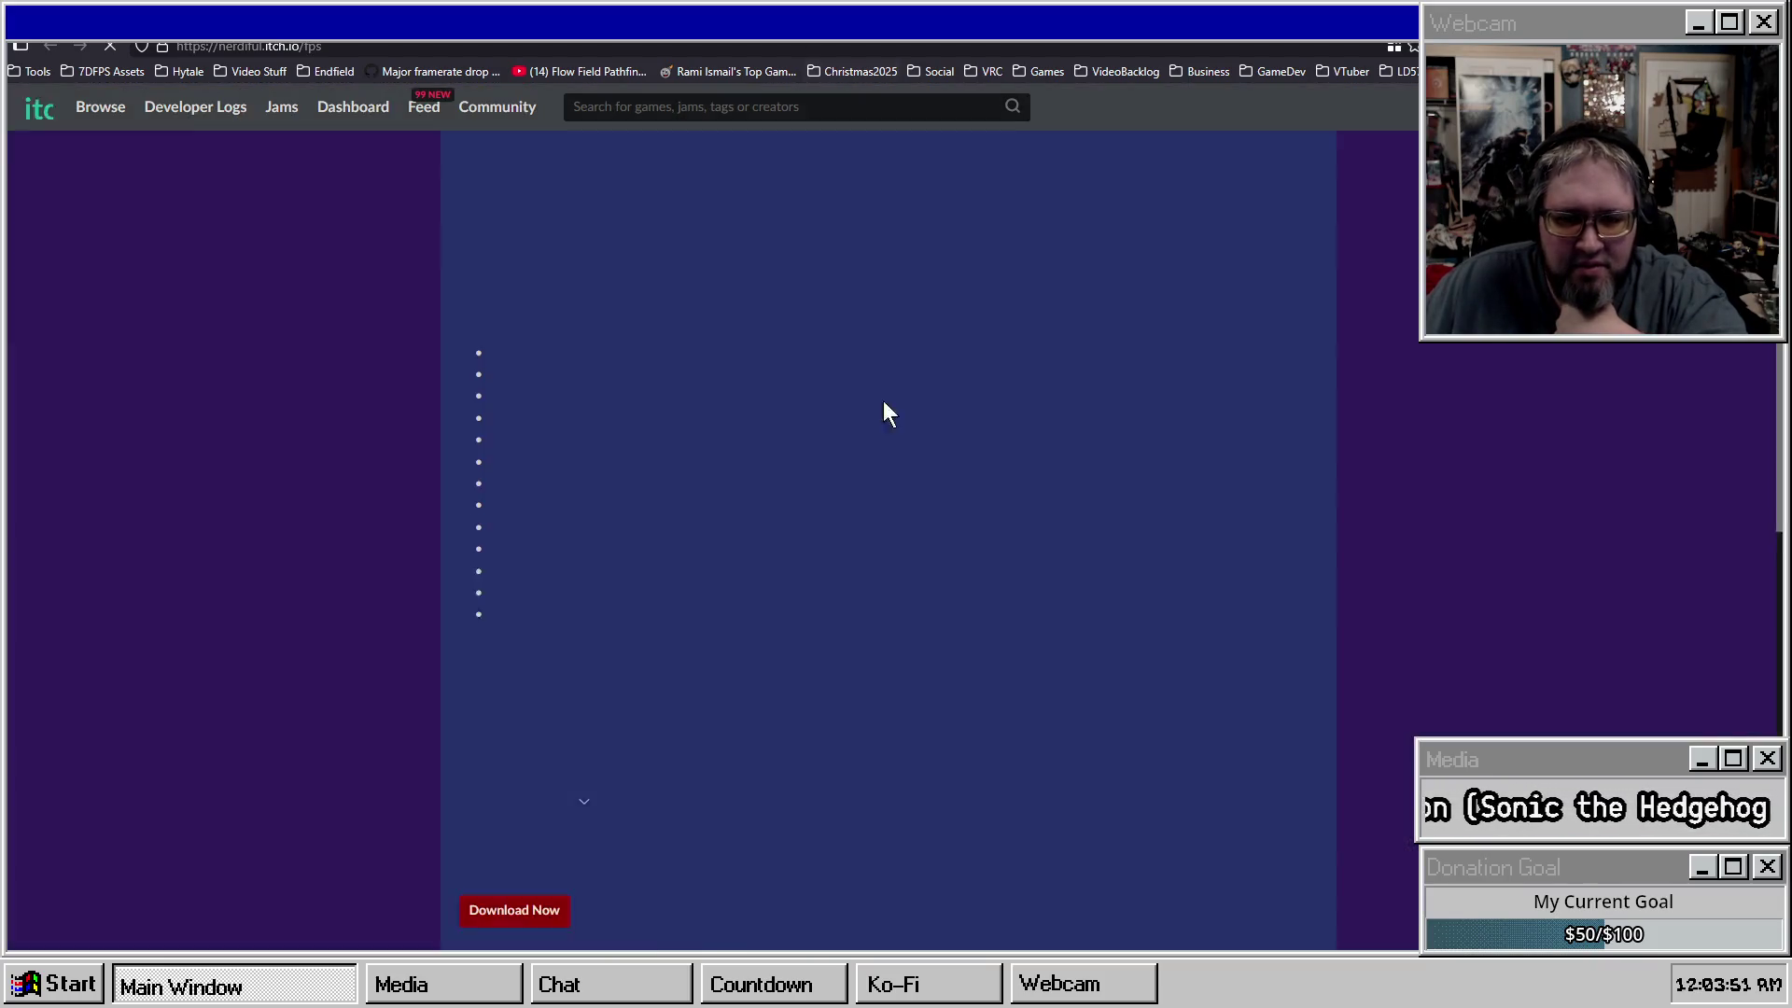
View and close the Enemy1 and red-enemies screenshots on Mannequin Shooter, then scroll back up.
scroll(1193, 400, "down", 2)
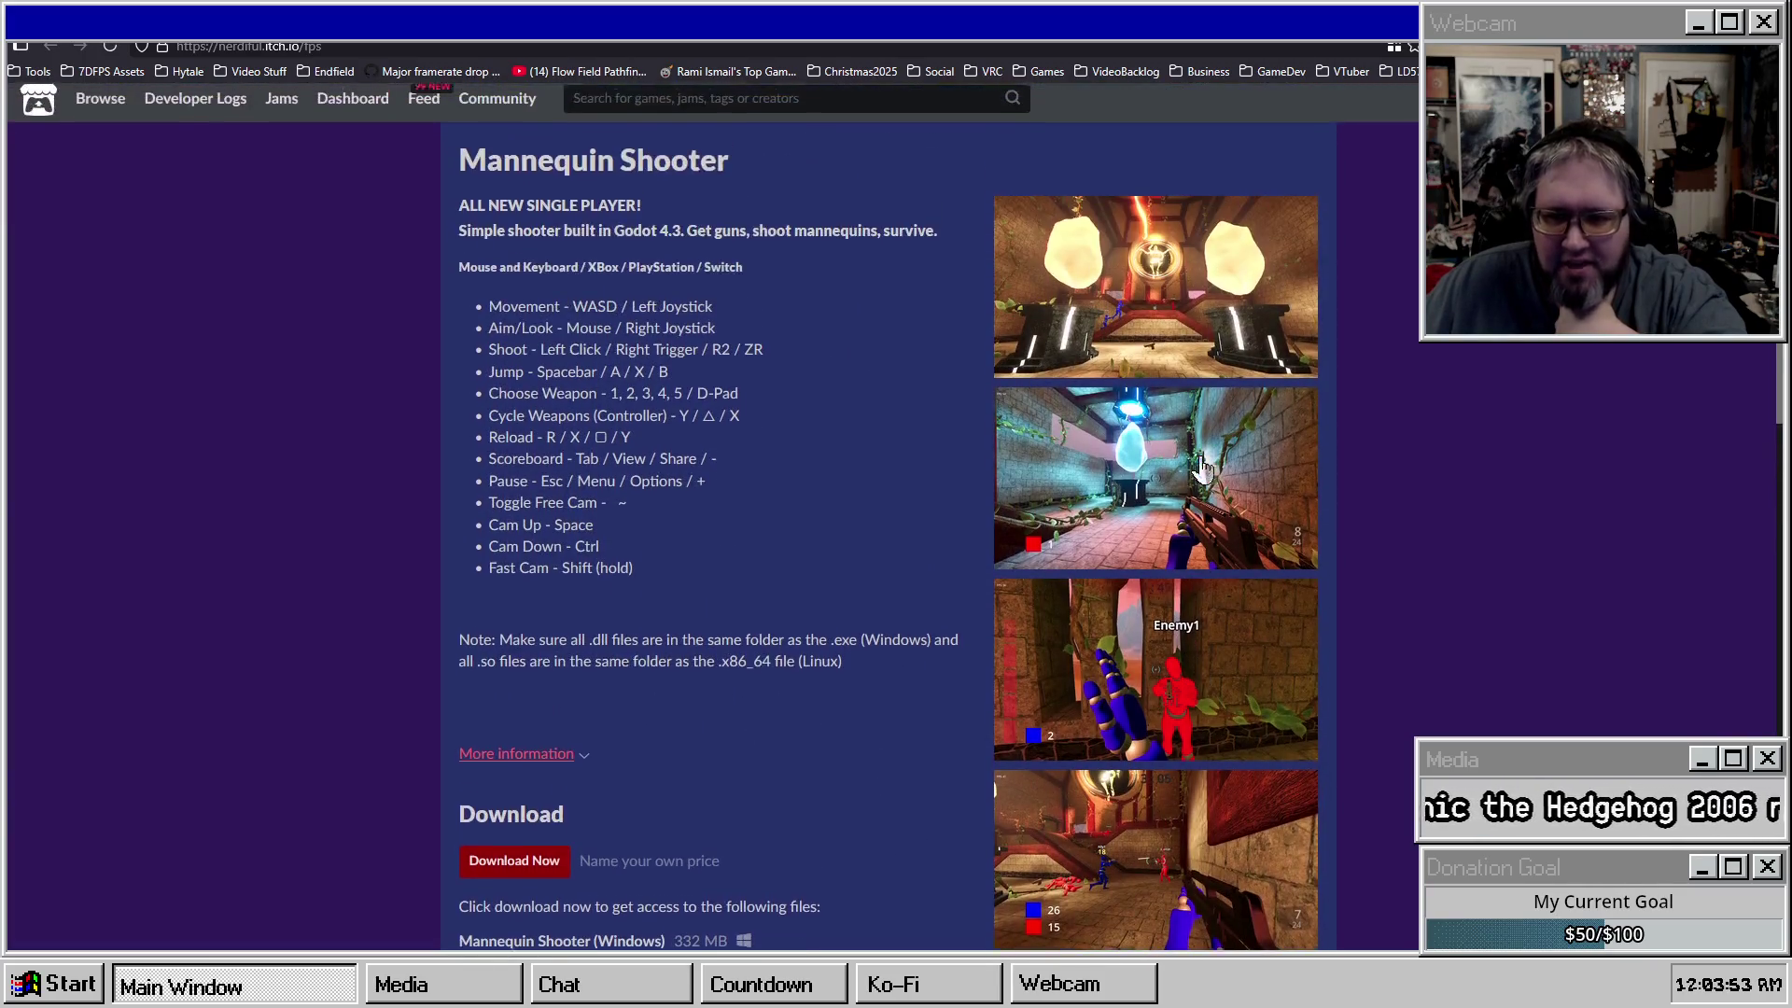
scroll(1180, 452, "down", 4)
left_click(1146, 390)
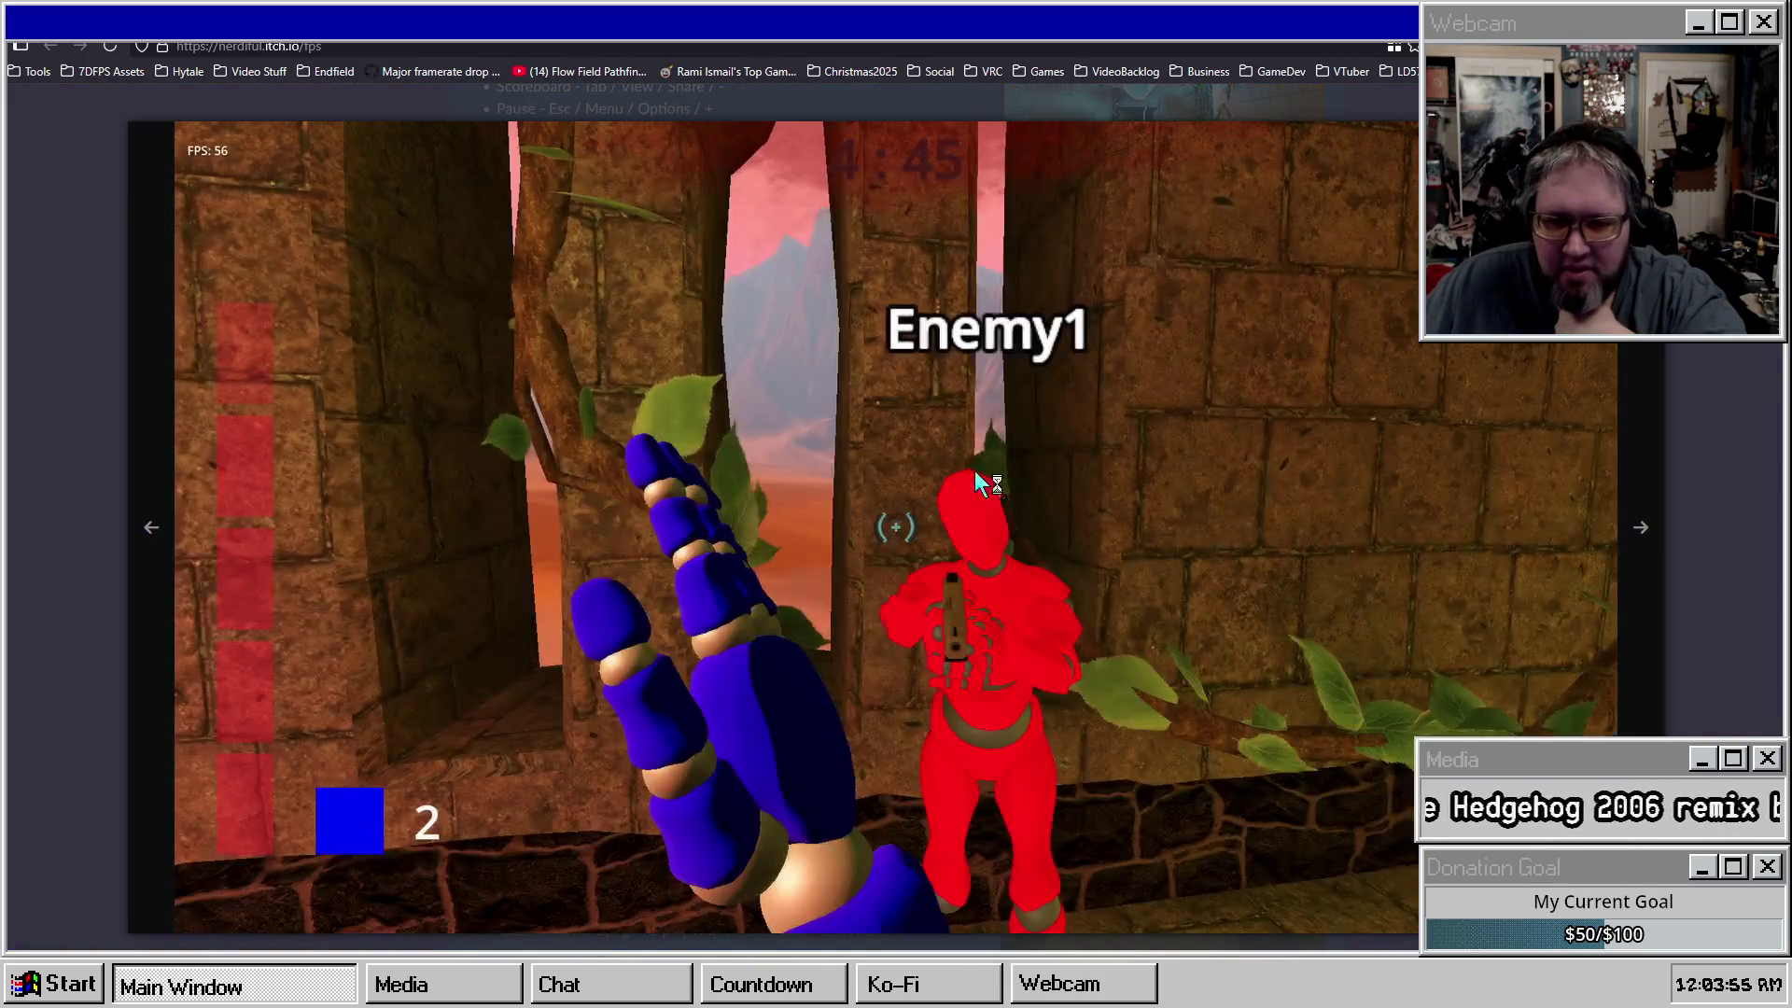
left_click(1712, 488)
scroll(1148, 312, "down", 4)
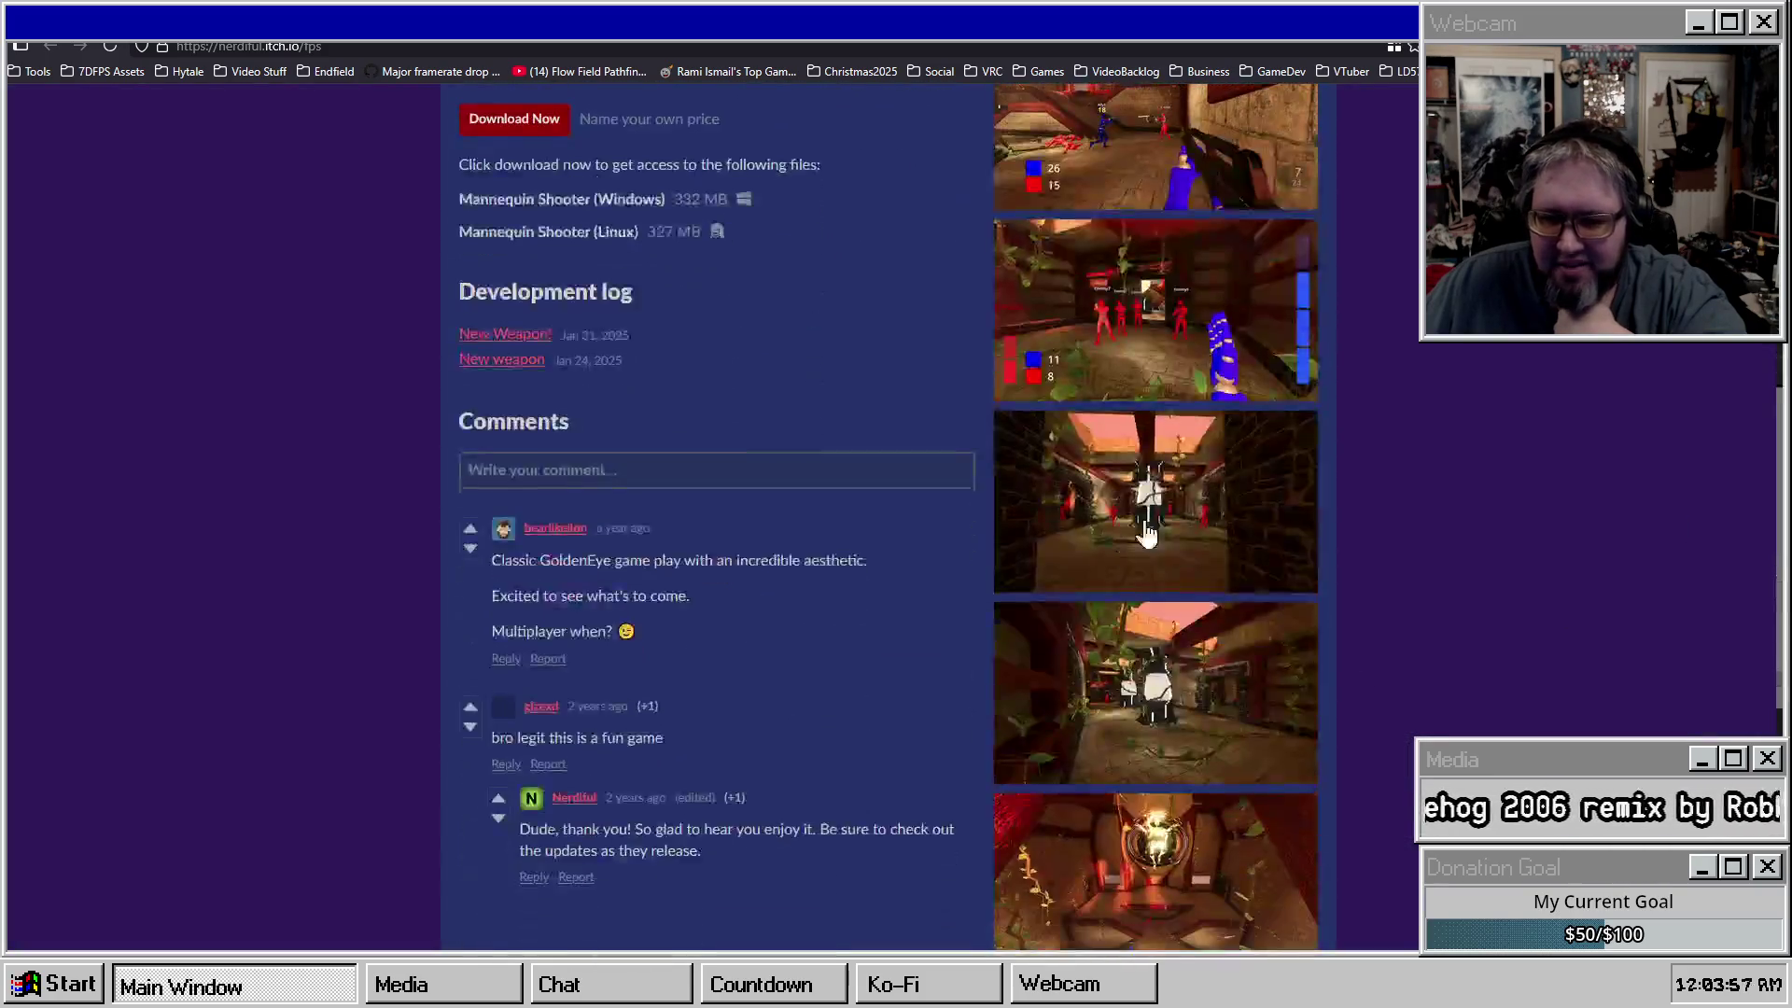
left_click(1148, 312)
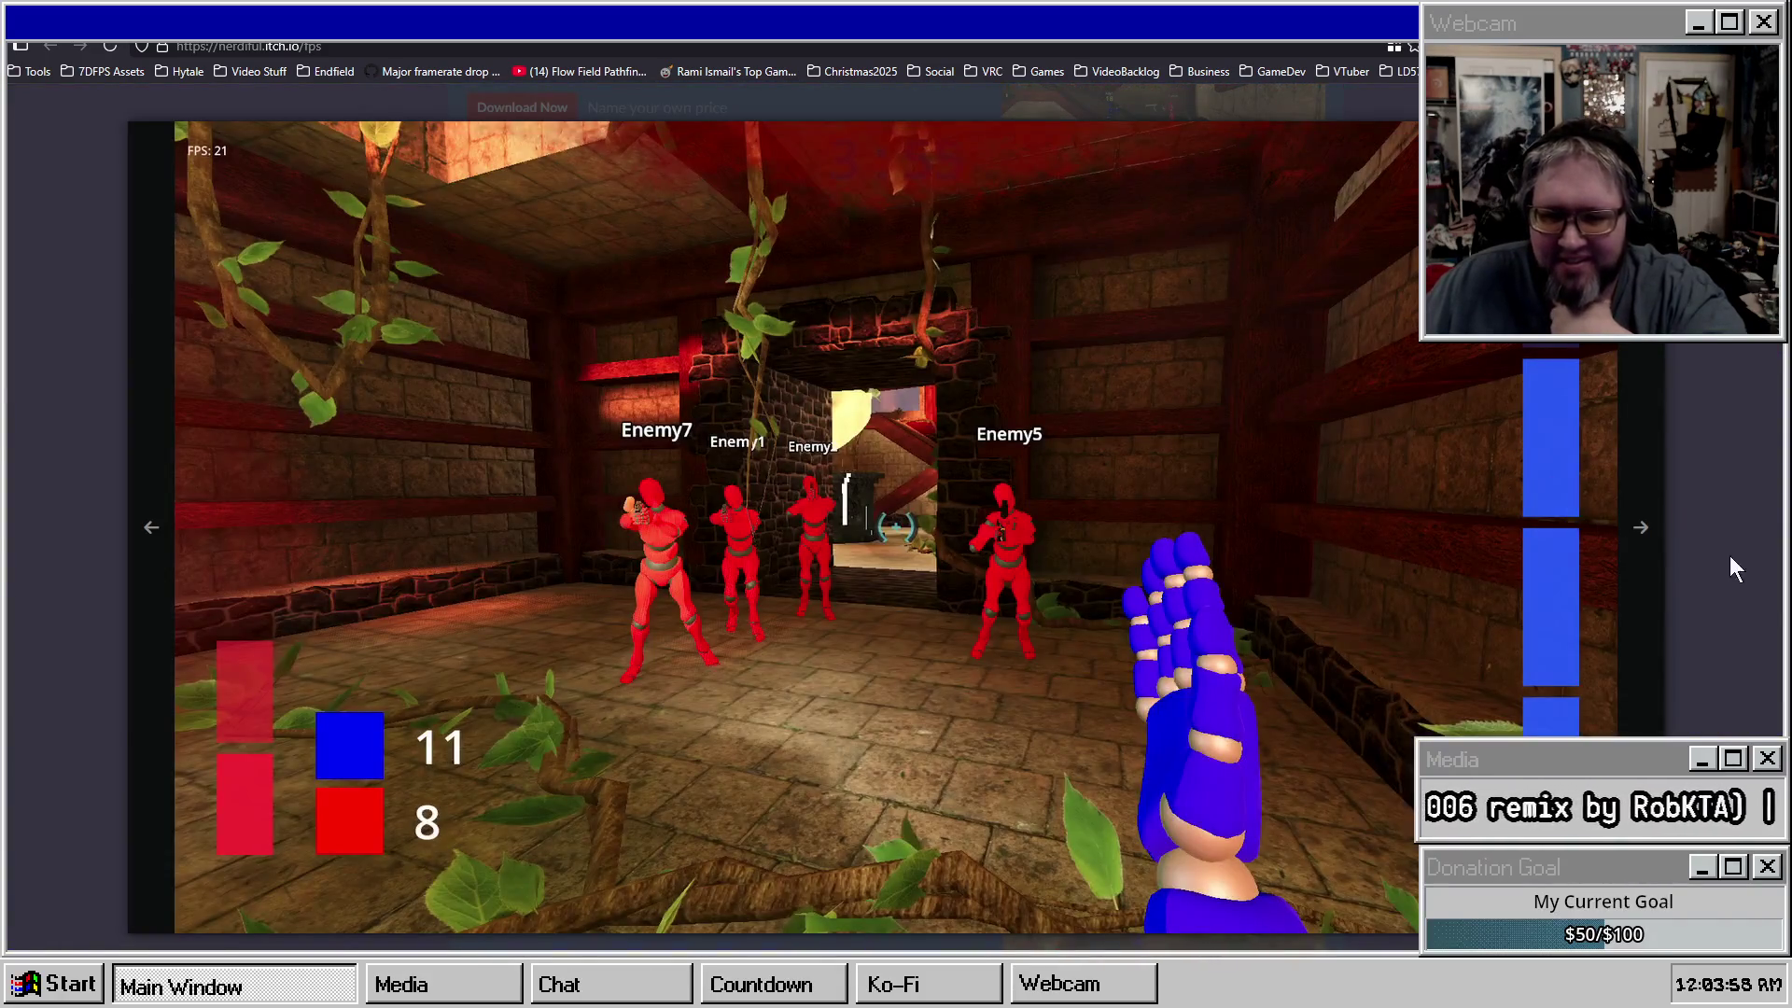
left_click(1687, 556)
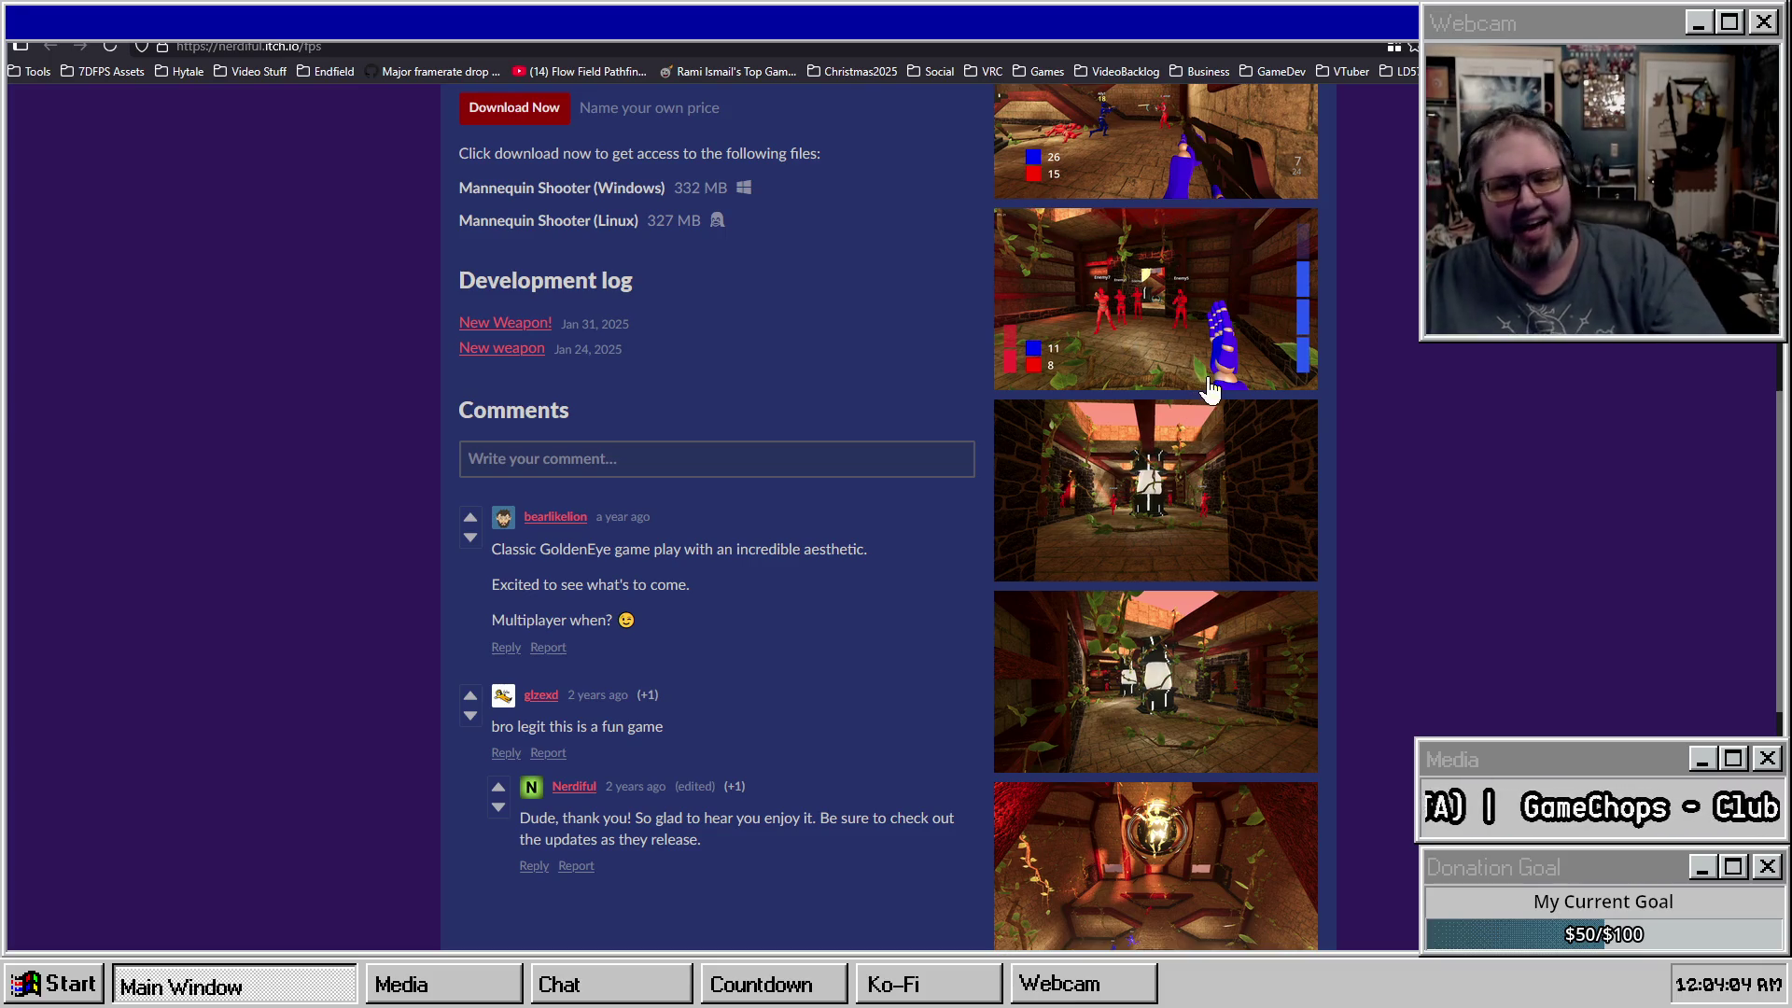
scroll(1347, 353, "up", 2)
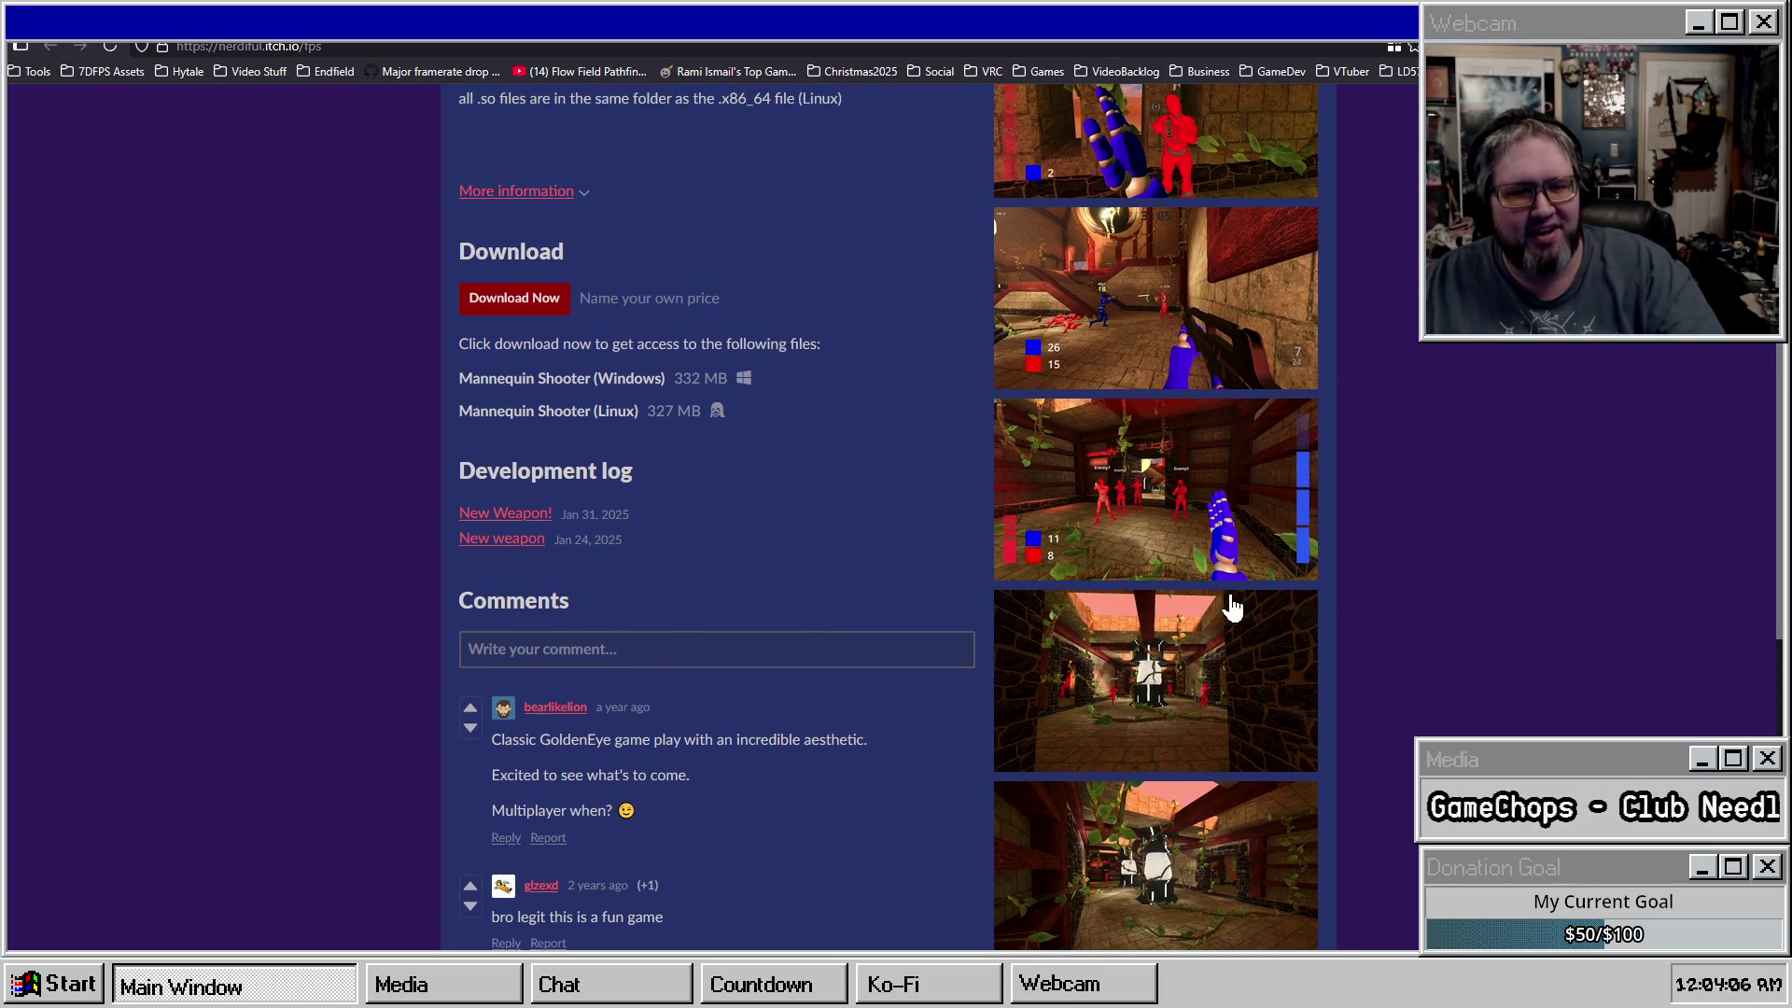
scroll(1234, 597, "up", 4)
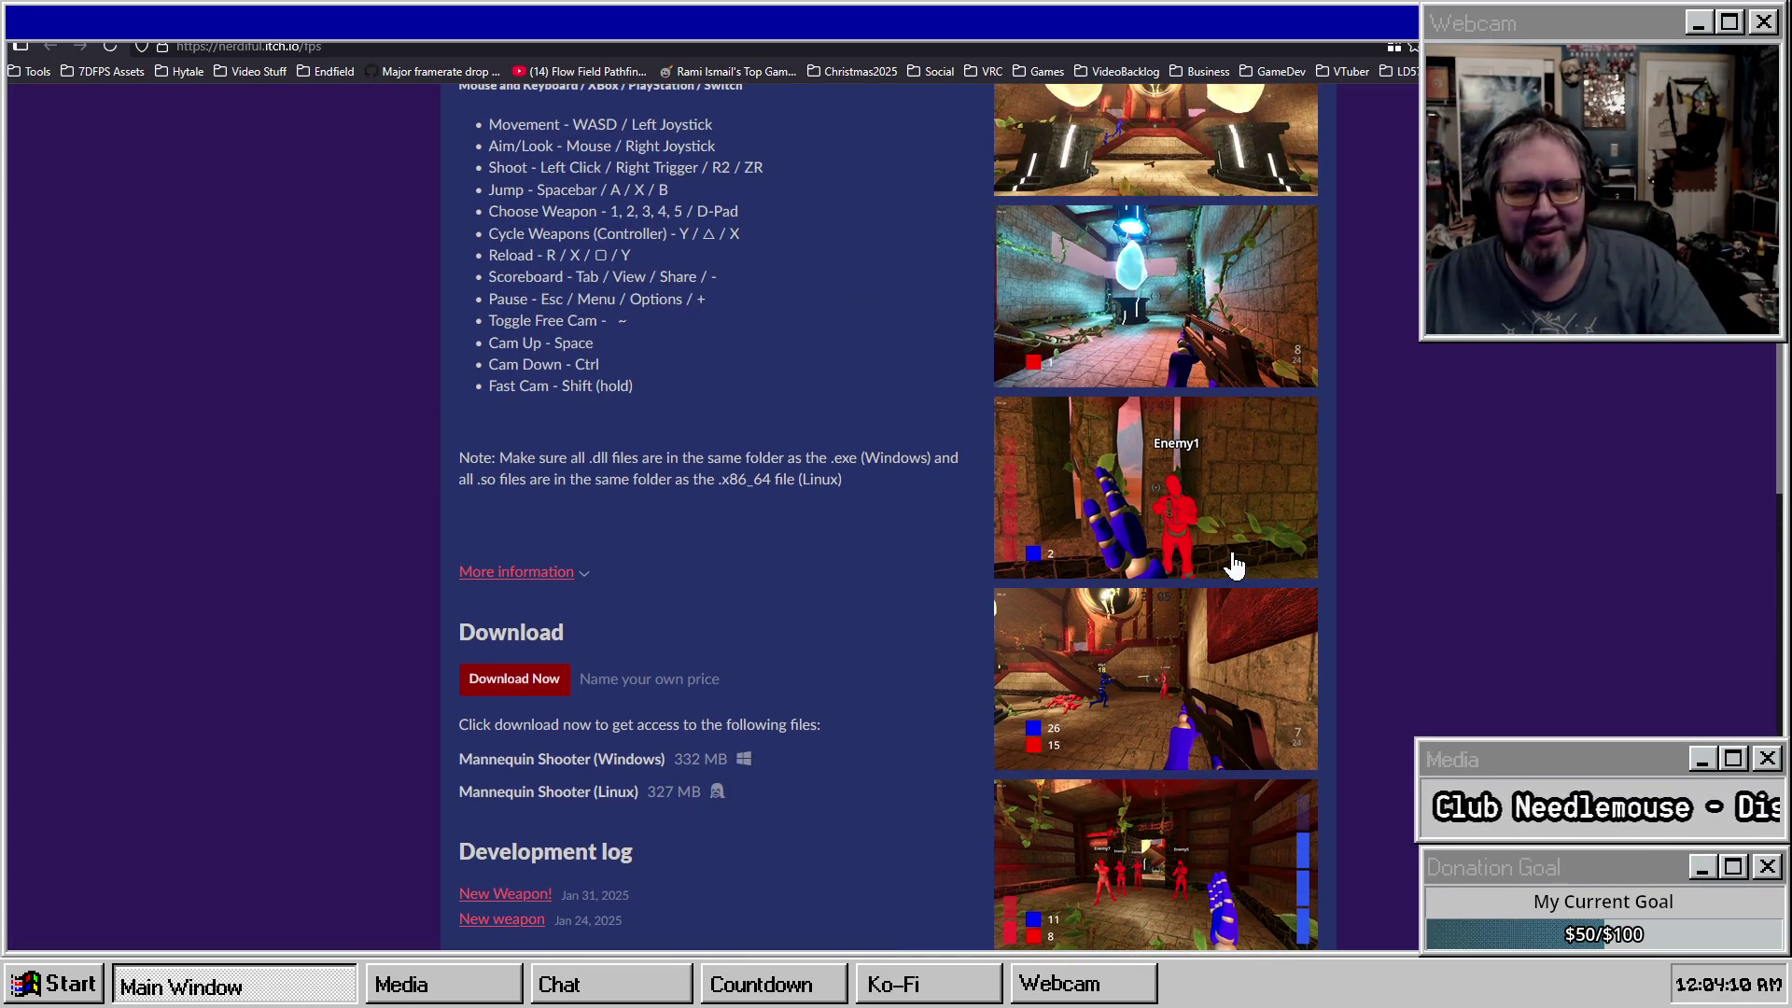
scroll(995, 569, "up", 2)
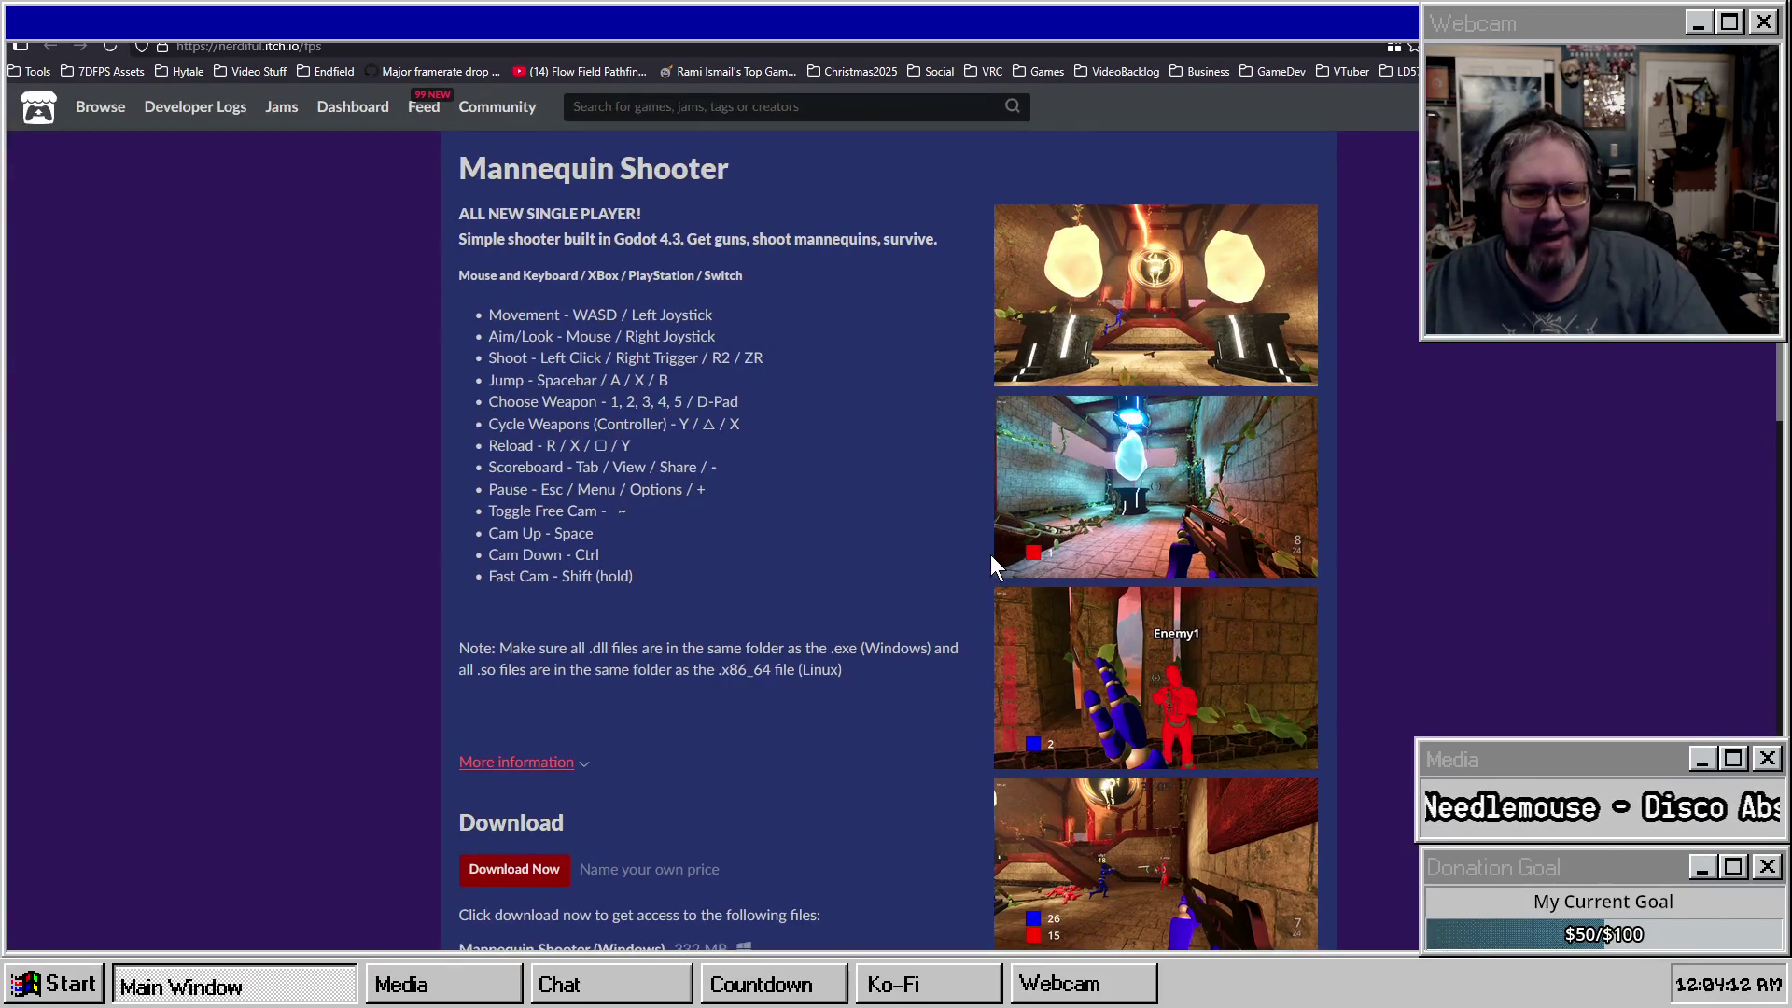
scroll(1311, 598, "down", 8)
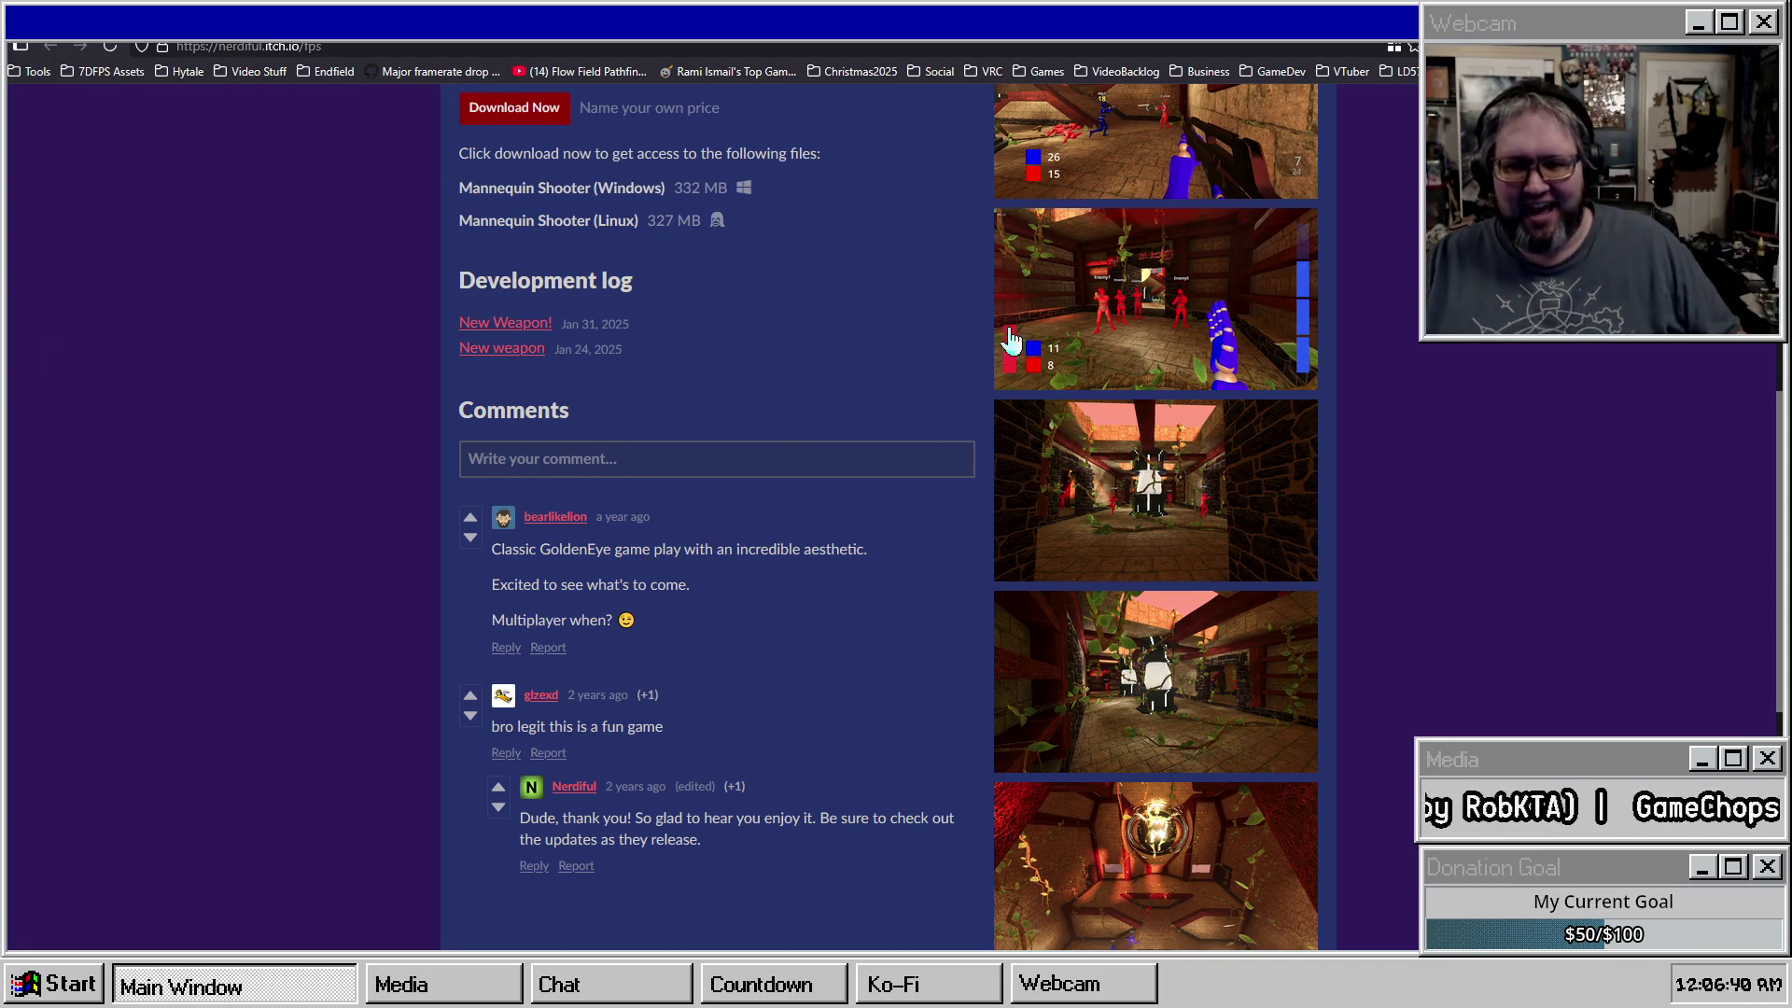
View and close a Mannequin Shooter gameplay screenshot, then return to the developer's profile.
left_click(1117, 341)
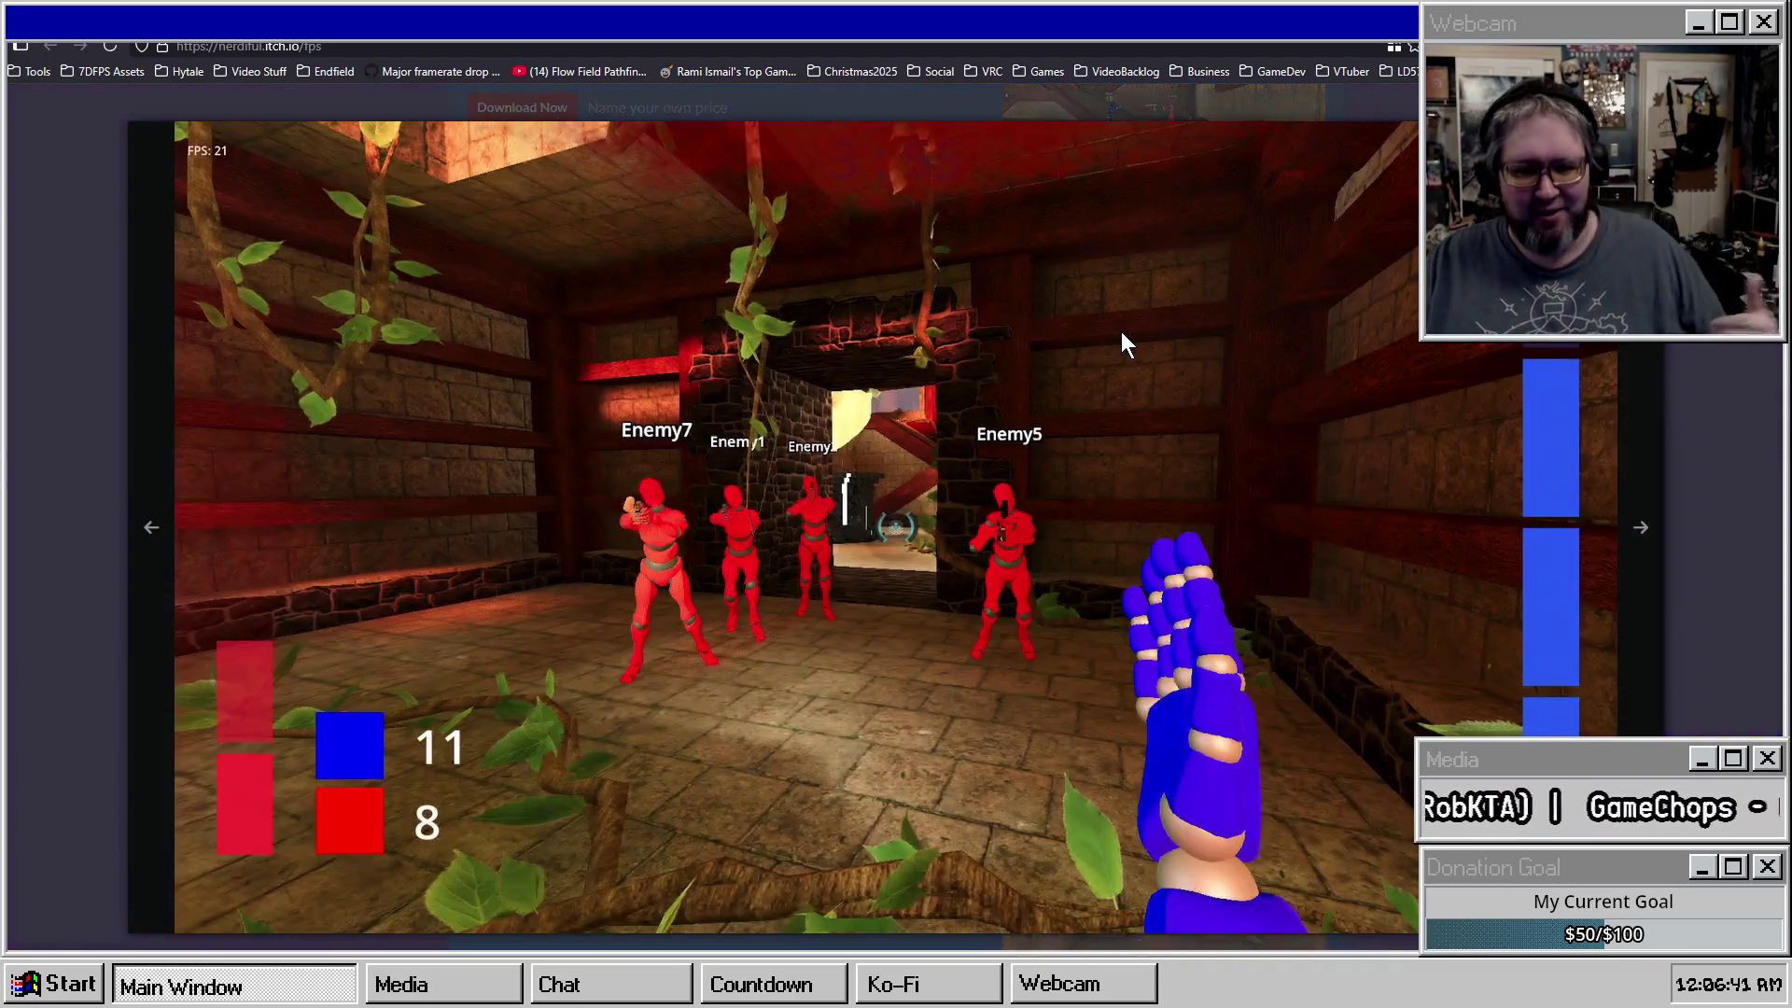
left_click(26, 379)
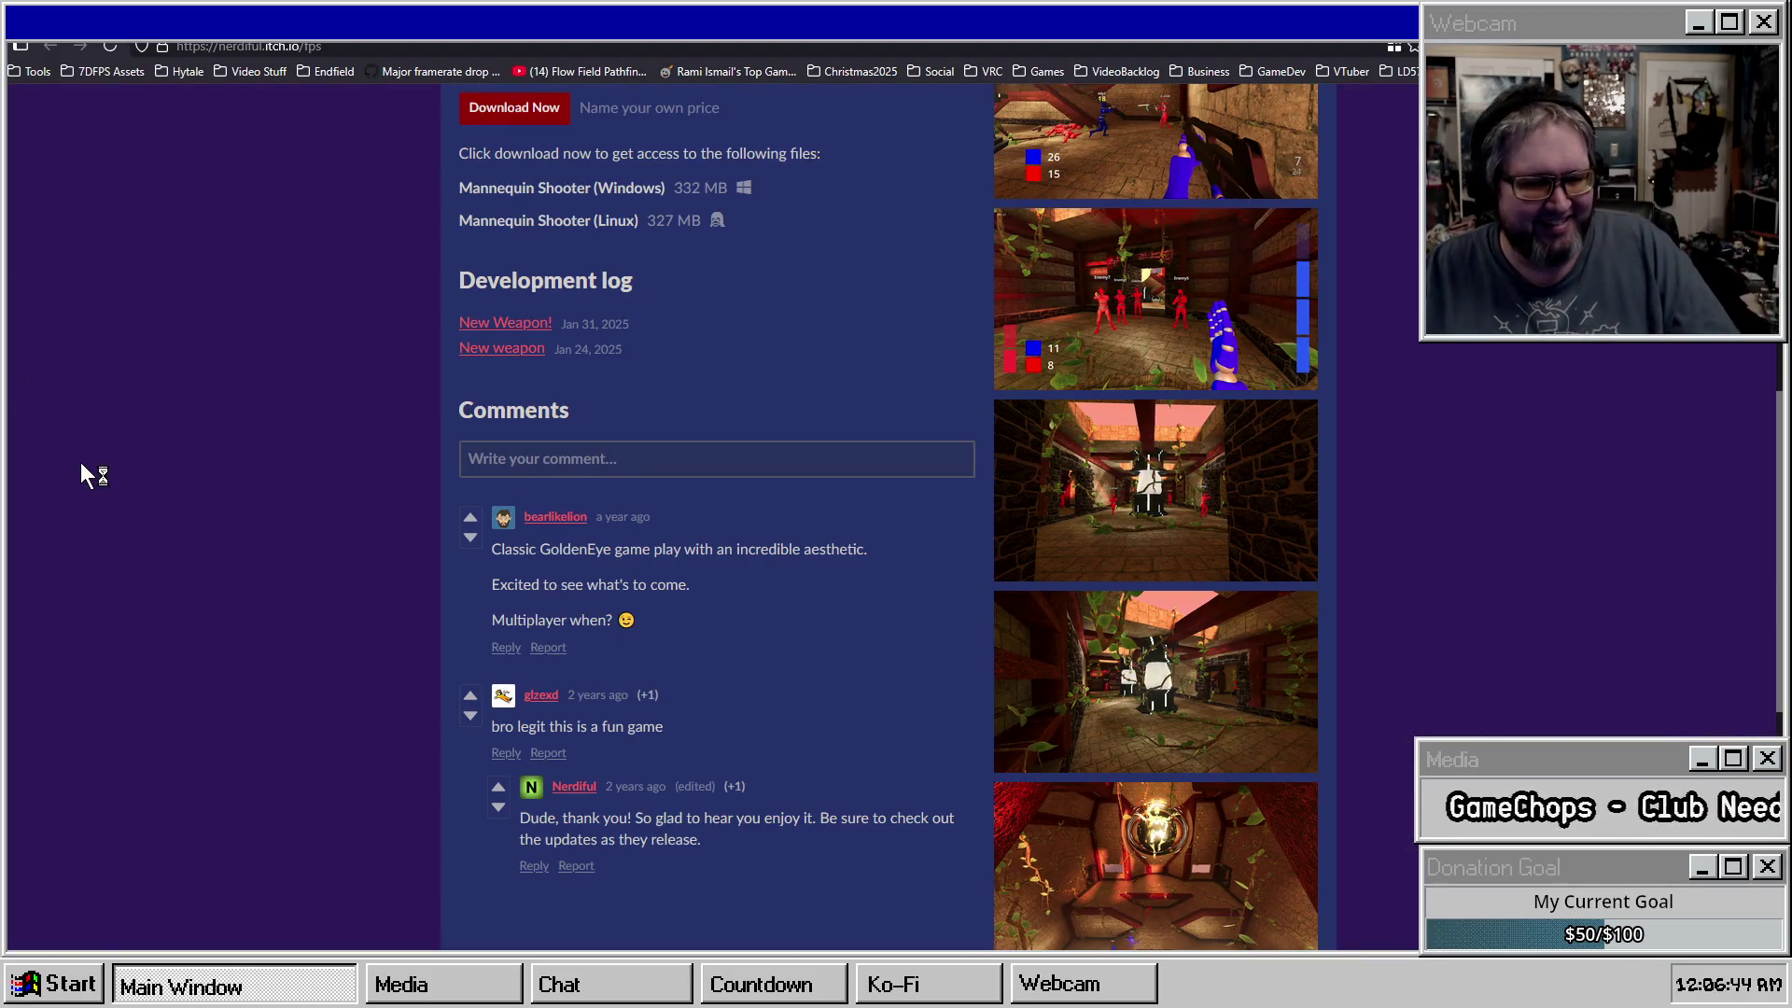
scroll(66, 381, "up", 8)
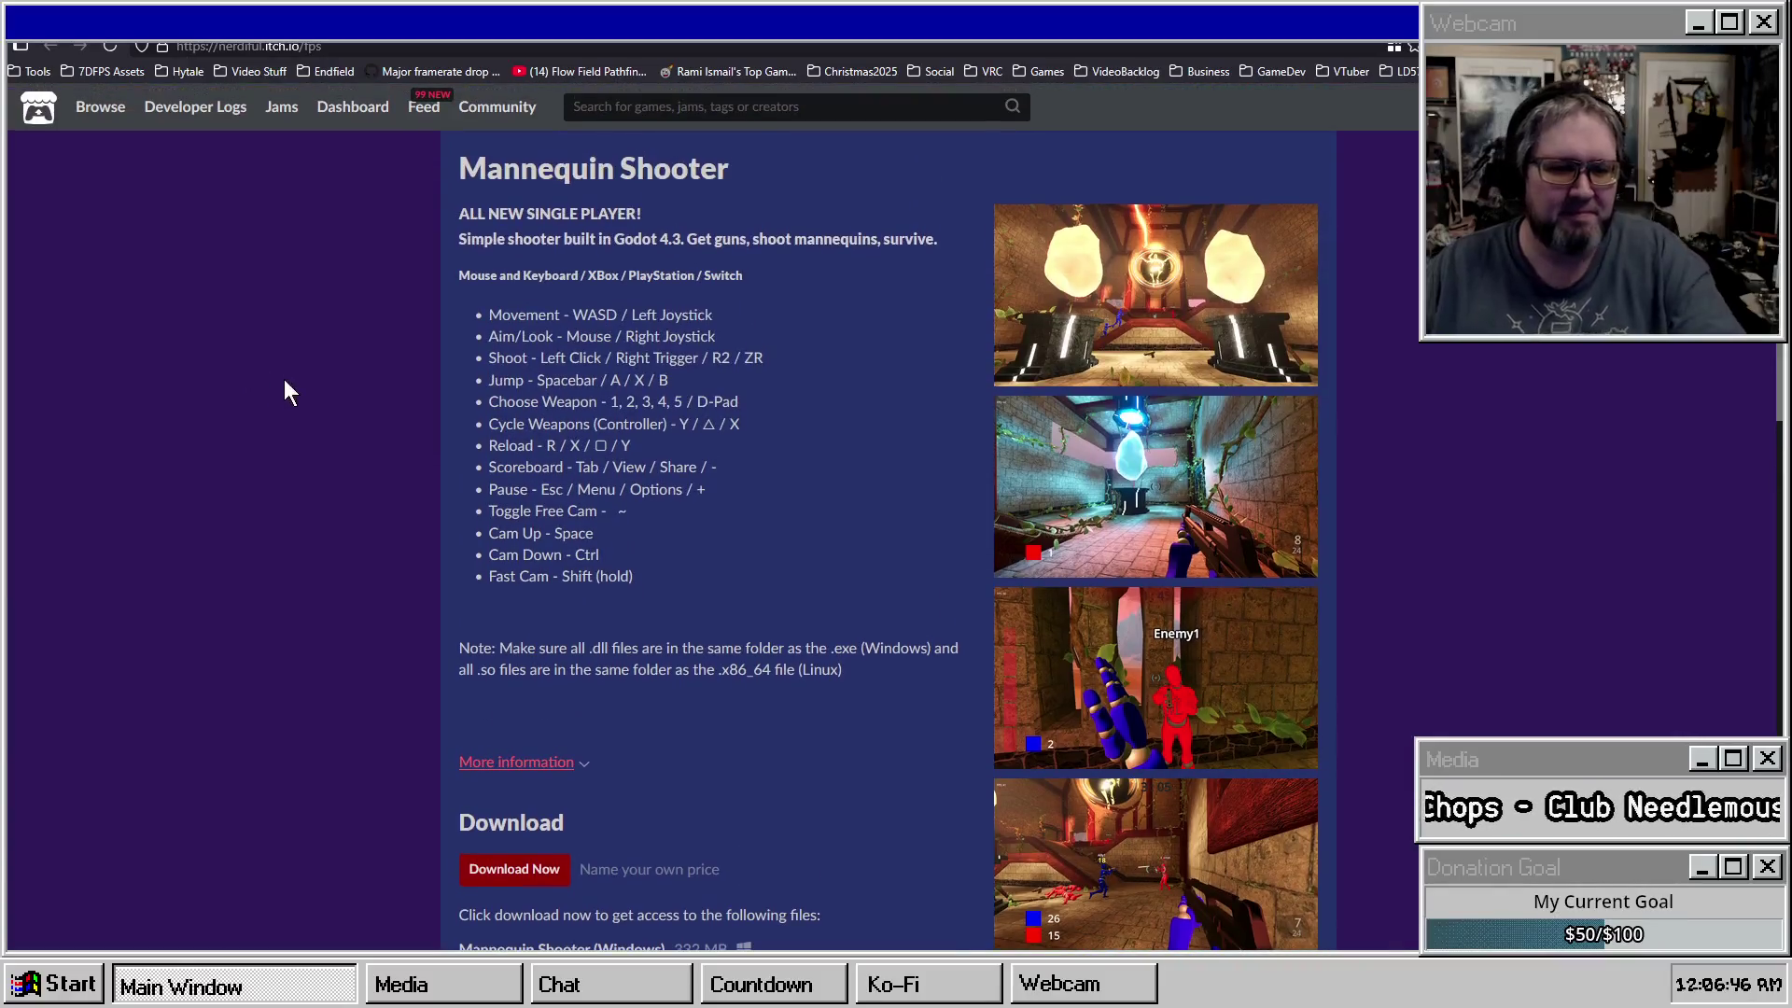
scroll(355, 390, "down", 8)
scroll(361, 336, "up", 8)
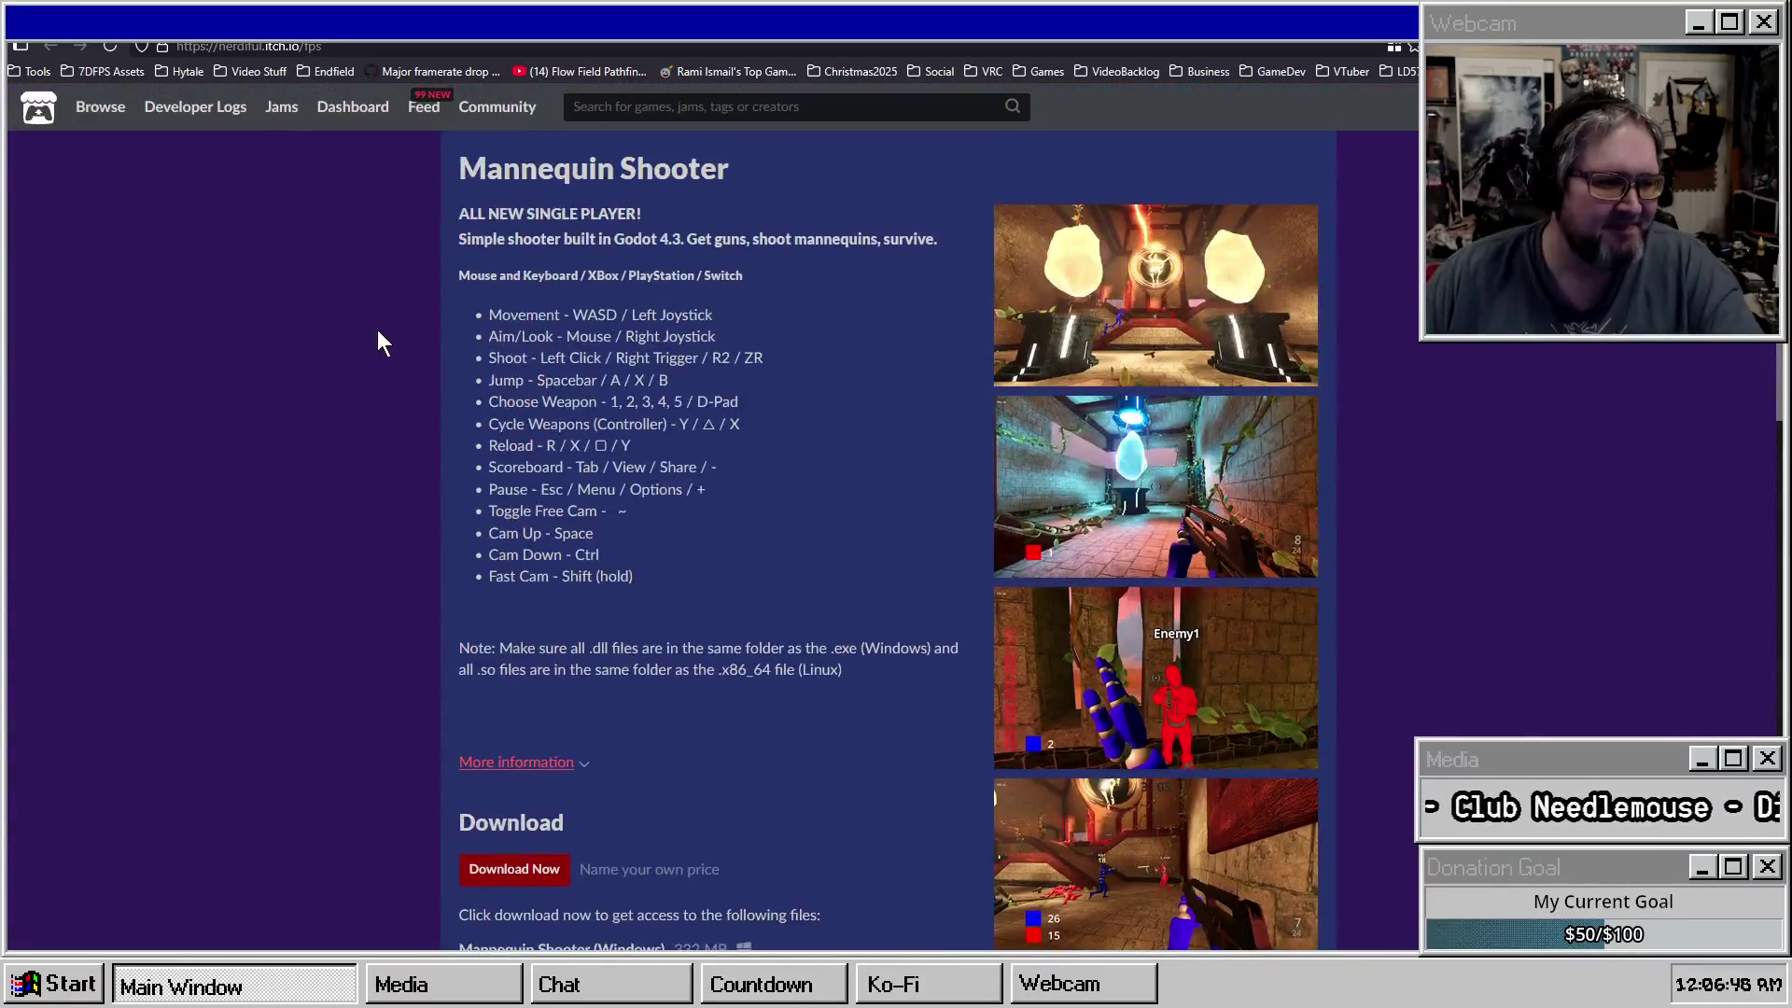
key("alt+Left")
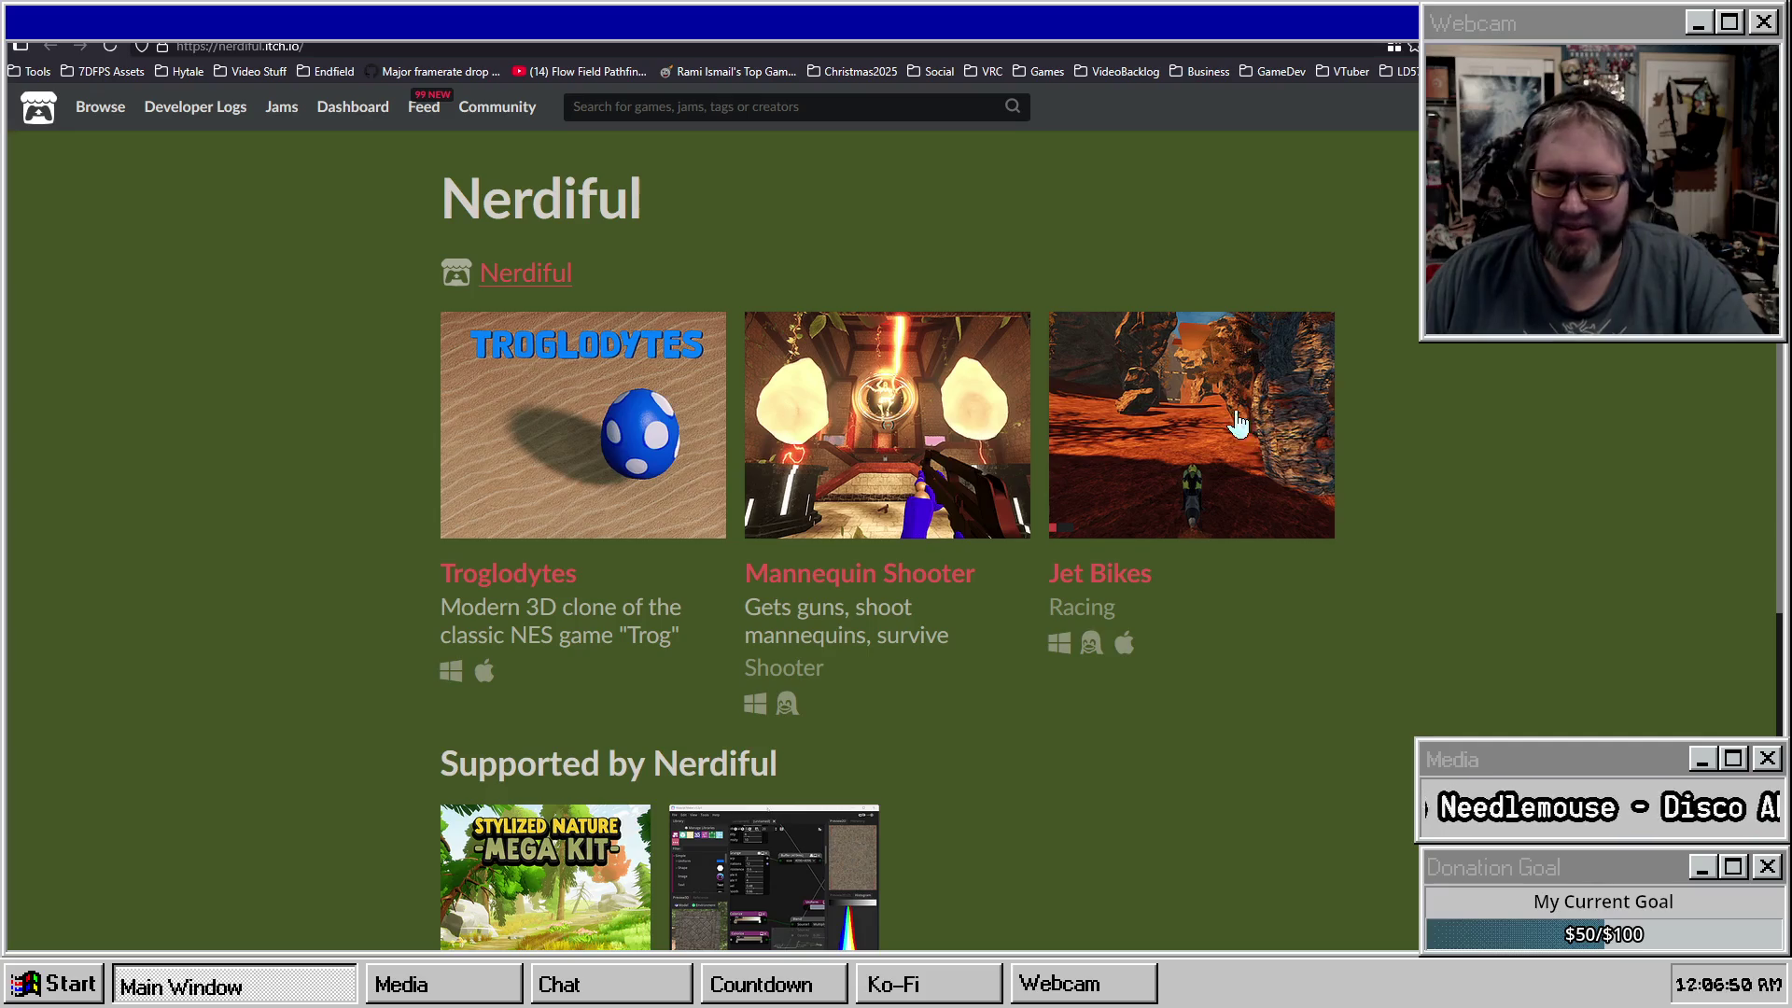
Open Jet Bikes and view its Lap 1/3 and third race screenshots in the lightbox.
left_click(1229, 383)
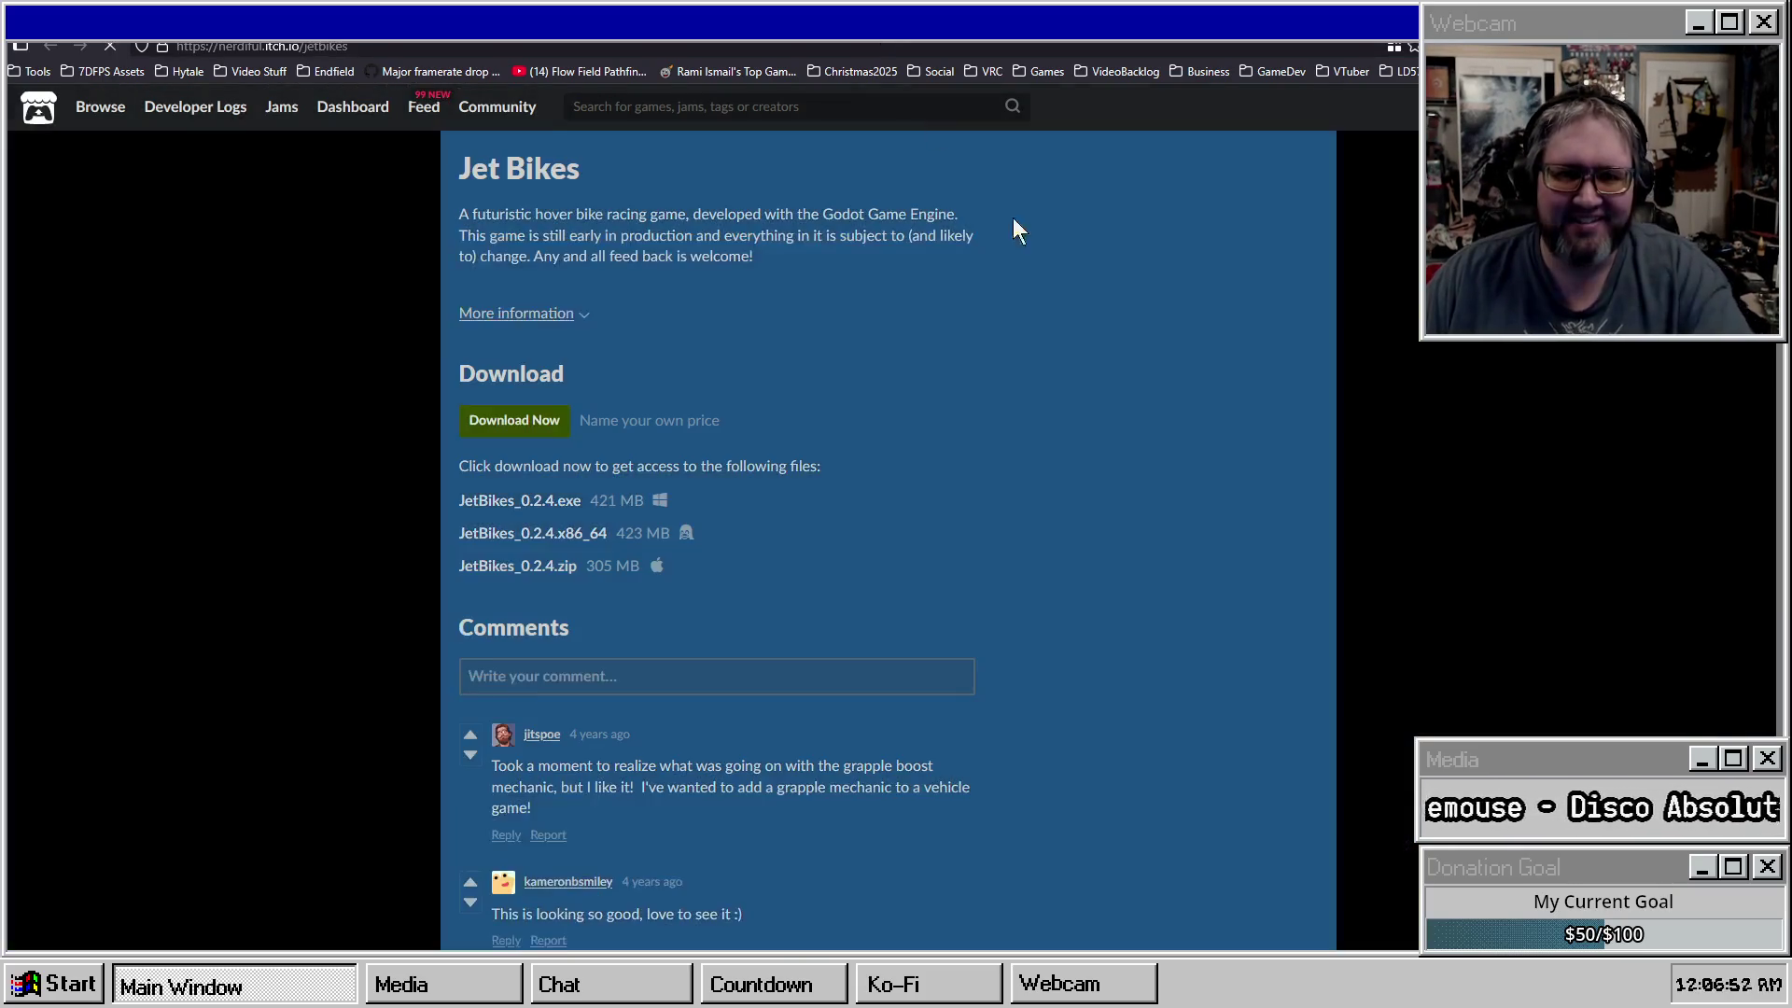
left_click(1161, 698)
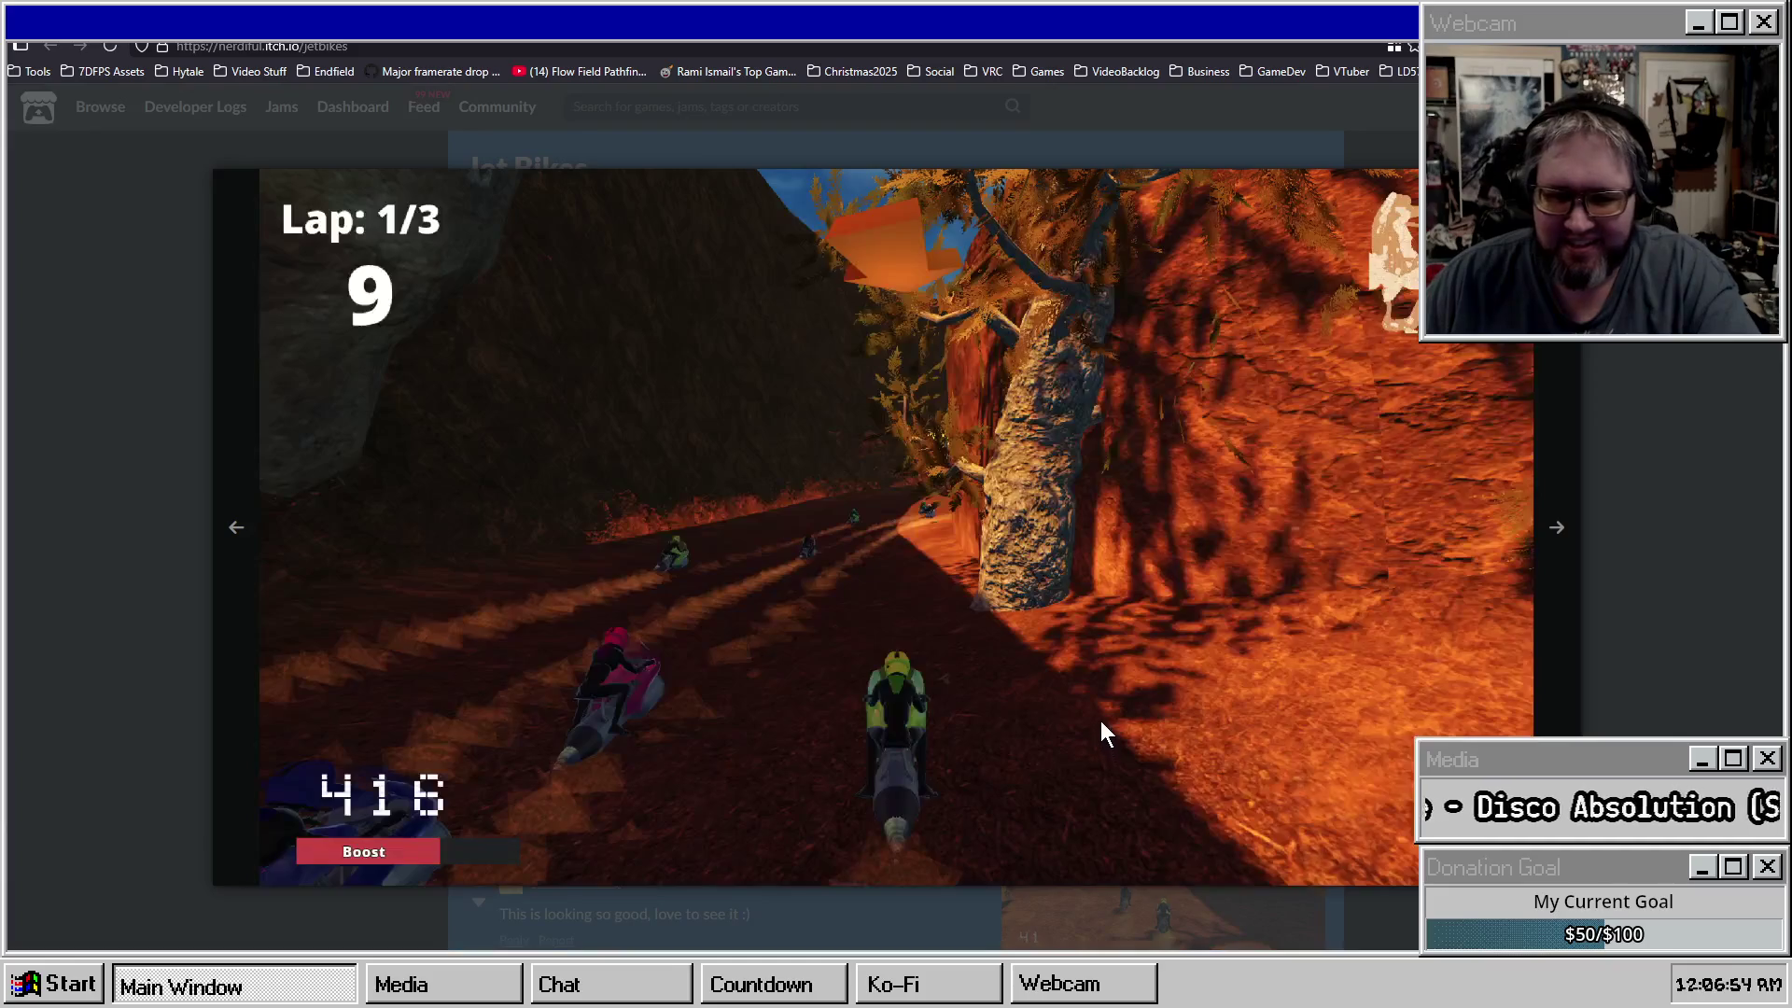
left_click(1610, 593)
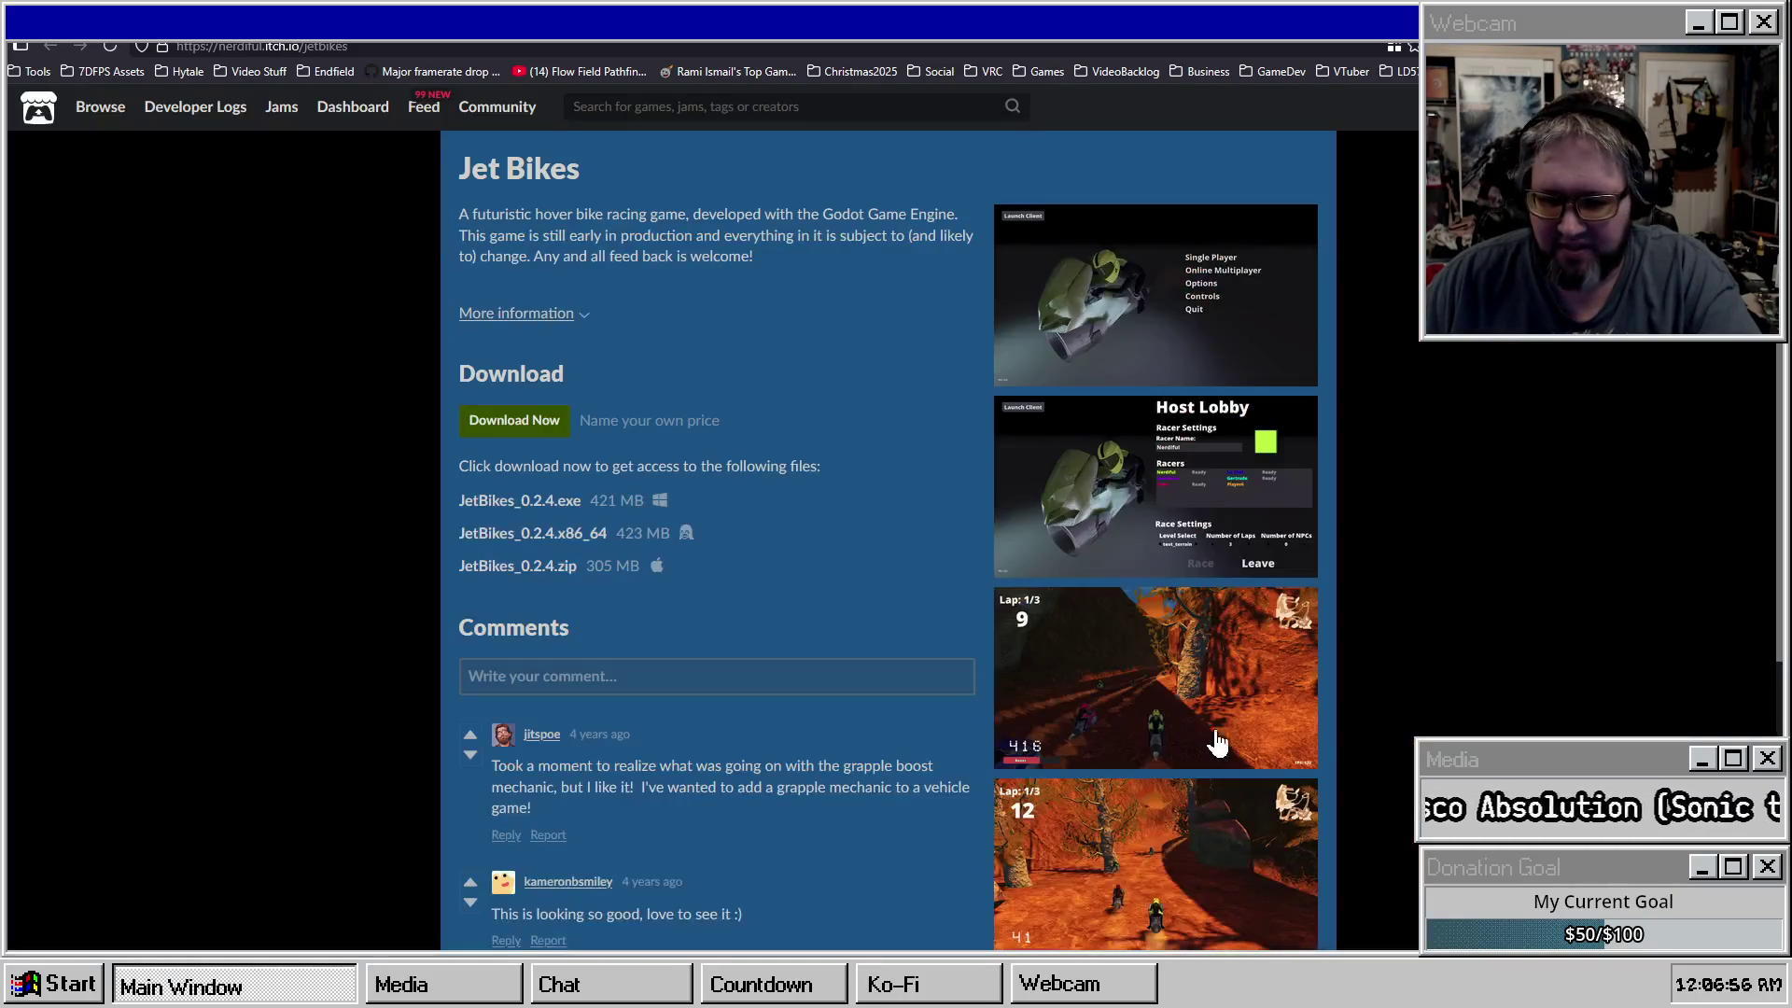
scroll(1199, 718, "down", 5)
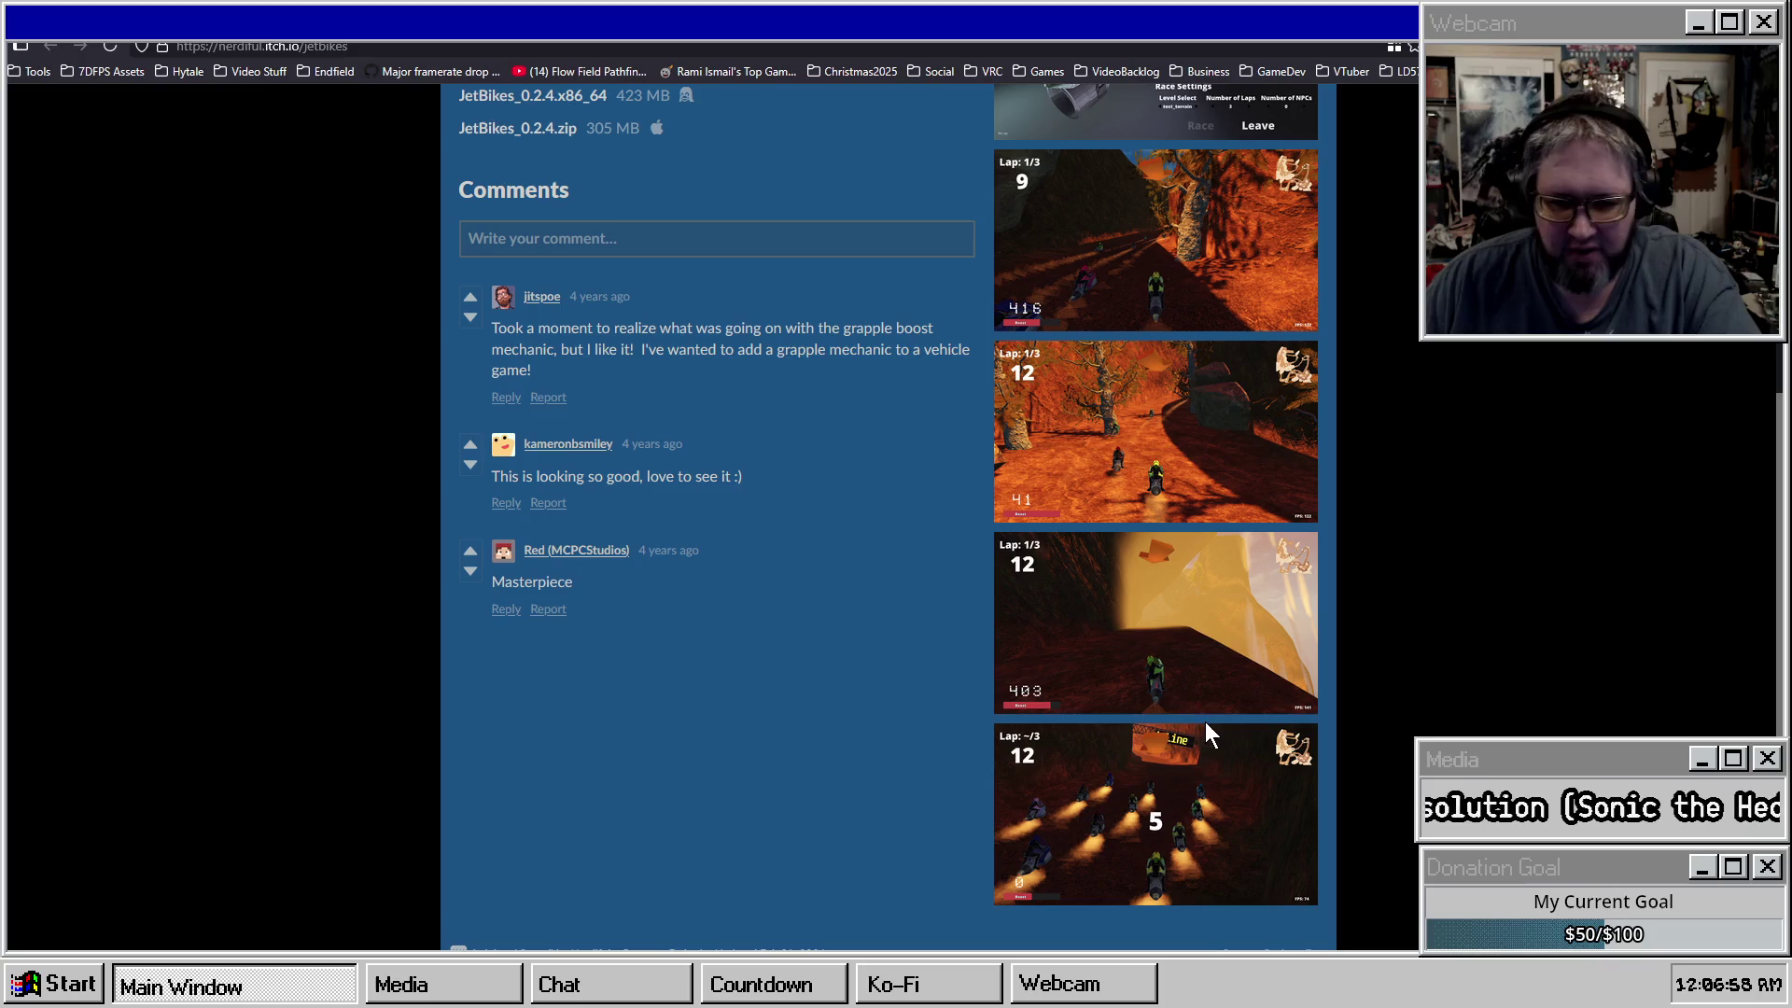
scroll(1204, 762, "up", 5)
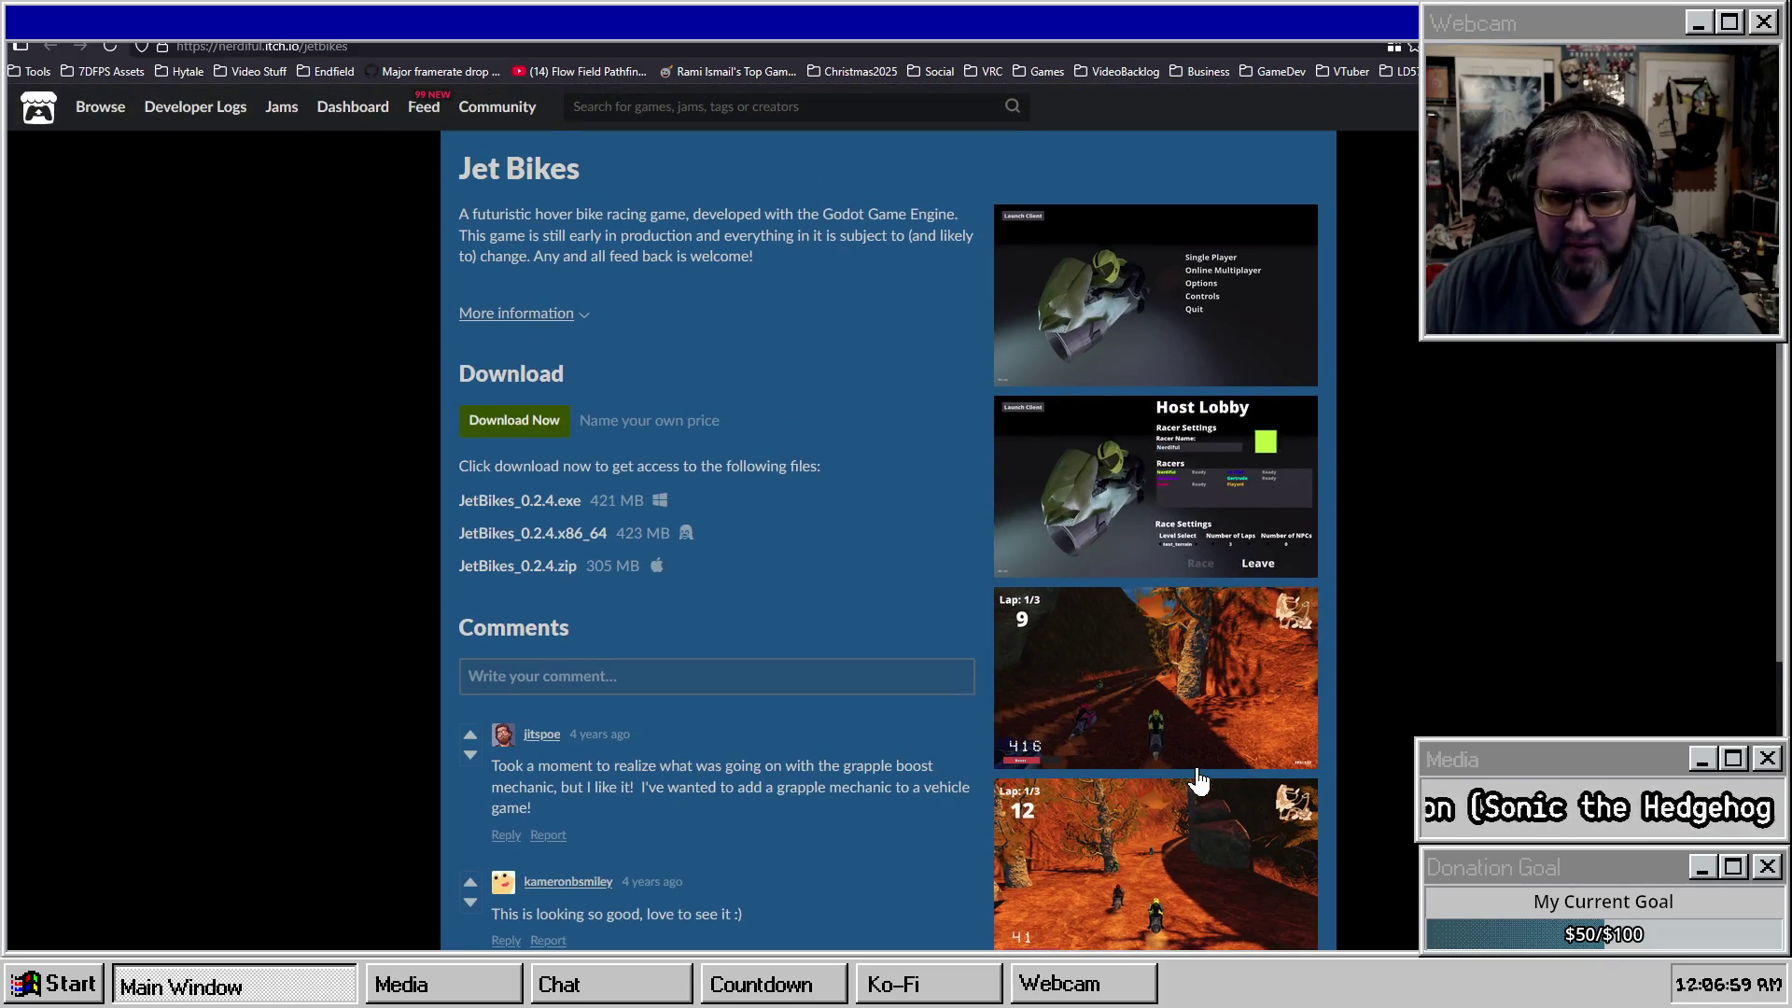
left_click(1188, 681)
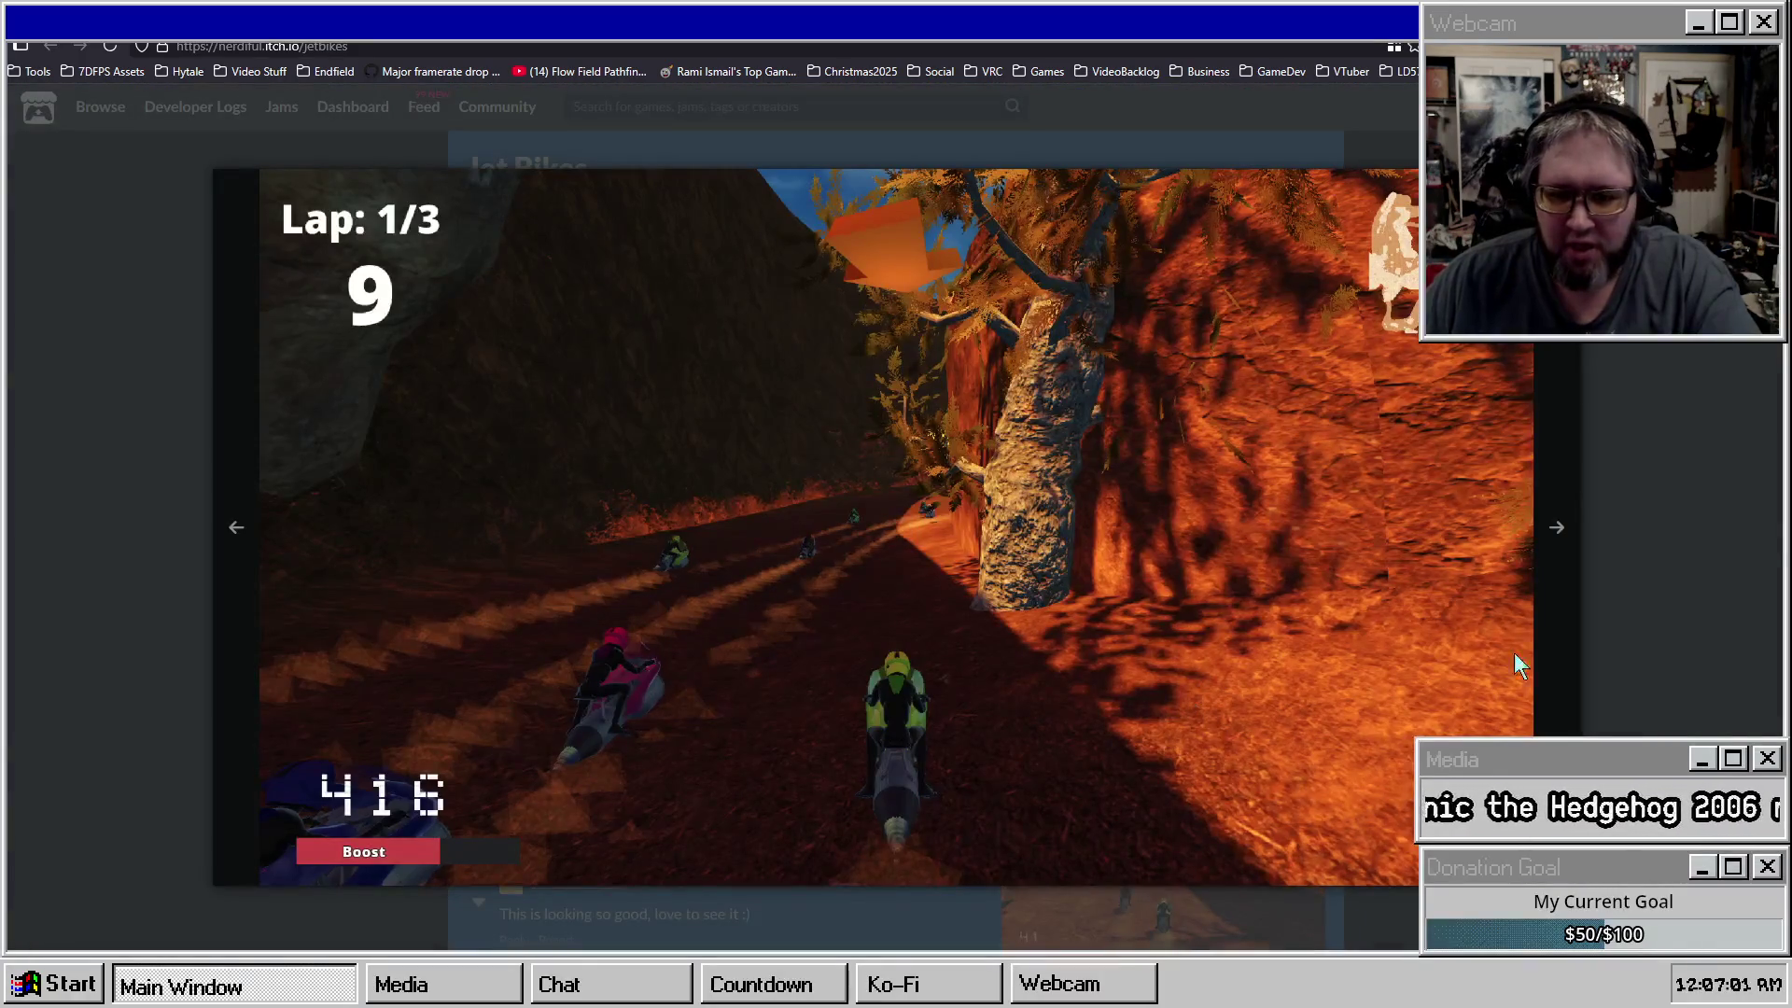
left_click(1603, 648)
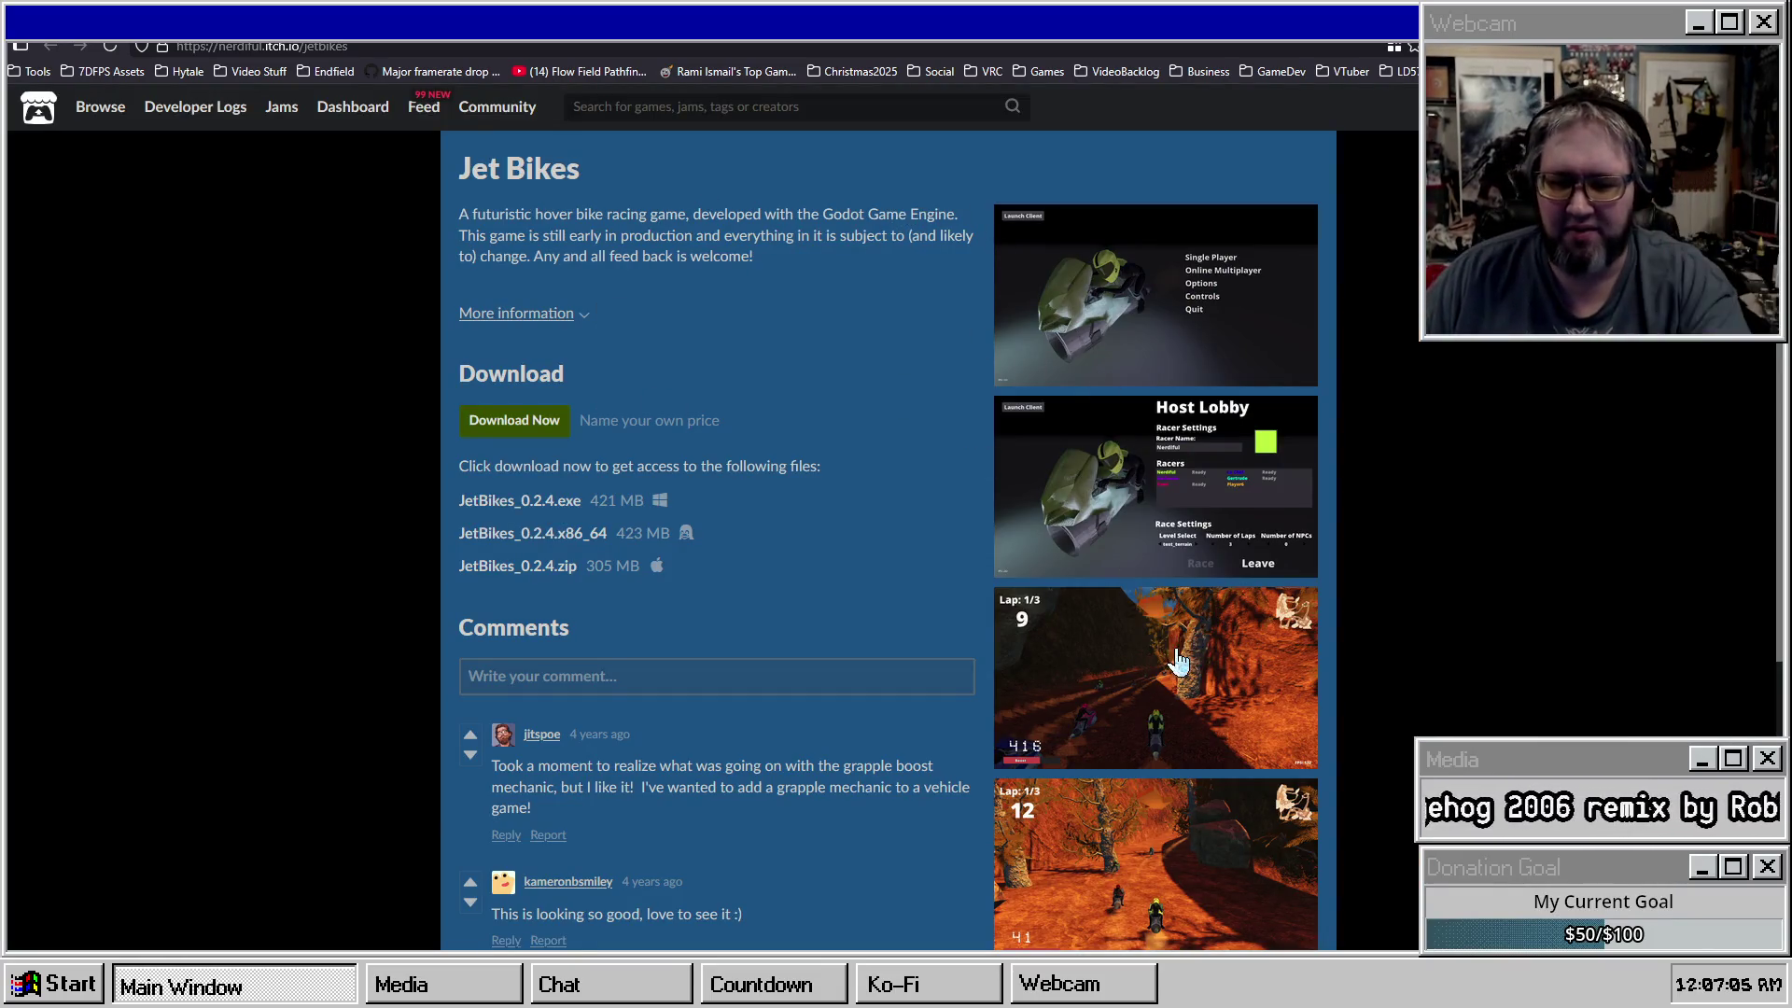
left_click(1157, 678)
left_click(1594, 444)
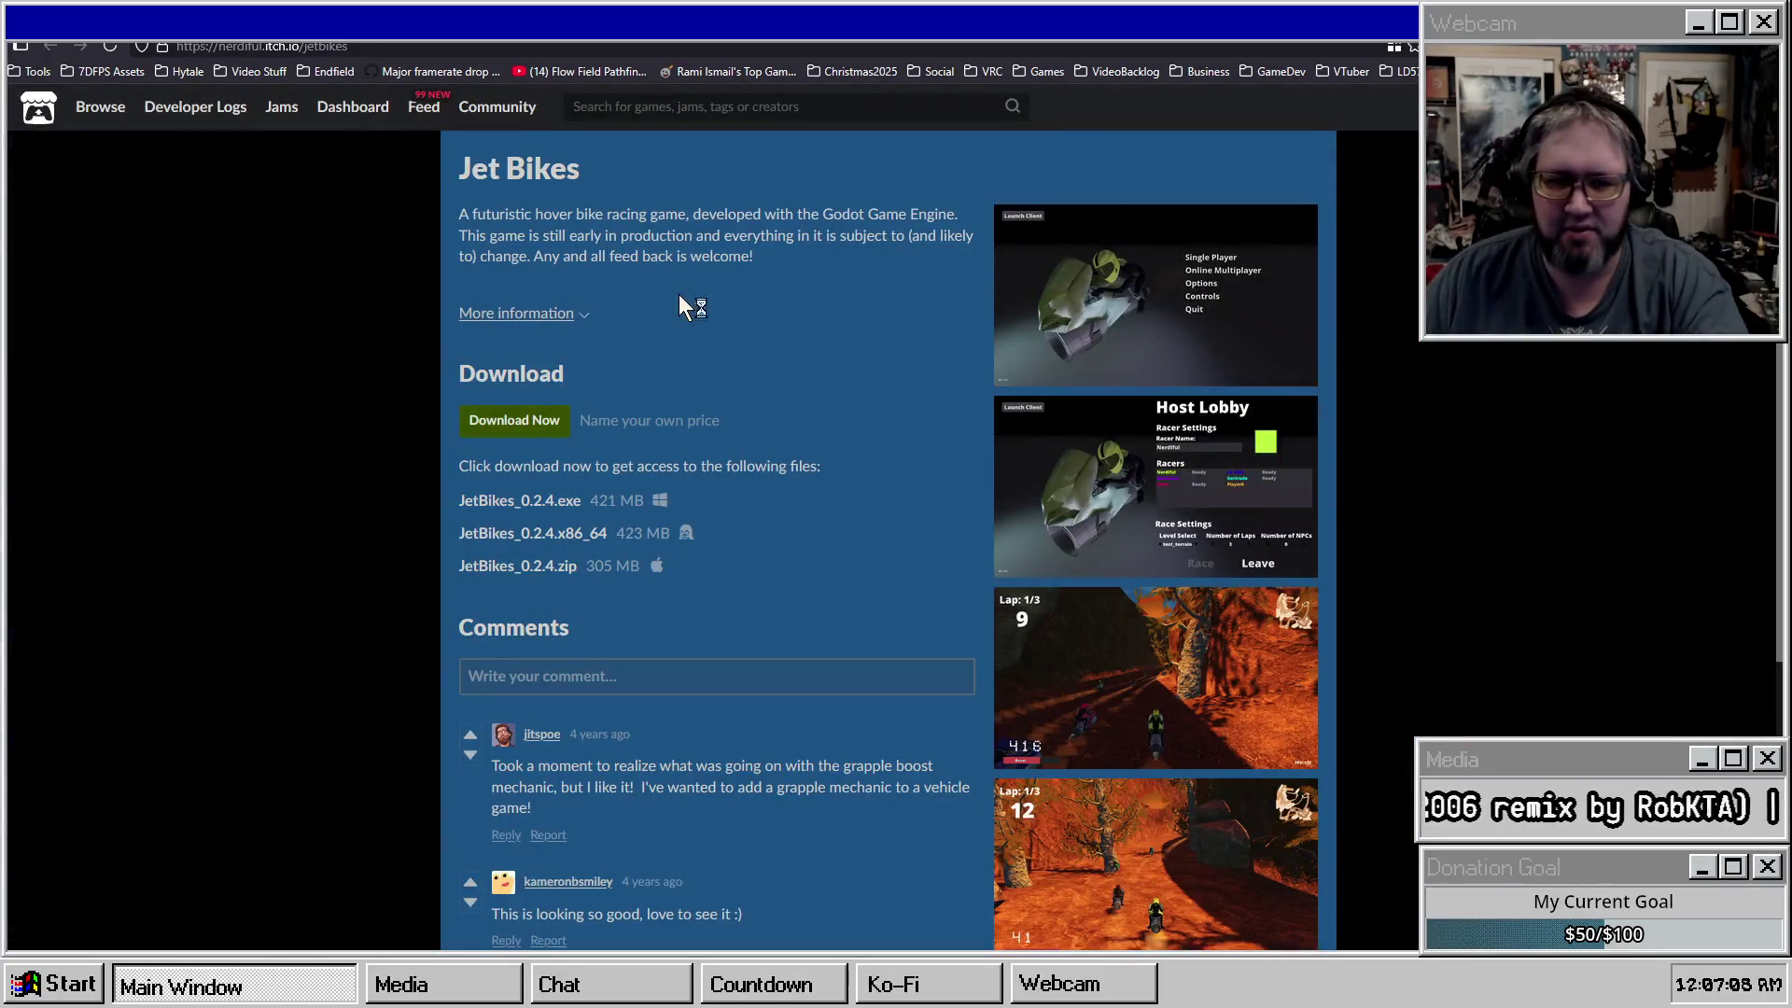
left_click(661, 250)
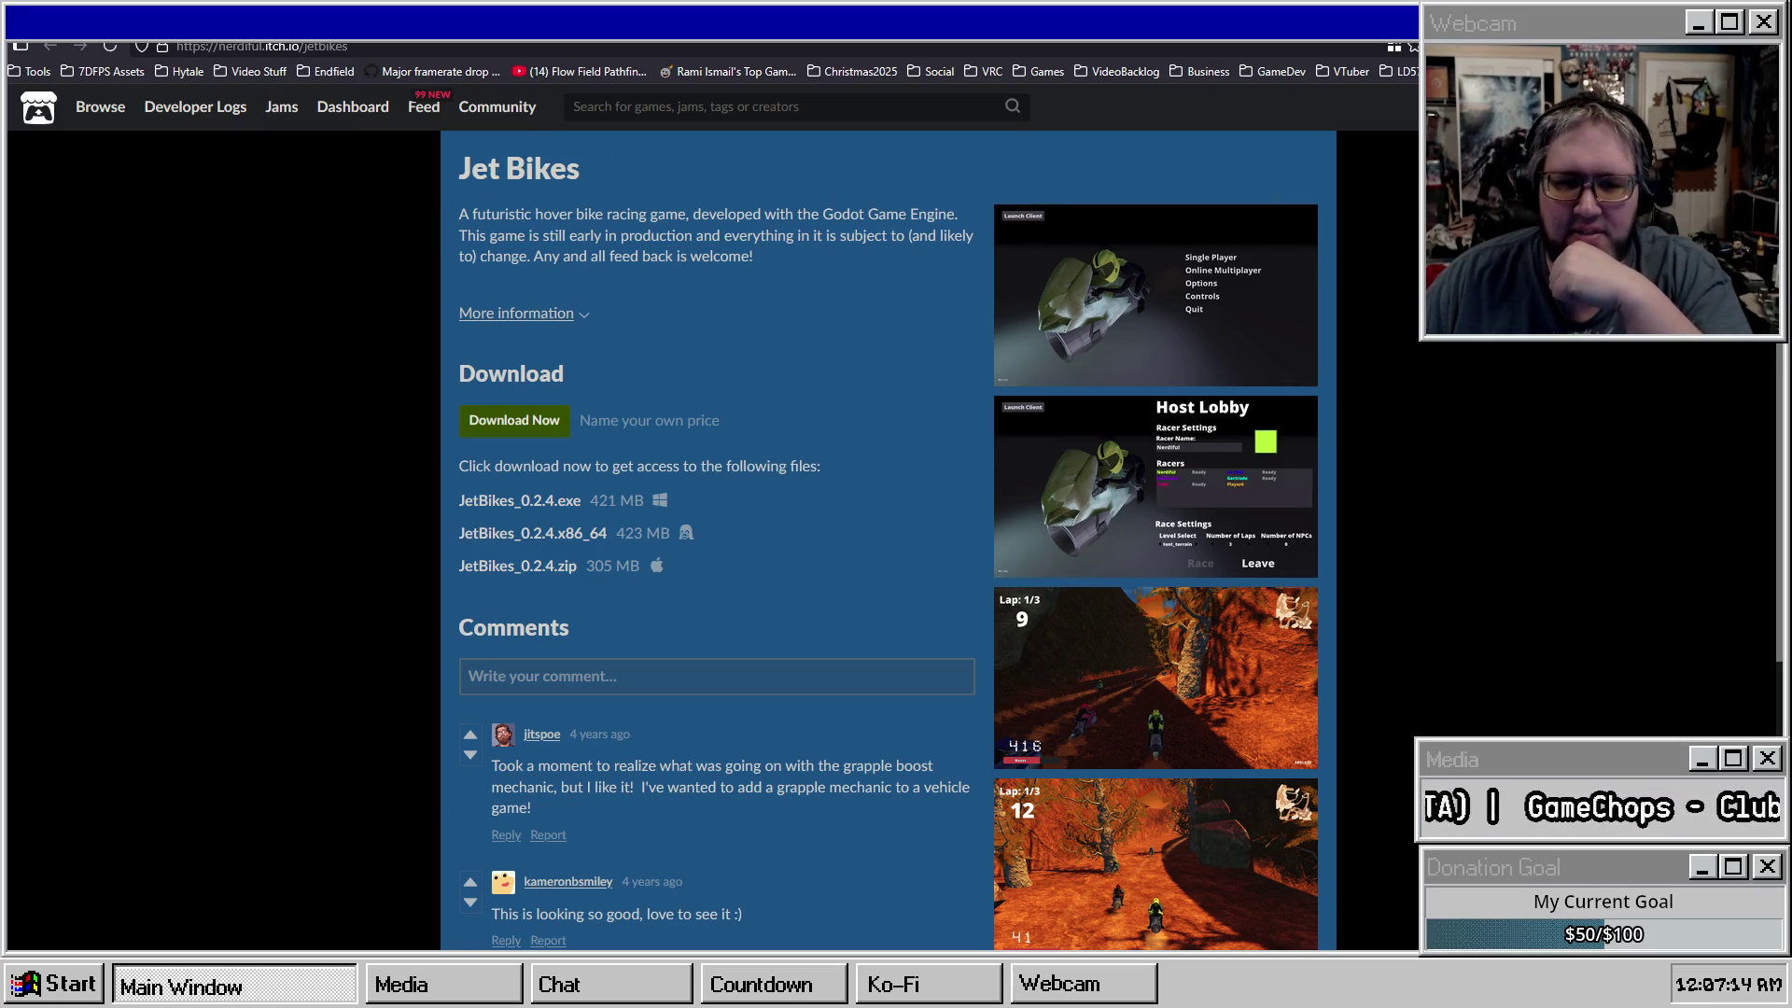
scroll(768, 532, "down", 4)
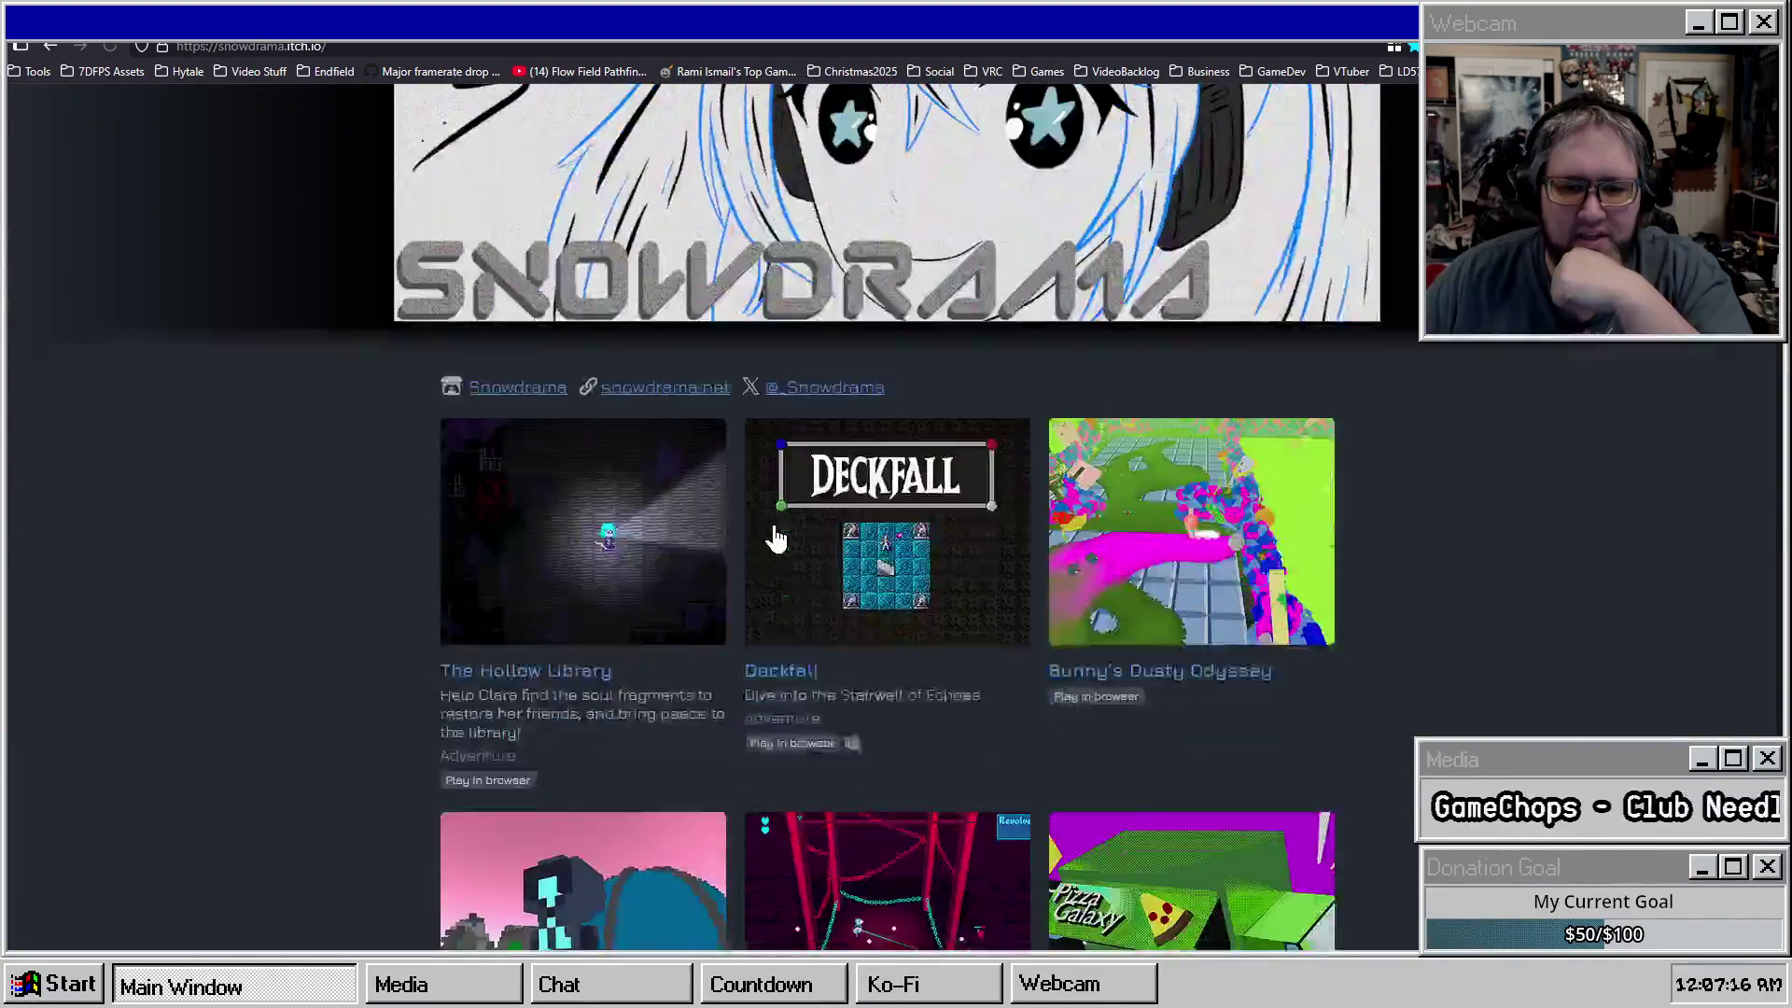
Scroll the Snowdrama game grid, then go back to Jet Bikes and the developer's profile.
scroll(852, 472, "down", 4)
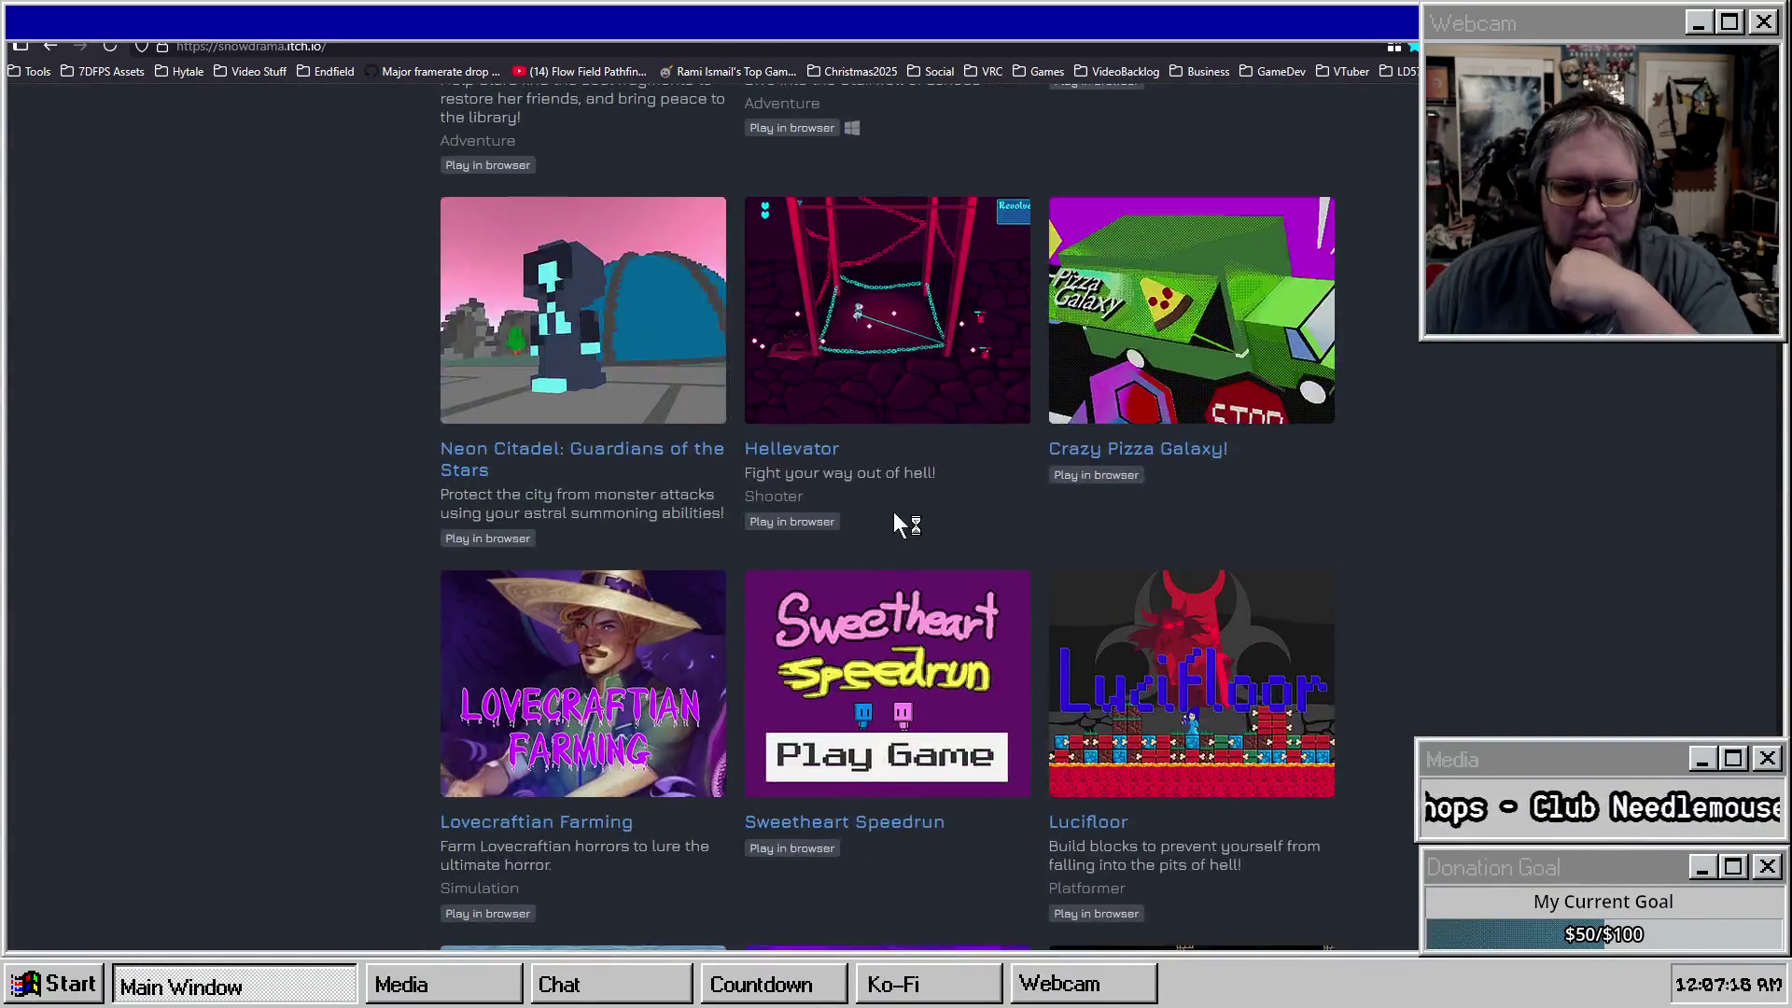
scroll(1215, 431, "up", 8)
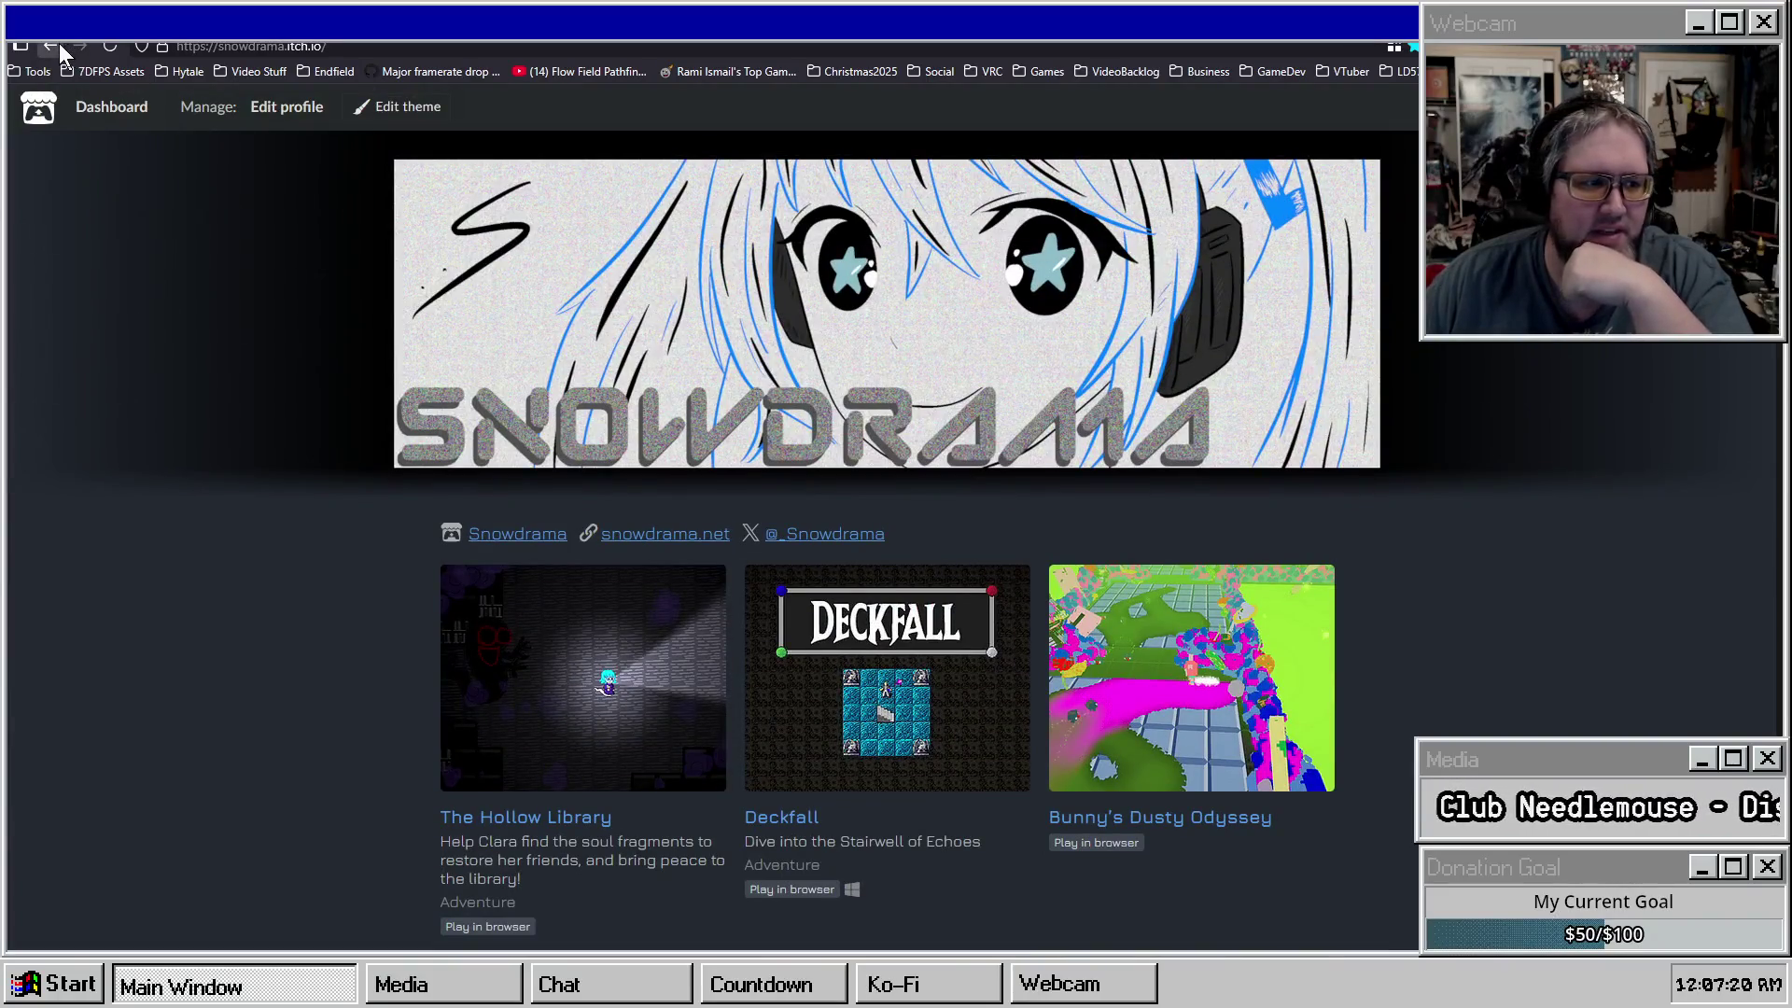
left_click(60, 47)
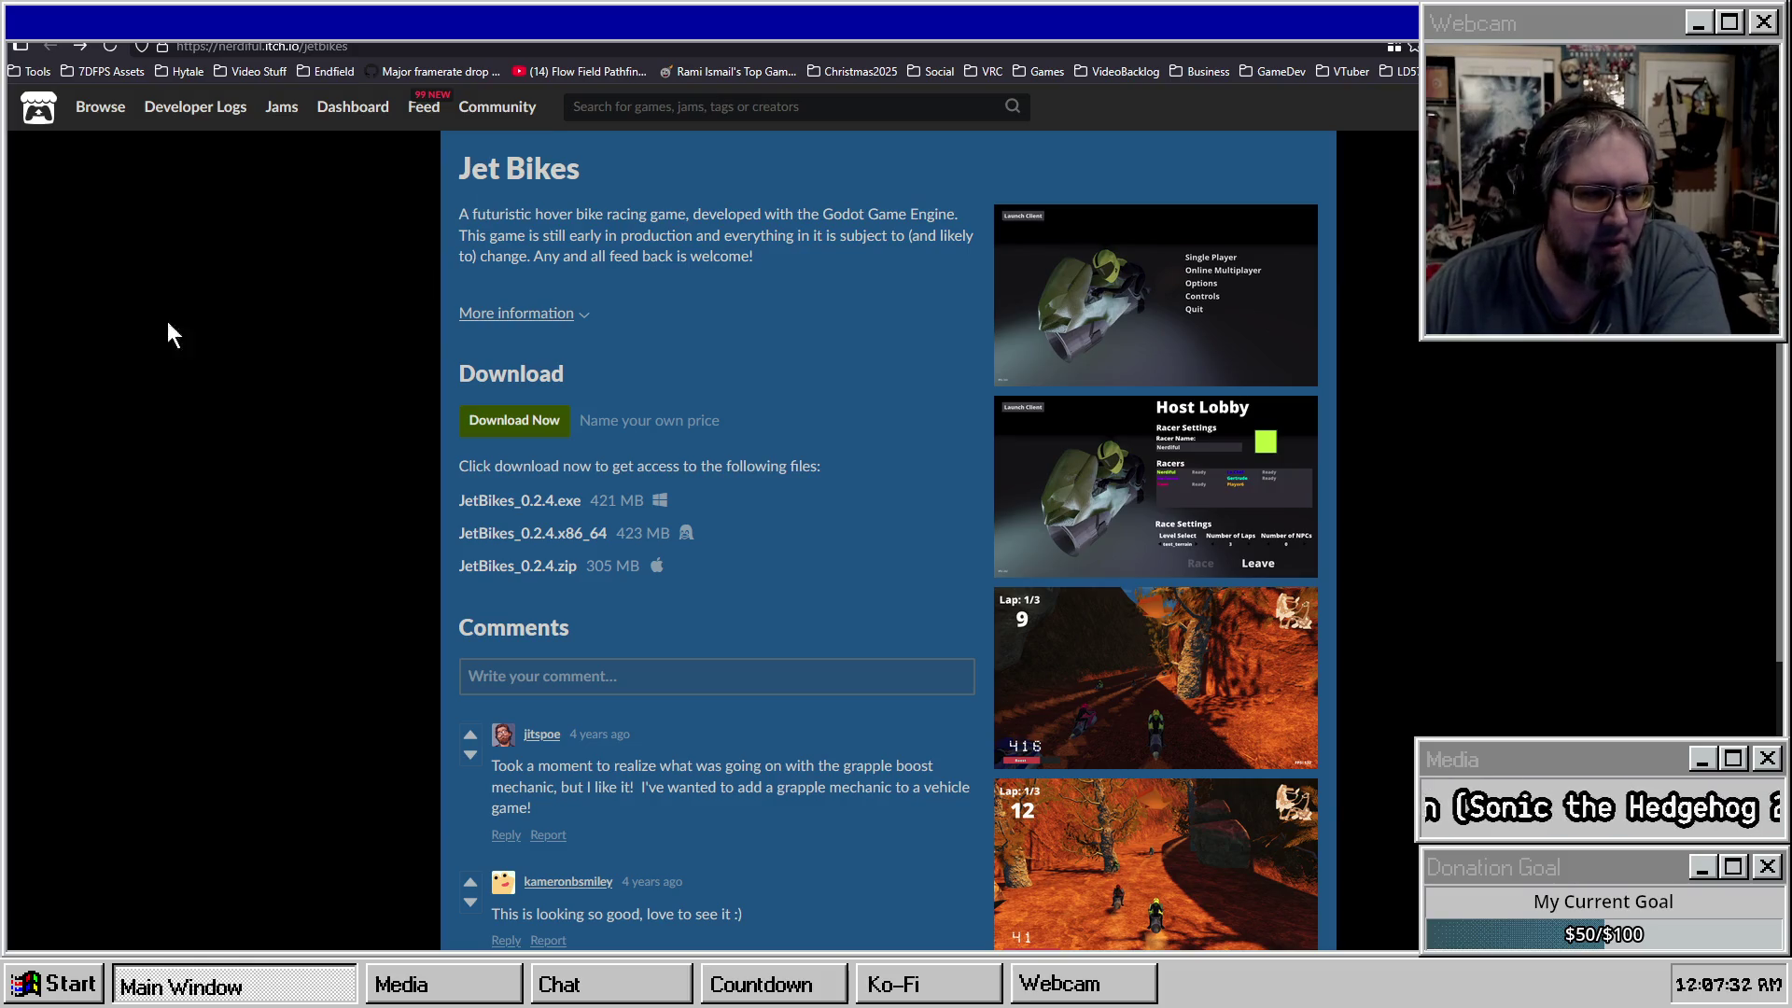
left_click(187, 46)
Navigate to the games page listing SurfsUp, uMORPG, Merge Match Arena and Mini-Marchers.
key("BackSpace")
key("BackSpace")
key("BackSpace")
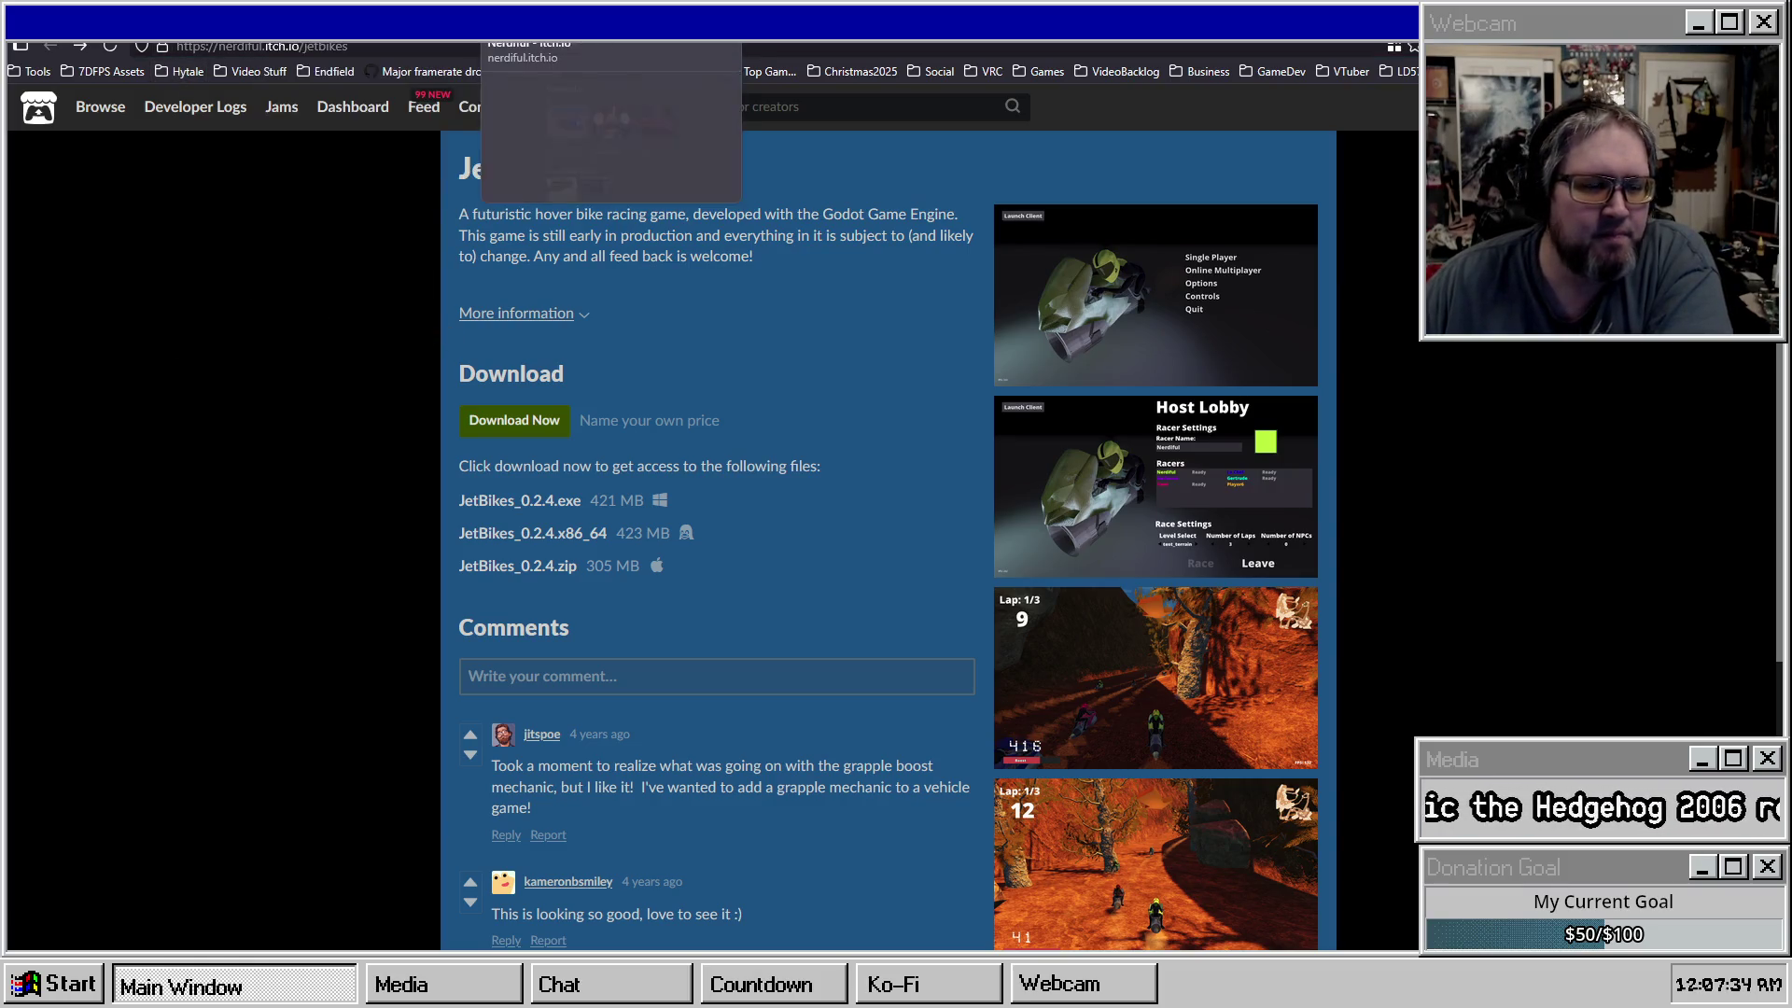
key("Return")
scroll(271, 390, "down", 3)
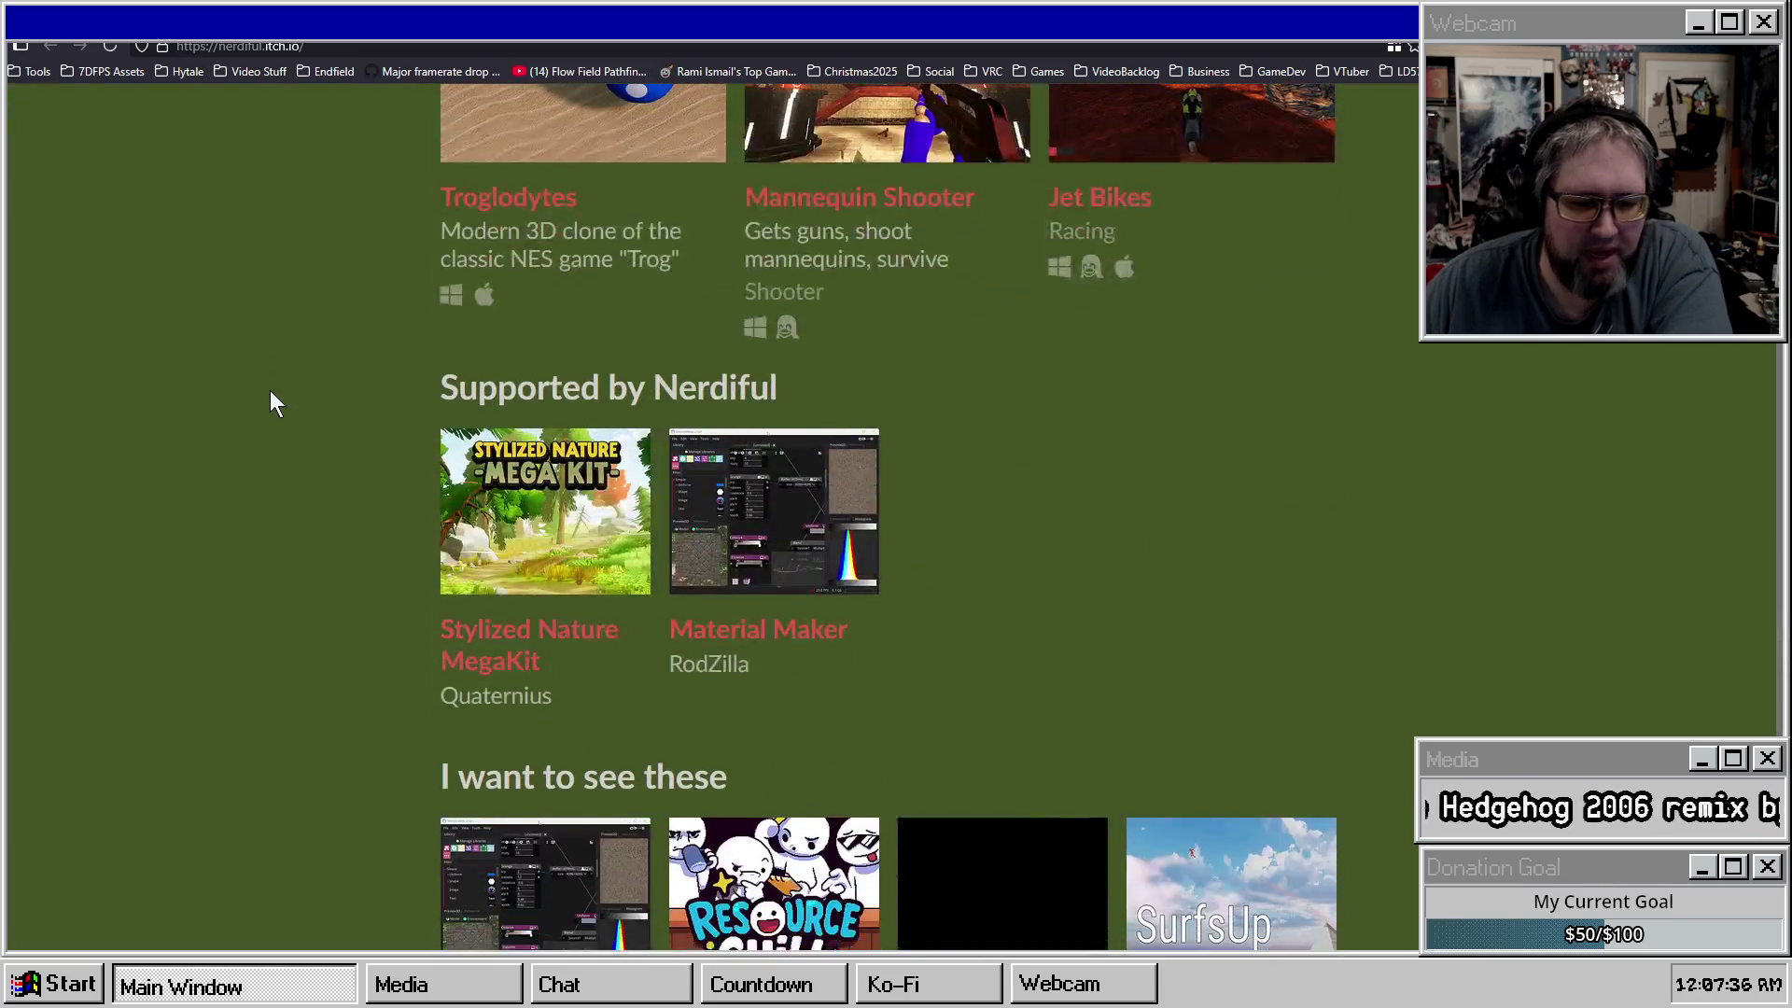
scroll(270, 392, "down", 1)
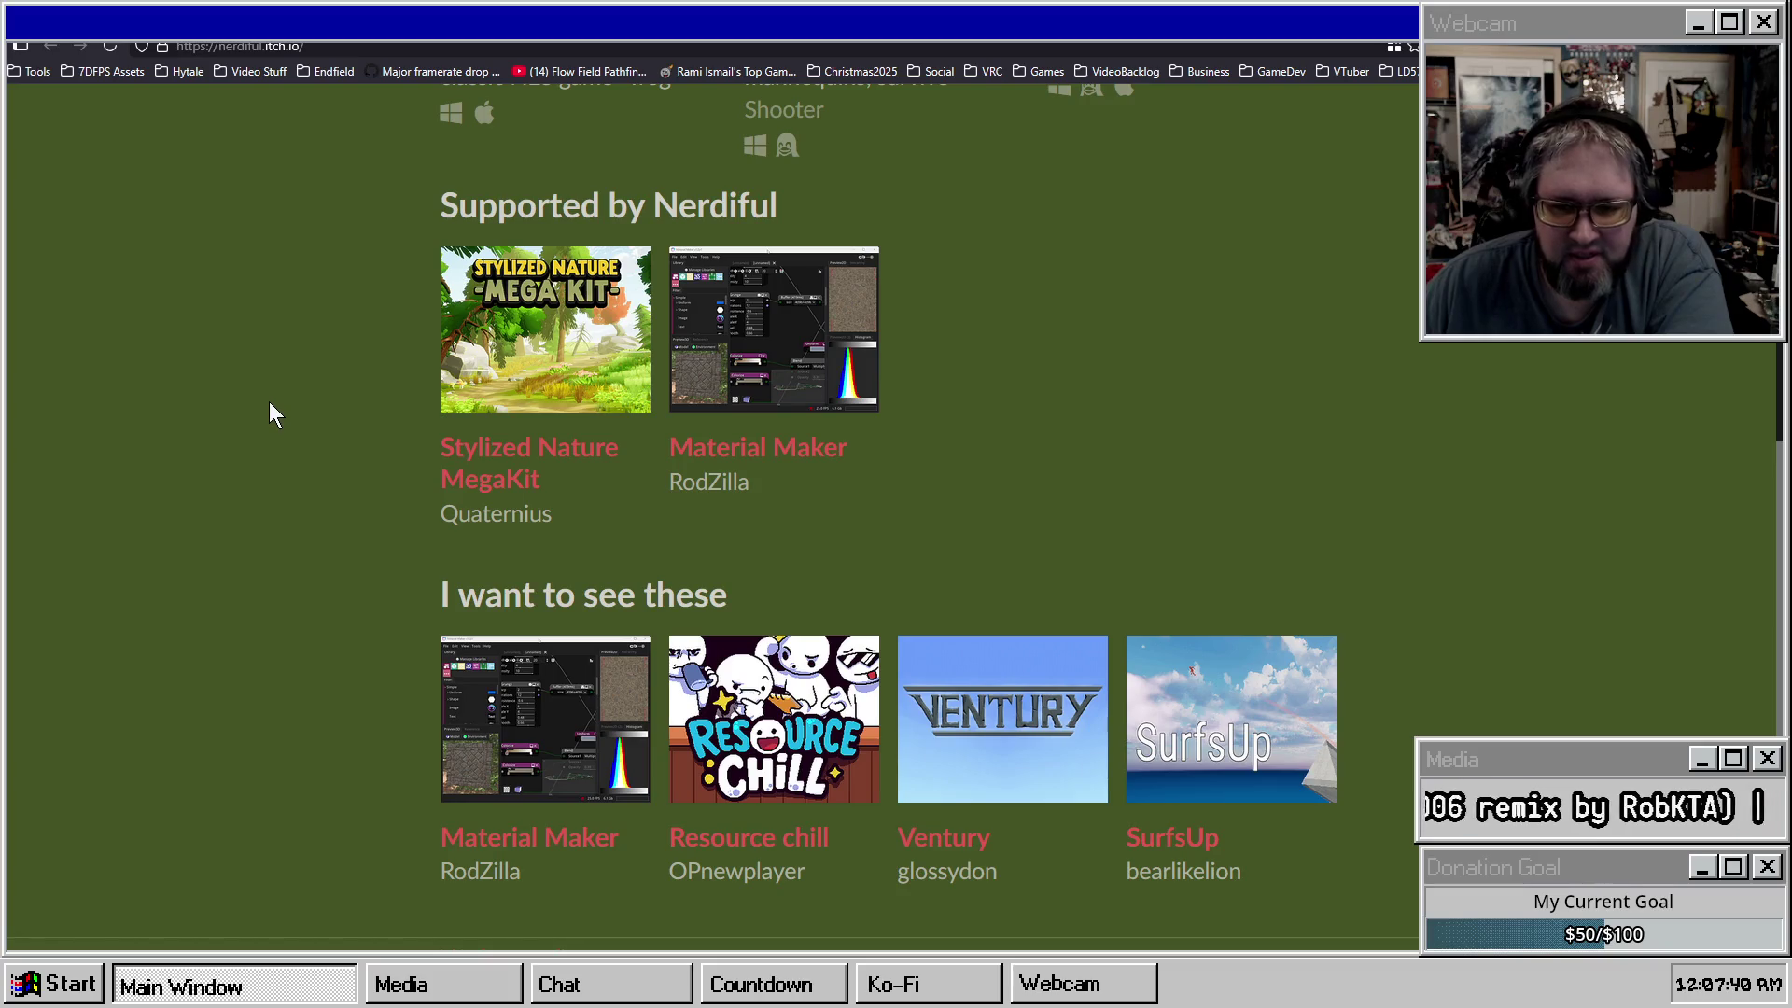
key("alt+Left")
key("alt+Left")
scroll(256, 495, "down", 4)
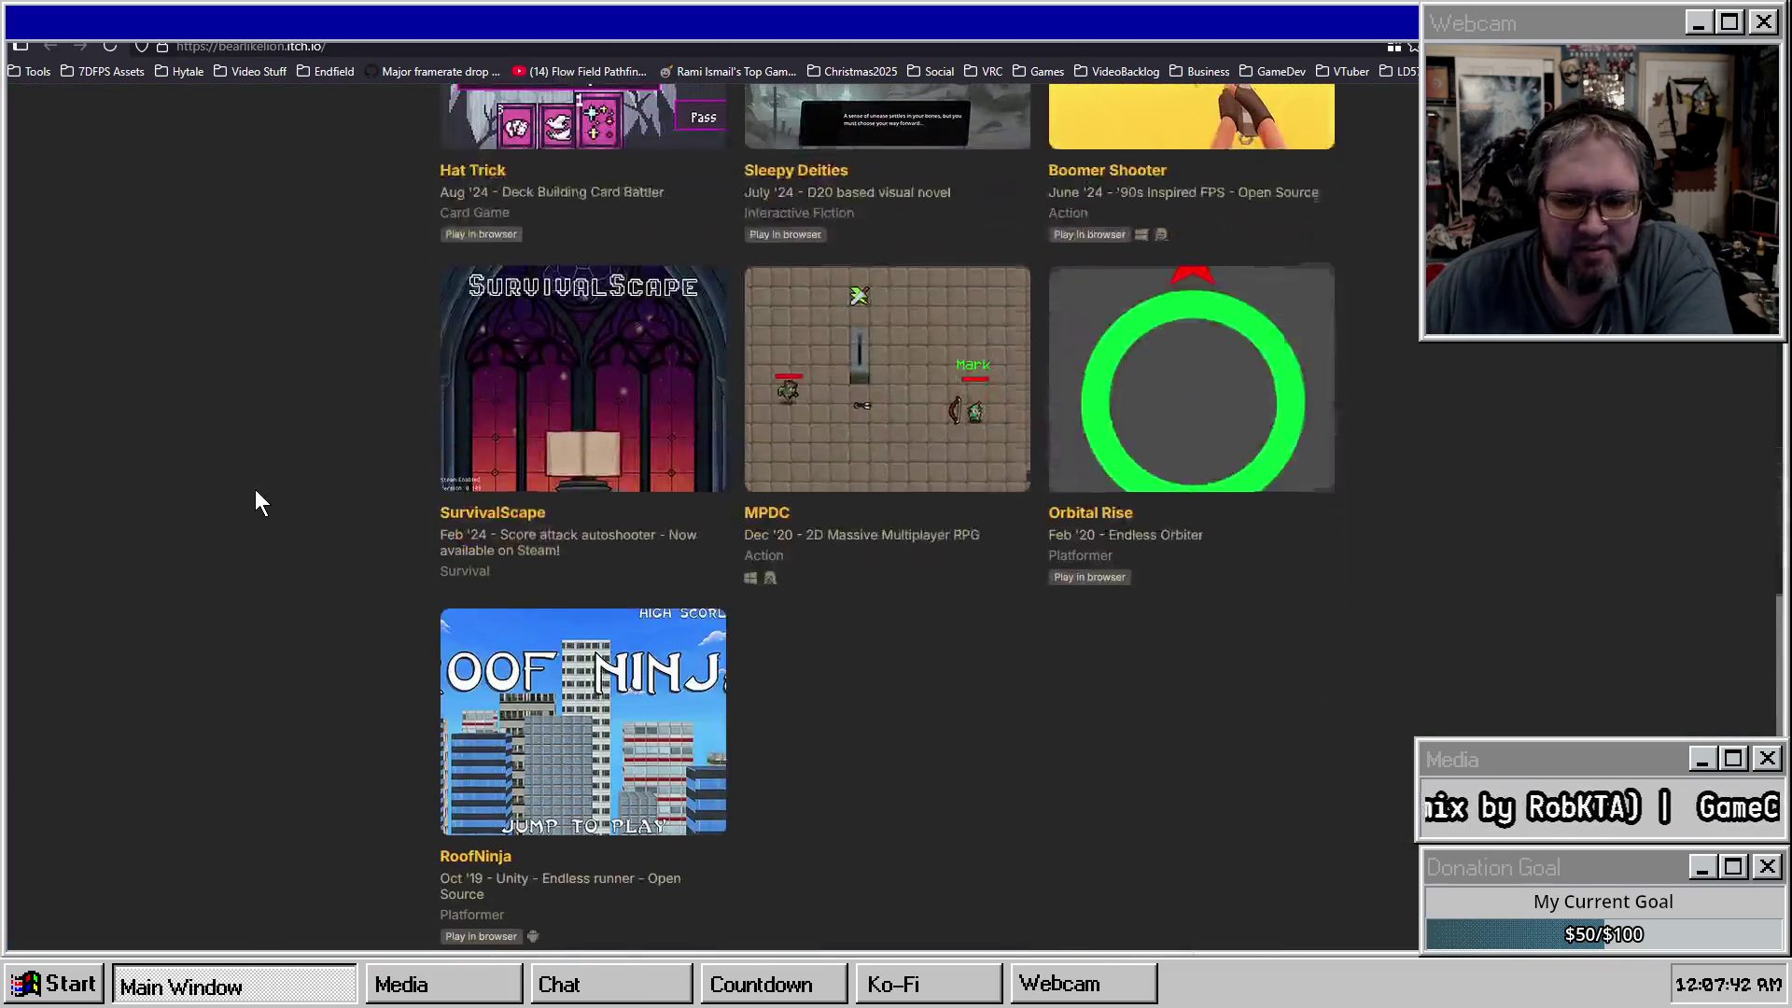
scroll(256, 495, "up", 5)
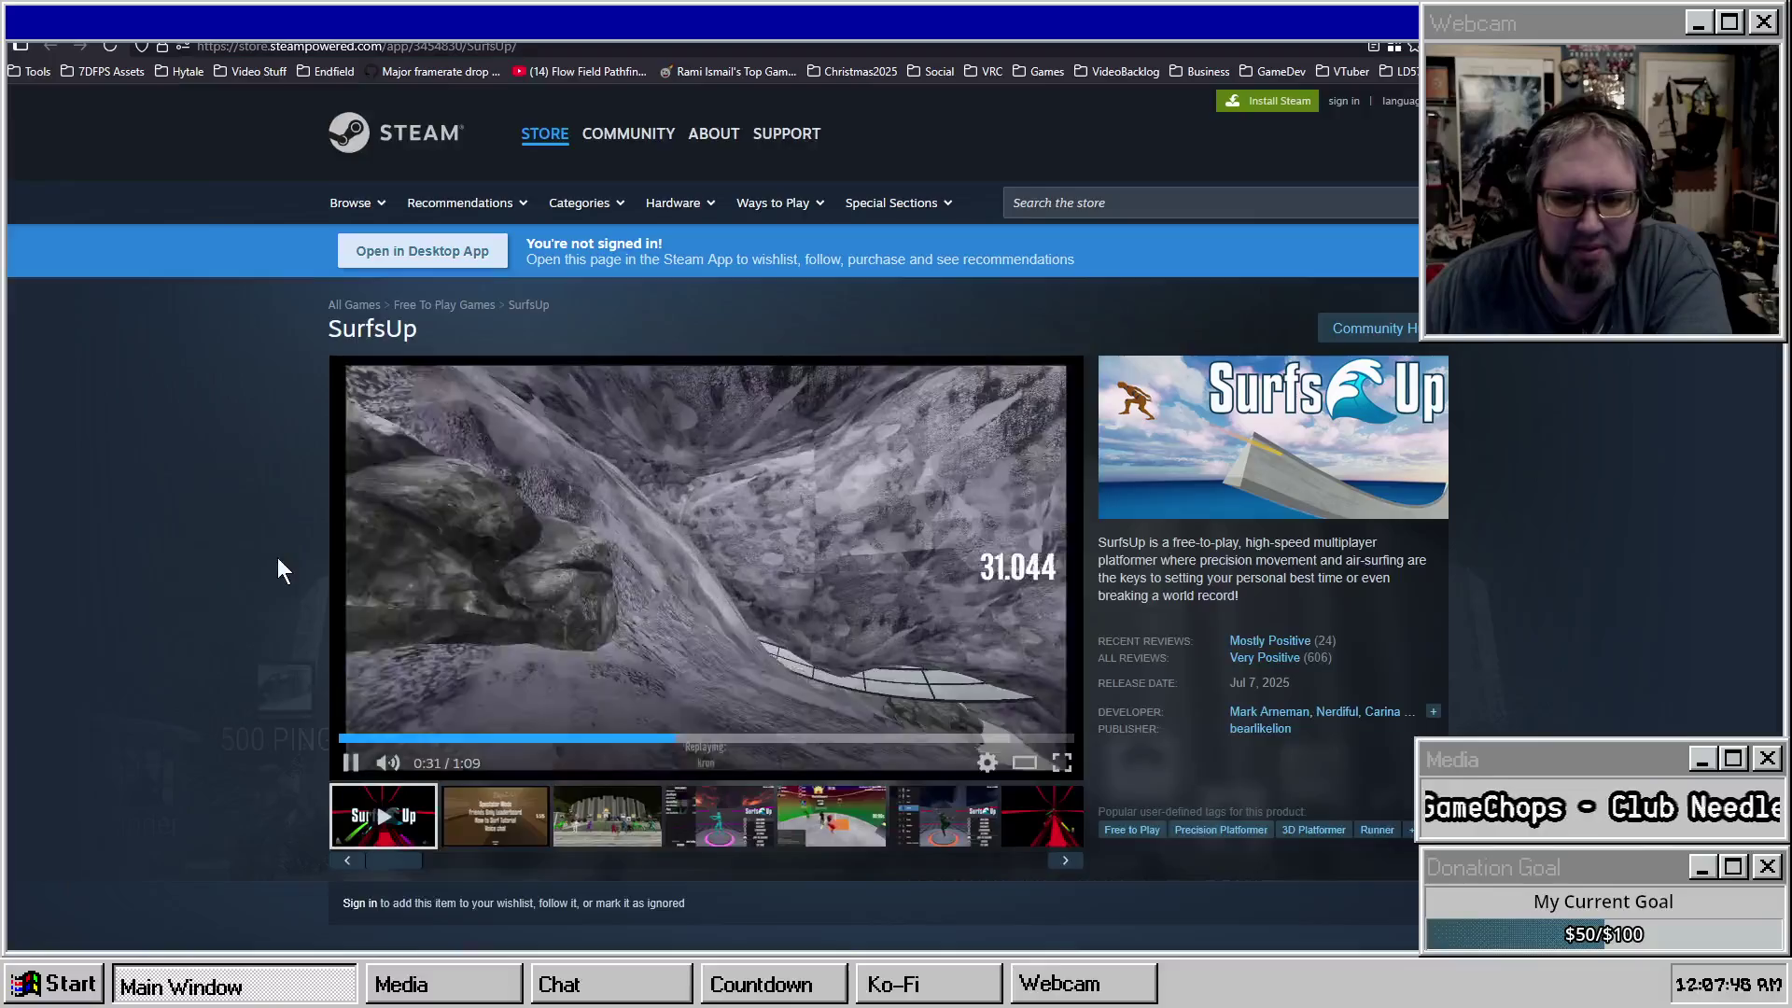
Scroll through the SurfsUp Steam page's reviews, system requirements and Version 1.3 events.
scroll(277, 557, "down", 2)
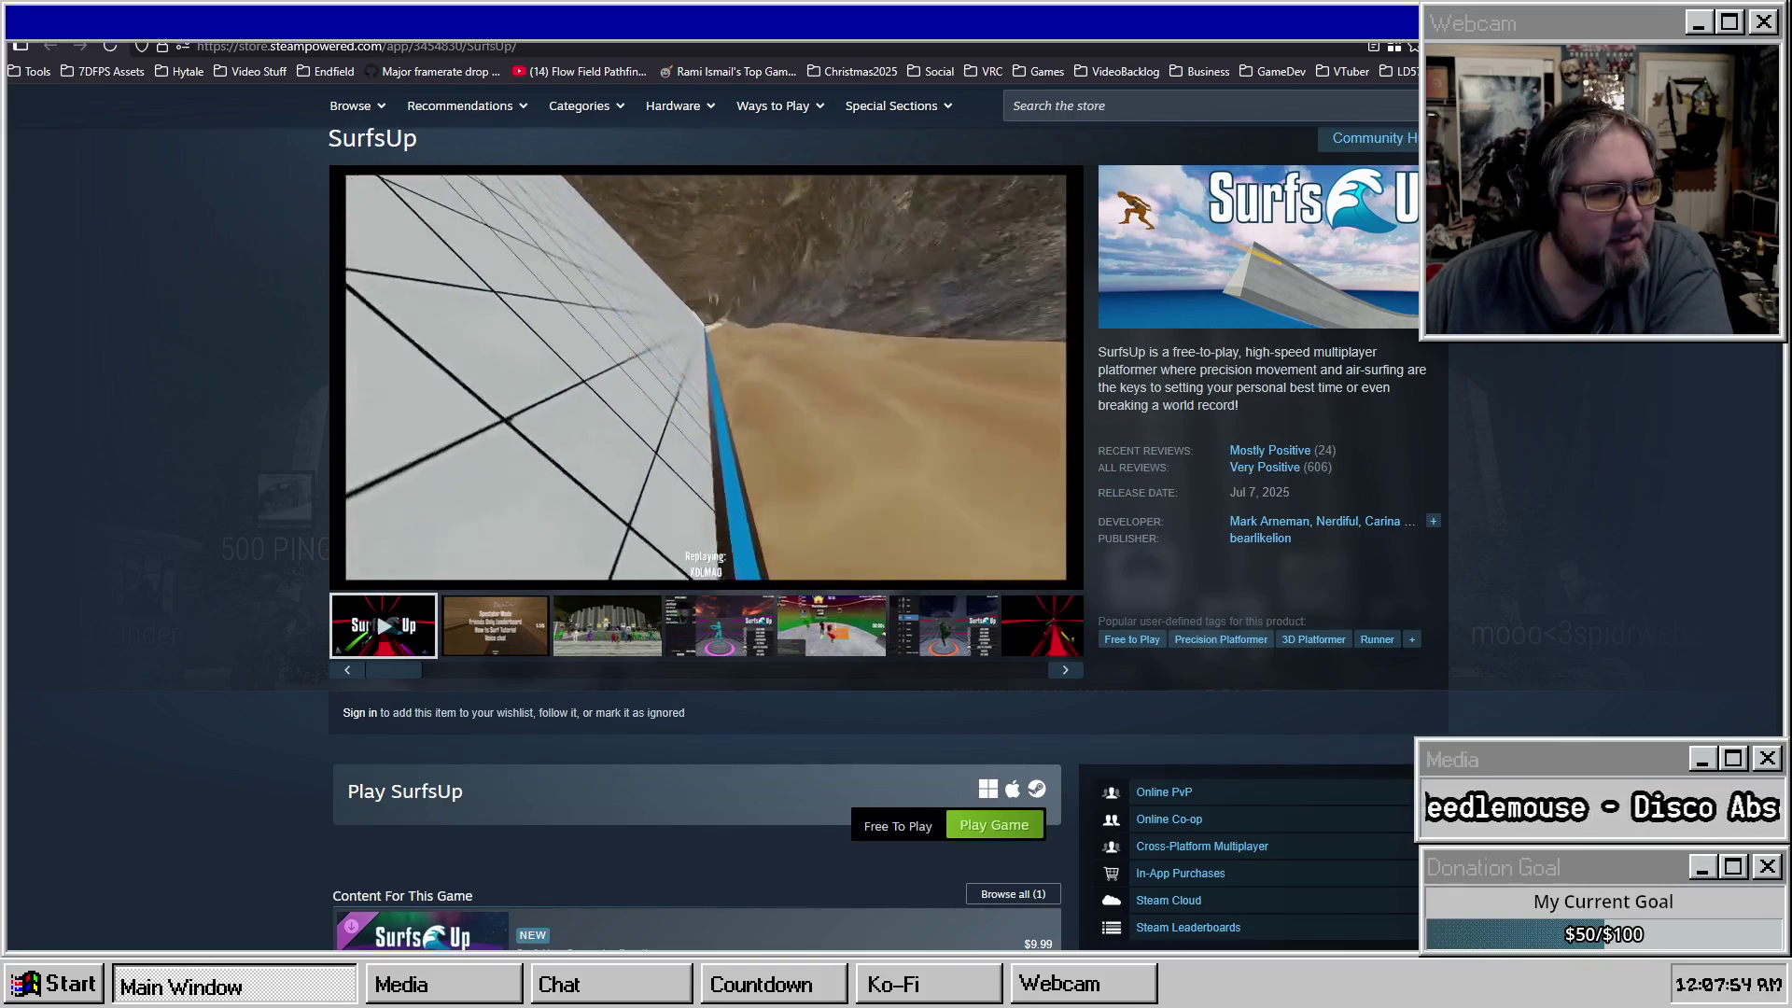
scroll(828, 507, "down", 8)
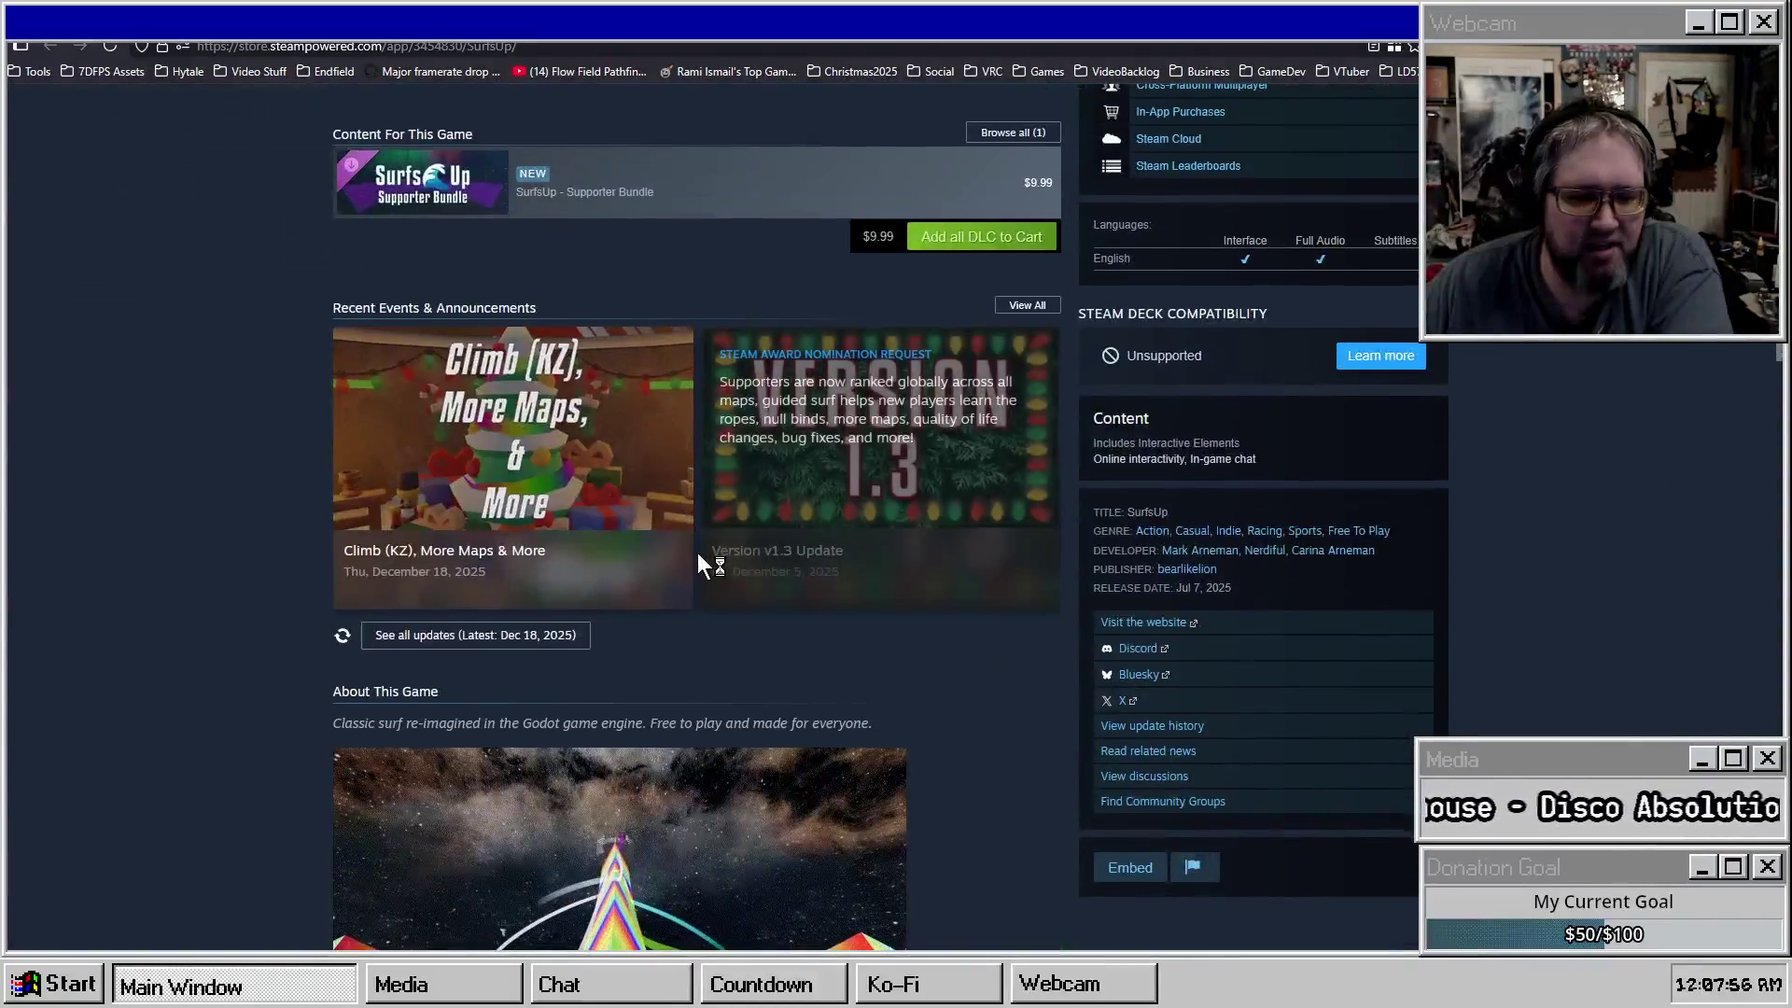
scroll(704, 560, "up", 4)
scroll(194, 461, "down", 4)
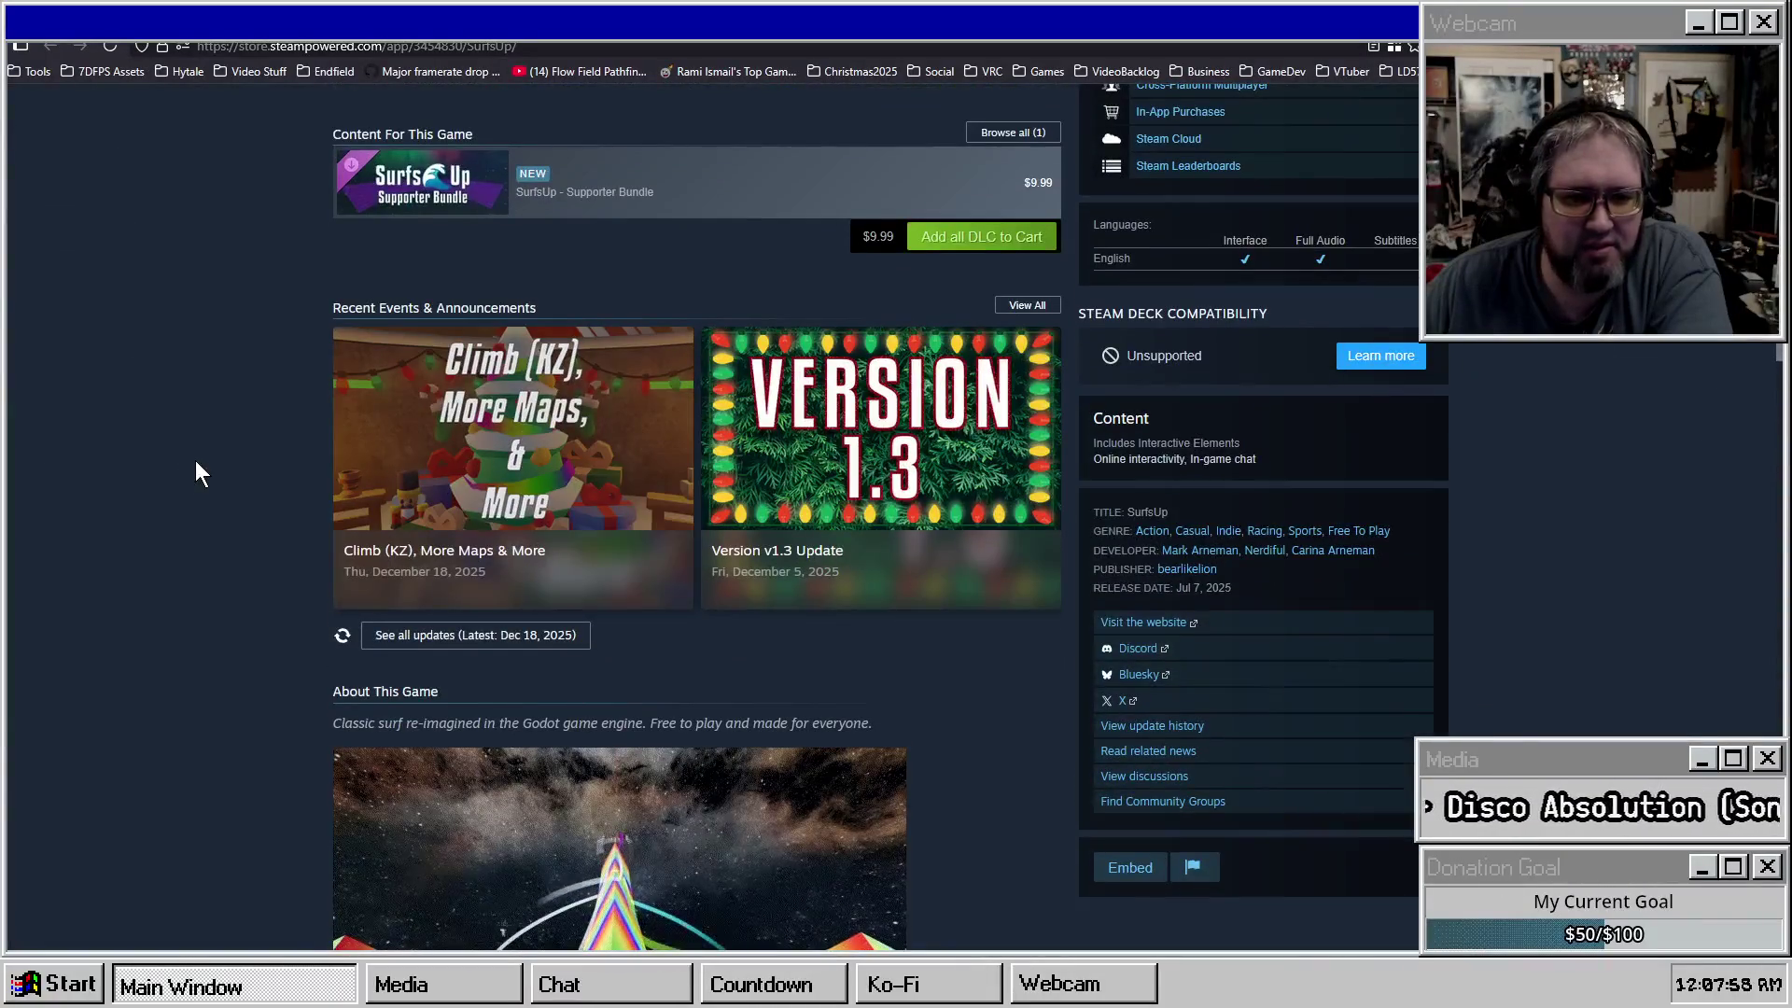
scroll(214, 451, "down", 15)
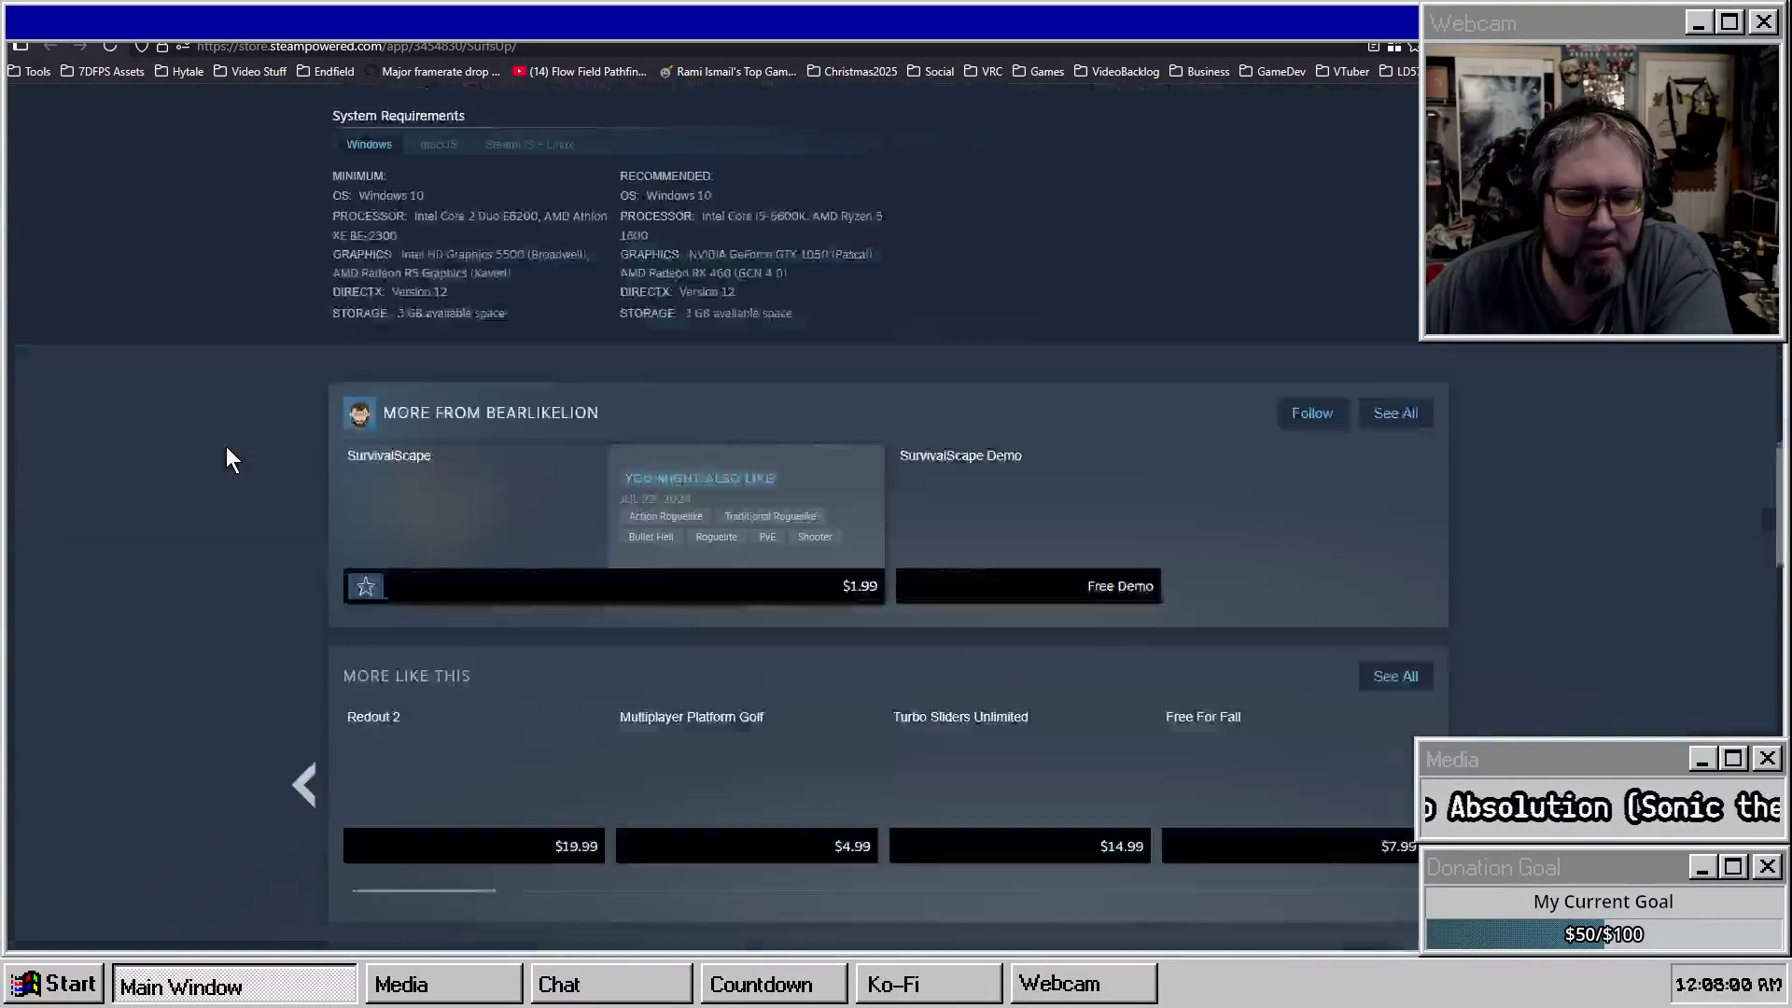
scroll(226, 446, "down", 5)
scroll(242, 508, "up", 20)
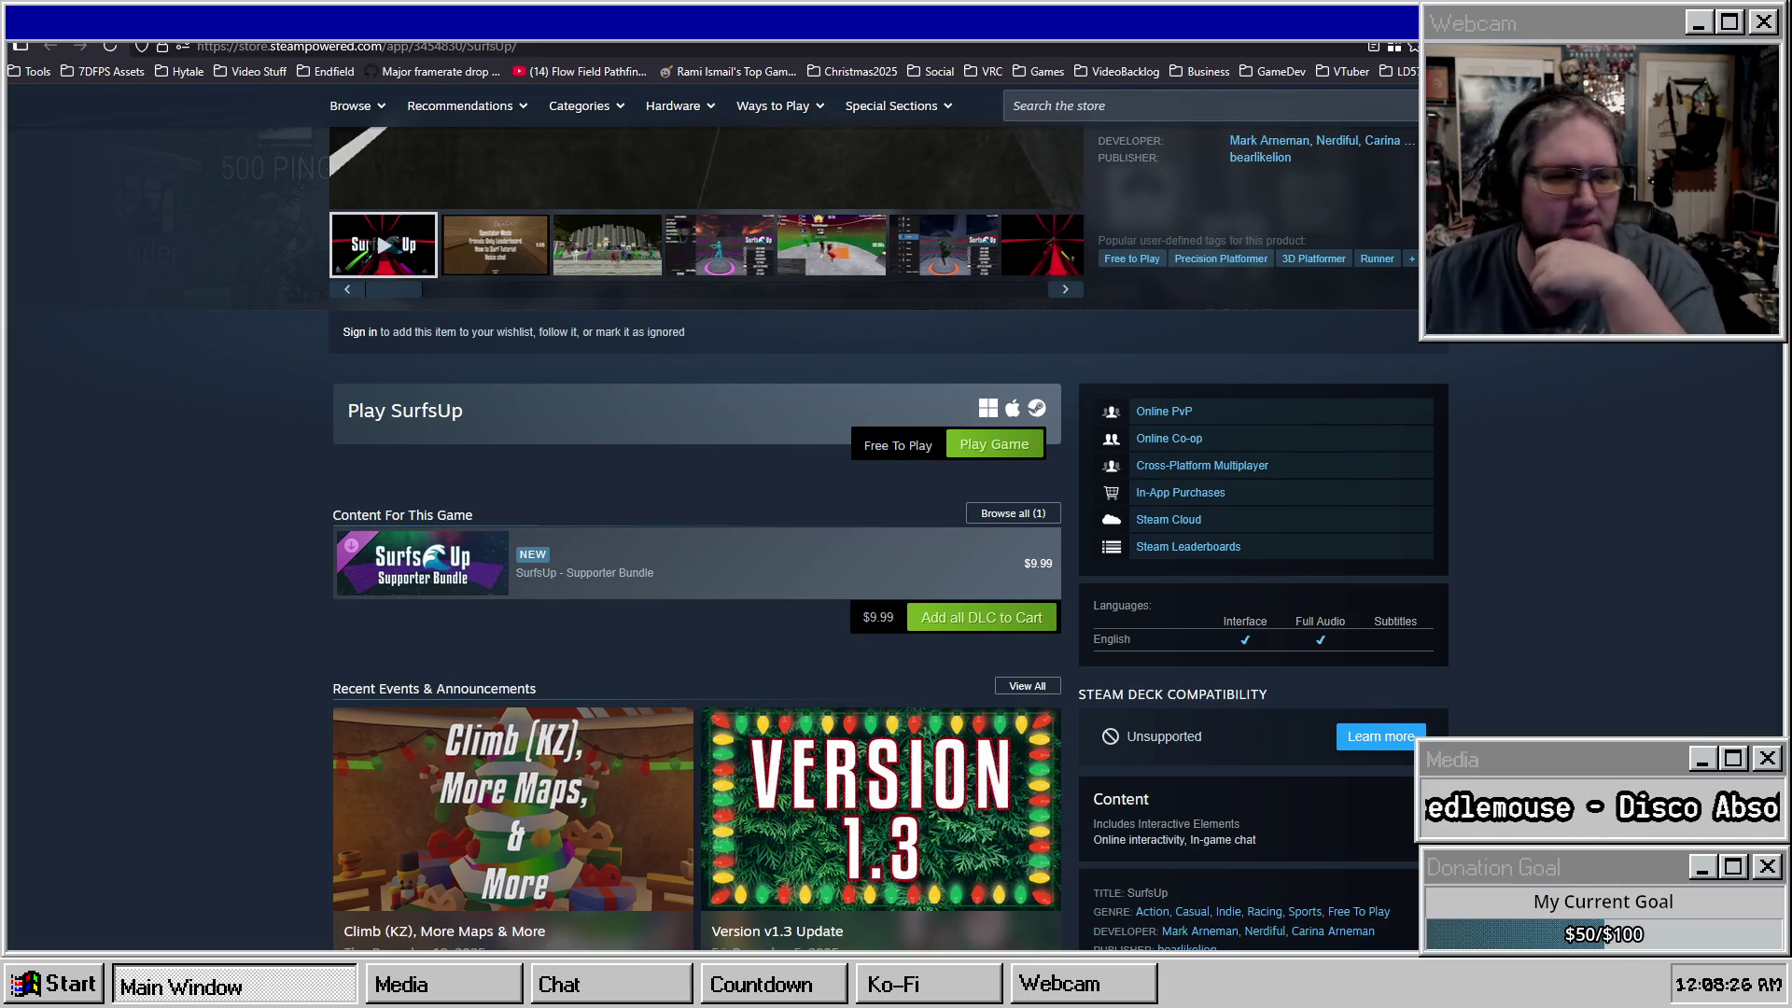
scroll(261, 461, "up", 5)
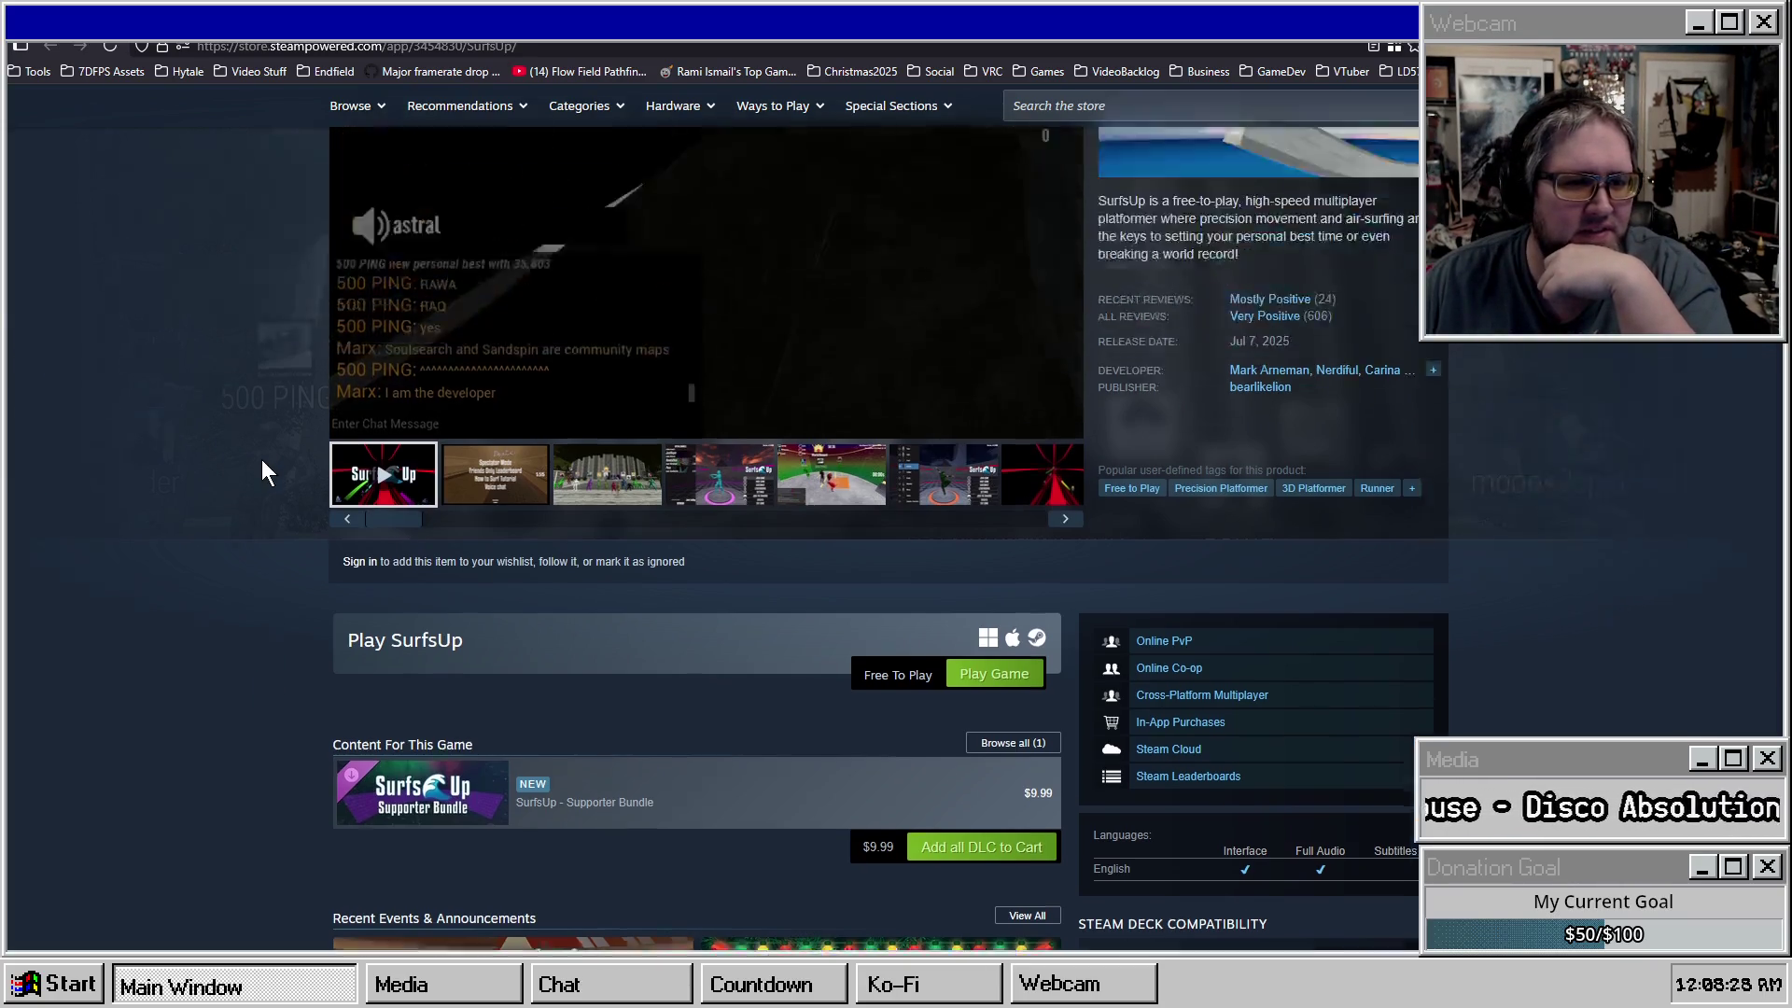
scroll(114, 411, "down", 2)
scroll(114, 411, "up", 2)
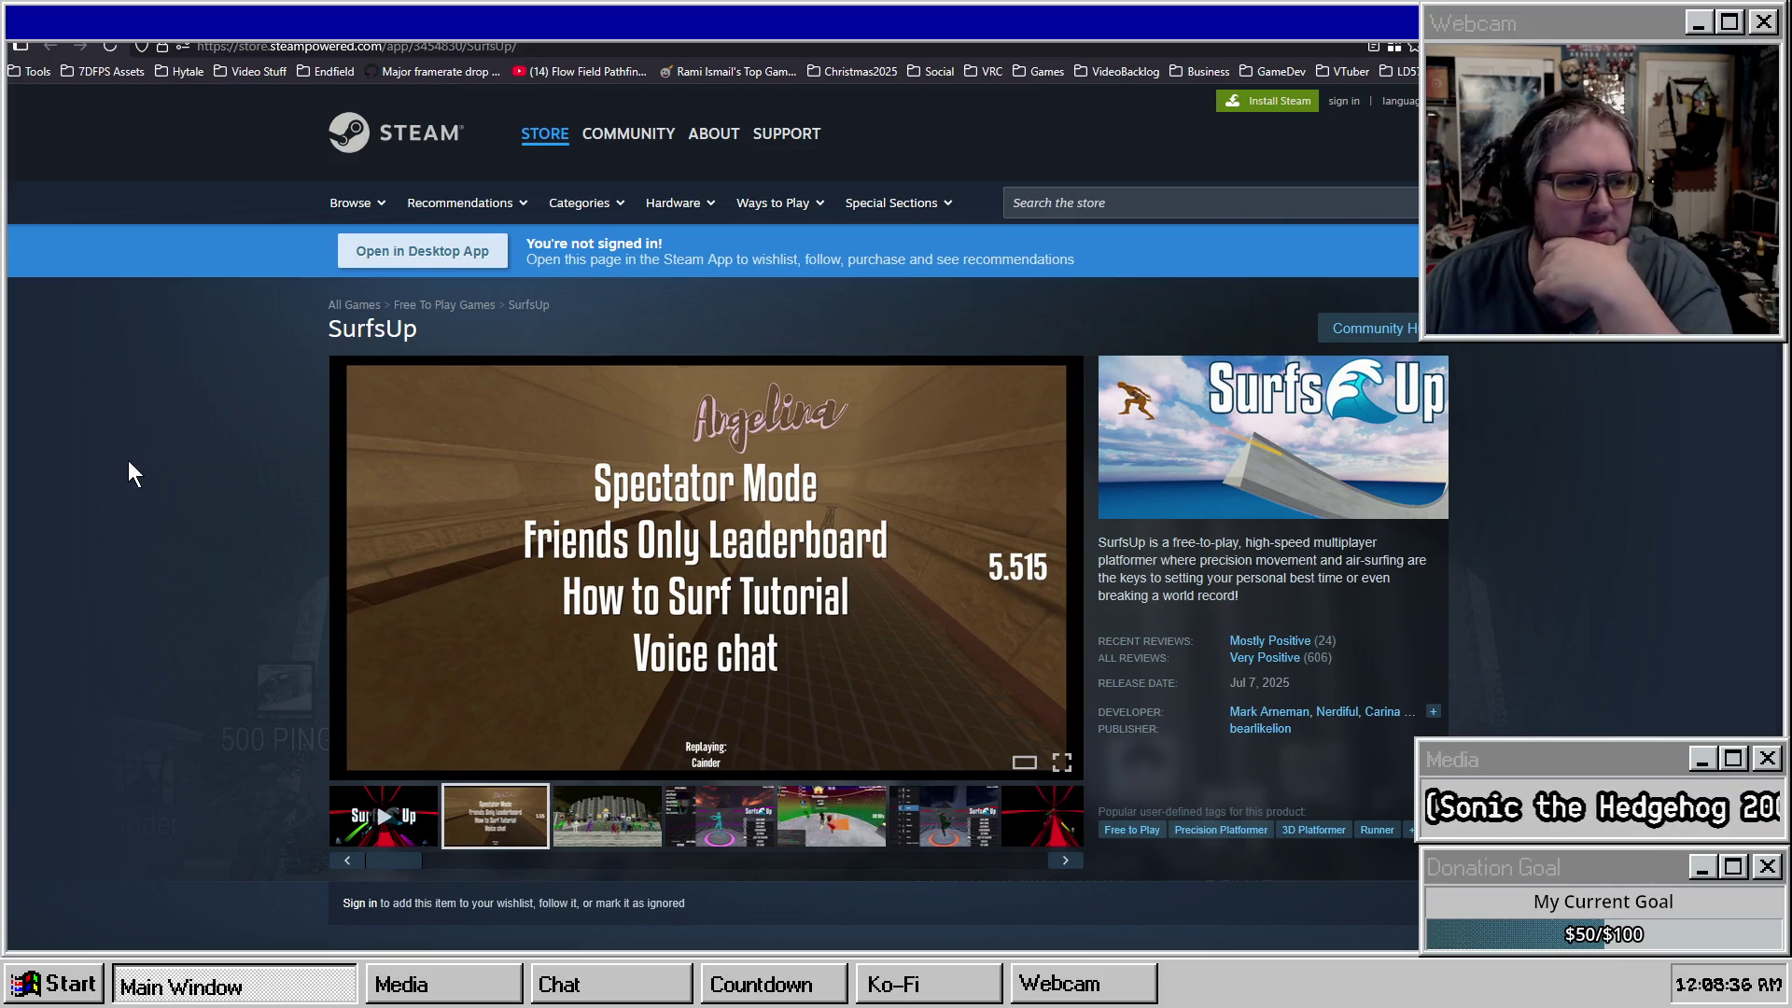
scroll(105, 640, "down", 10)
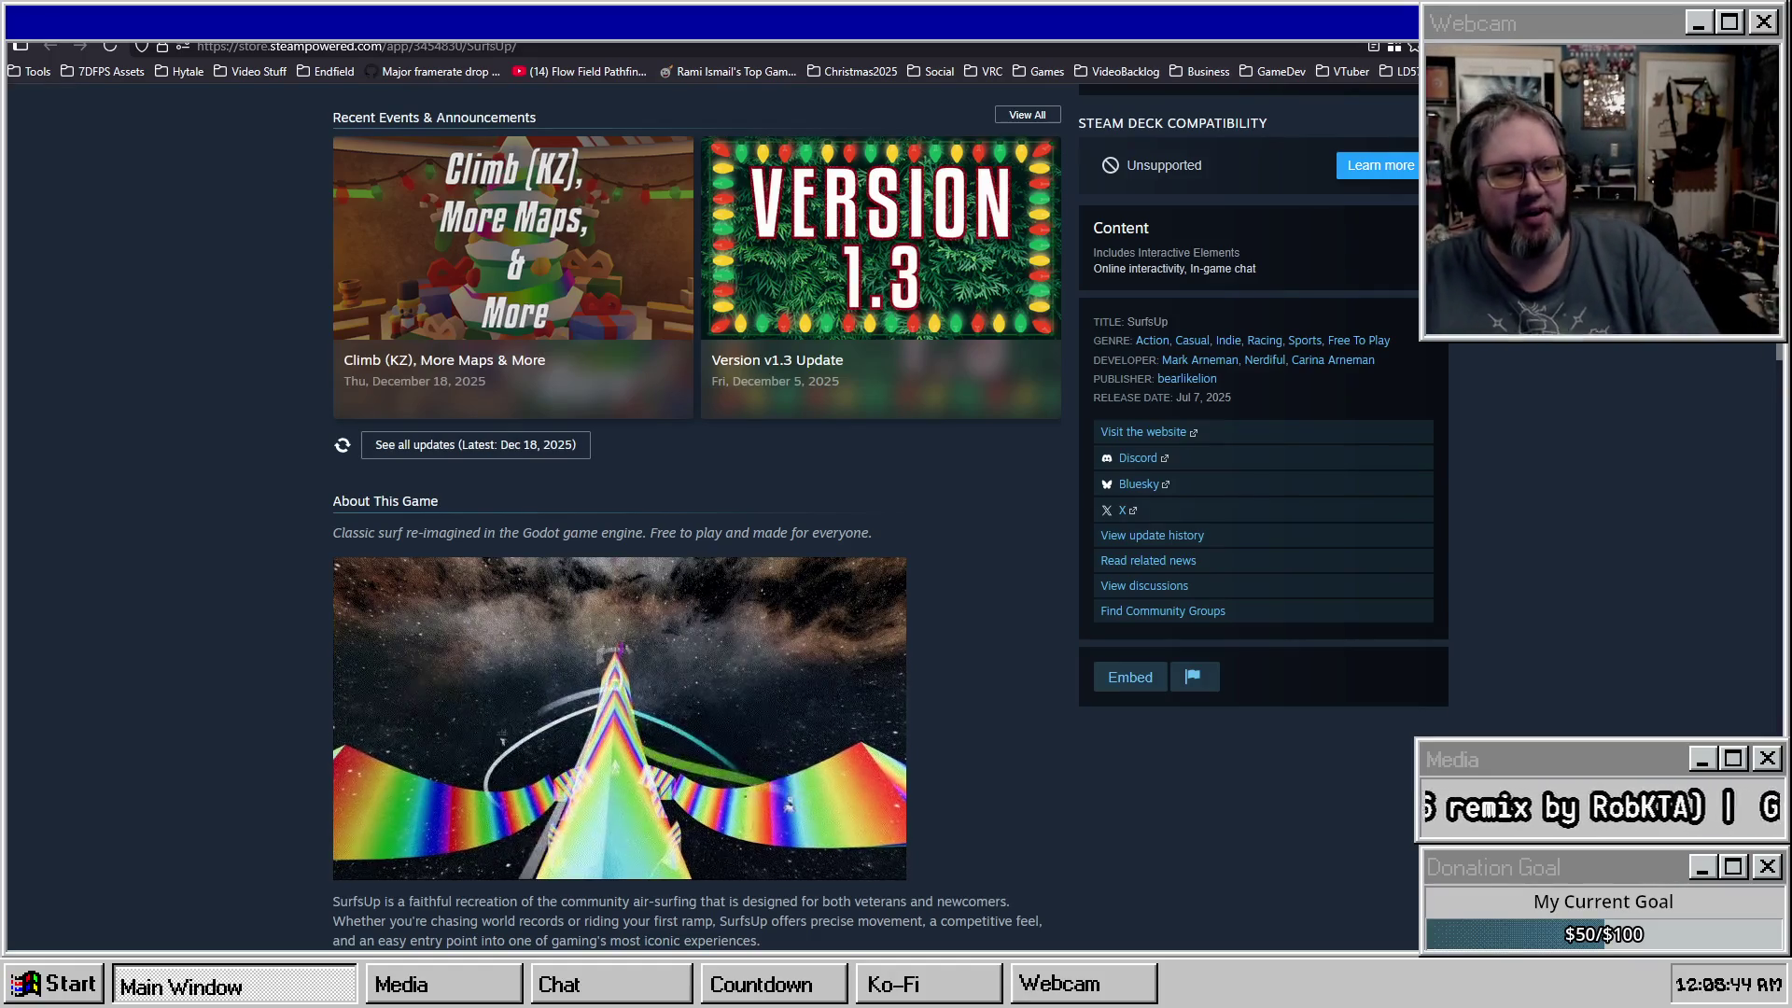
mouse_move(958, 279)
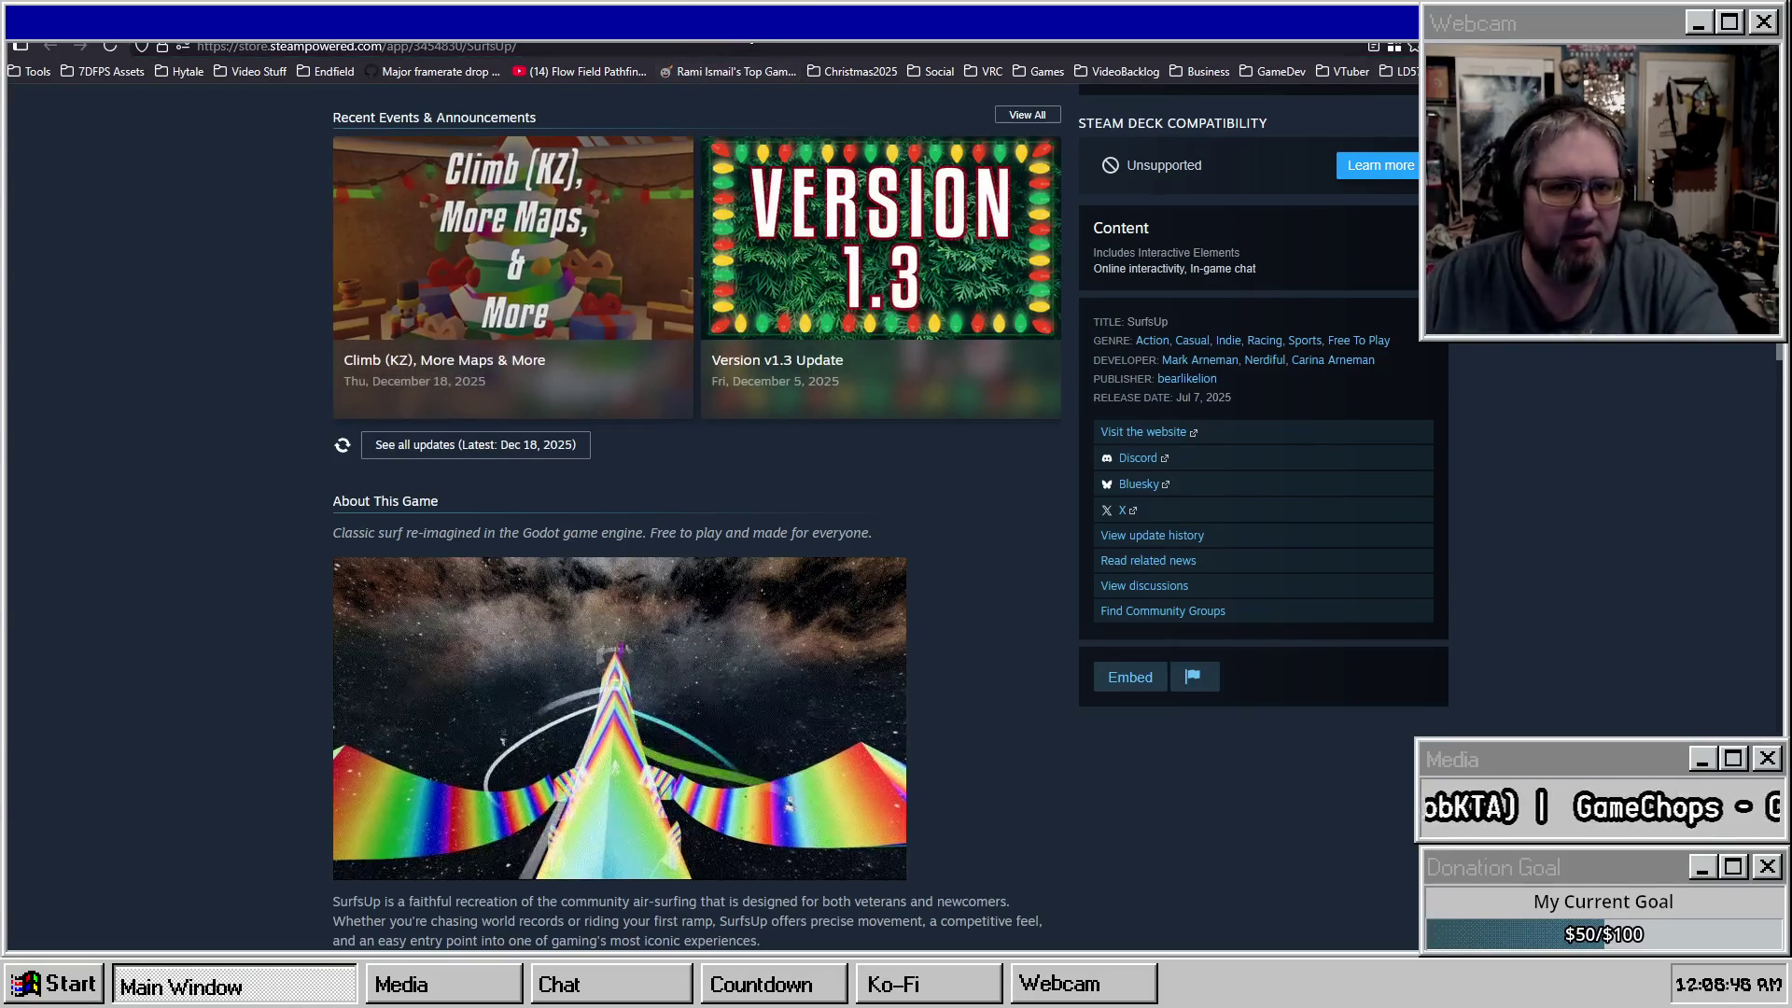
mouse_move(472, 199)
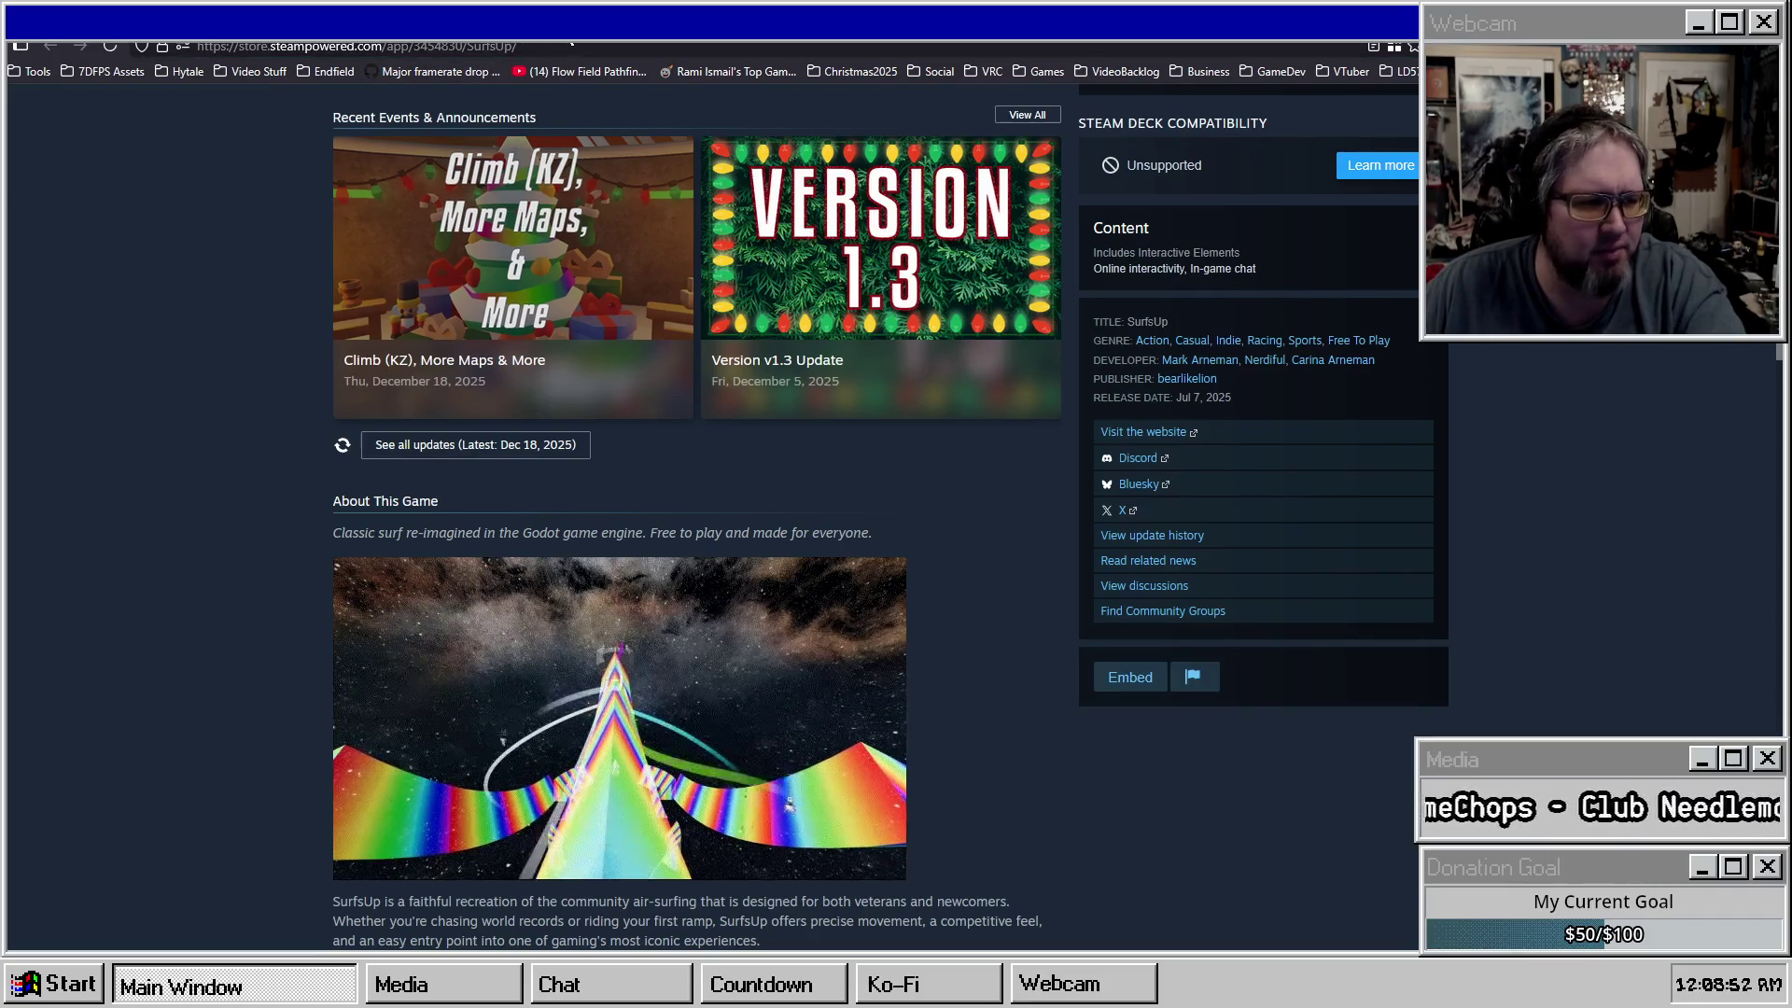
key("ctrl+Tab")
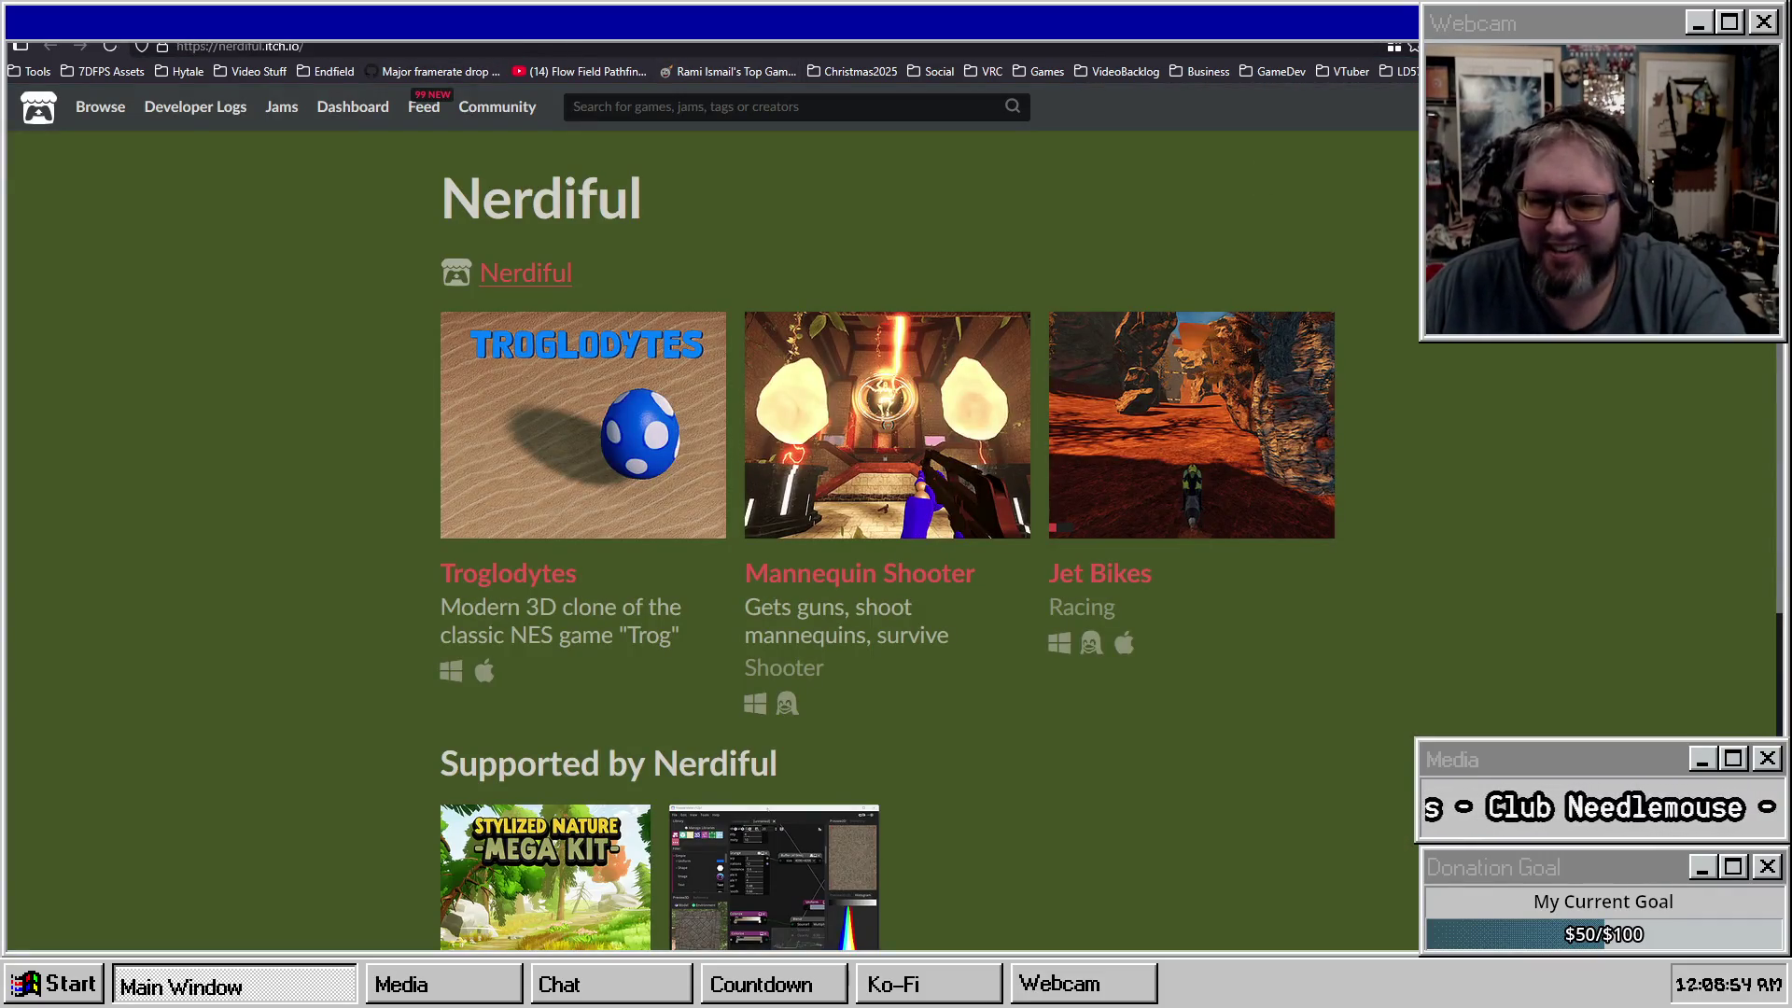
Switch to the Snowdrama itch.io tab and scroll its game list down to Created Assets and back.
key("ctrl+Tab")
scroll(474, 480, "down", 2)
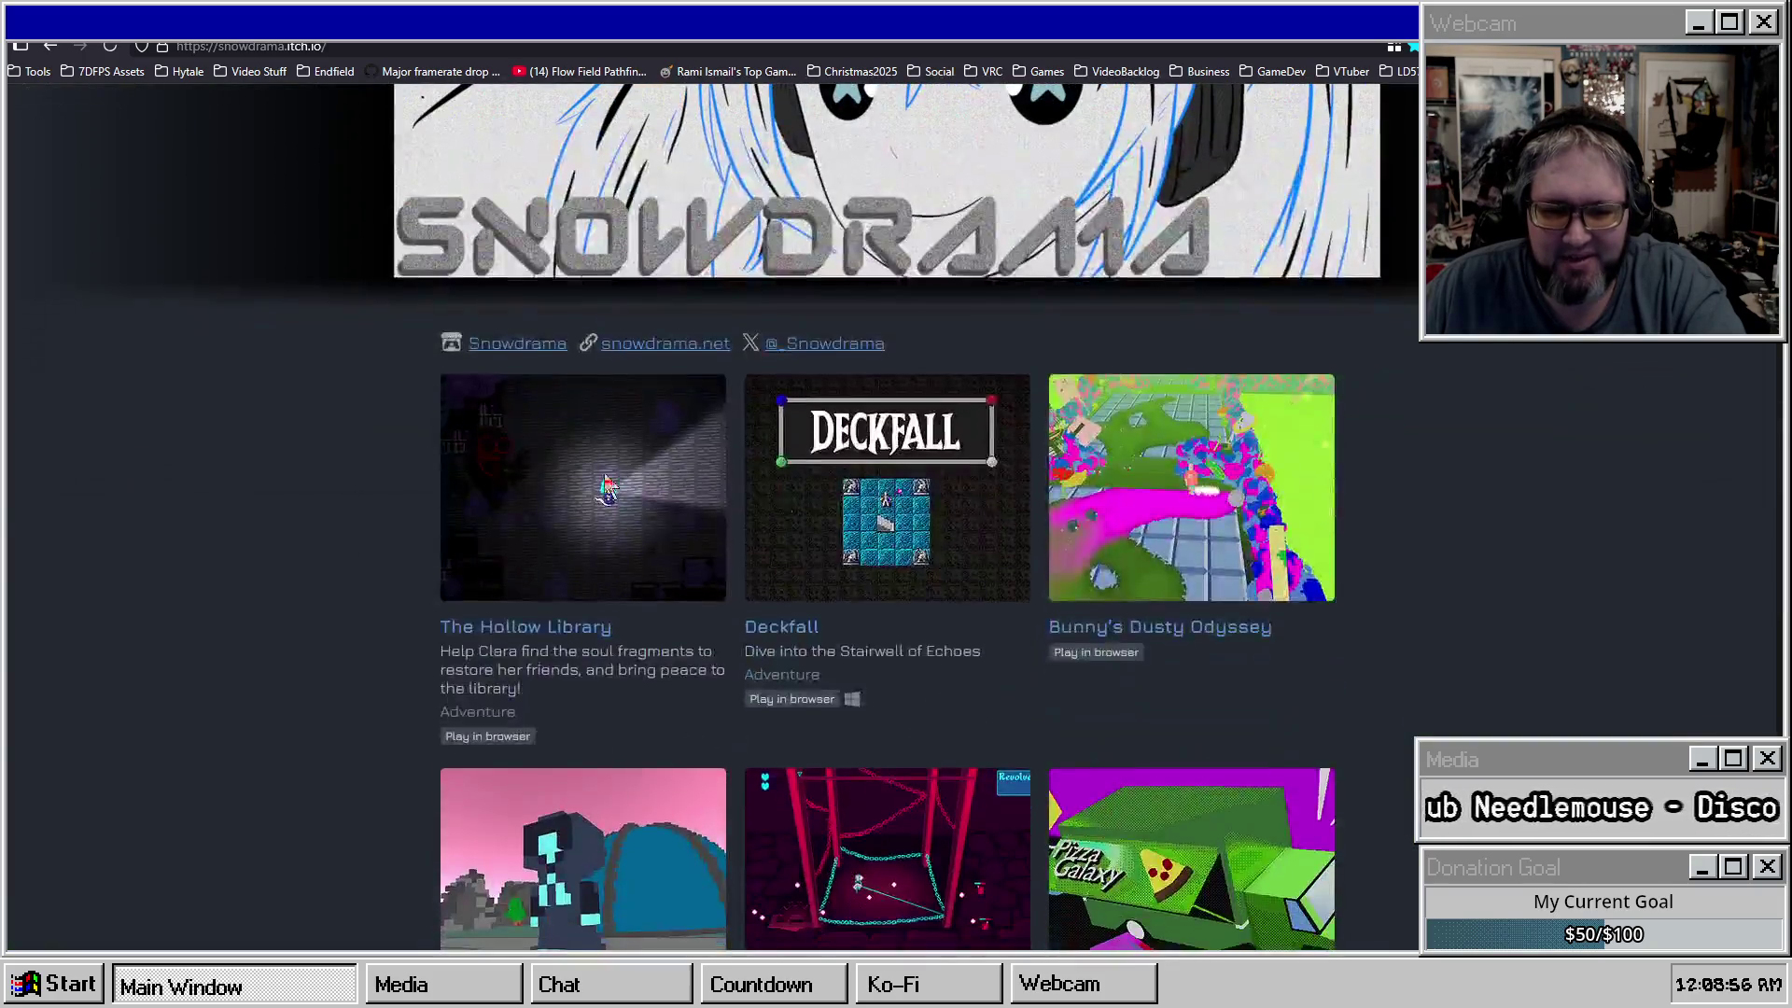
scroll(474, 480, "down", 12)
scroll(1391, 439, "down", 10)
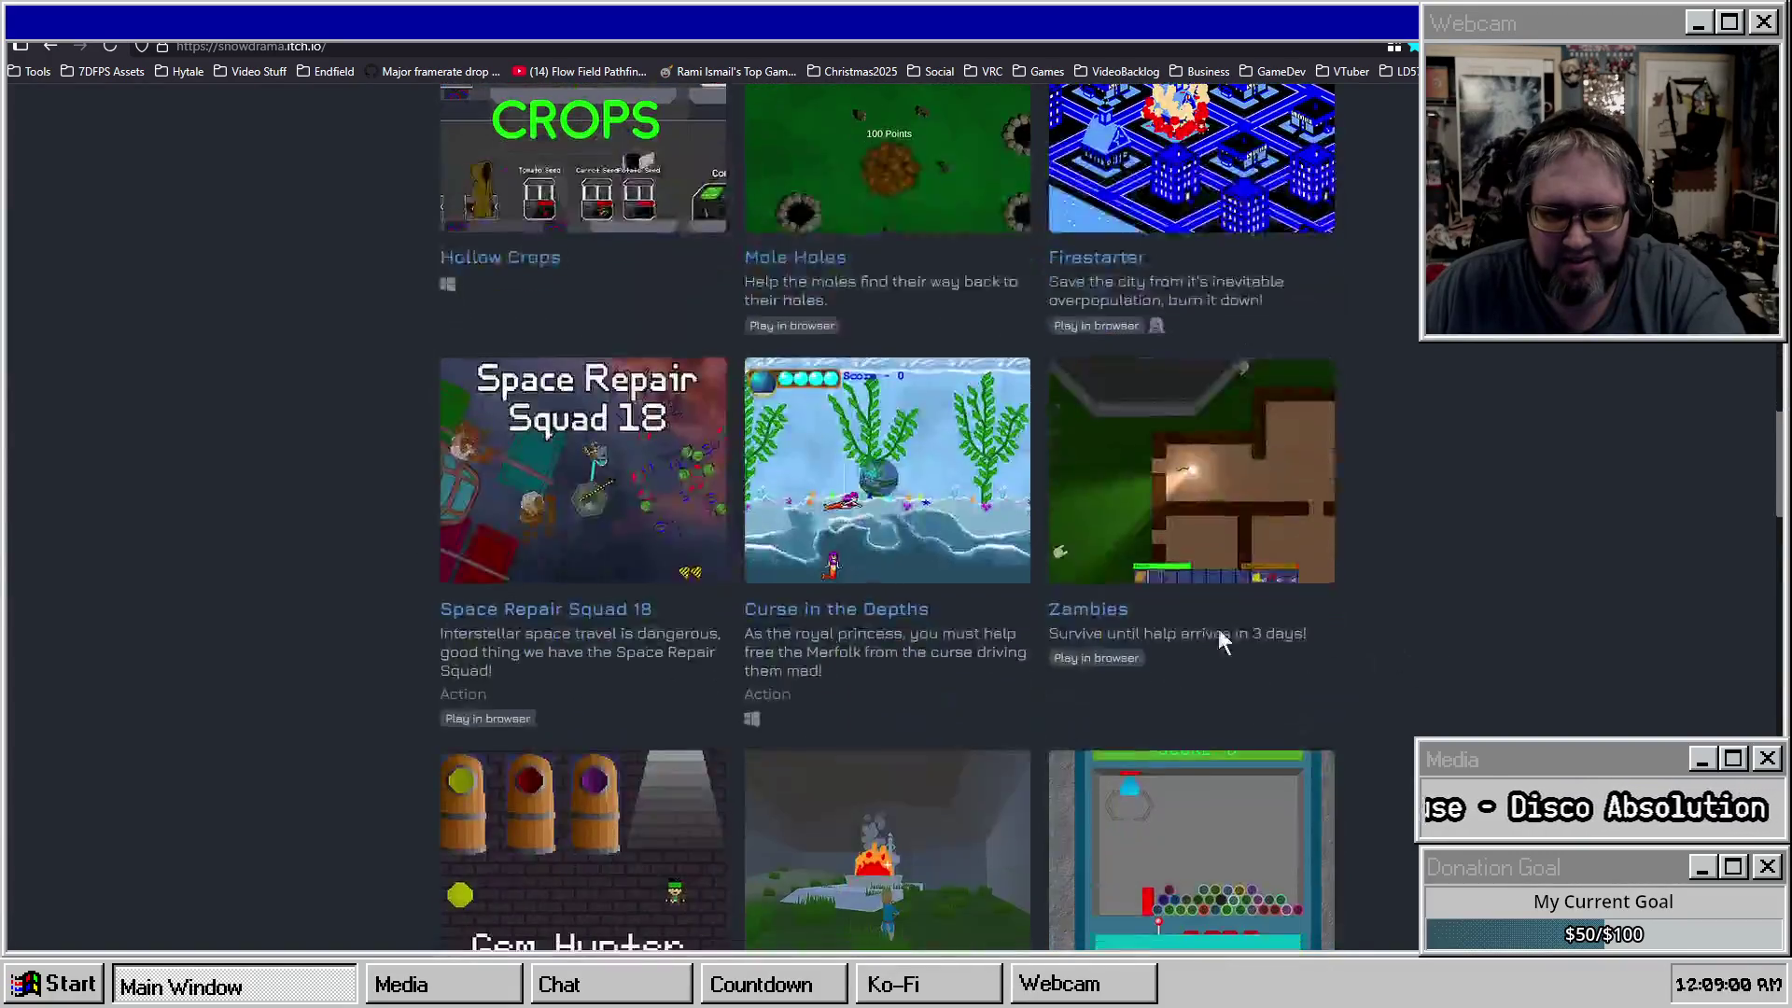
scroll(405, 616, "down", 8)
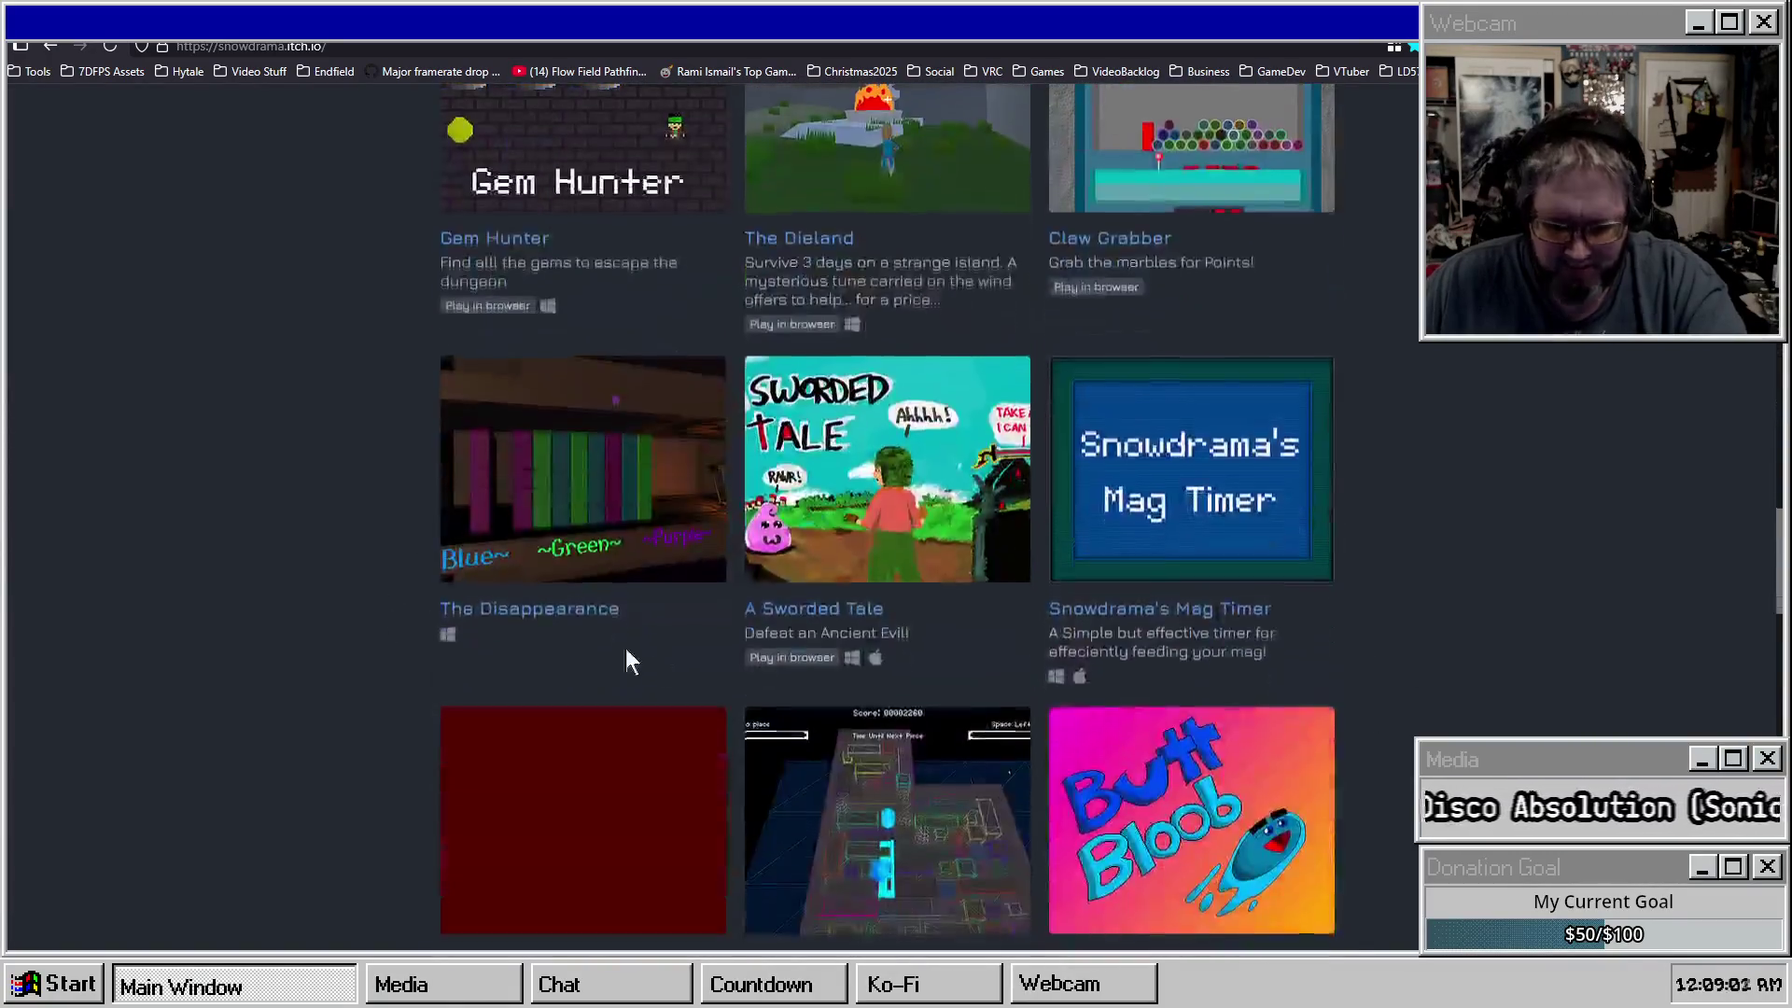
scroll(657, 662, "down", 10)
scroll(798, 621, "down", 10)
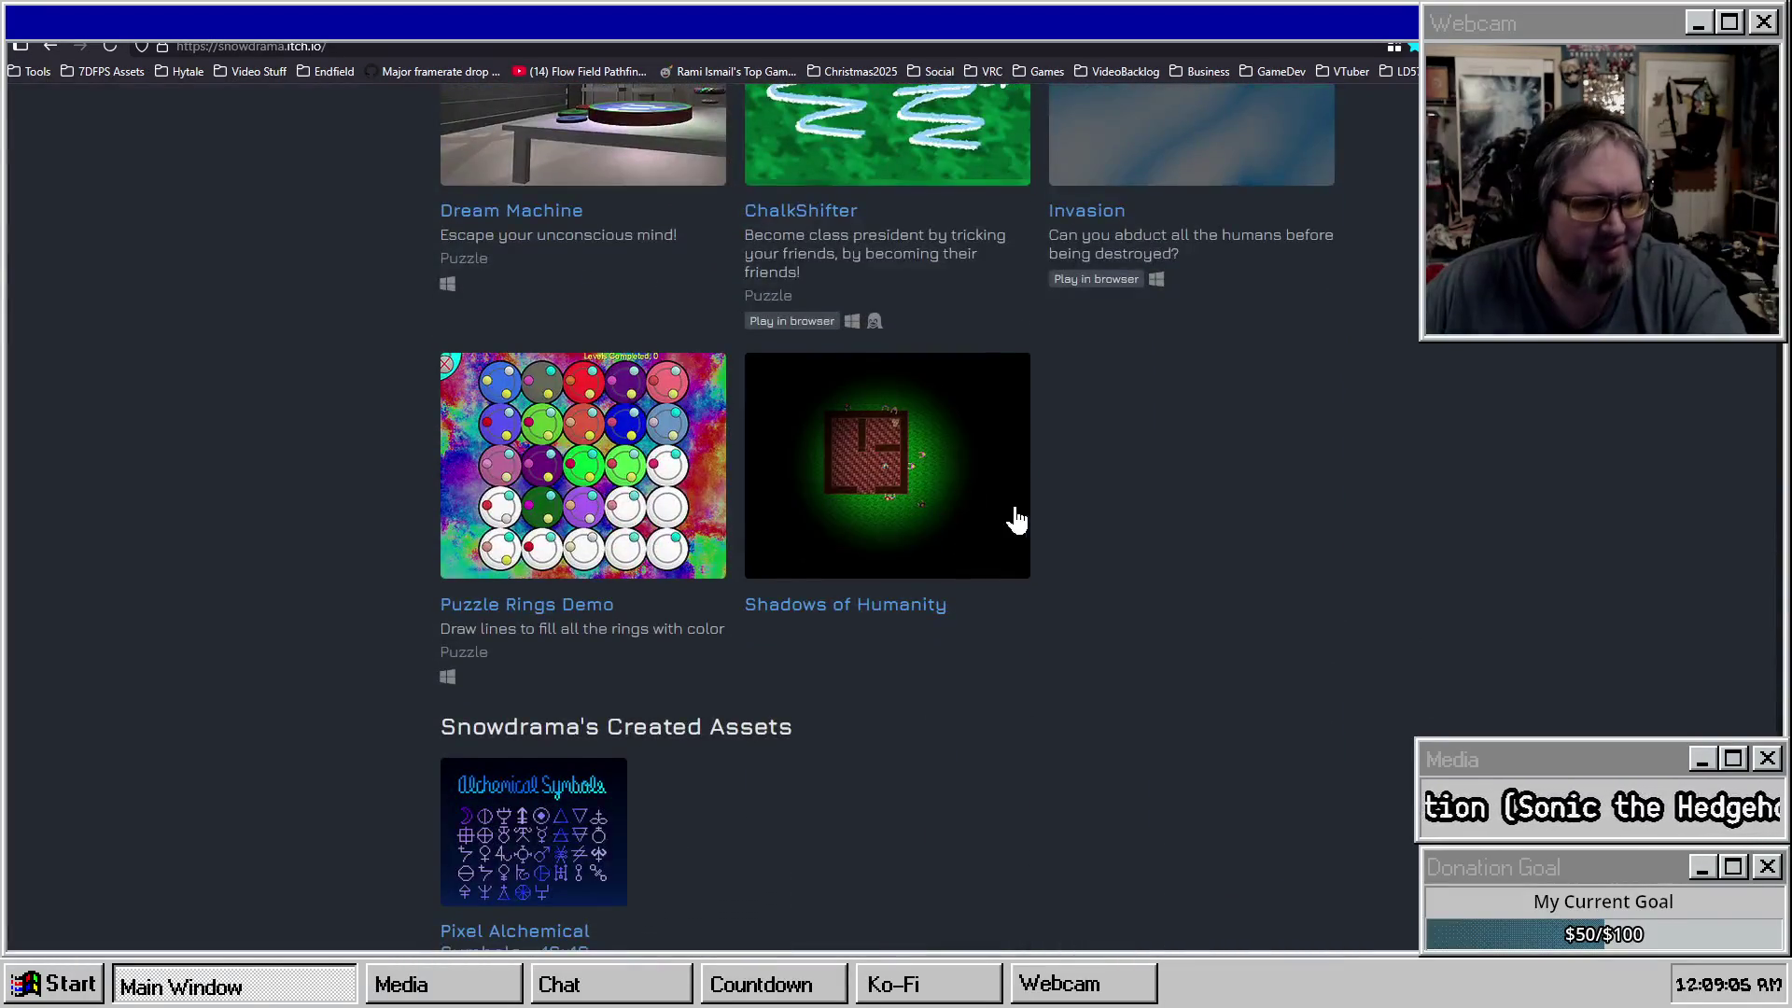
scroll(248, 608, "up", 18)
scroll(280, 611, "up", 20)
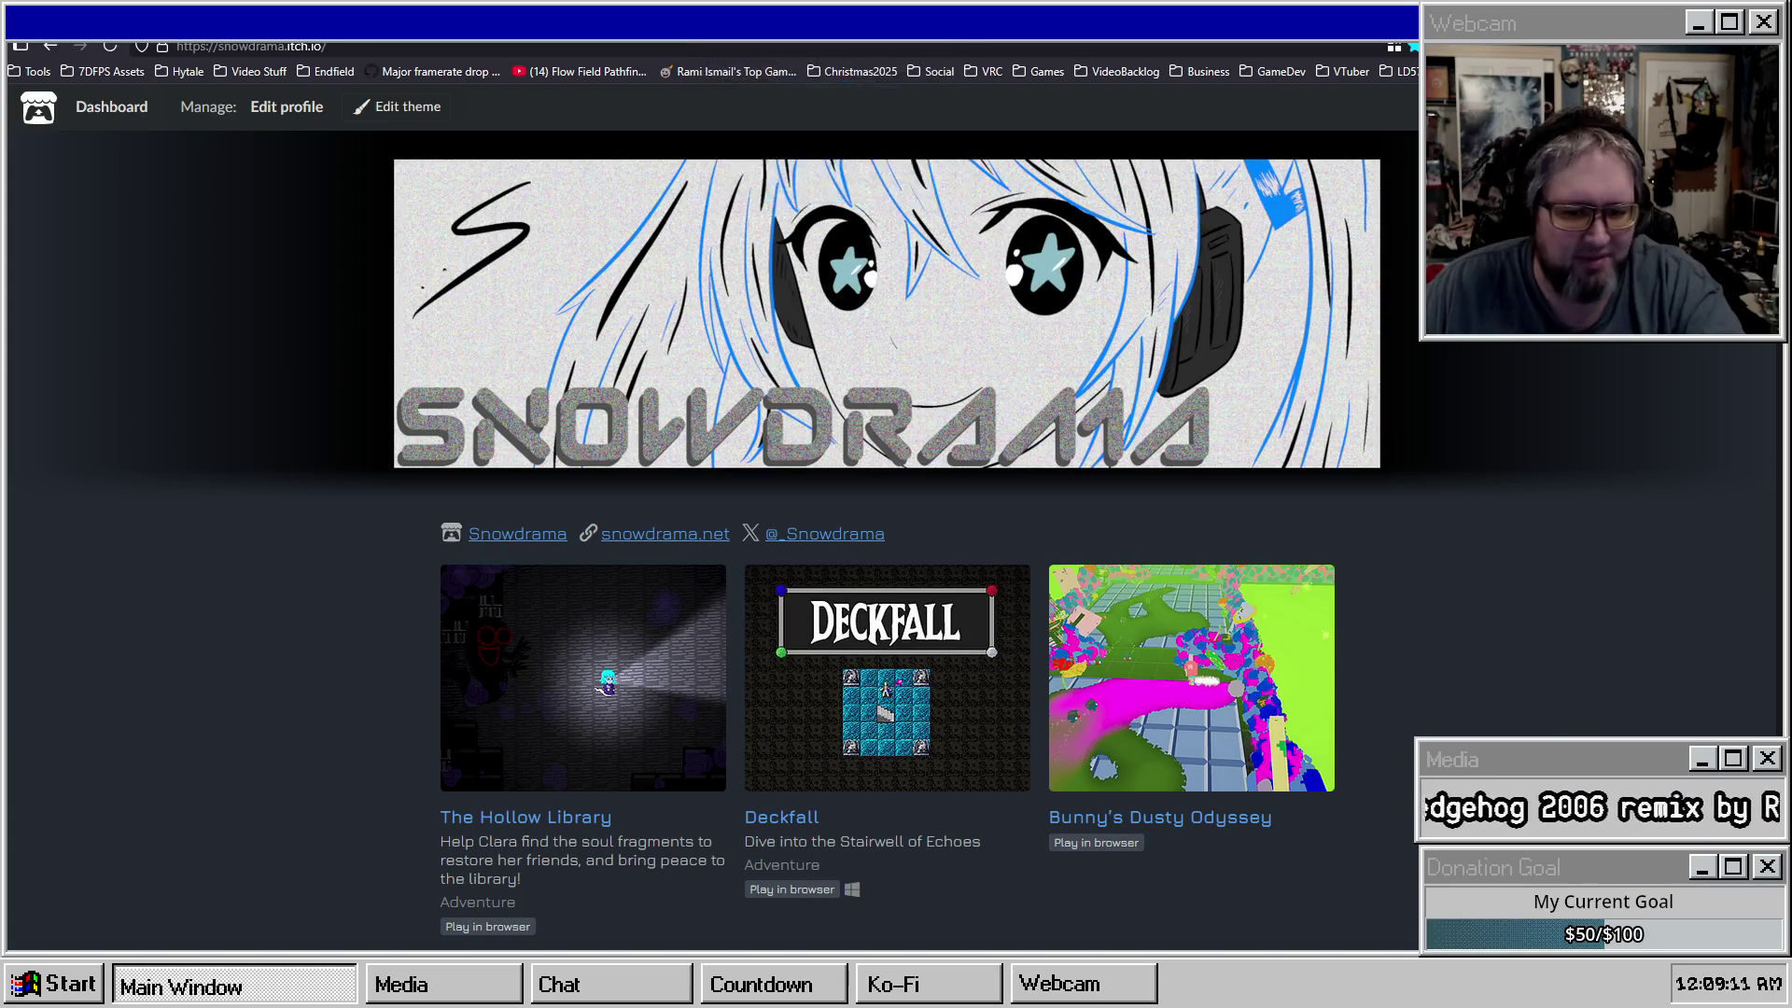
Return to the SurfsUp Steam page and open its Supporter Bundle DLC store page.
key("ctrl+w")
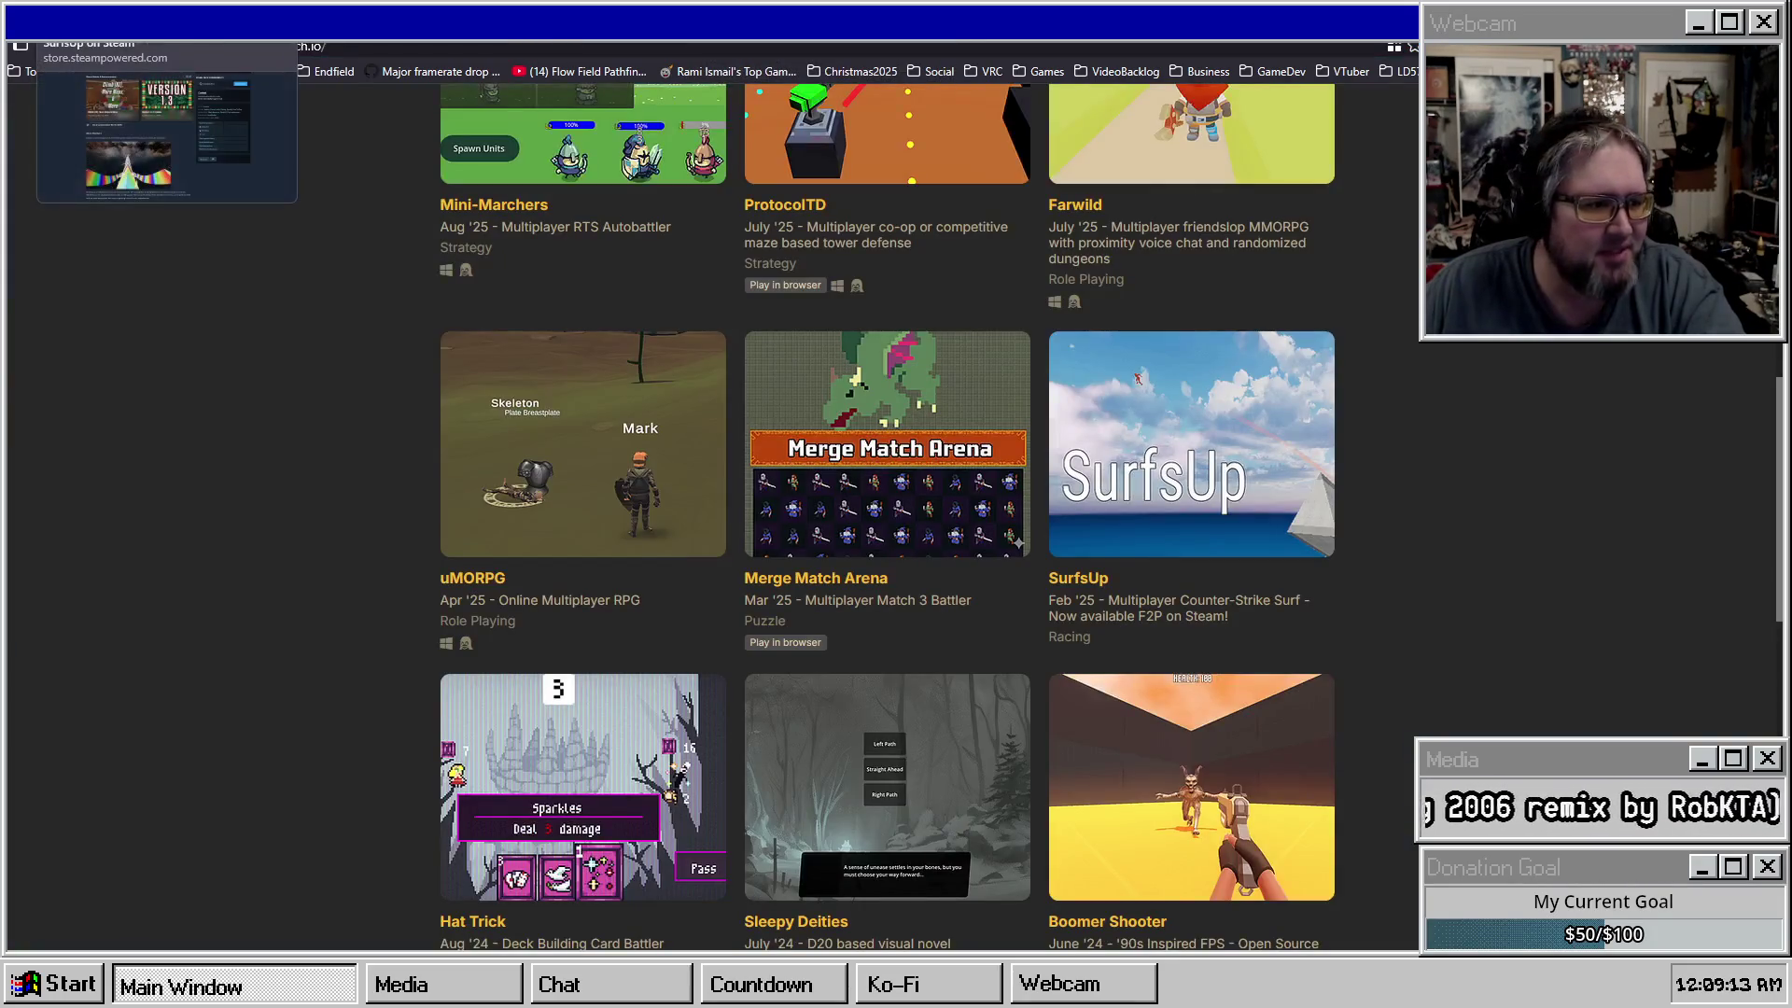
key("ctrl+w")
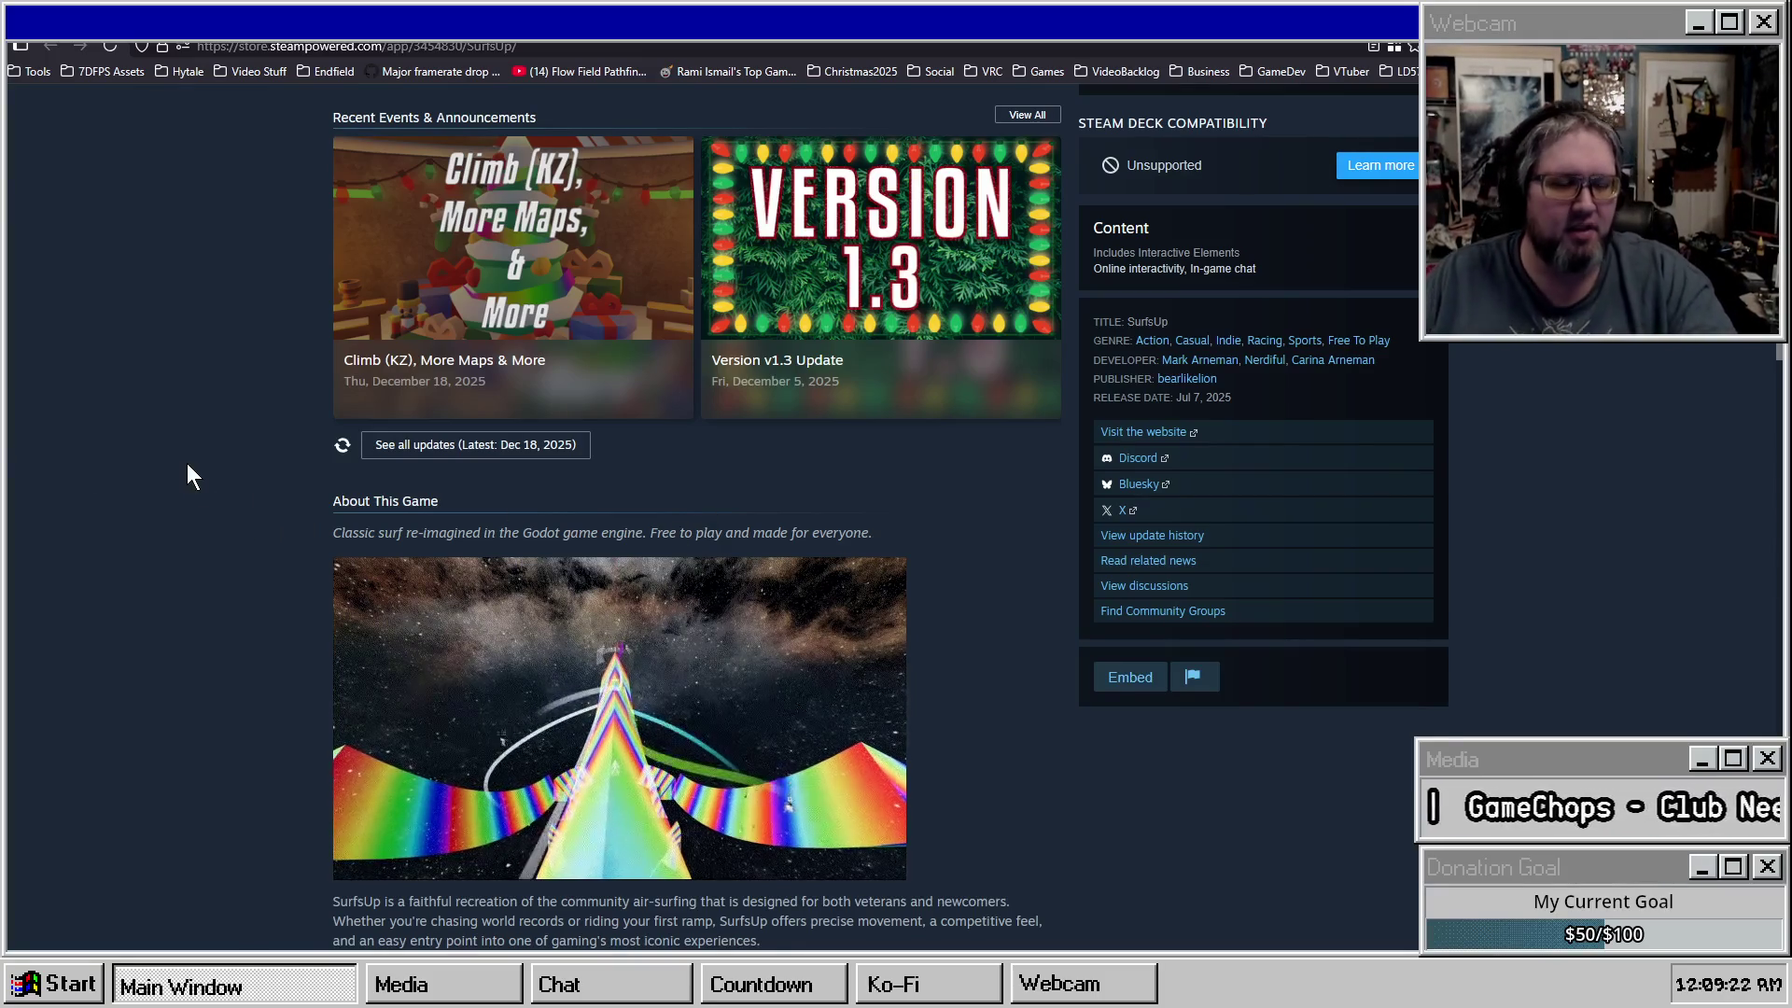
scroll(186, 464, "up", 7)
scroll(647, 588, "down", 2)
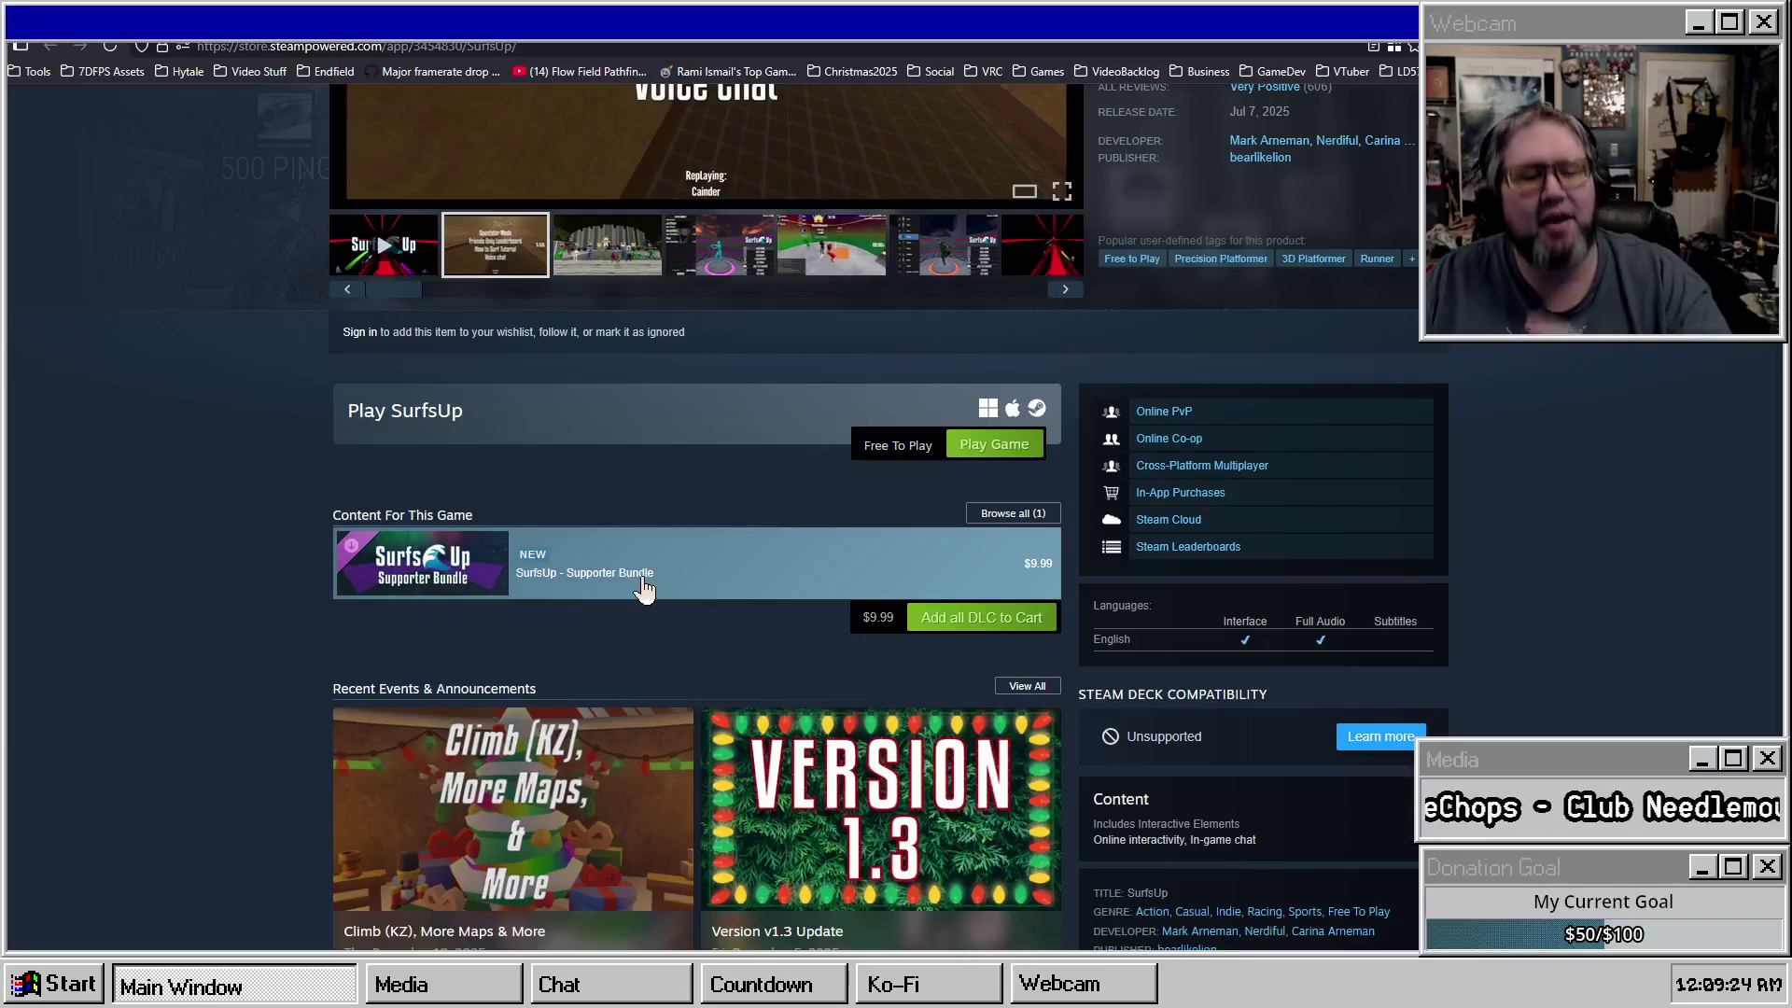
mouse_move(639, 592)
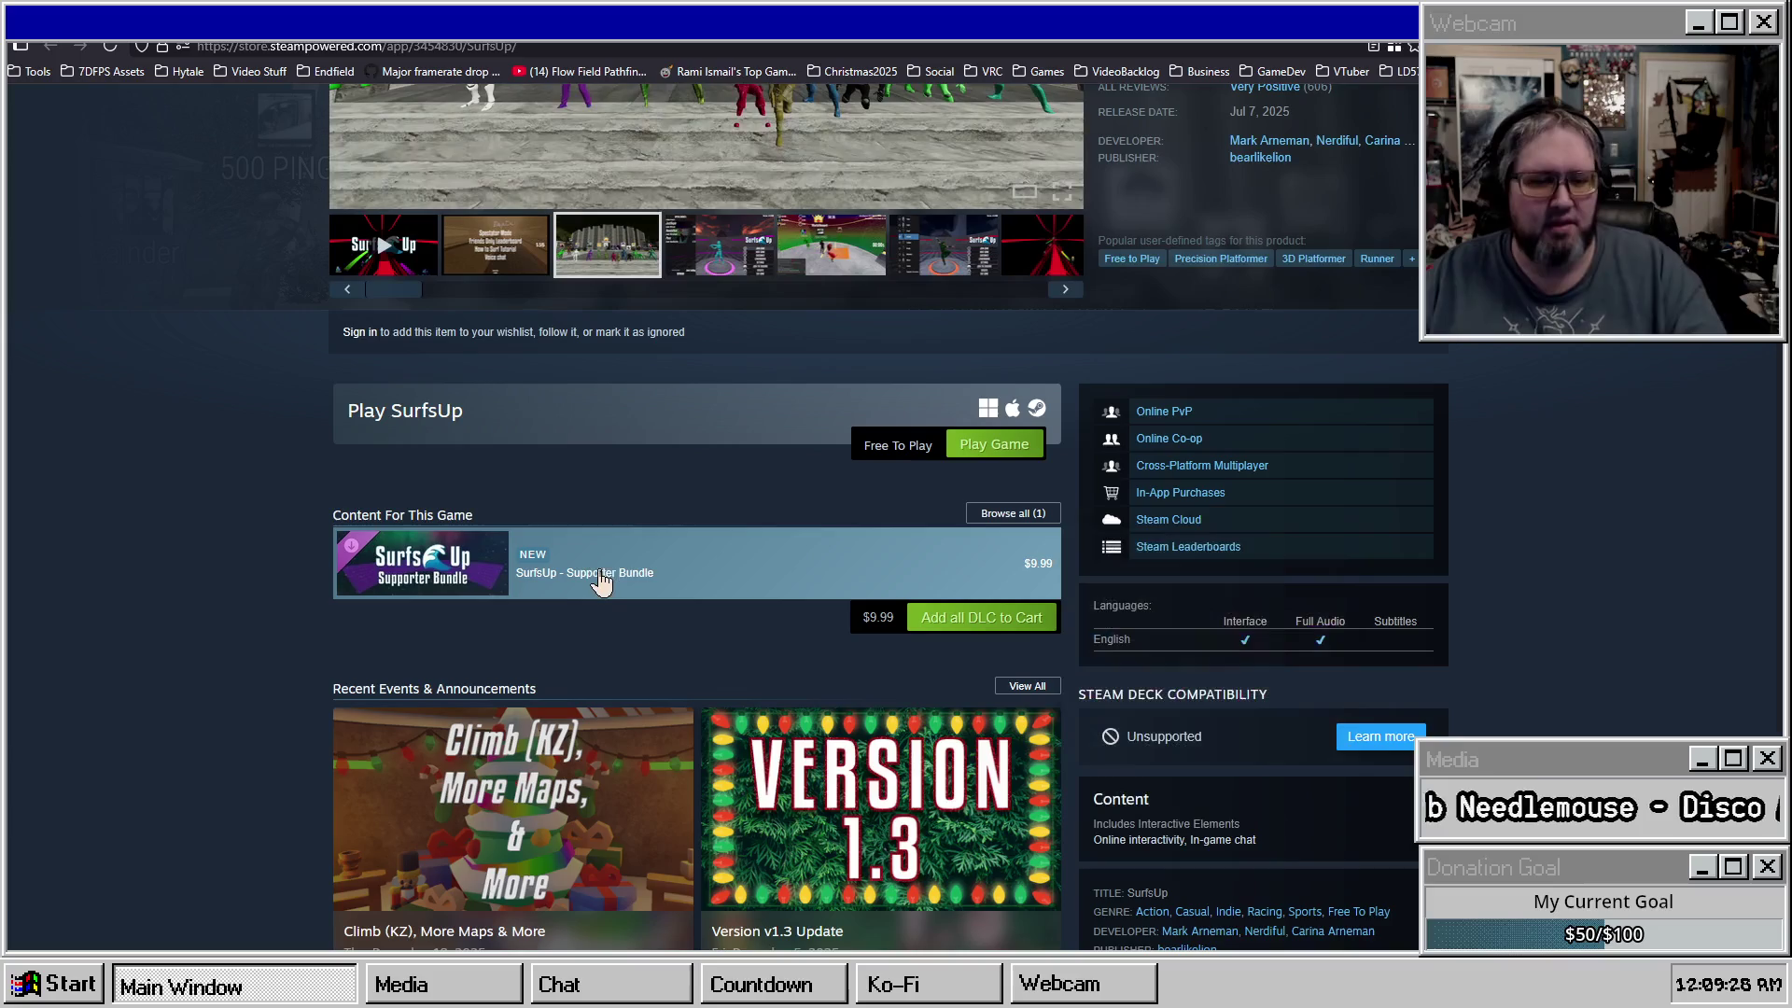
left_click(666, 584)
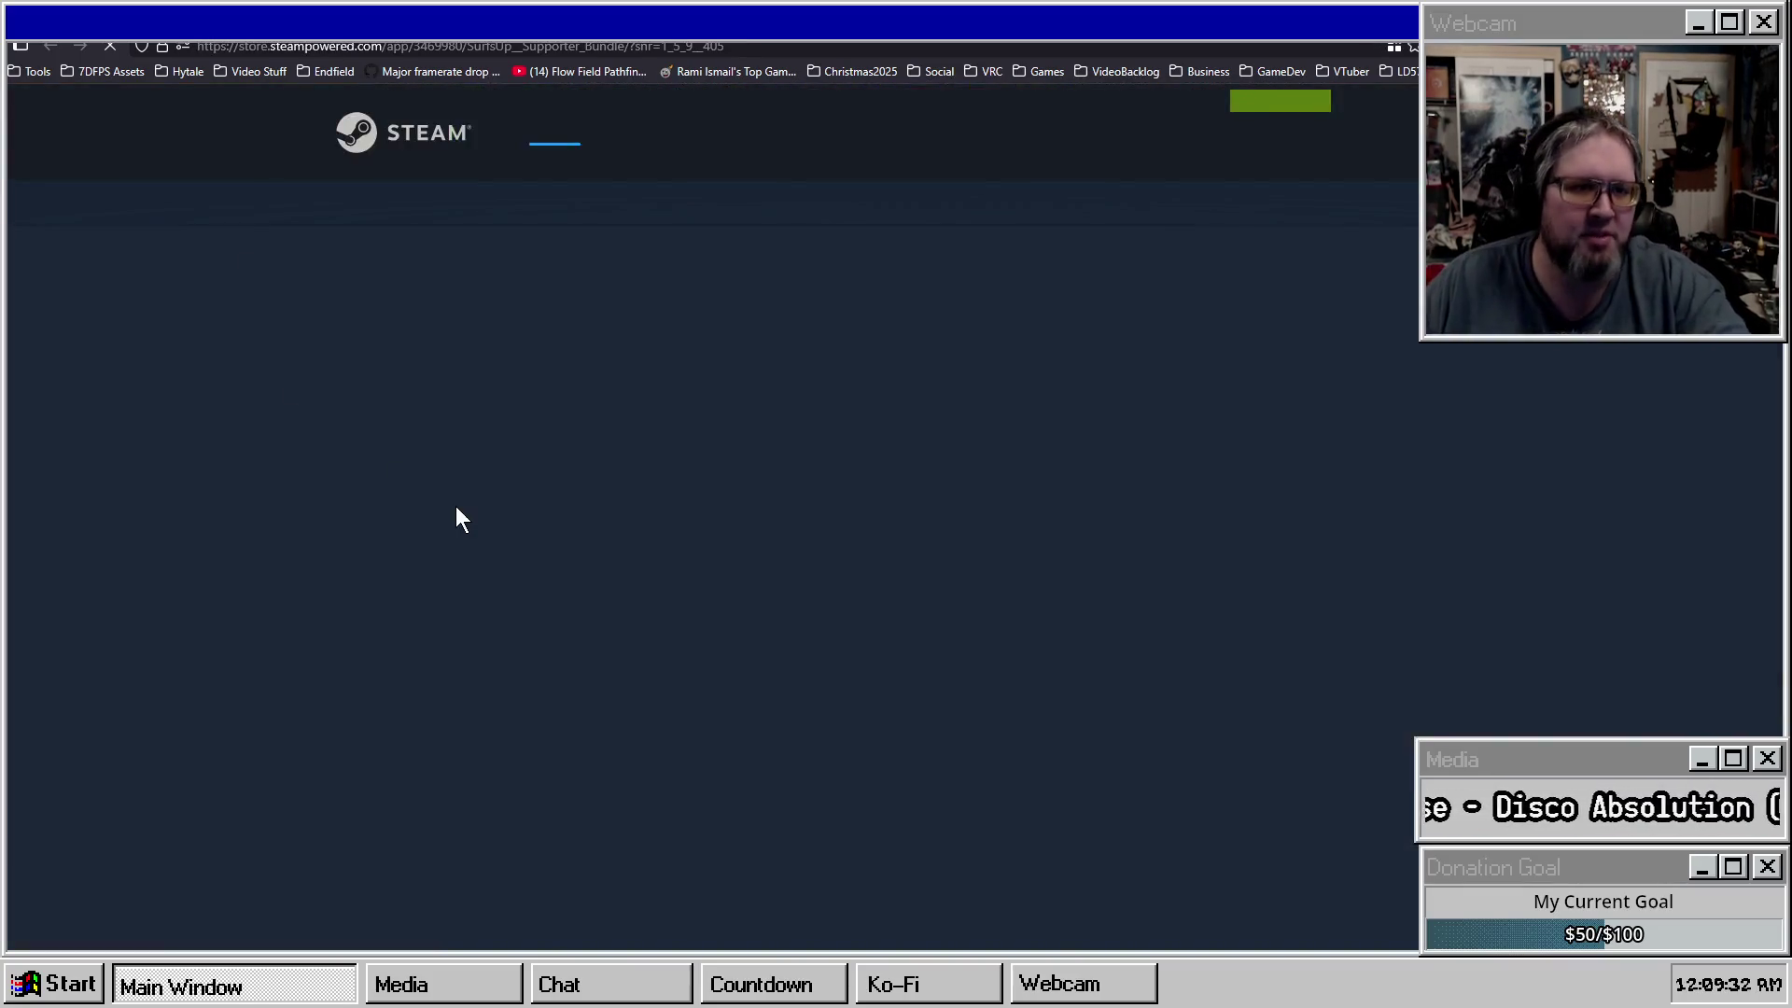
scroll(903, 617, "down", 8)
scroll(316, 711, "down", 2)
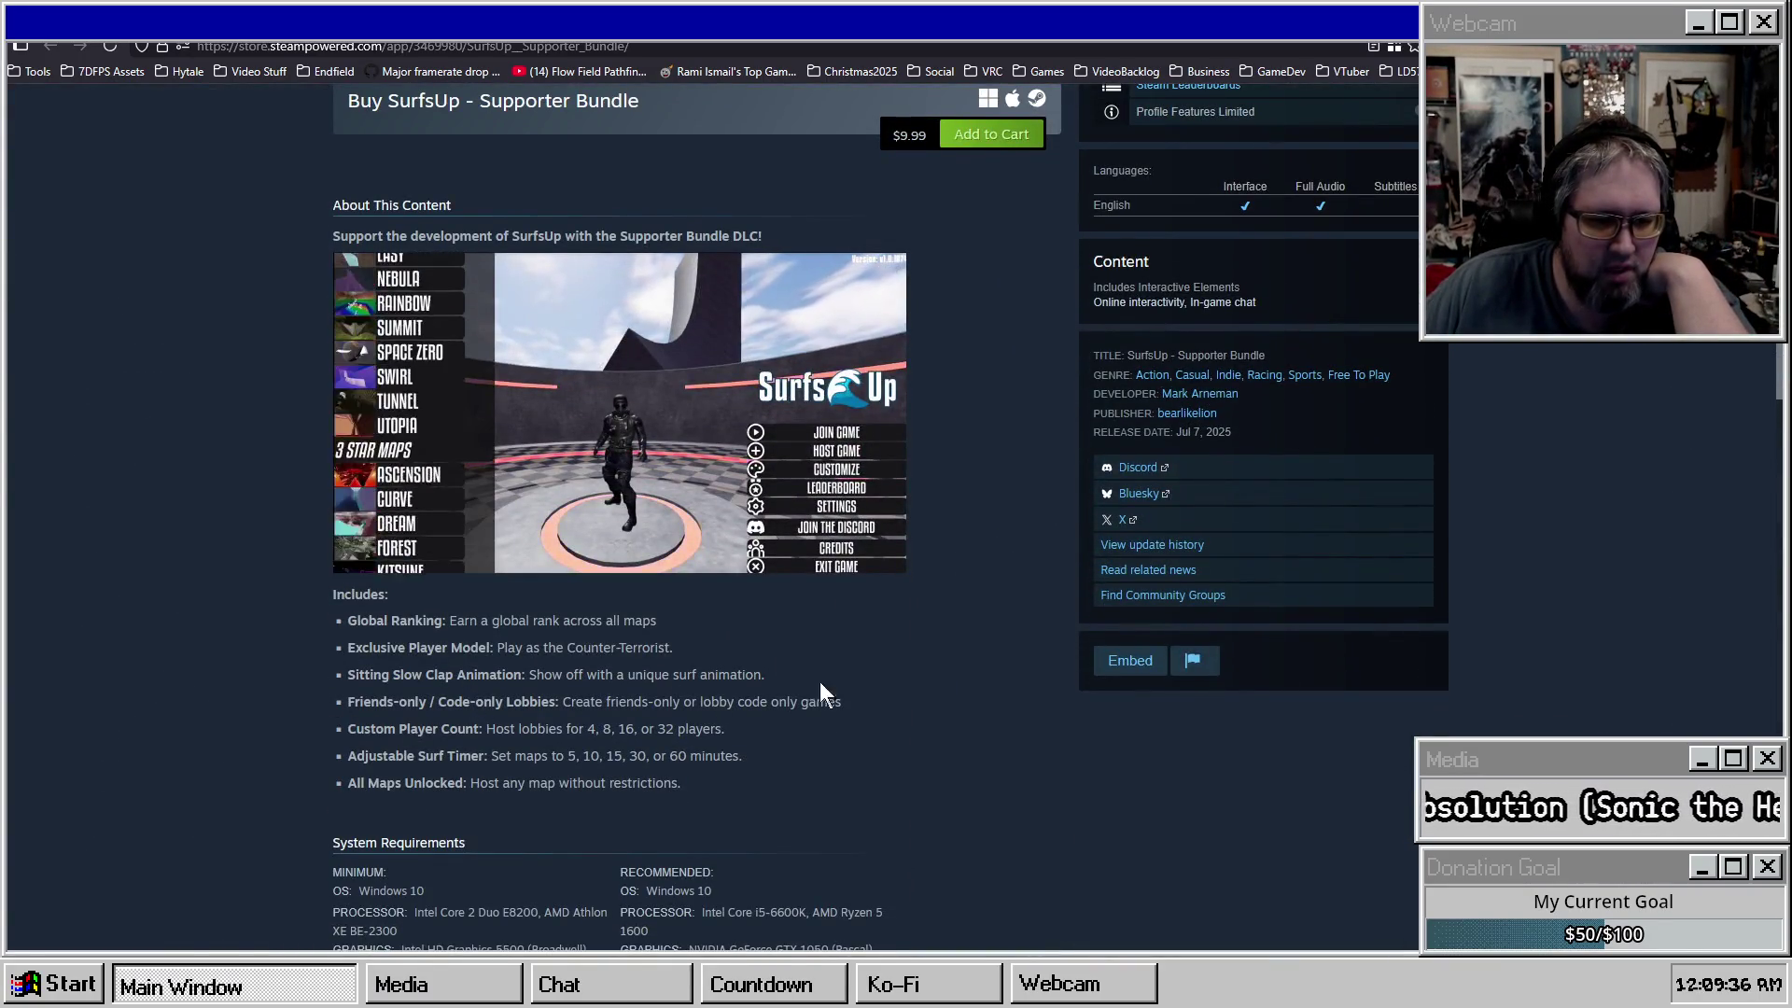
left_click_drag(690, 784, 347, 752)
mouse_move(733, 666)
left_mouse_down()
mouse_move(728, 610)
mouse_move(815, 822)
mouse_move(780, 724)
mouse_move(816, 678)
left_mouse_up()
left_click(728, 635)
left_click(759, 819)
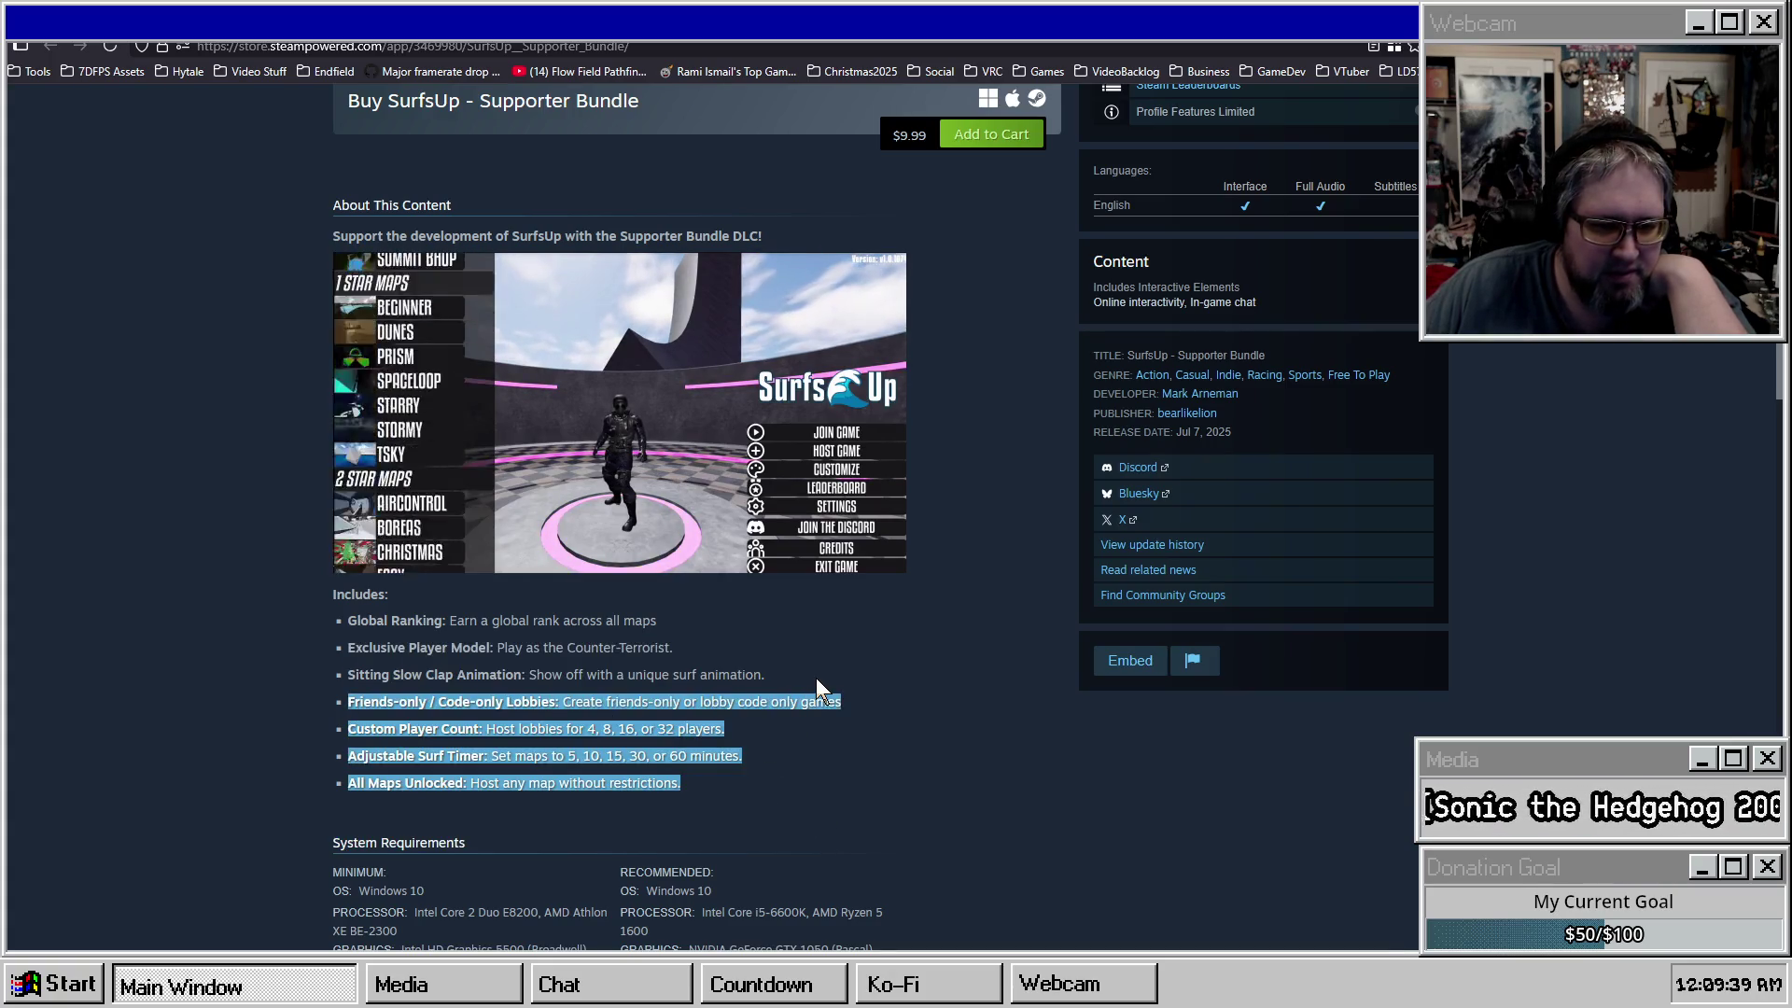
left_click(835, 782)
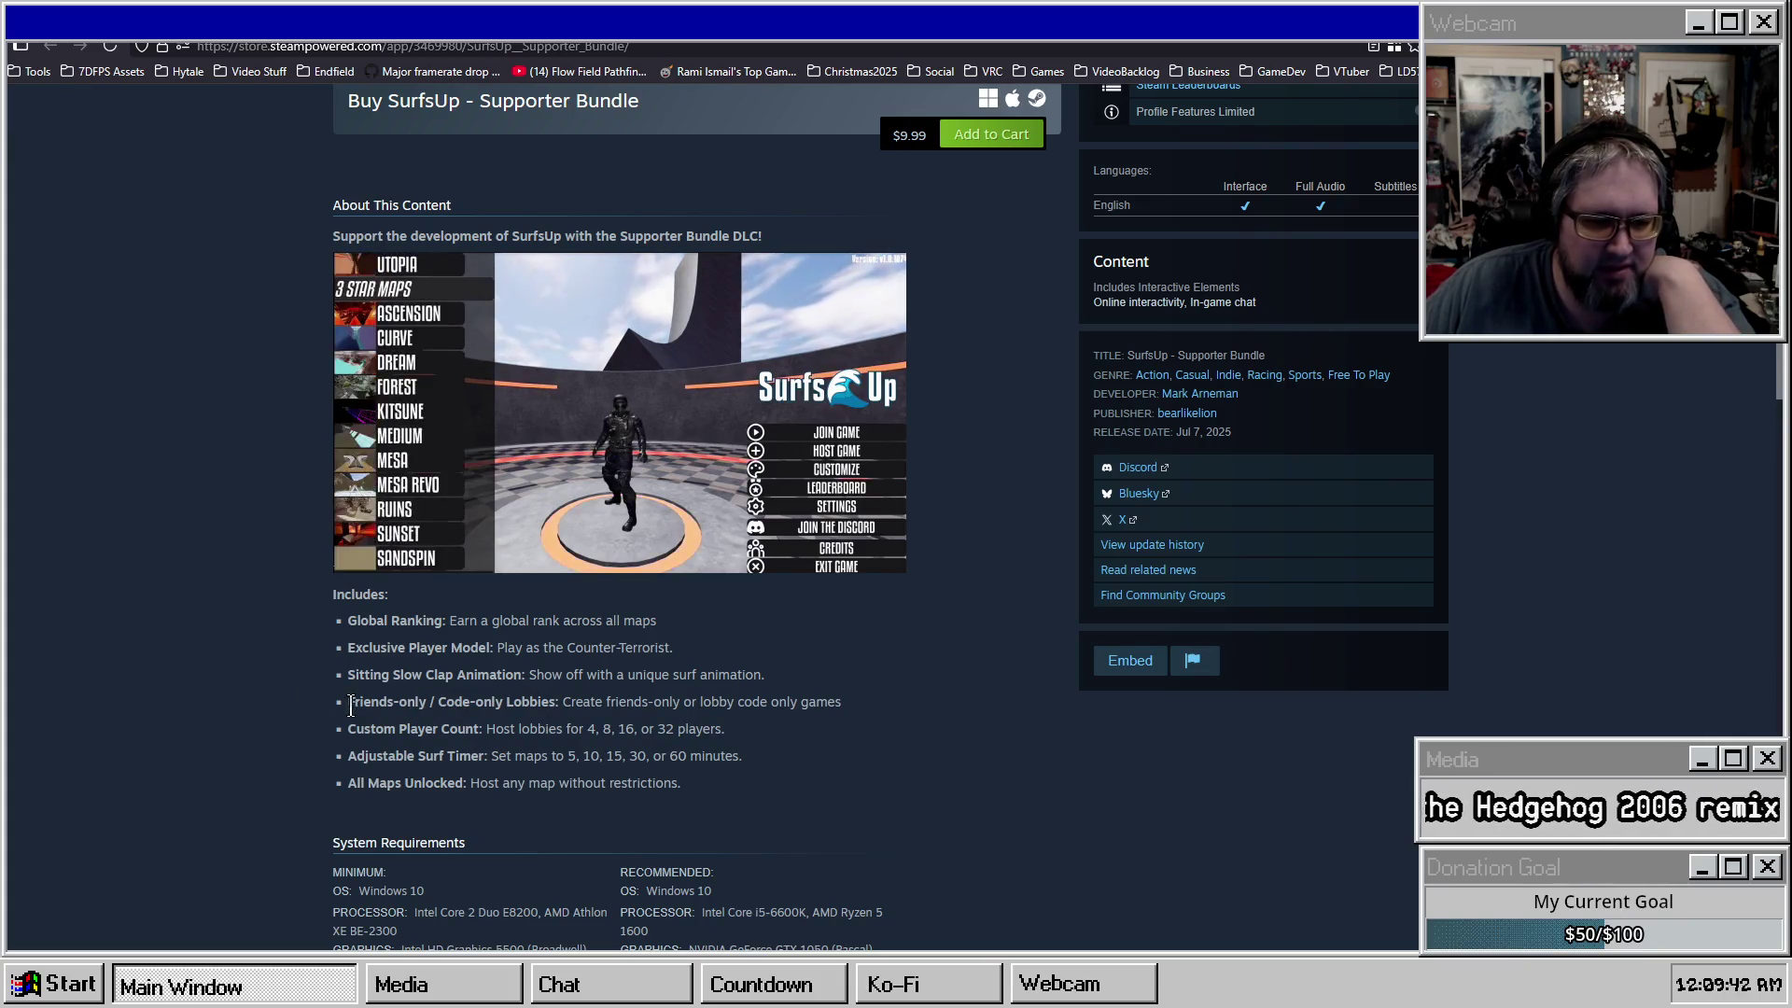
mouse_move(338, 669)
left_mouse_down()
mouse_move(826, 732)
mouse_move(827, 780)
mouse_move(747, 797)
mouse_move(853, 651)
left_mouse_up()
left_click(853, 640)
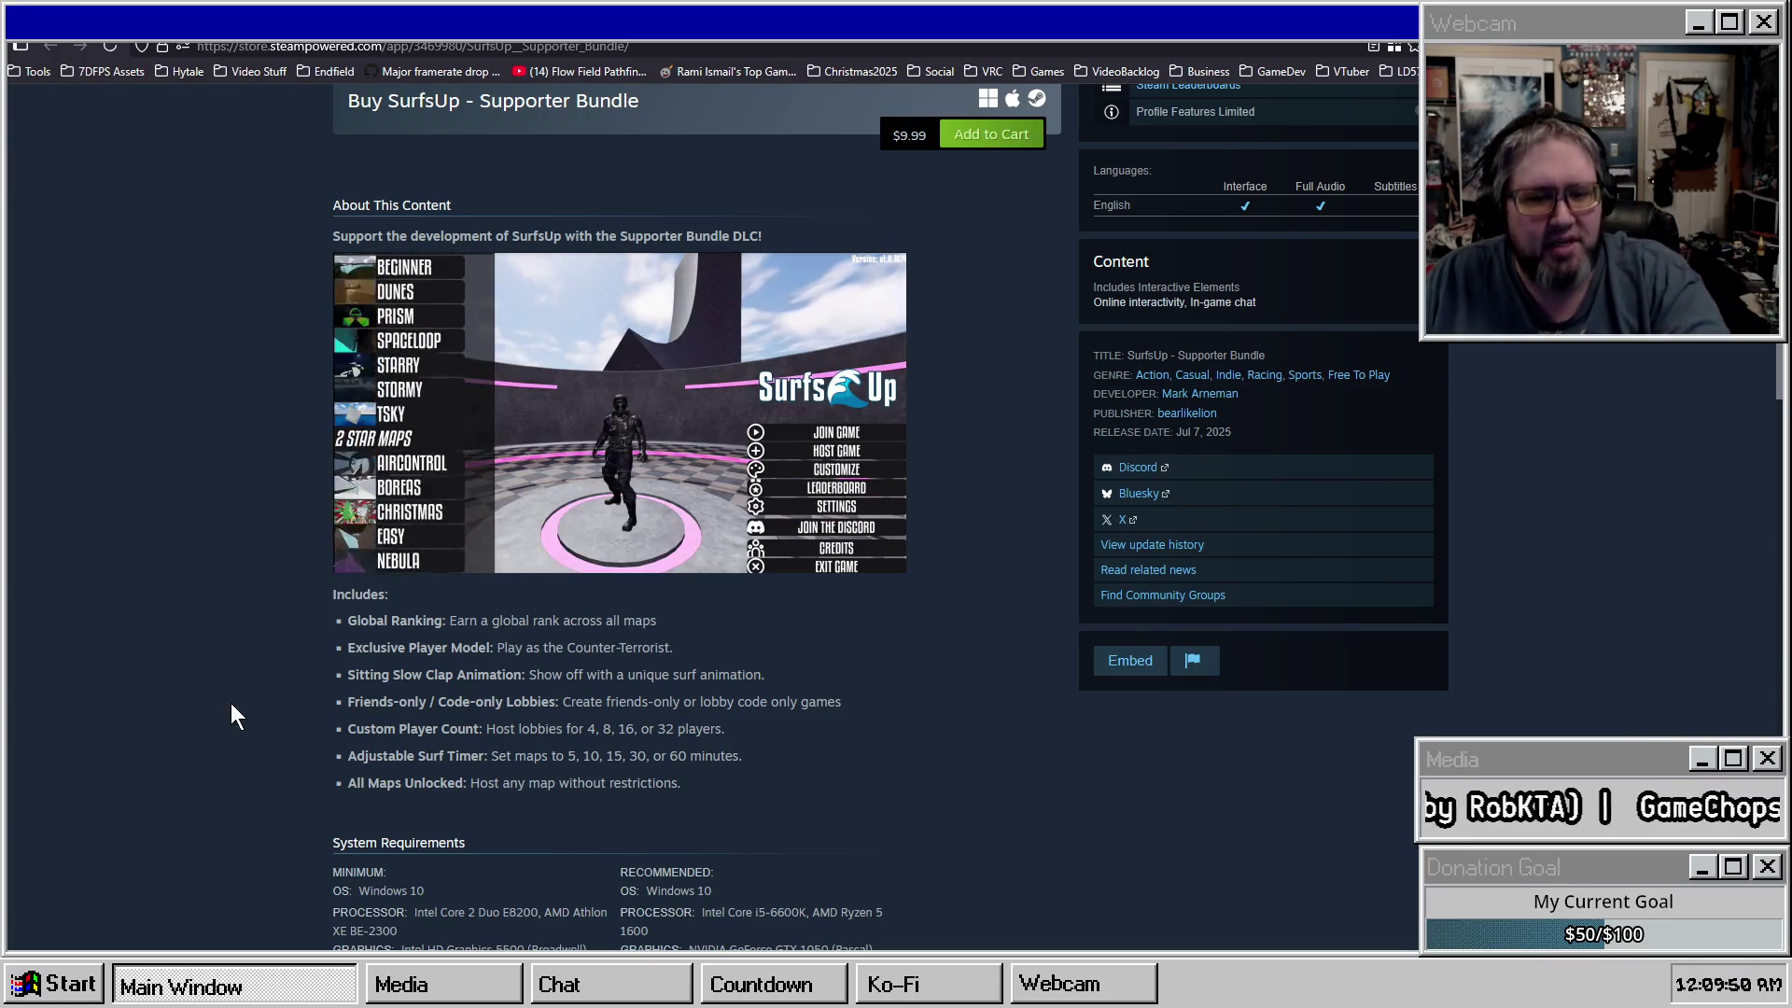
scroll(194, 618, "up", 3)
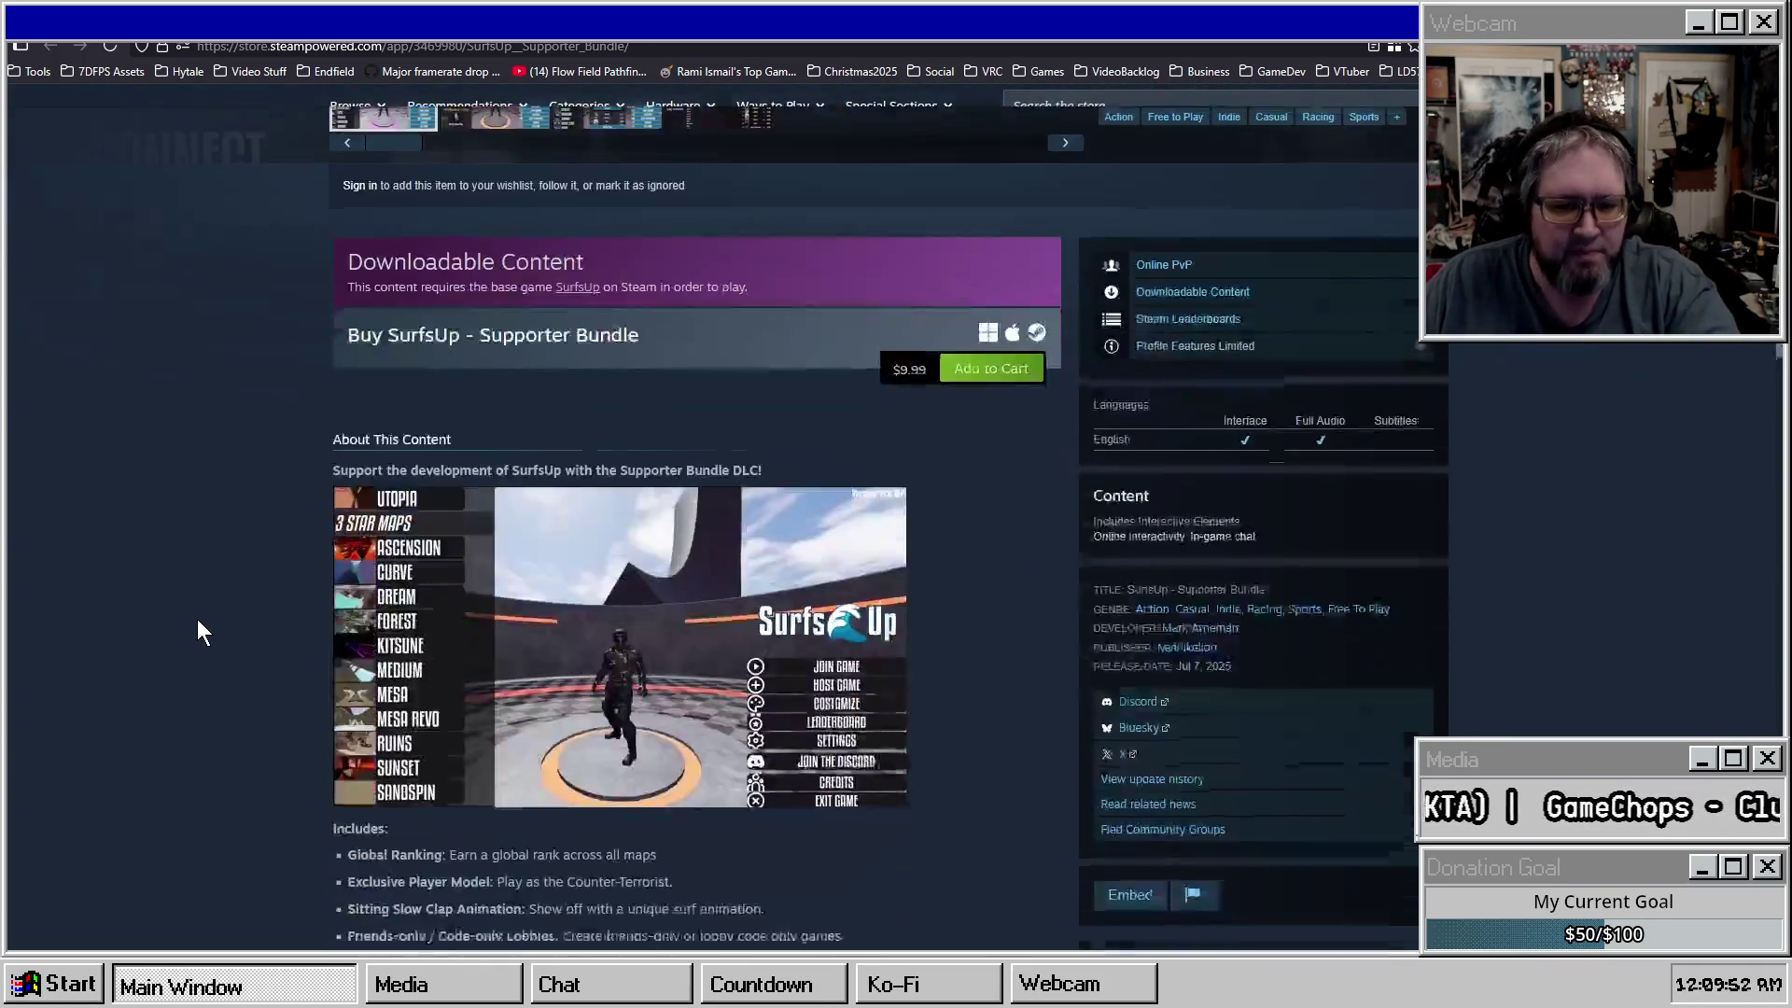
scroll(198, 618, "down", 3)
scroll(215, 597, "up", 3)
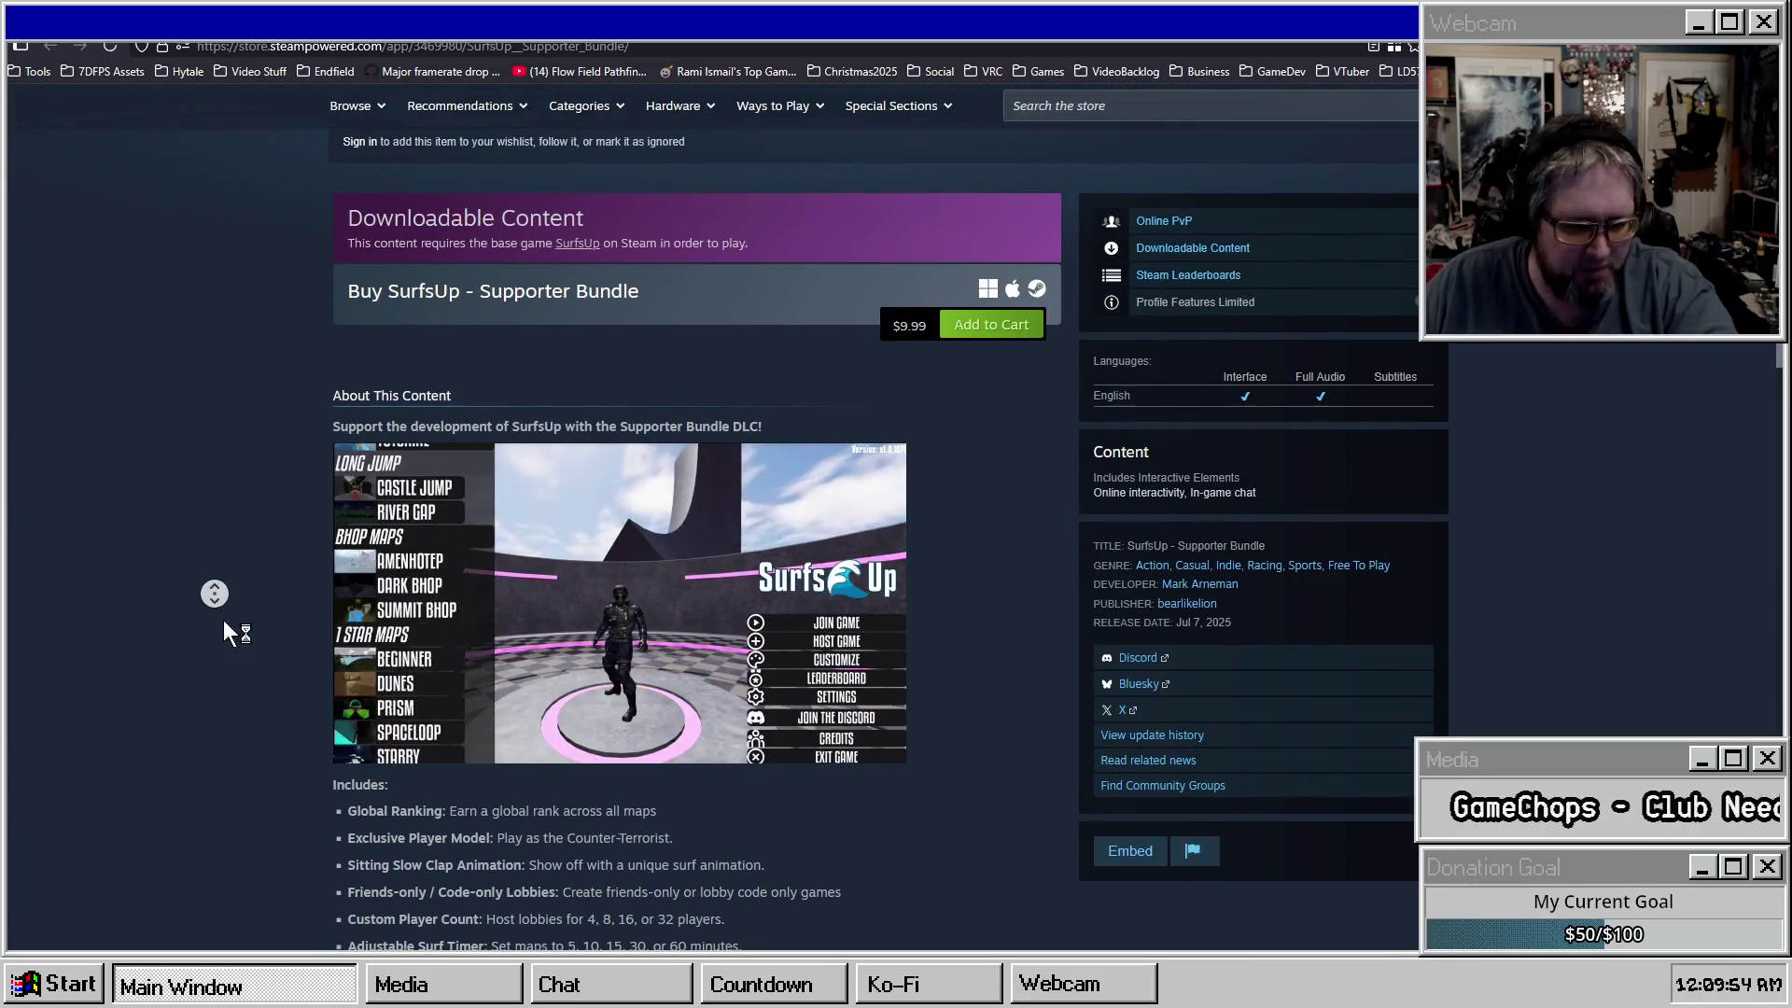
scroll(227, 625, "down", 2)
scroll(194, 563, "up", 1)
middle_click(199, 567)
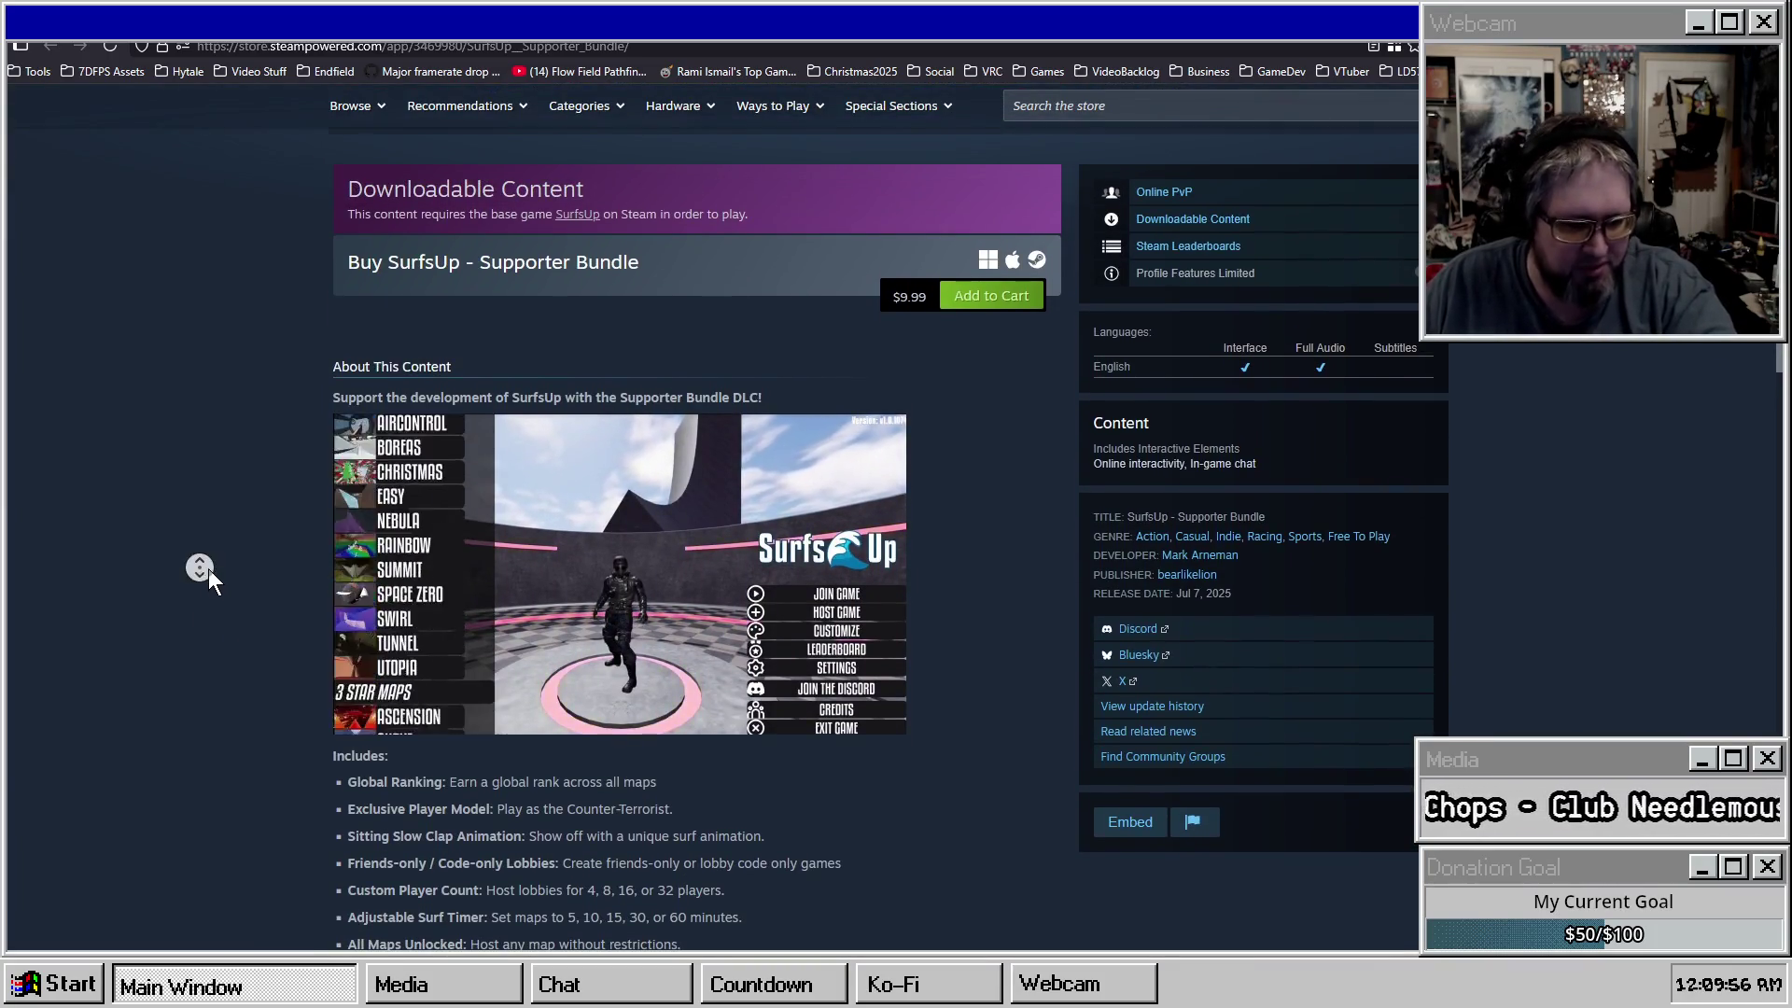
left_click(201, 577)
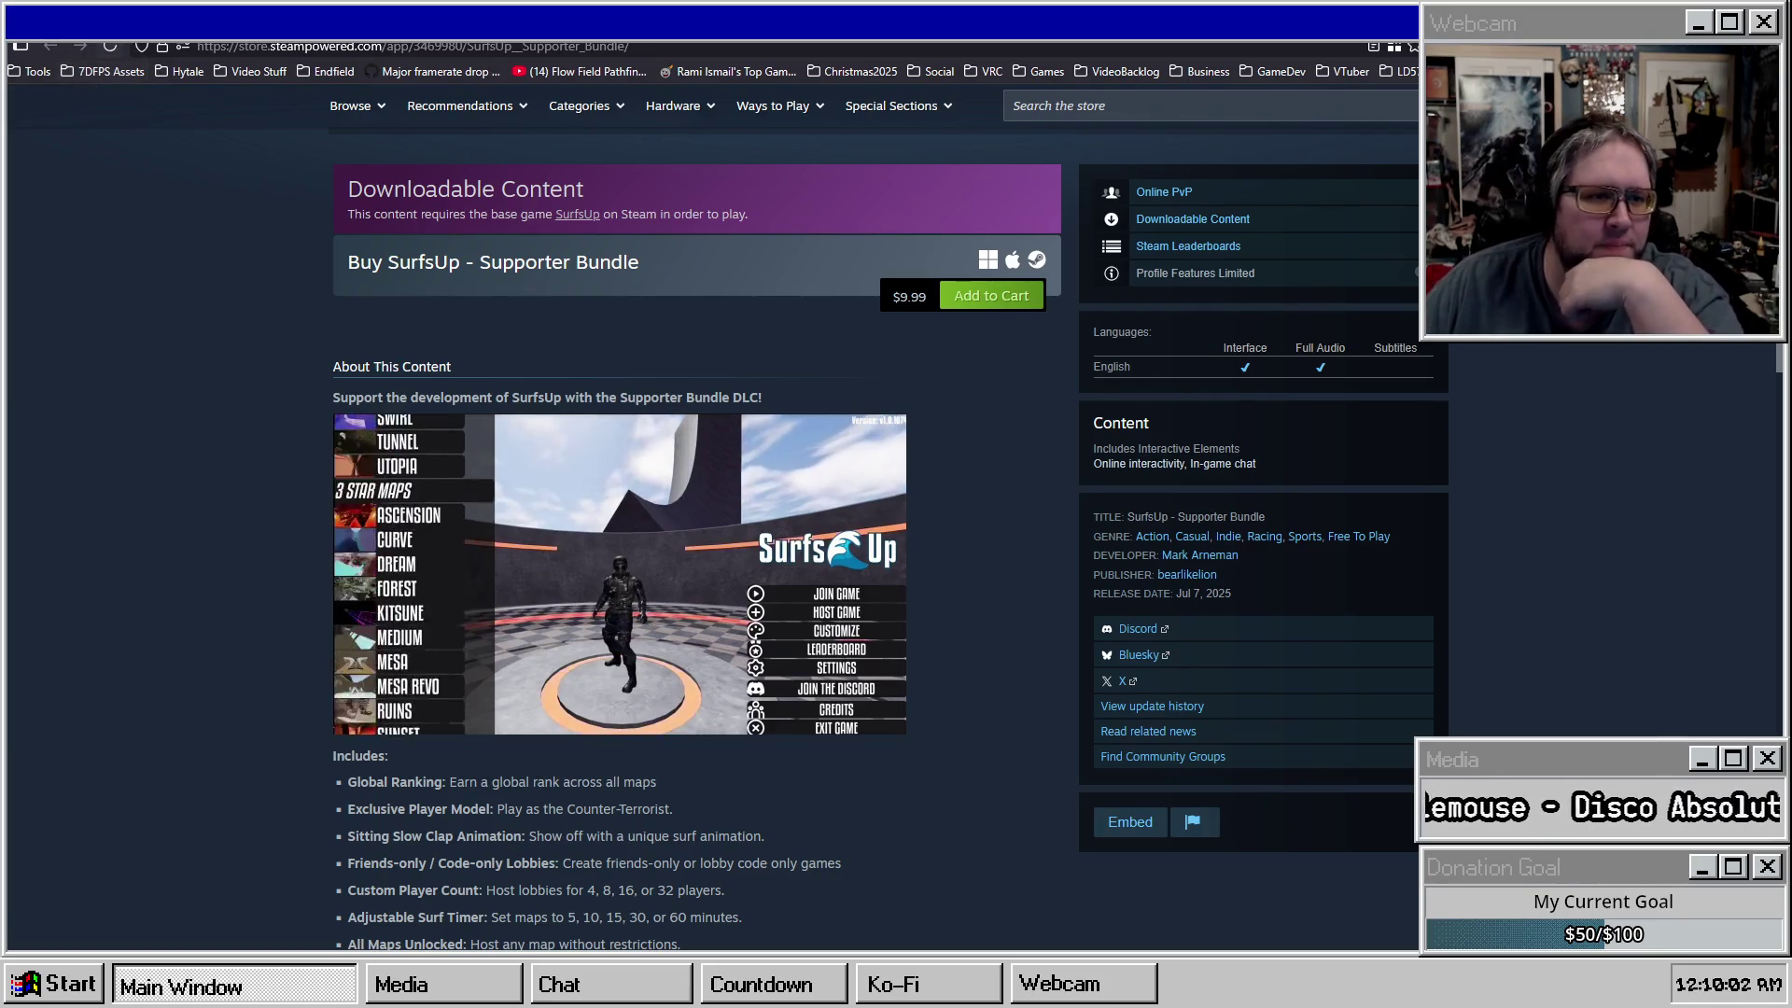
scroll(164, 358, "up", 8)
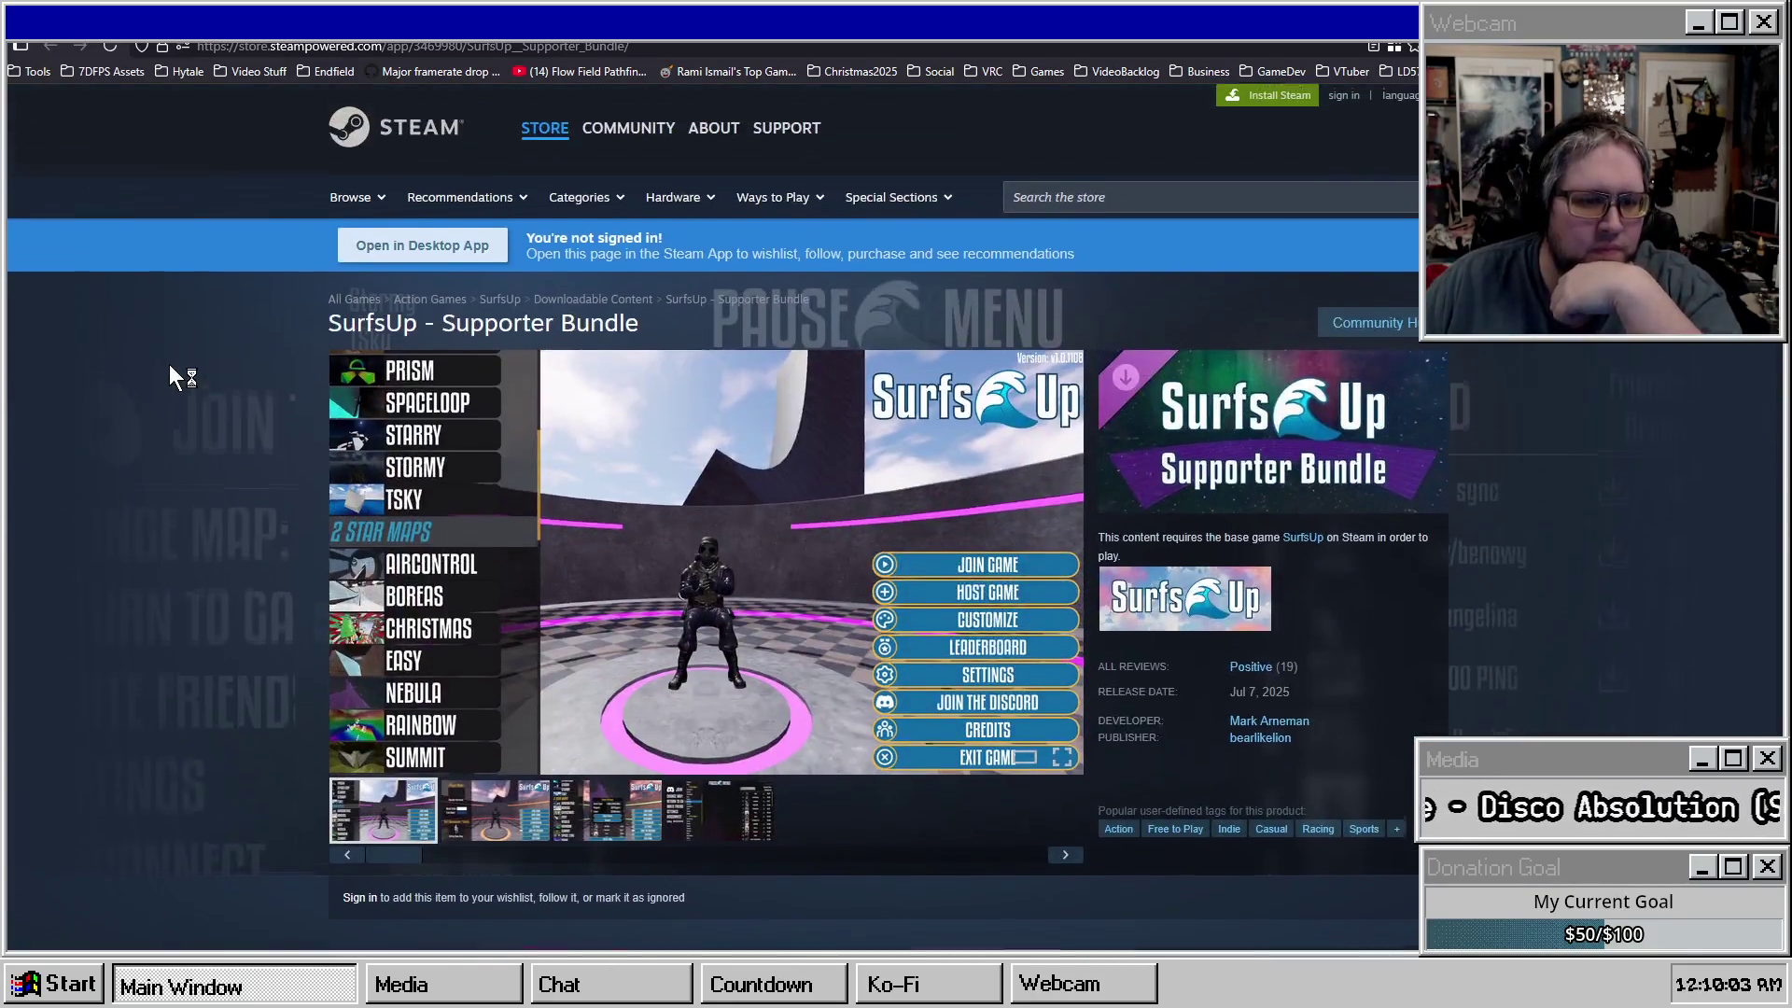
key("alt+Left")
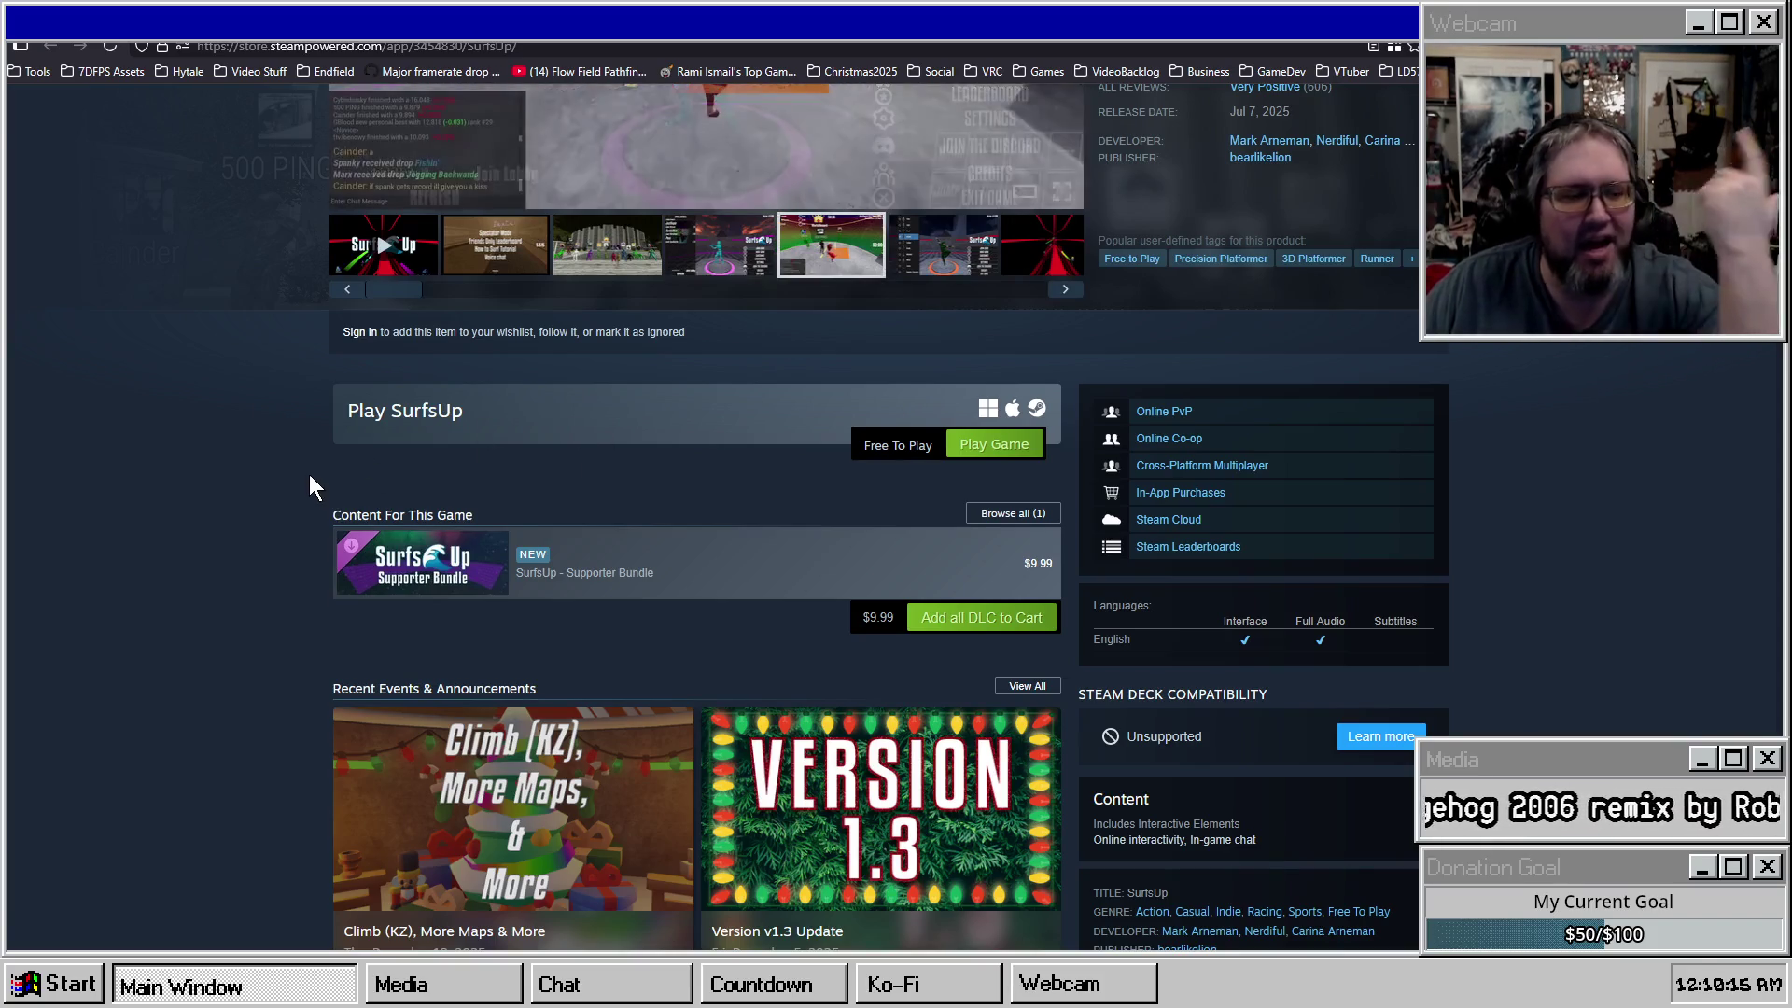
Scroll the SurfsUp store page, then open a new Waterfox tab.
mouse_move(577, 576)
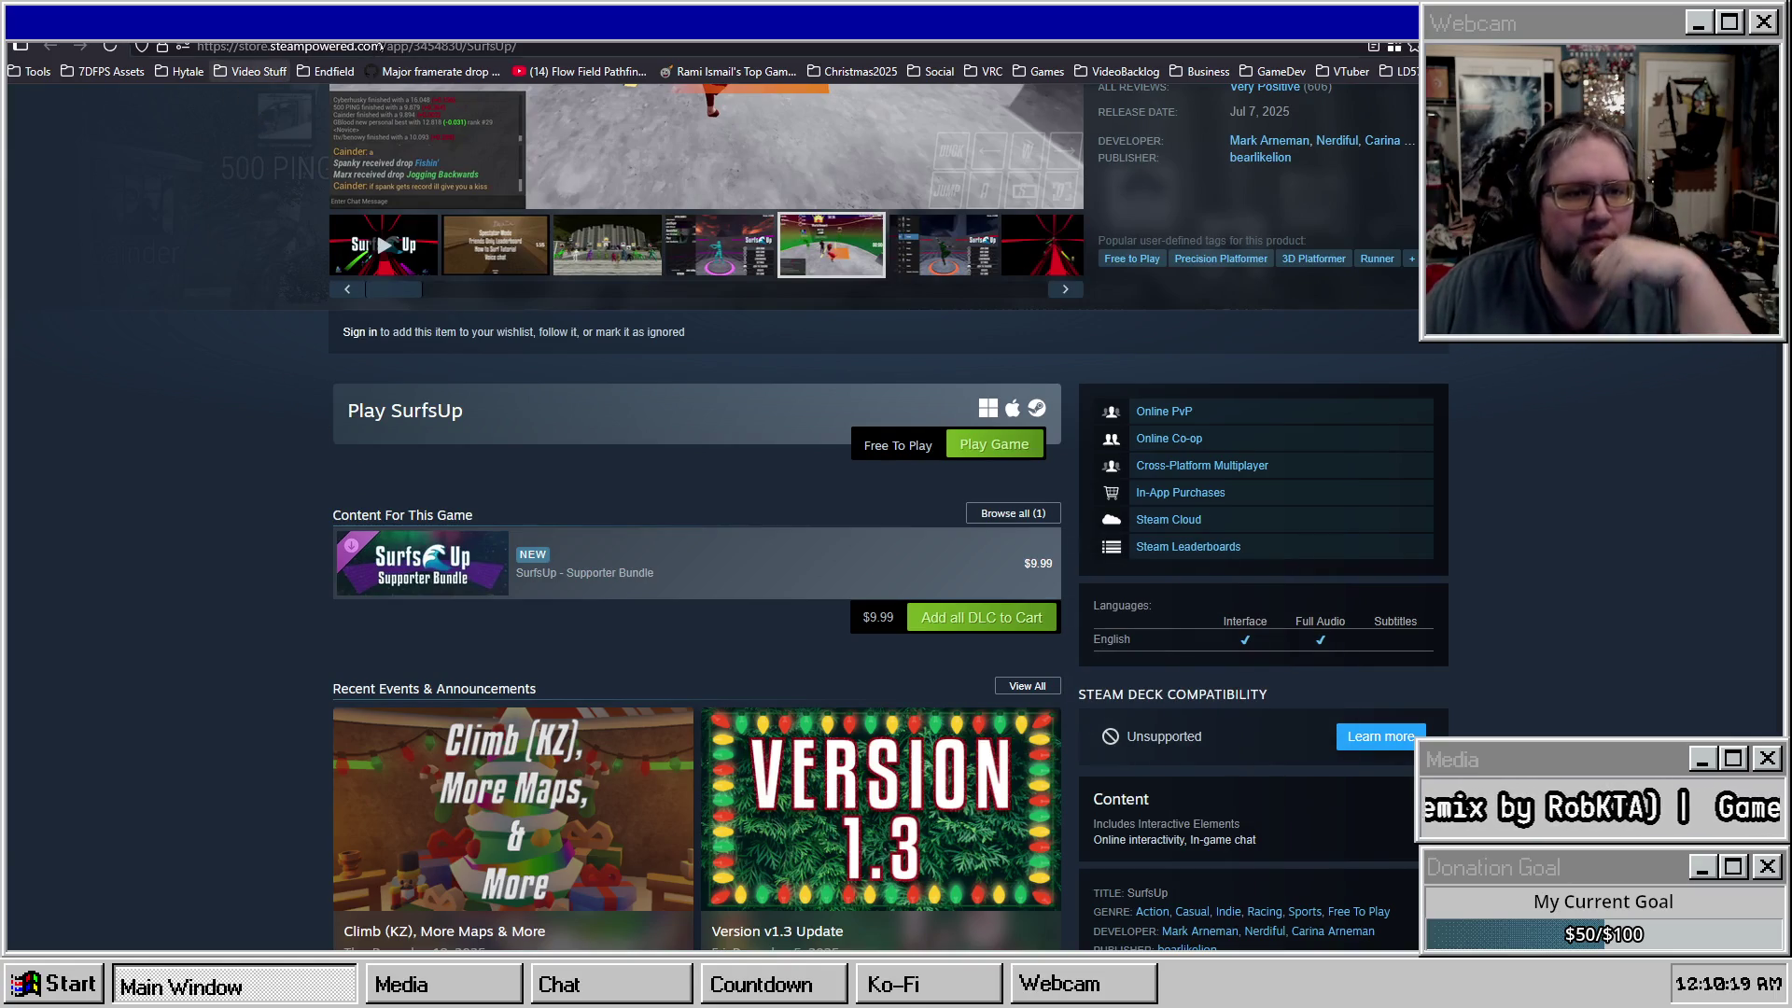
scroll(128, 534, "down", 10)
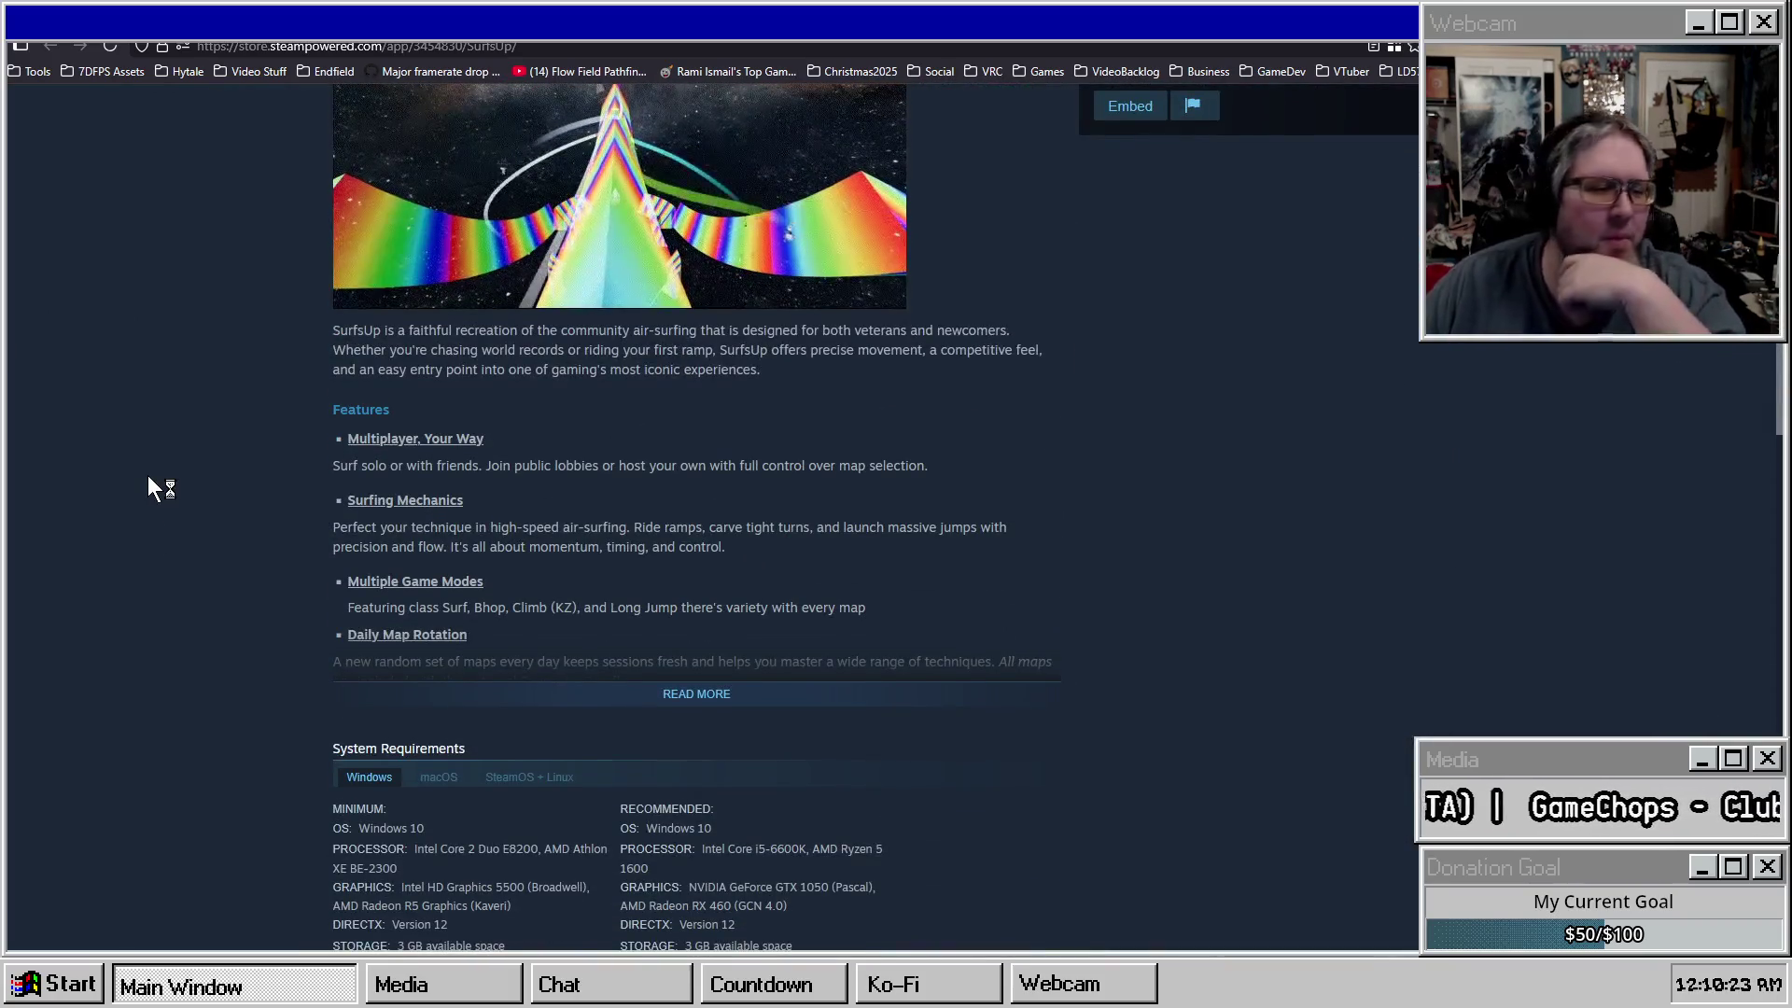
scroll(149, 478, "down", 2)
scroll(169, 457, "up", 5)
scroll(166, 454, "down", 2)
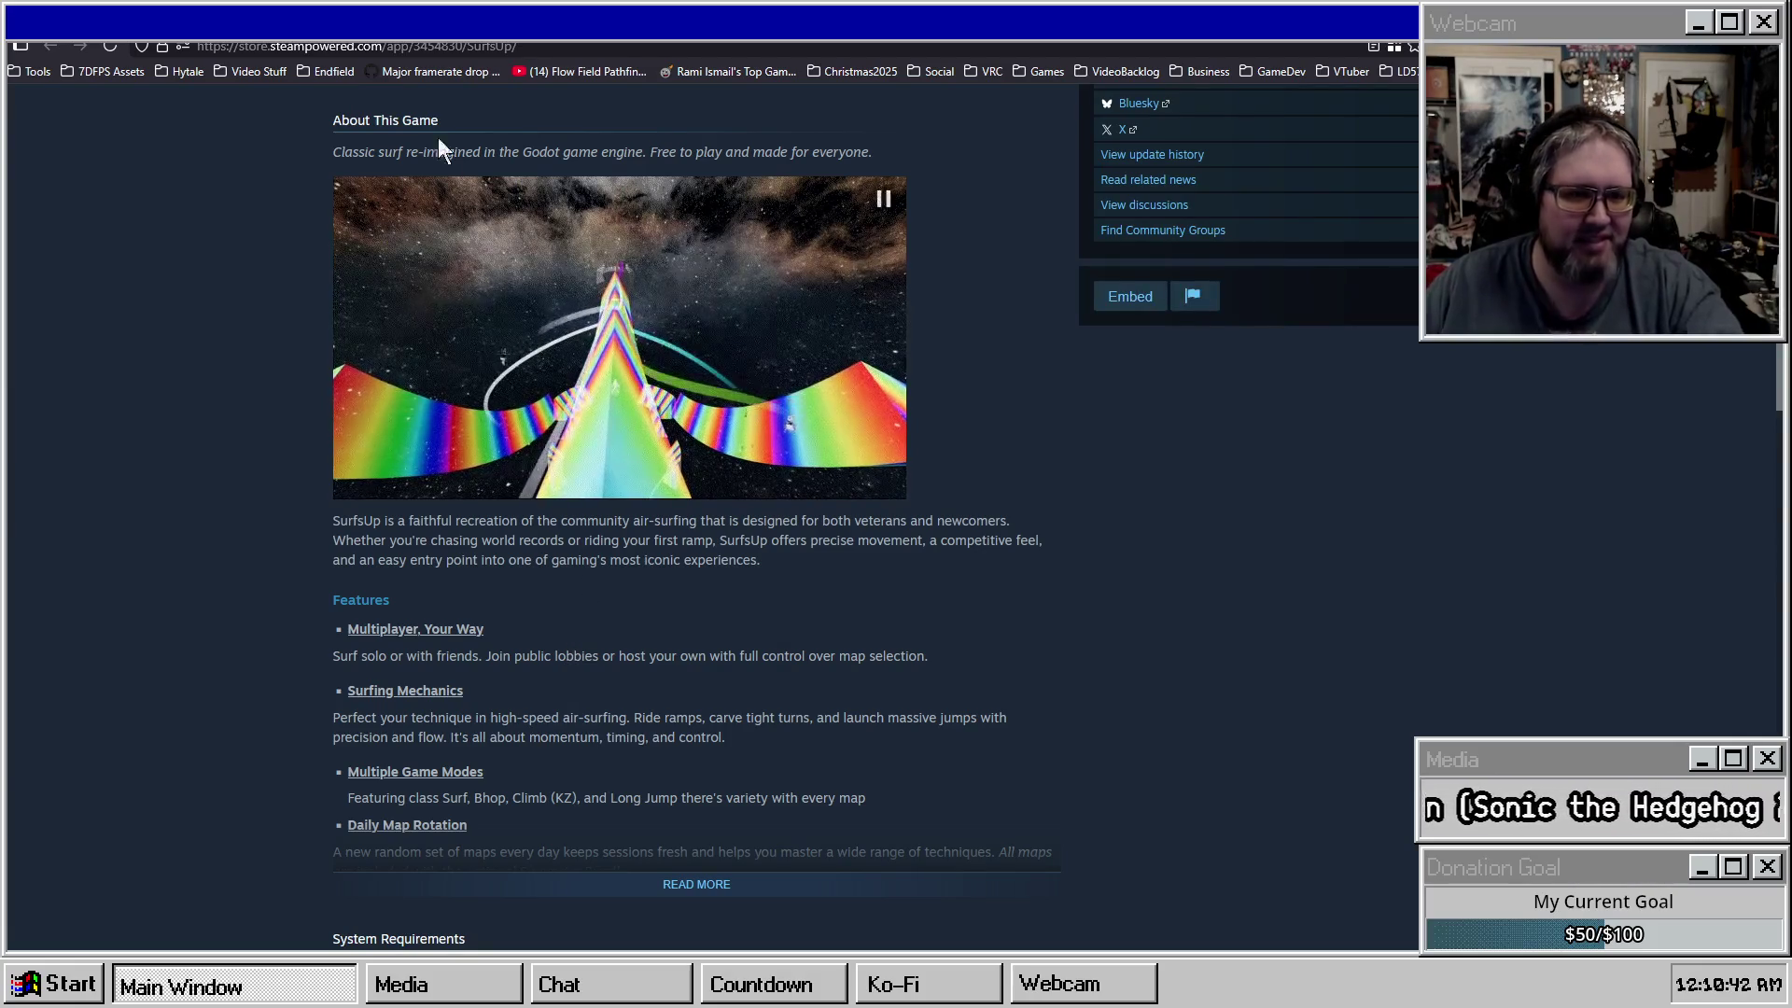
key("ctrl+t")
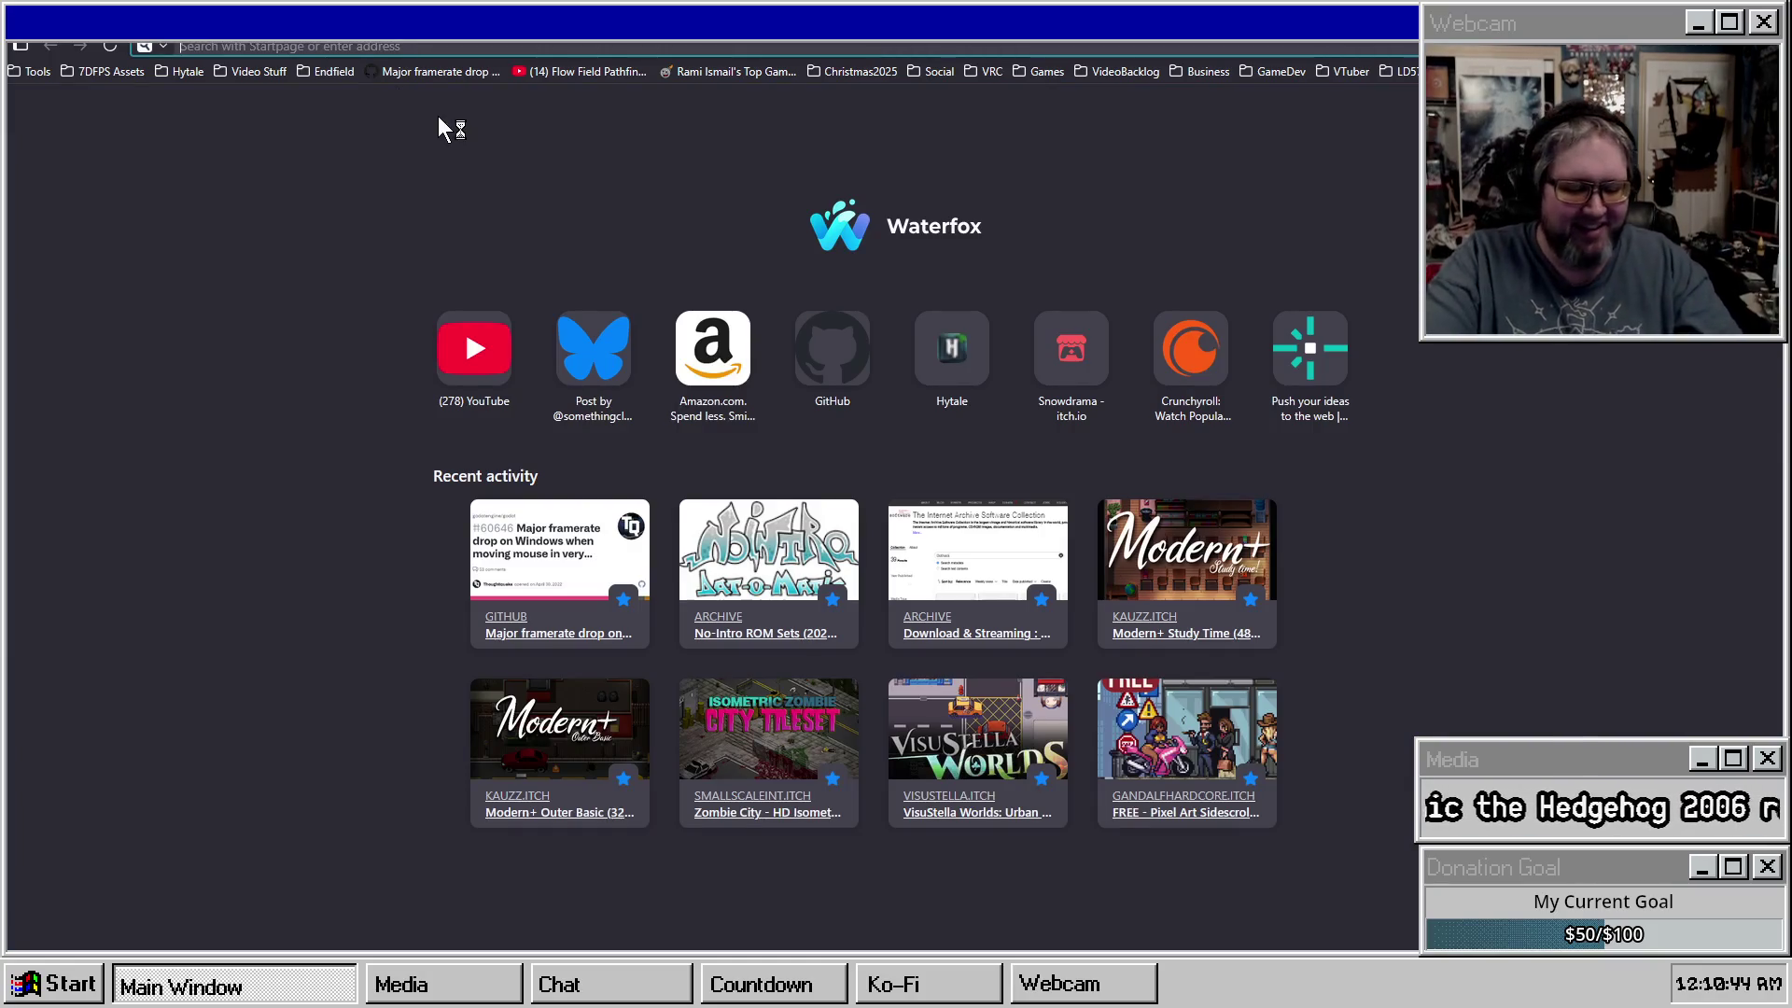
Load deadgamearchive.com by editing the suggested netlify.app address to .com.
type("dead")
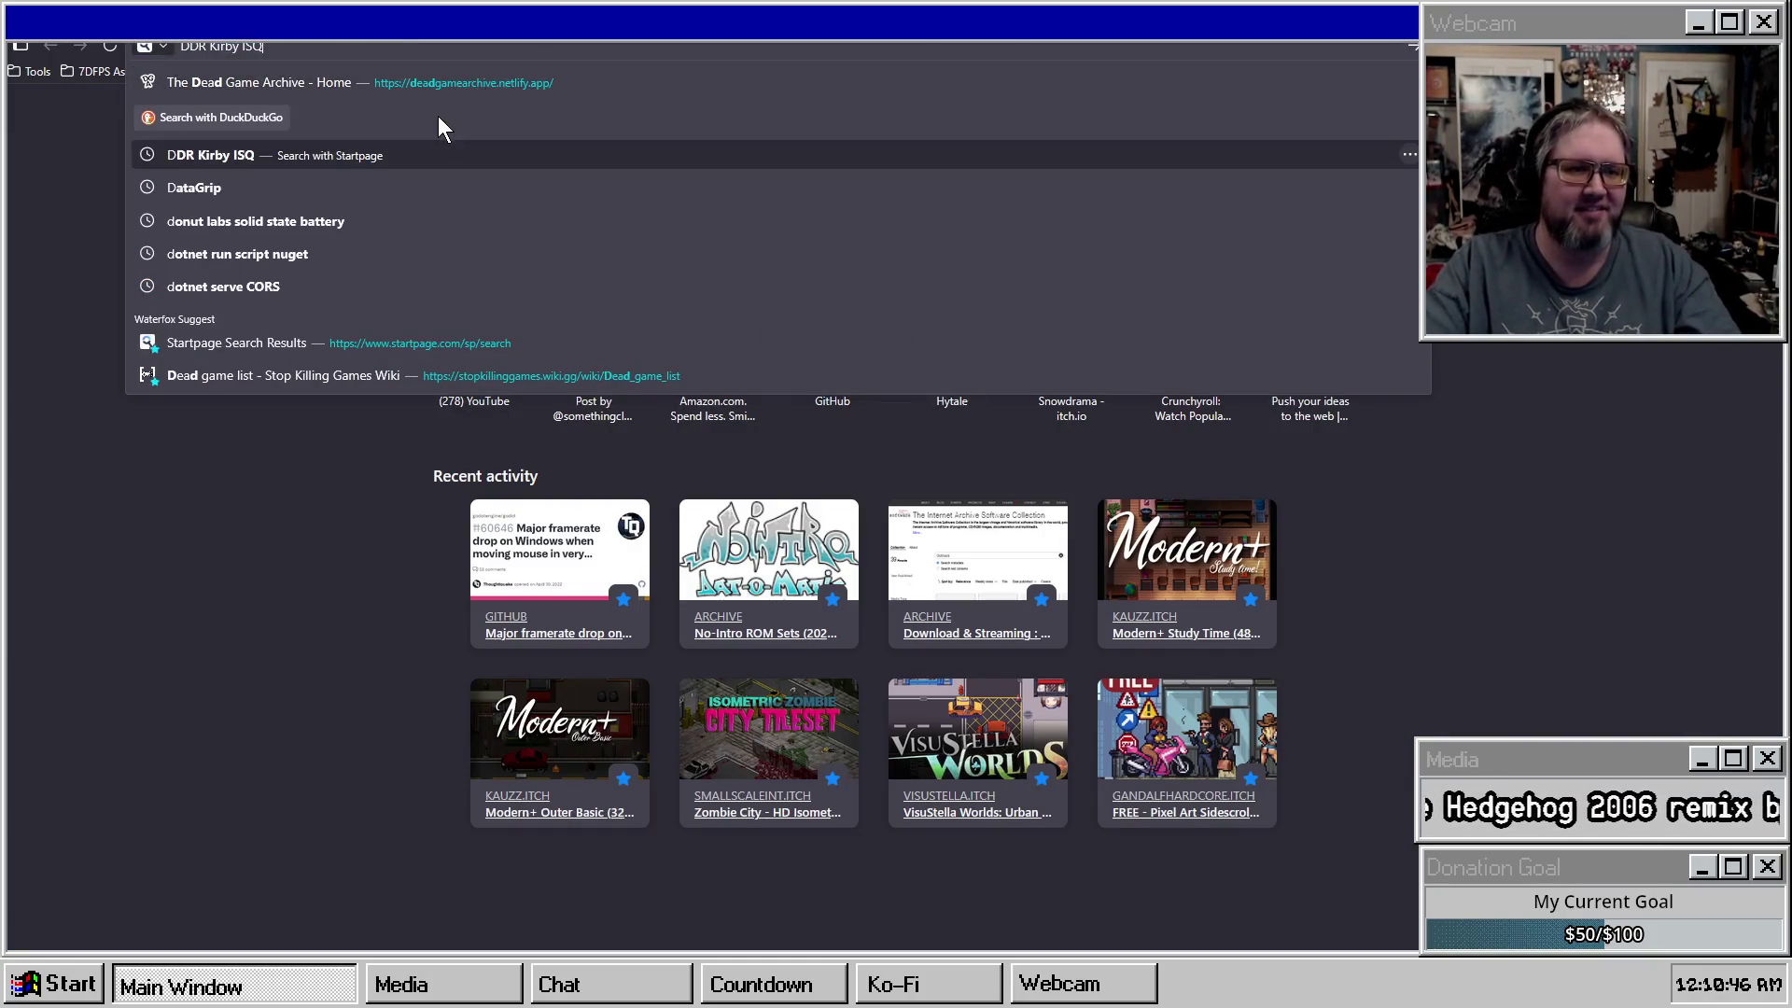
key("End")
key("BackSpace")
key("BackSpace")
key("BackSpace")
type(".com")
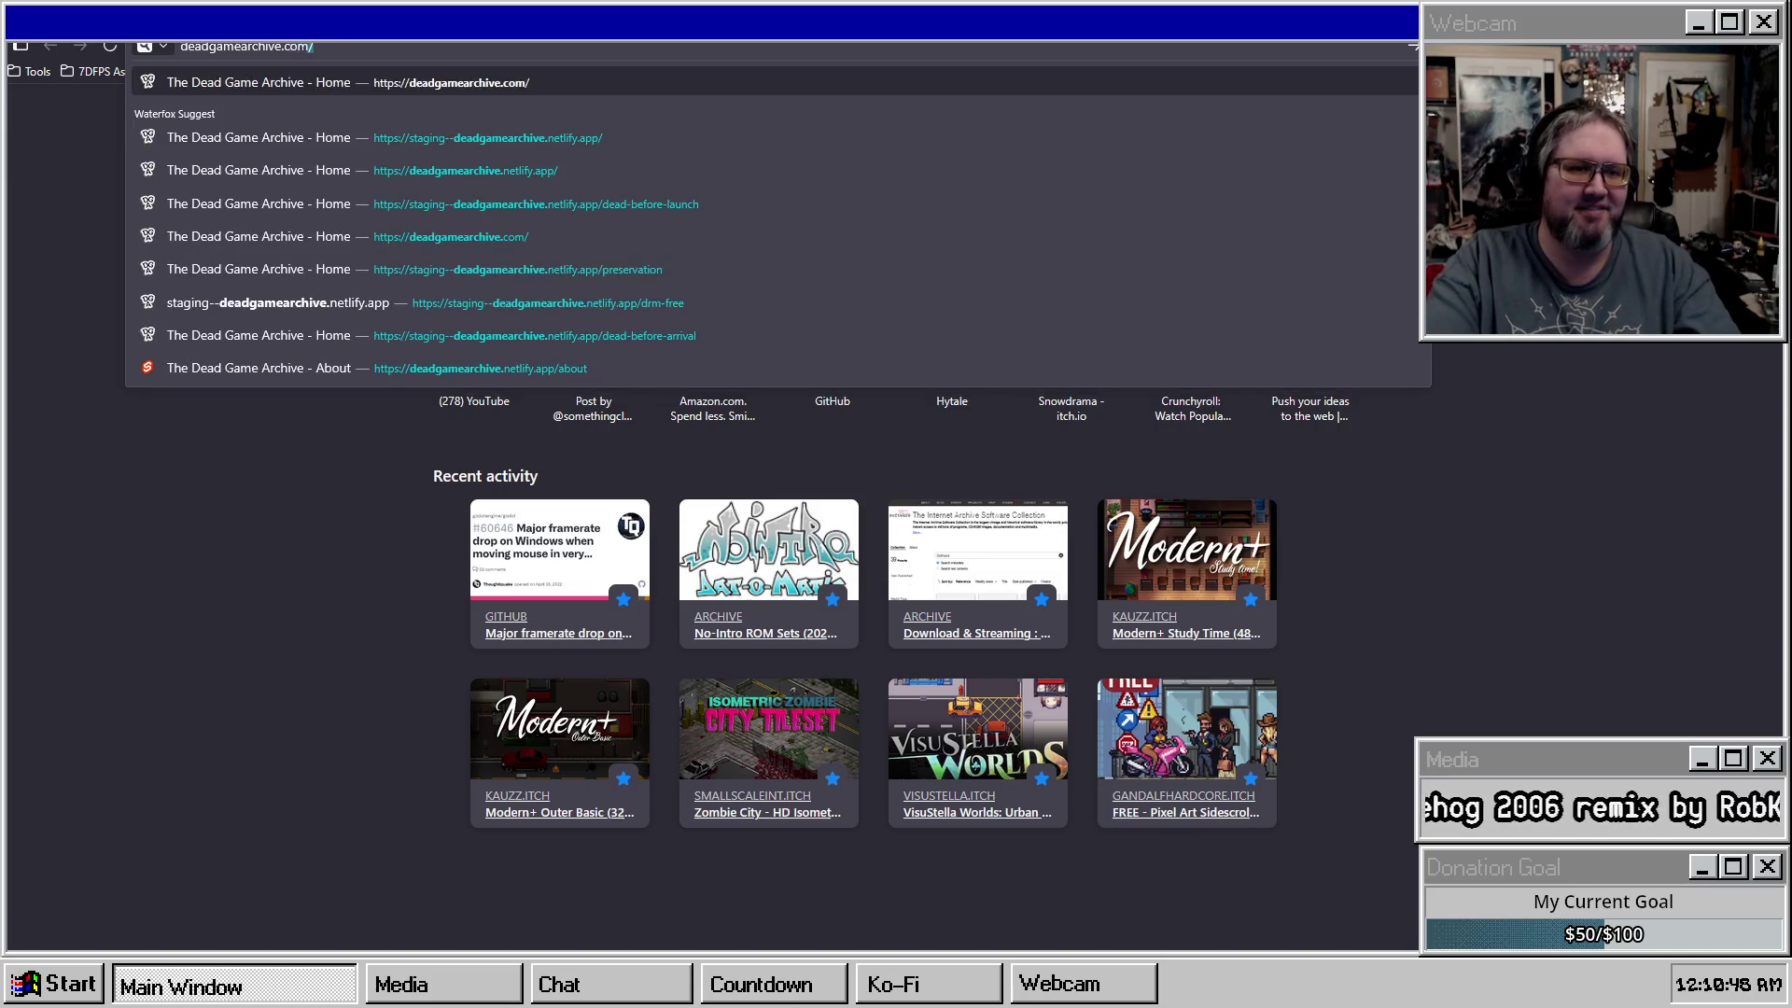
key("Return")
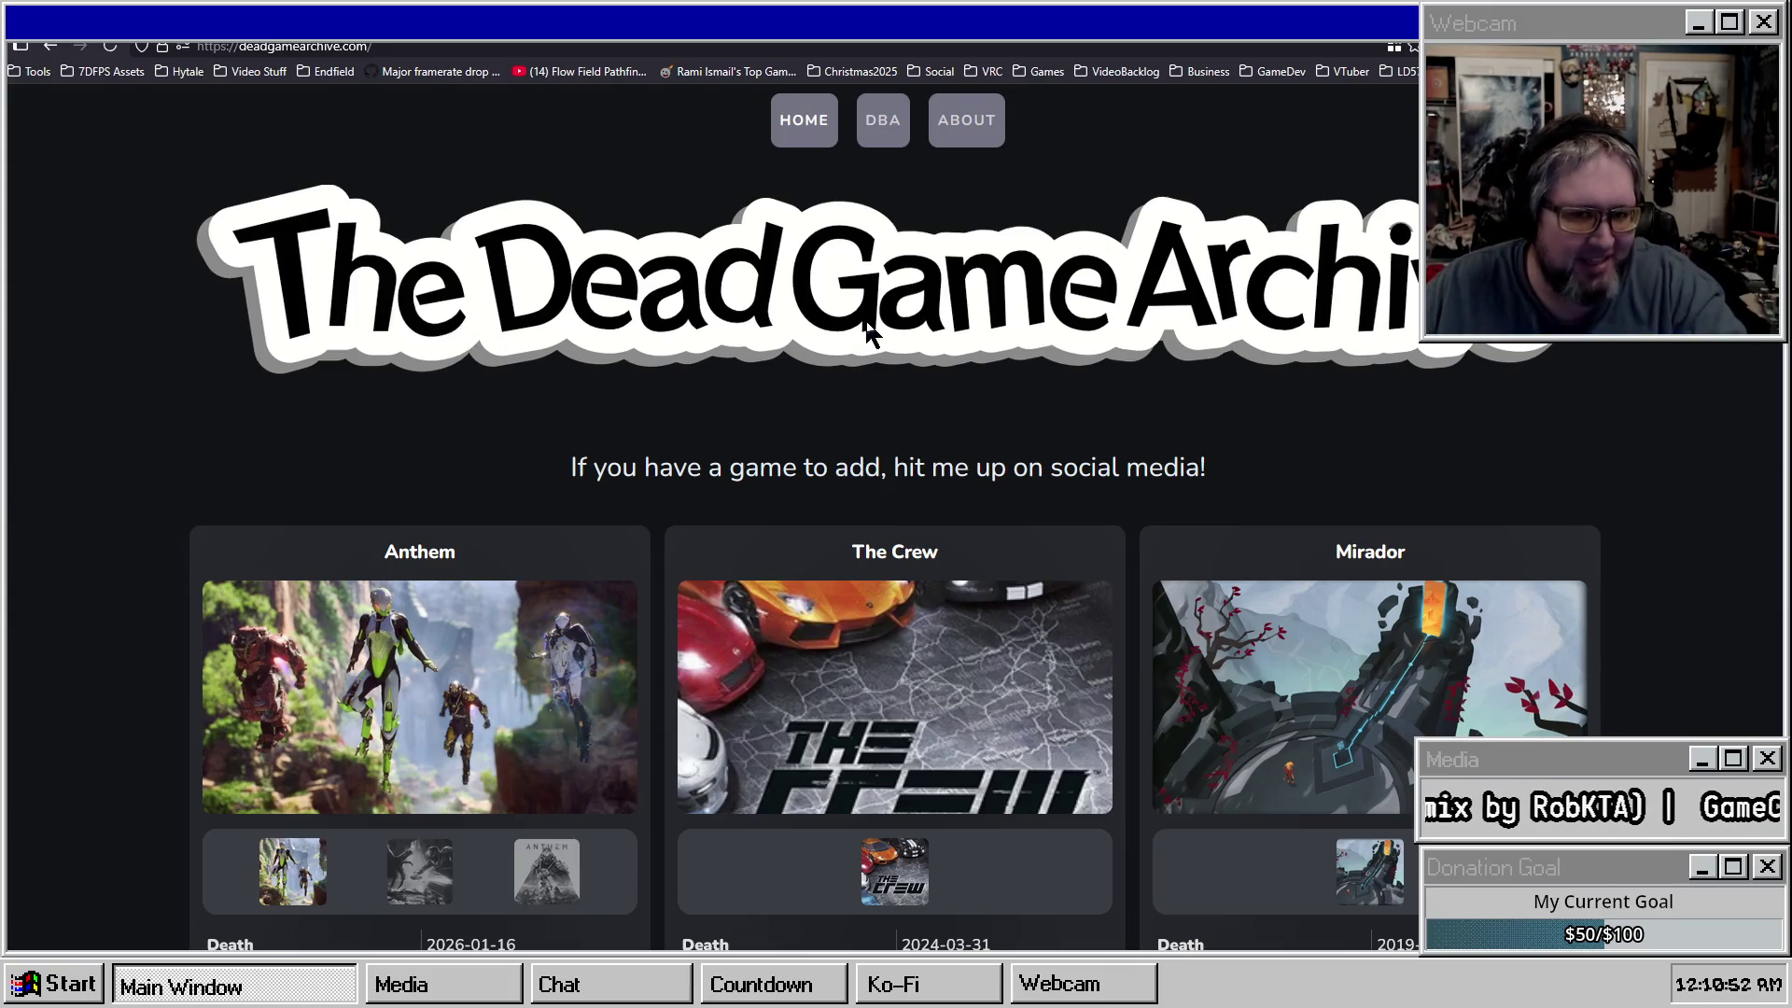
Browse the archive home page, then open its Dead Before Arrival (DBA) page.
scroll(832, 388, "down", 15)
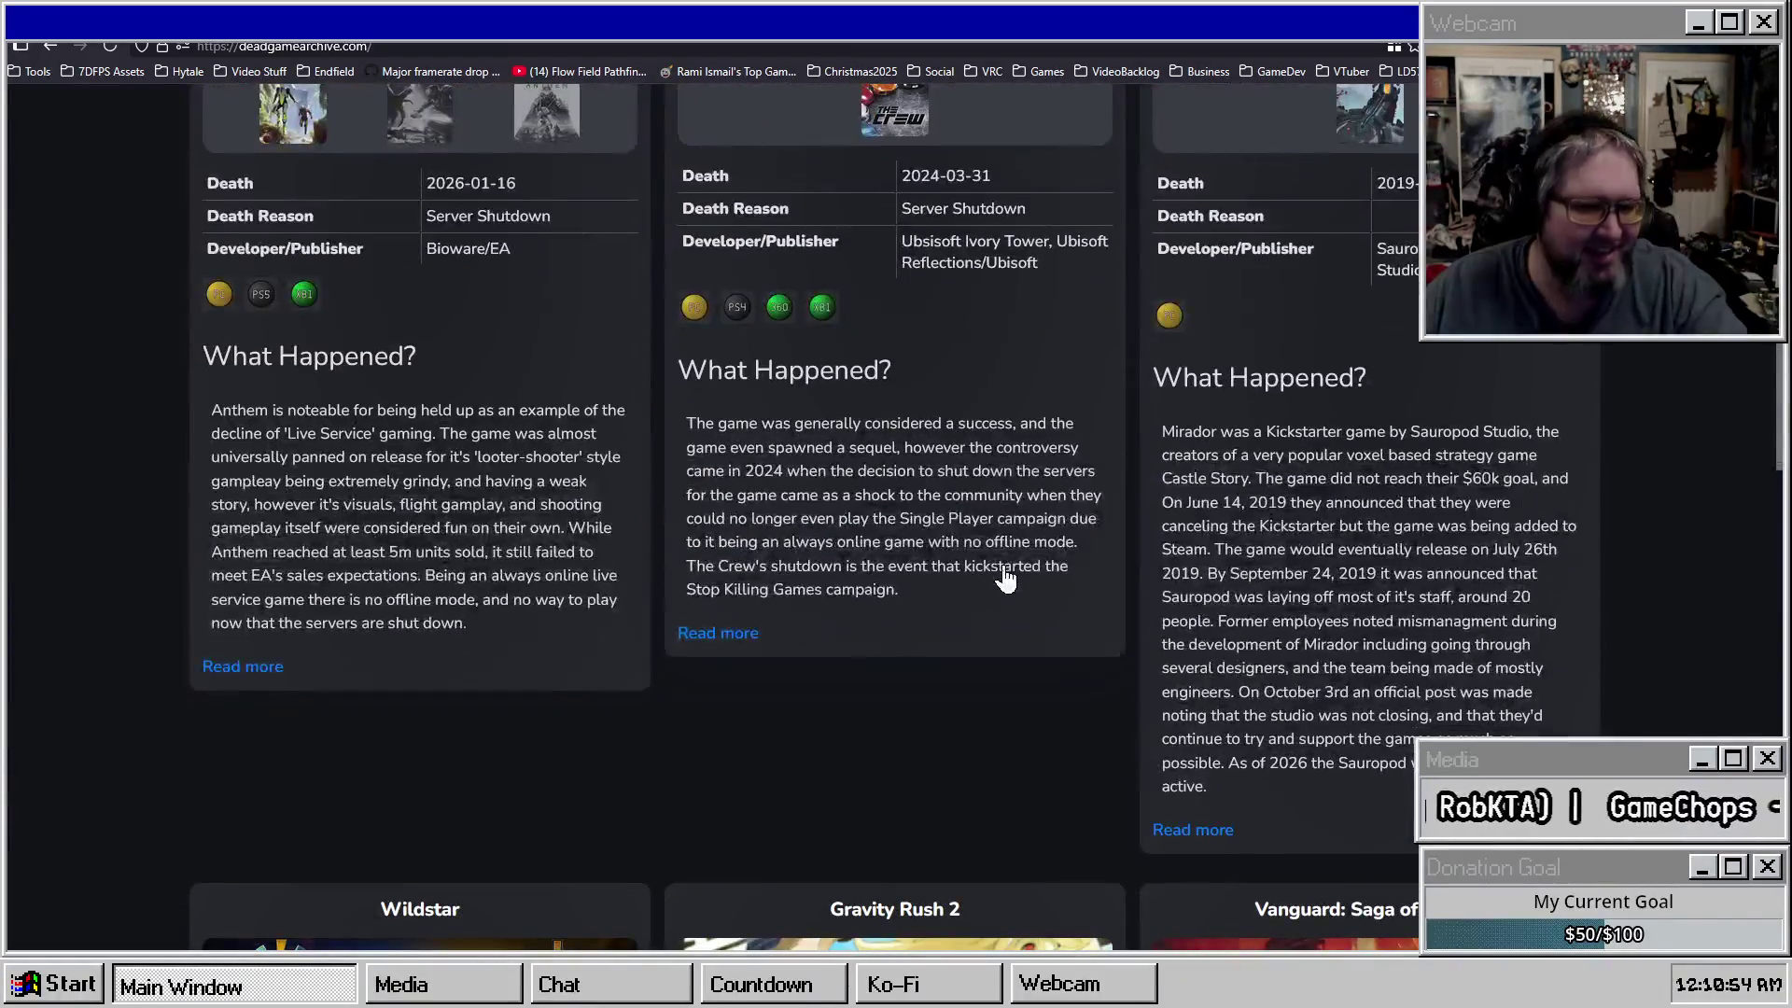
scroll(1068, 621, "down", 5)
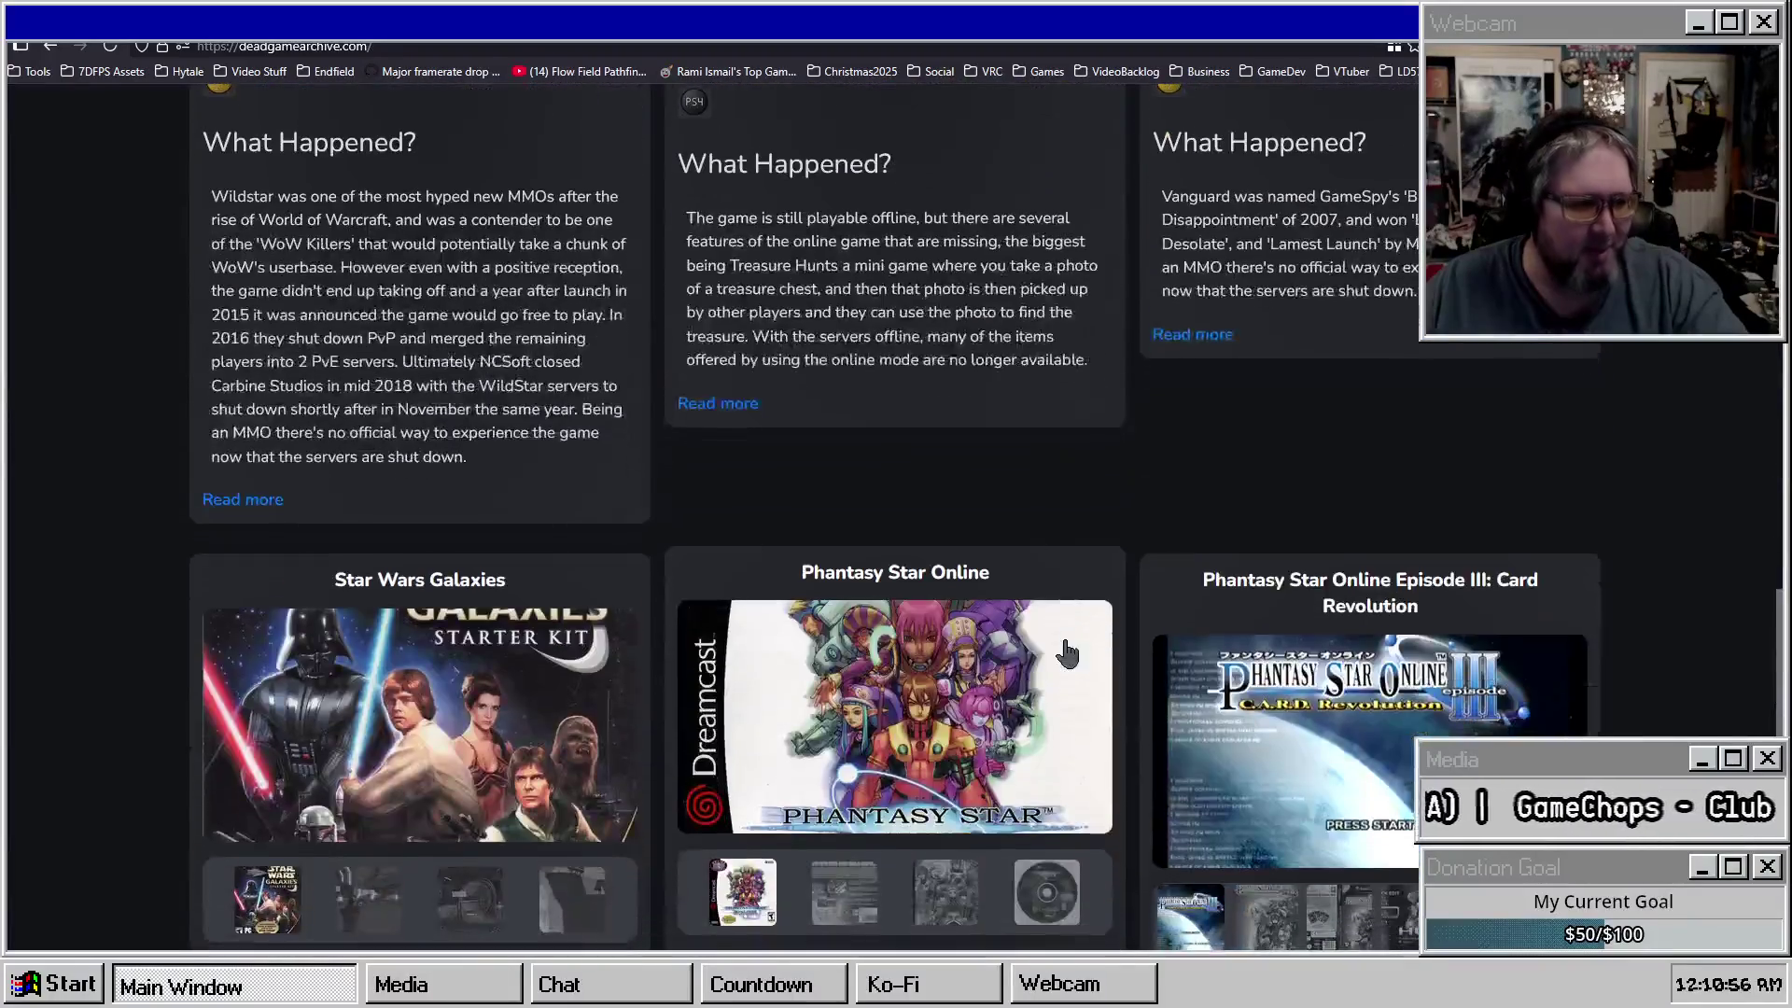
scroll(1063, 652, "up", 10)
scroll(1094, 631, "up", 4)
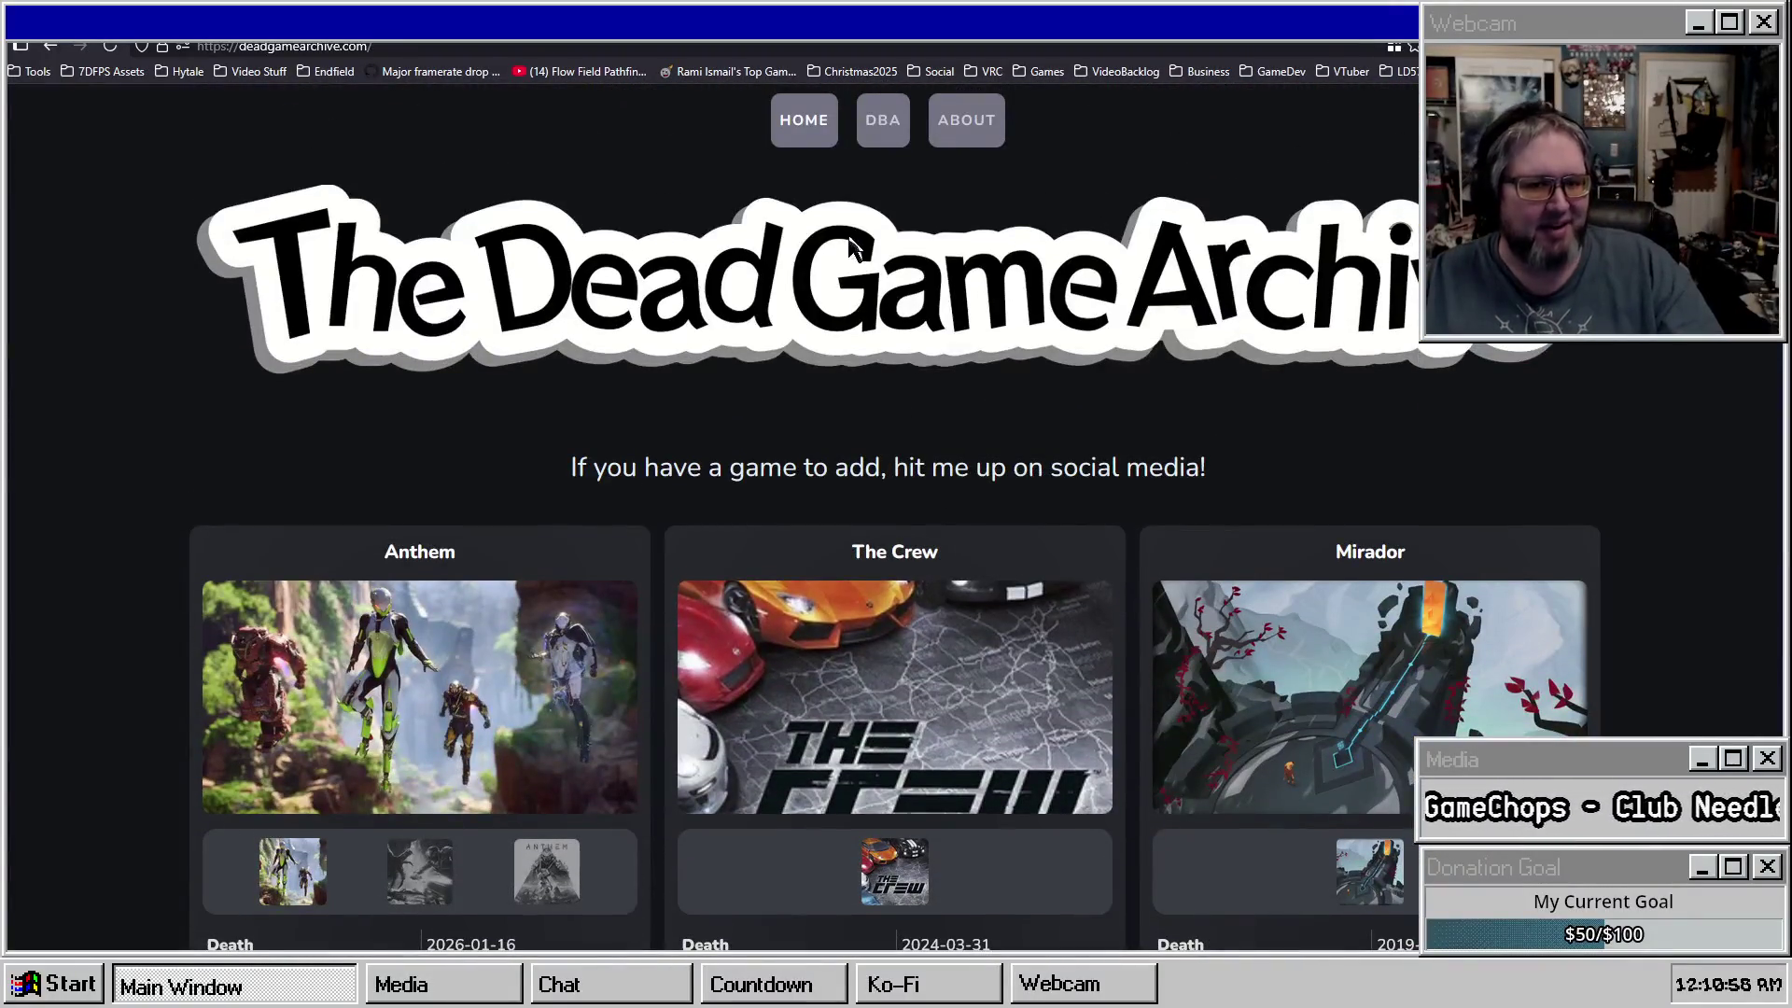
scroll(817, 401, "down", 8)
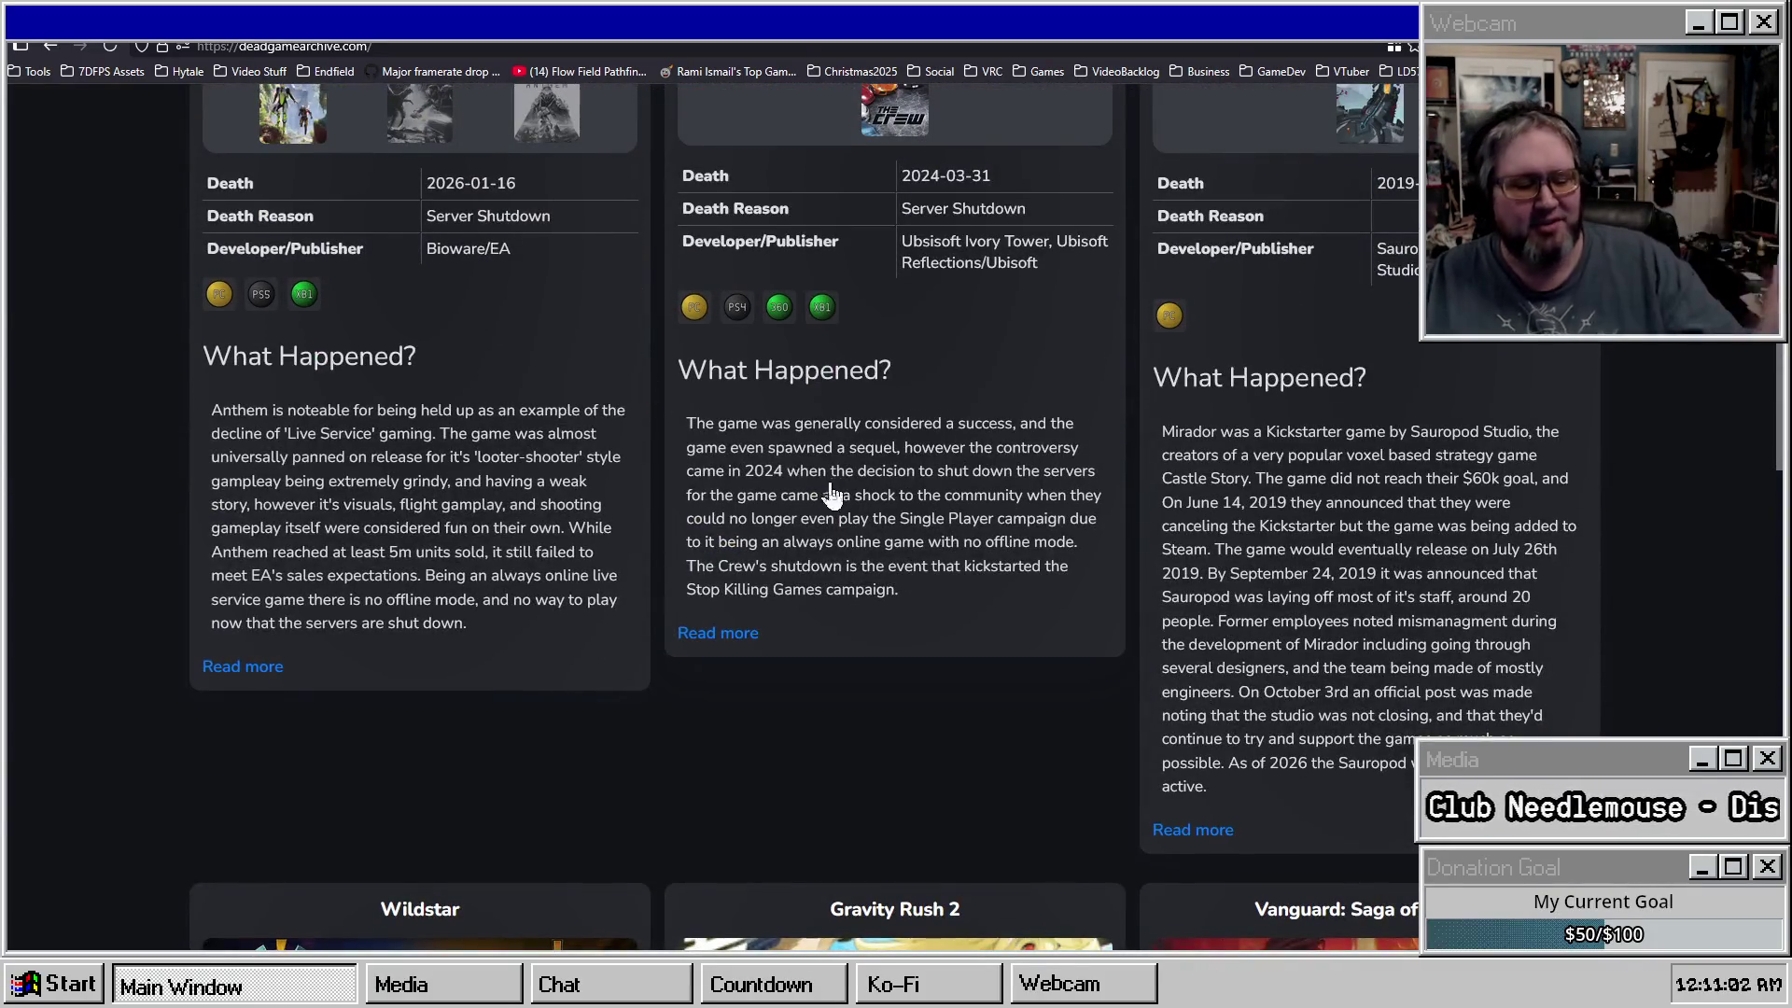
scroll(700, 560, "down", 6)
scroll(678, 542, "down", 8)
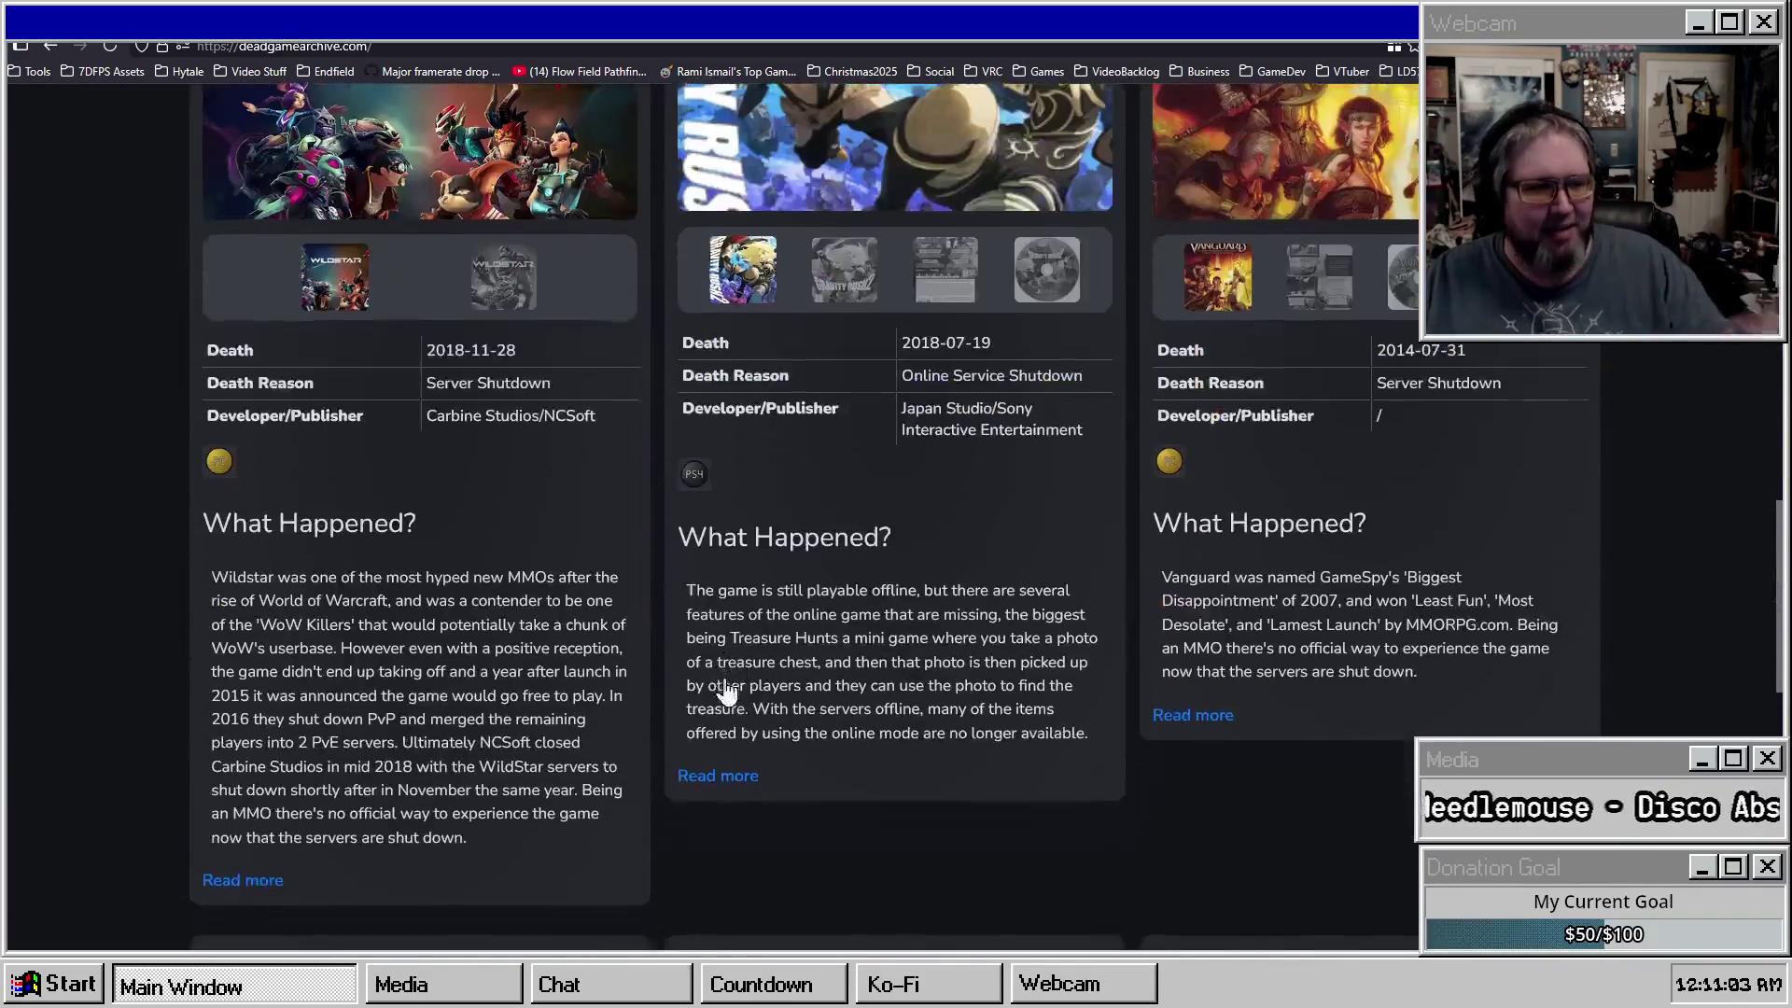
scroll(983, 674, "down", 6)
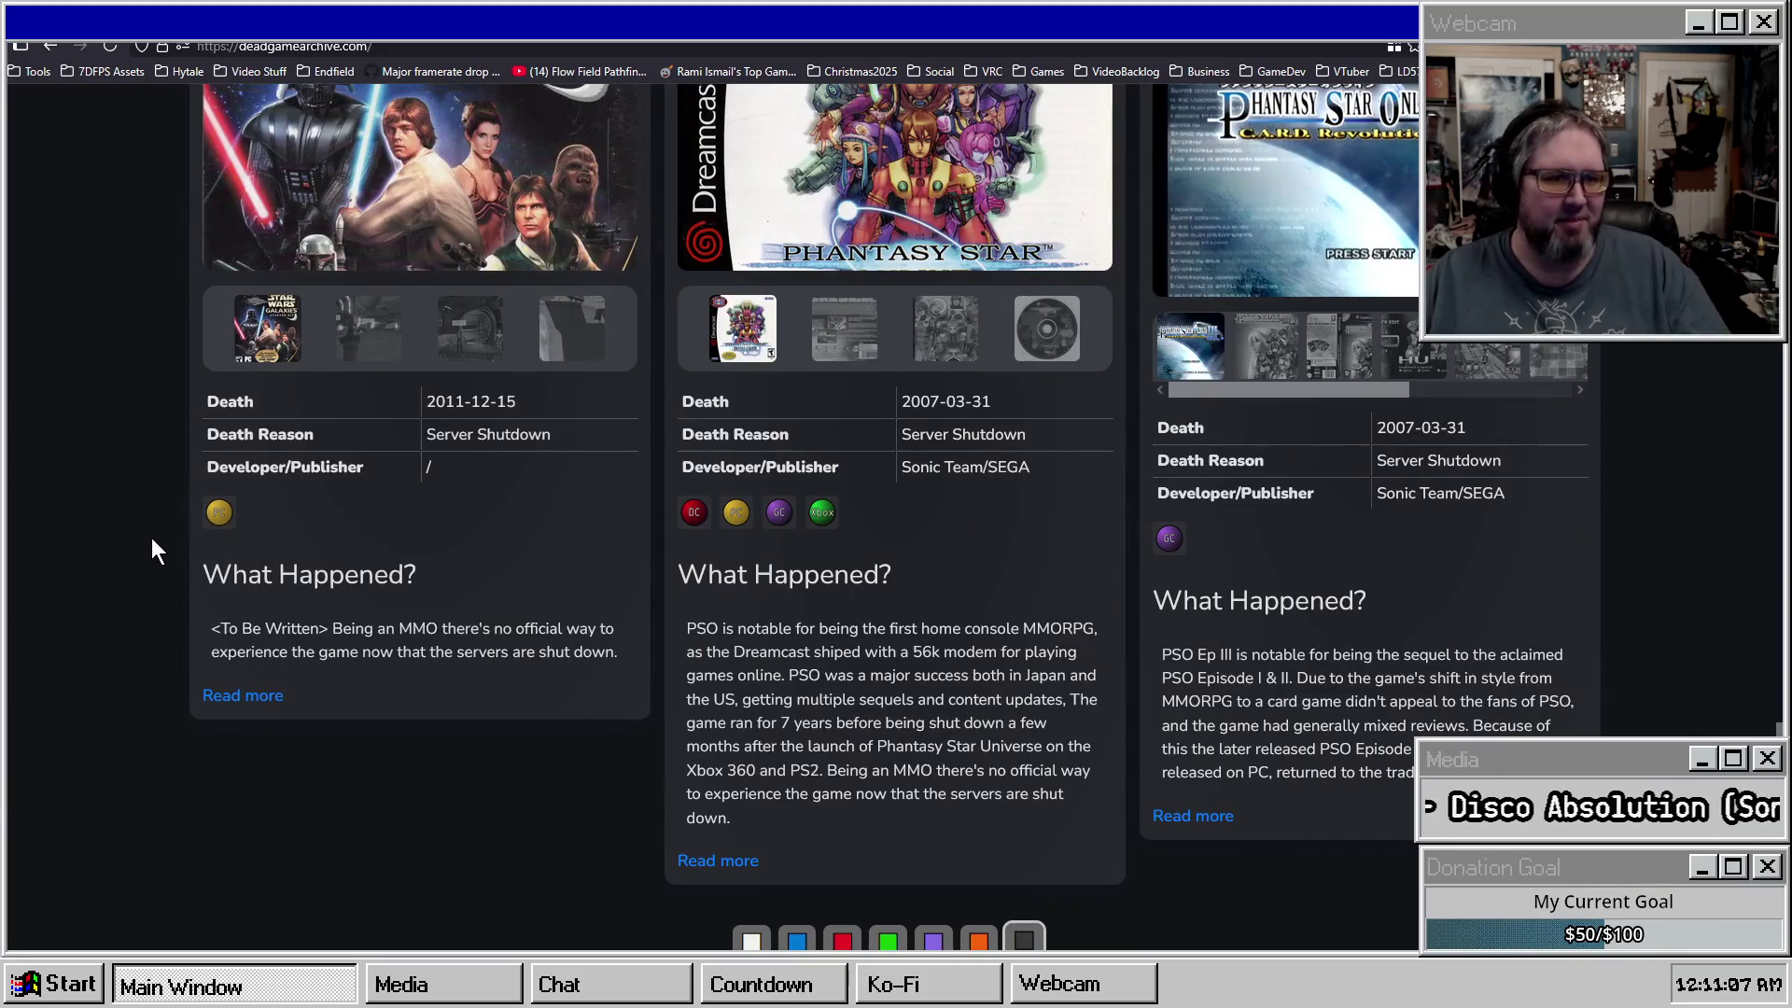
scroll(150, 535, "up", 20)
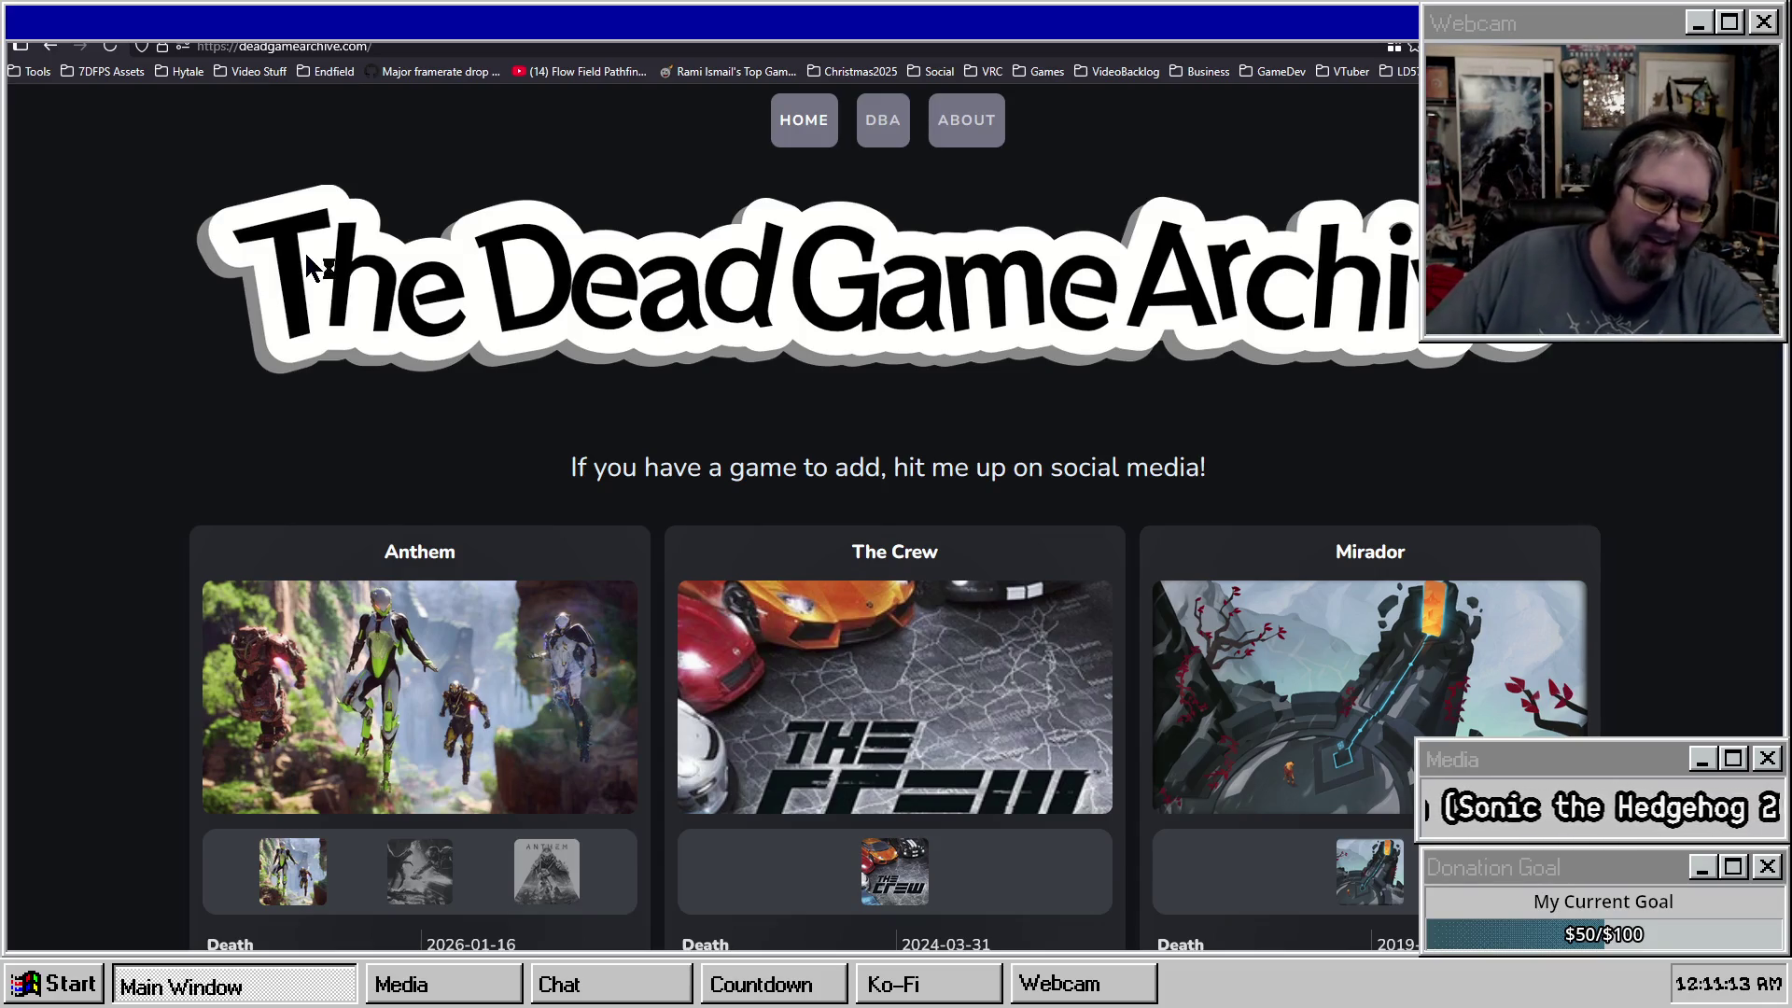
scroll(884, 380, "down", 2)
scroll(963, 375, "up", 1)
scroll(963, 375, "up", 1)
left_click(882, 119)
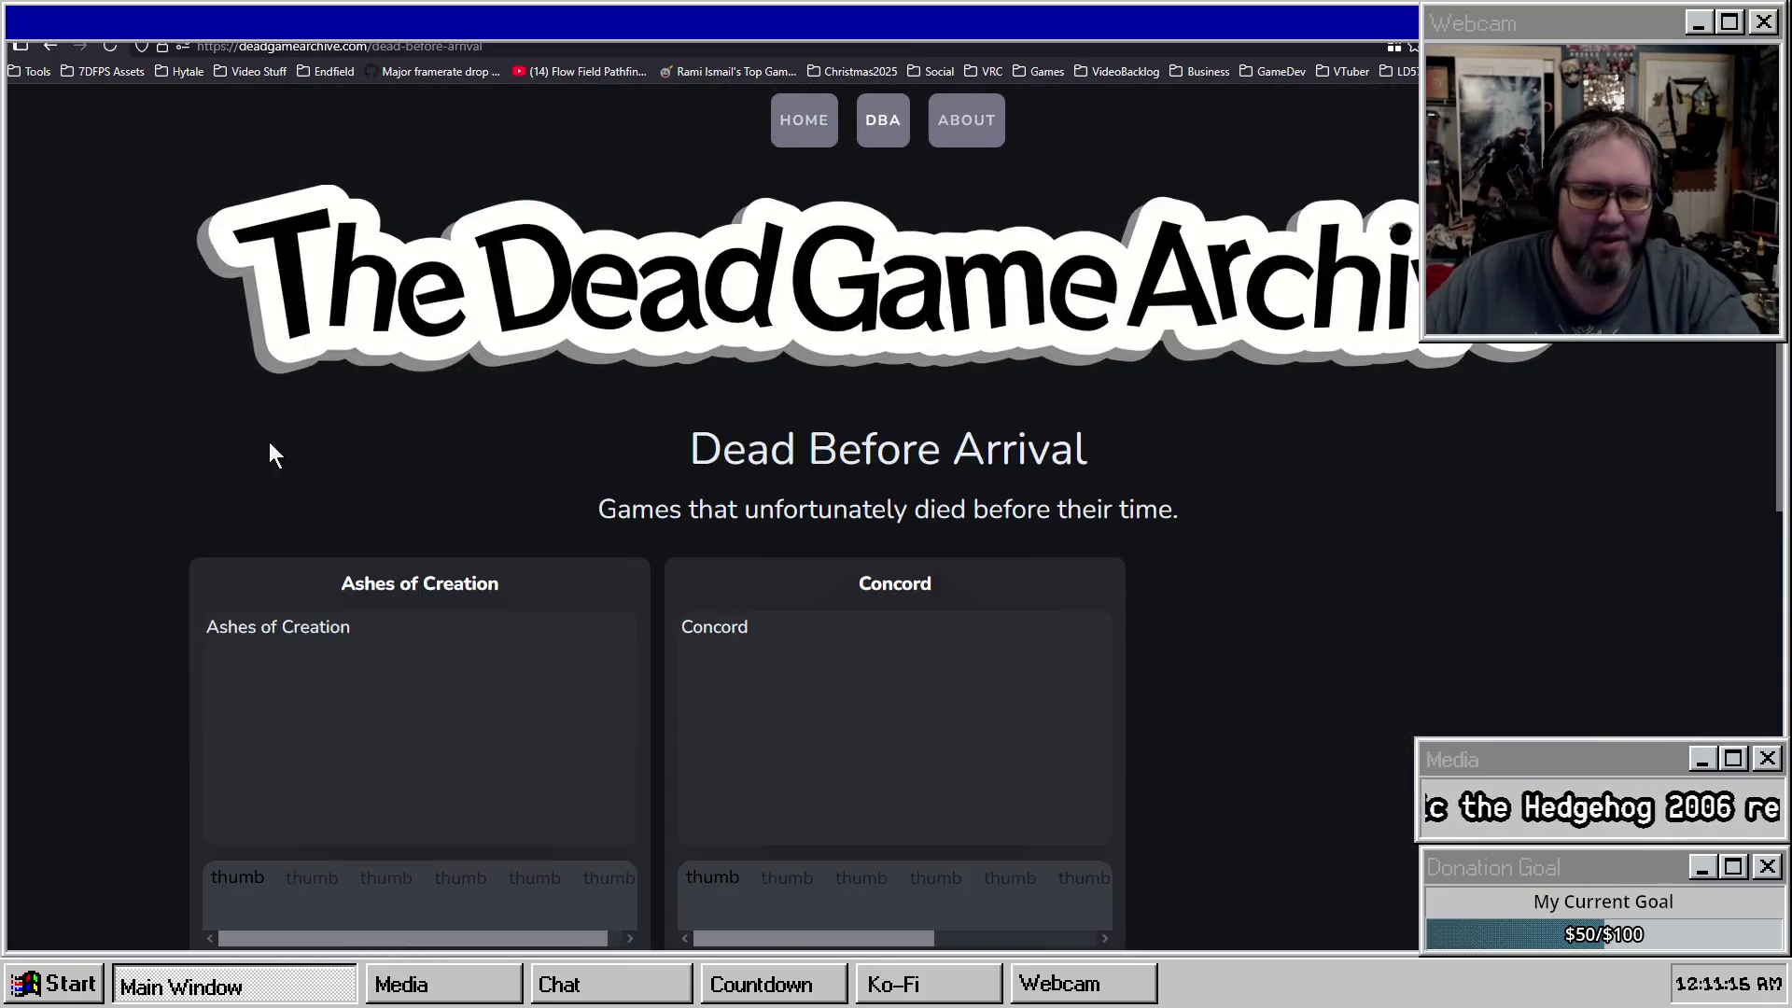
Scroll the Dead Before Arrival list, then go back HOME to the Anthem, The Crew and Mirador cards.
scroll(490, 439, "down", 4)
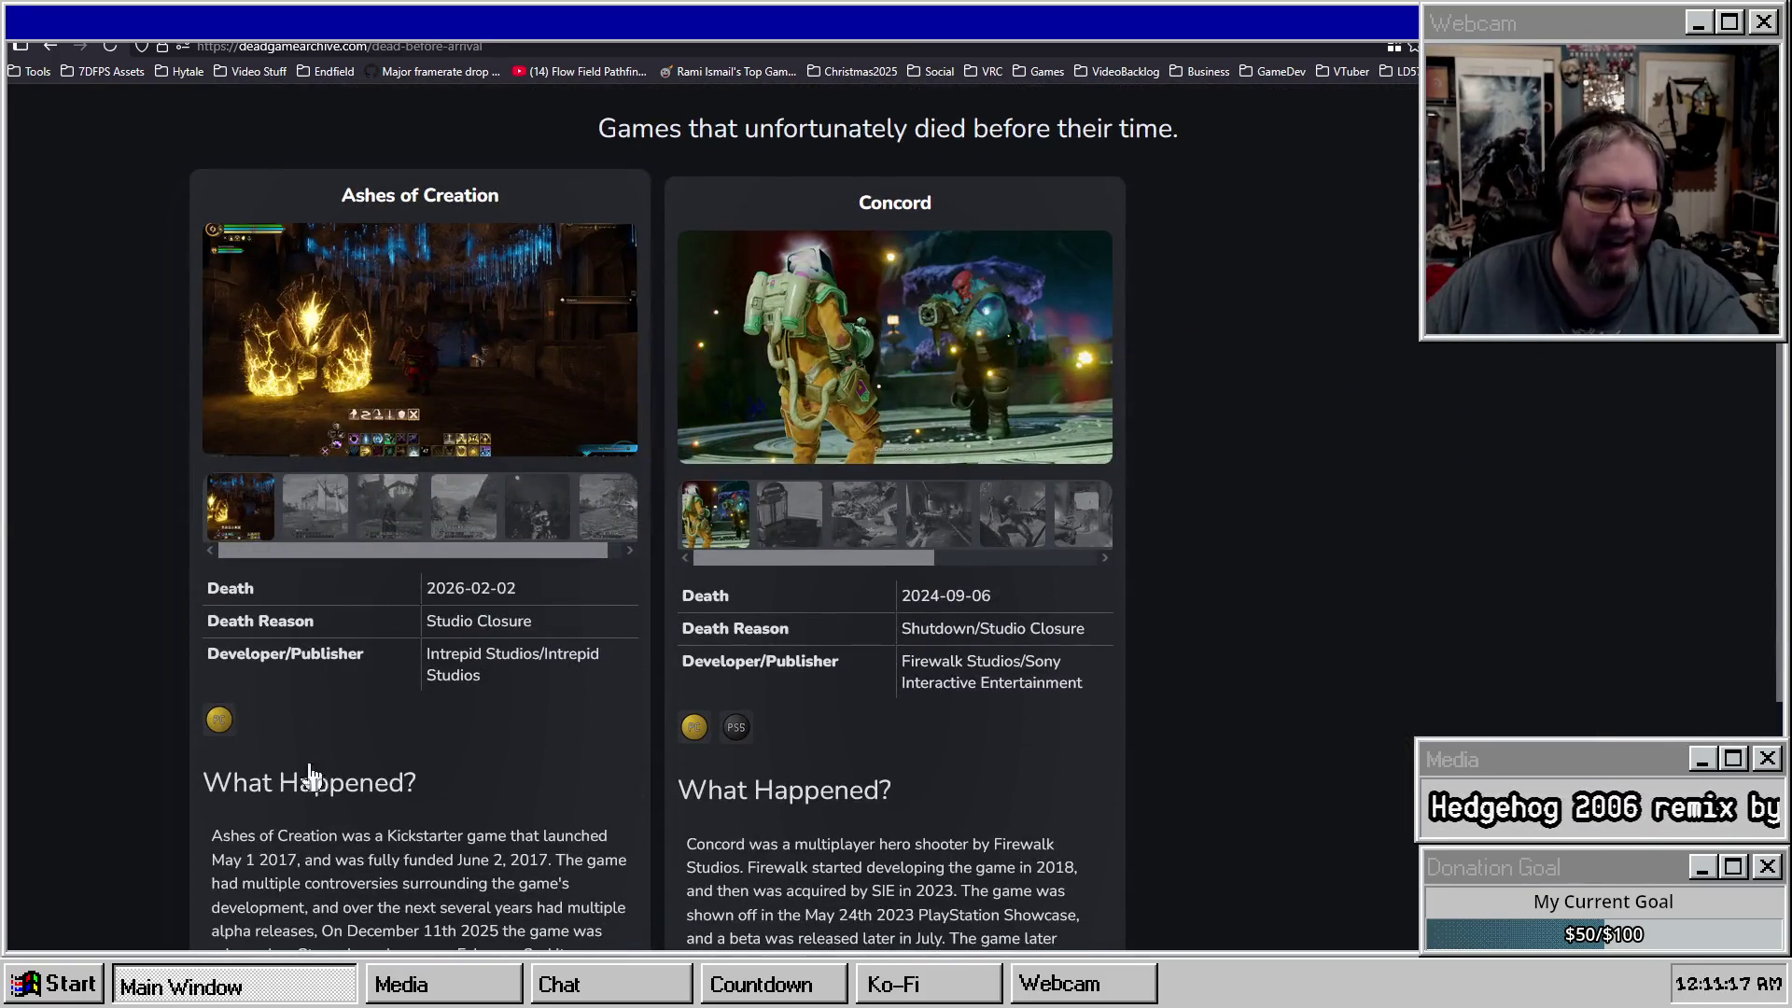
scroll(720, 208, "up", 4)
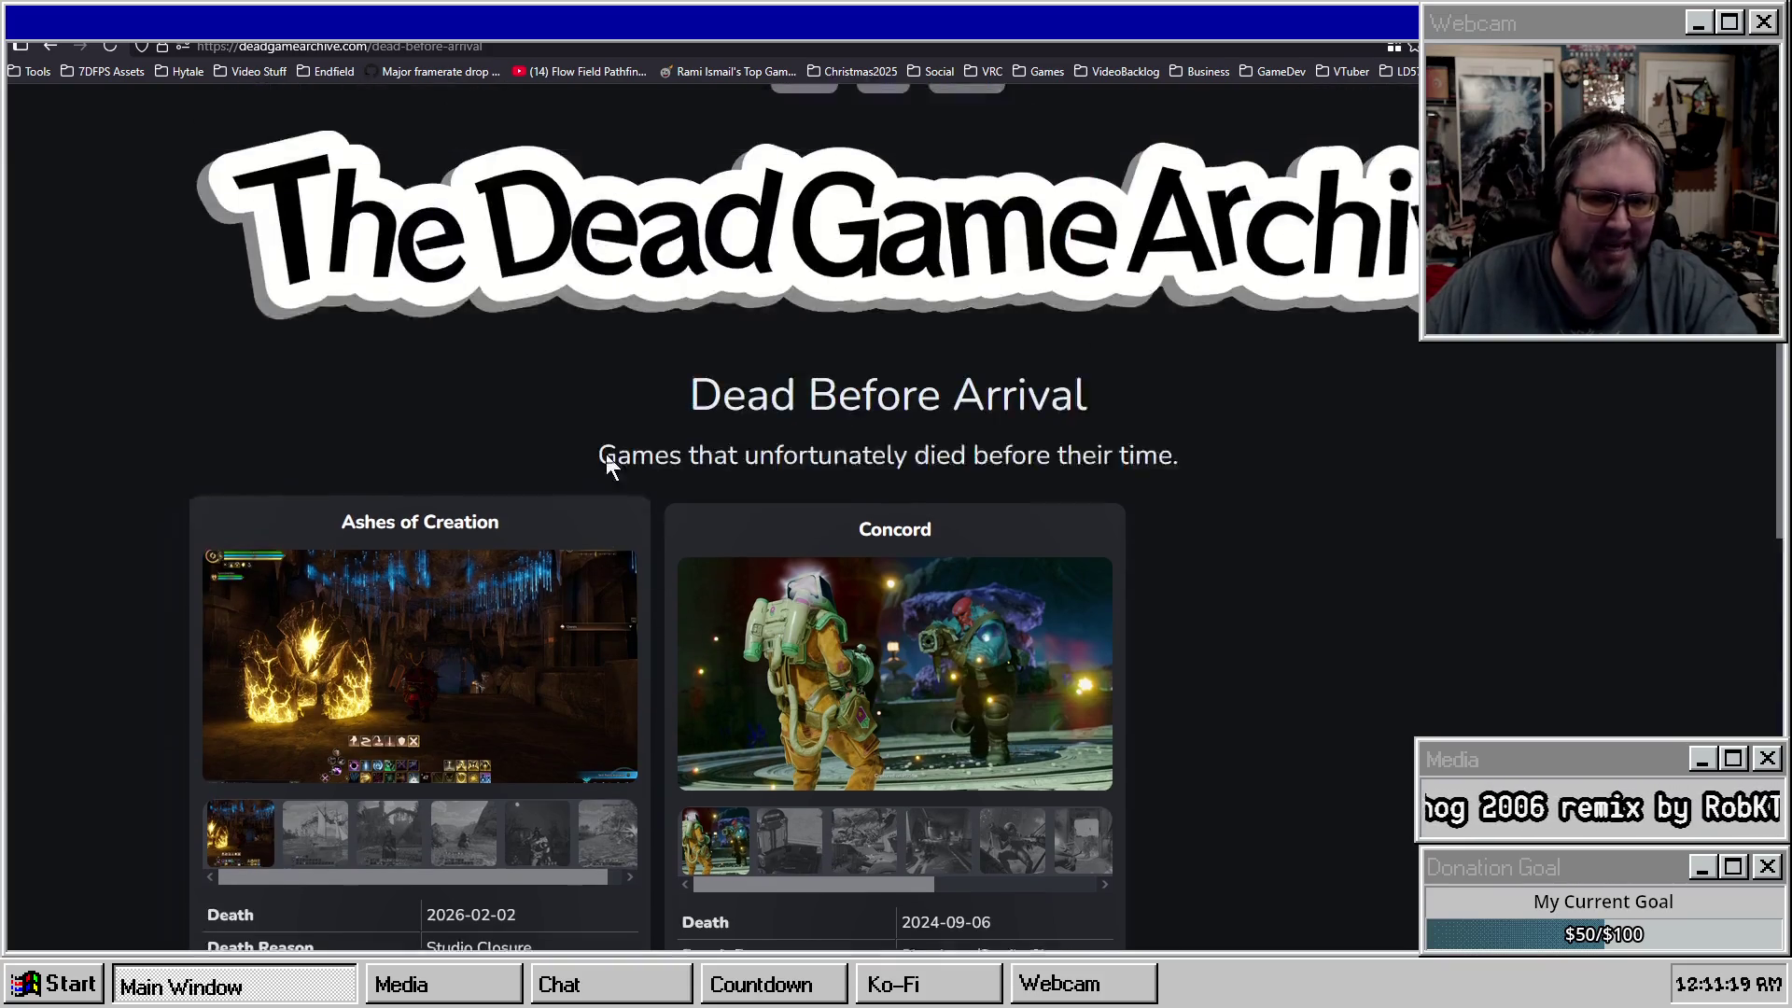
left_click(803, 119)
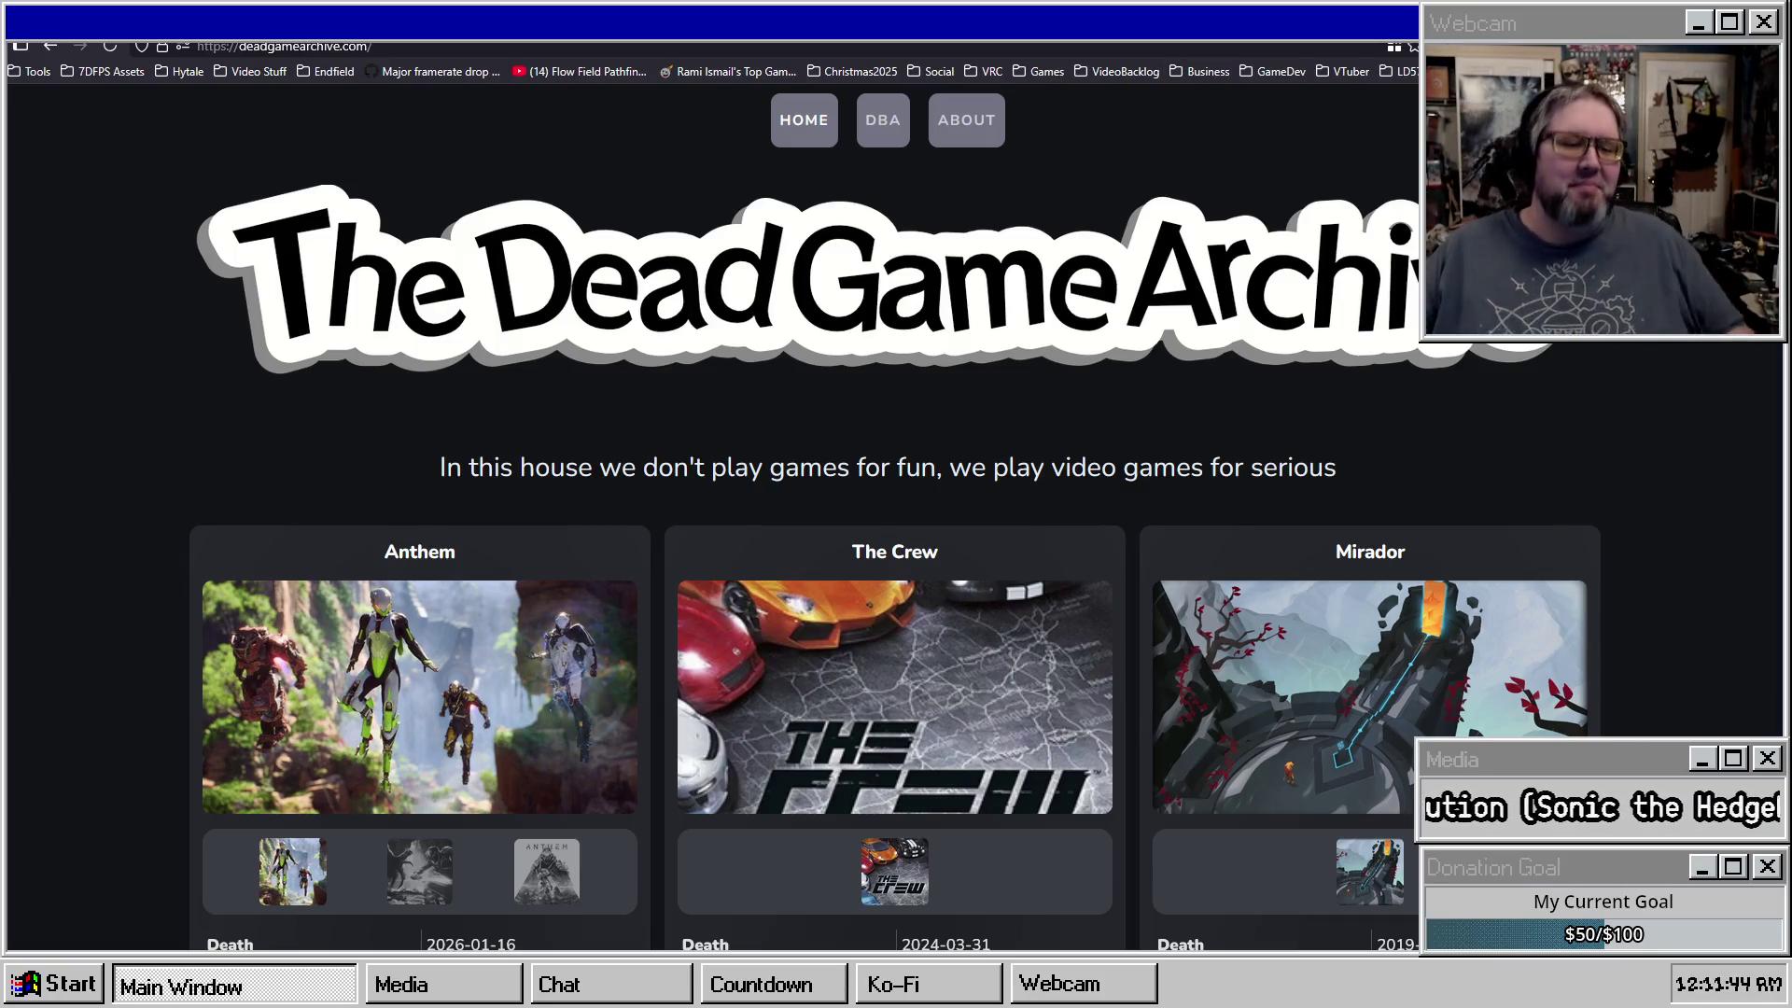
Scroll up and down through the Dead Game Archive home page's game cards.
scroll(680, 458, "down", 4)
scroll(803, 411, "up", 4)
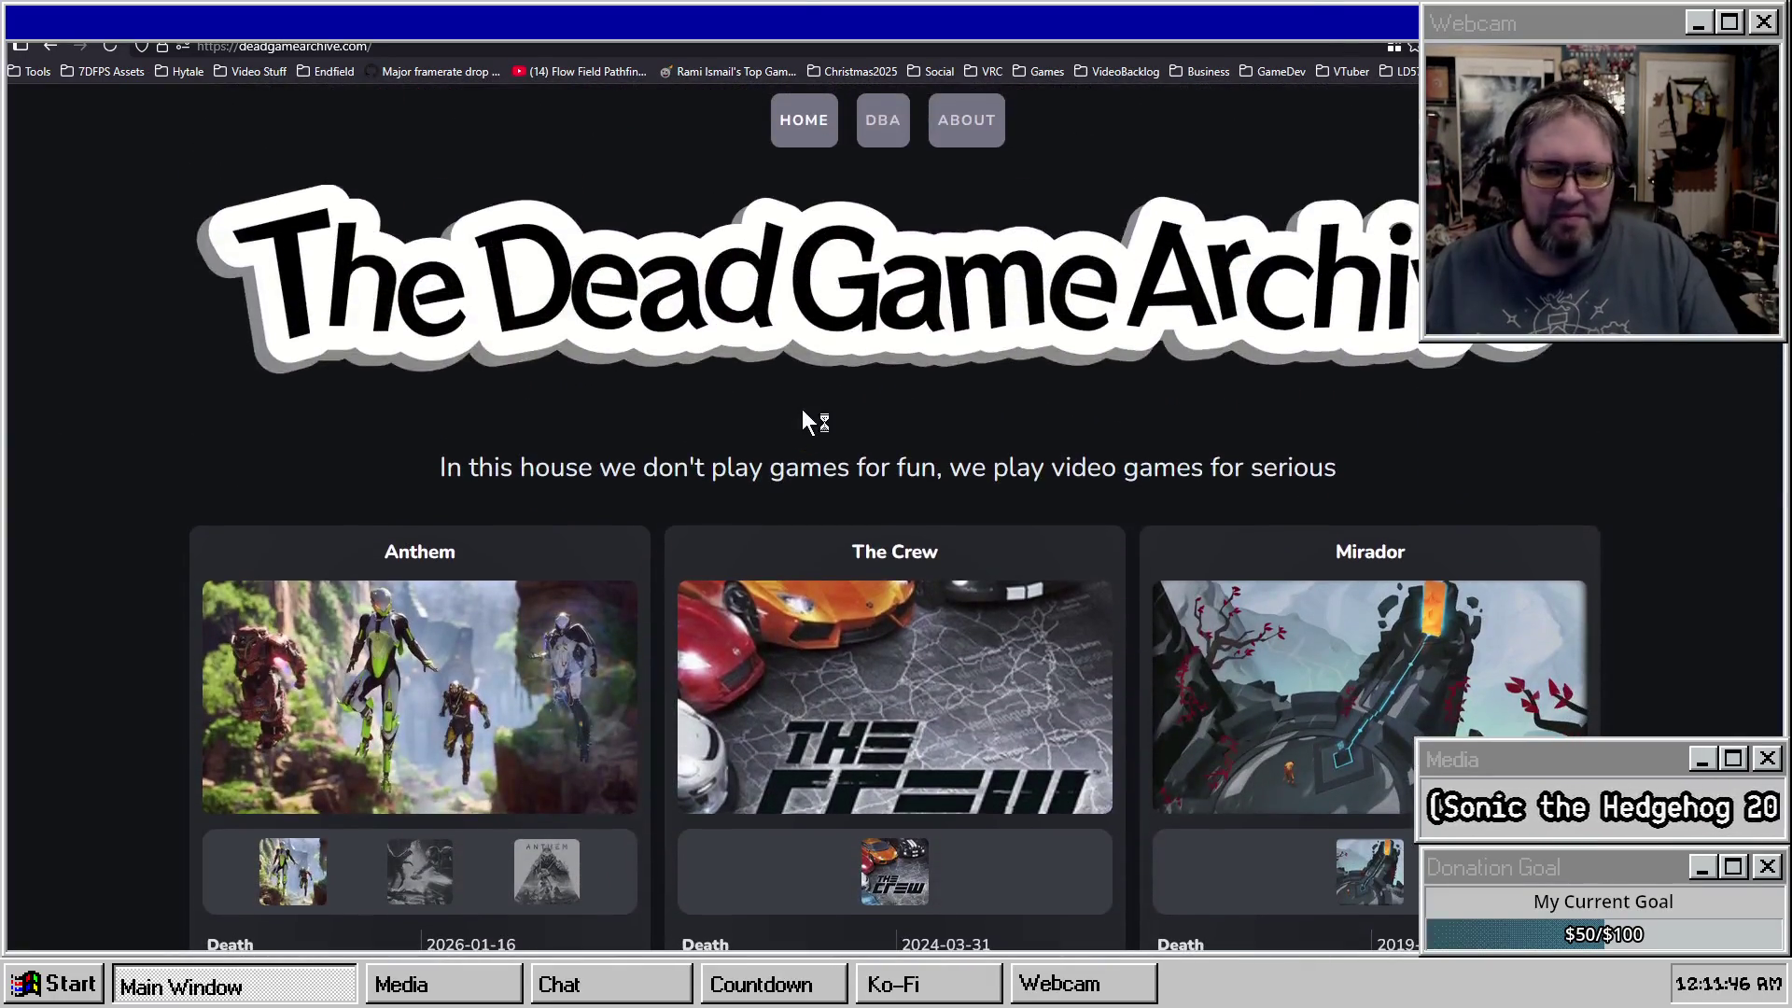
scroll(914, 382, "down", 8)
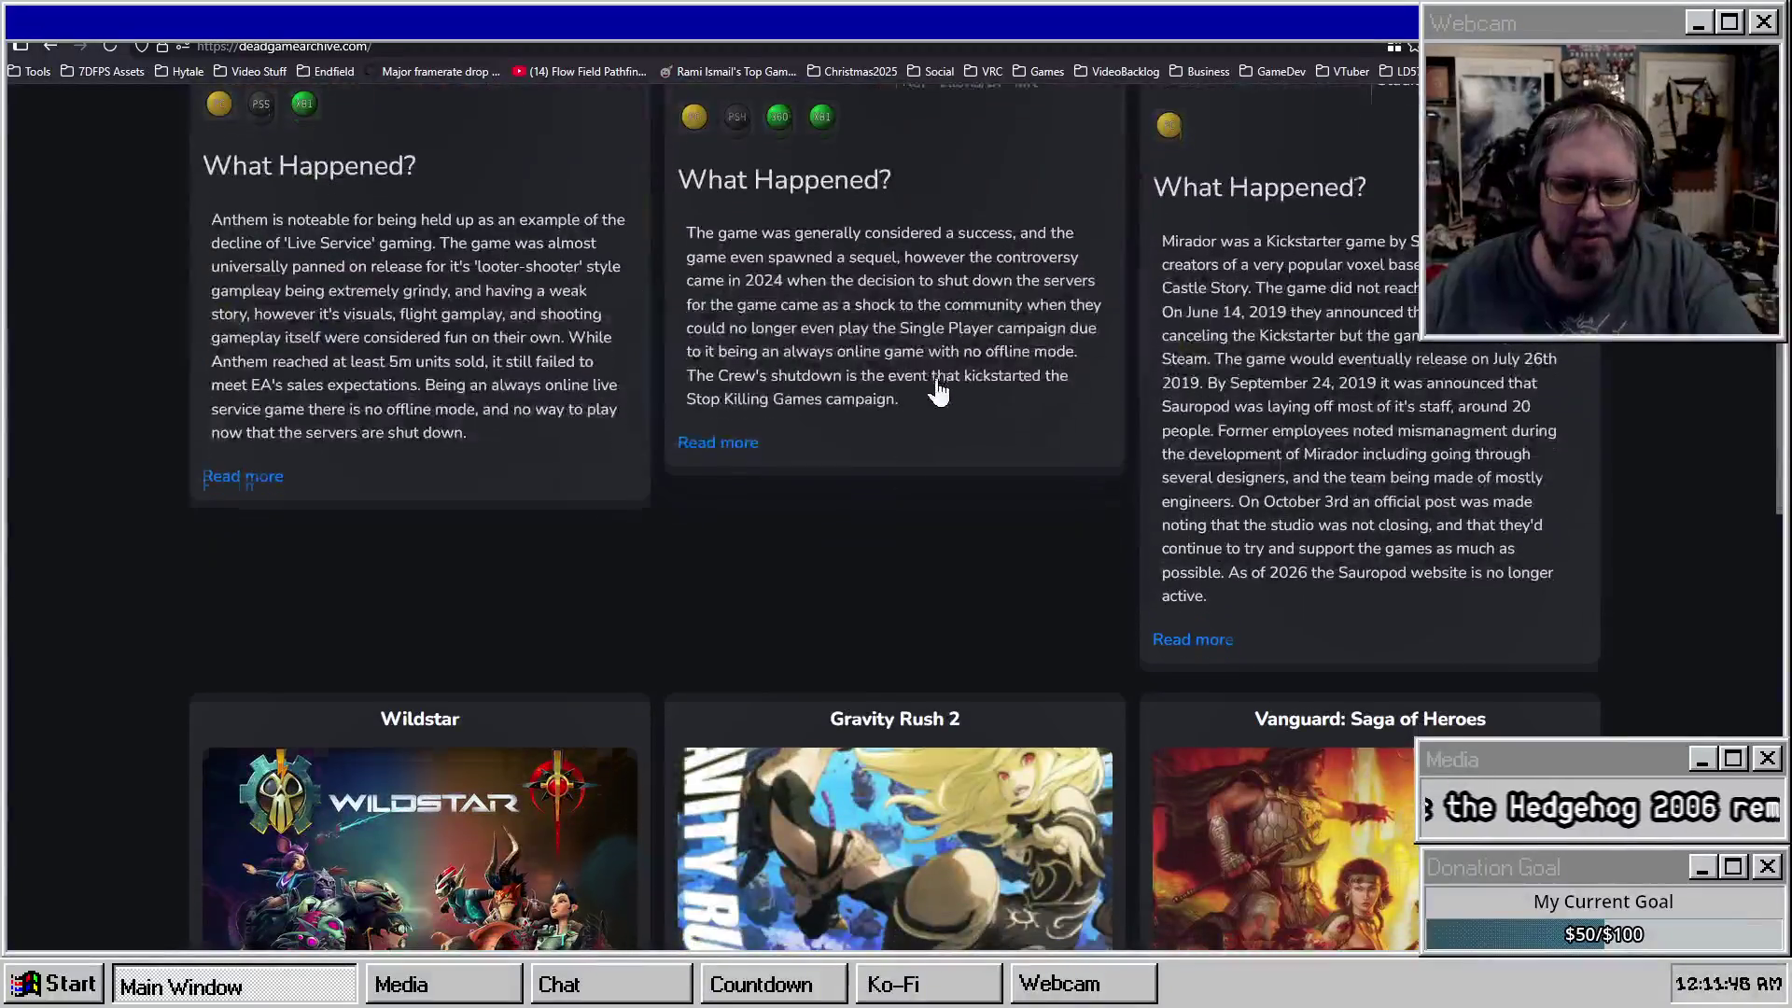
scroll(495, 403, "up", 4)
scroll(680, 401, "down", 4)
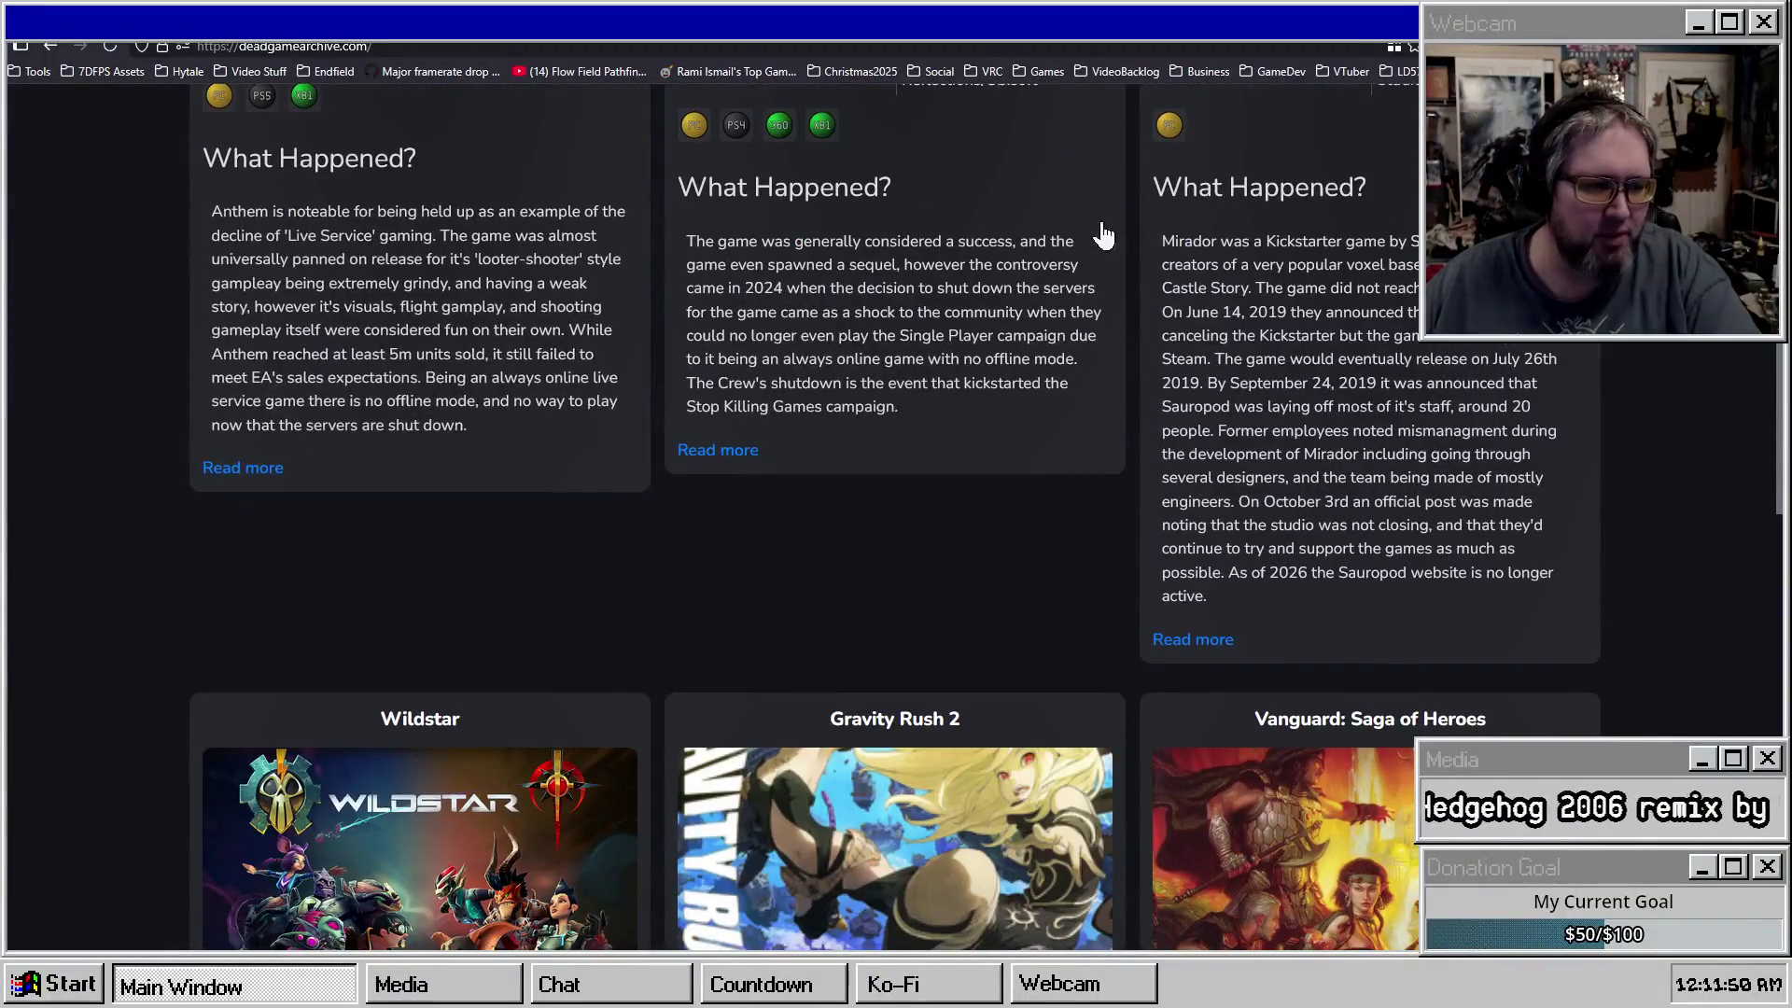
scroll(1371, 513, "up", 2)
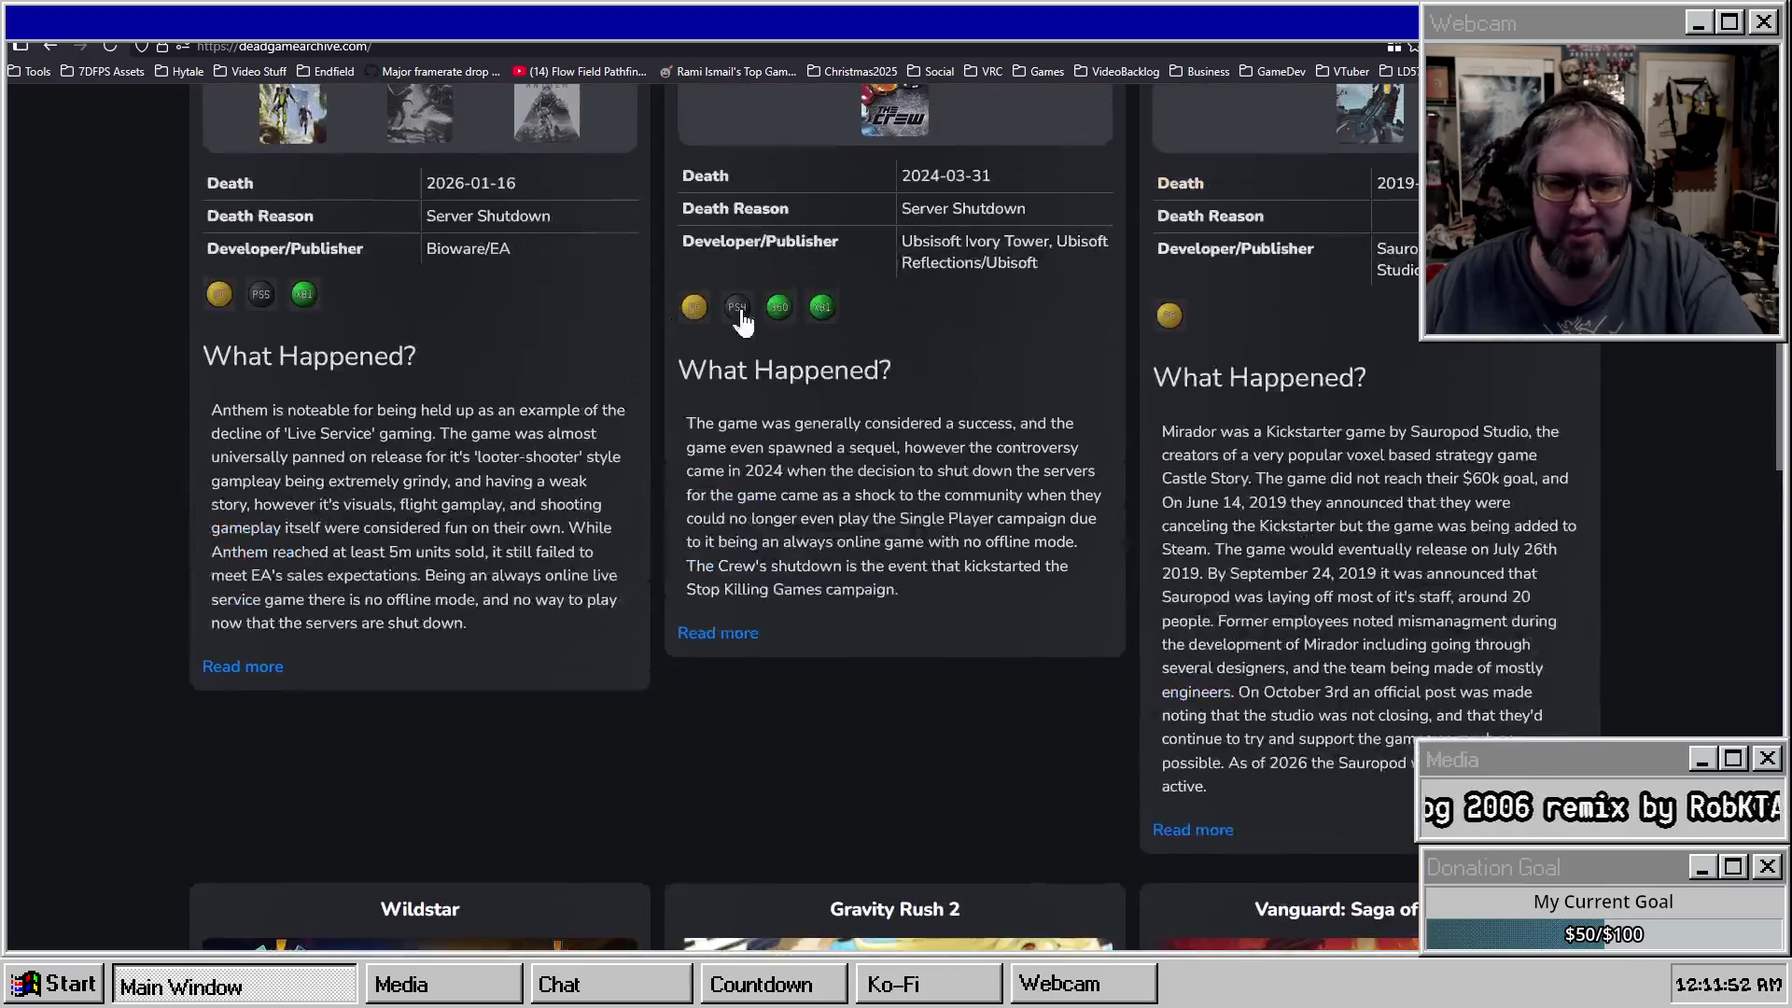
scroll(1385, 504, "up", 6)
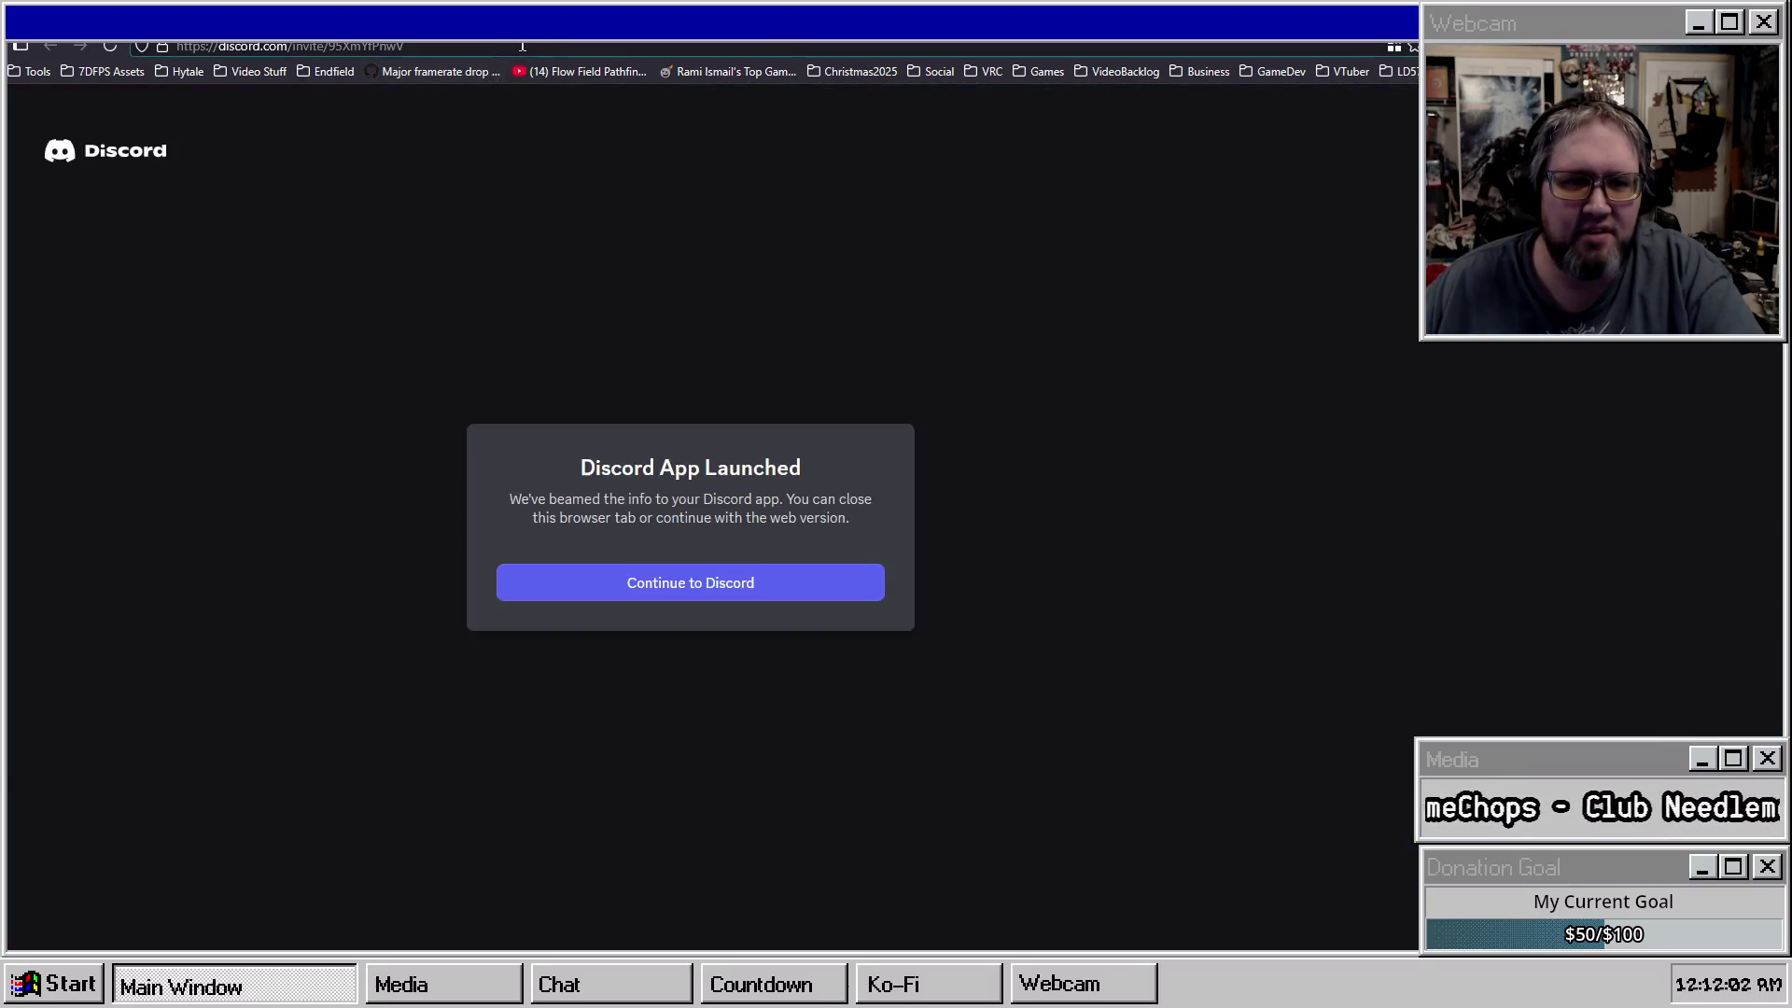
Close the Discord App Launched tab with Ctrl+W, returning to the archive.
key("ctrl+w")
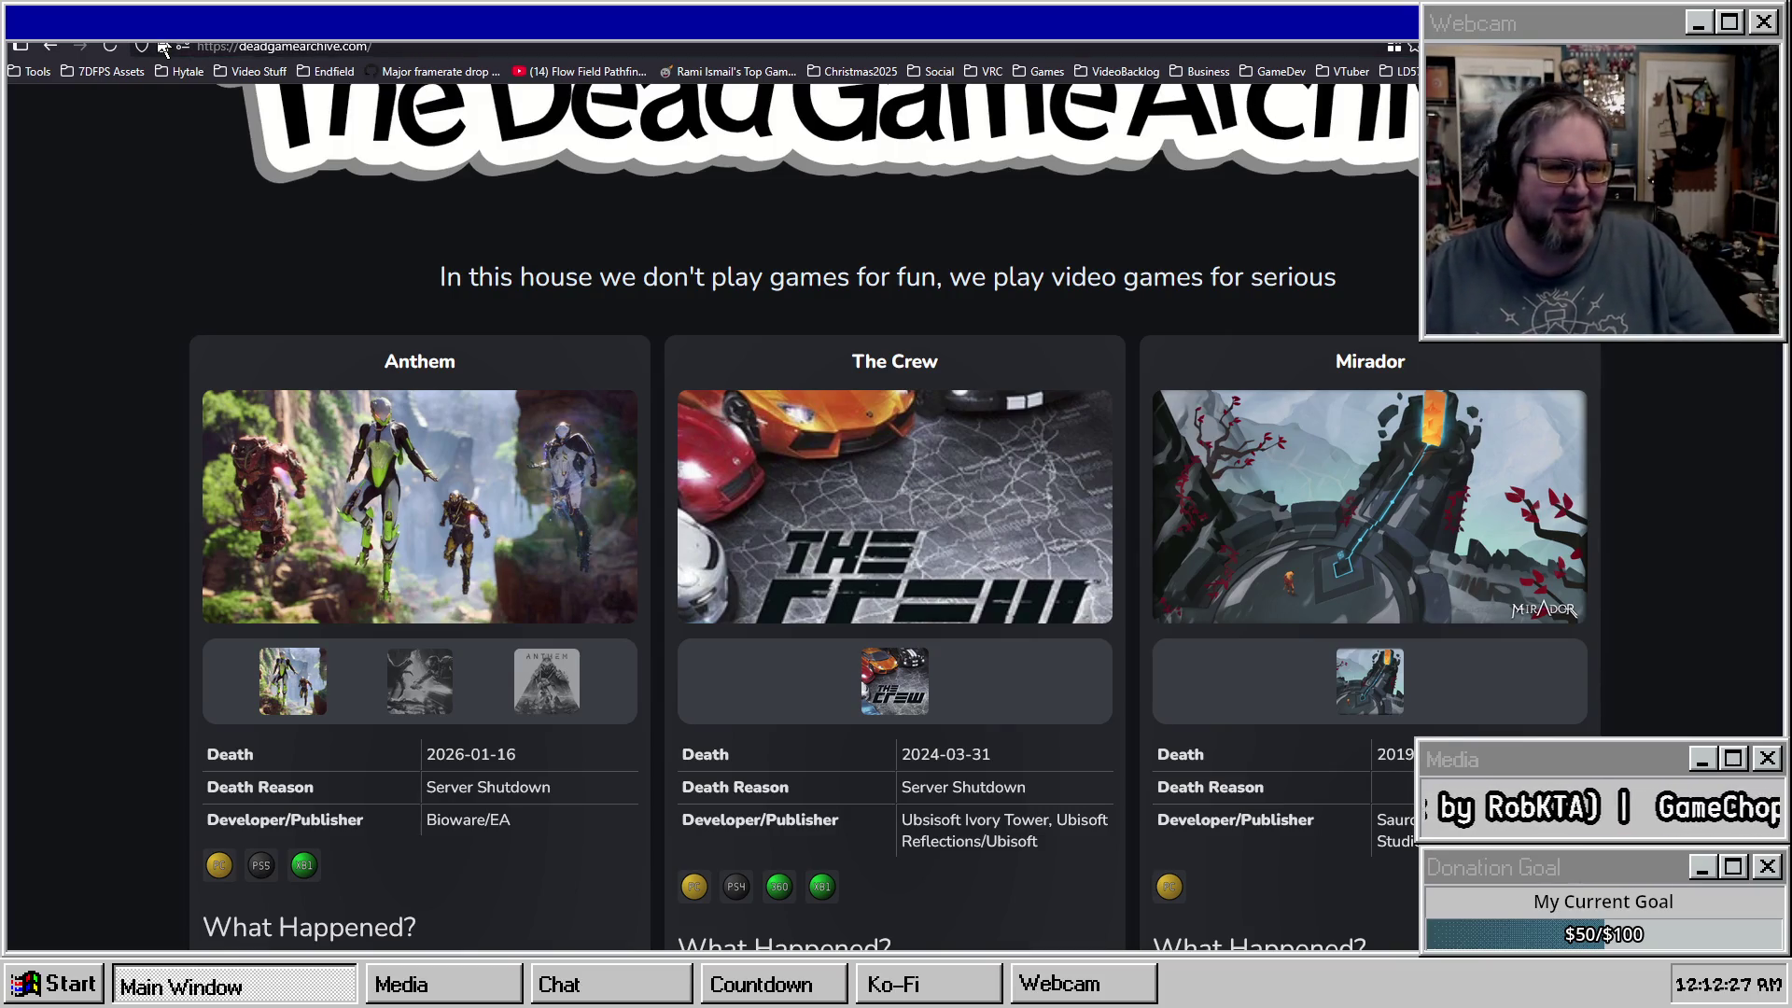
Glance at the SurfsUp store tab, then return and scroll through the archive's Anthem and The Crew entries.
key("ctrl+Tab")
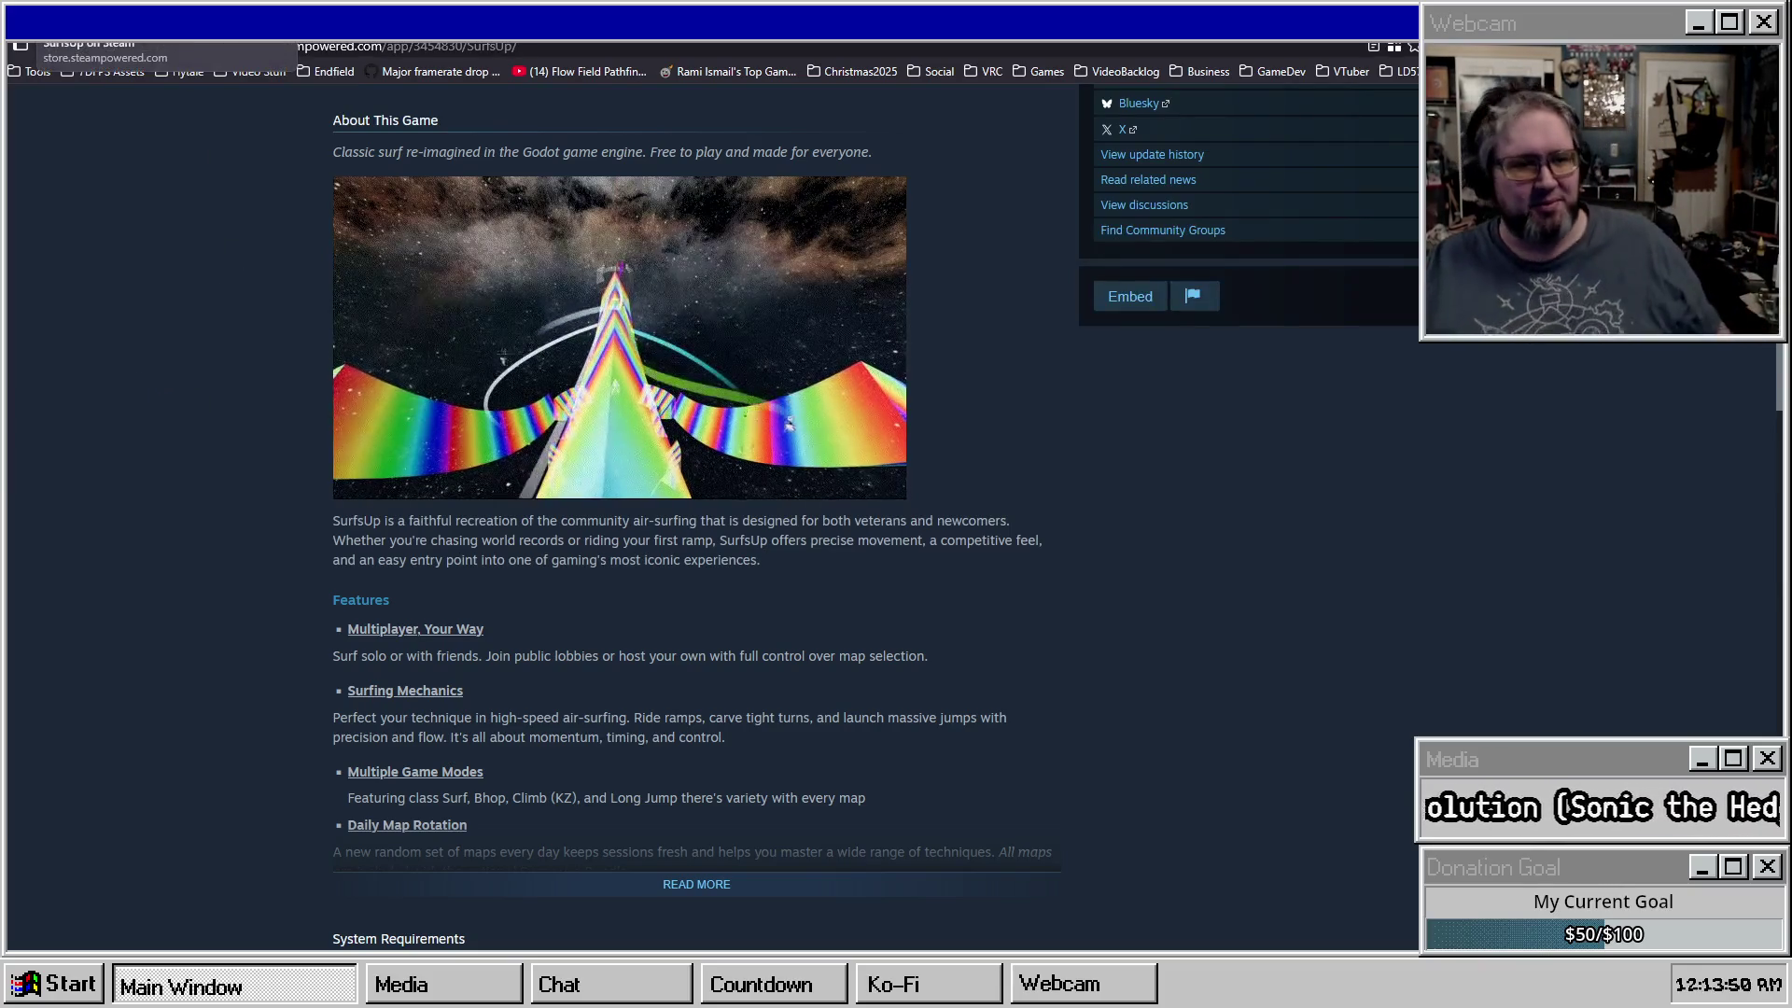
left_click(234, 21)
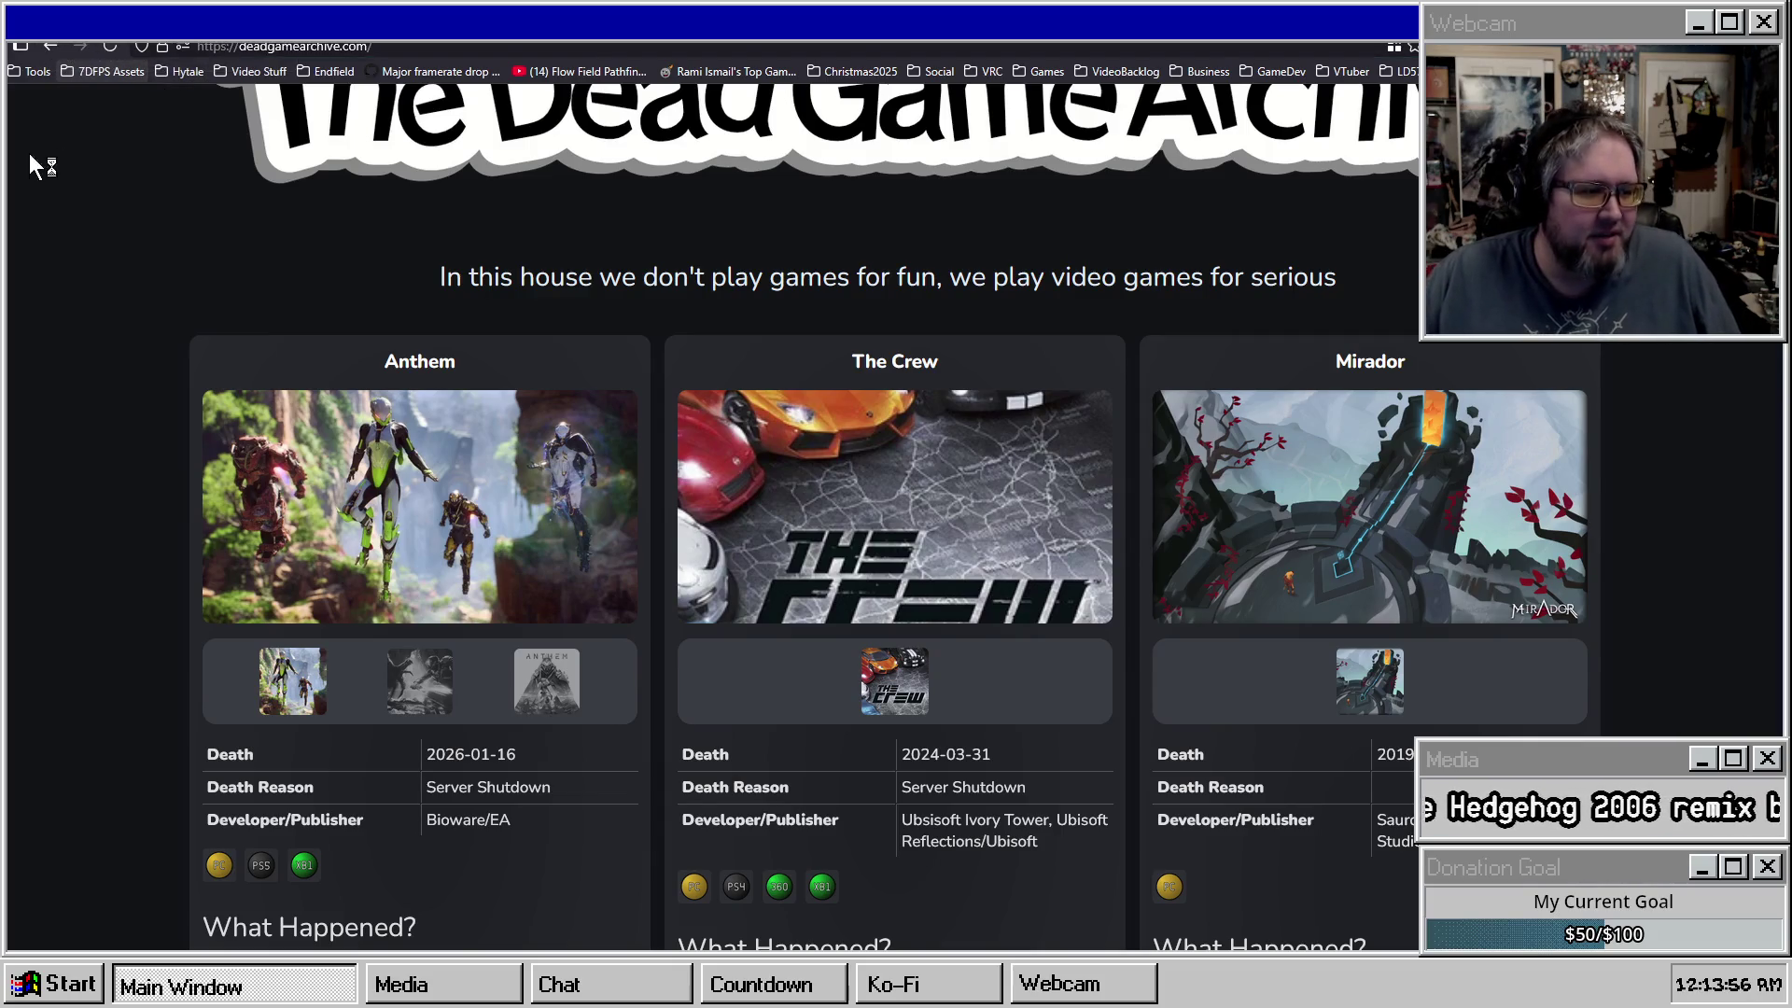
scroll(93, 235, "down", 4)
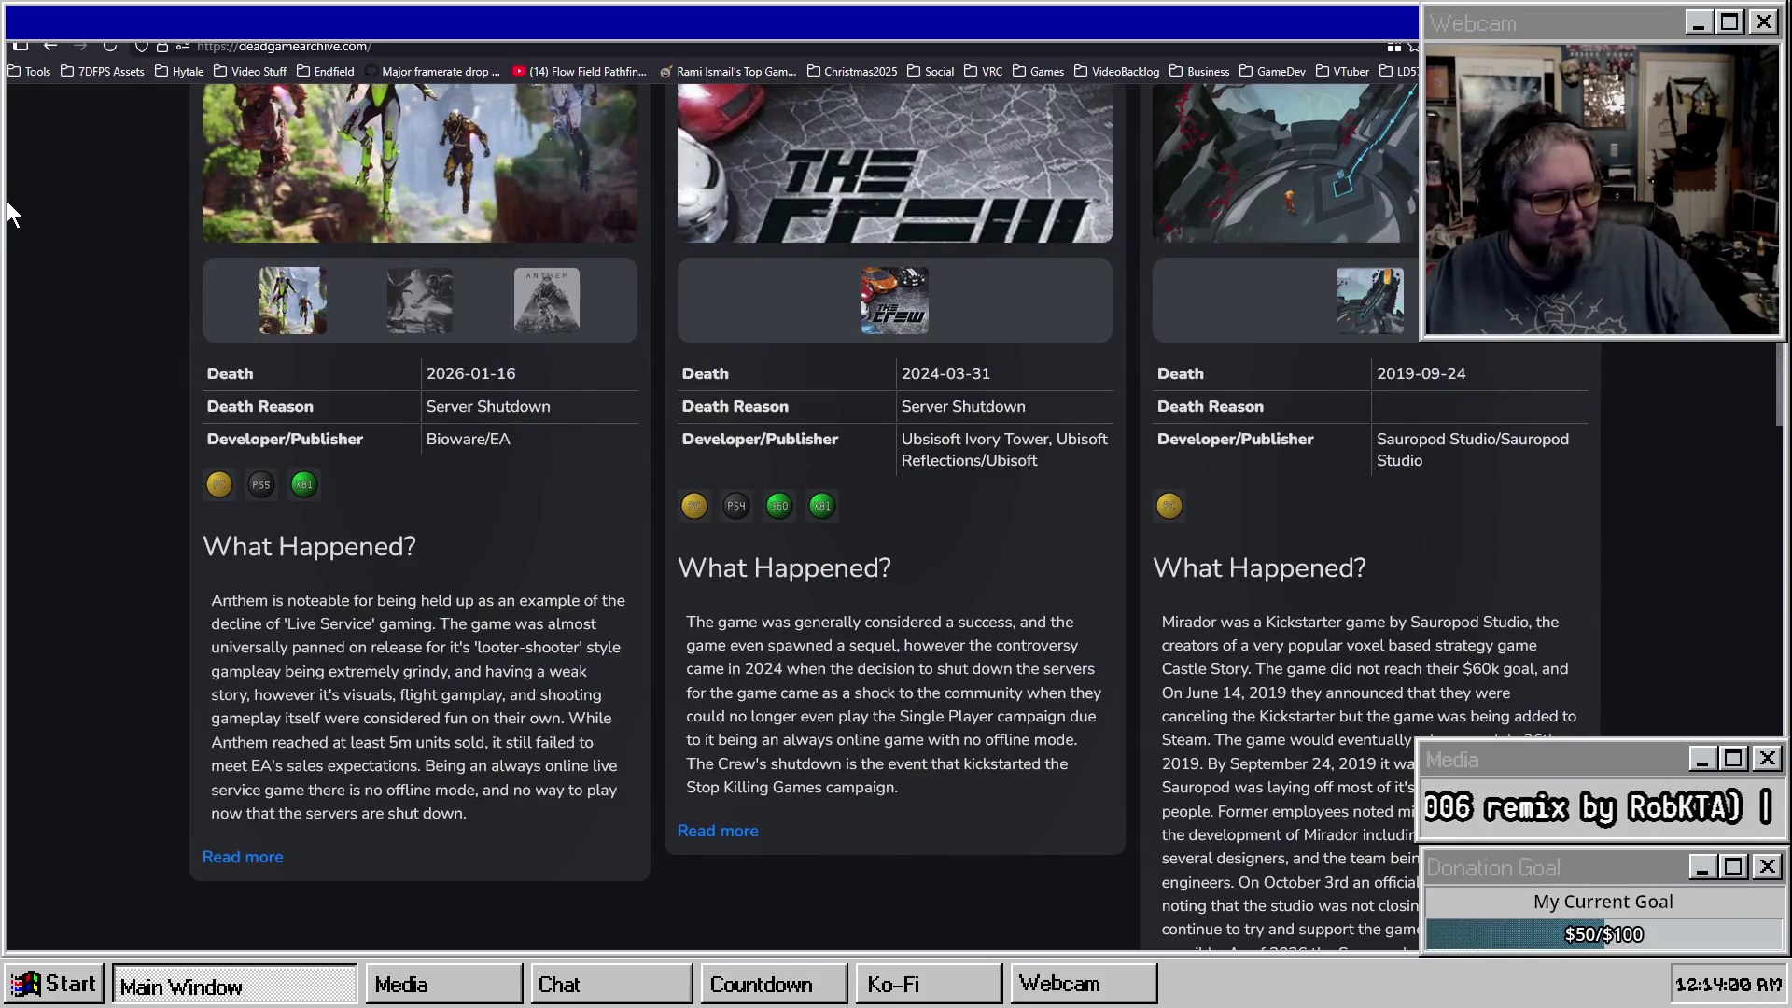
scroll(82, 450, "down", 9)
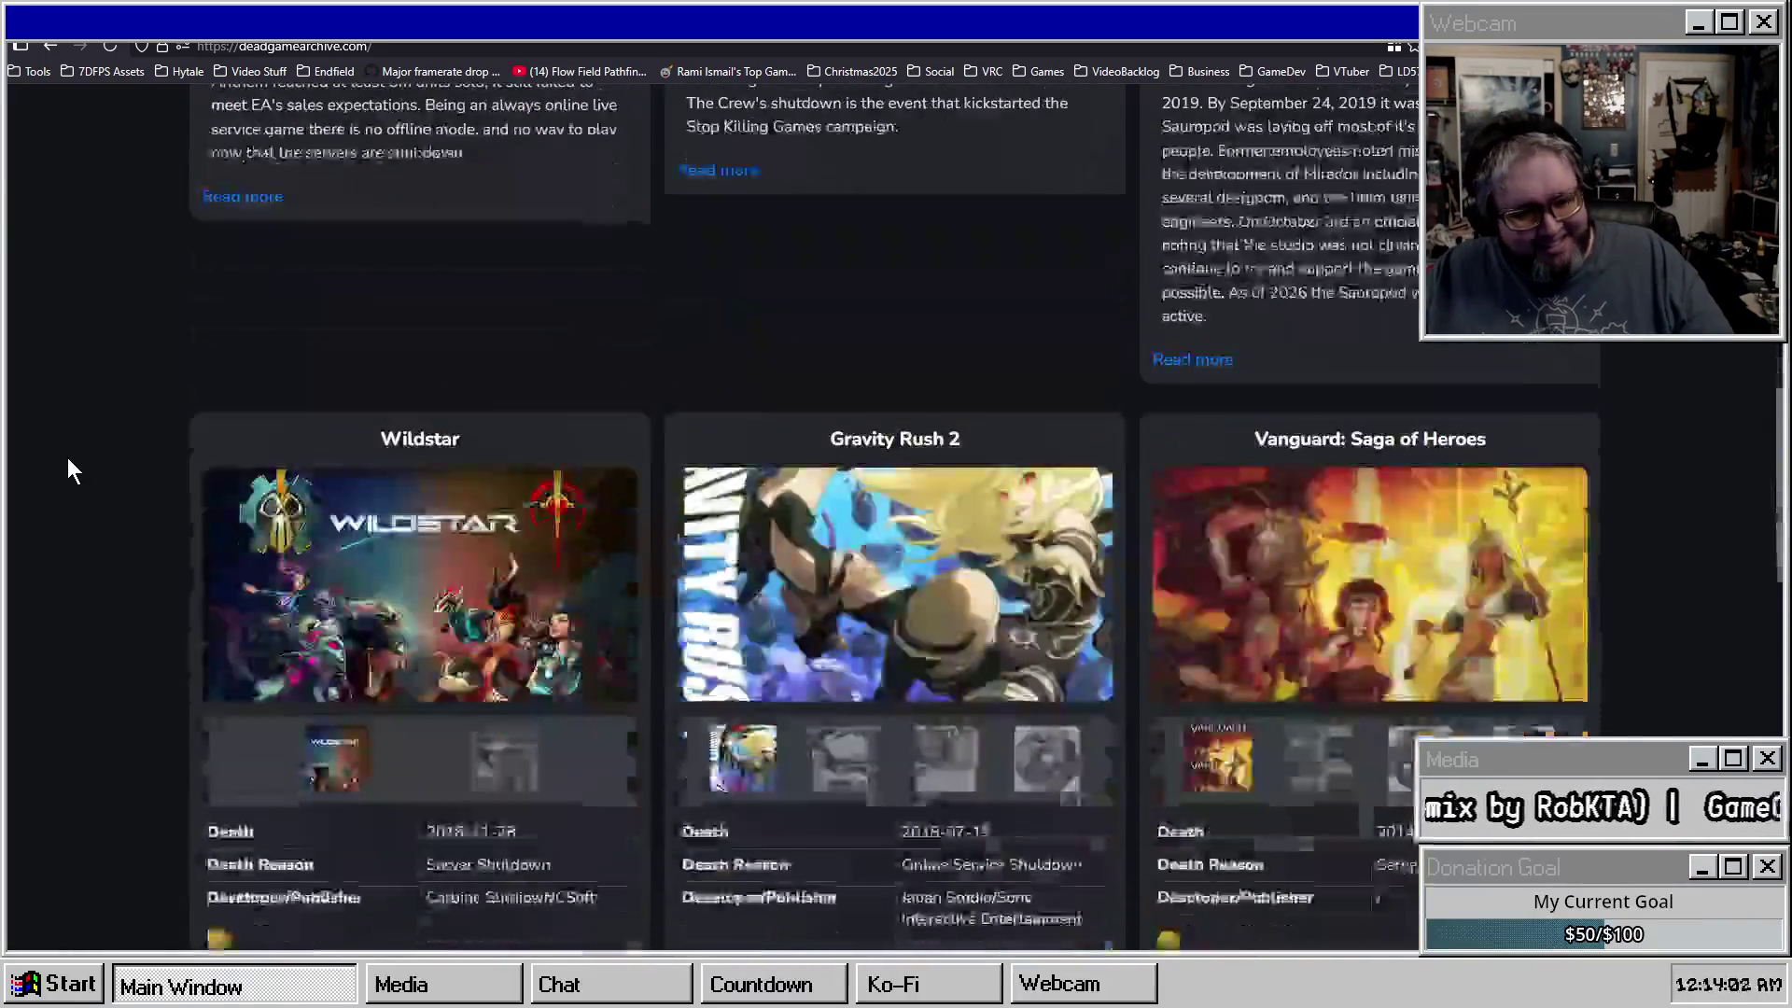
scroll(55, 448, "down", 10)
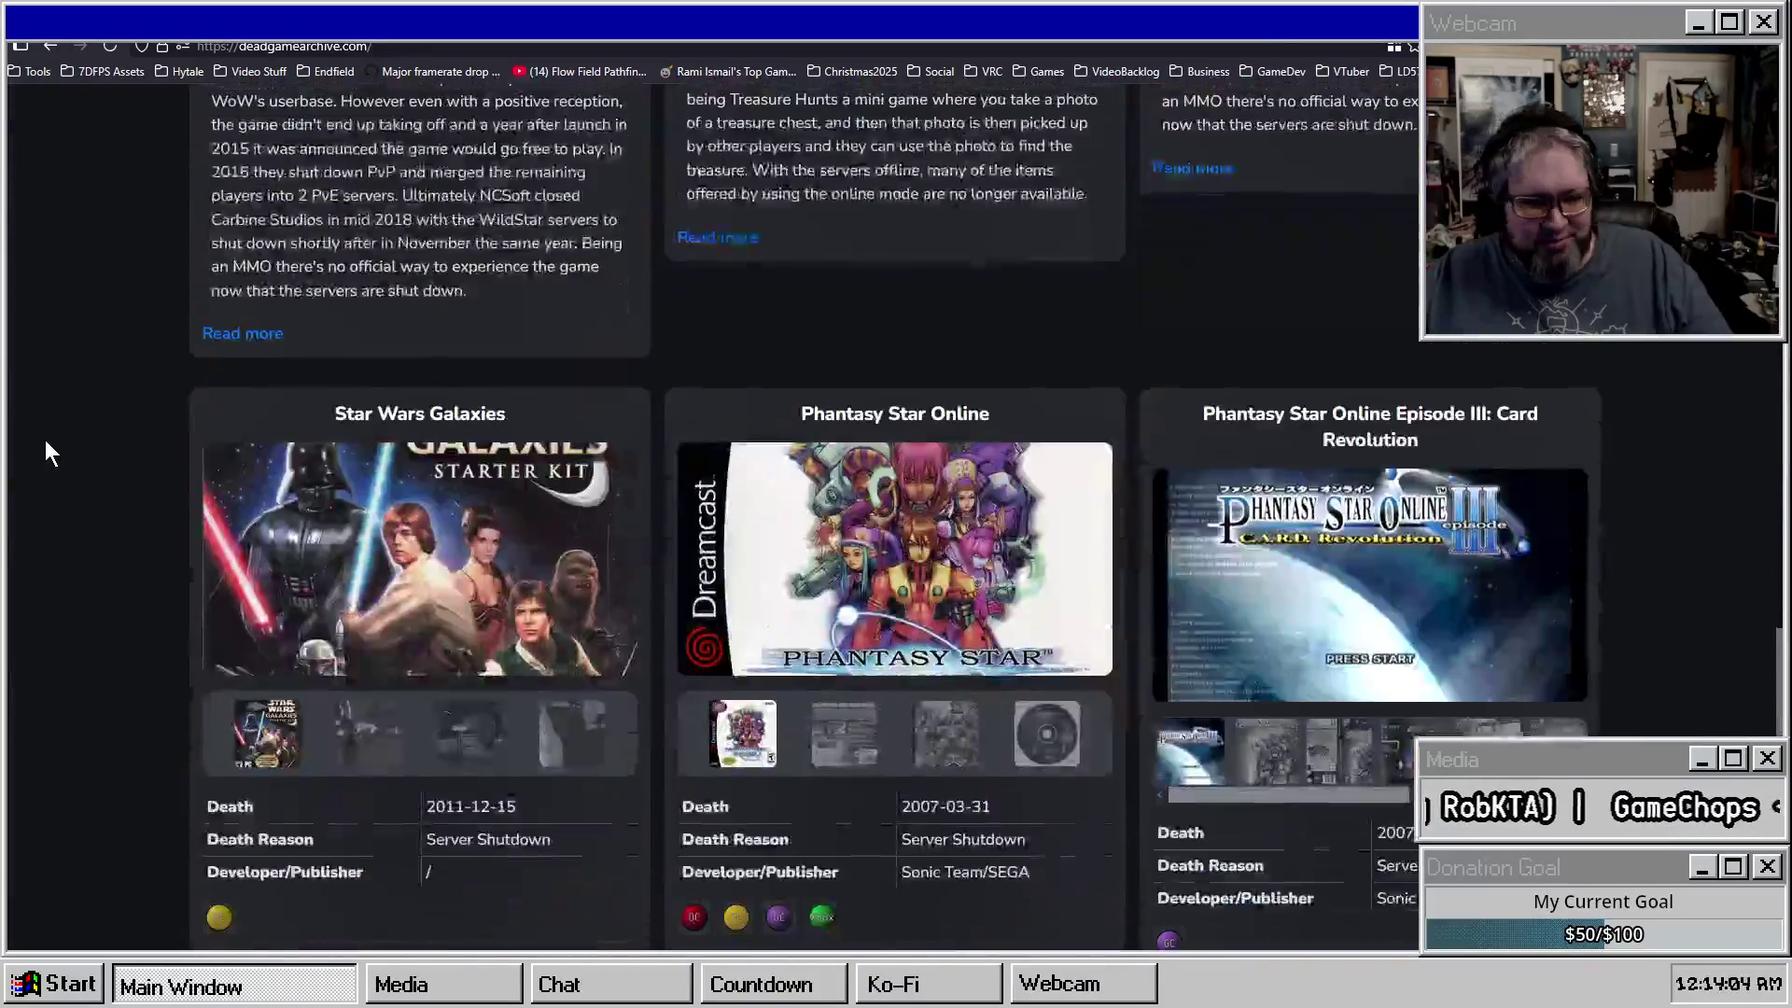
scroll(47, 437, "down", 5)
scroll(56, 434, "up", 15)
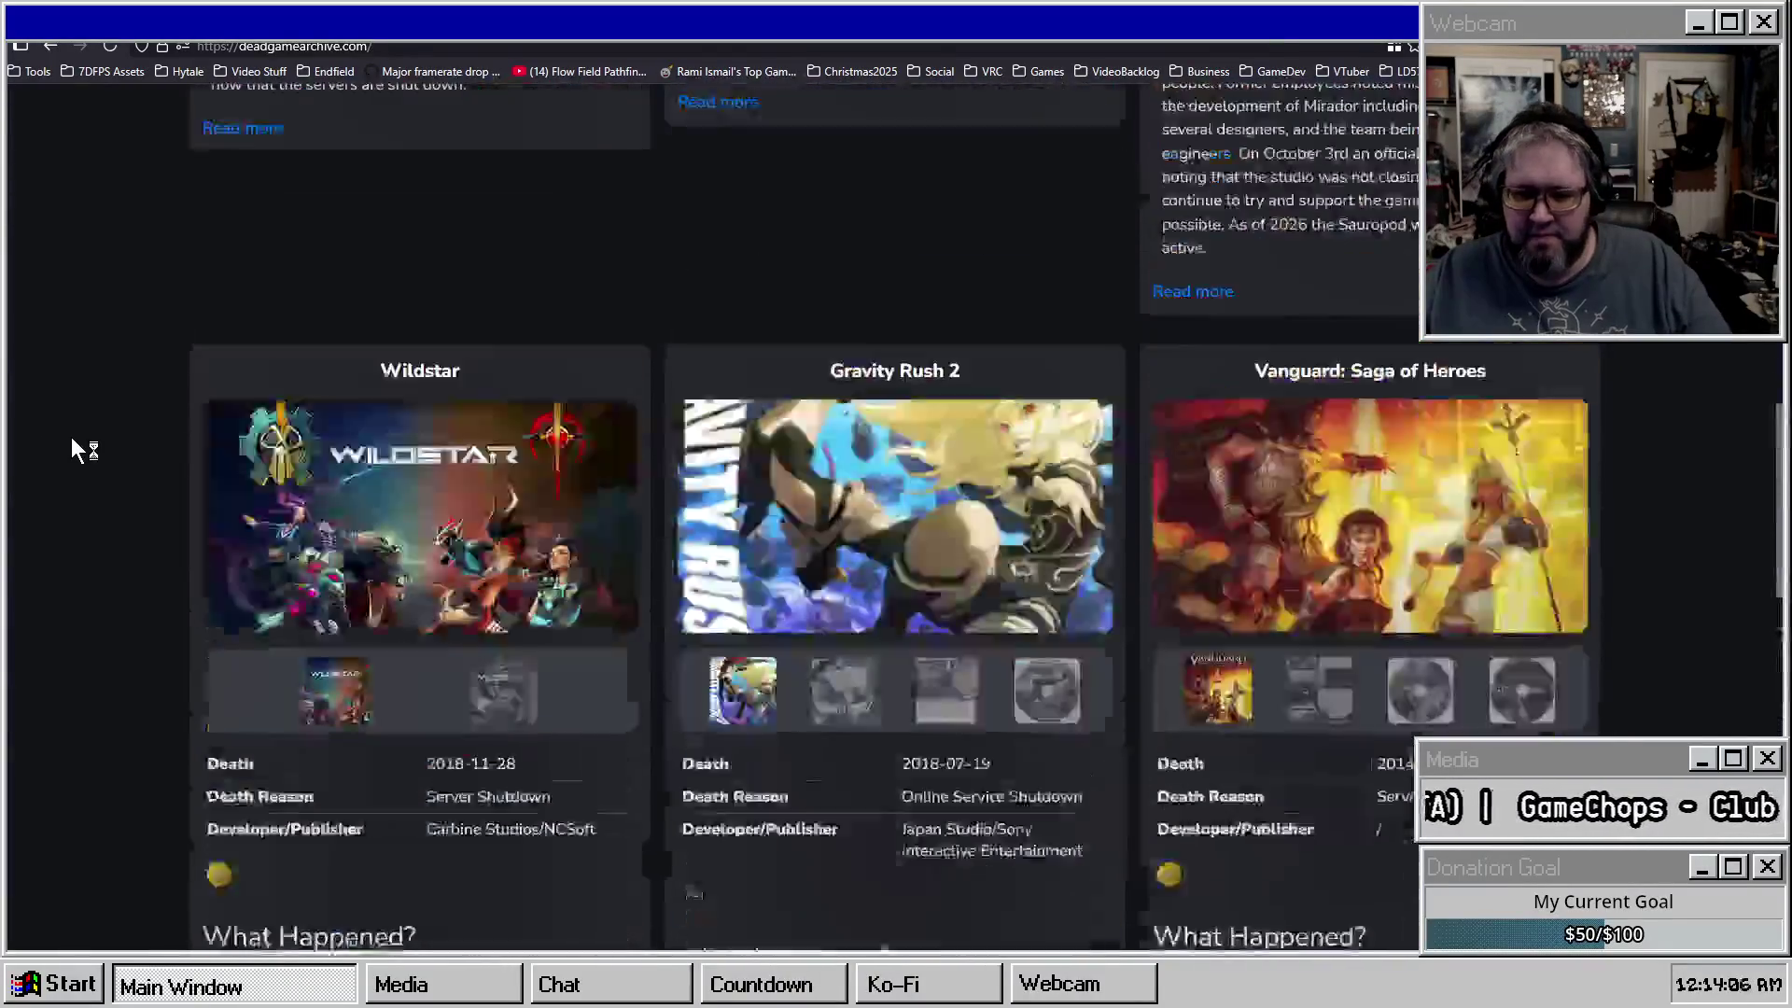
scroll(87, 448, "up", 7)
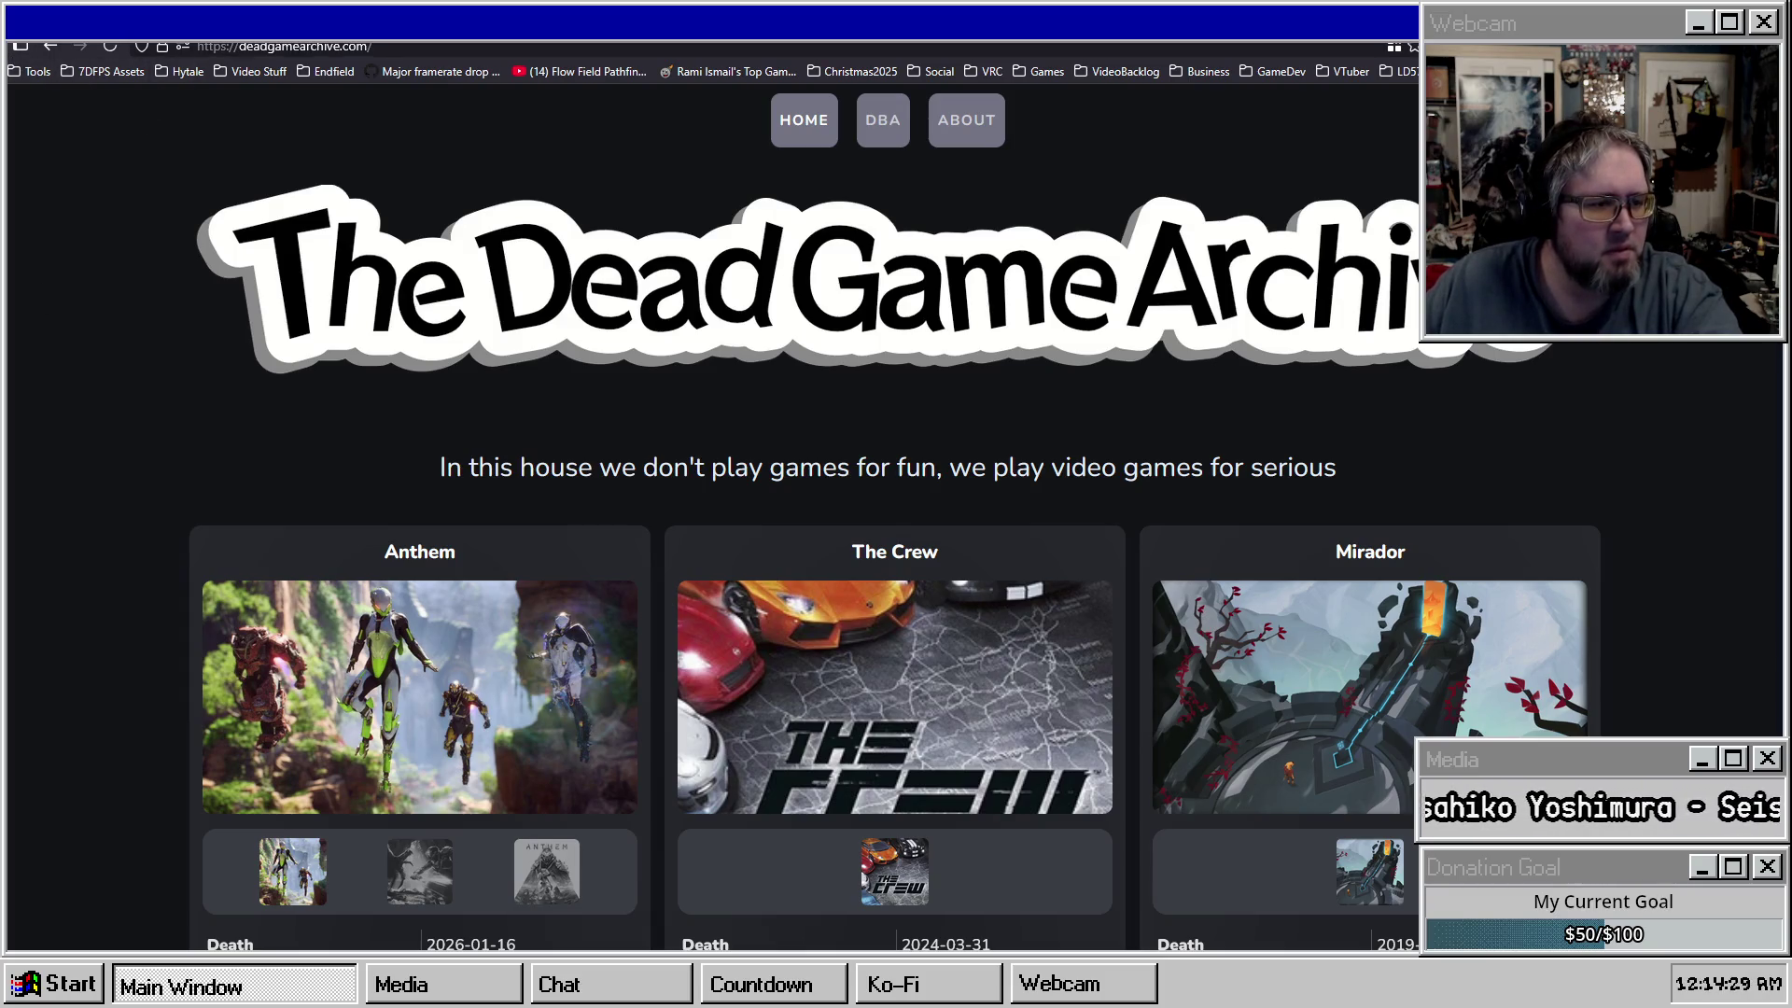
Switch to Godot, pan the inventory hotbar canvas and narrow the Scene and FileSystem docks.
key("alt+Tab")
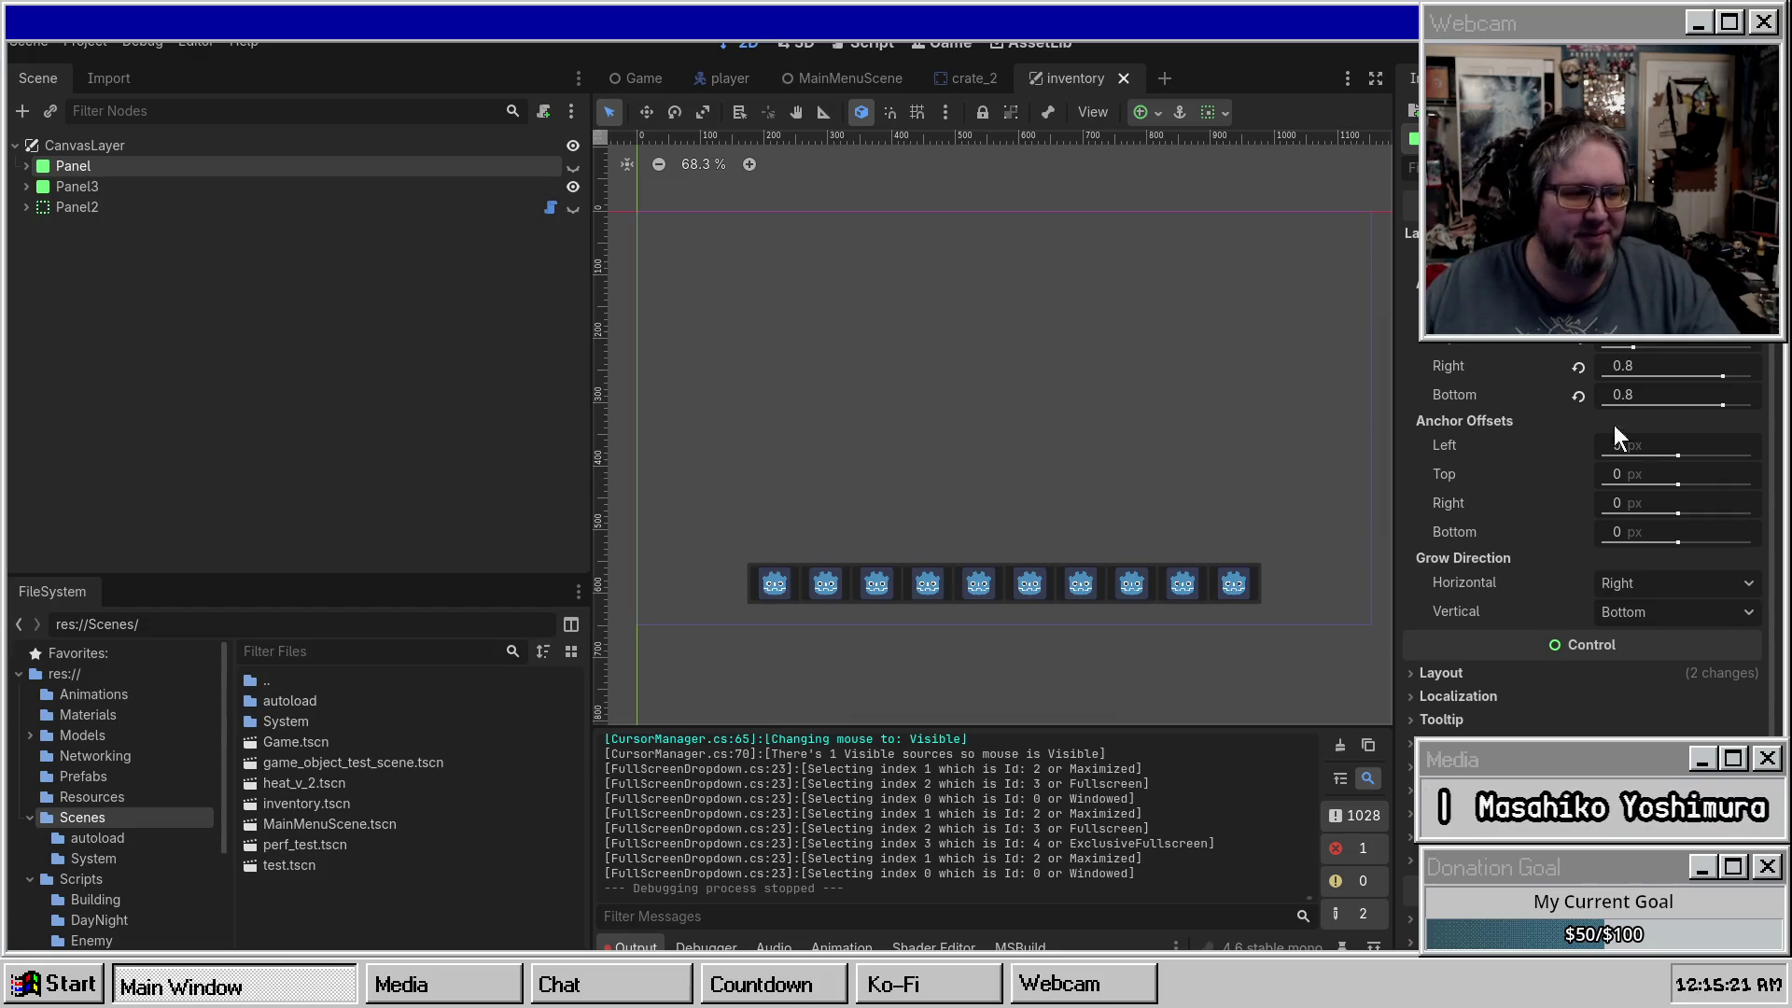
left_click_drag(1027, 392, 986, 434)
left_click_drag(593, 288, 351, 293)
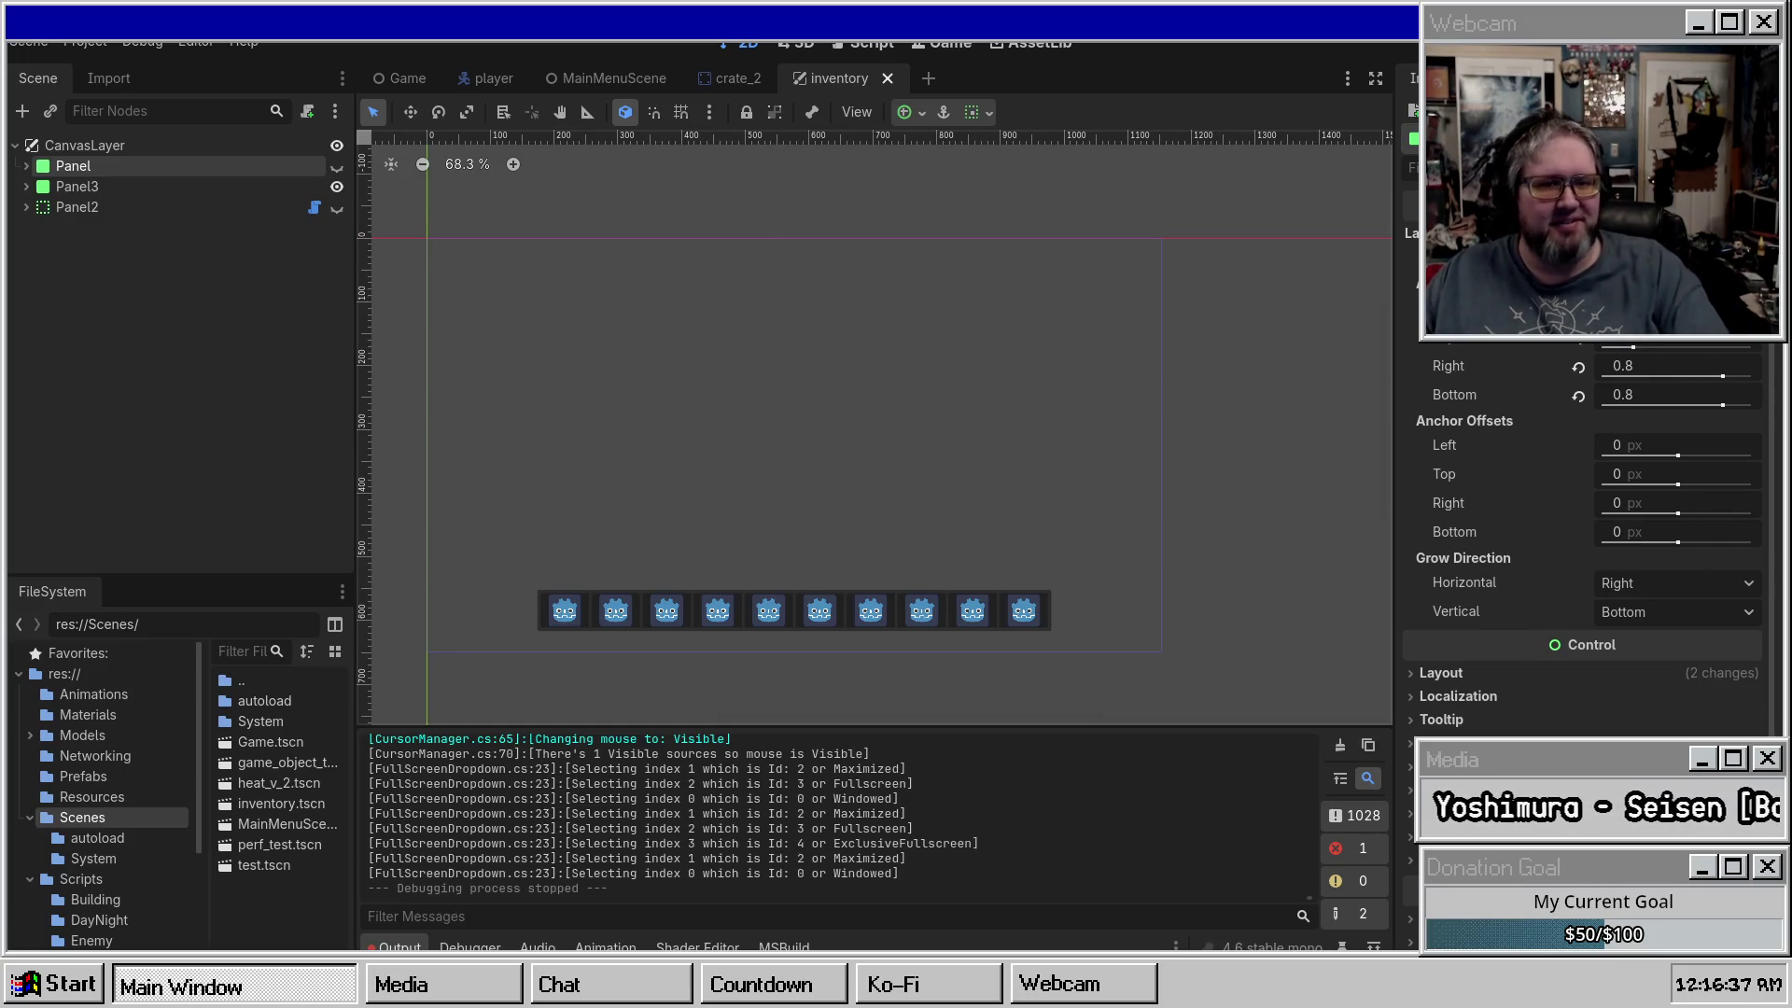
Open the Game scene and zoom and pan the view around the player's flashlight beam.
left_click(392, 79)
scroll(847, 461, "down", 2)
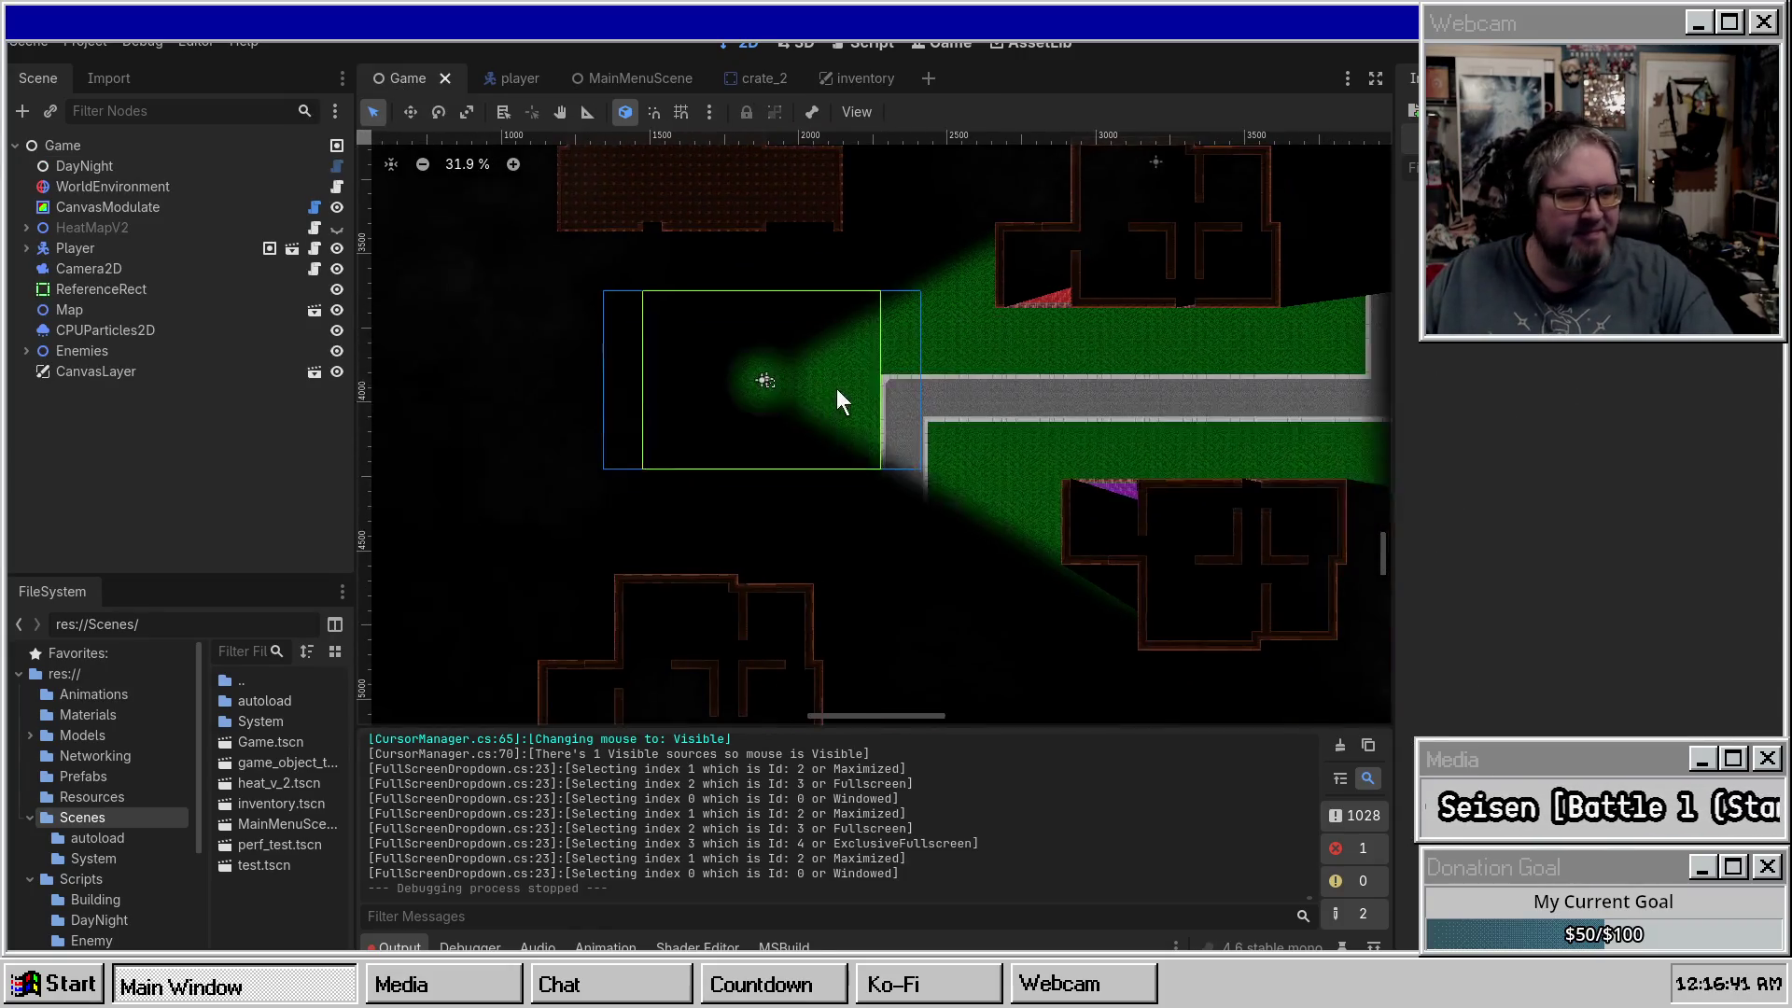
scroll(848, 406, "up", 10)
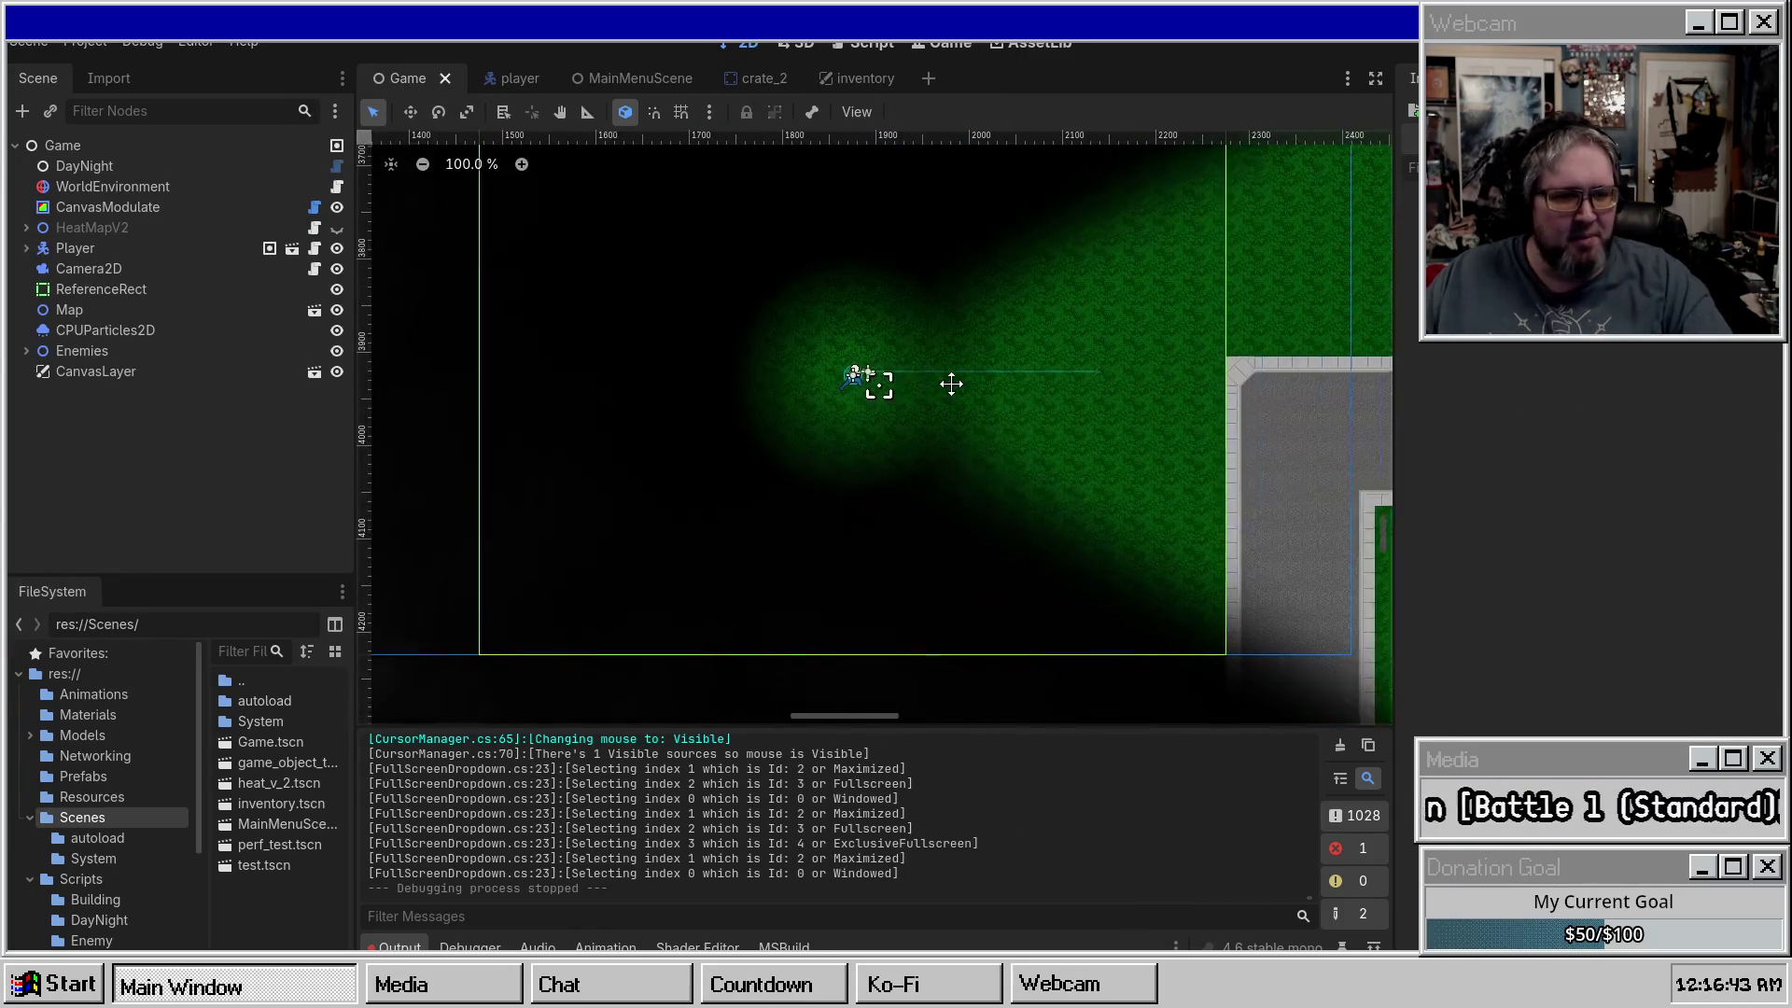
left_click_drag(865, 412, 922, 426)
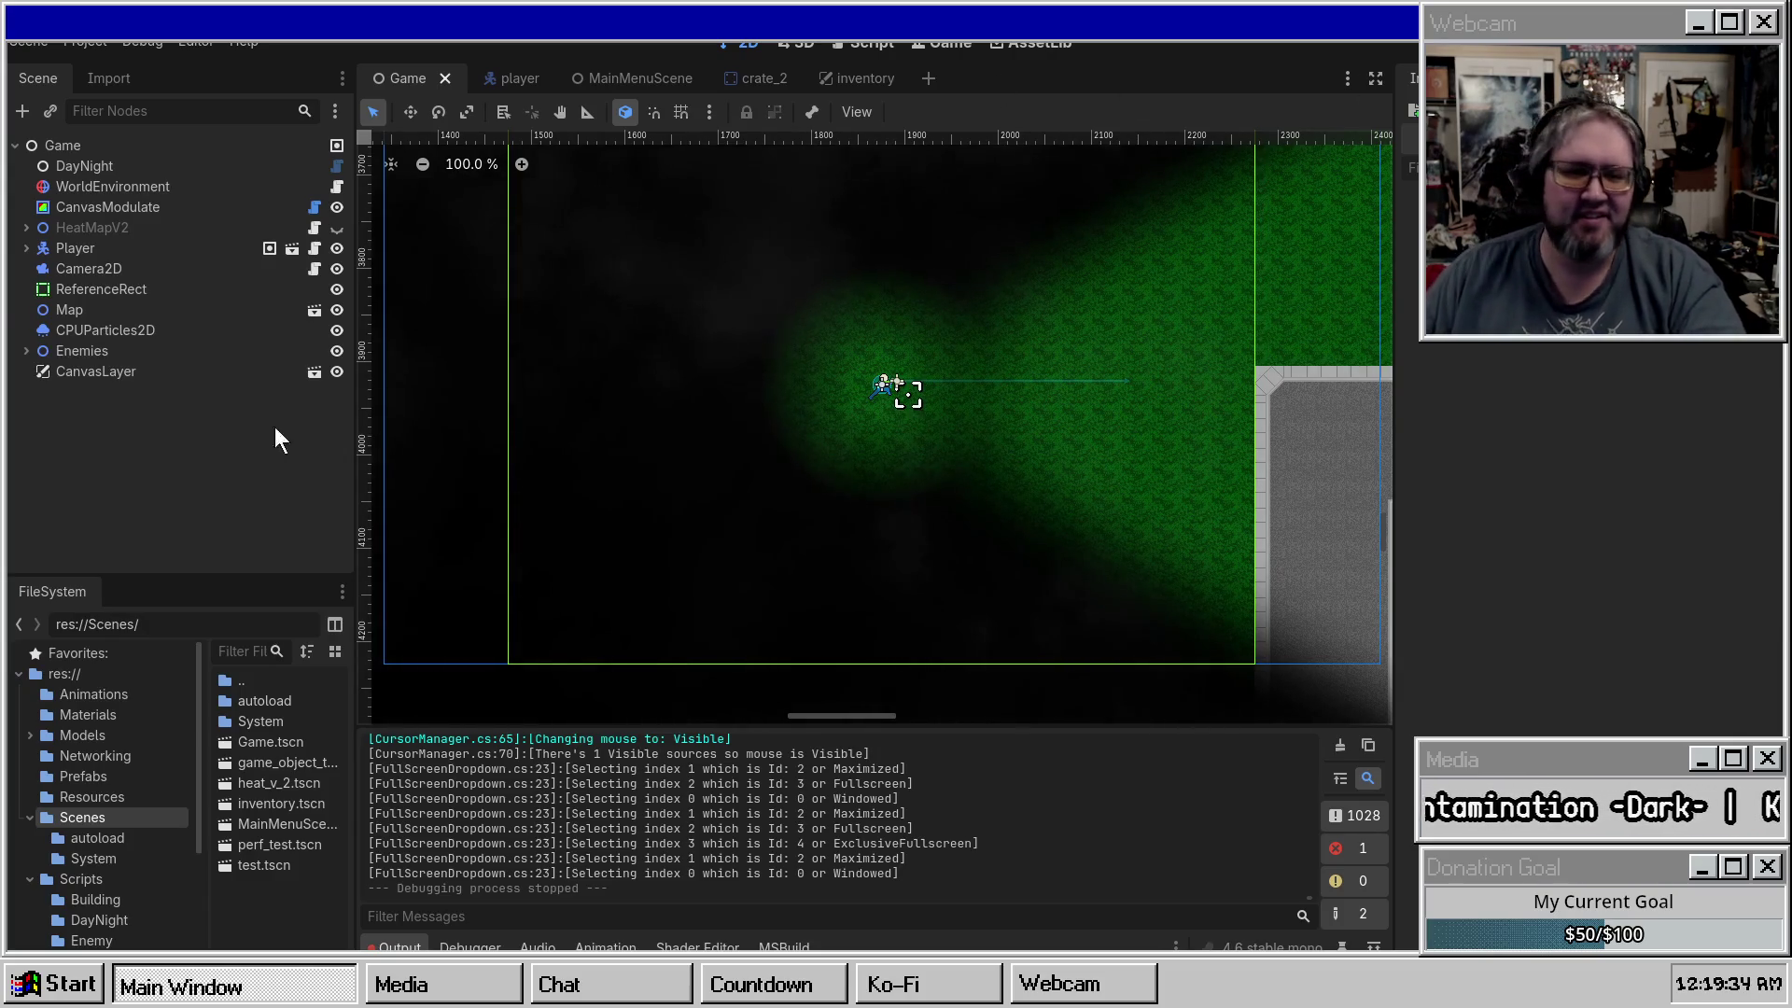
scroll(732, 461, "down", 4)
Switch to the MainMenuScene tab and build and run the project with F5.
scroll(713, 487, "up", 3)
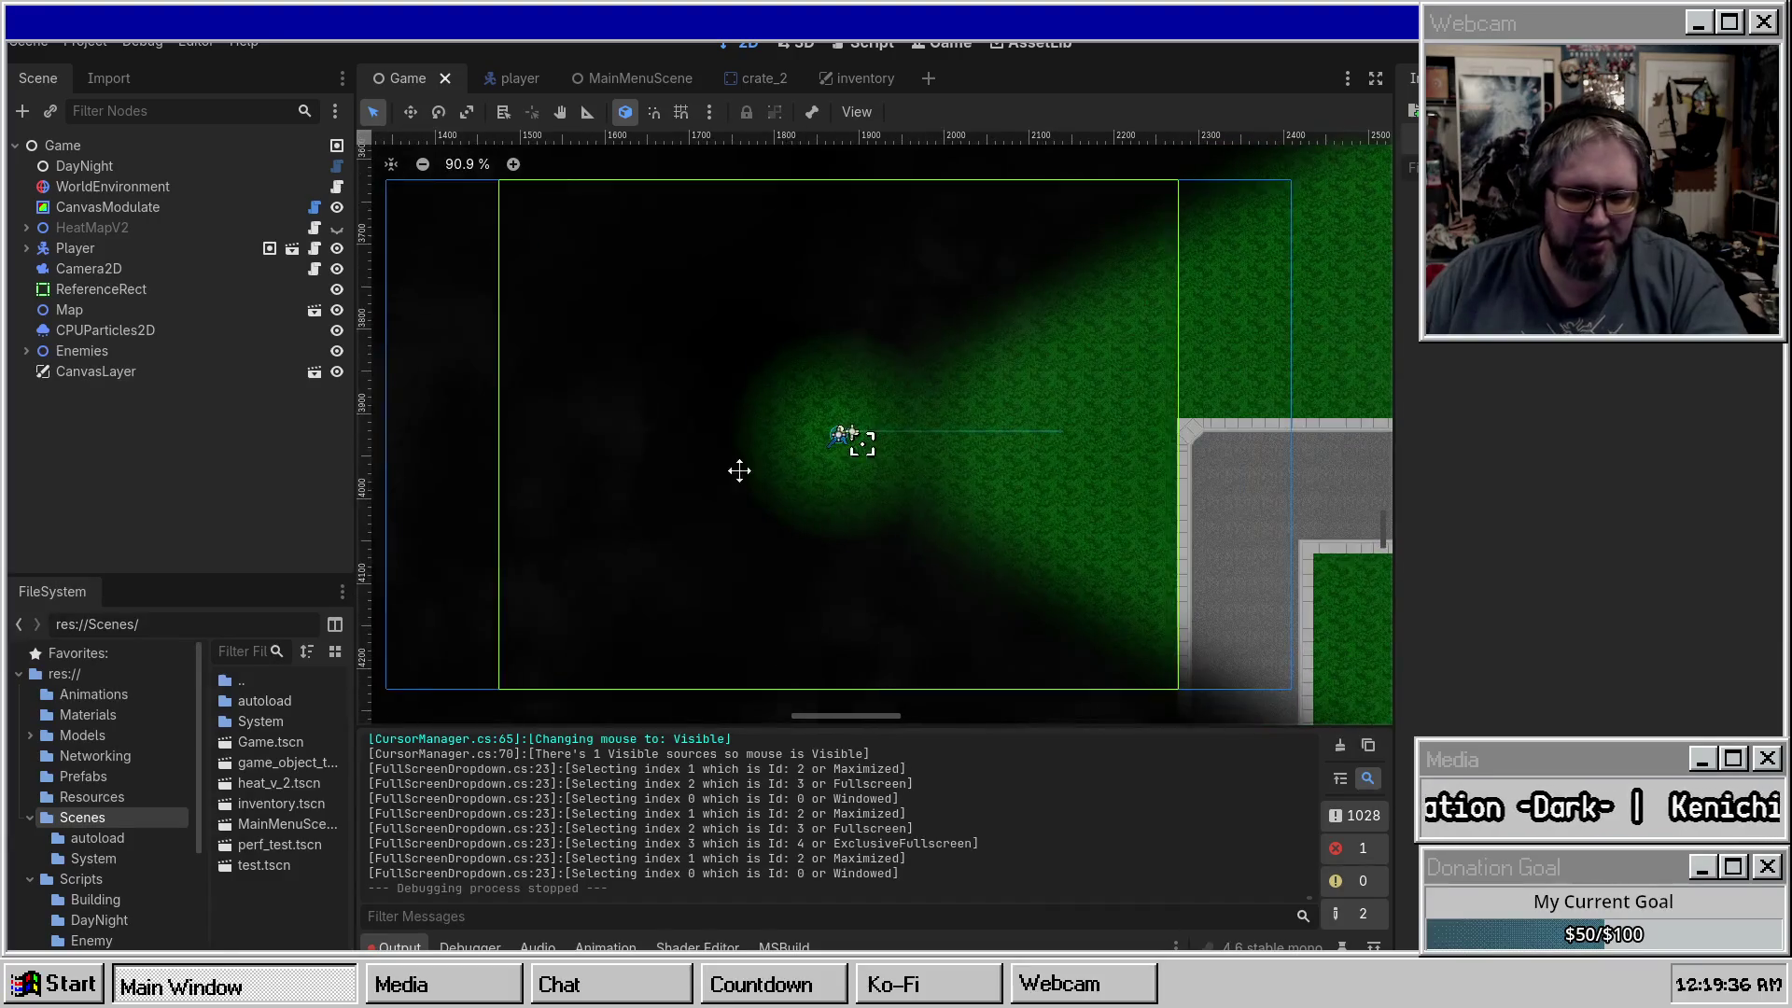
scroll(720, 474, "up", 1)
left_click(840, 74)
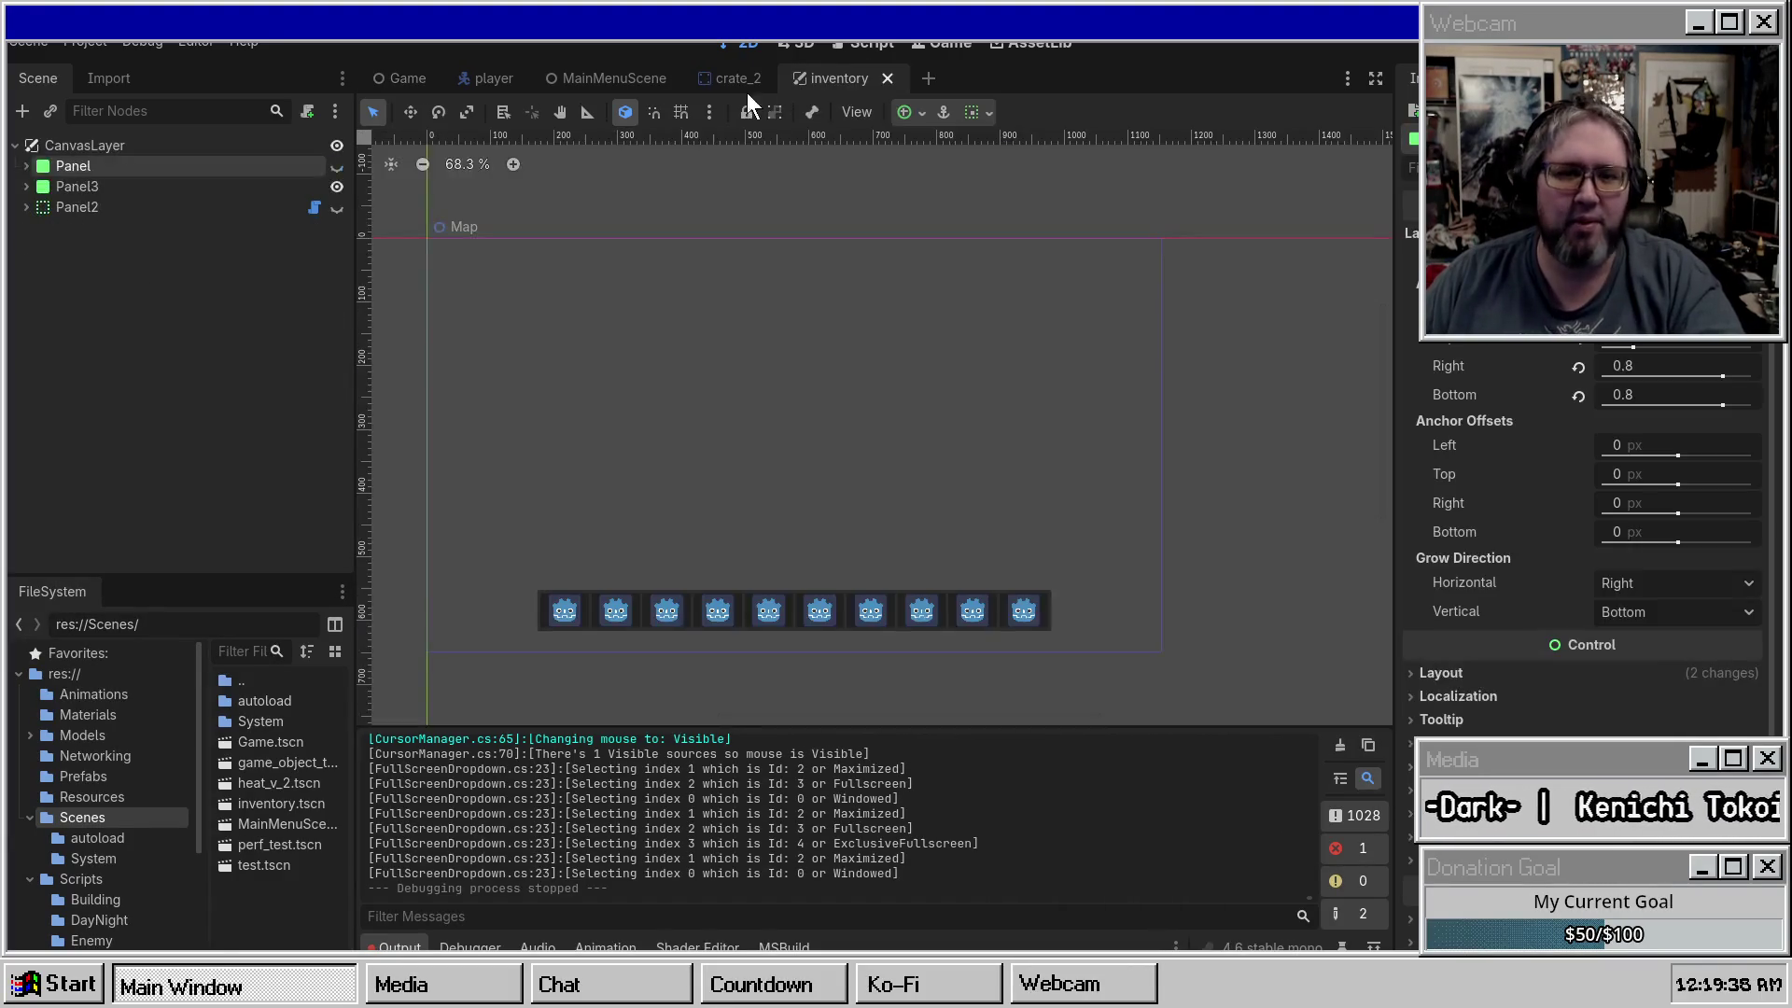
left_click(621, 79)
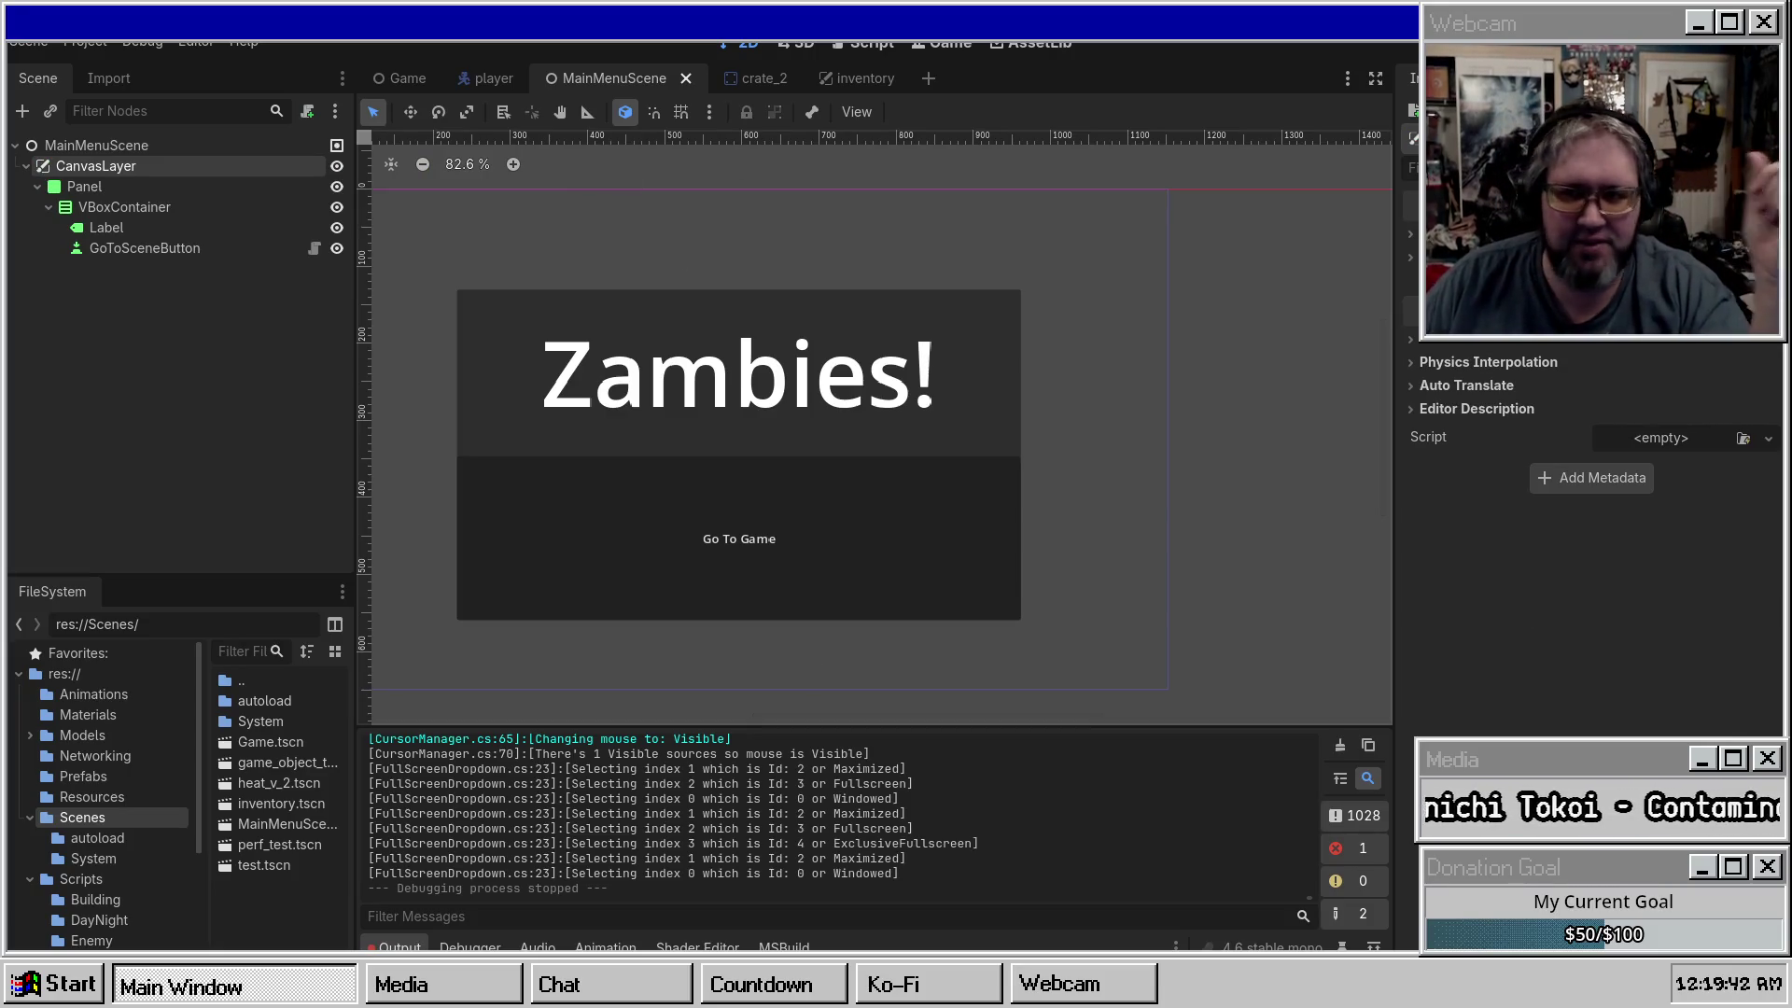
key("F5")
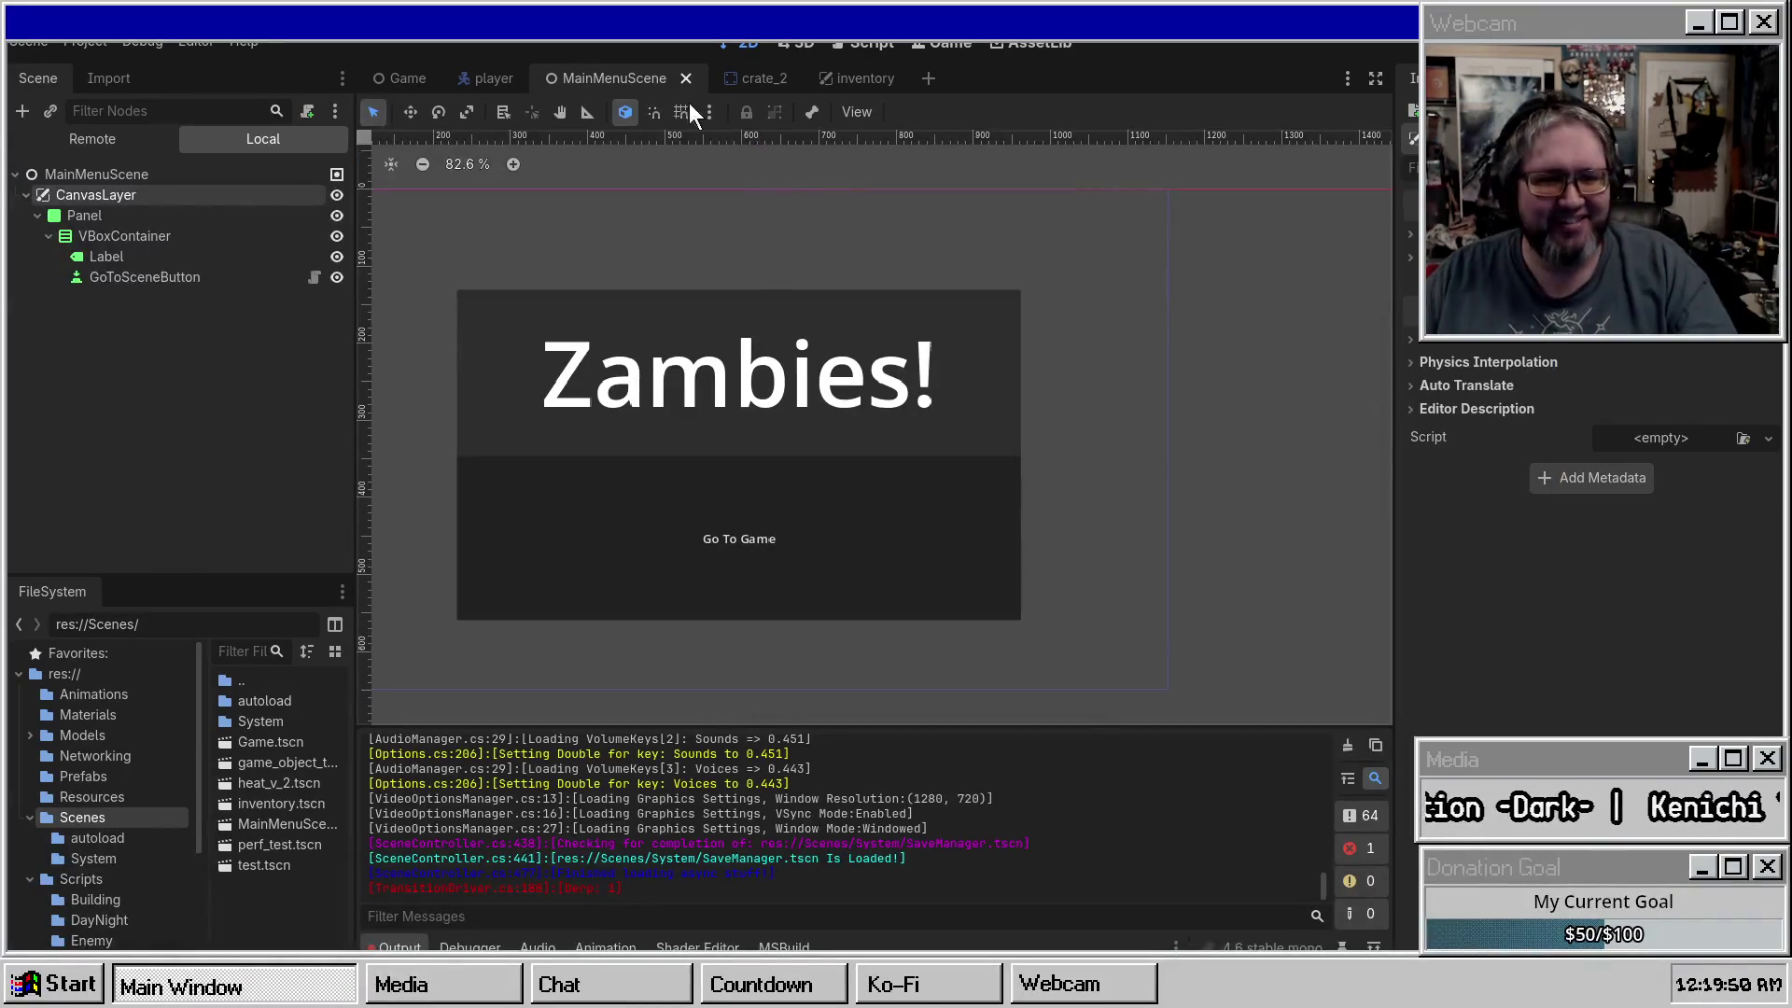
left_click(106, 47)
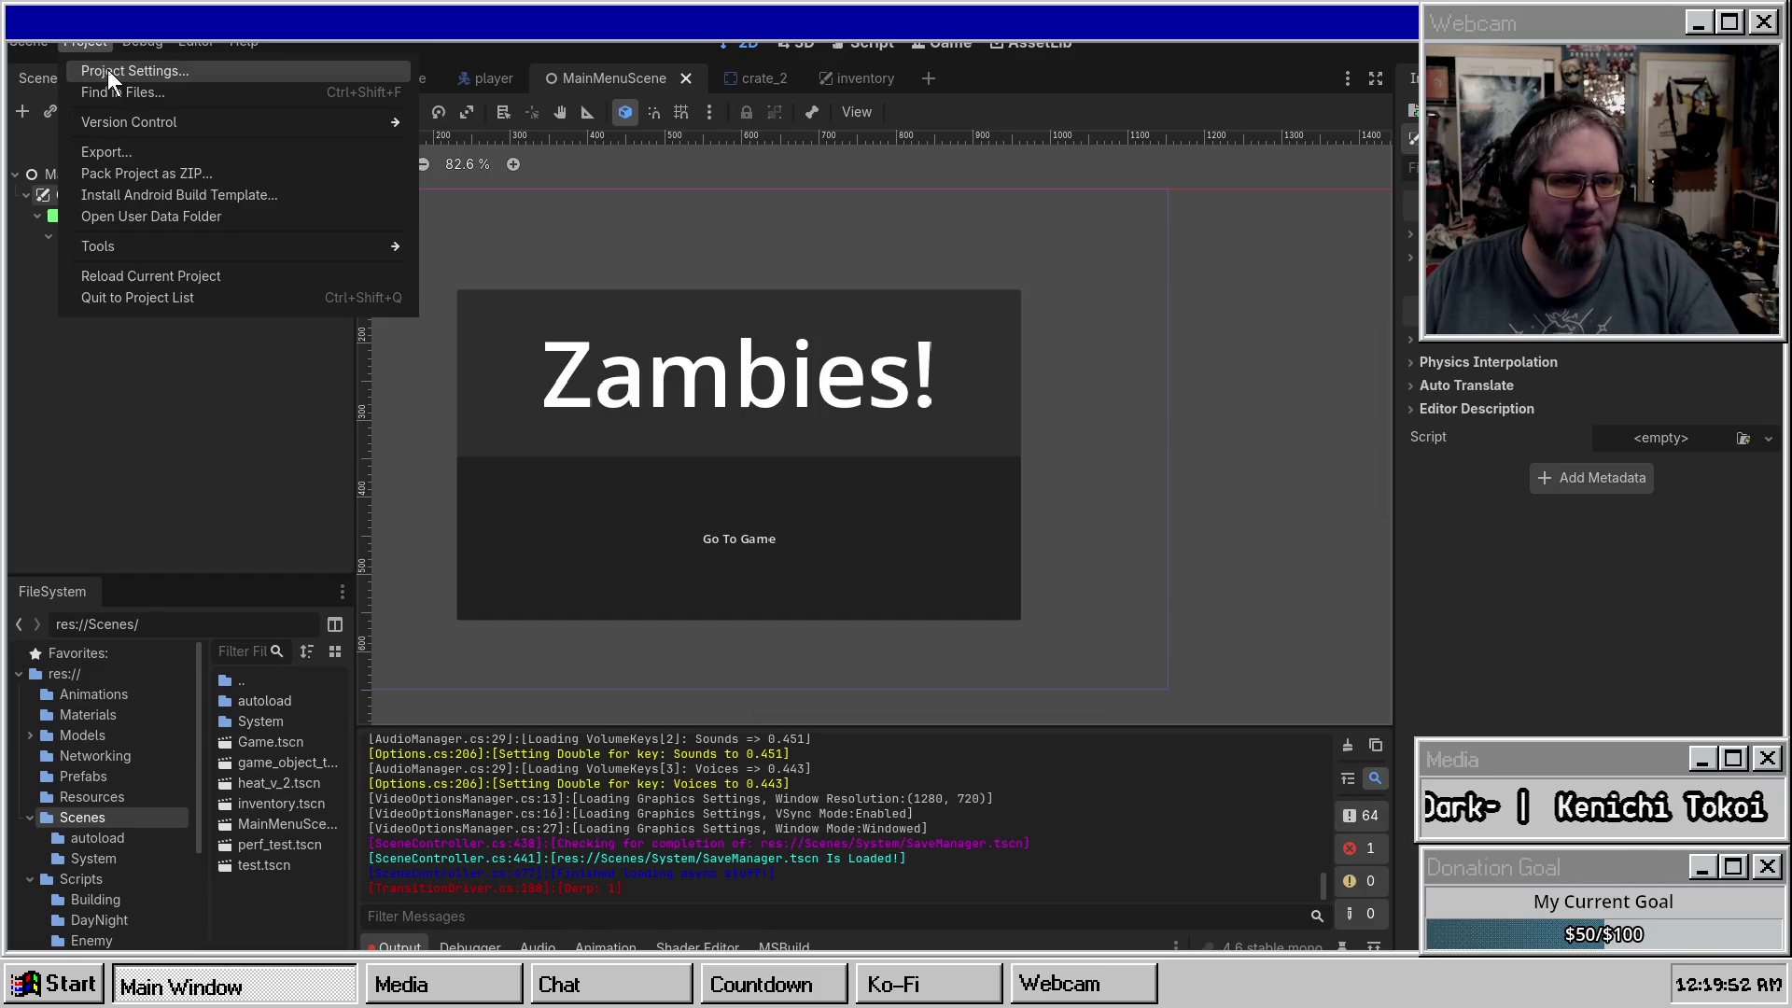
left_click(107, 69)
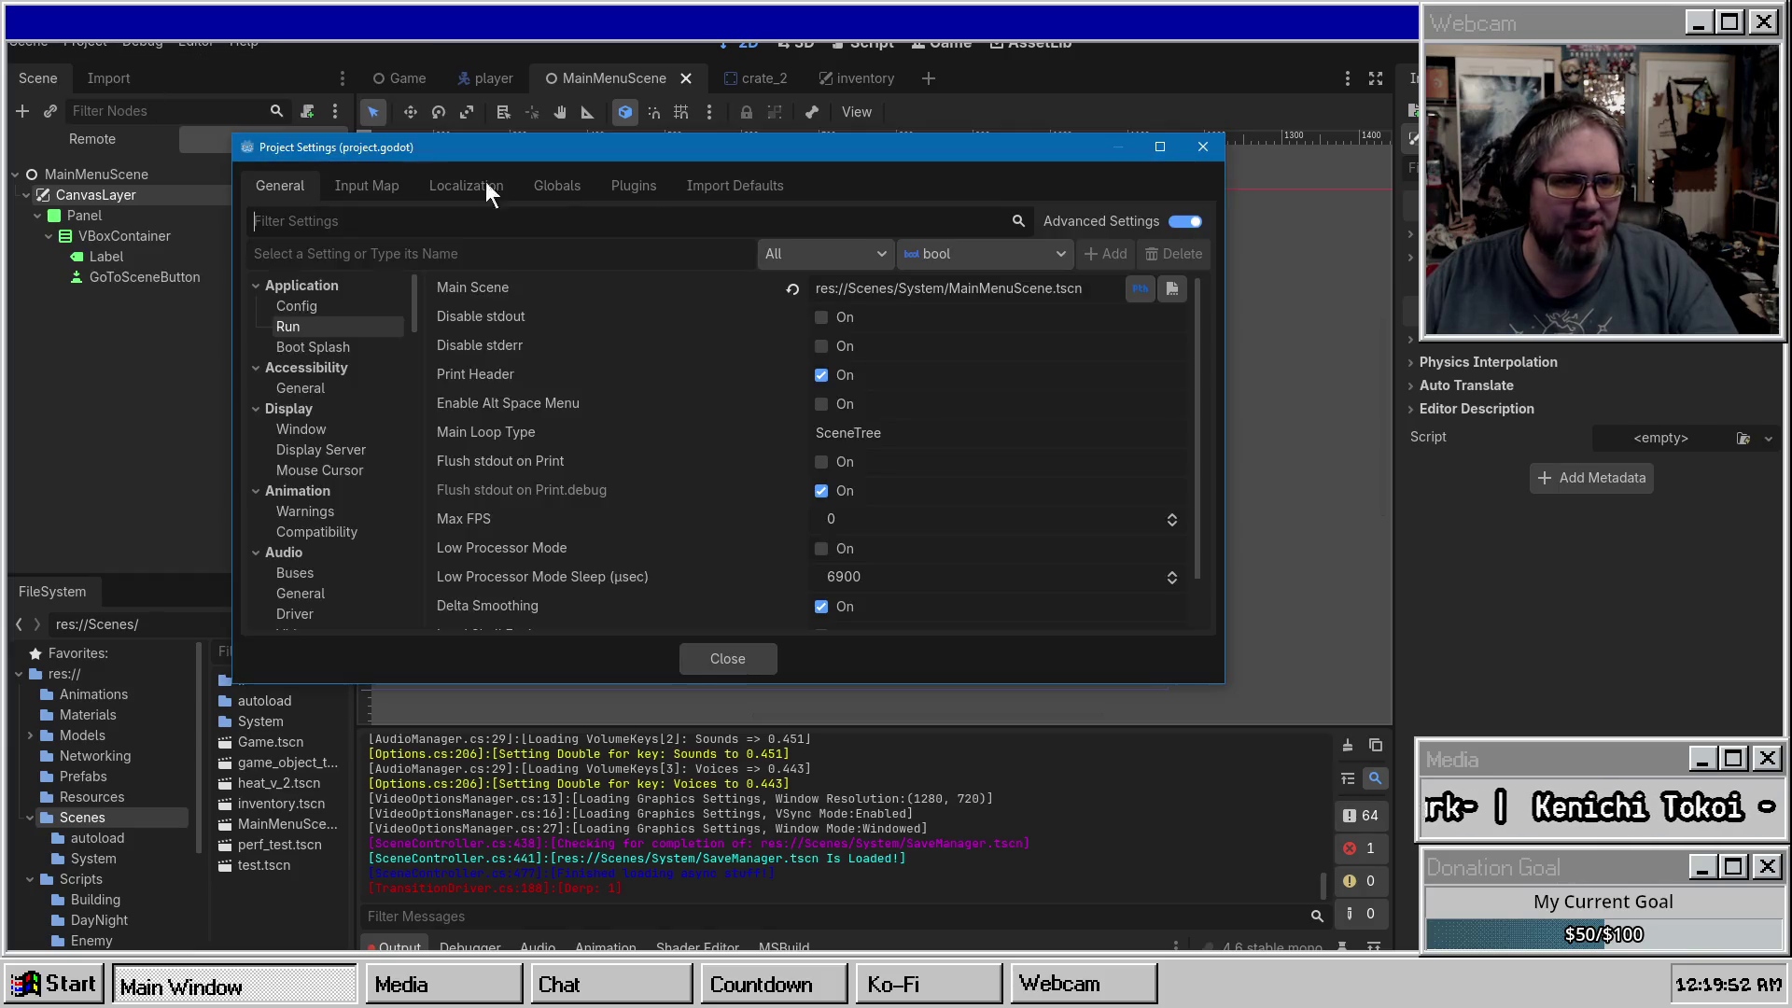
left_click(856, 288)
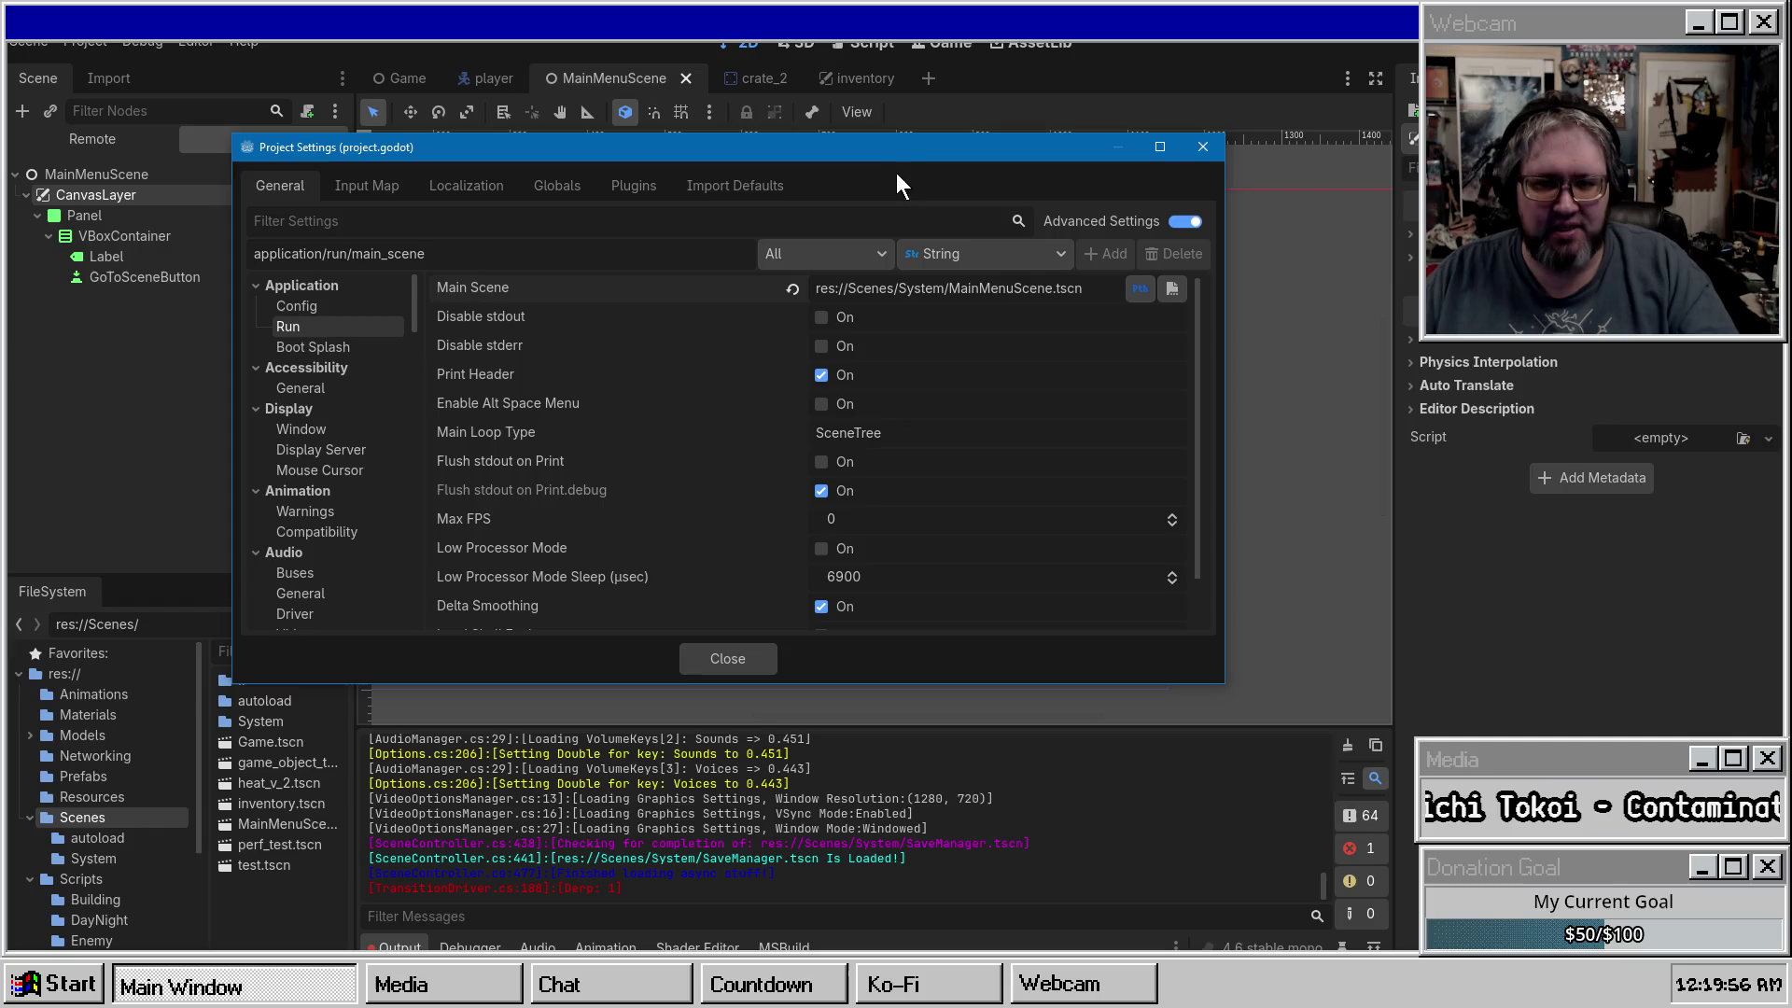
key("Escape")
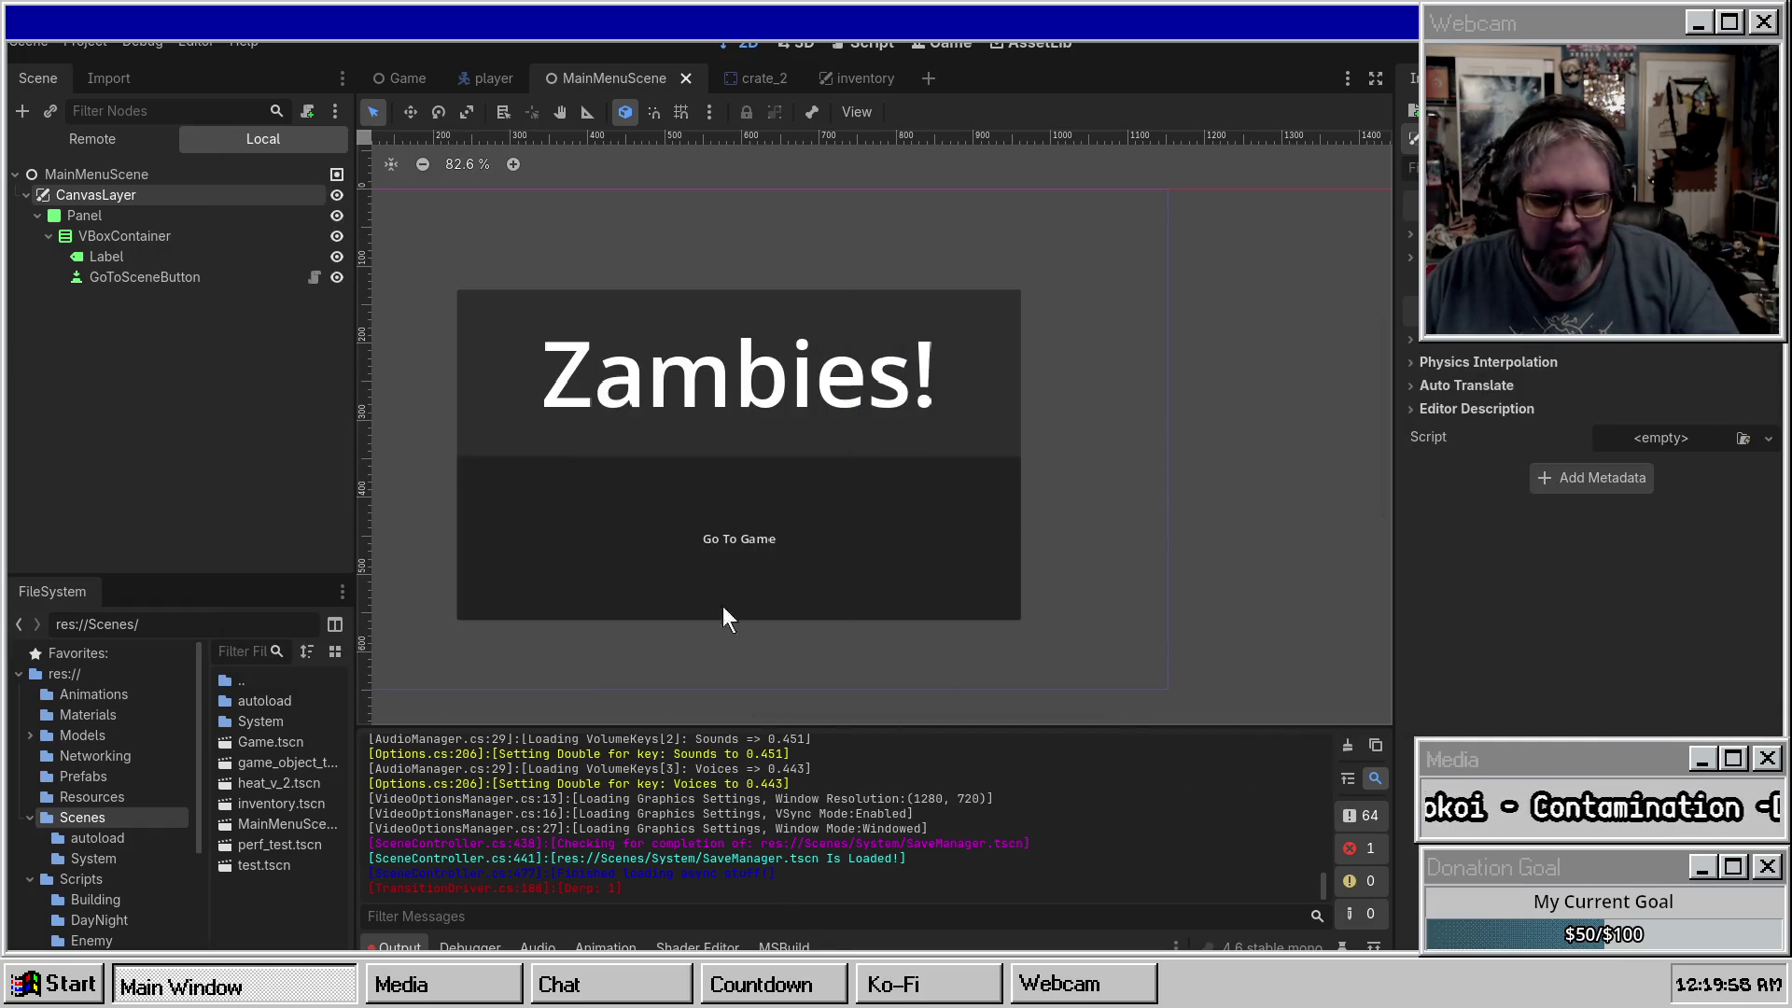
Open SceneLayoutJSON.json from Resources and select the MainMenuScene name on line 27.
left_click(91, 796)
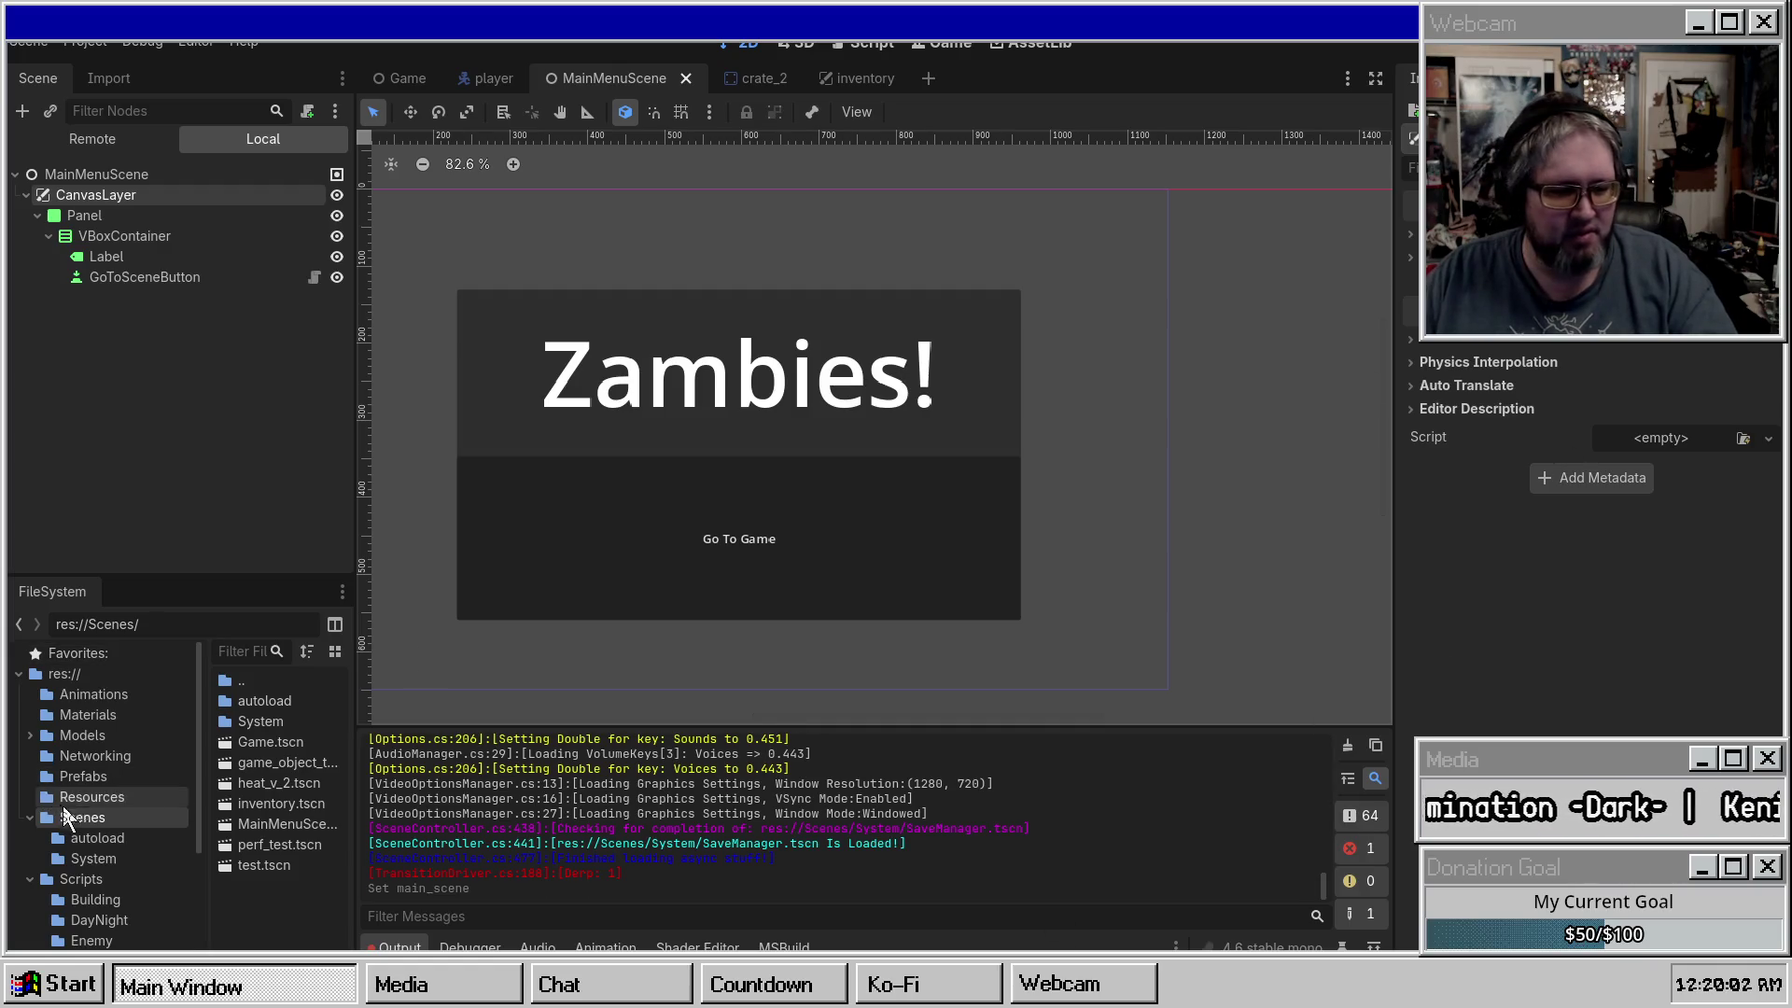
left_click(892, 47)
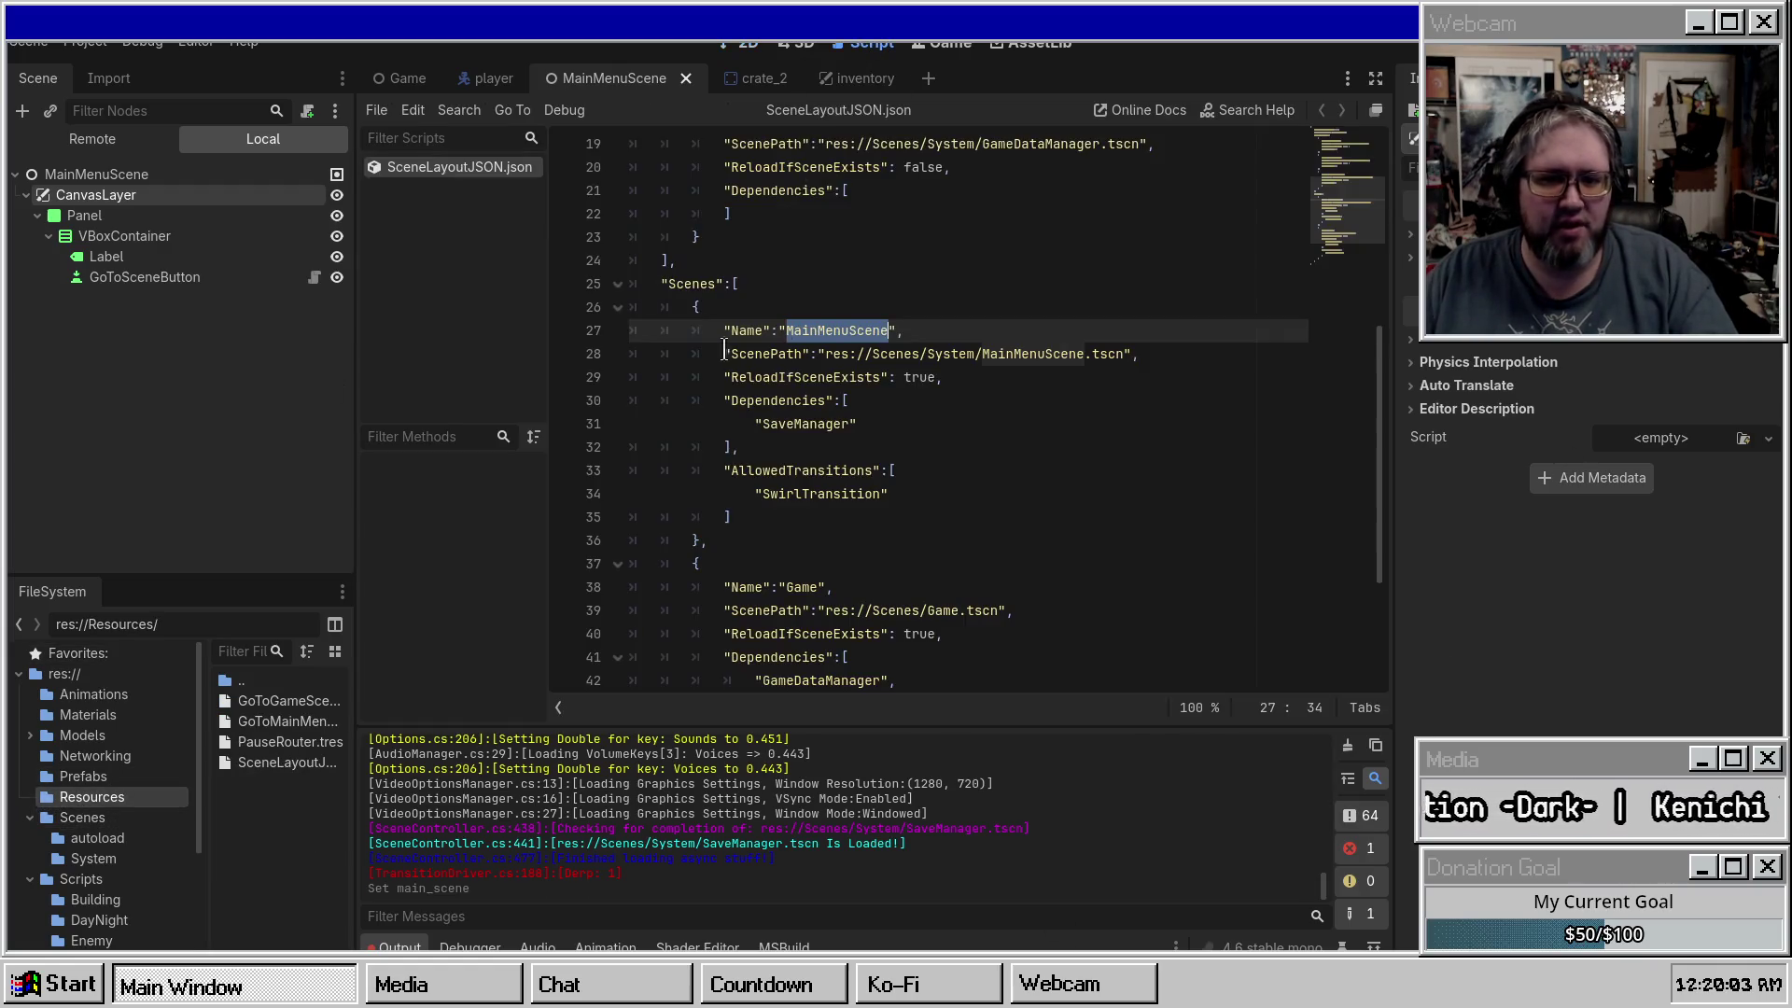
left_click_drag(685, 284, 908, 421)
left_click(771, 331)
left_click(826, 330)
double_click(821, 331)
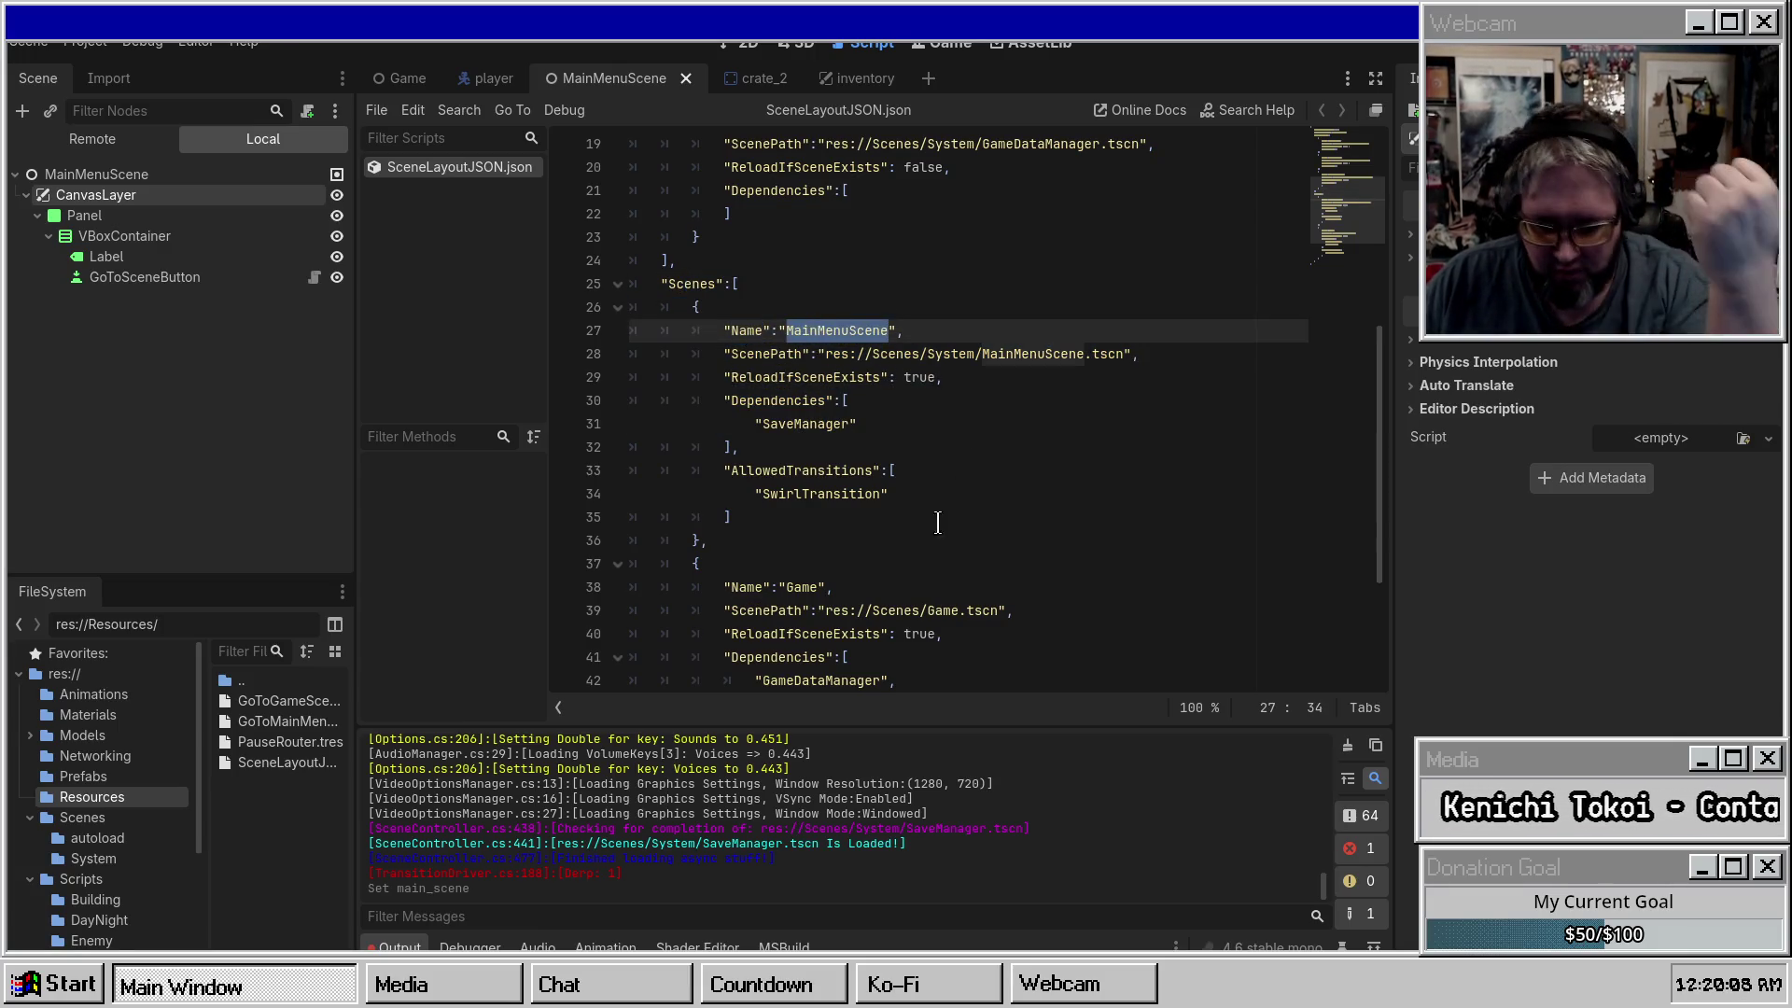
Find the MainSceneToLoad entry and 'No Main Scene to load' error in the Output log.
scroll(791, 841, "up", 5)
scroll(818, 826, "up", 3)
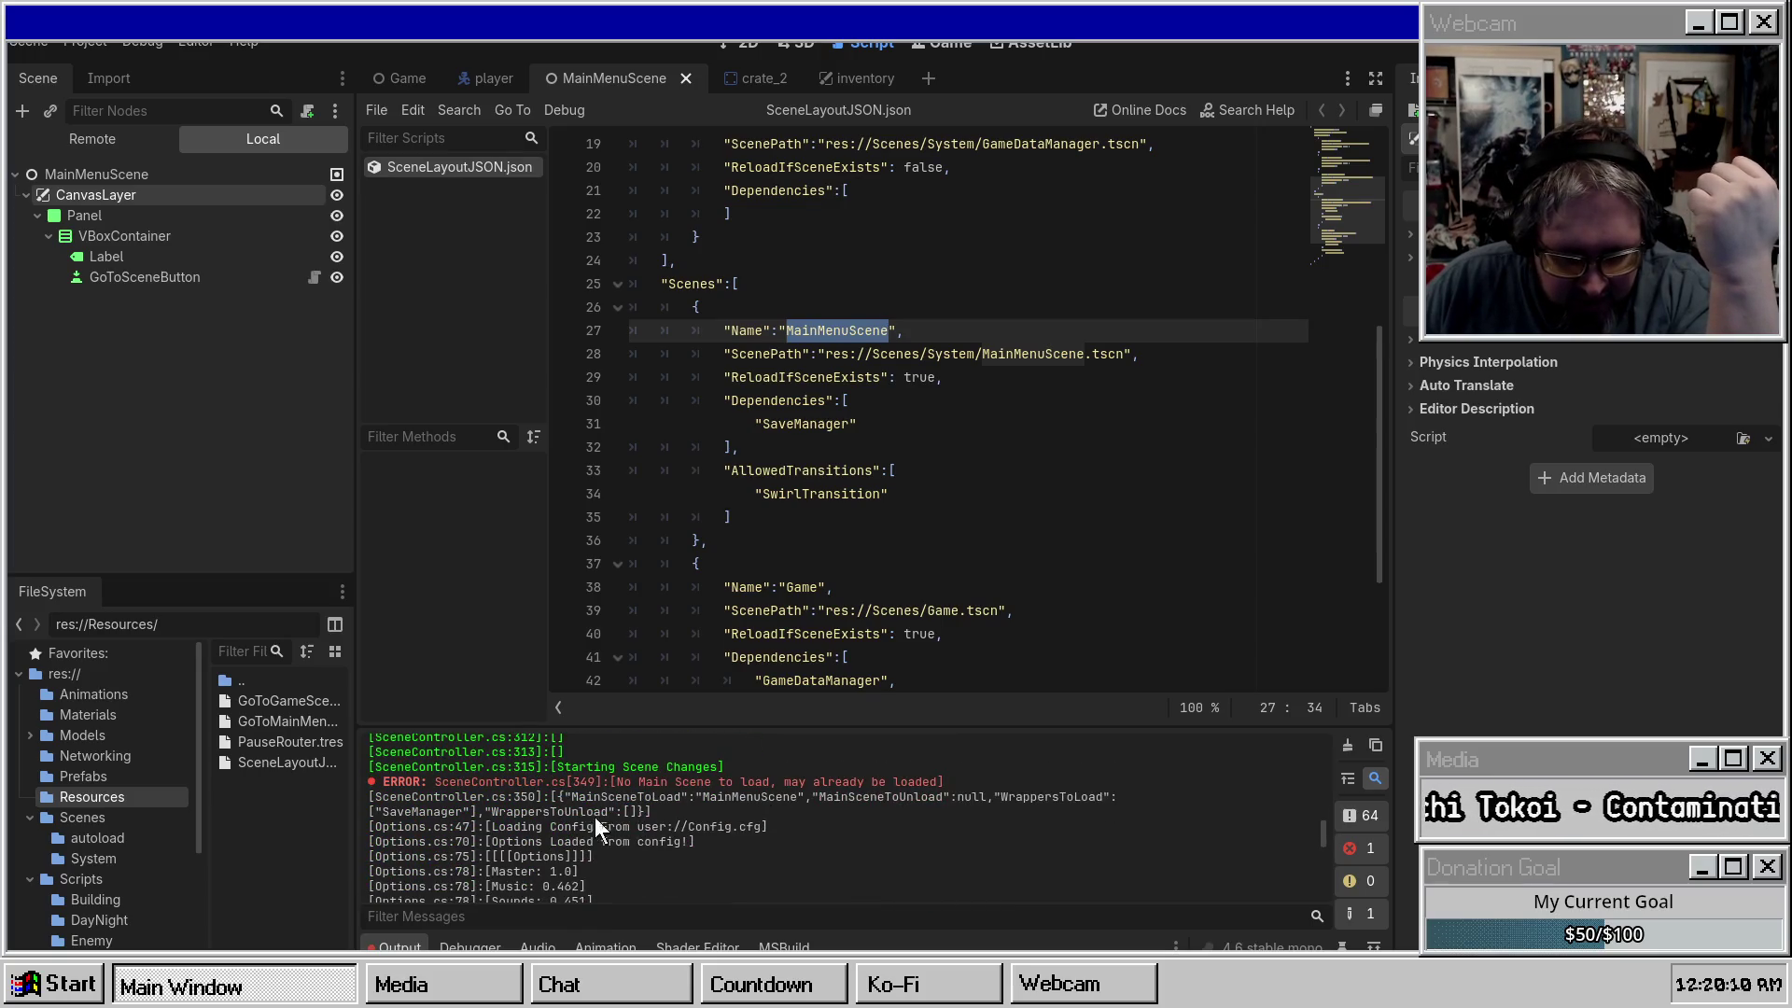
left_click_drag(564, 798, 804, 796)
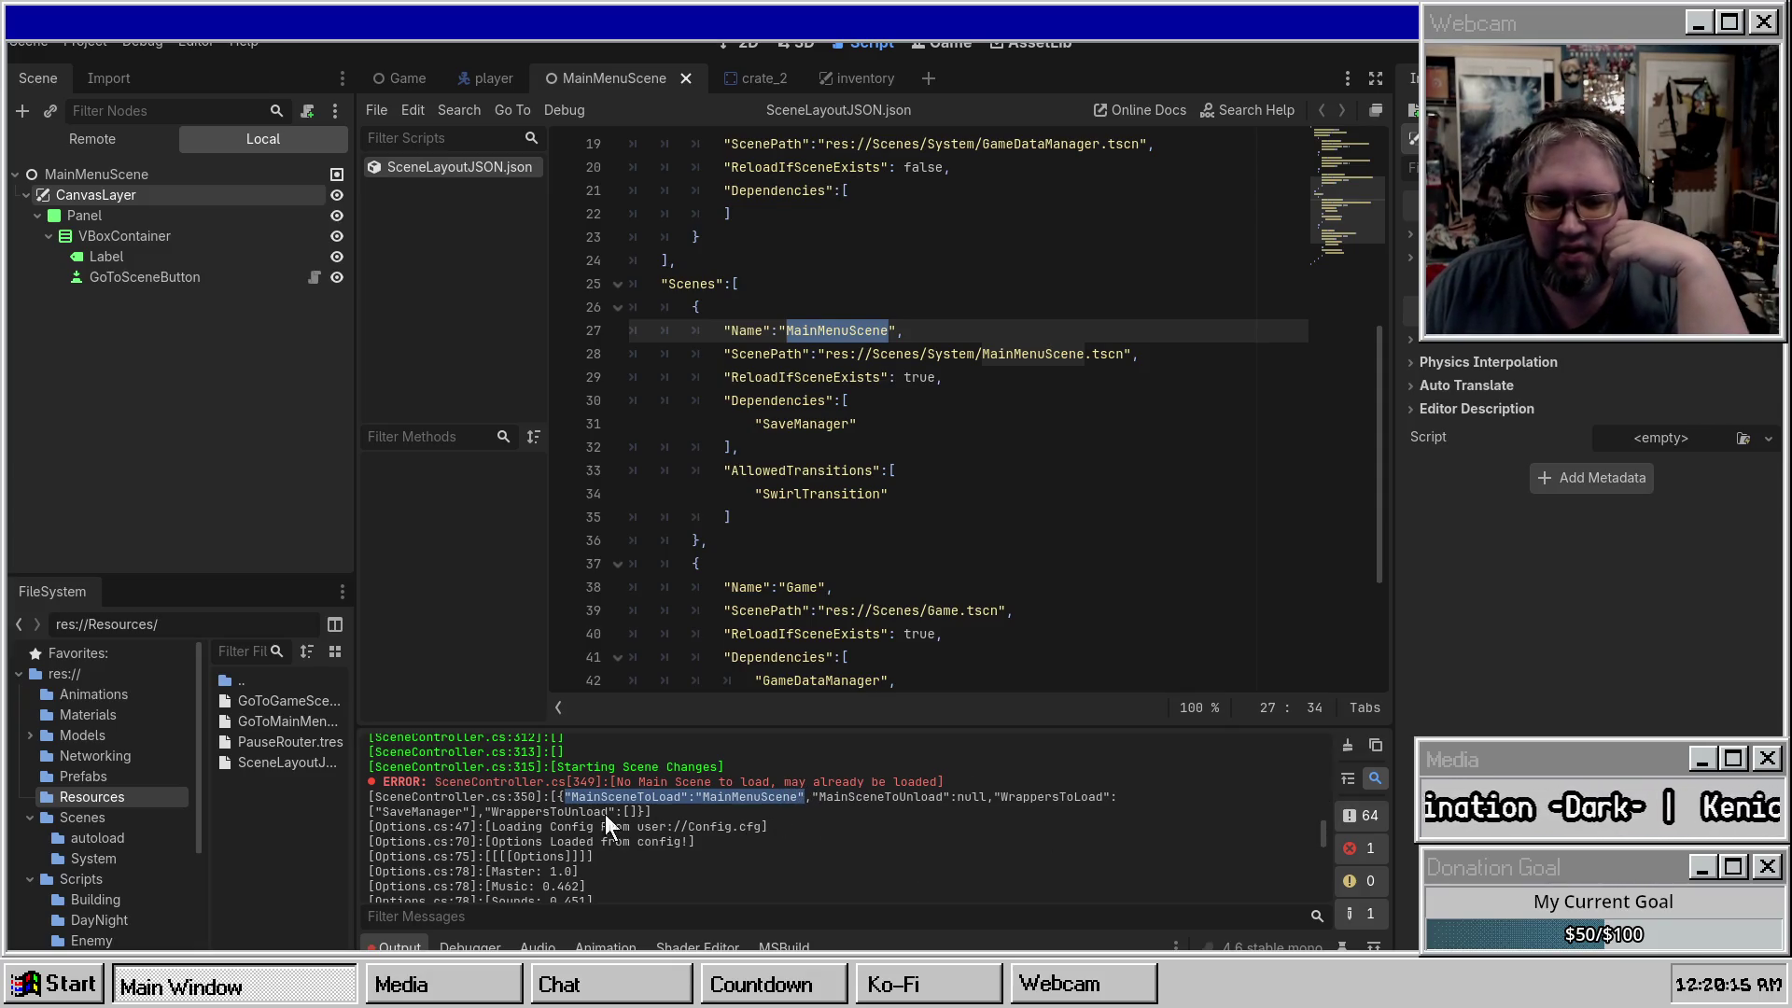
left_click_drag(614, 782, 922, 789)
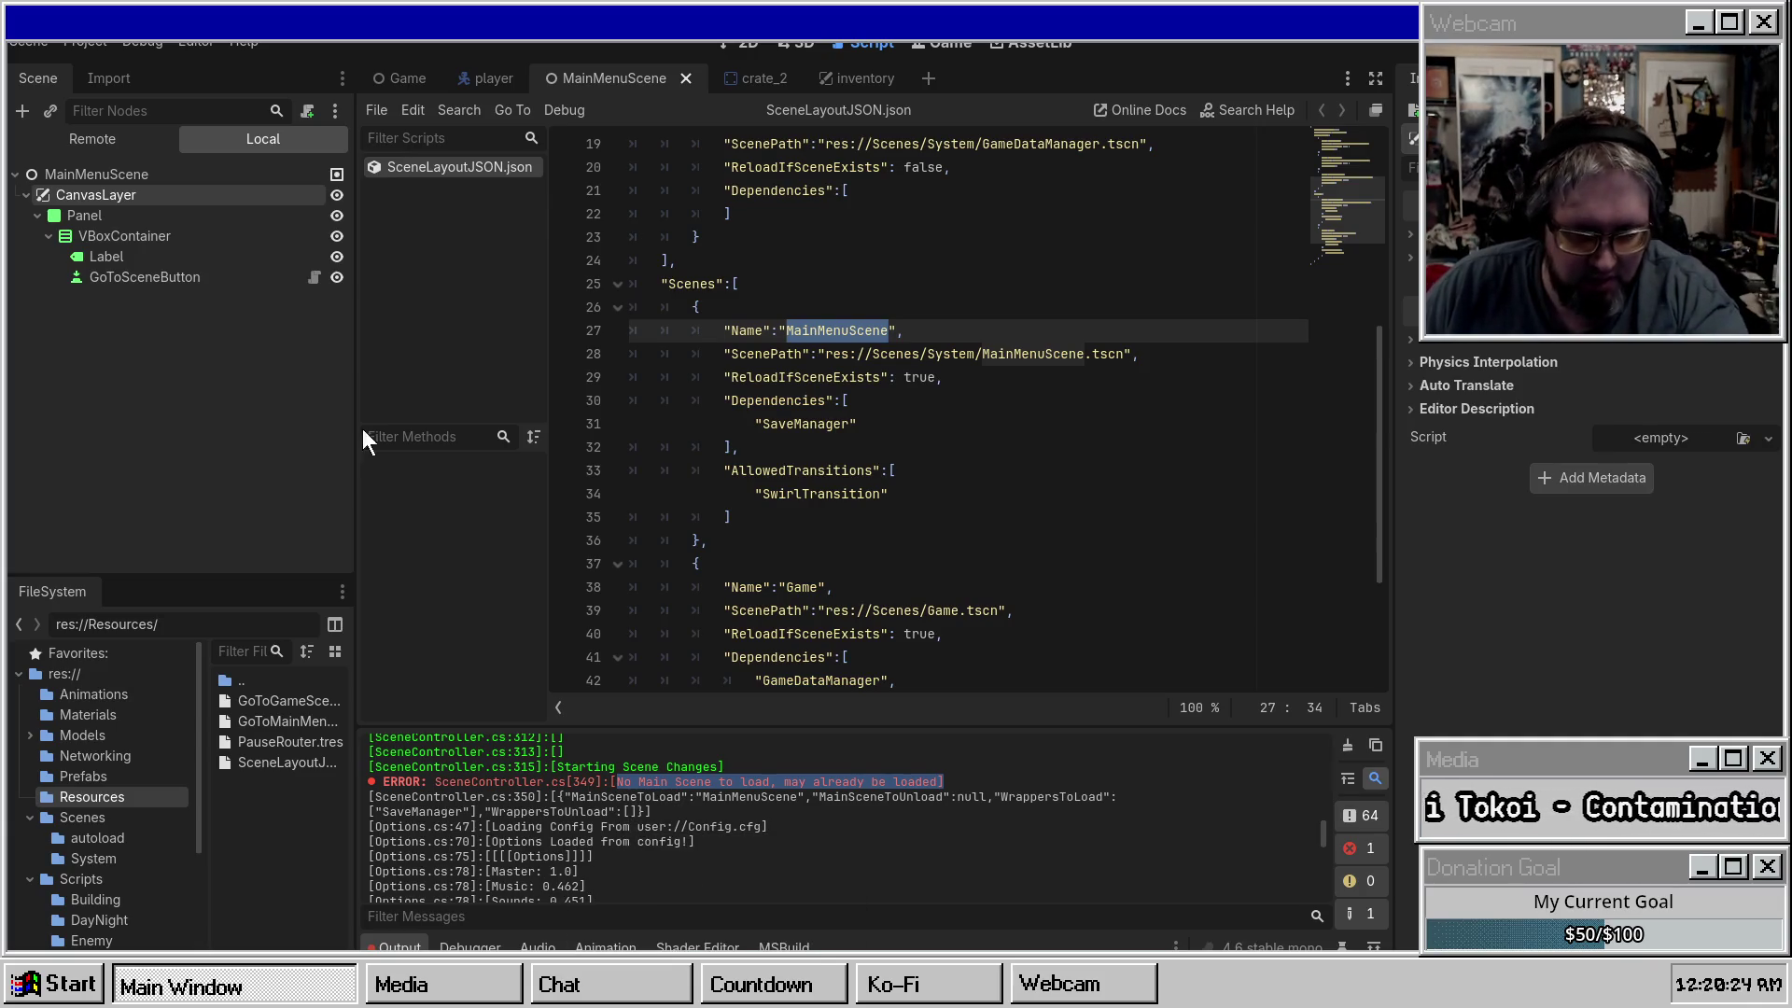
left_click(93, 127)
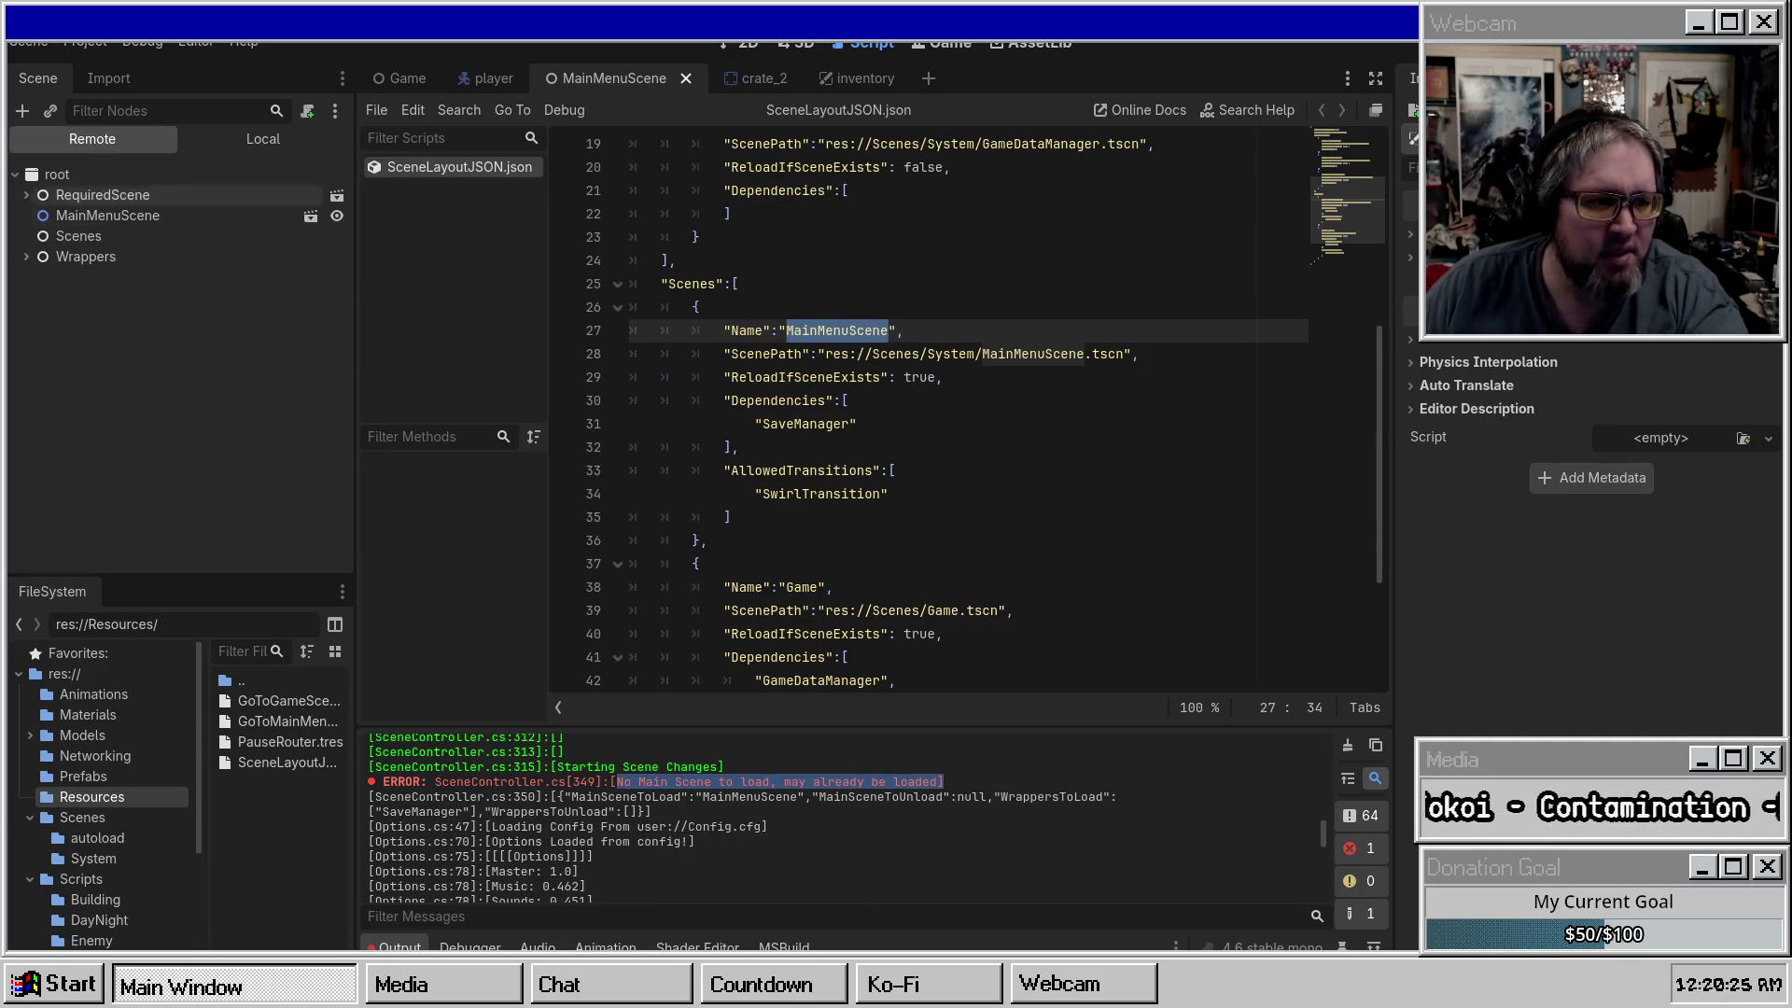
Inspect the running MainMenuScene node in the Remote tree, then return to the Scenes/MainMenuScene.tscn 2D view.
left_click(45, 215)
left_click(311, 216)
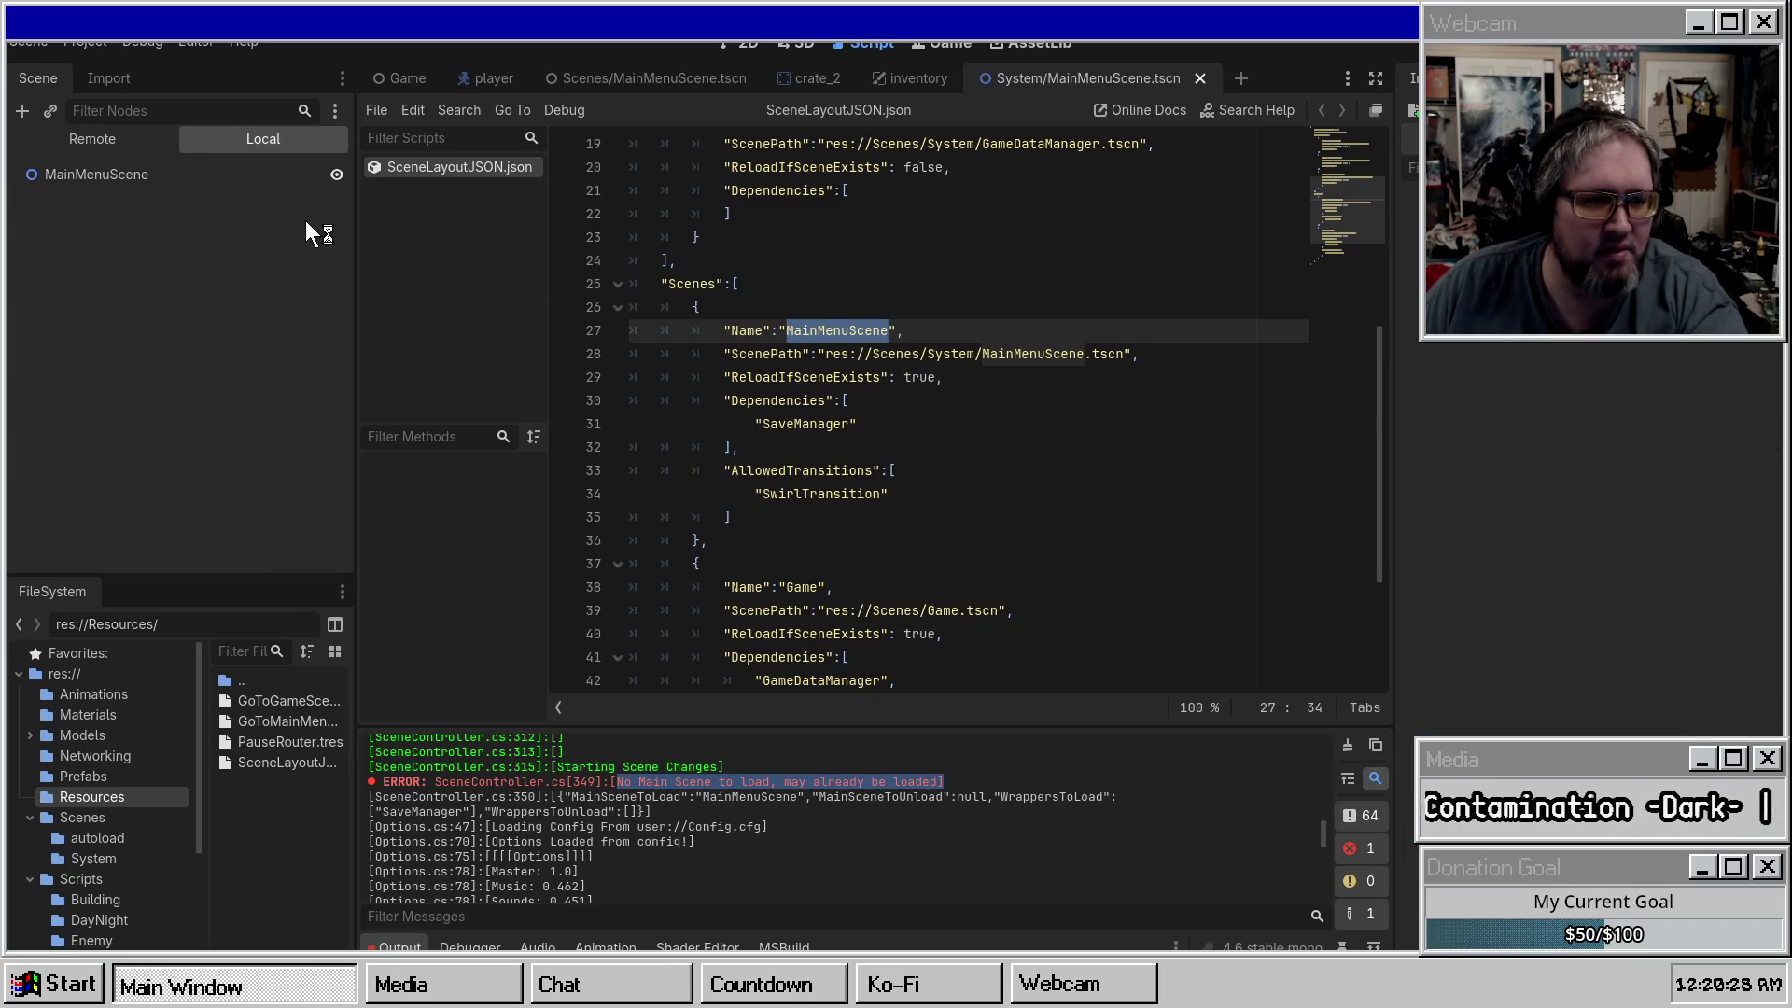
left_click(121, 143)
left_click(97, 217)
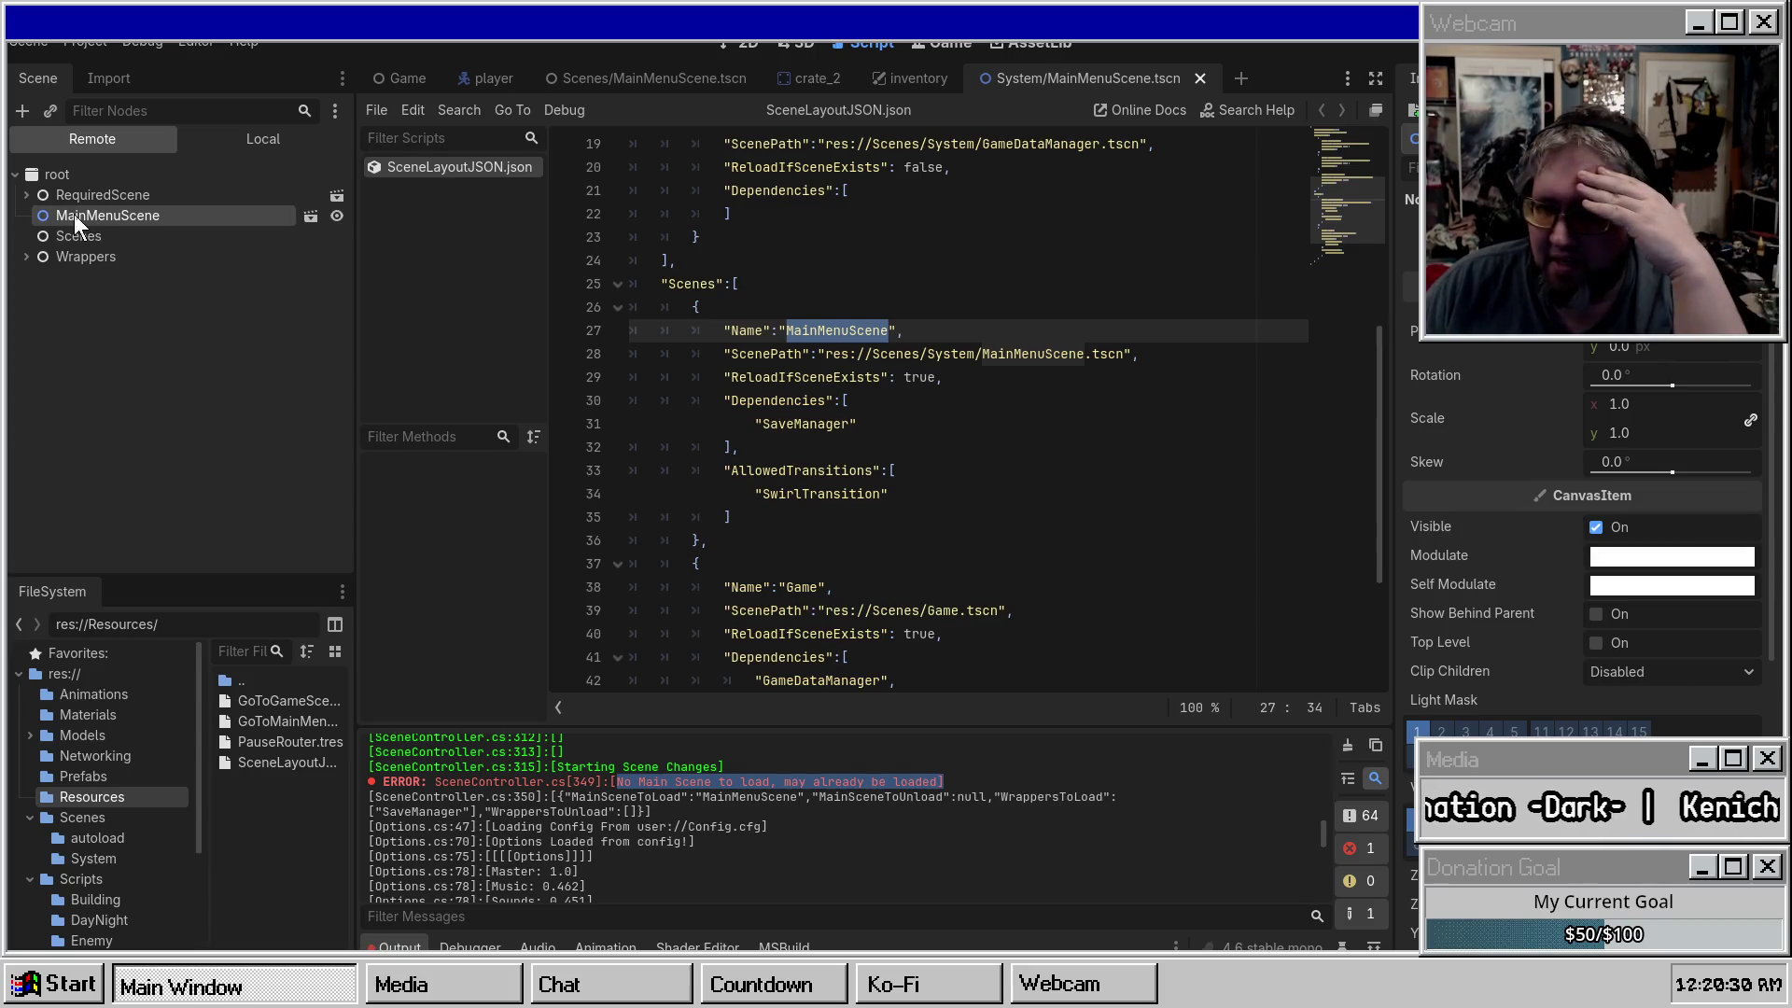
left_click(614, 74)
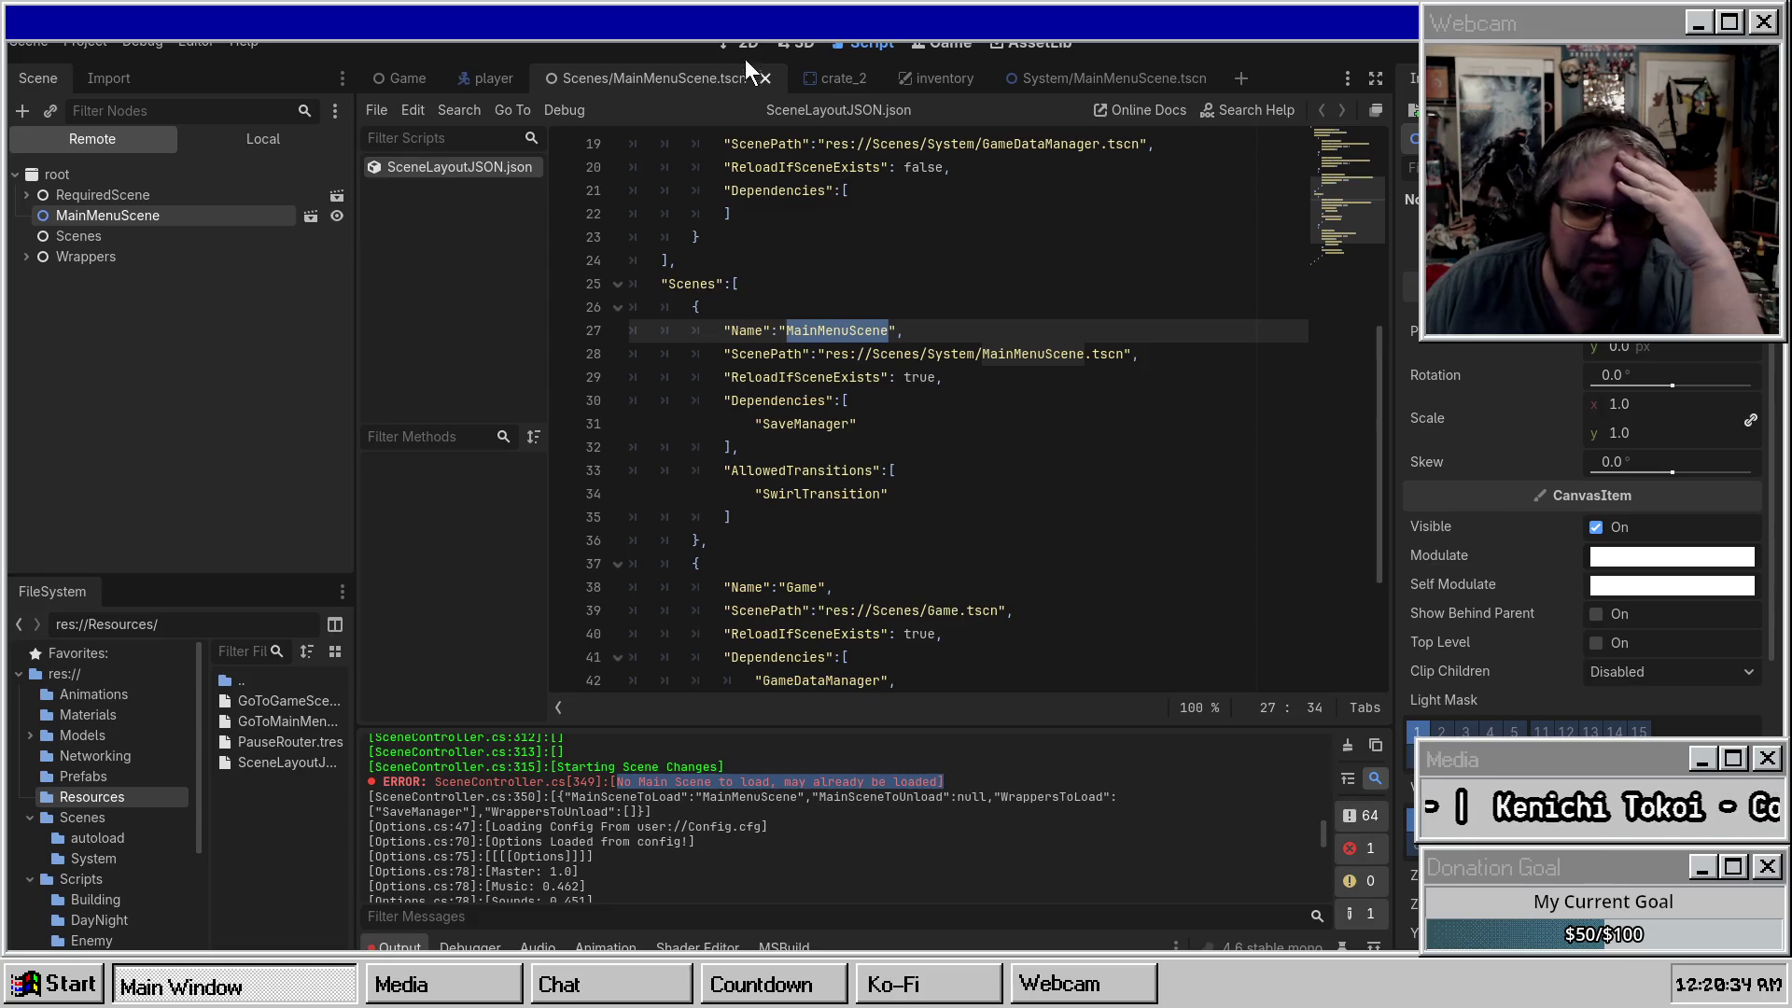
left_click(719, 42)
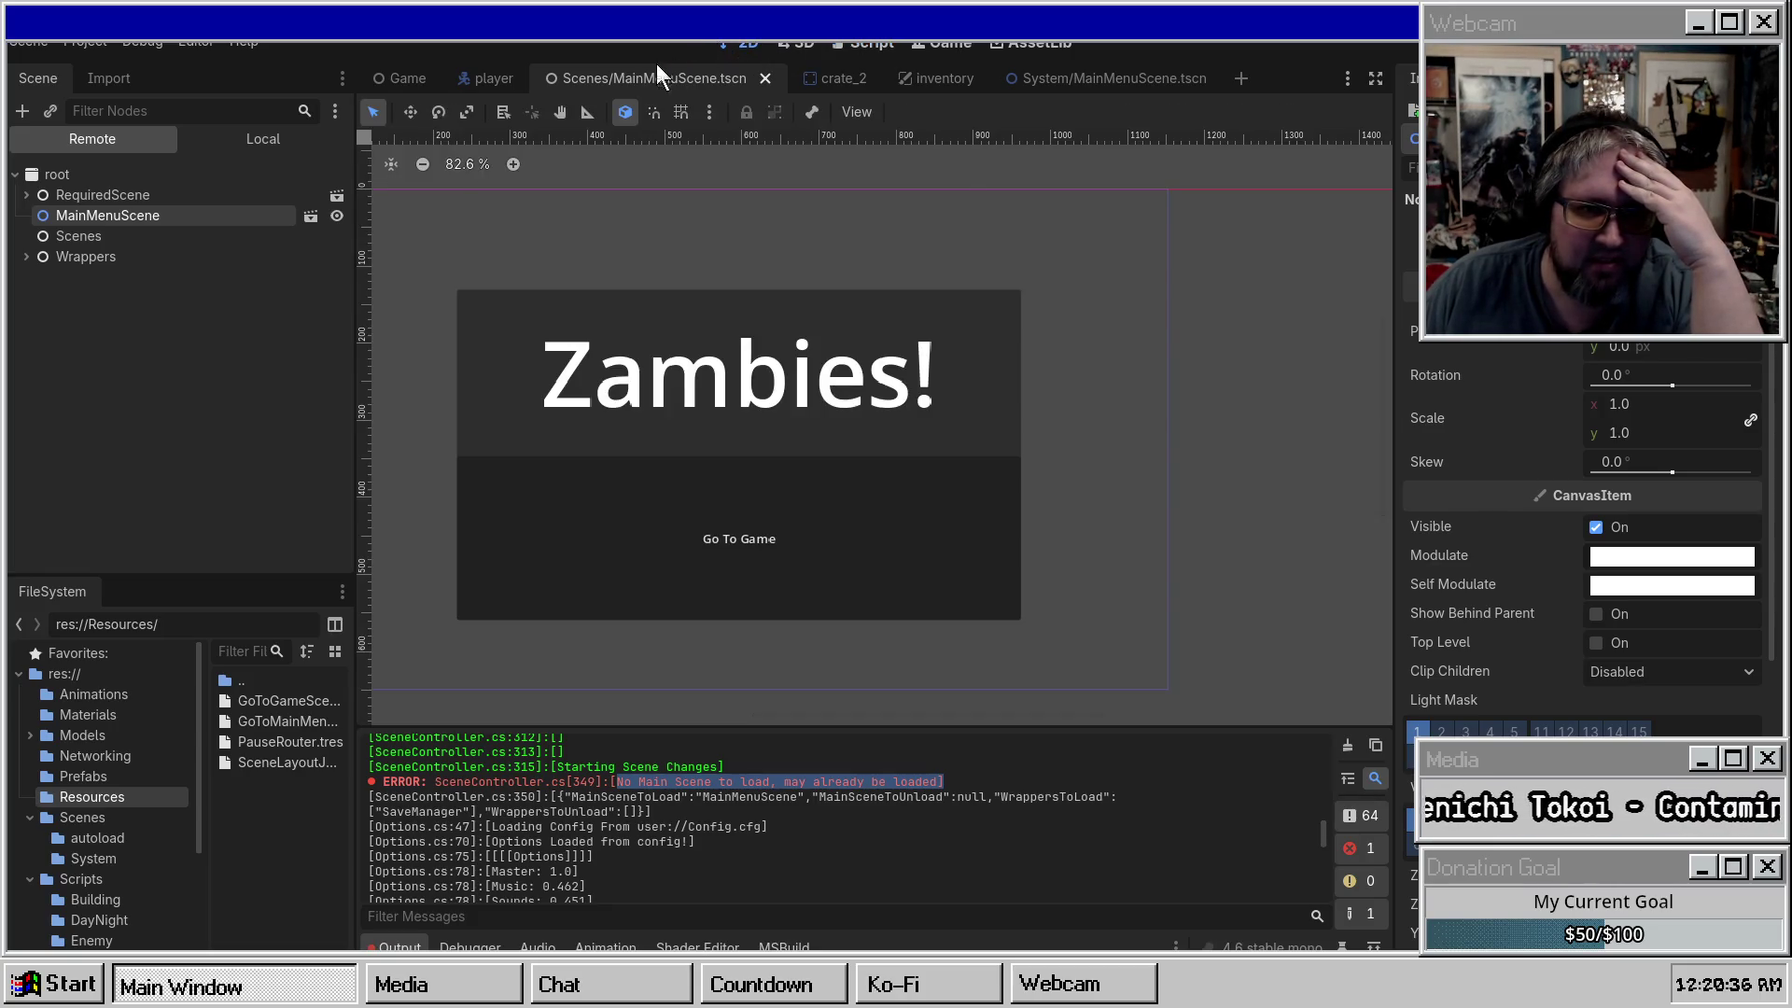
Close the System/MainMenuScene, player and main menu scene tabs, checking RequiredScene and CanvasLayer nodes.
middle_click(1038, 81)
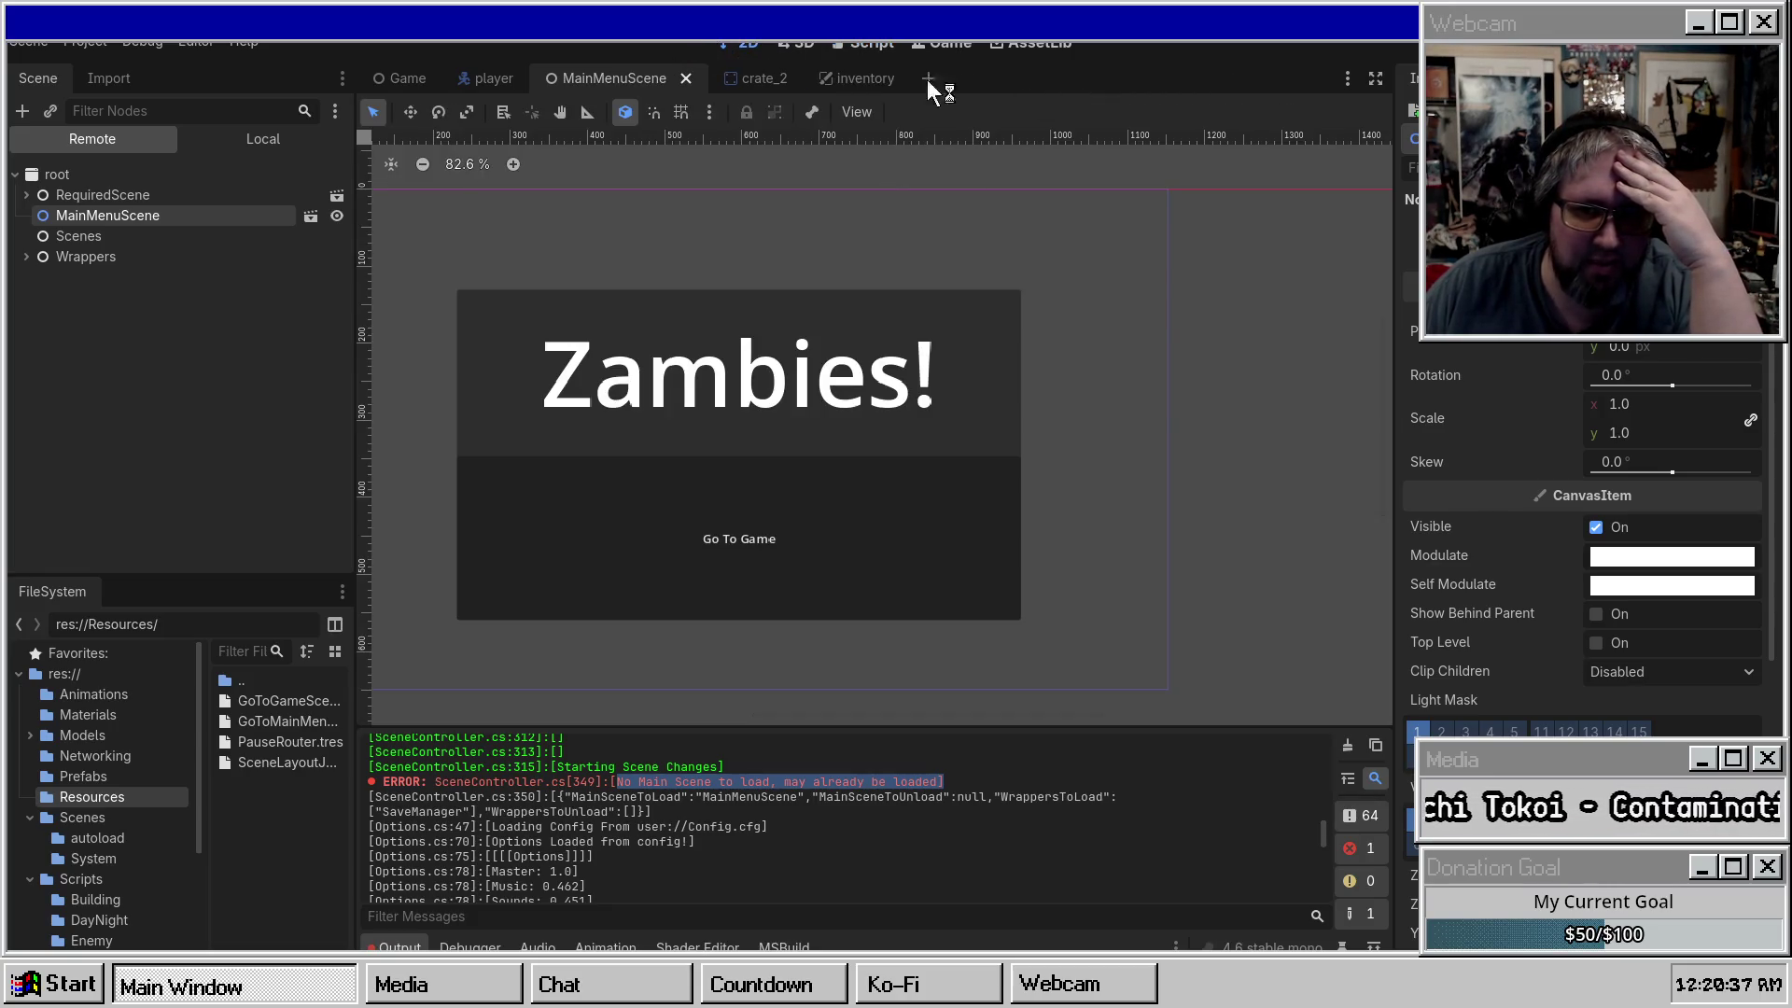
middle_click(485, 77)
left_click(58, 197)
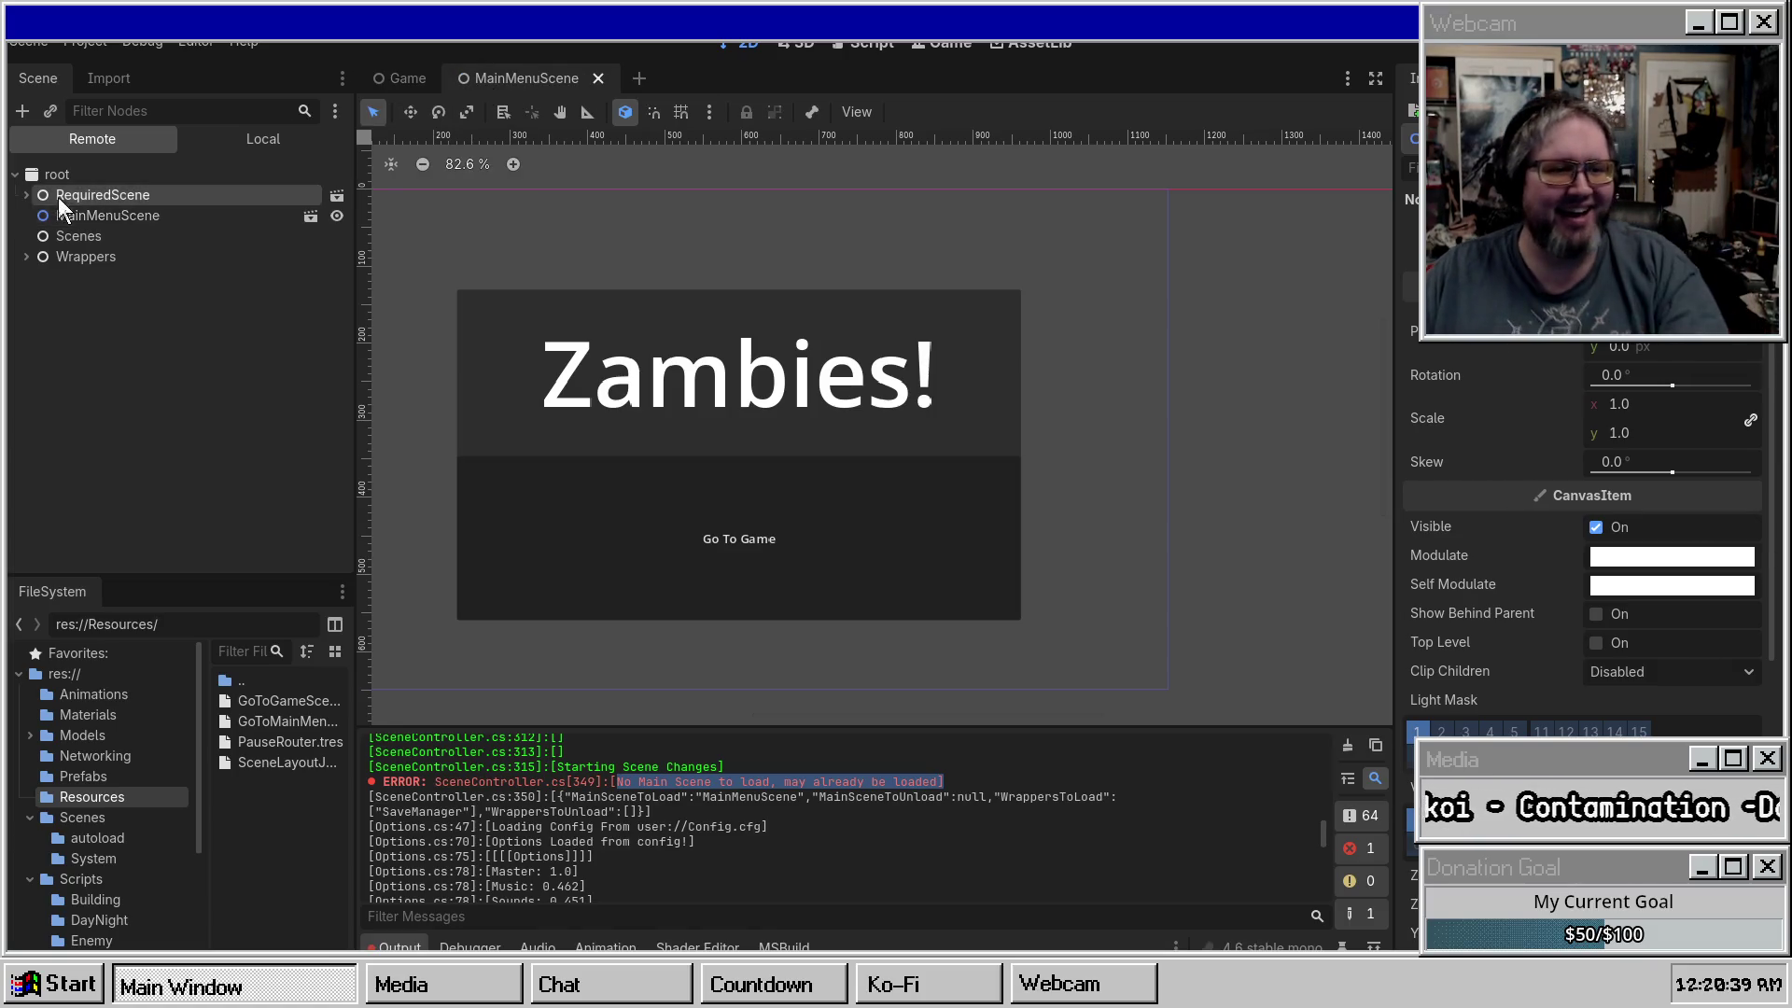
left_click(249, 142)
left_click(130, 194)
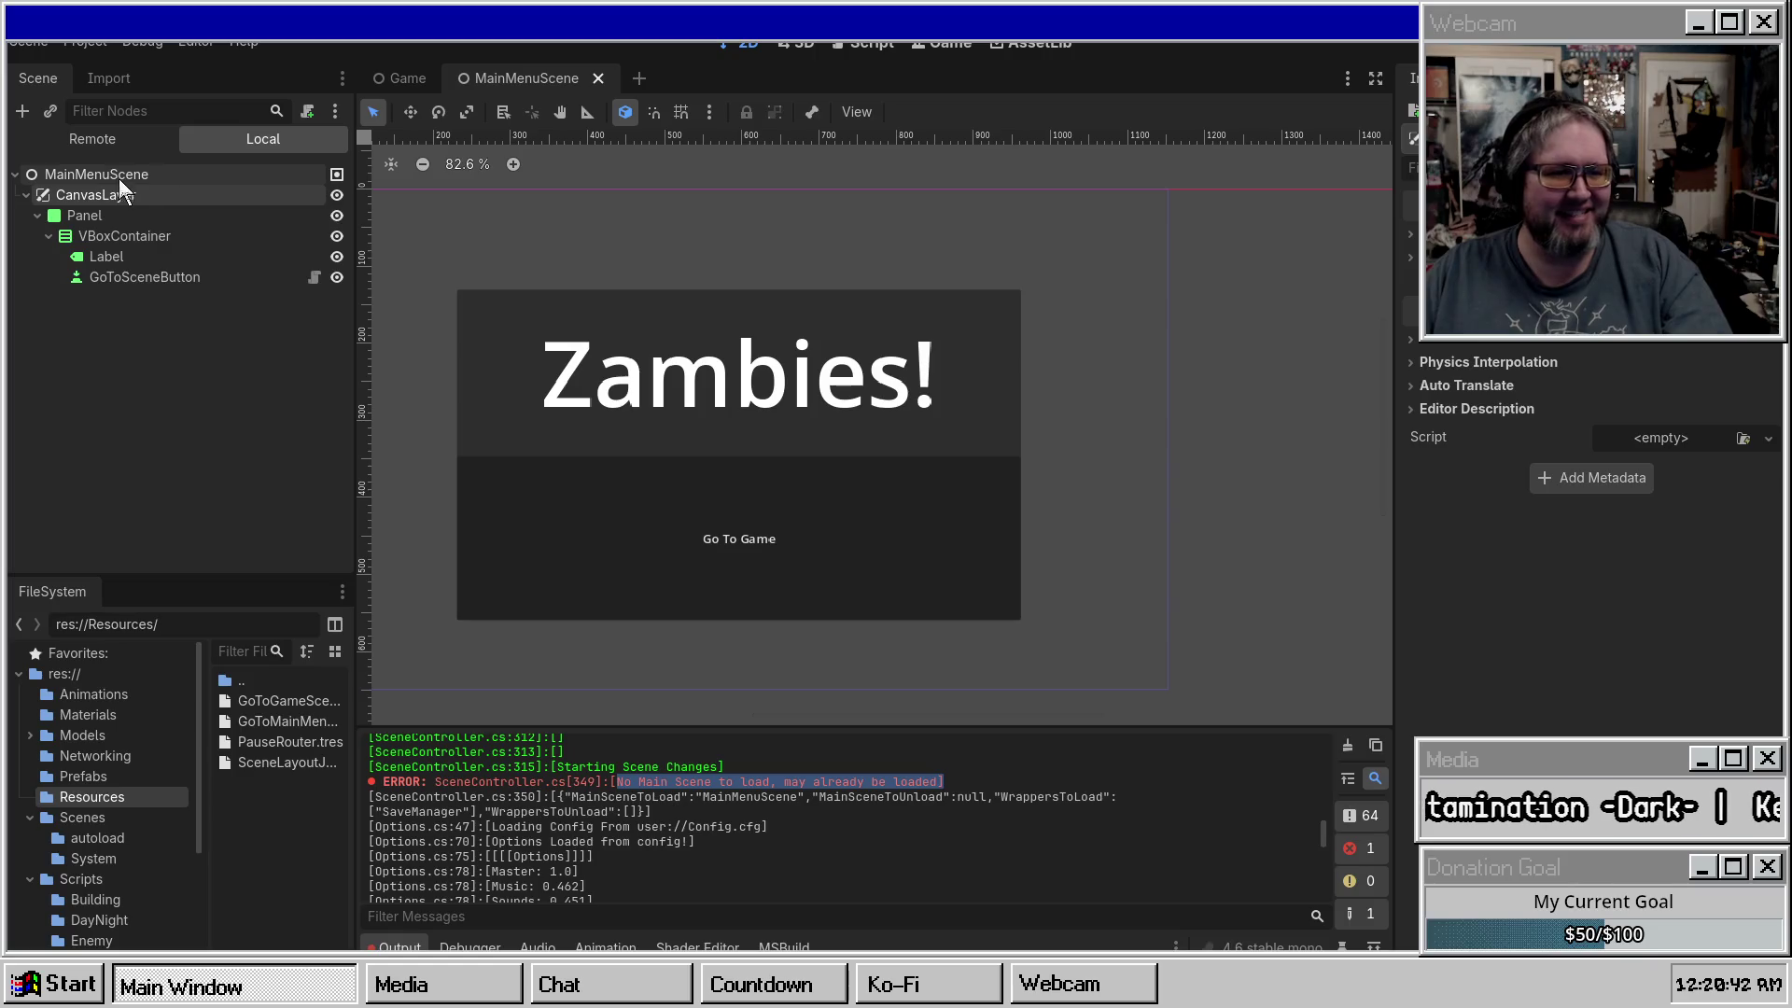
left_click(93, 140)
middle_click(529, 78)
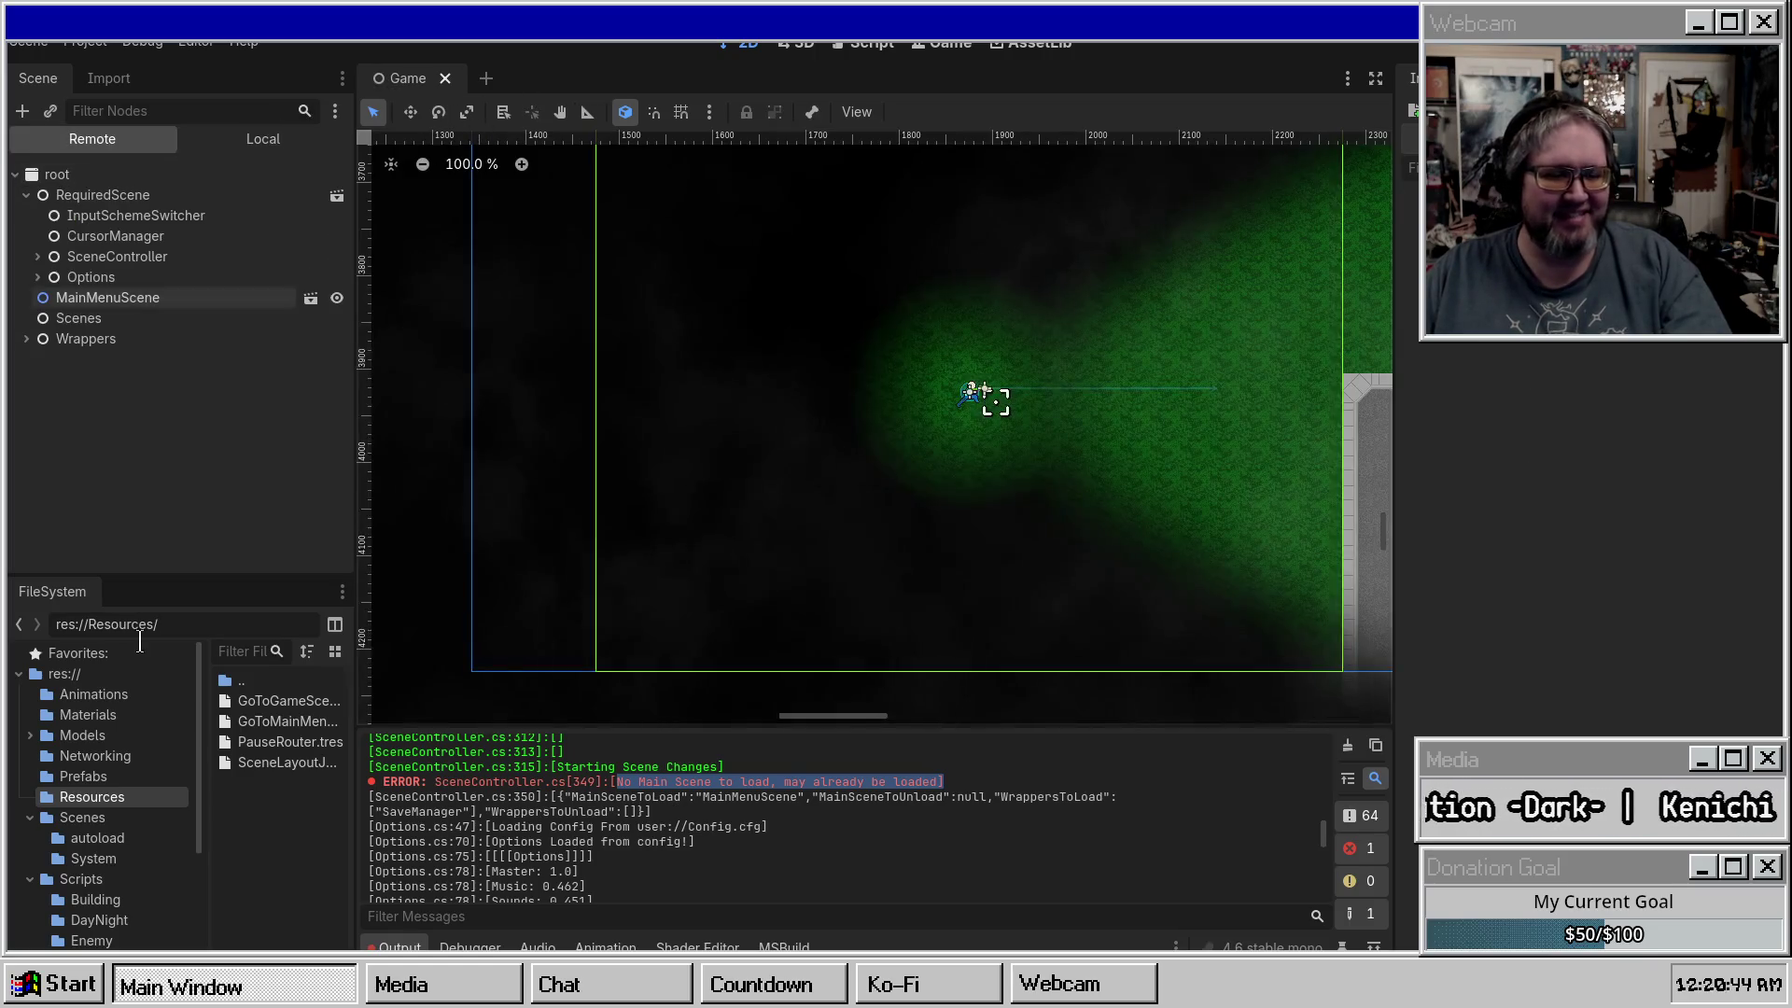
Delete MainMenuScene.tscn from res://Scenes/ and open MainMenuScene from Scenes/System.
left_click(94, 816)
left_click(284, 818)
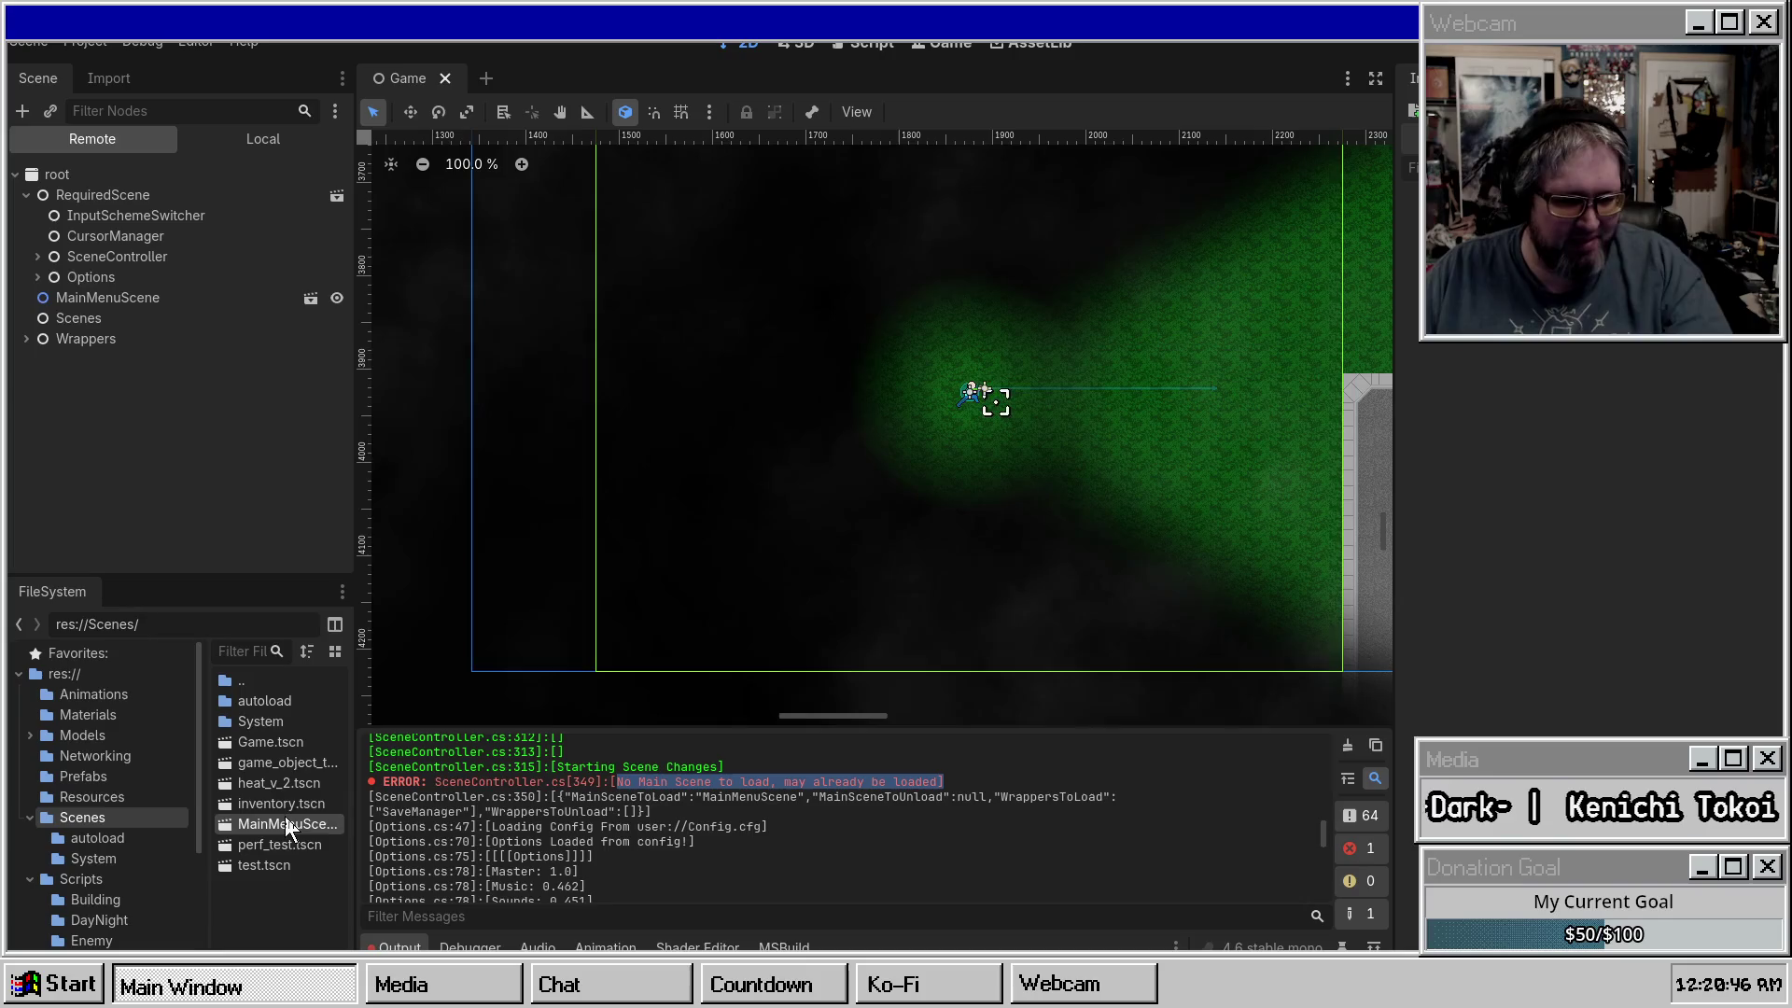
key("Delete")
key("Return")
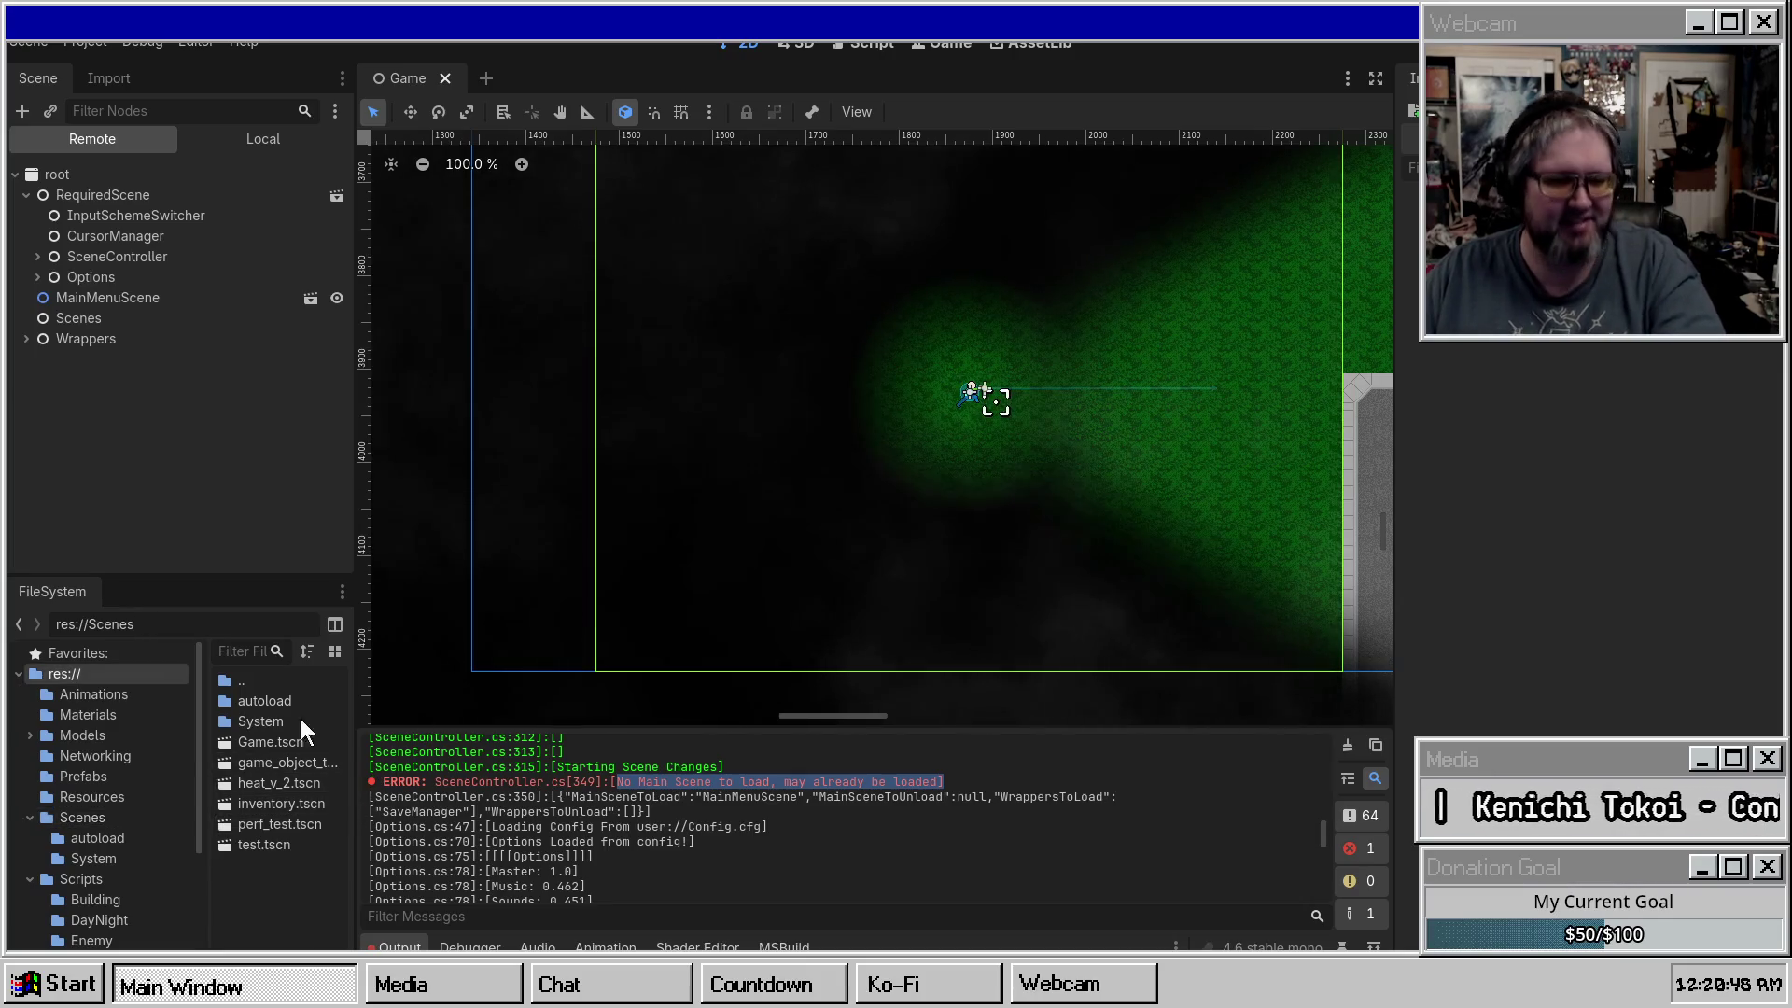
double_click(271, 723)
double_click(266, 719)
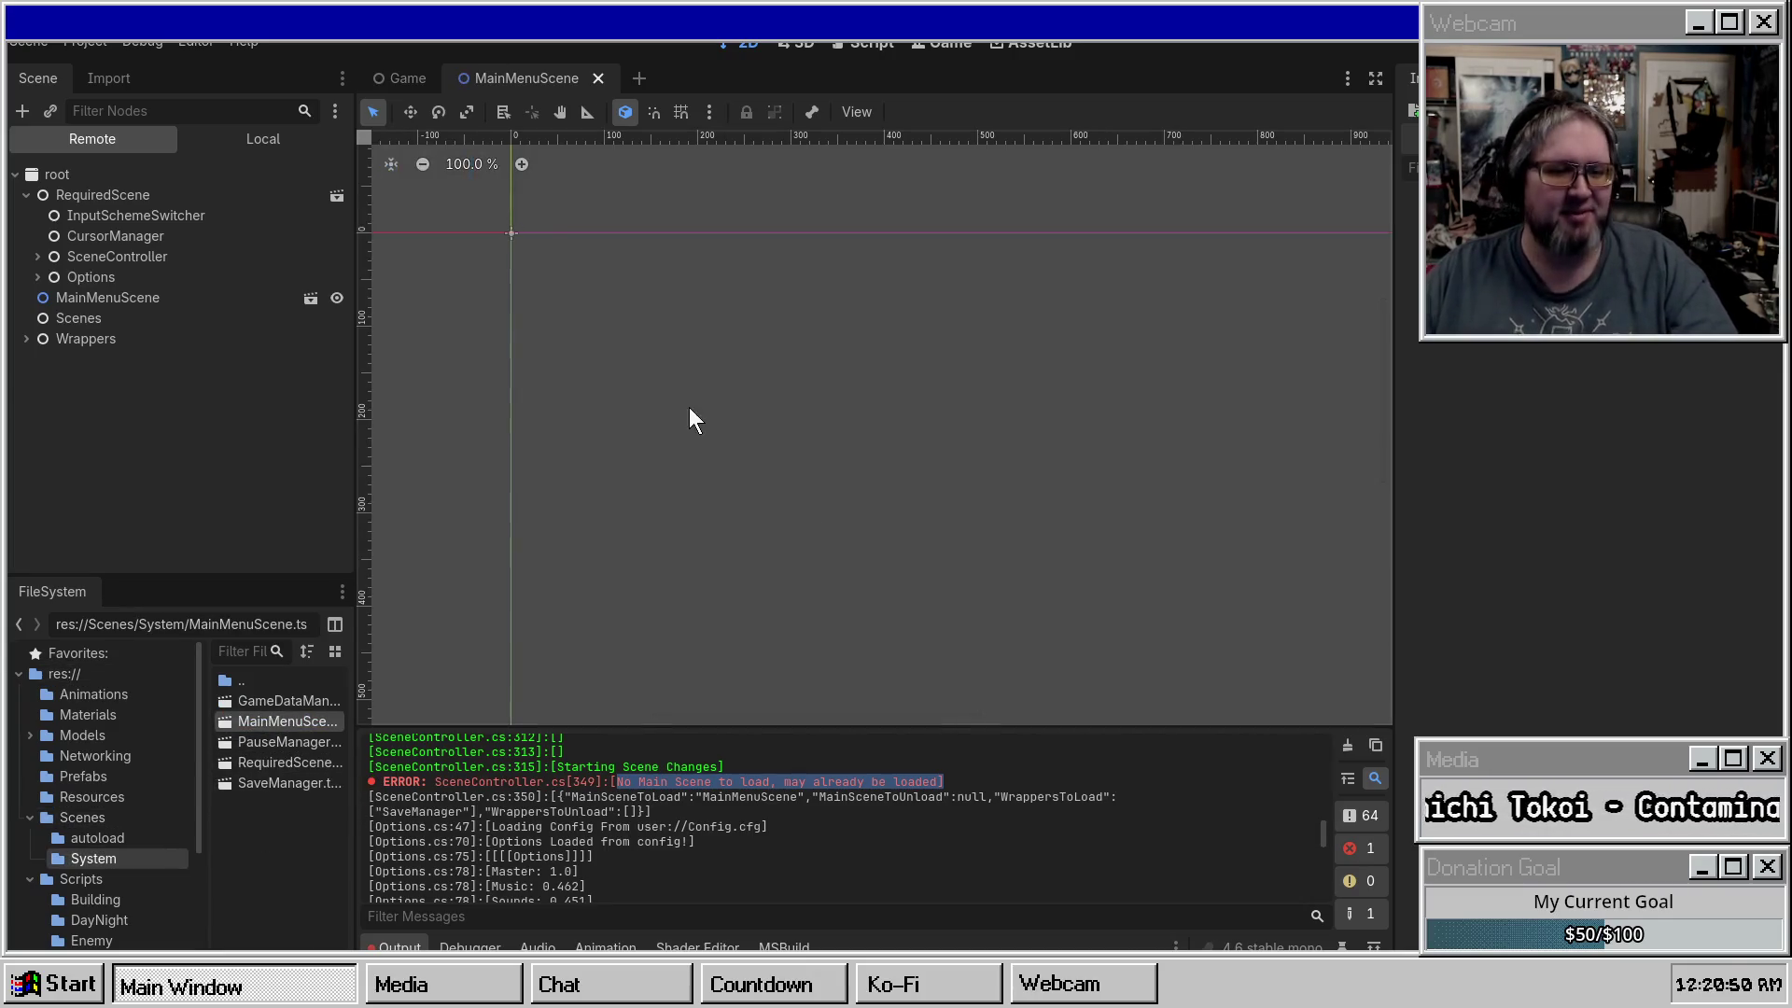
Use Change Type on the MainMenuScene root, save and close the scene, then run with F5.
left_click(237, 138)
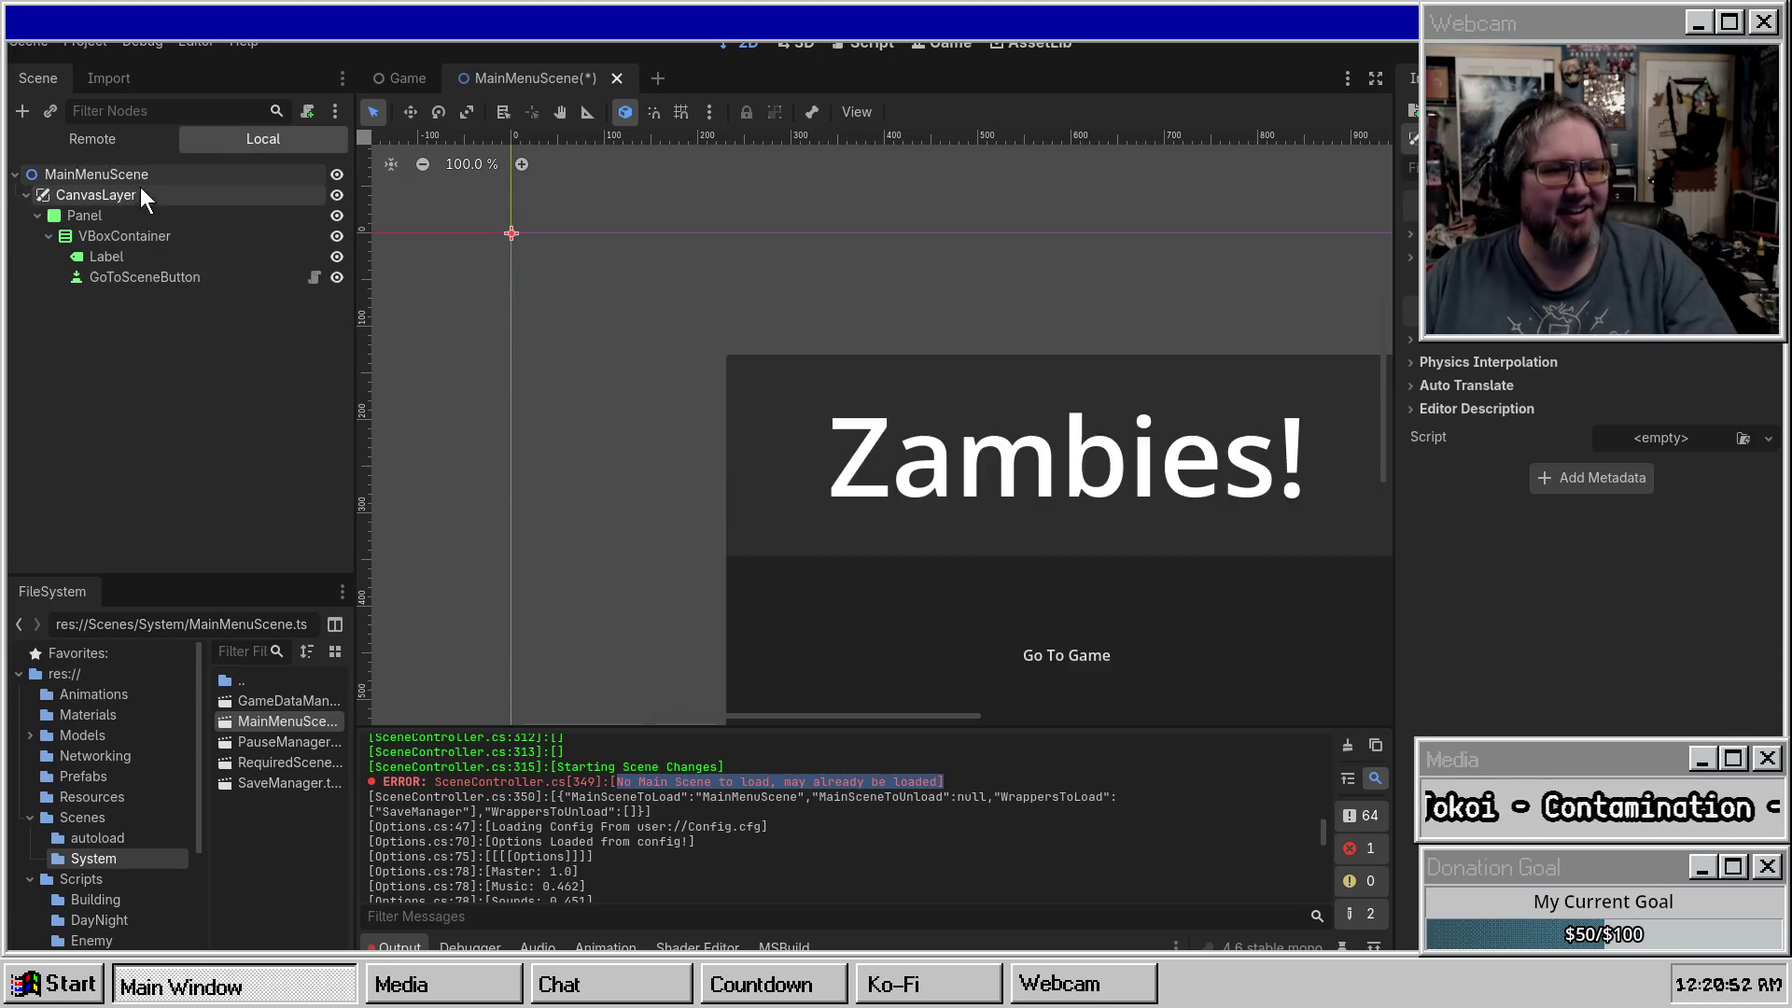
right_click(121, 179)
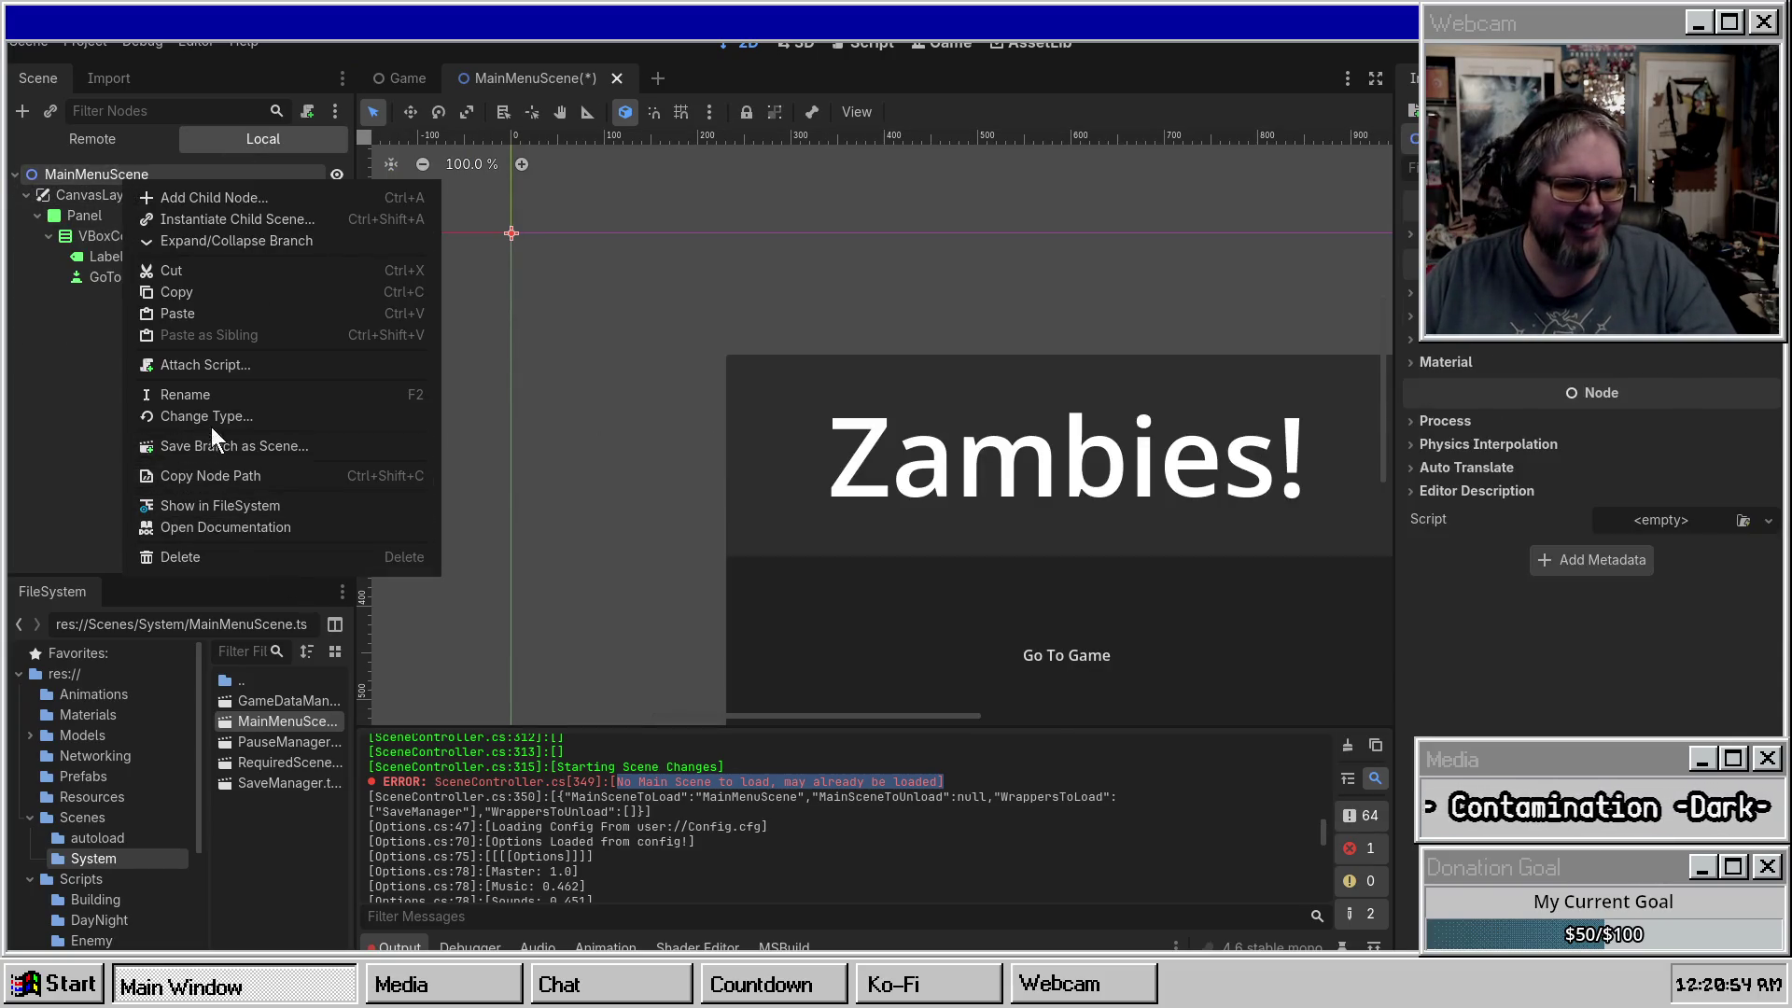
left_click(211, 424)
key("Escape")
key("ctrl+s")
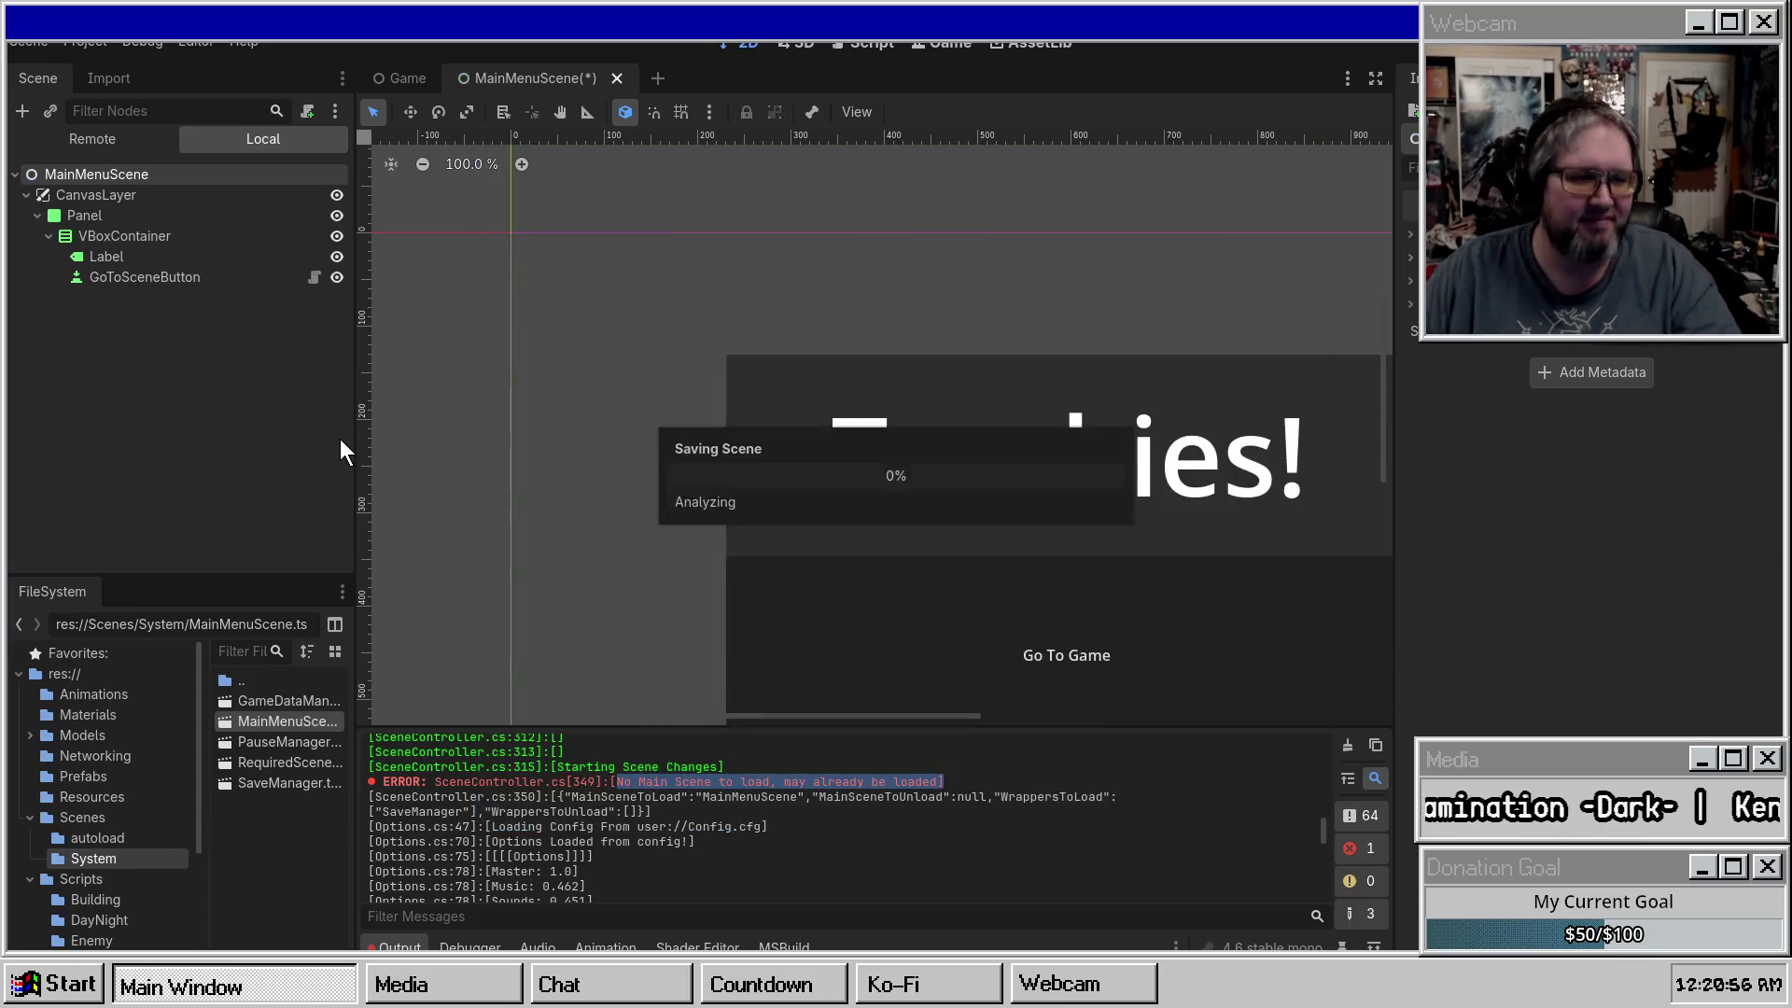
left_click(598, 78)
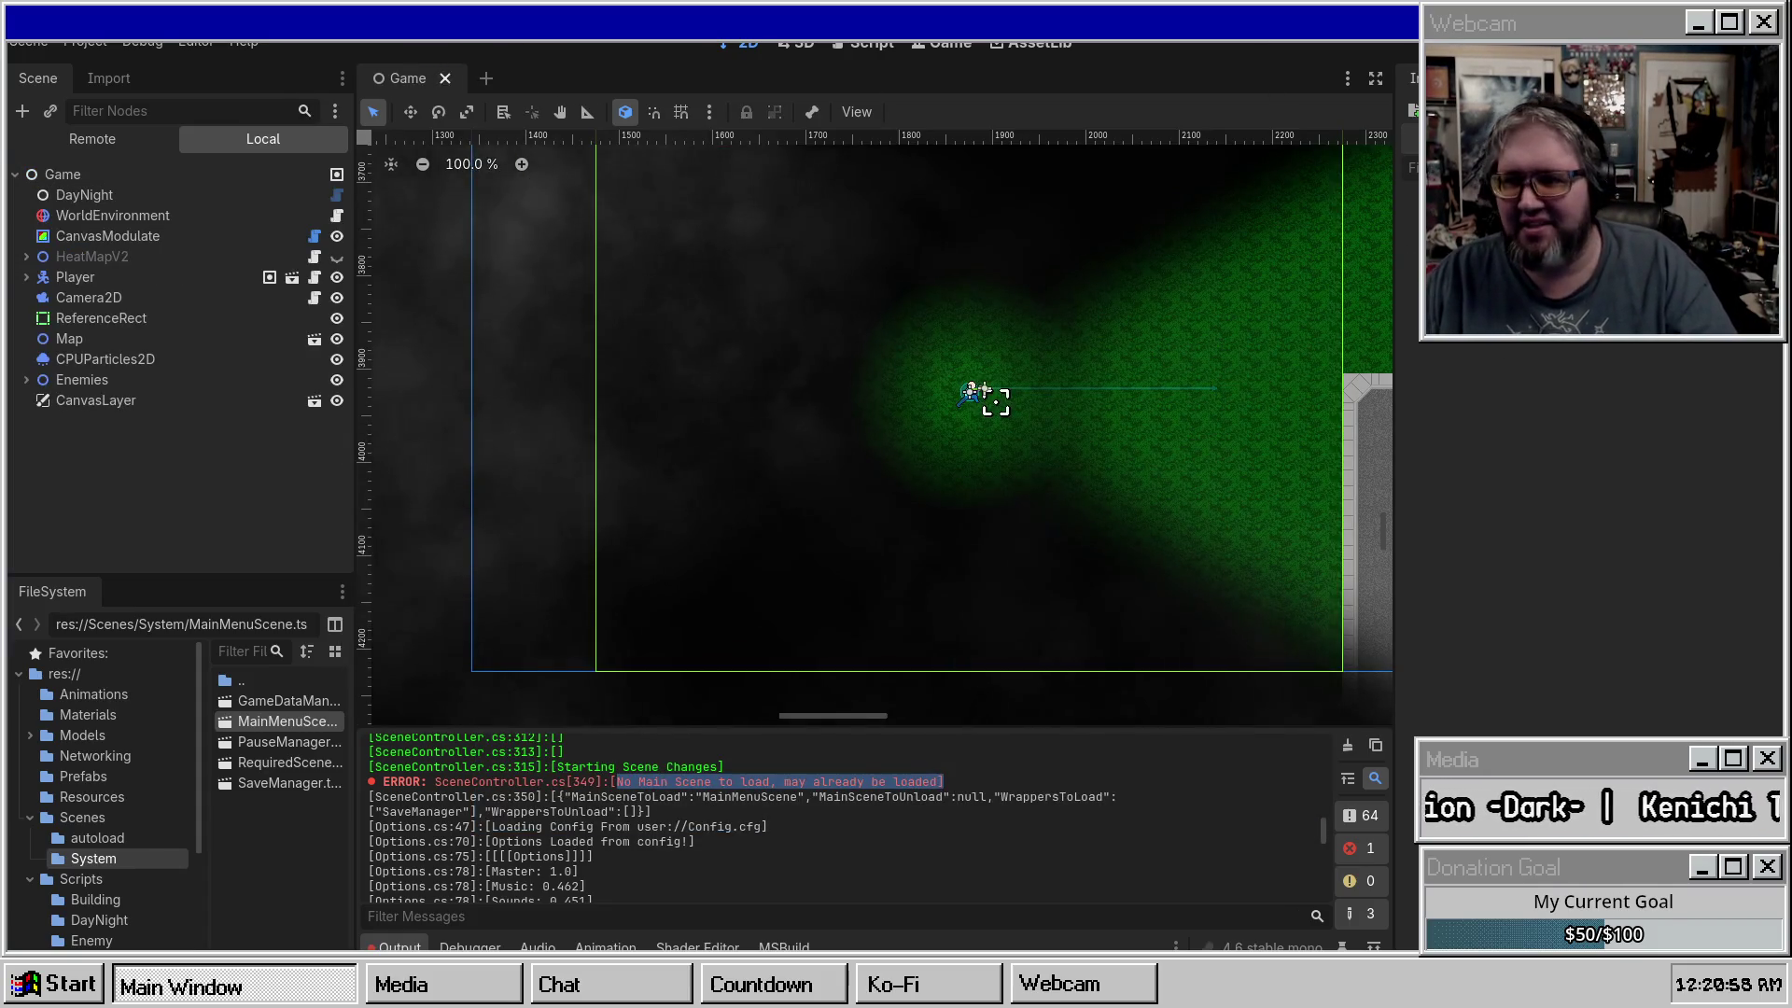
key("F5")
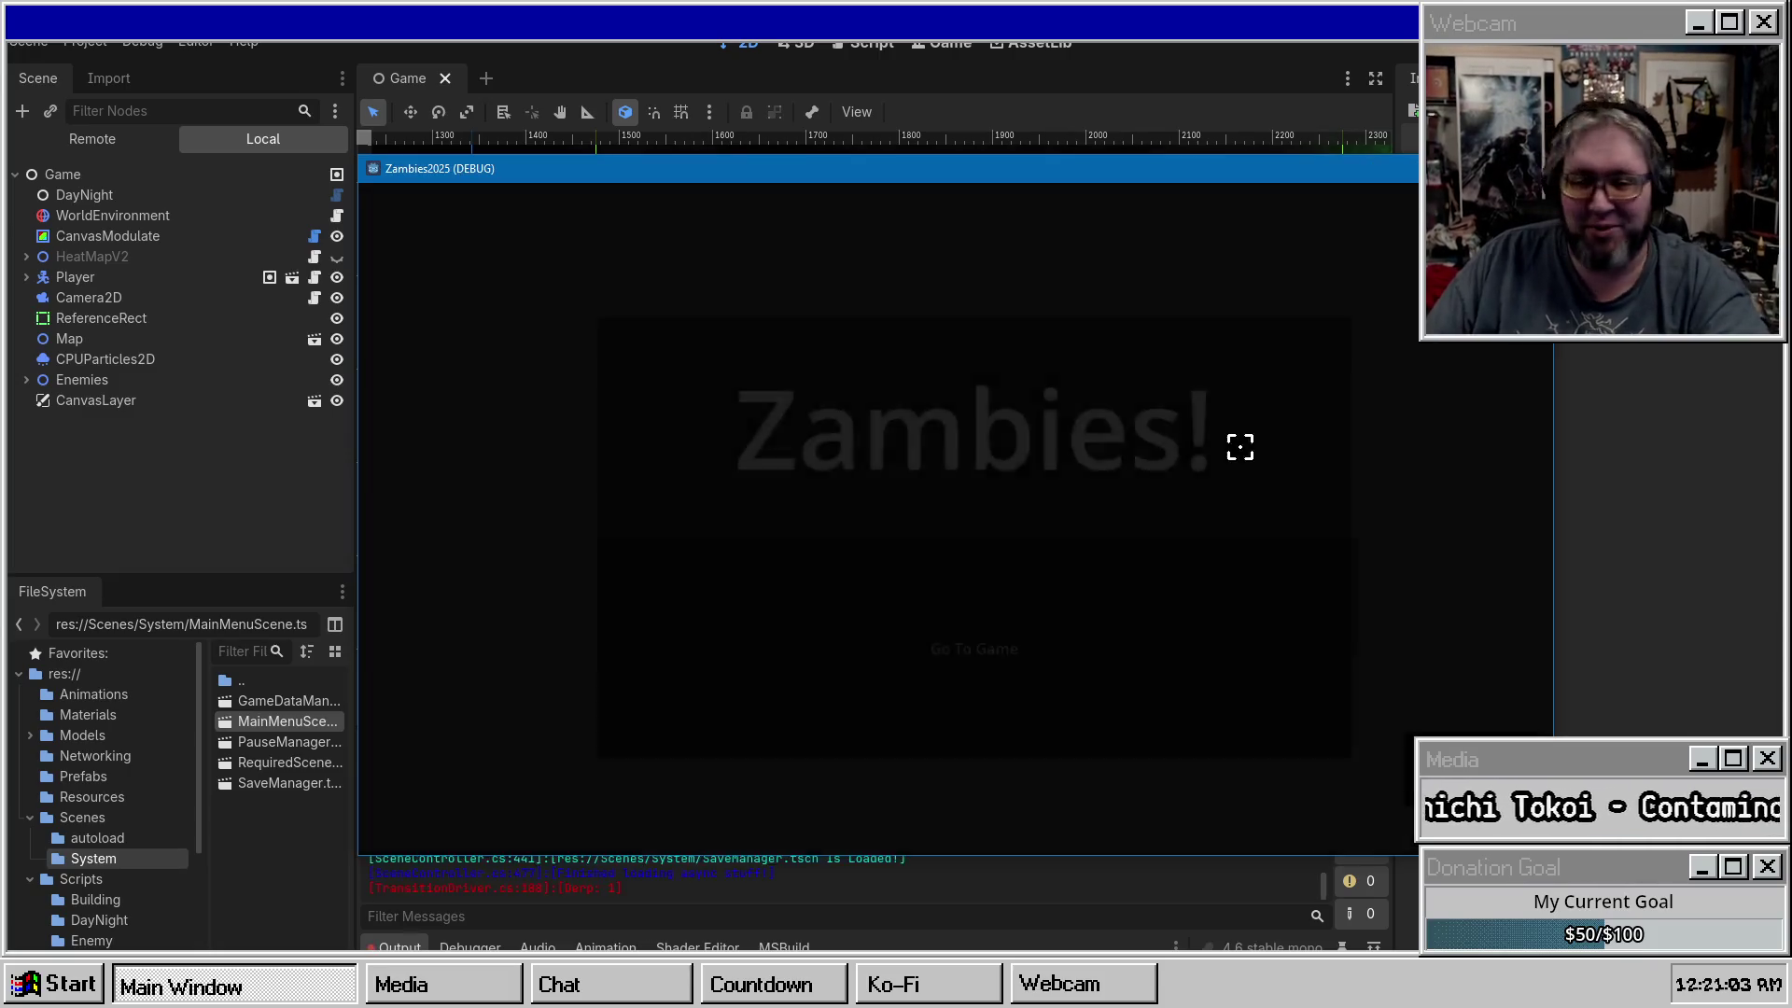
Return to the editor and read the pause-menu loading messages in the Output log.
left_click(861, 828)
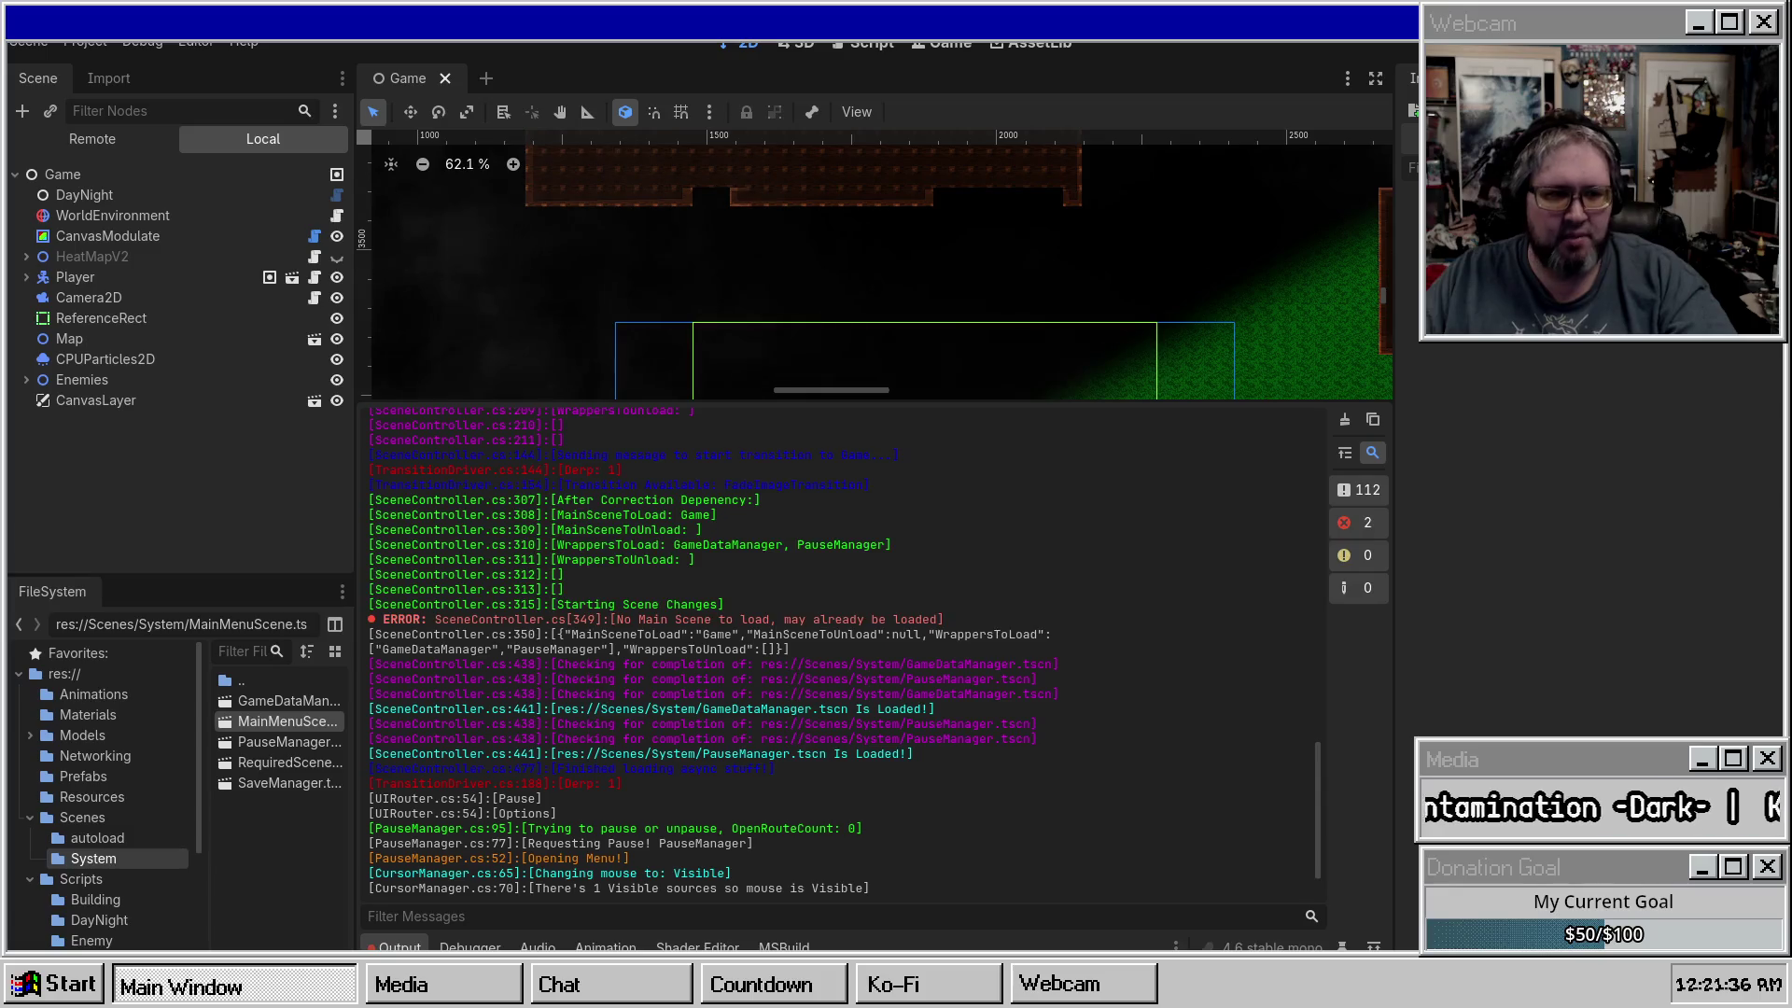
Inspect MainMenuScene, GameDataManager and PauseManager under Wrappers in the running game's Remote tree.
left_click(76, 140)
left_click(26, 194)
left_click(26, 215)
left_click(73, 216)
left_click(26, 215)
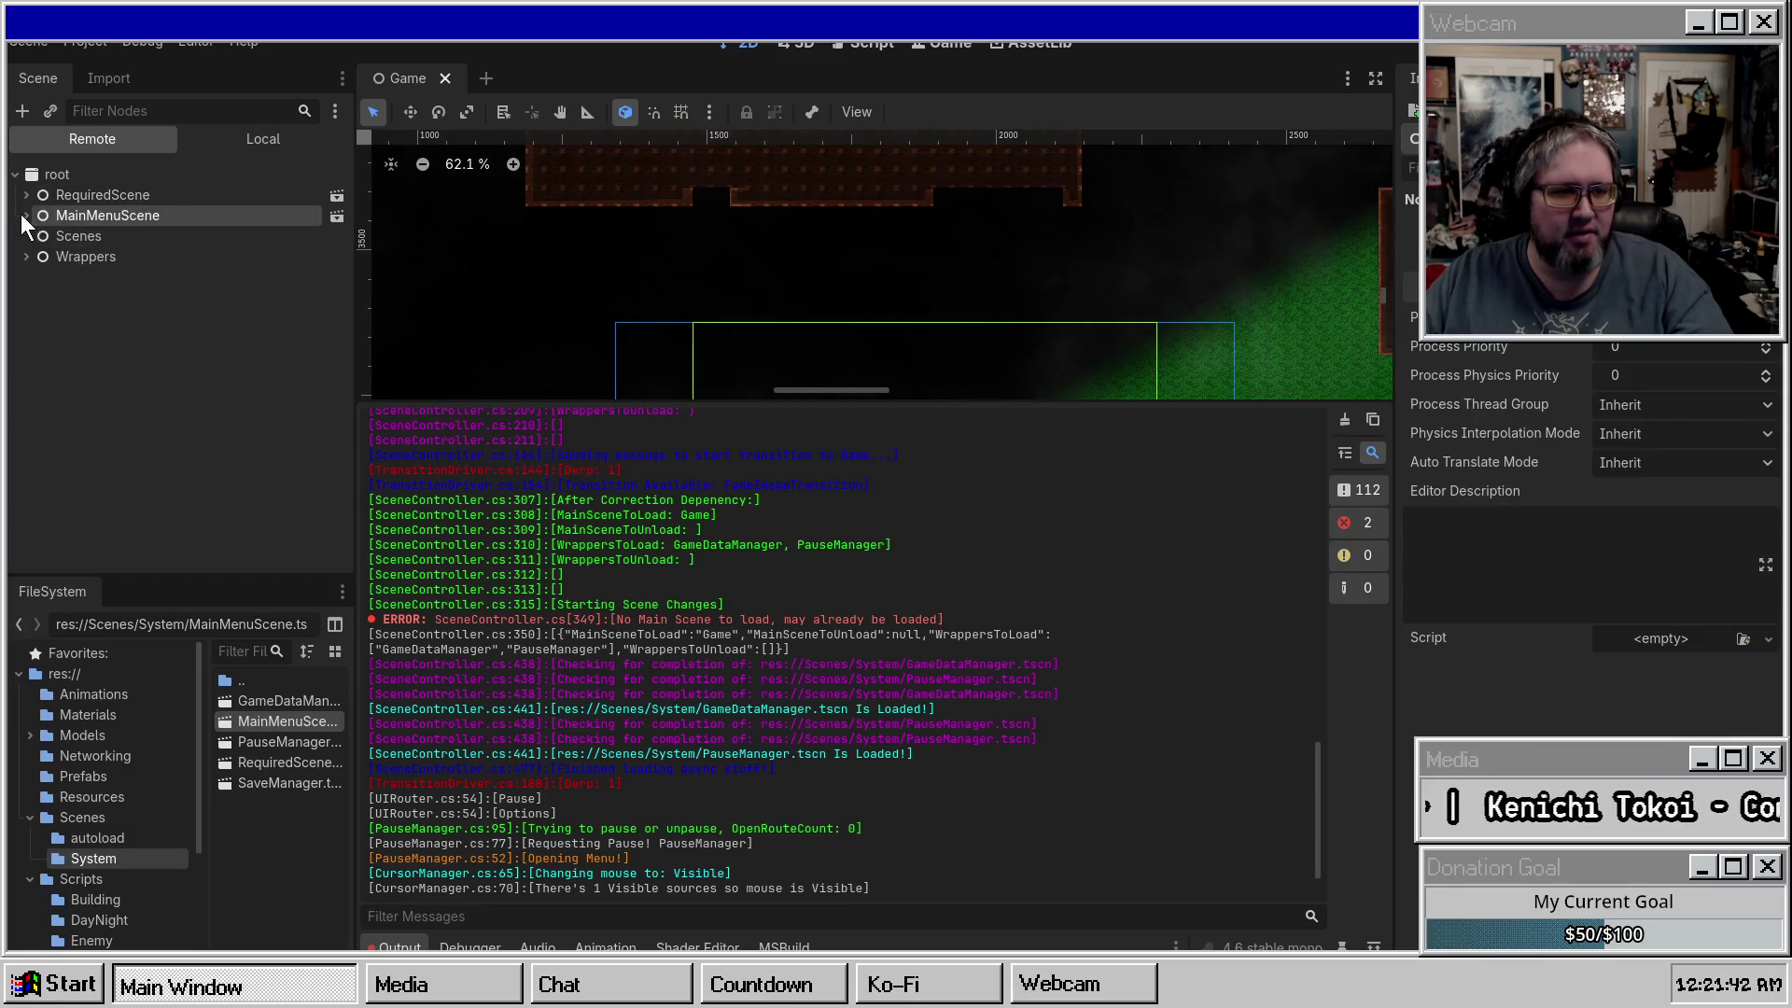
left_click(26, 256)
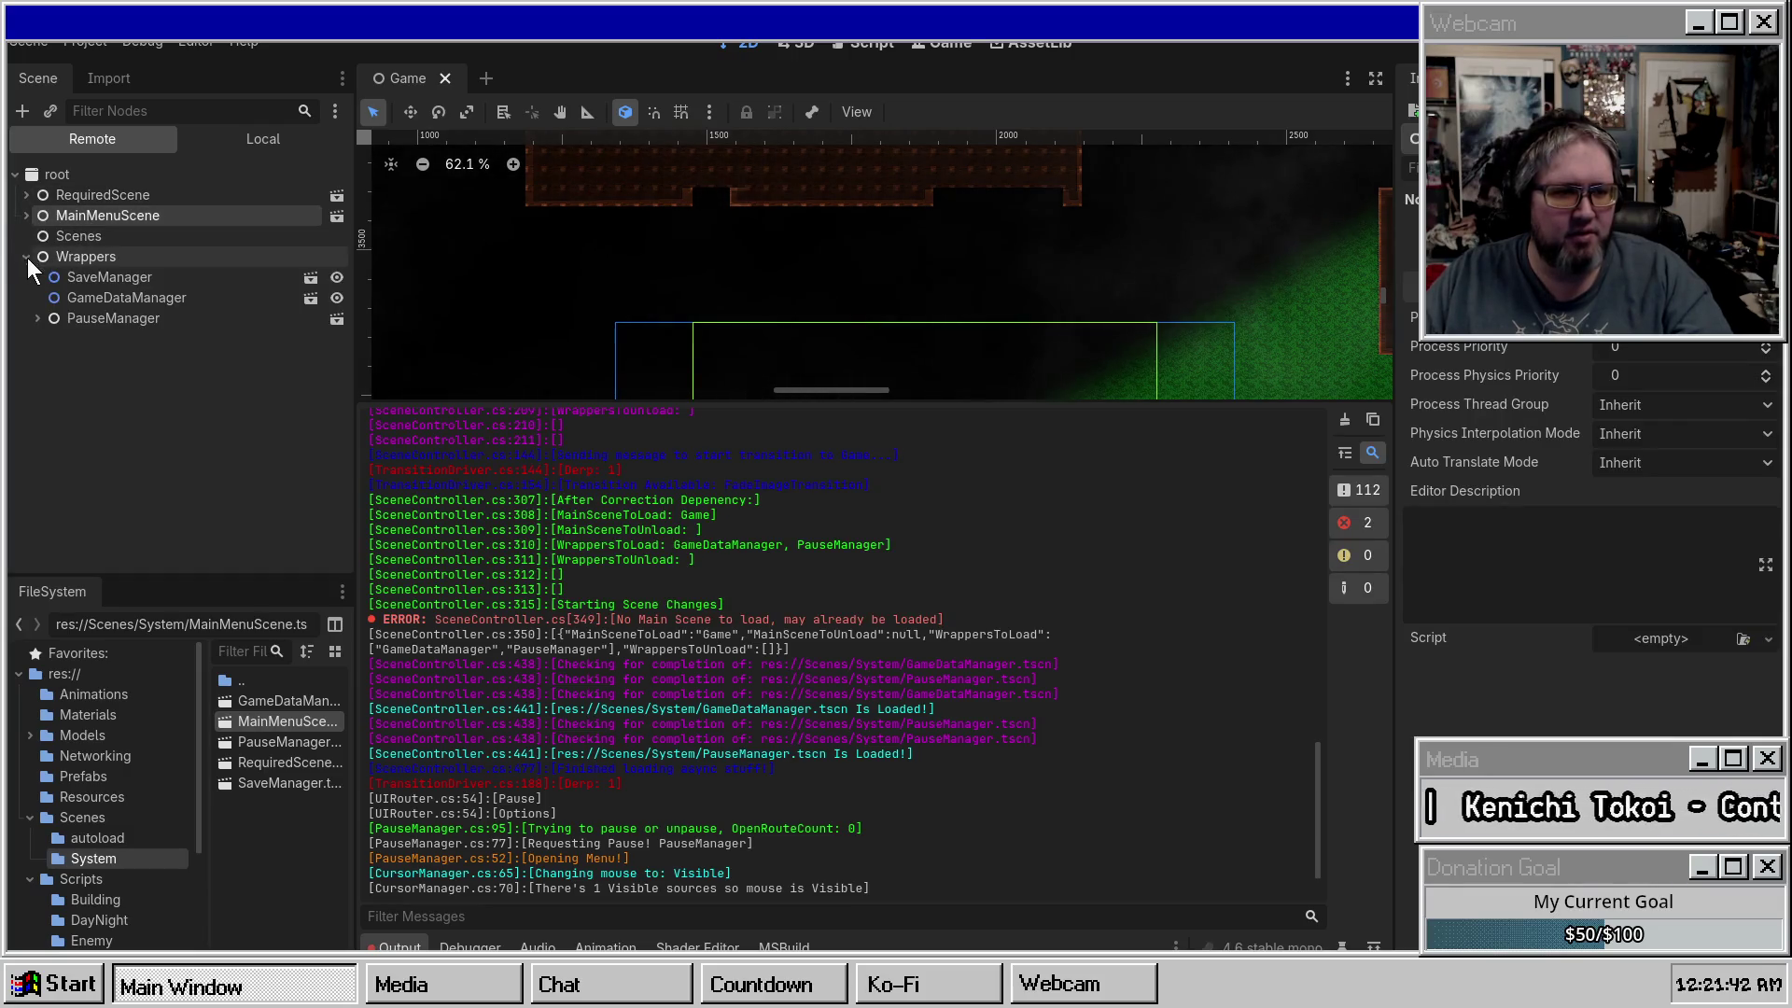
left_click(103, 295)
double_click(97, 321)
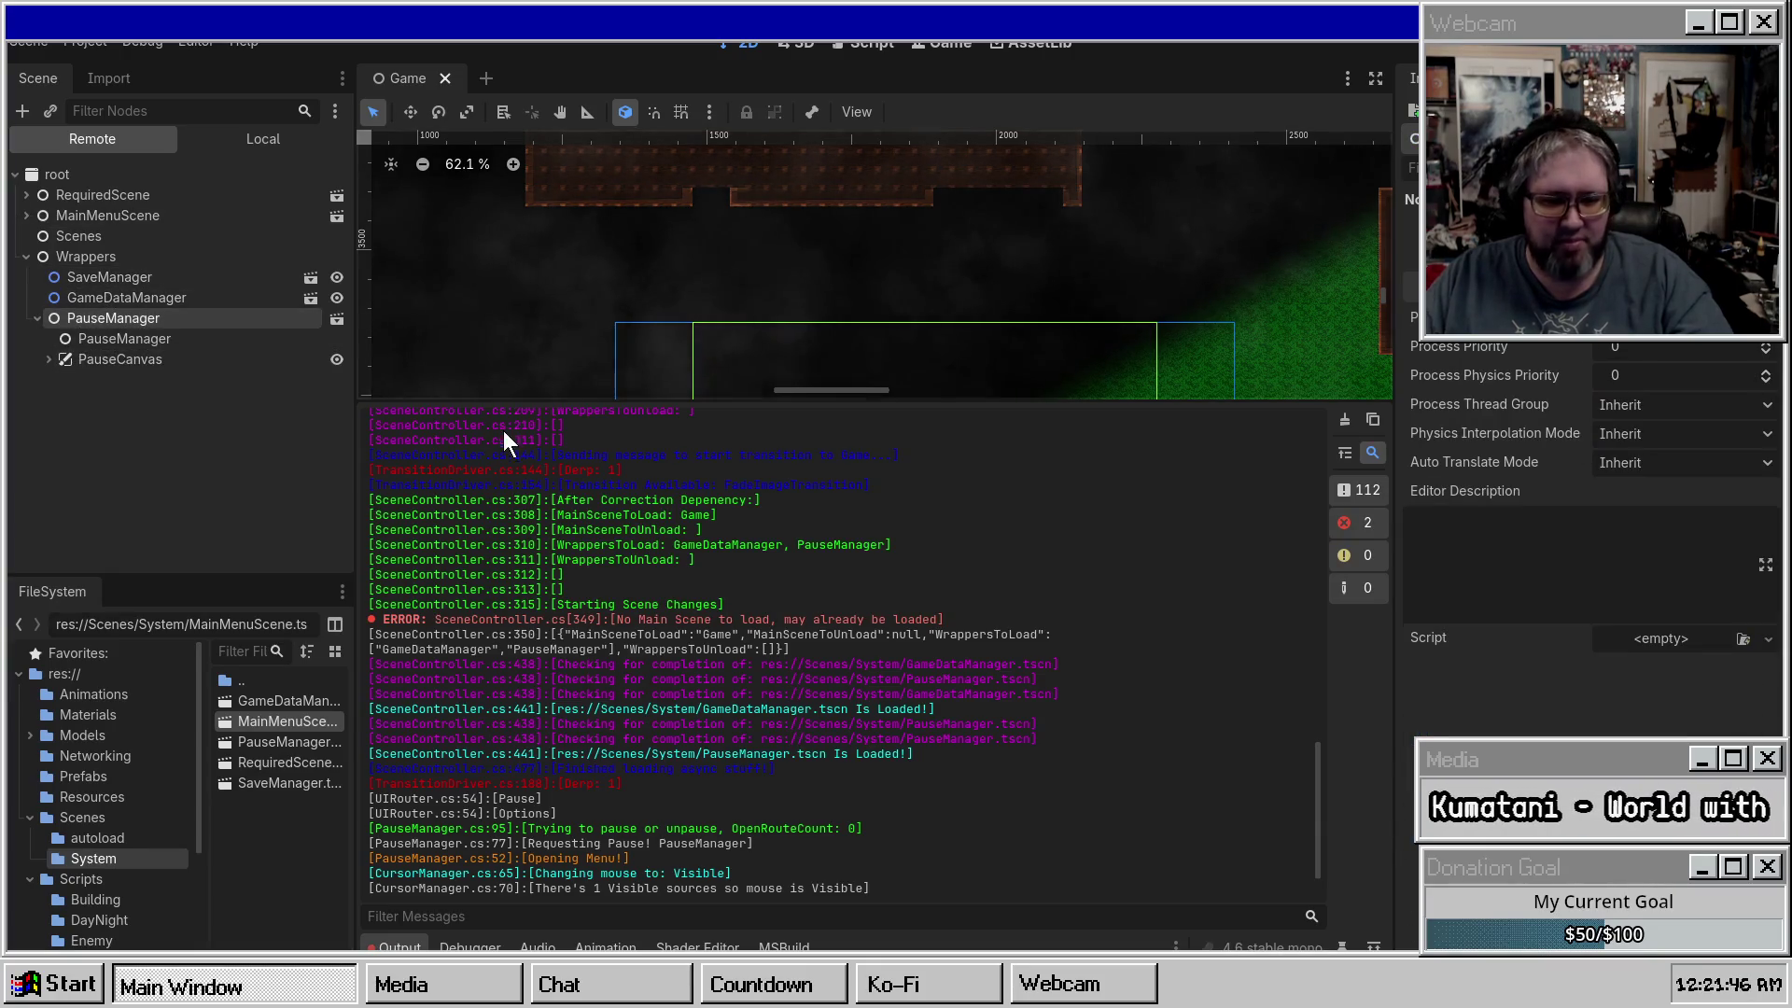
left_click(38, 318)
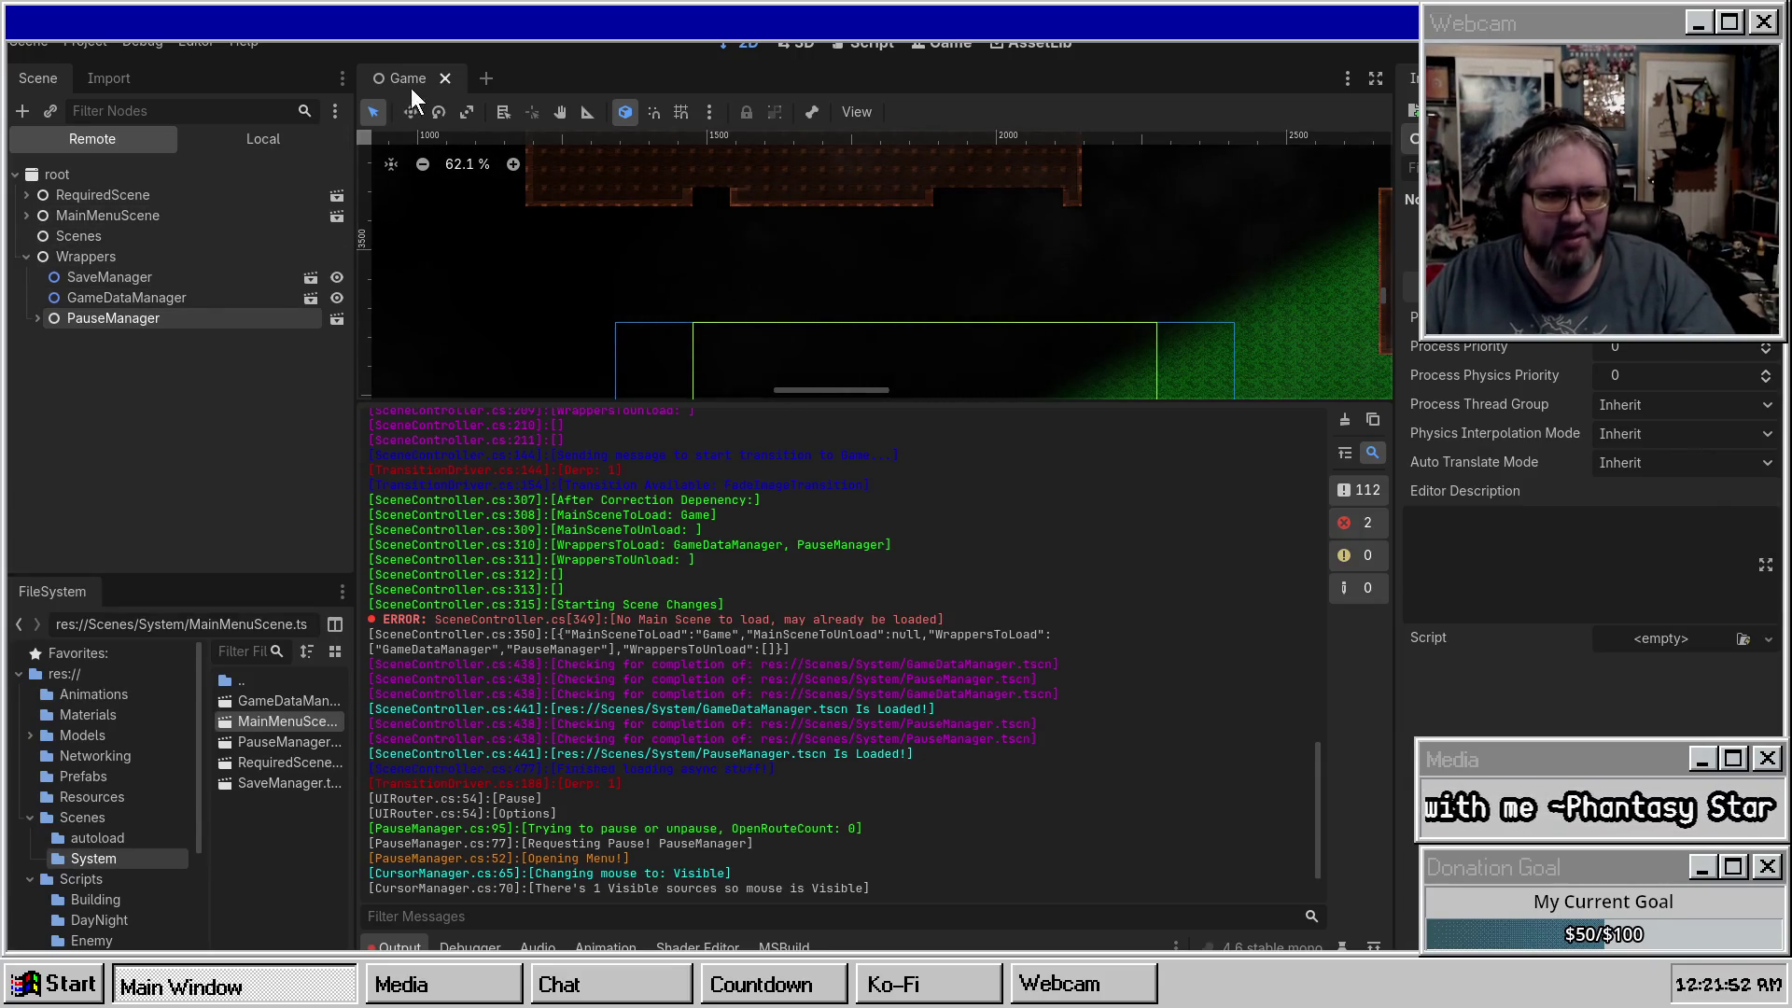
left_click(212, 135)
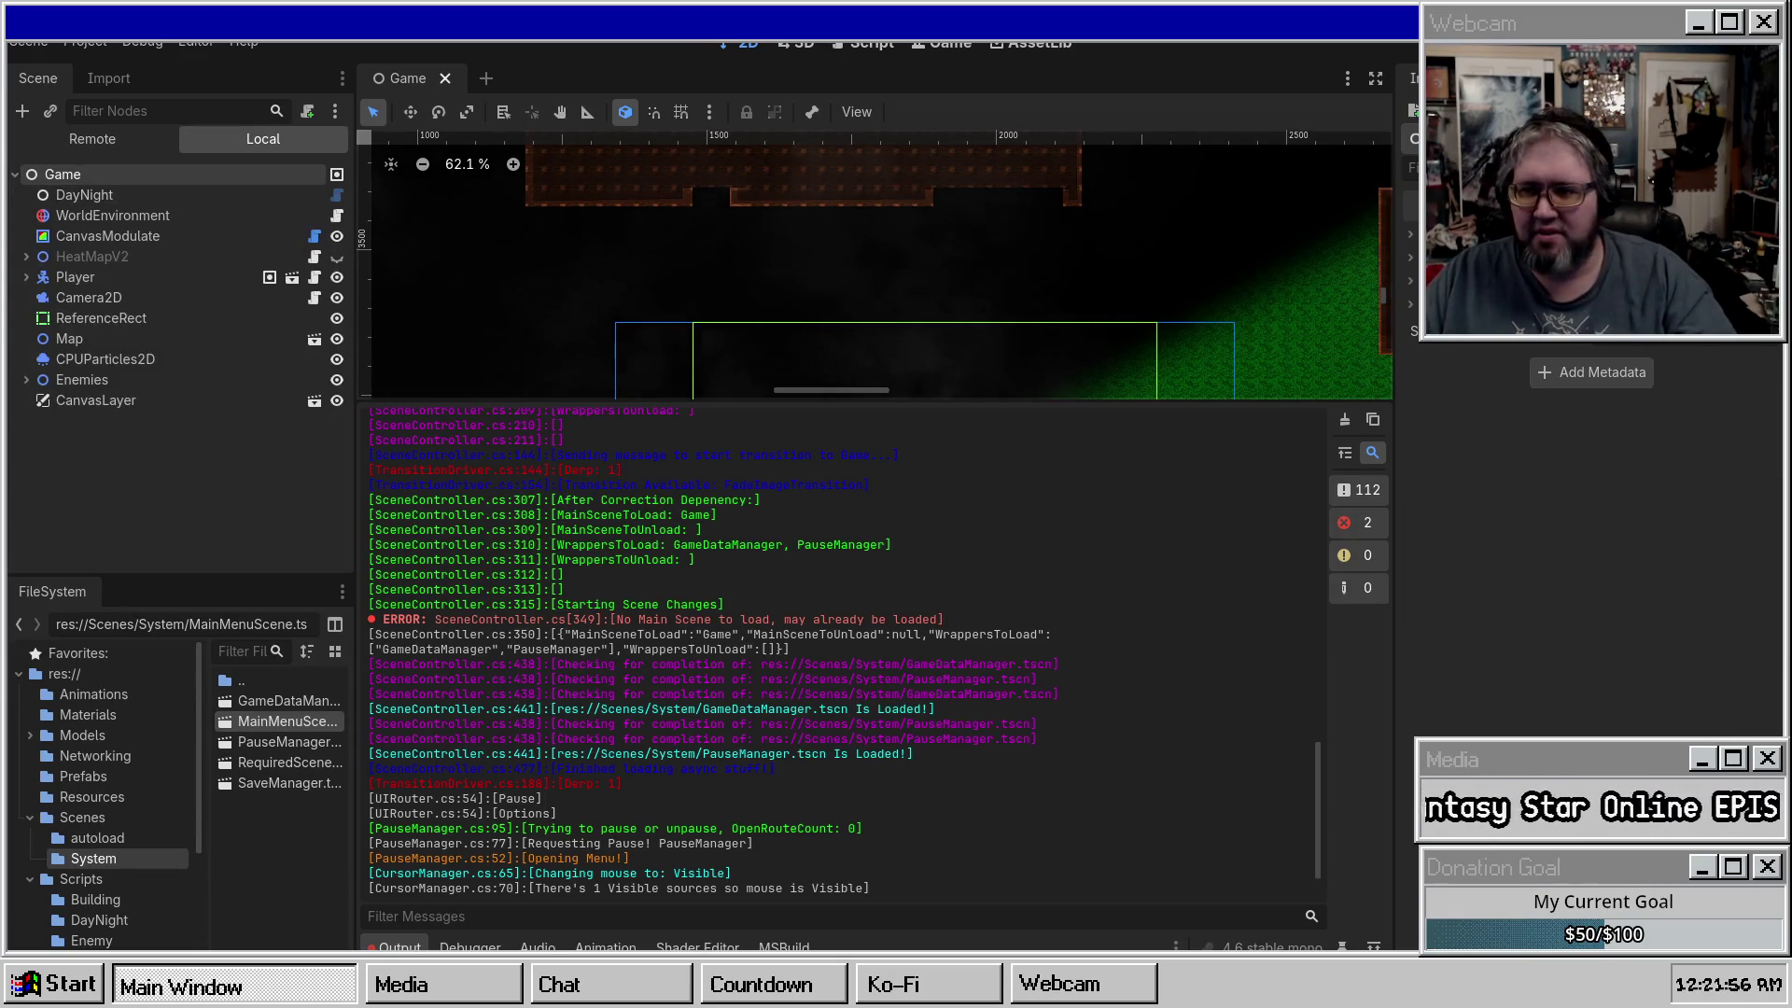
Reopen MainMenuScene from FileSystem, save it with Ctrl+S, and widen the left docks.
double_click(287, 721)
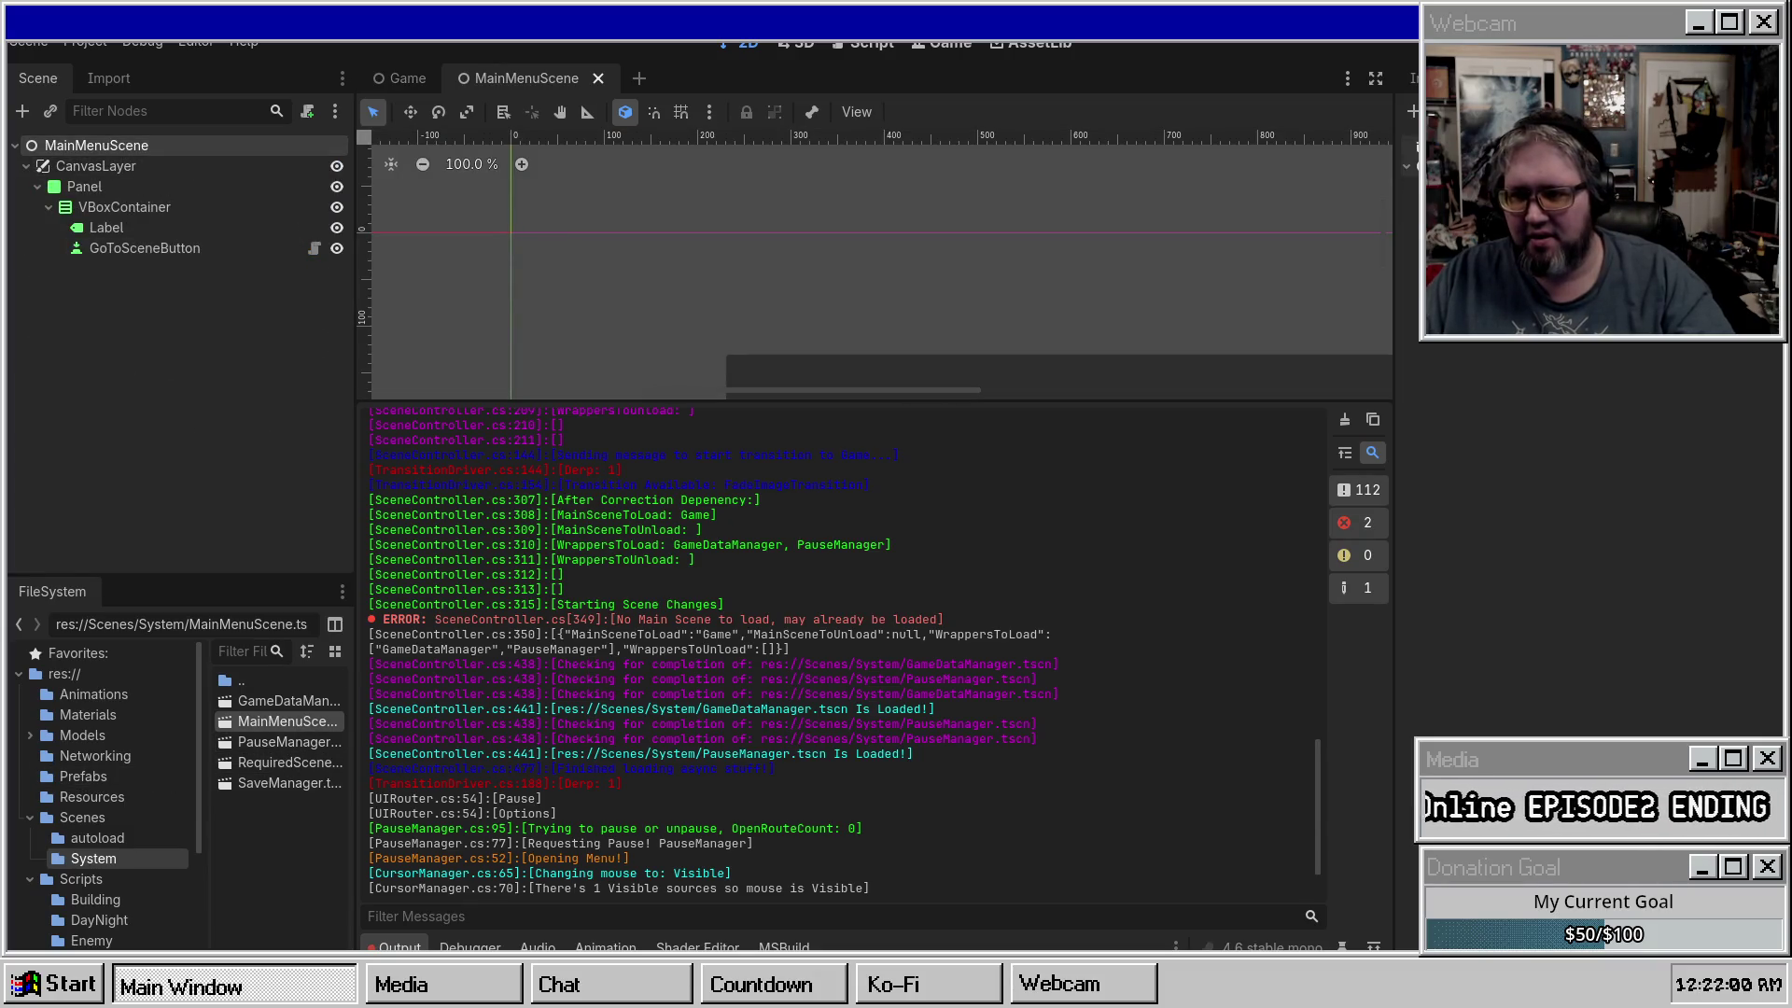
key("ctrl+s")
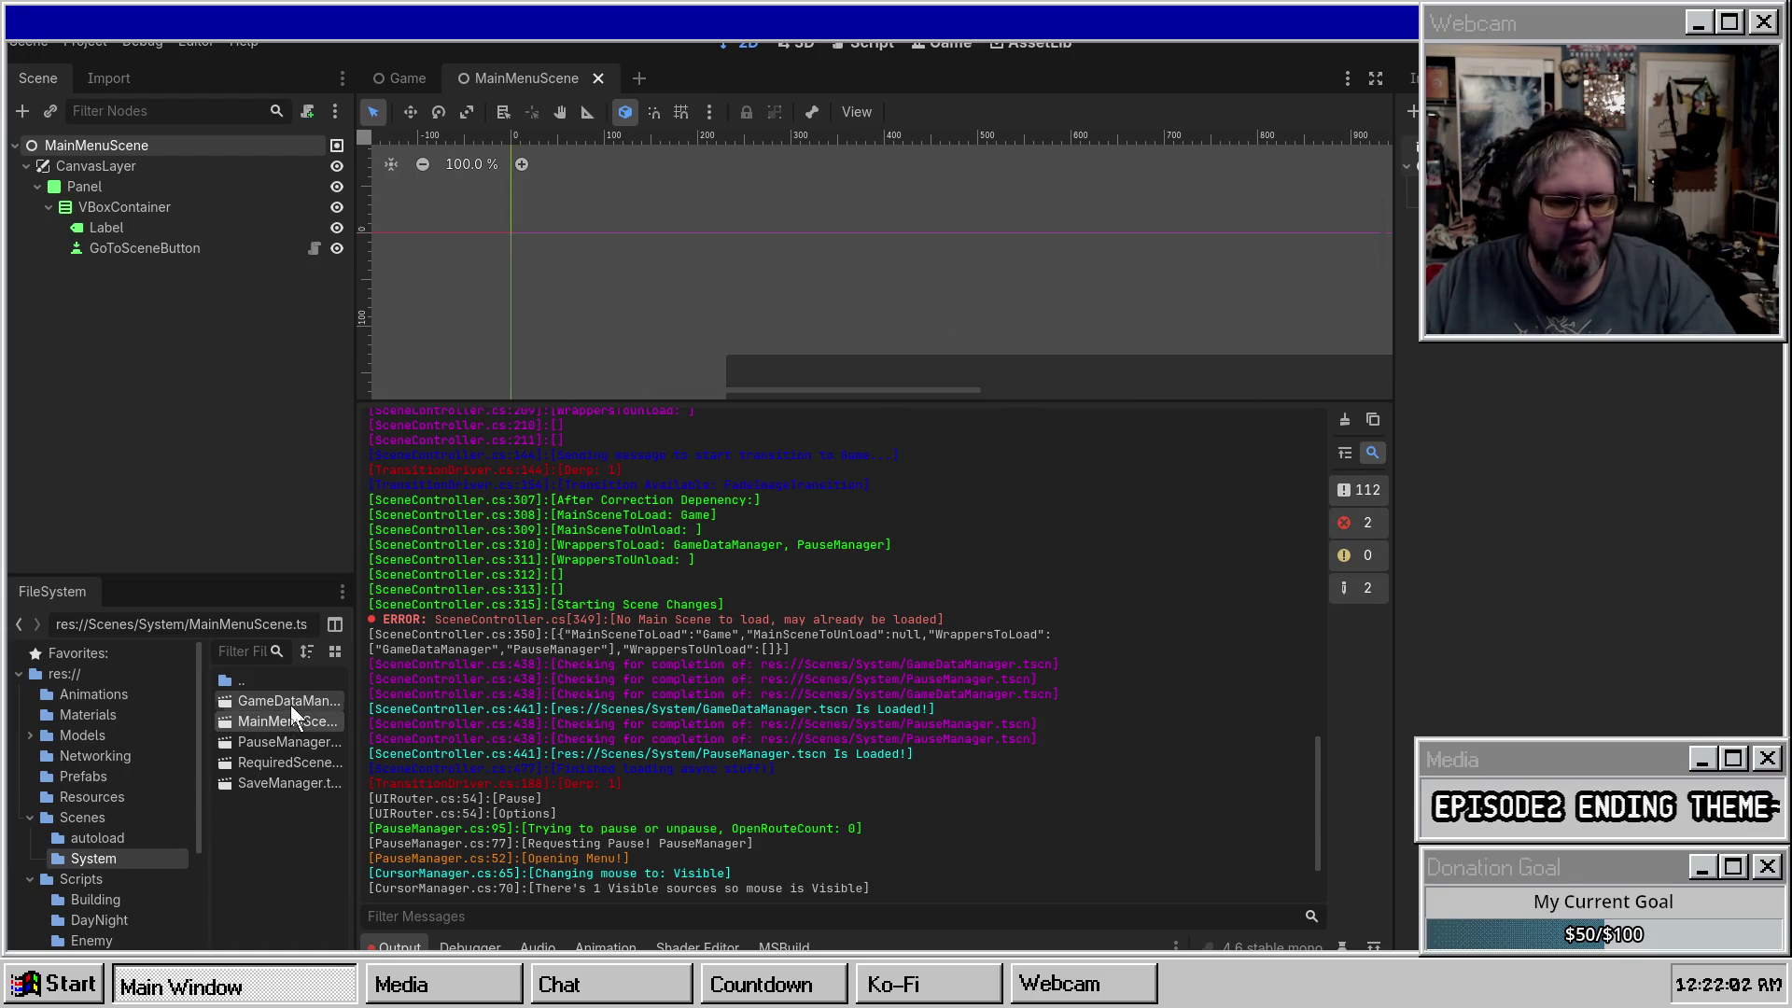
mouse_move(355, 730)
left_mouse_down()
mouse_move(443, 734)
mouse_move(377, 736)
left_mouse_up()
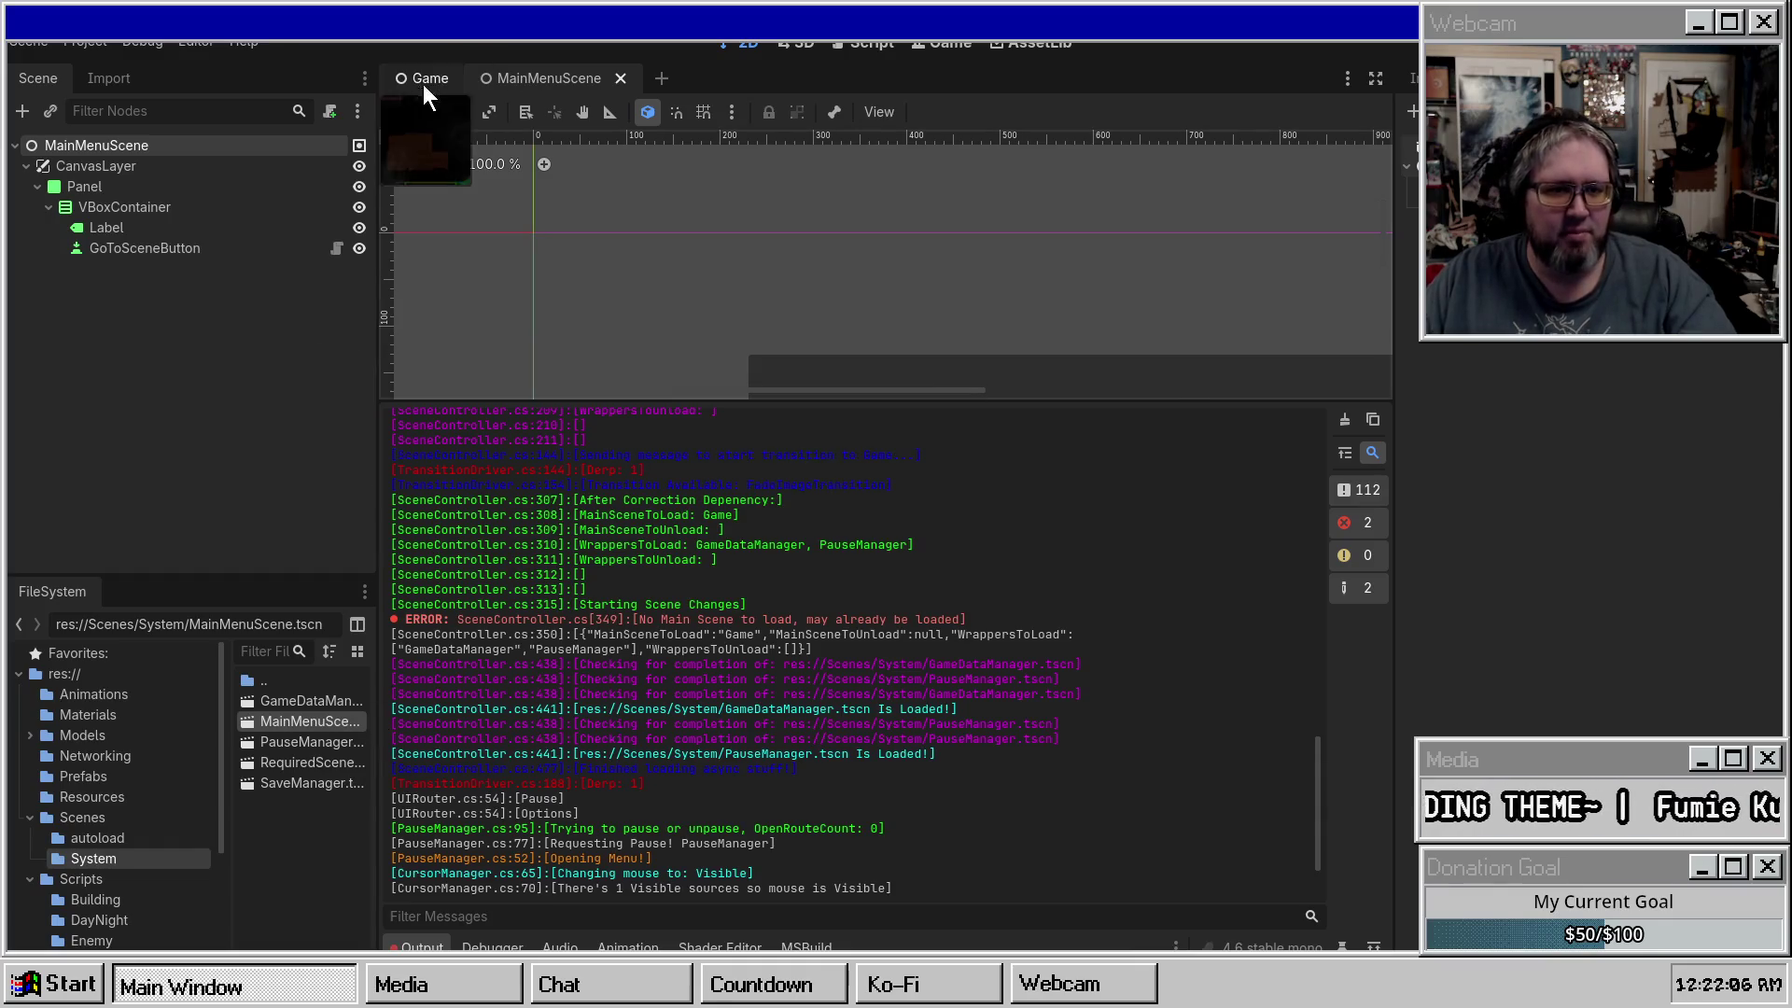
Close the main menu tab, run the project with F5, and start the game from its menu.
left_click(416, 82)
middle_click(529, 82)
key("F5")
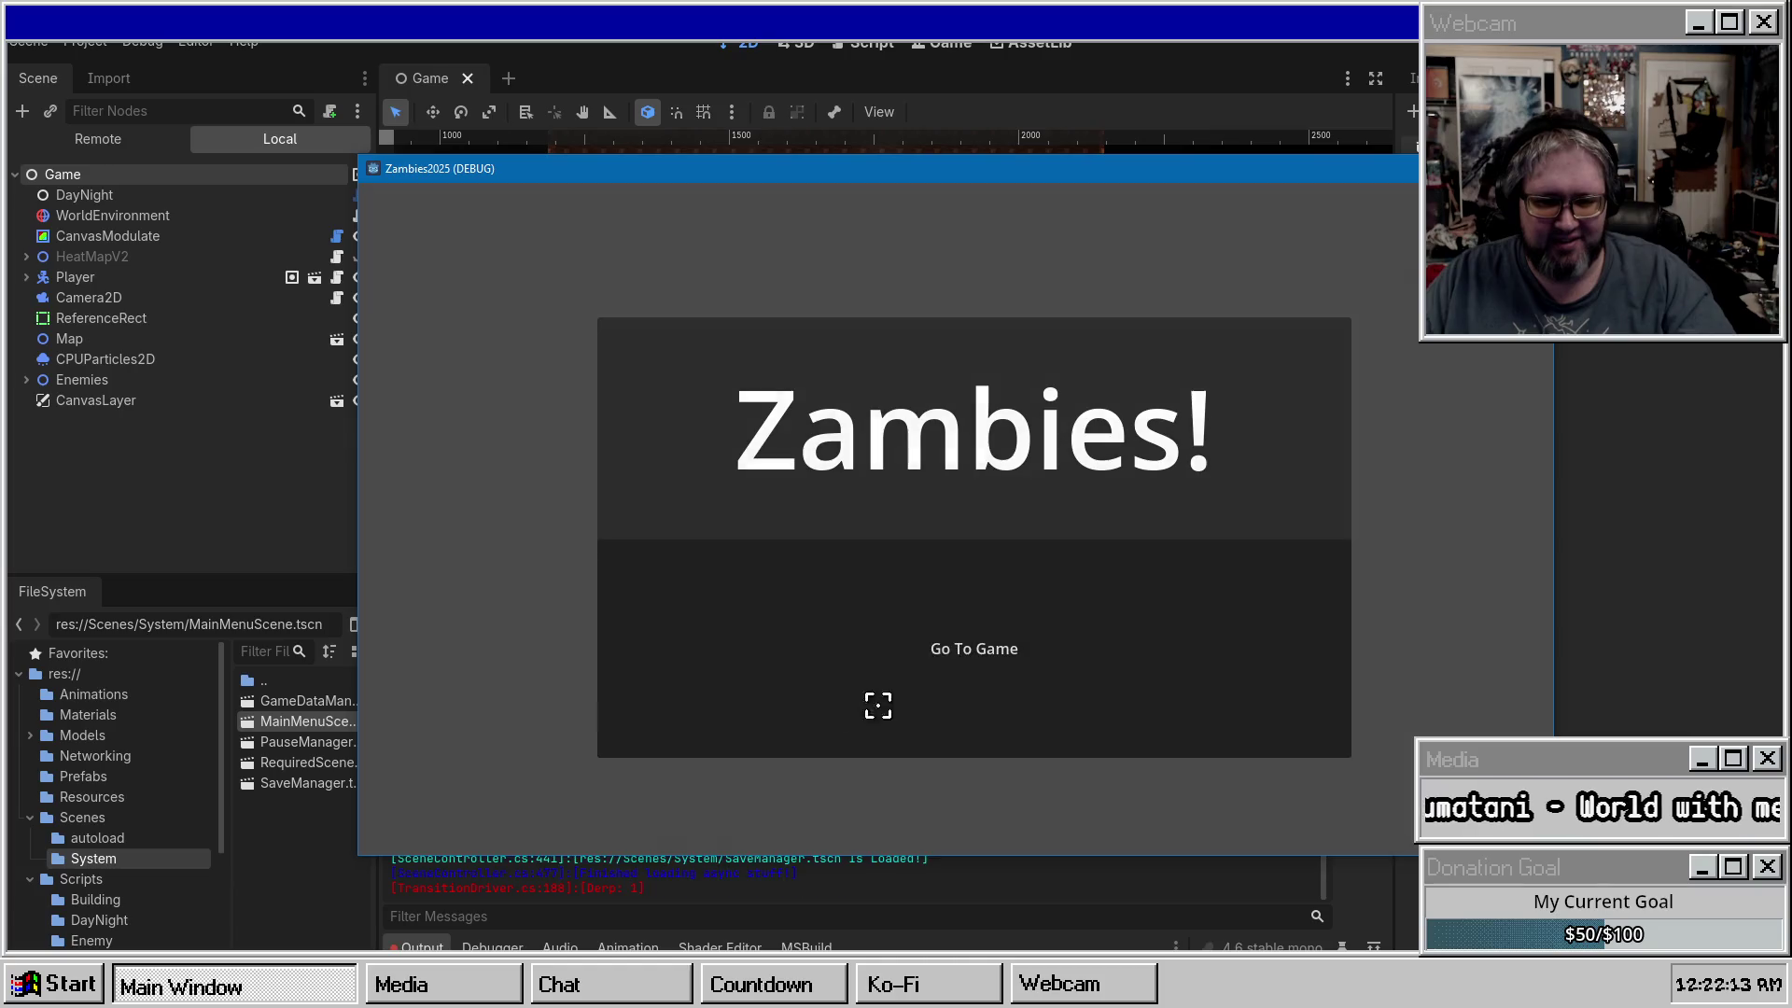
left_click(878, 706)
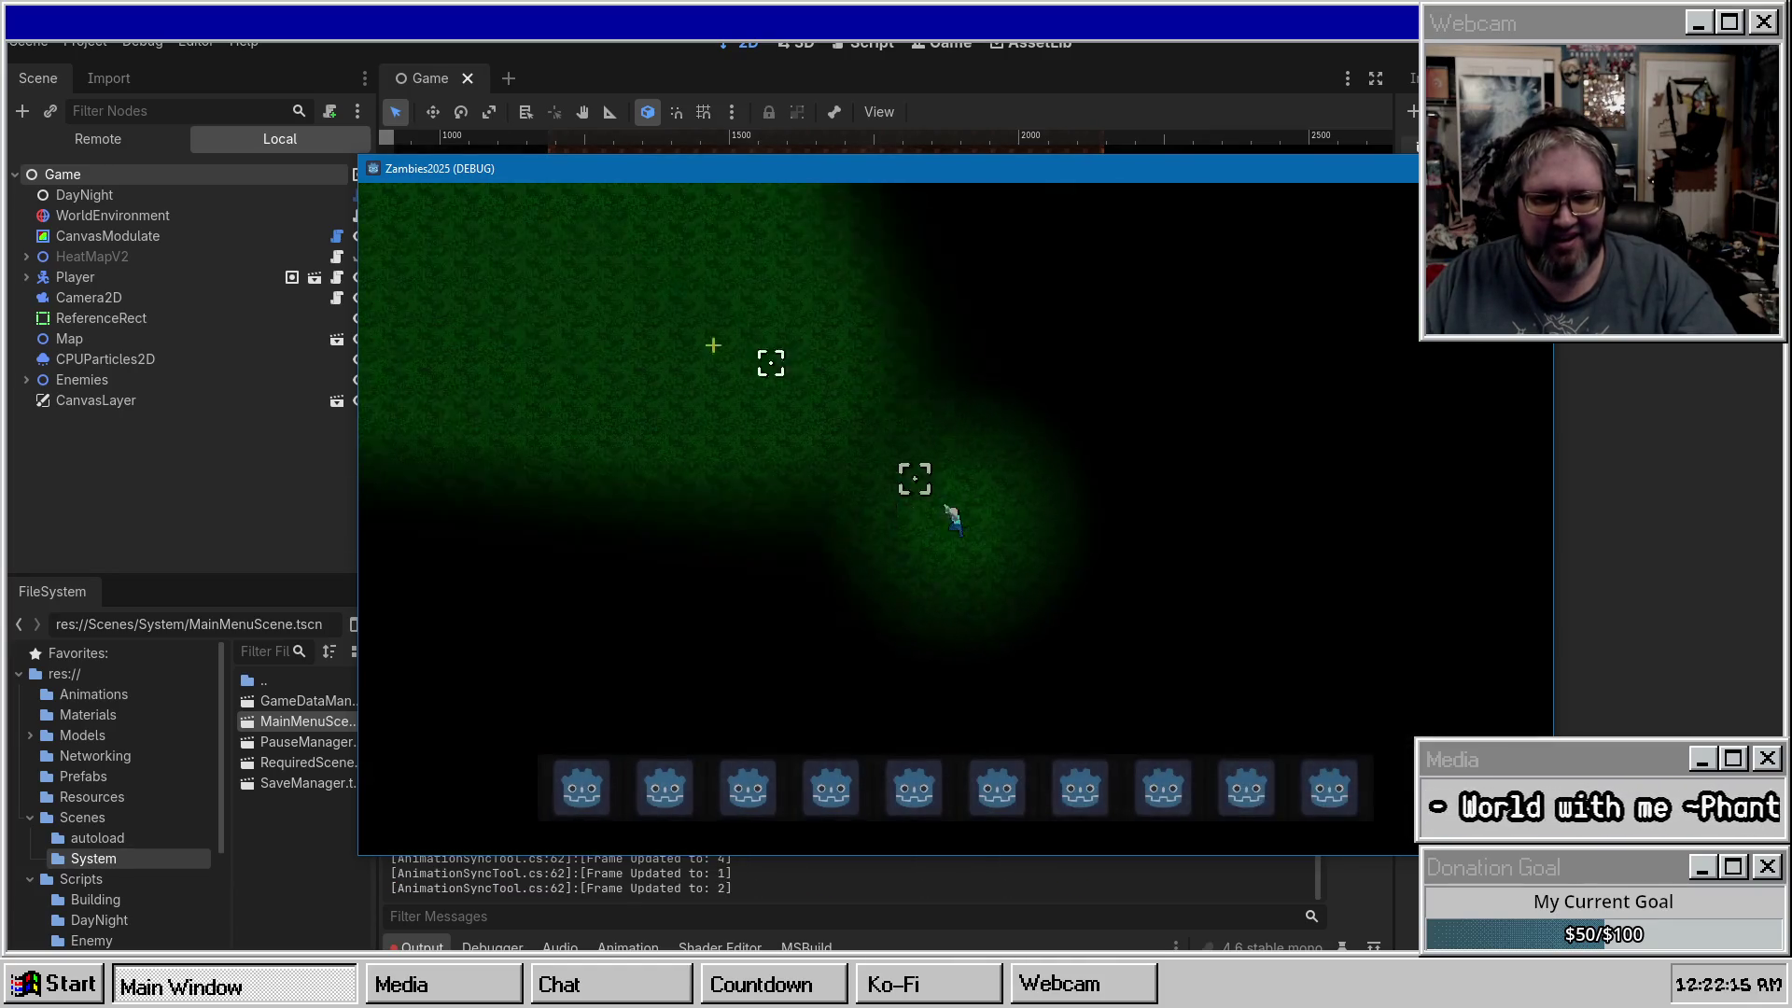
Walk the player up and down the road while firing, heading into the brick building.
key("a")
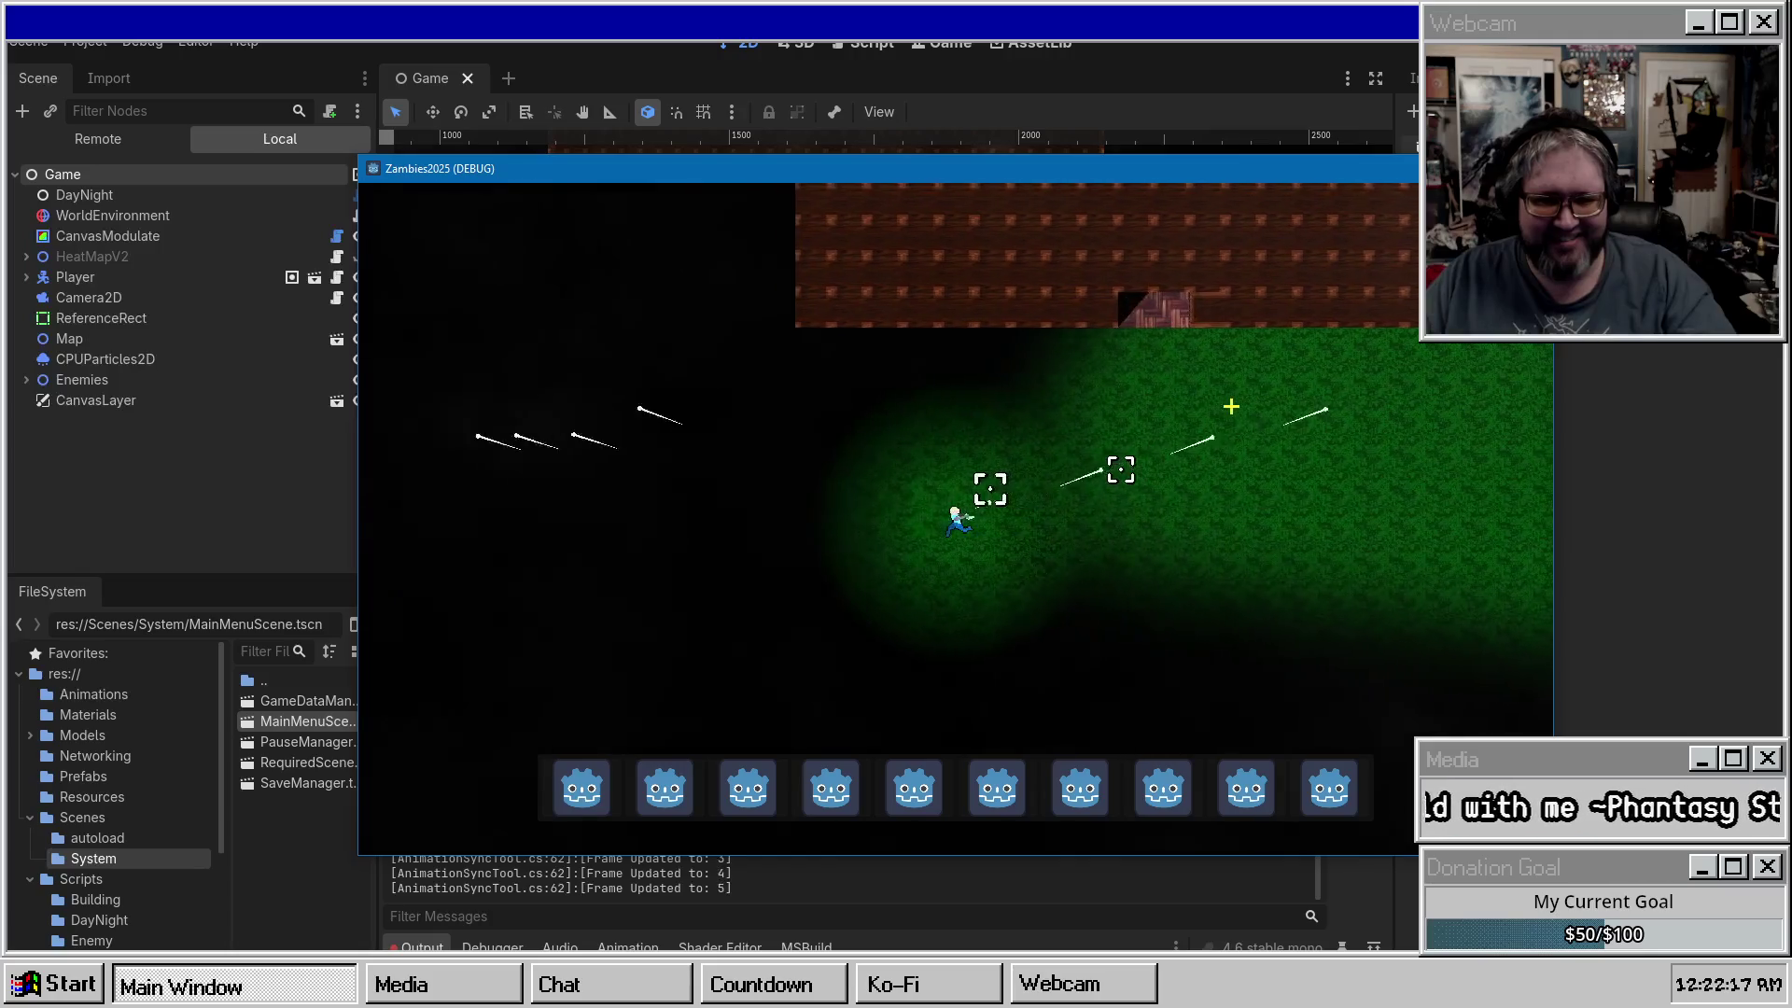
key("w")
key("w")
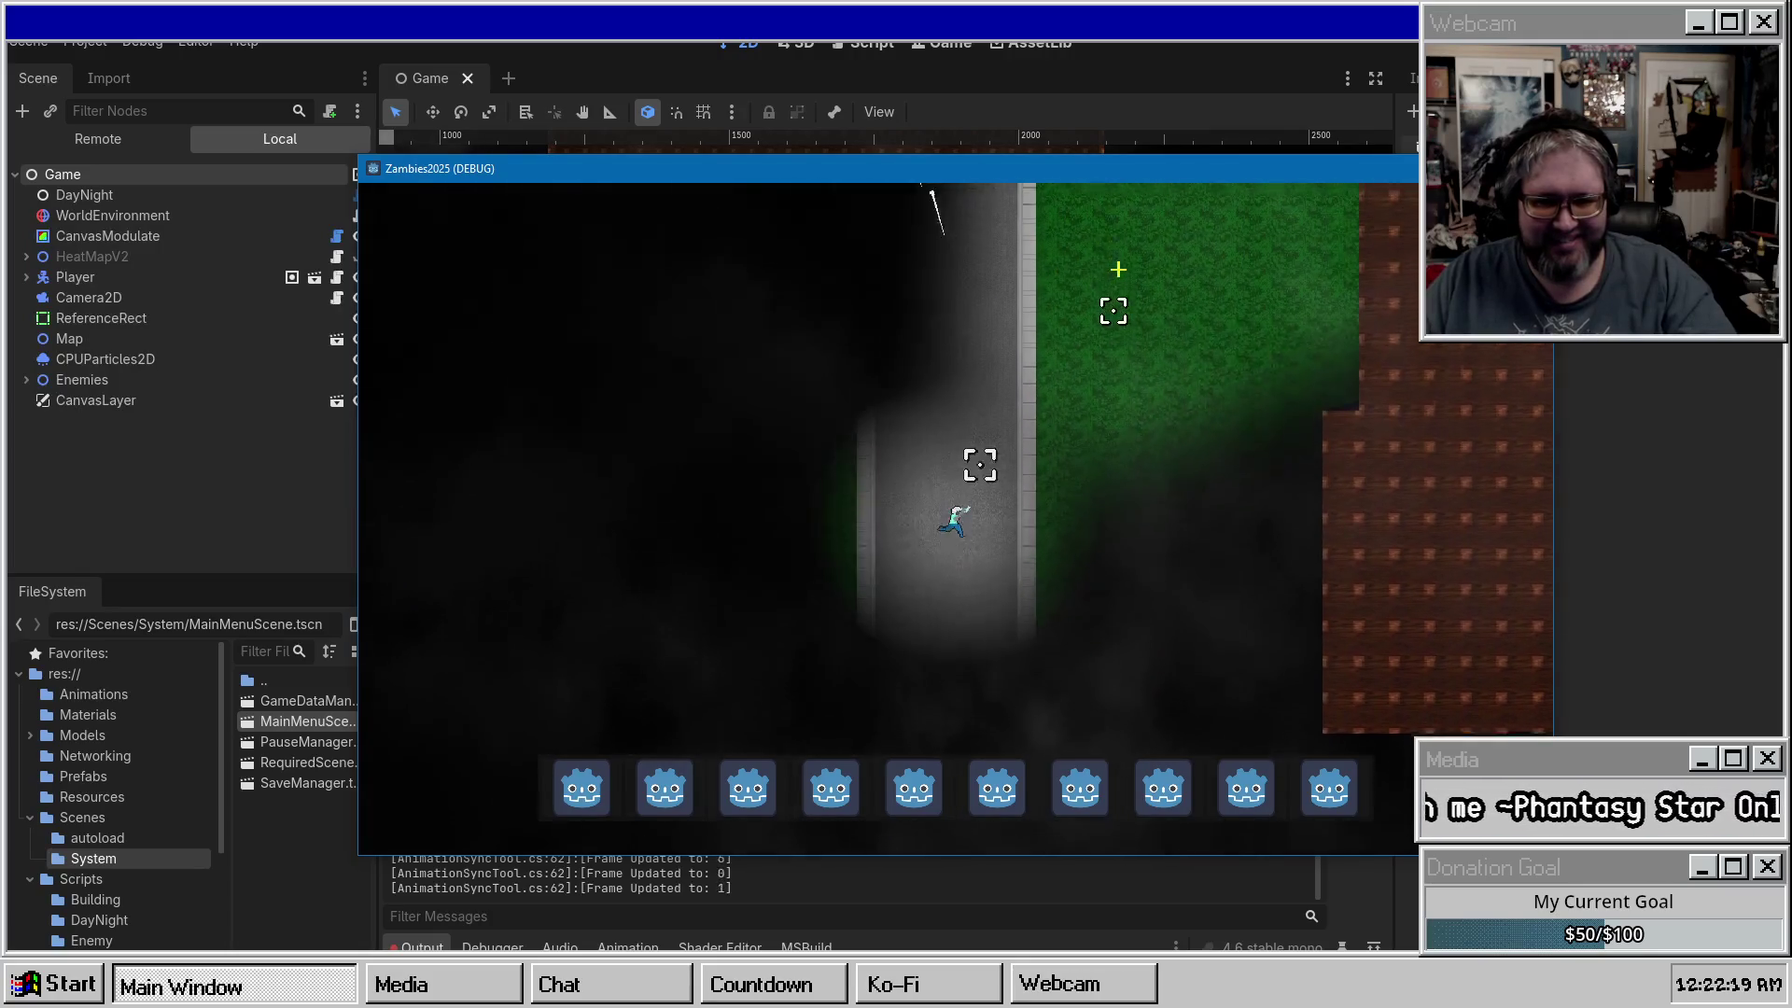
key("w")
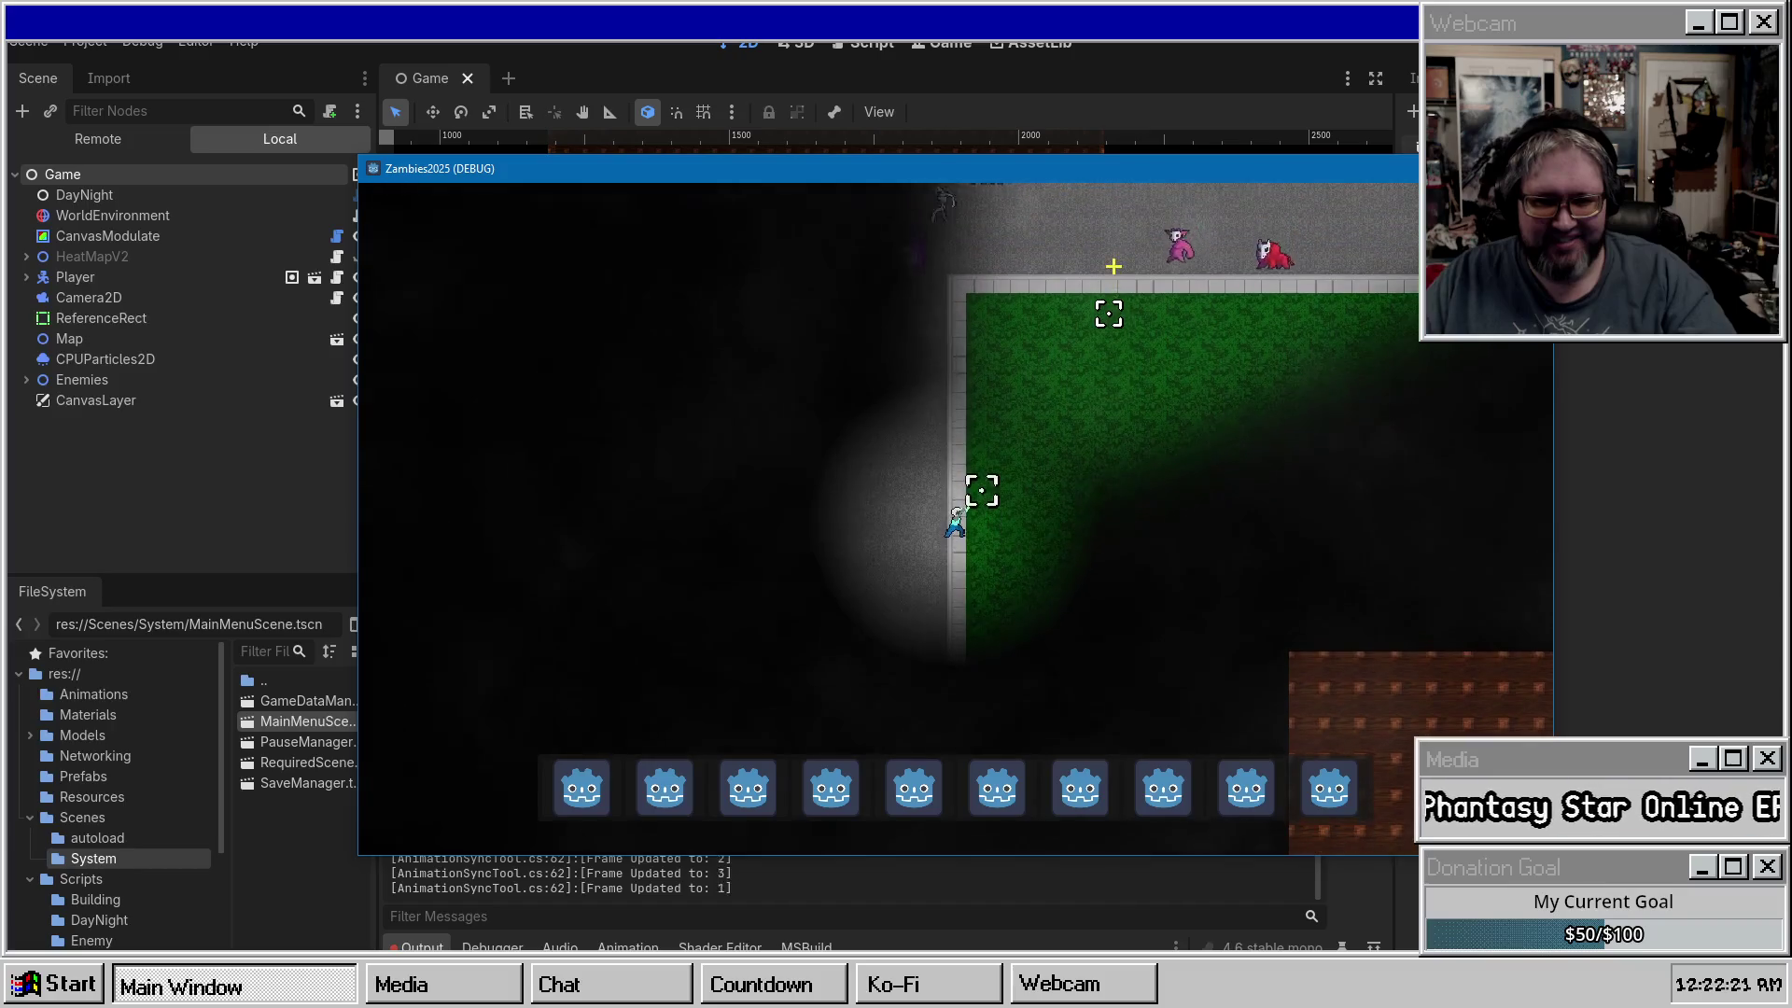
key("s")
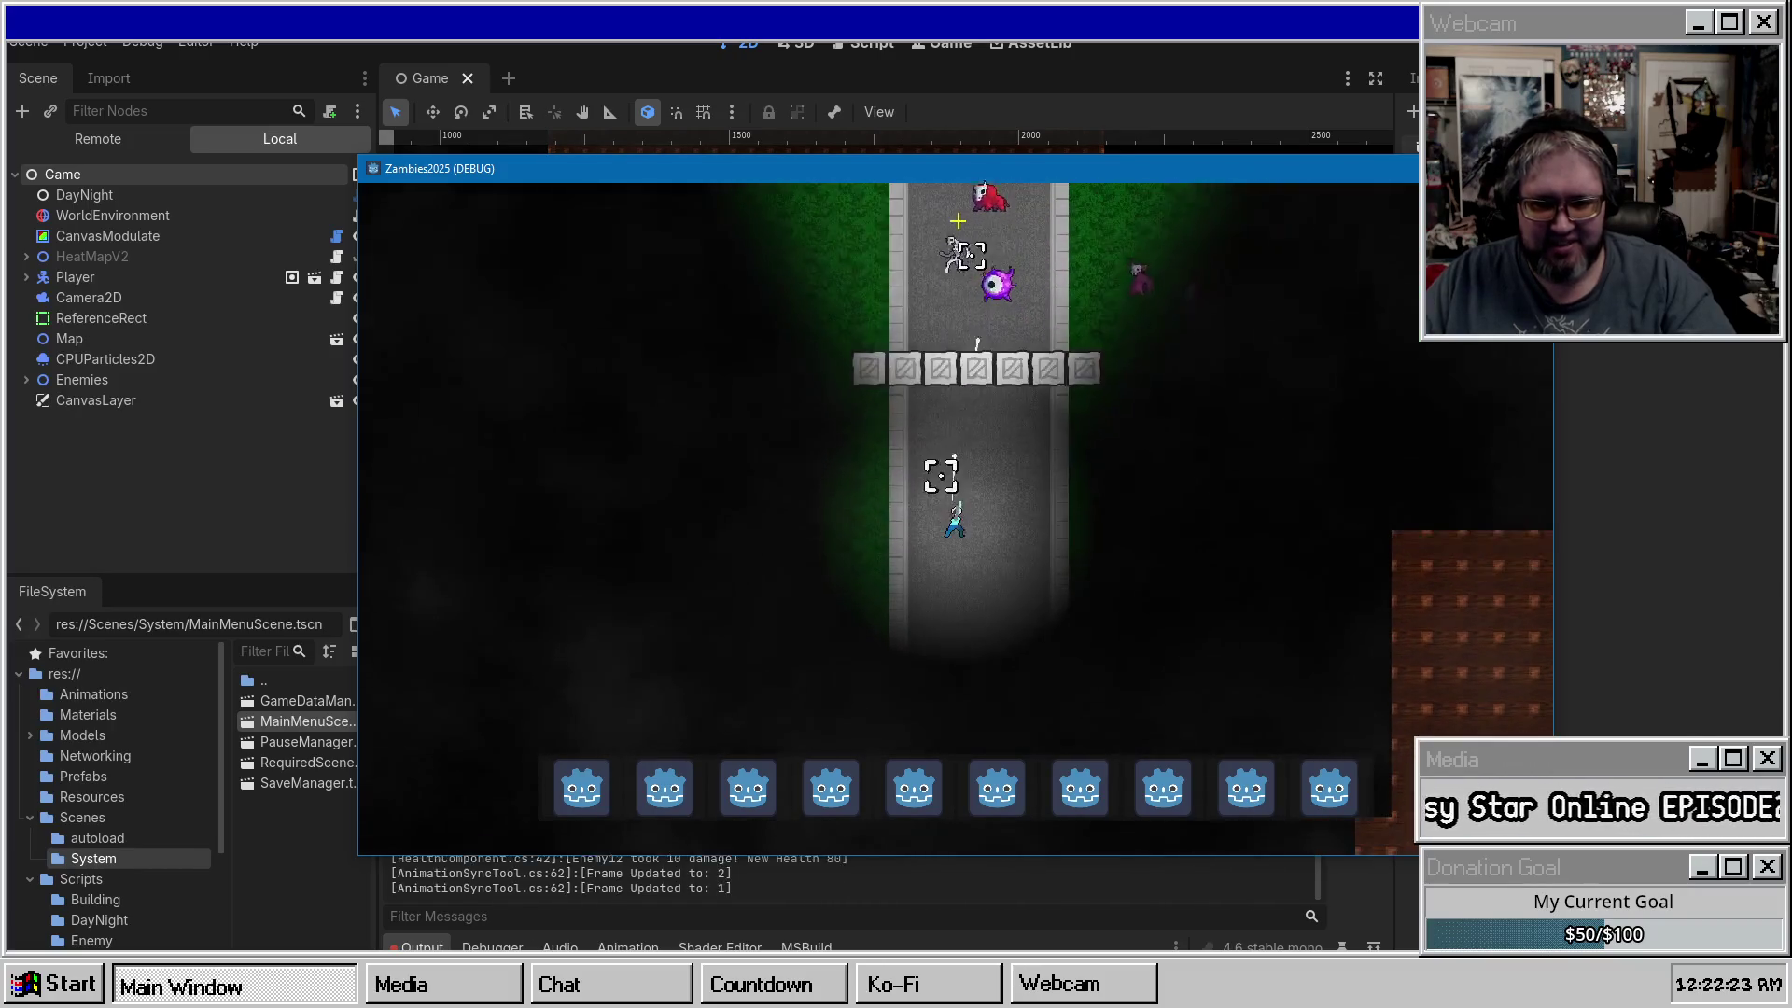
key("s")
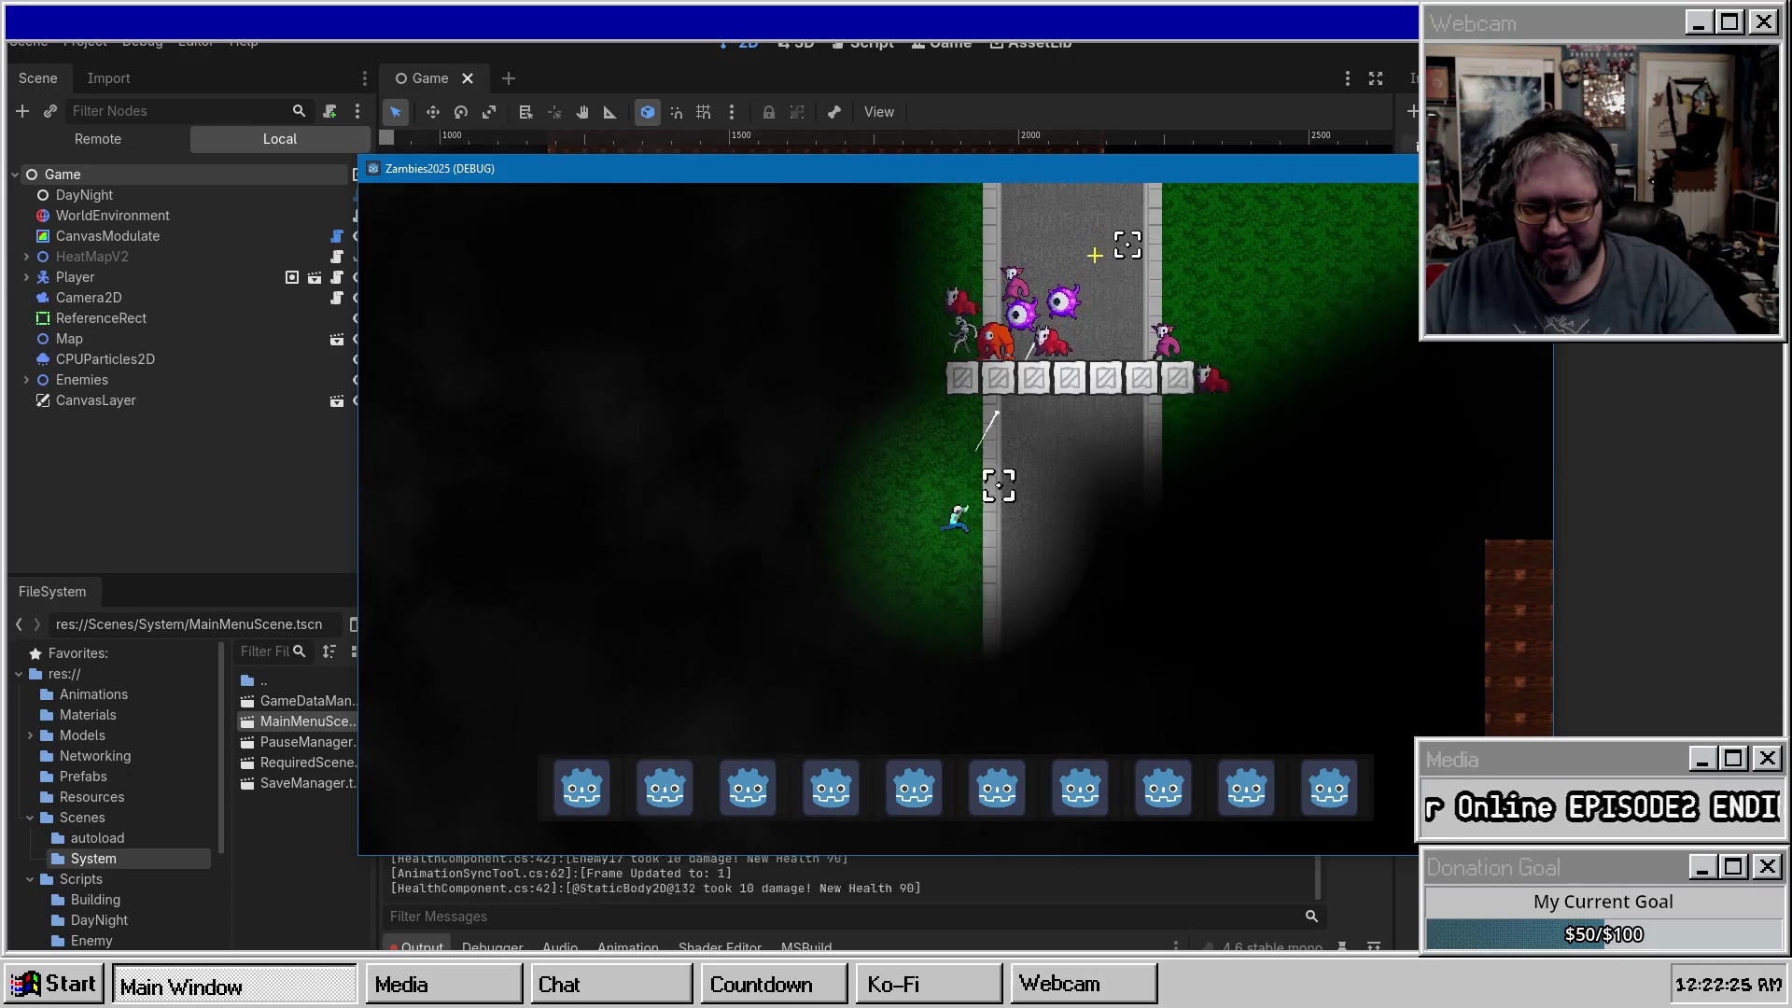
key("s")
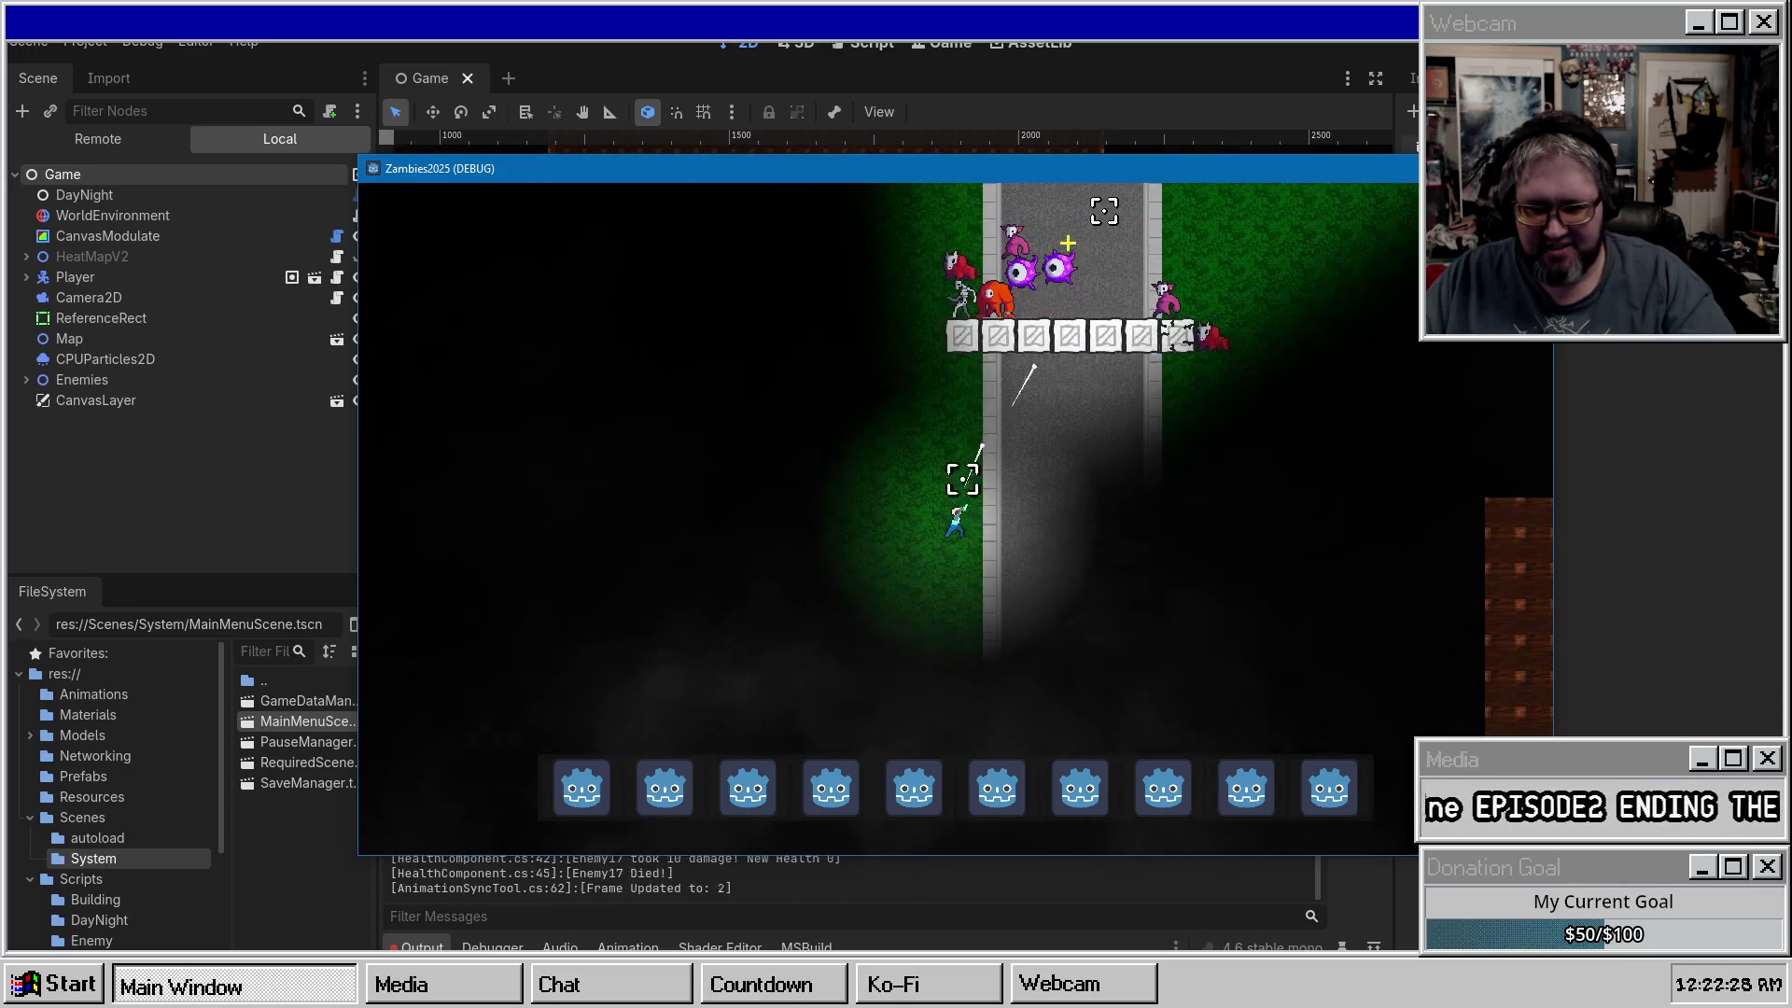
key("s")
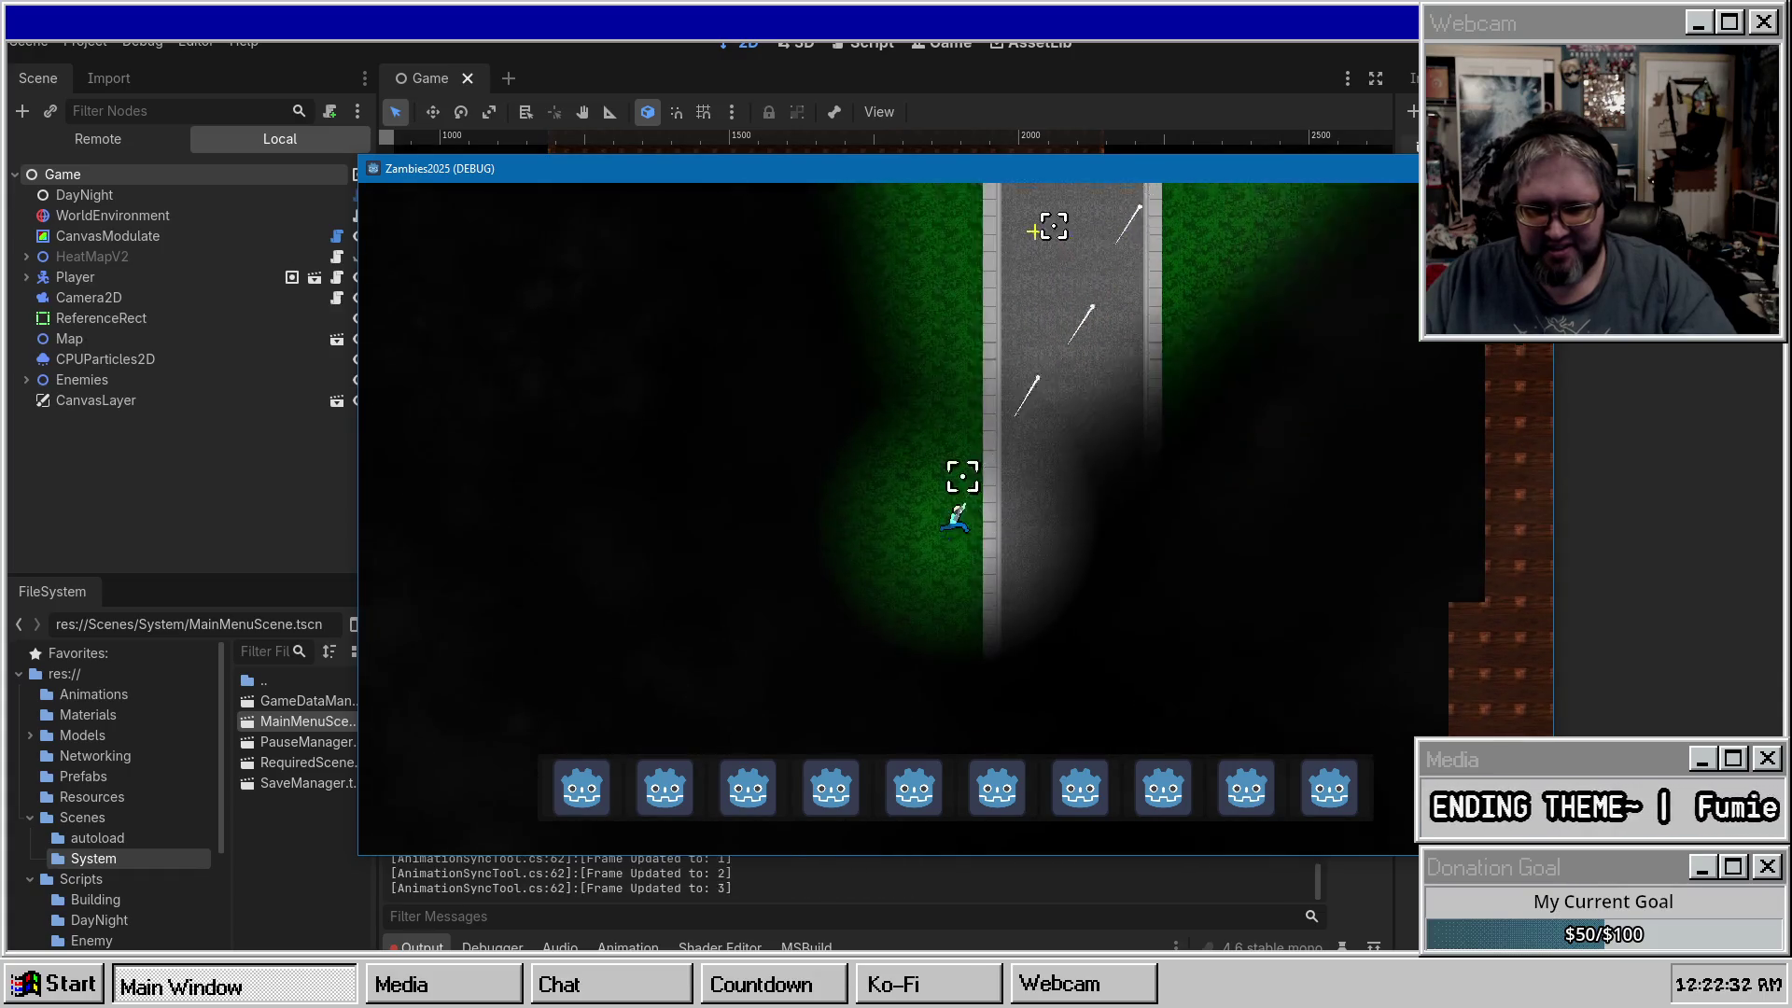
key("w")
key("w")
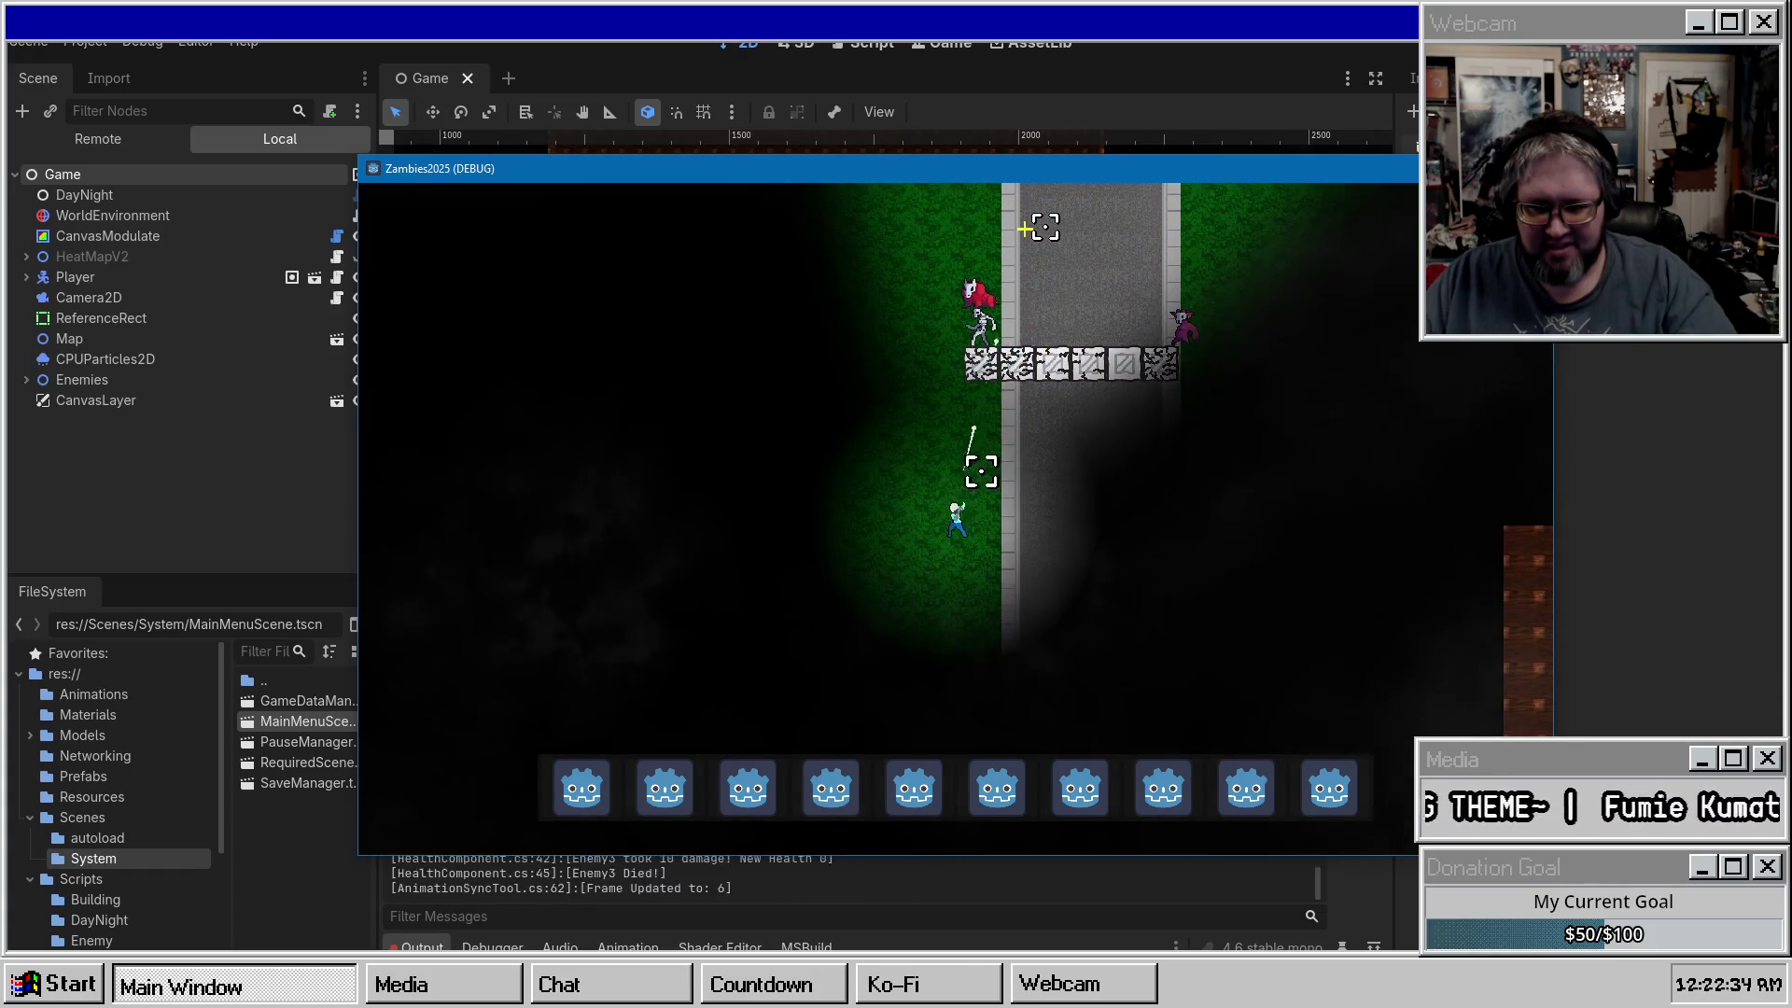
key("s")
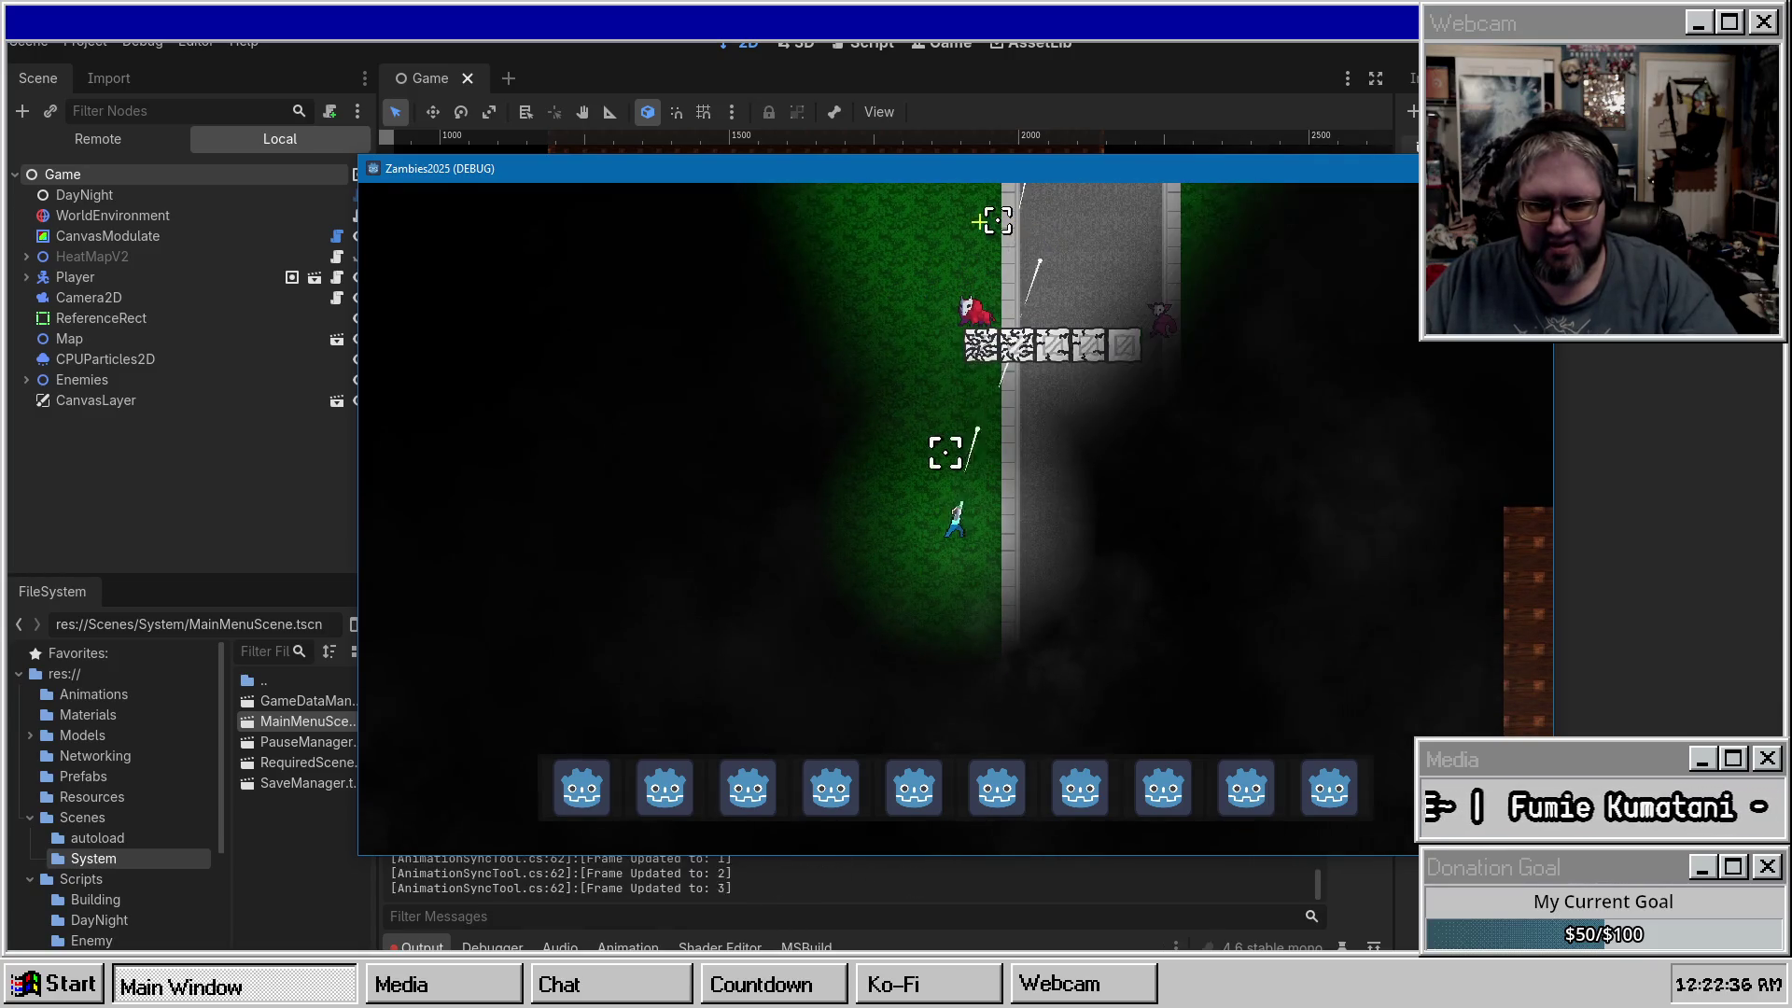
key("a")
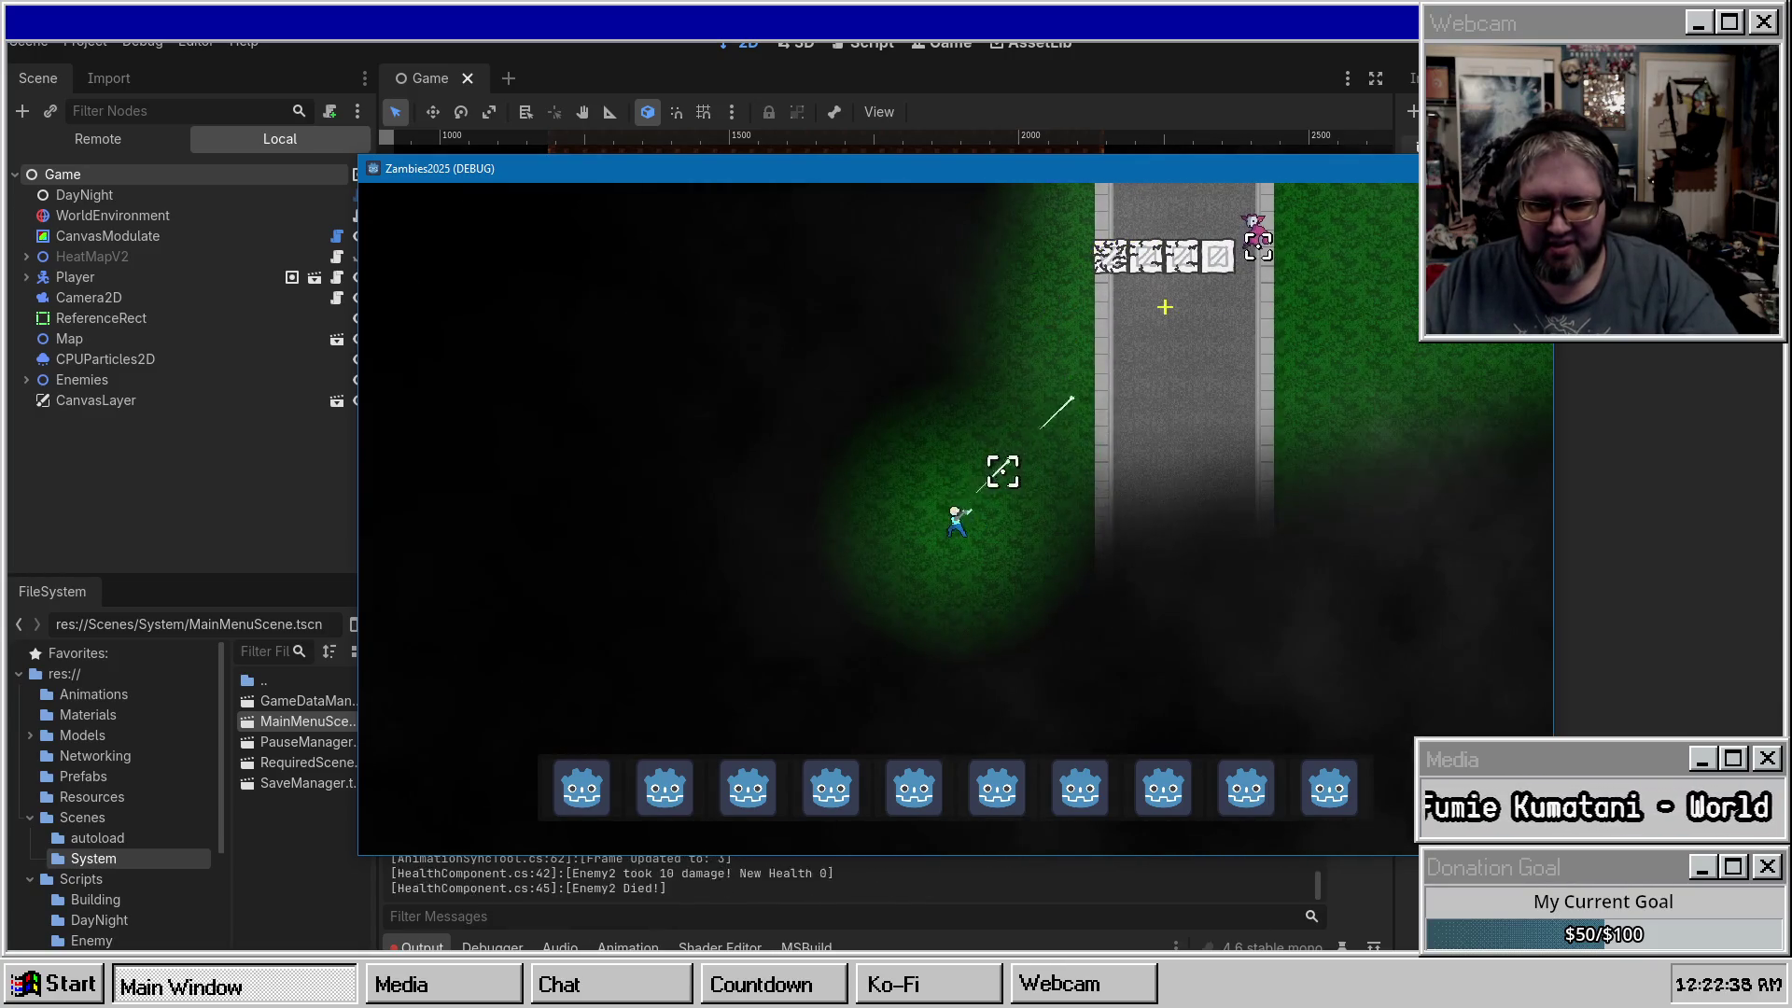
key("d")
key("w")
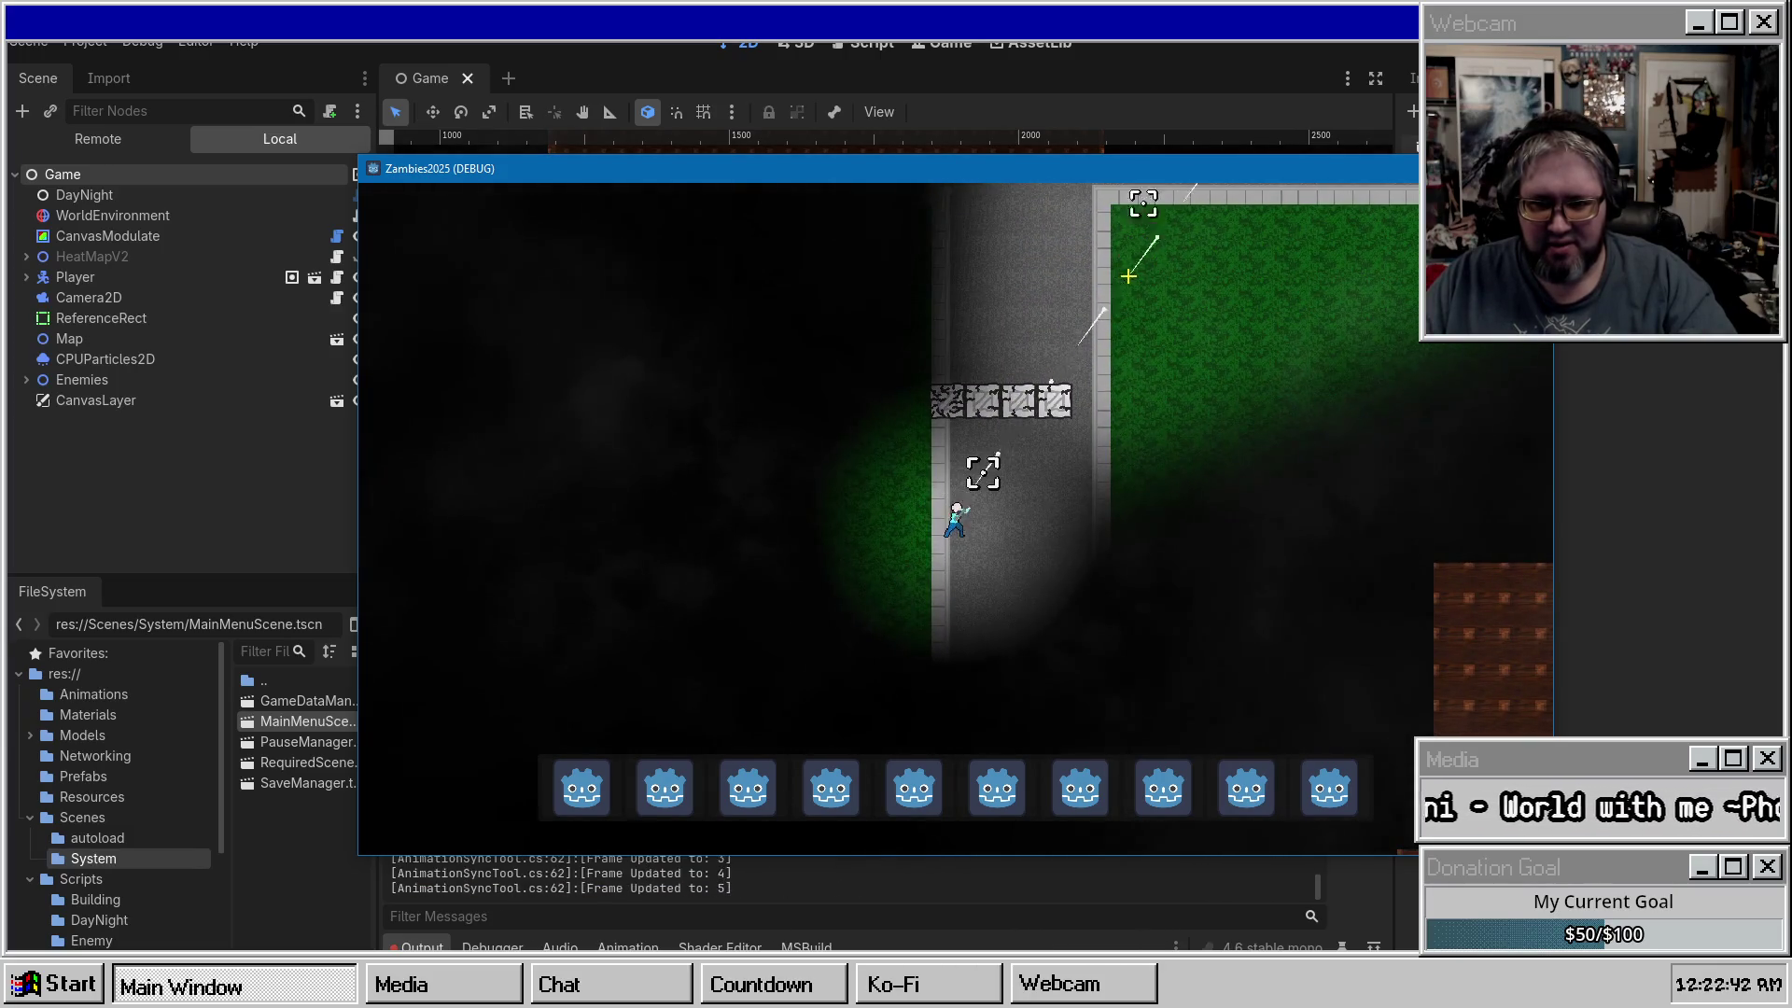
key("w")
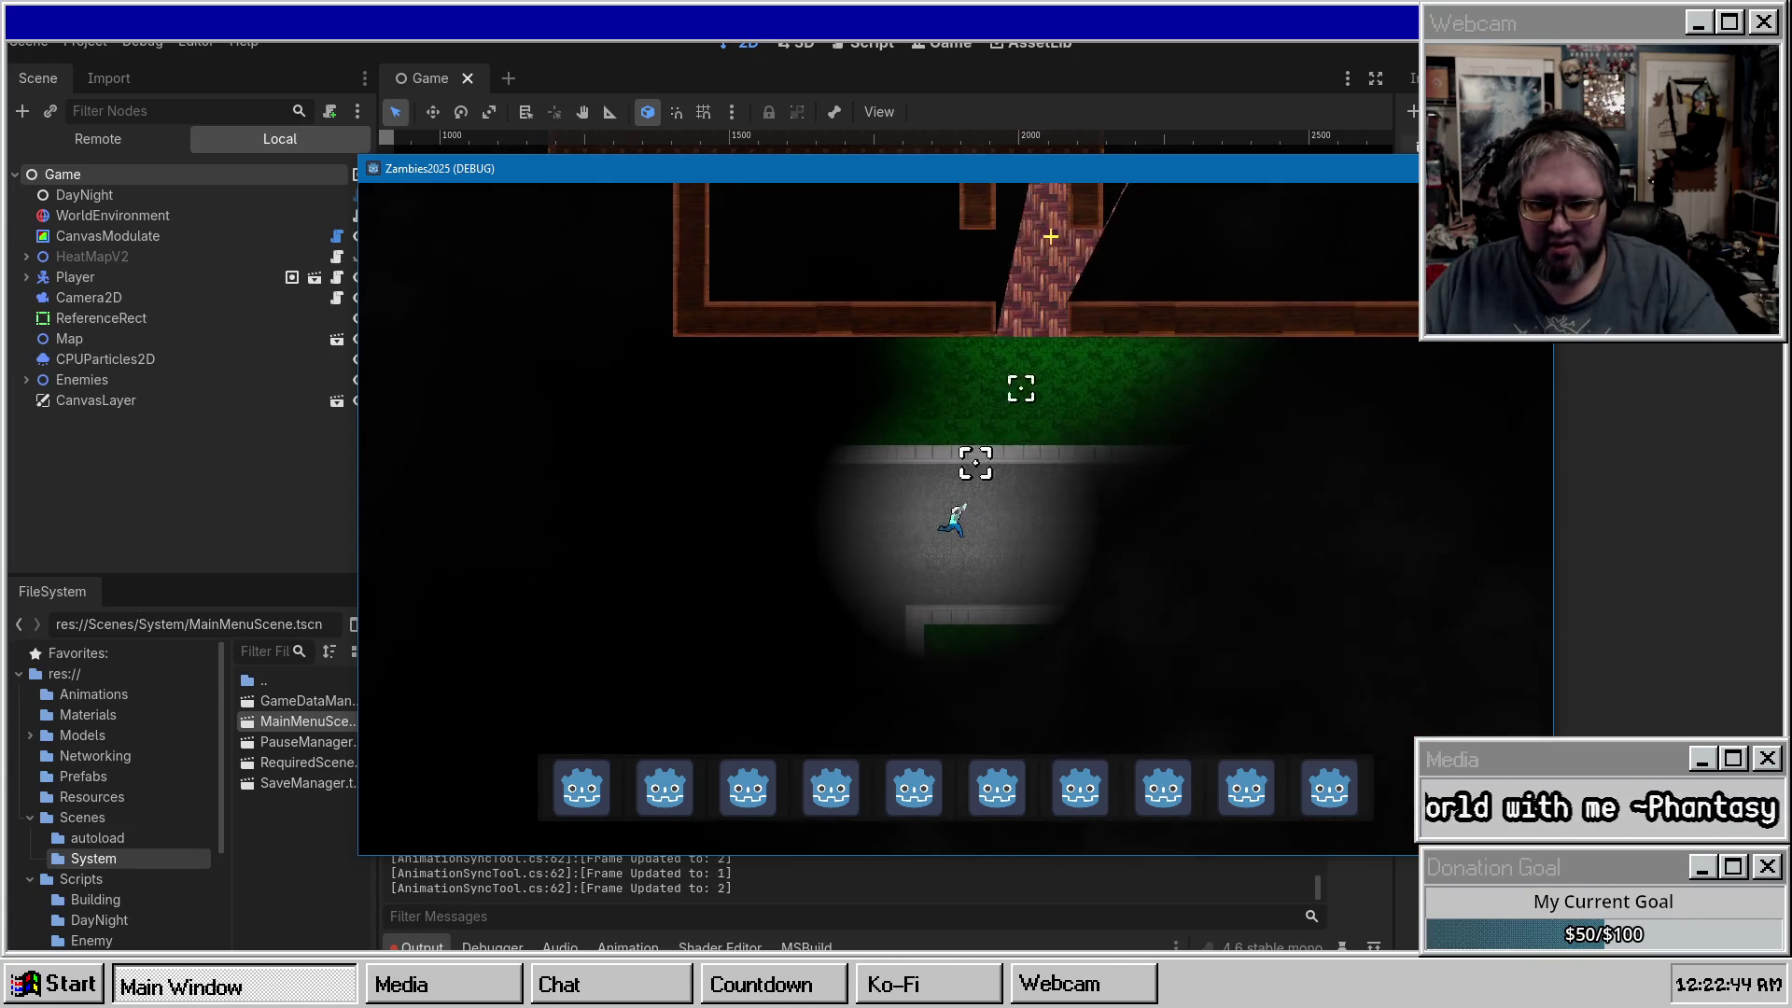
key("w")
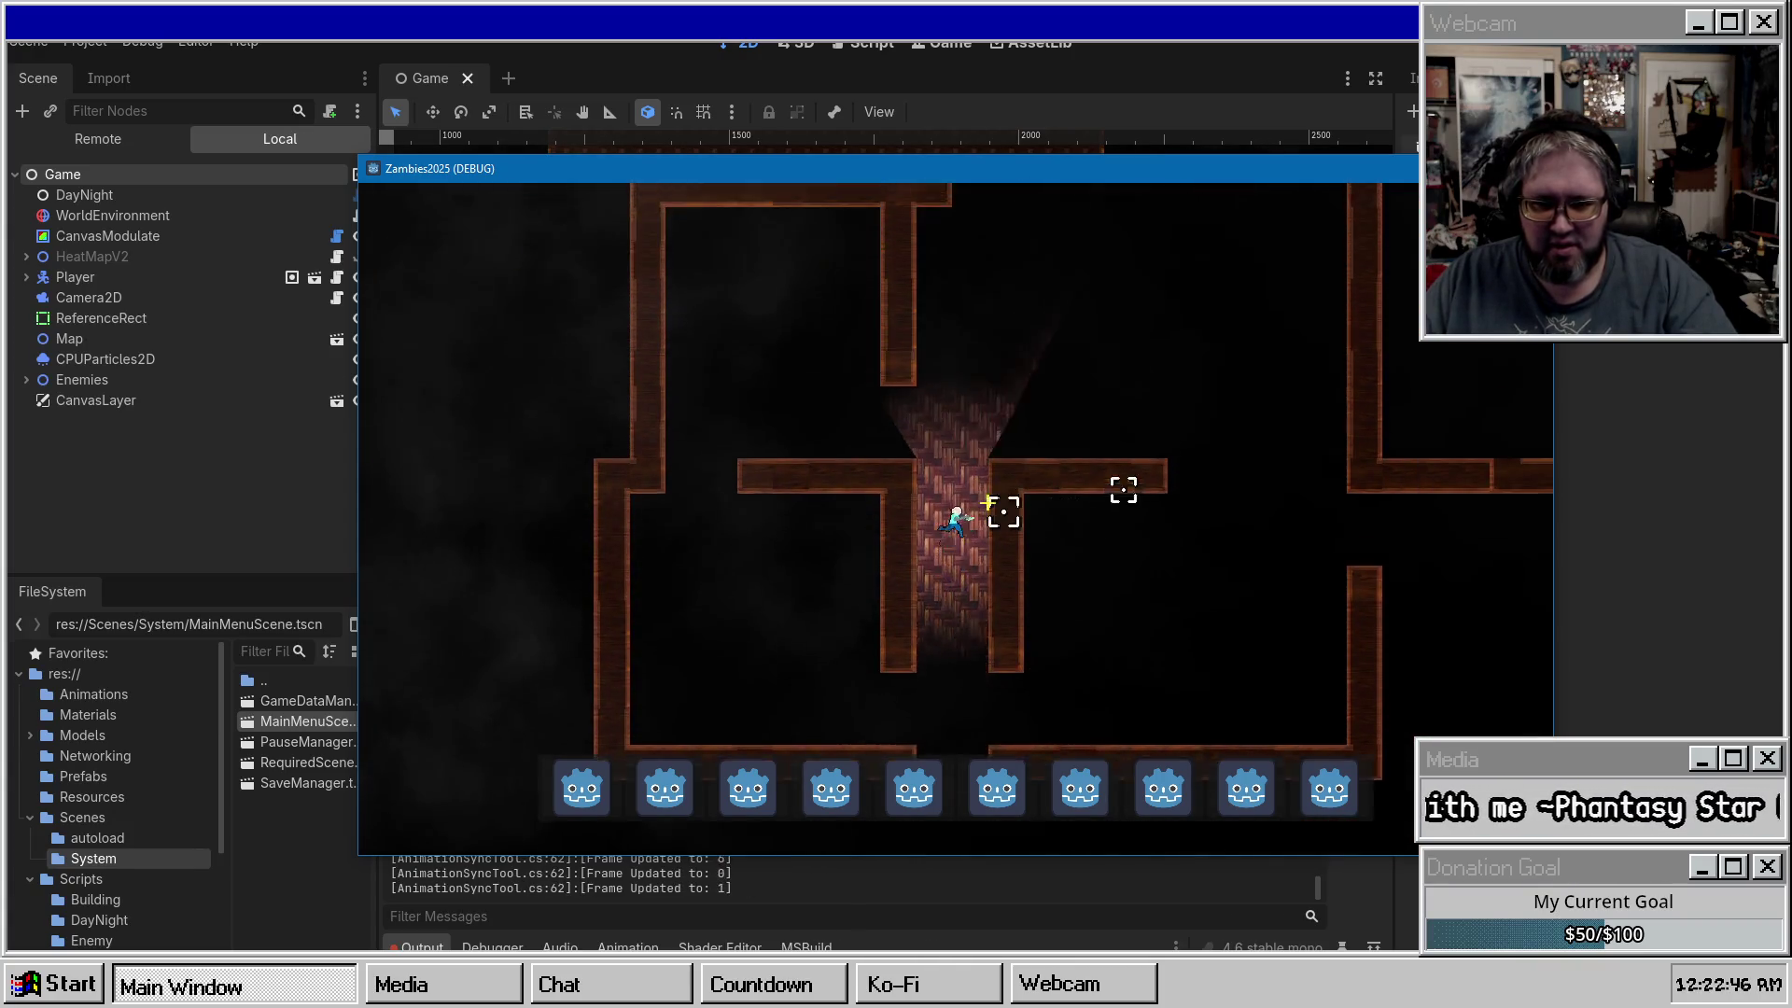
Fight the purple enemy inside the building, then exit onto the grass, shooting toward the crosshair.
key("d")
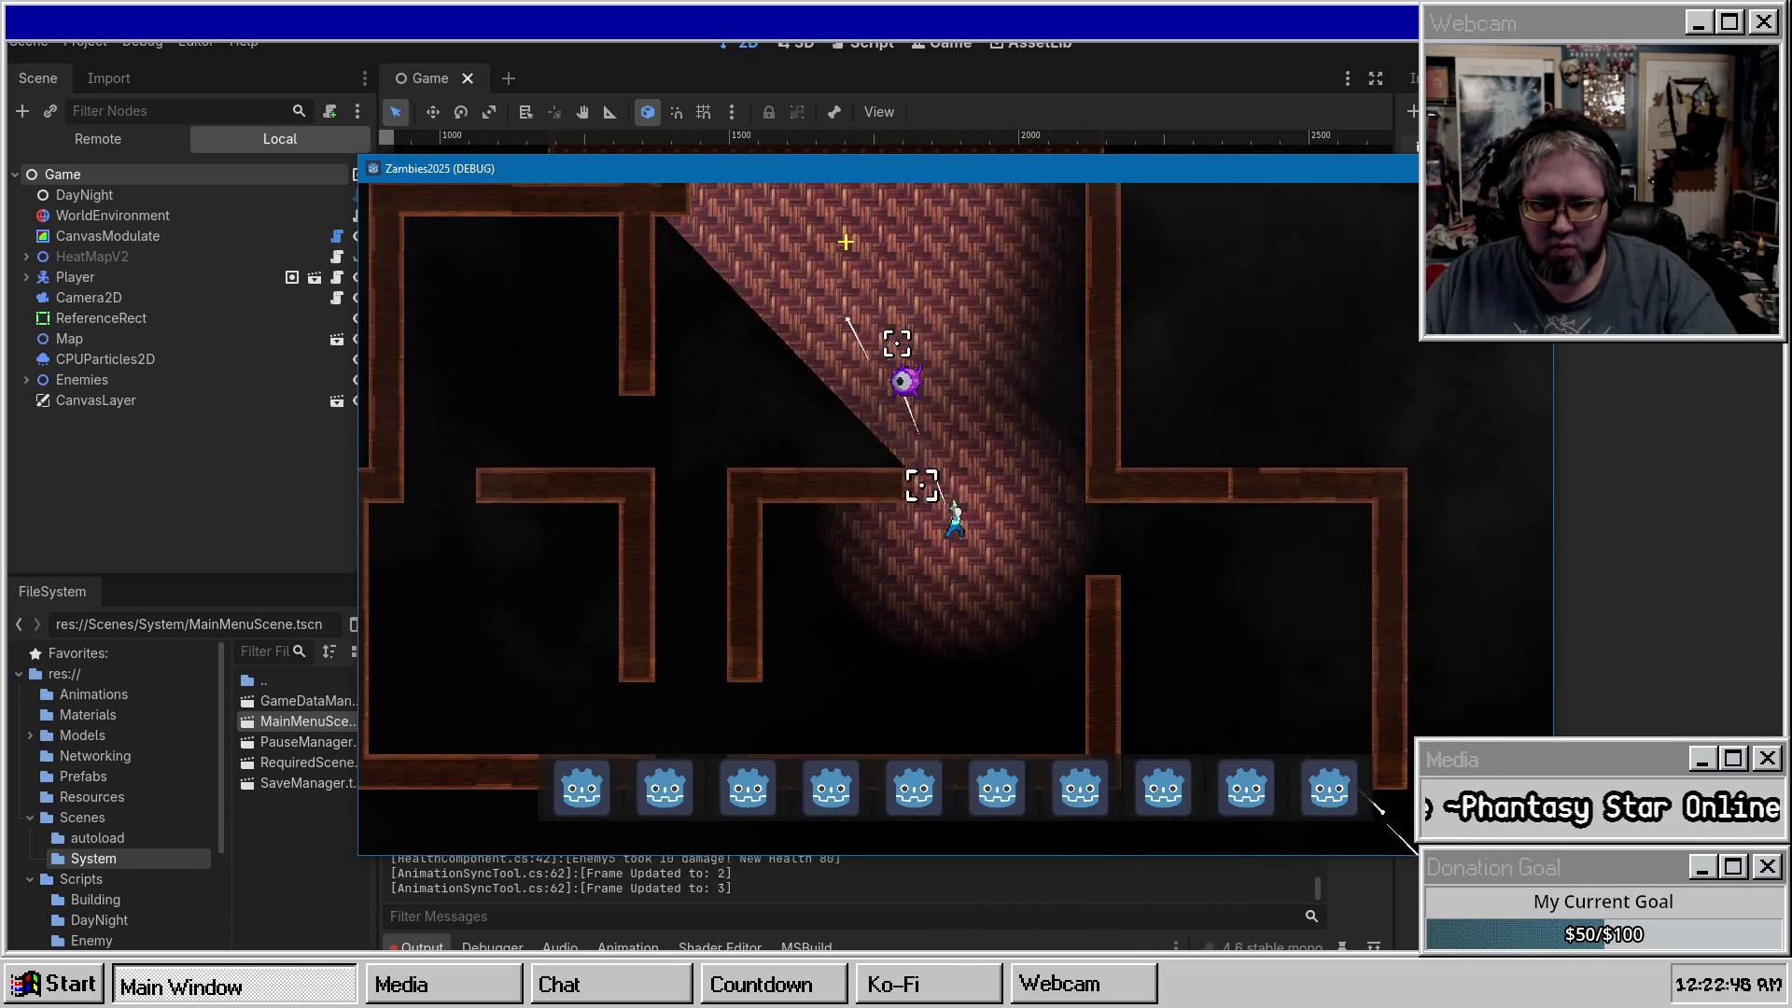
key("s")
key("d")
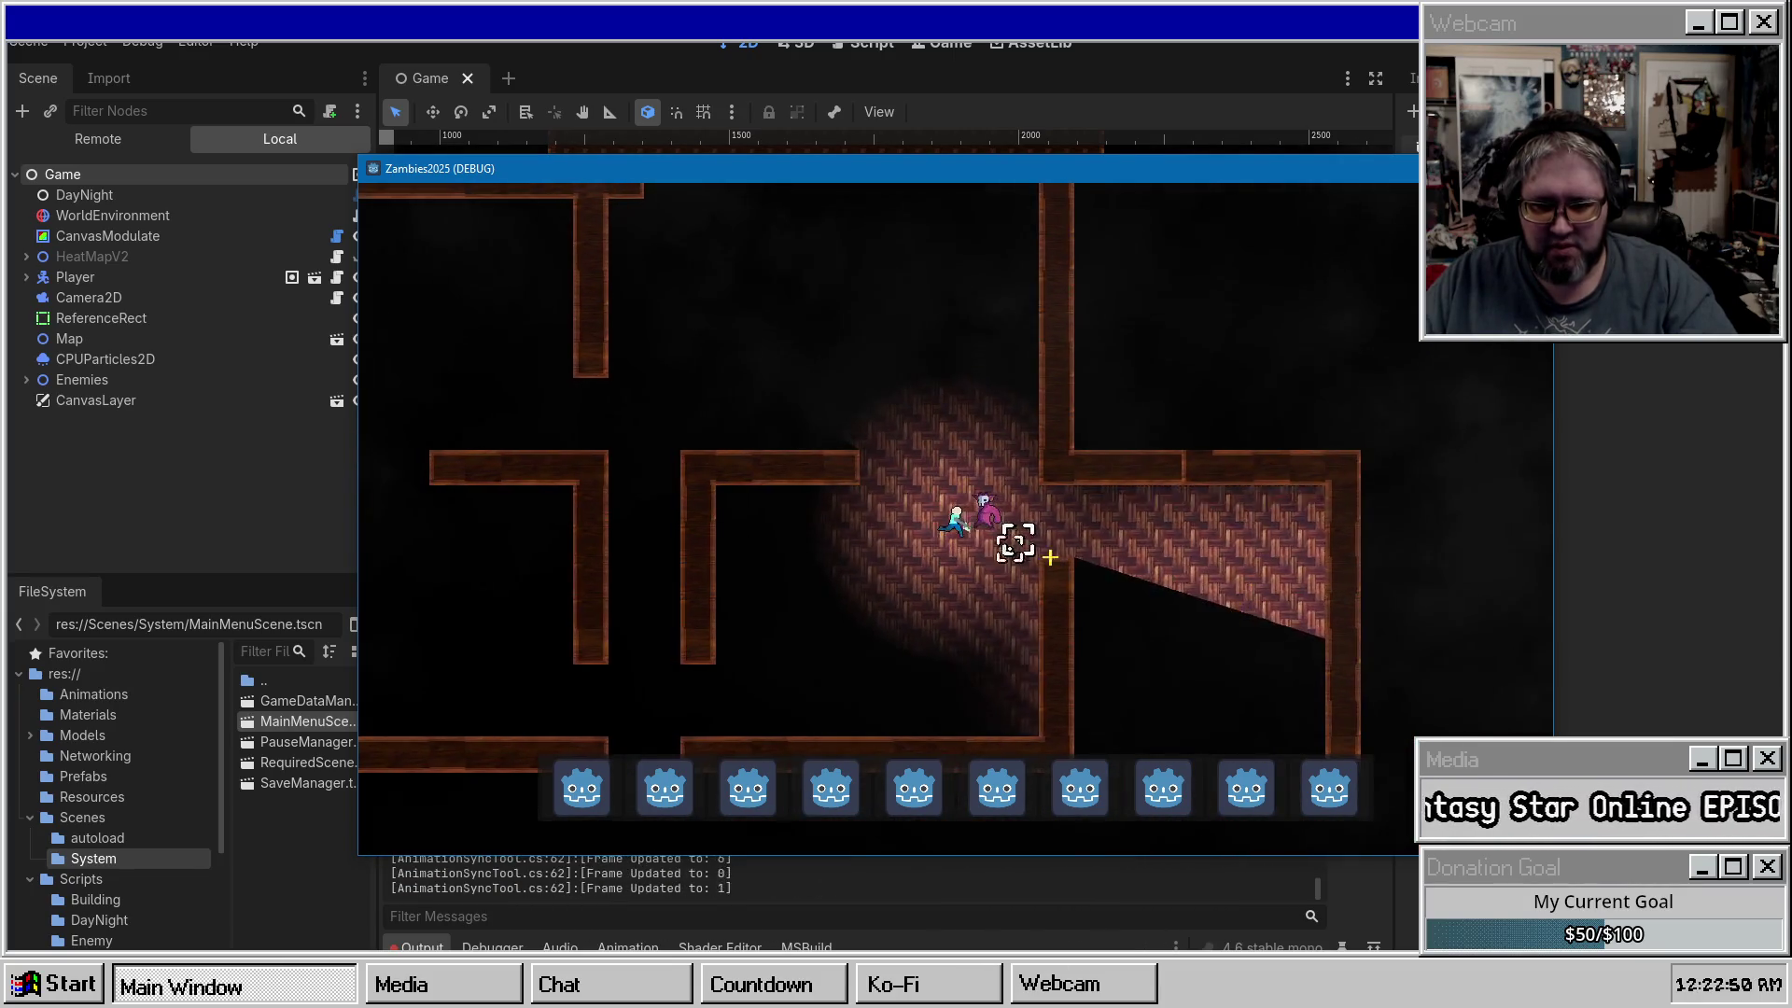
key("s")
key("a")
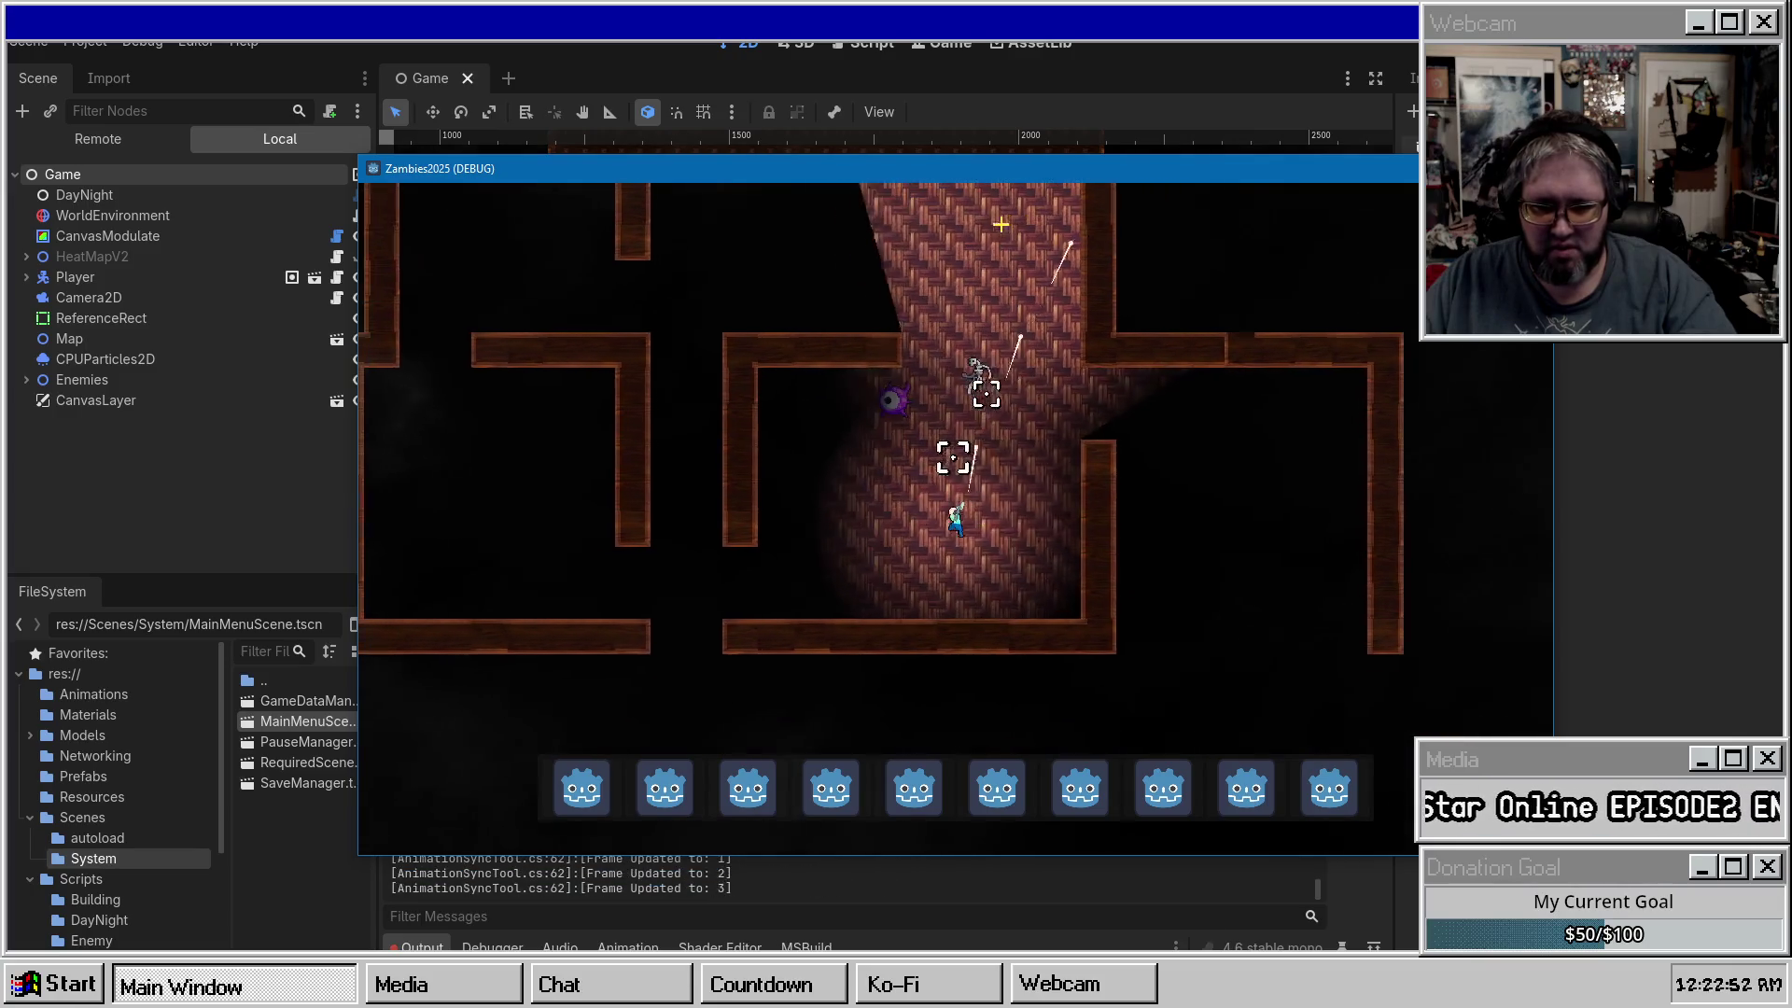
key("a")
key("s")
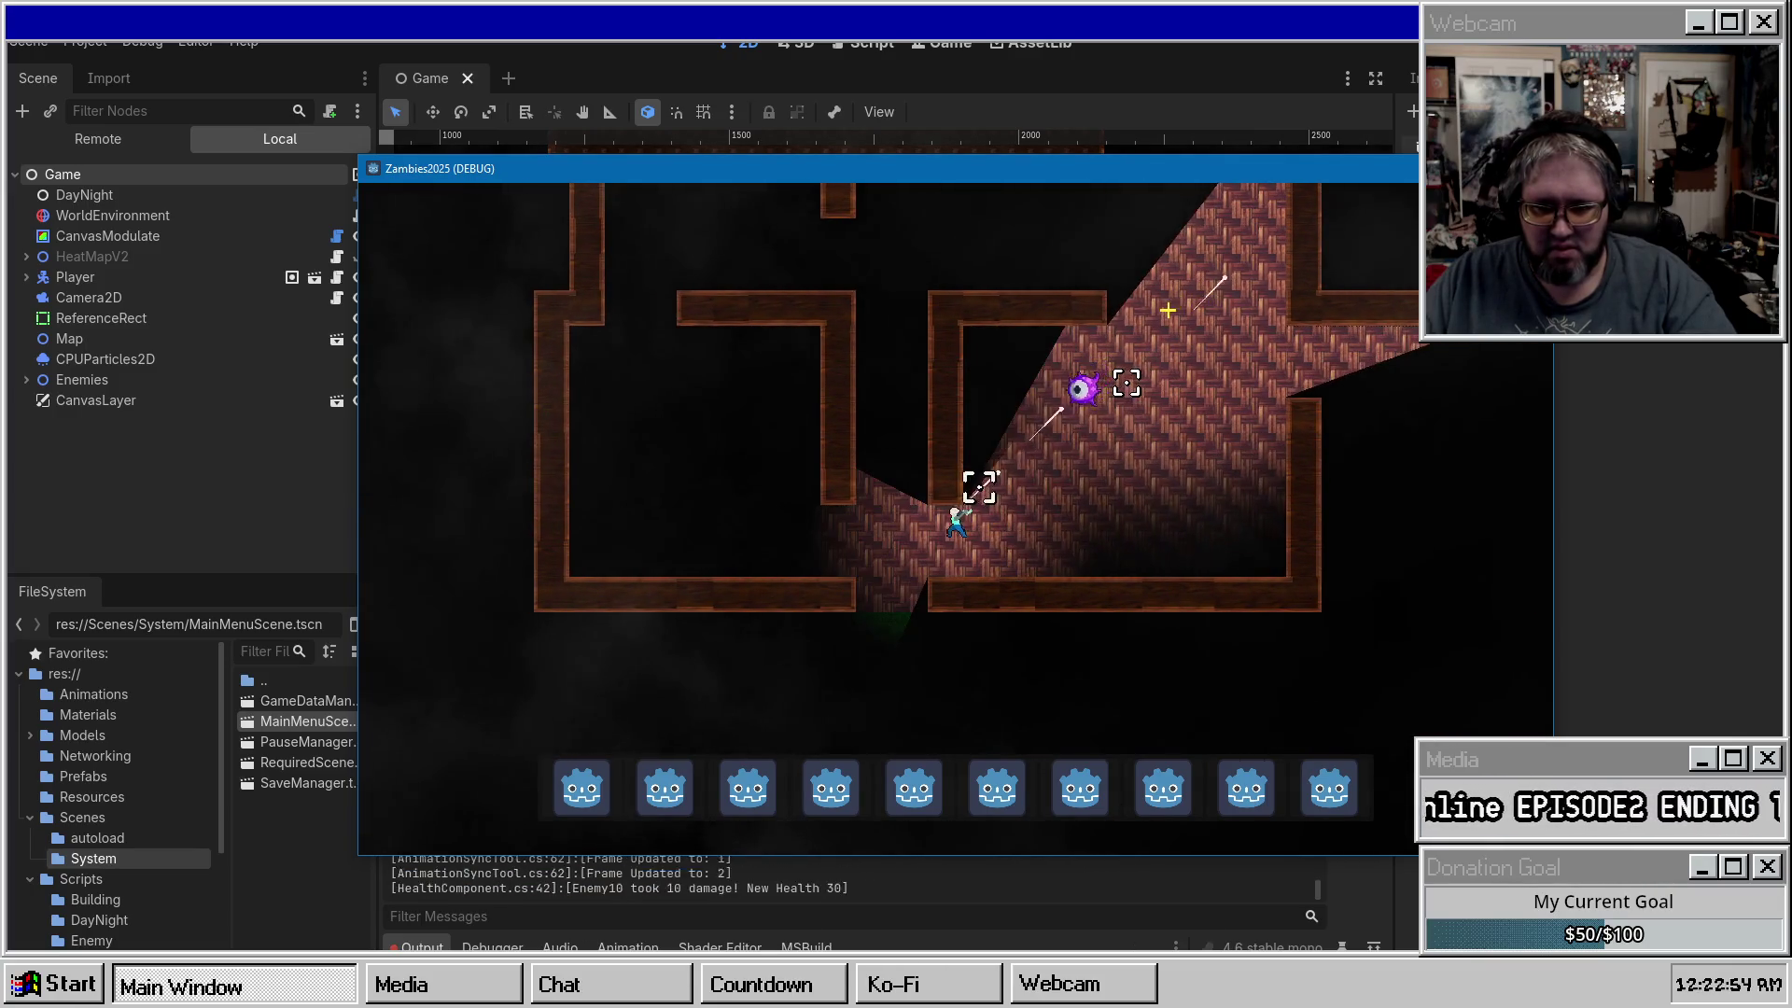
key("s")
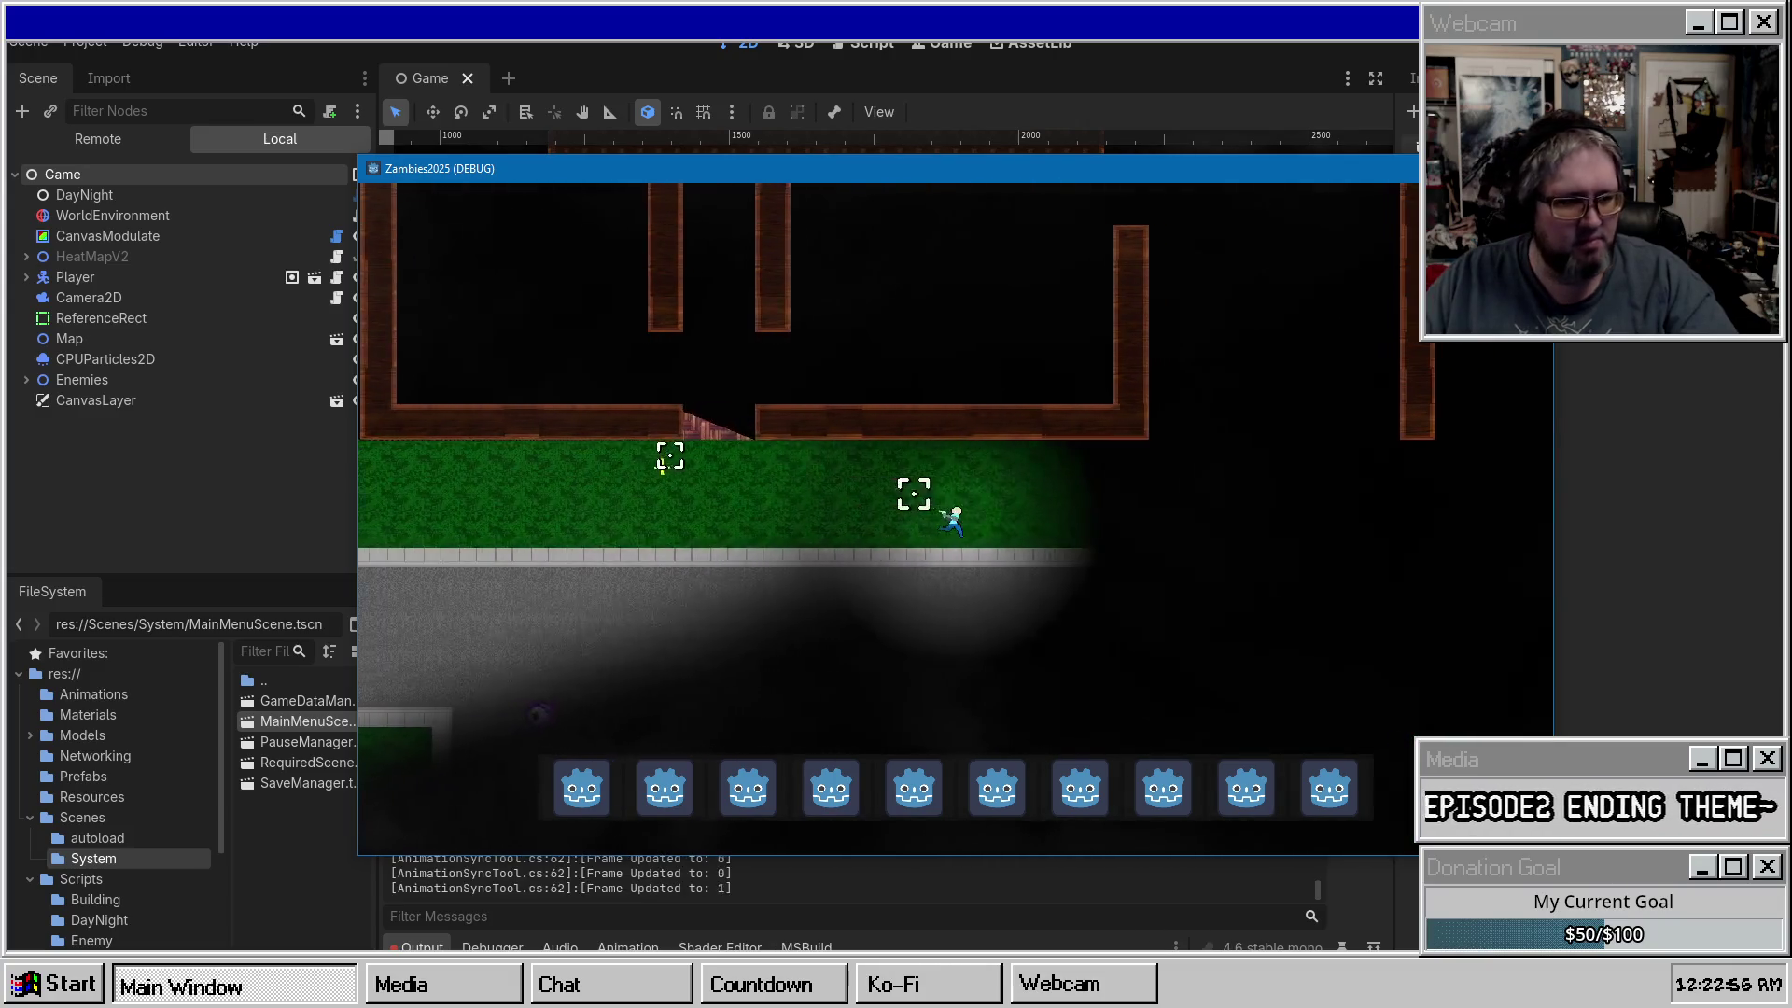
key("d")
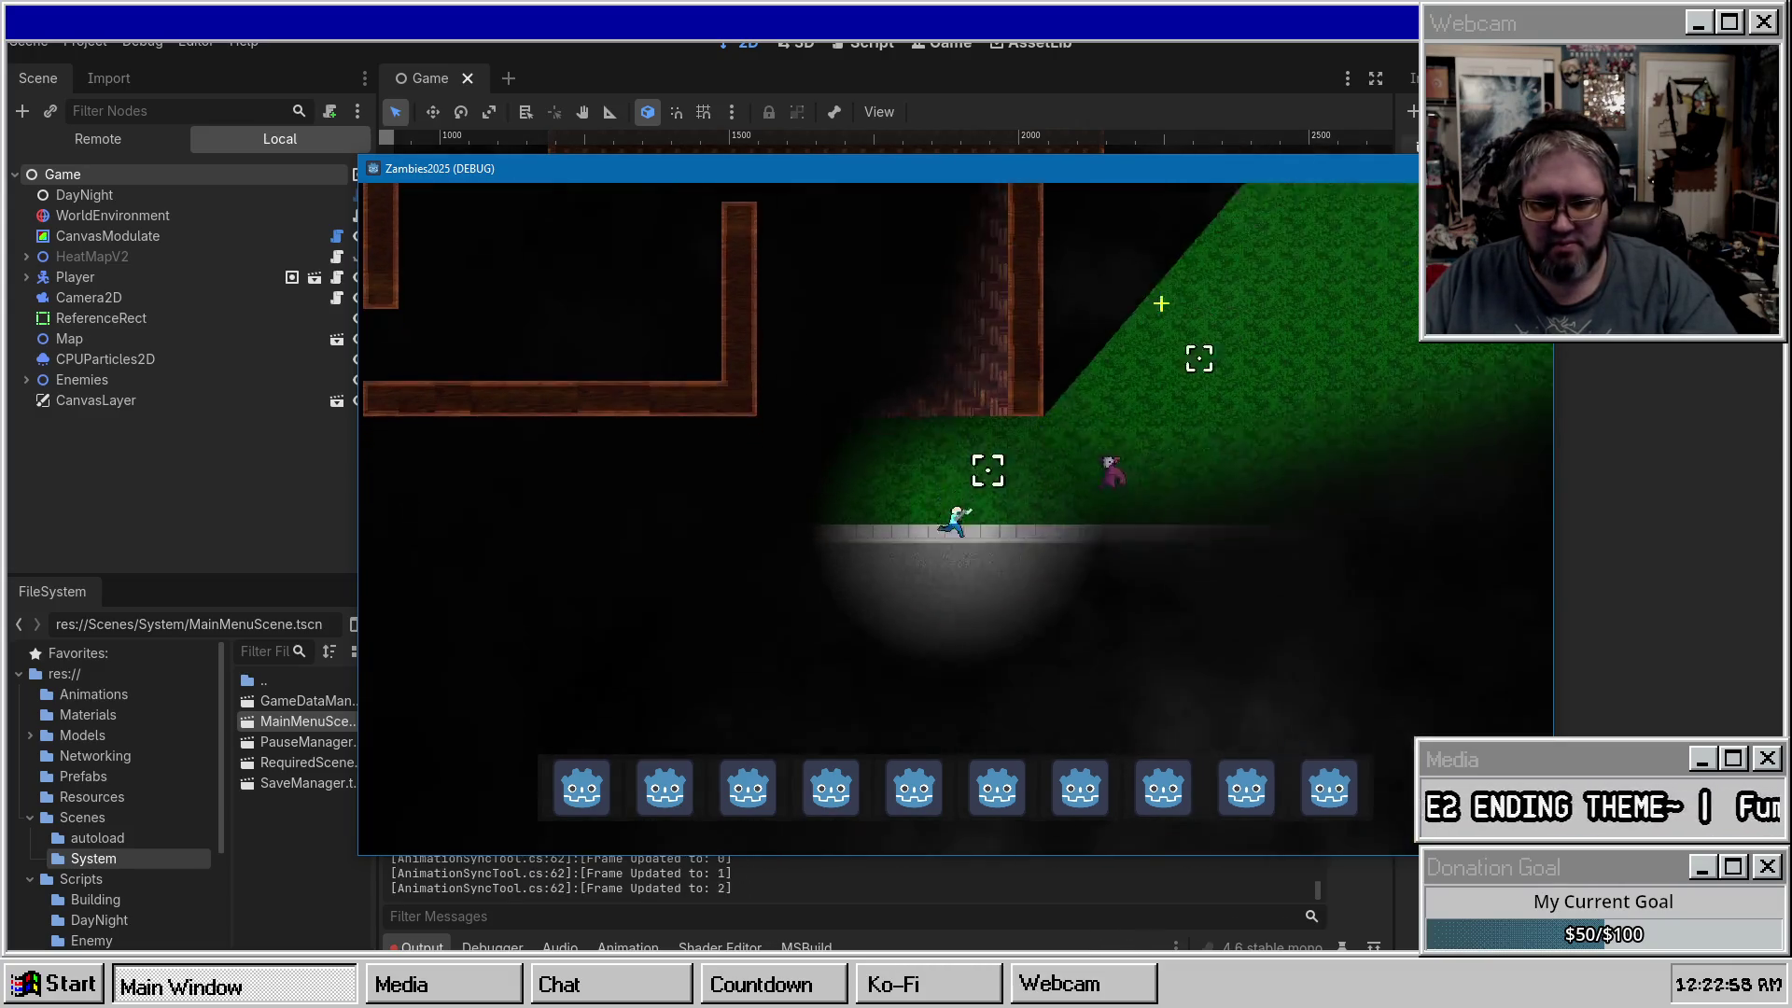
key("s")
key("s")
key("w")
left_click(890, 228)
key("w")
mouse_move(890, 228)
left_mouse_down()
mouse_move(724, 324)
mouse_move(686, 391)
mouse_move(660, 568)
left_mouse_up()
key("a")
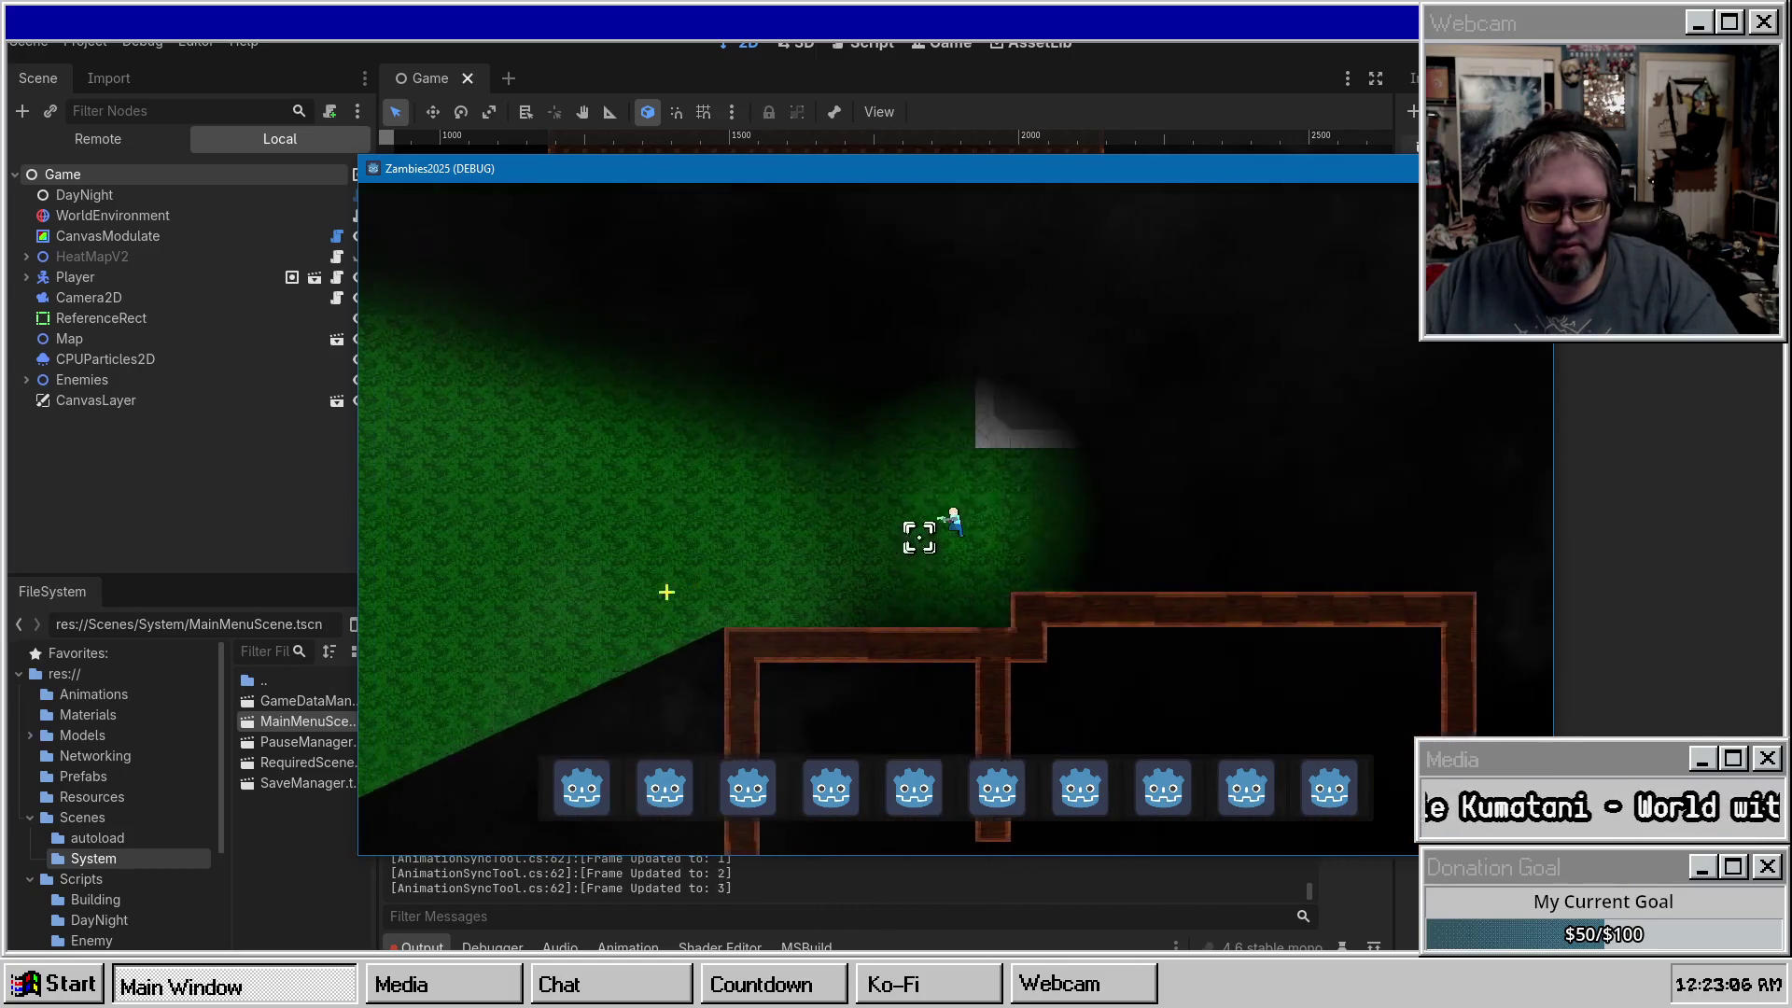
key("s")
key("s")
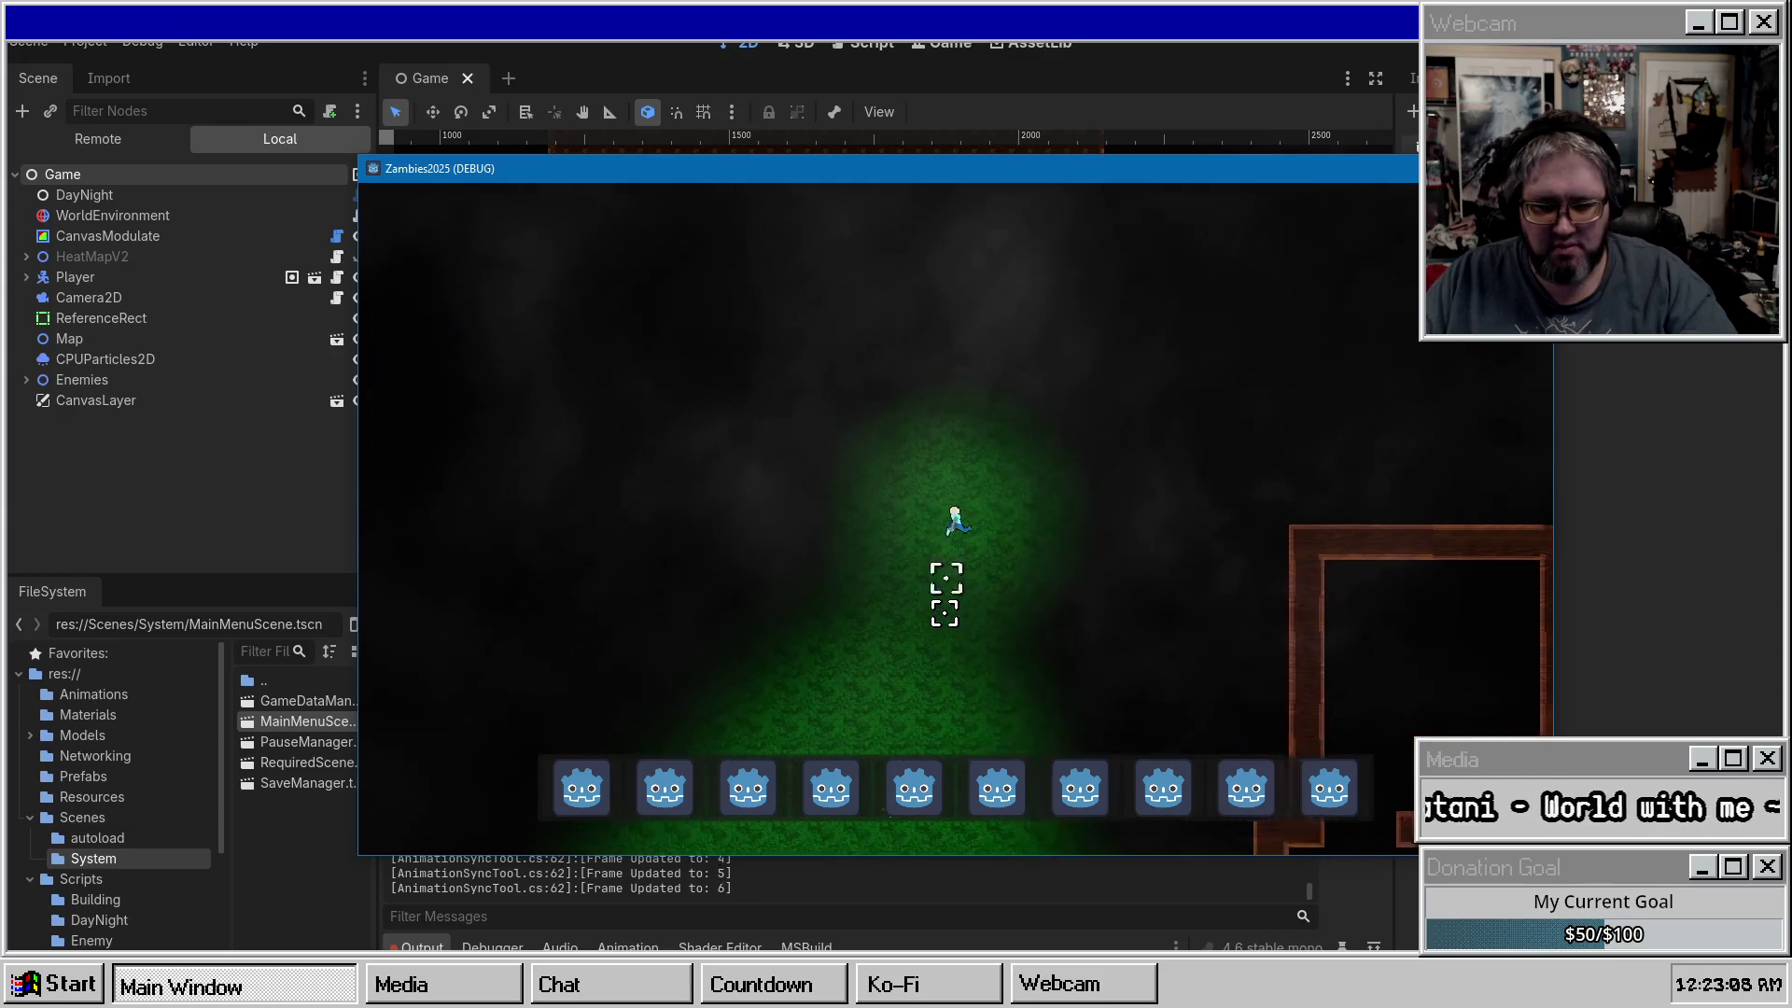
key("s")
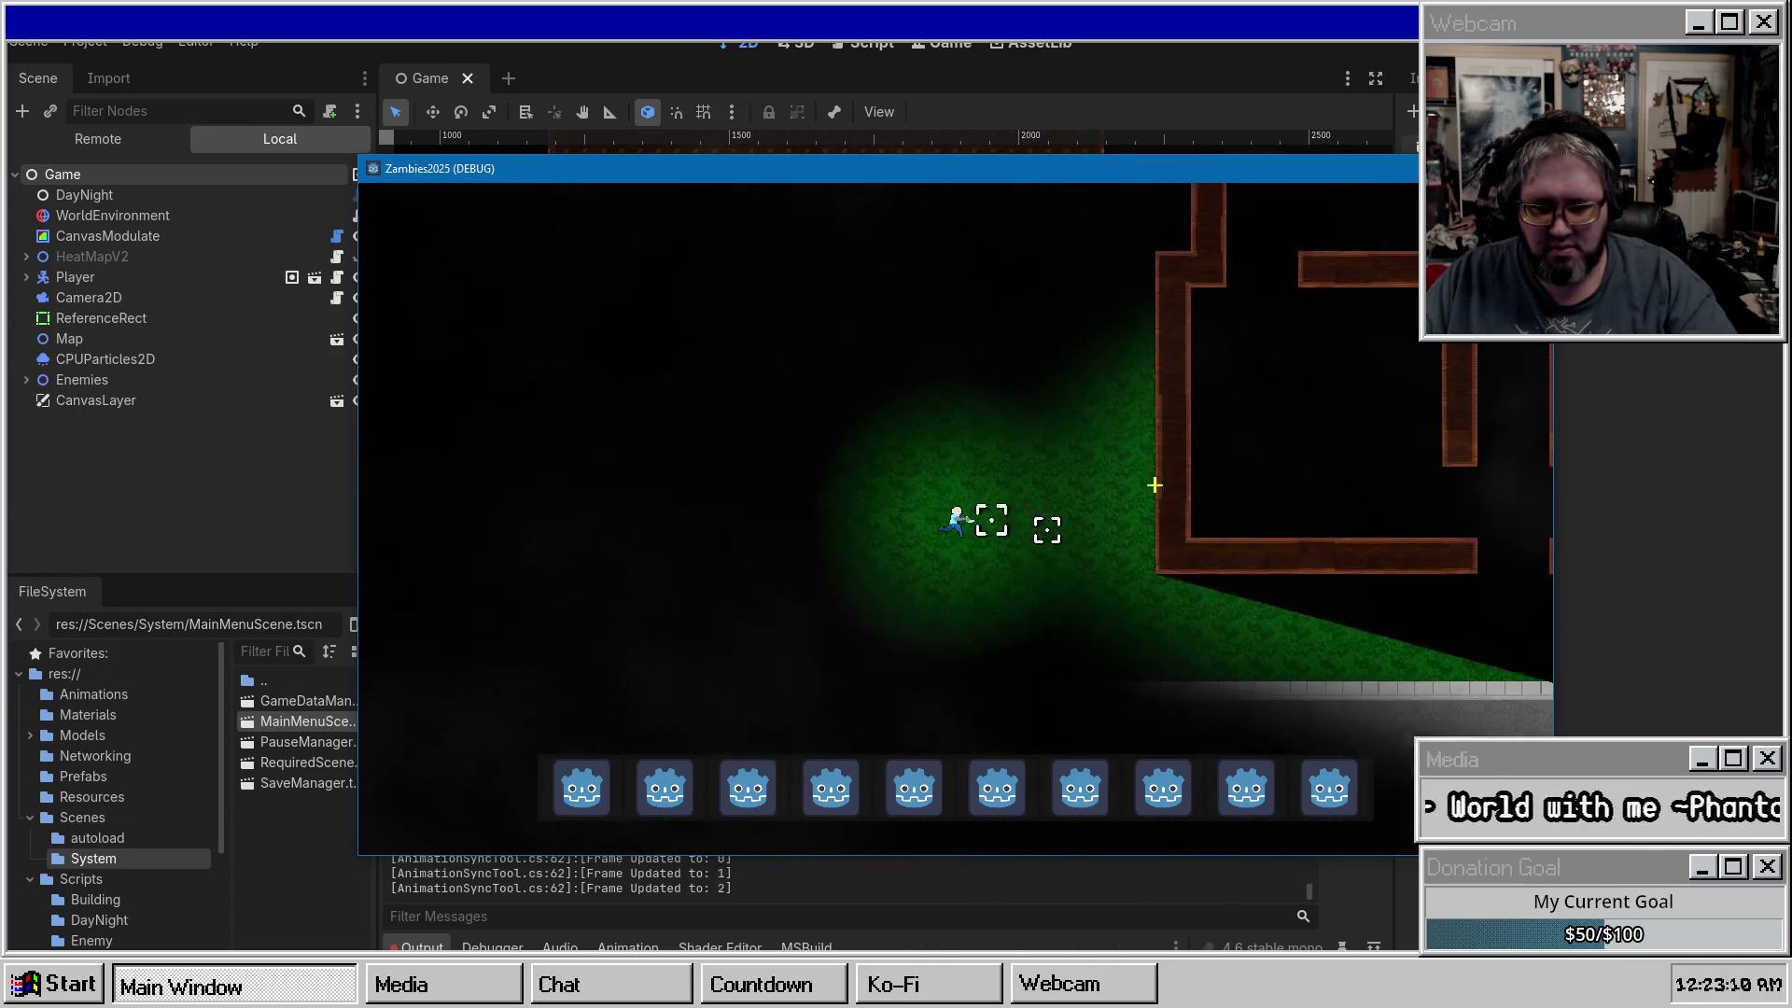
key("s")
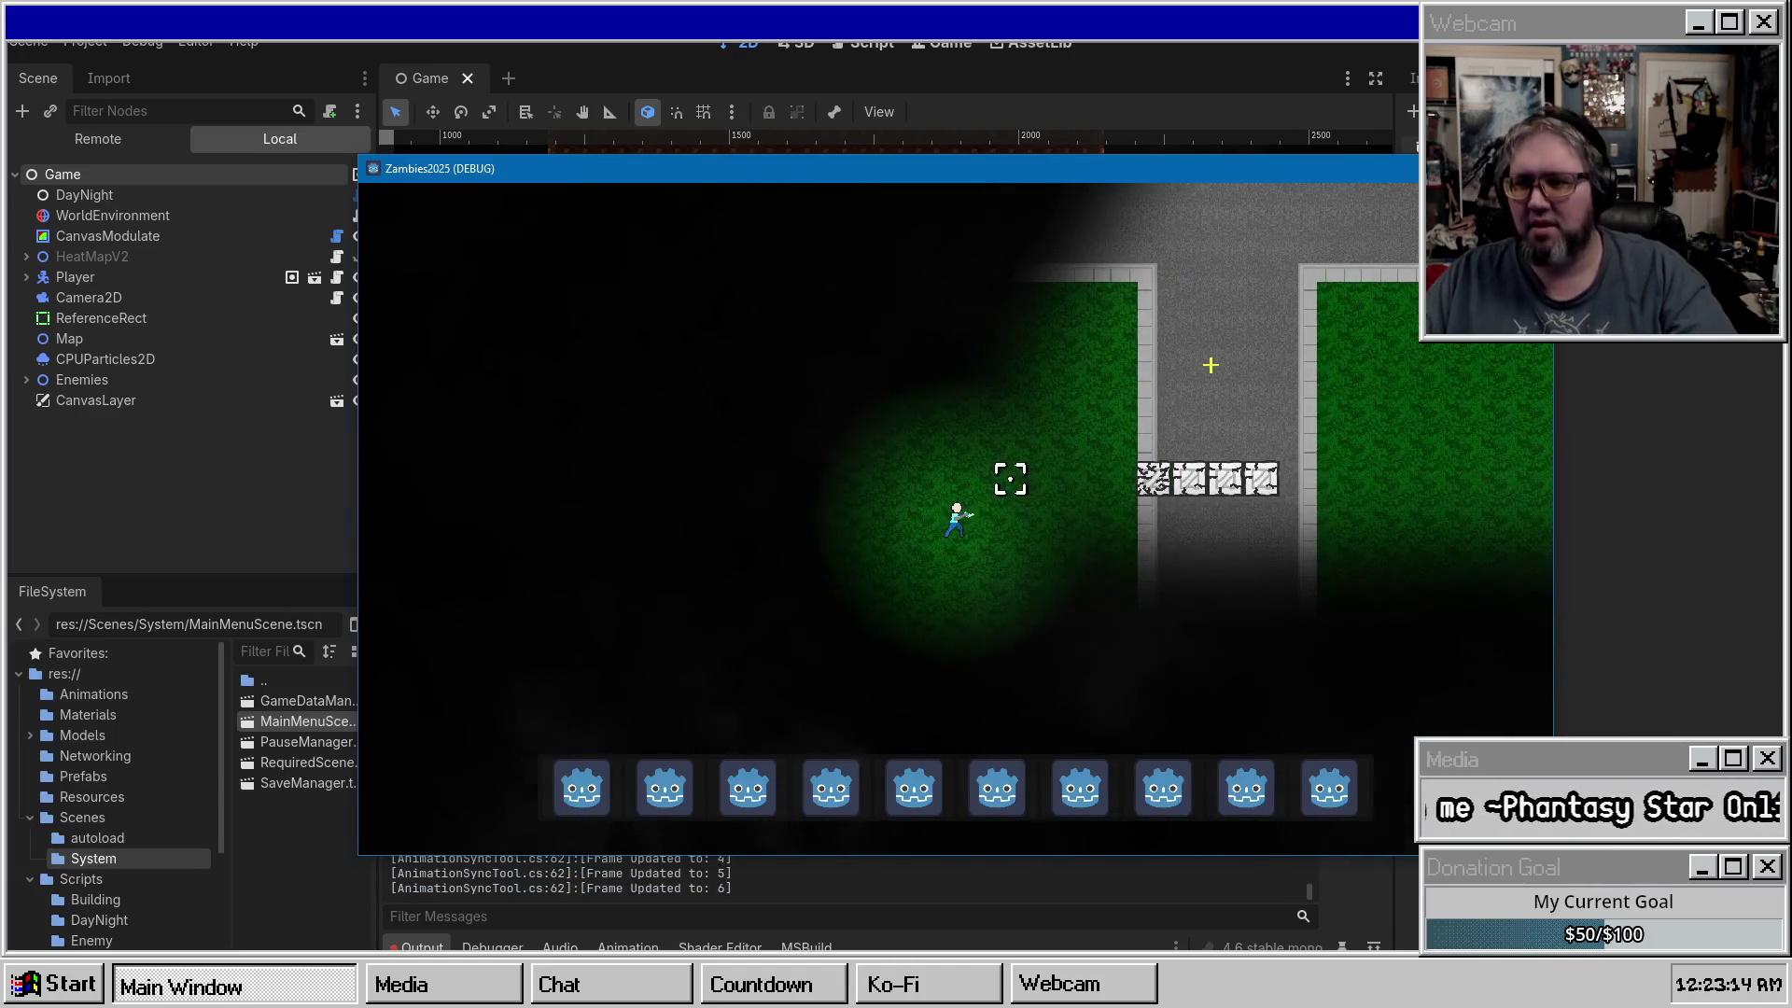
Open the in-game pause menu with Escape, then stop the debug session with F8.
key("Escape")
key("alt+Tab")
key("F8")
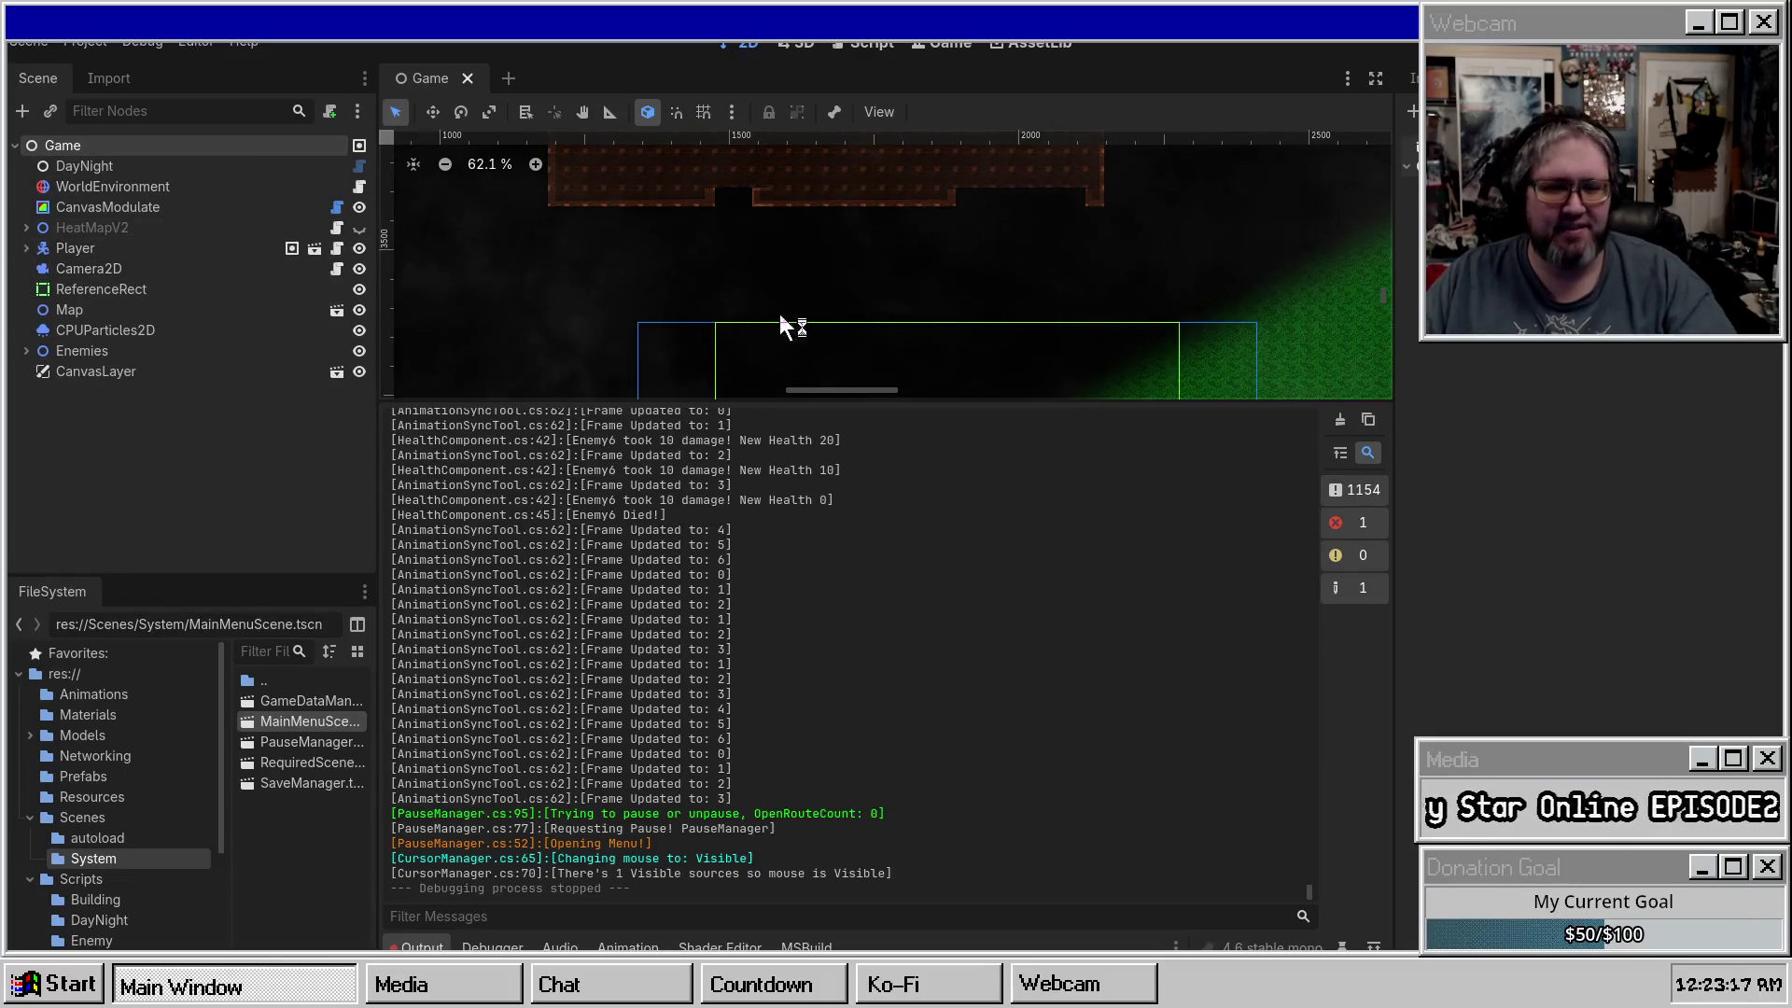
Lower the bottom panel splitter, clear the Output log, and select the Map node in the viewport.
left_click_drag(837, 404, 837, 727)
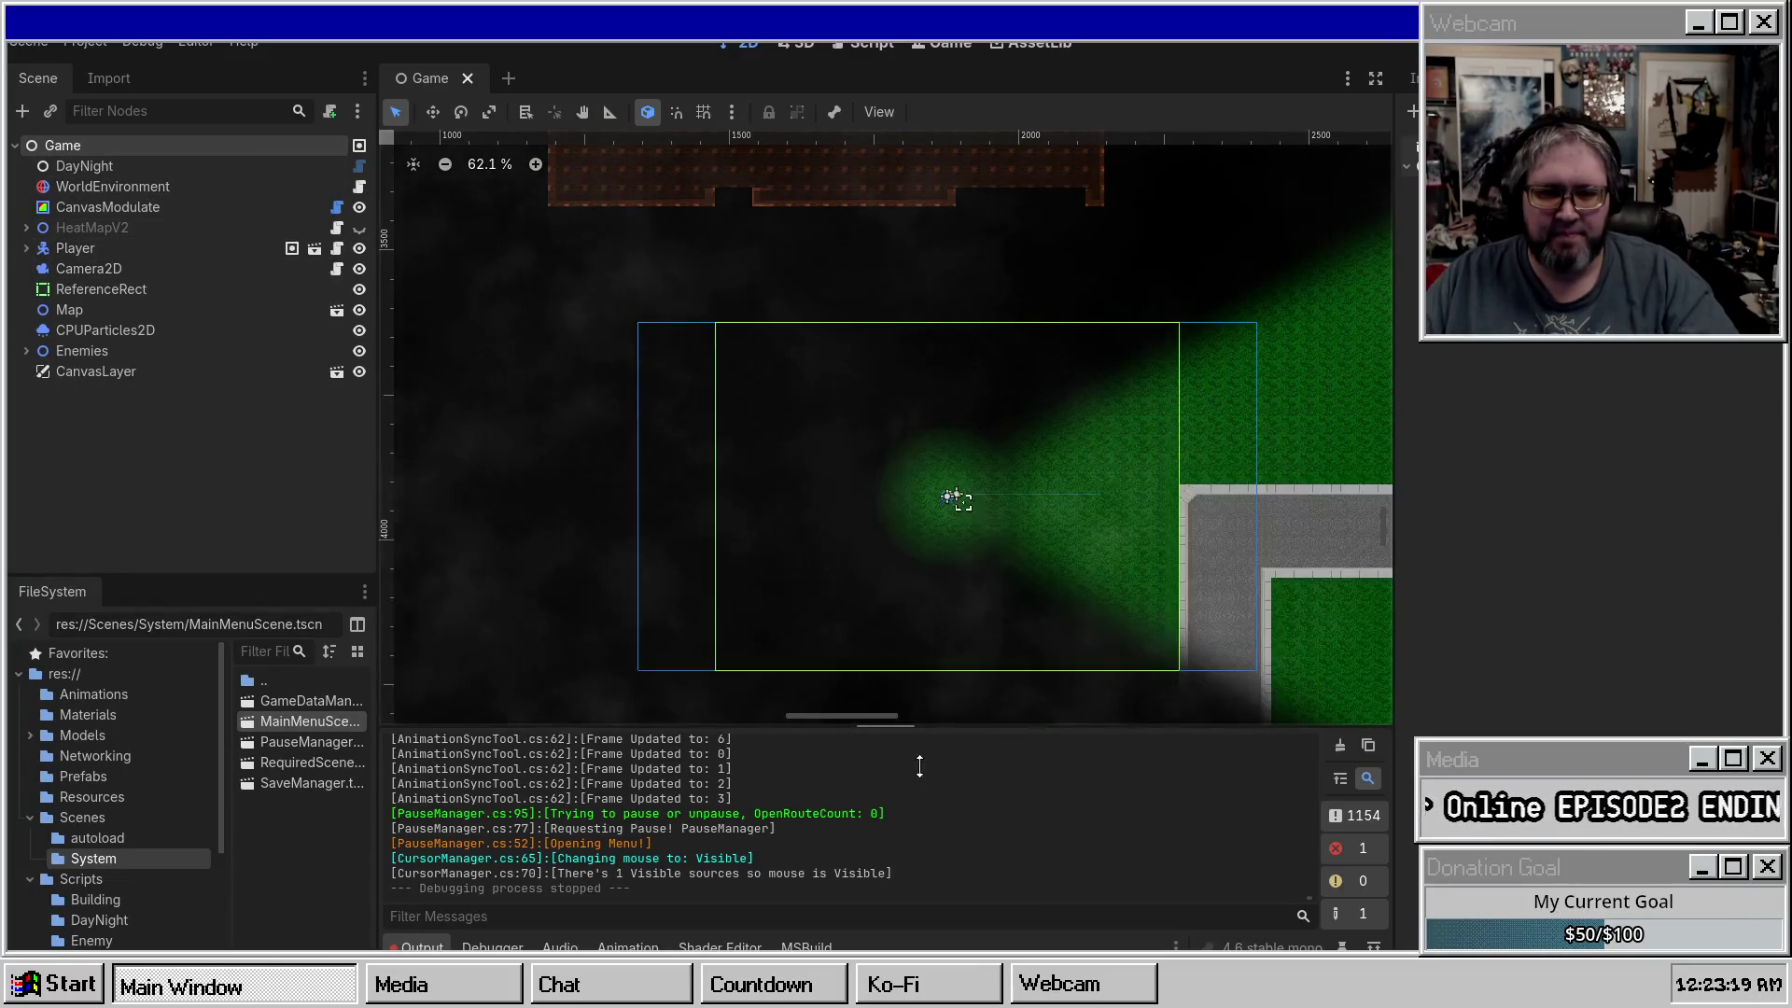
scroll(1226, 524, "down", 2)
left_click(1347, 744)
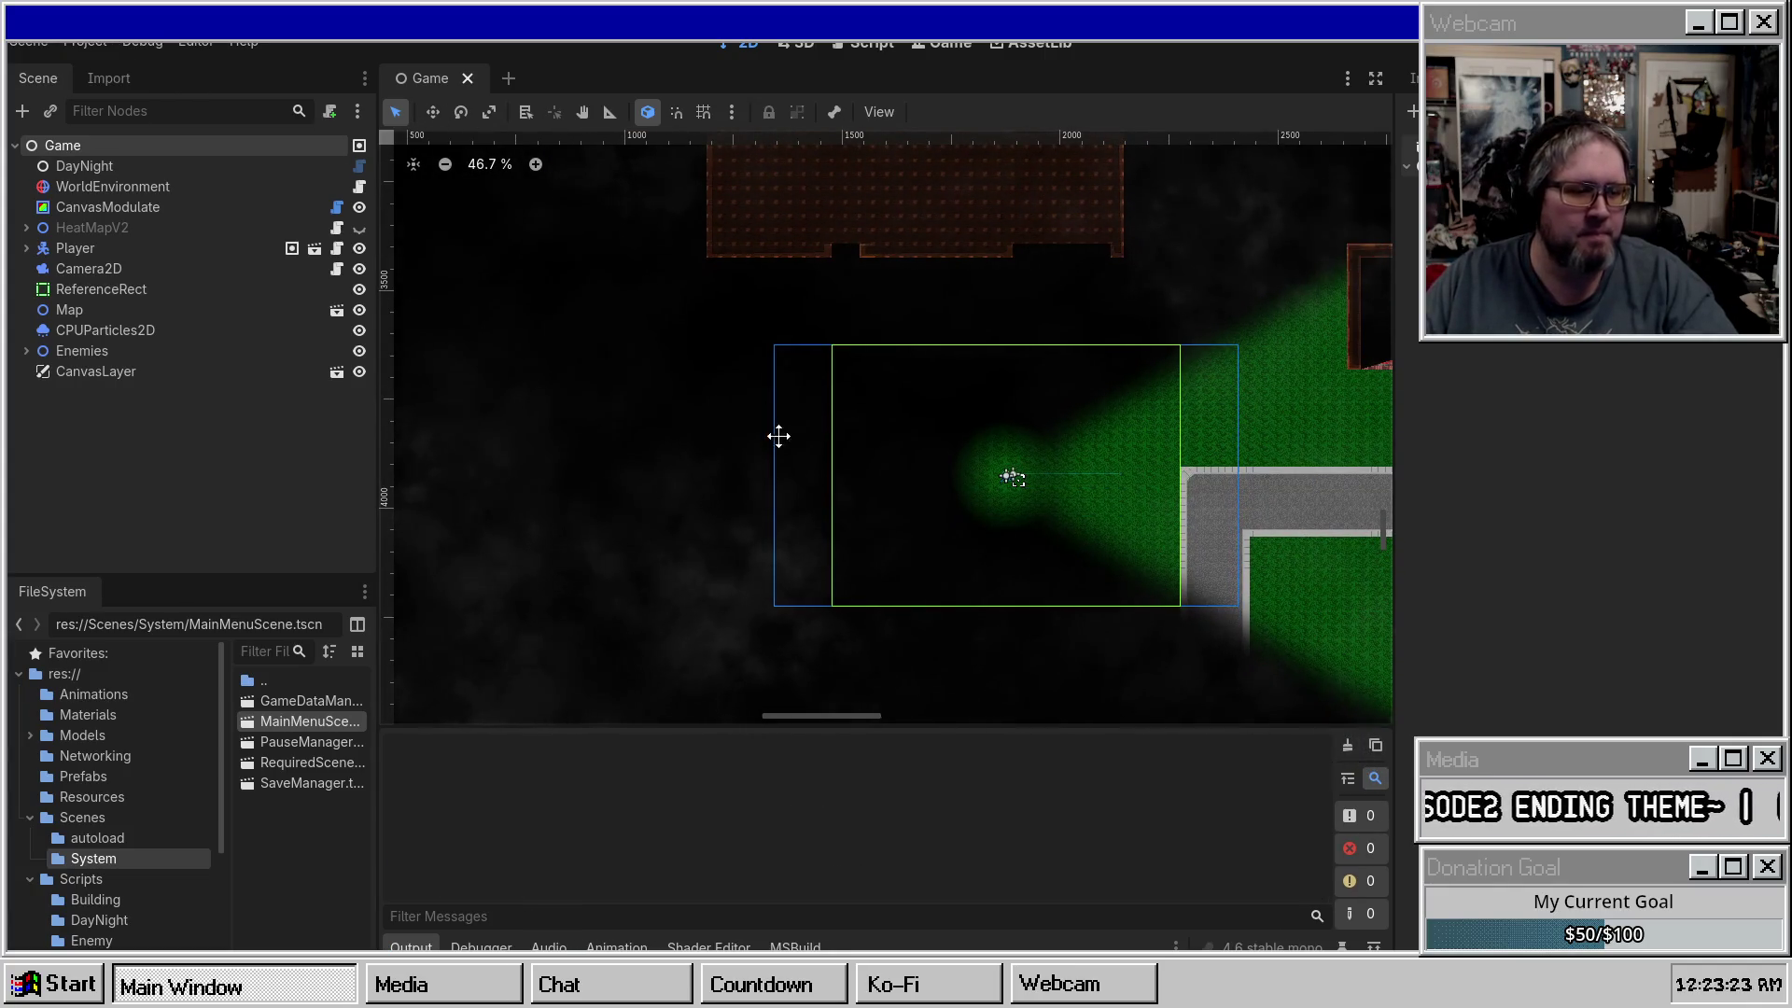
scroll(775, 383, "up", 4)
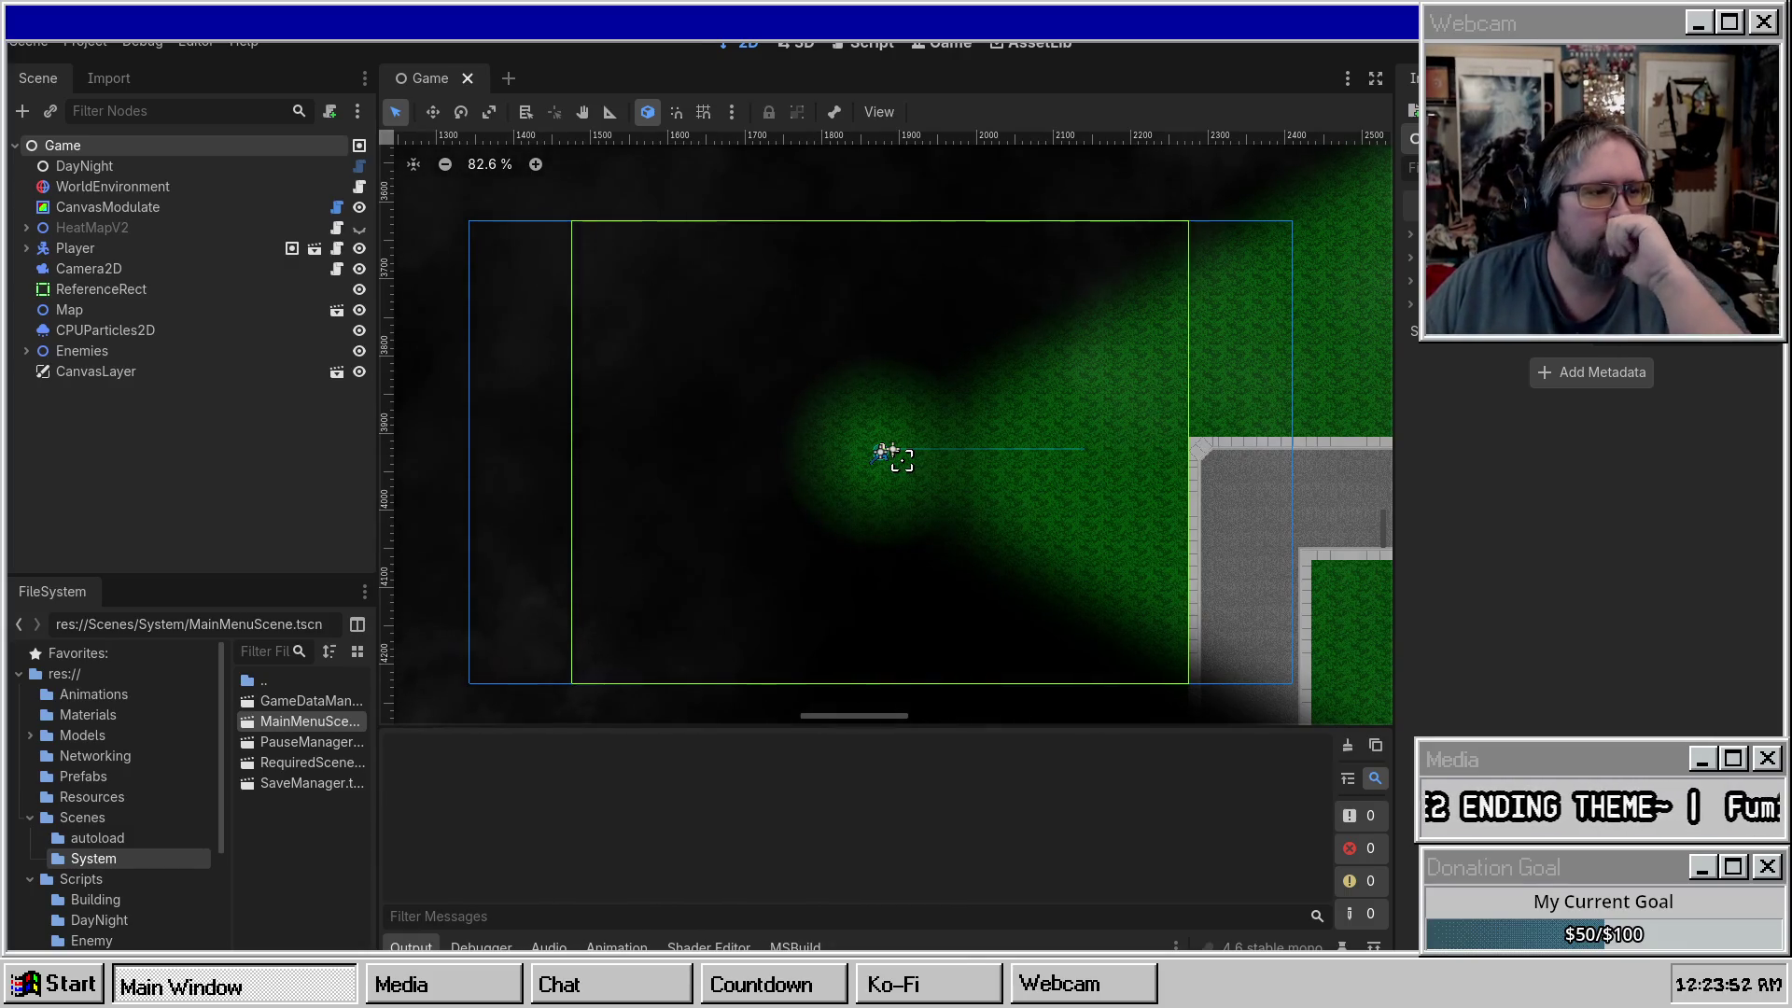
left_click(744, 308)
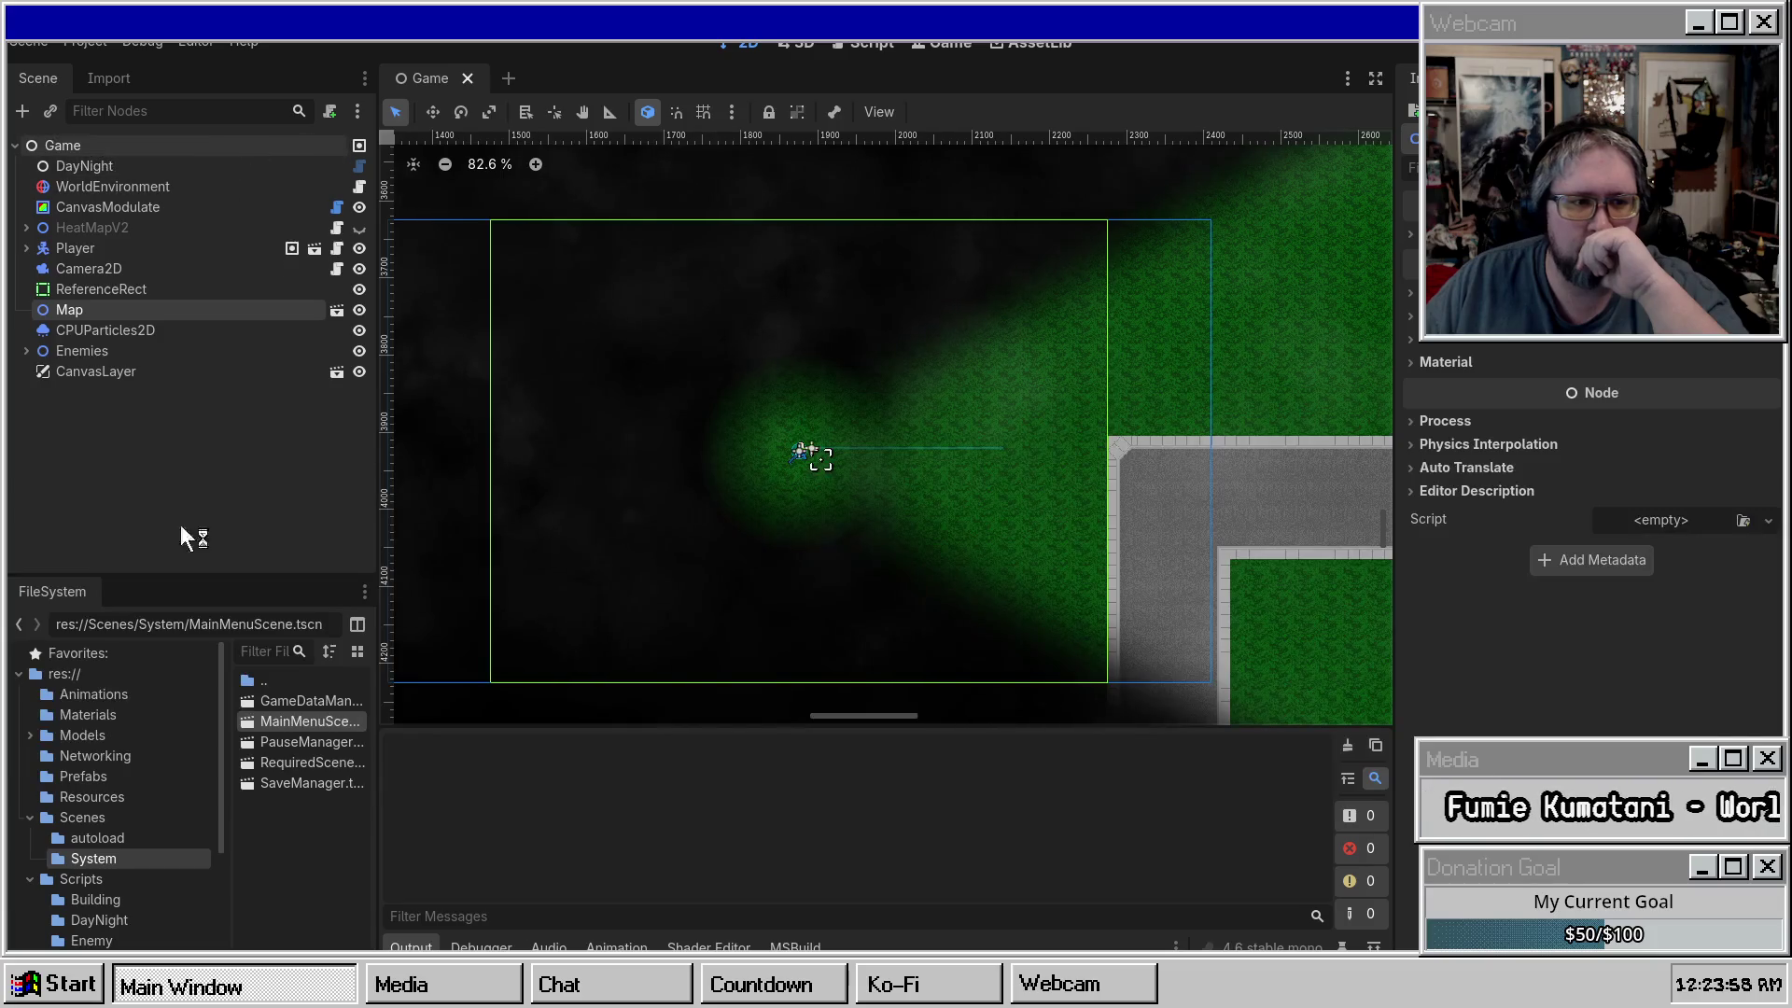
double_click(310, 742)
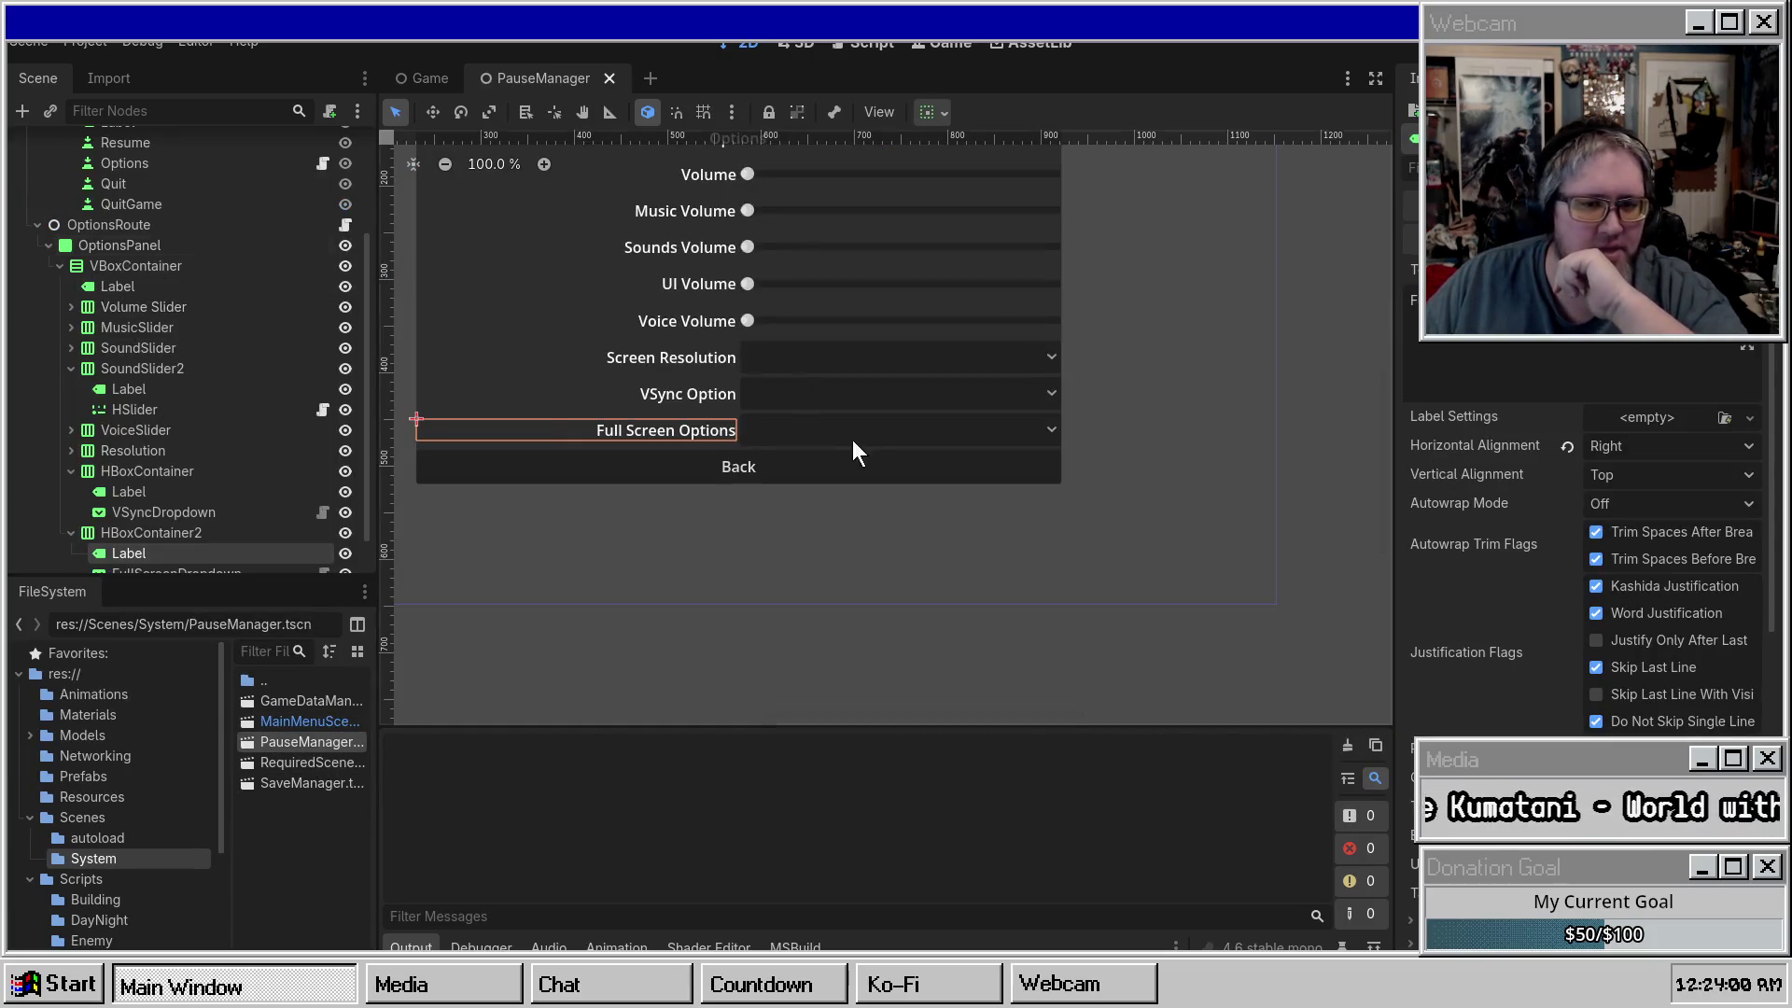
scroll(70, 247, "up", 3)
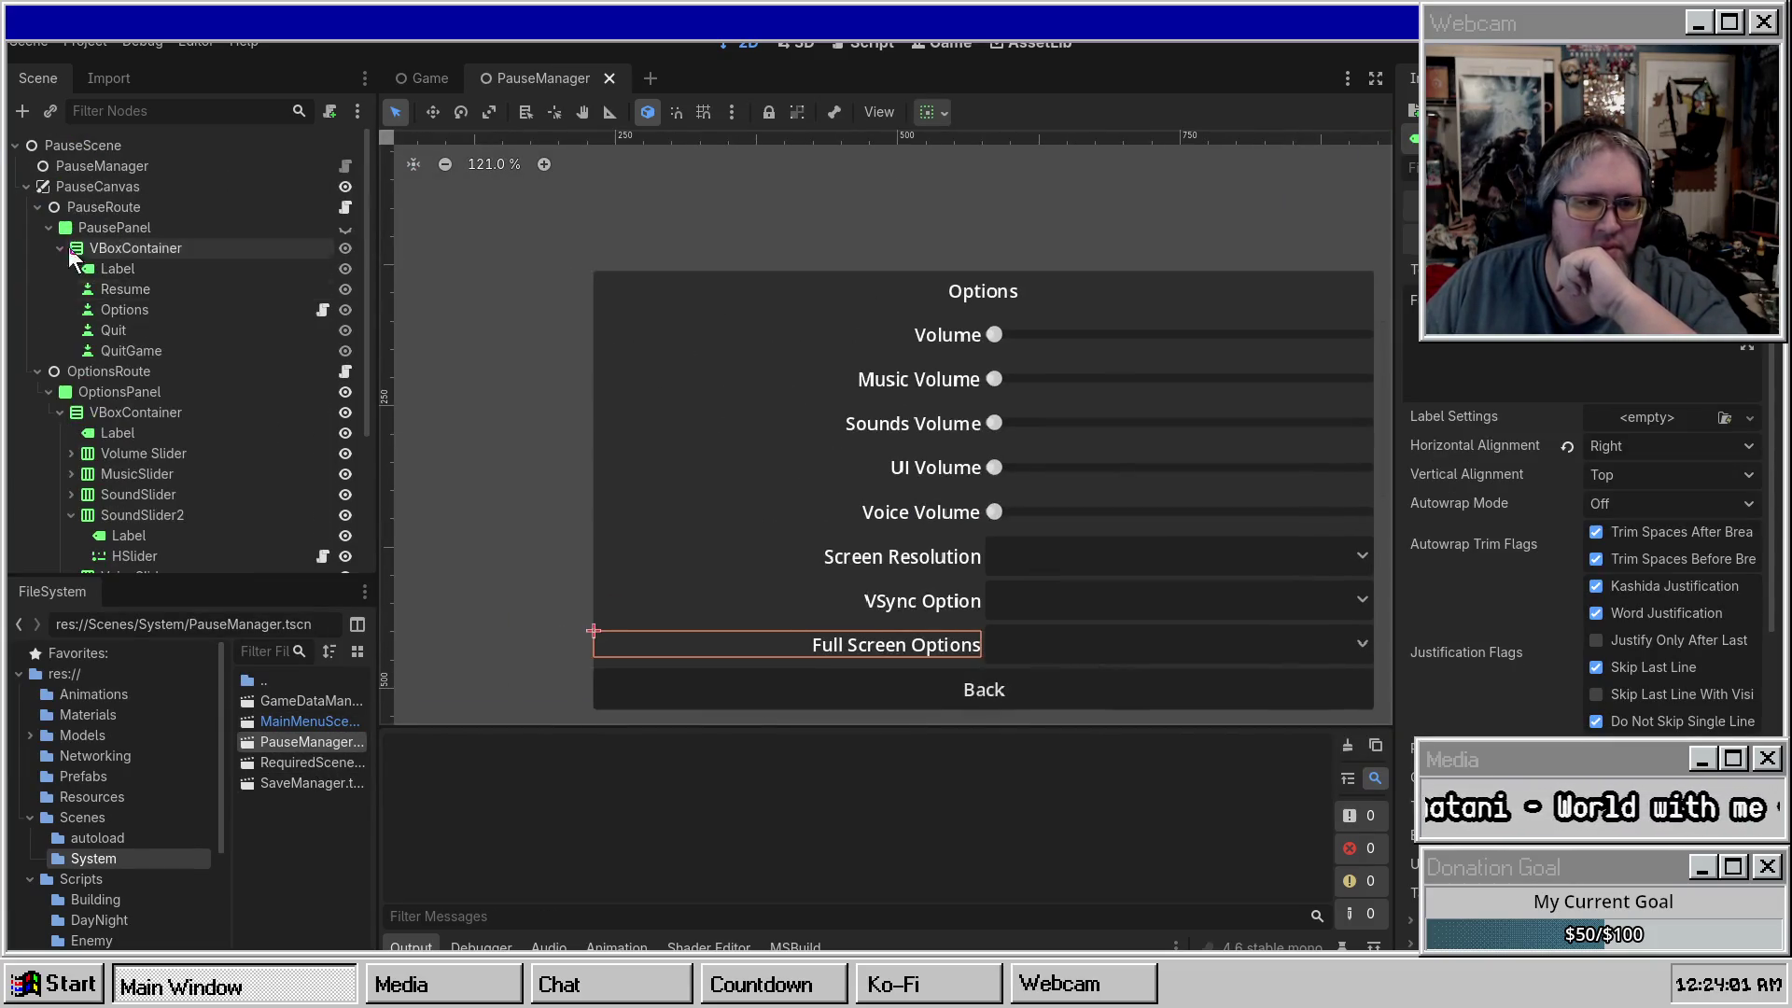
left_click(49, 392)
left_click(358, 393)
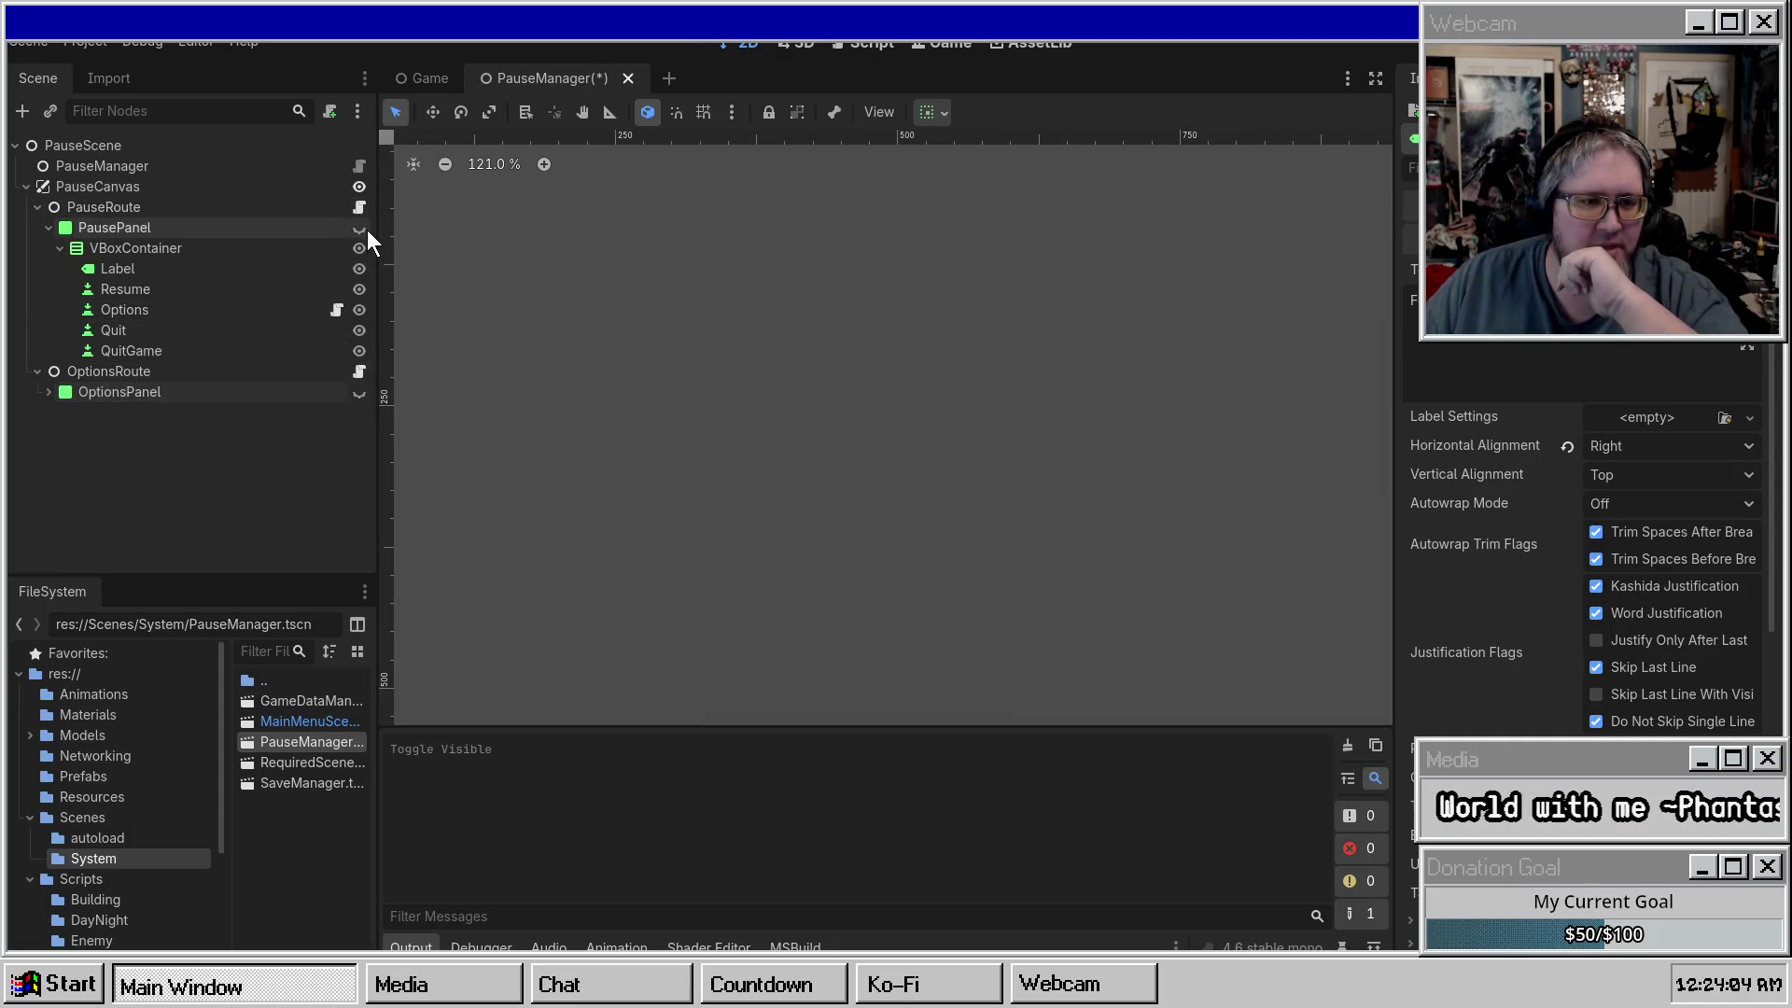
left_click(359, 228)
left_click(932, 347)
left_click(172, 248)
left_click(154, 291)
scroll(1552, 551, "down", 5)
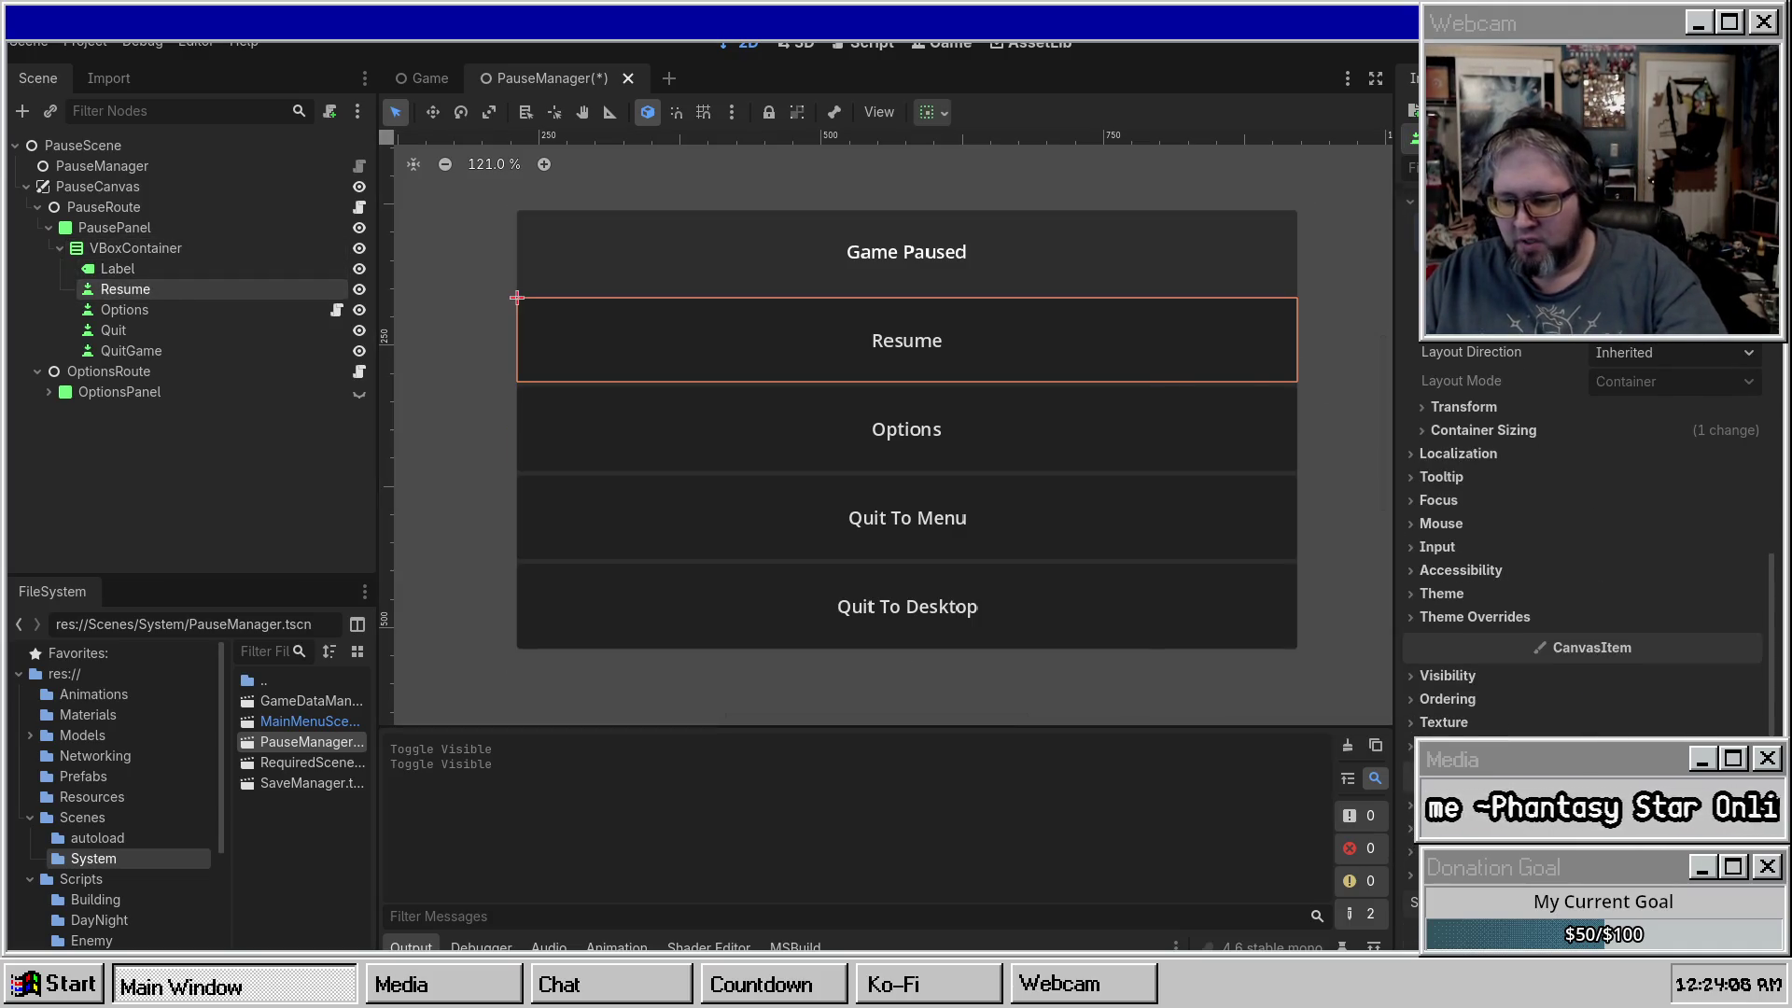
left_click(138, 253)
right_click(138, 254)
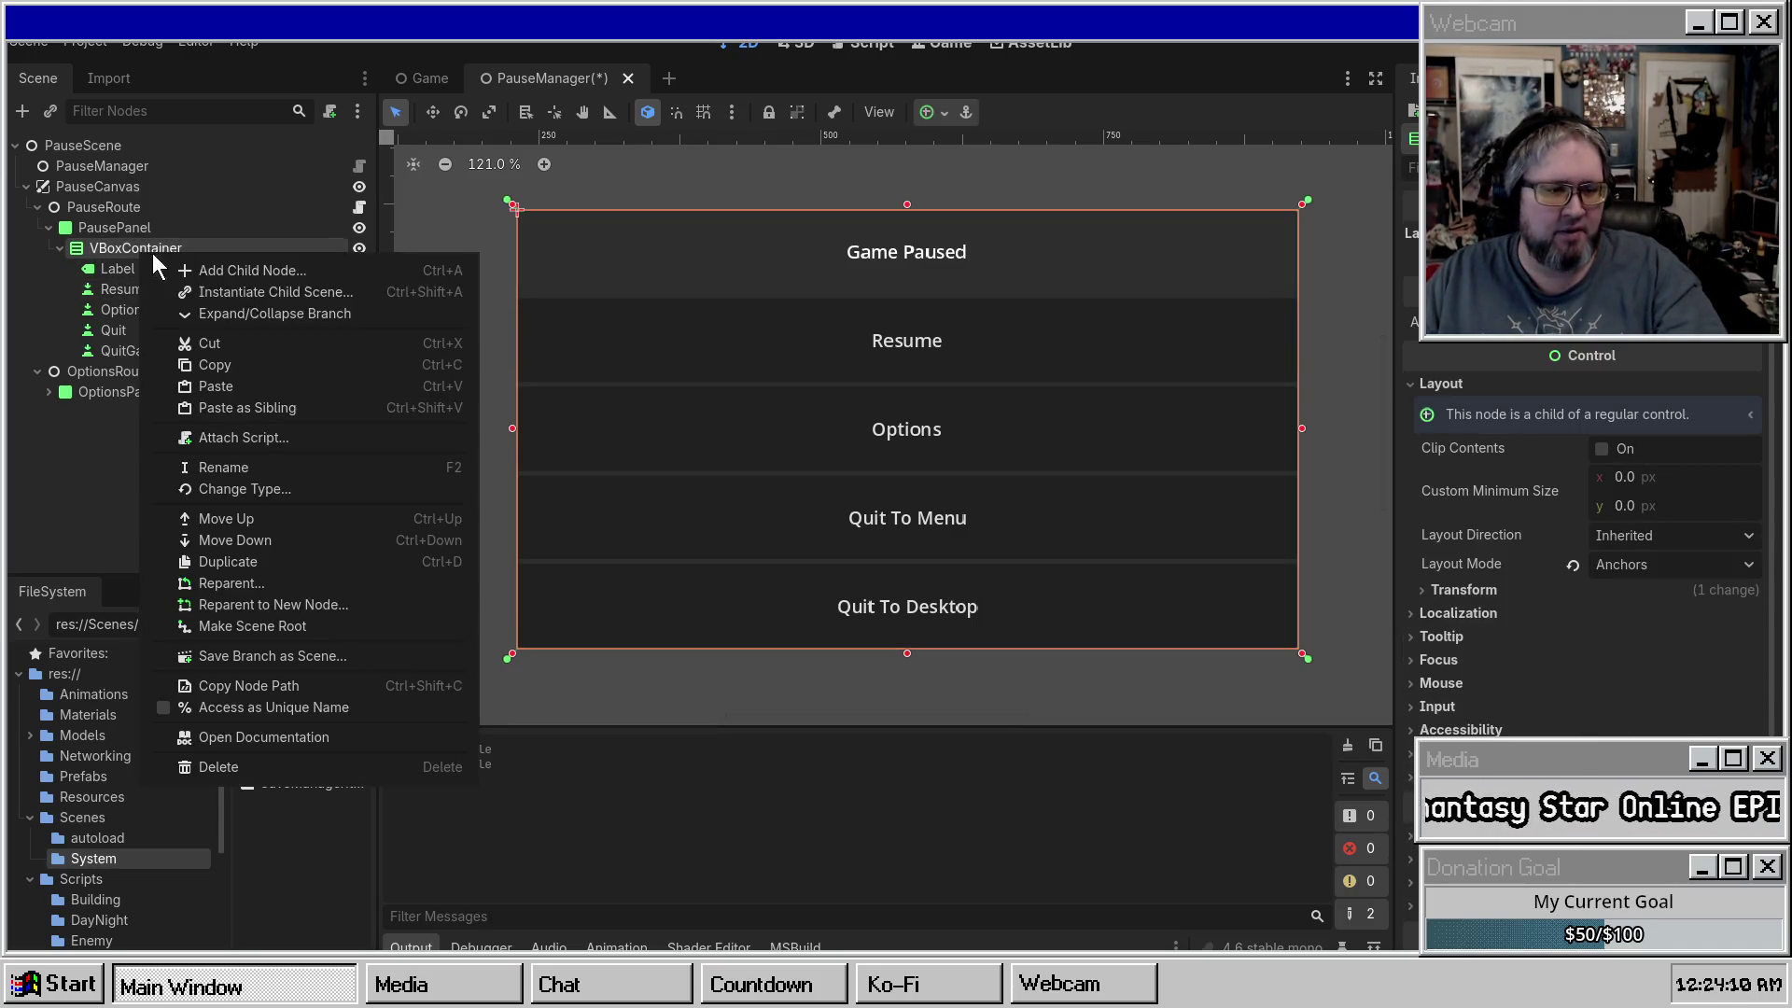
left_click(271, 269)
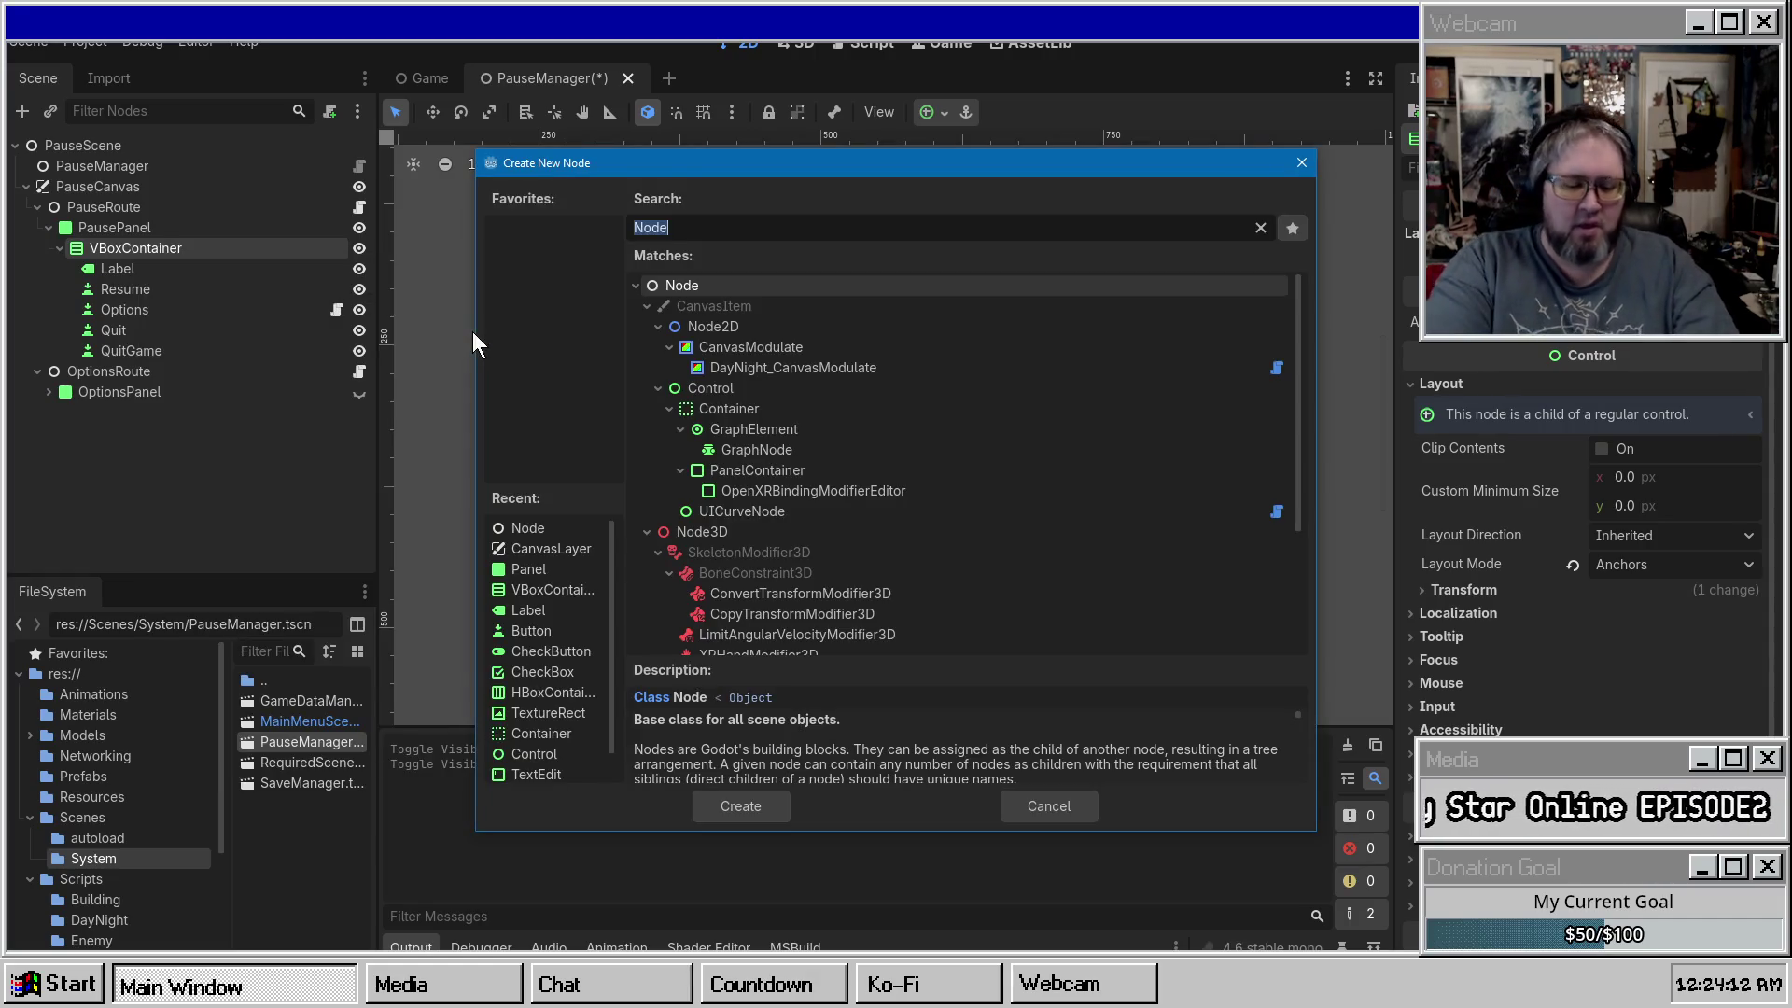
type("Close")
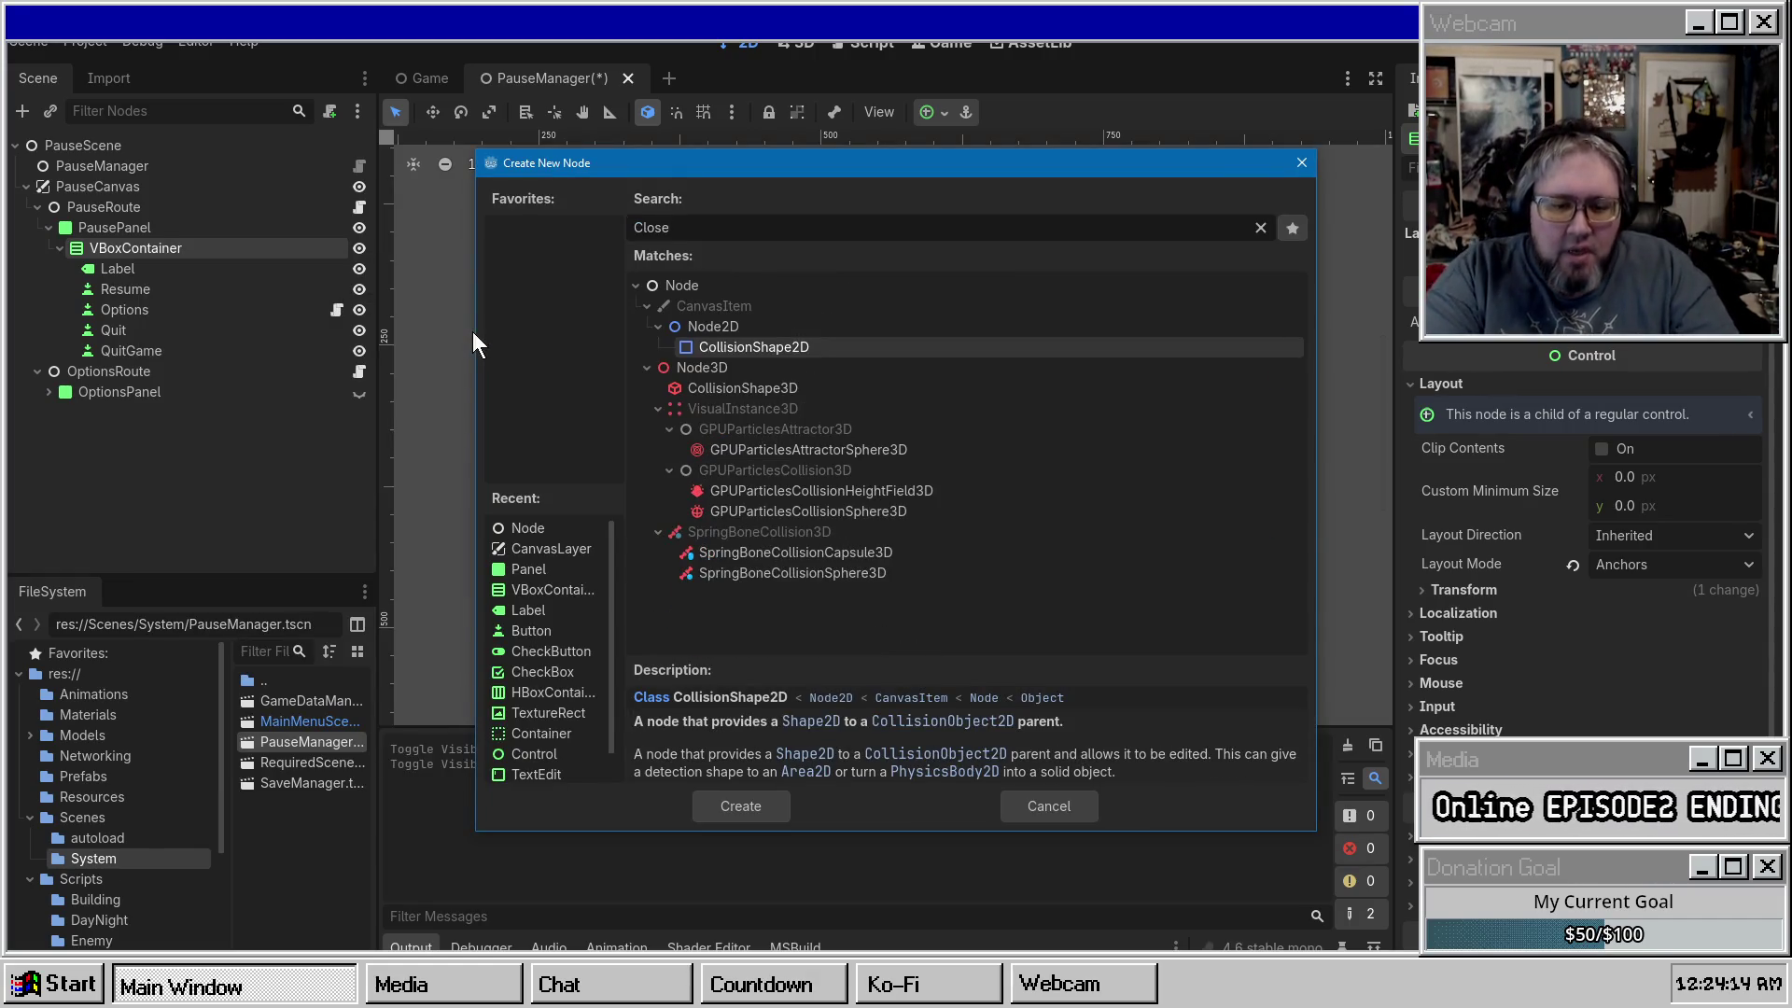
key("BackSpace")
key("BackSpace")
key("BackSpace")
type("U")
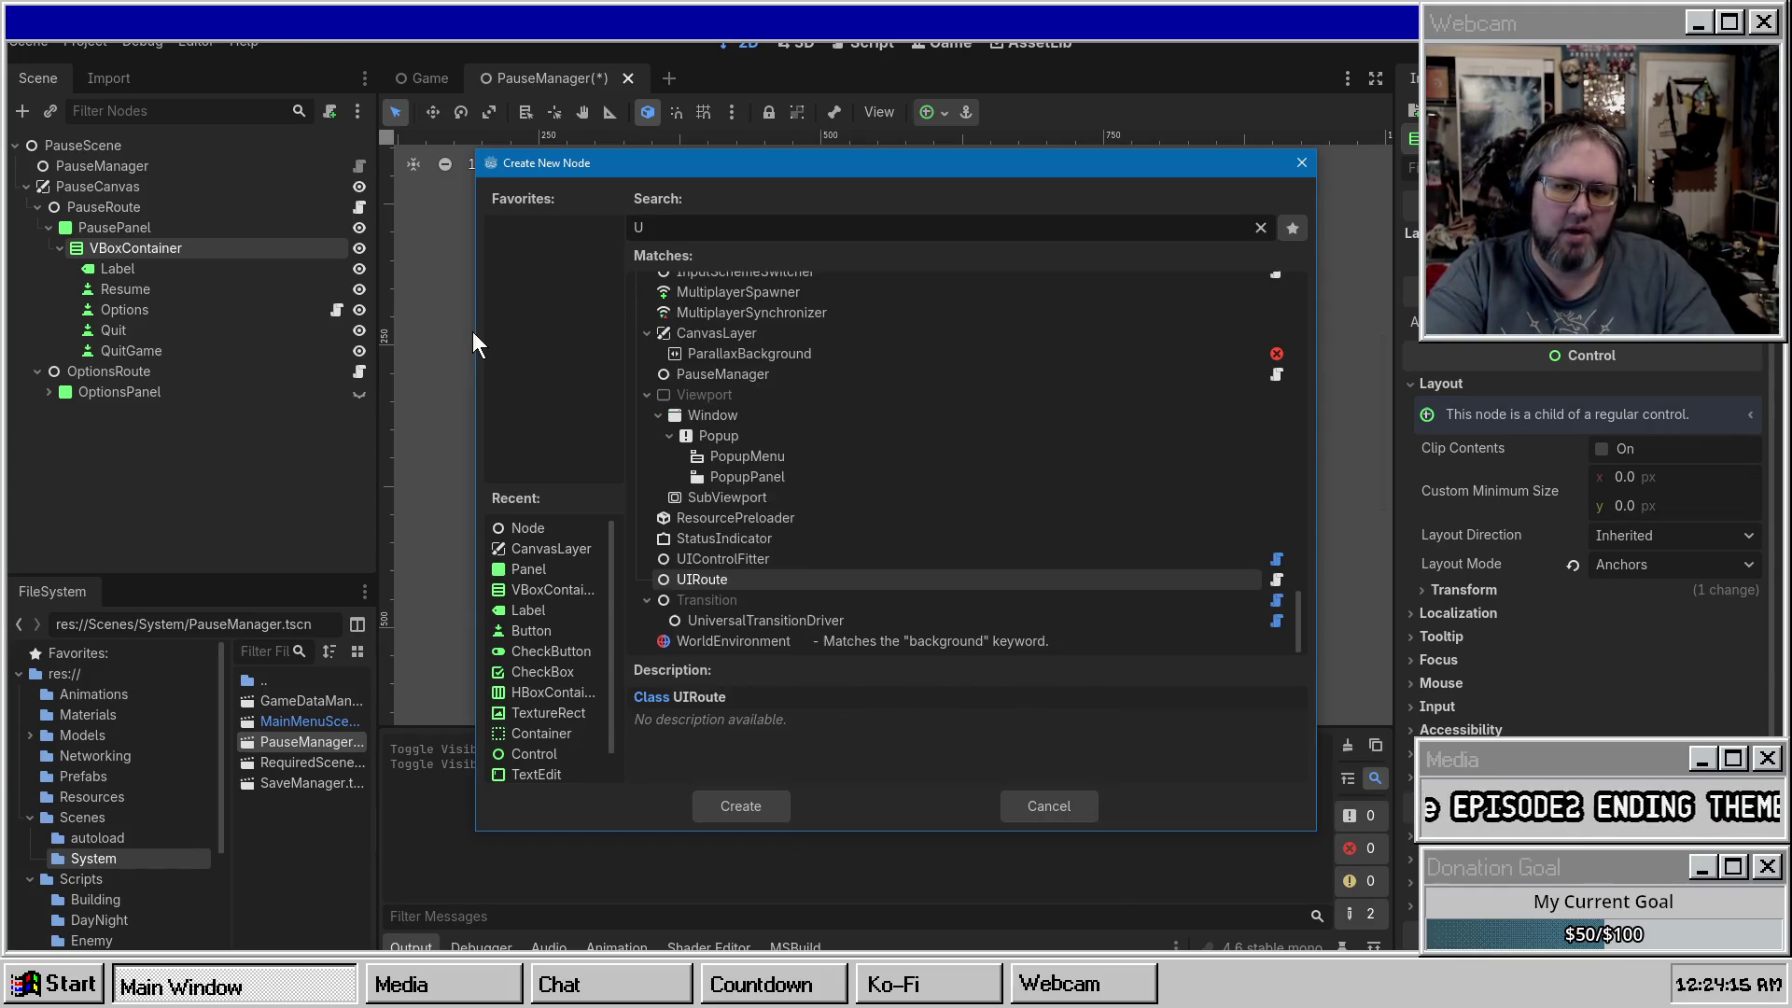
type("IRoute")
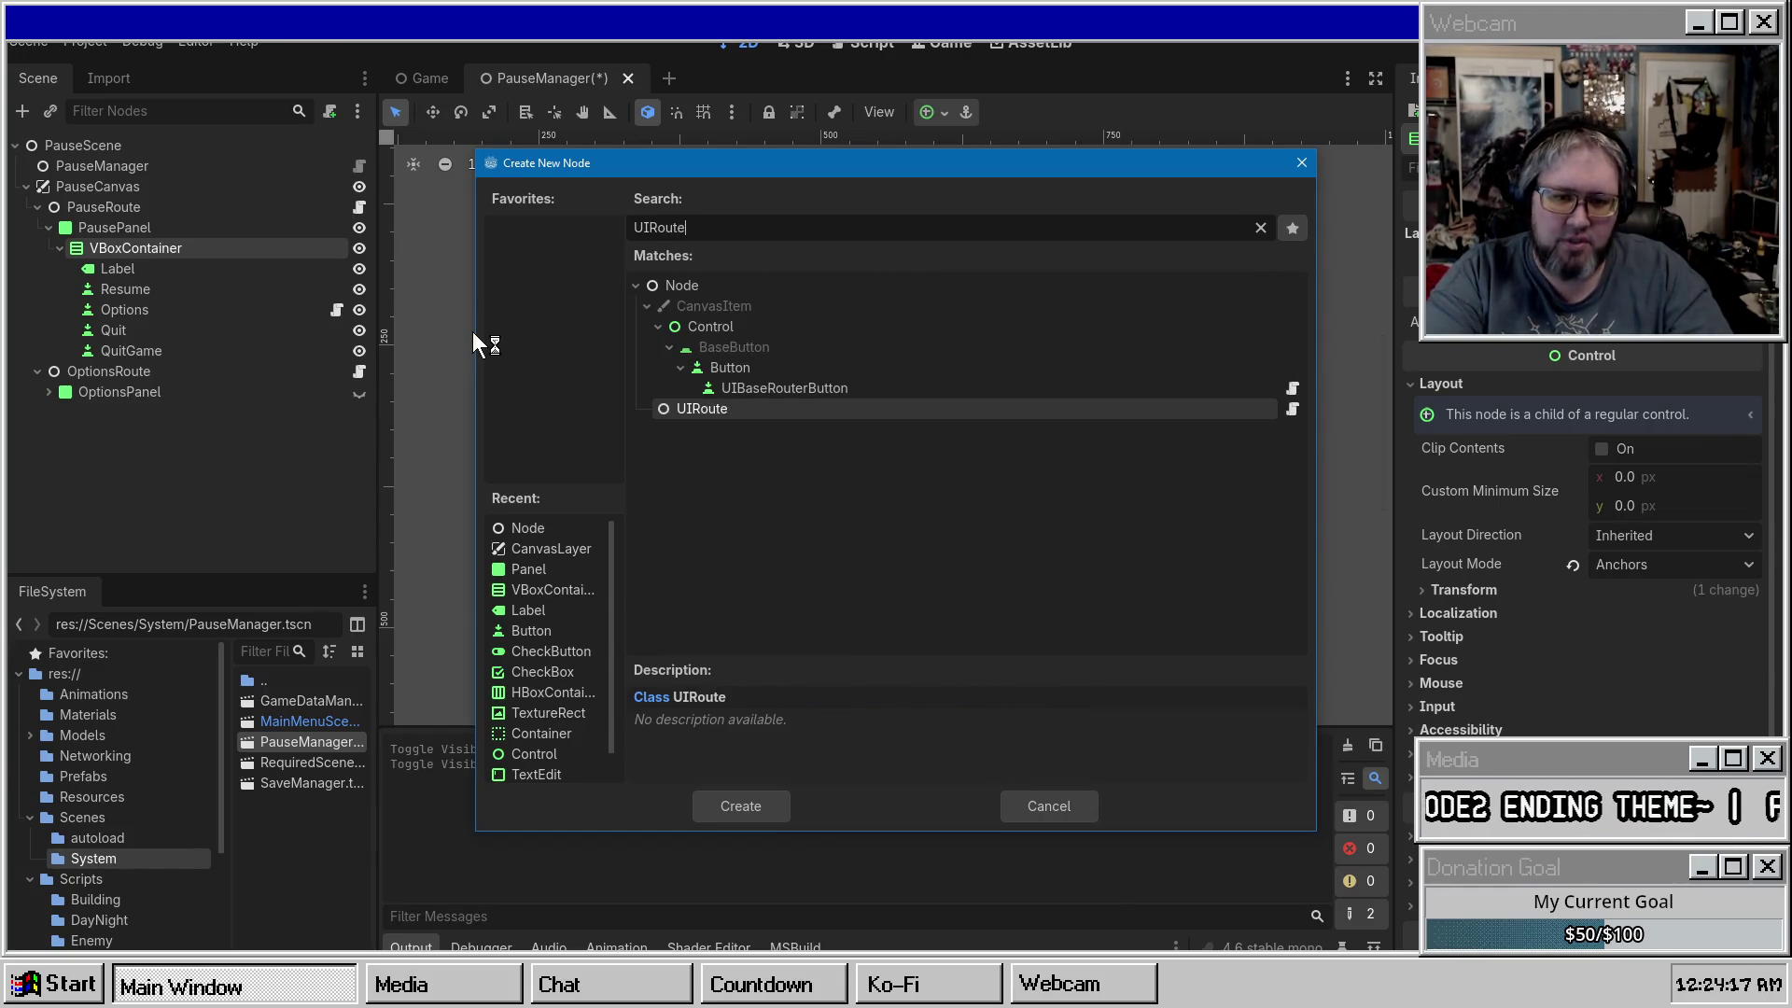
key("Up")
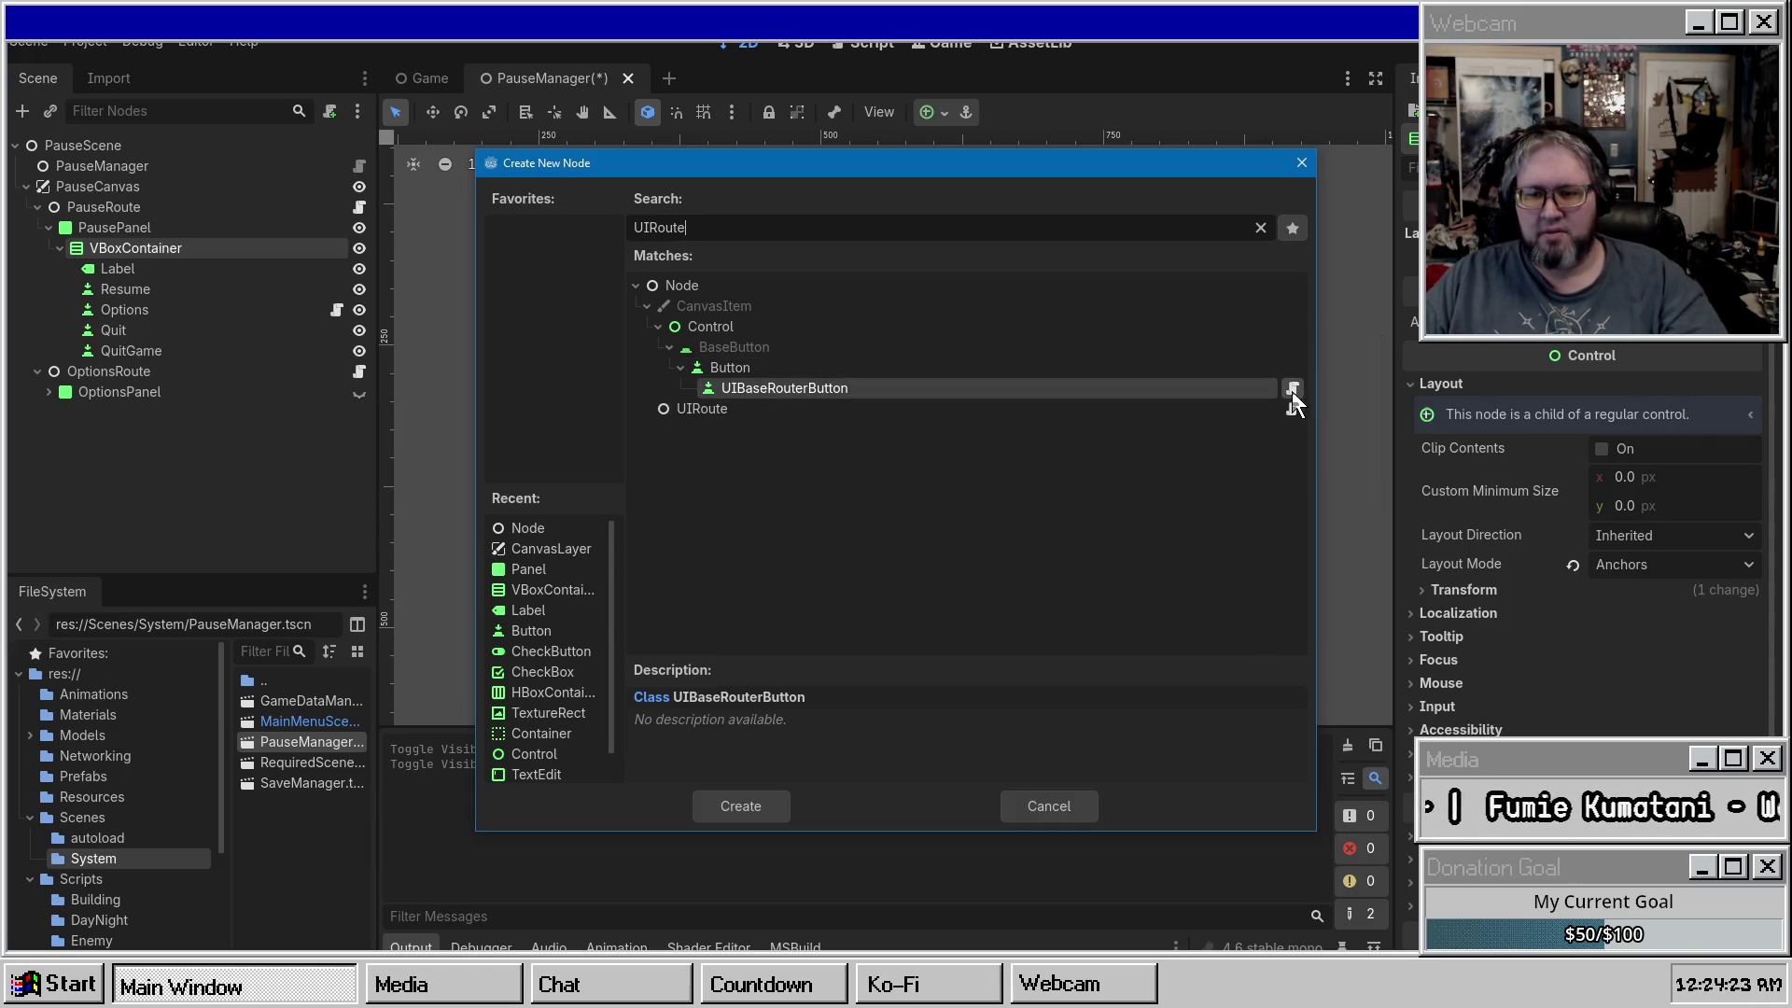
mouse_move(1292, 392)
key("Escape")
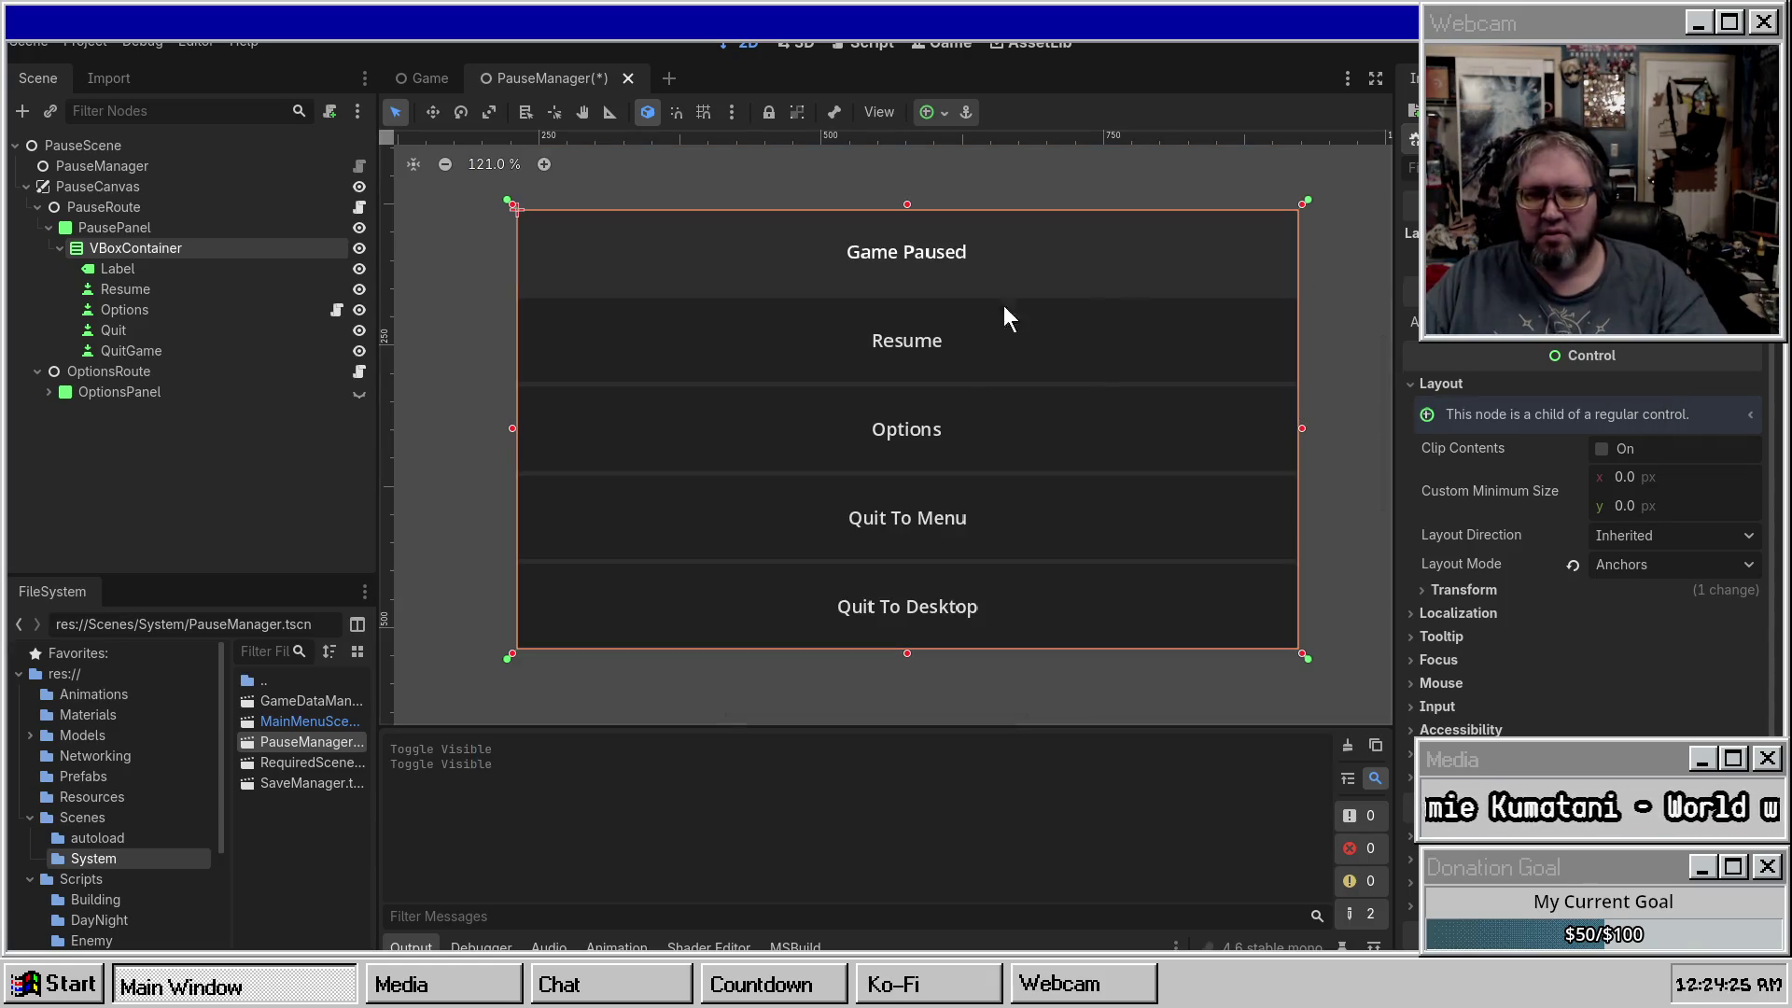
left_click(187, 310)
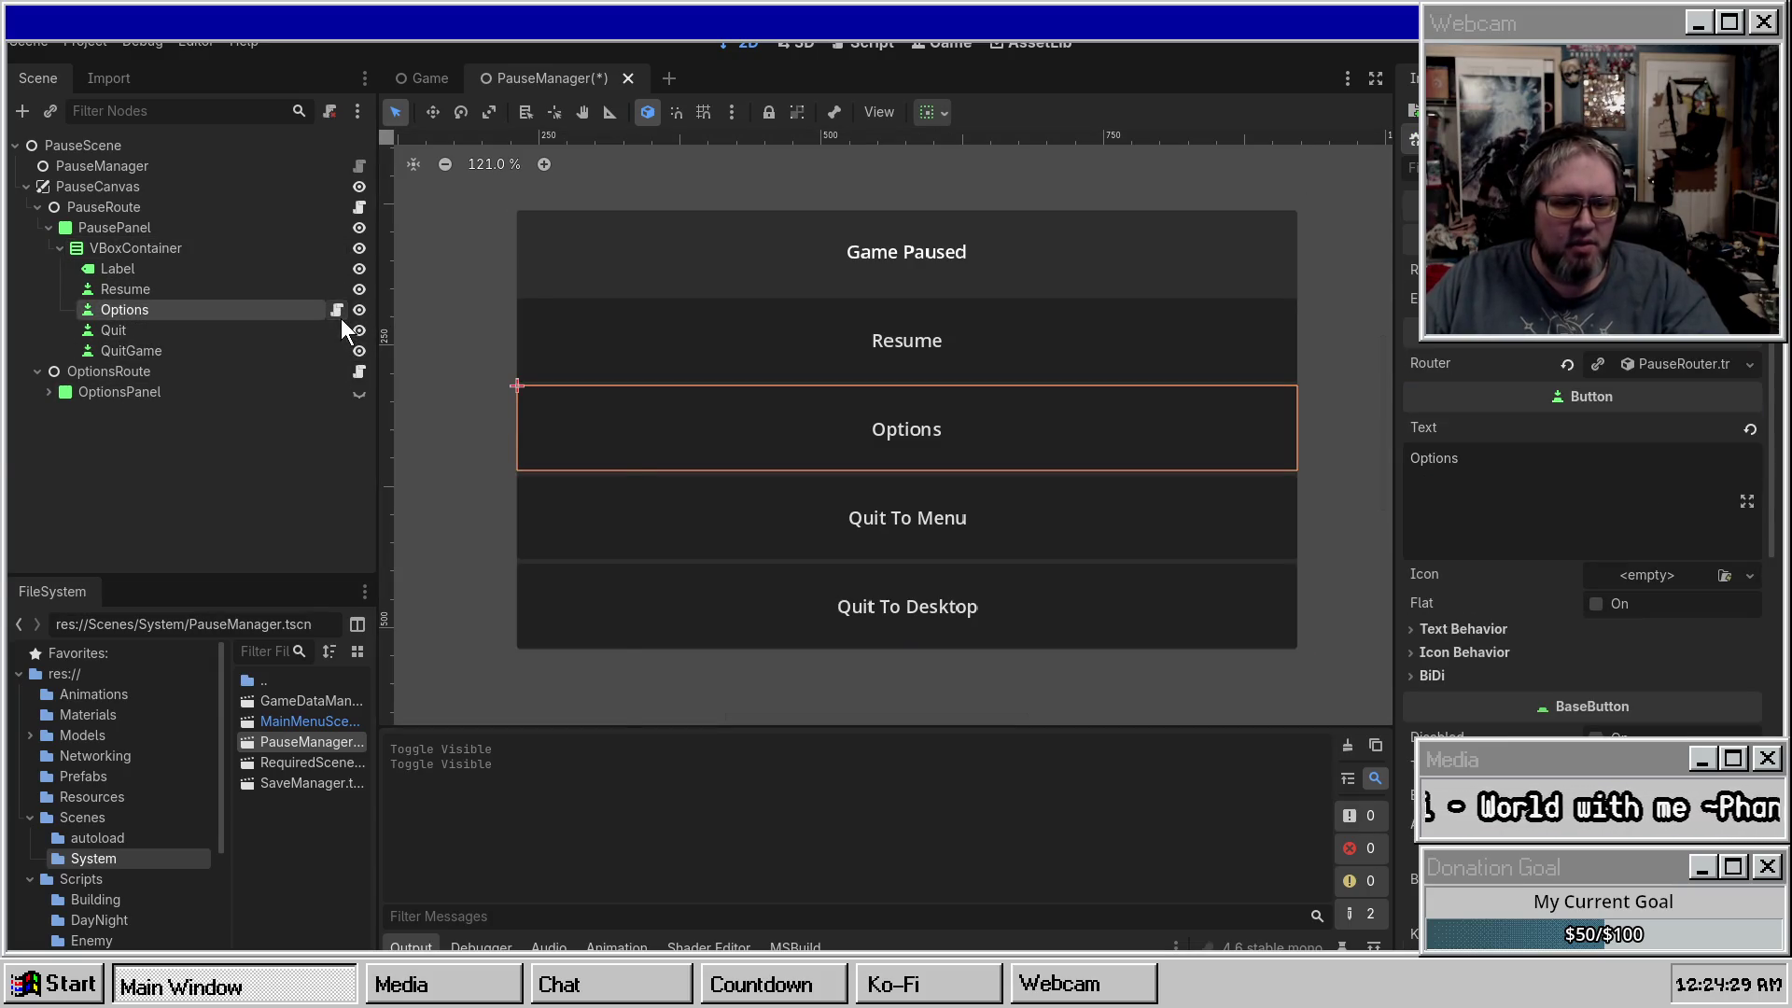
Widen the docks and browse the UIRouter button scripts such as UIRouteExitGameButton and UIRouteBackButton.
right_click(287, 317)
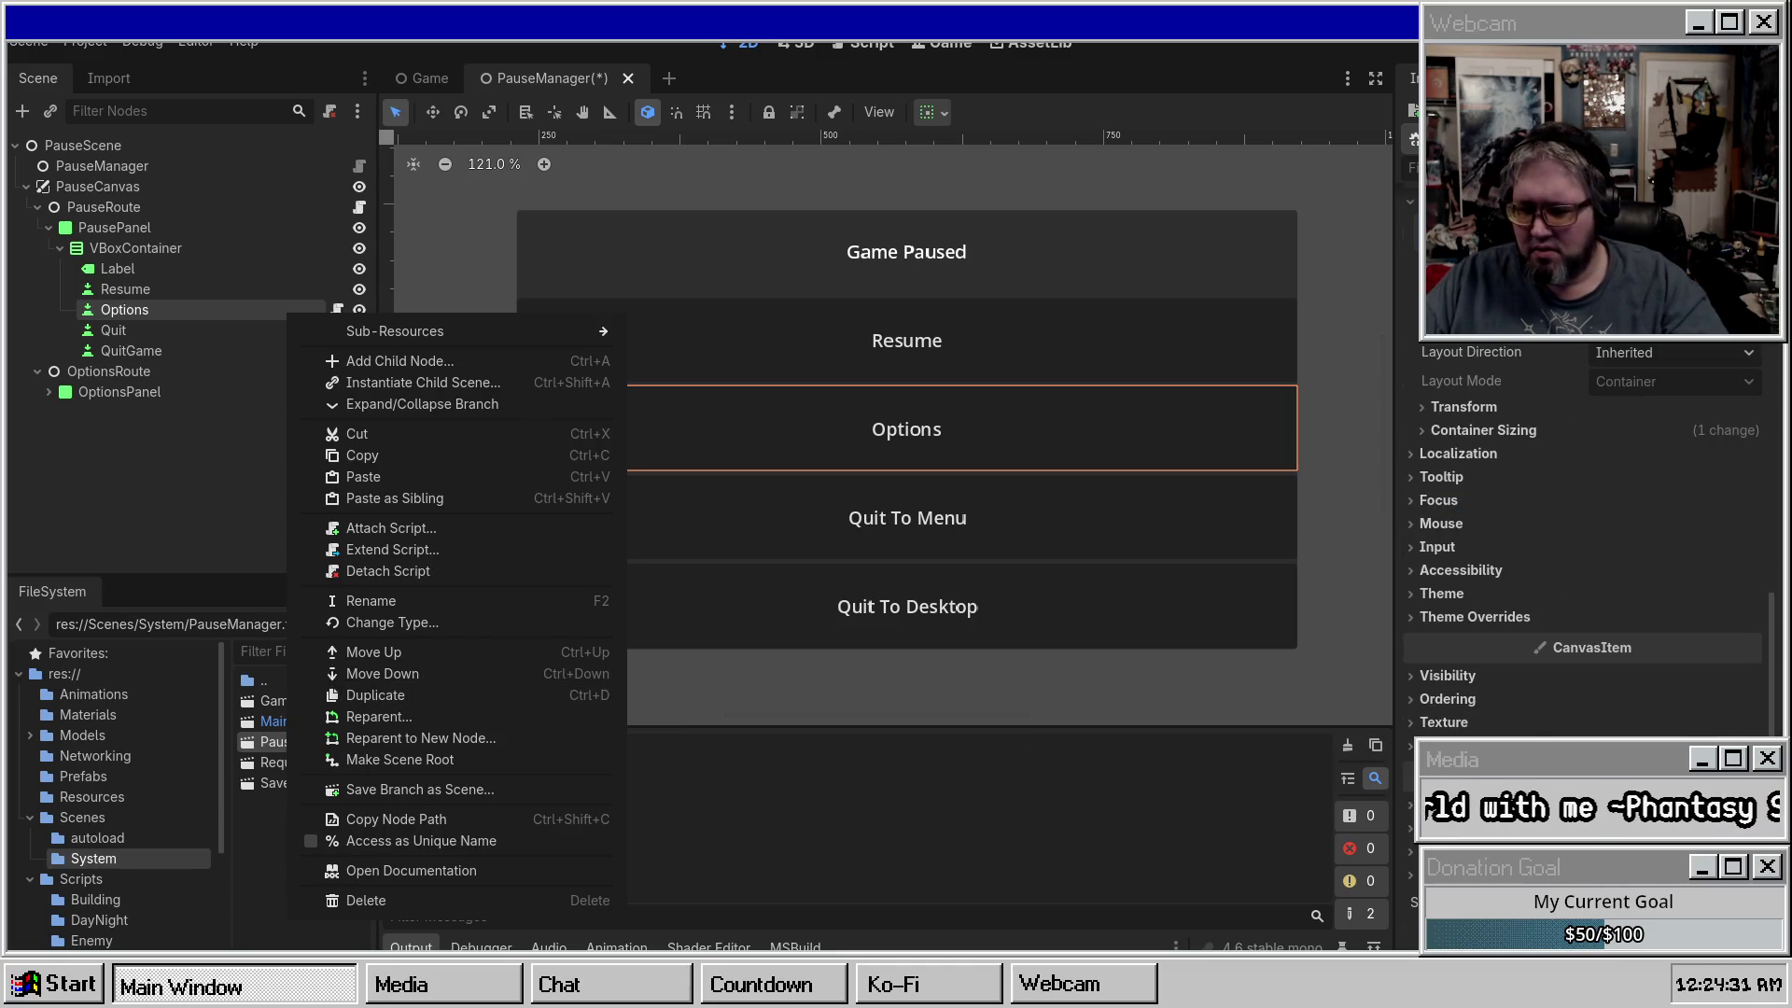
left_click(337, 310)
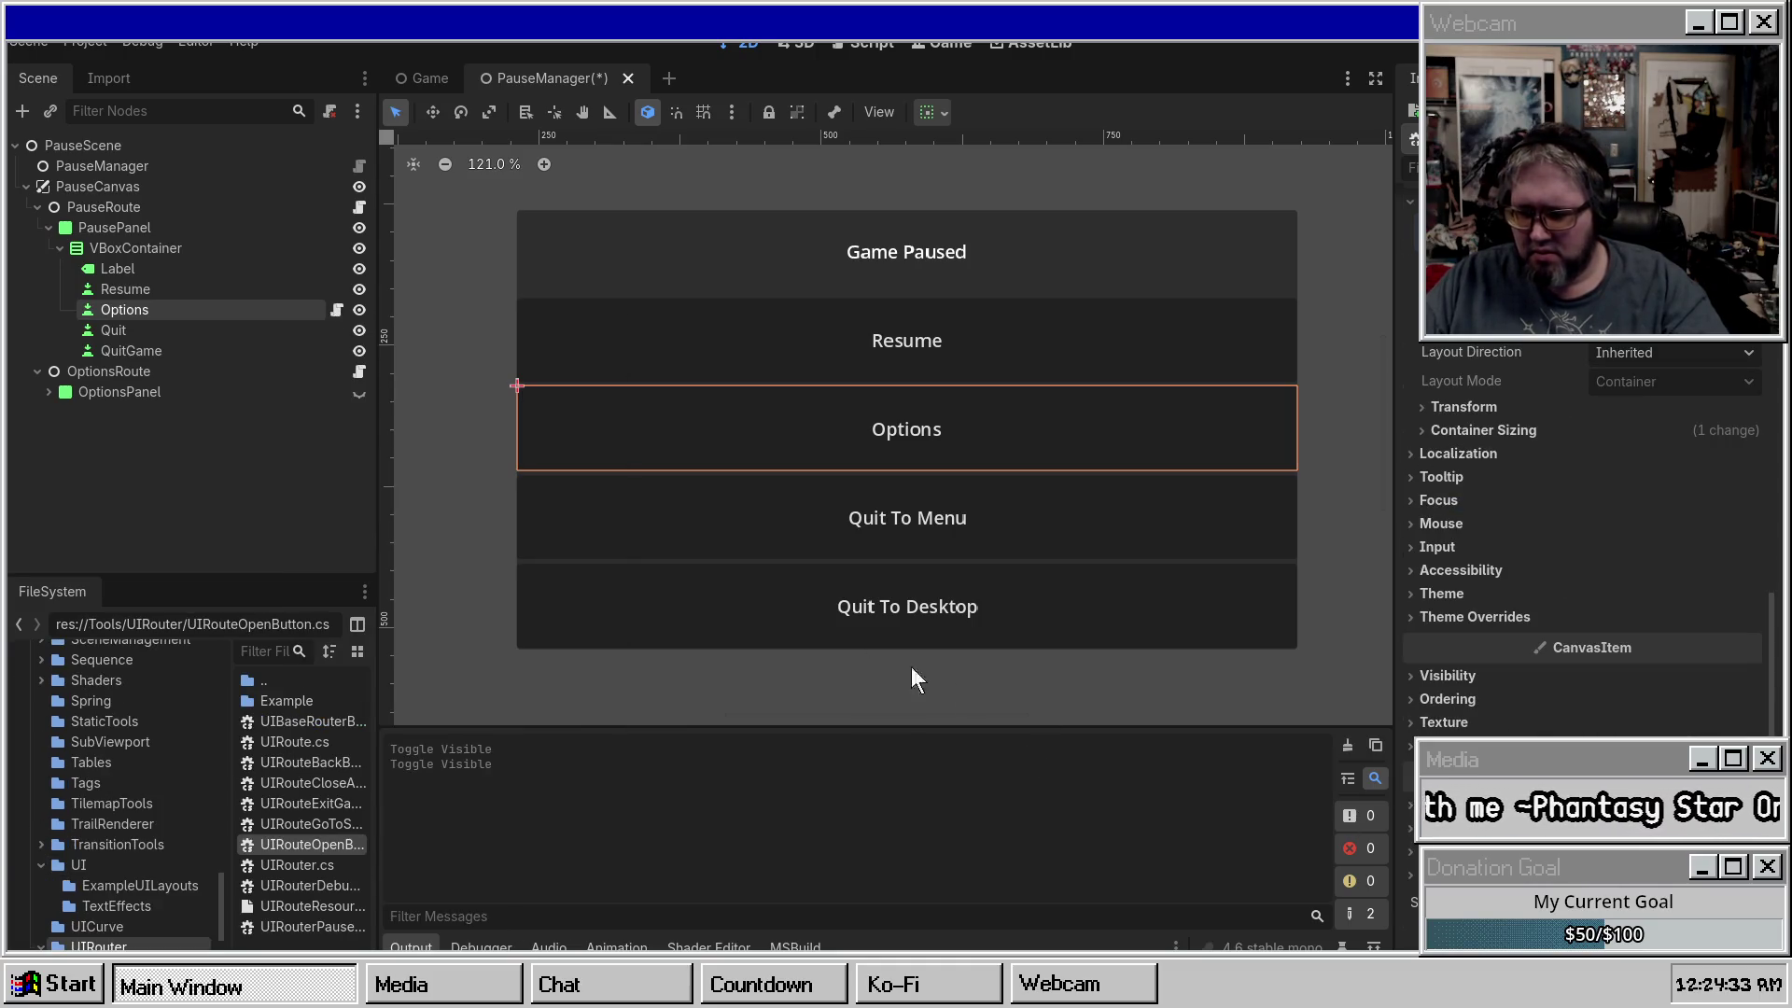
left_click_drag(388, 695, 614, 698)
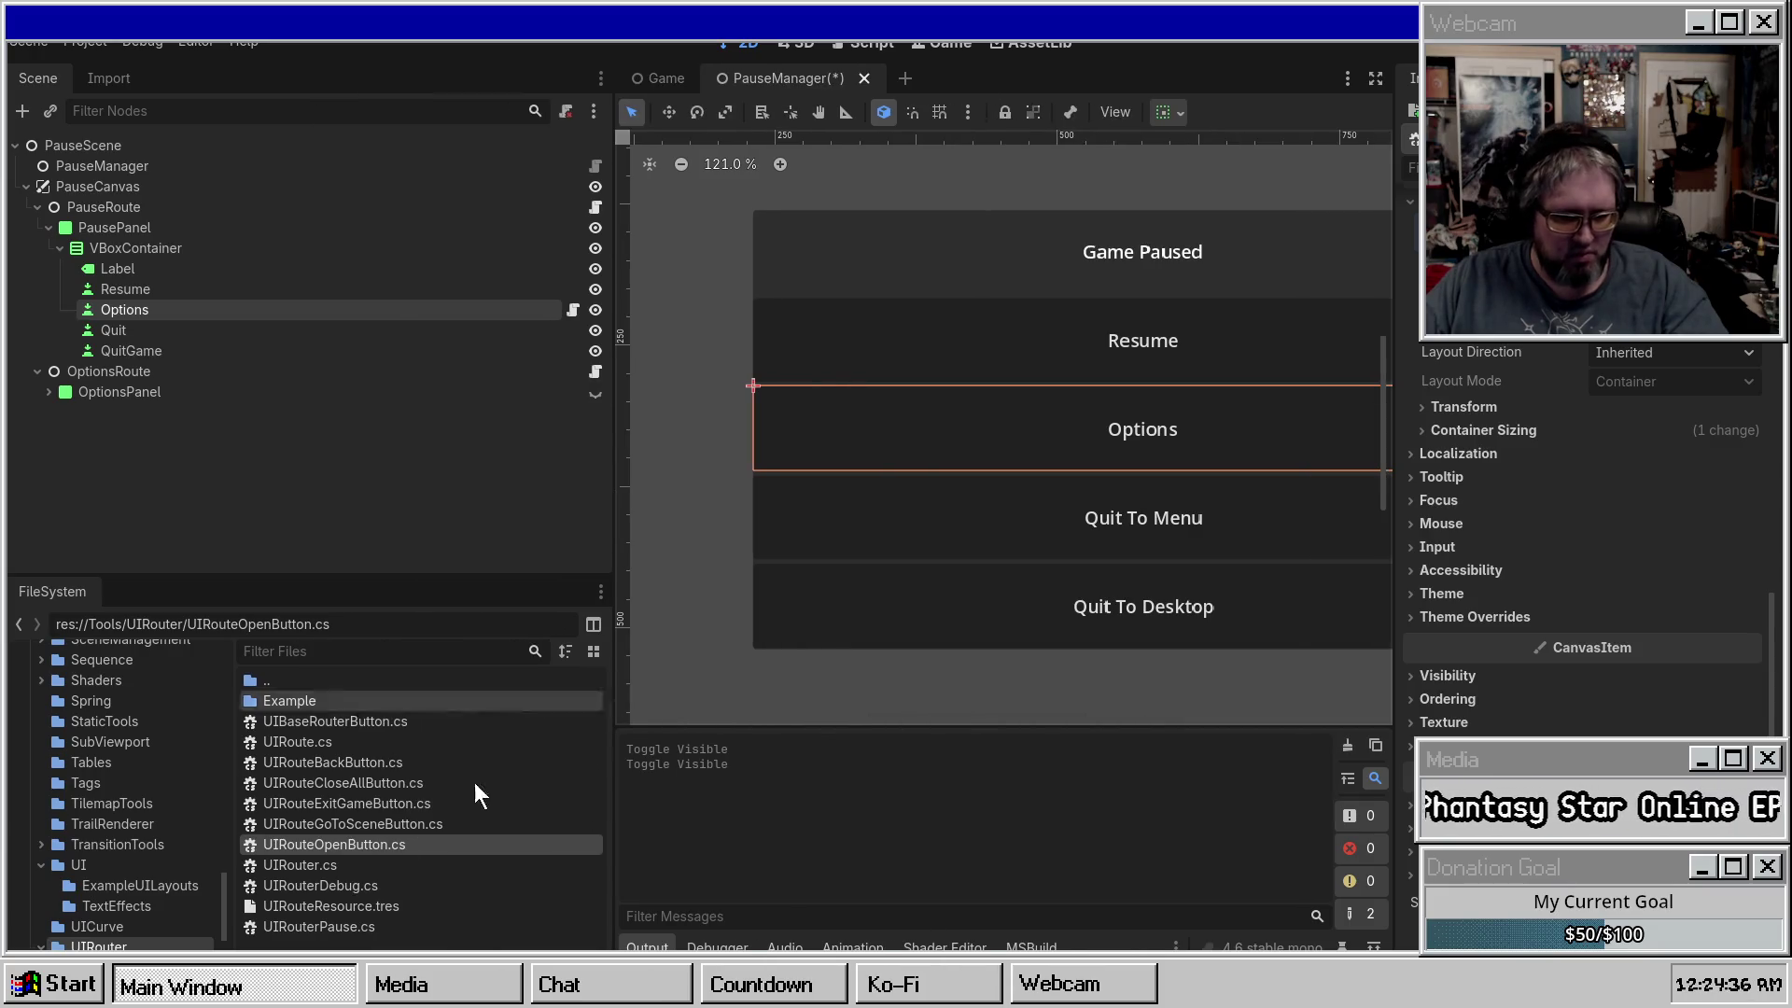
left_click(381, 804)
left_click(355, 764)
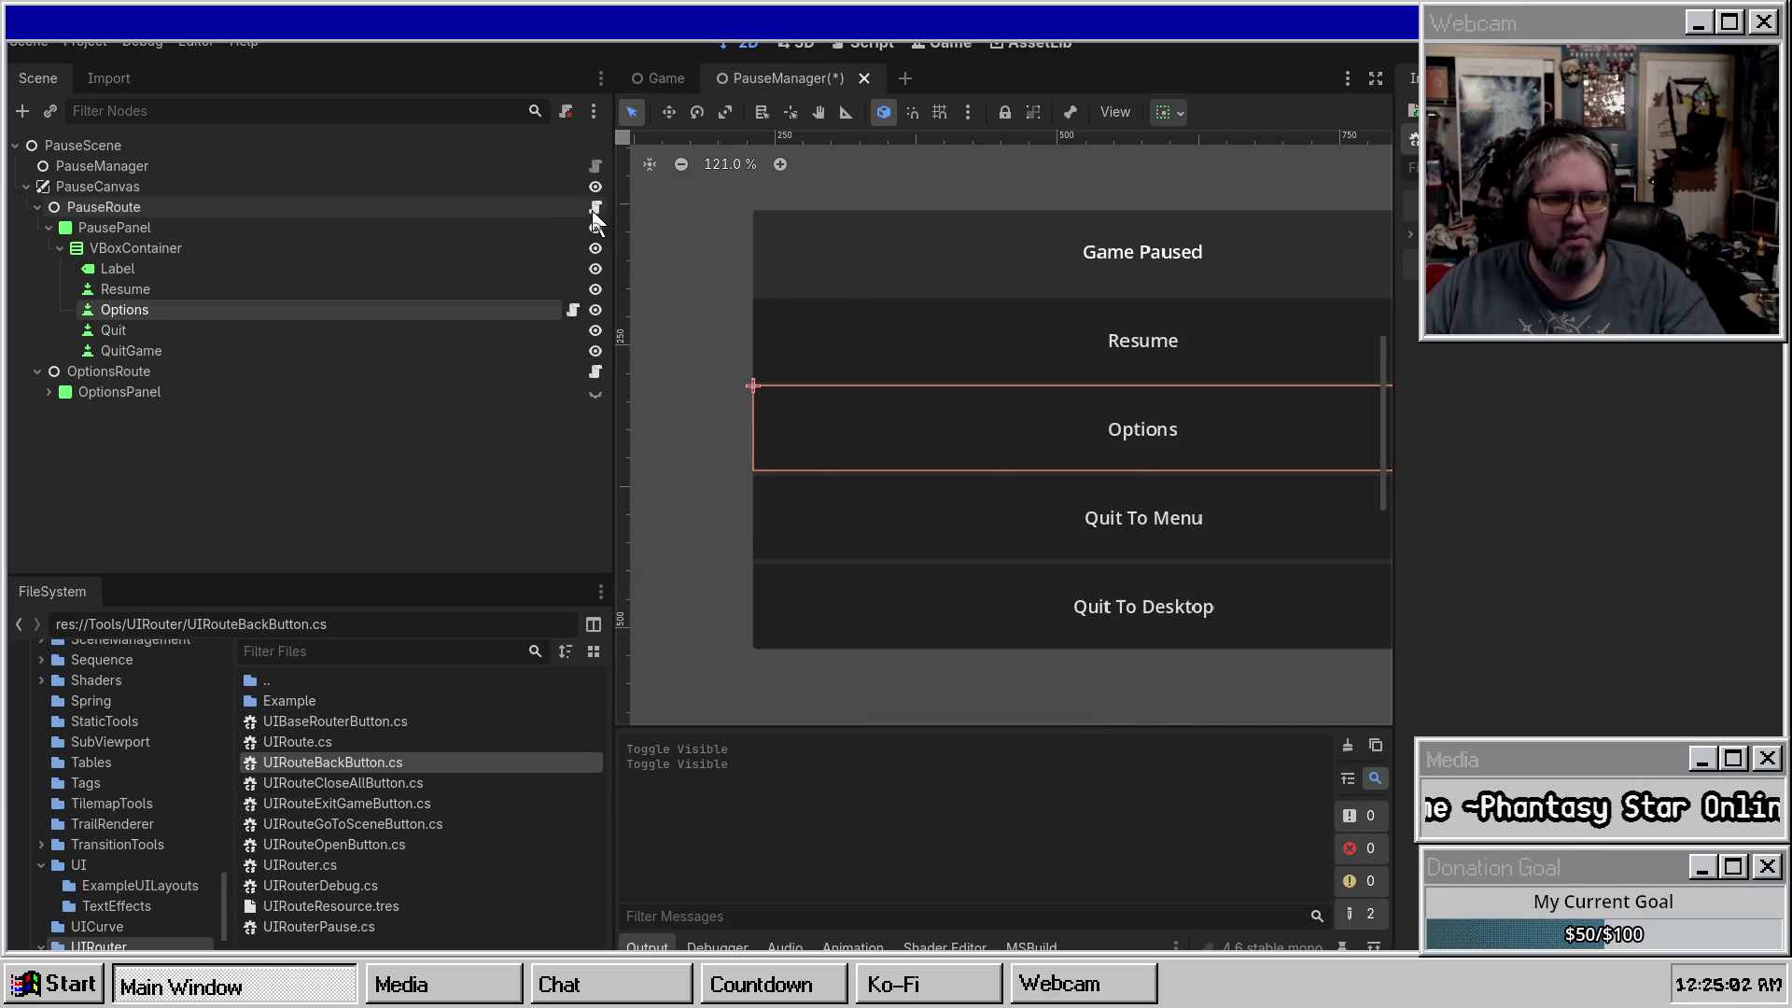
Build the .NET project and save the PauseManager scene with Ctrl+S.
right_click(140, 248)
key("Escape")
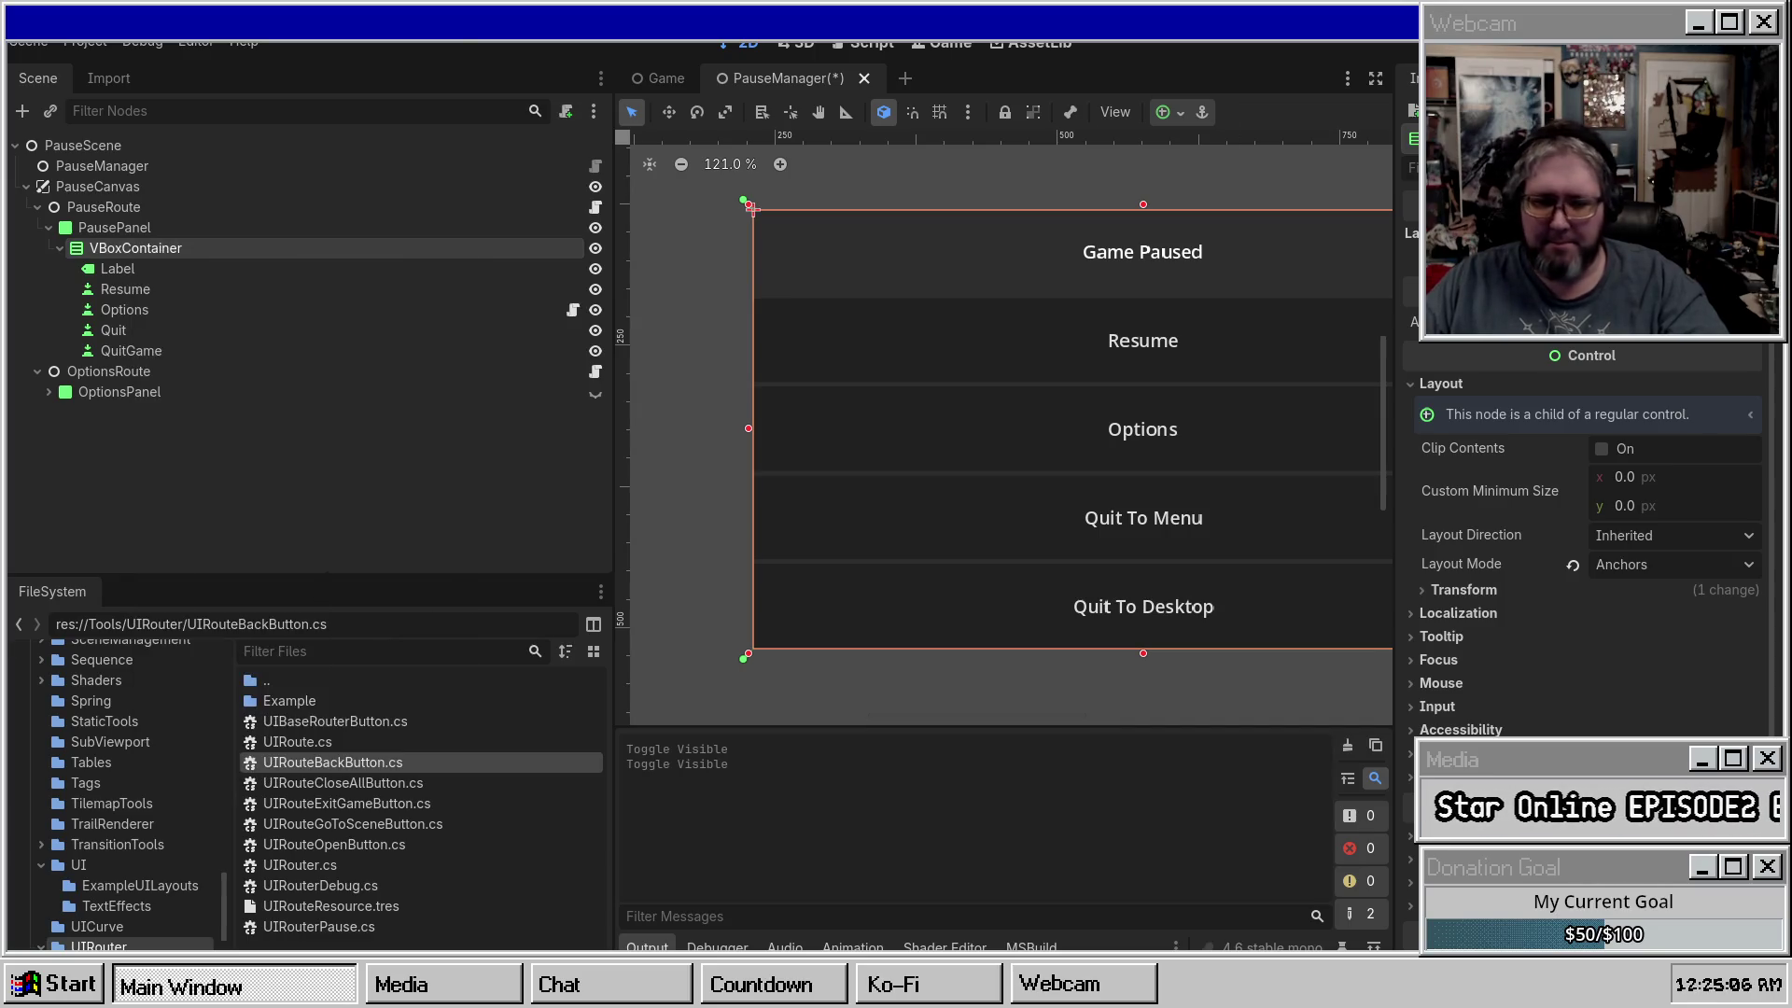
key("F5")
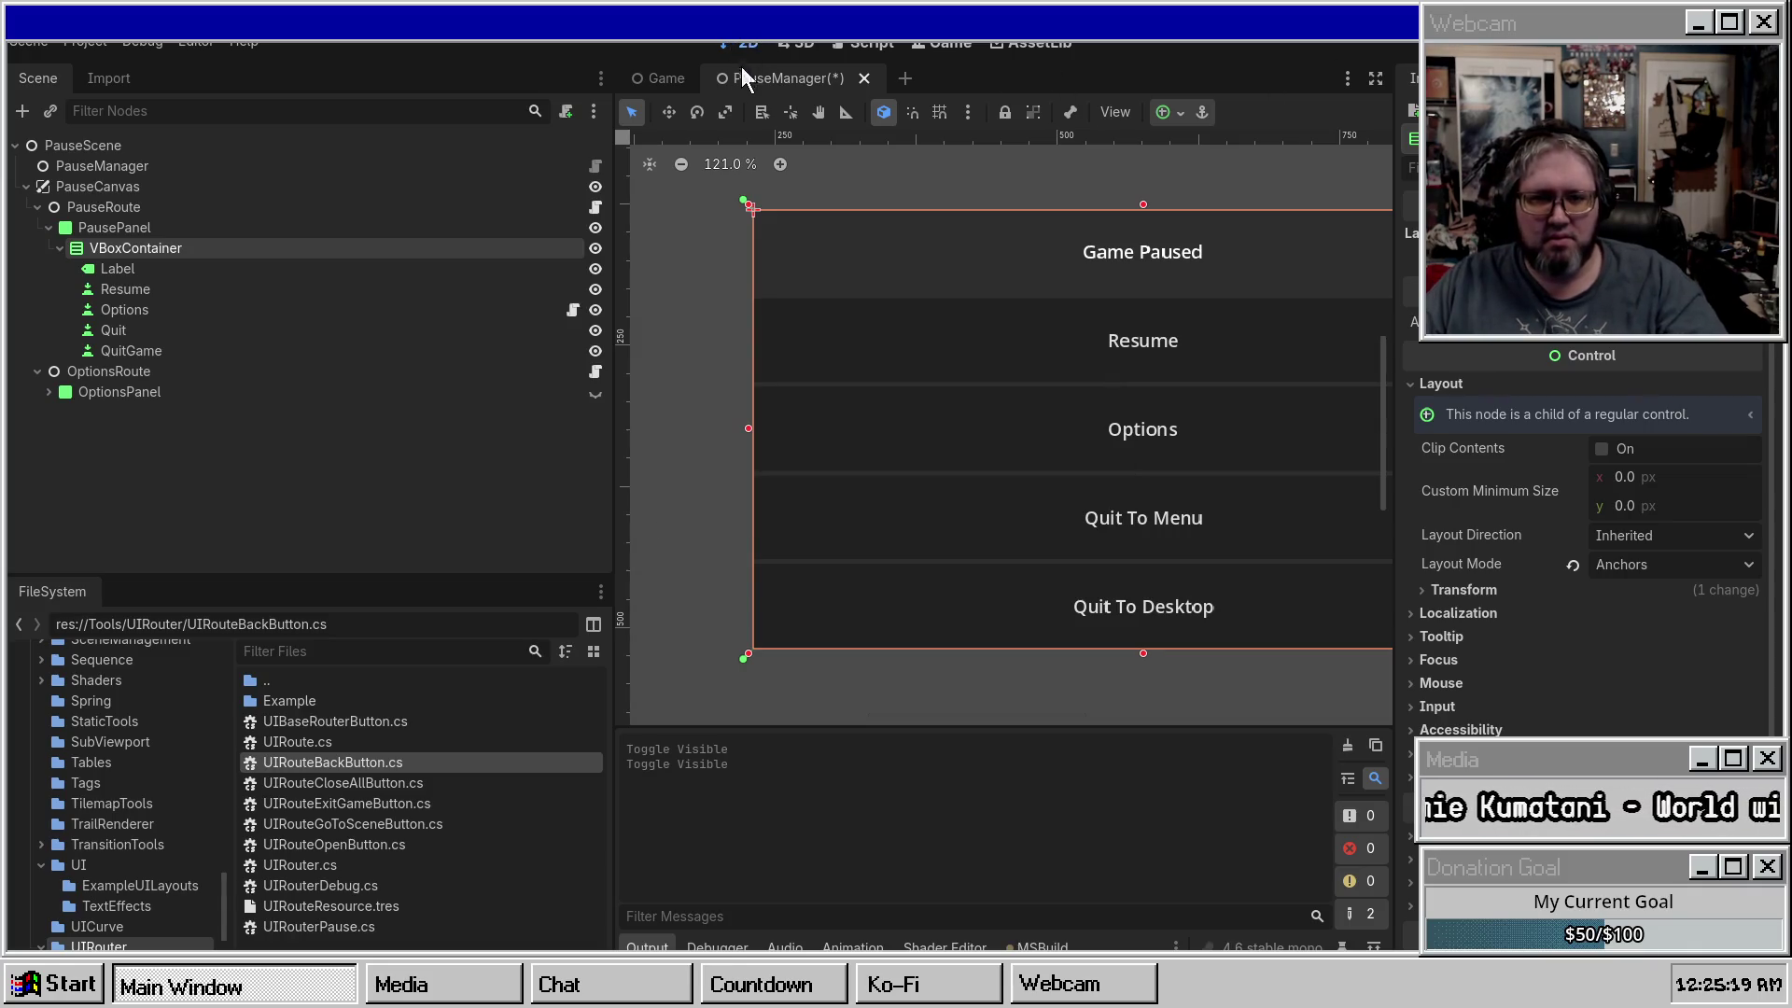
key("ctrl+s")
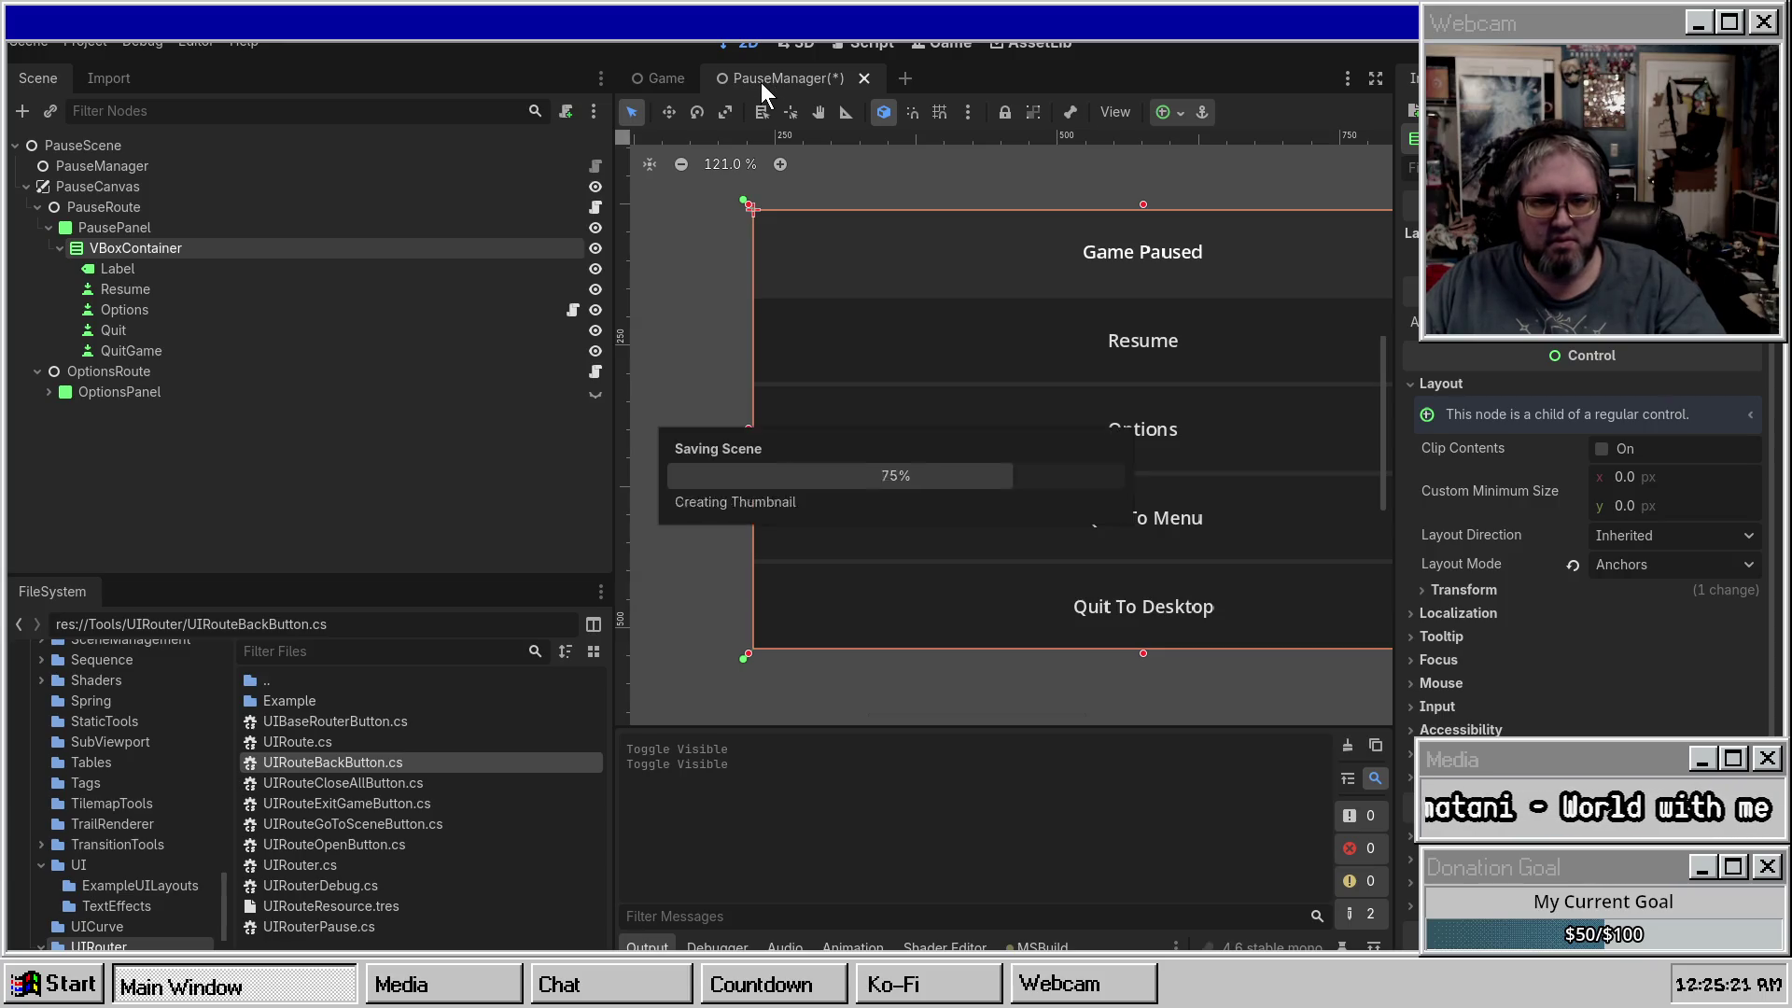
Add a UIRouteCloseAllButton under VBoxContainer and set its Text to Resume.
right_click(99, 249)
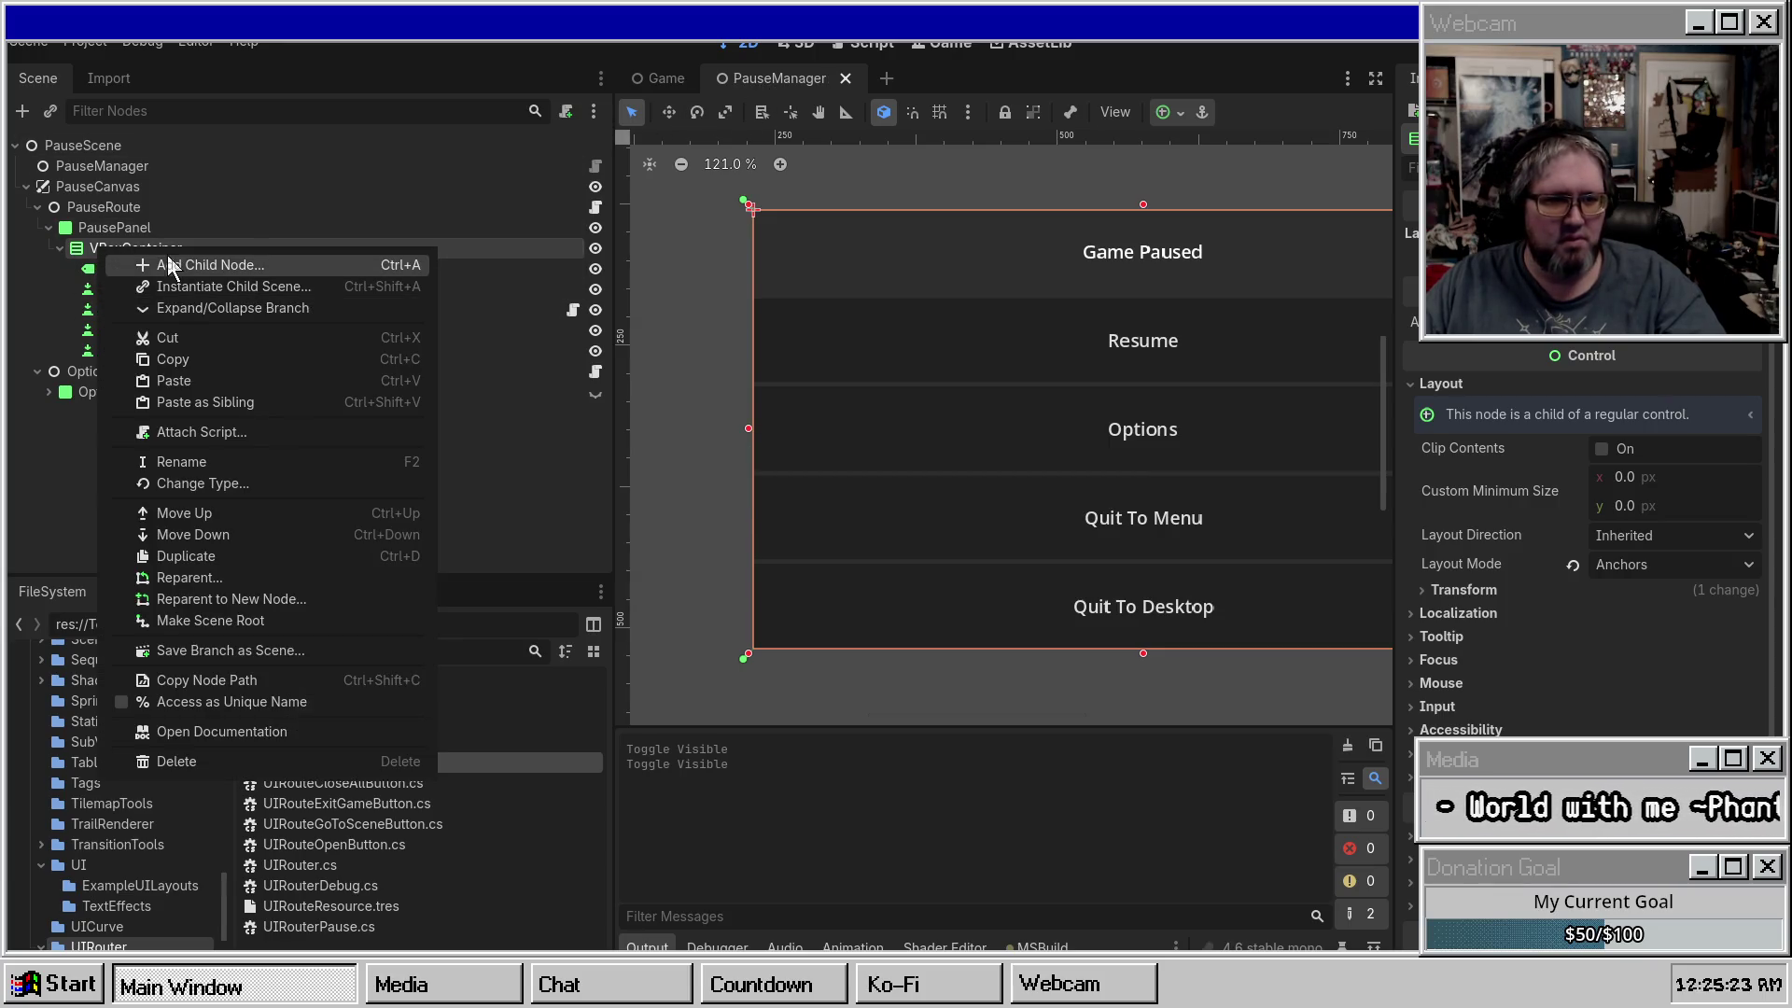
left_click(210, 265)
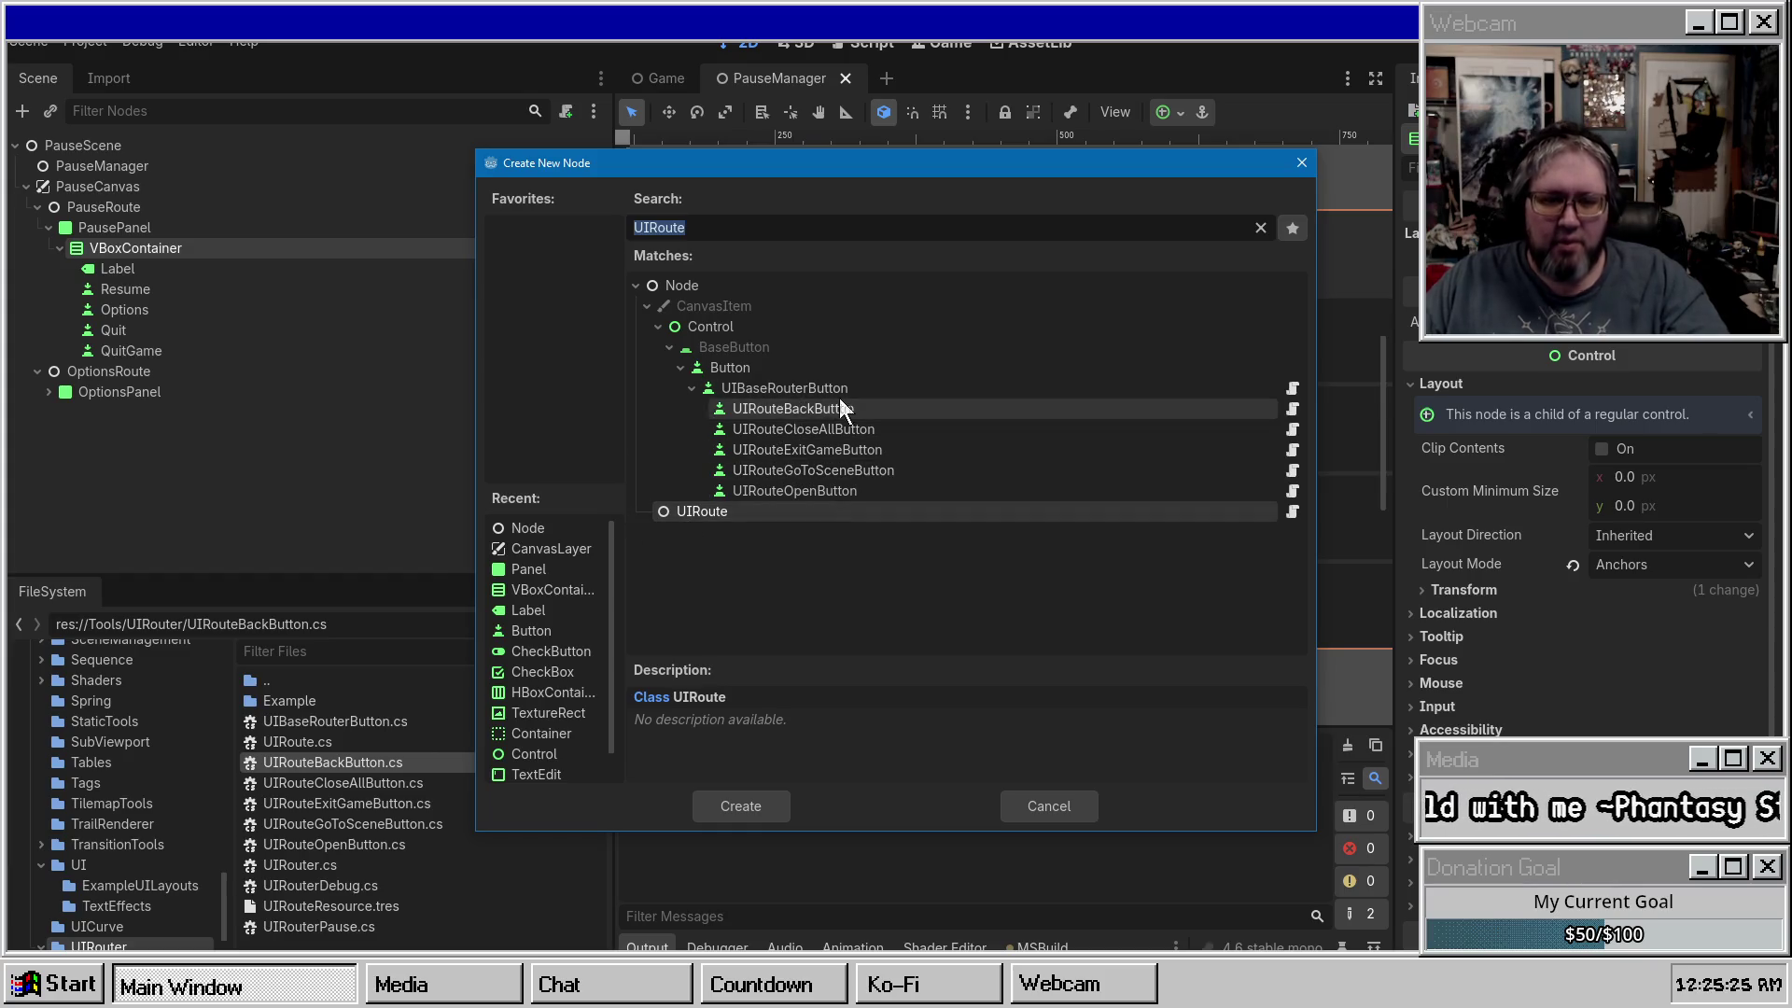
left_click(853, 431)
double_click(808, 427)
left_click(1521, 388)
type("Resume")
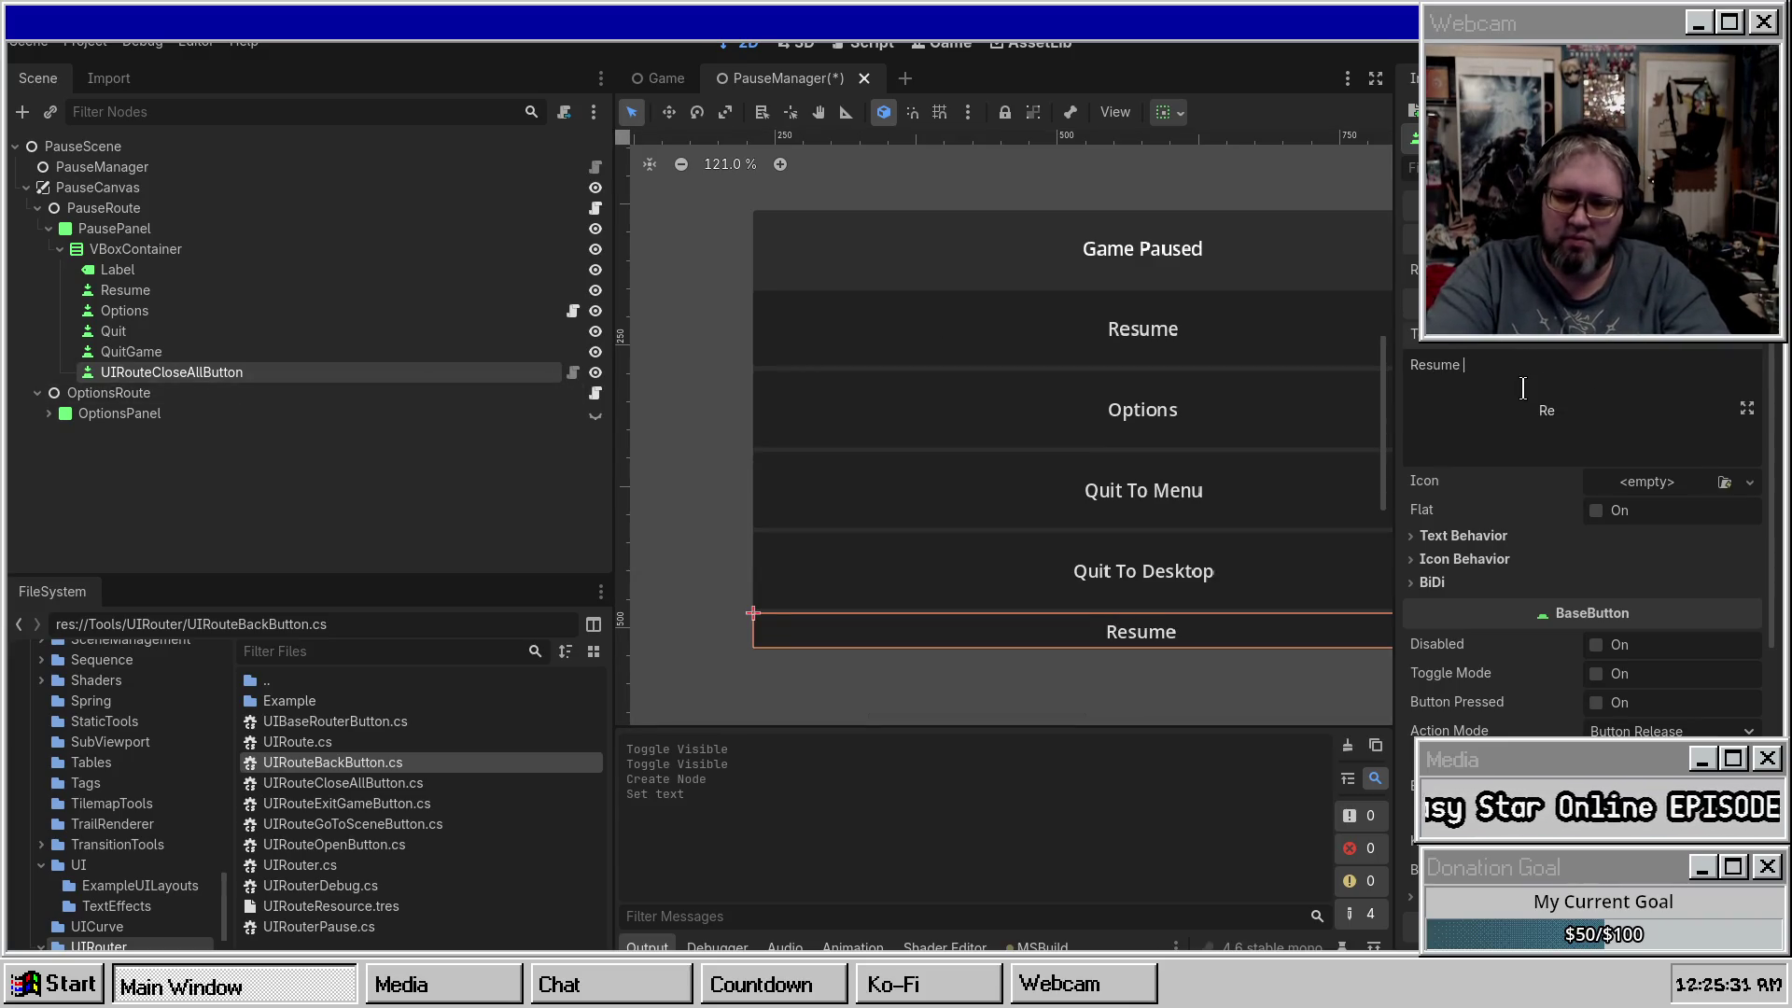
left_click(210, 350)
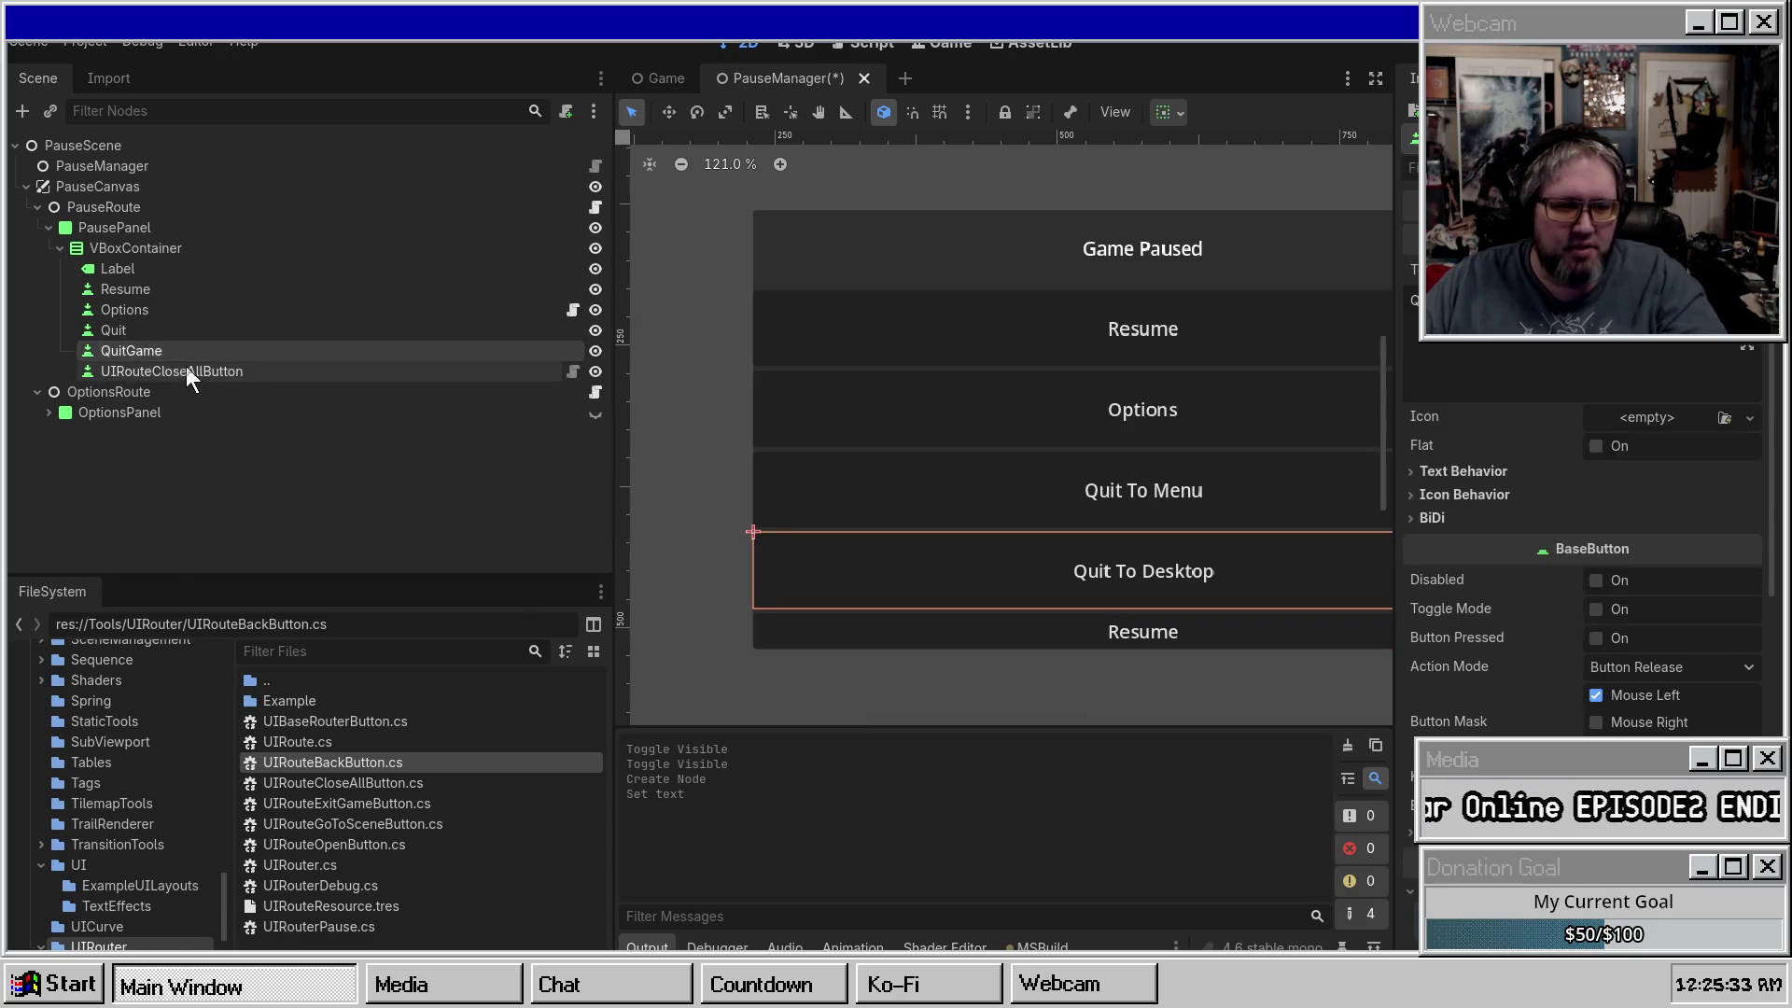
Move the new button above the old Resume, delete the old one, rename it Resume, and save.
left_click(168, 372)
mouse_move(166, 371)
left_mouse_down()
mouse_move(148, 267)
mouse_move(141, 281)
left_mouse_up()
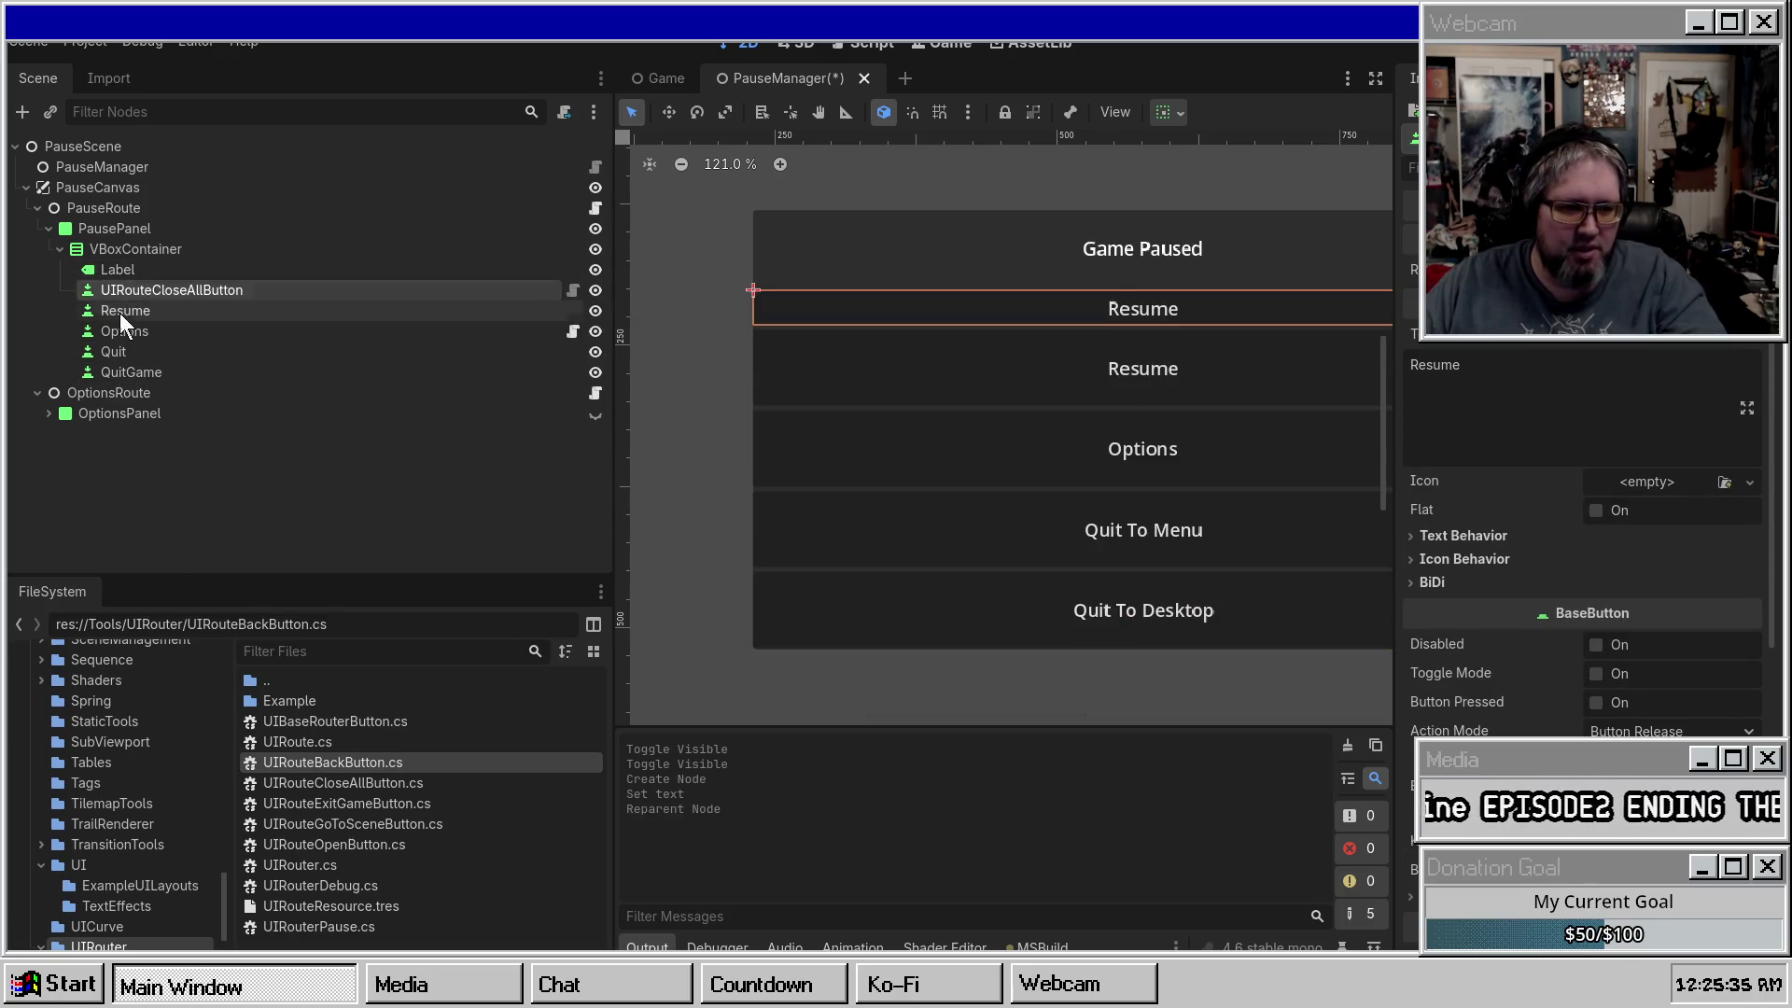
left_click(143, 308)
key("Delete")
key("Return")
left_click(155, 289)
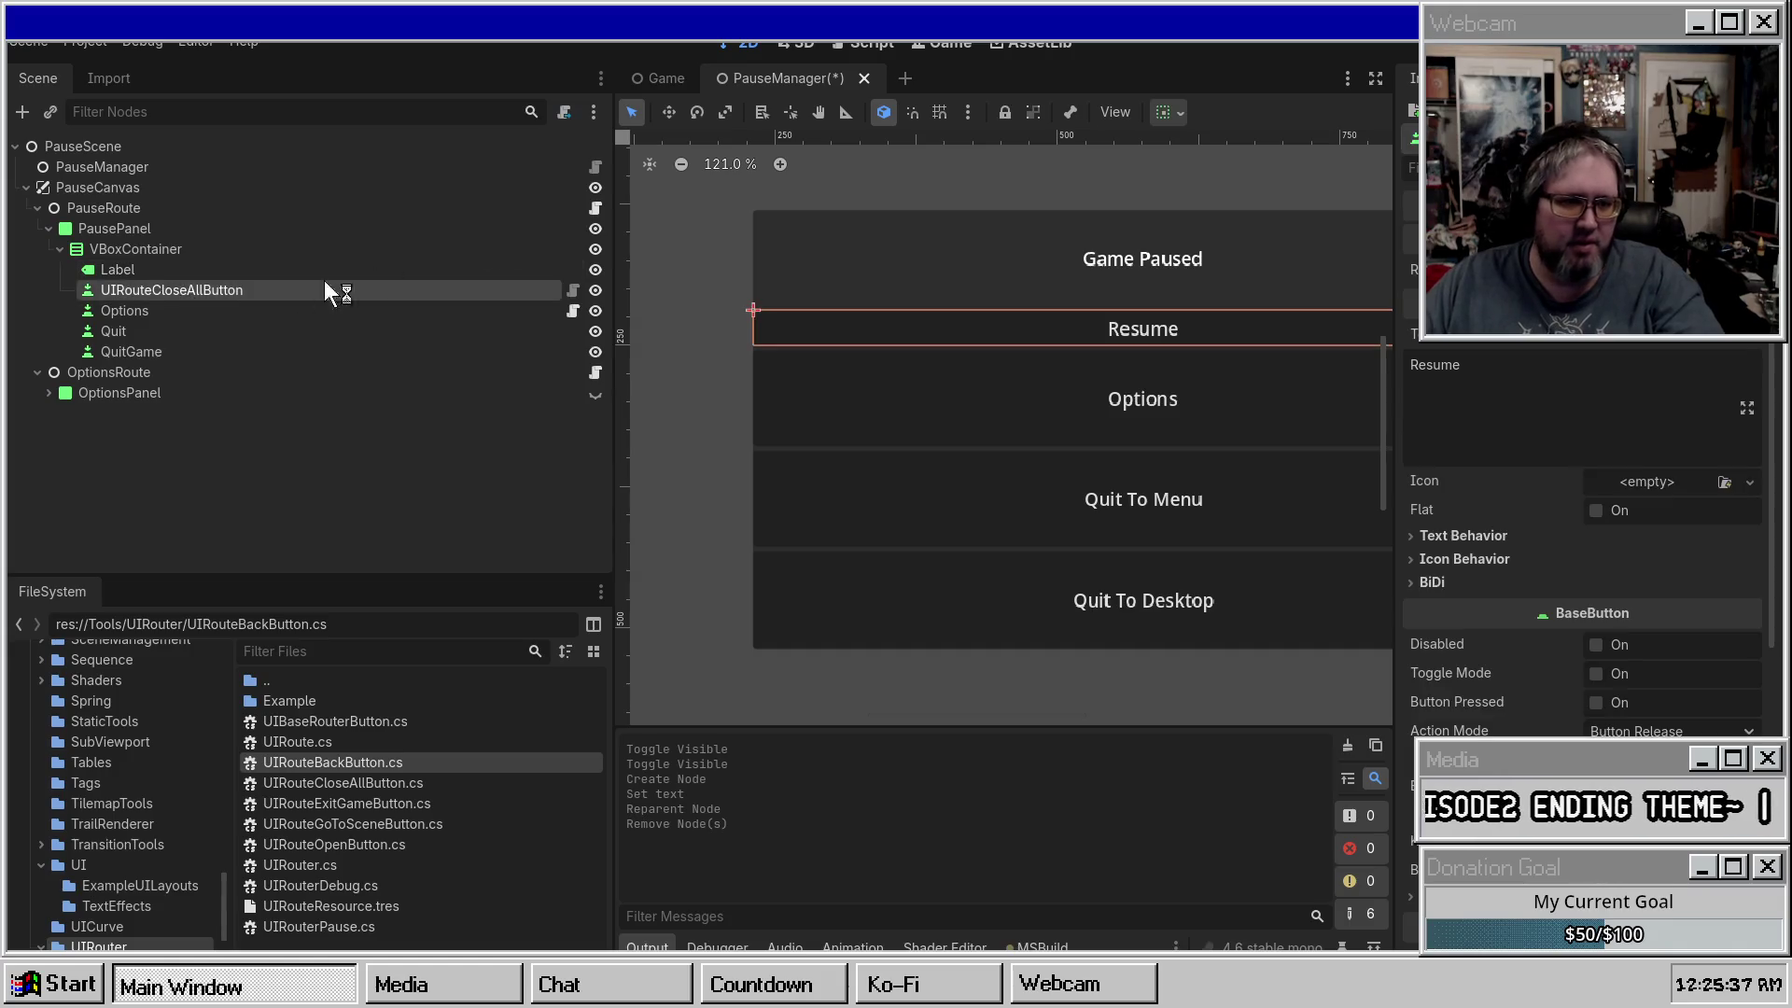
key("F2")
type("Resume")
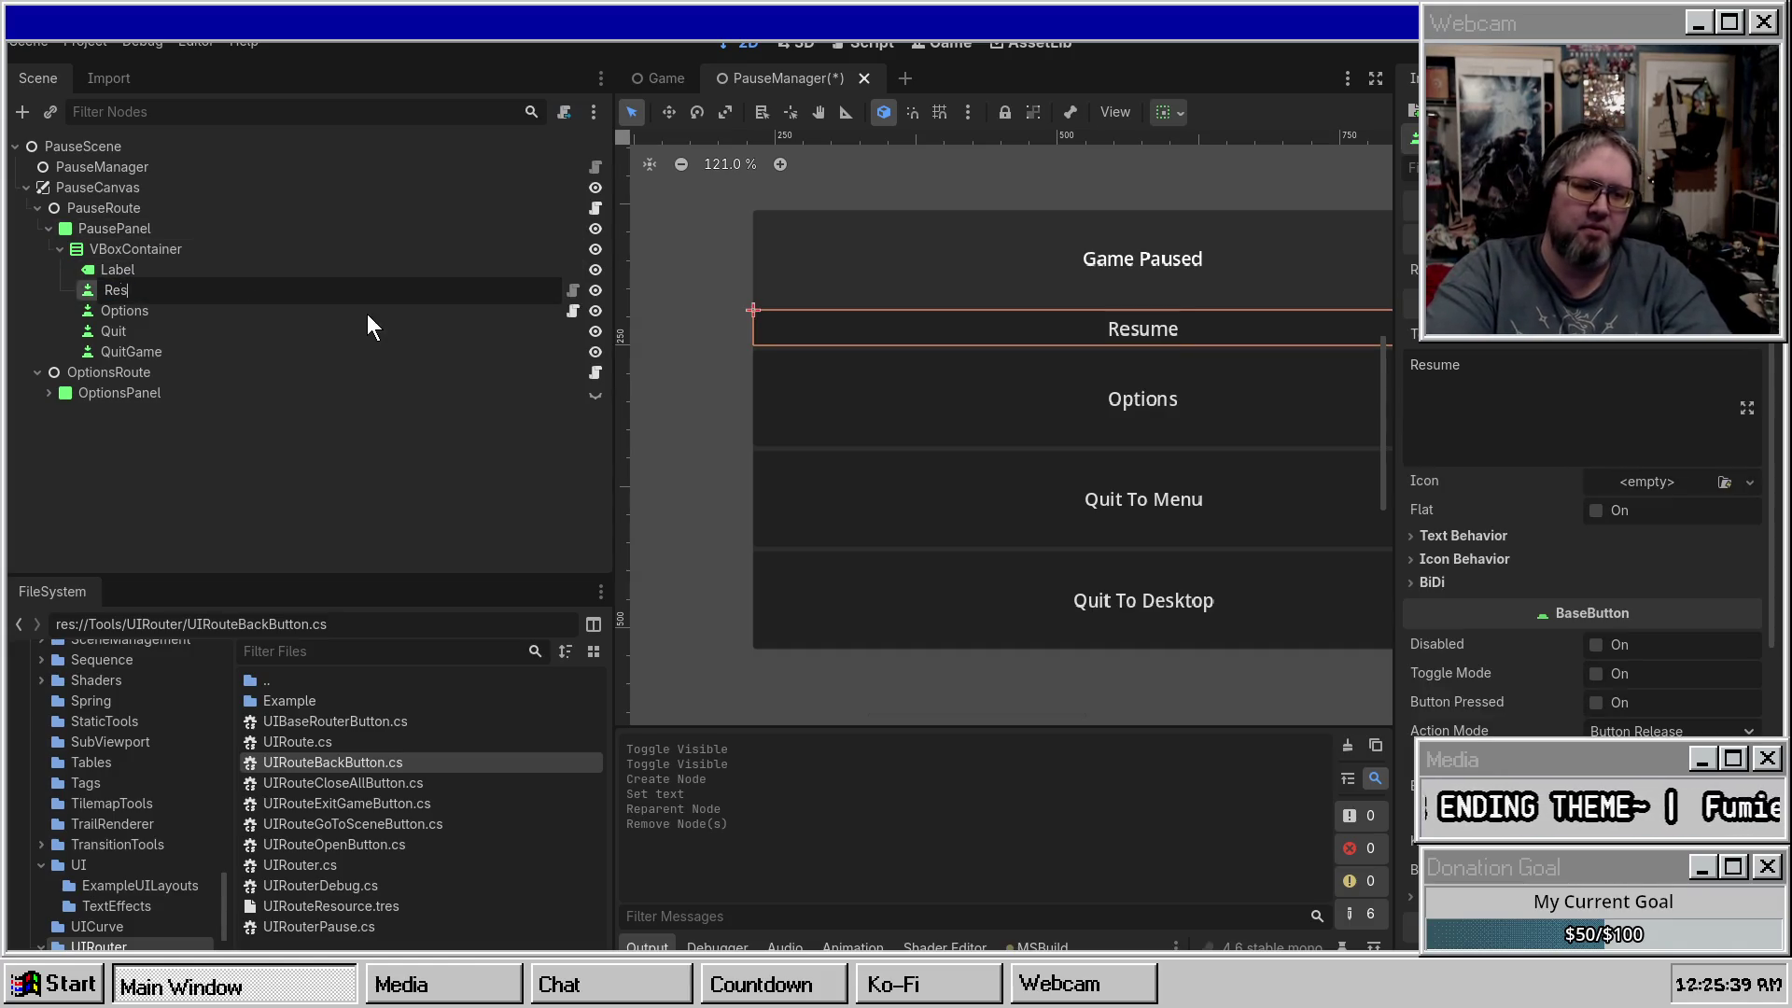
key("Return")
key("ctrl+s")
left_click(165, 332)
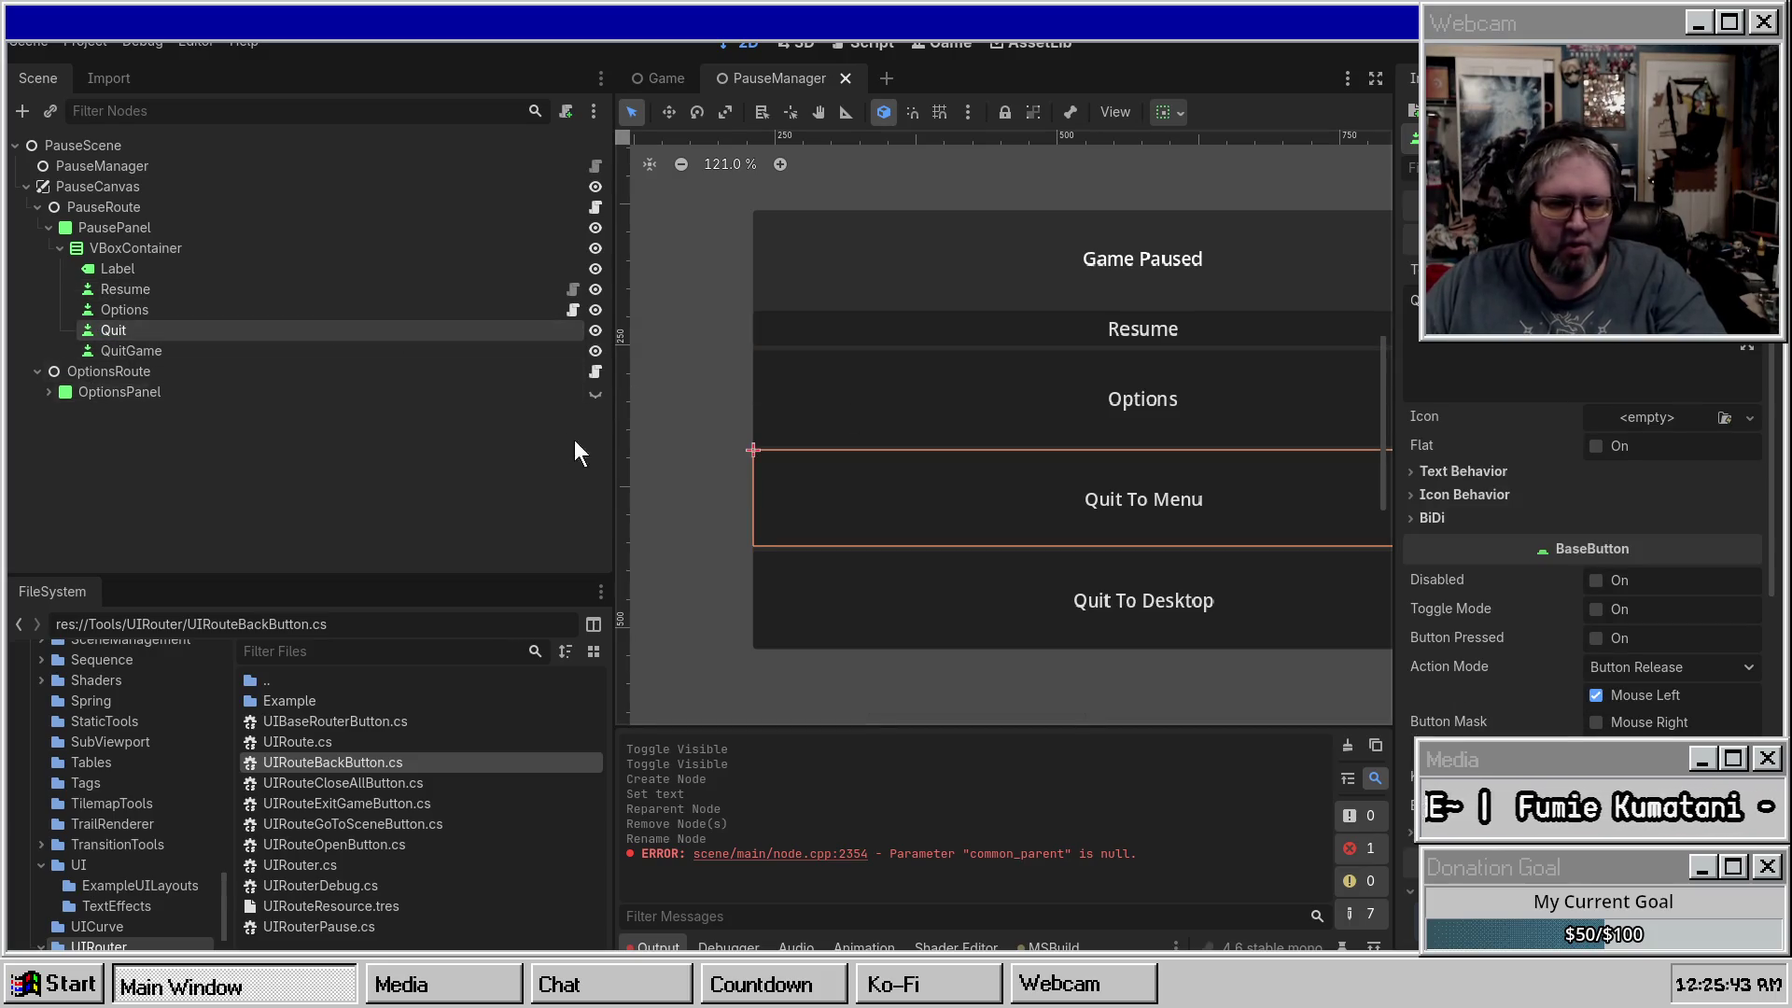
Add a UIRouteGoToSceneButton under VBoxContainer between Options and Quit, and delete the old Quit node.
right_click(140, 250)
left_click(213, 271)
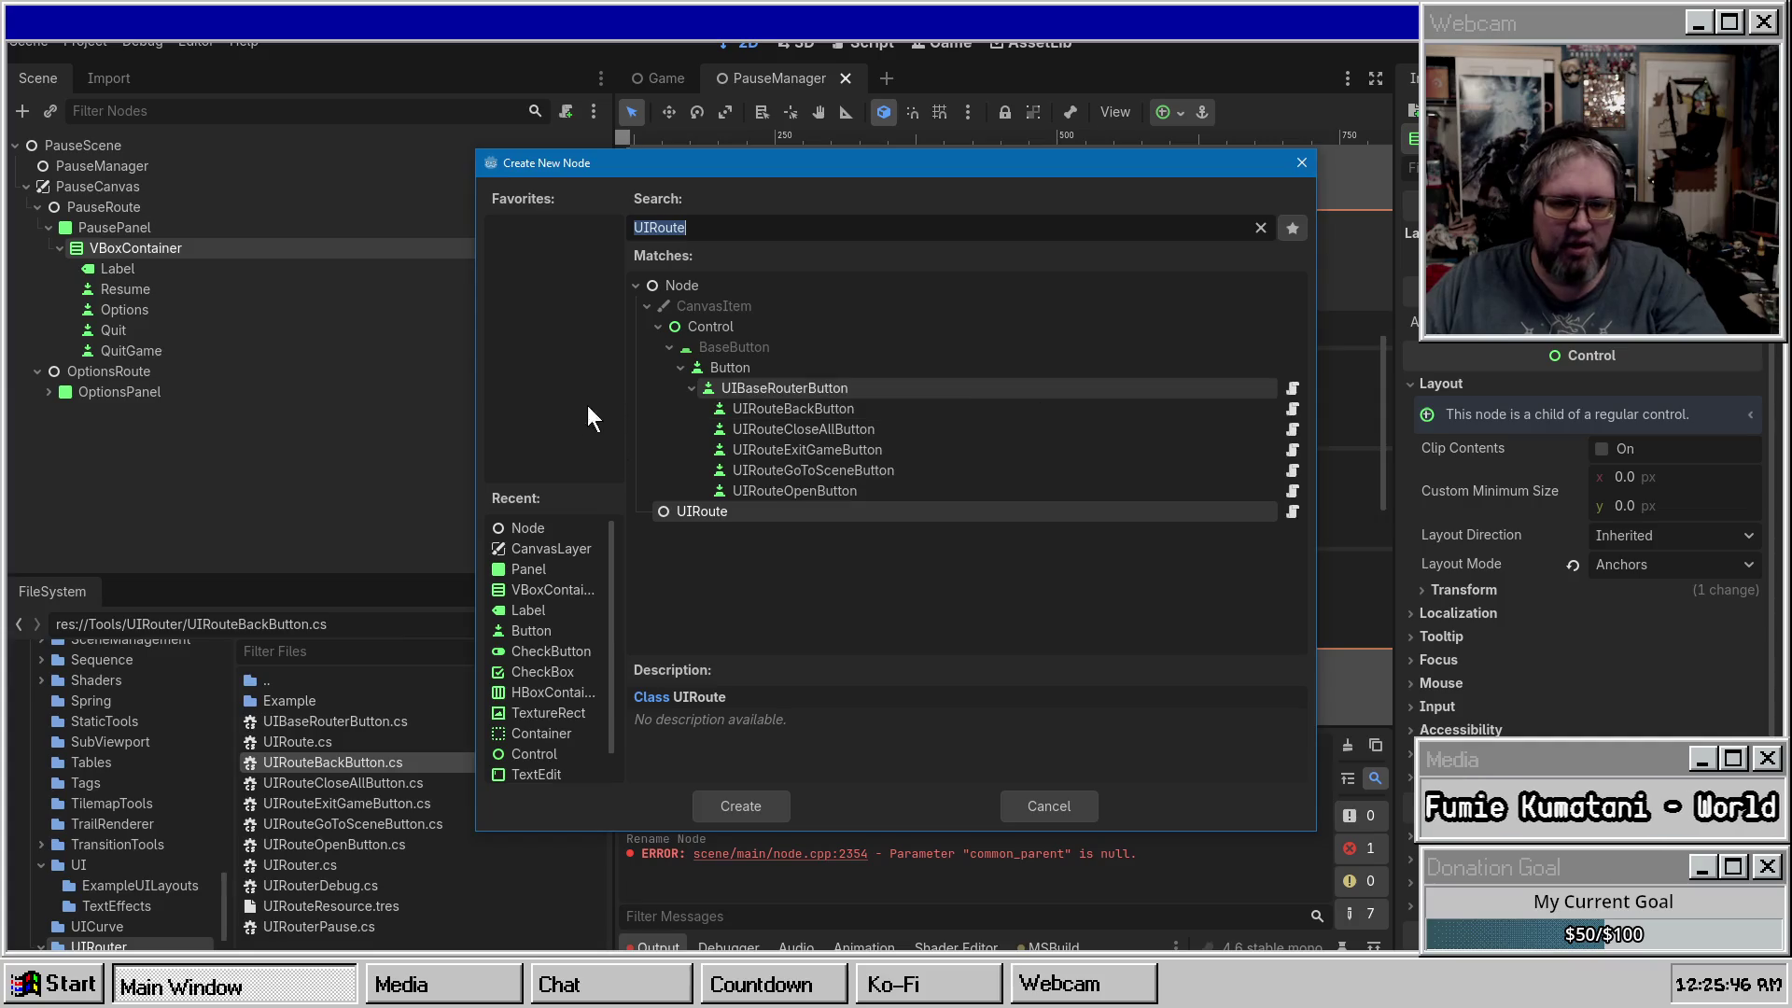
left_click(887, 468)
double_click(887, 467)
mouse_move(155, 368)
left_mouse_down()
mouse_move(157, 325)
mouse_move(164, 341)
left_mouse_up()
key("F2")
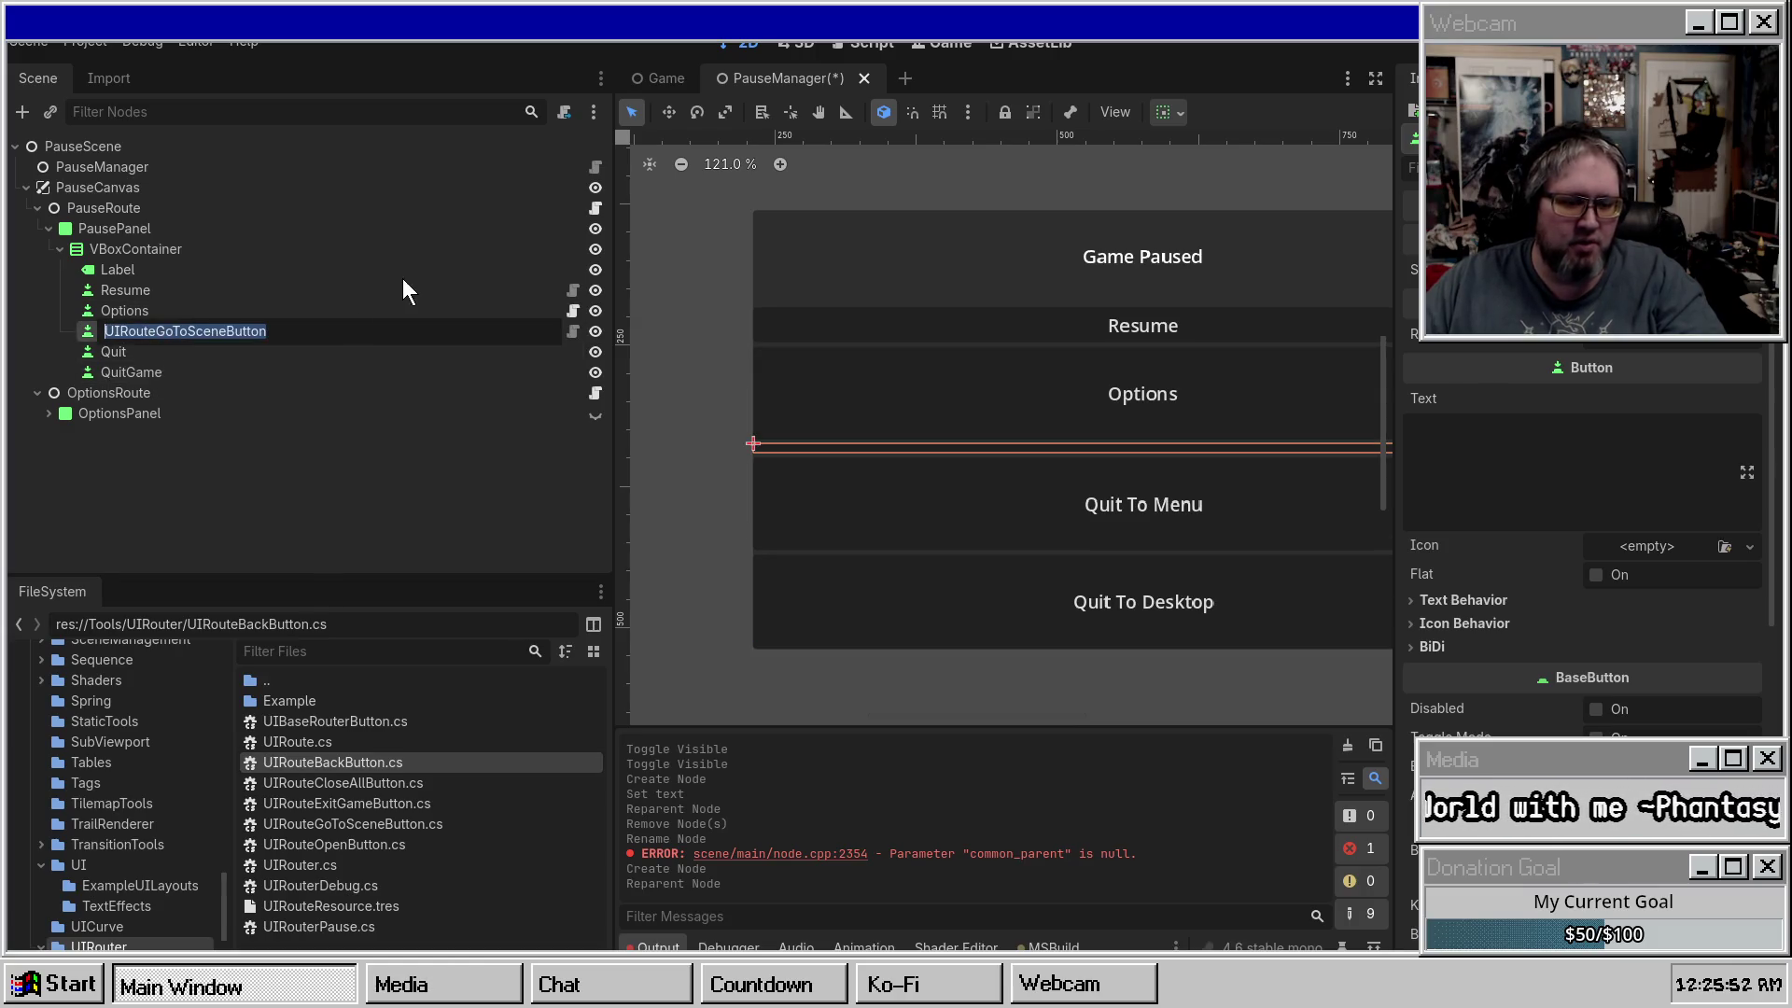
type("Quit")
key("Return")
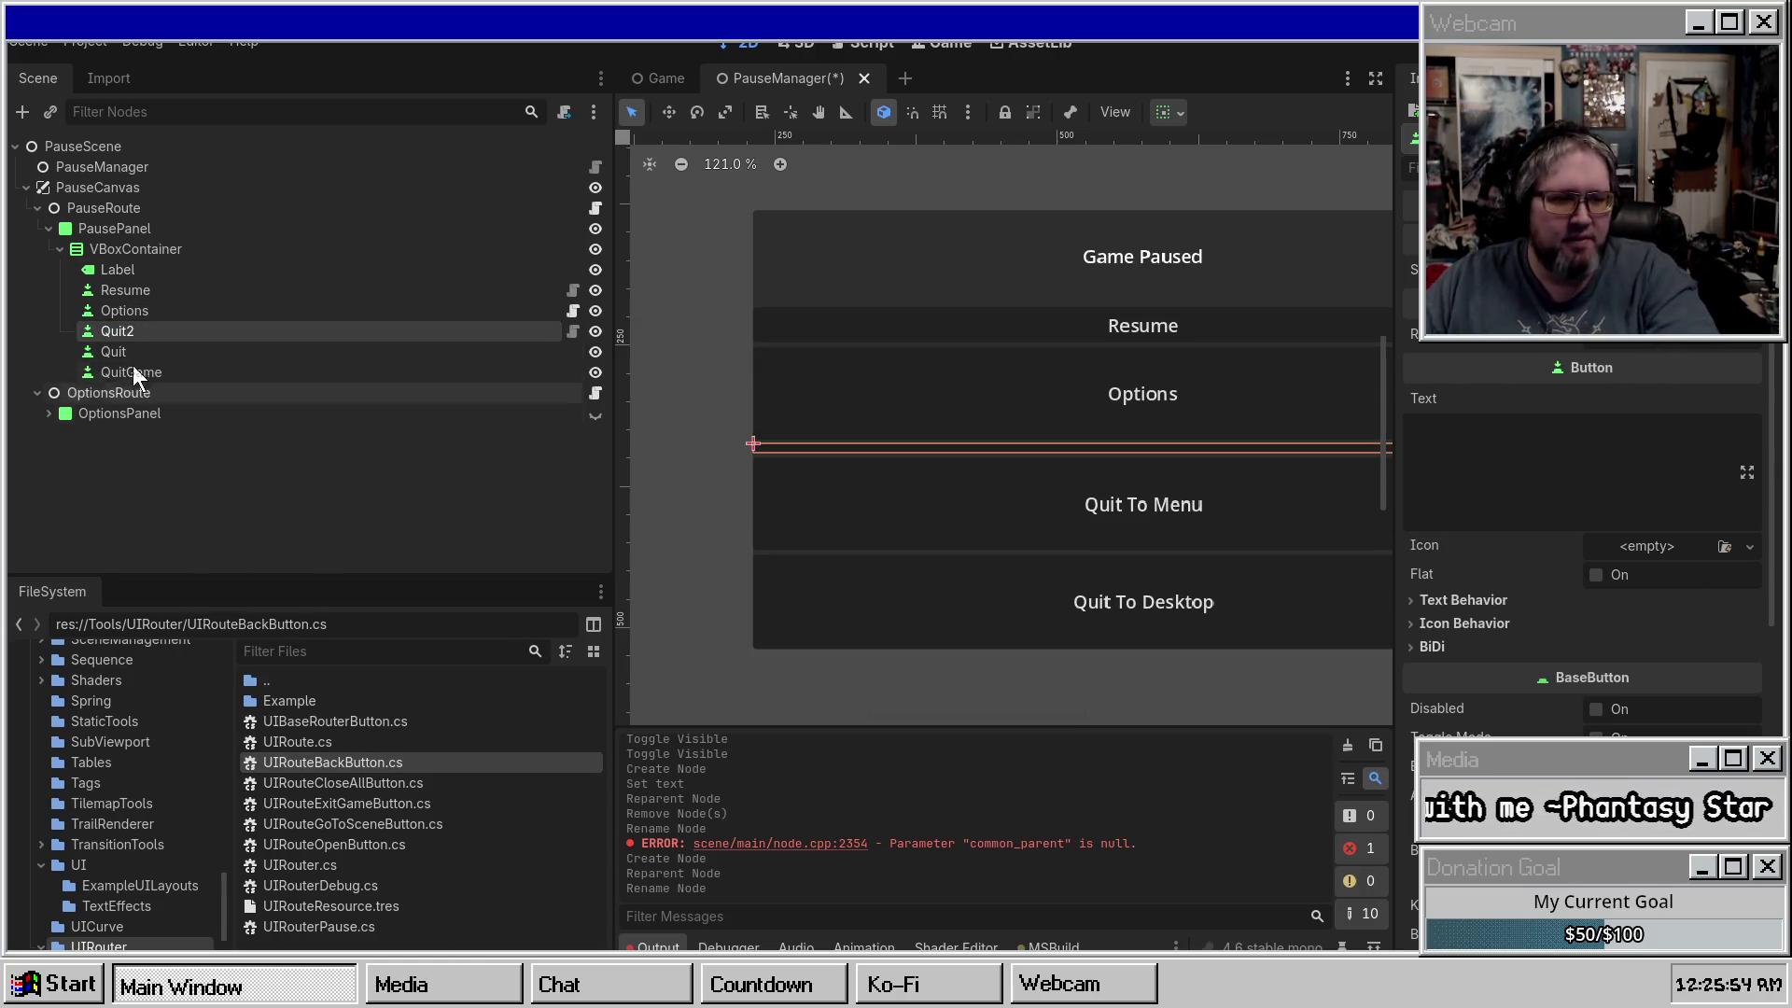
left_click(147, 351)
key("Delete")
key("Return")
Rename the new button Quit and assign PauseRouter.tres as its router.
left_click(140, 332)
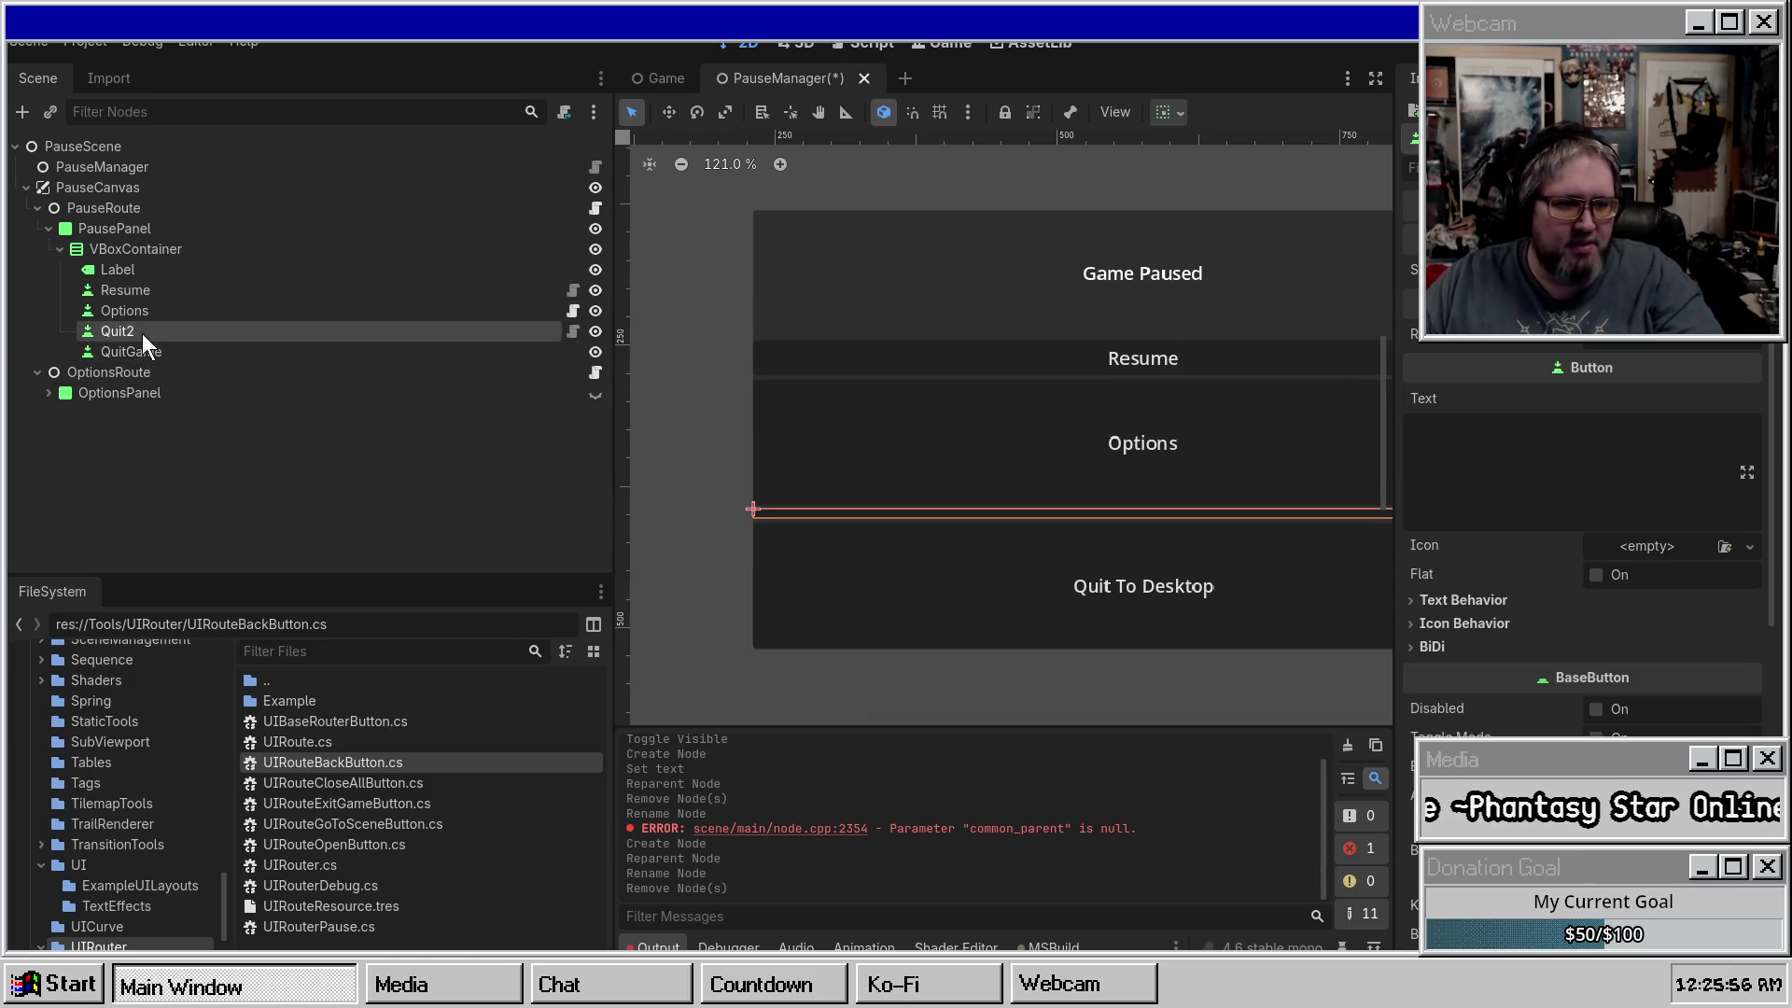
key("F2")
type("Quit")
key("Return")
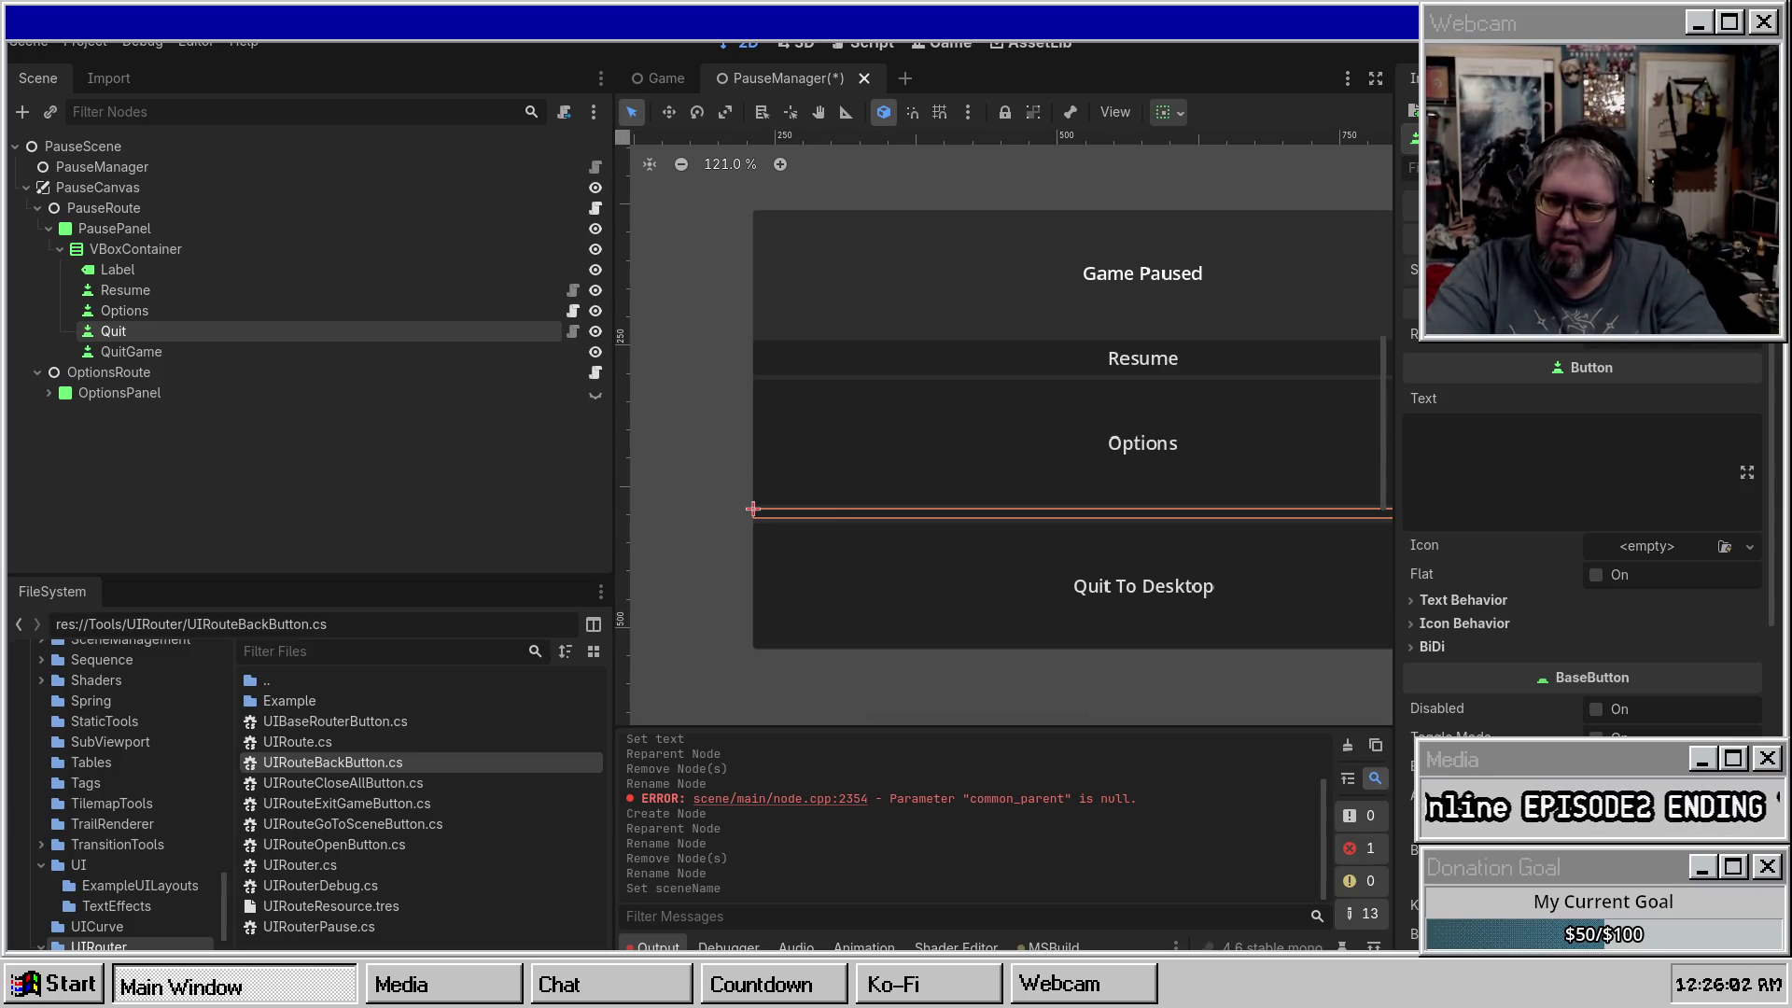
left_click(1665, 339)
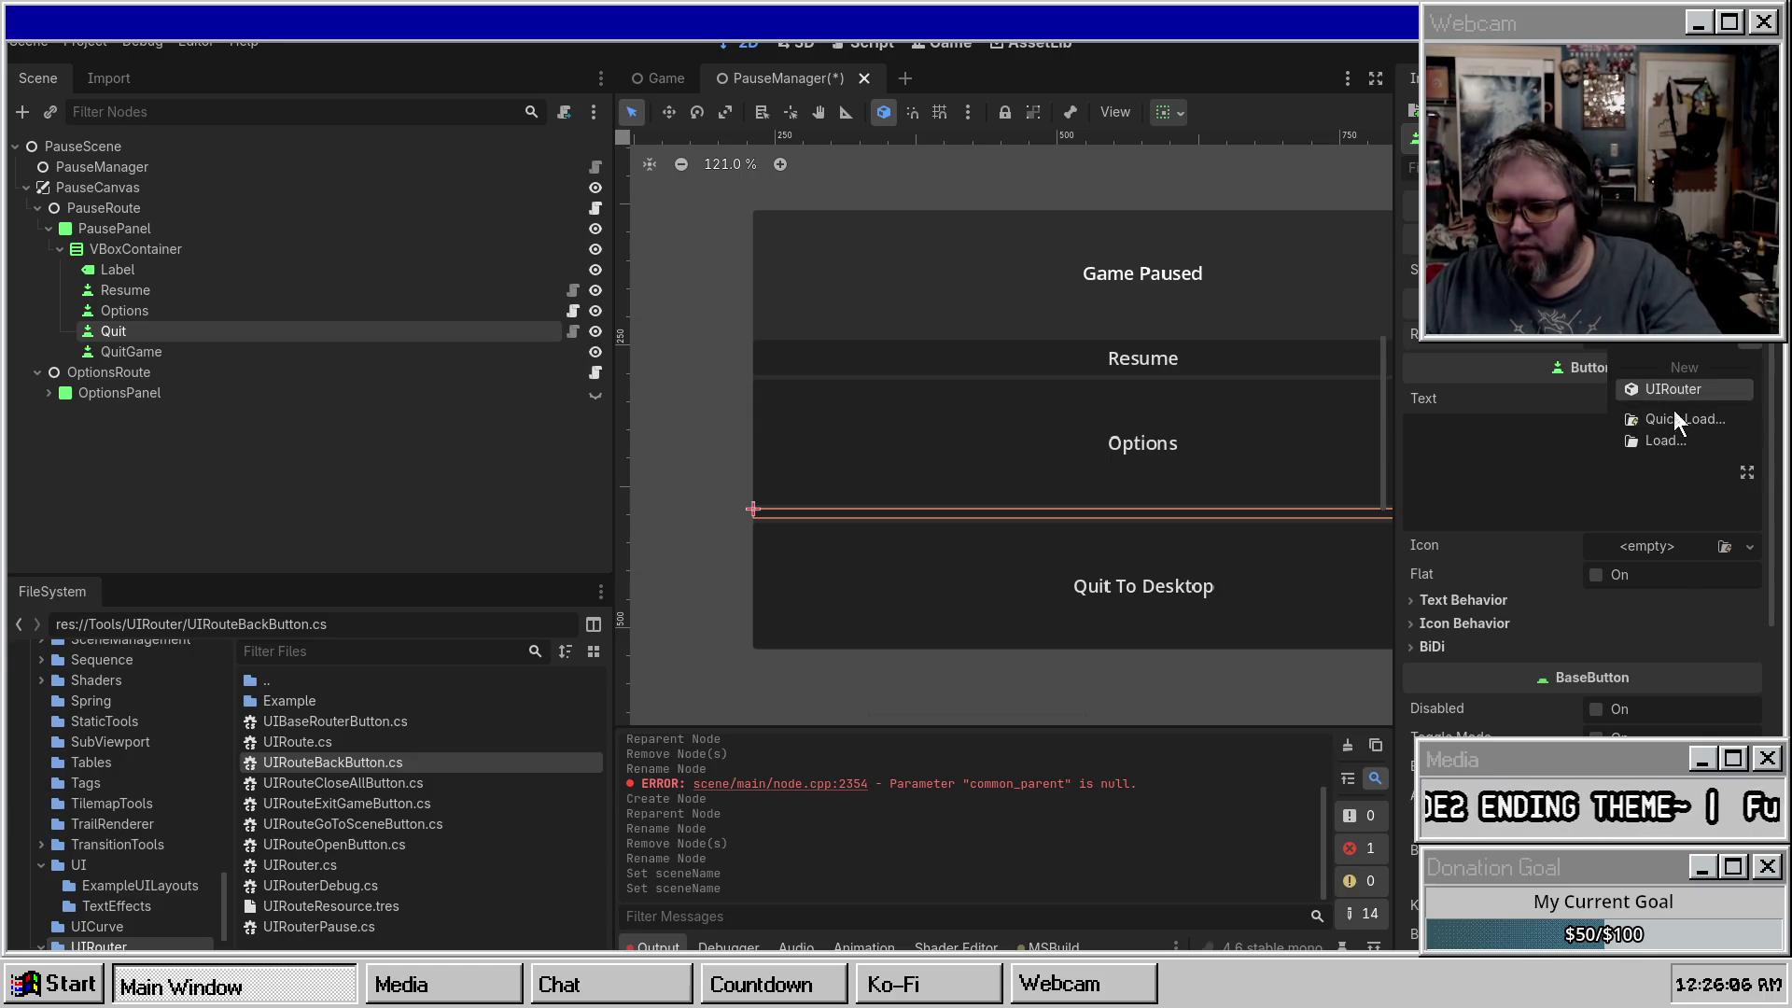
left_click(1671, 419)
left_click(635, 270)
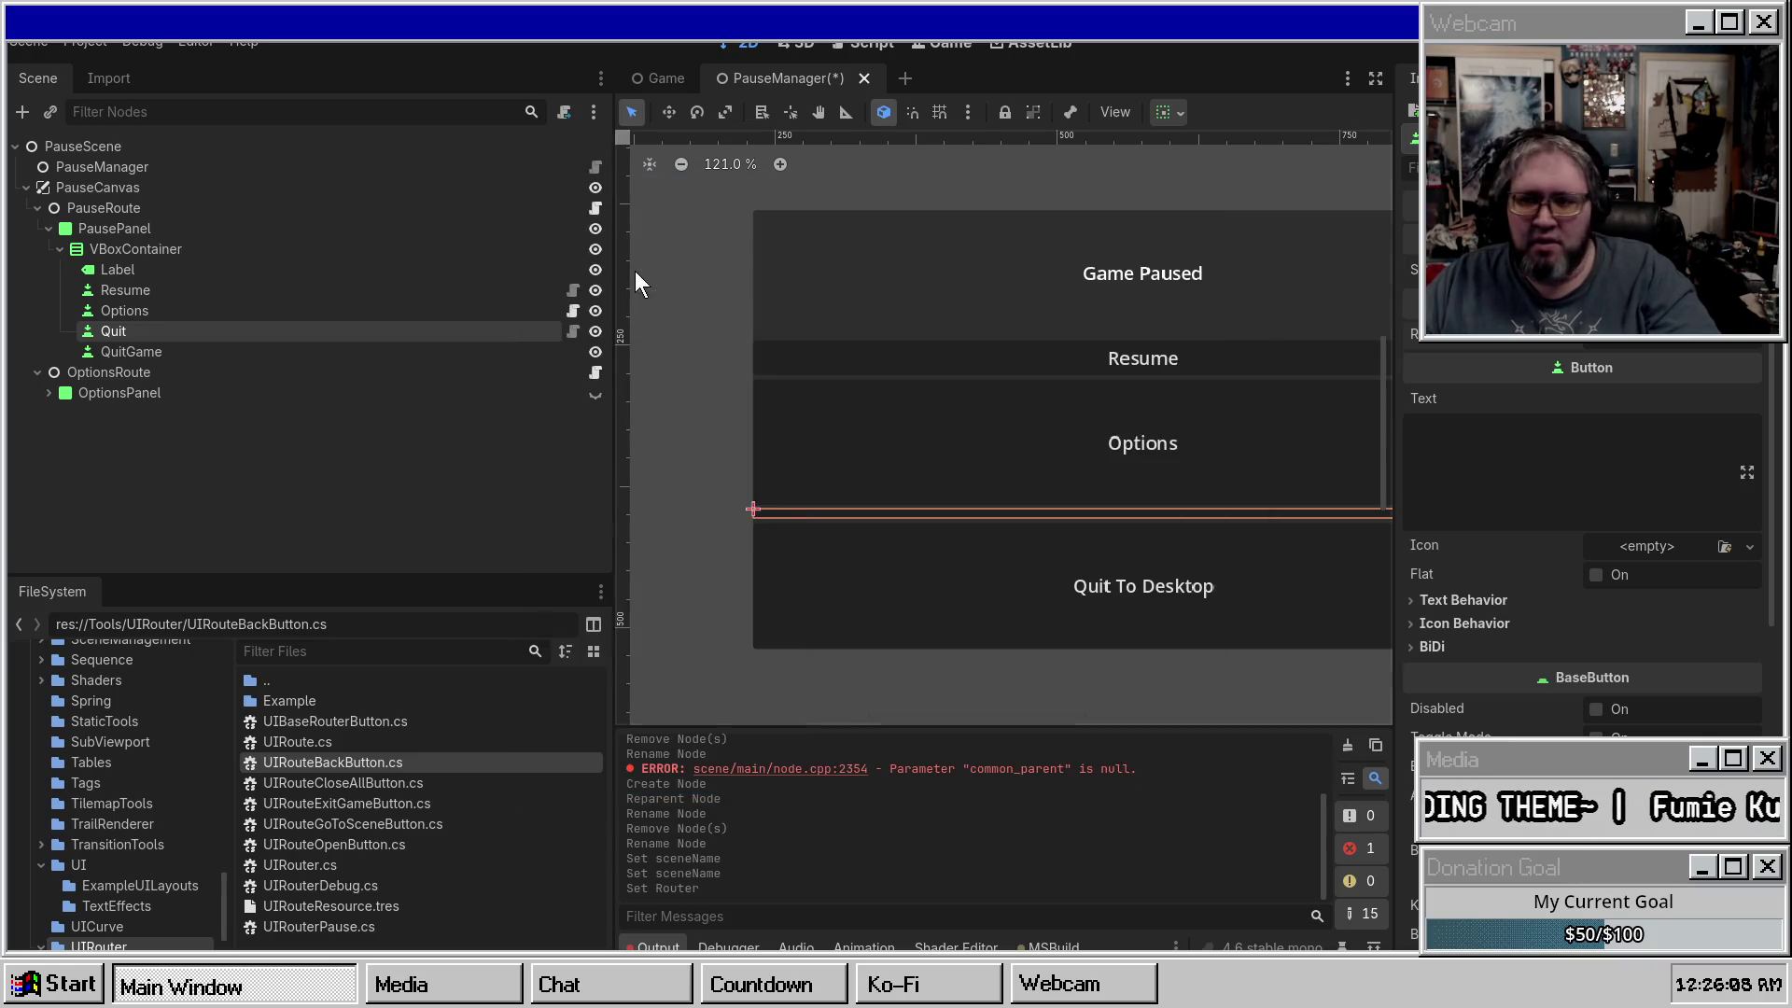
Assign PauseRouter.tres as the Resume button's router and save.
left_click(166, 306)
left_click(164, 270)
left_click(149, 289)
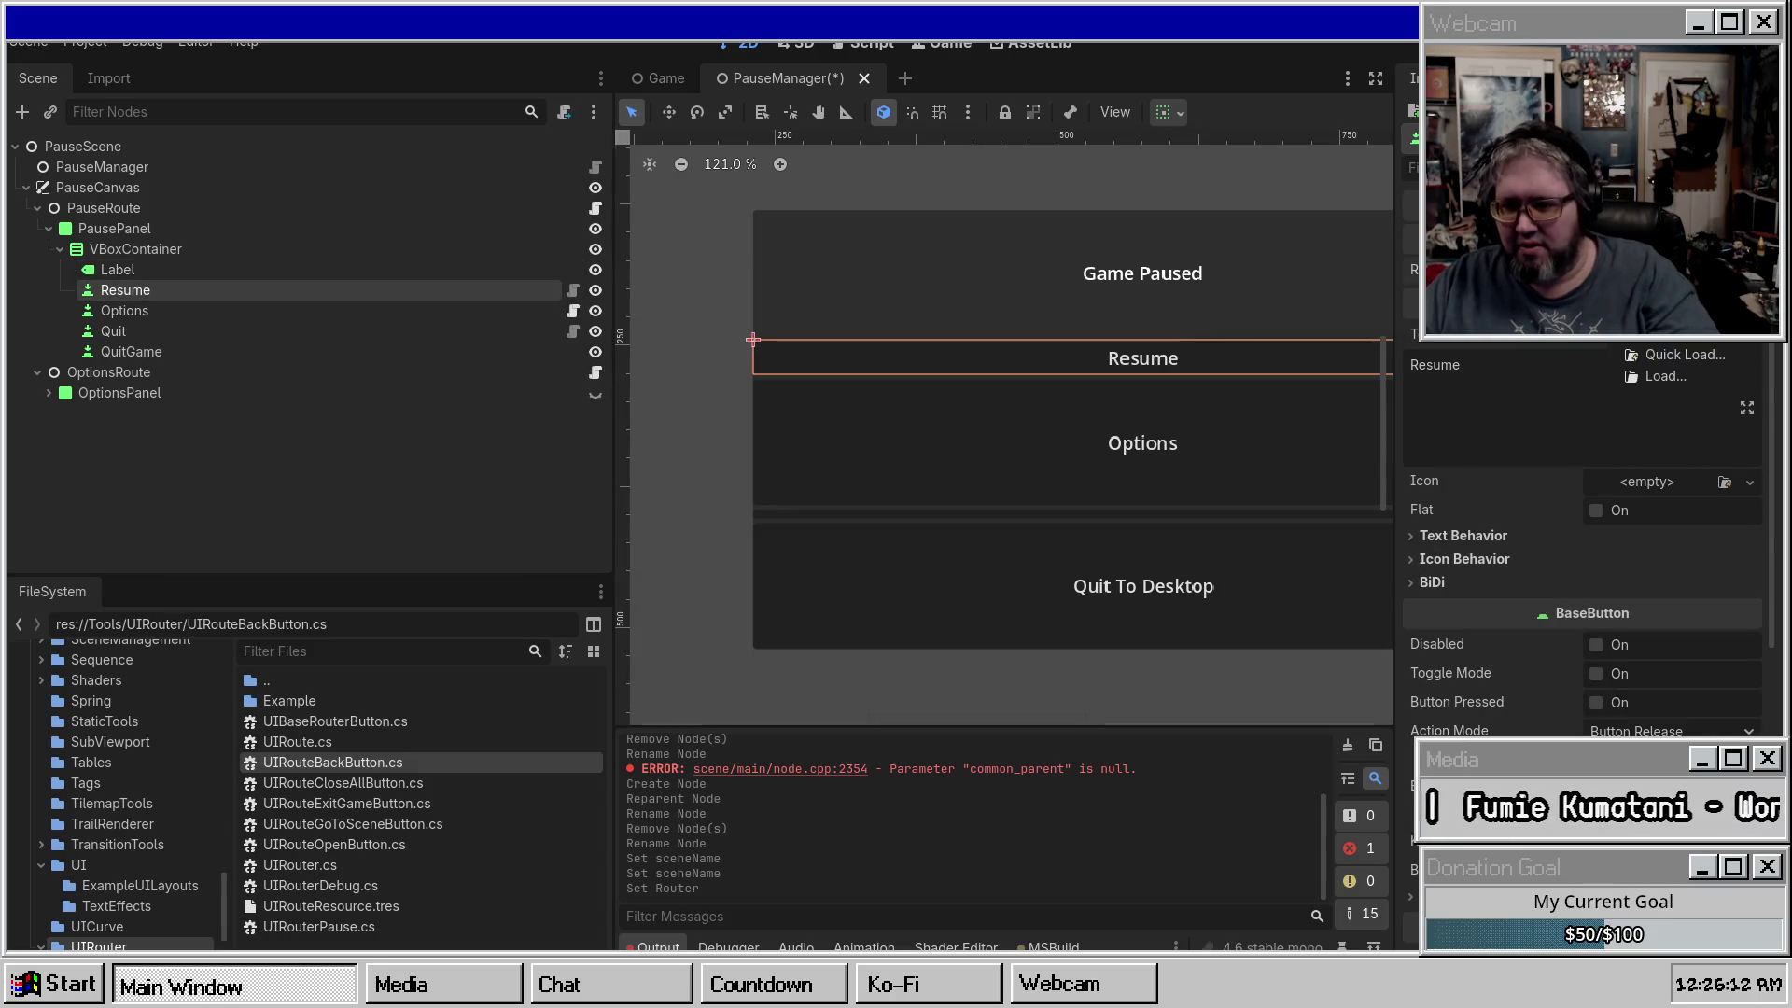
left_click(1651, 345)
left_click(1667, 346)
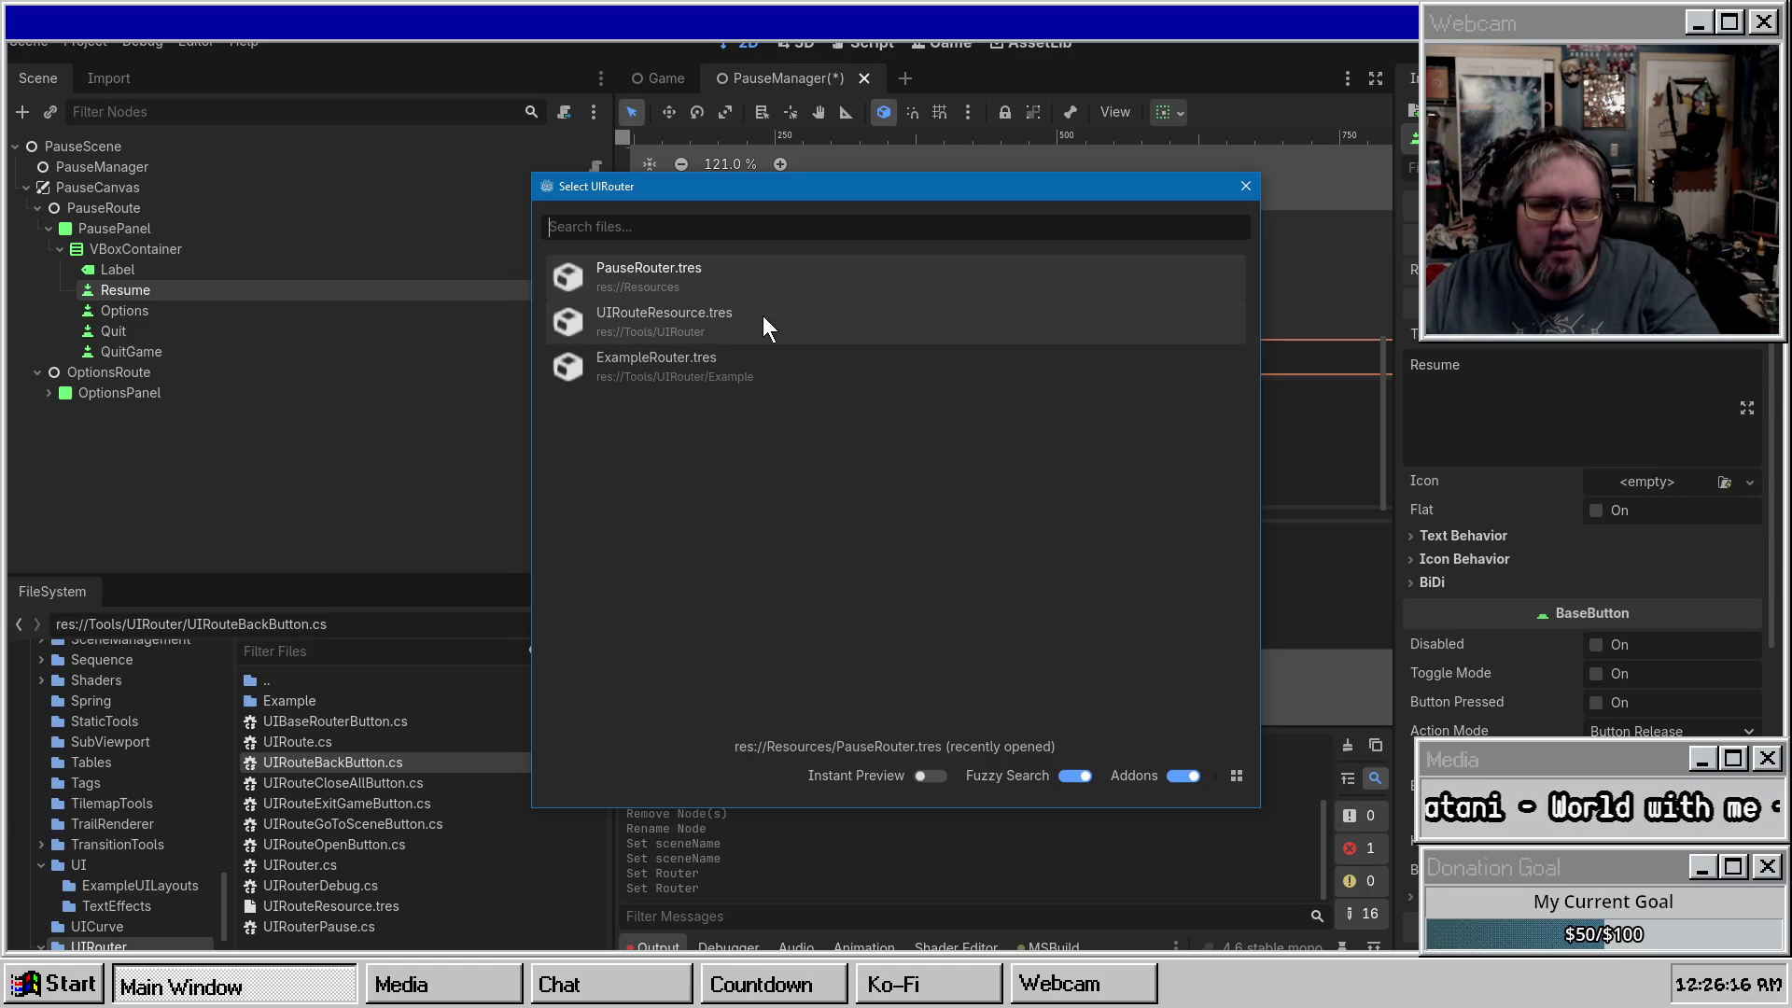
double_click(718, 270)
key("ctrl+s")
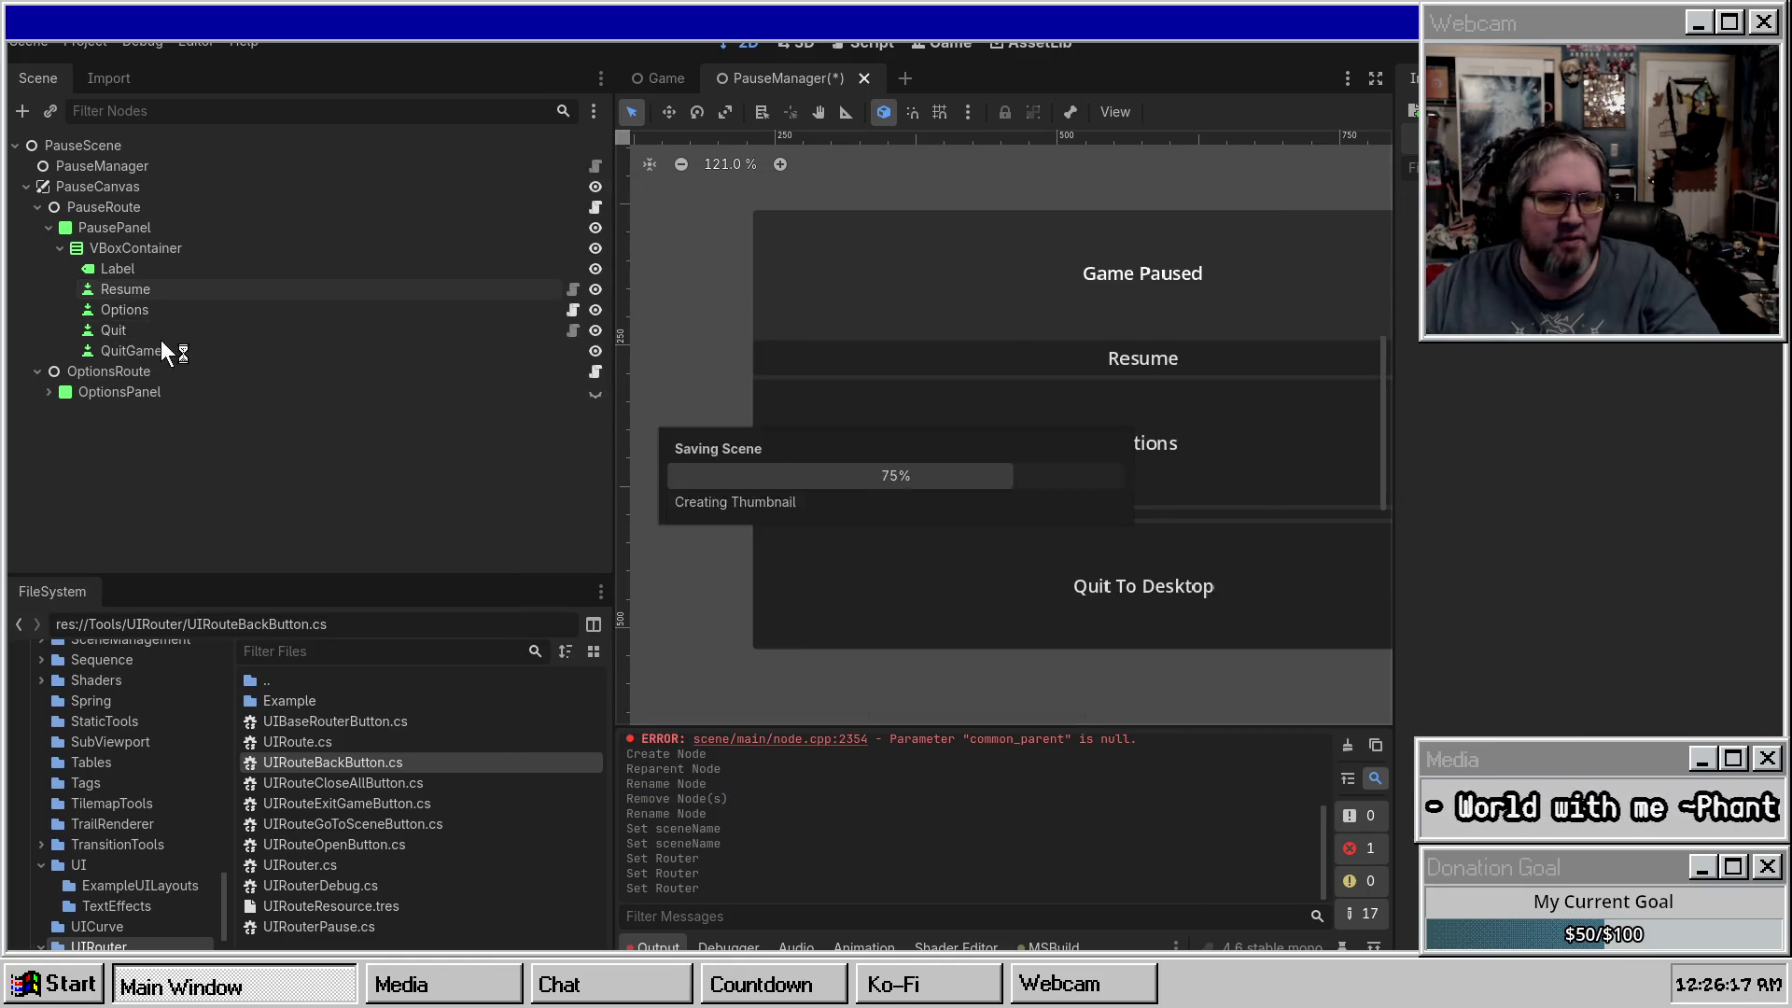
Set Options, Resume and Quit to expand vertically in the container sizing.
left_click(133, 310)
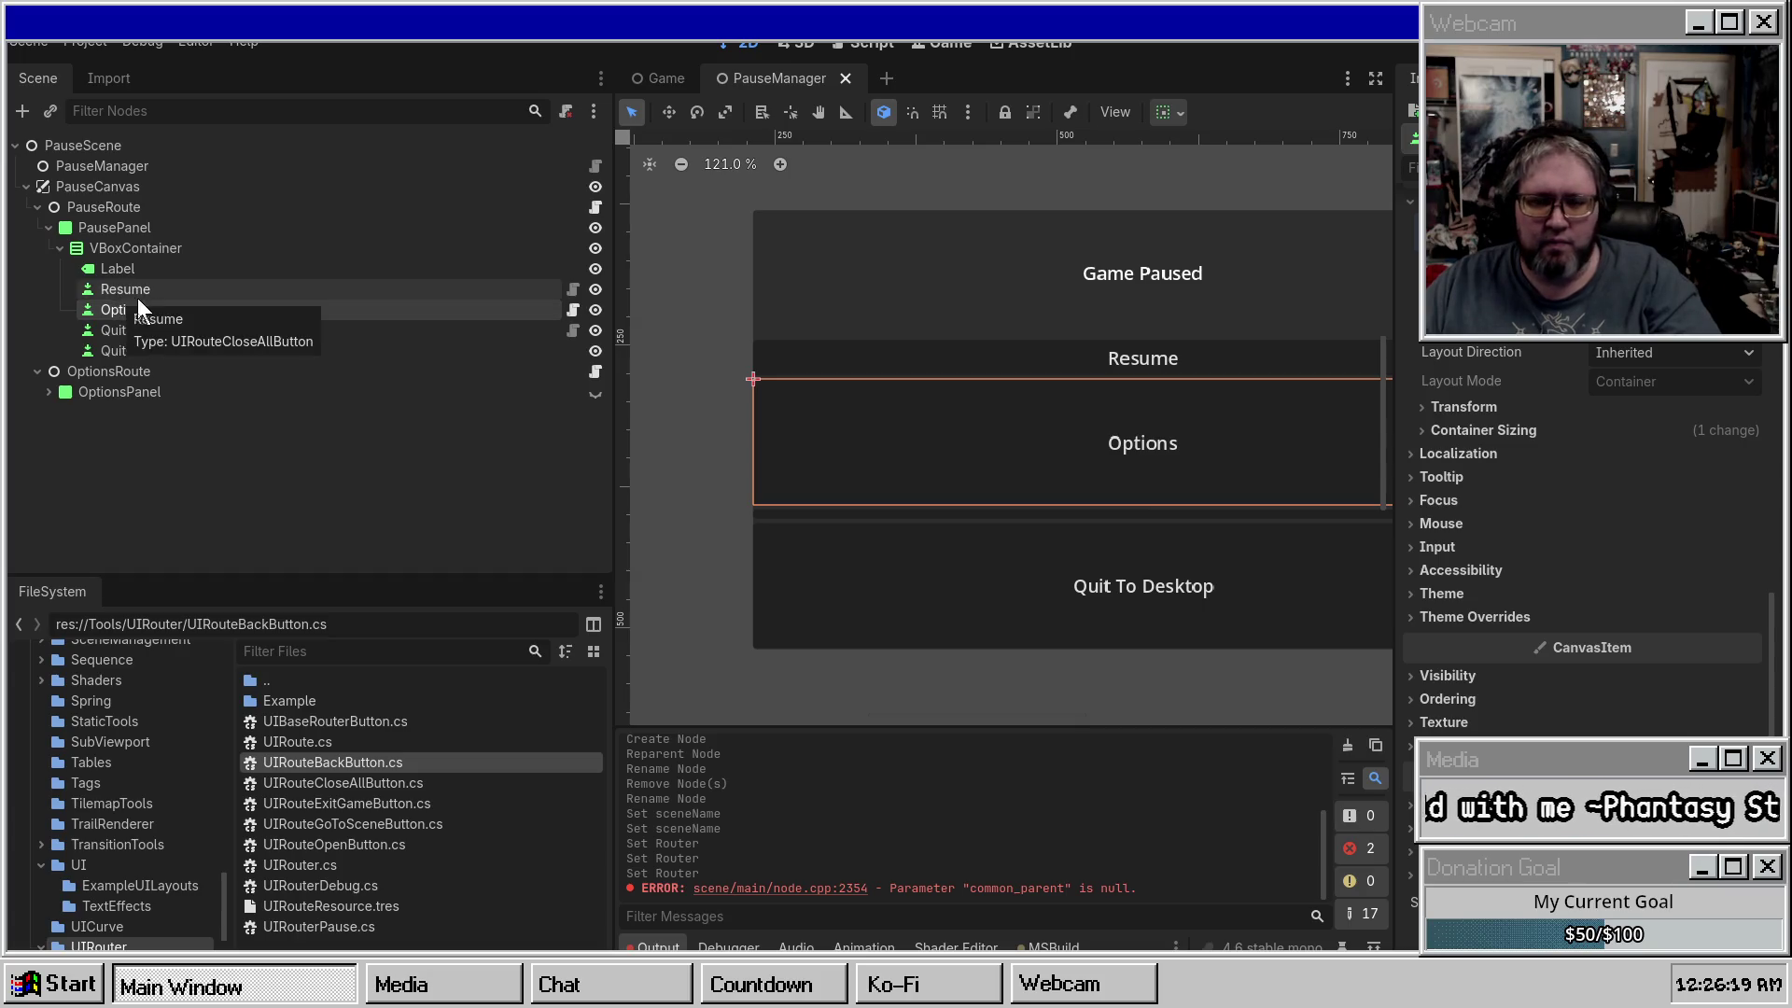
left_click(125, 290)
left_click(113, 331, "shift")
left_click(1168, 113)
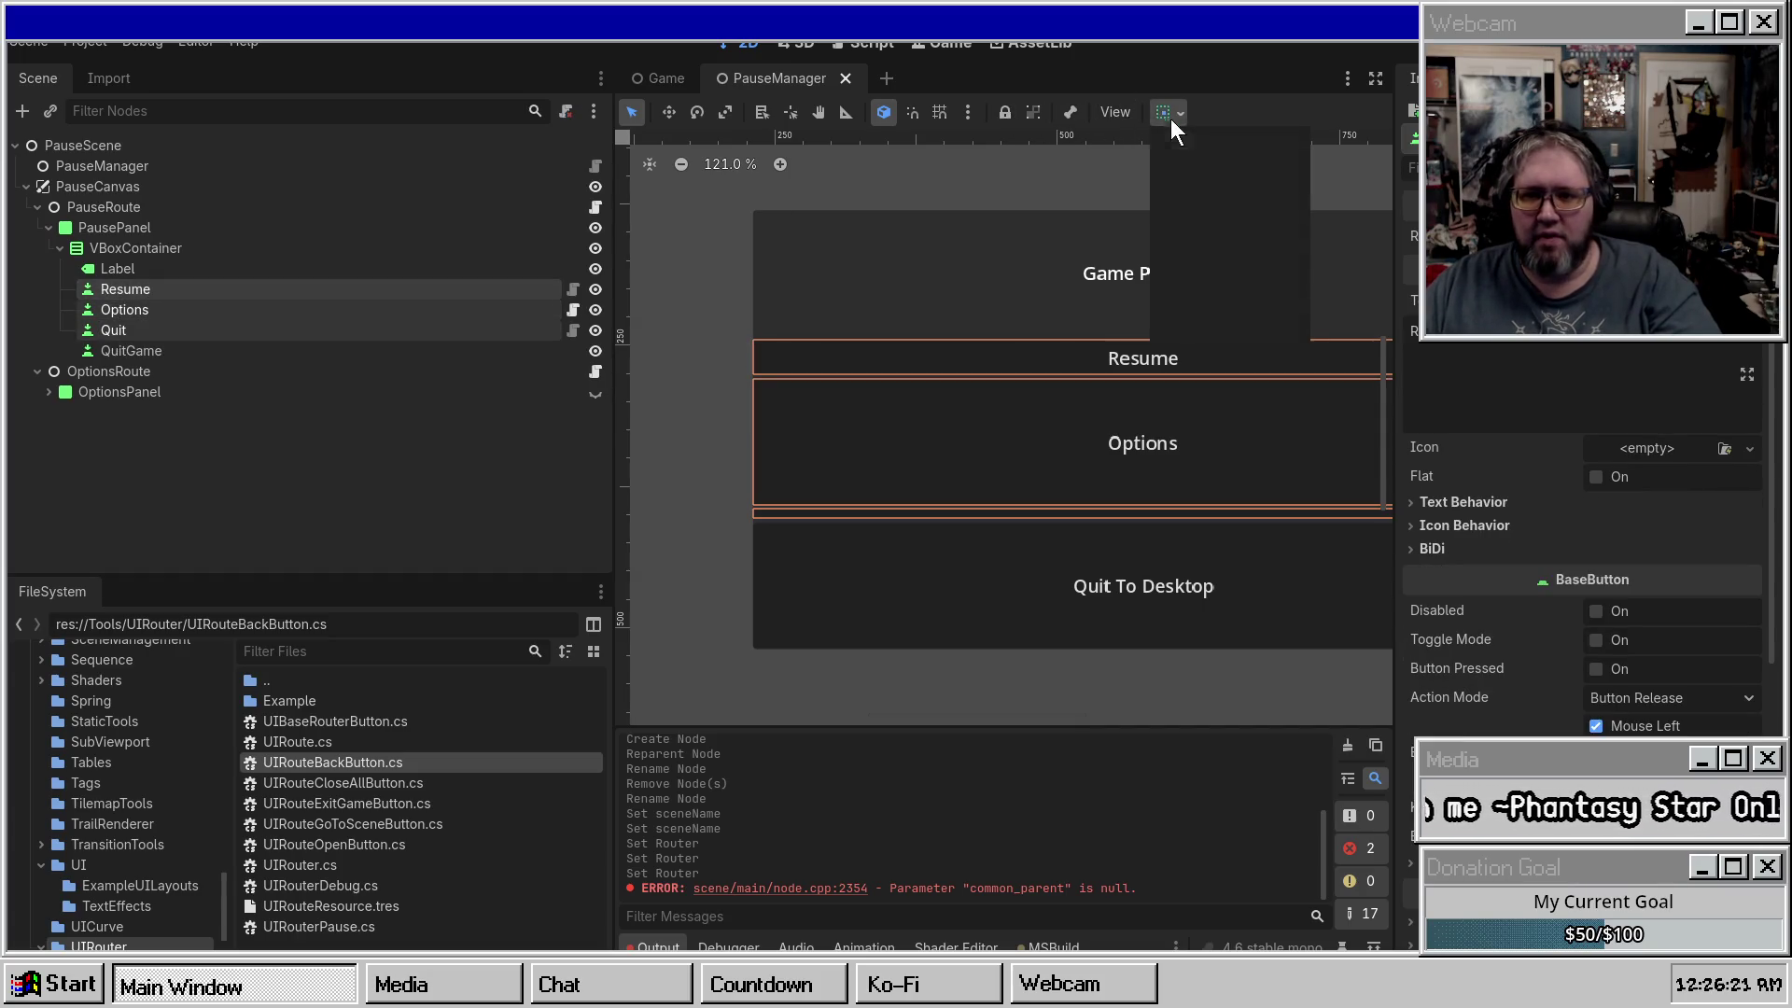
left_click(1273, 320)
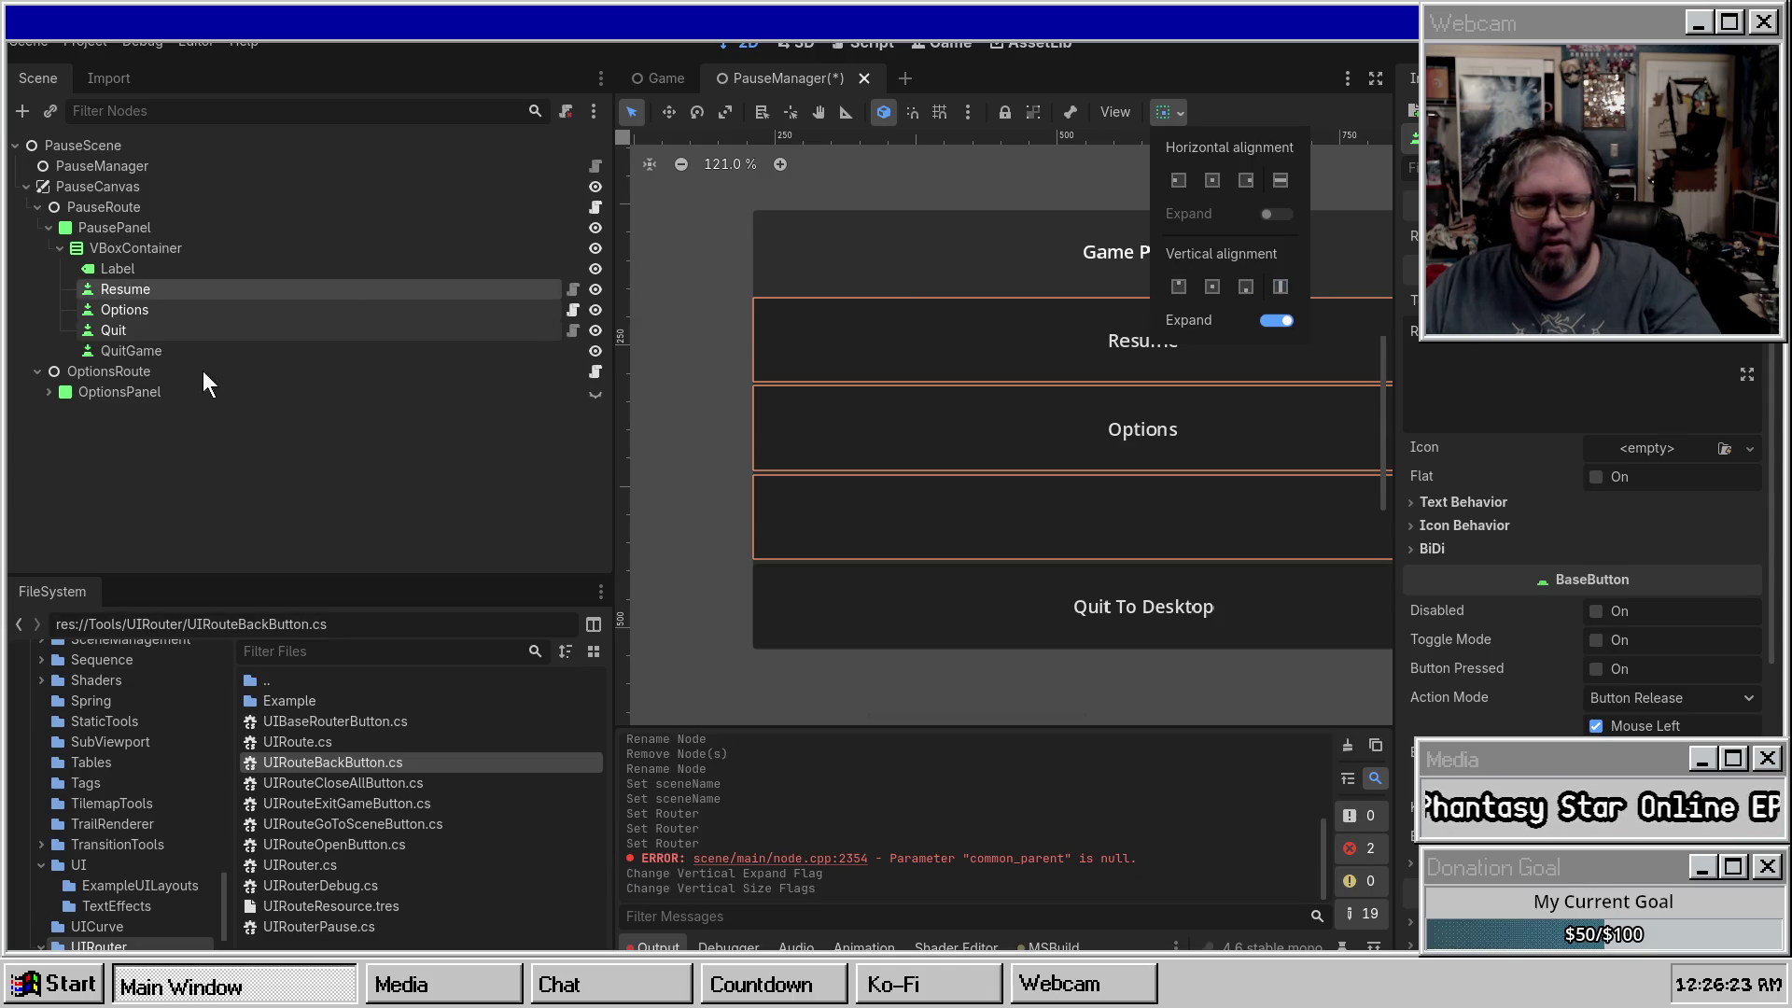
Change the Quit button's text to 'Quit To Menu' and save the pause scene.
left_click(113, 330)
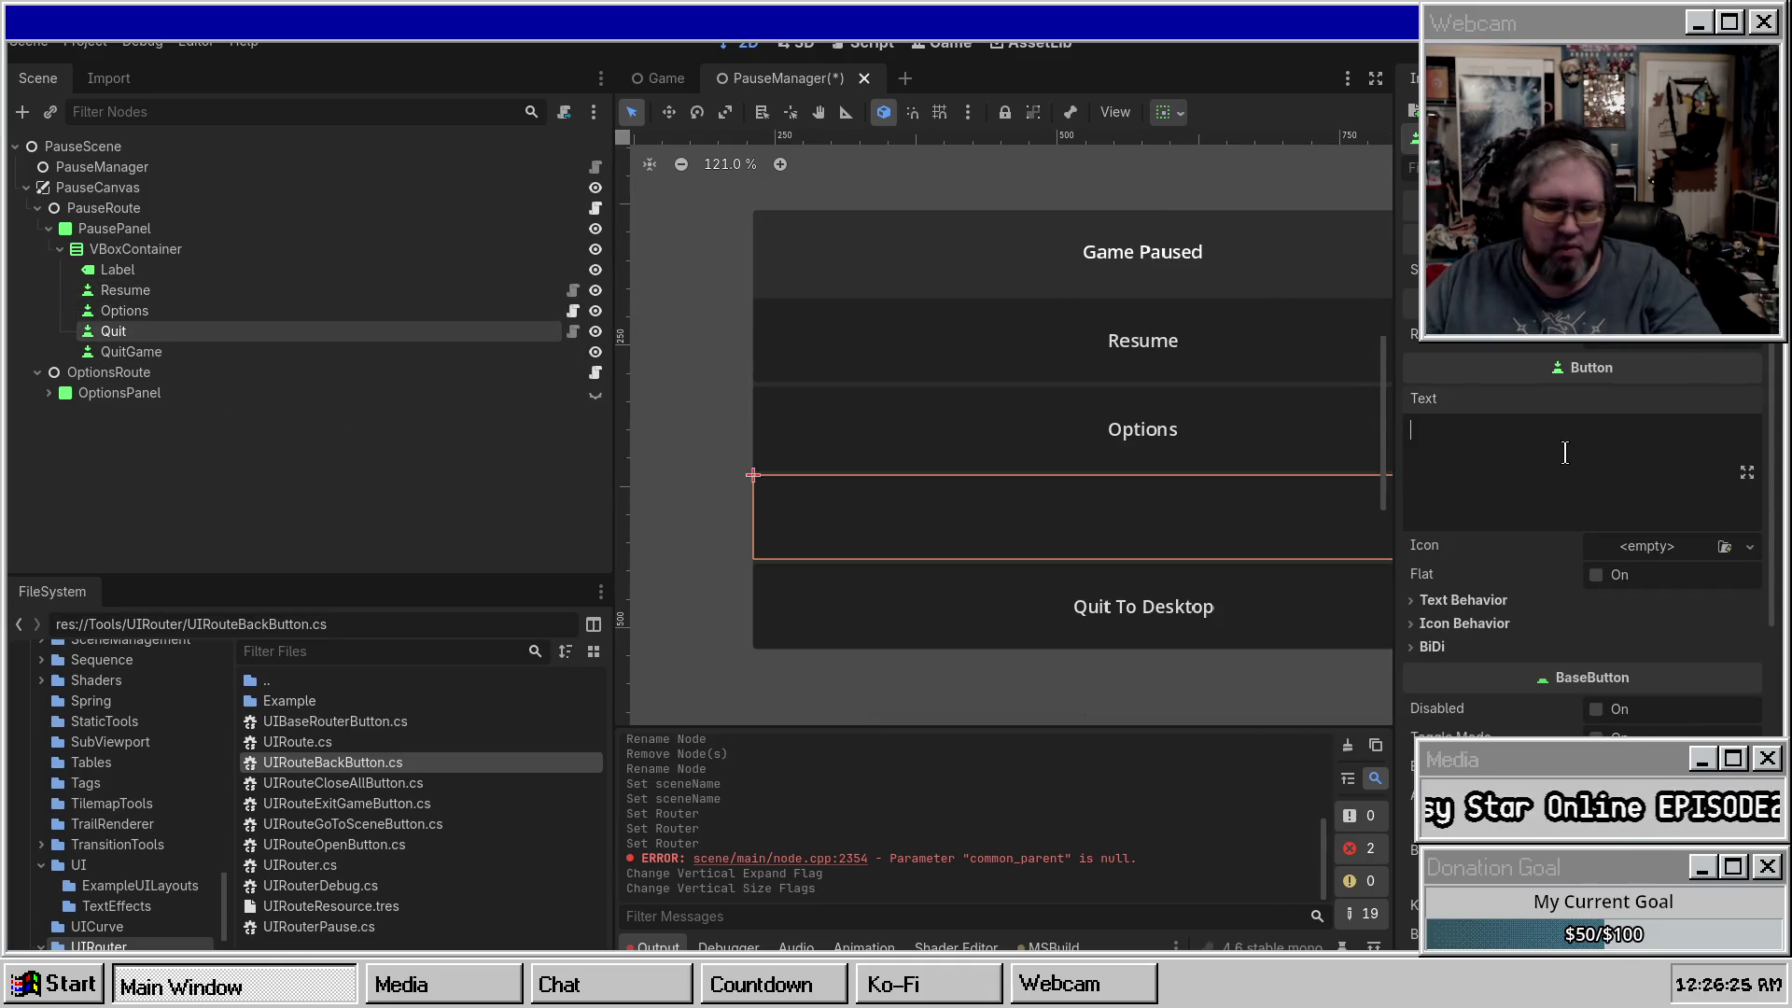
left_click(1568, 432)
type("Quit To ")
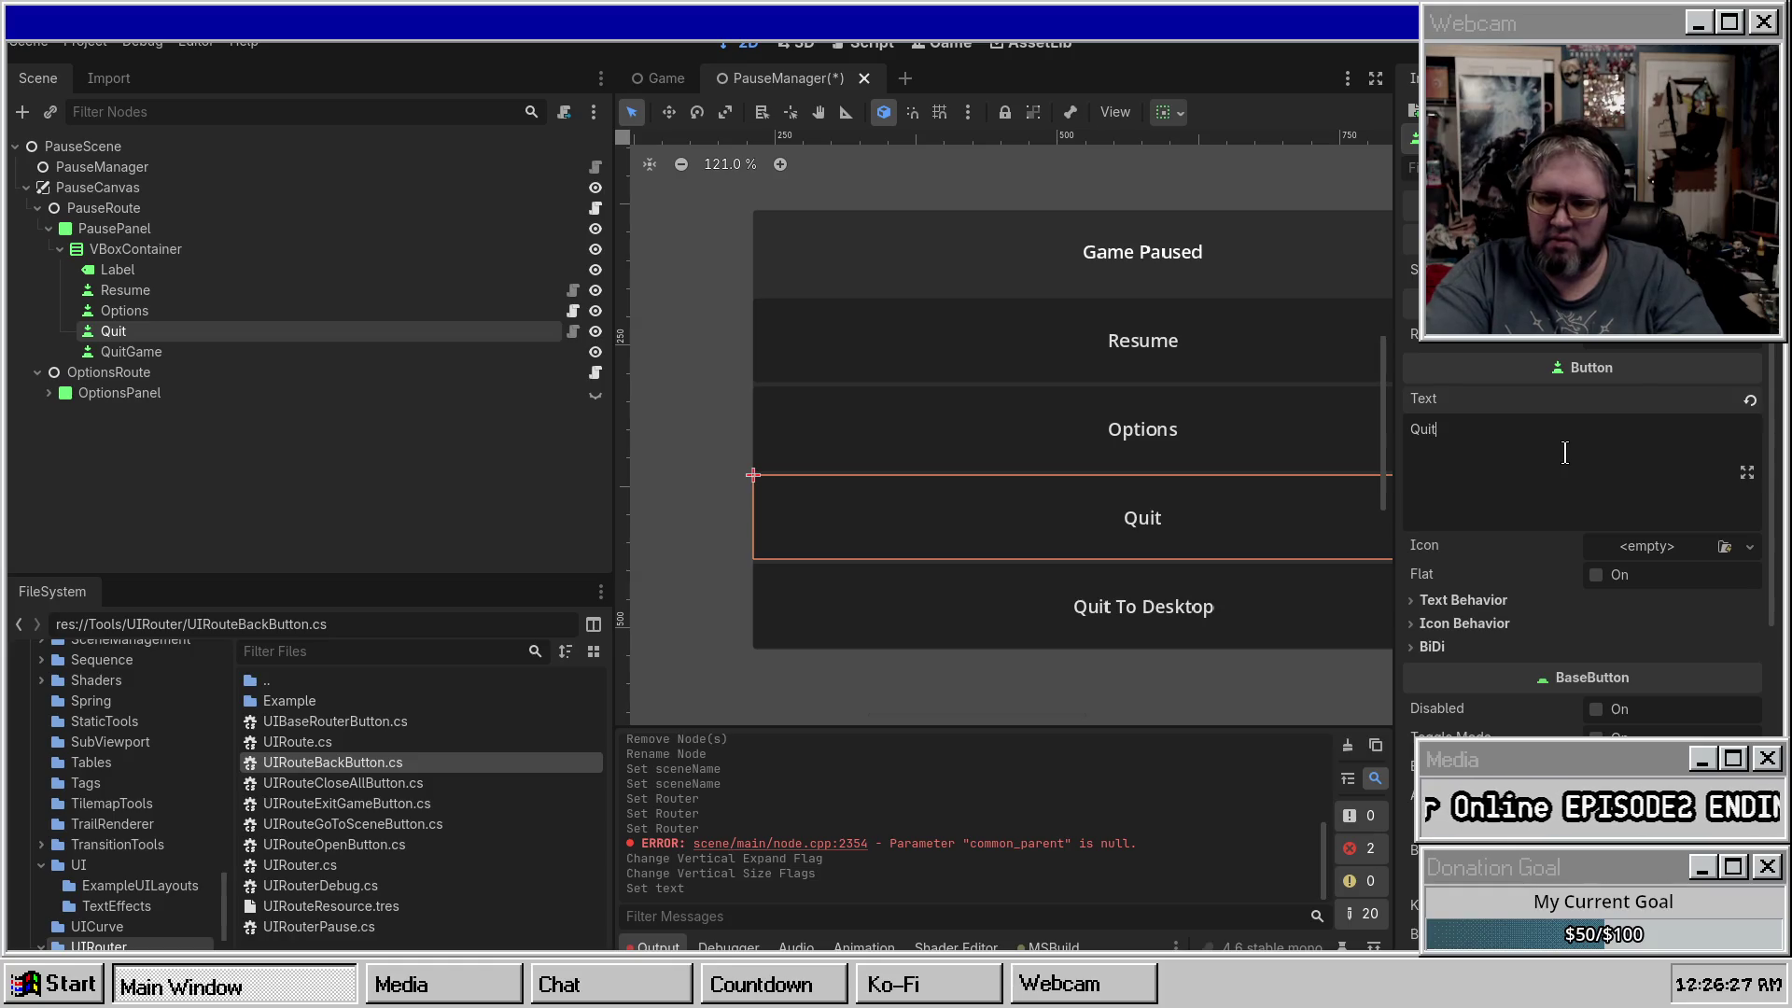
type("Menu")
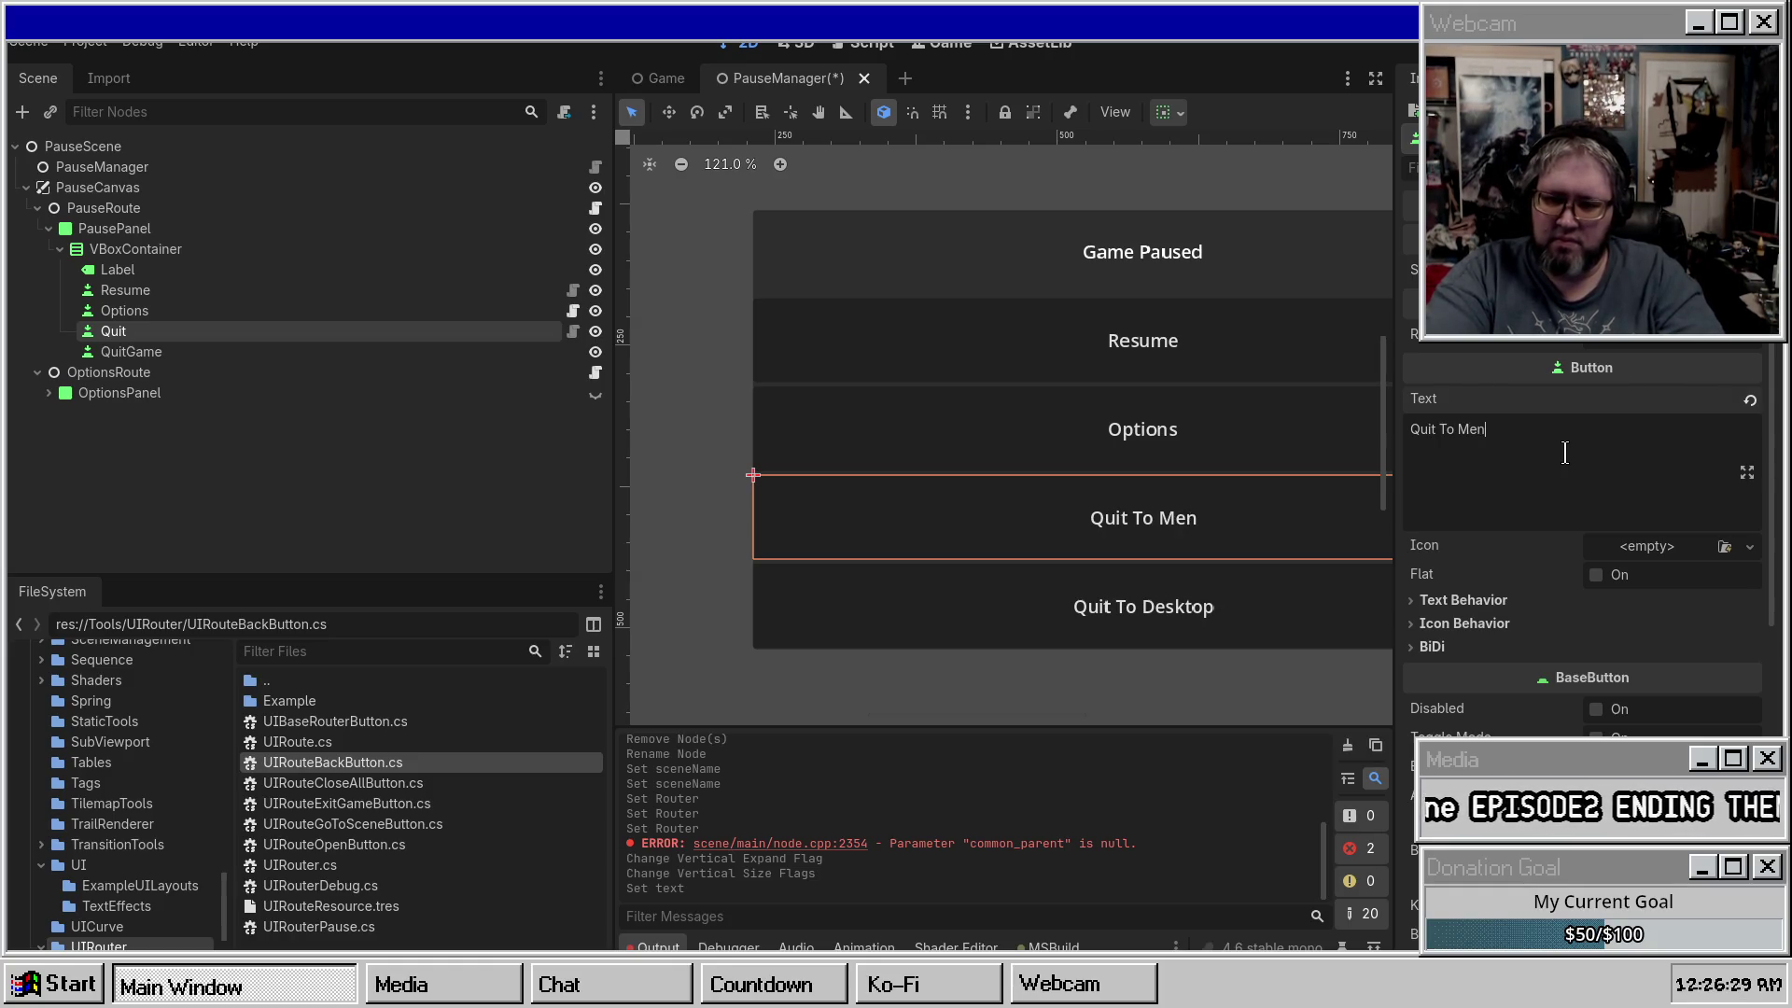
key("Return")
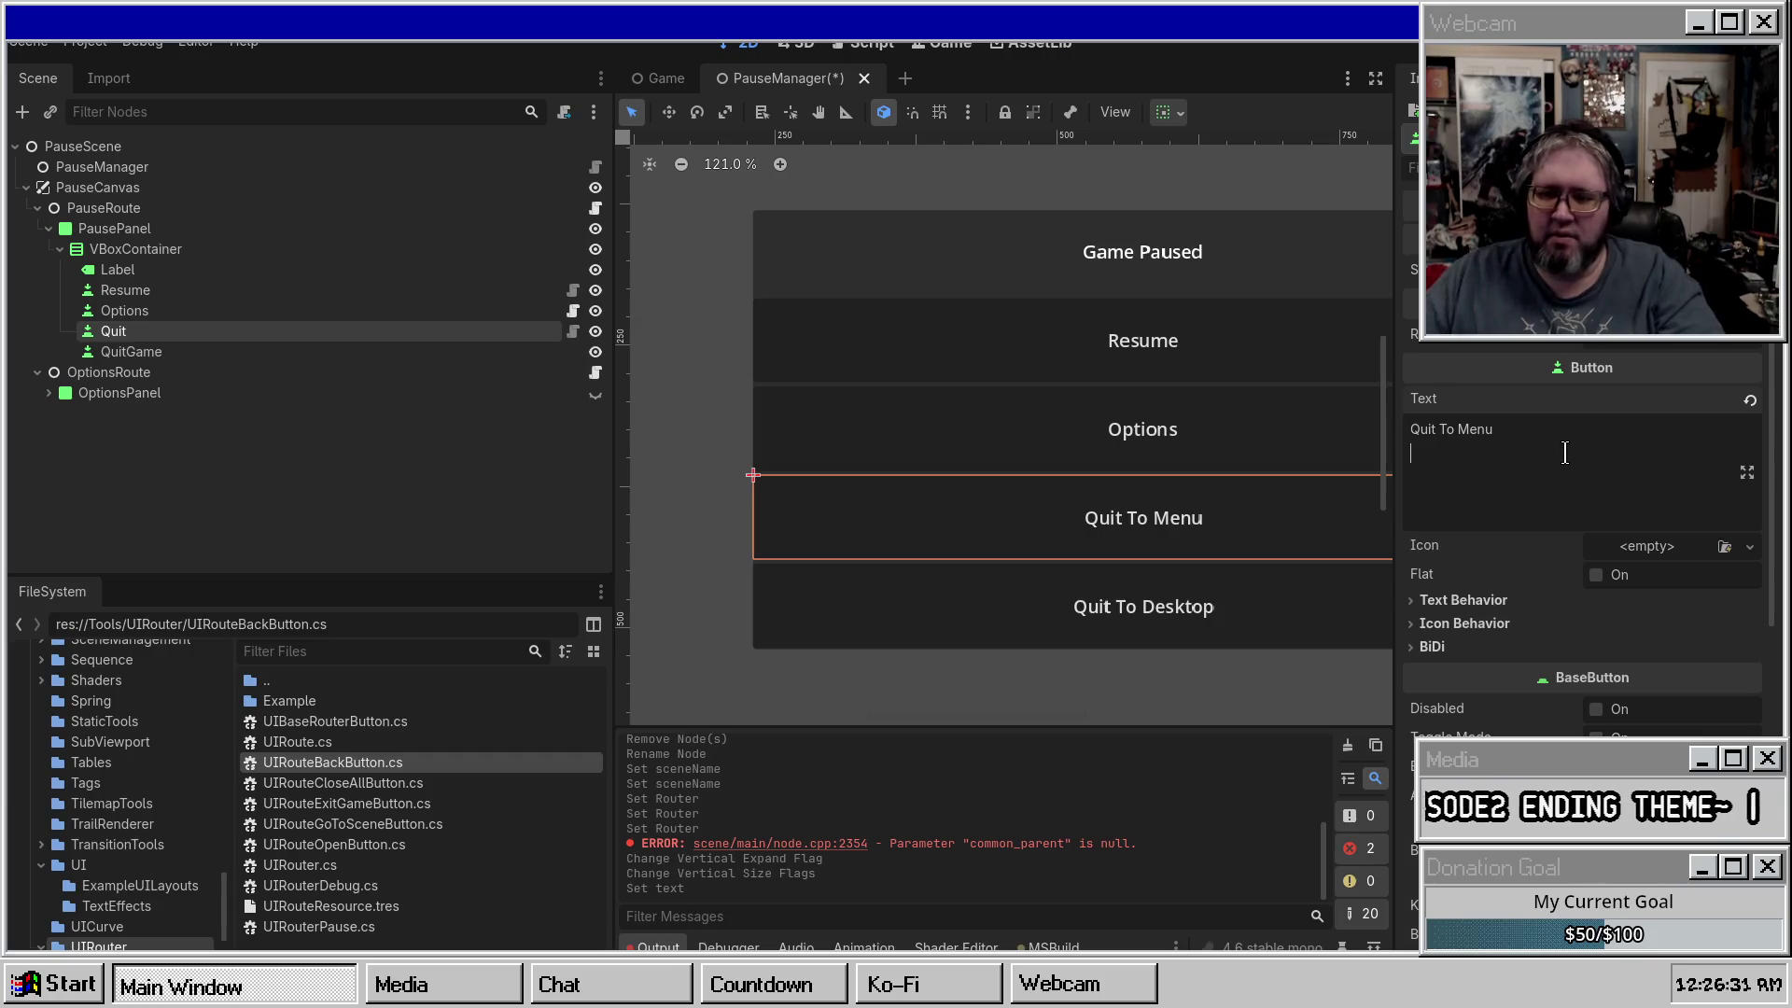
key("BackSpace")
key("ctrl+s")
left_click(192, 351)
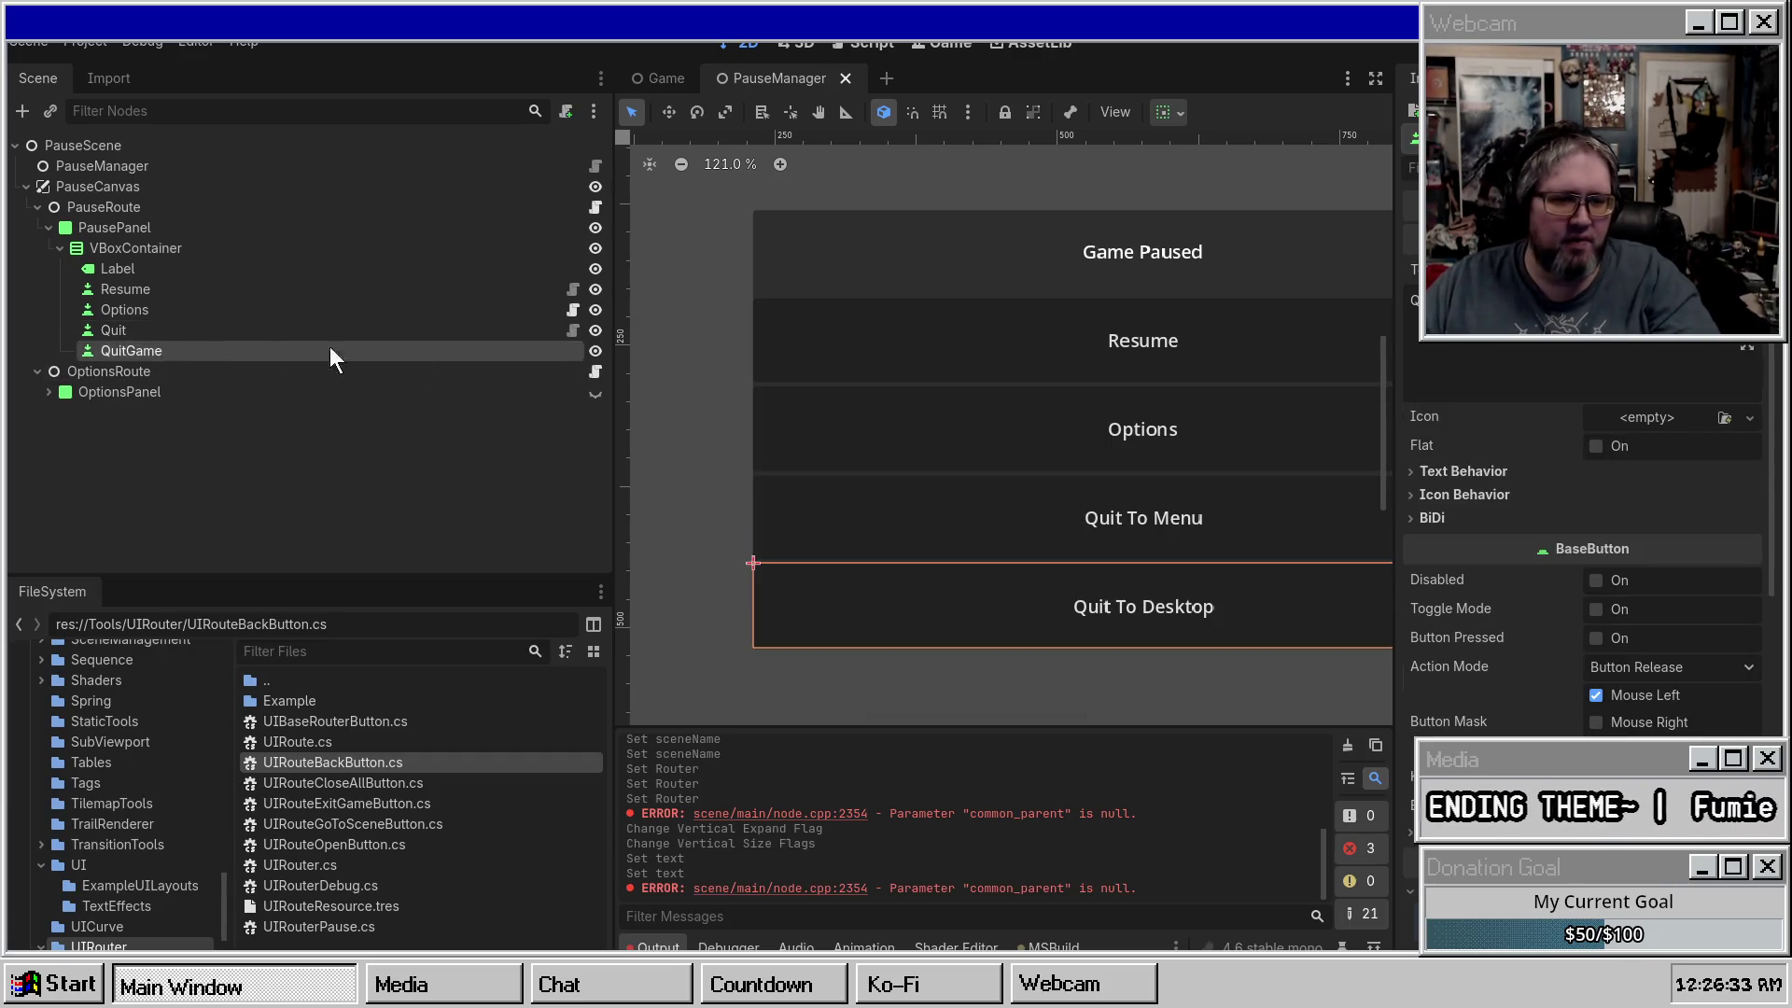
Add a UIRouteExitGameButton under VBoxContainer with PauseRouter as its router.
left_click(158, 248)
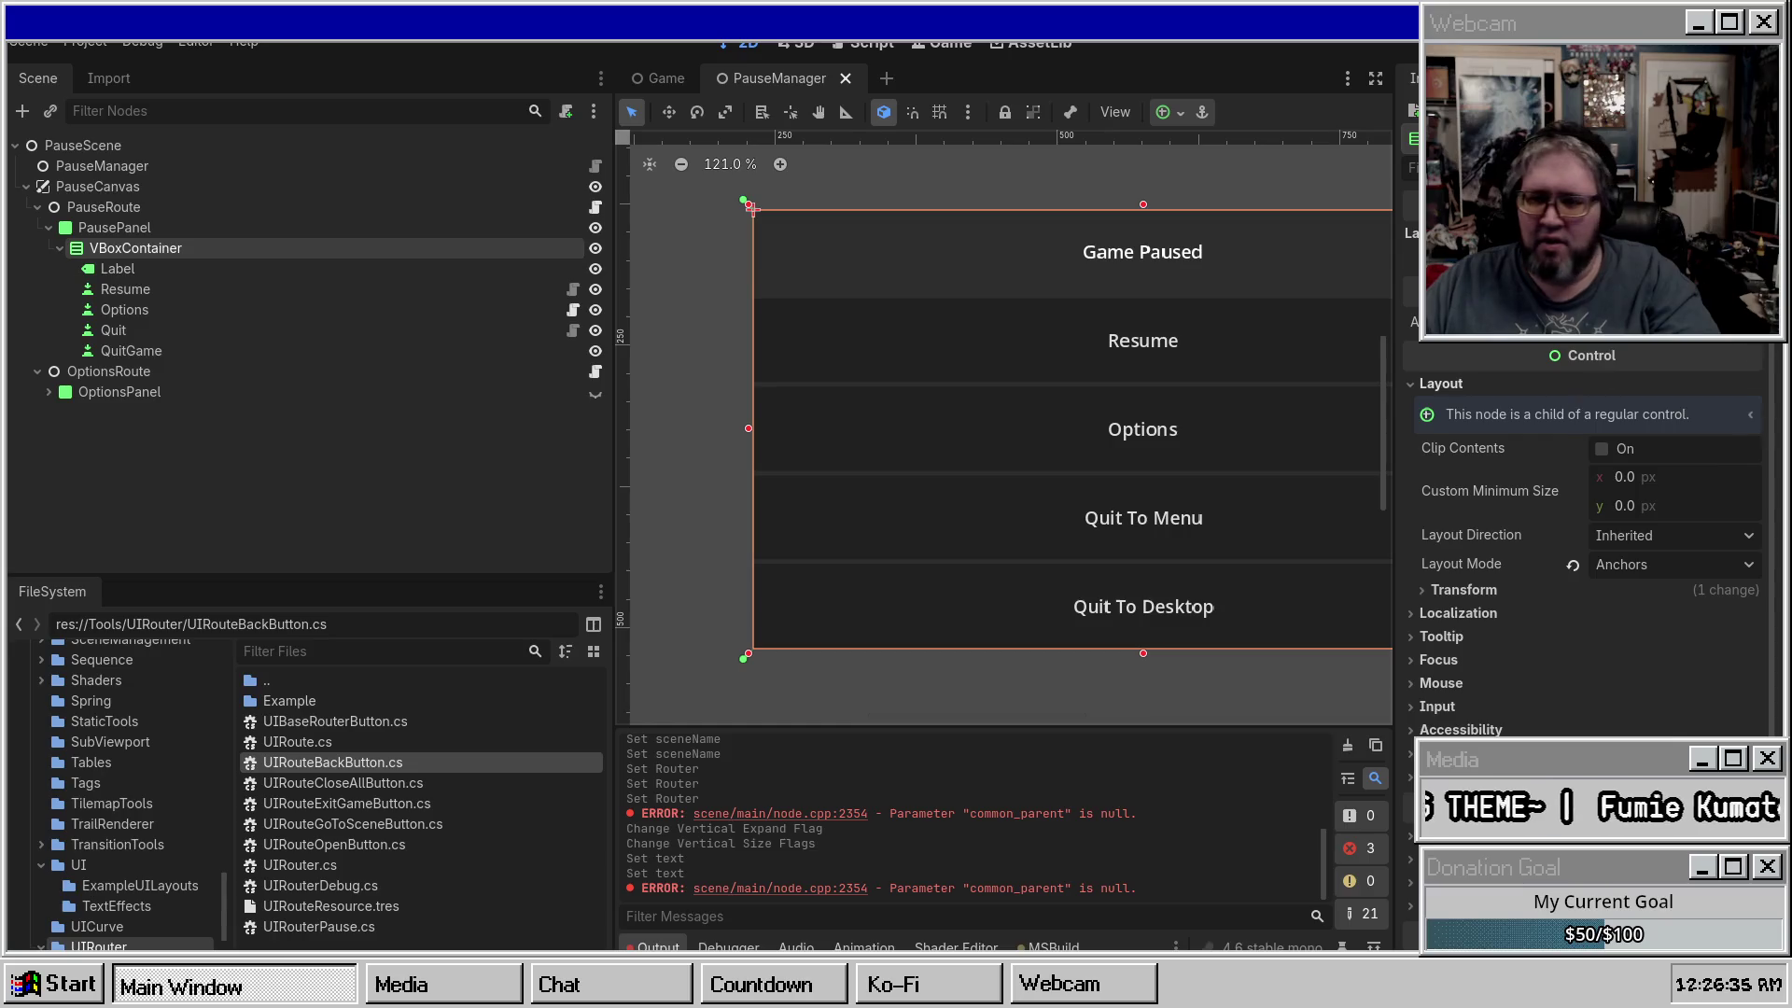
right_click(143, 245)
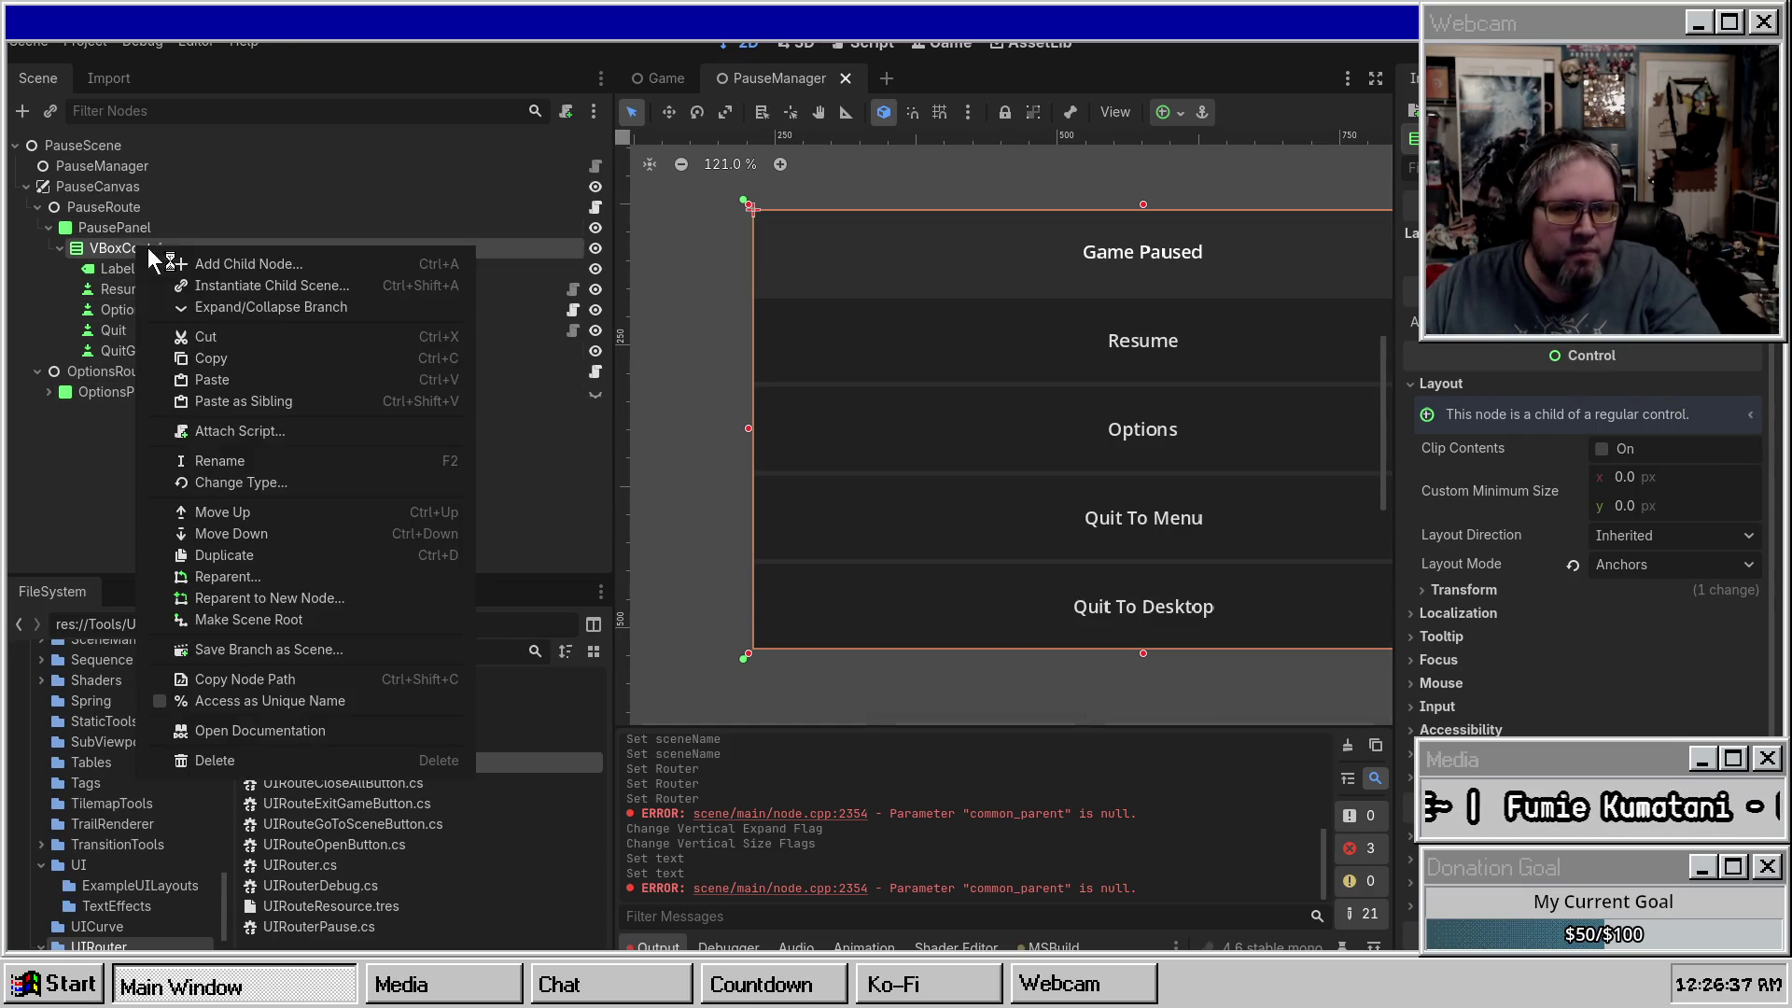
left_click(233, 268)
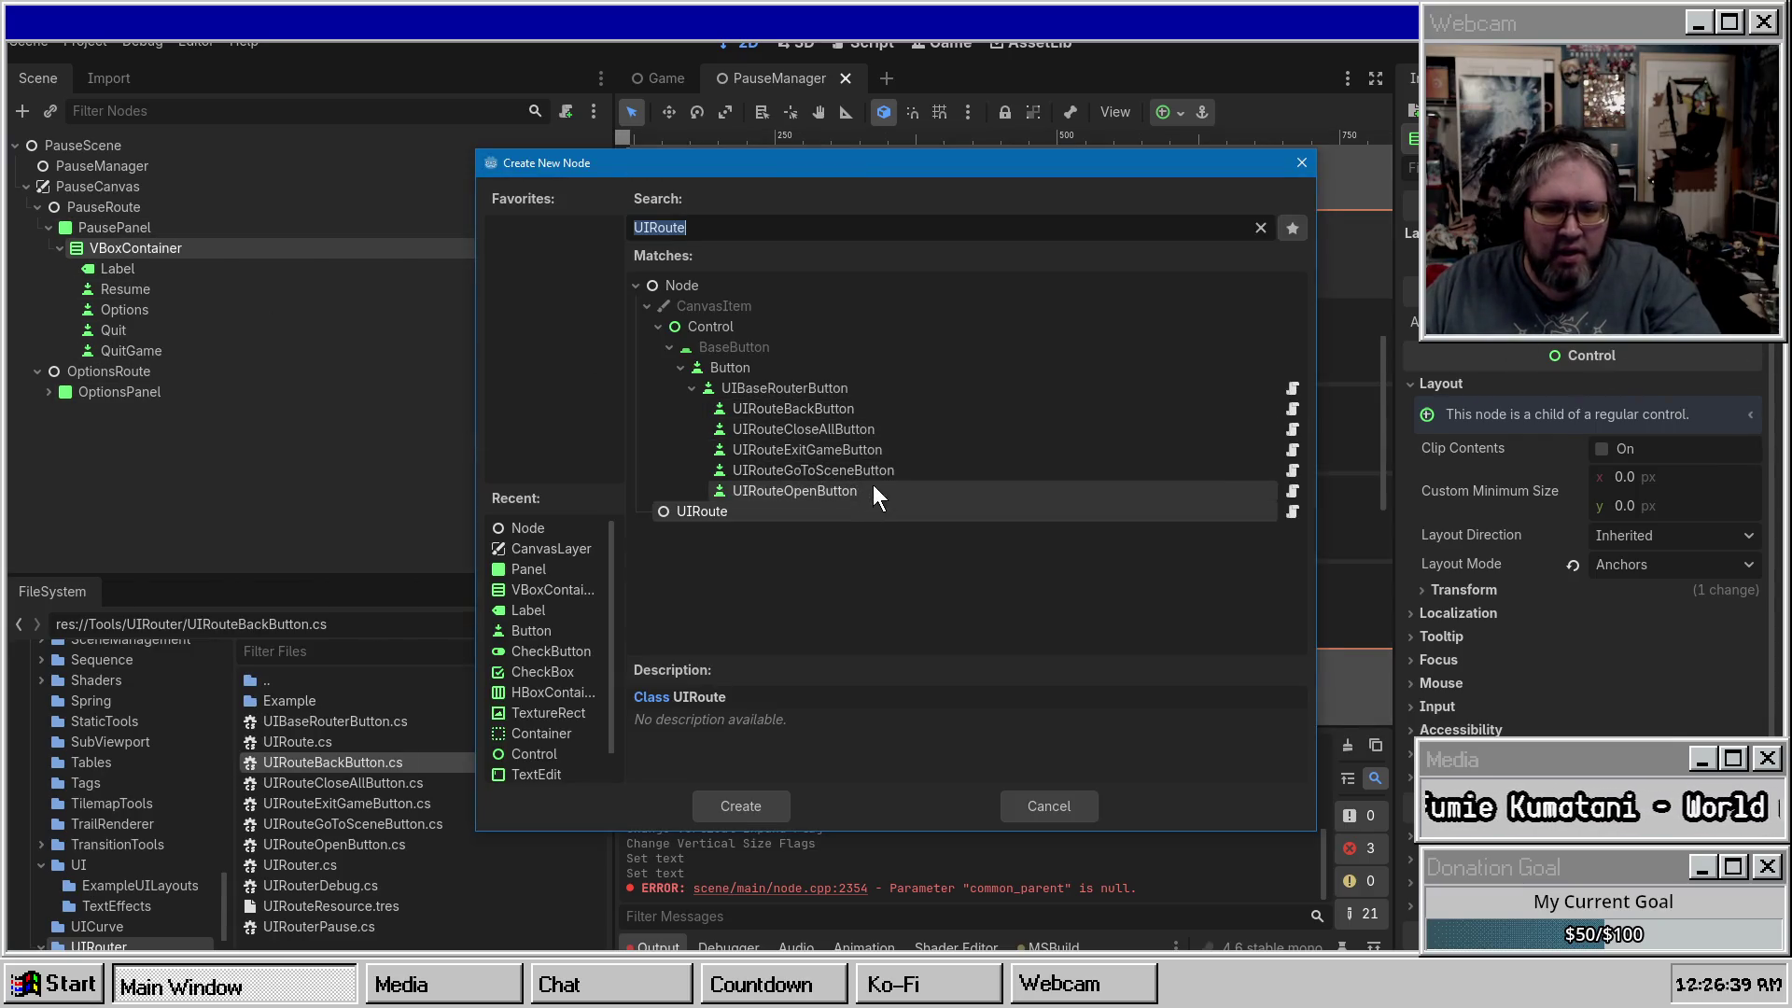
left_click(888, 449)
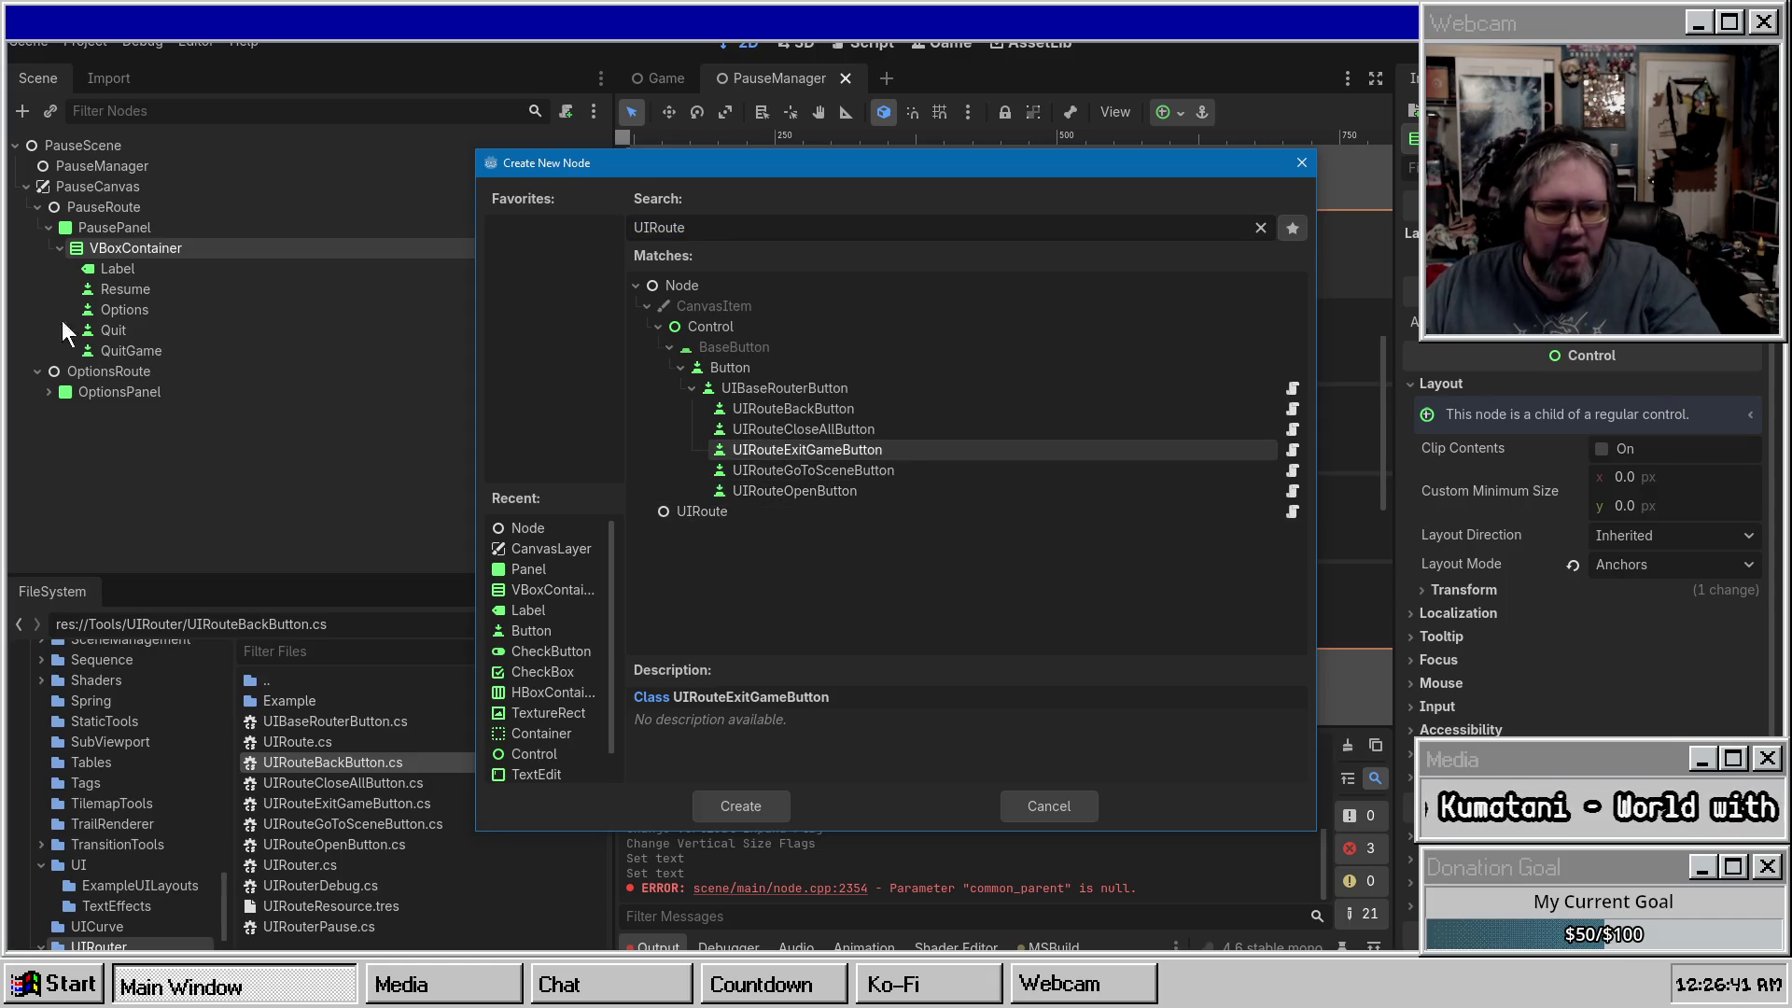
double_click(797, 452)
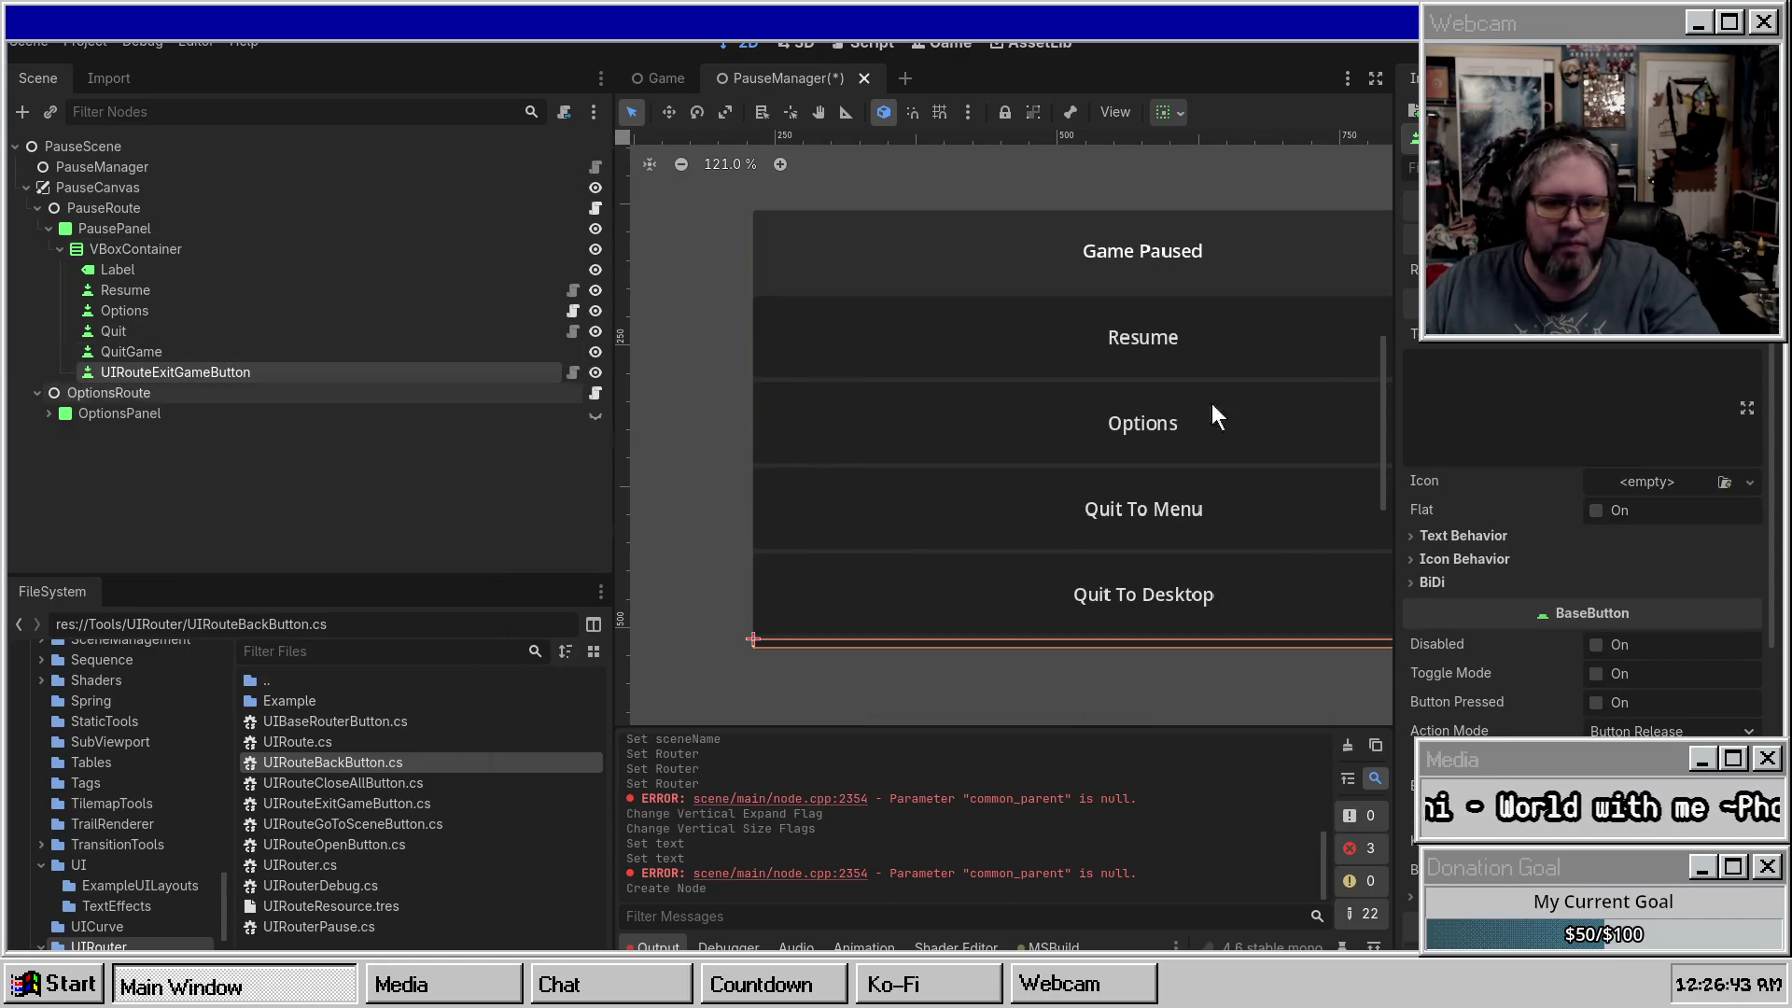
left_click(1693, 366)
left_click(1689, 362)
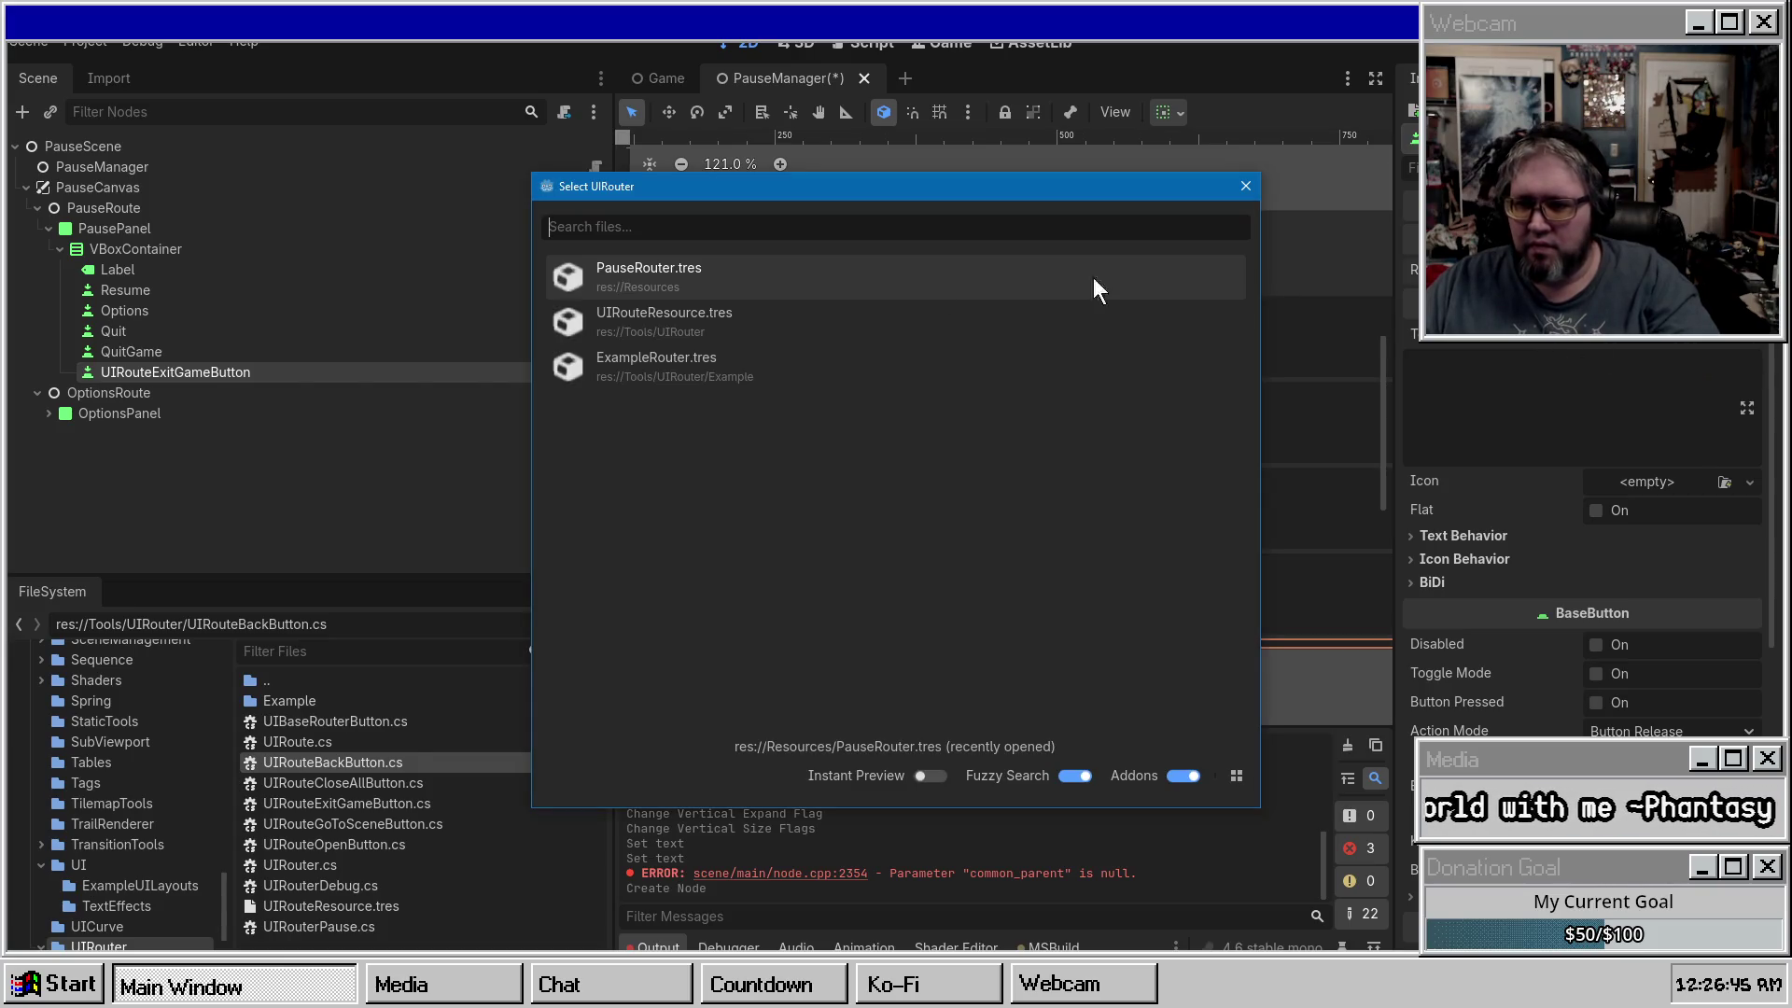
double_click(1179, 277)
left_click(782, 281)
Delete the old QuitGame button node.
left_click(132, 370)
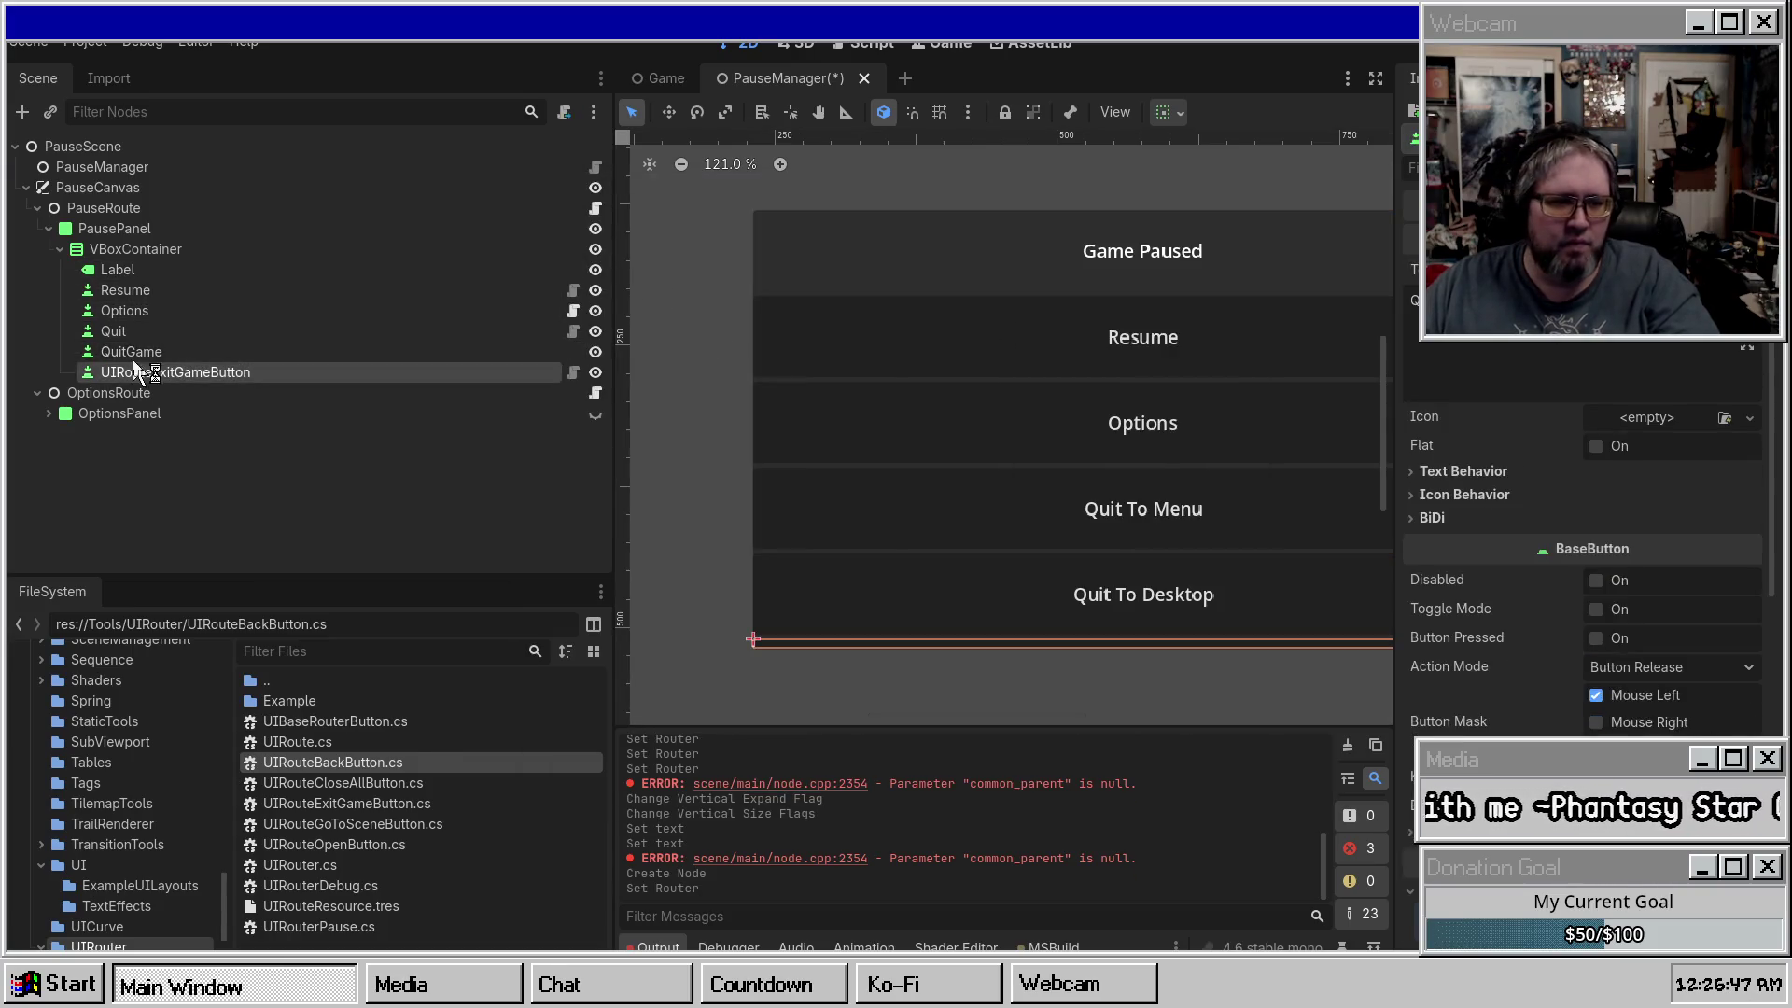
left_click(138, 371)
left_click(357, 349)
left_click(364, 351)
key("Delete")
key("Return")
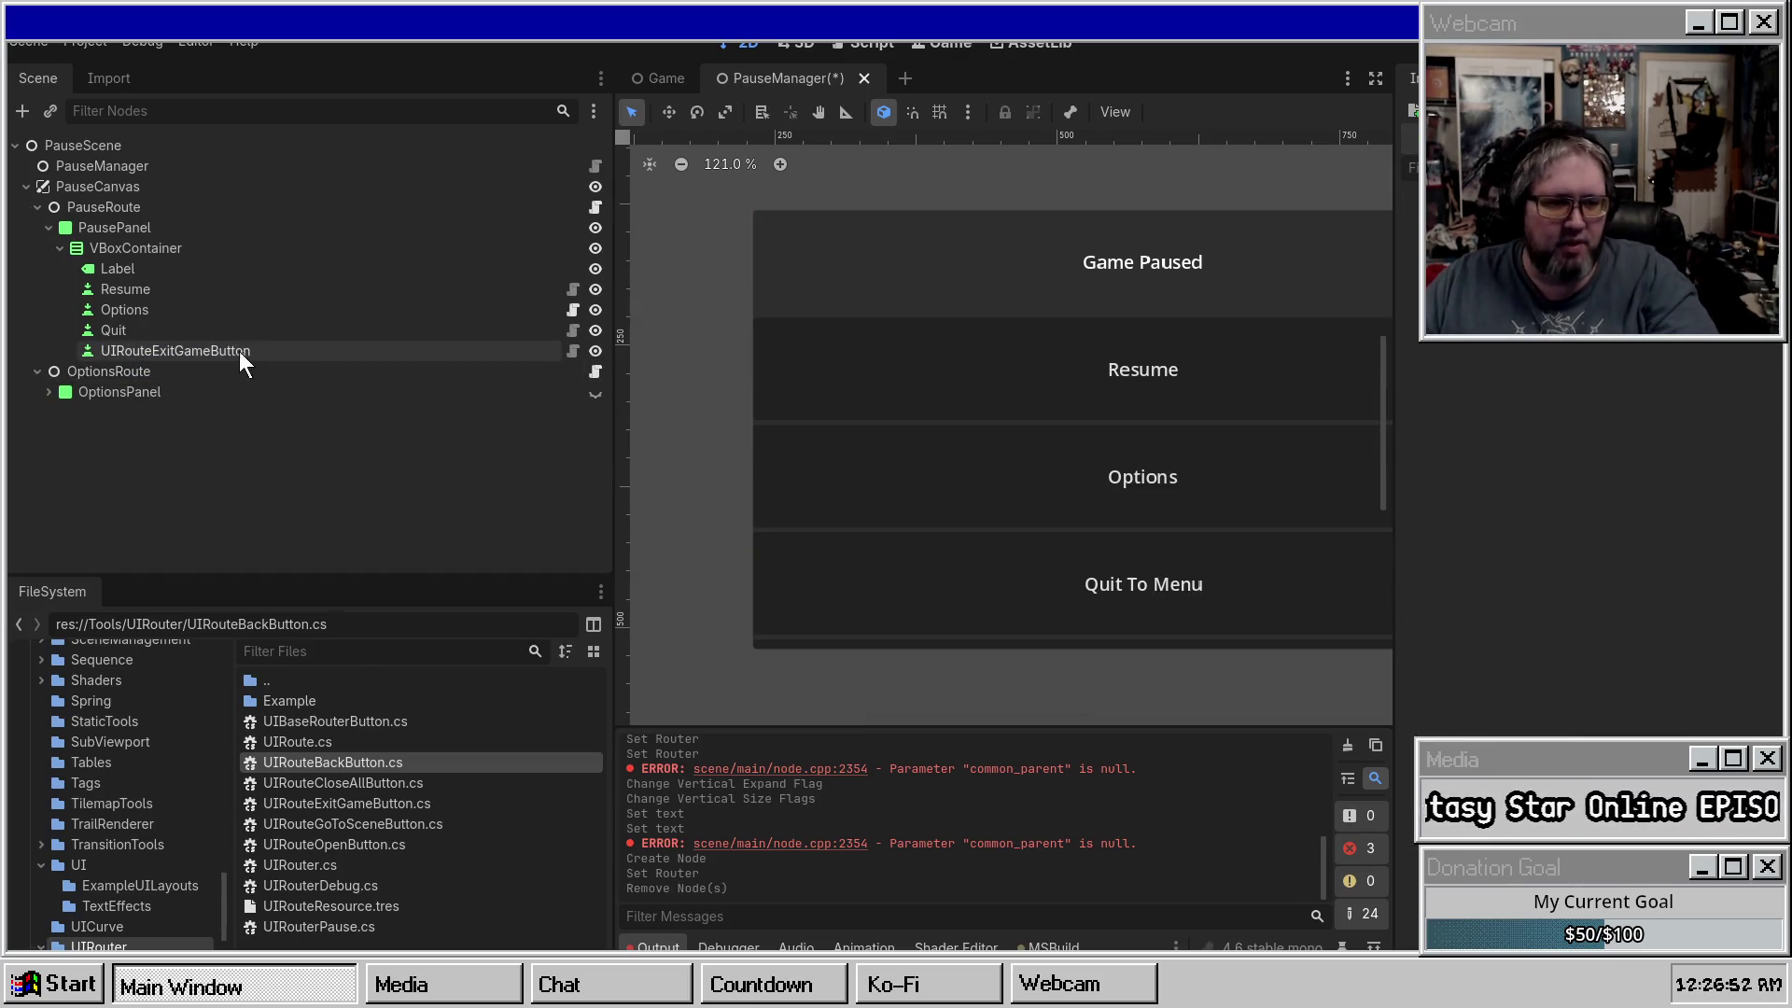
Set the exit button's text to 'Quit To Desktop' and save.
type("Quit To DSe")
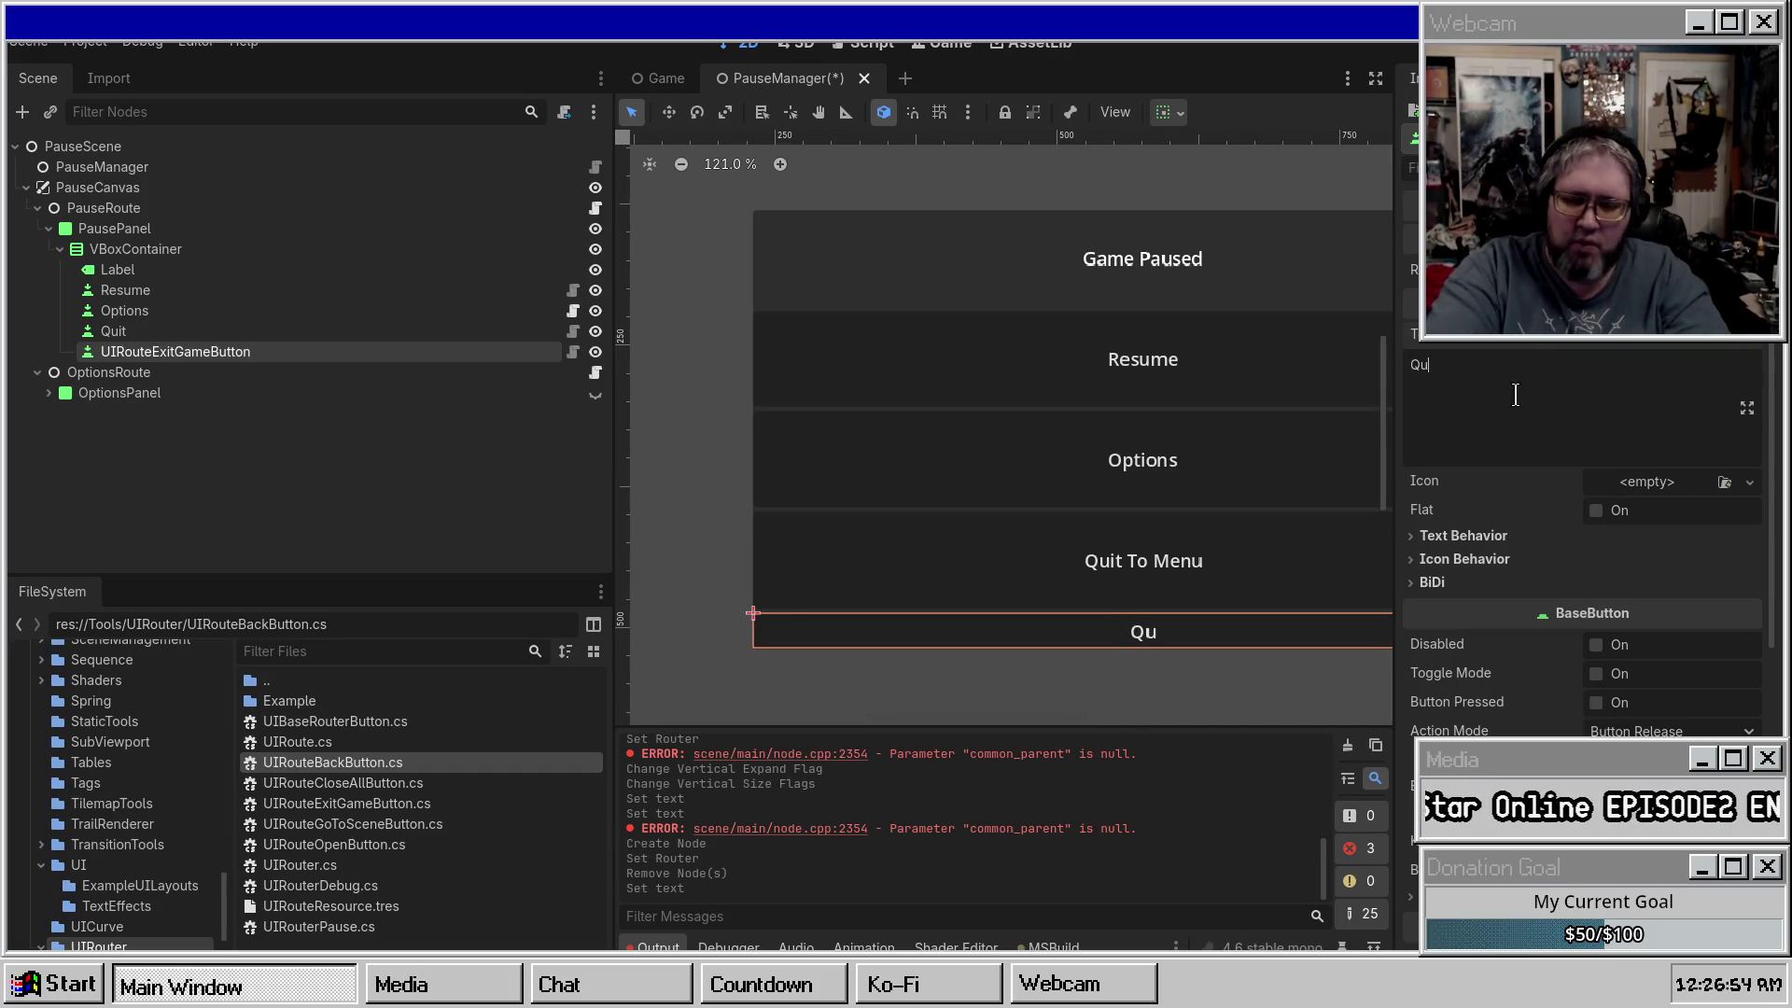
key("BackSpace")
key("BackSpace")
type("esktop")
key("Return")
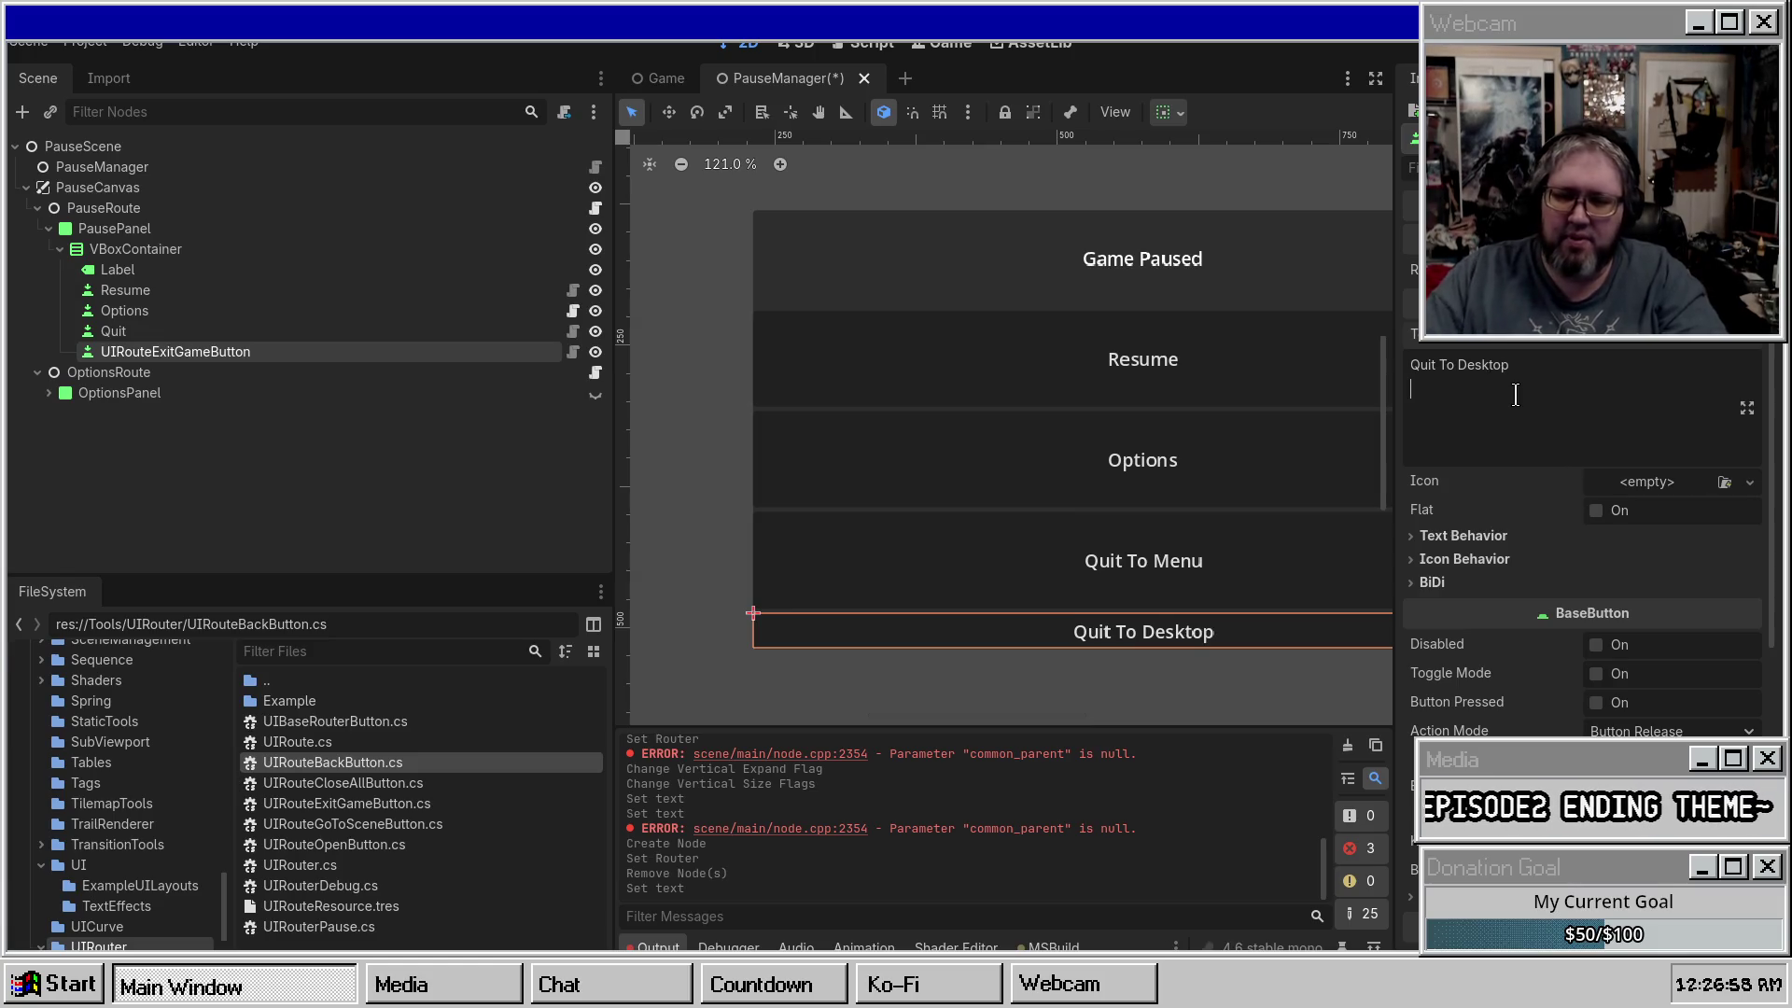
key("BackSpace")
key("ctrl+s")
Make the exit button expand vertically, rename it ExitGame, save, and start a test run.
left_click(1180, 114)
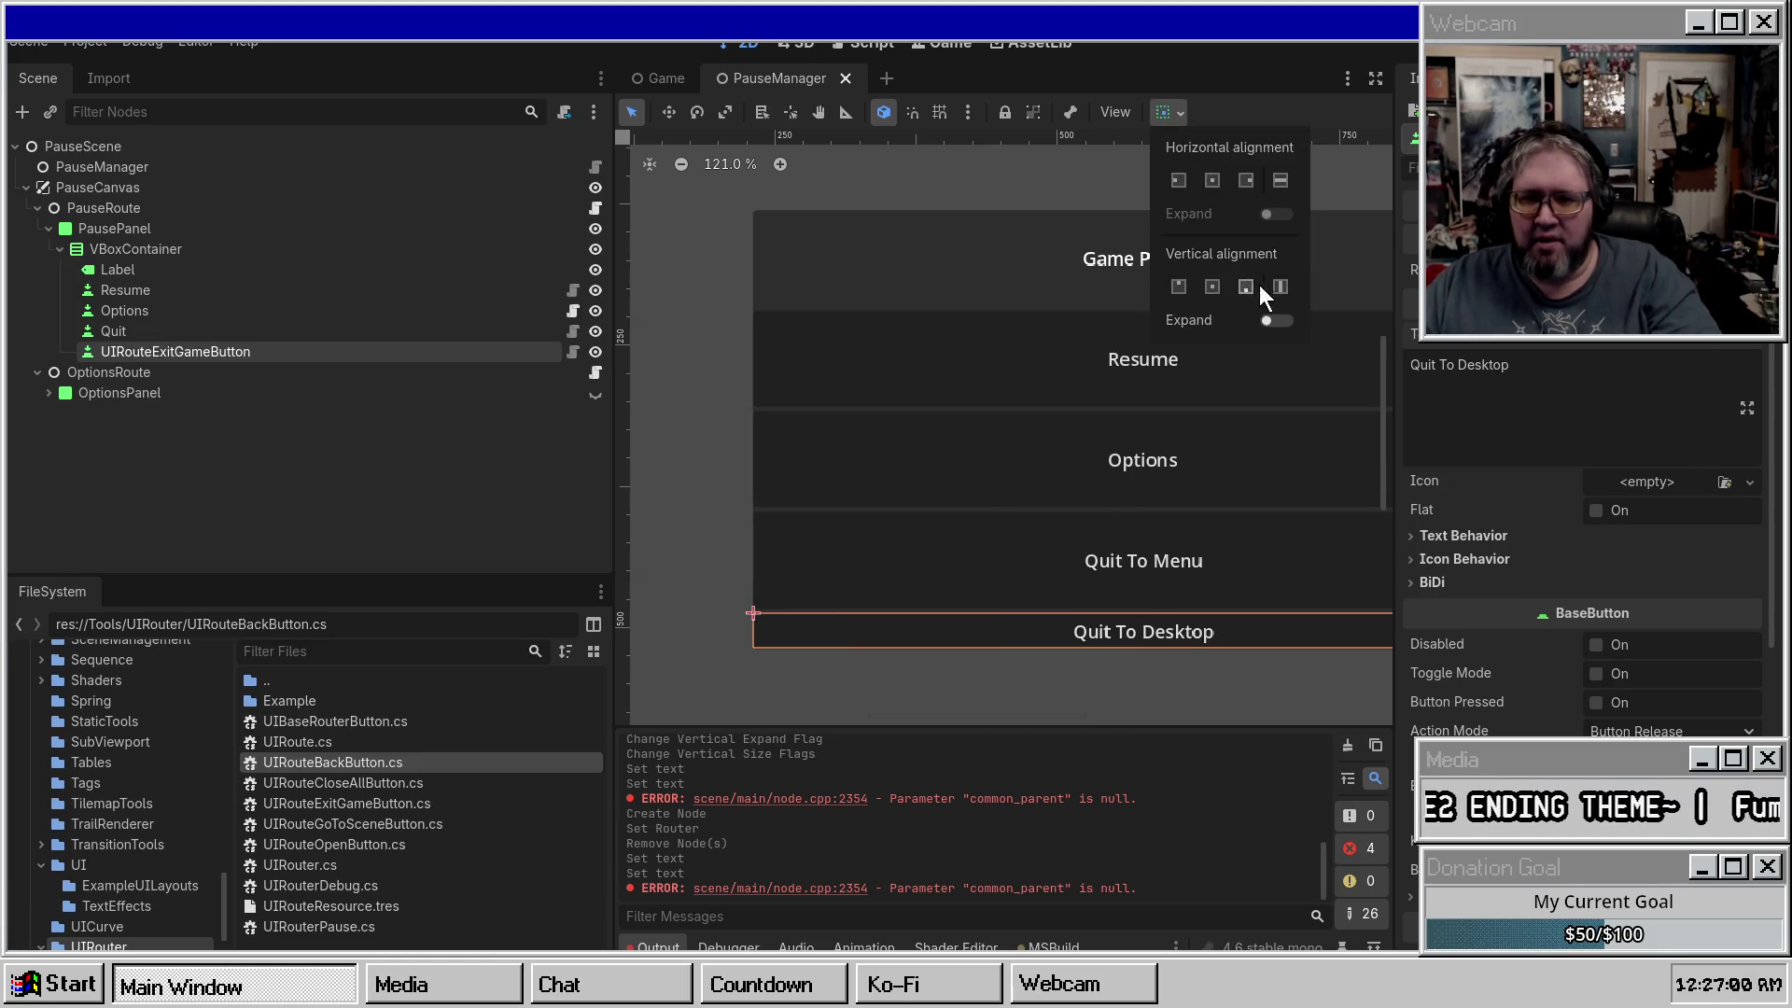
left_click(1276, 318)
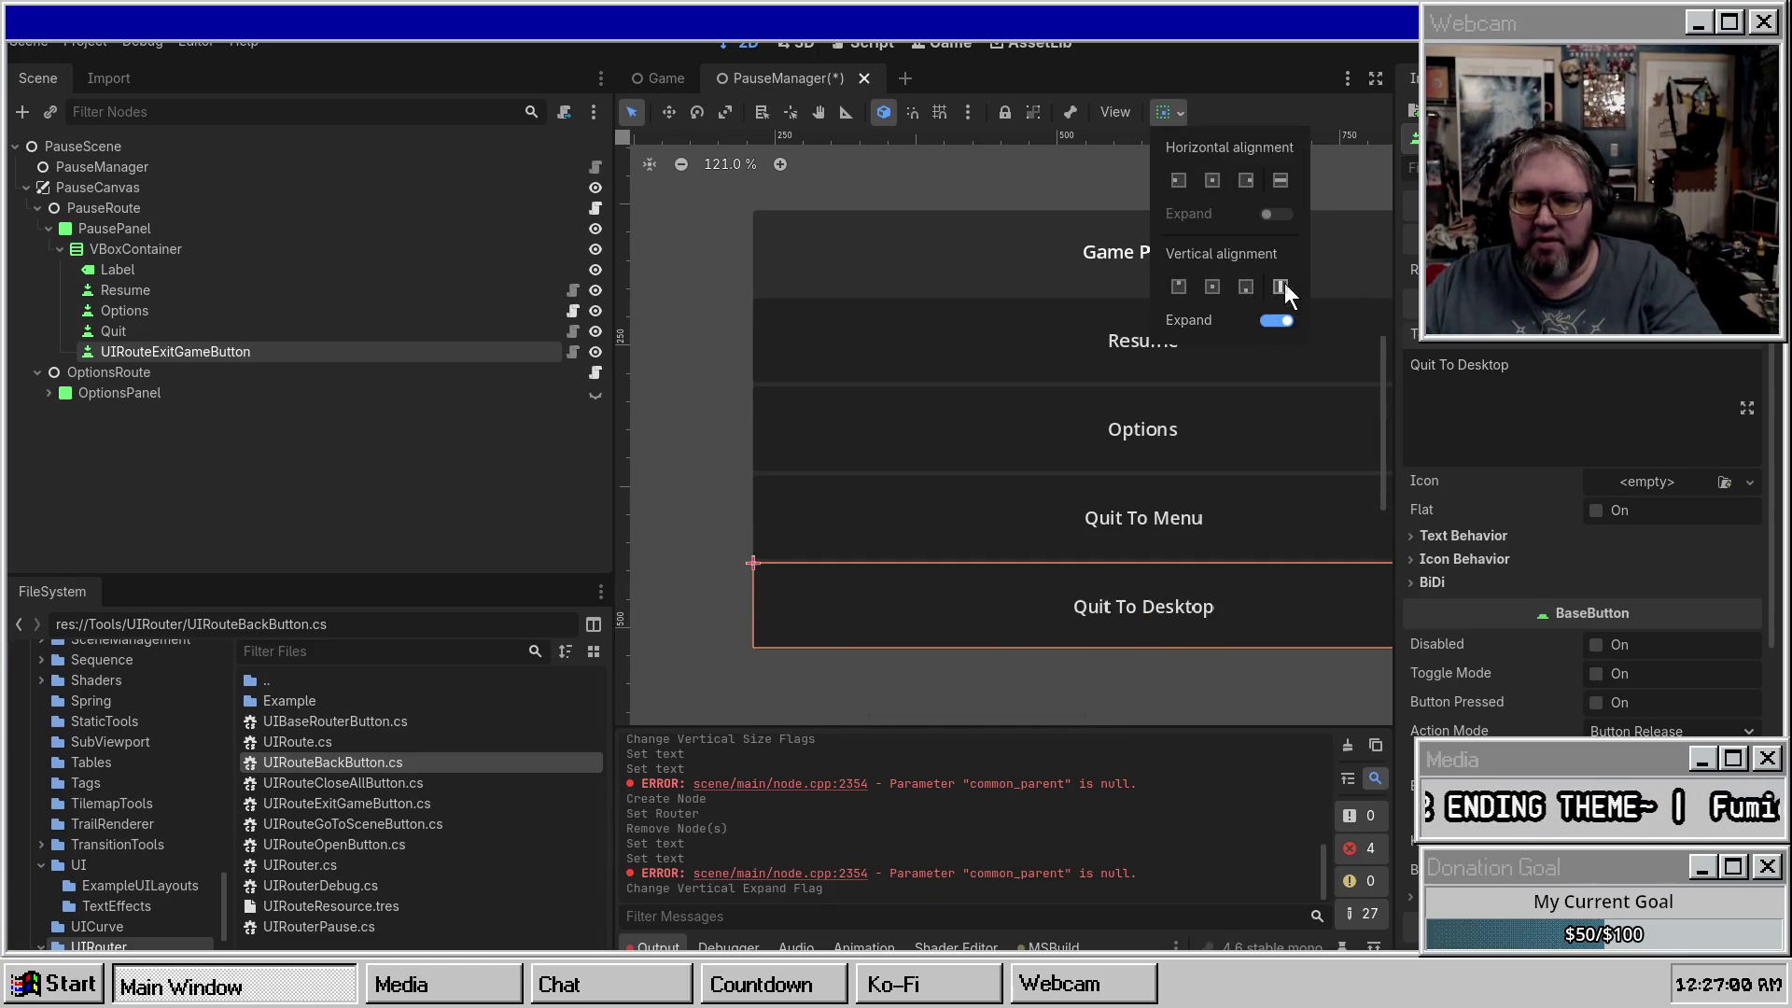
double_click(165, 356)
type("ExitGame")
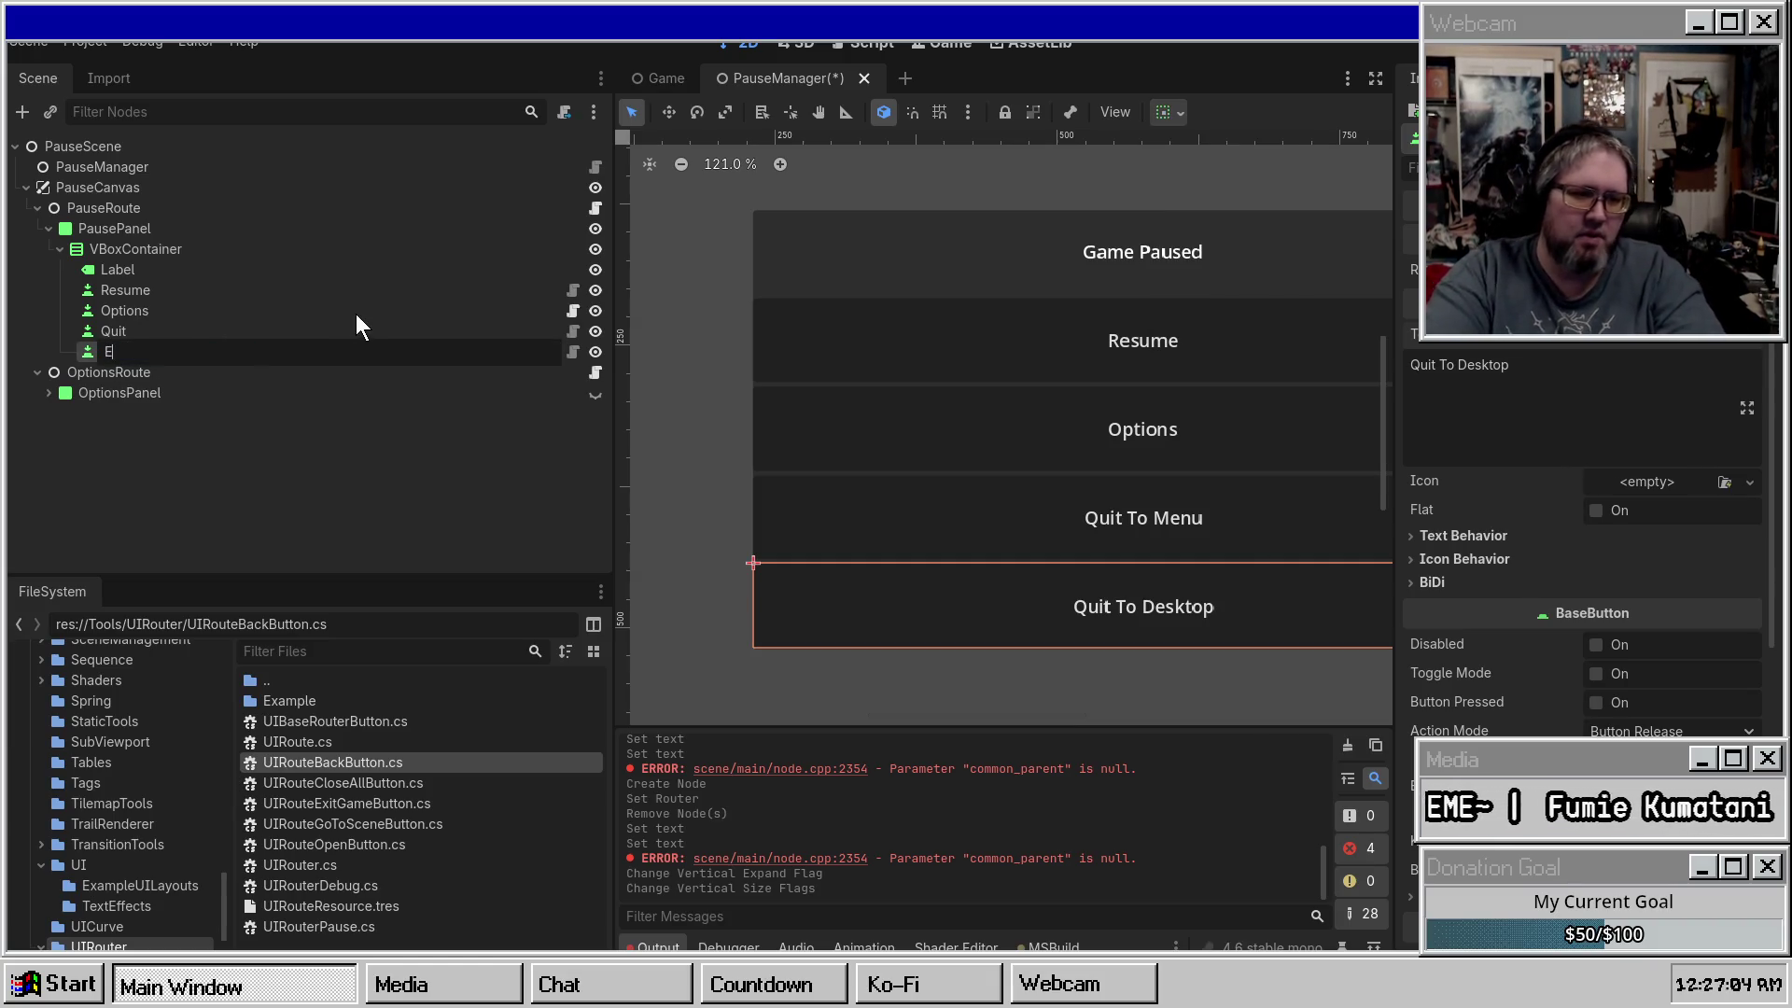
key("Return")
key("ctrl+s")
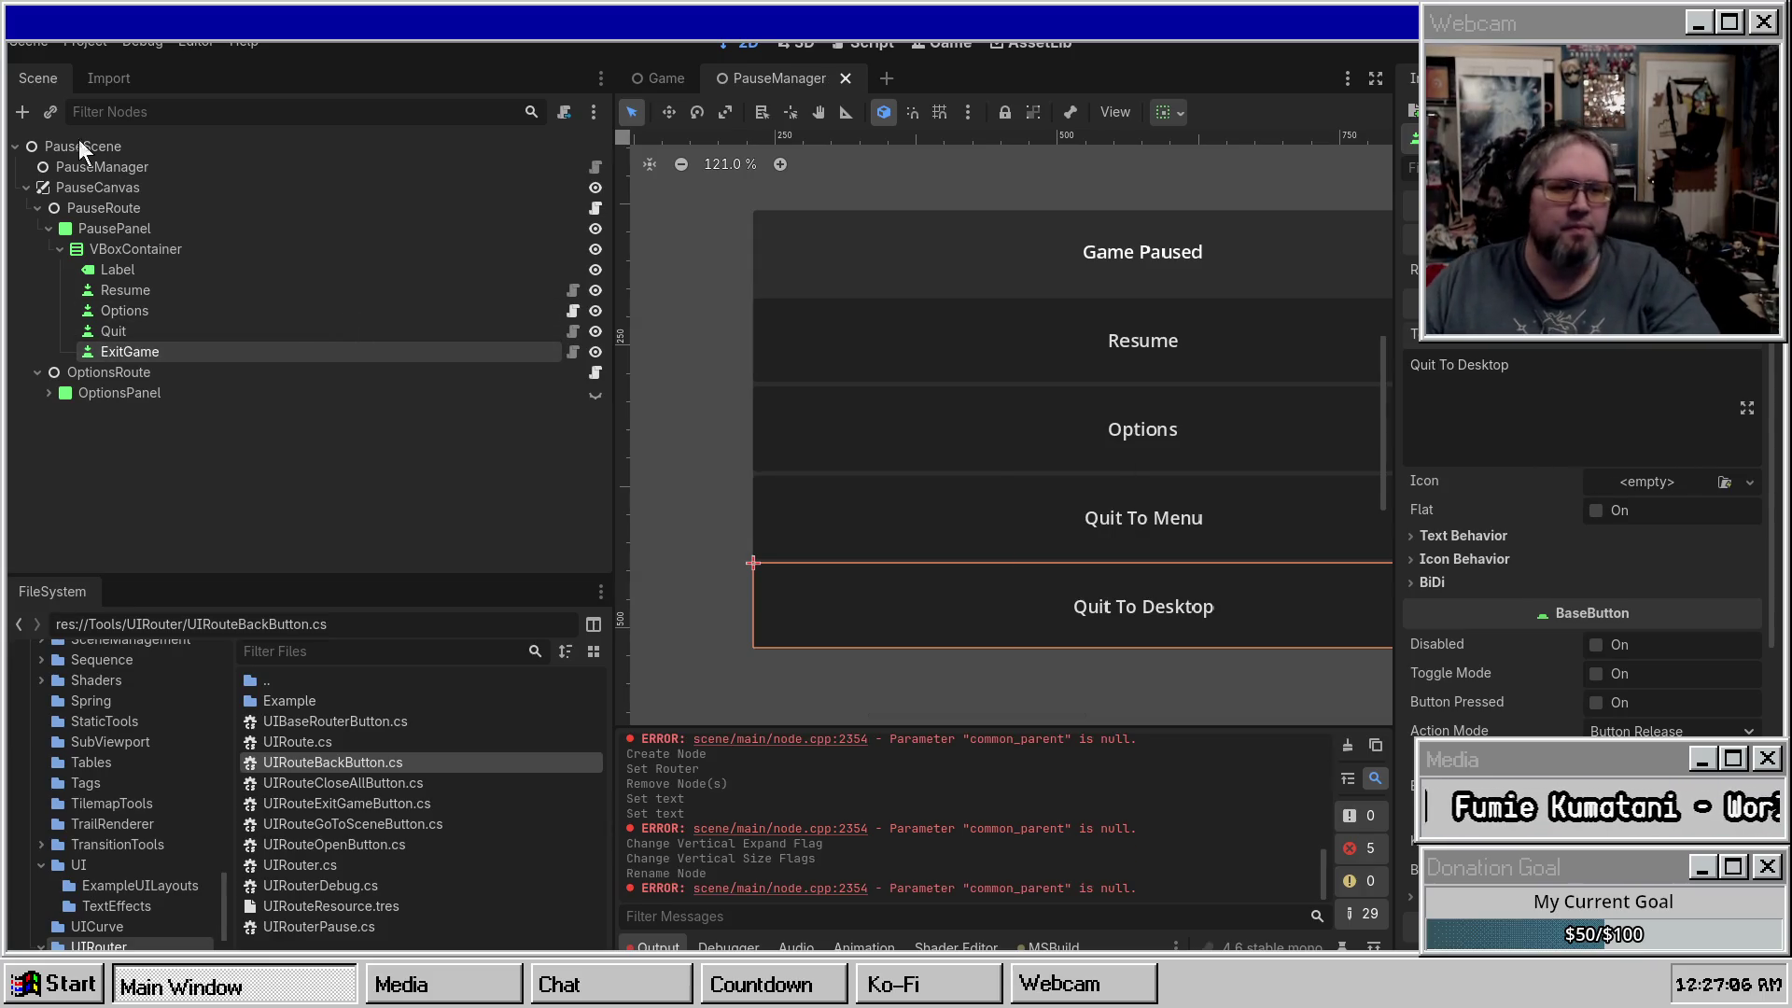
key("F5")
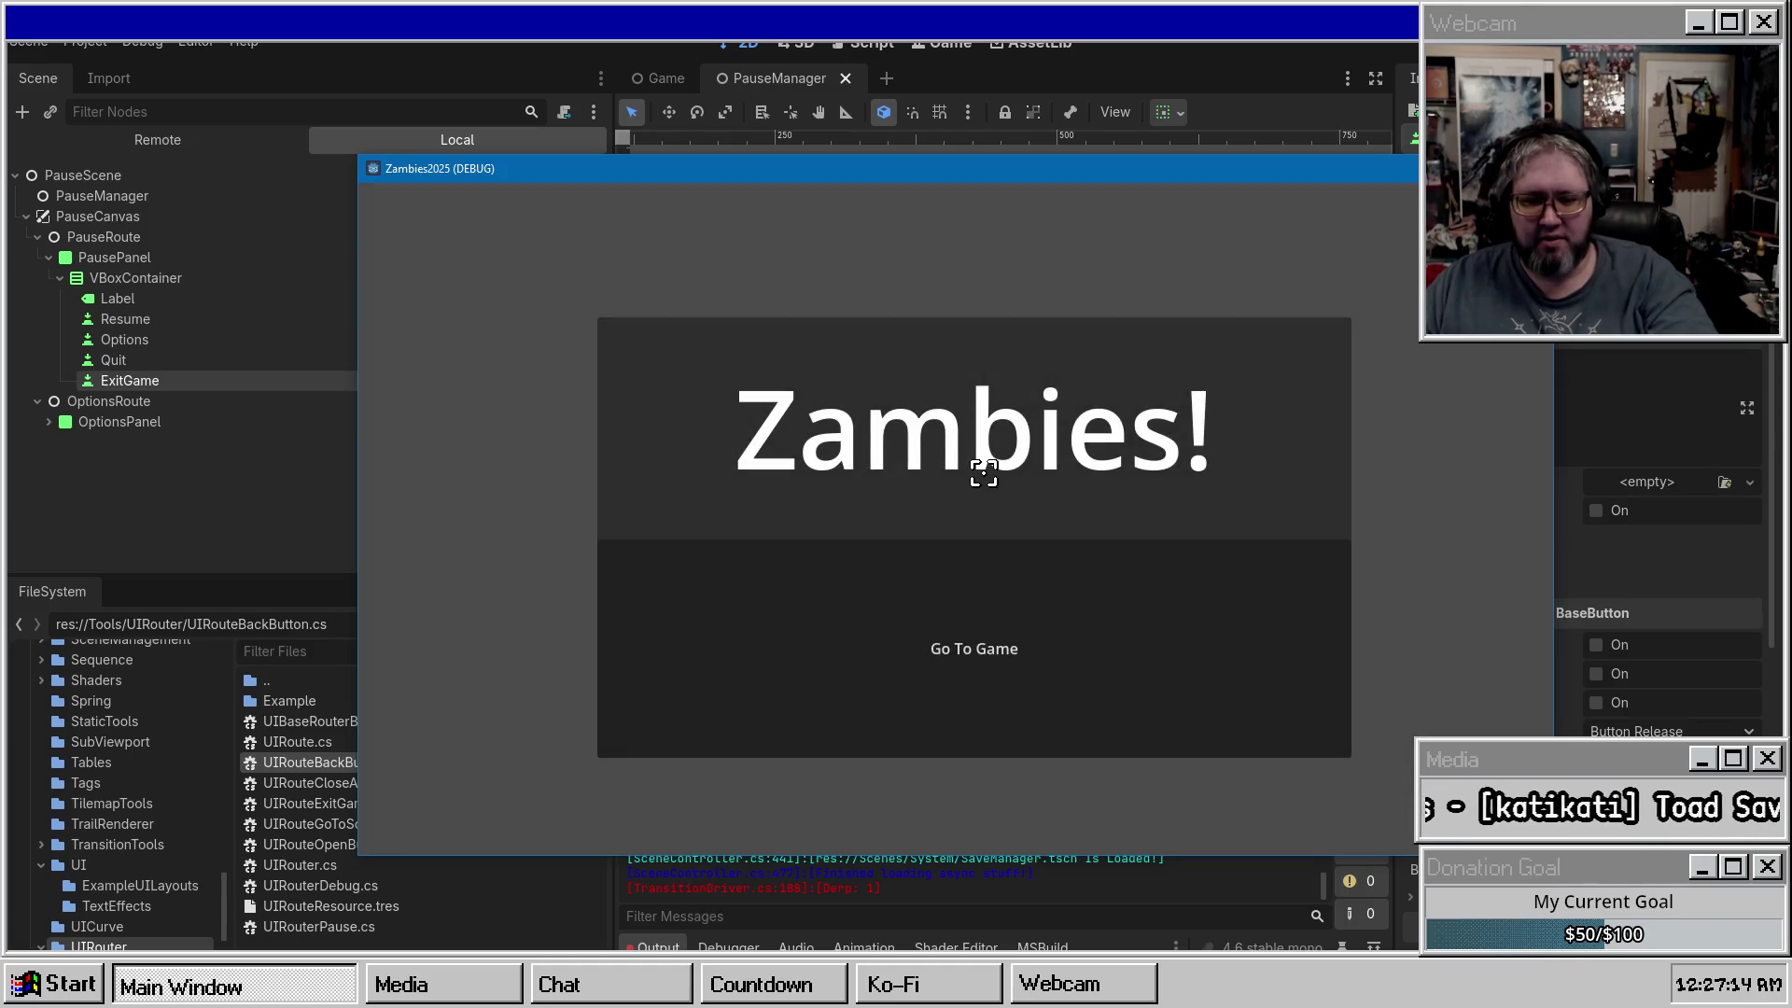
Start the game, pause it with Escape, resume, then stop the run with F8.
left_click(956, 711)
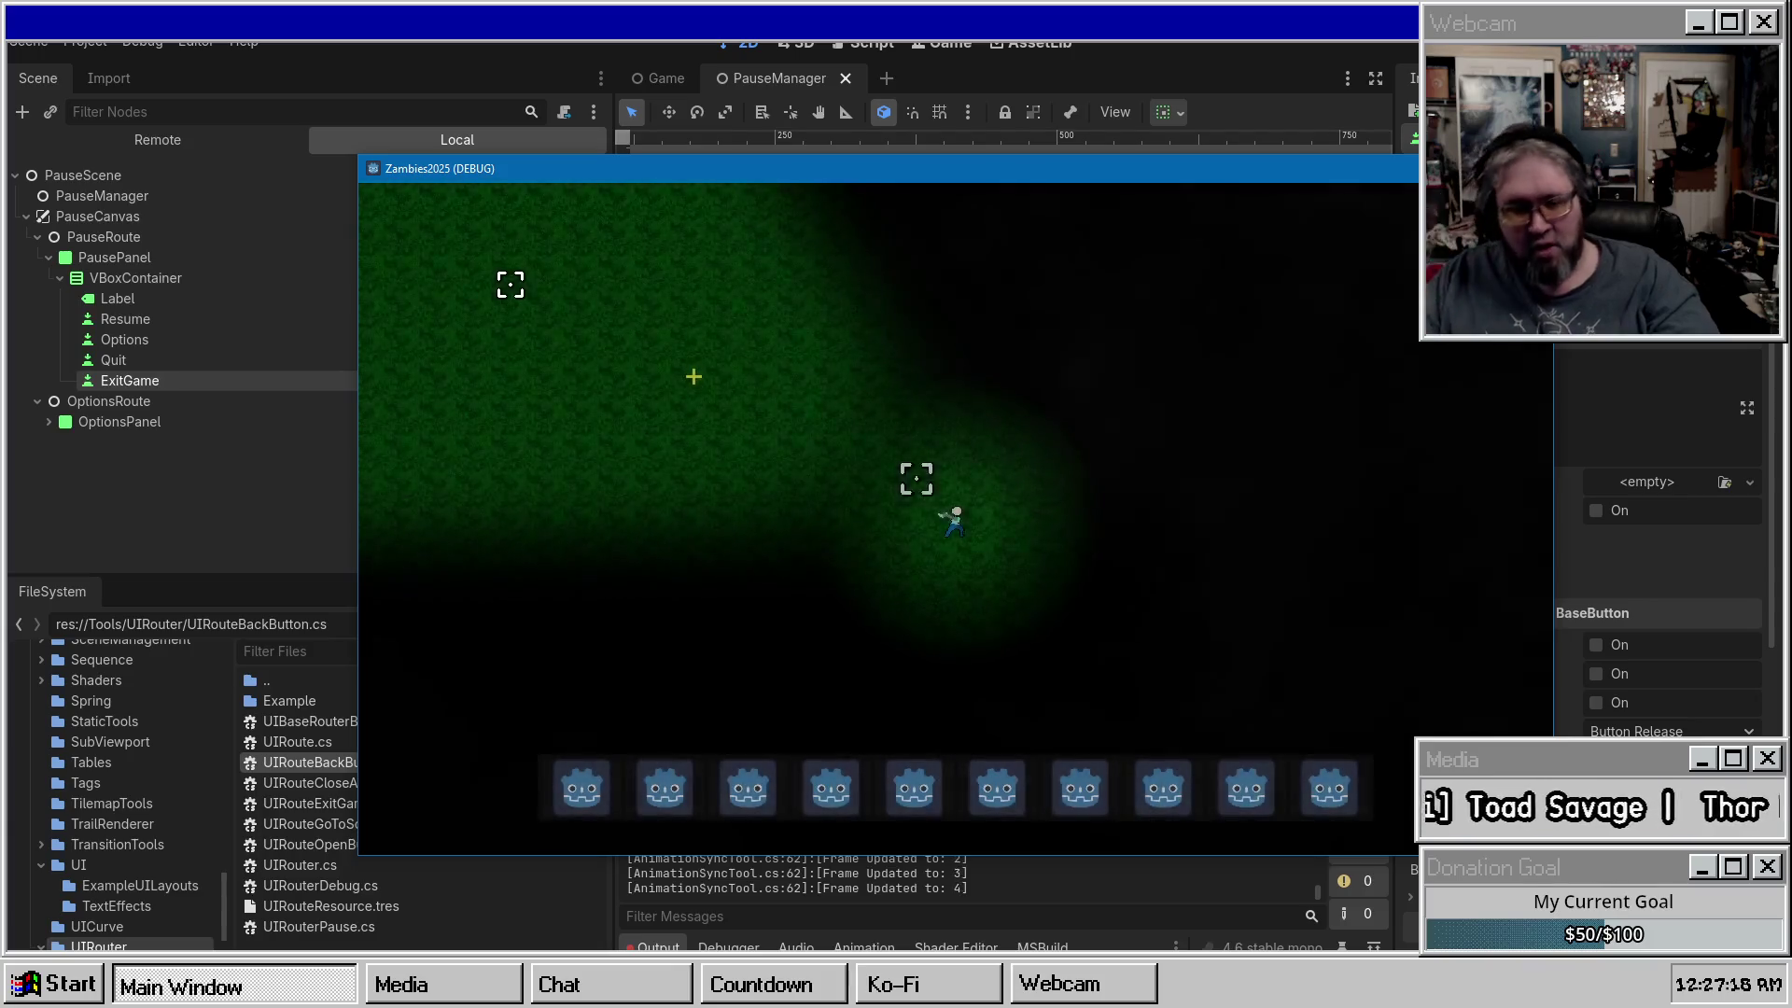
key("Escape")
left_click(950, 439)
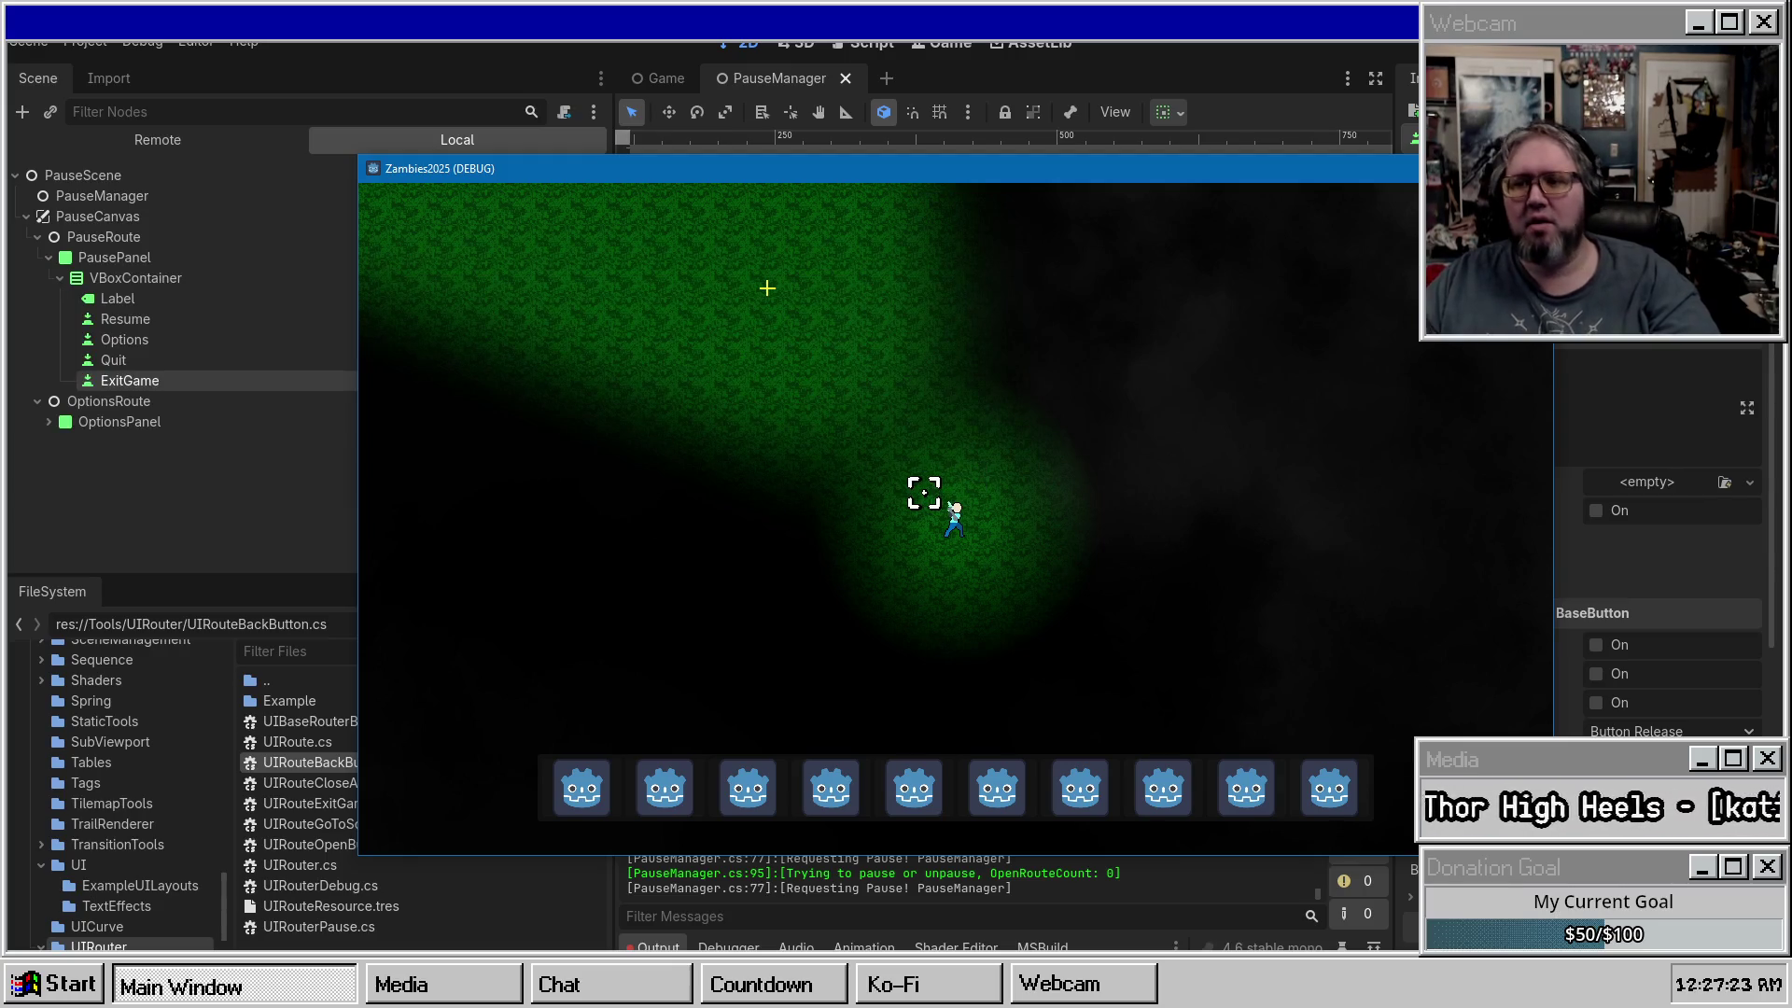
key("F8")
Select the PauseManager node in the Scene tree to inspect its settings.
left_click(172, 308)
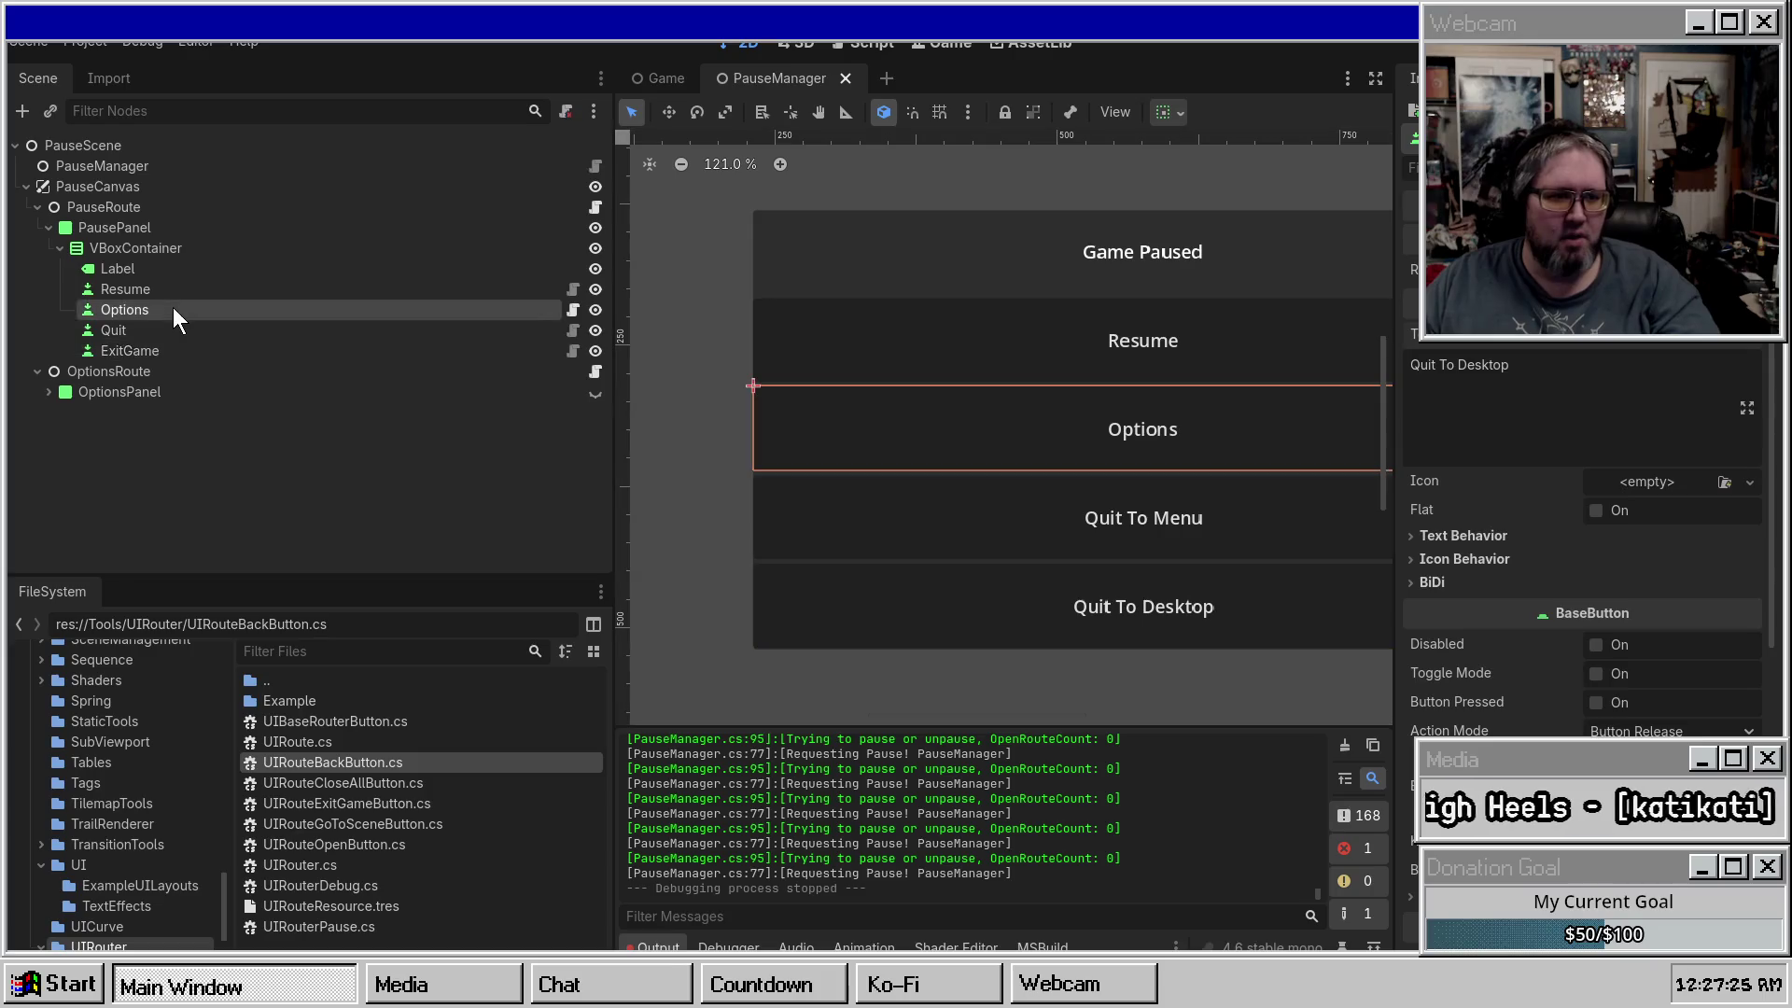
left_click(528, 293)
left_click(177, 166)
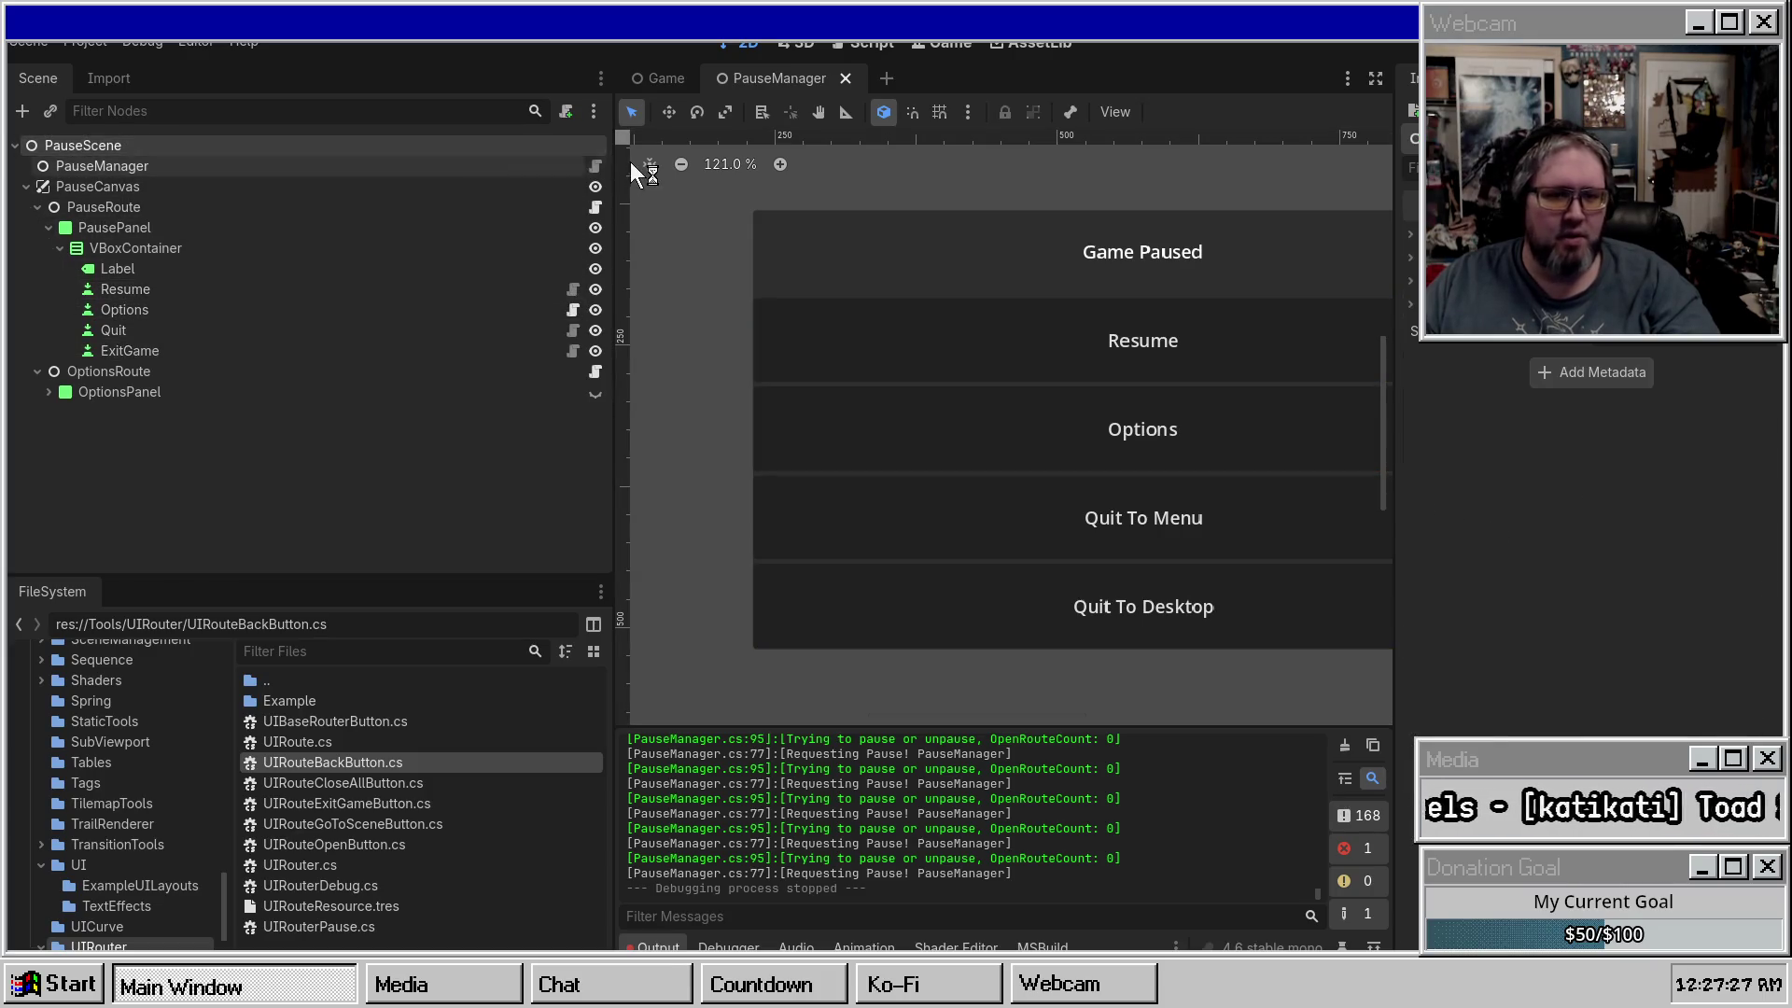
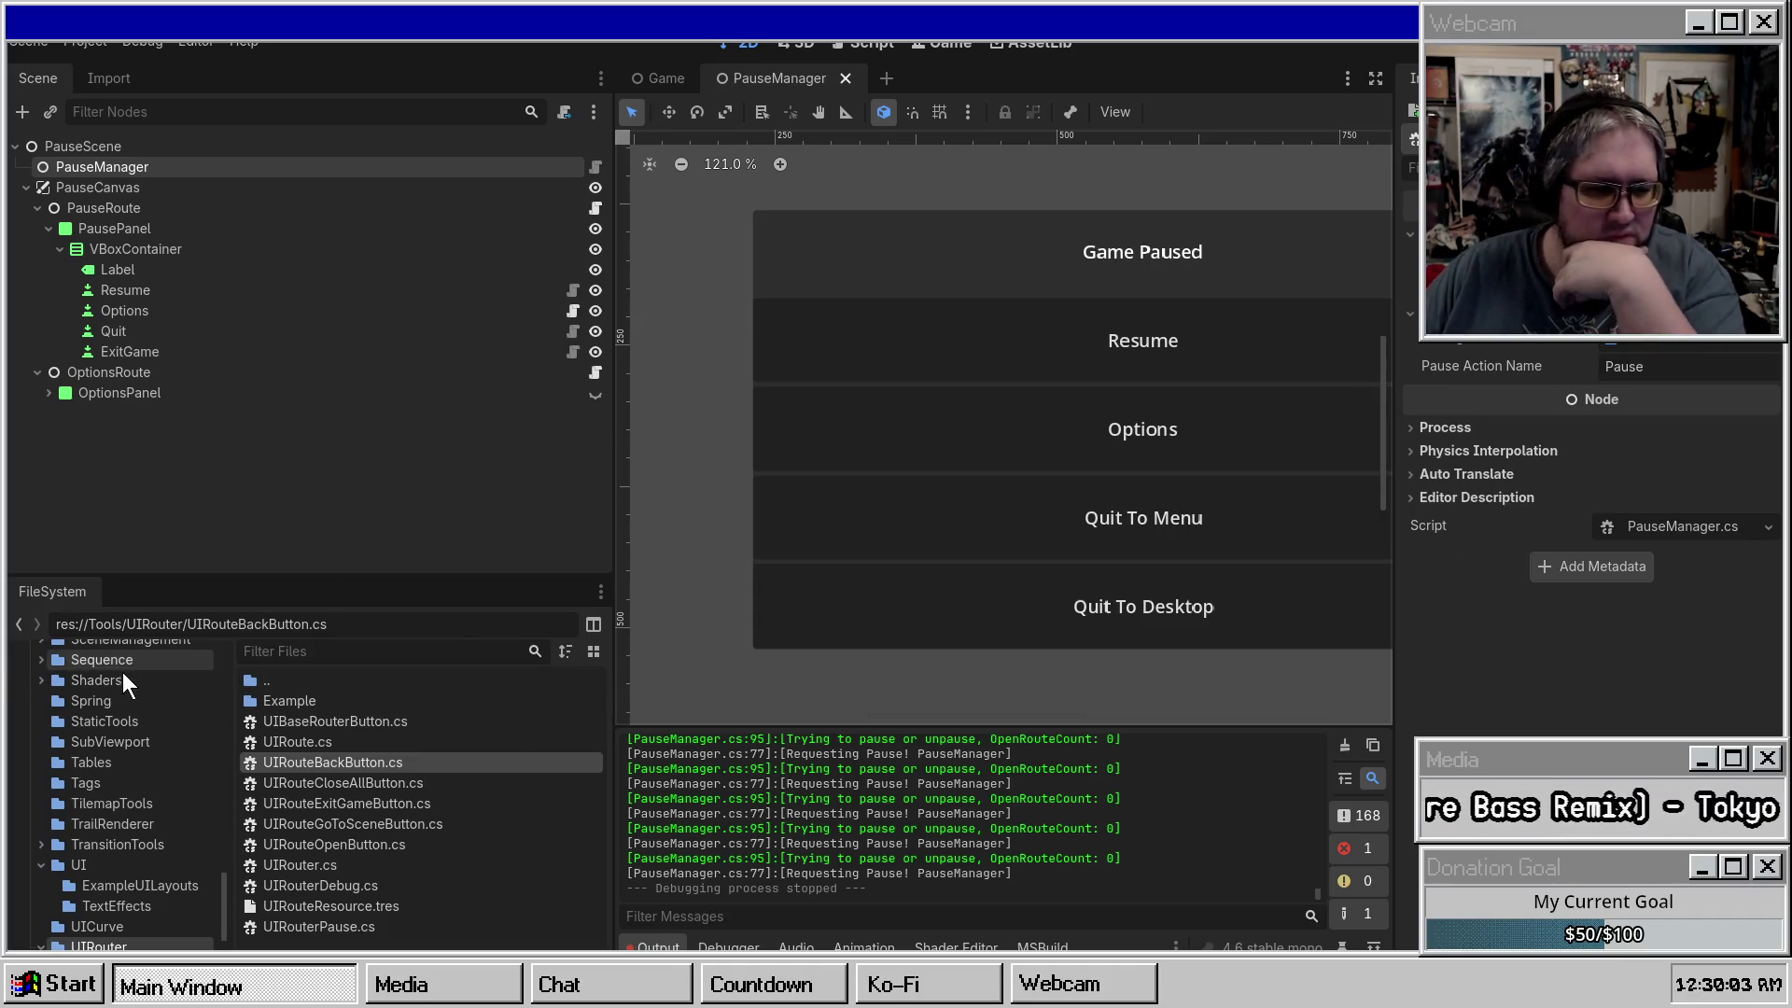
Open the res:// project root folder in the system file manager.
scroll(121, 681, "up", 8)
scroll(92, 698, "up", 5)
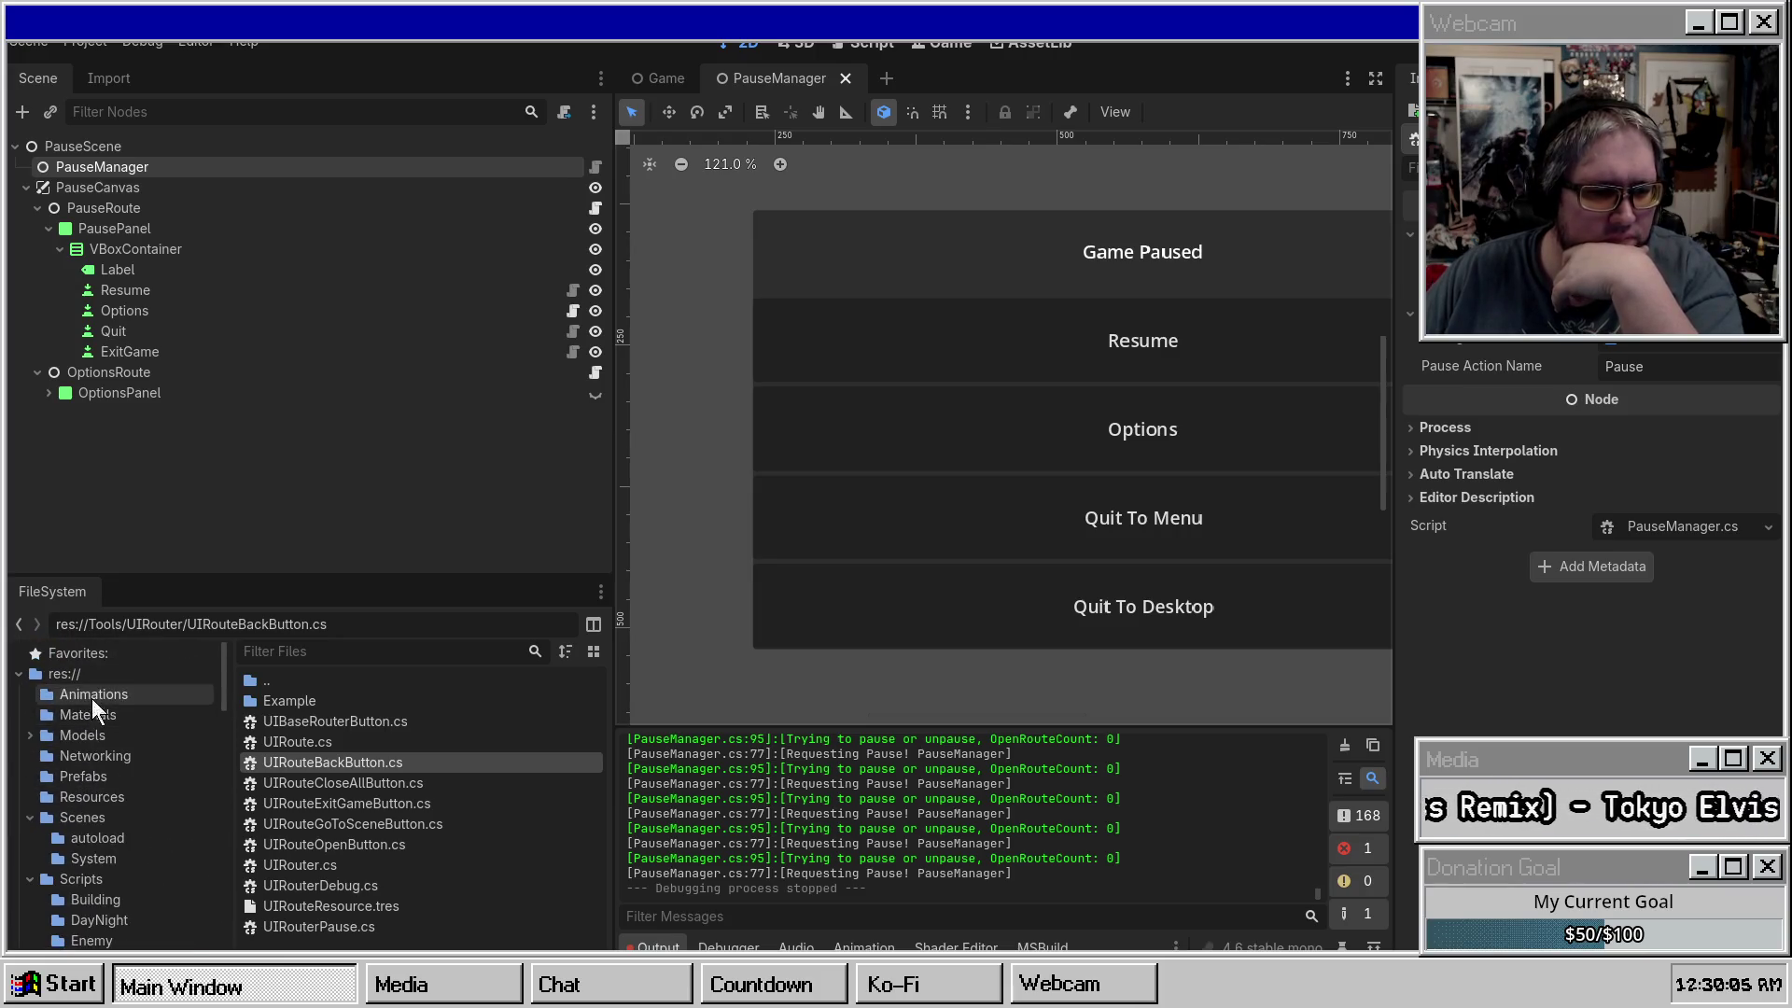
right_click(87, 679)
left_click(172, 901)
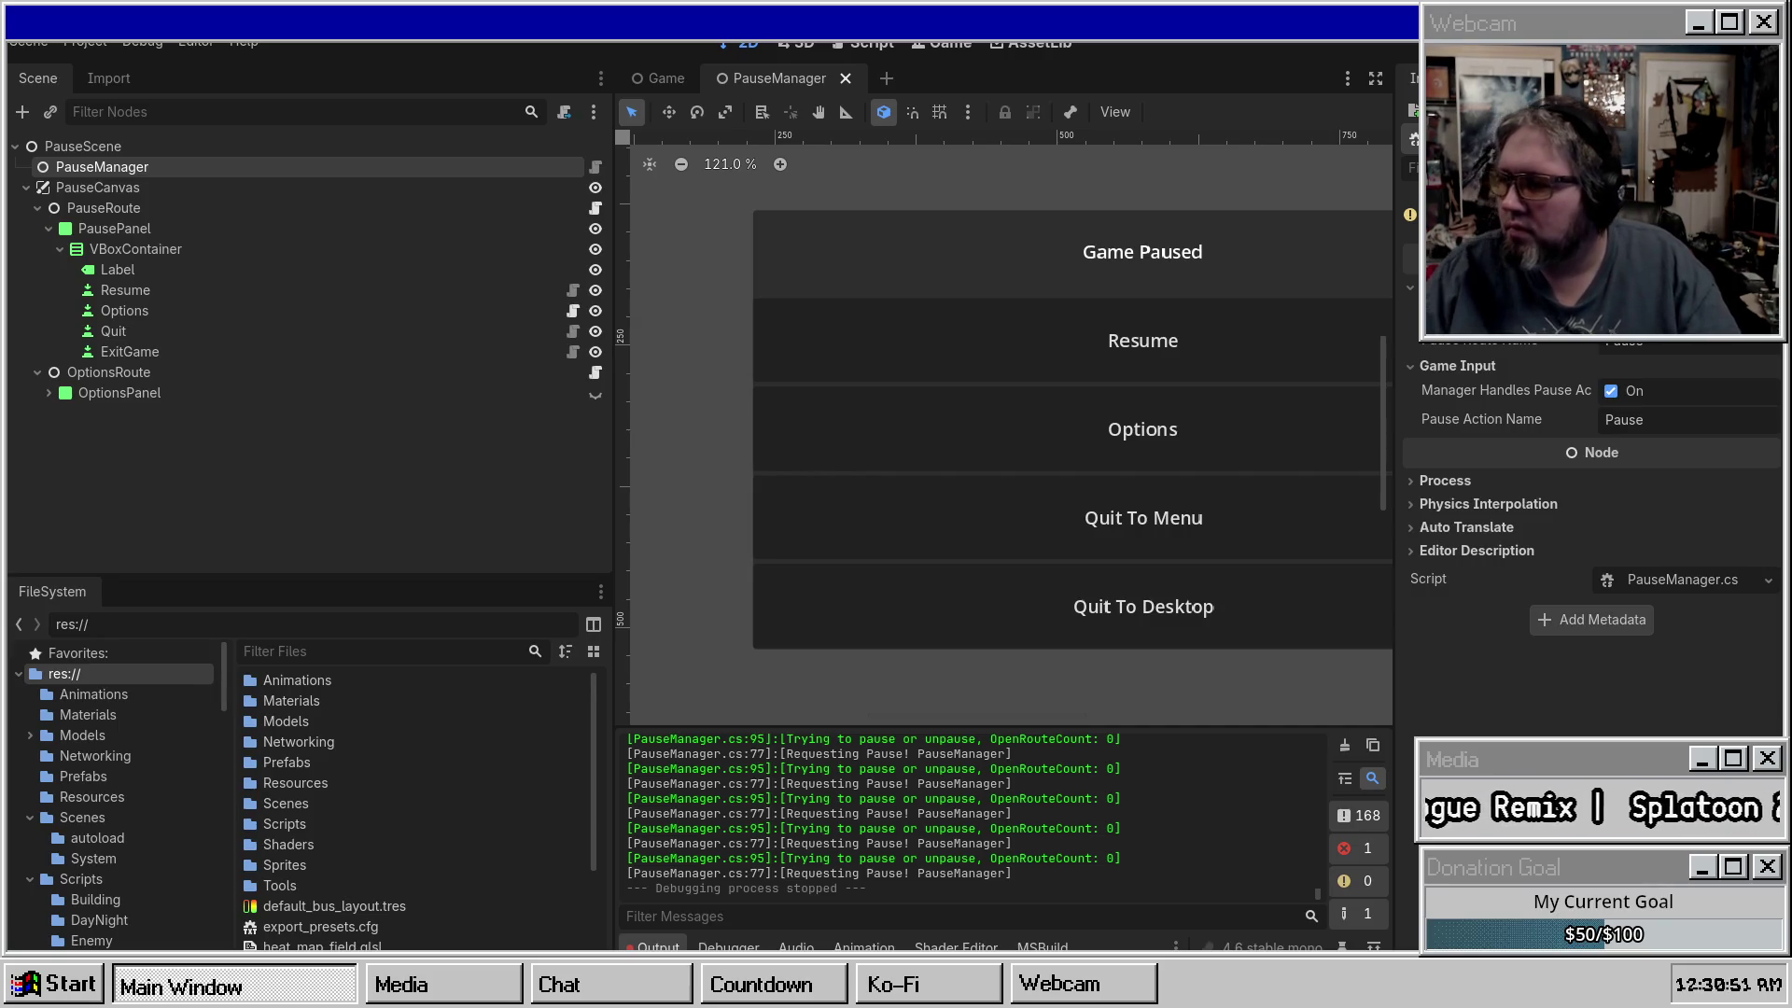
key("alt+Tab")
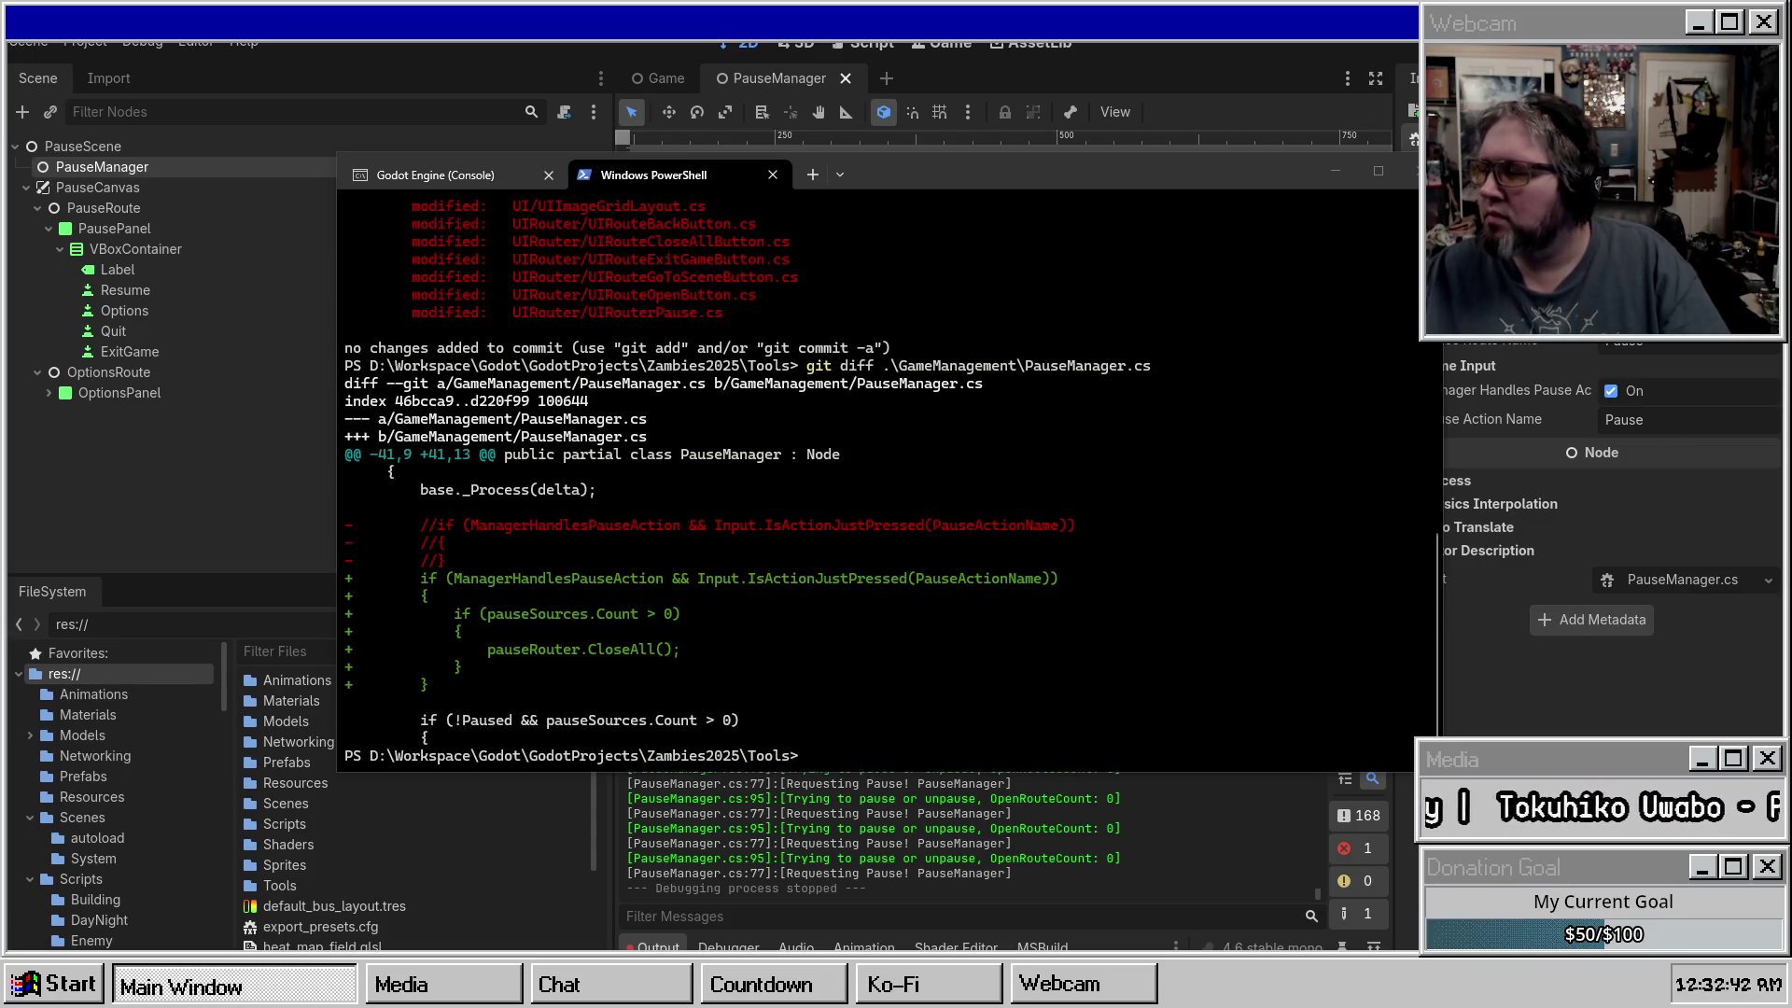
Replace the old pause check in _Process with the pasted OpenRouteCount pause/unpause block.
key("alt+Tab")
scroll(654, 373, "down", 4)
left_click_drag(302, 321, 355, 216)
key("ctrl+v")
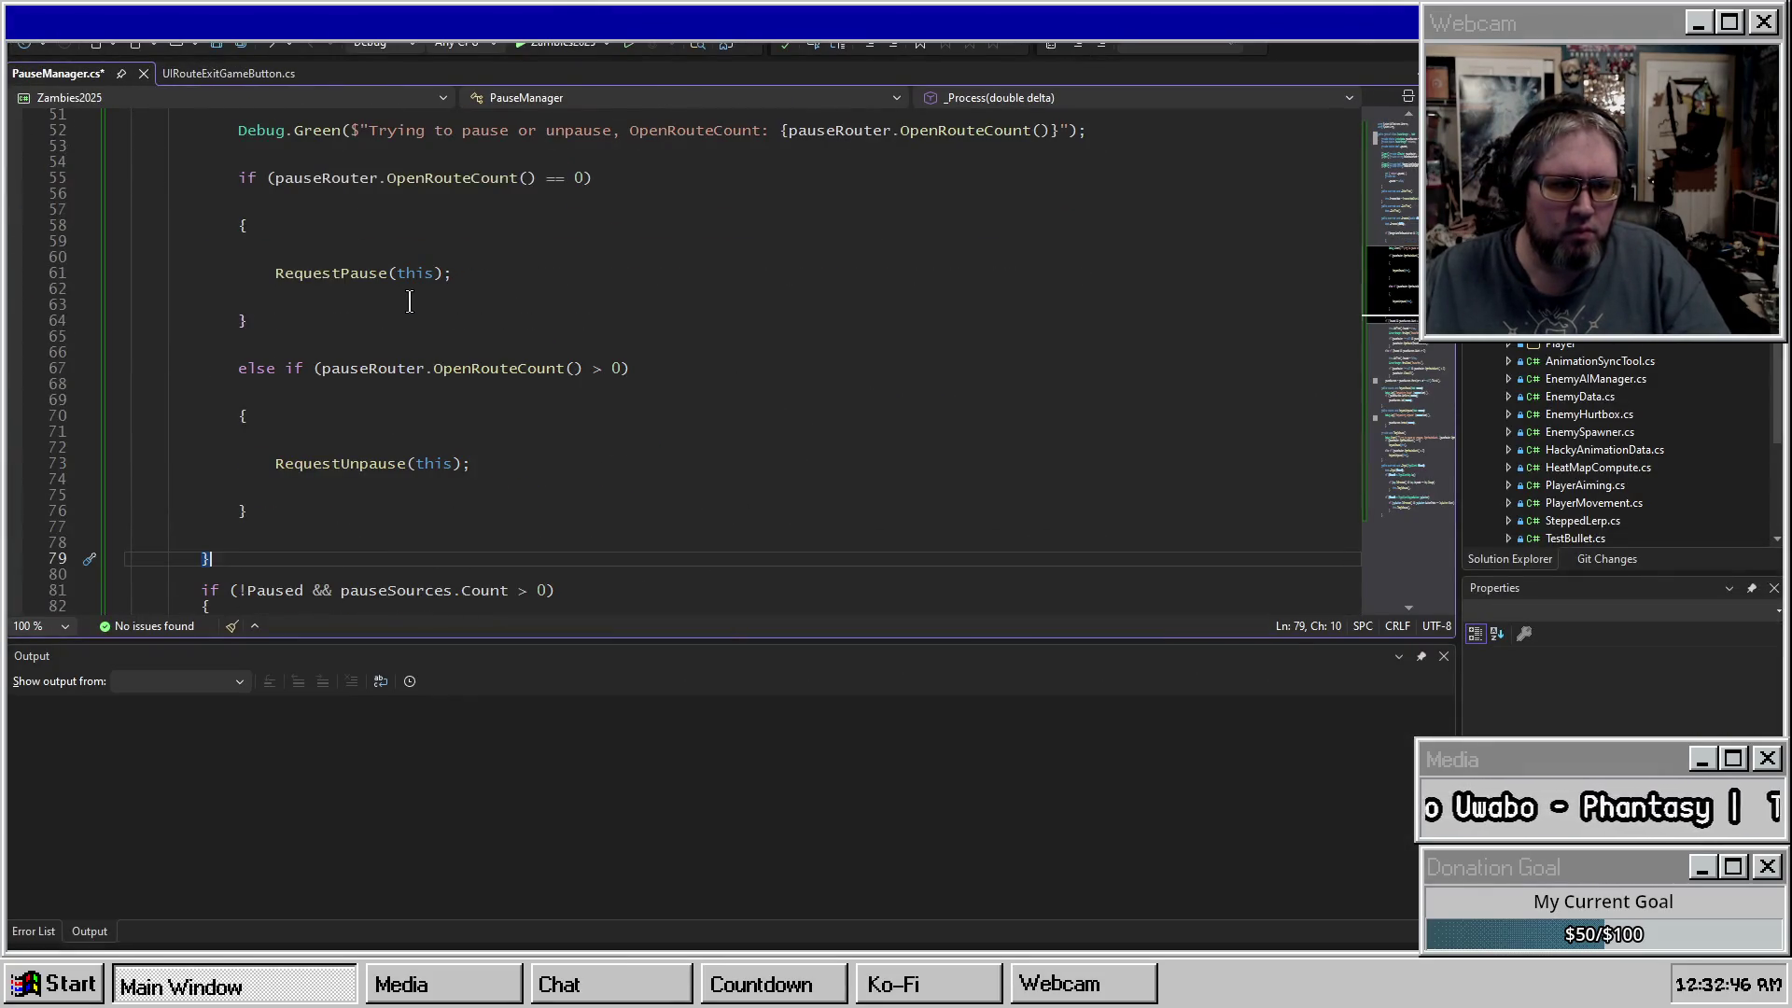
Delete the extra blank lines around the RequestPause and RequestUnpause branches.
left_click(311, 543)
key("BackSpace")
key("BackSpace")
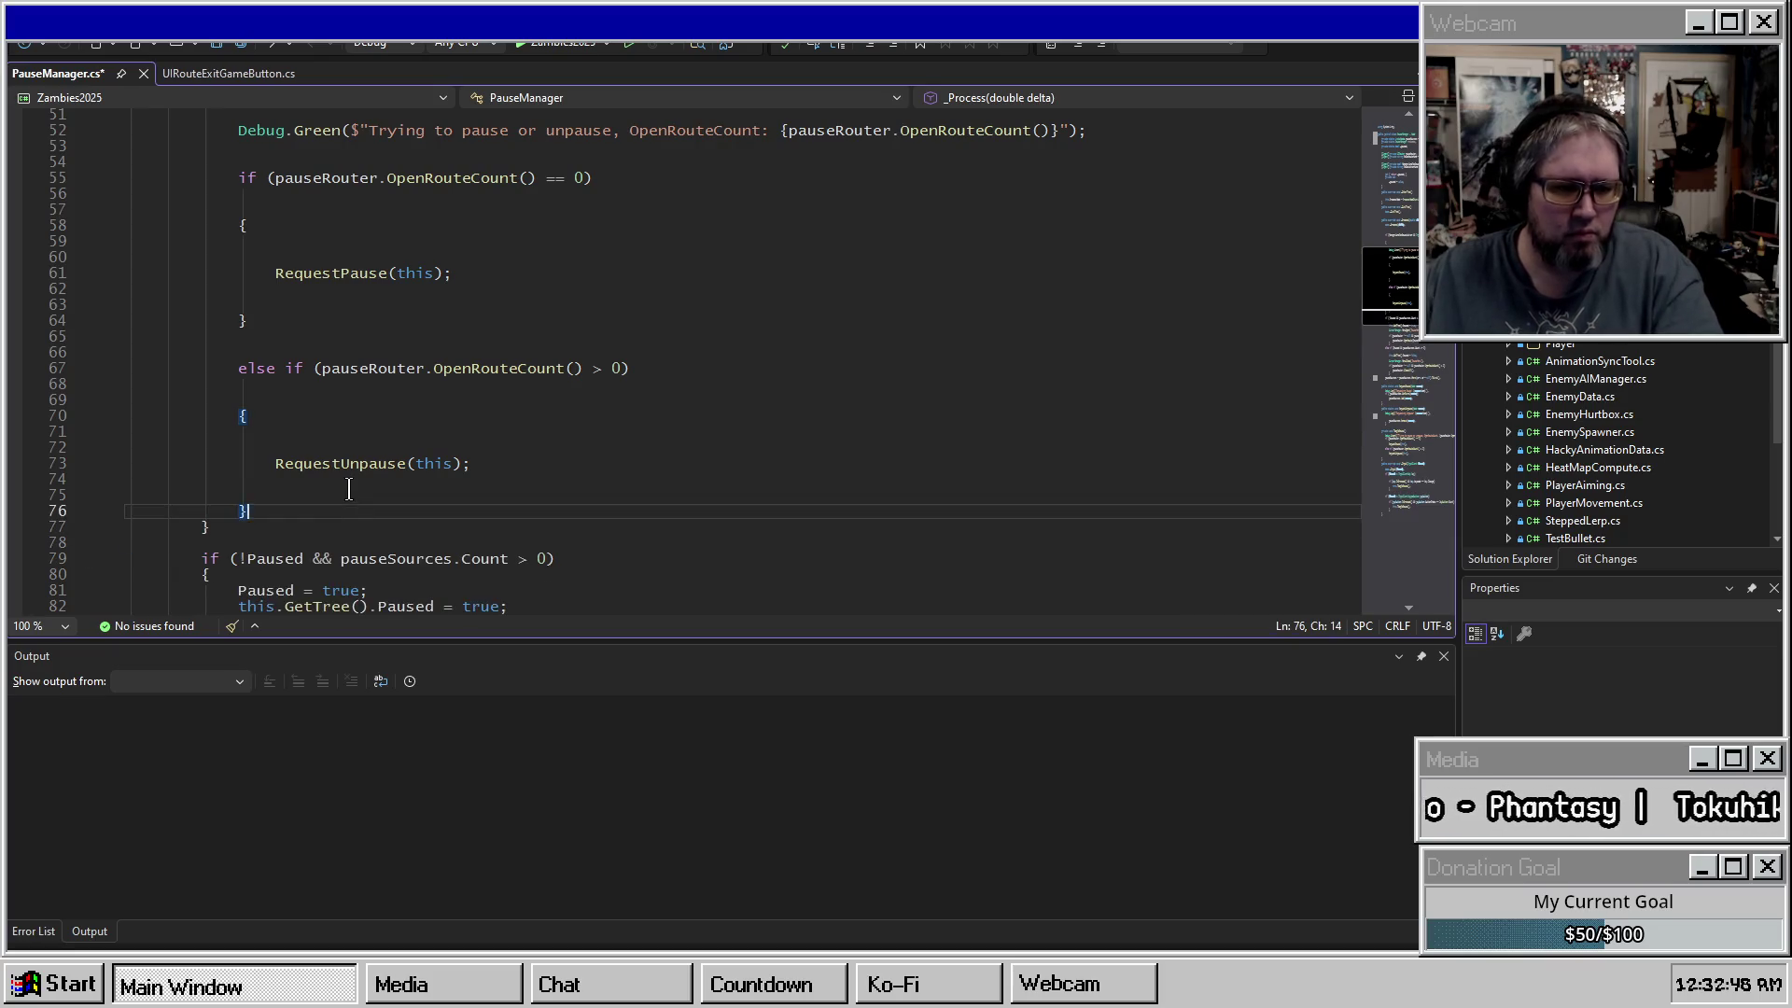
left_click(536, 464)
key("Delete")
key("Delete")
left_click(539, 415)
key("Delete")
key("Delete")
left_click(414, 386)
key("Delete")
left_click(672, 352)
key("BackSpace")
key("BackSpace")
left_click(425, 304)
key("BackSpace")
key("BackSpace")
left_click(495, 257)
key("BackSpace")
key("BackSpace")
left_click_drag(524, 219, 597, 177)
key("Delete")
Remove the blank lines above the if statement and after its opening brace, including line 54.
scroll(434, 295, "up", 3)
left_click(434, 295)
key("BackSpace")
left_click(833, 272)
left_click_drag(714, 257, 713, 224)
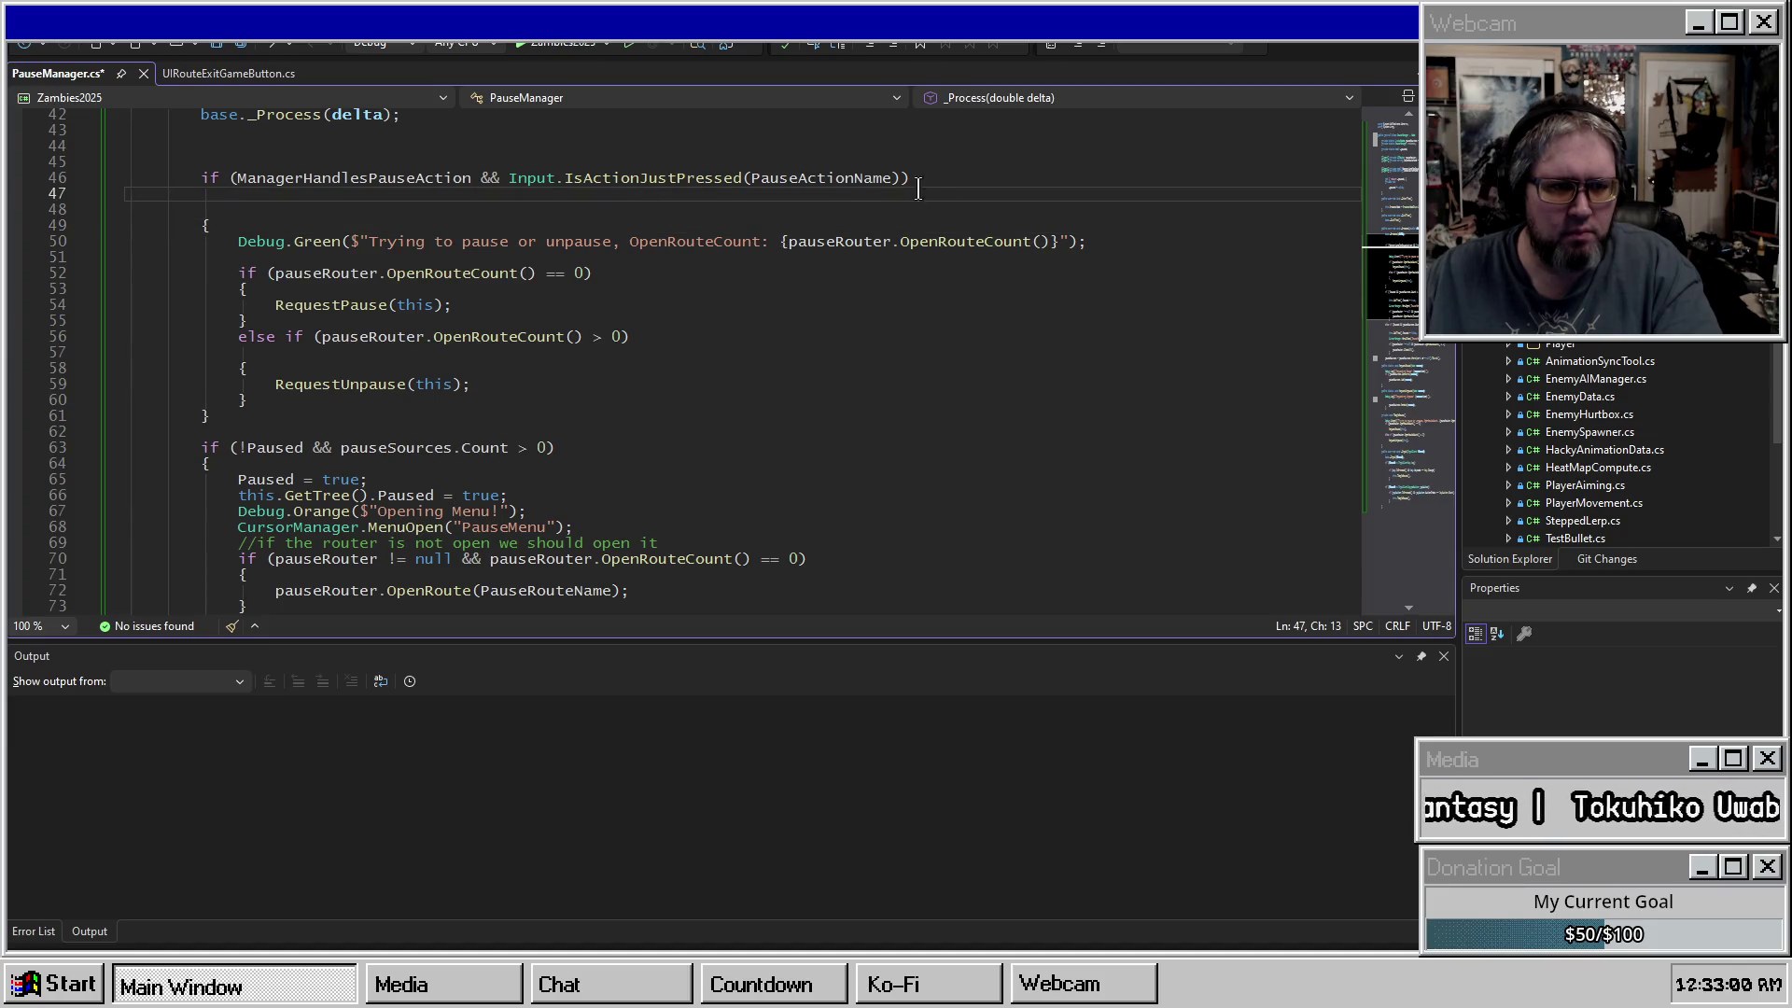
left_click(902, 182)
key("Delete")
key("Delete")
scroll(1005, 183, "up", 2)
mouse_move(378, 262)
left_mouse_down()
mouse_move(373, 244)
mouse_move(530, 226)
left_mouse_up()
key("Delete")
Review the pauseRouter usages and the OpenRouteCount condition on line 66.
left_click(714, 272)
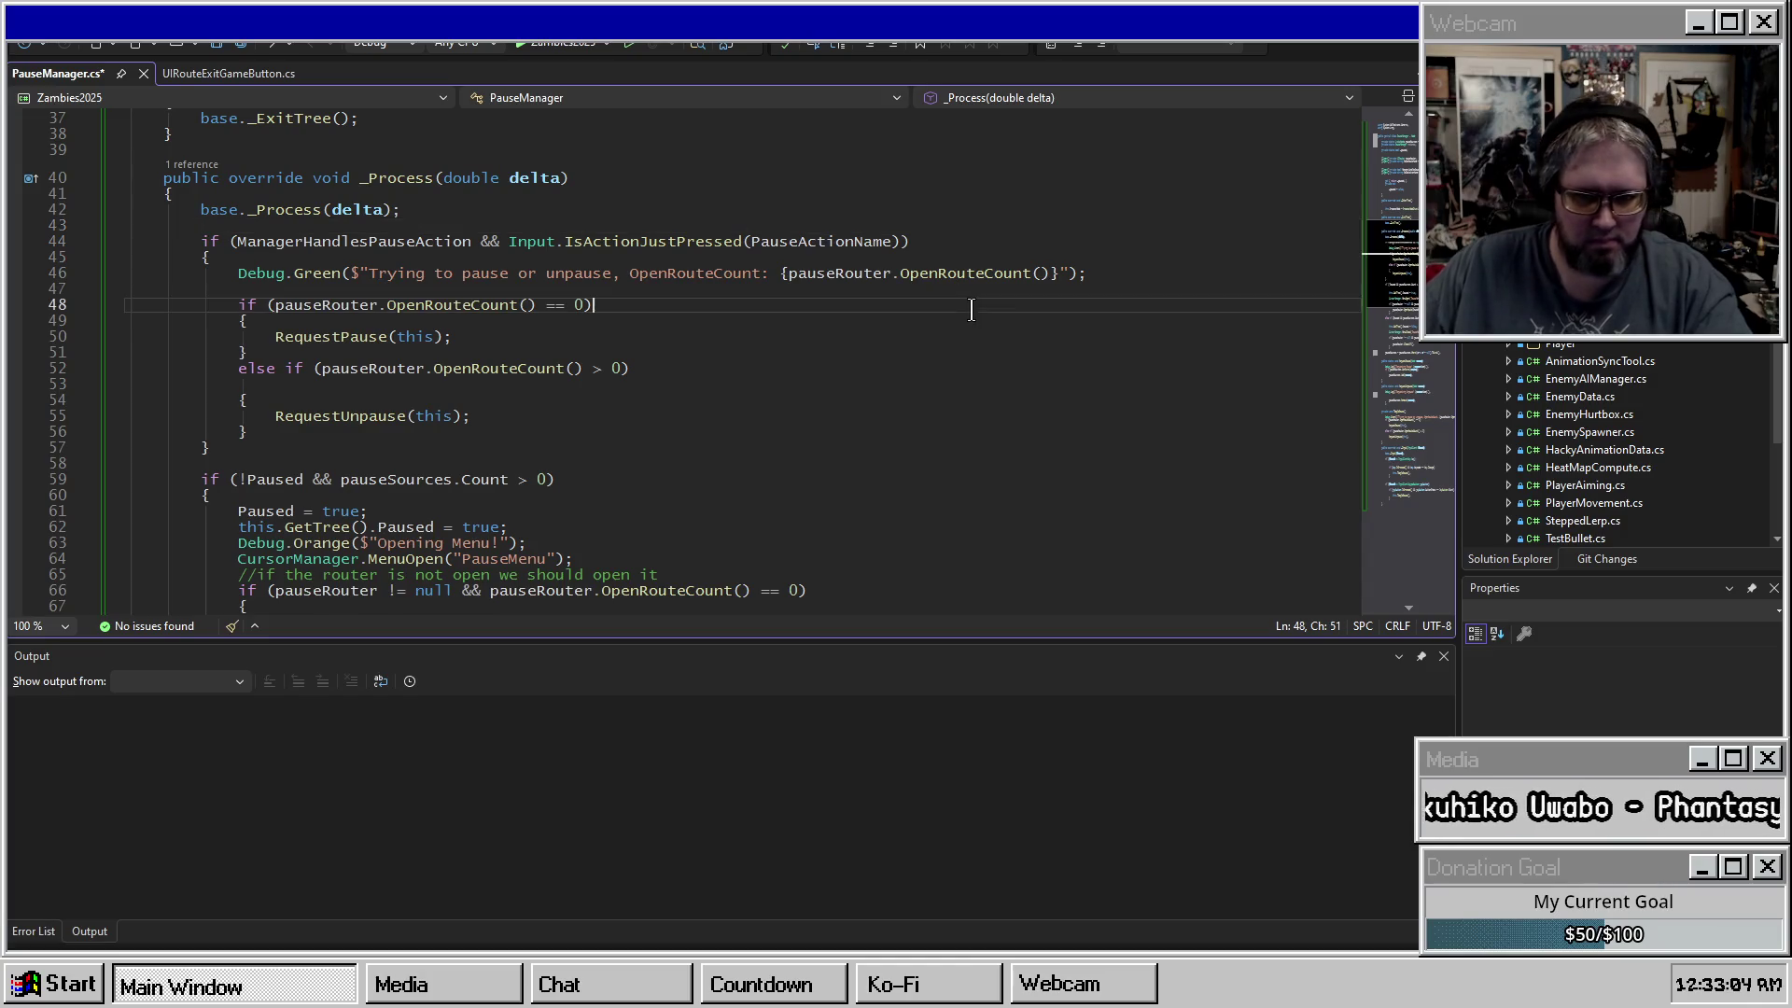
double_click(840, 272)
left_click(690, 276)
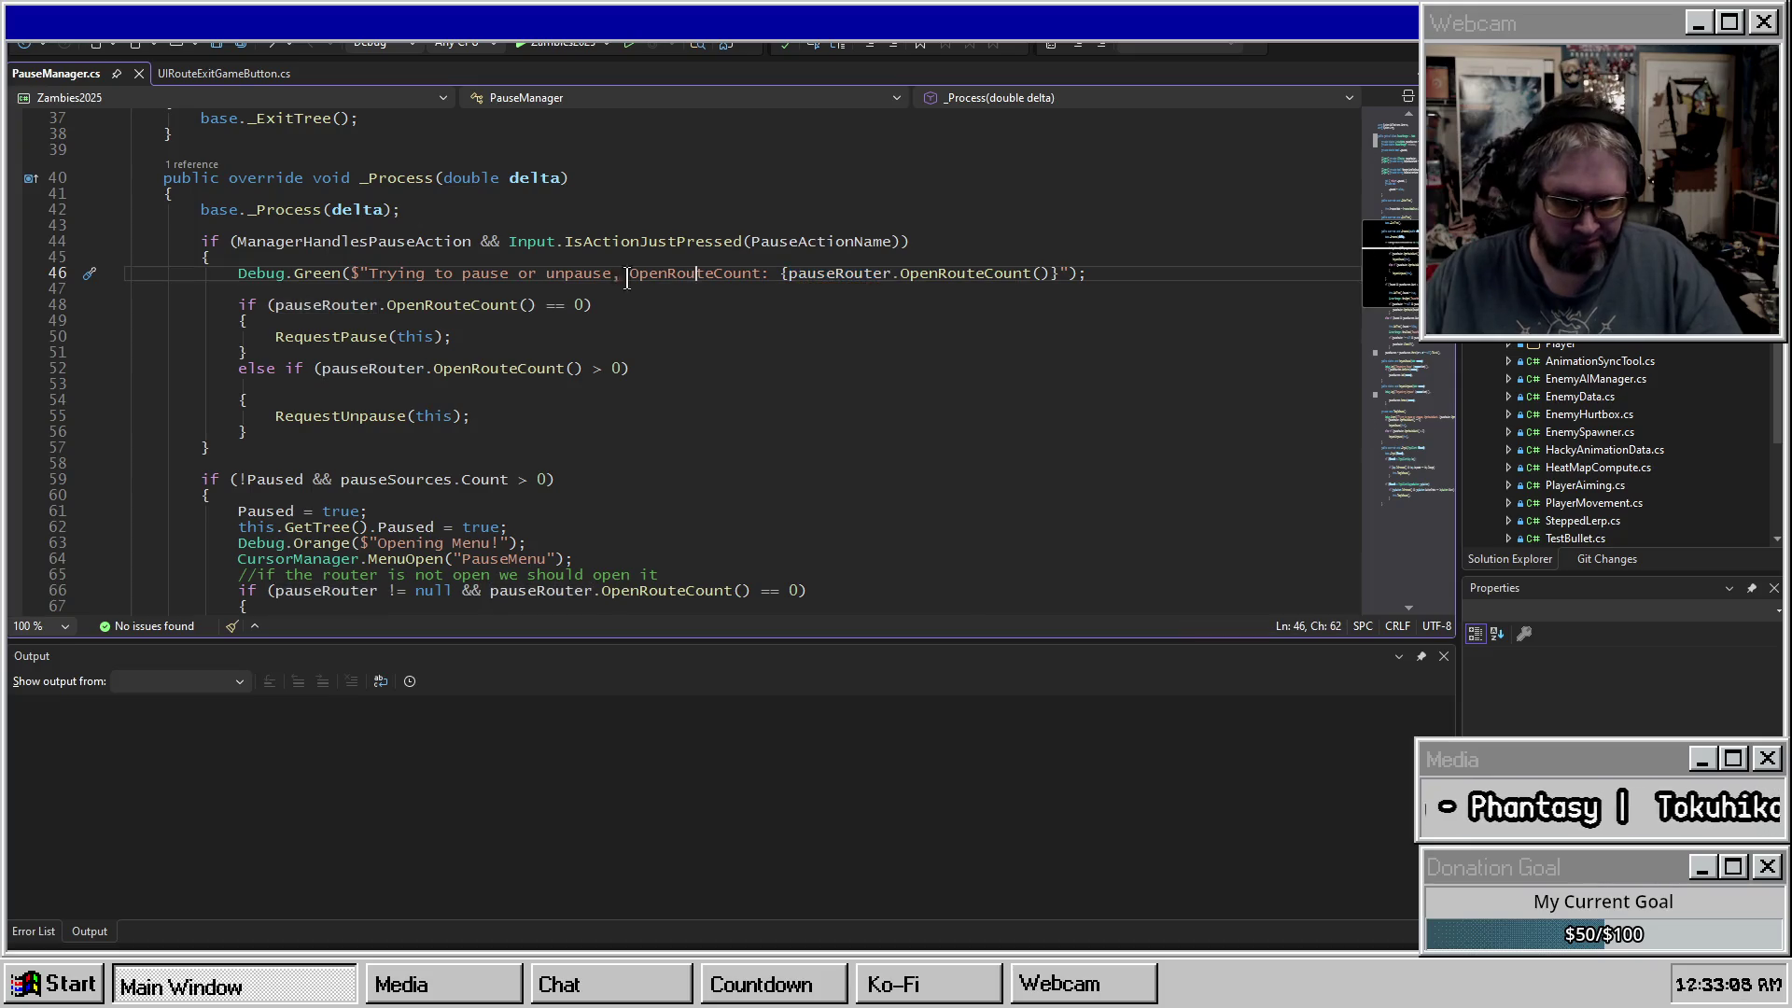
scroll(541, 306, "down", 2)
left_click(249, 353)
scroll(290, 368, "down", 13)
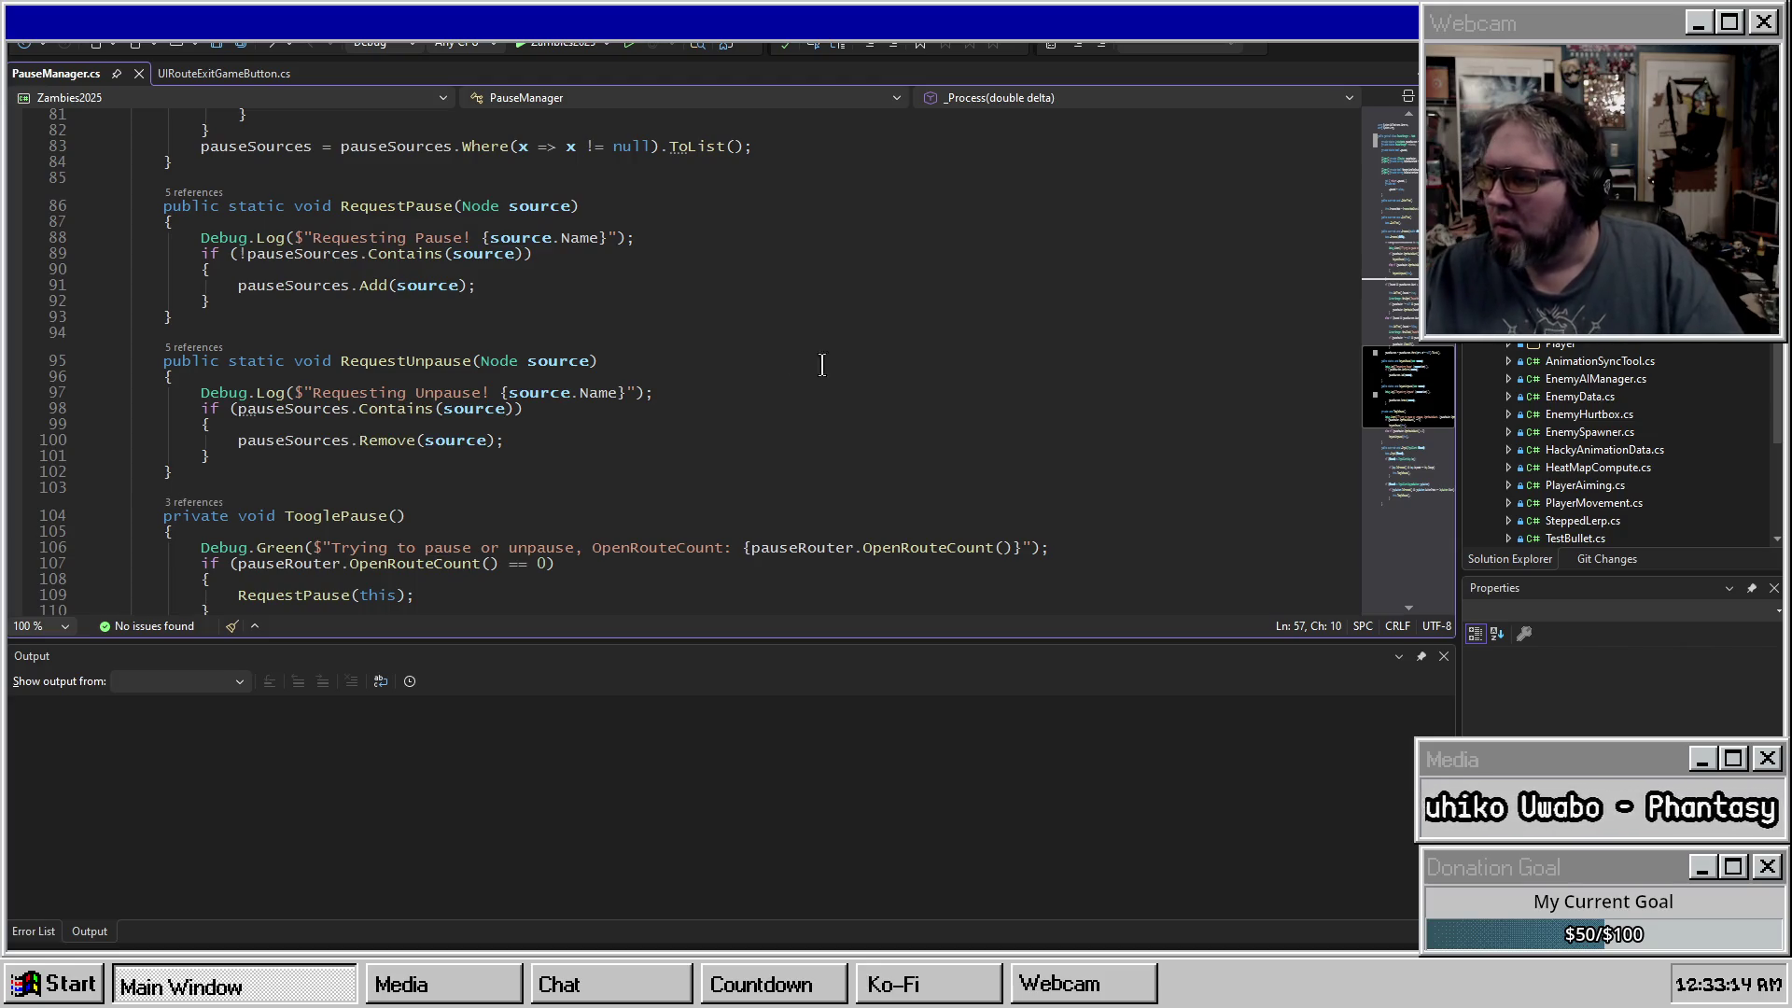
scroll(598, 327, "down", 6)
scroll(538, 296, "down", 3)
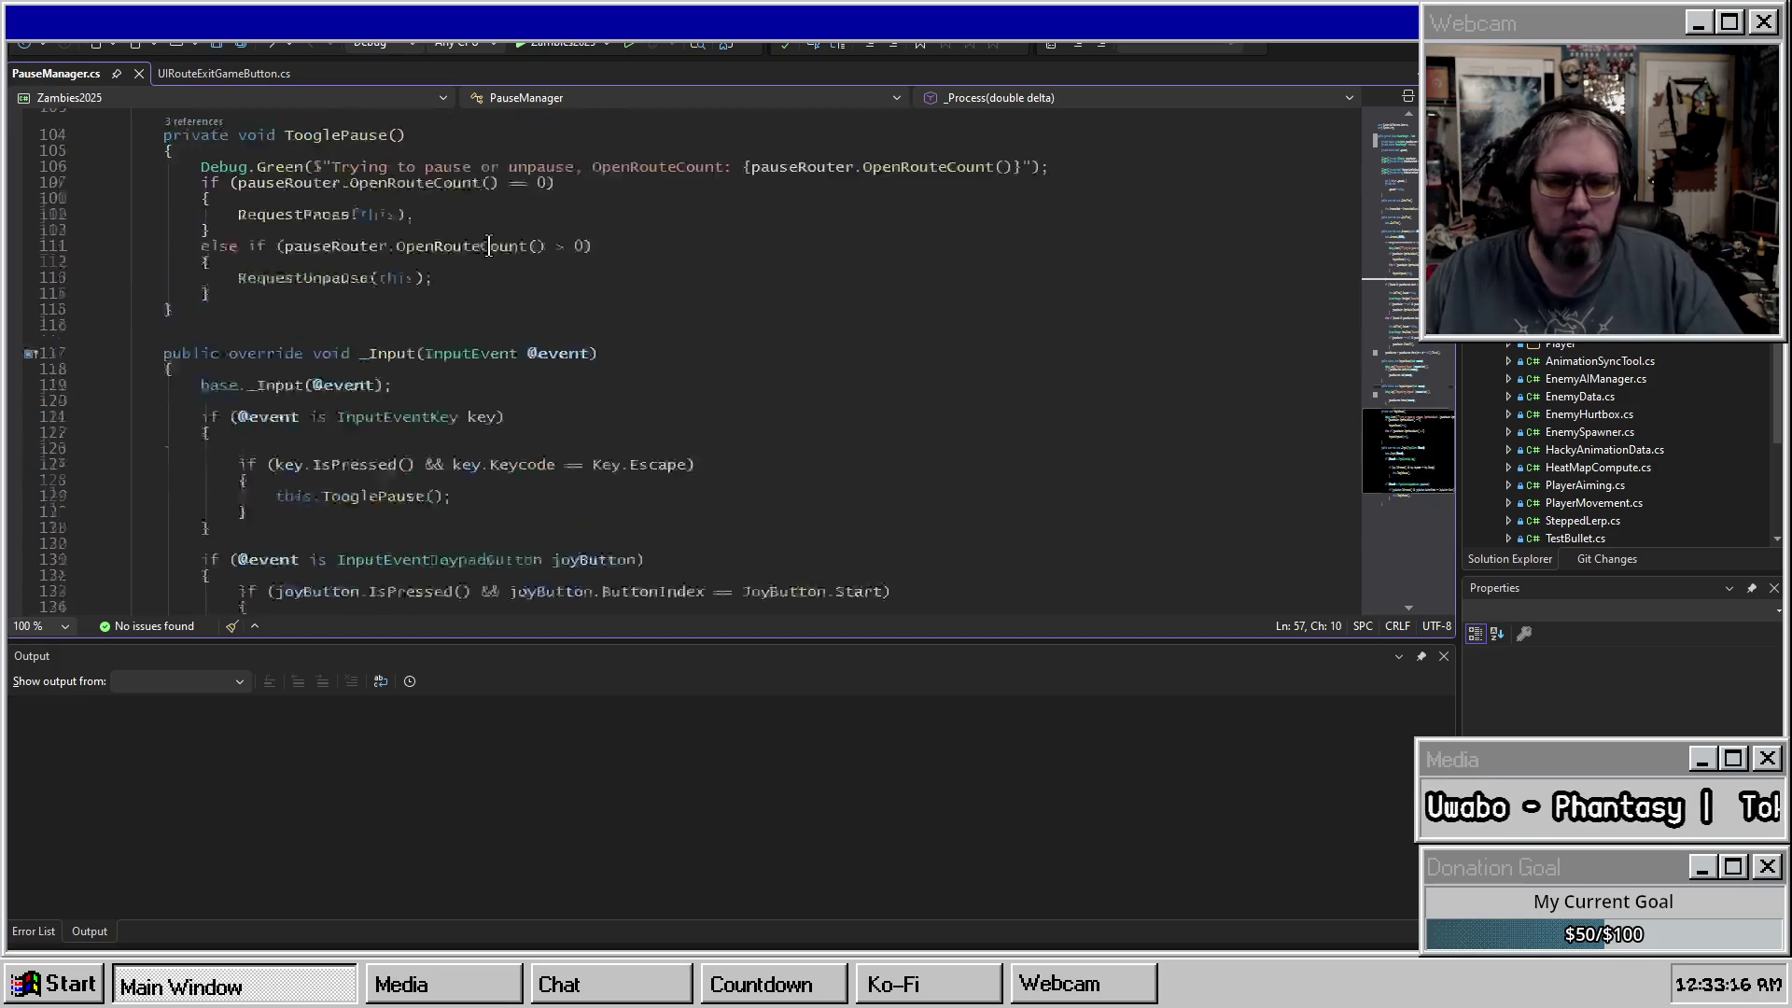
scroll(644, 308, "up", 18)
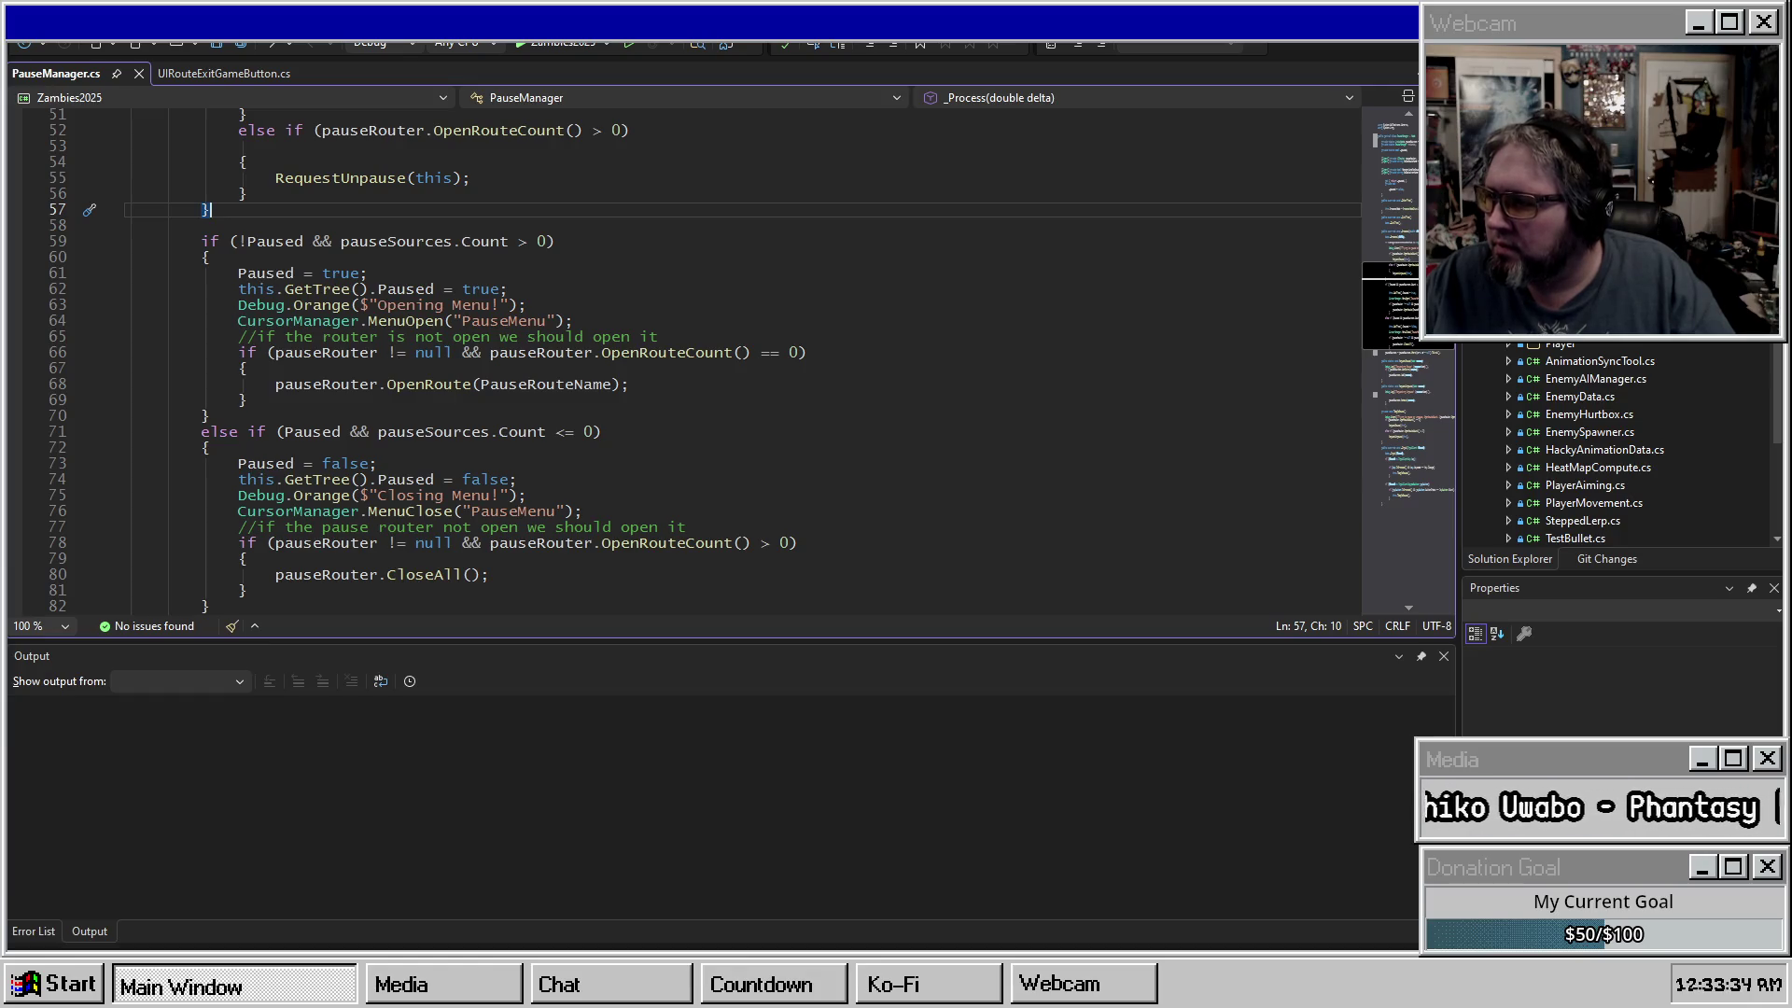
left_click(648, 352)
scroll(707, 314, "up", 7)
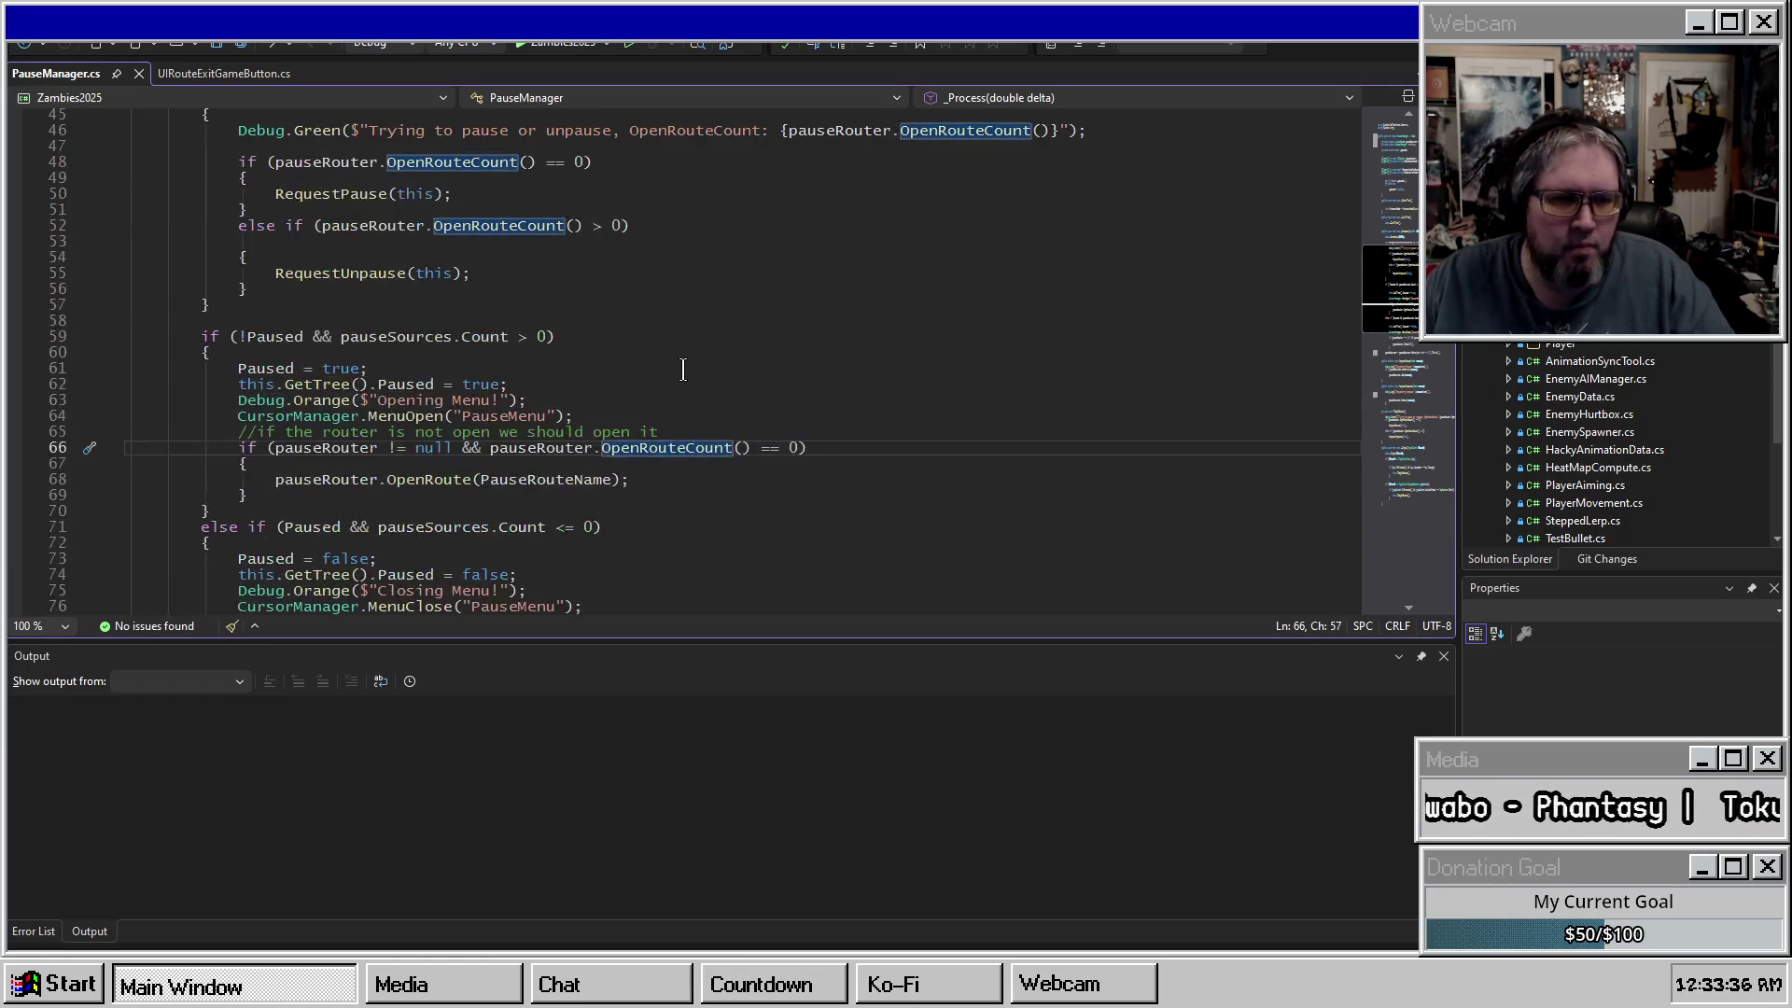
key("alt+Tab")
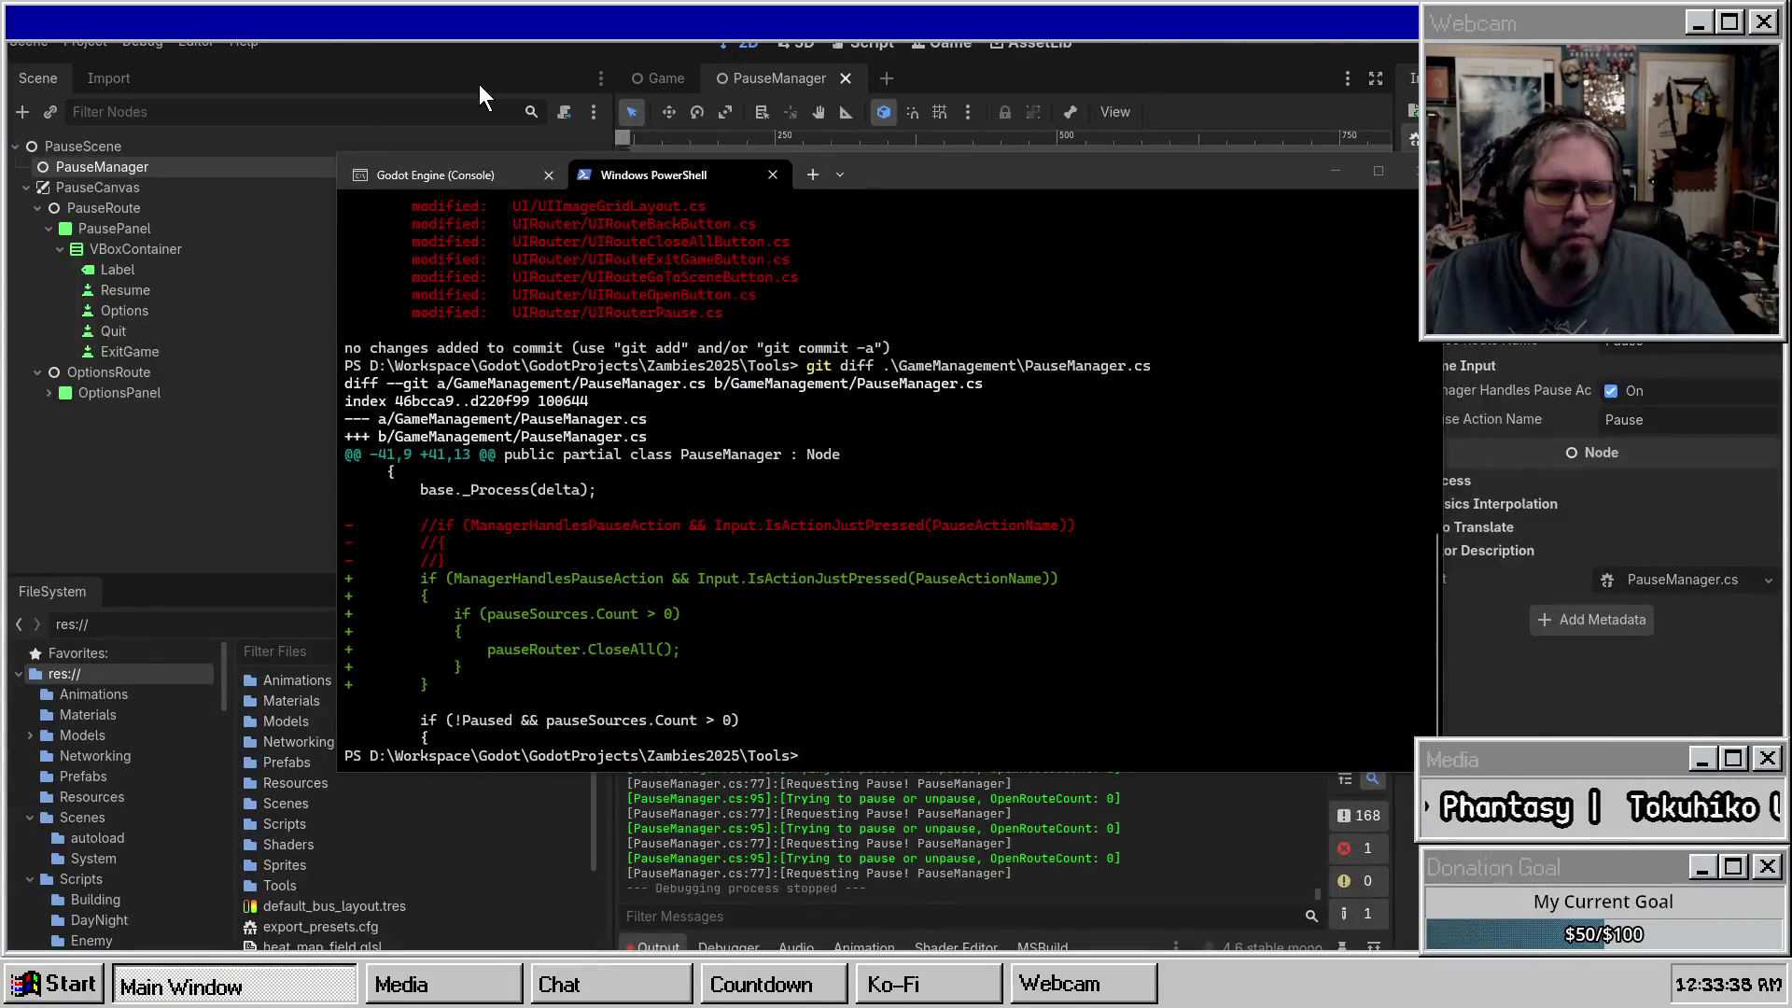
Adjust the input actions in Project Settings, then switch to the Game scene.
key("alt+Tab")
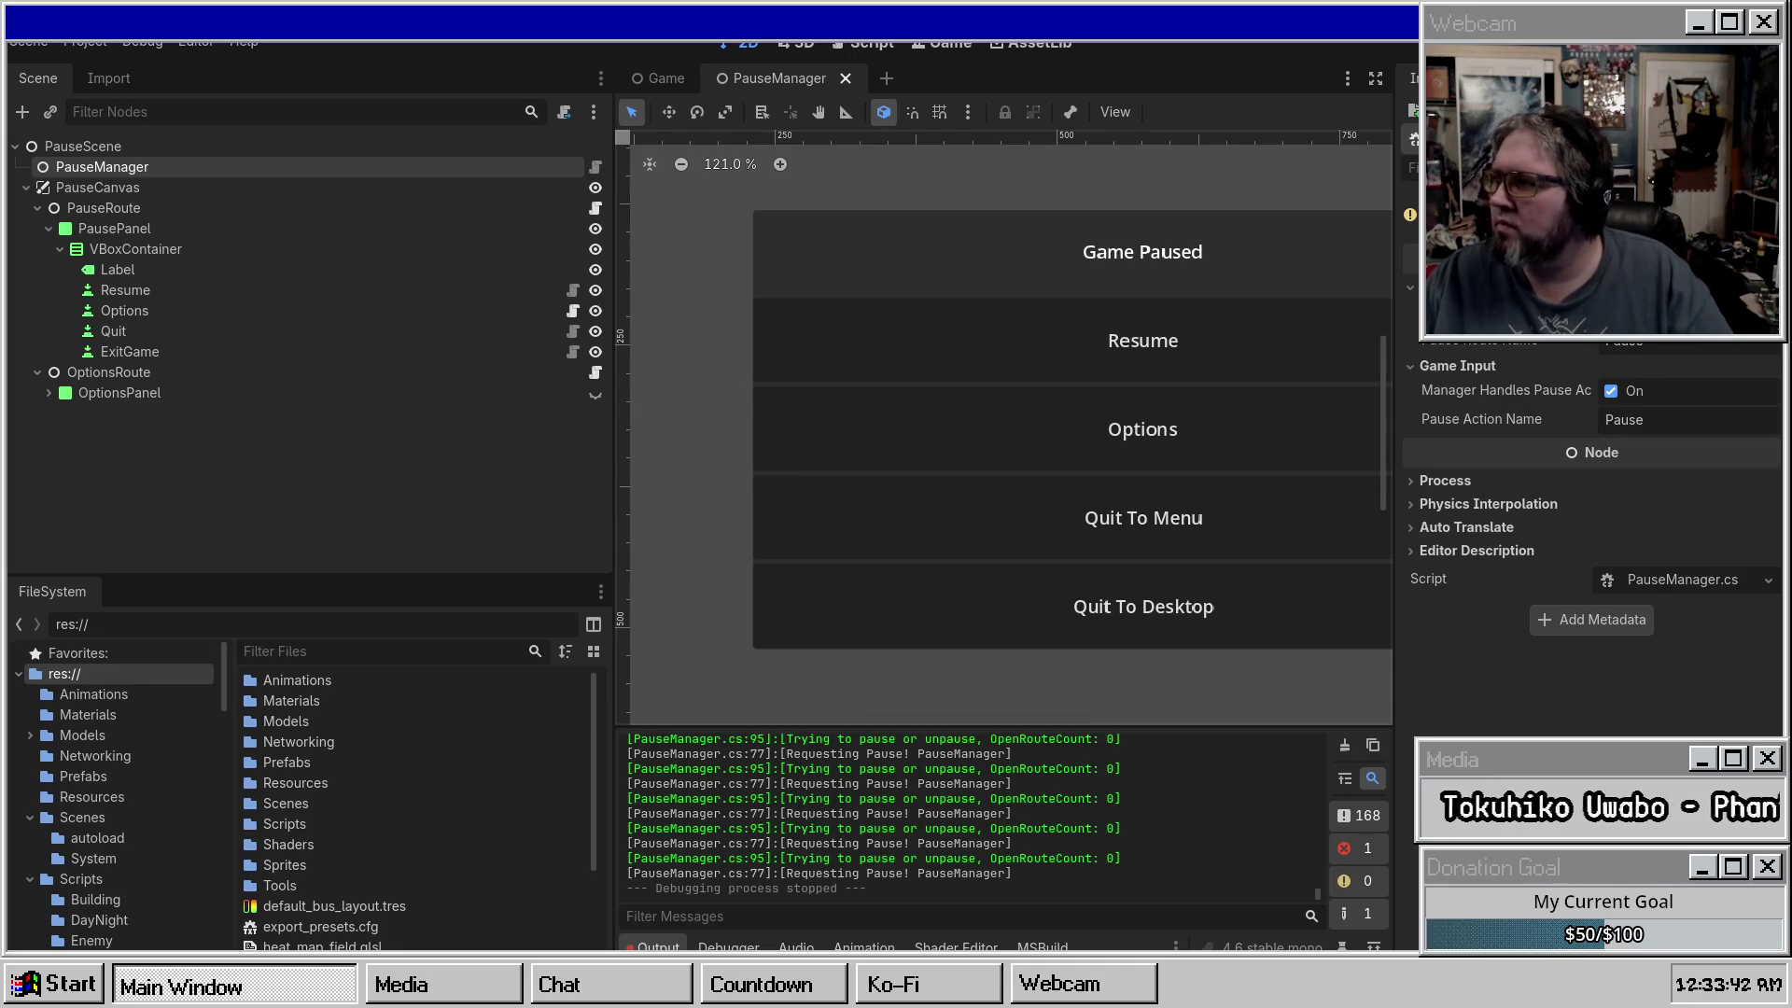
left_click(86, 43)
left_click(103, 71)
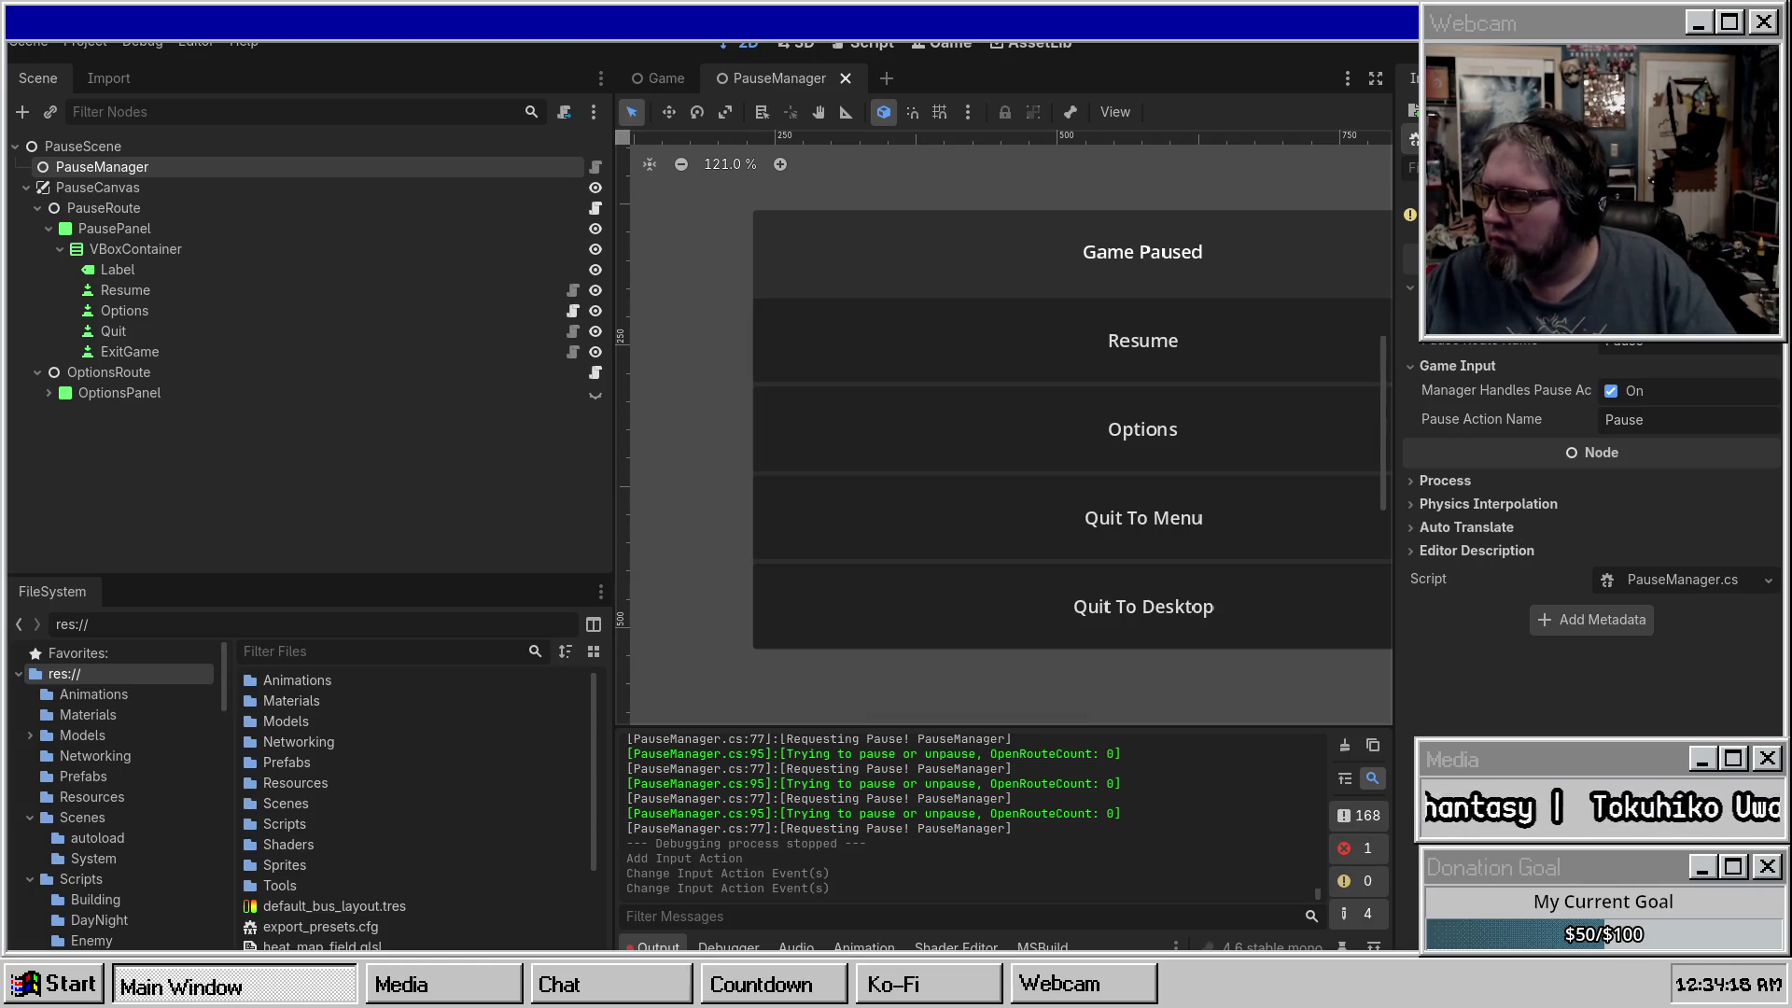
key("super+Down")
key("super+Up")
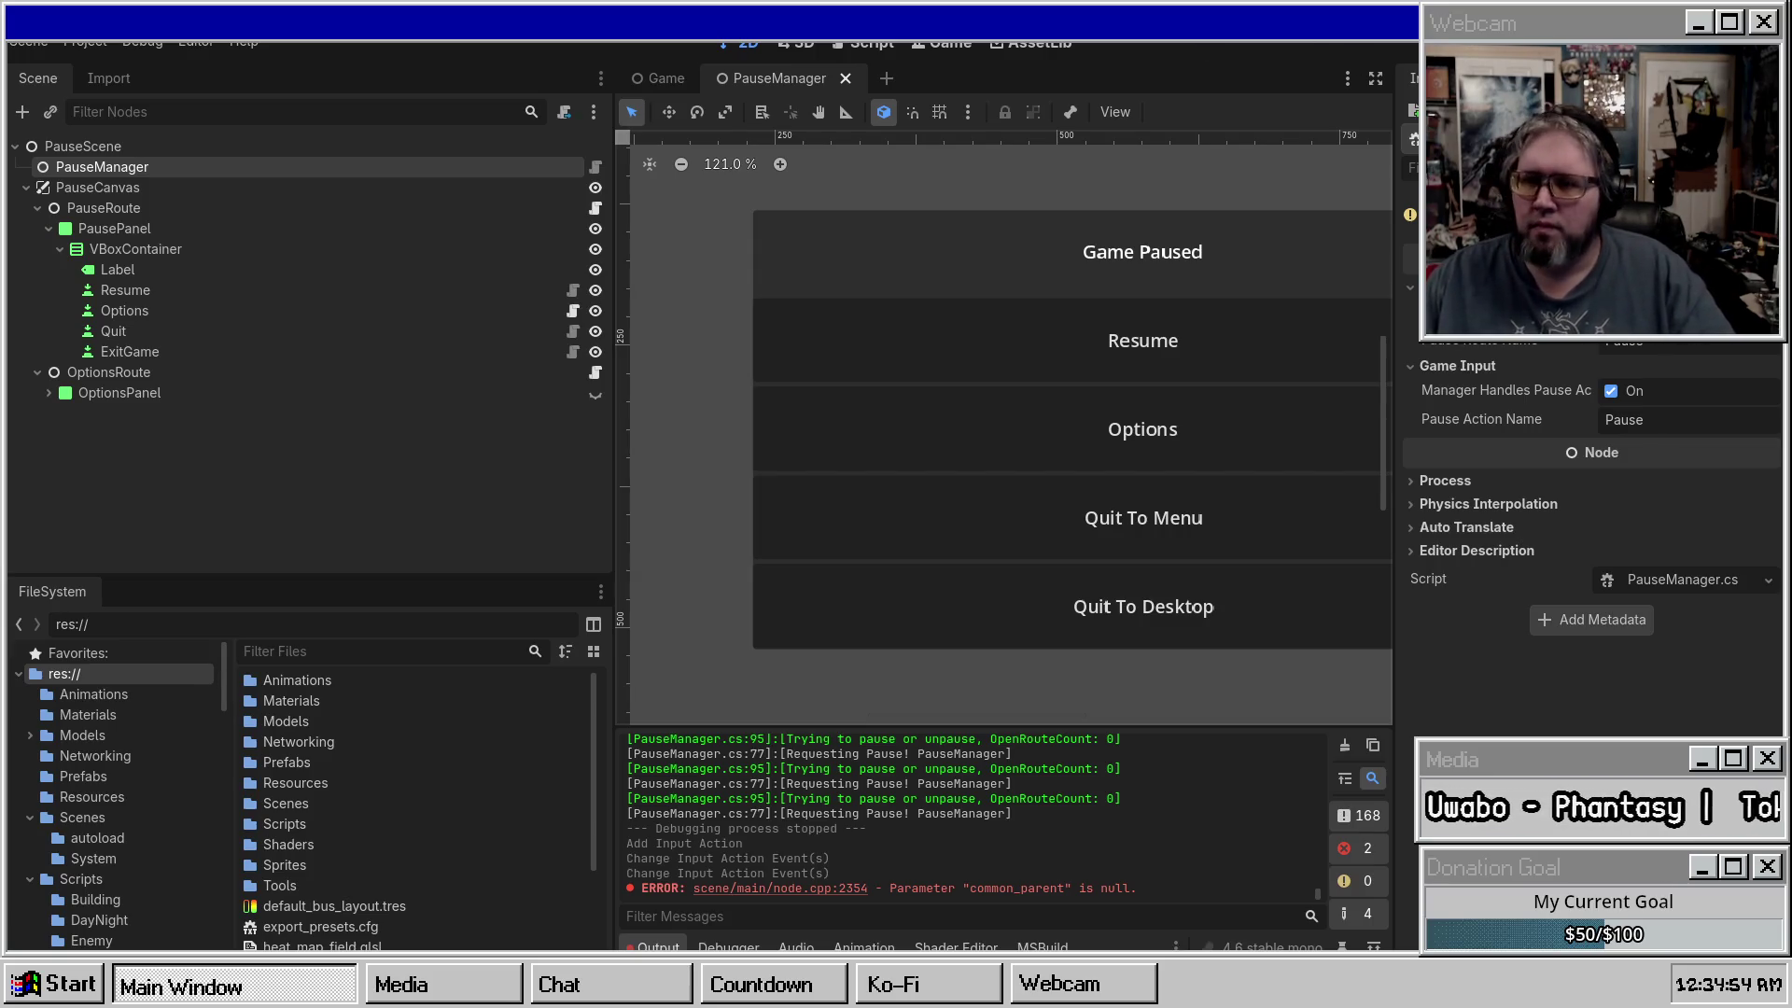
left_click(670, 83)
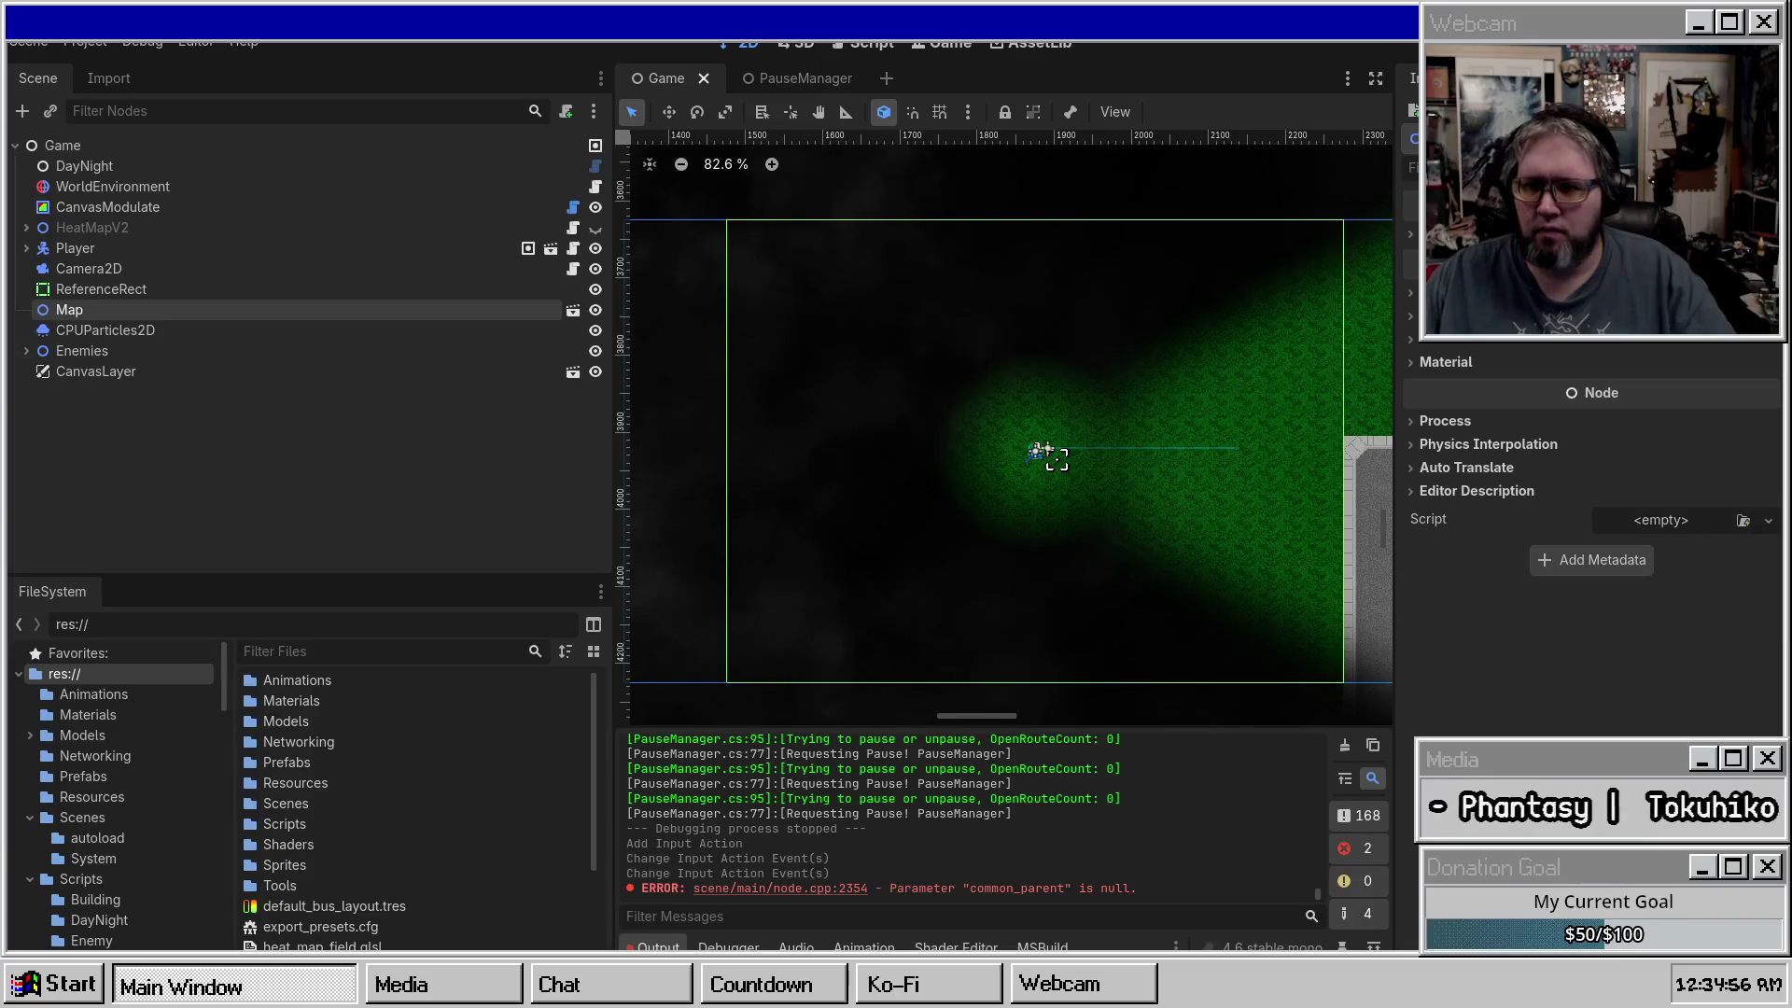
Run the game, click Go To Game, toggle the pause menu with Escape, and stop it.
key("F5")
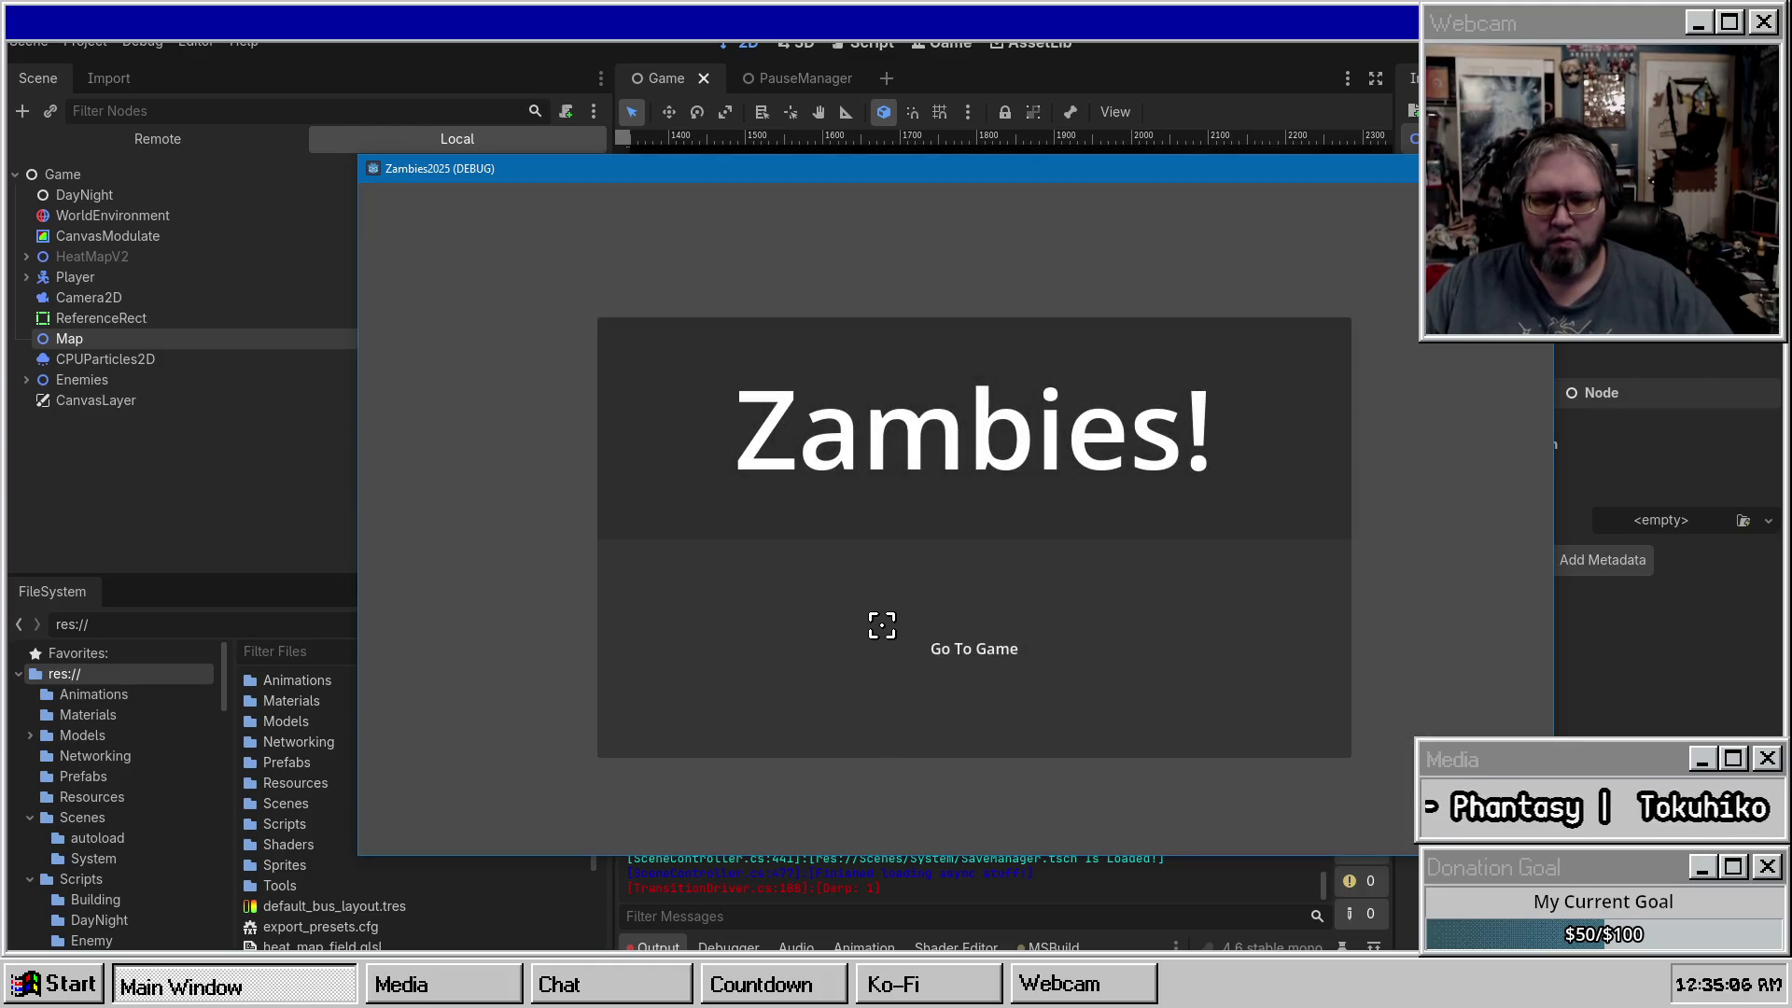
left_click(880, 624)
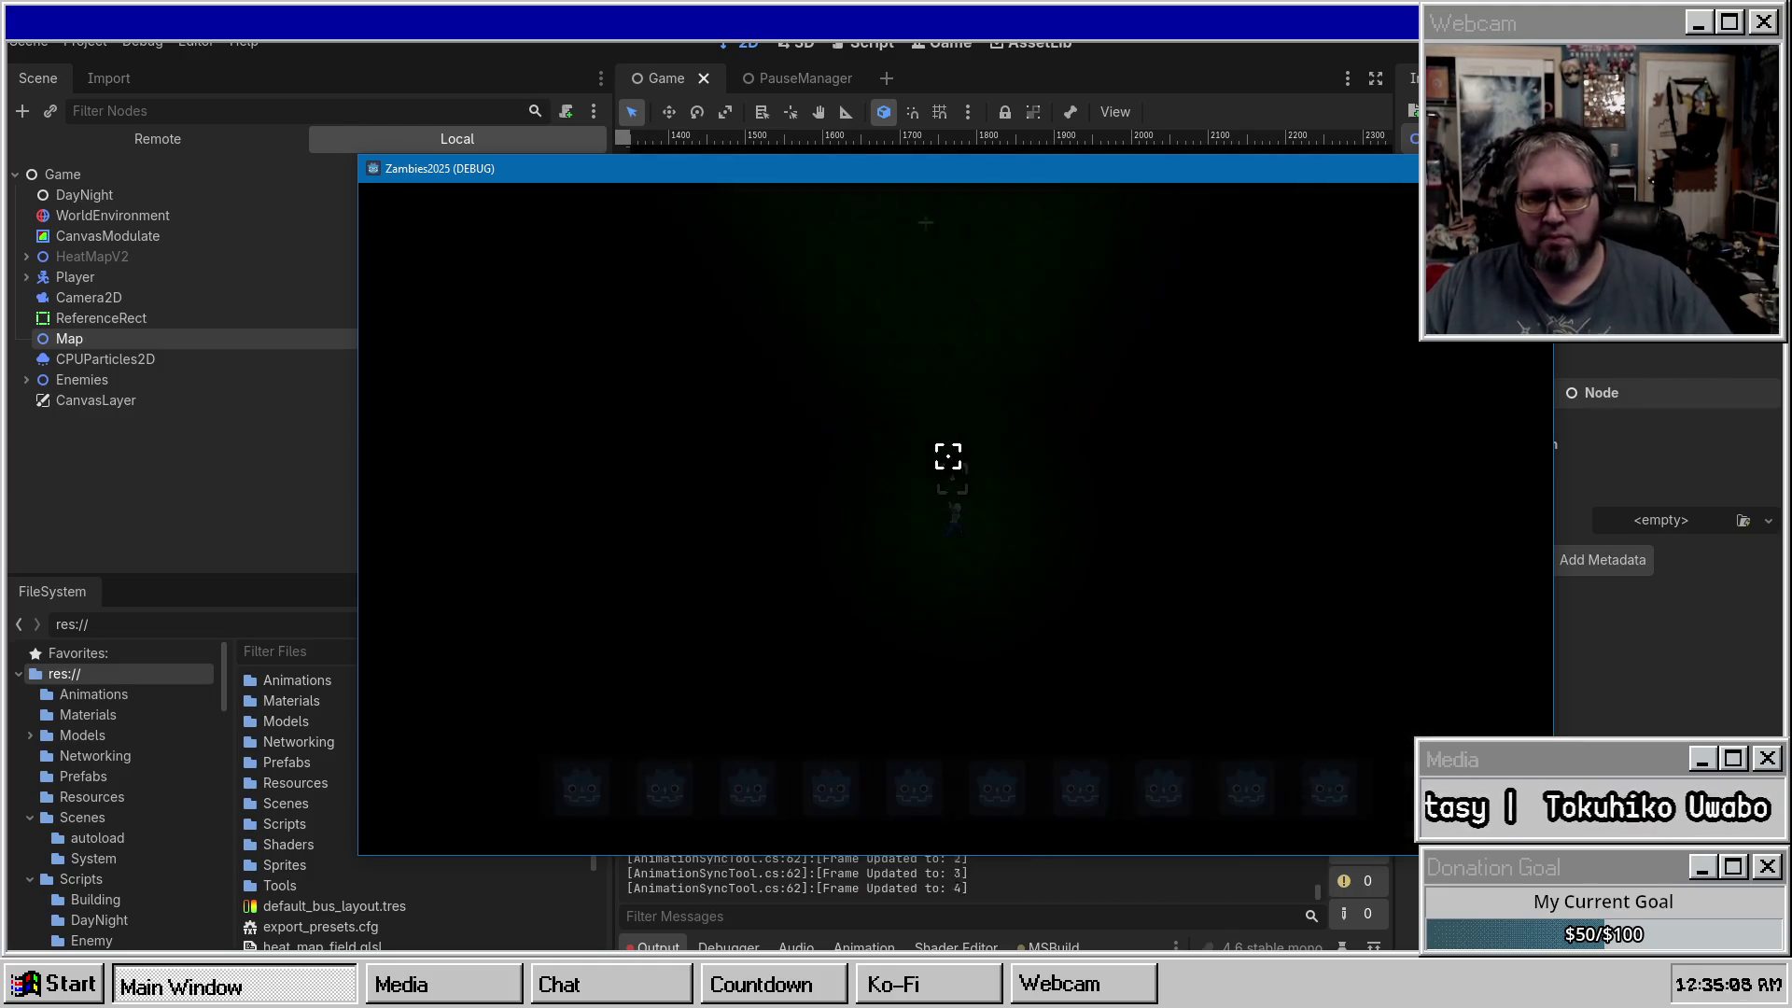
key("Escape")
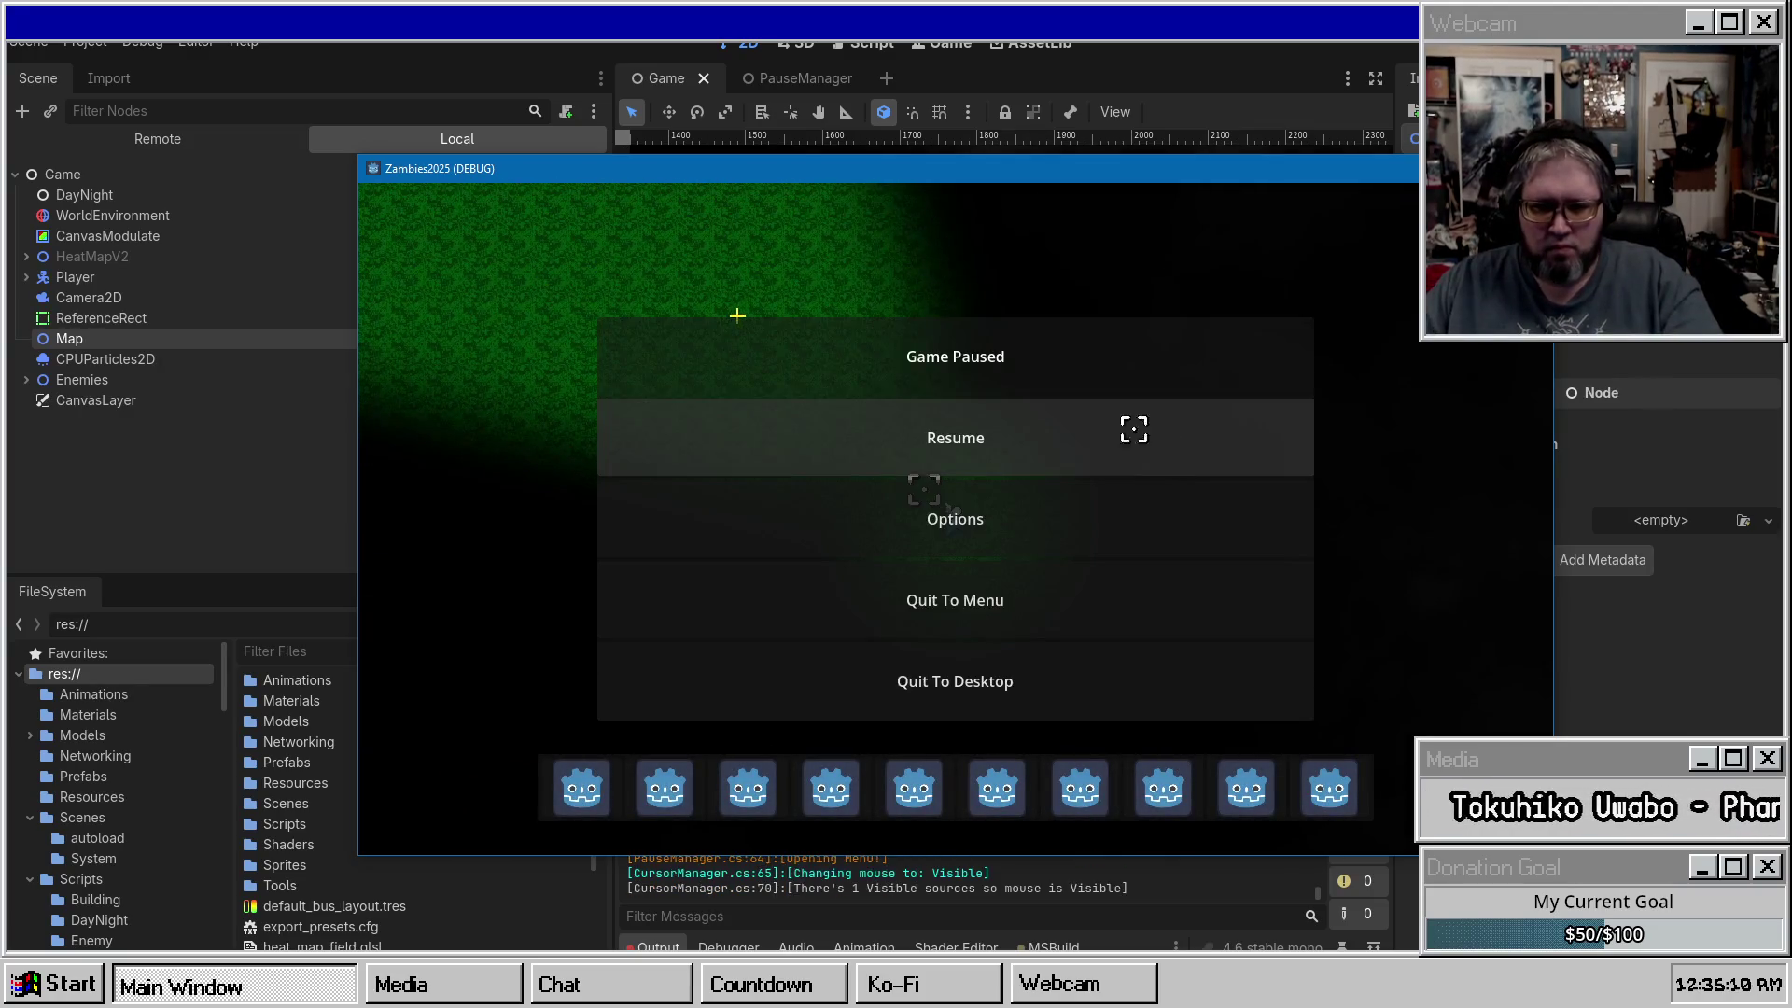
key("Escape")
key("Escape")
key("Escape")
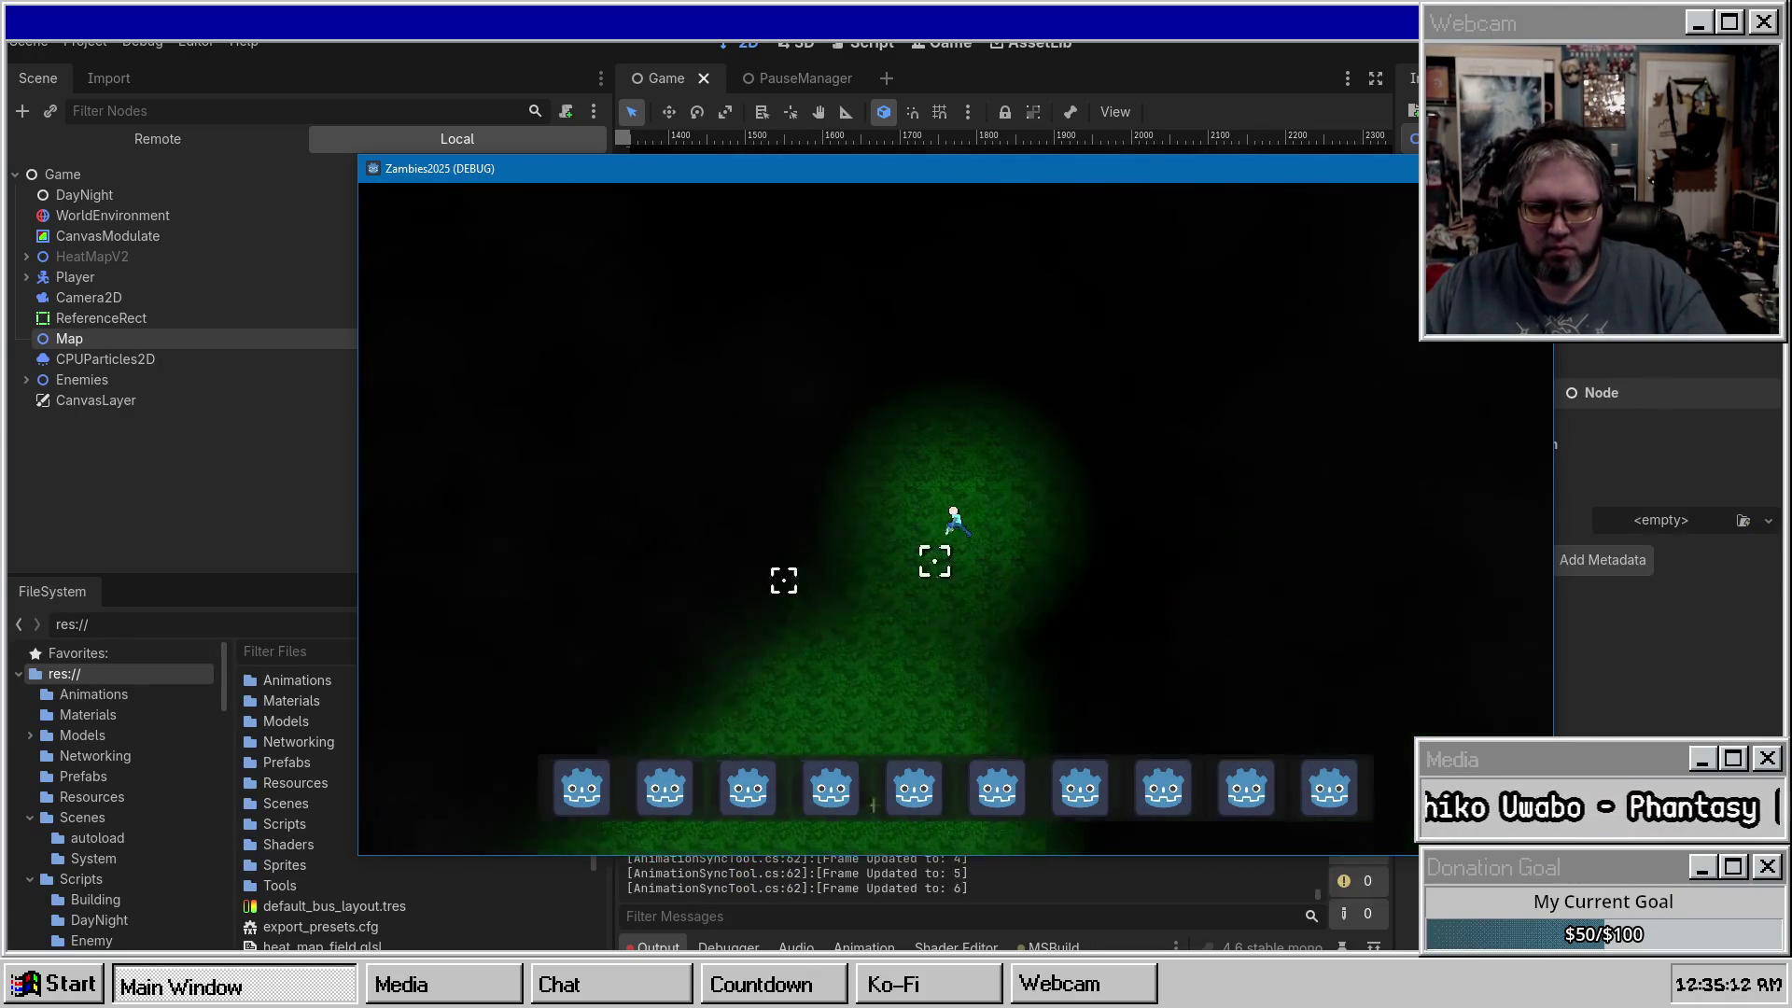
key("Escape")
key("Escape")
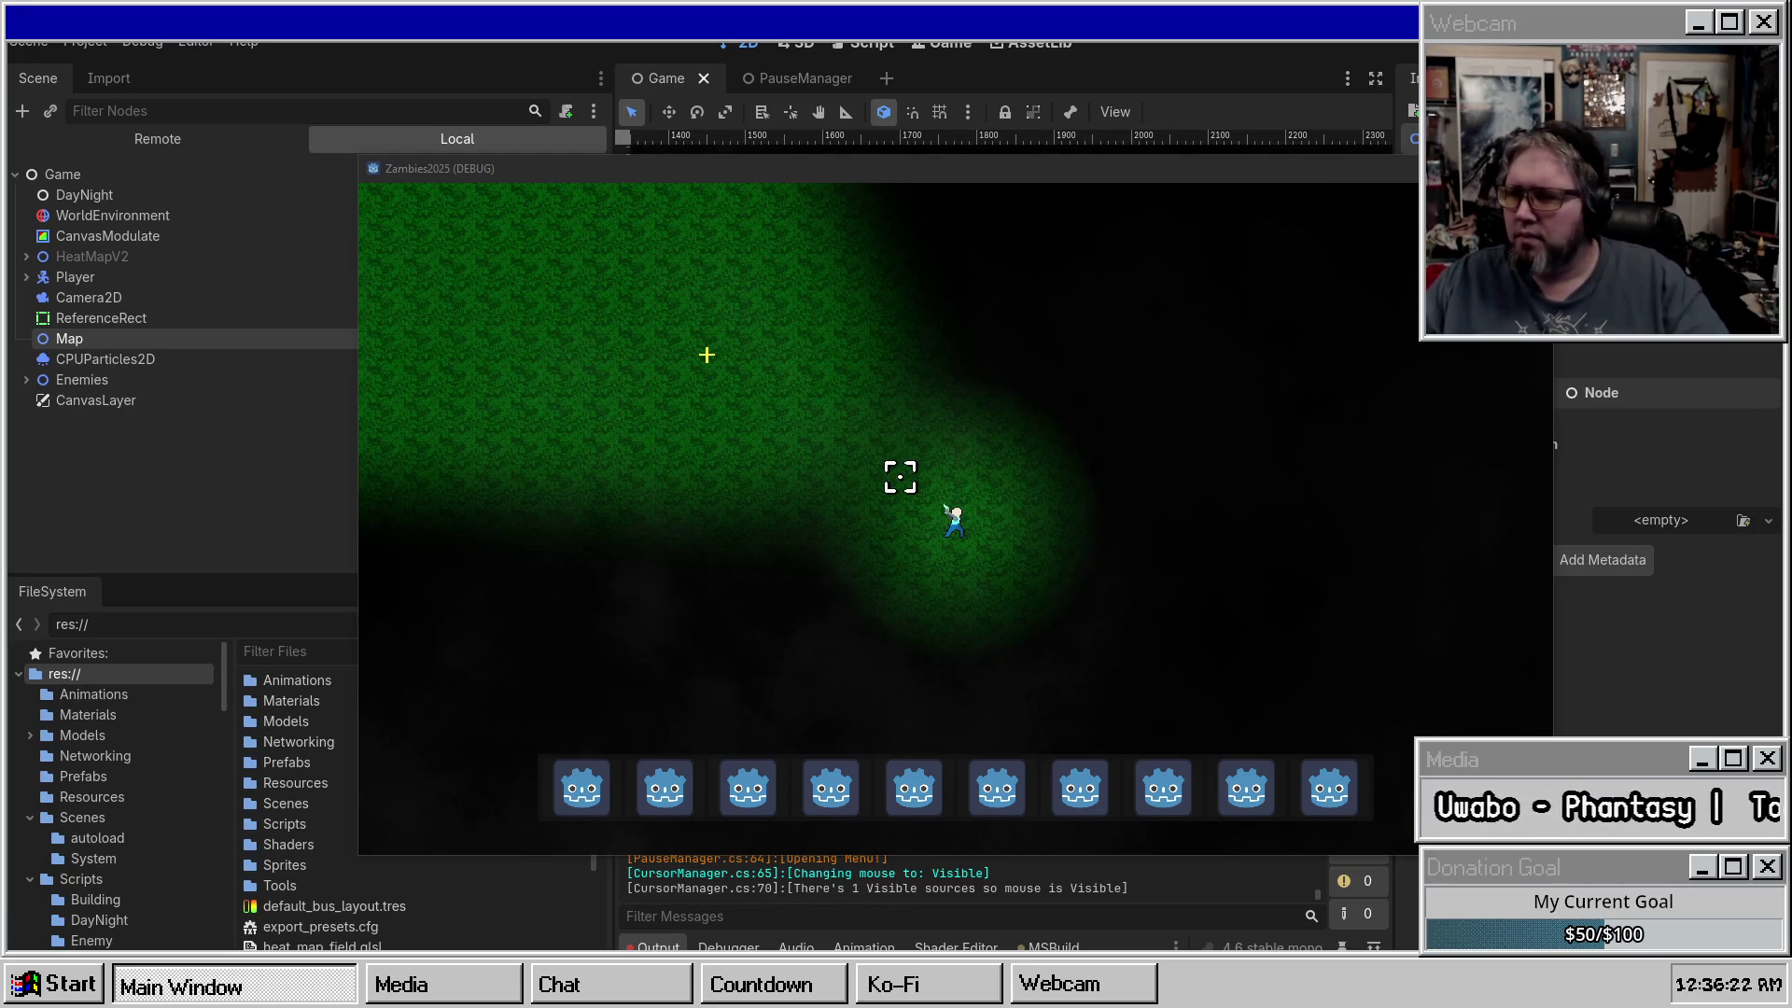
key("F8")
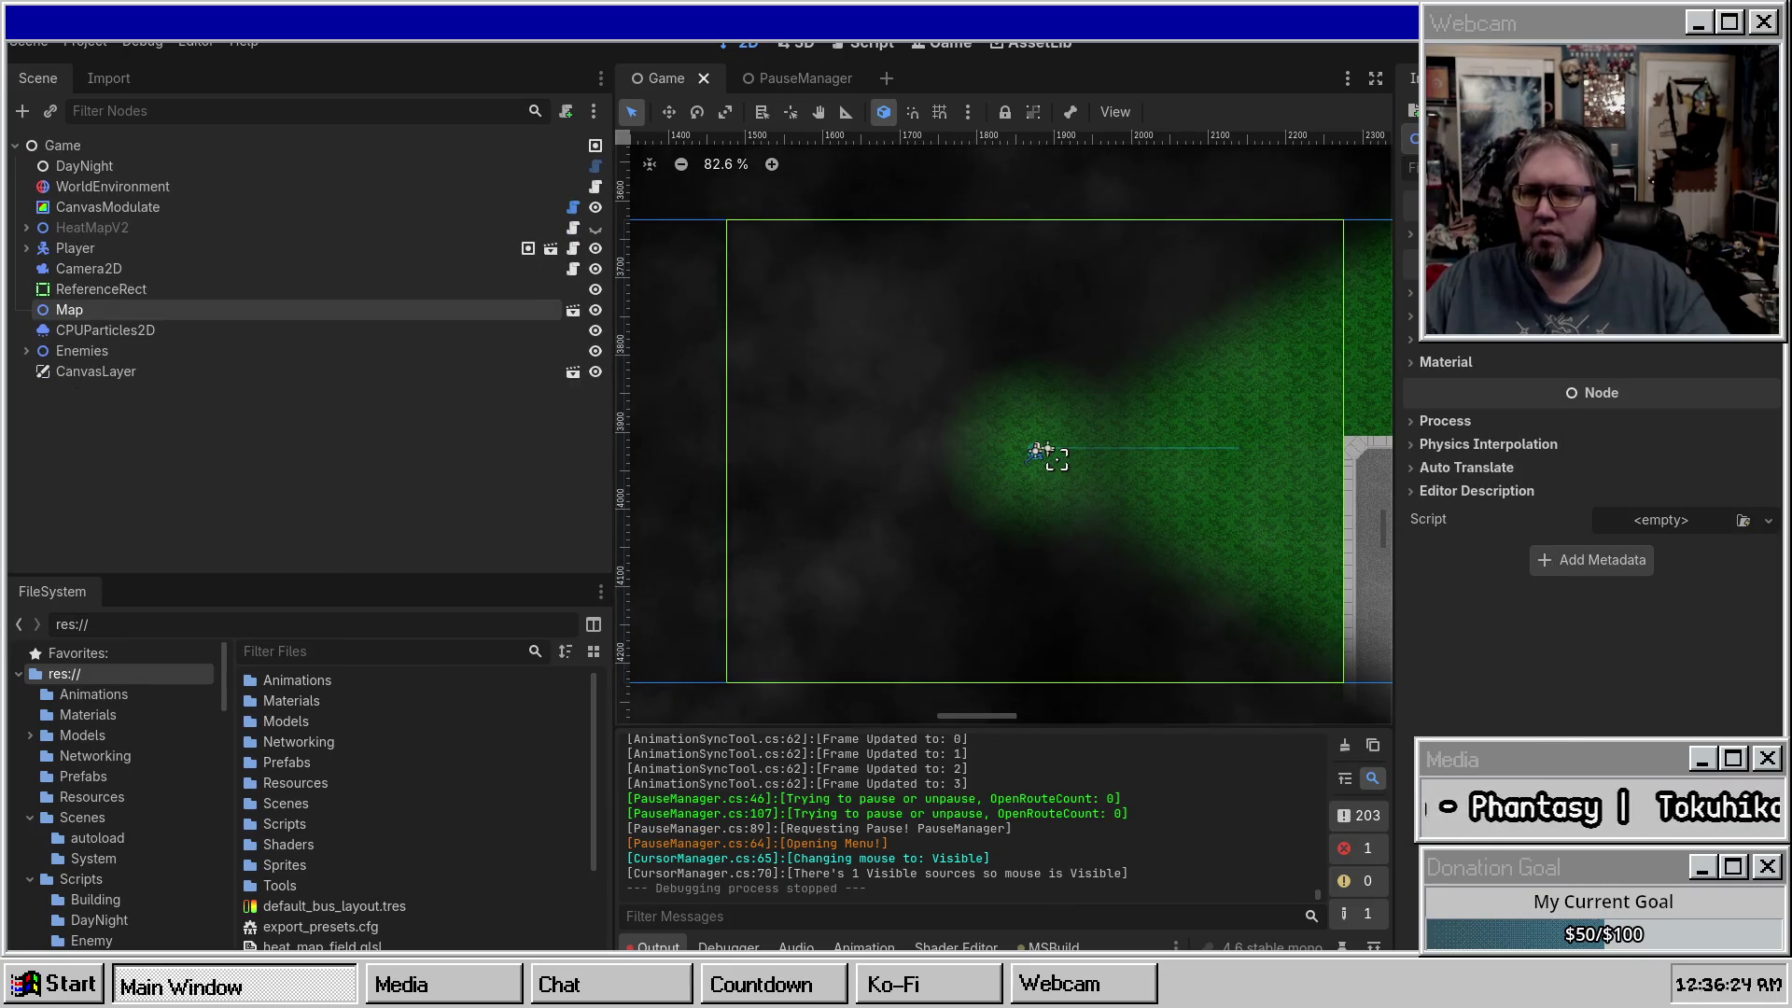
Rerun the game, pause it, choose Resume, pause again, then stop the project.
key("F5")
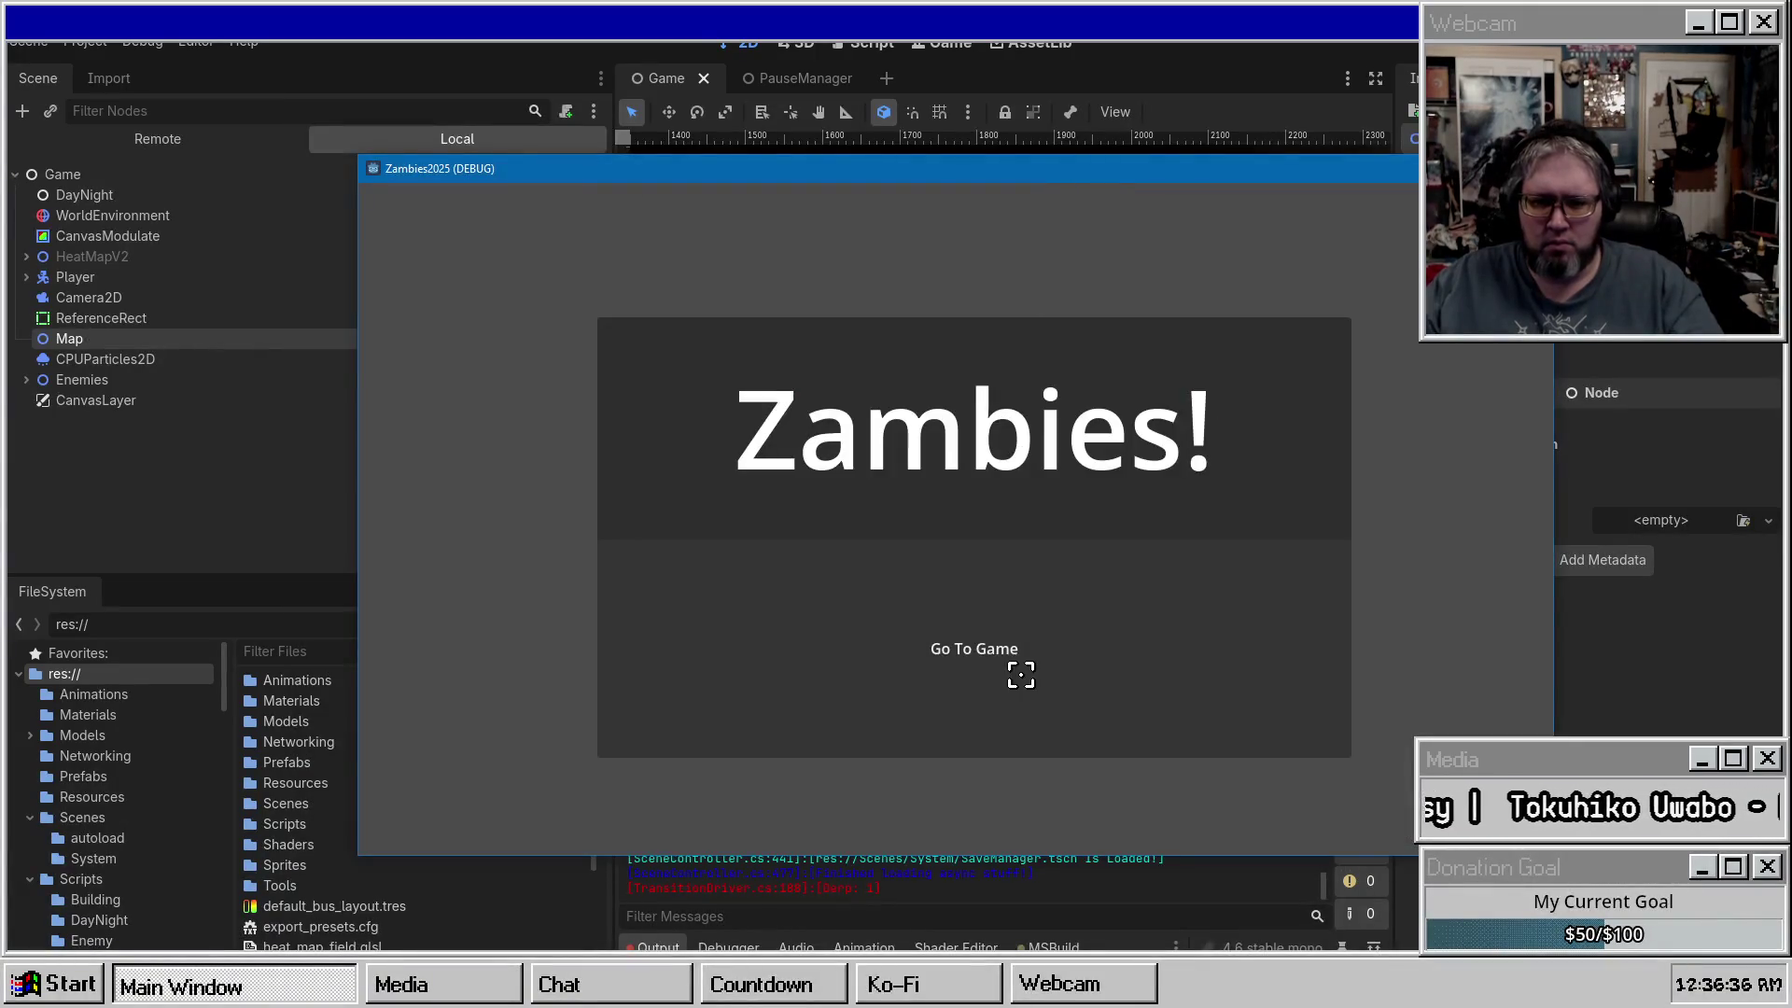
left_click(1020, 671)
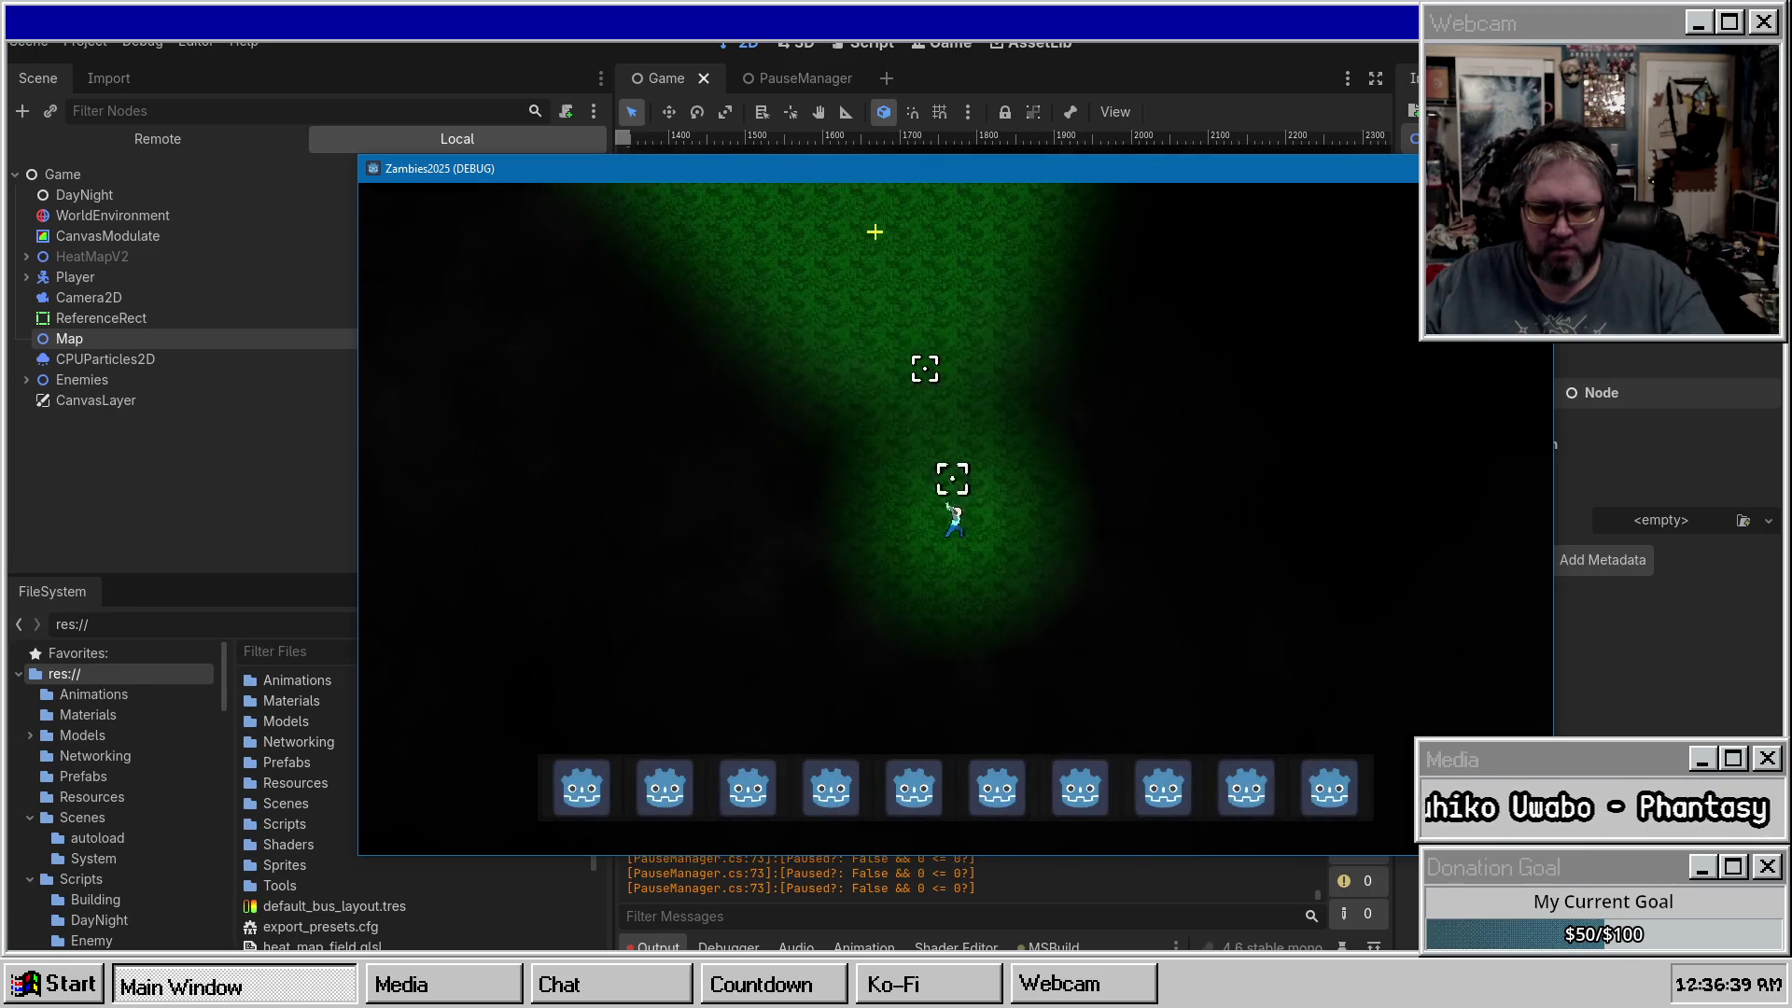
key("Escape")
left_click_drag(1083, 171, 1022, 46)
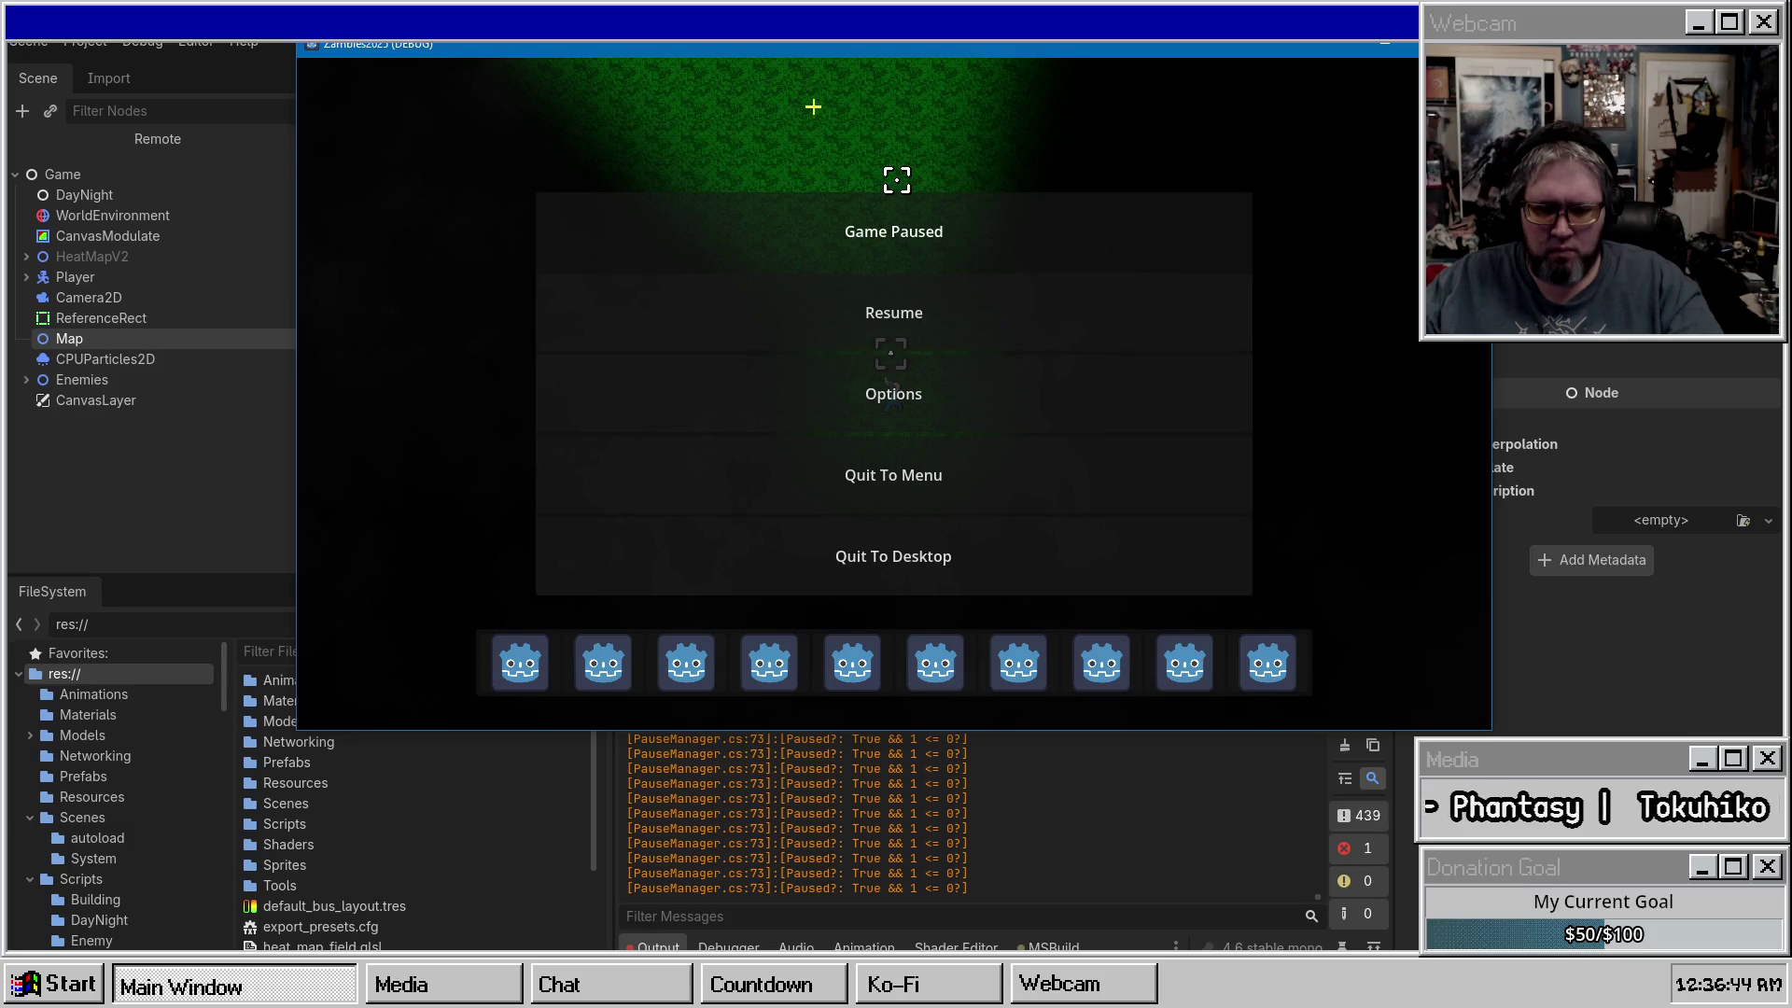
left_click(856, 290)
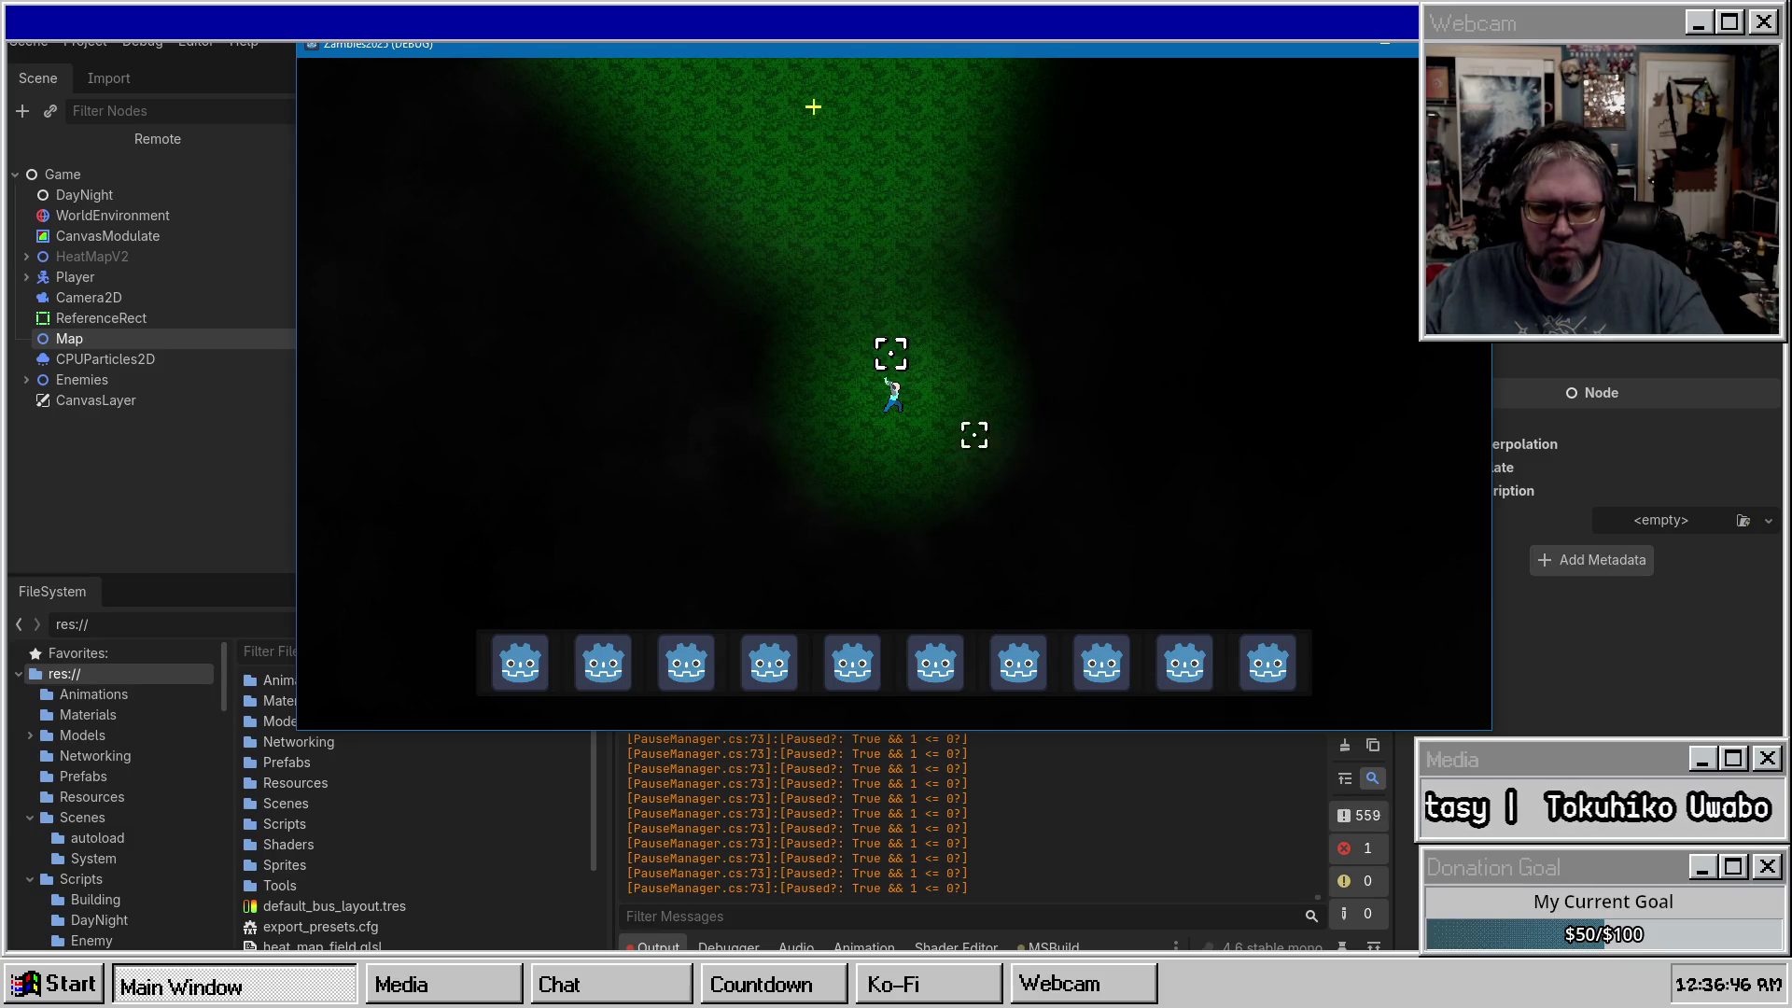
key("Escape")
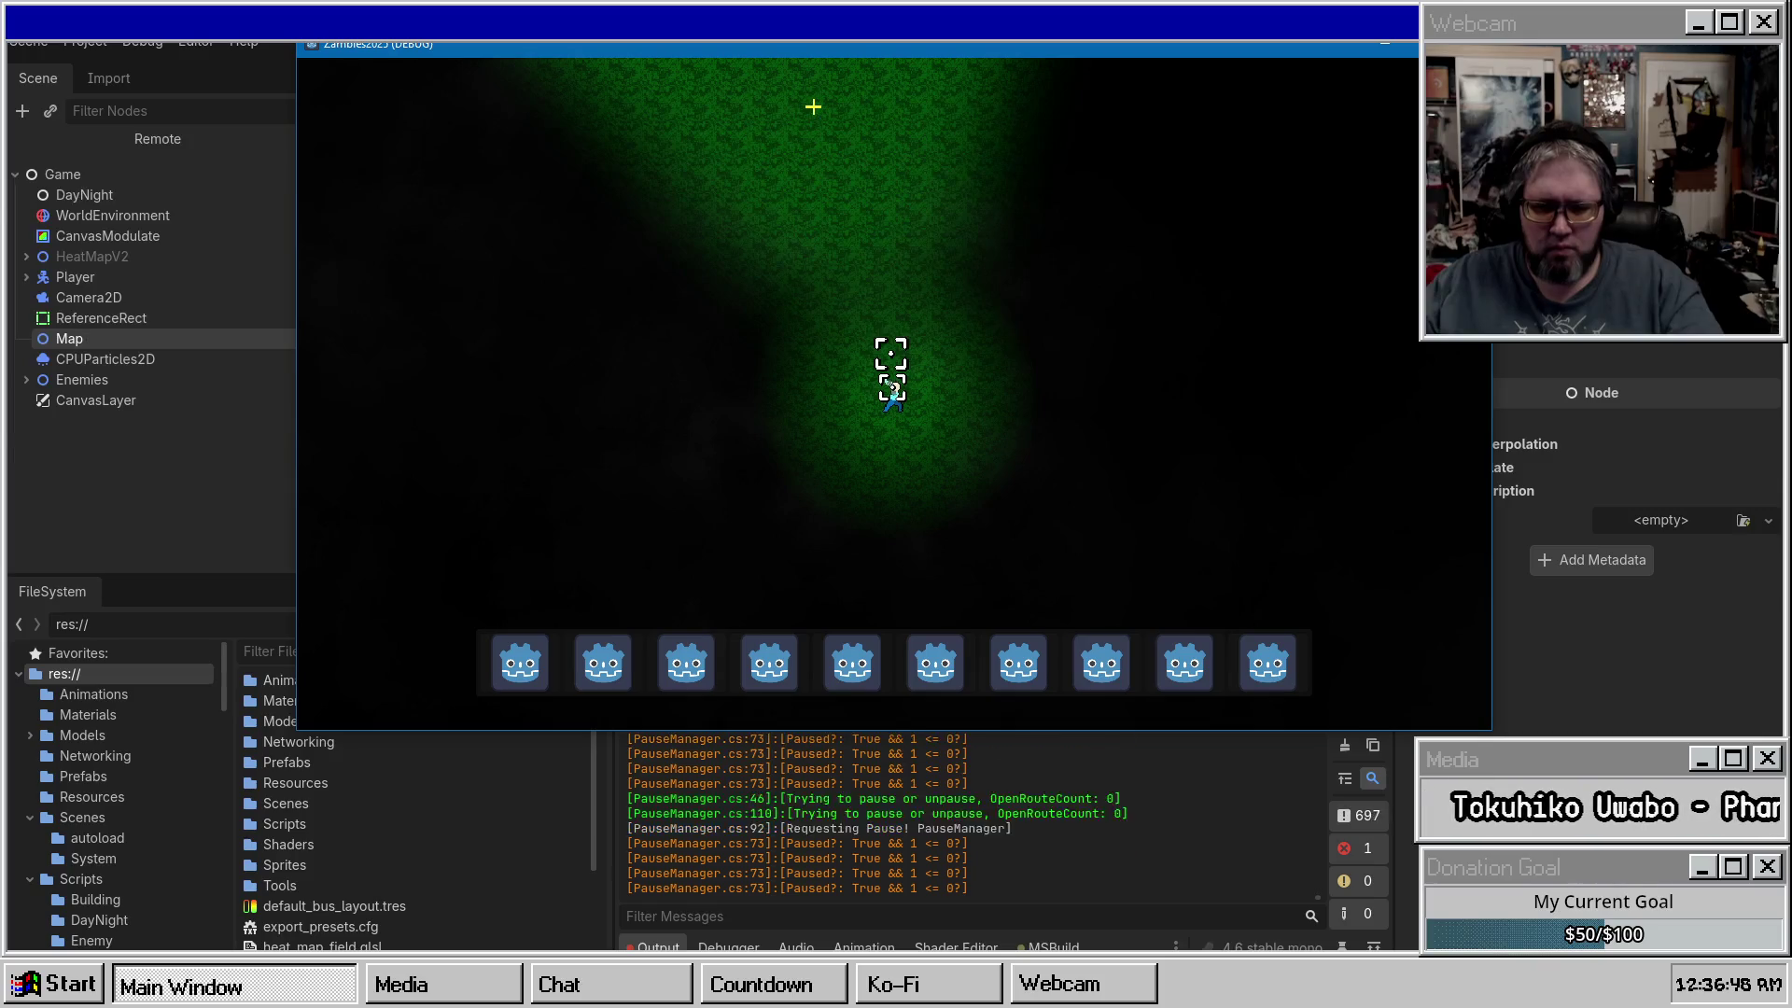
key("F8")
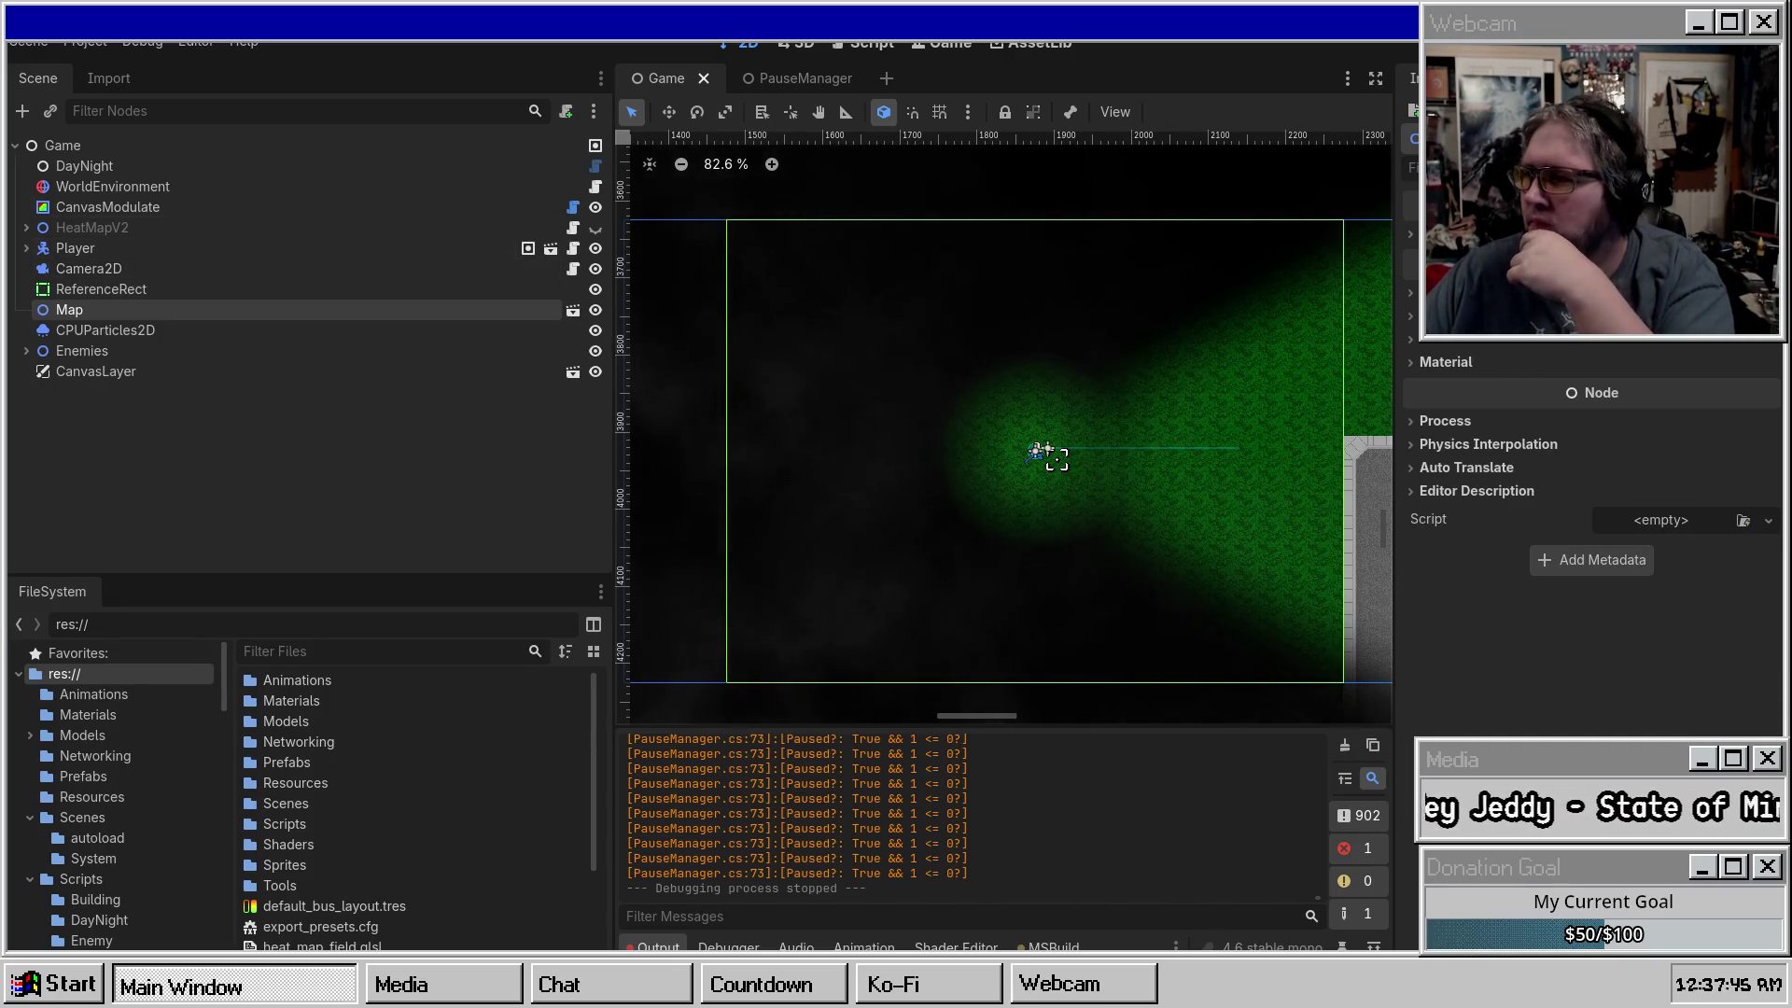
Bring the PauseManager.cs script in Visual Studio to the front.
key("alt+Tab")
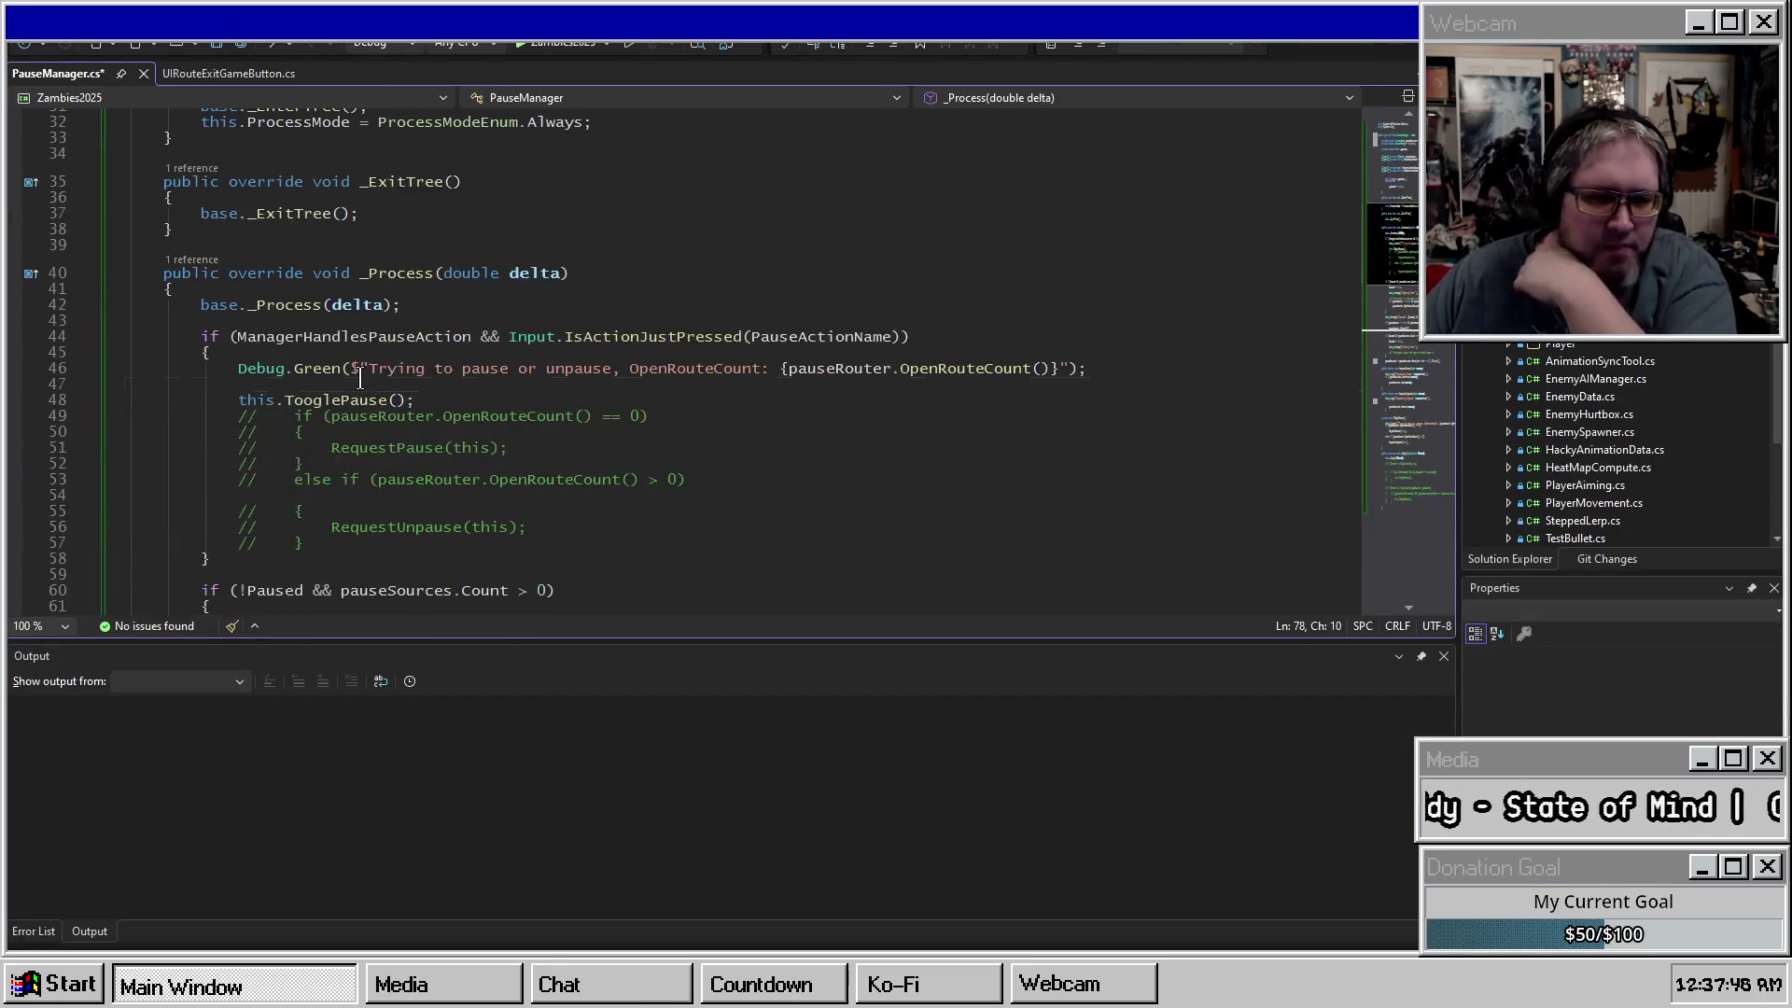
Uncomment the pause/unpause request block, comment out this.TooglePause(), fix indentation and save.
scroll(351, 373, "down", 2)
left_click(345, 352)
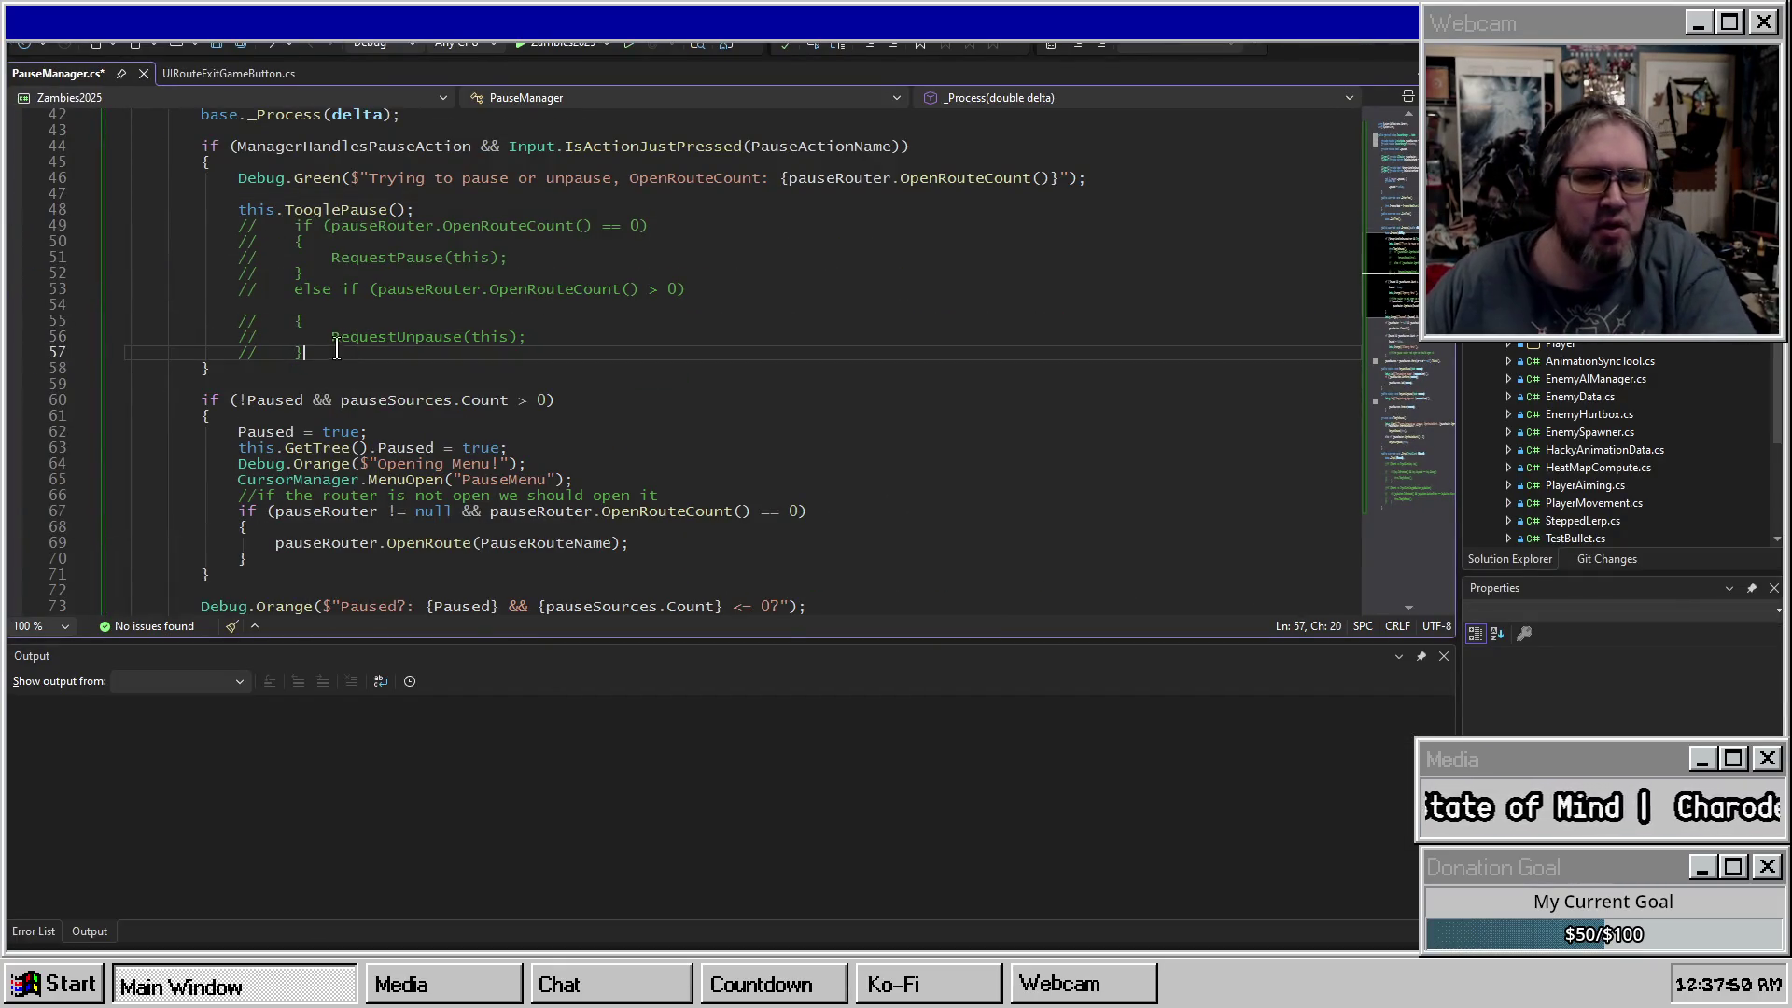
left_click_drag(338, 347, 429, 227)
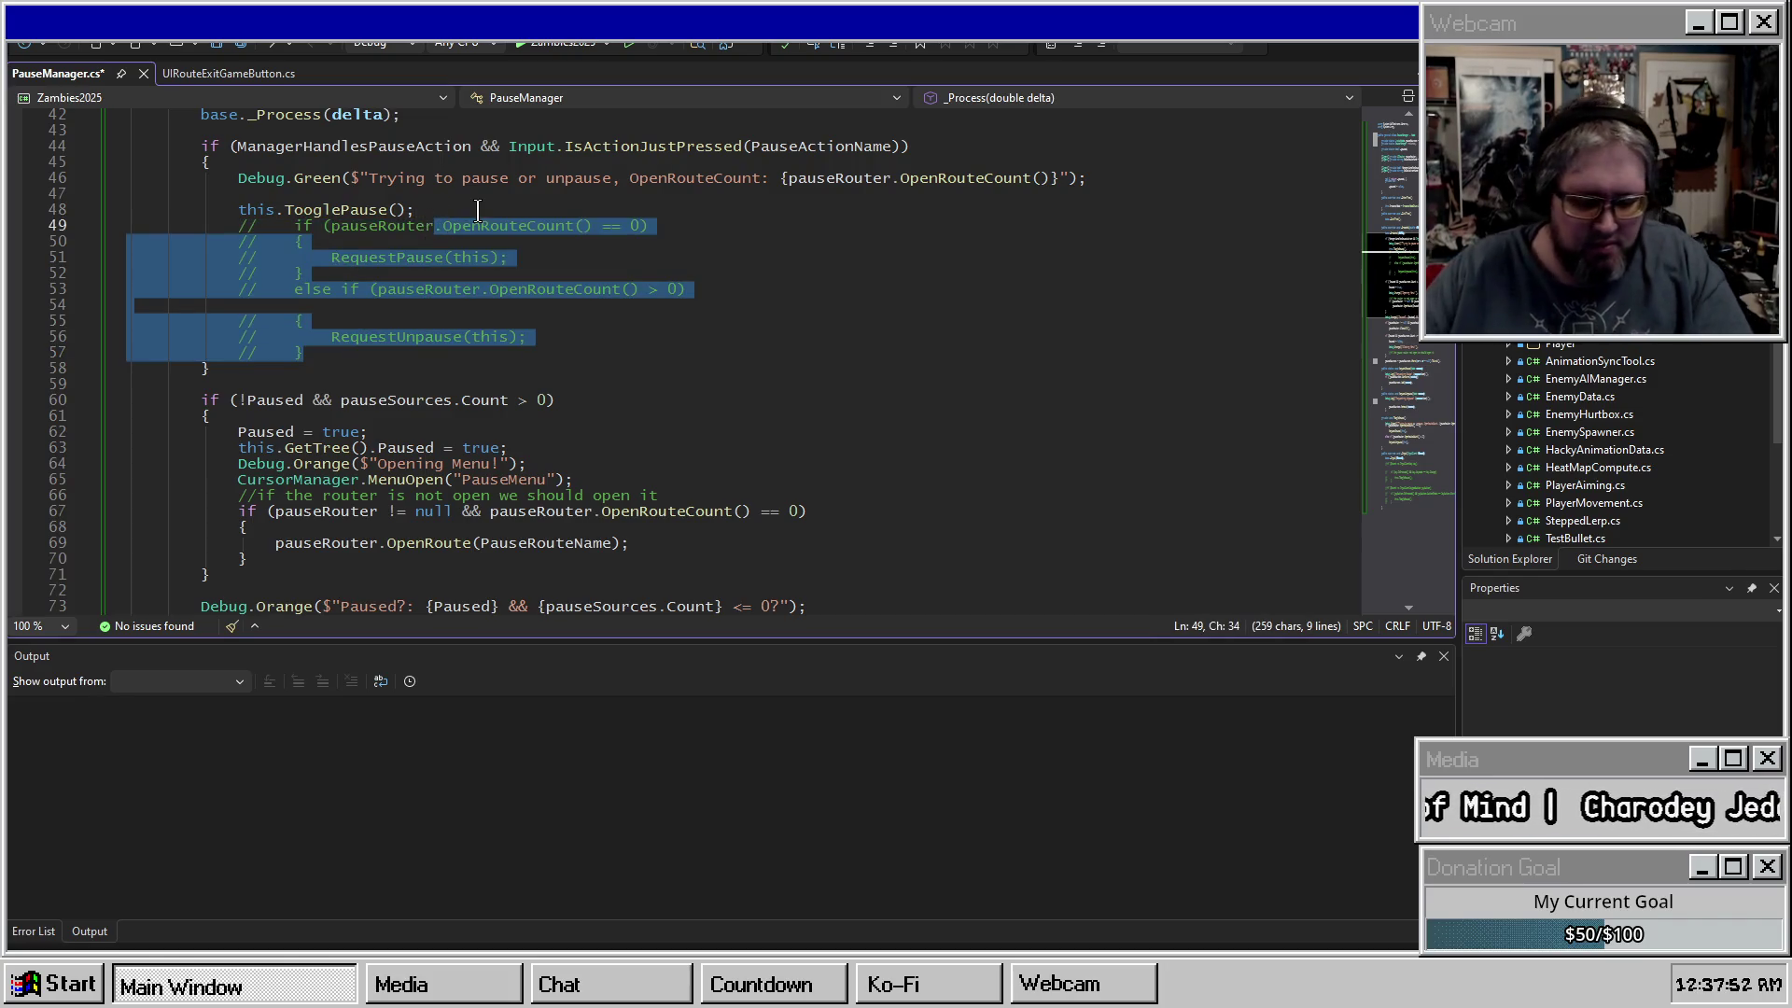
key("ctrl+k")
key("ctrl+u")
left_click(461, 207)
key("ctrl+k")
key("ctrl+c")
key("Down")
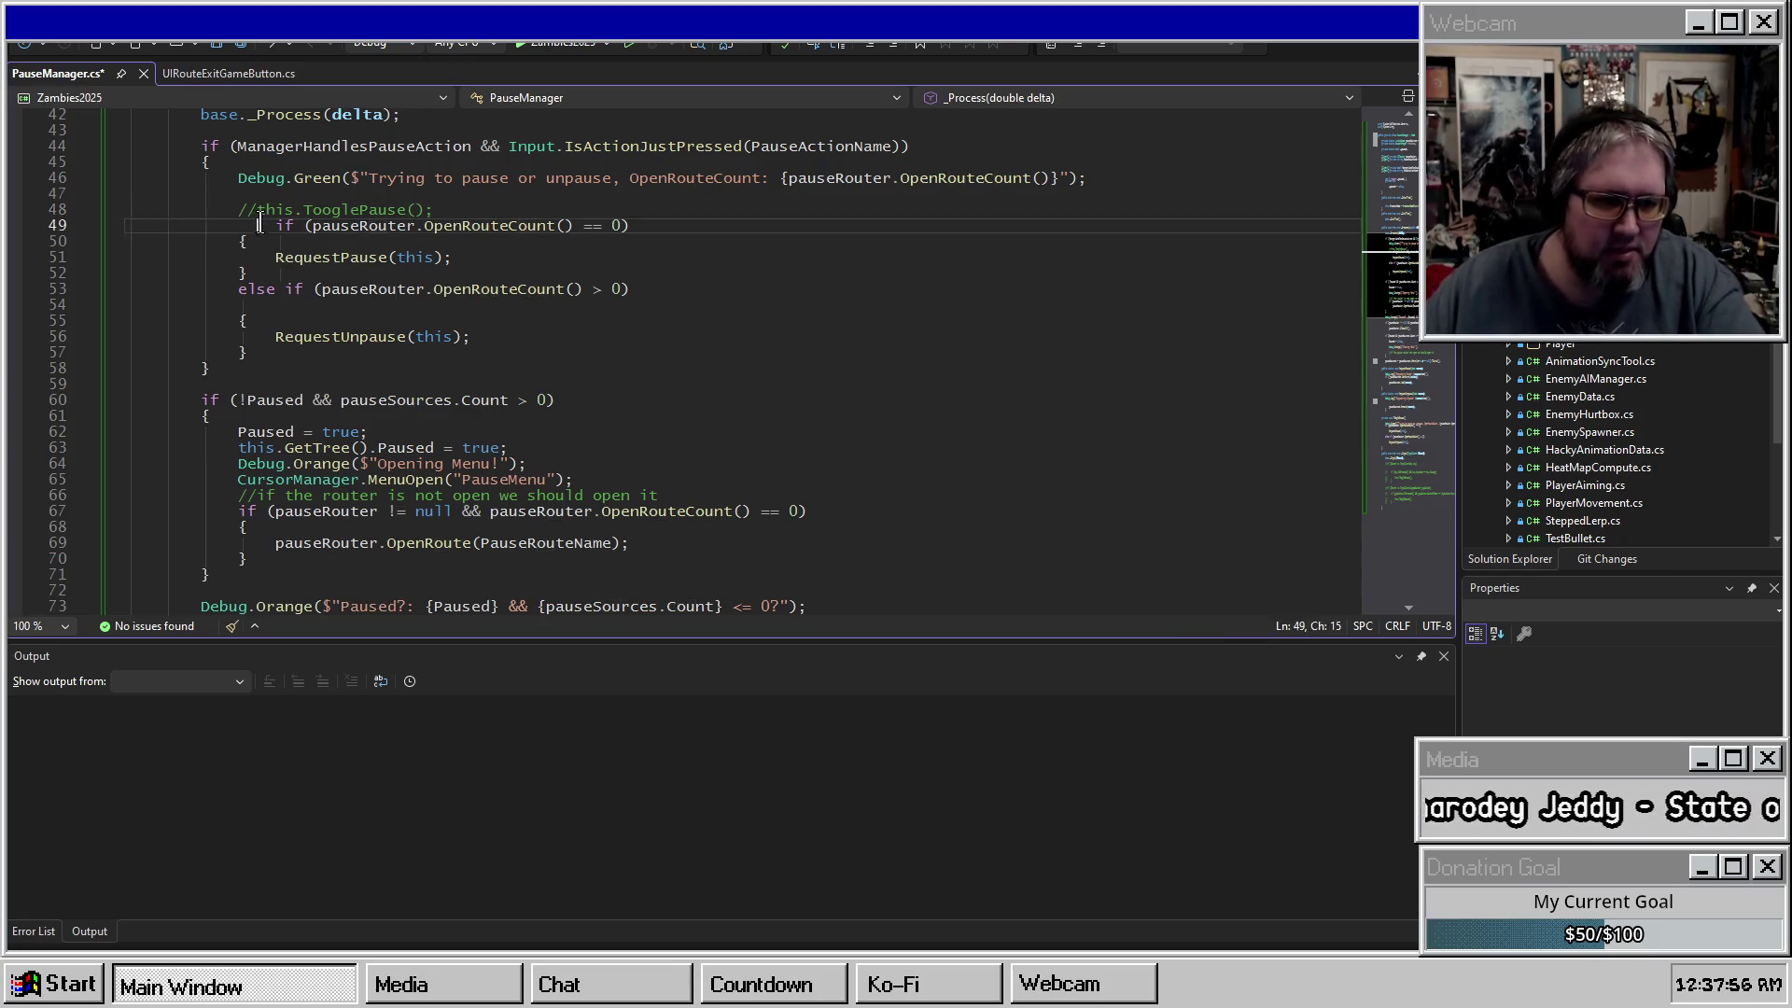
key("Home")
key("shift+Tab")
key("ctrl+s")
Inspect the OpenRouteCount condition and jump to the RequestPause definition with F12.
left_click(418, 226)
left_click(357, 224)
double_click(425, 226)
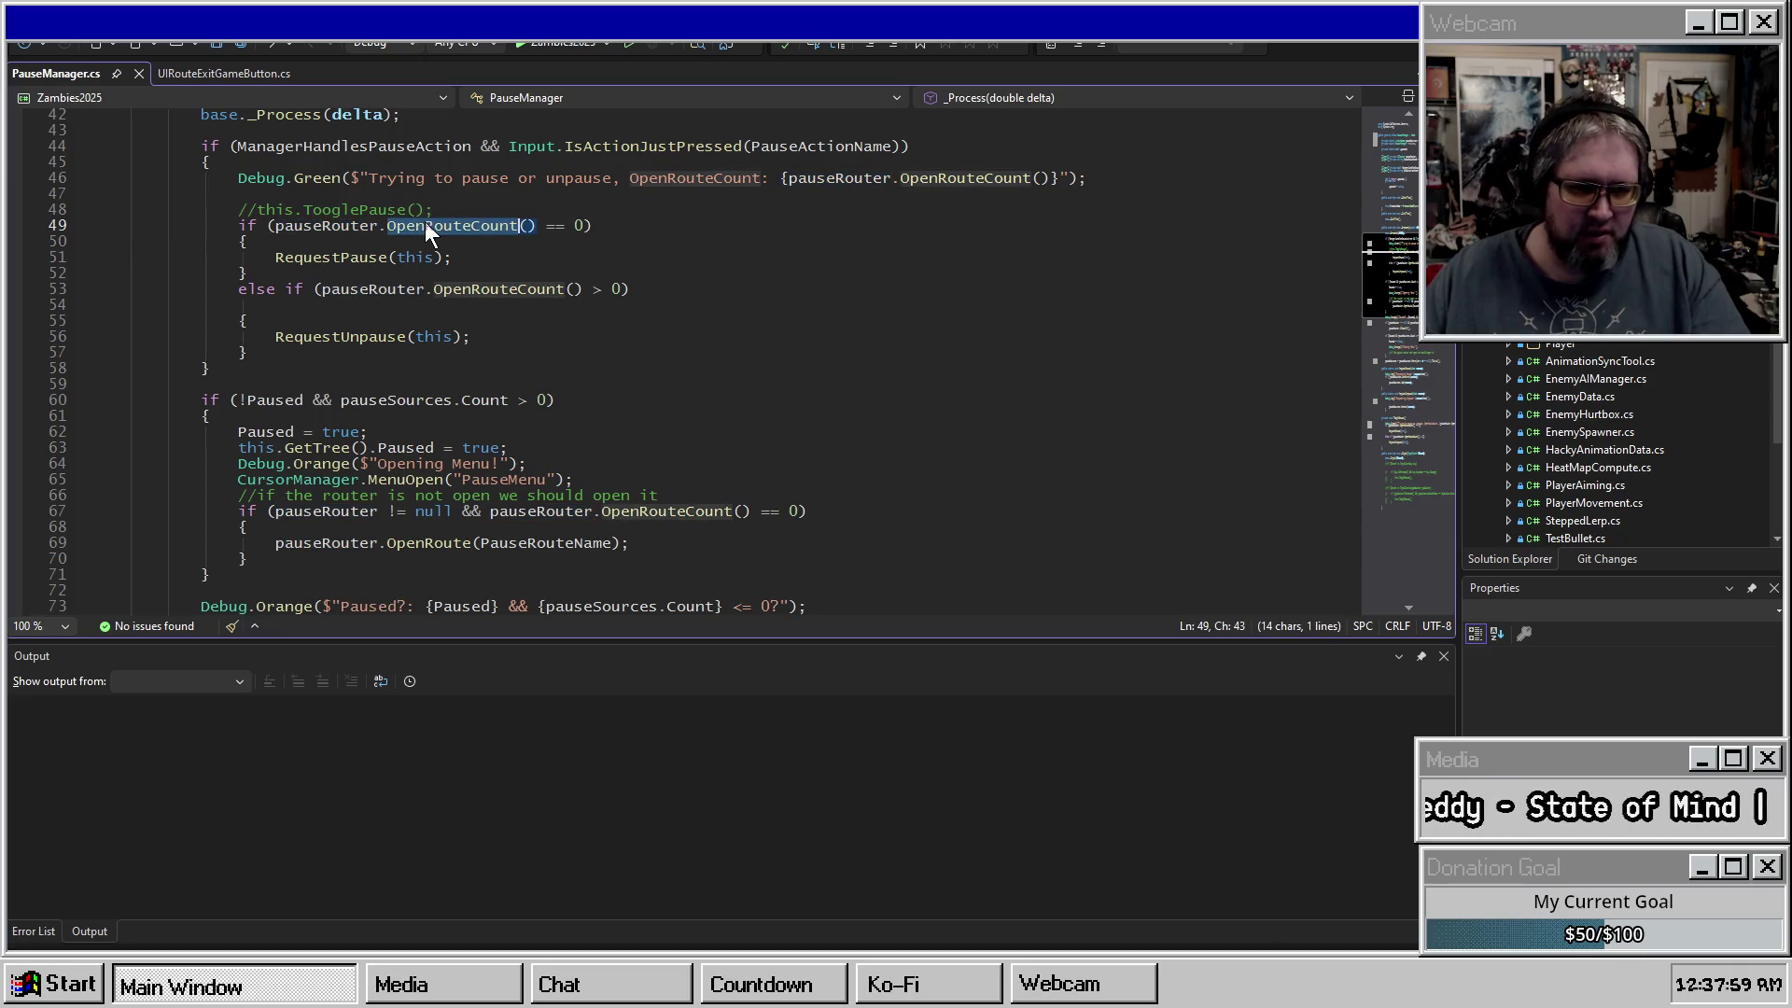
left_click(595, 226)
left_click_drag(275, 258, 486, 257)
double_click(356, 259)
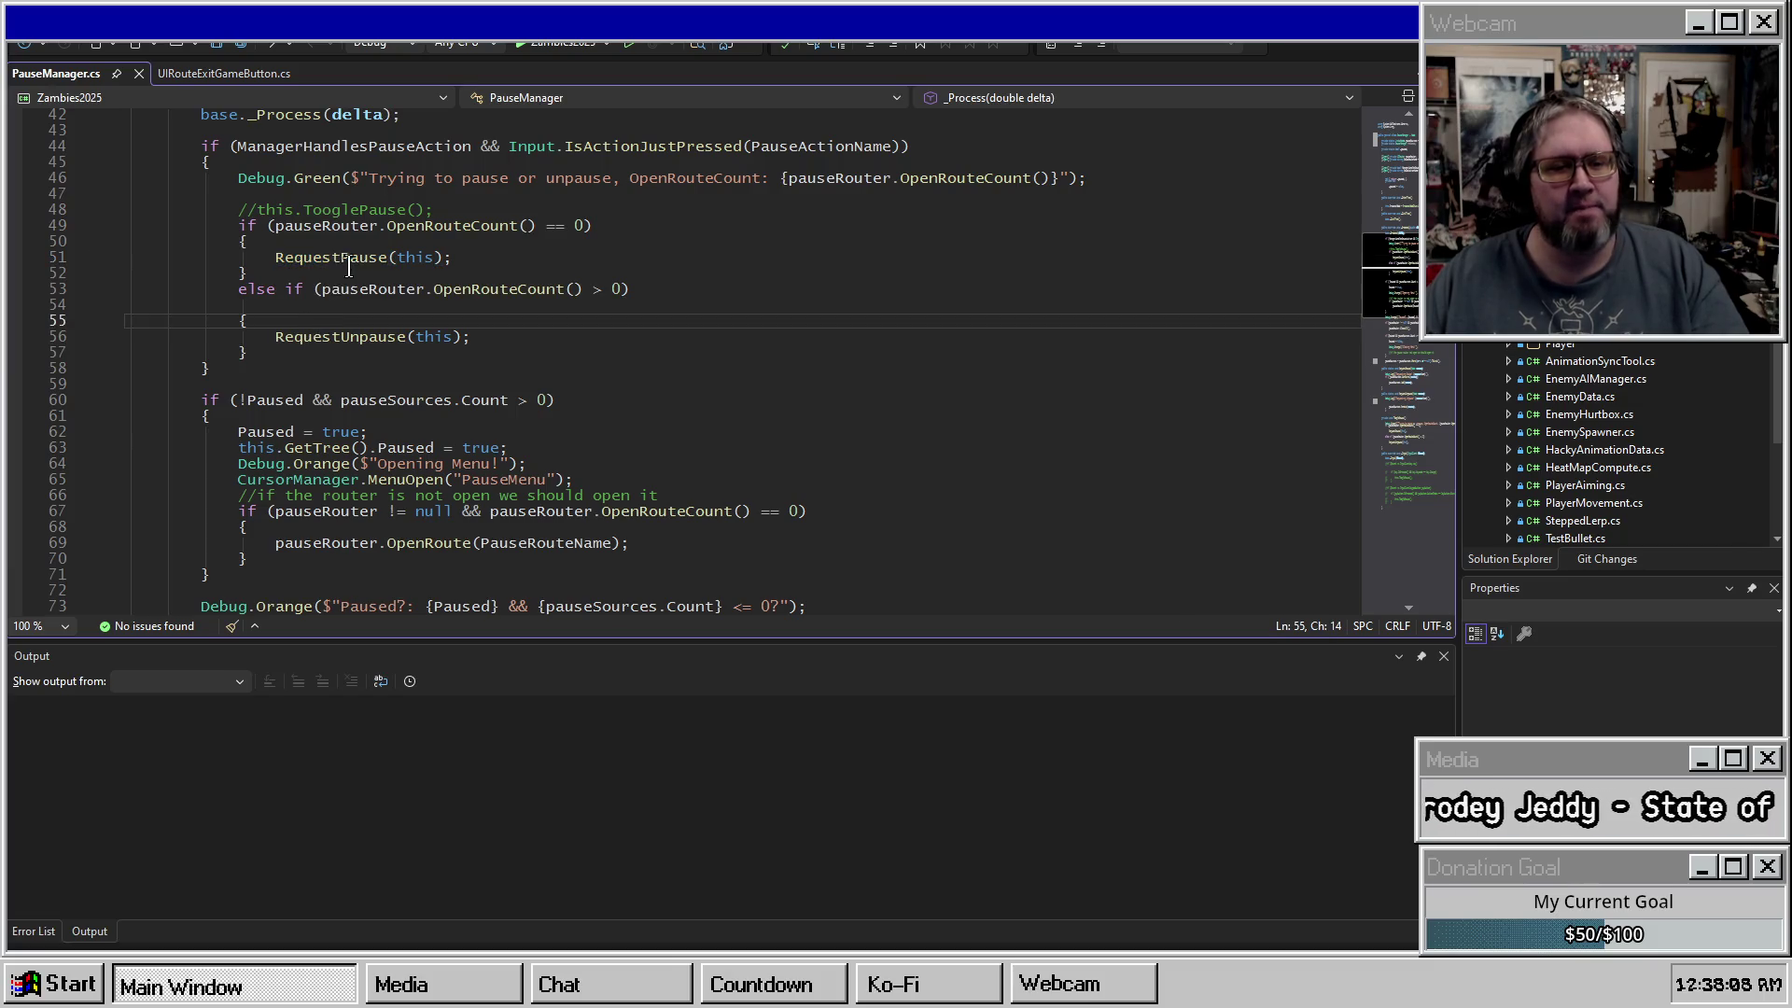
key("F12")
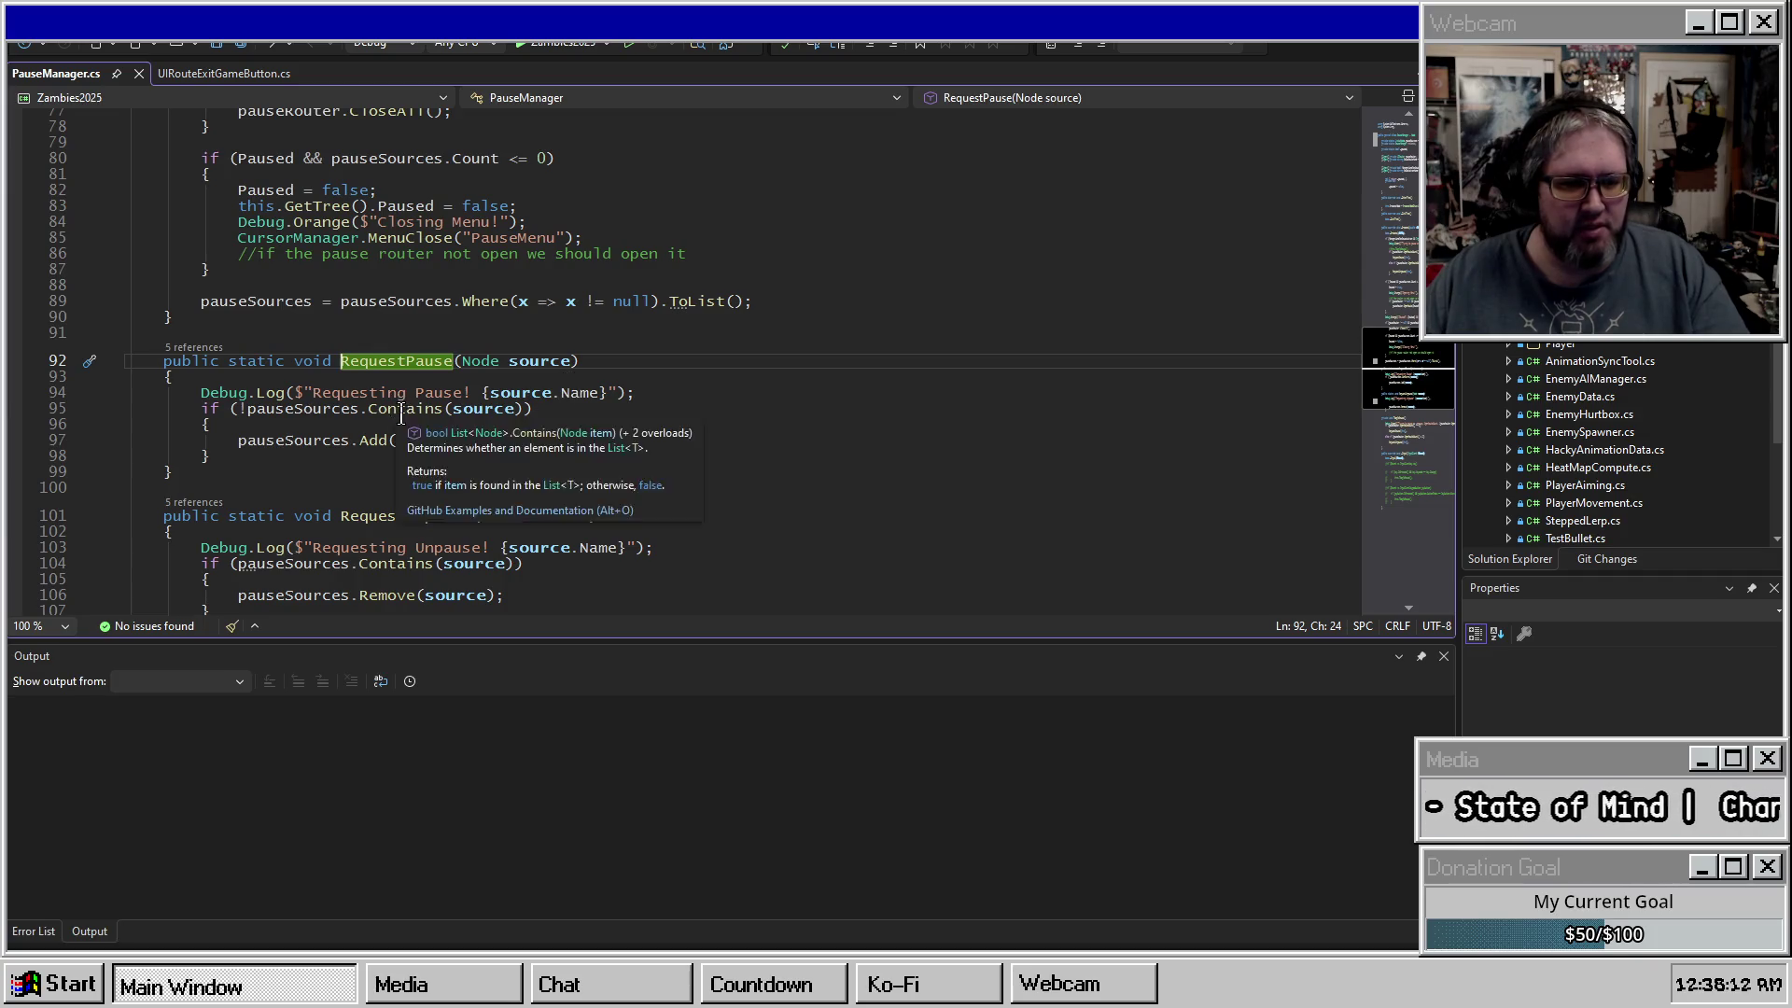
Check the pauseRouter and OpenRouteCount uses, then remove the stray blank line before the else brace.
left_click(276, 439)
mouse_move(602, 391)
left_mouse_down()
mouse_move(550, 472)
mouse_move(602, 392)
left_mouse_up()
scroll(653, 383, "up", 6)
scroll(653, 382, "up", 8)
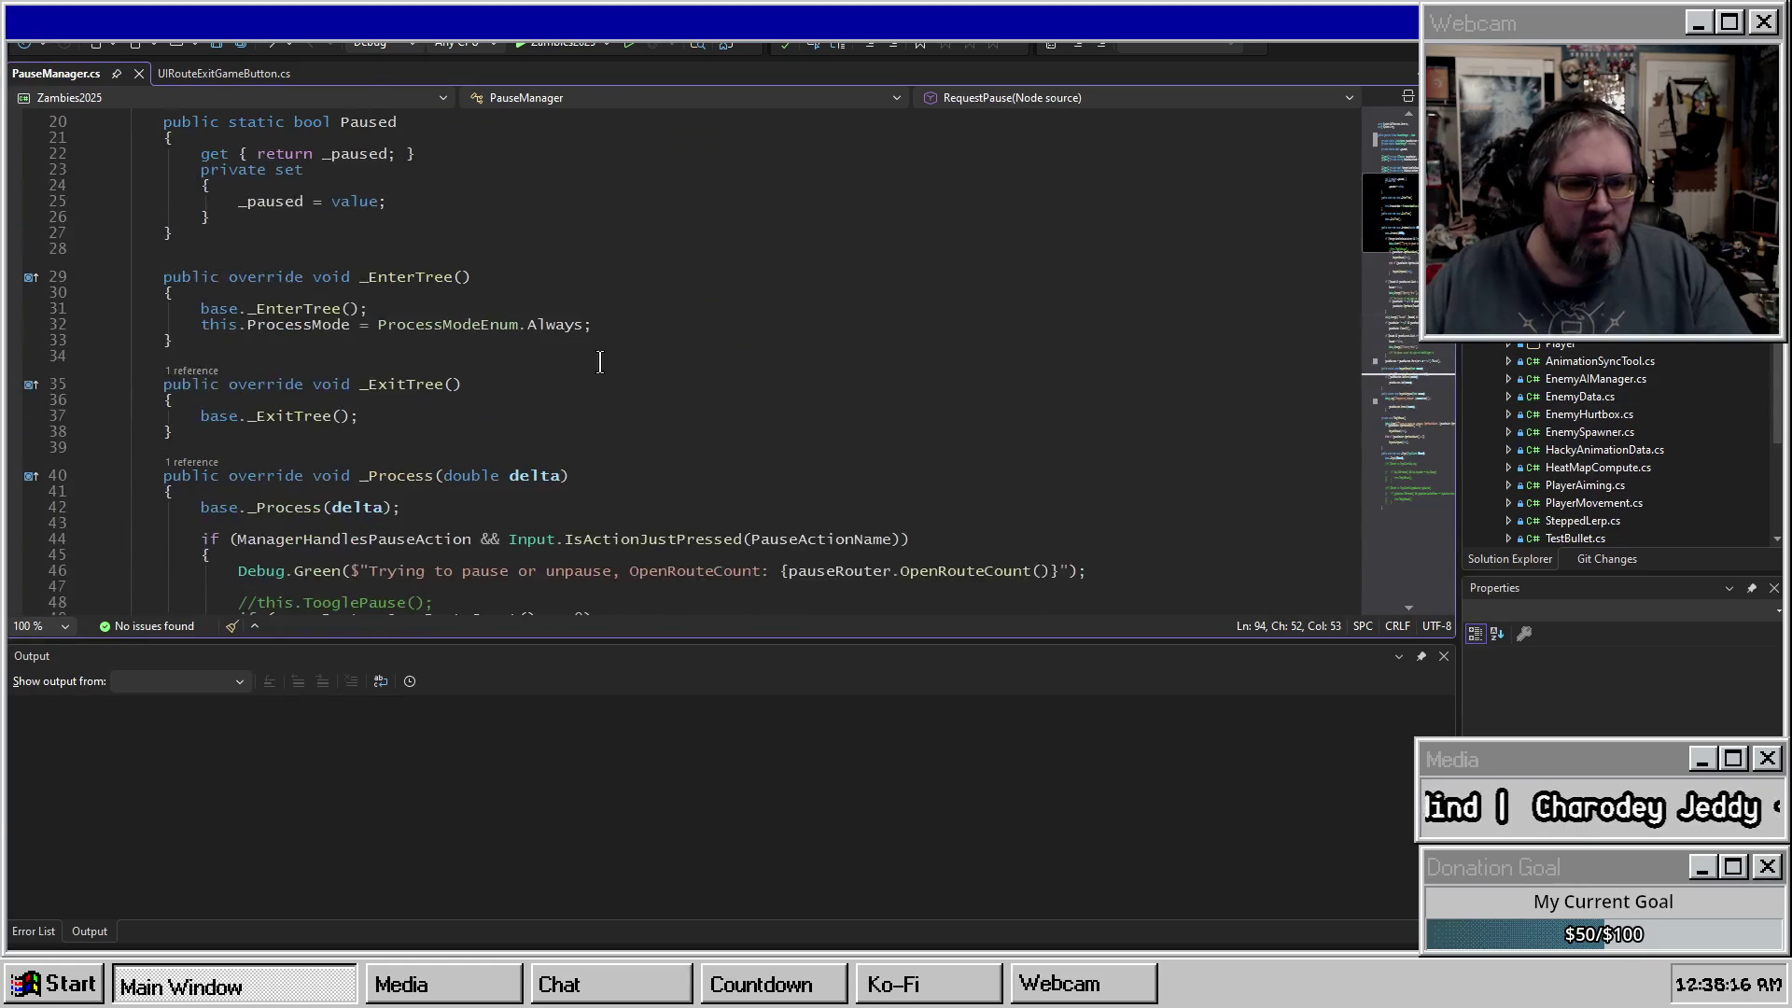
double_click(347, 333)
double_click(420, 398)
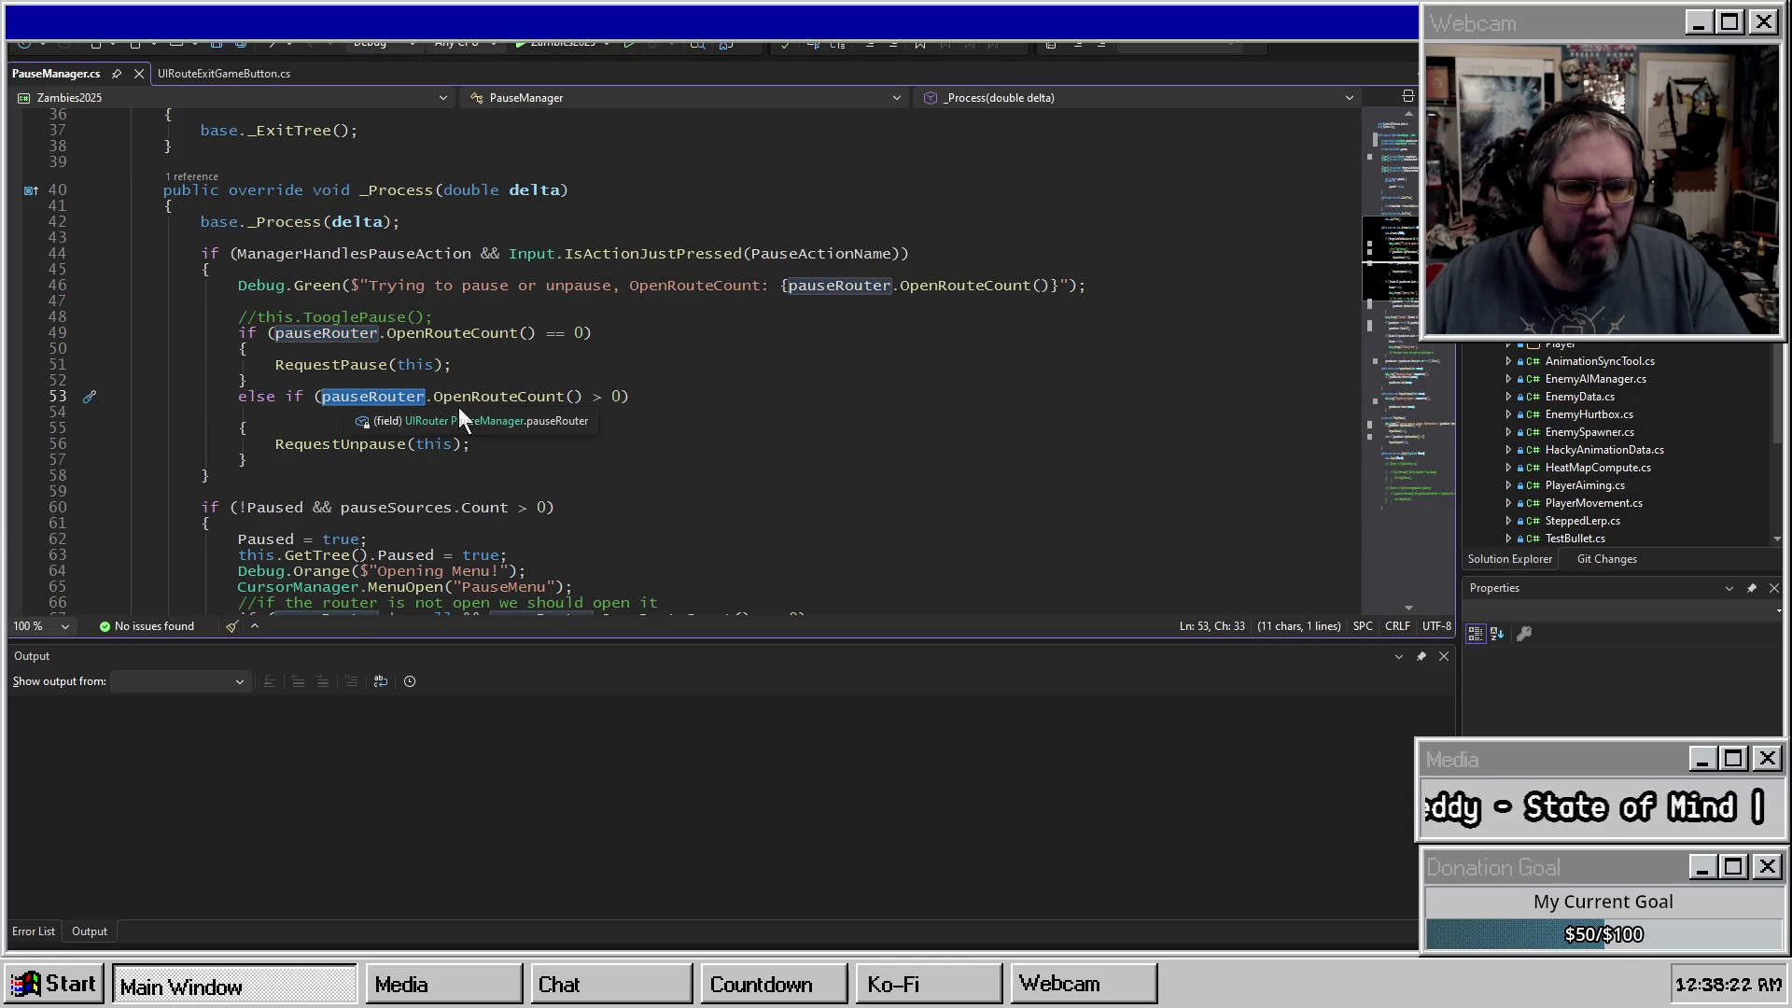
double_click(483, 397)
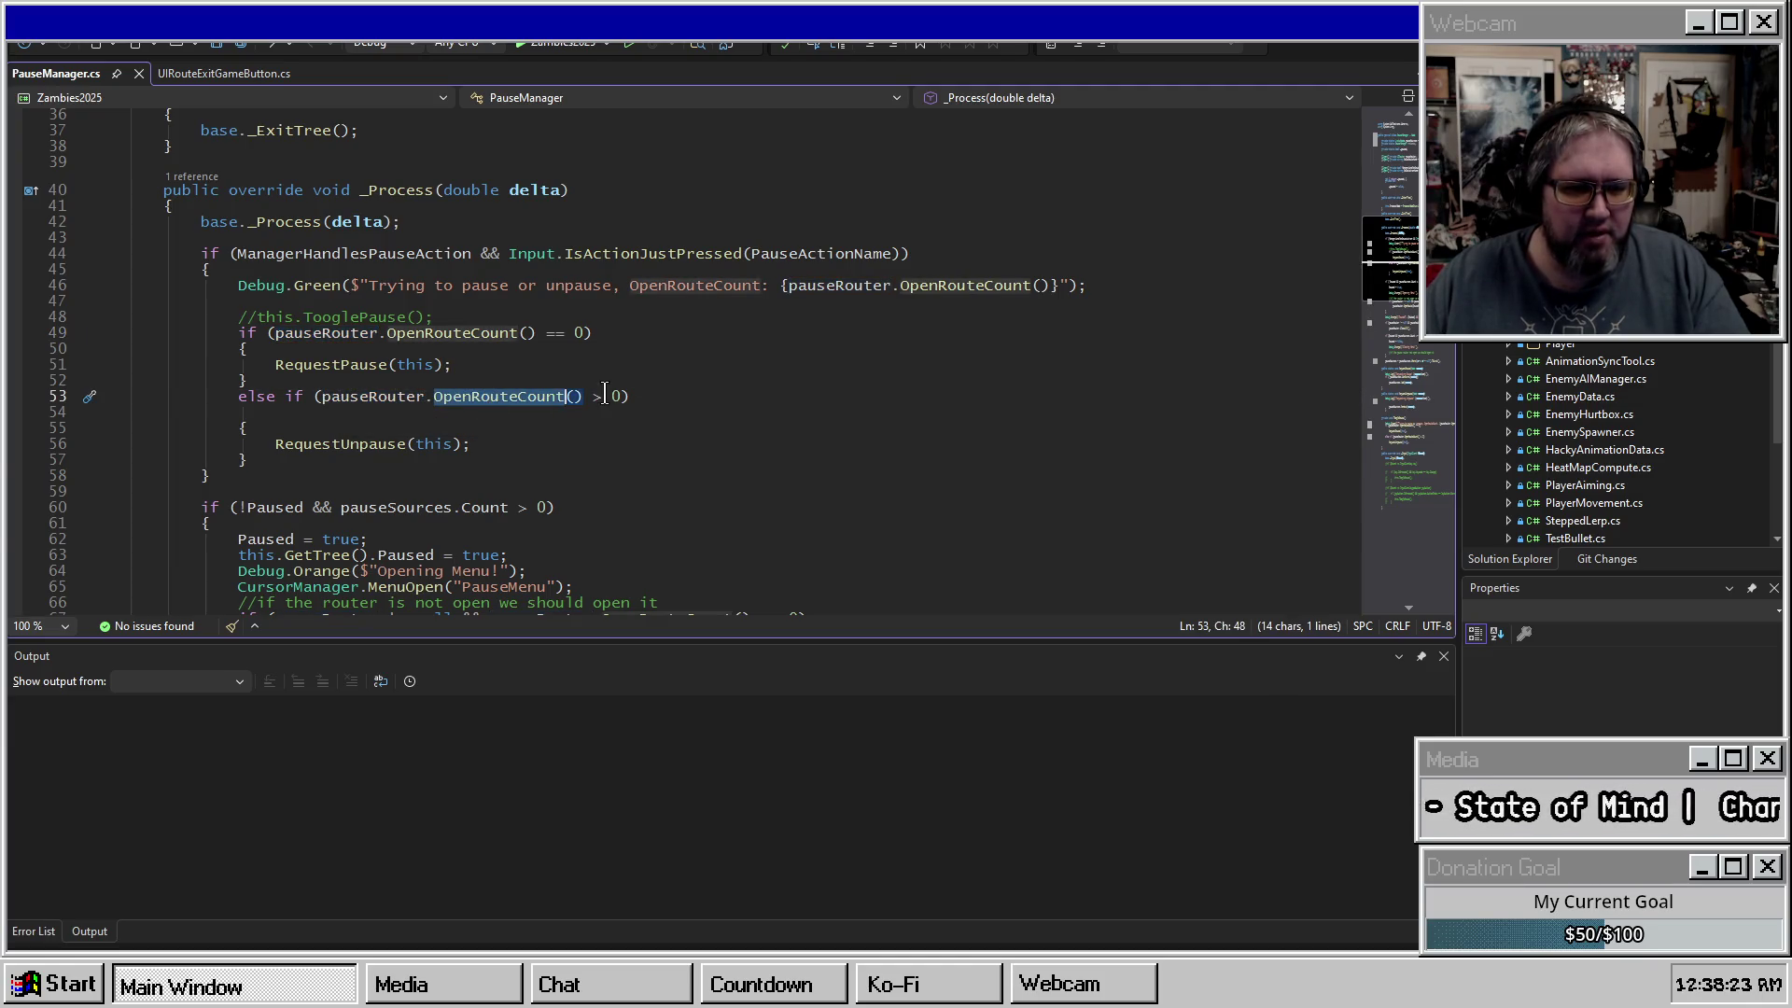
left_click_drag(495, 444, 502, 432)
left_click(501, 432)
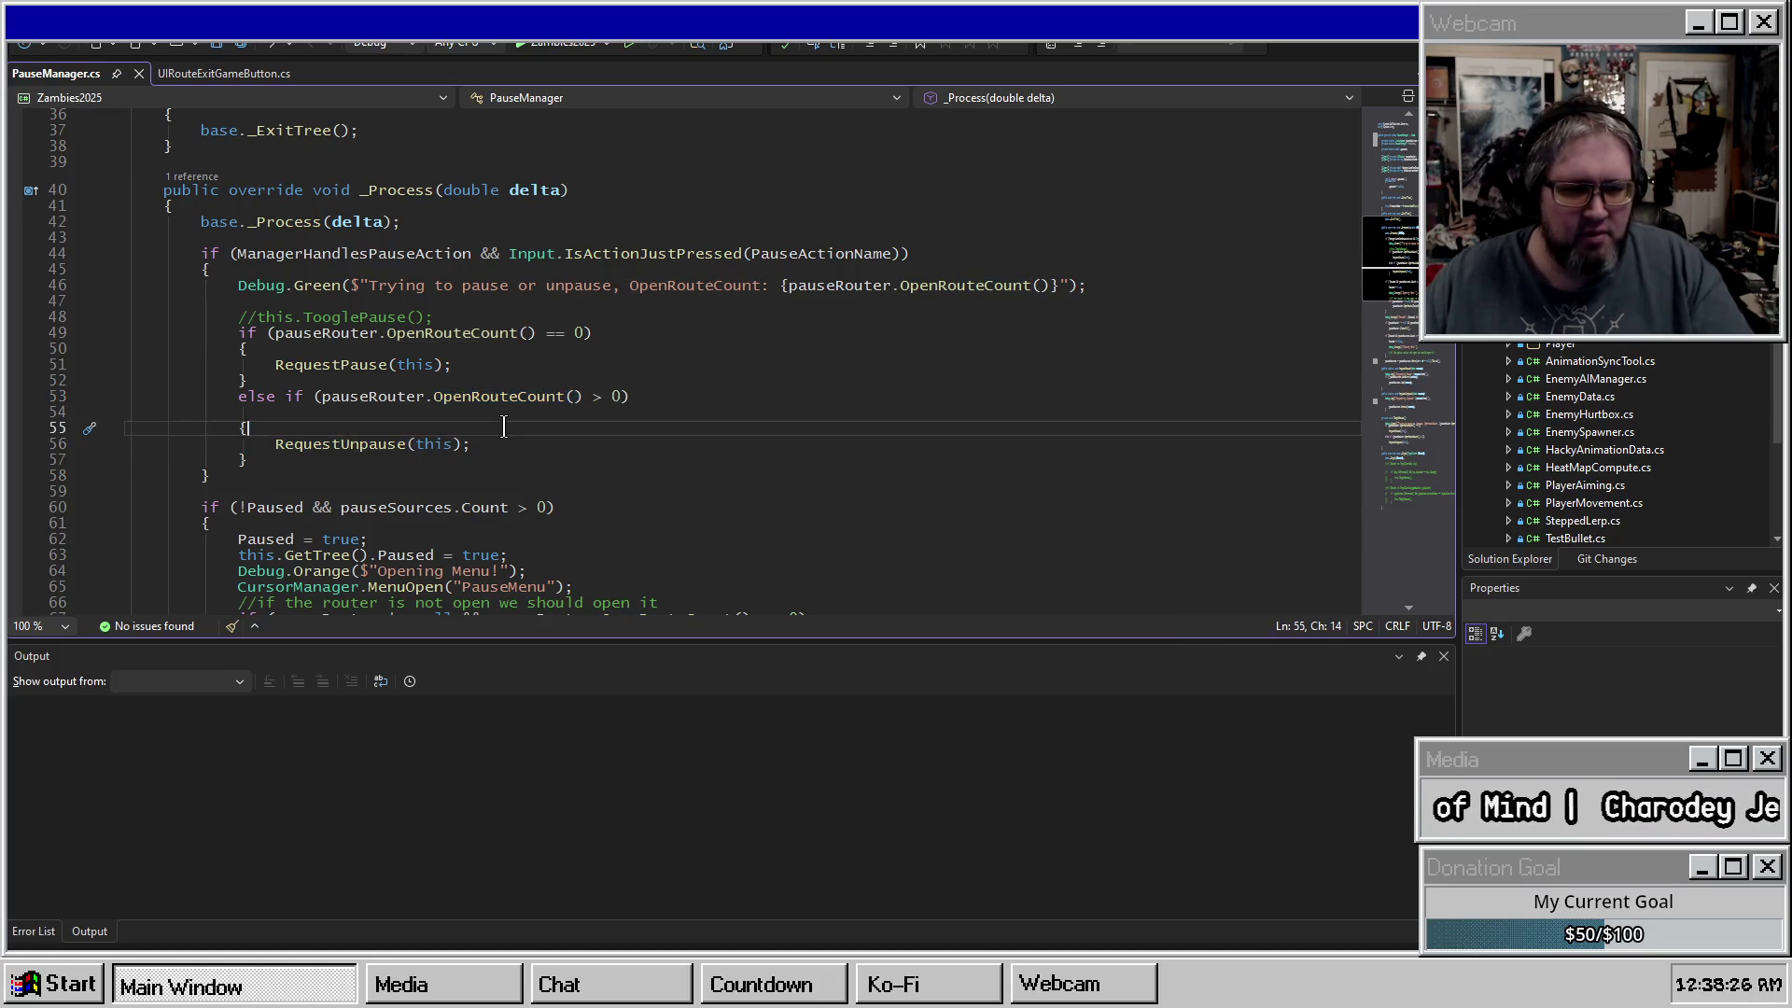
left_click(472, 412)
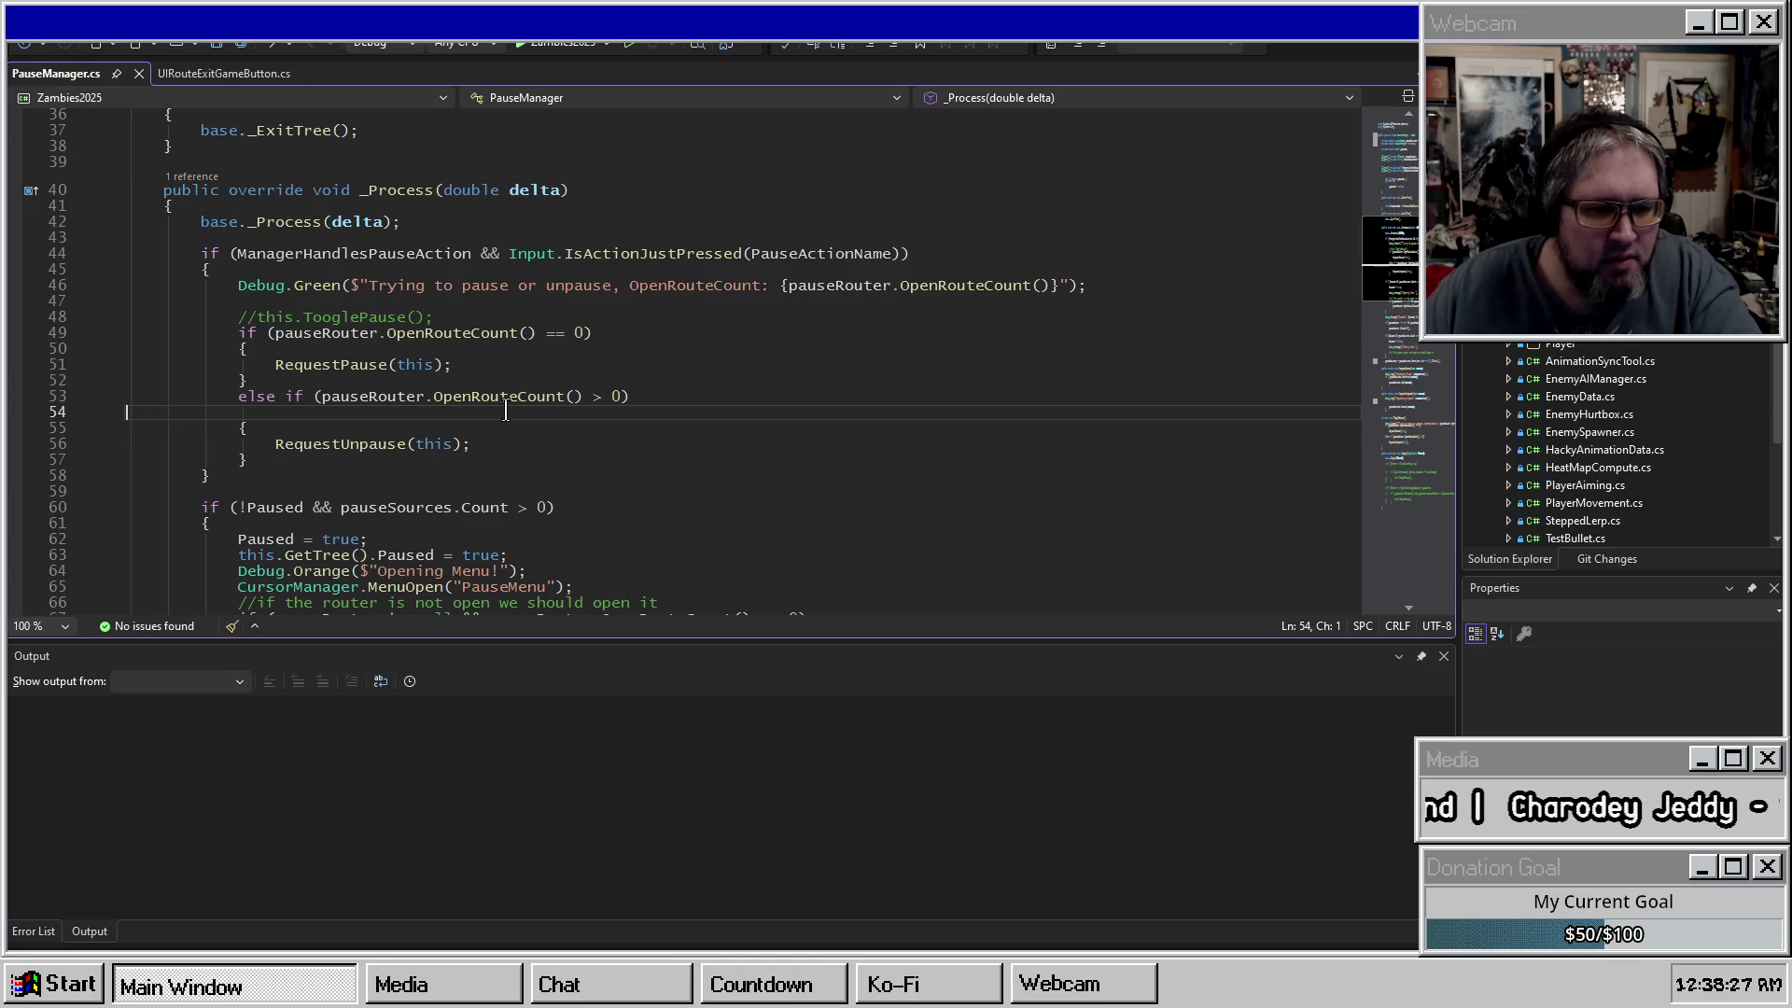
key("ctrl+x")
Review the RequestUnpause and RequestPause calls and select the CloseAll if-block.
left_click(376, 427)
double_click(376, 428)
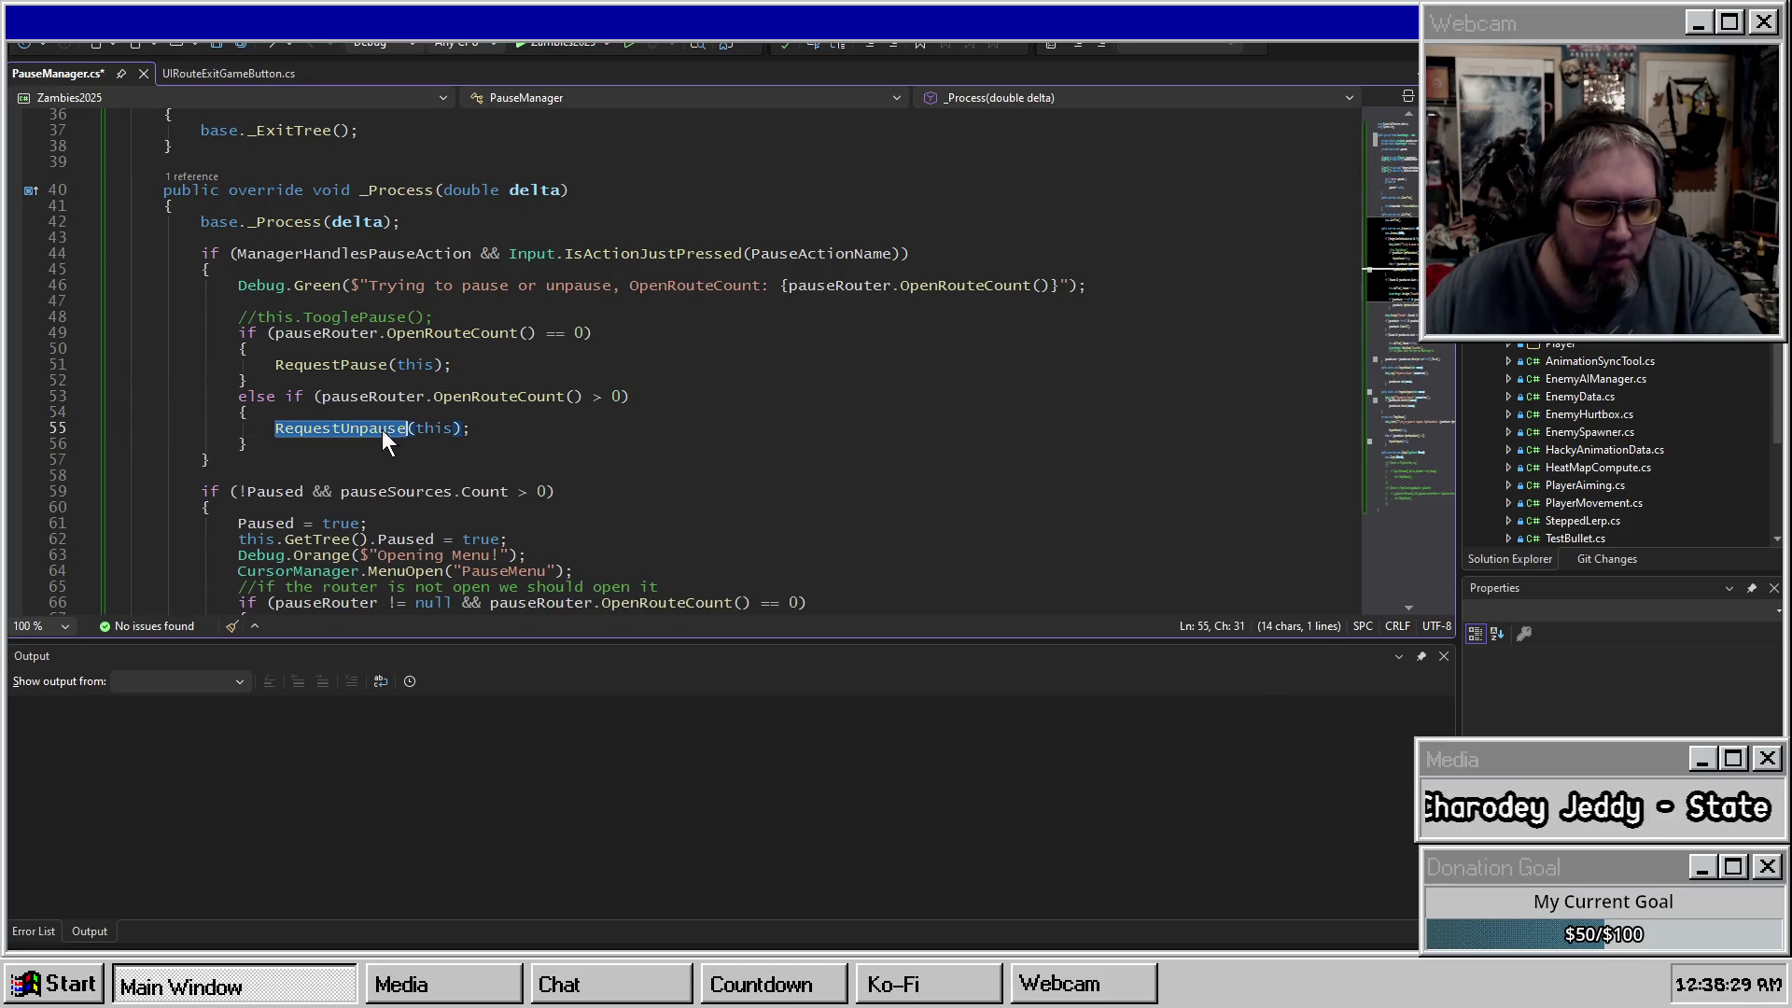
scroll(453, 482, "down", 3)
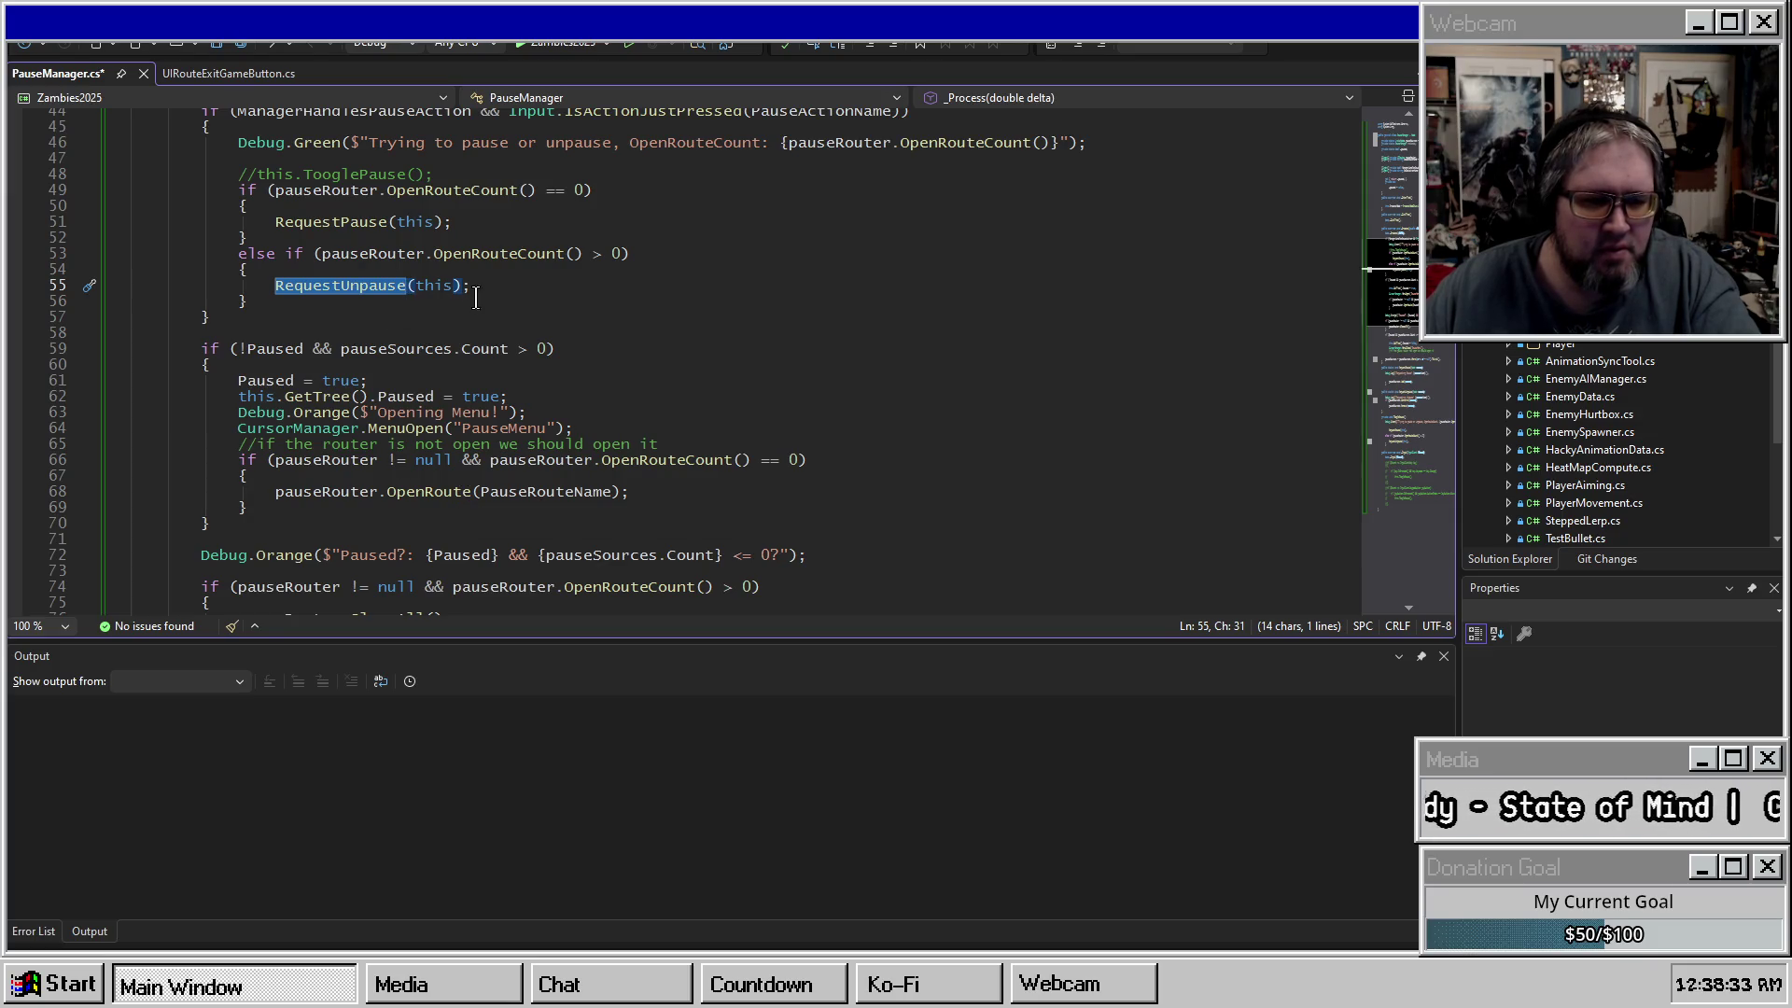
left_click(600, 284, "shift")
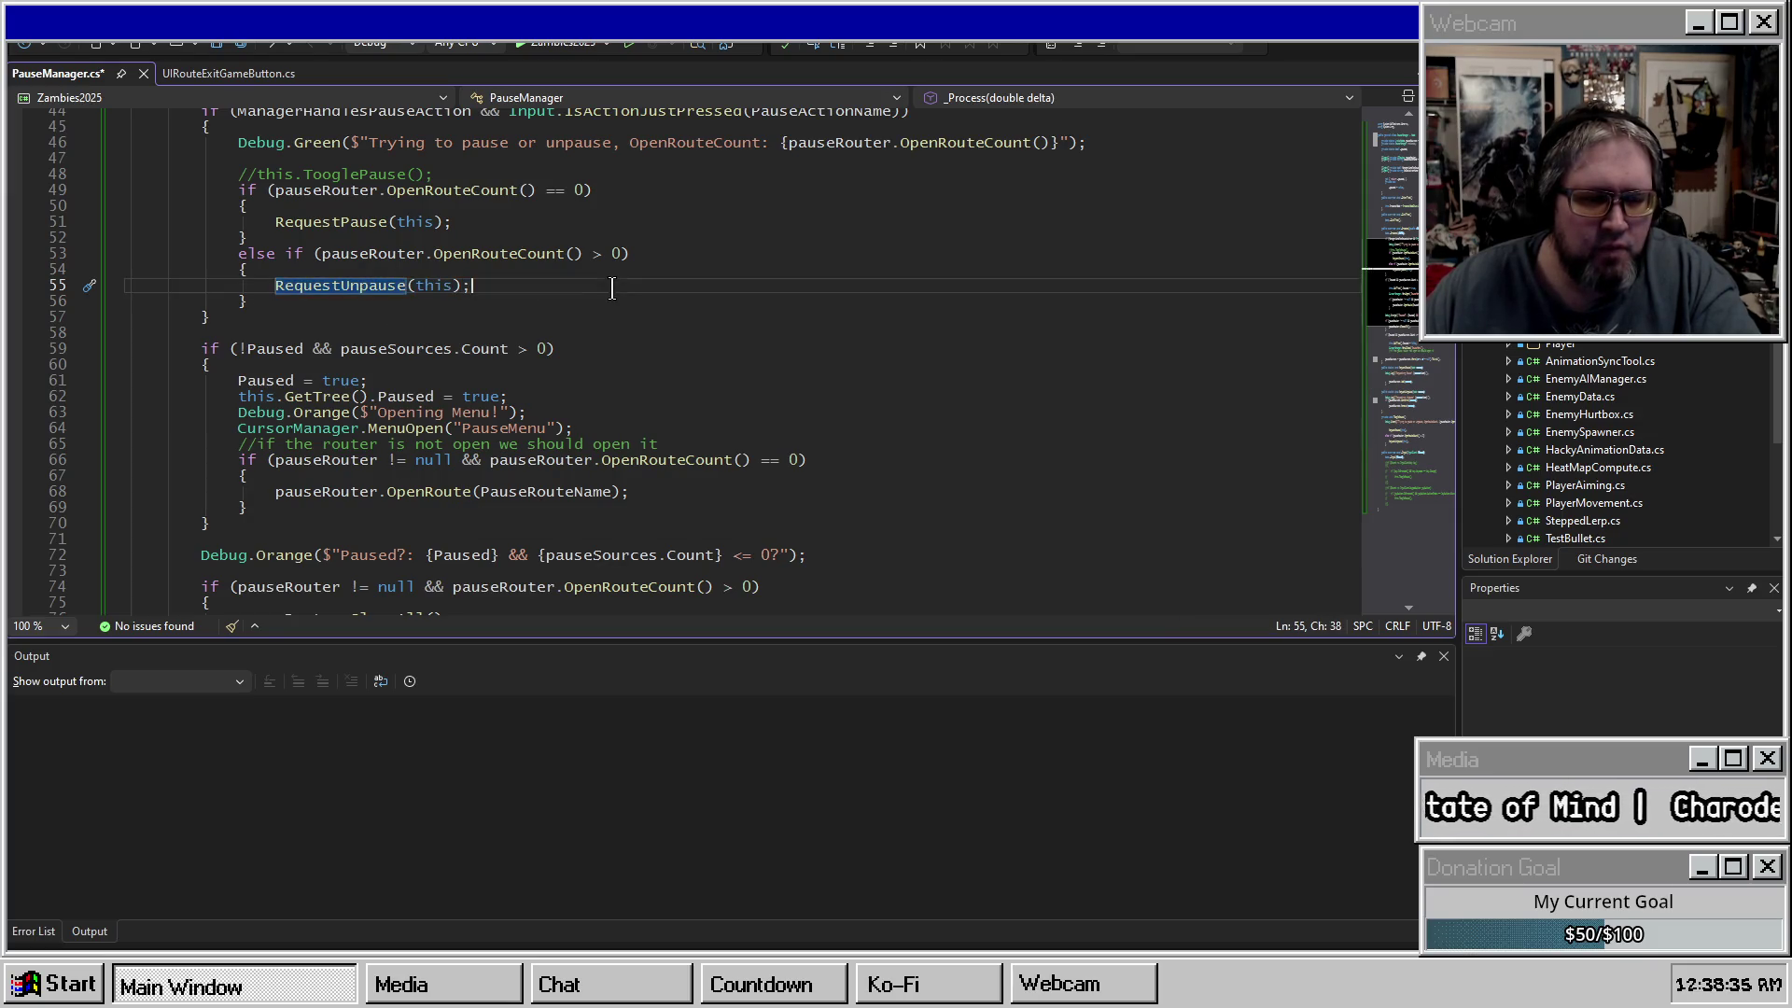
double_click(317, 221)
left_click(269, 224)
left_click(333, 300)
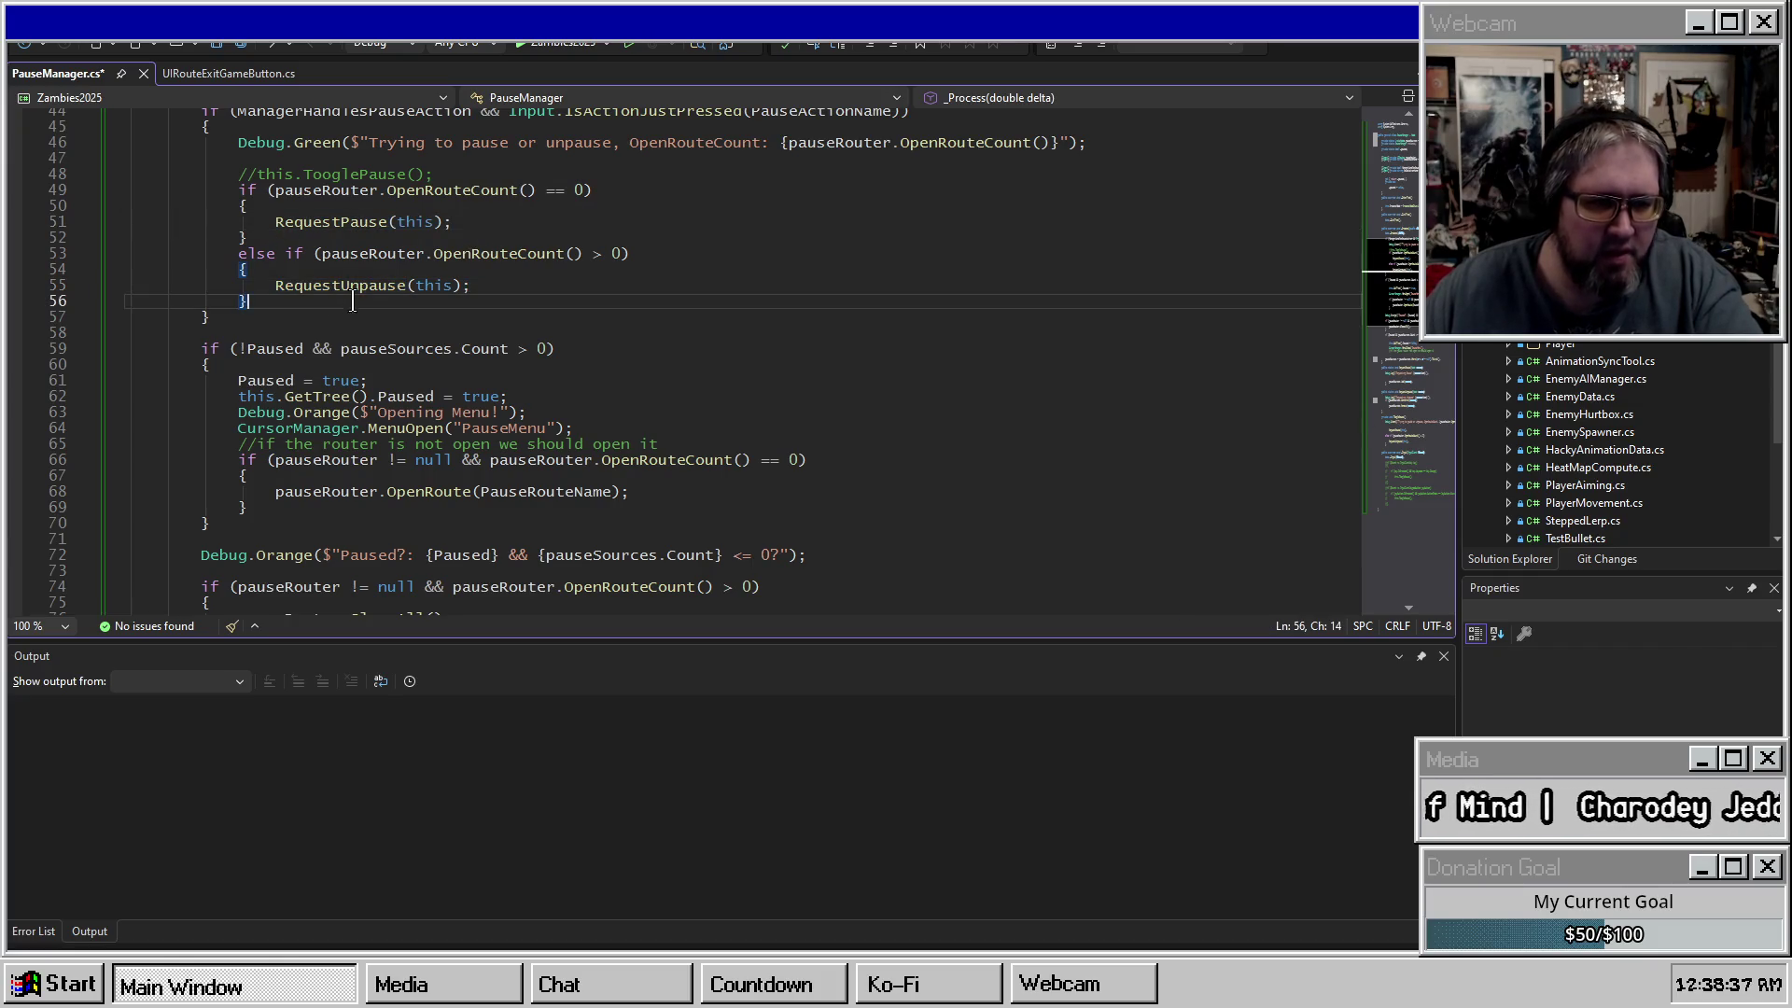
left_click_drag(241, 353, 416, 494)
left_click(415, 491)
scroll(323, 446, "down", 6)
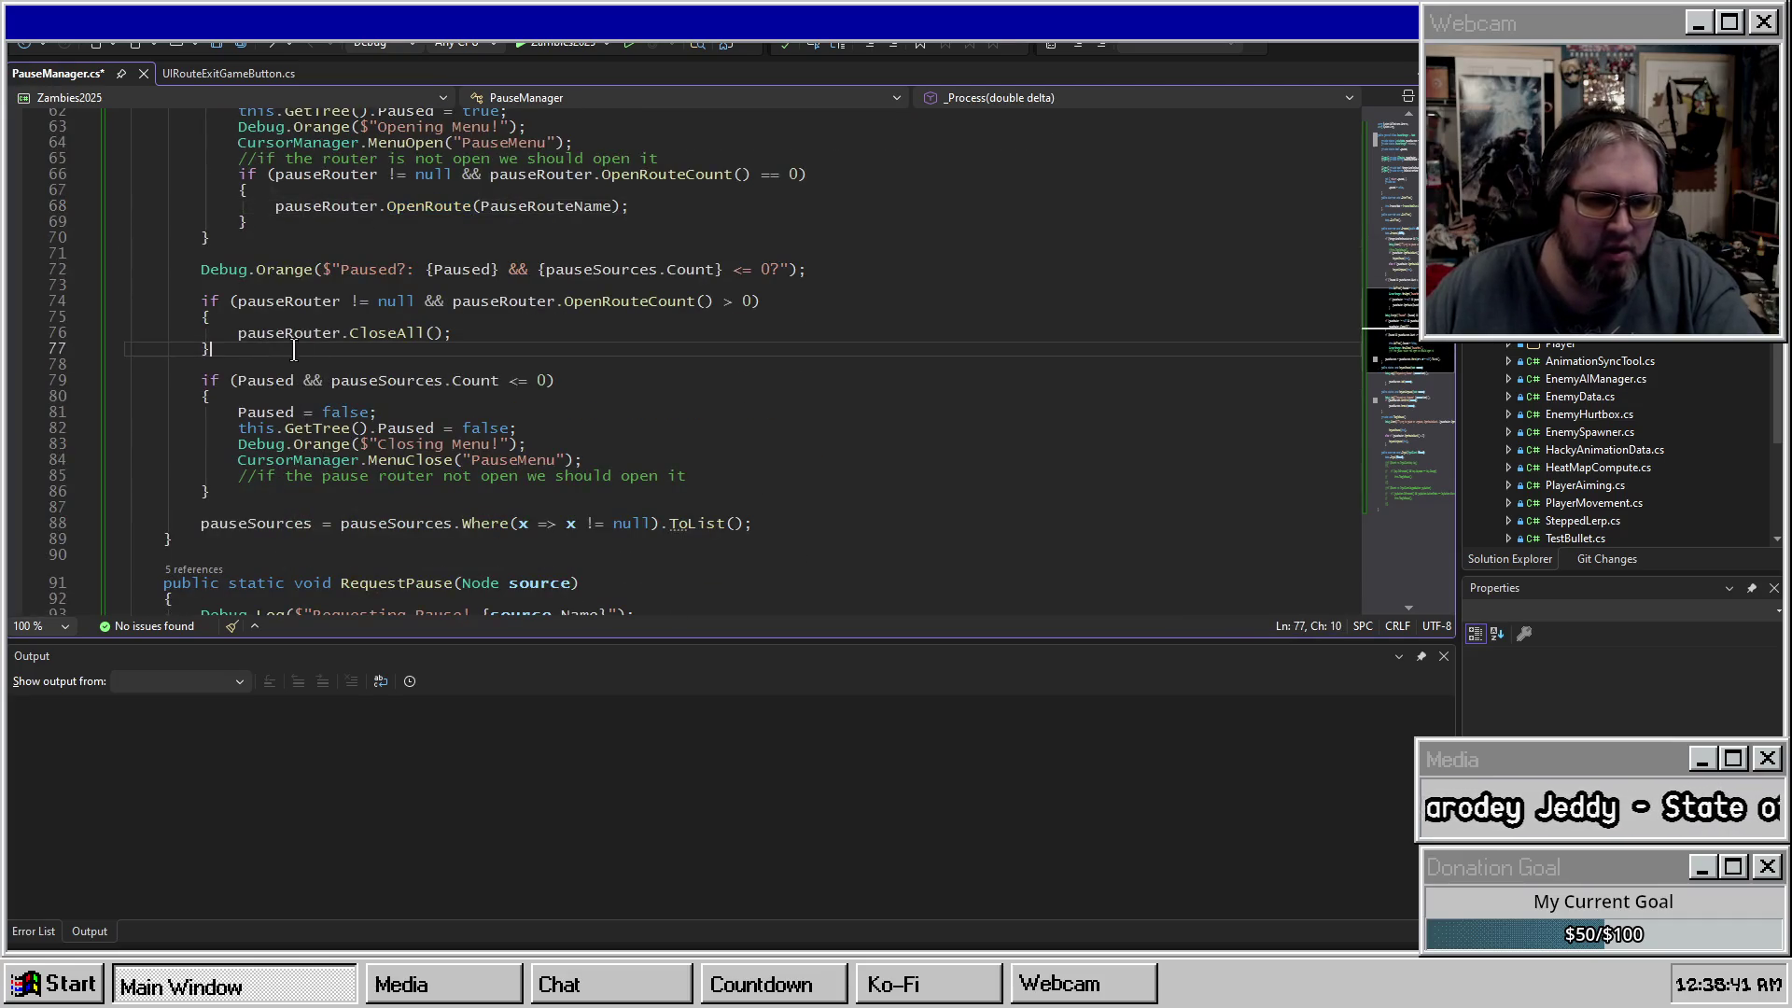
left_click_drag(298, 349, 201, 284)
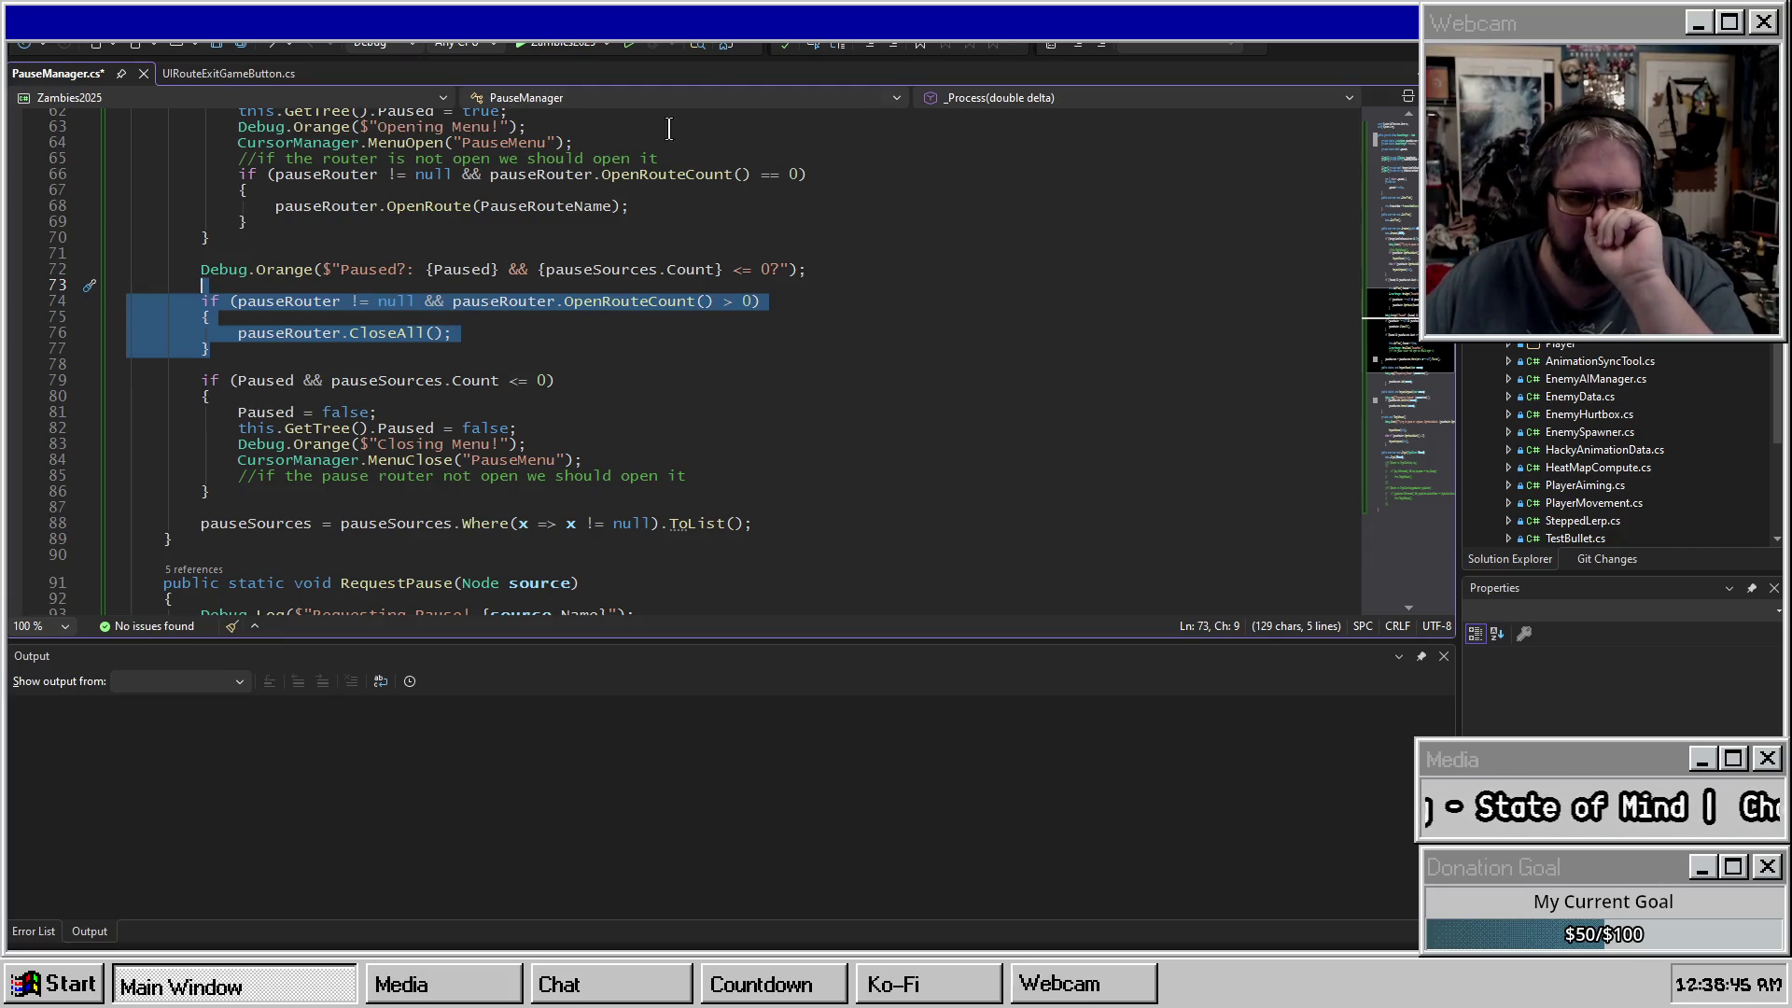
key("alt+Tab")
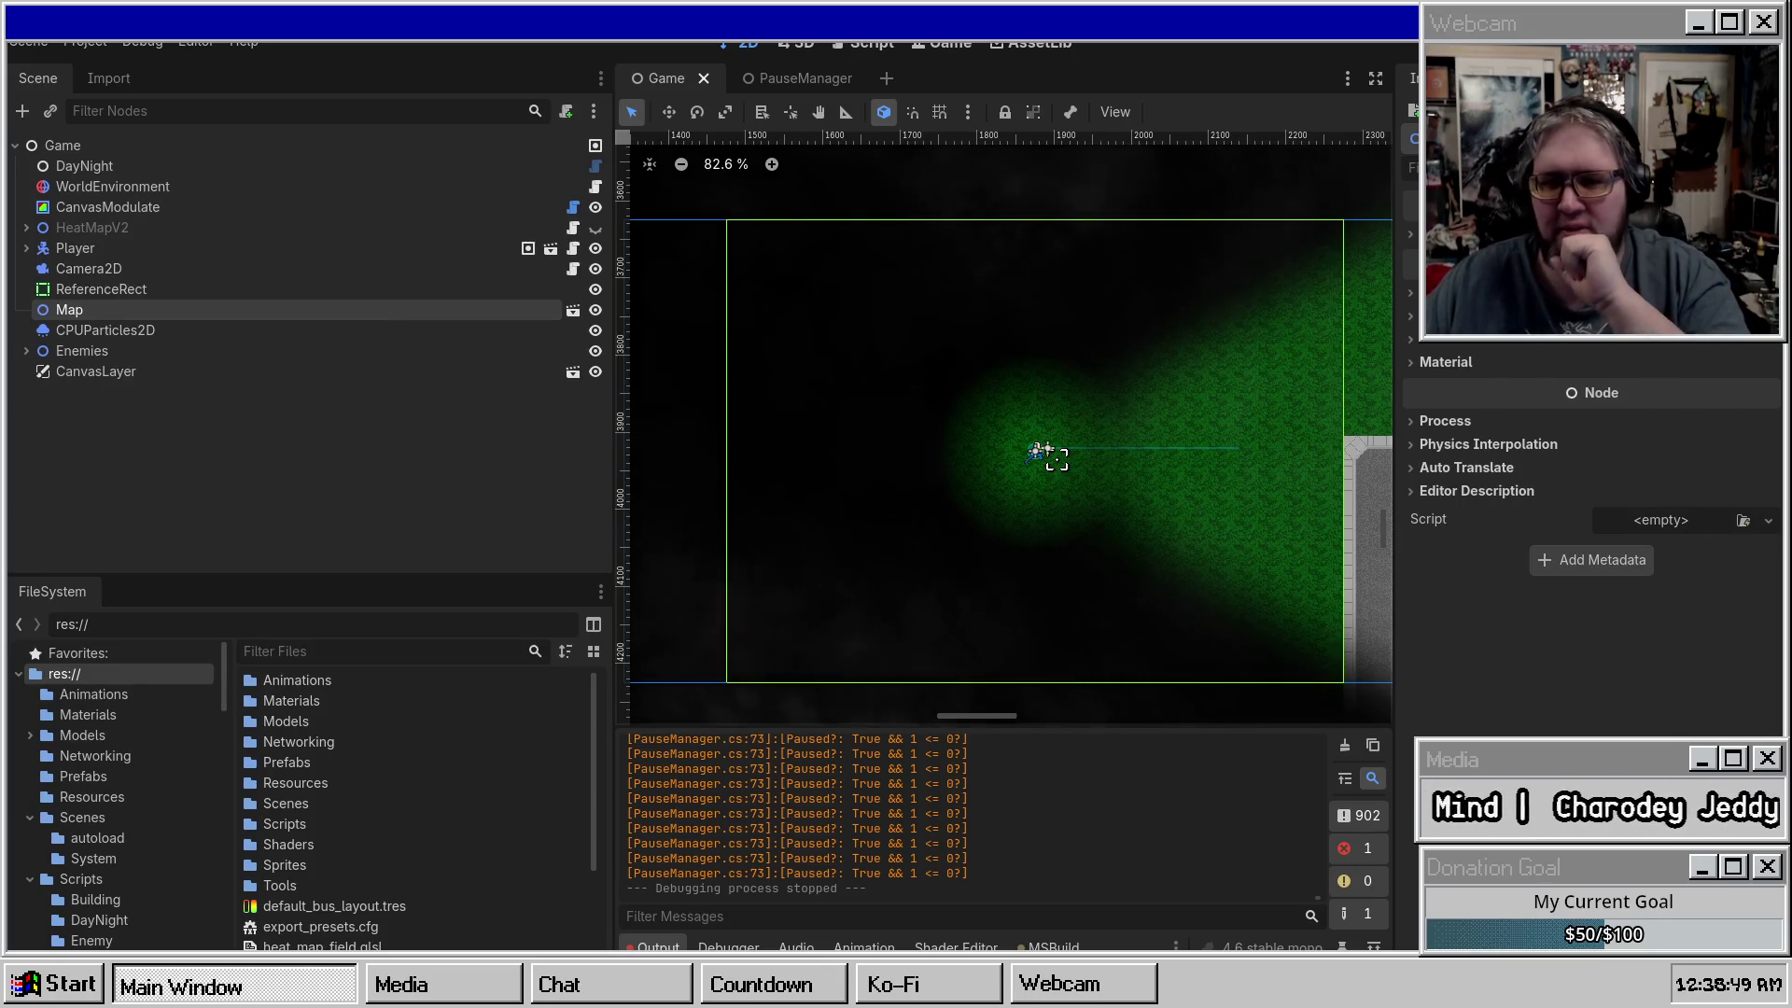
Inspect the PauseManager scene's pause panel with Resume, Options, Quit To Menu and Quit To Desktop.
left_click(784, 82)
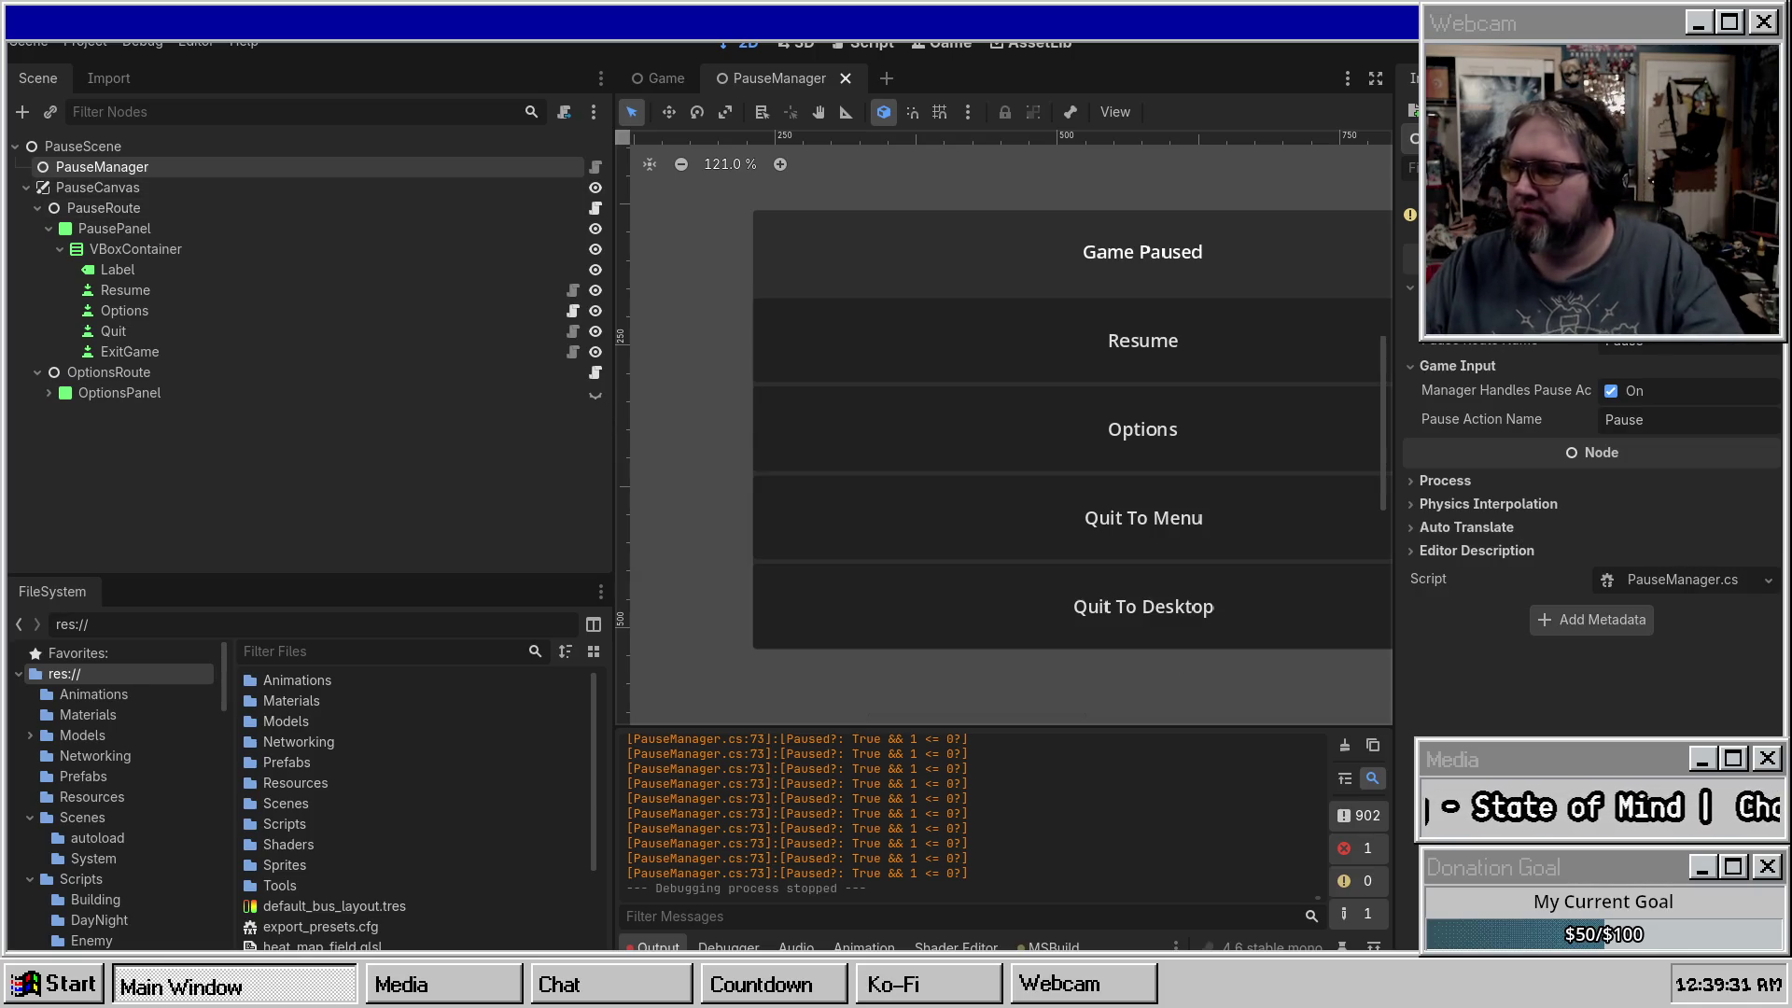
key("alt+Tab")
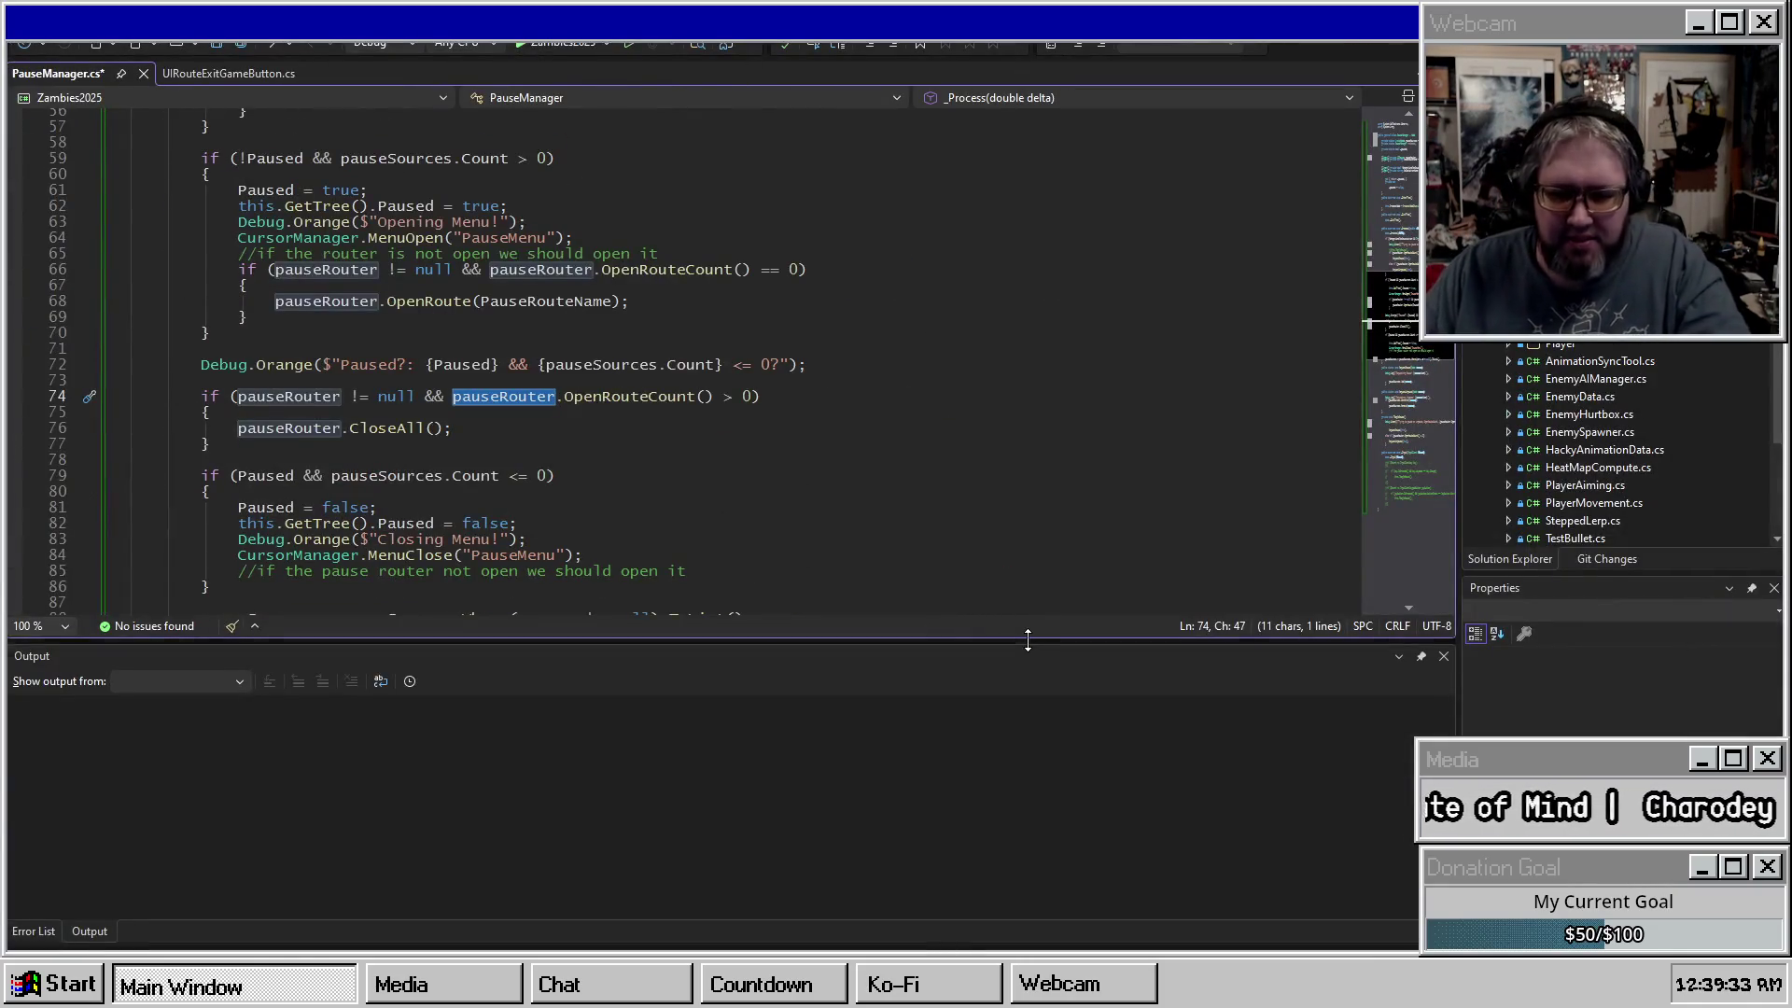
Review the pauseSources references and open a new line below the input-handling block.
scroll(282, 534, "down", 6)
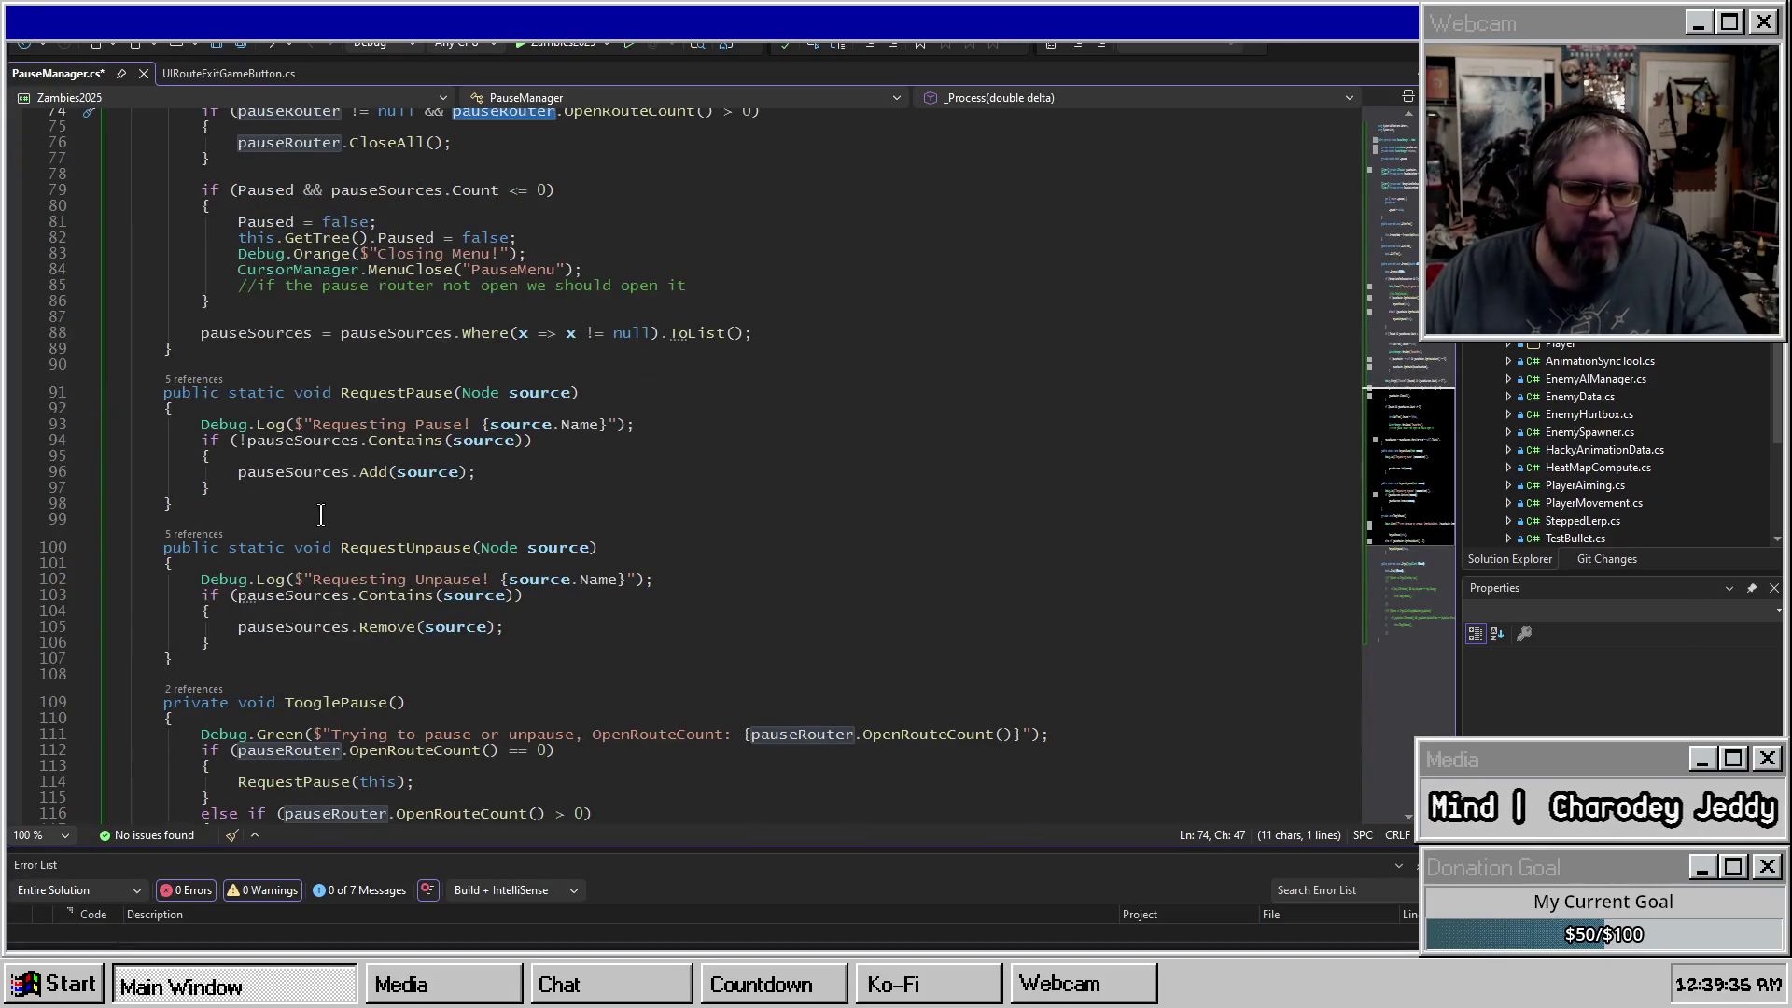
scroll(283, 534, "down", 4)
left_click(303, 436)
scroll(476, 426, "up", 1)
scroll(476, 427, "up", 15)
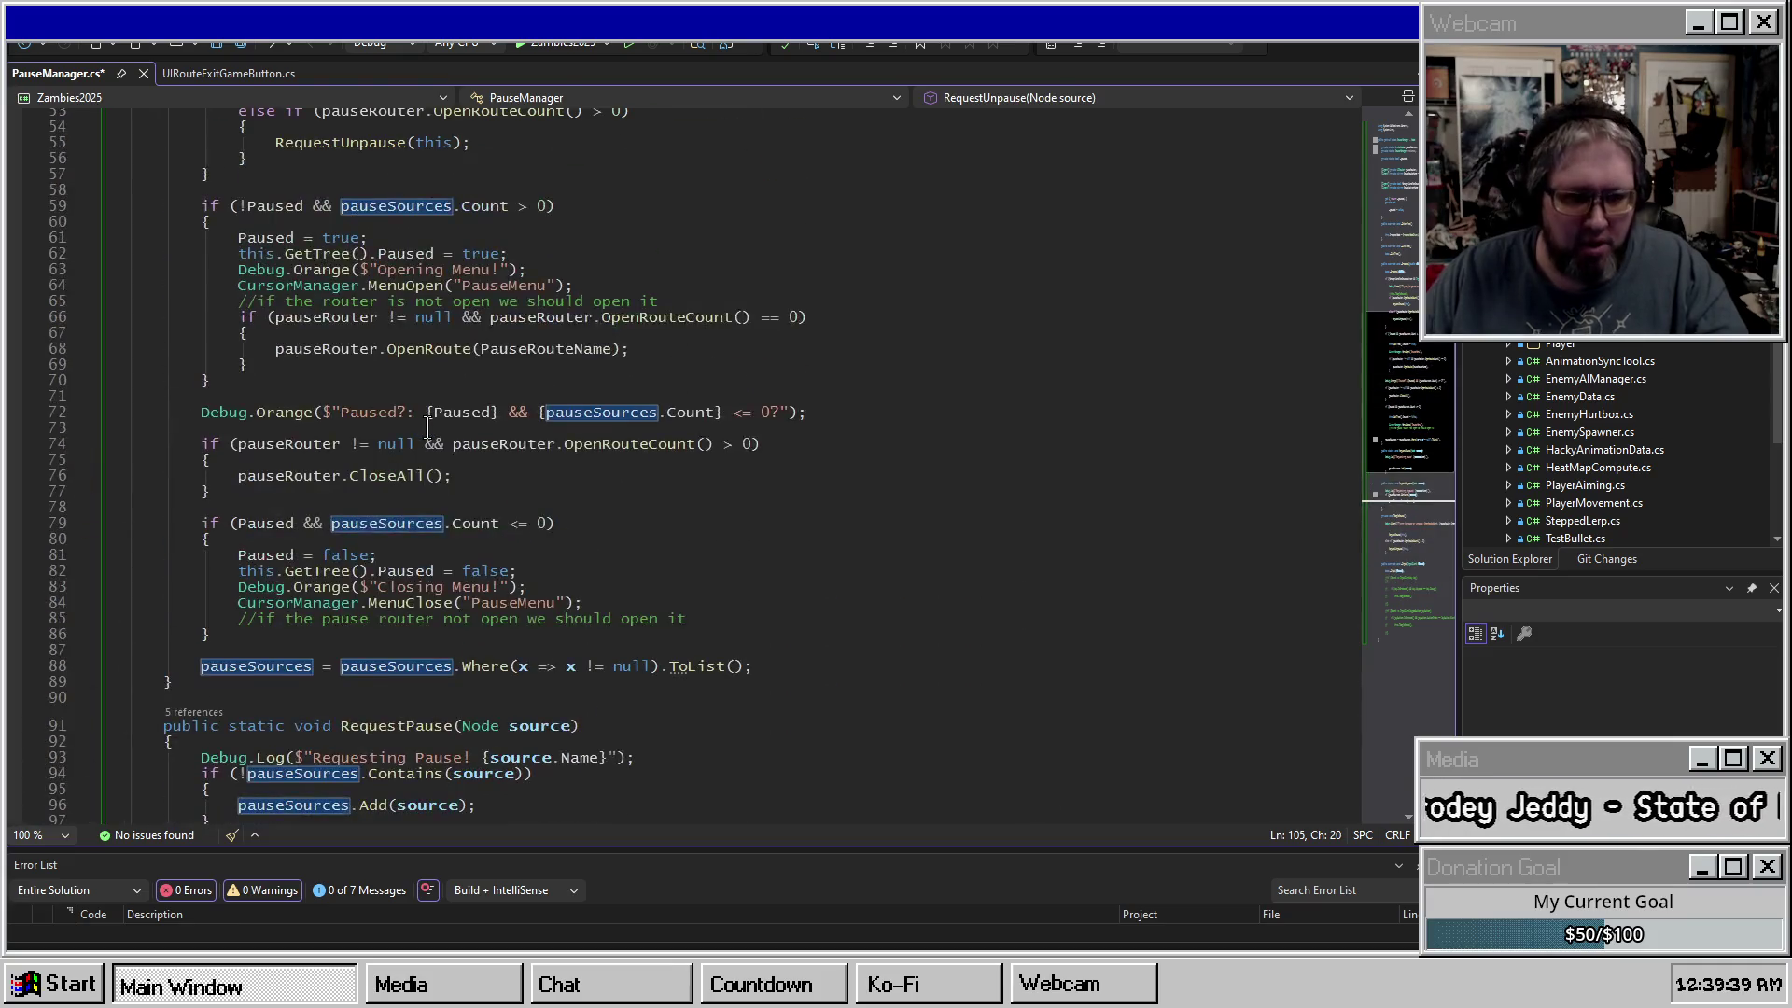
scroll(457, 396, "down", 2)
scroll(458, 396, "up", 2)
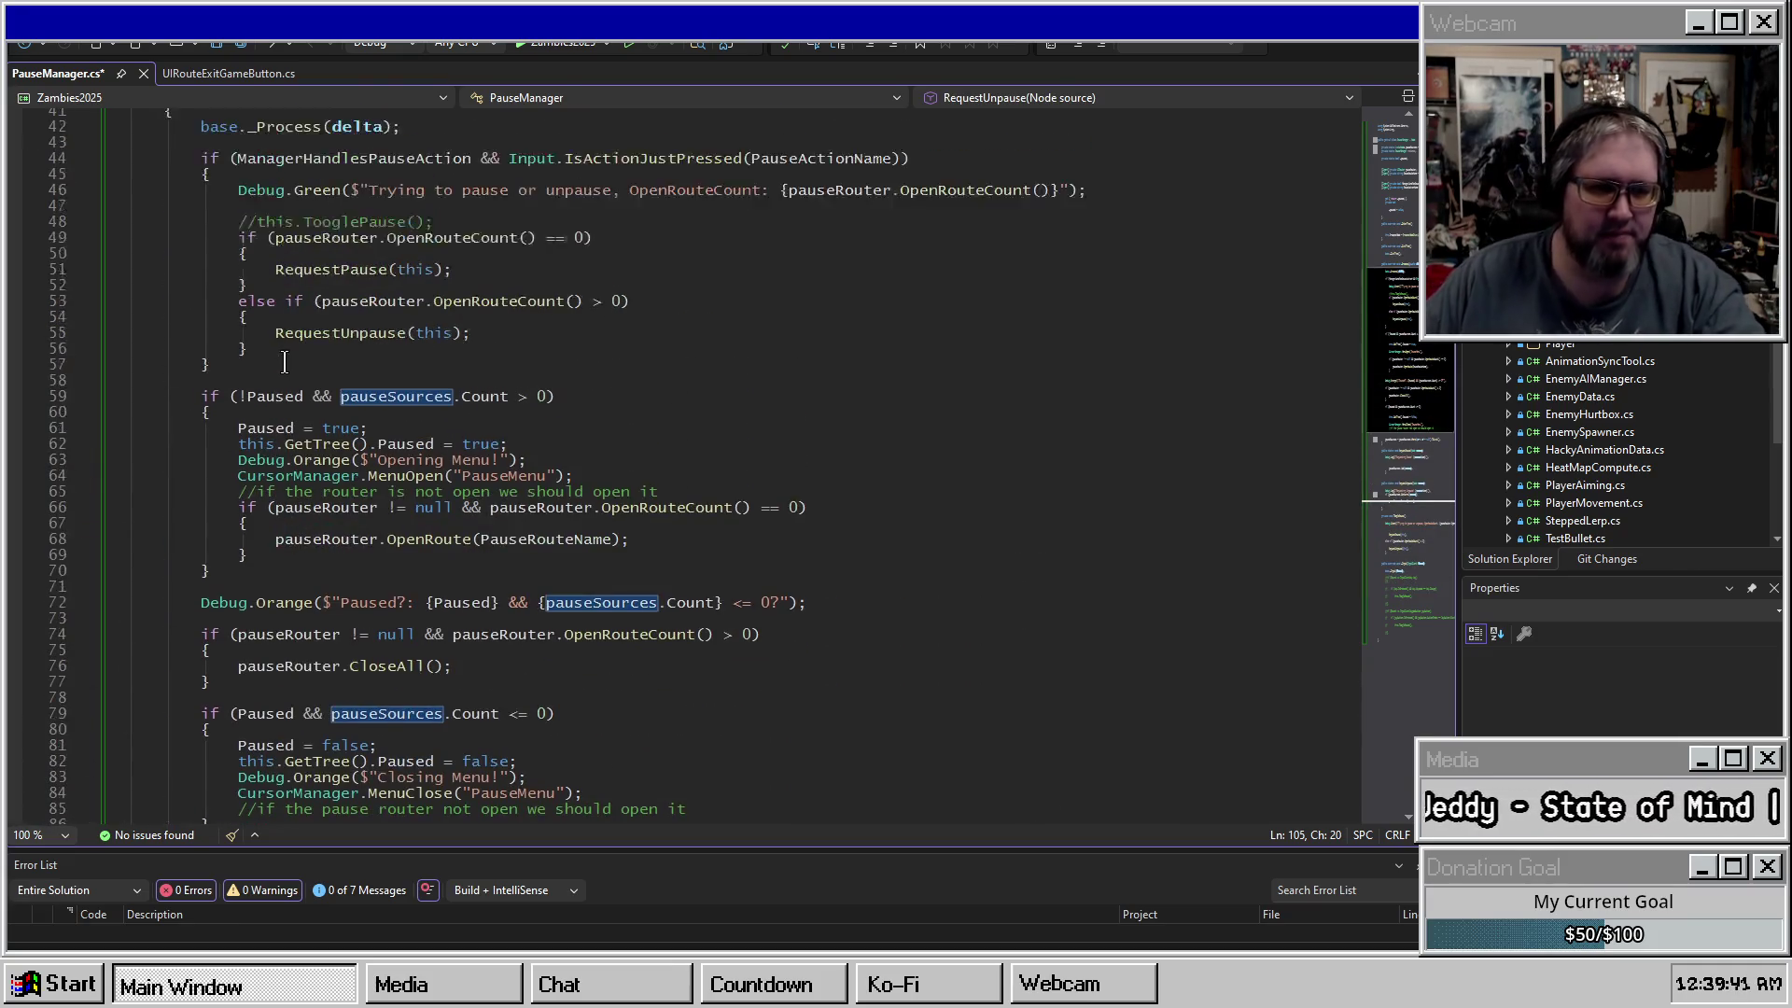
left_click(438, 428)
scroll(358, 546, "down", 5)
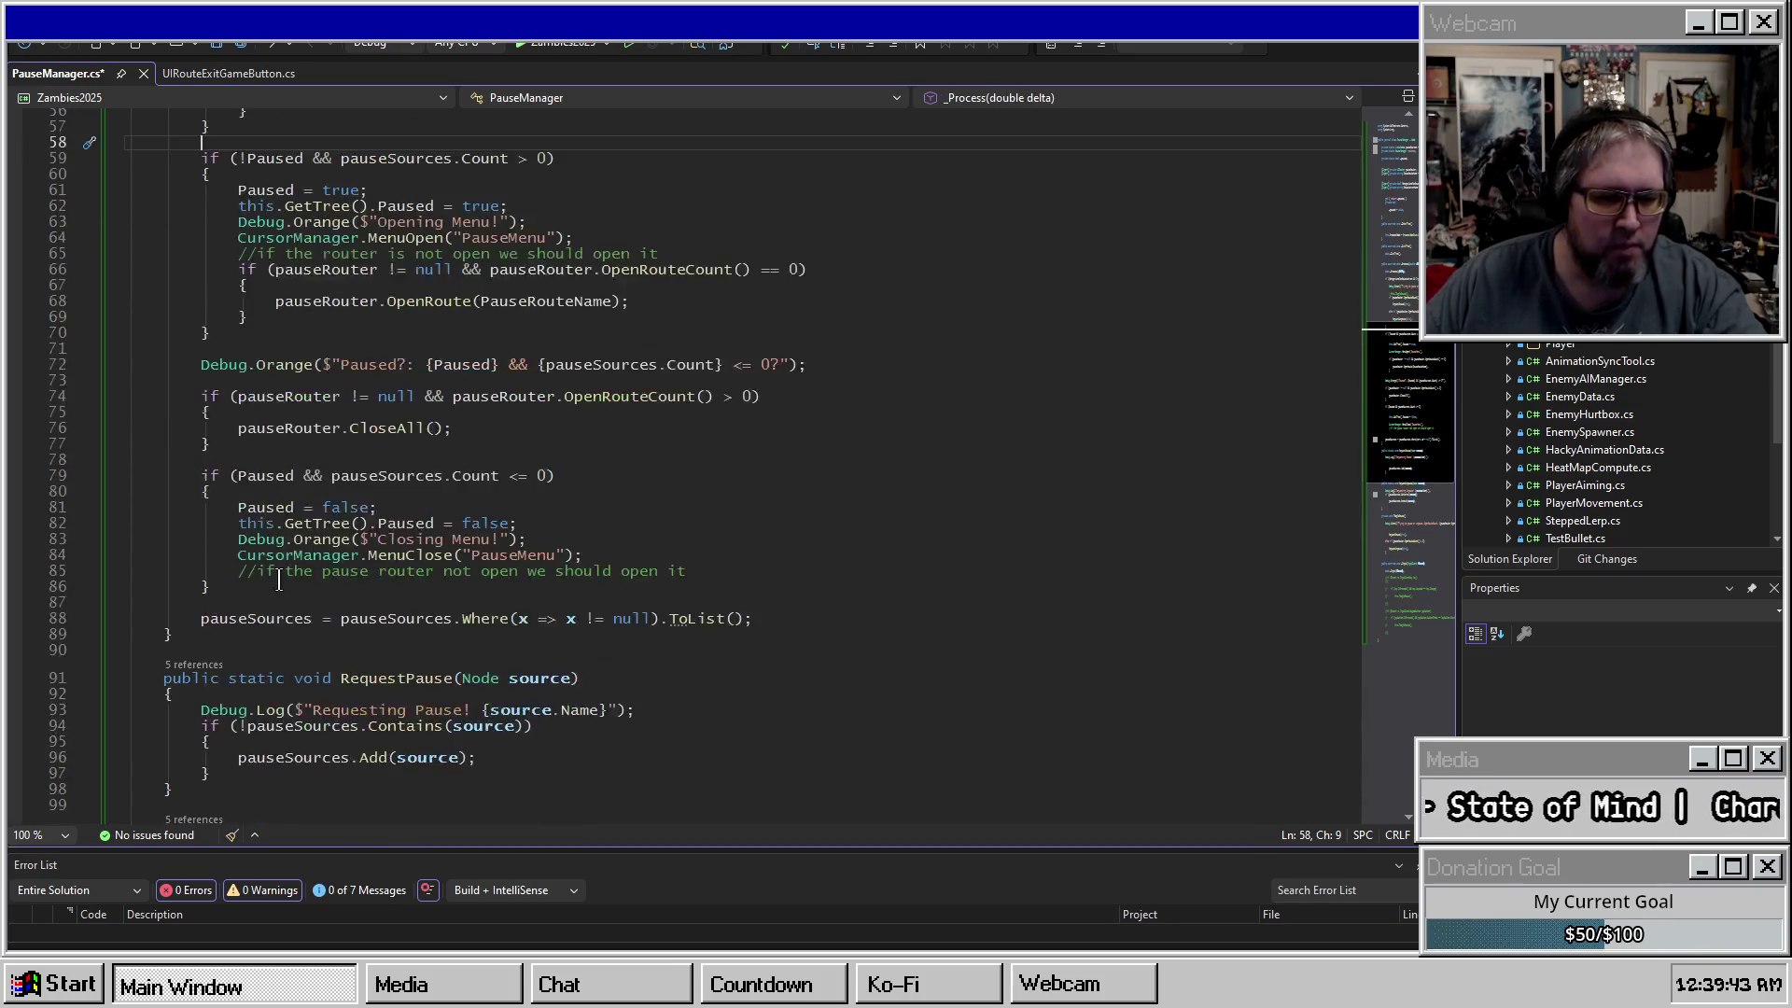
scroll(280, 583, "up", 7)
key("Return")
key("Return")
key("Return")
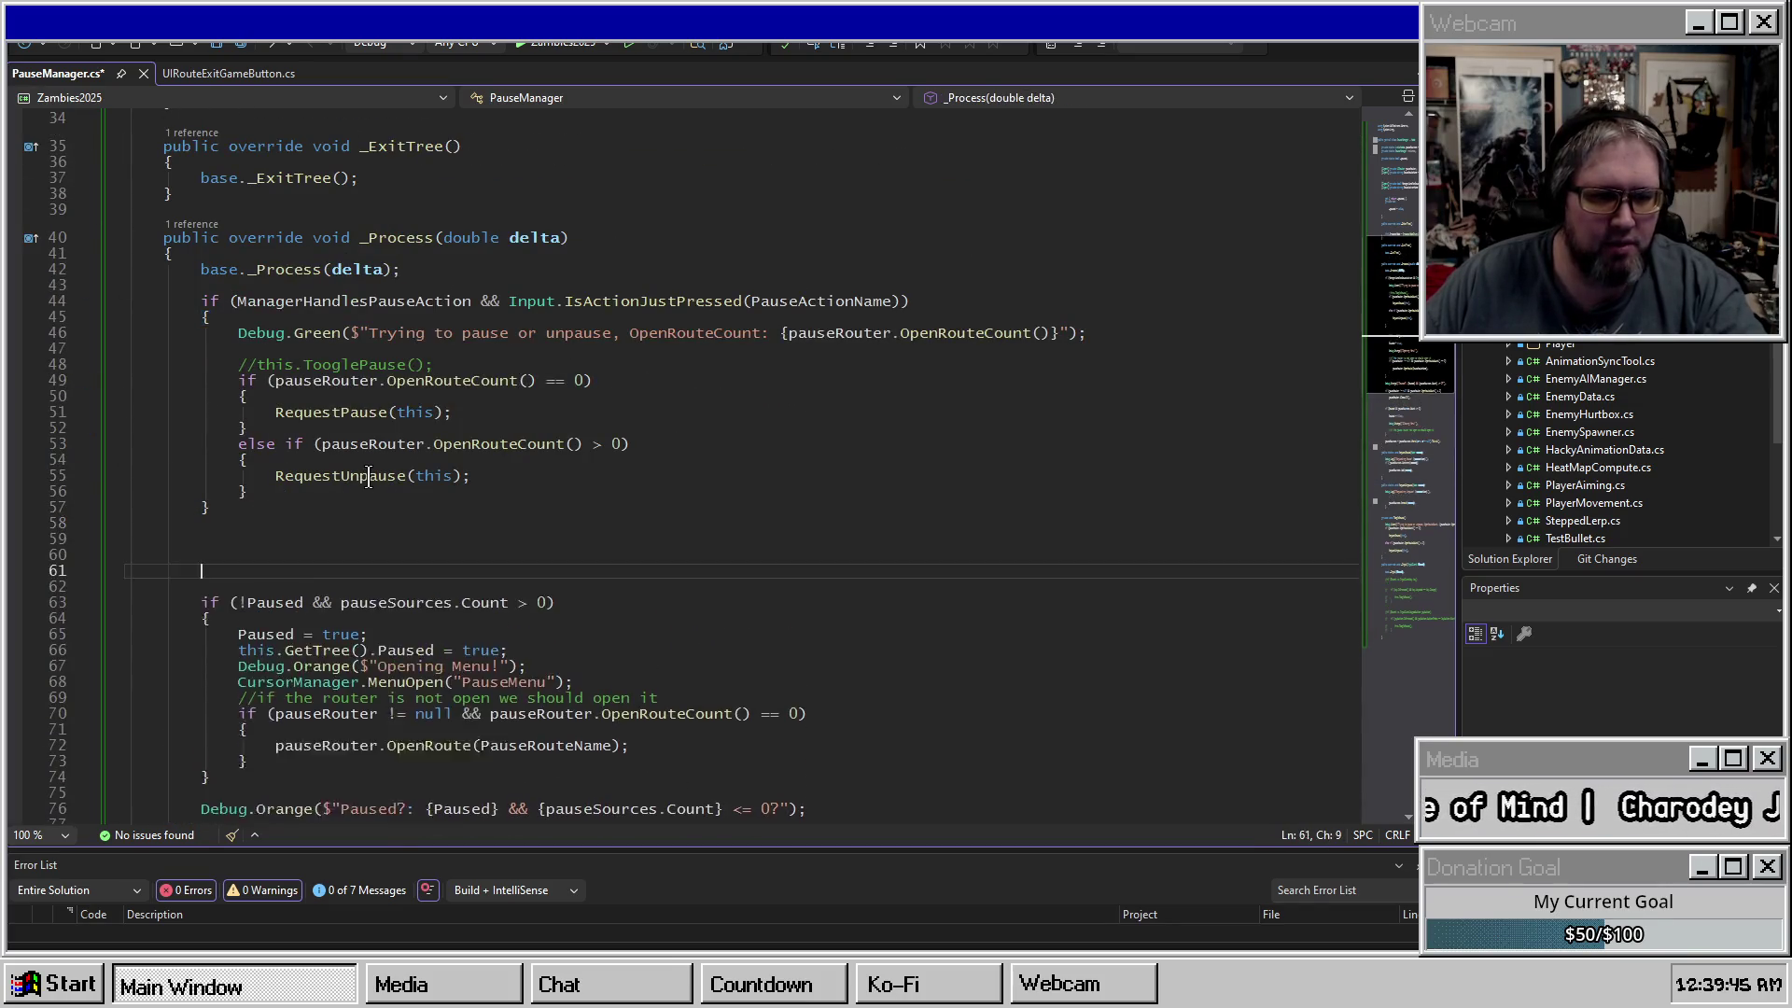
Open a new line directly below the Debug.Green pause message in _Process.
scroll(542, 424, "up", 6)
scroll(542, 425, "down", 4)
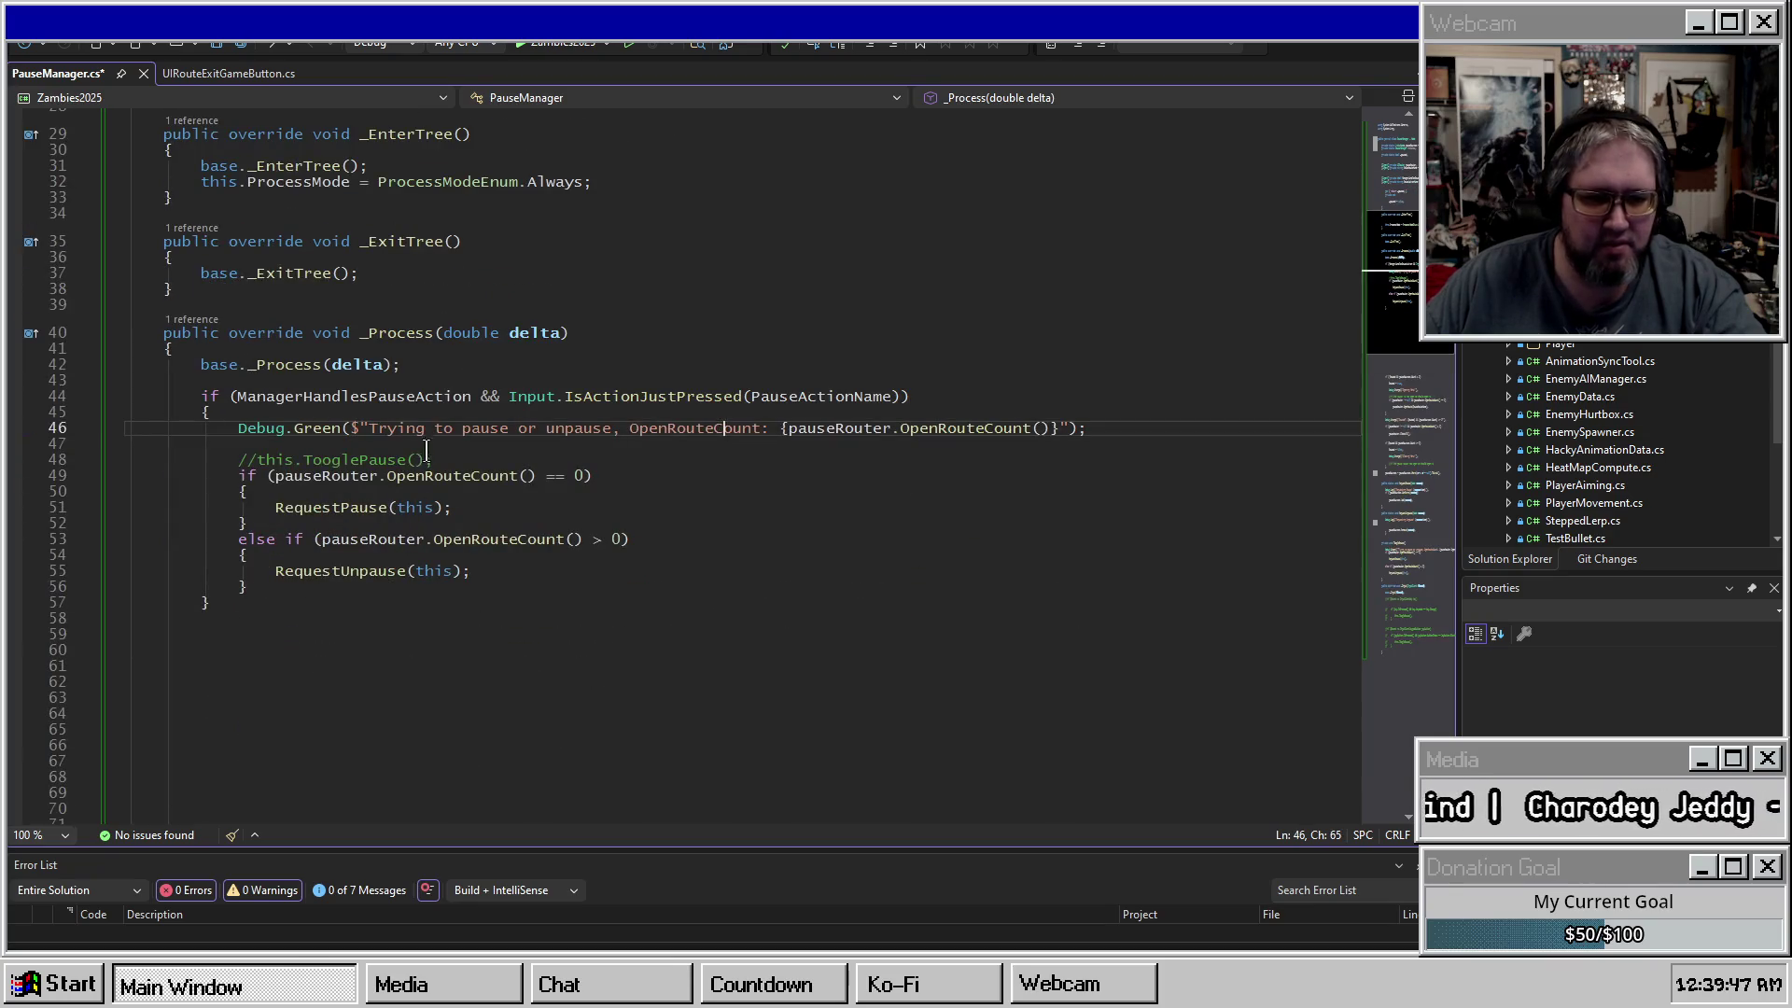
left_click(481, 414)
left_click_drag(338, 428, 732, 437)
left_click(633, 429)
key("shift+End")
key("End")
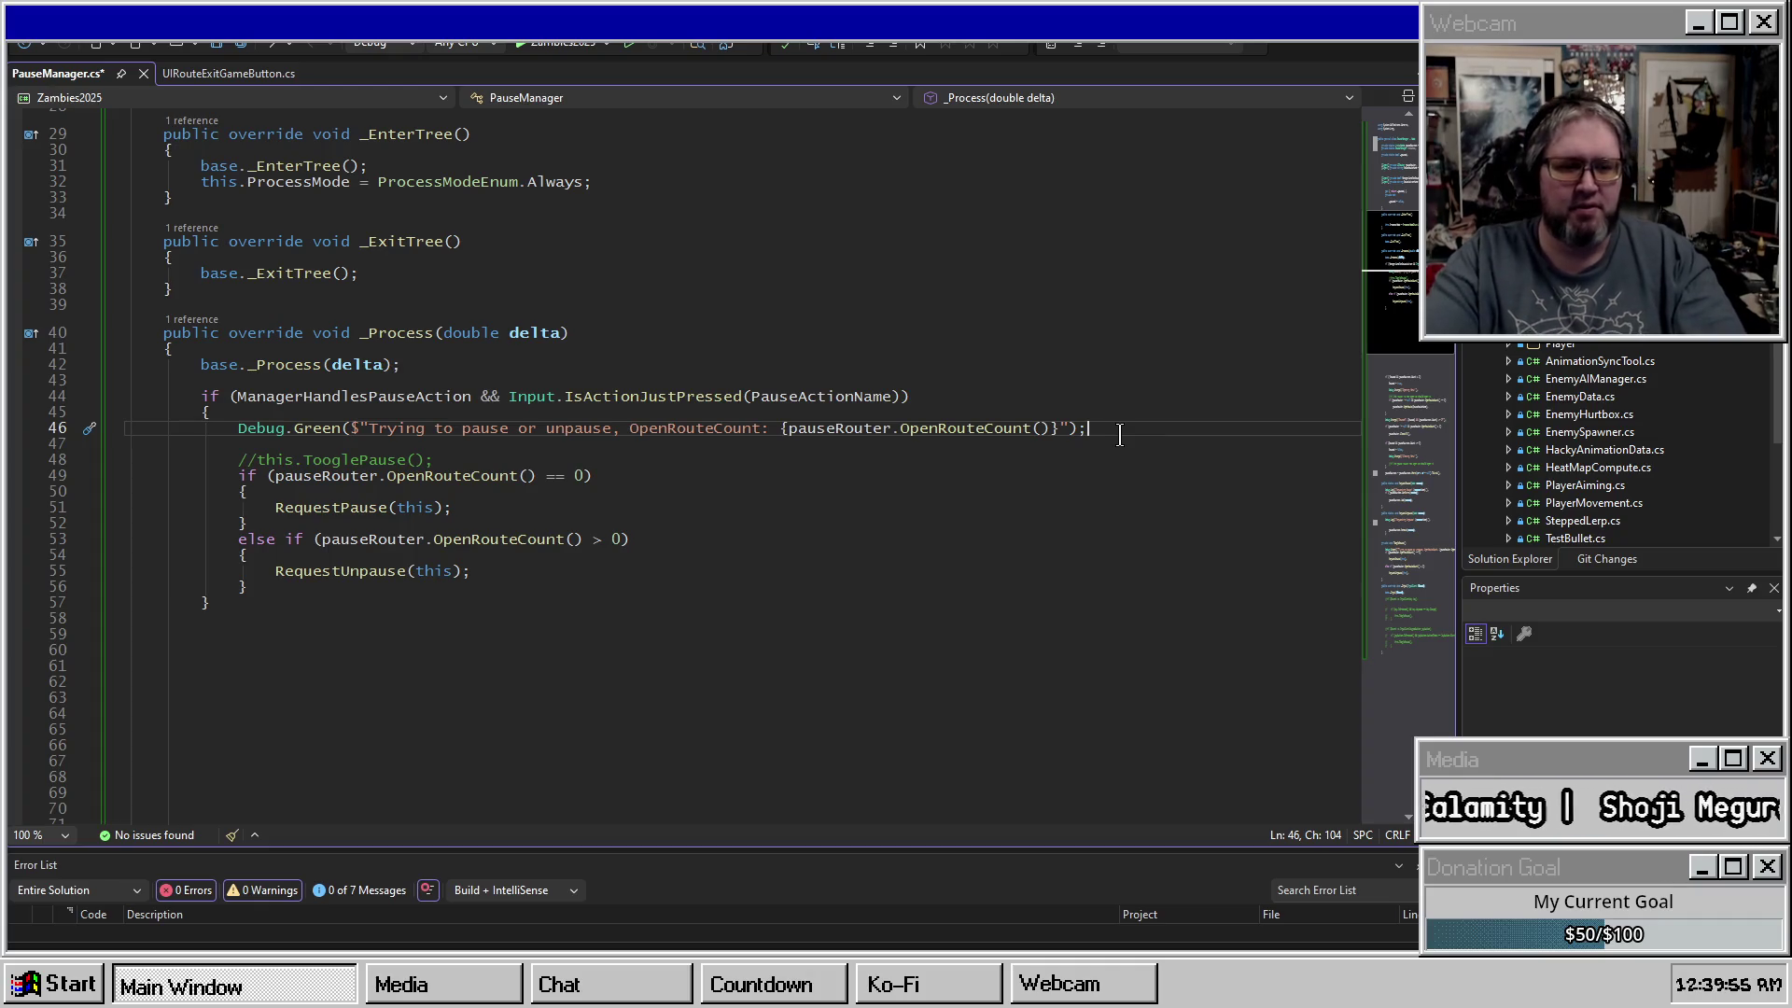
key("Return")
key("Return")
key("BackSpace")
key("BackSpace")
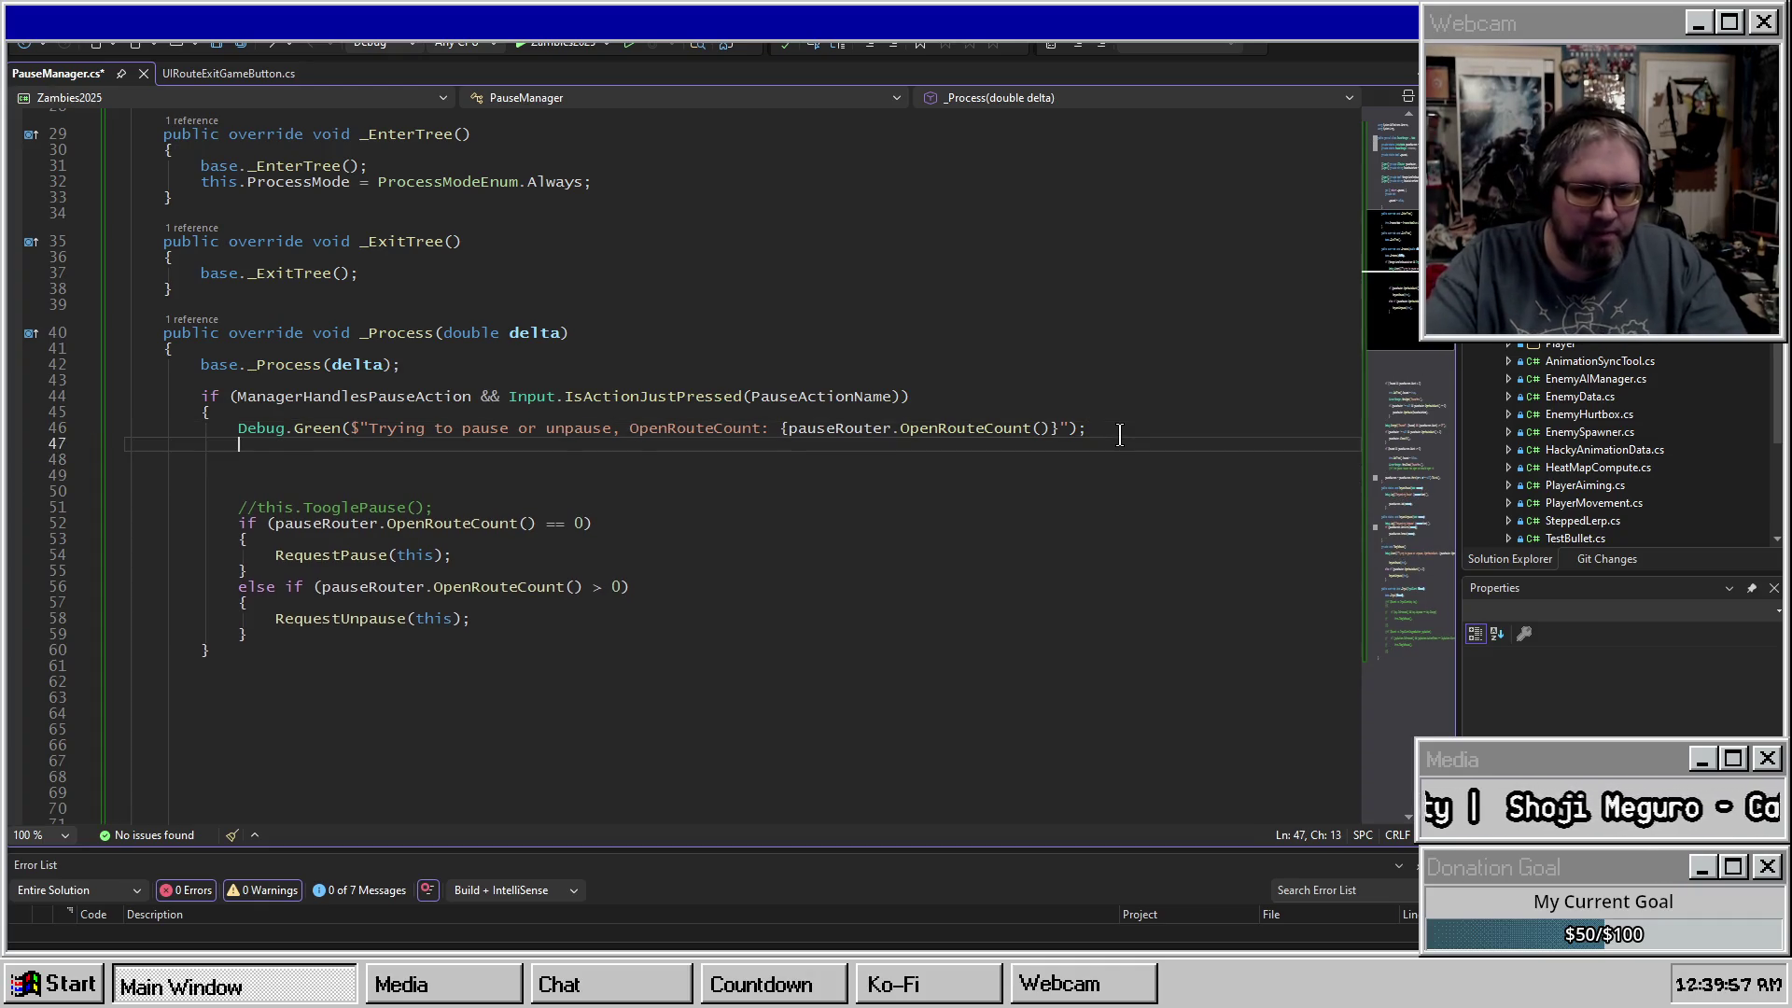
key("Return")
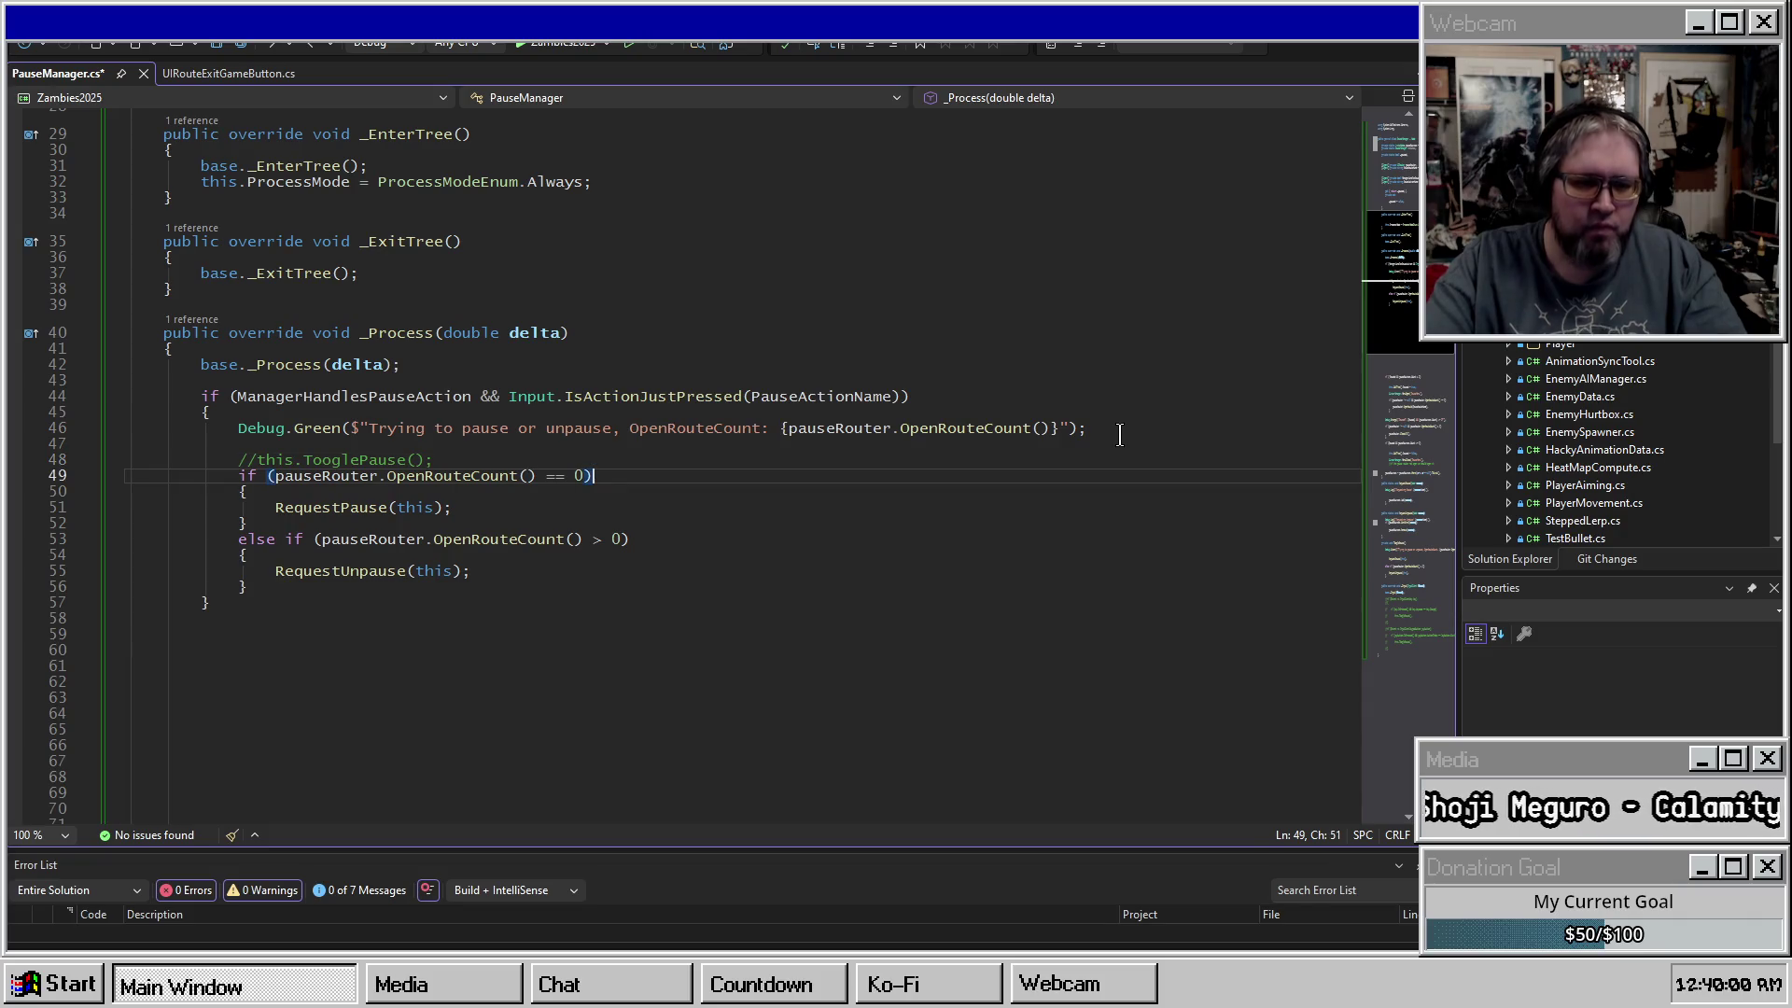
key("Down")
key("Down")
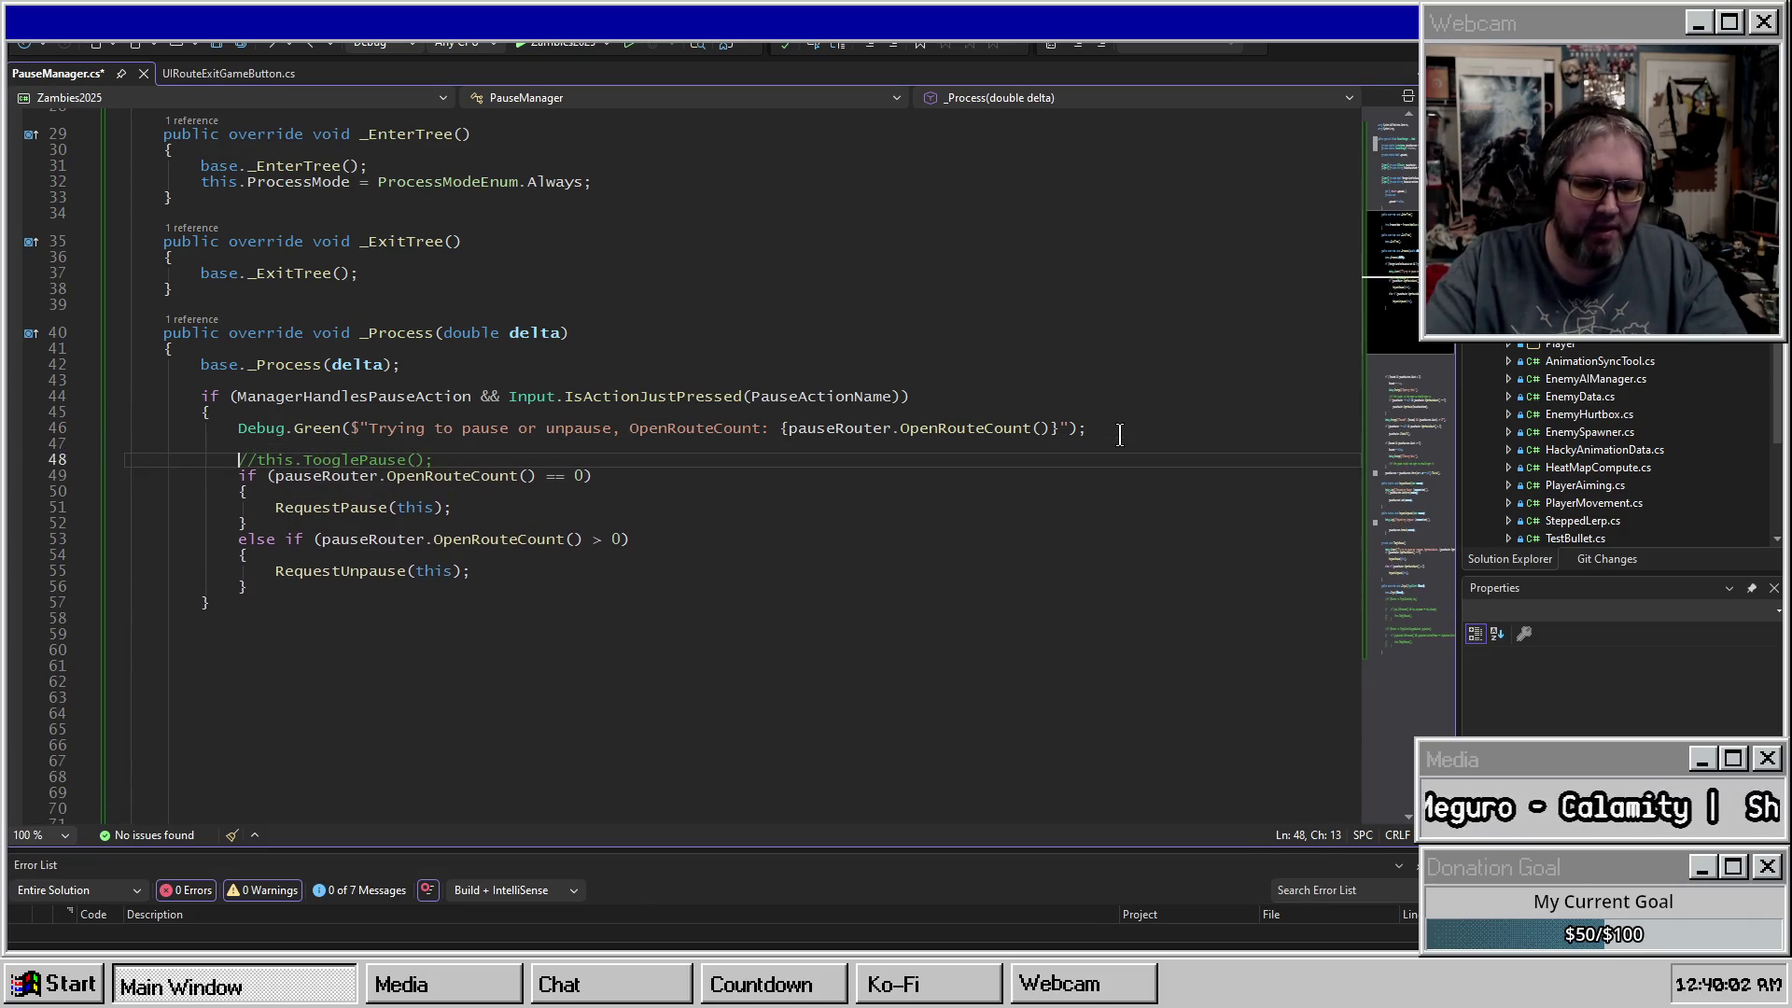
Check where pauseRouter is used, then insert blank lines above //this.TooglePause();.
left_click_drag(412, 476, 420, 477)
double_click(326, 475)
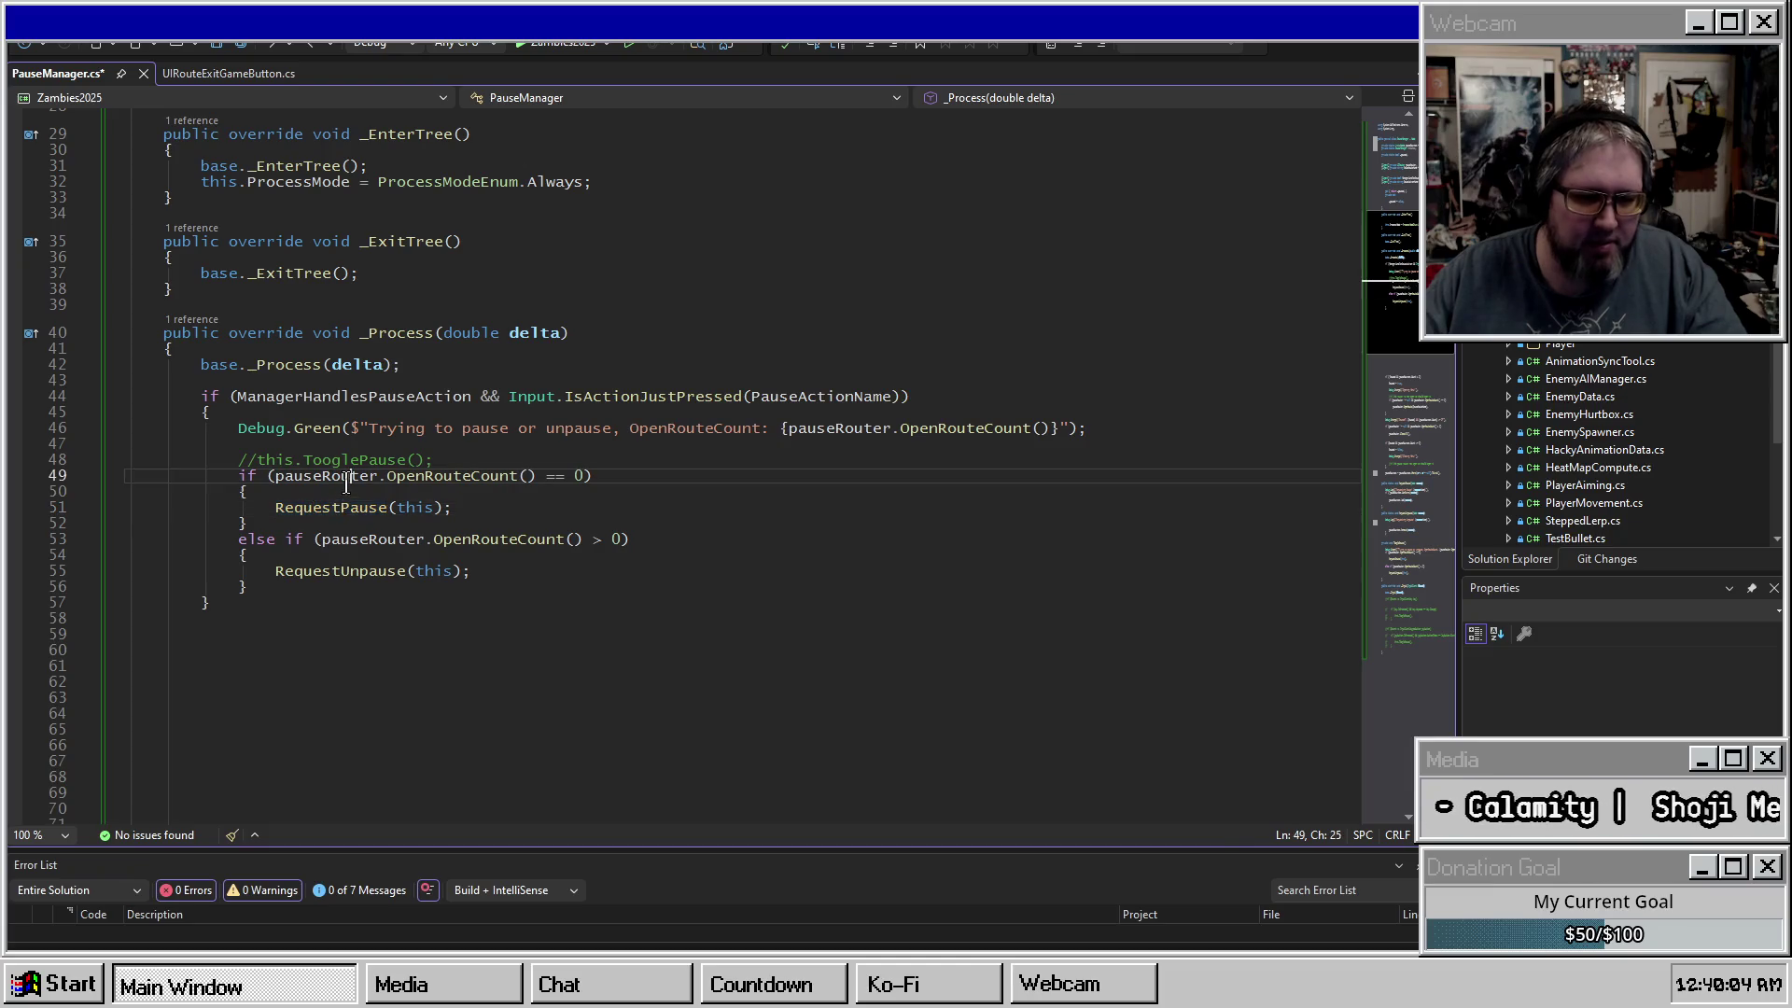
scroll(658, 598, "down", 6)
scroll(659, 598, "down", 8)
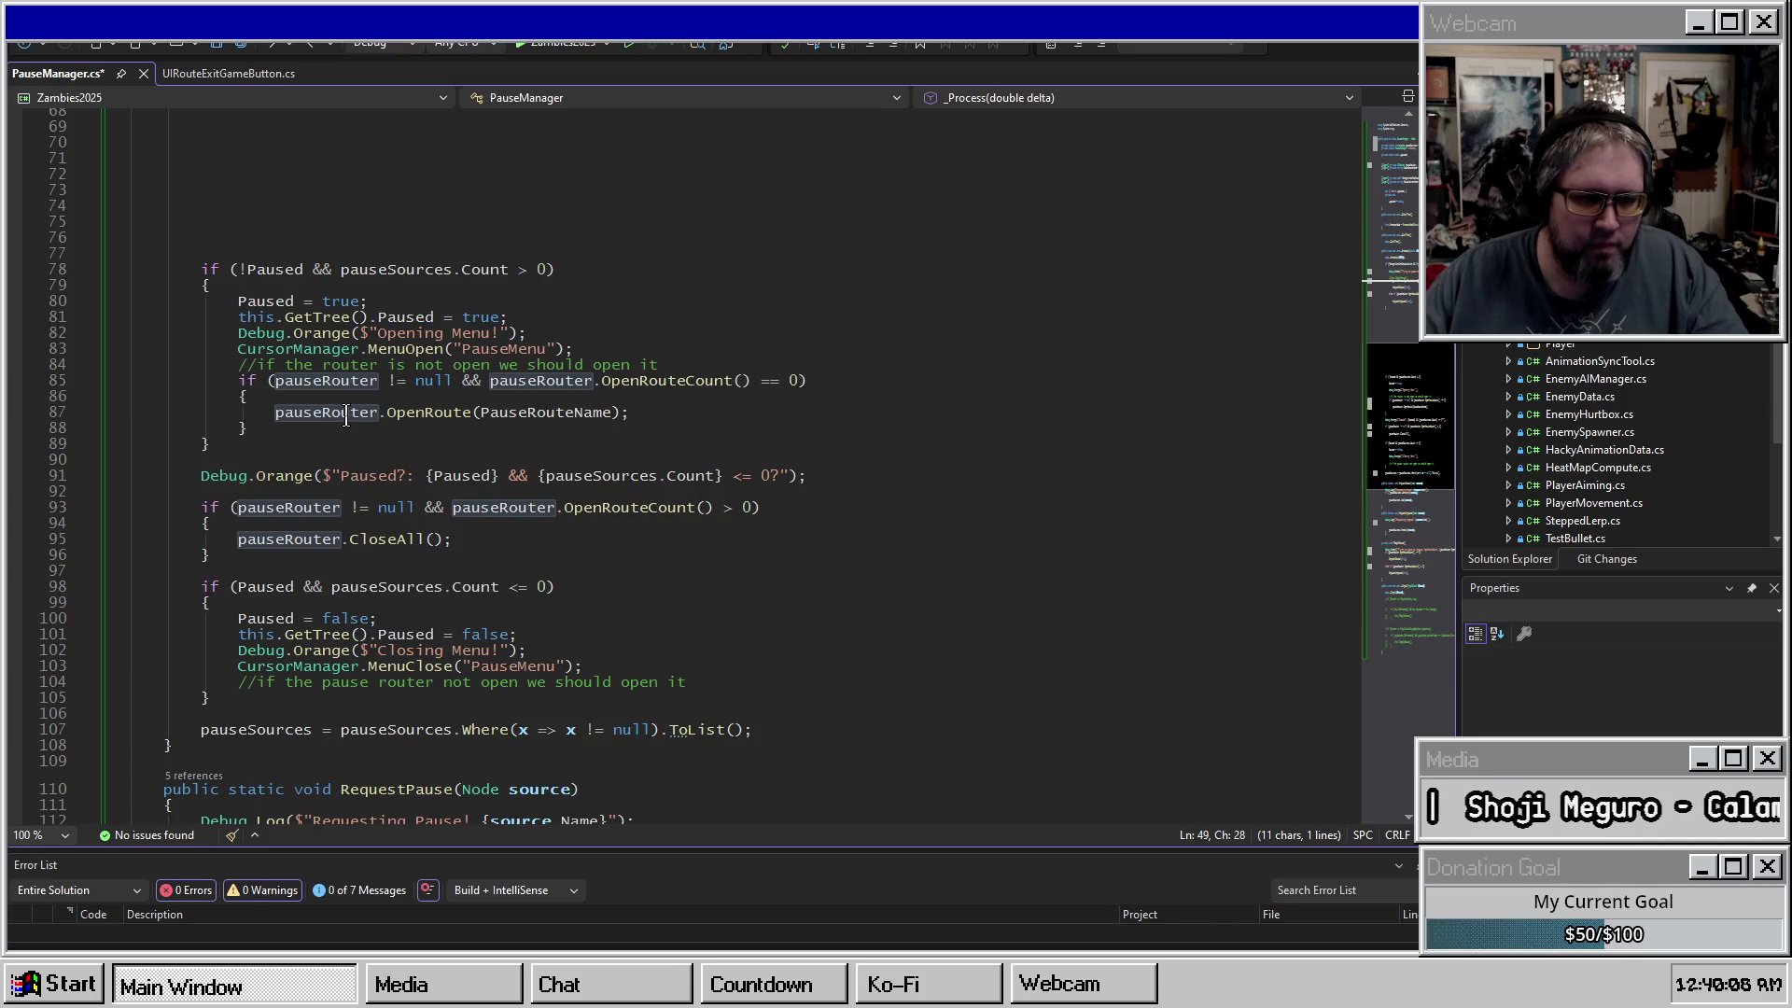
scroll(472, 388, "up", 10)
left_click(508, 334)
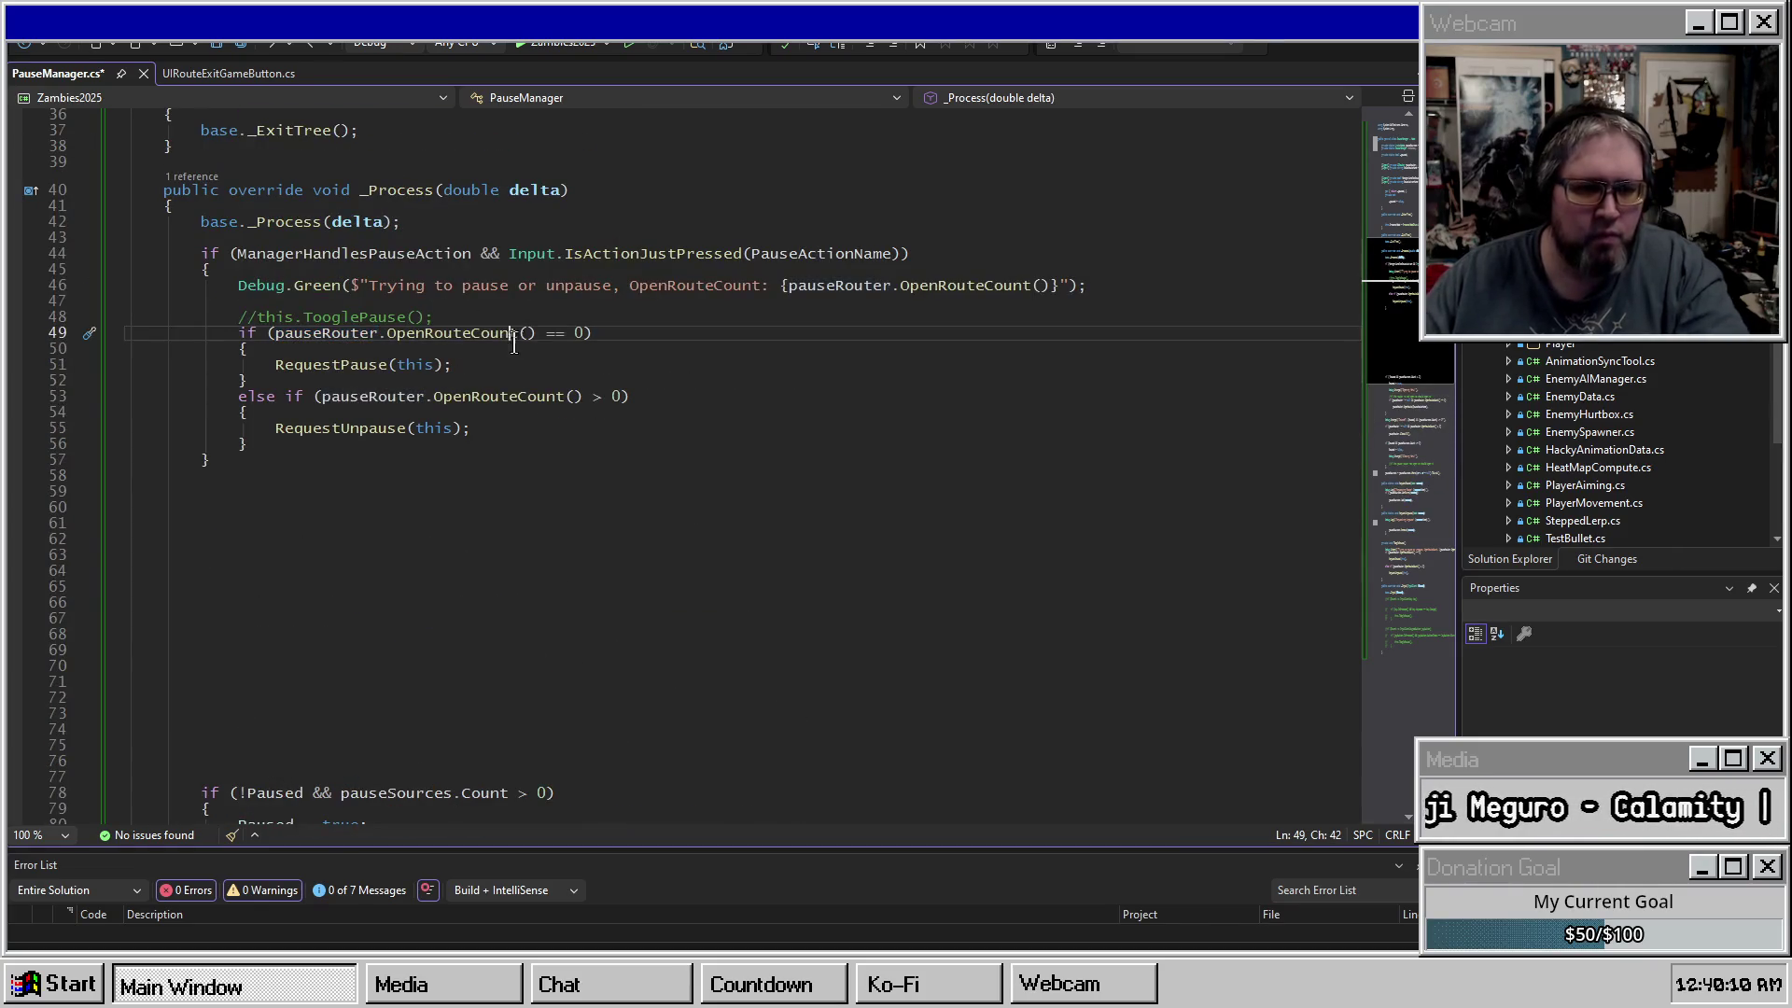
key("Up")
key("Home")
key("Return")
key("Return")
key("Return")
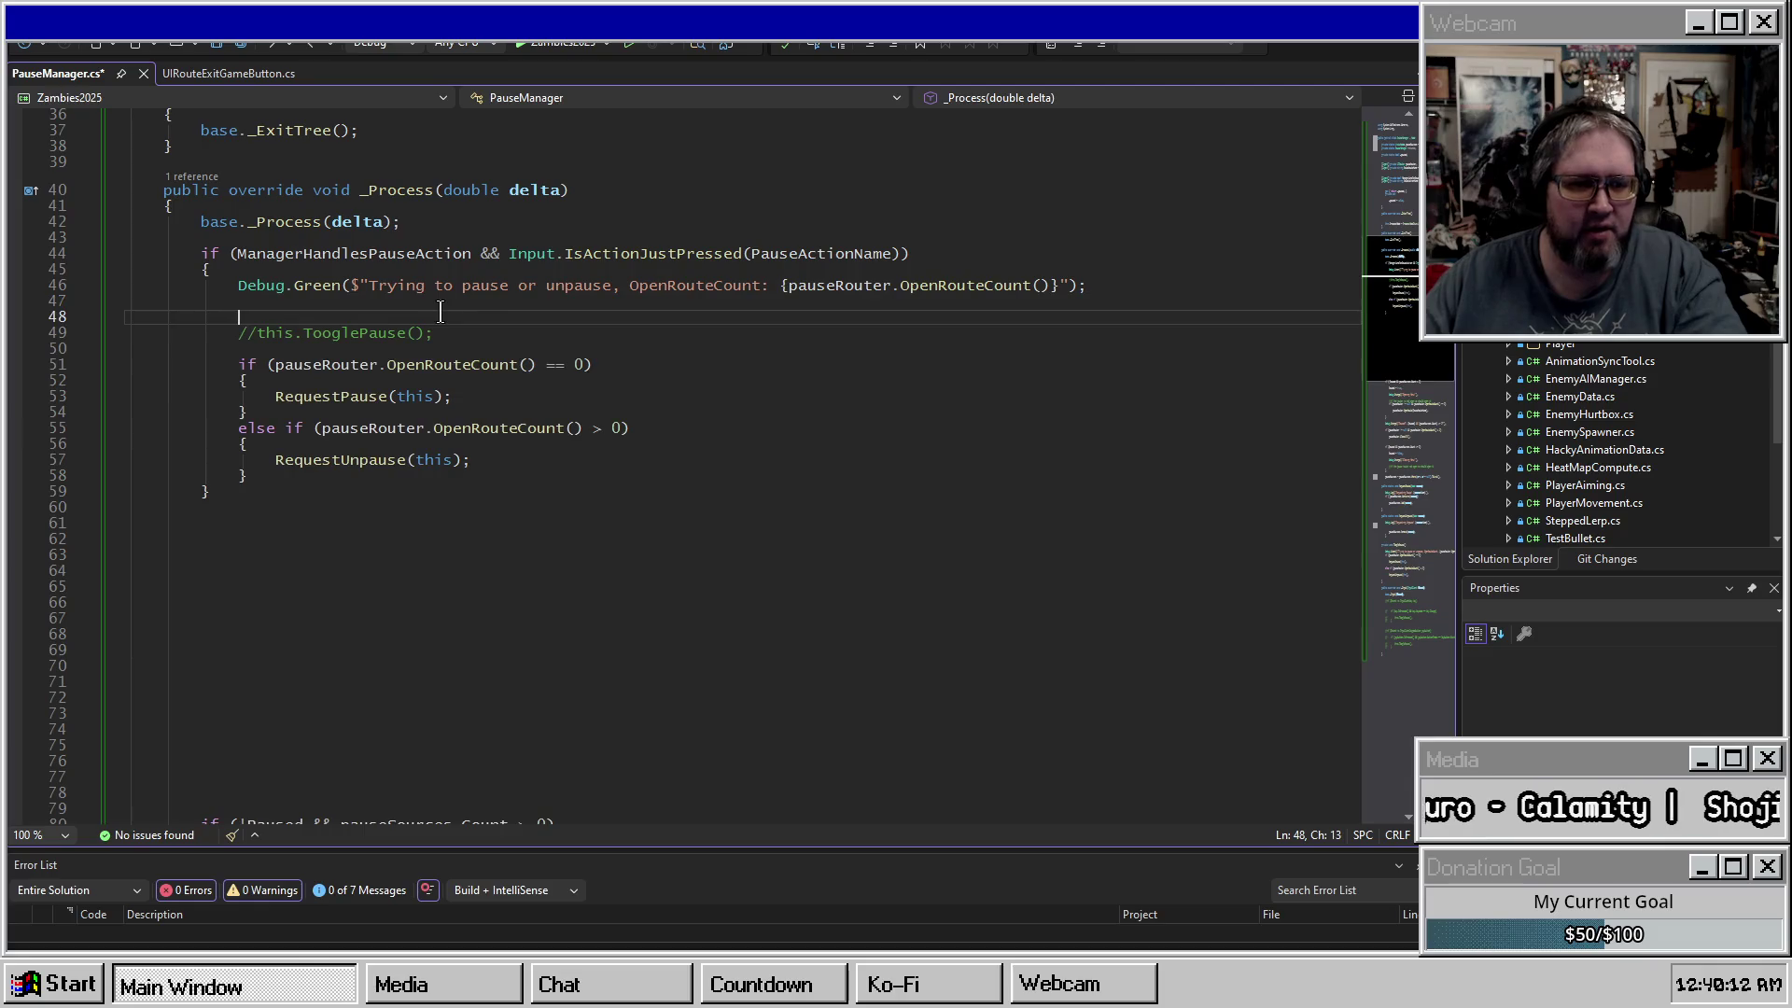
Add an if block testing pauseRouter.OpenRouteCount() against 0, with a comment line above it.
left_click(381, 318)
key("Return")
type("if(pauseRouter")
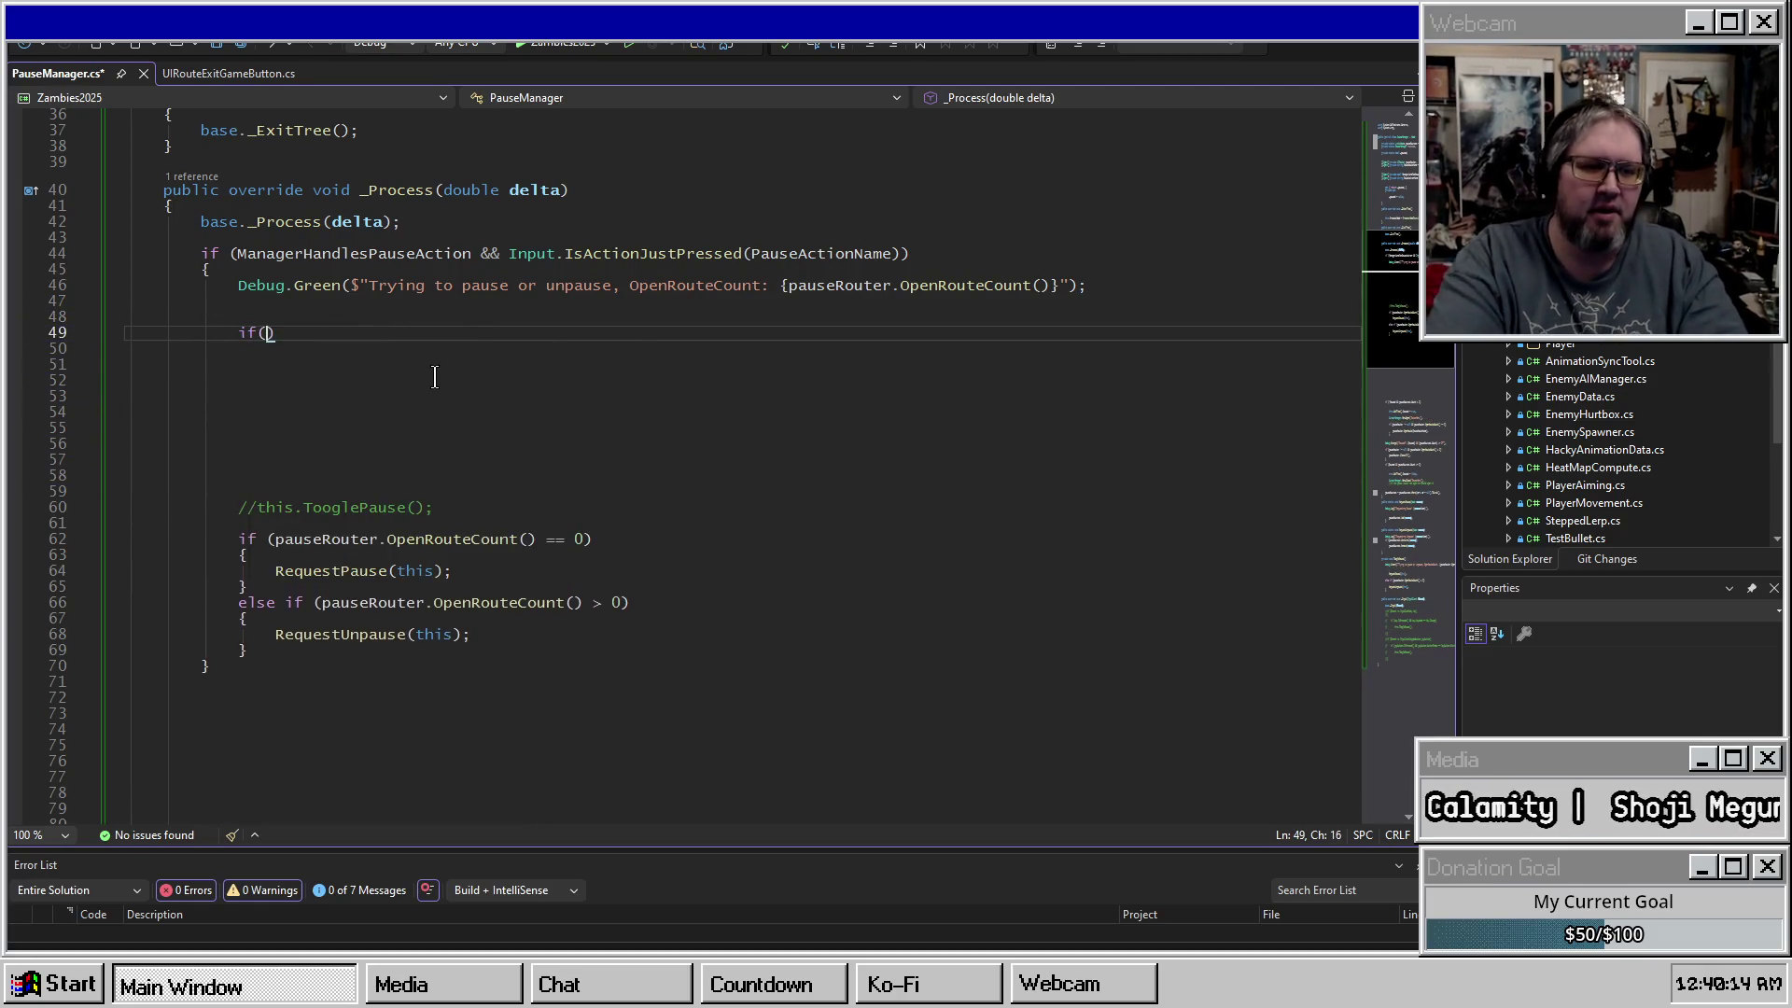
type(".")
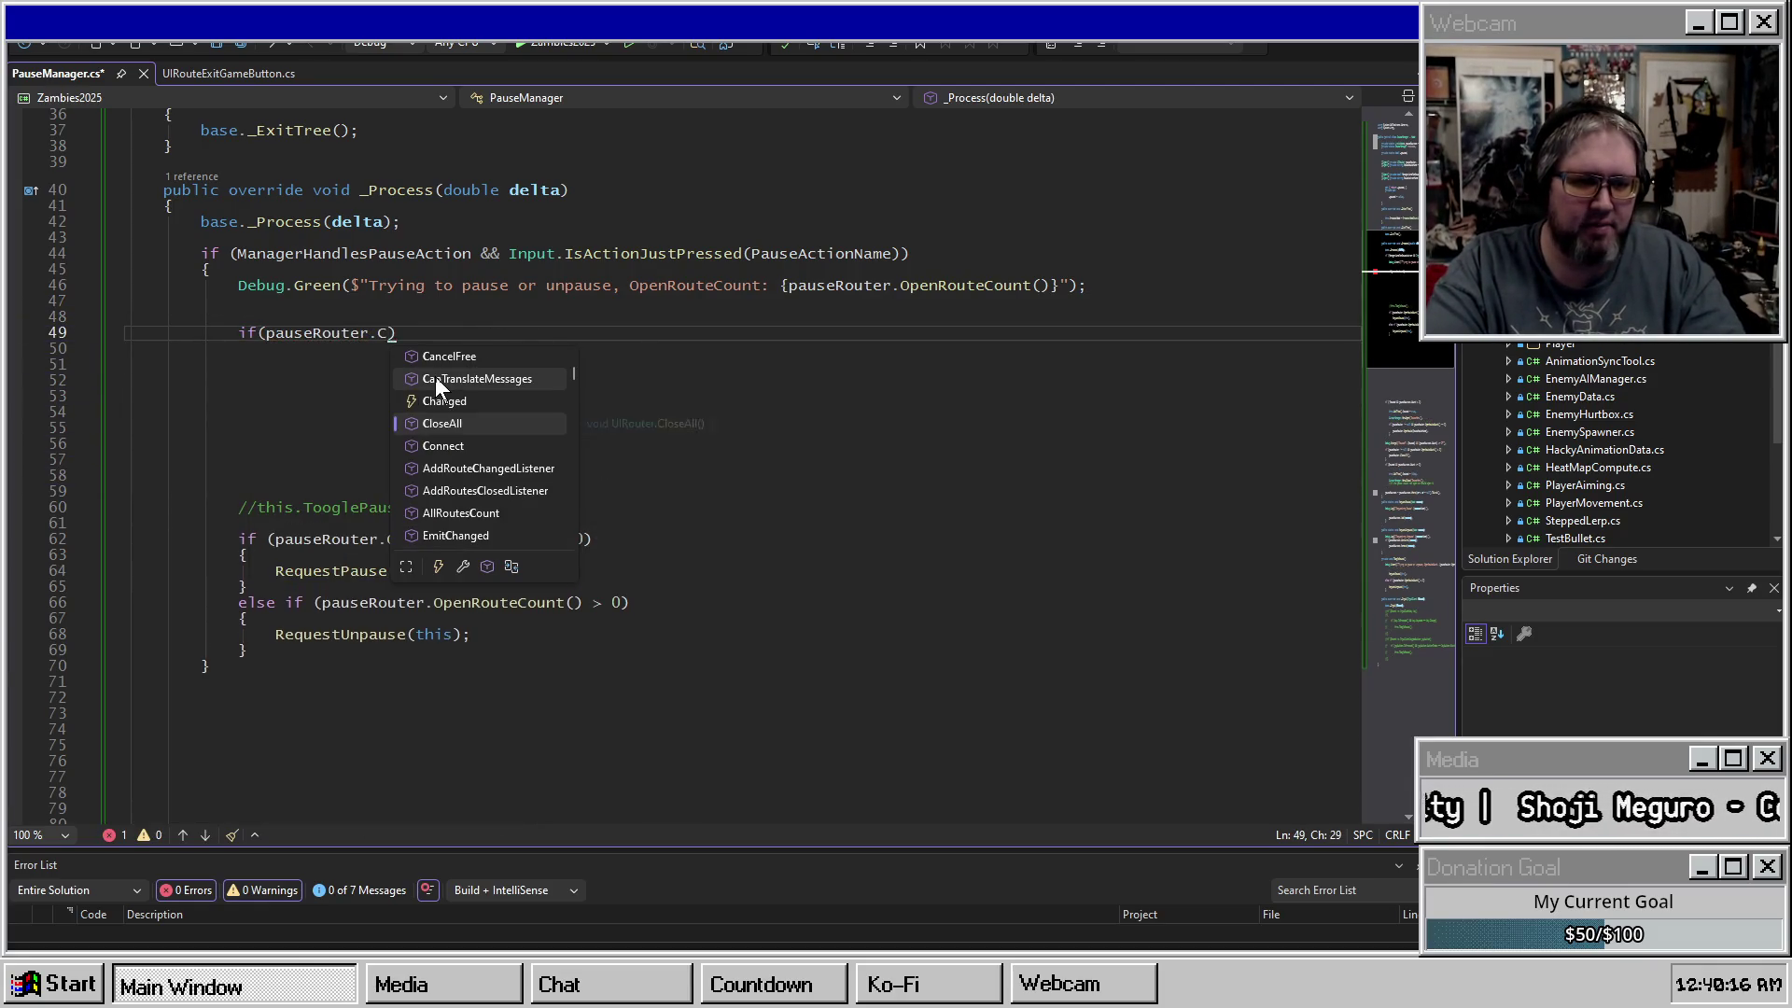
type("Count")
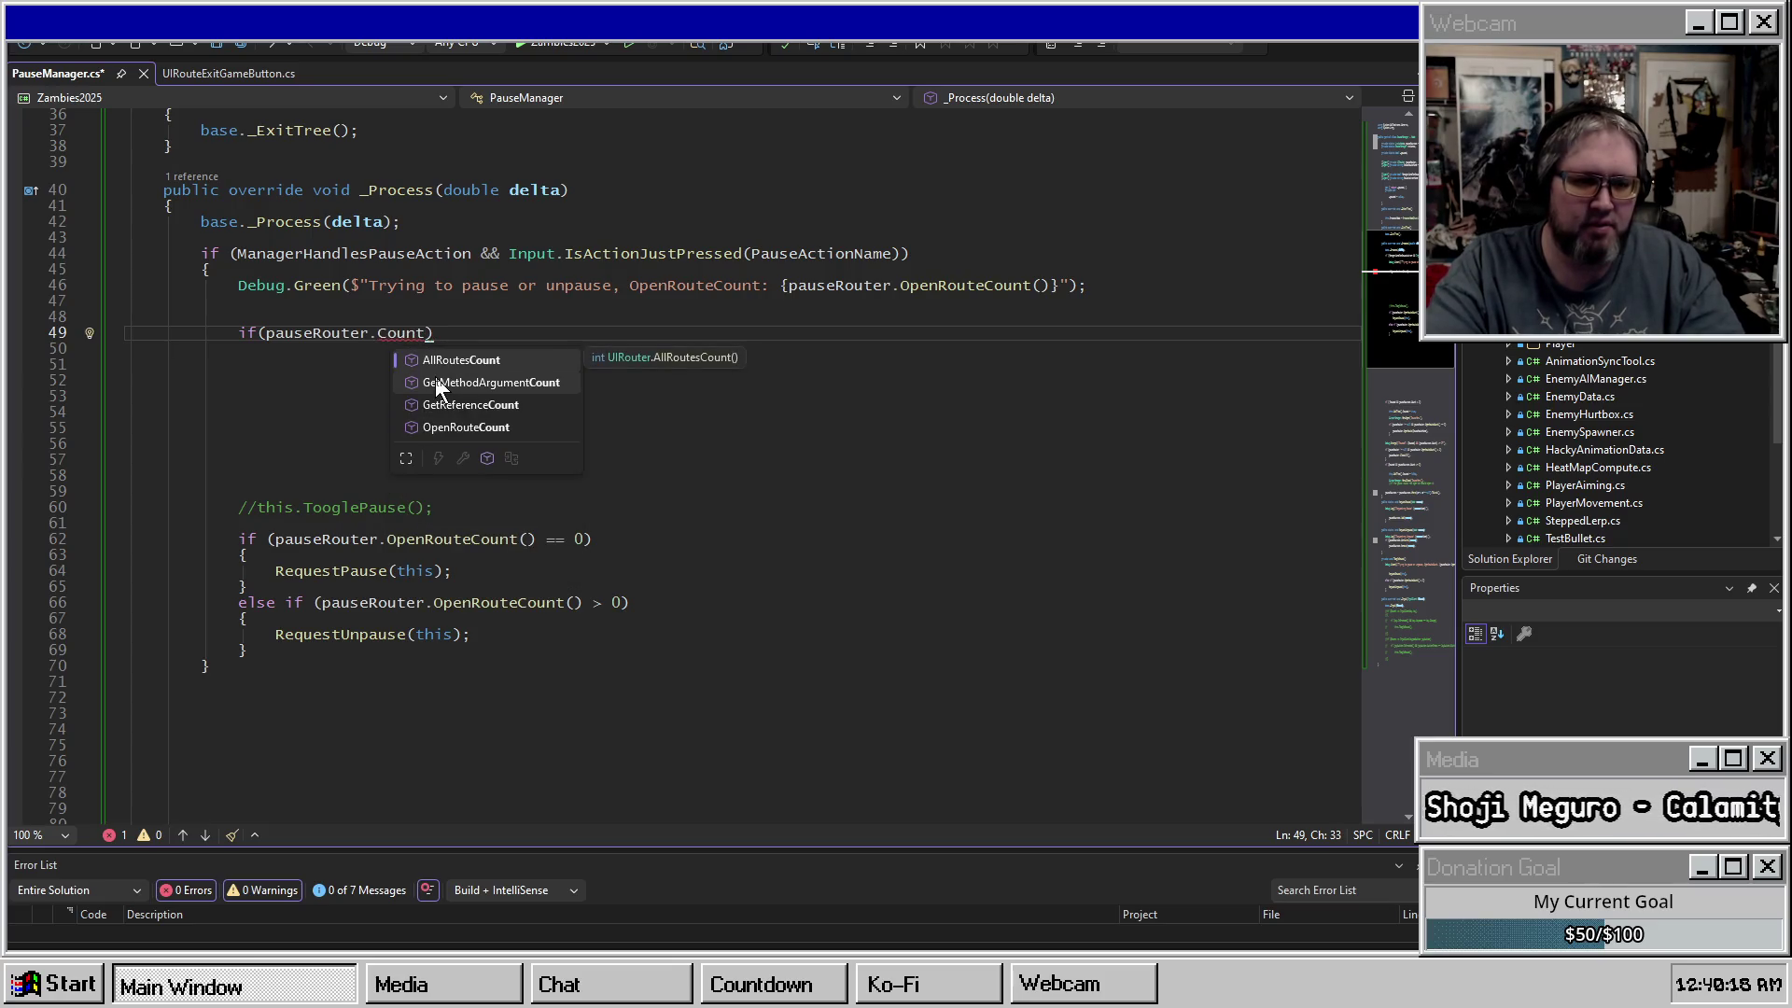
key("Down")
key("Down")
key("Down")
key("Tab")
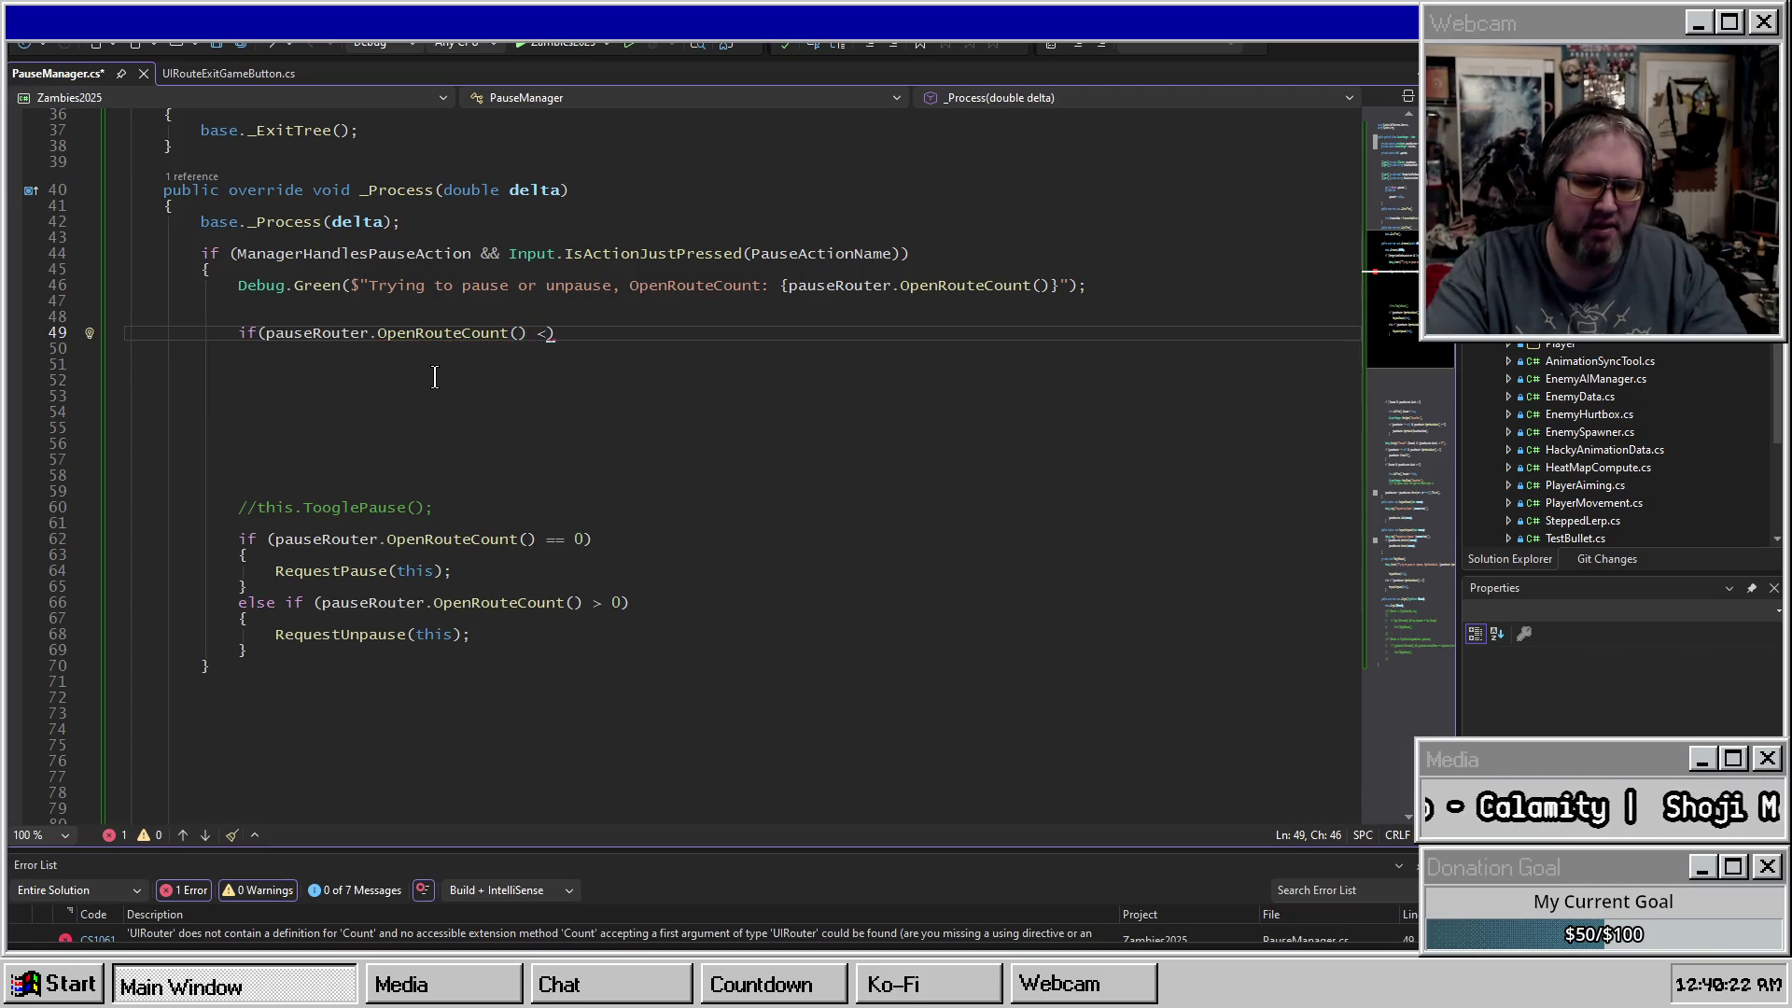
type("= 0)")
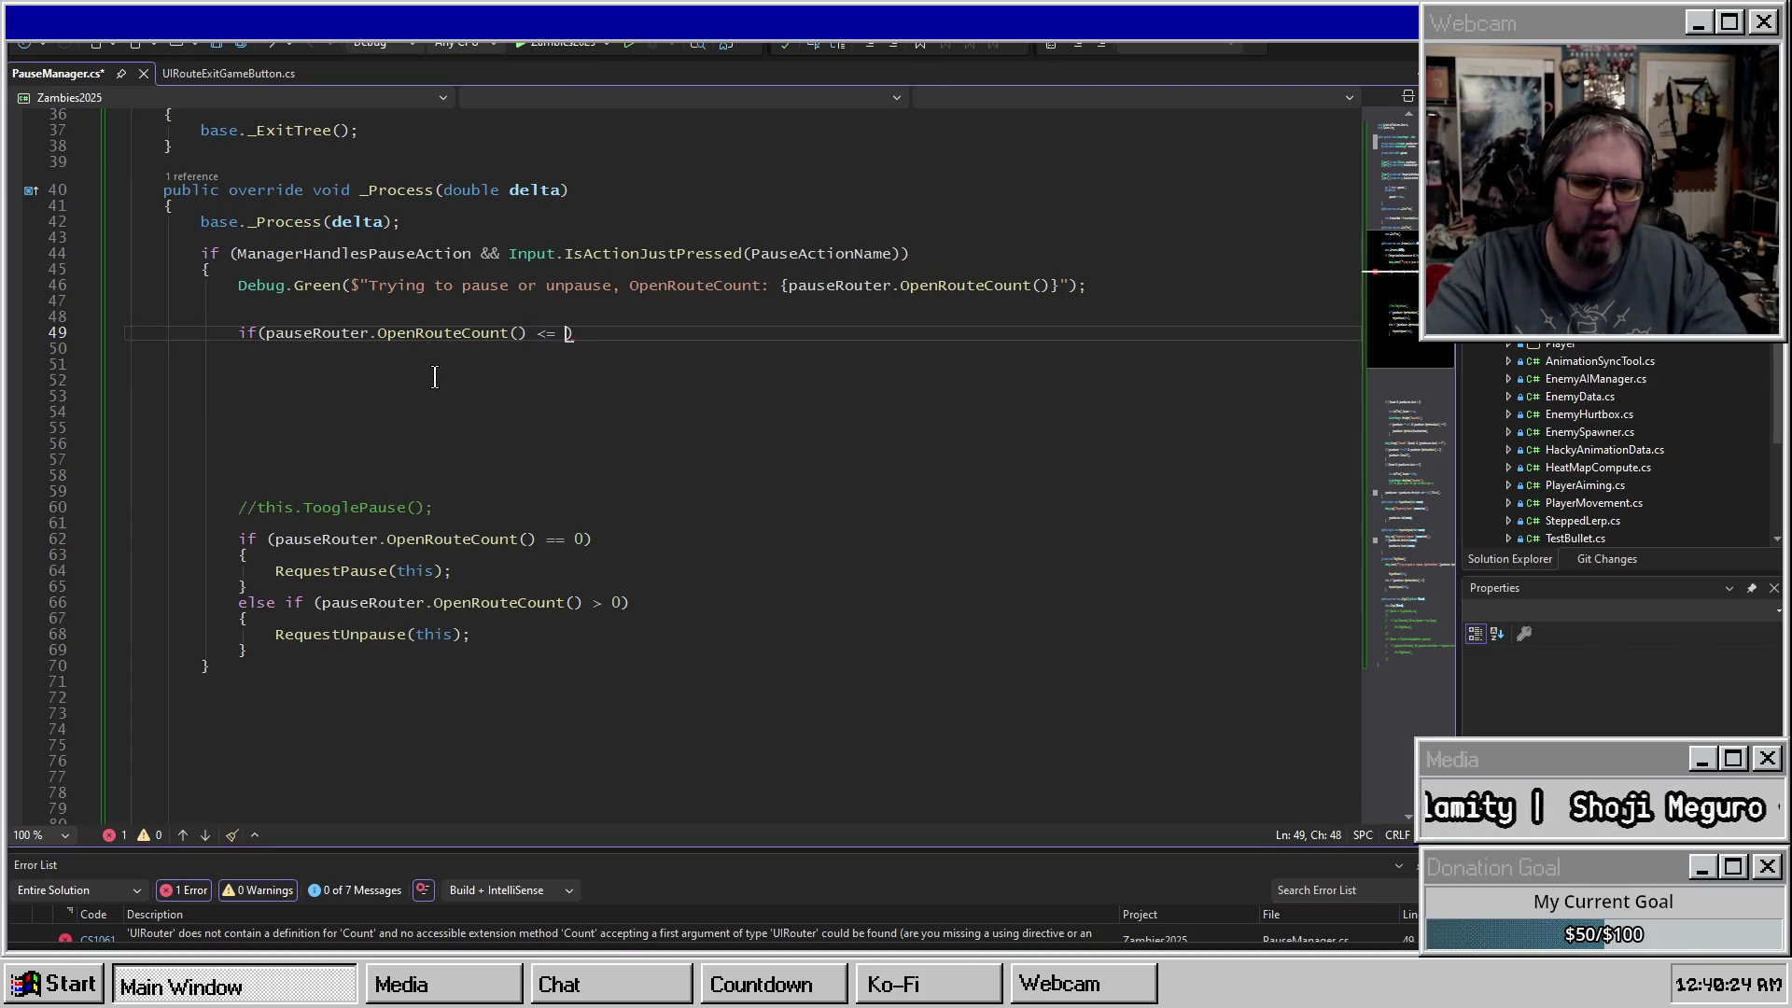
key("Tab")
key("Return")
key("Up")
key("Up")
key("ctrl+Return")
type("//the router is not open")
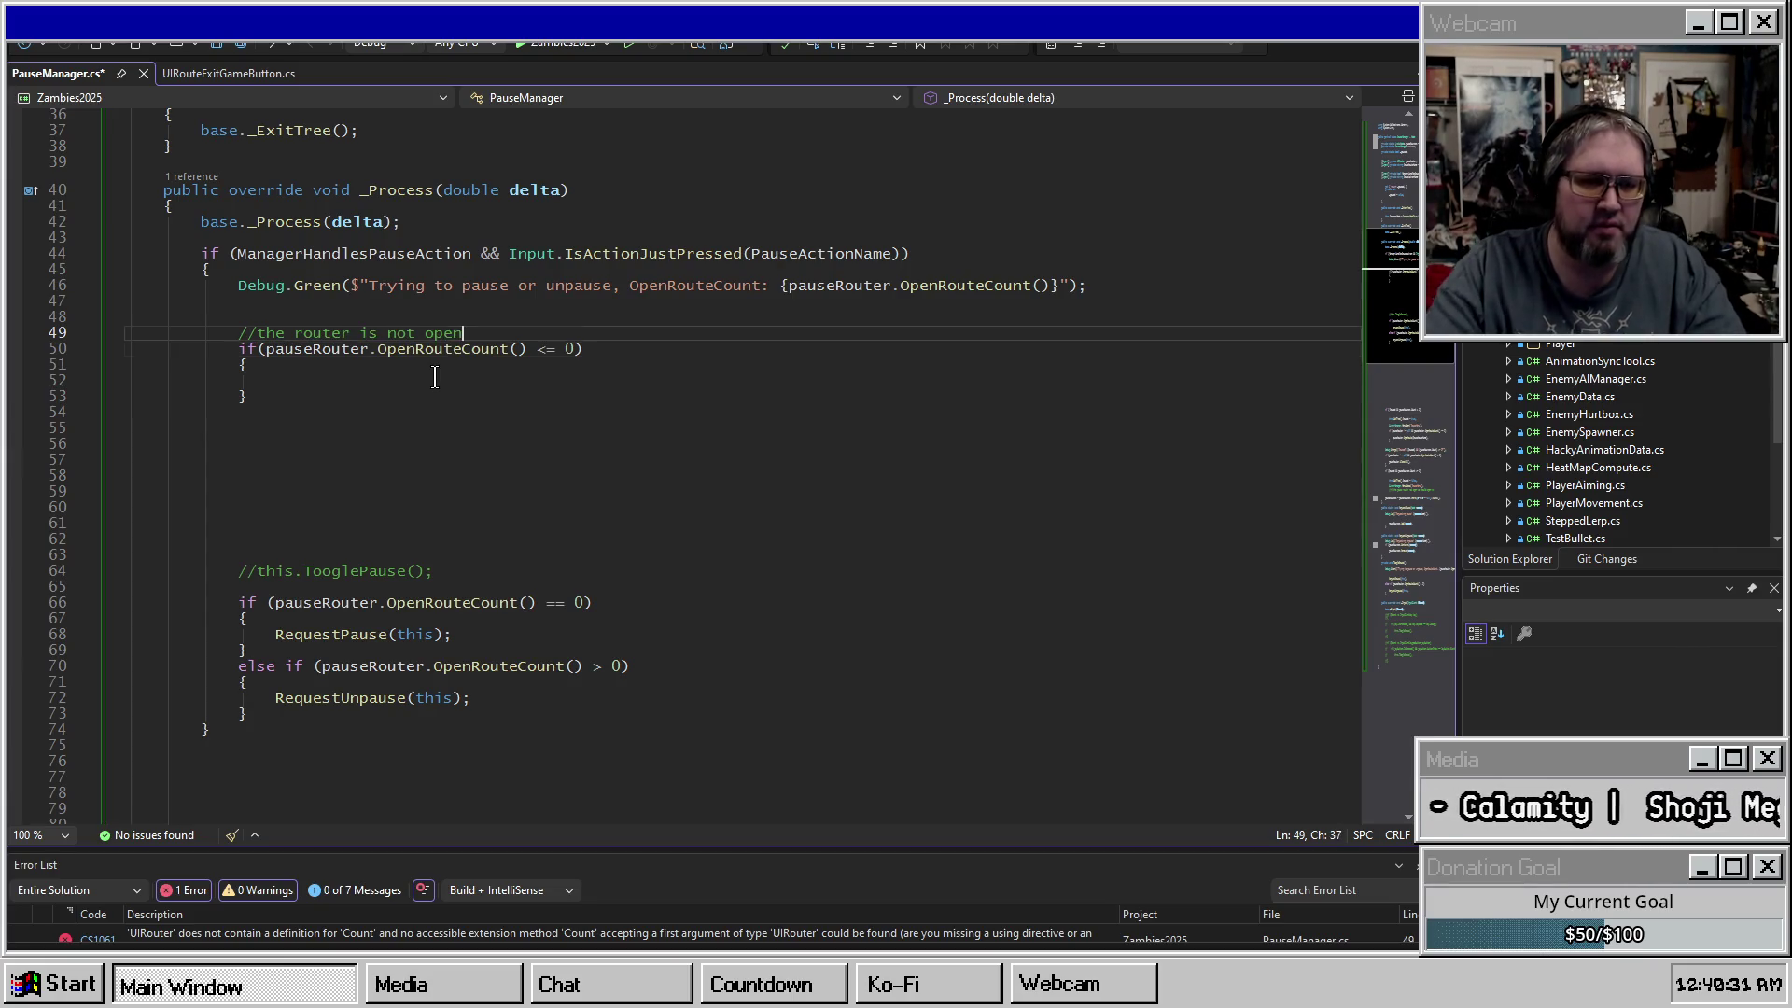
Remove the stray blank line and start a pauseRouter.OpenRoute call inside the if body.
left_click(435, 376)
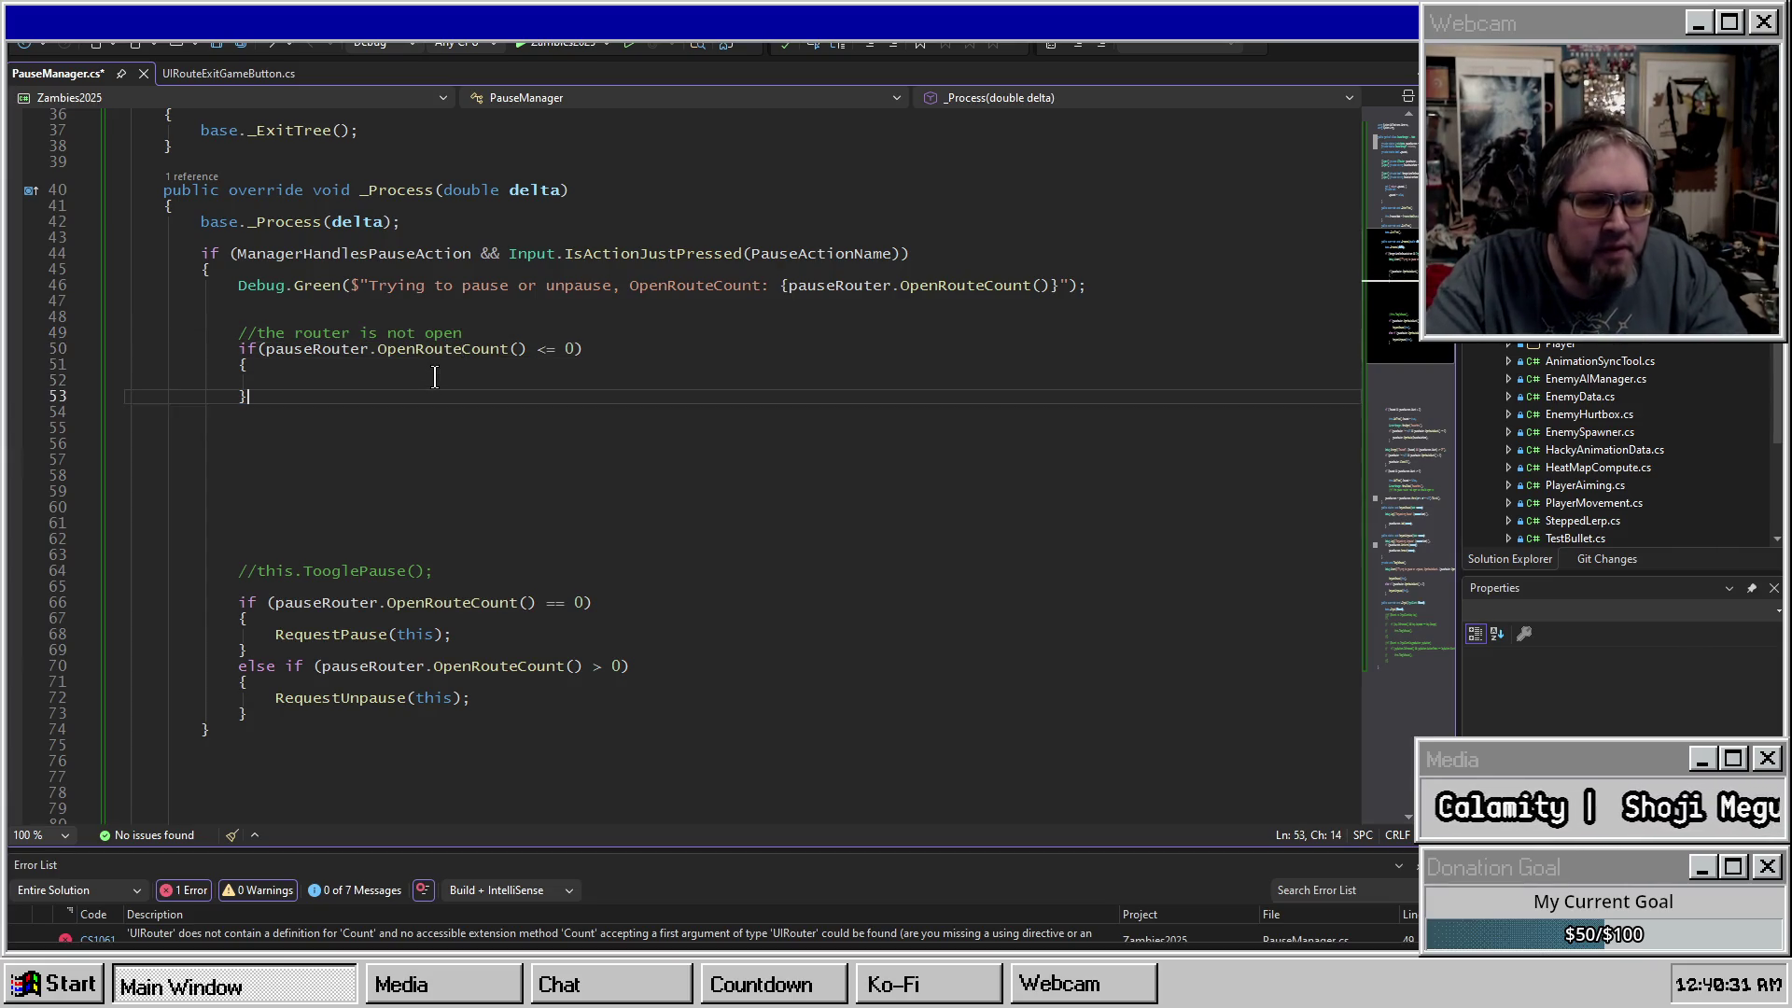
key("Up")
key("Up")
key("Up")
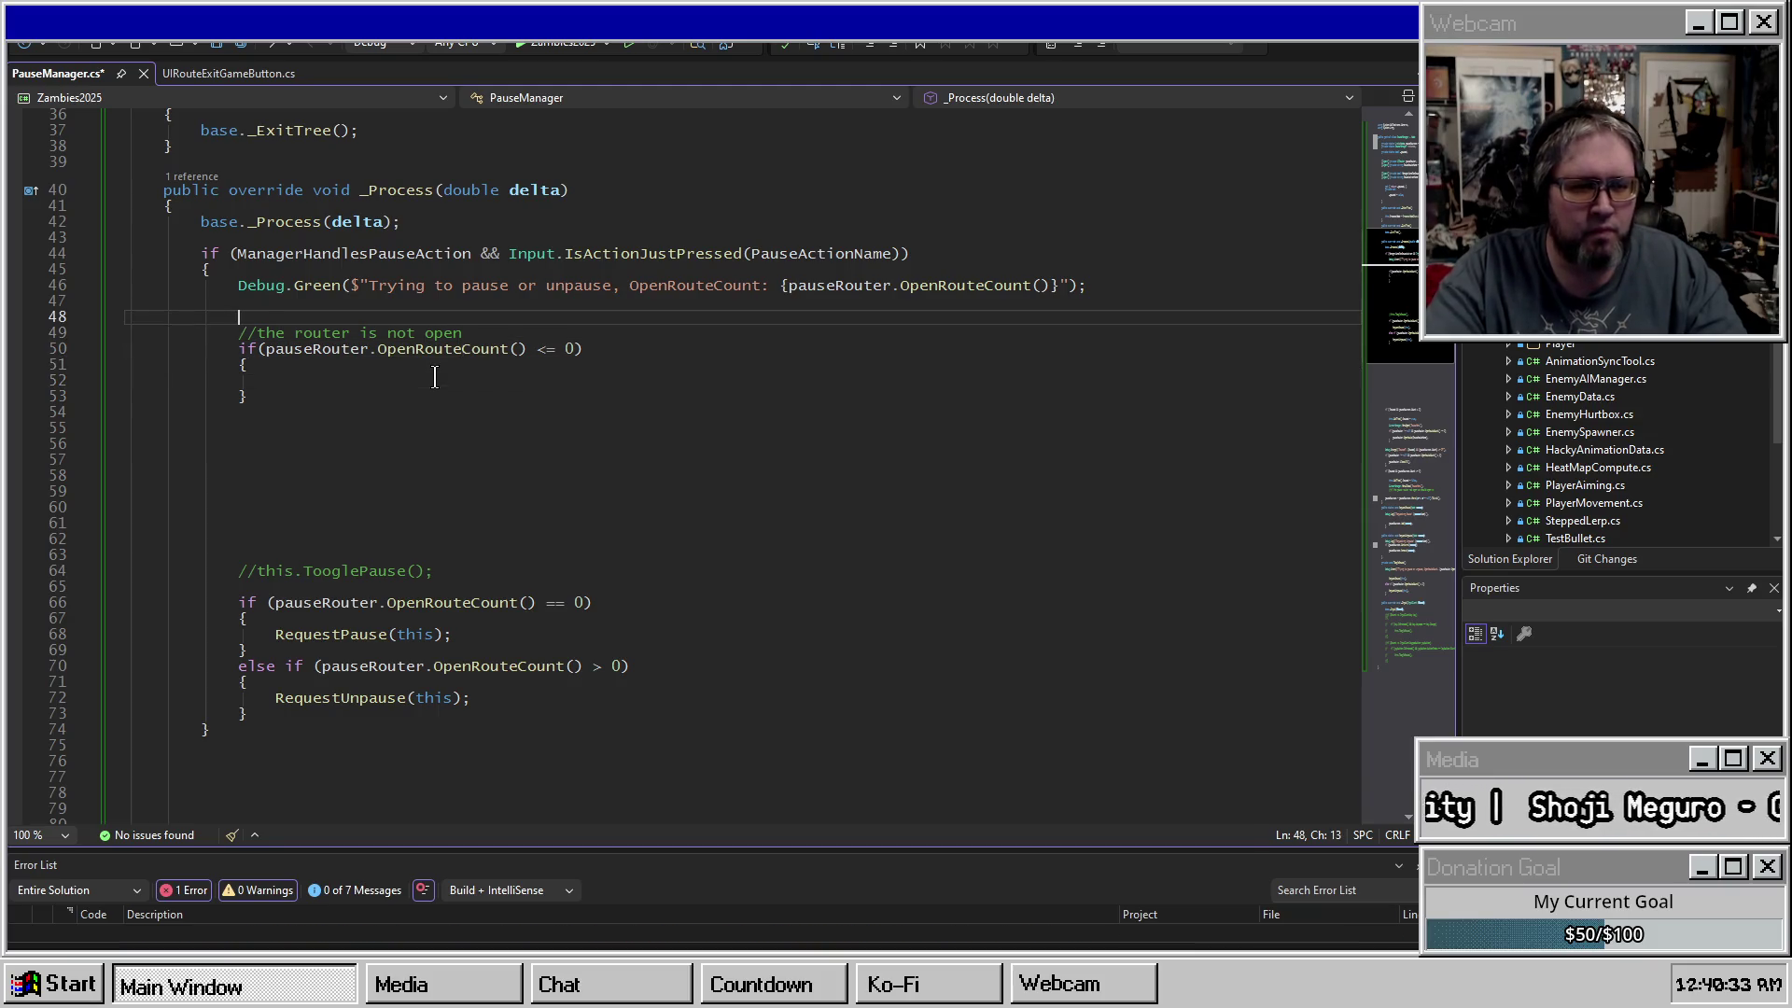
key("BackSpace")
key("Down")
key("Down")
key("Down")
key("Home")
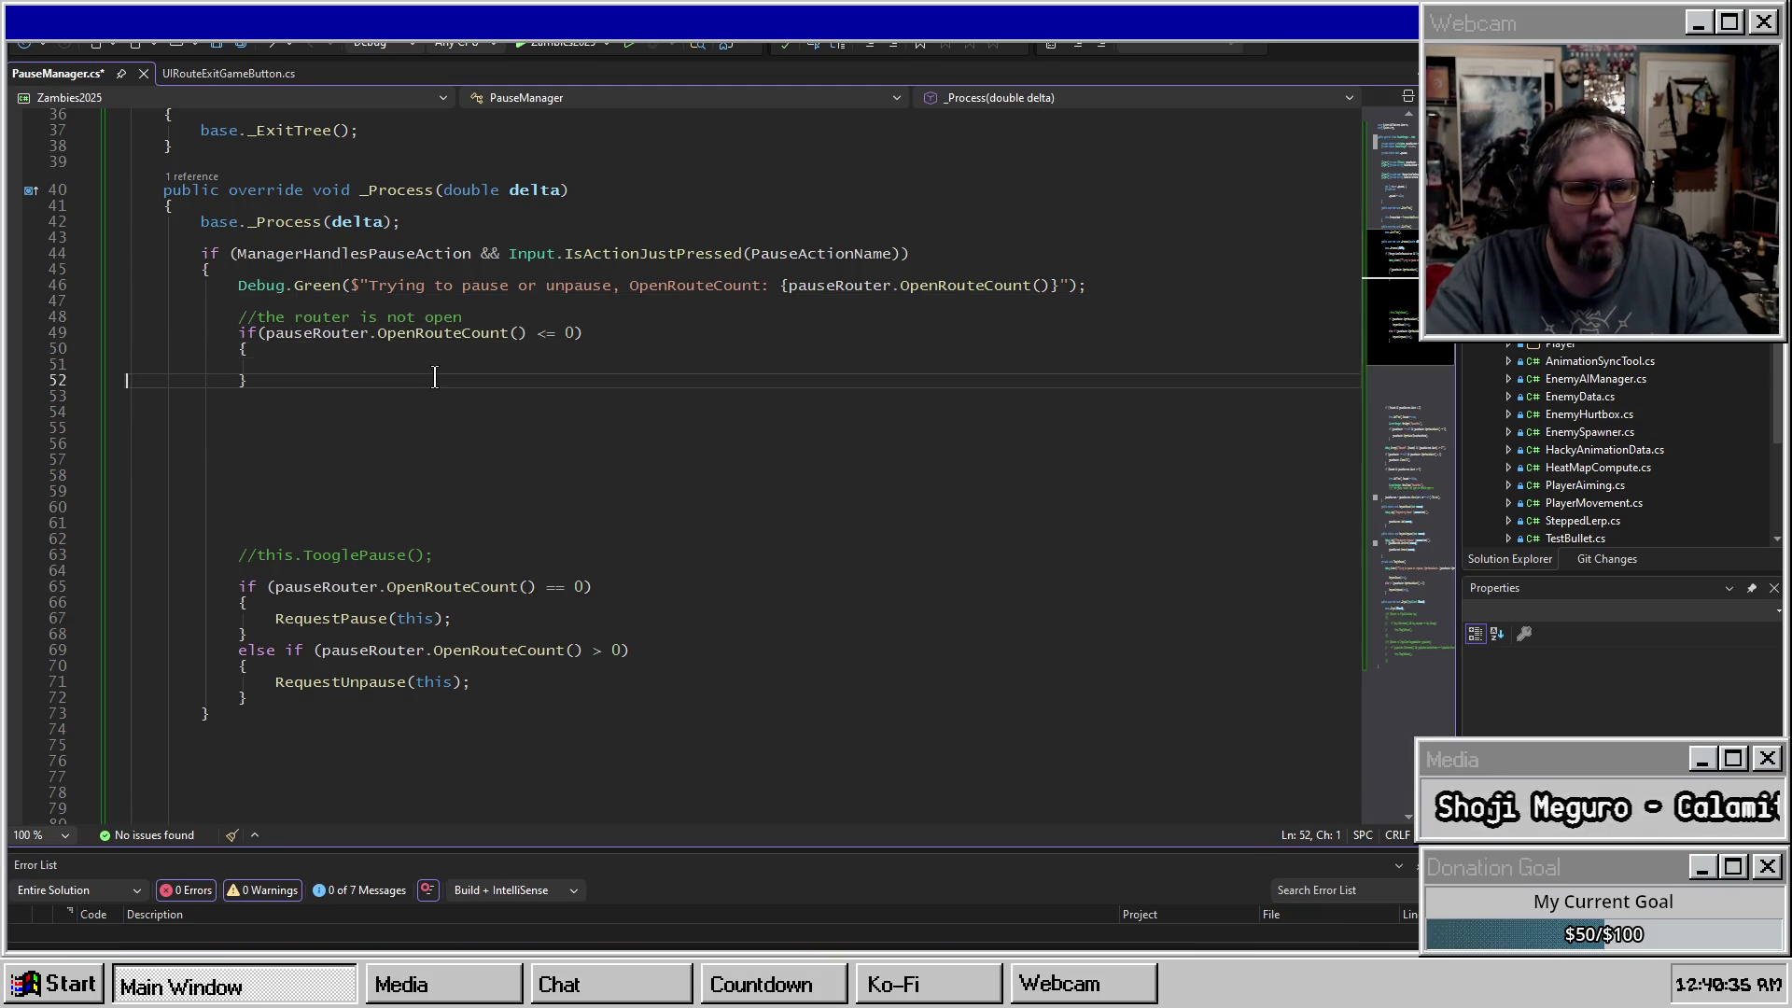
key("Down")
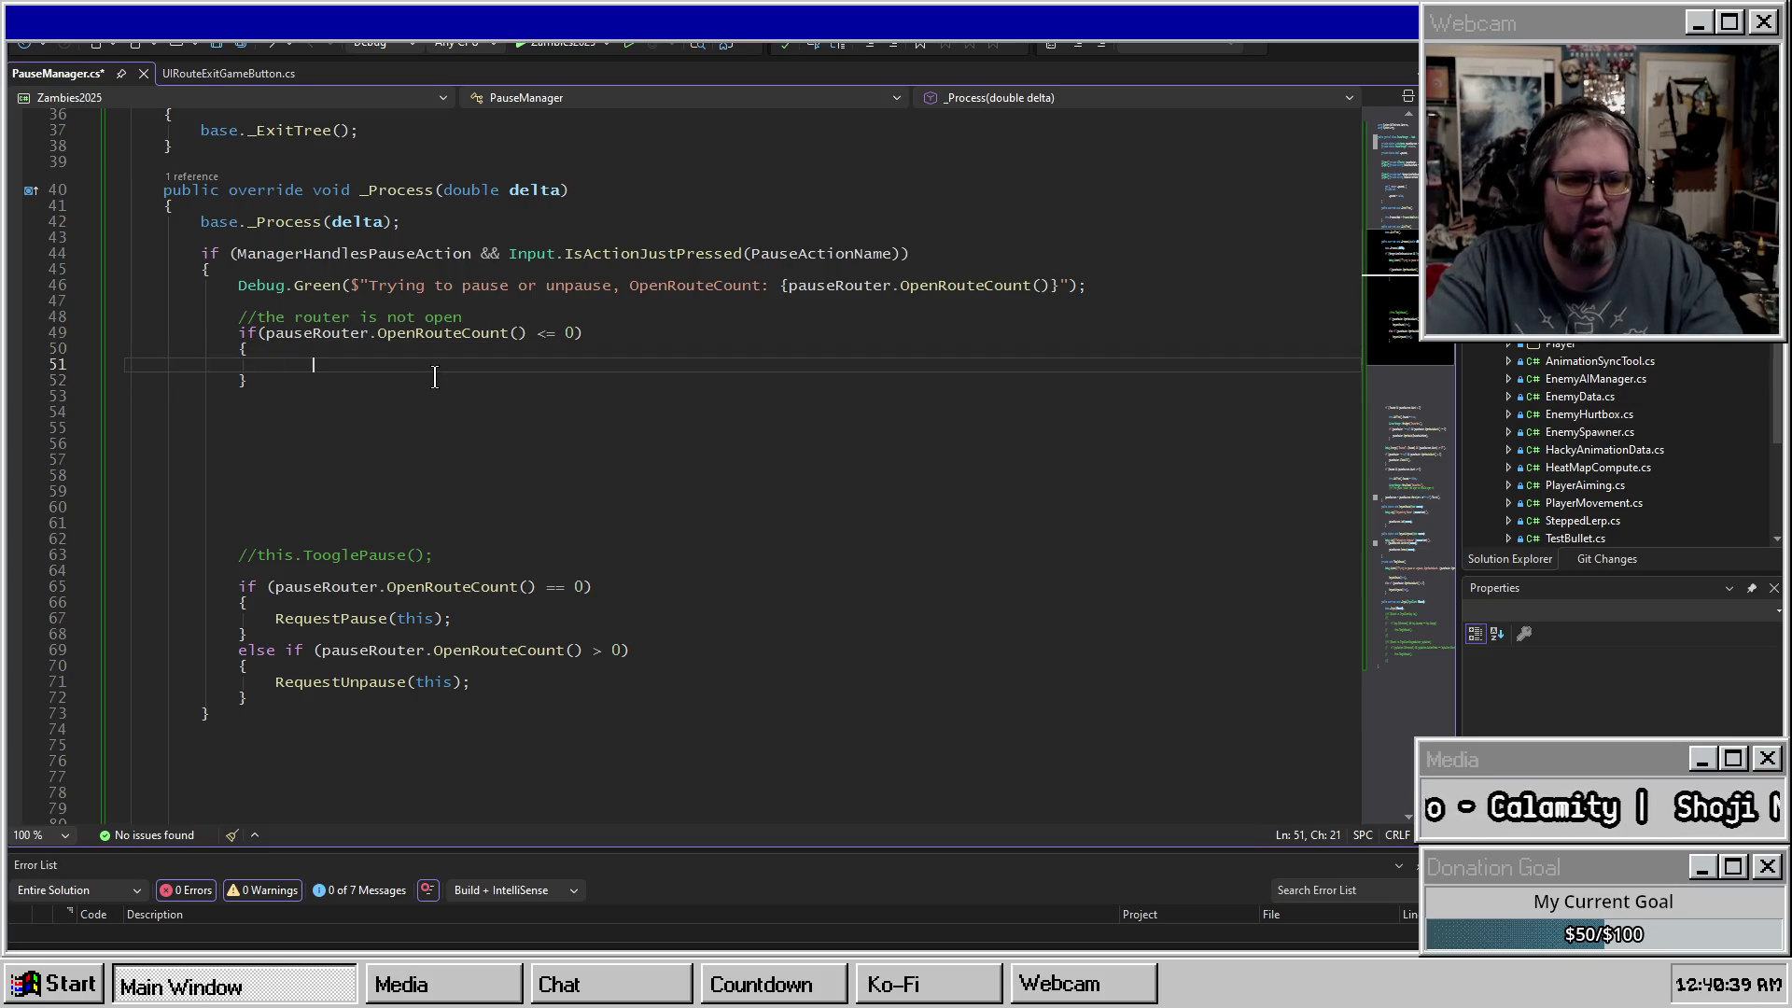
type("pau")
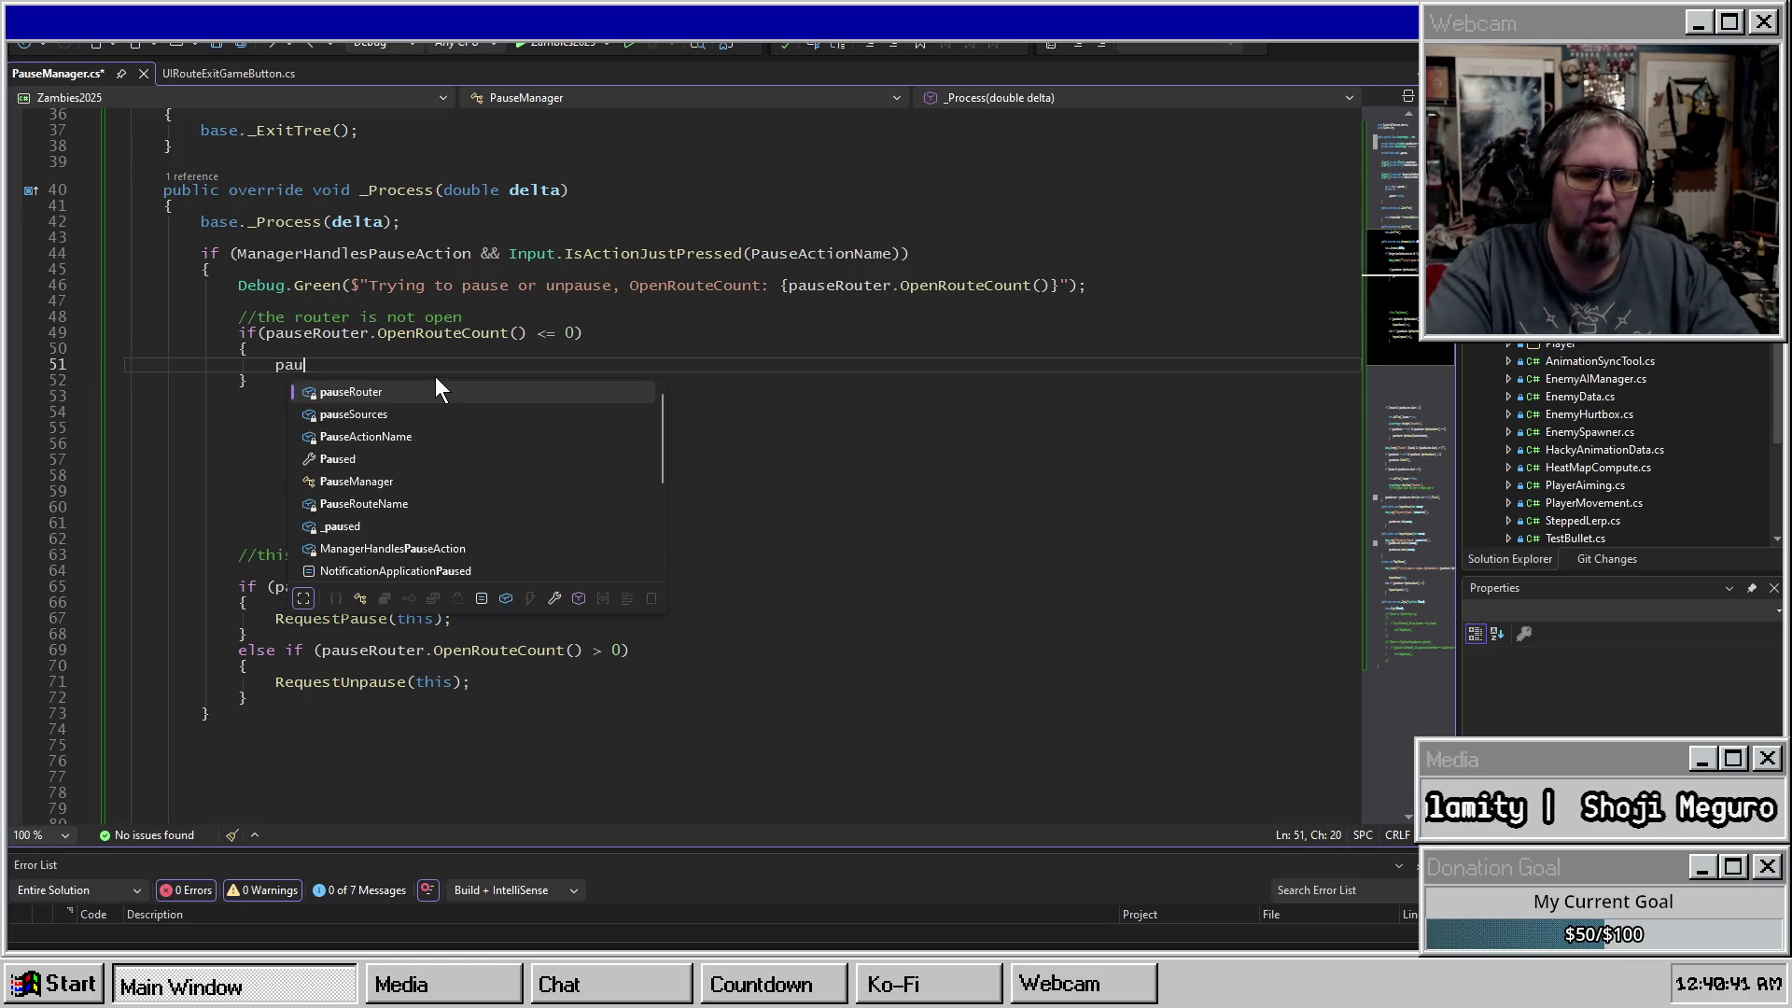
type("seRouter.OpenRoute(\"")
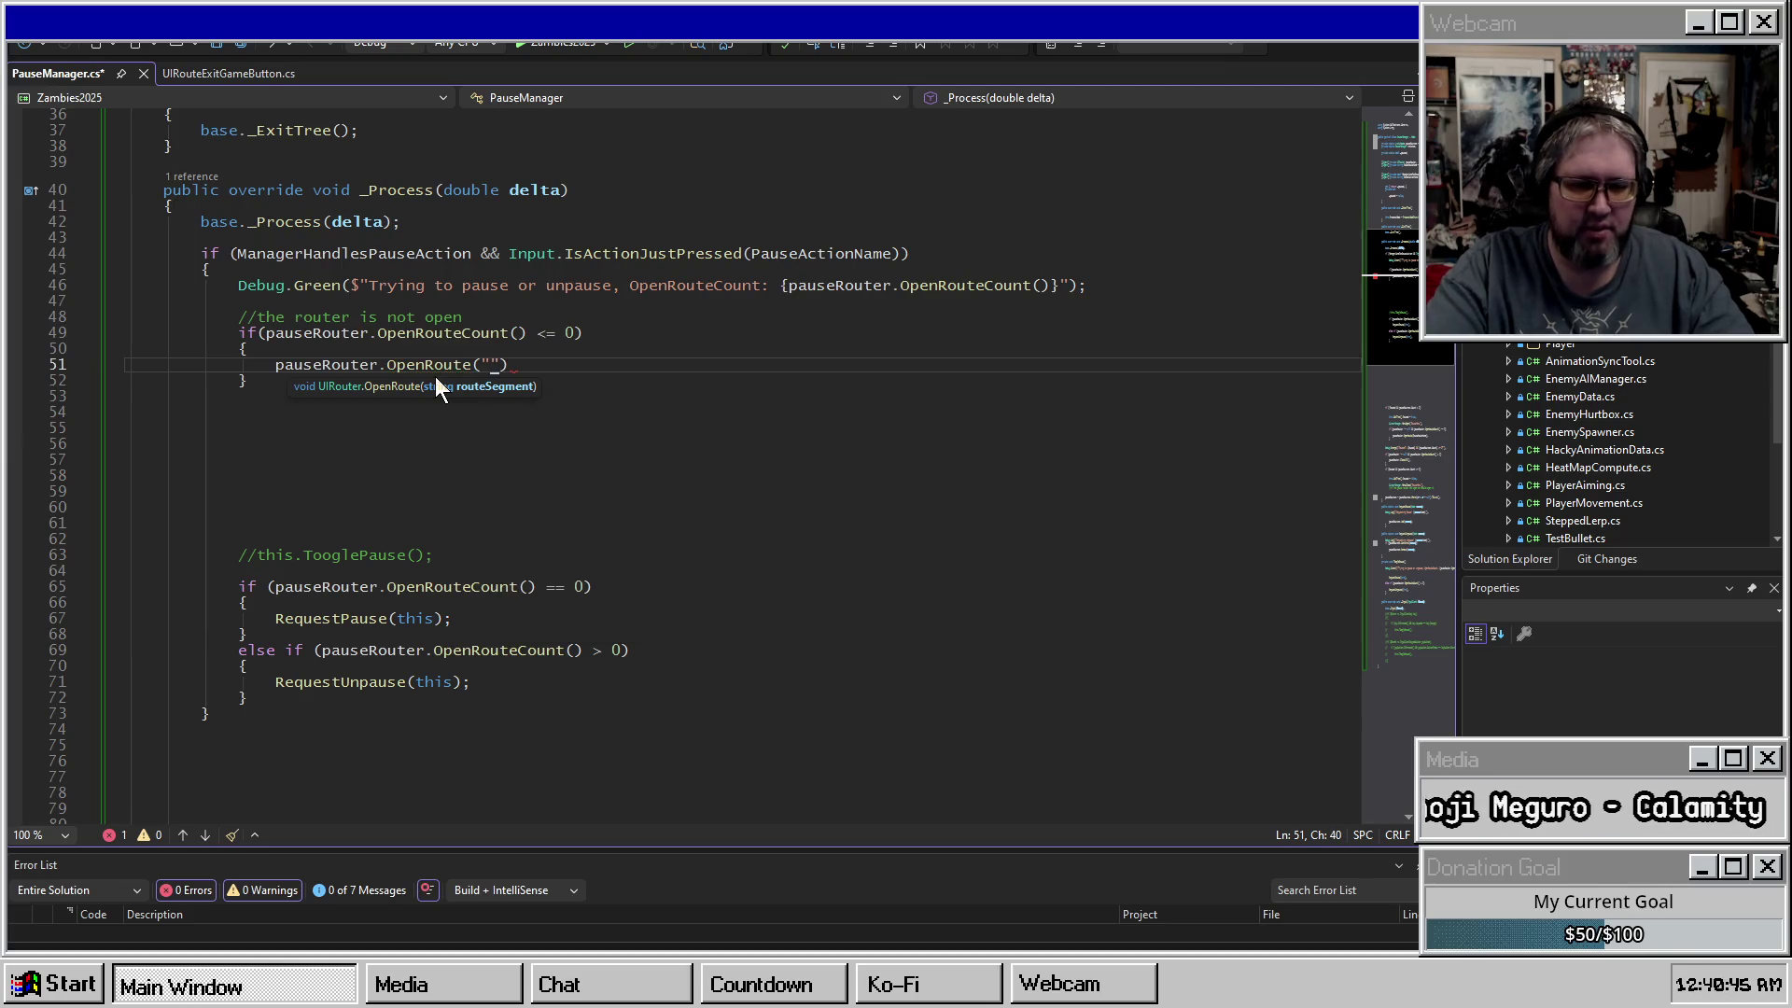
key("BackSpace")
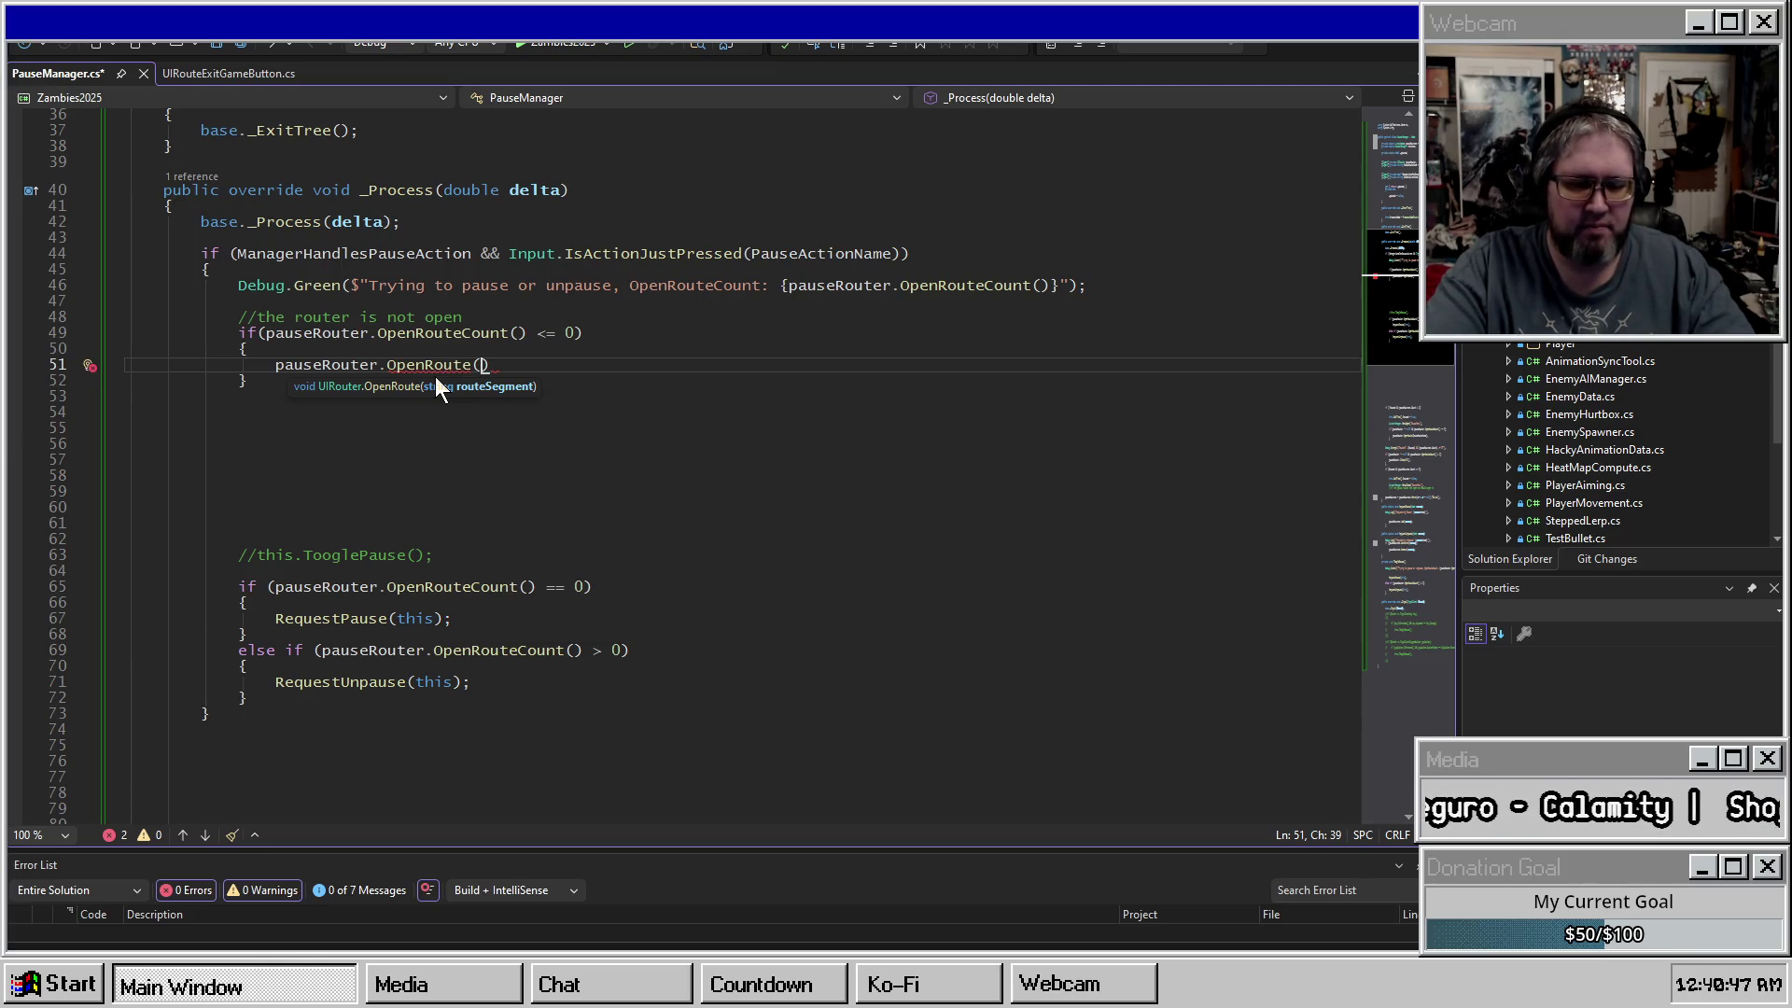
Pass the PauseRouteName field as the OpenRoute argument, completing the statement.
scroll(435, 377, "up", 9)
left_click(497, 284)
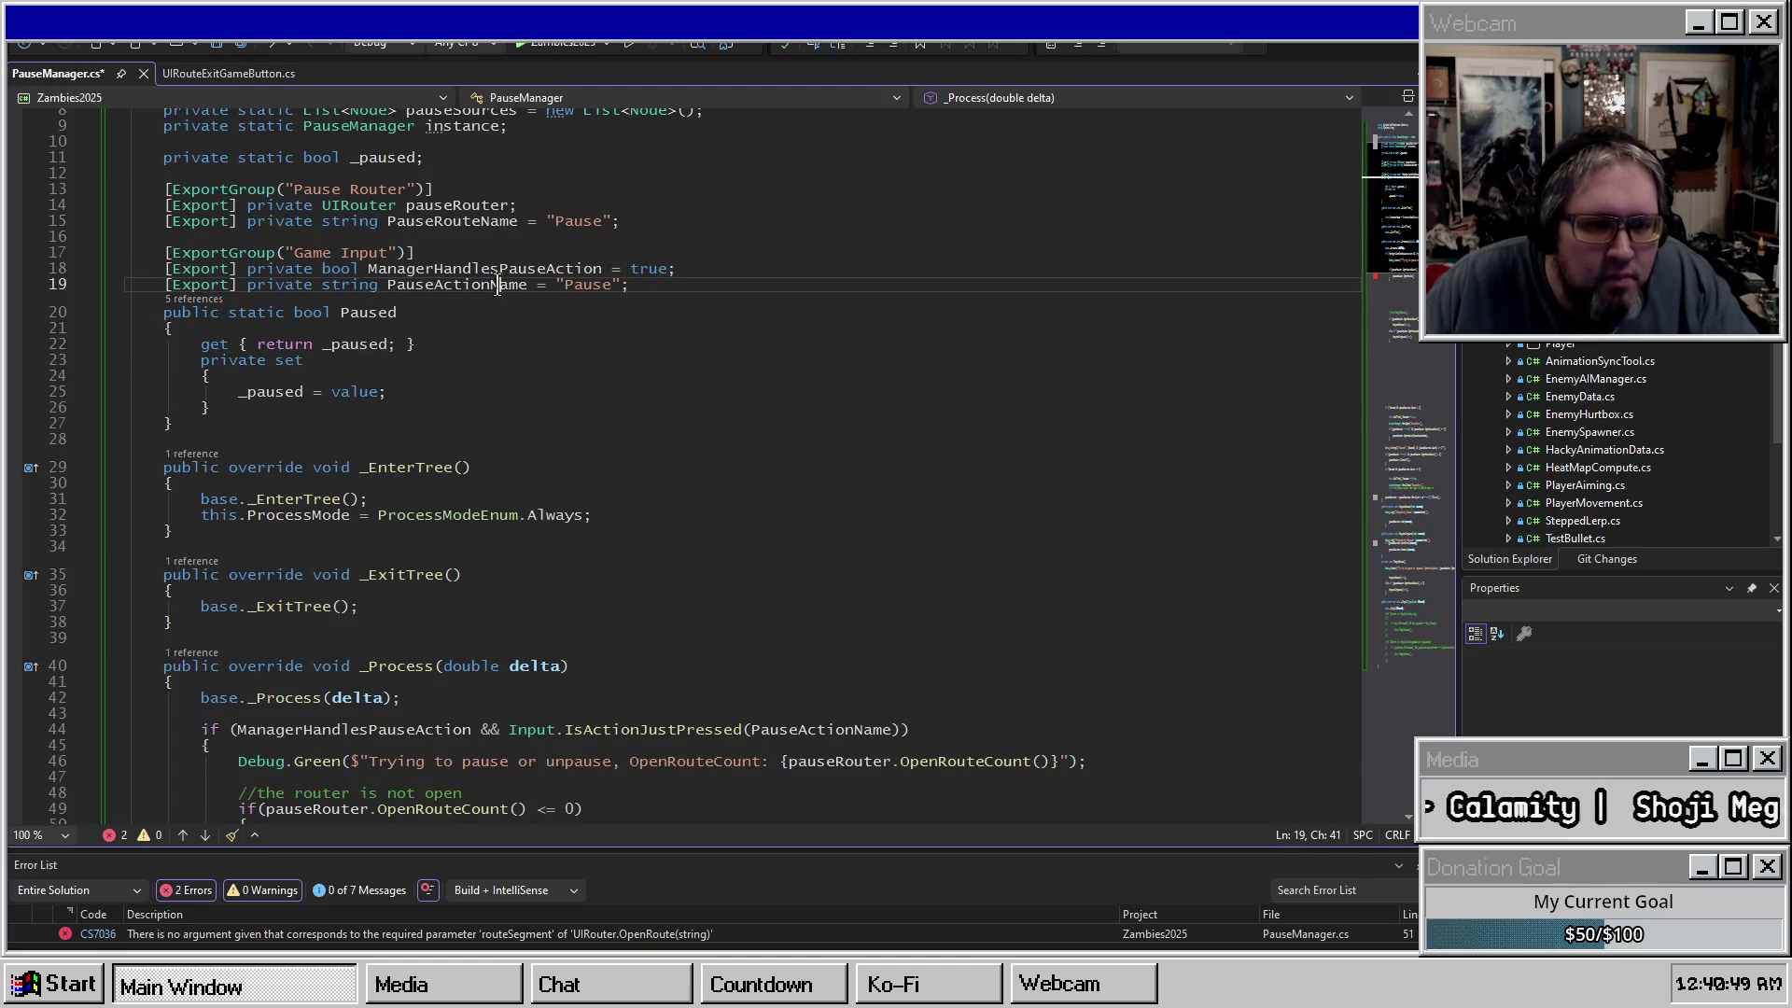
double_click(463, 224)
key("ctrl+c")
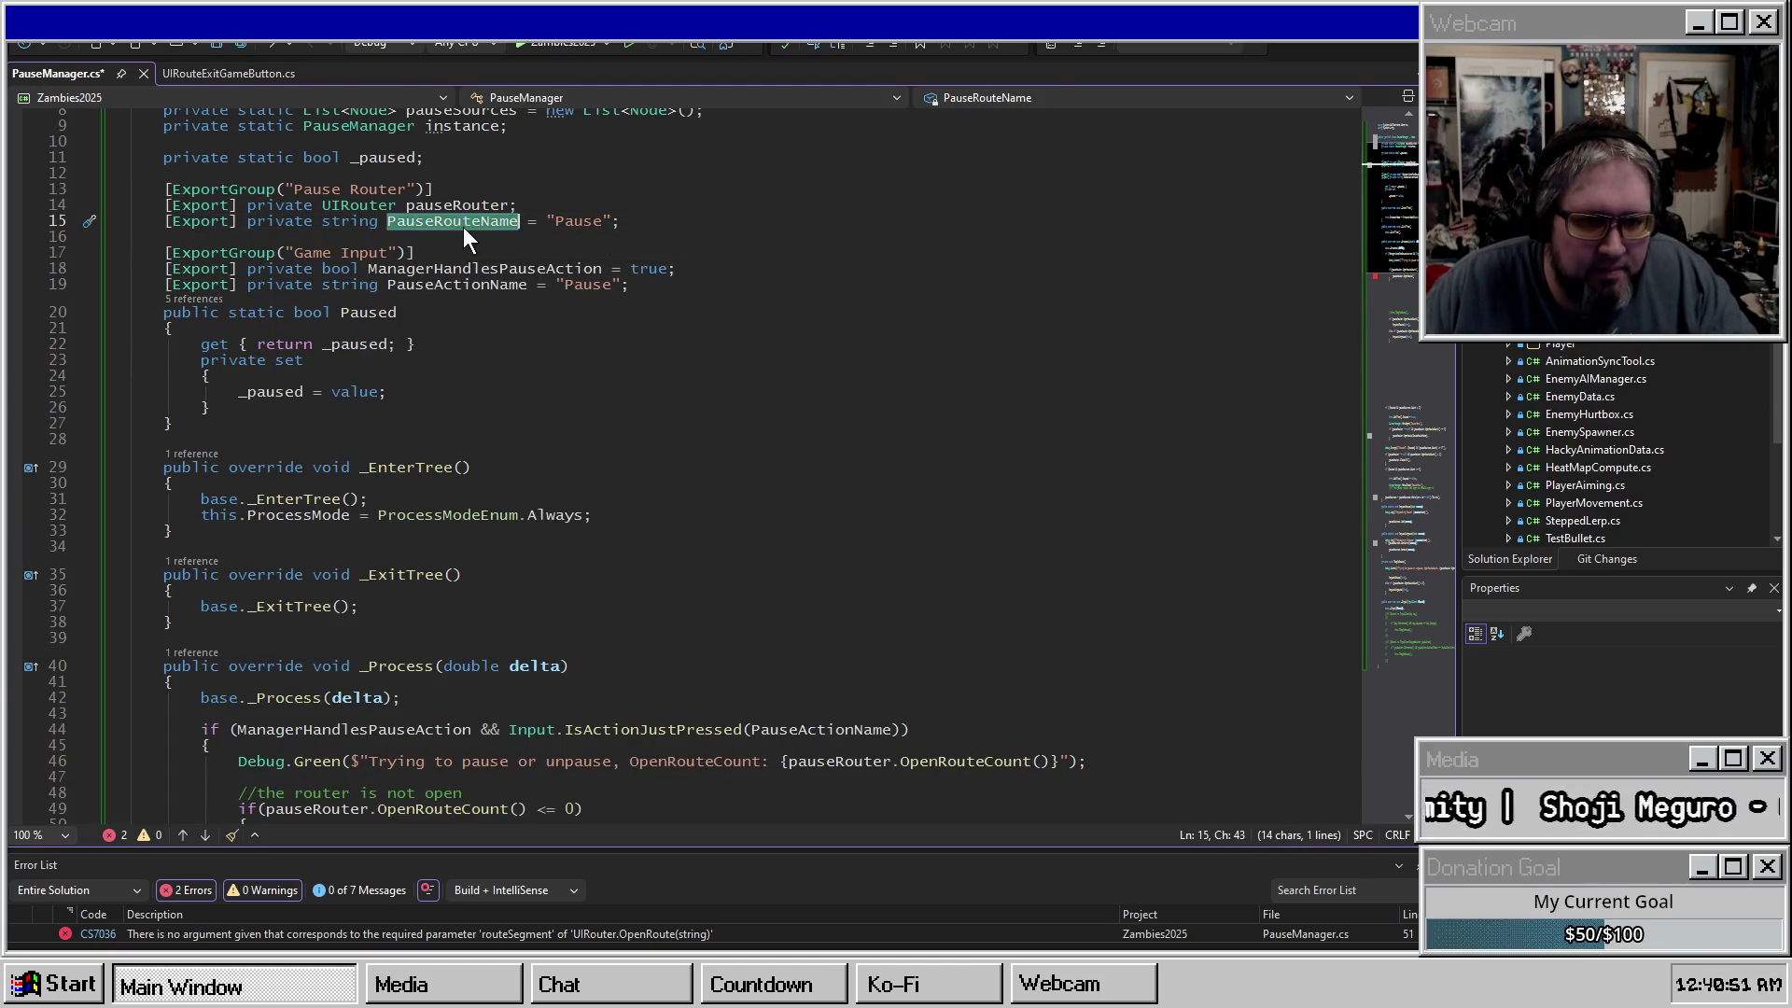
scroll(534, 483, "down", 6)
left_click(478, 556)
key("ctrl+v")
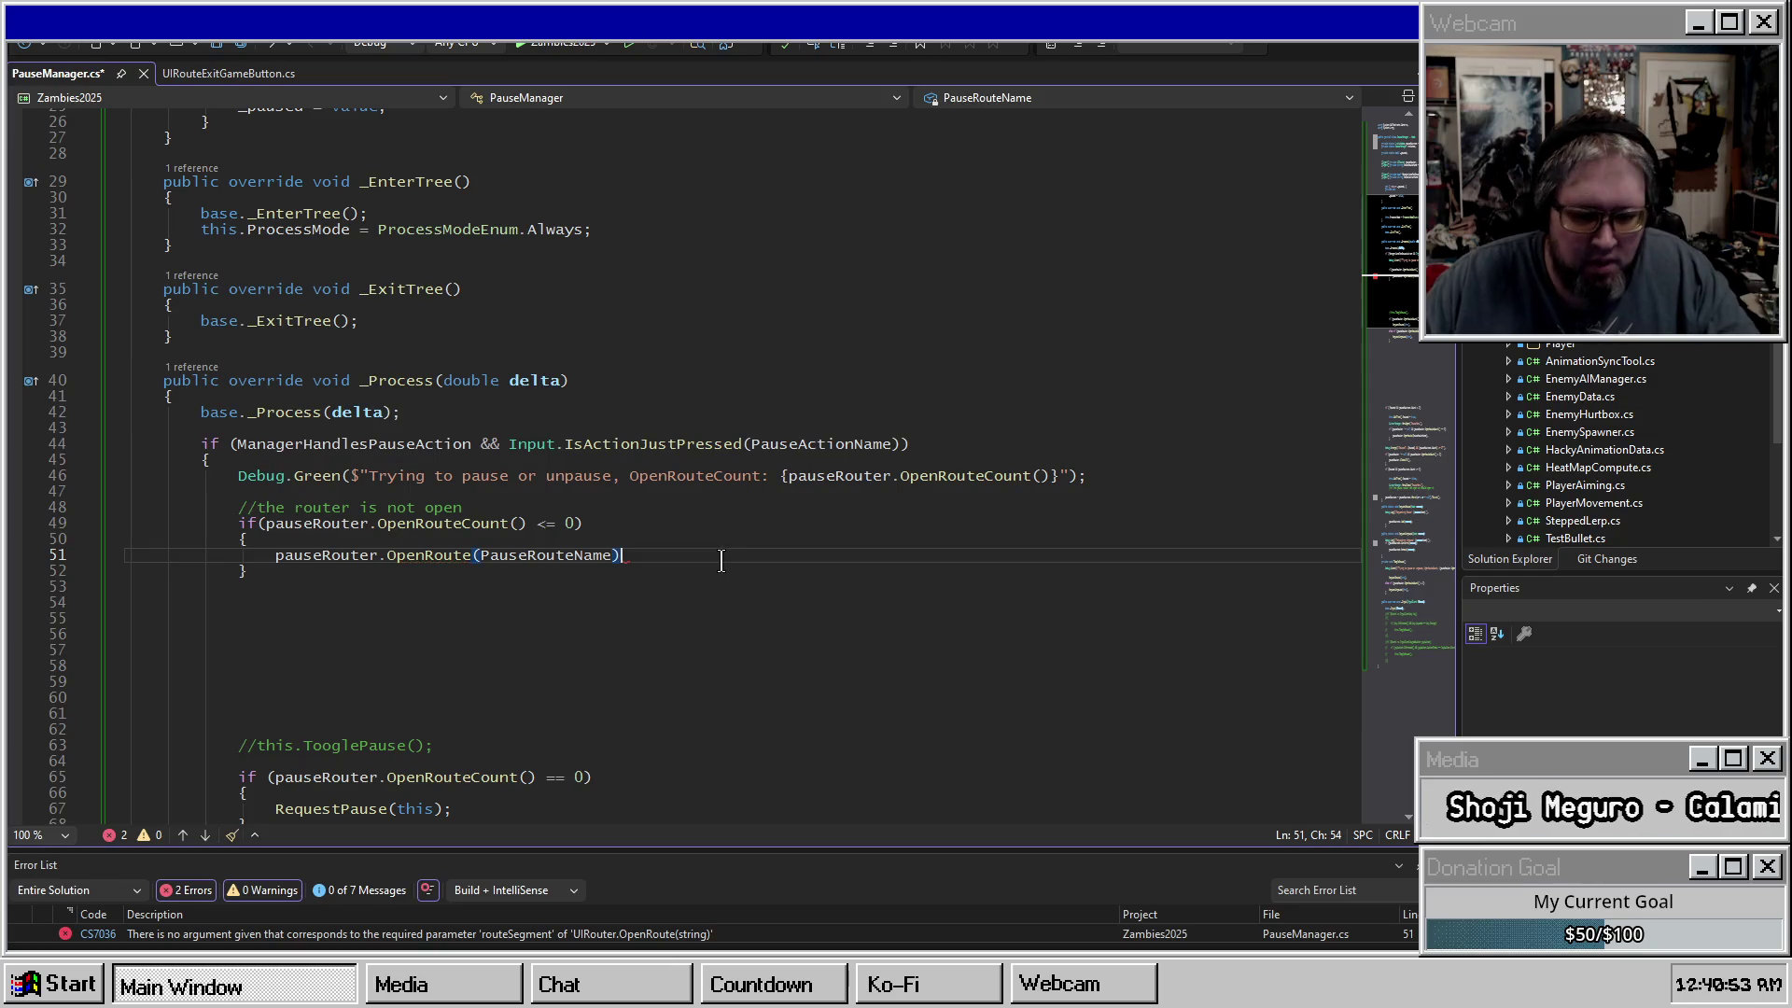
type(";")
Duplicate the block as an else branch that calls pauseRouter.CloseAll() with no arguments.
scroll(653, 551, "down", 2)
left_click(356, 482)
mouse_move(355, 483)
left_mouse_down()
mouse_move(452, 427)
mouse_move(243, 412)
mouse_move(342, 487)
left_mouse_up()
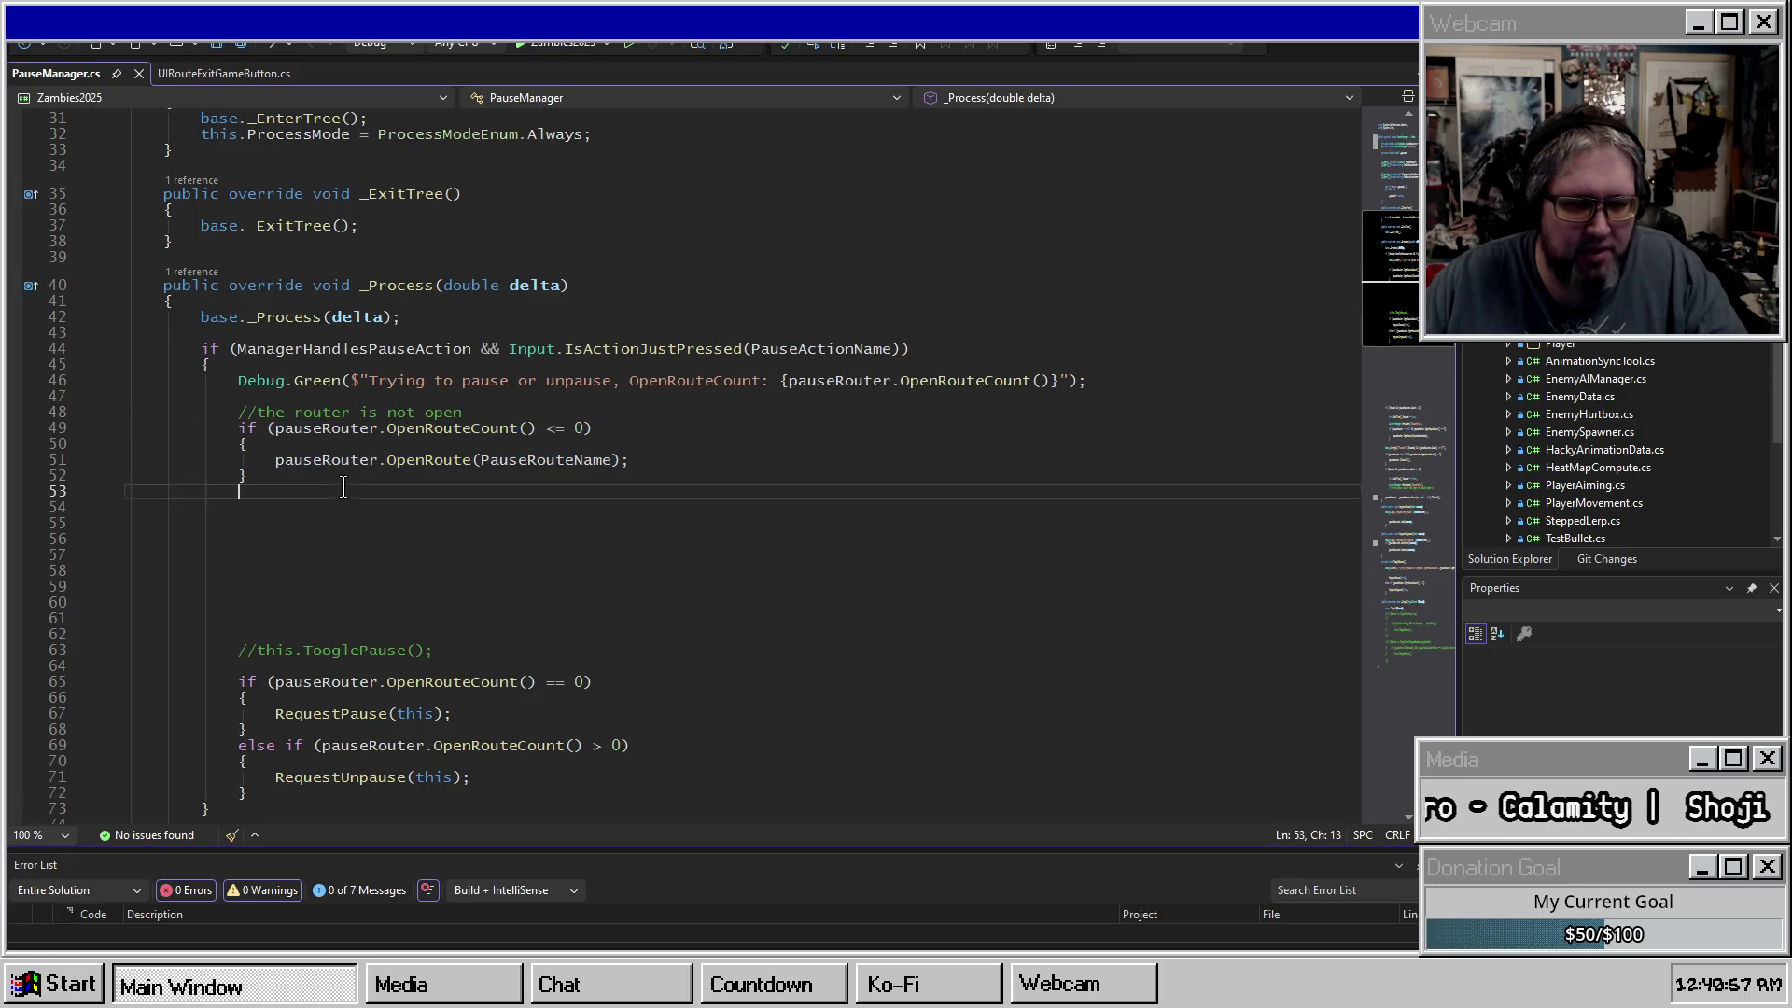
key("ctrl+v")
left_click(302, 510)
left_click(235, 523)
type("else")
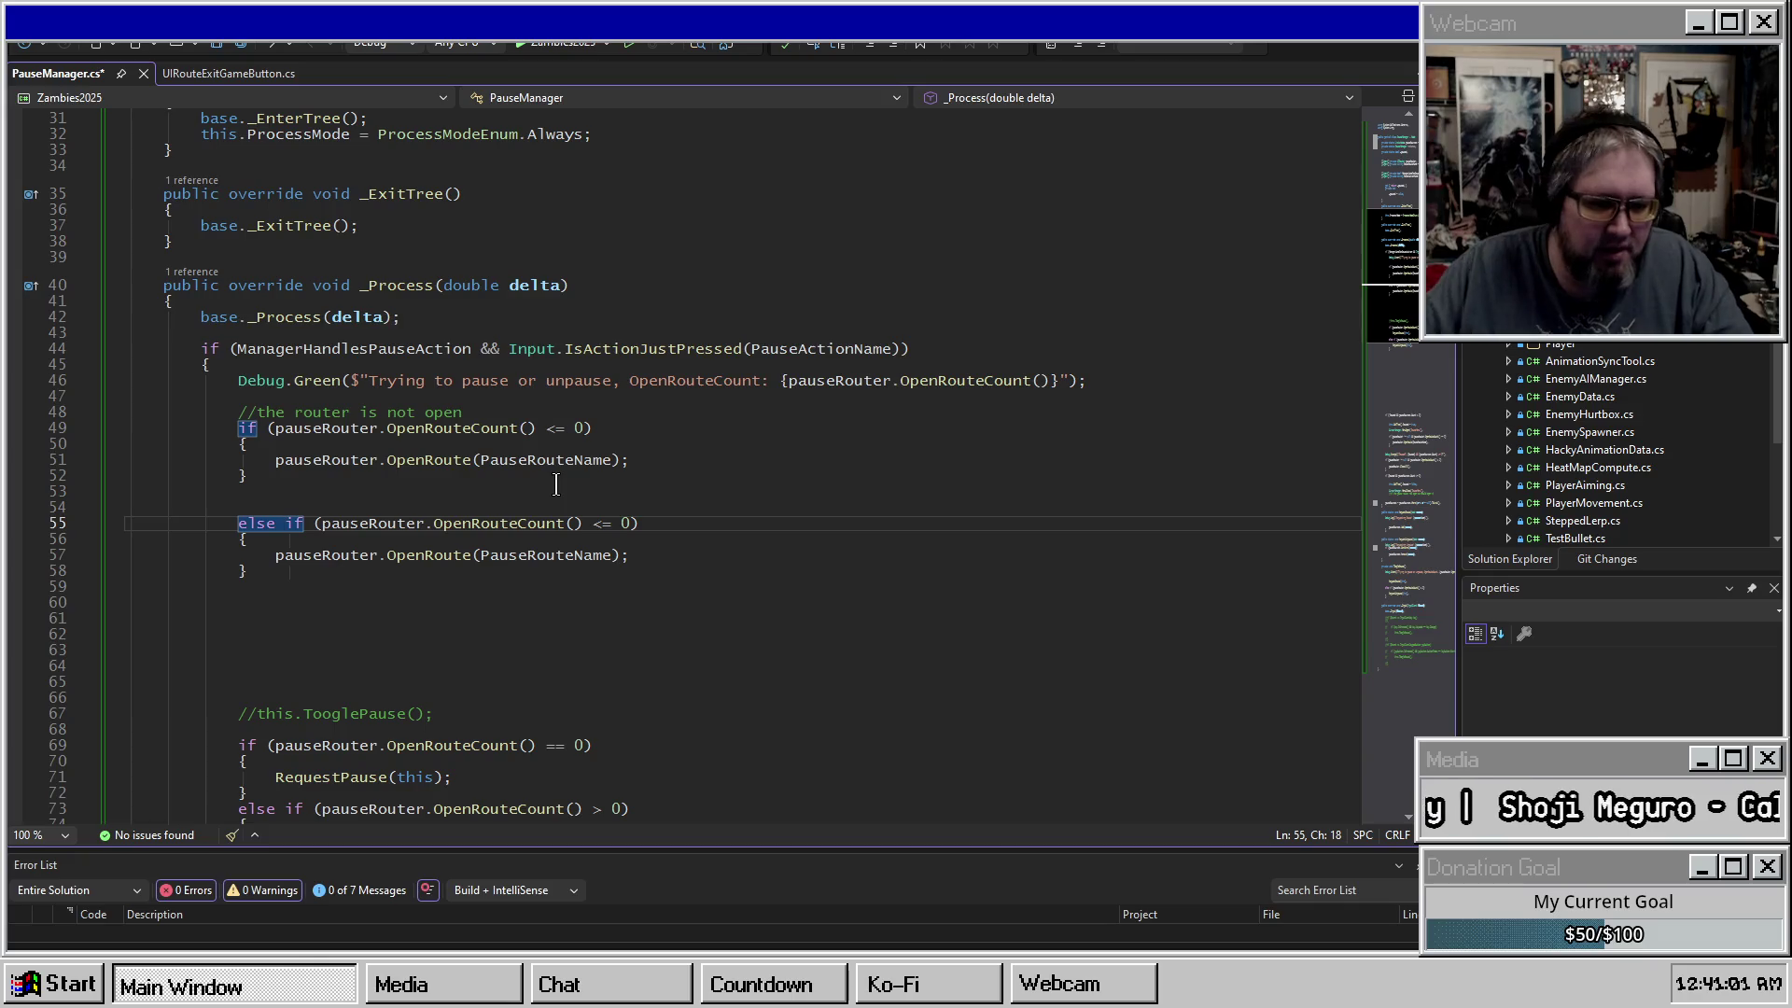
left_click(609, 526)
key("BackSpace")
key("BackSpace")
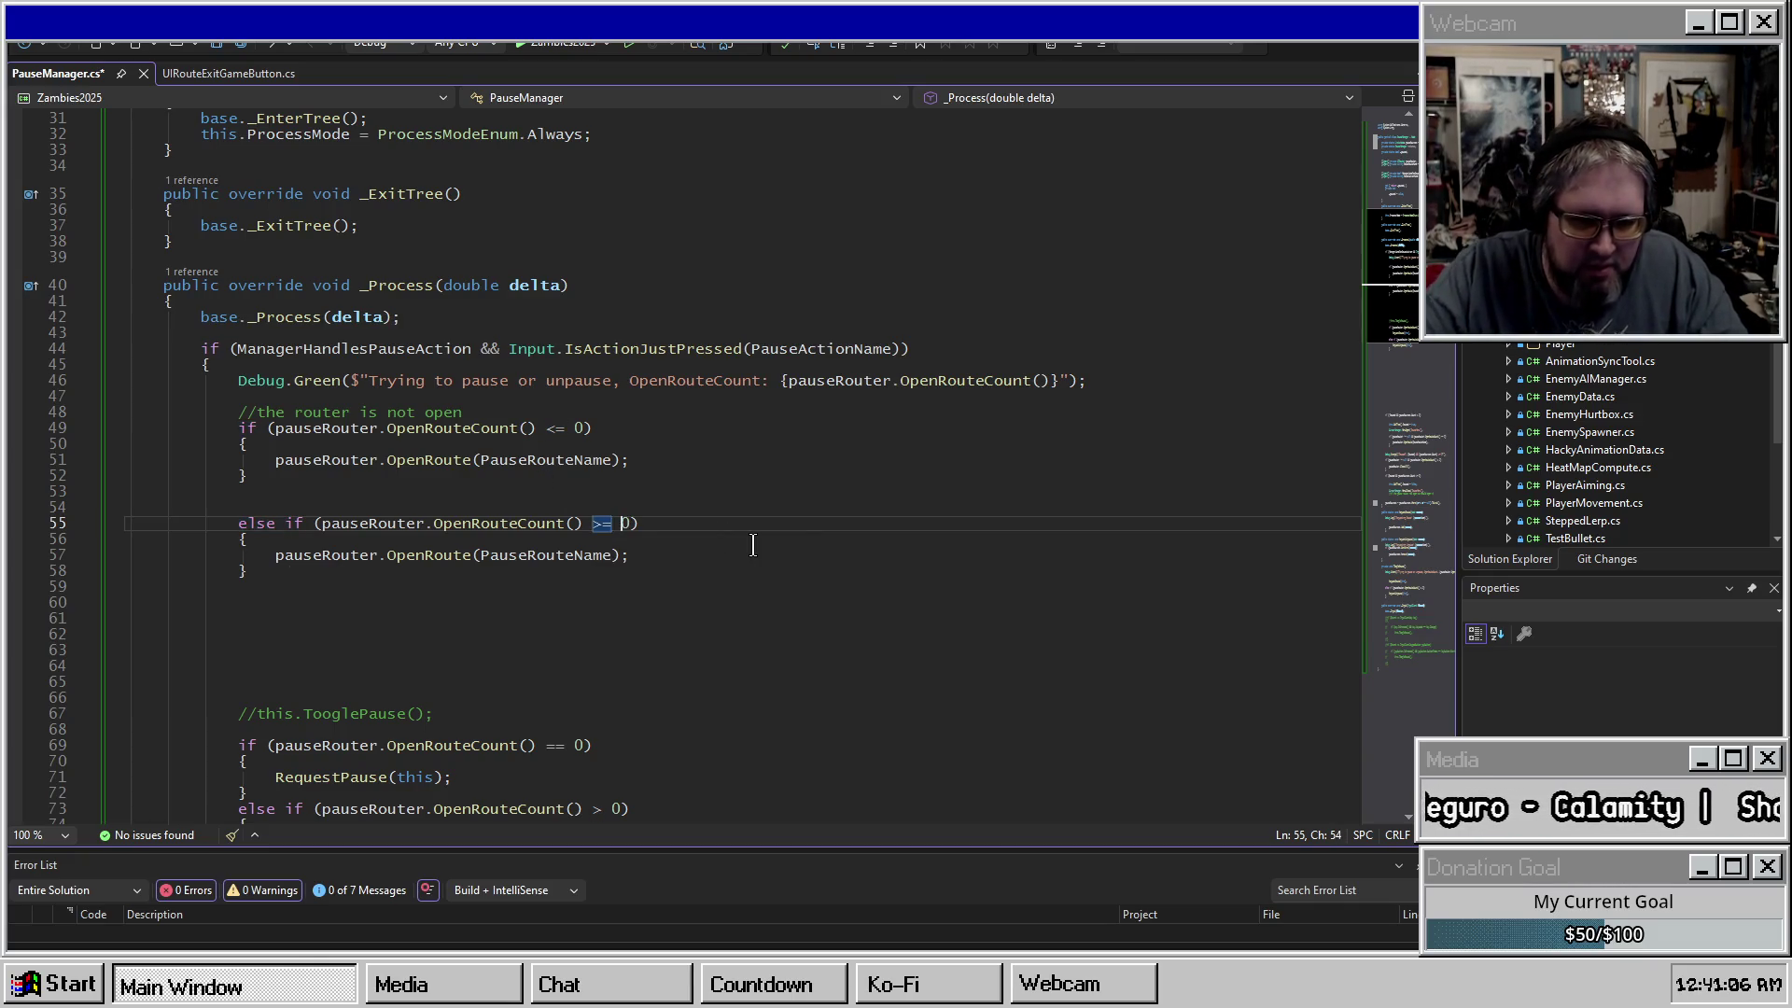
key("Down")
key("Down")
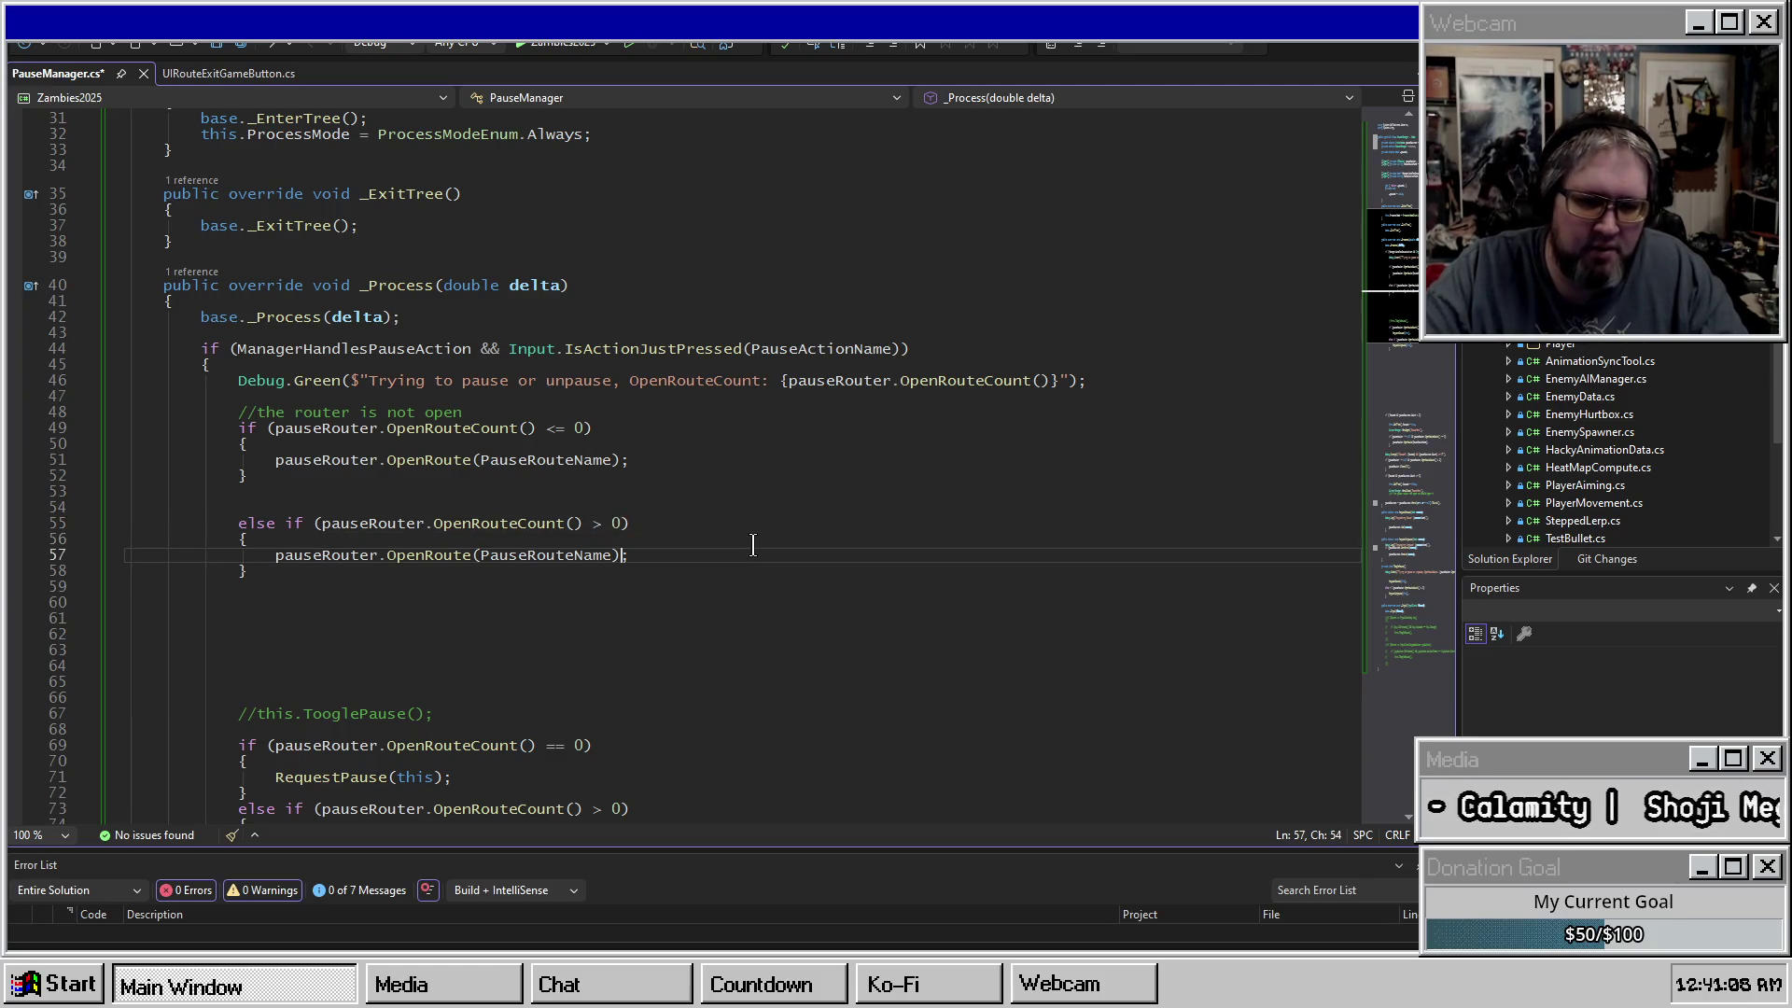
key("ctrl+shift+Right")
type("CloseAll")
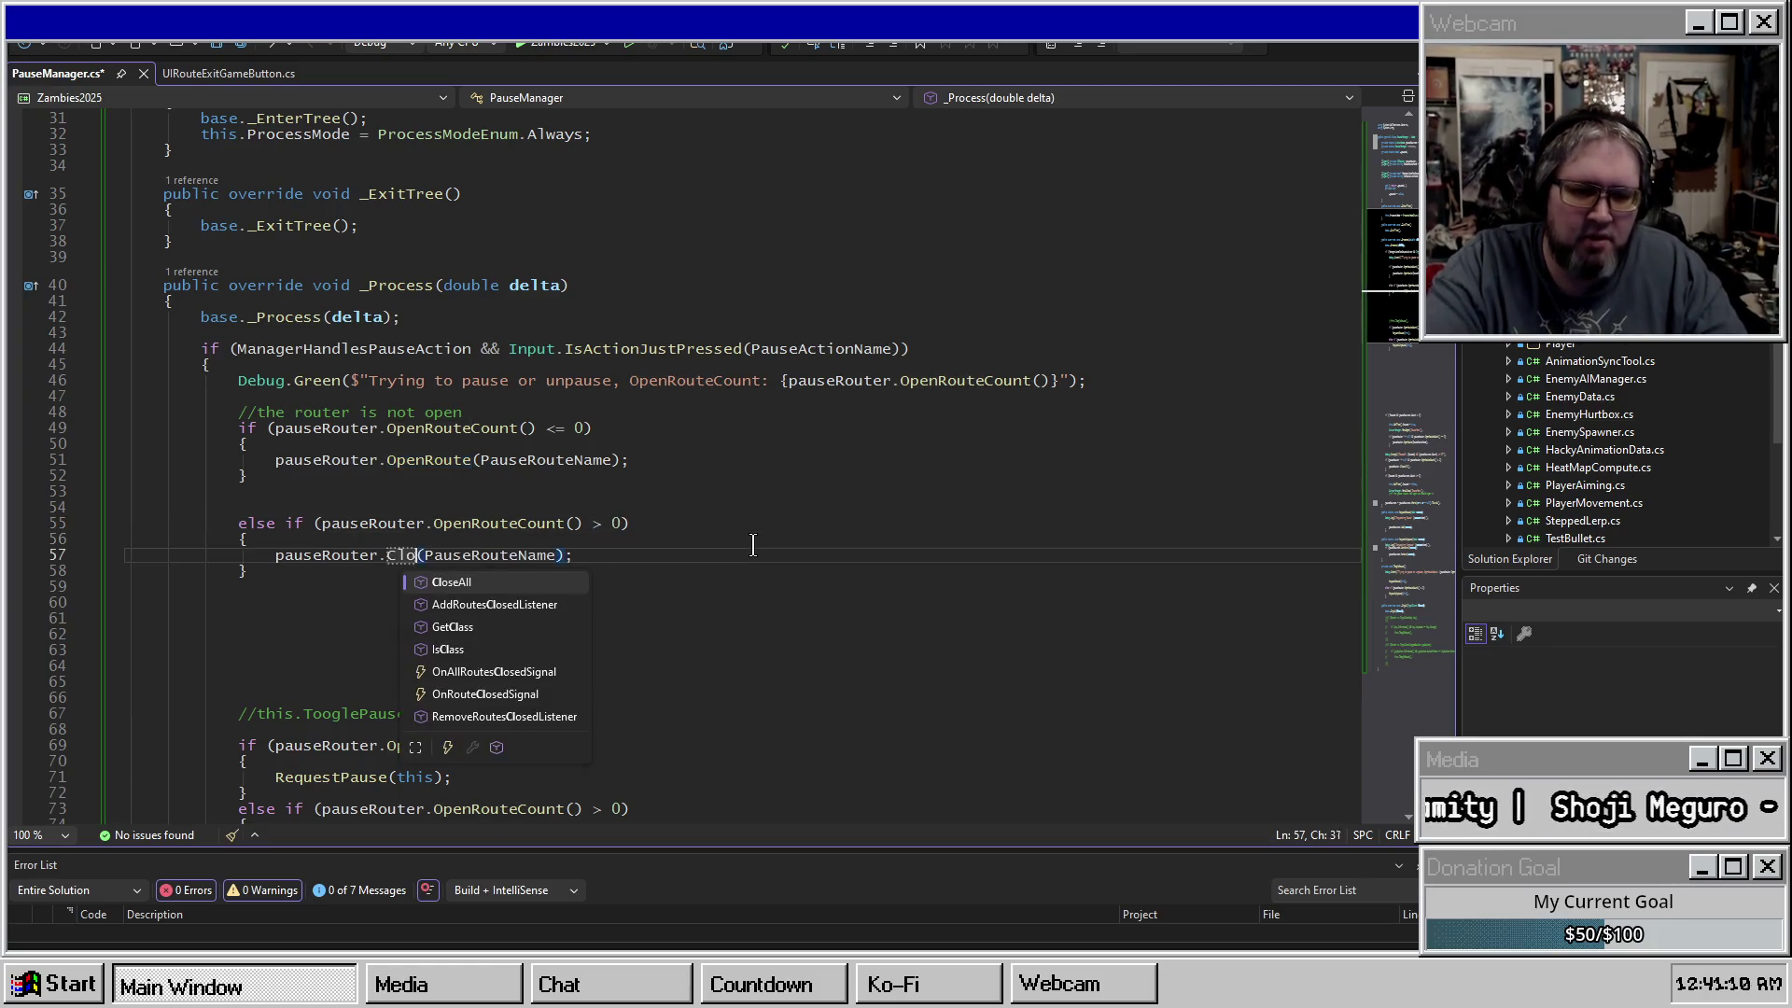
key("Right")
key("ctrl+shift+Right")
key("Delete")
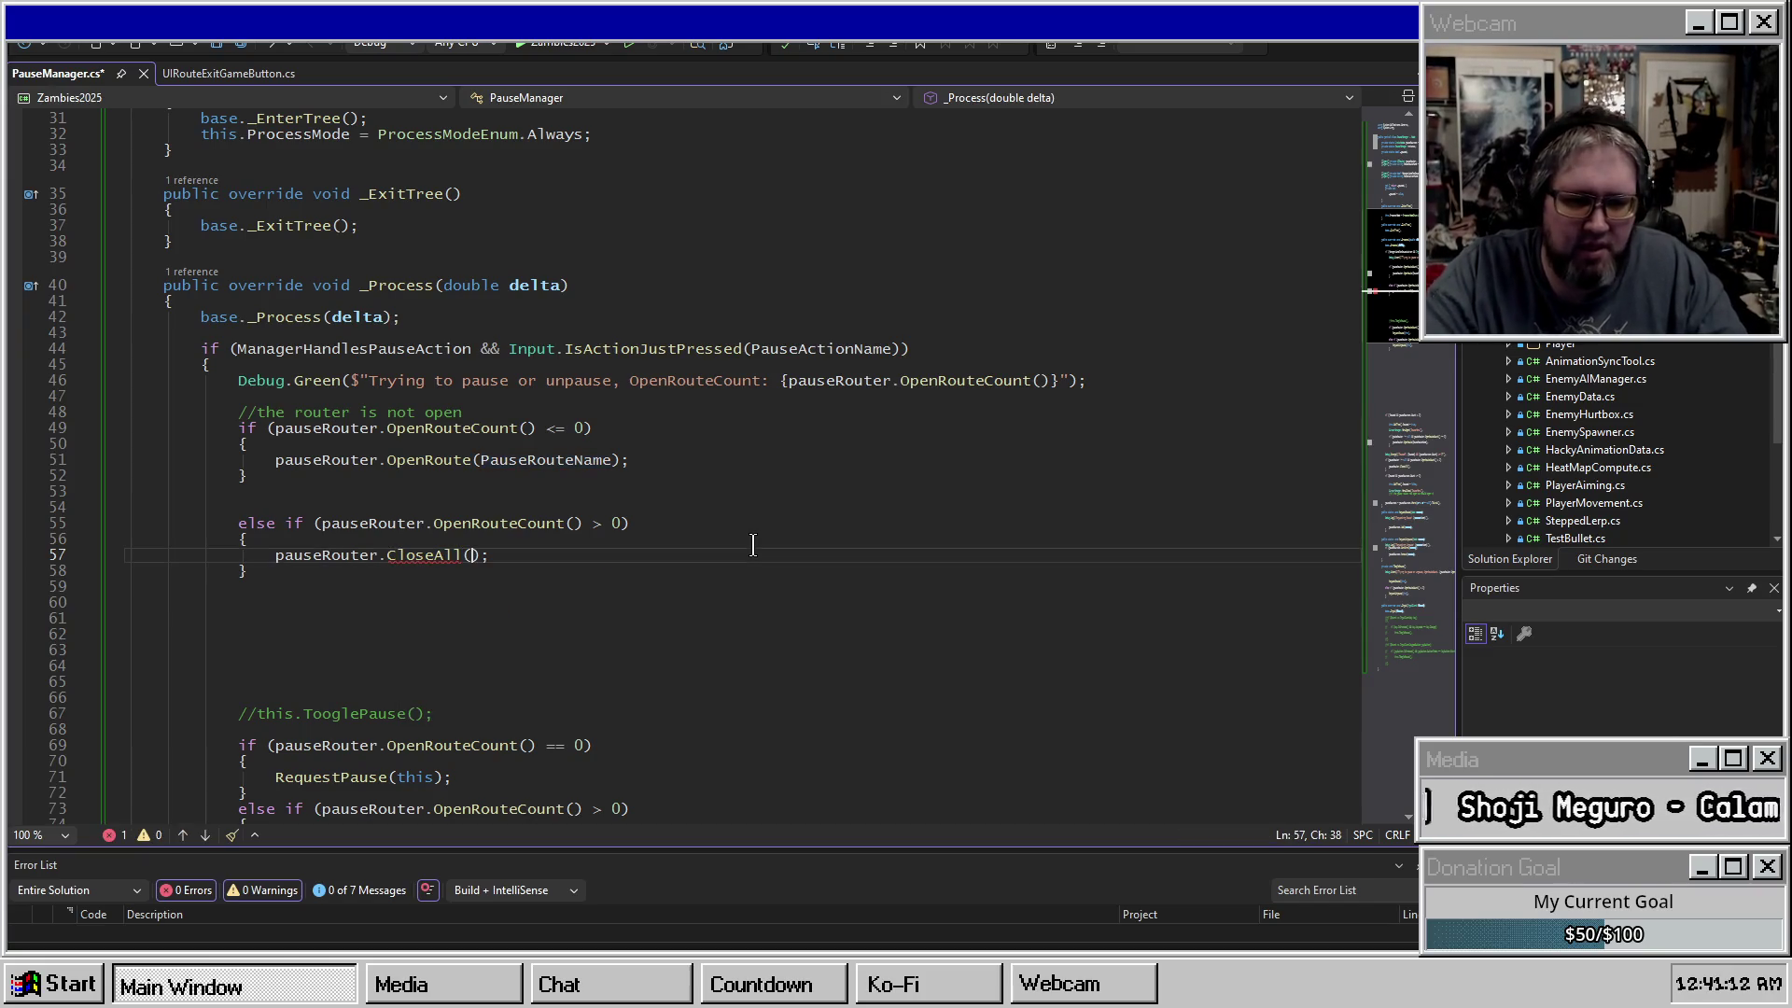
key("Up")
Delete the blank lines between the new if and else branches.
left_click(383, 492)
key("Delete")
key("Delete")
scroll(385, 488, "down", 3)
left_click(385, 488)
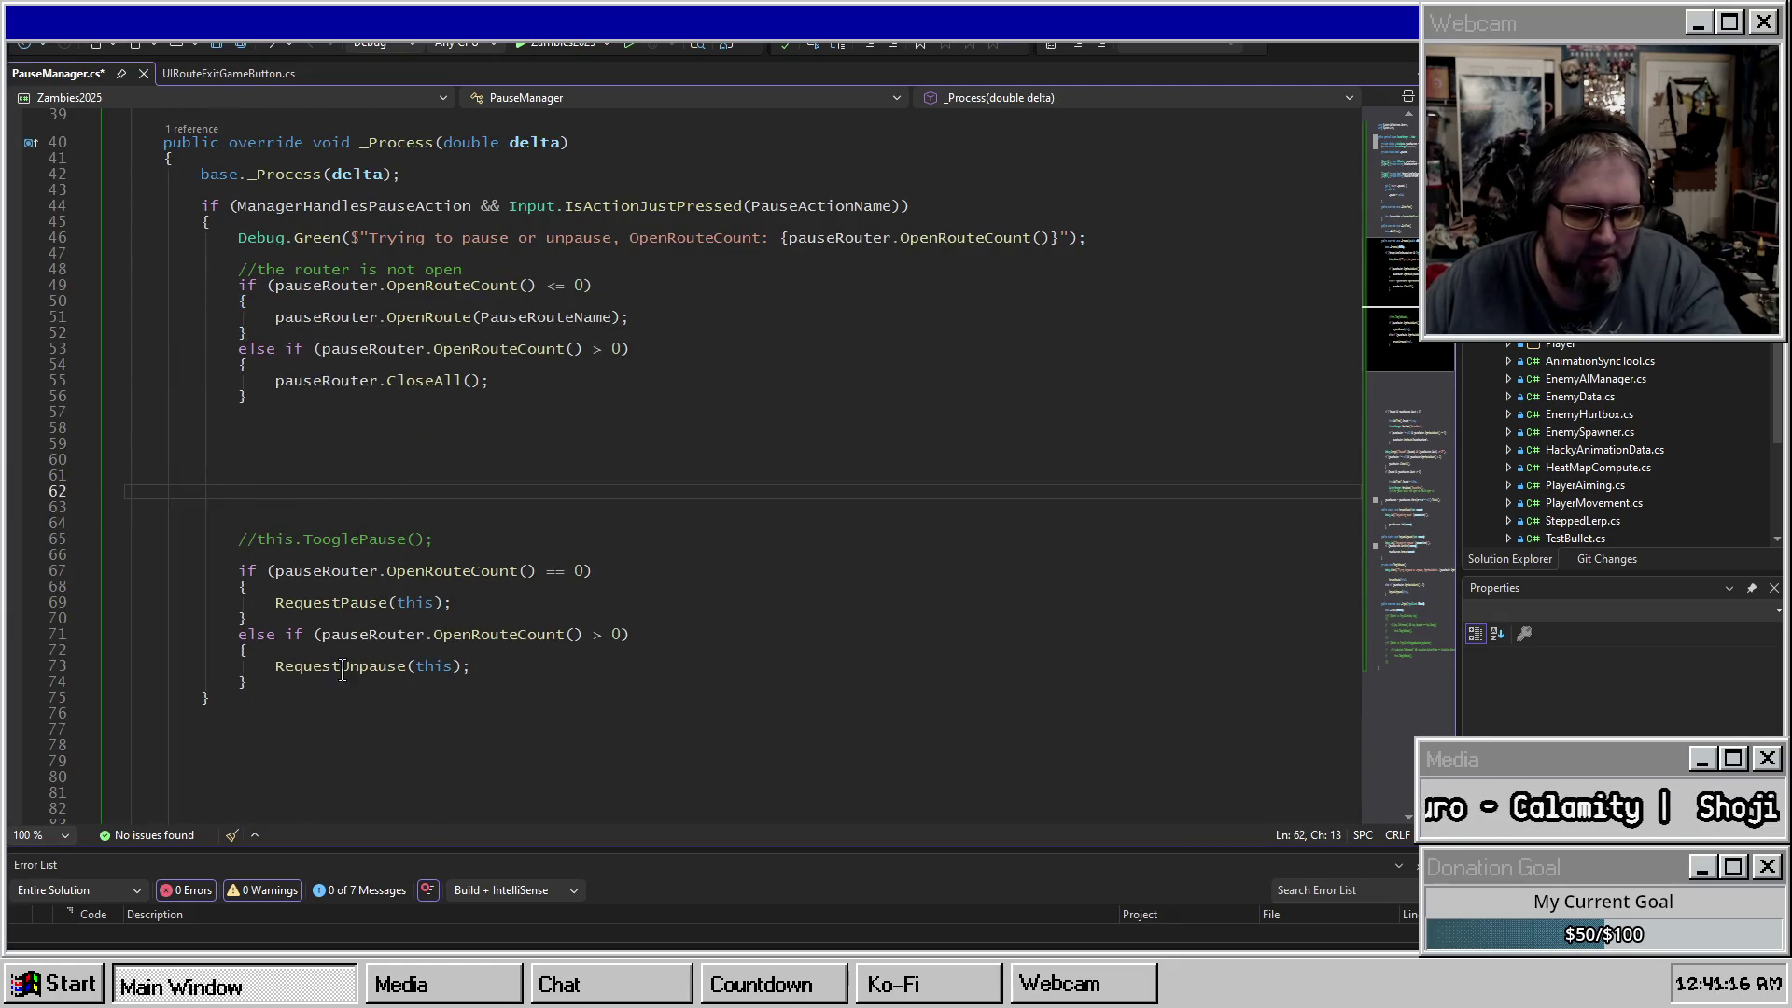
left_click(303, 431)
left_click_drag(252, 695, 131, 532)
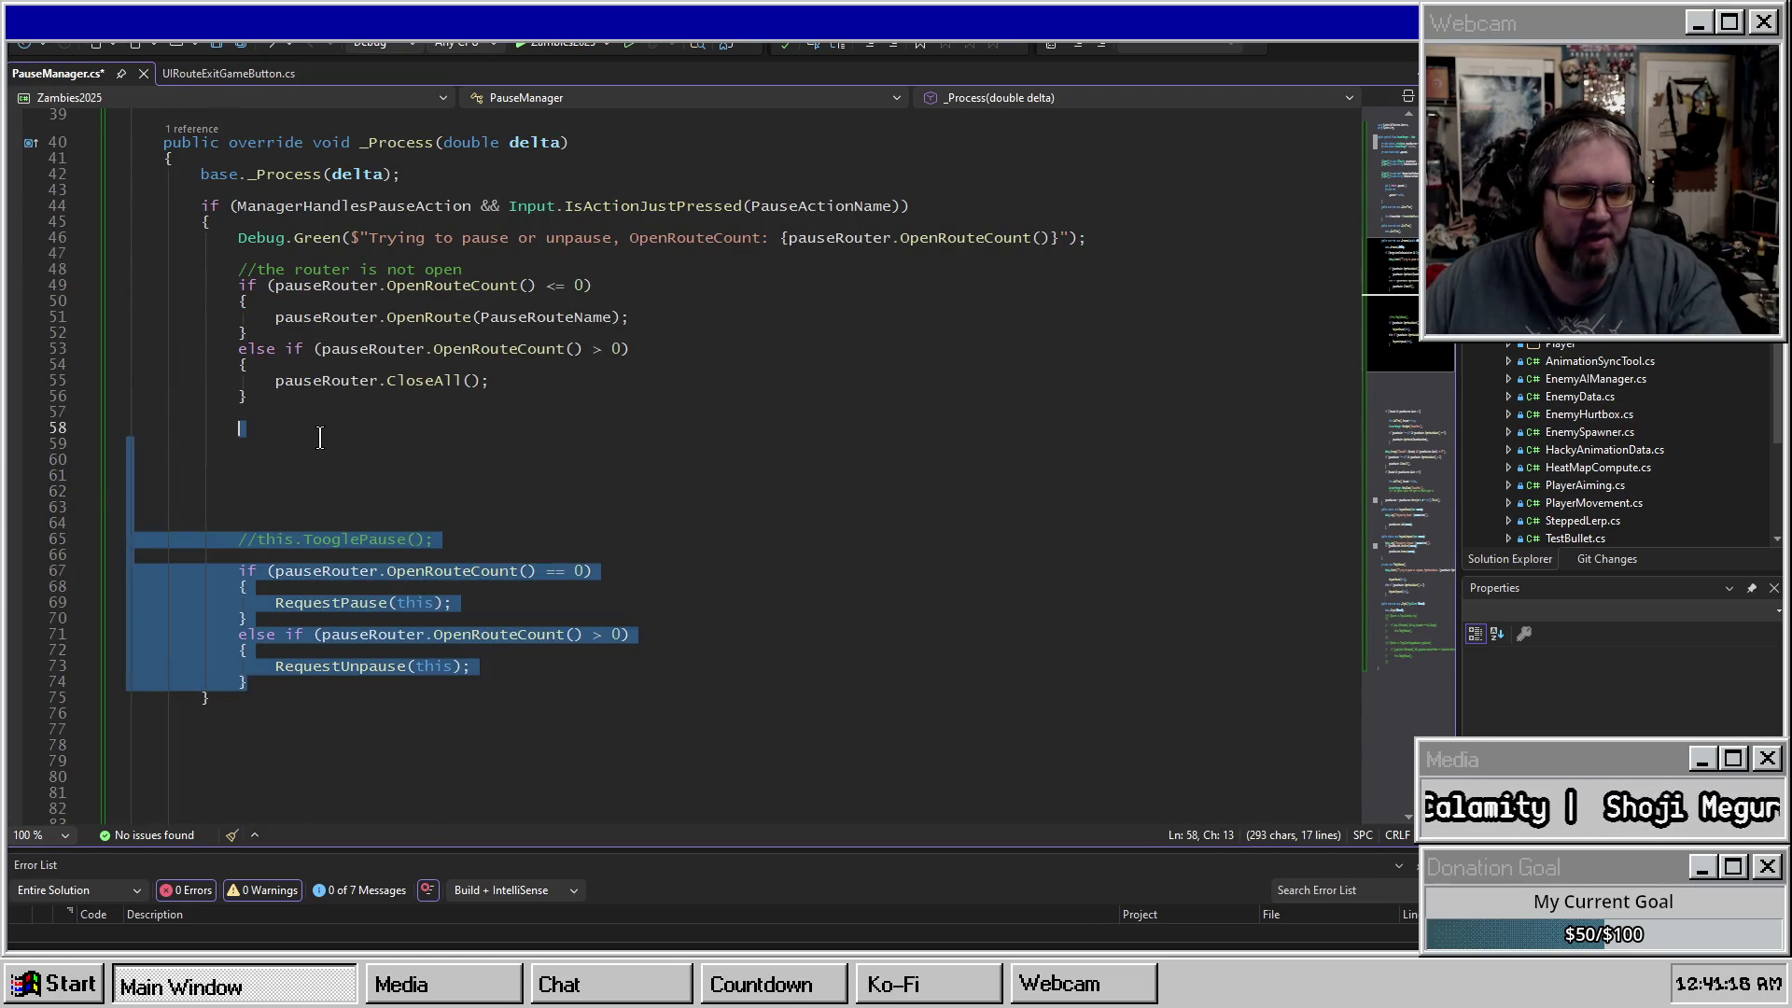
left_click(317, 443)
scroll(289, 627, "down", 1)
left_click(285, 443)
Comment out the old RequestPause/RequestUnpause if-else block with Ctrl+K, Ctrl+C and remove extra blank lines.
mouse_move(269, 630)
left_mouse_down()
mouse_move(130, 527)
mouse_move(262, 525)
left_mouse_up()
key("ctrl+k")
key("ctrl+c")
scroll(261, 525, "down", 1)
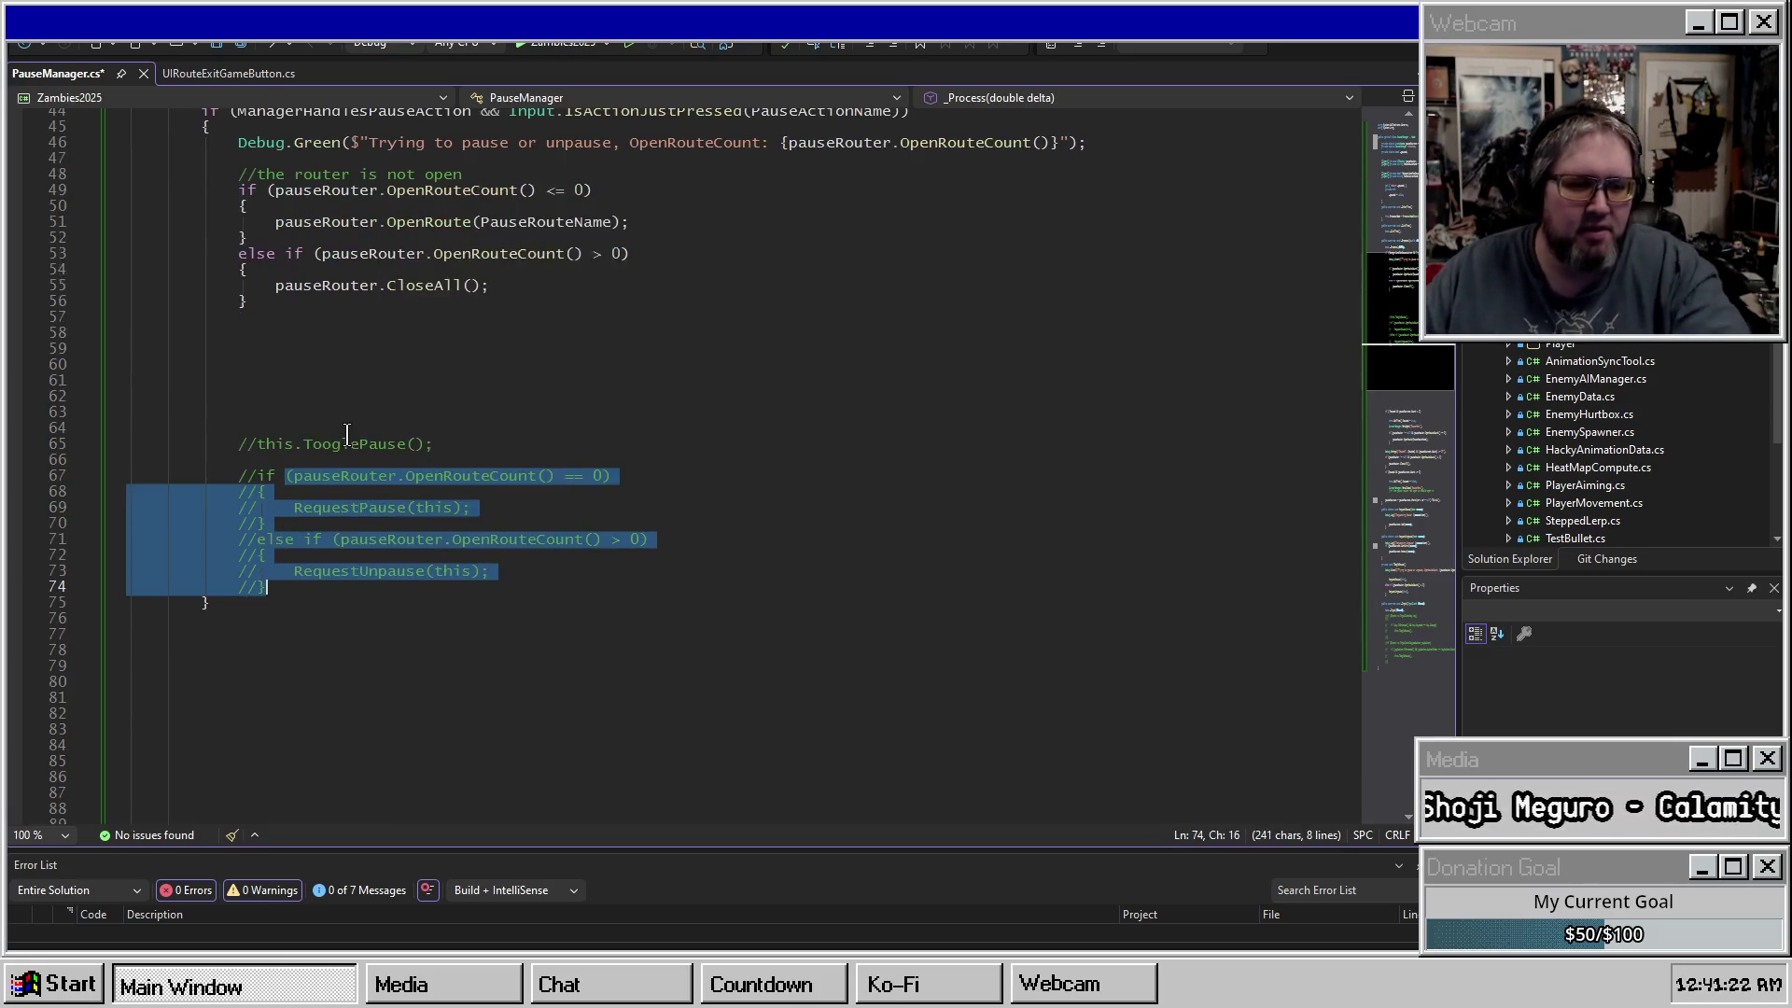
left_click(331, 429)
key("BackSpace")
key("BackSpace")
key("BackSpace")
left_click(320, 544)
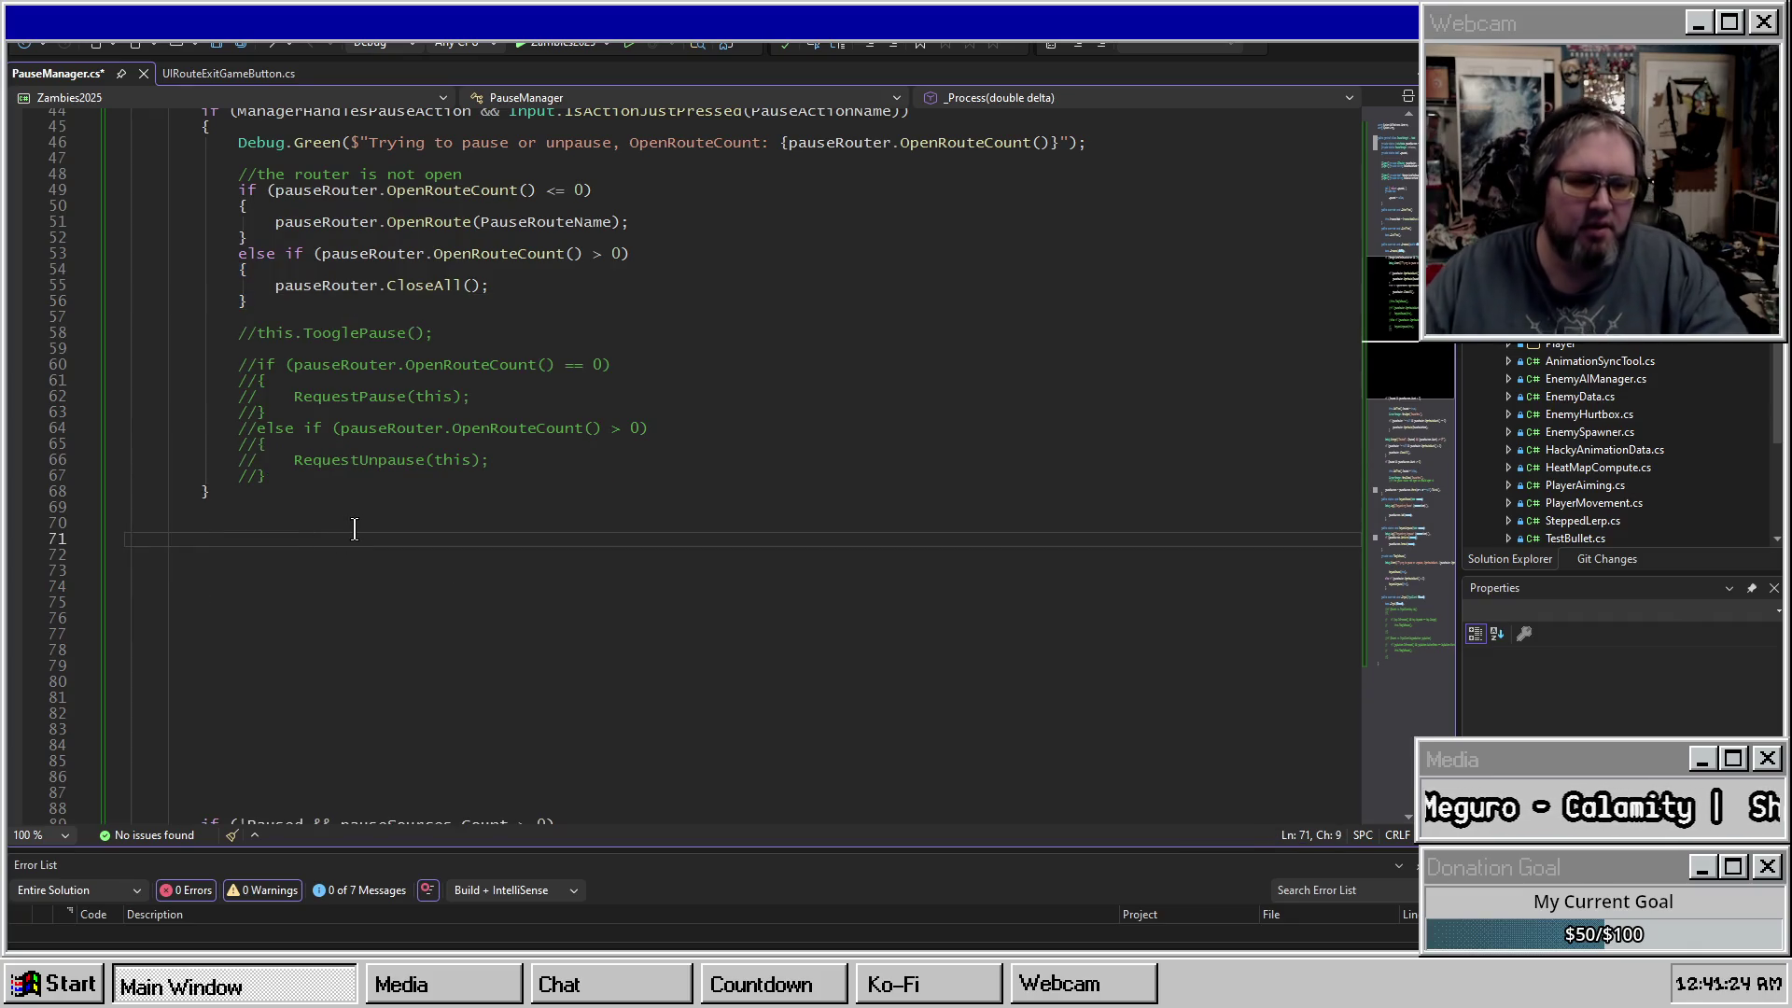
Start an if (pauseRouter.OpenRouteCount() > 0) block with opening brace.
type("if(")
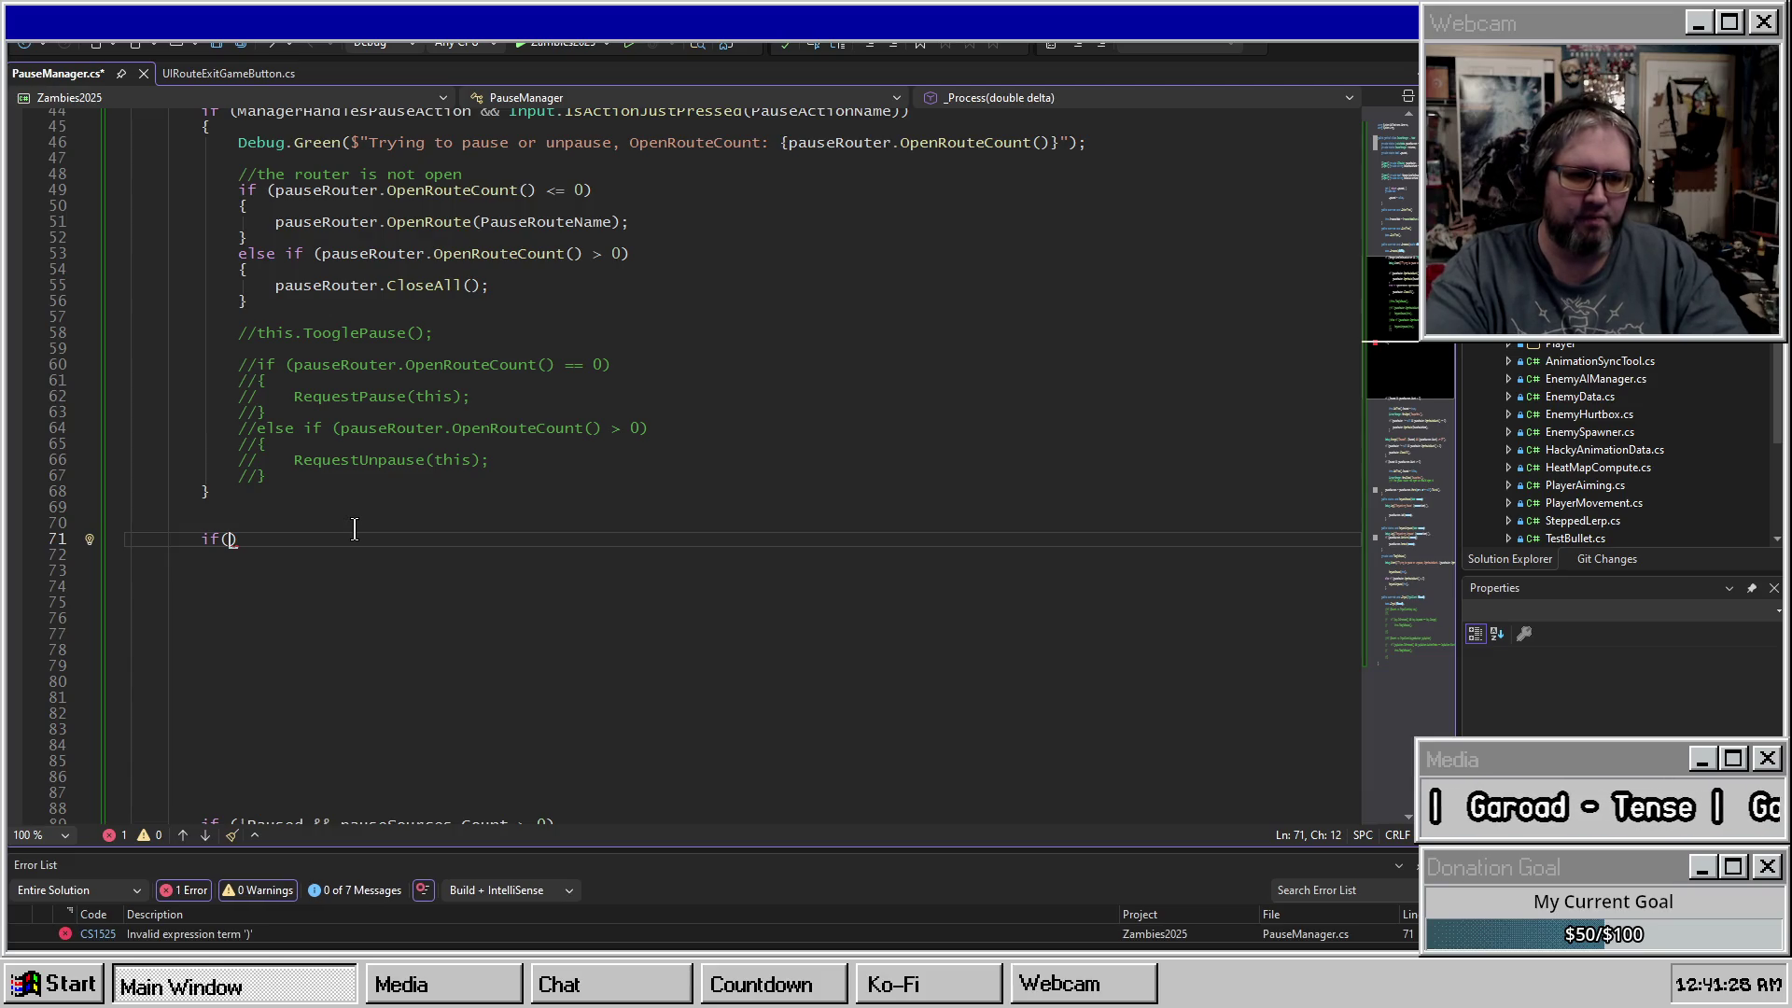
type("pauseRouter.Op")
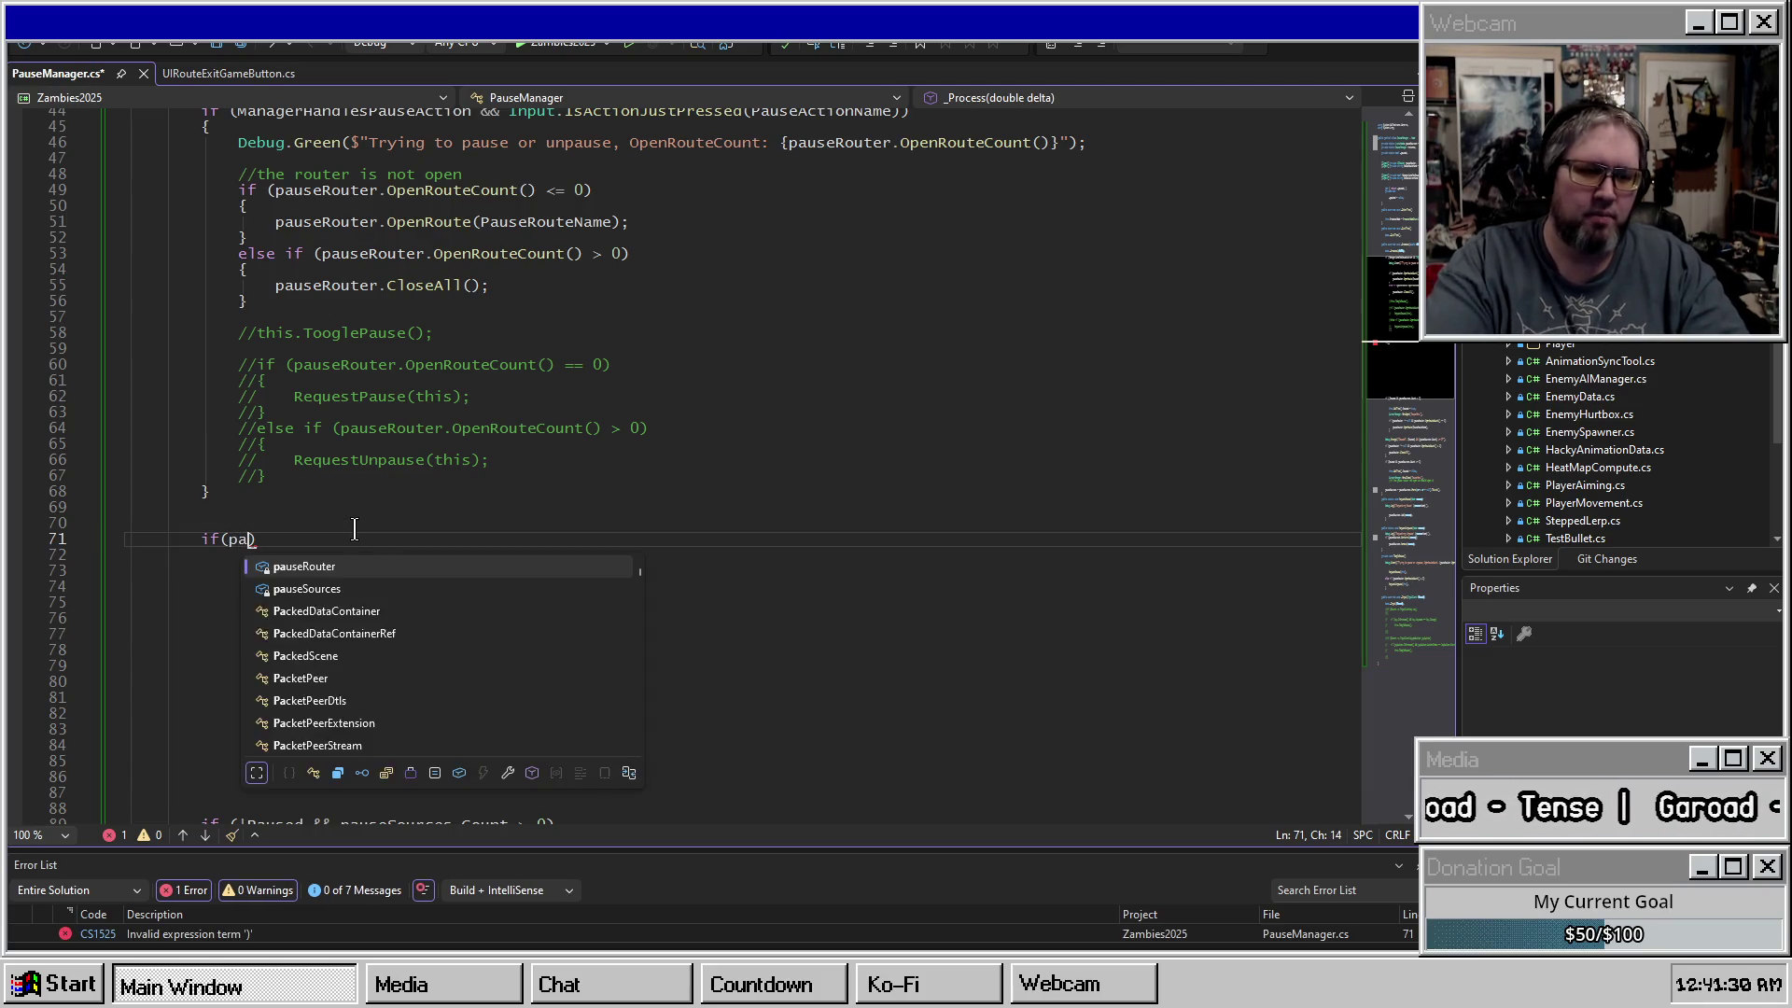
type("e")
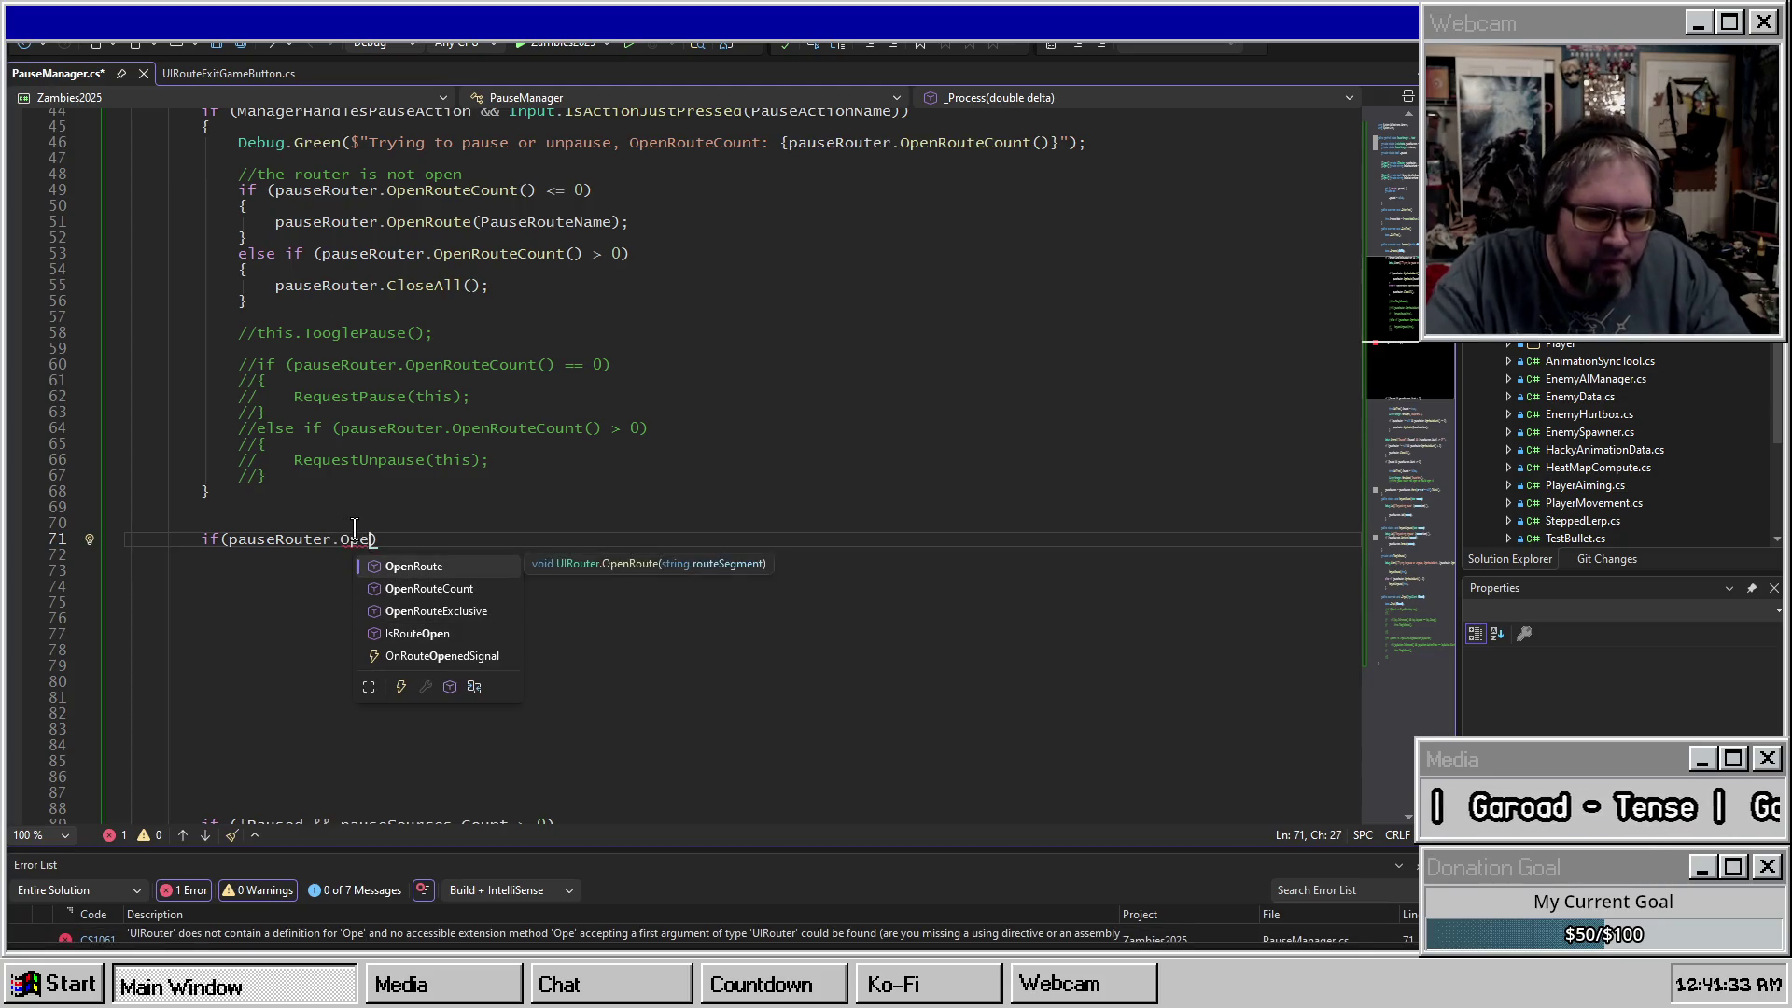
key("ctrl+BackSpace")
key("ctrl+BackSpace")
key("ctrl+BackSpace")
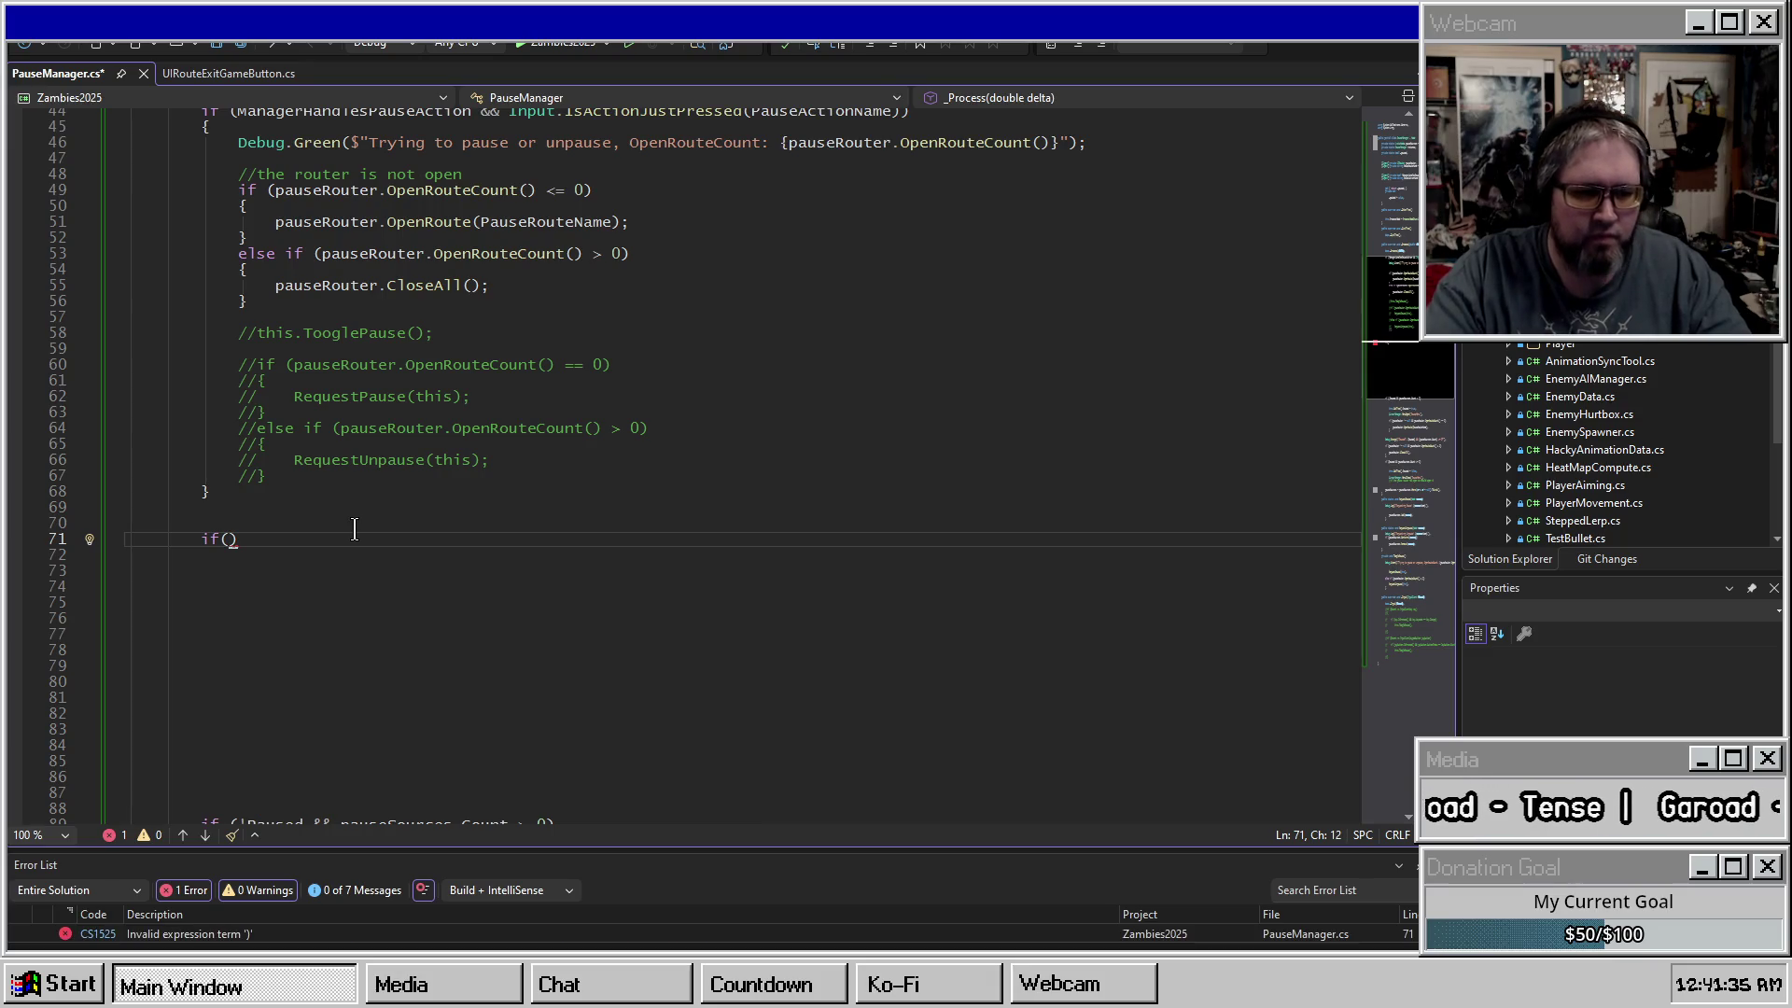
type("pauseRouter.Open")
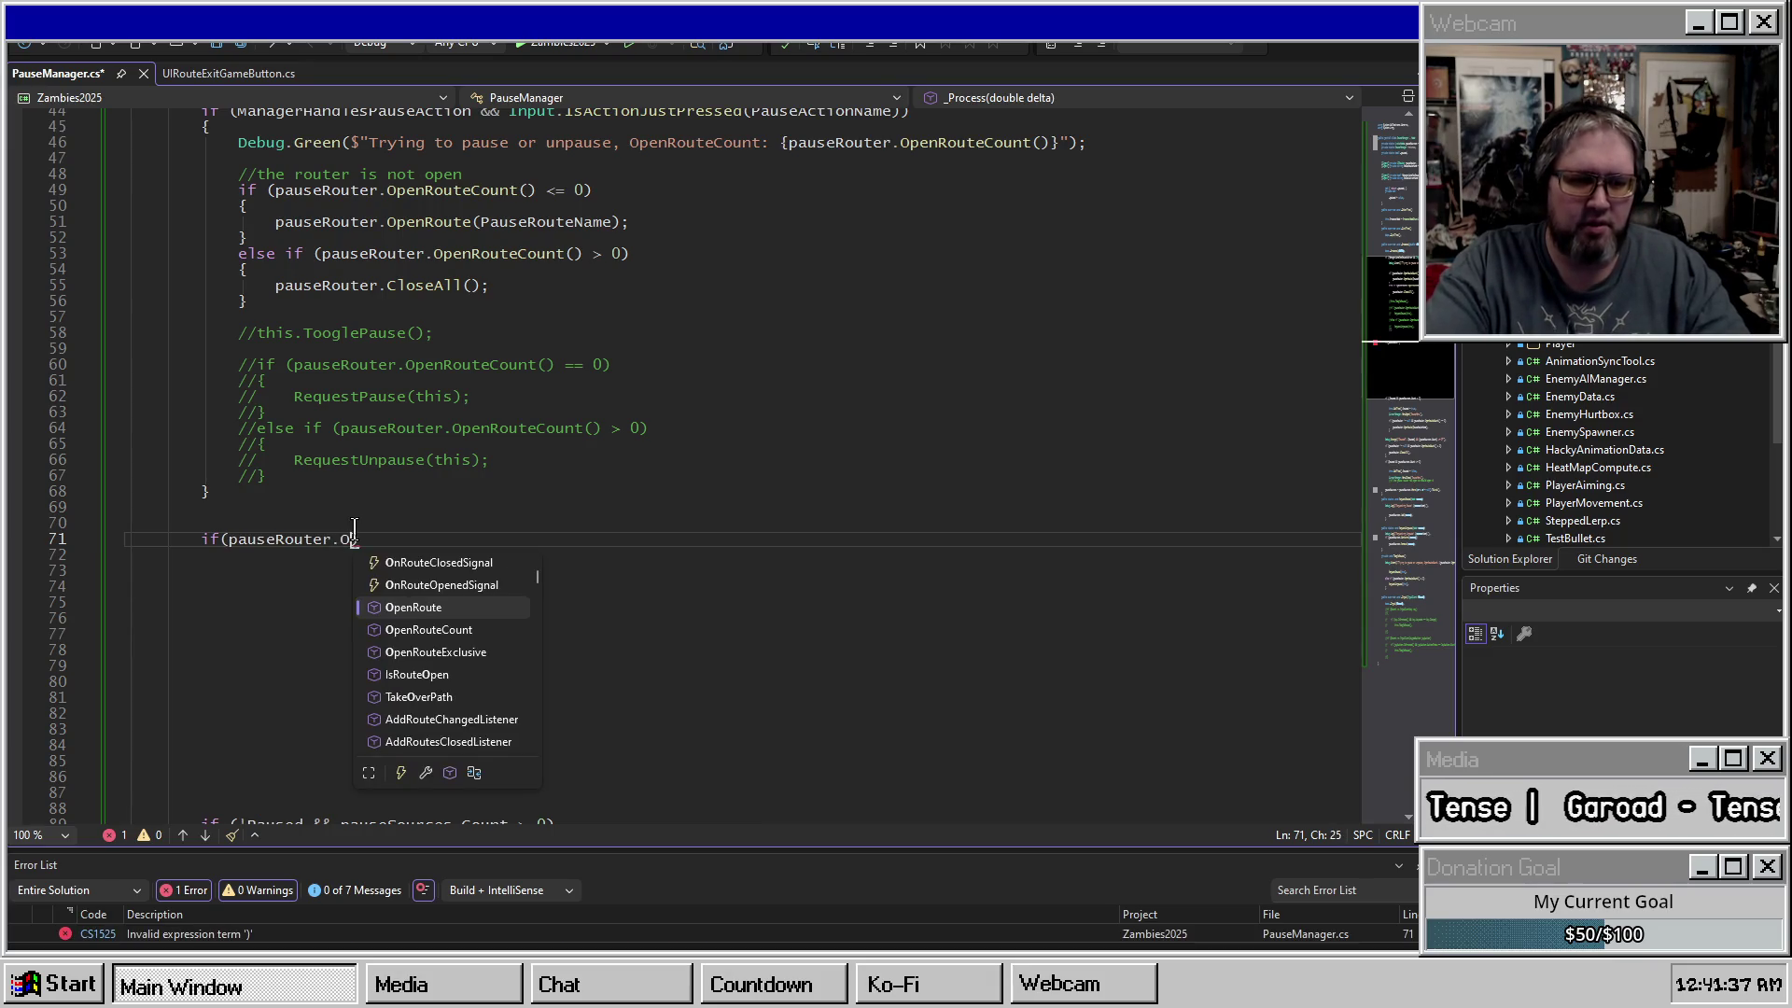
key("Down")
key("Tab")
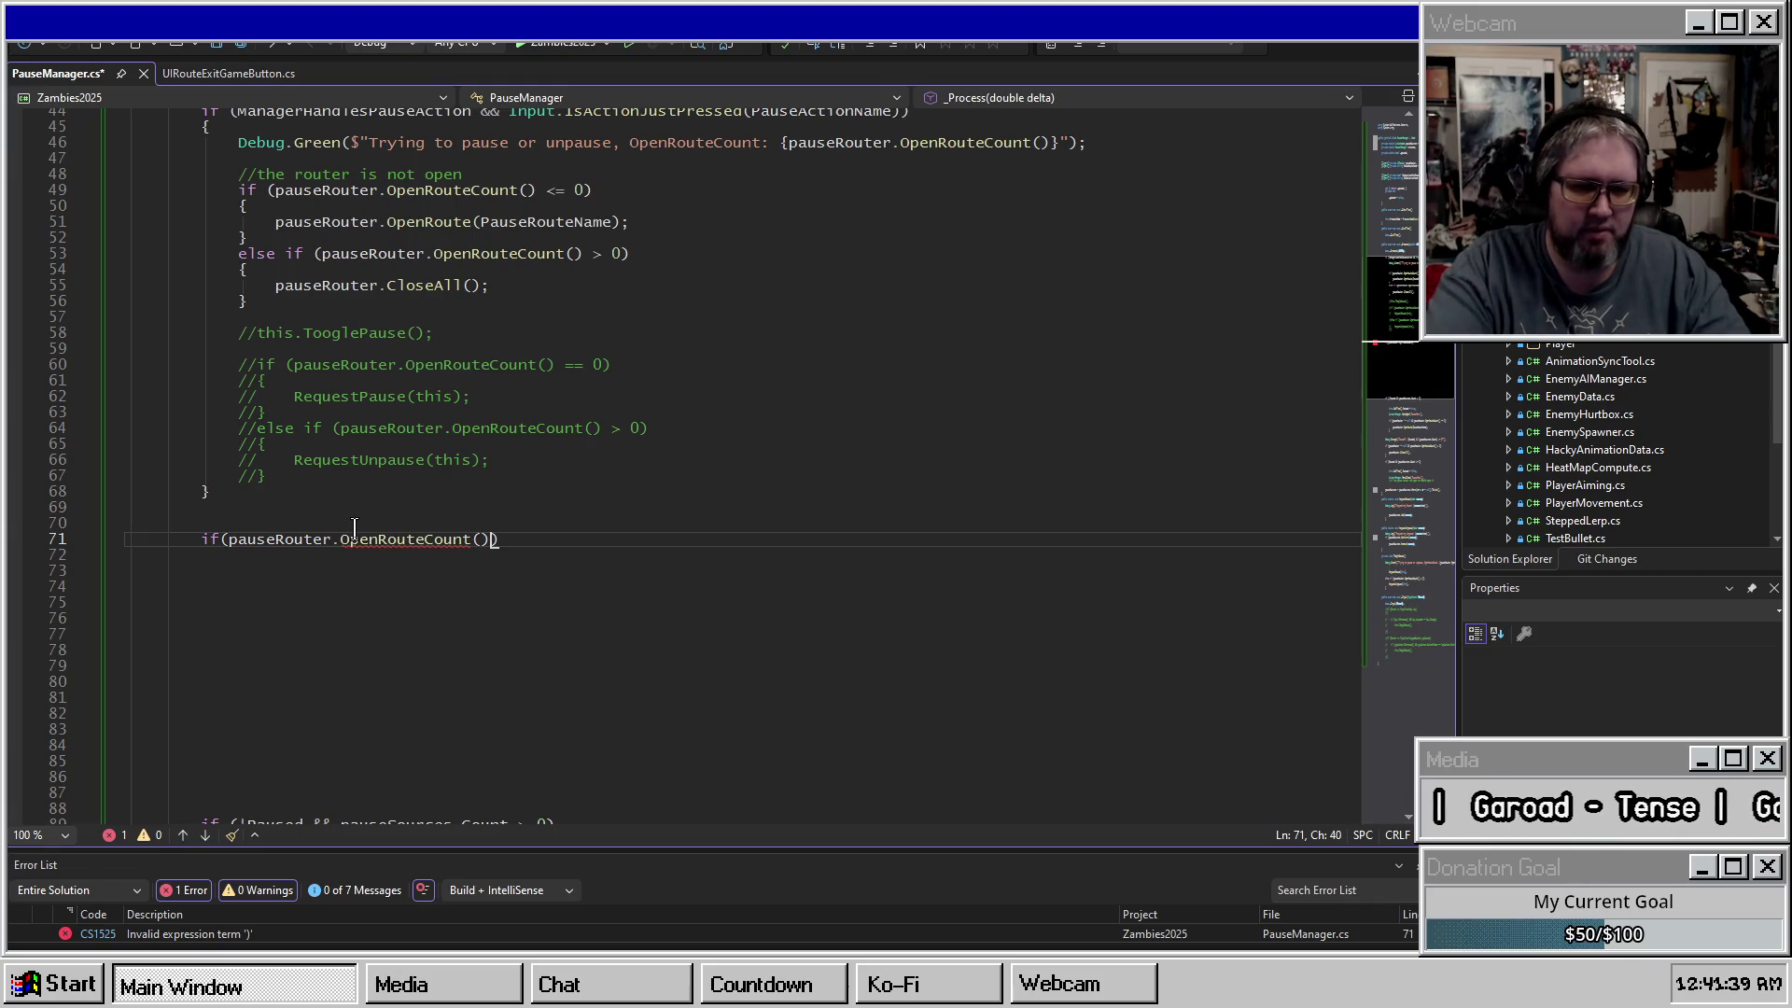
type(")")
key("Return")
type("{")
key("Return")
After reviewing the existing Paused logic, call RequestPause(this) inside the new if body.
scroll(490, 555, "down", 6)
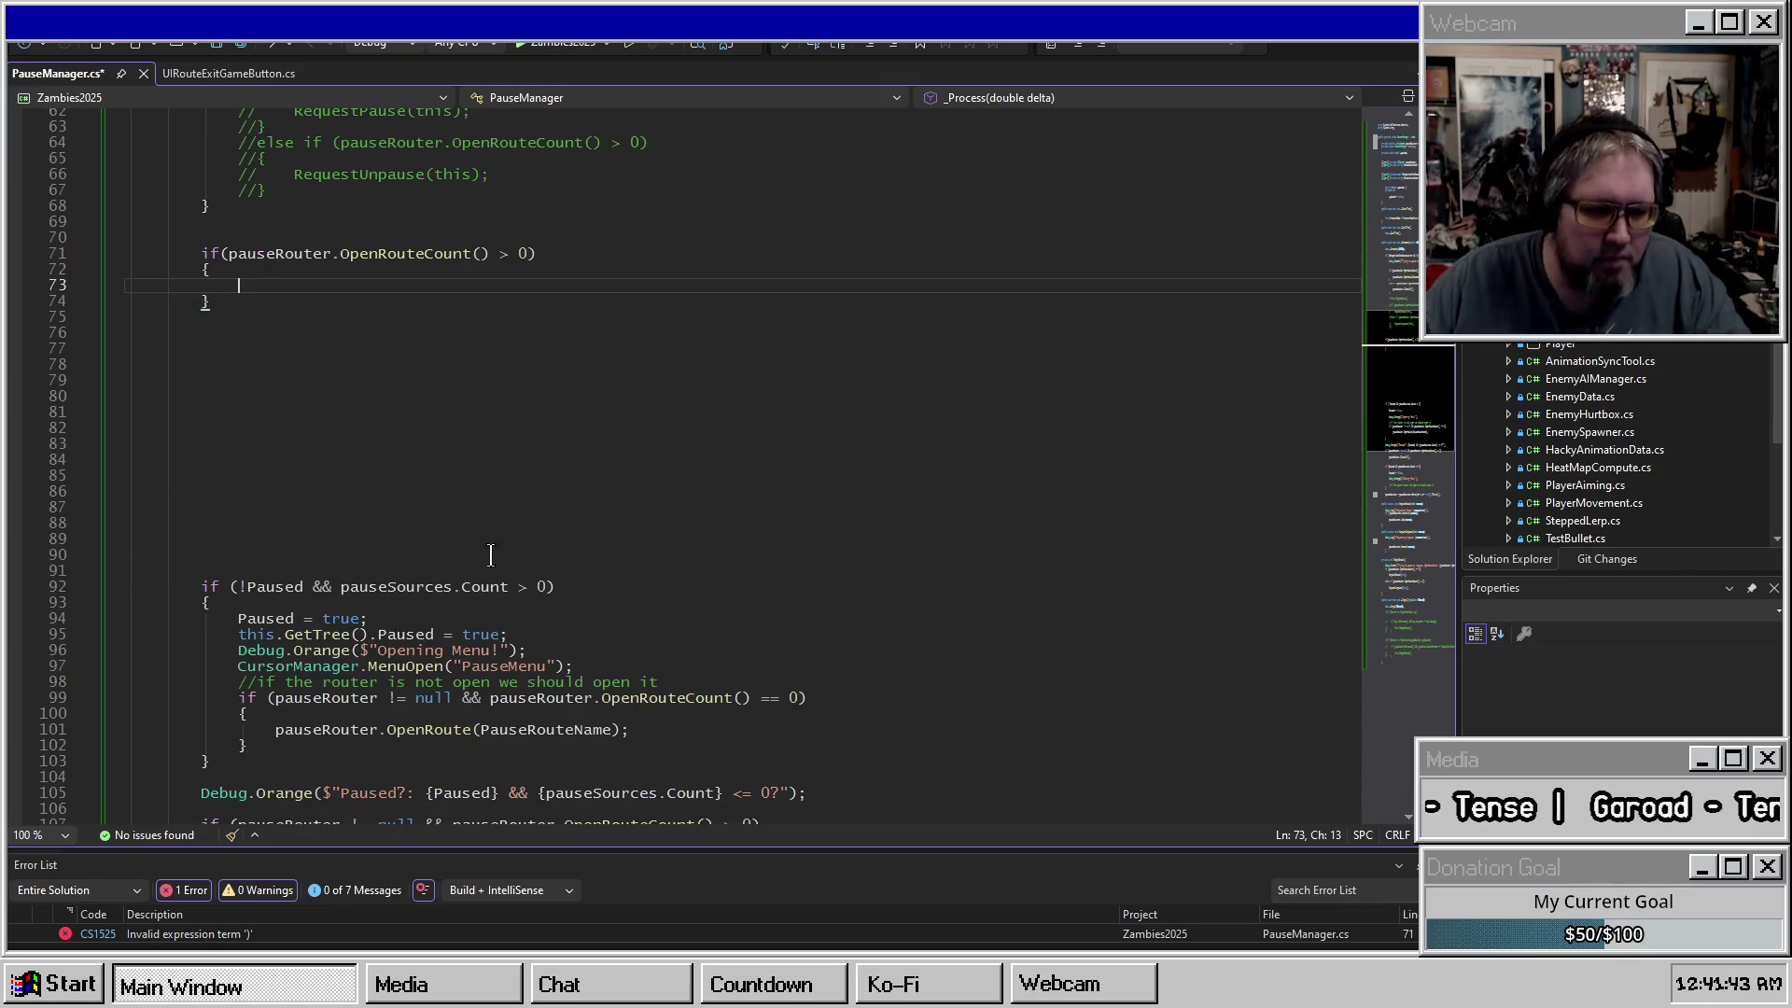
left_click(560, 651)
left_click_drag(570, 657, 586, 604)
left_click(580, 607)
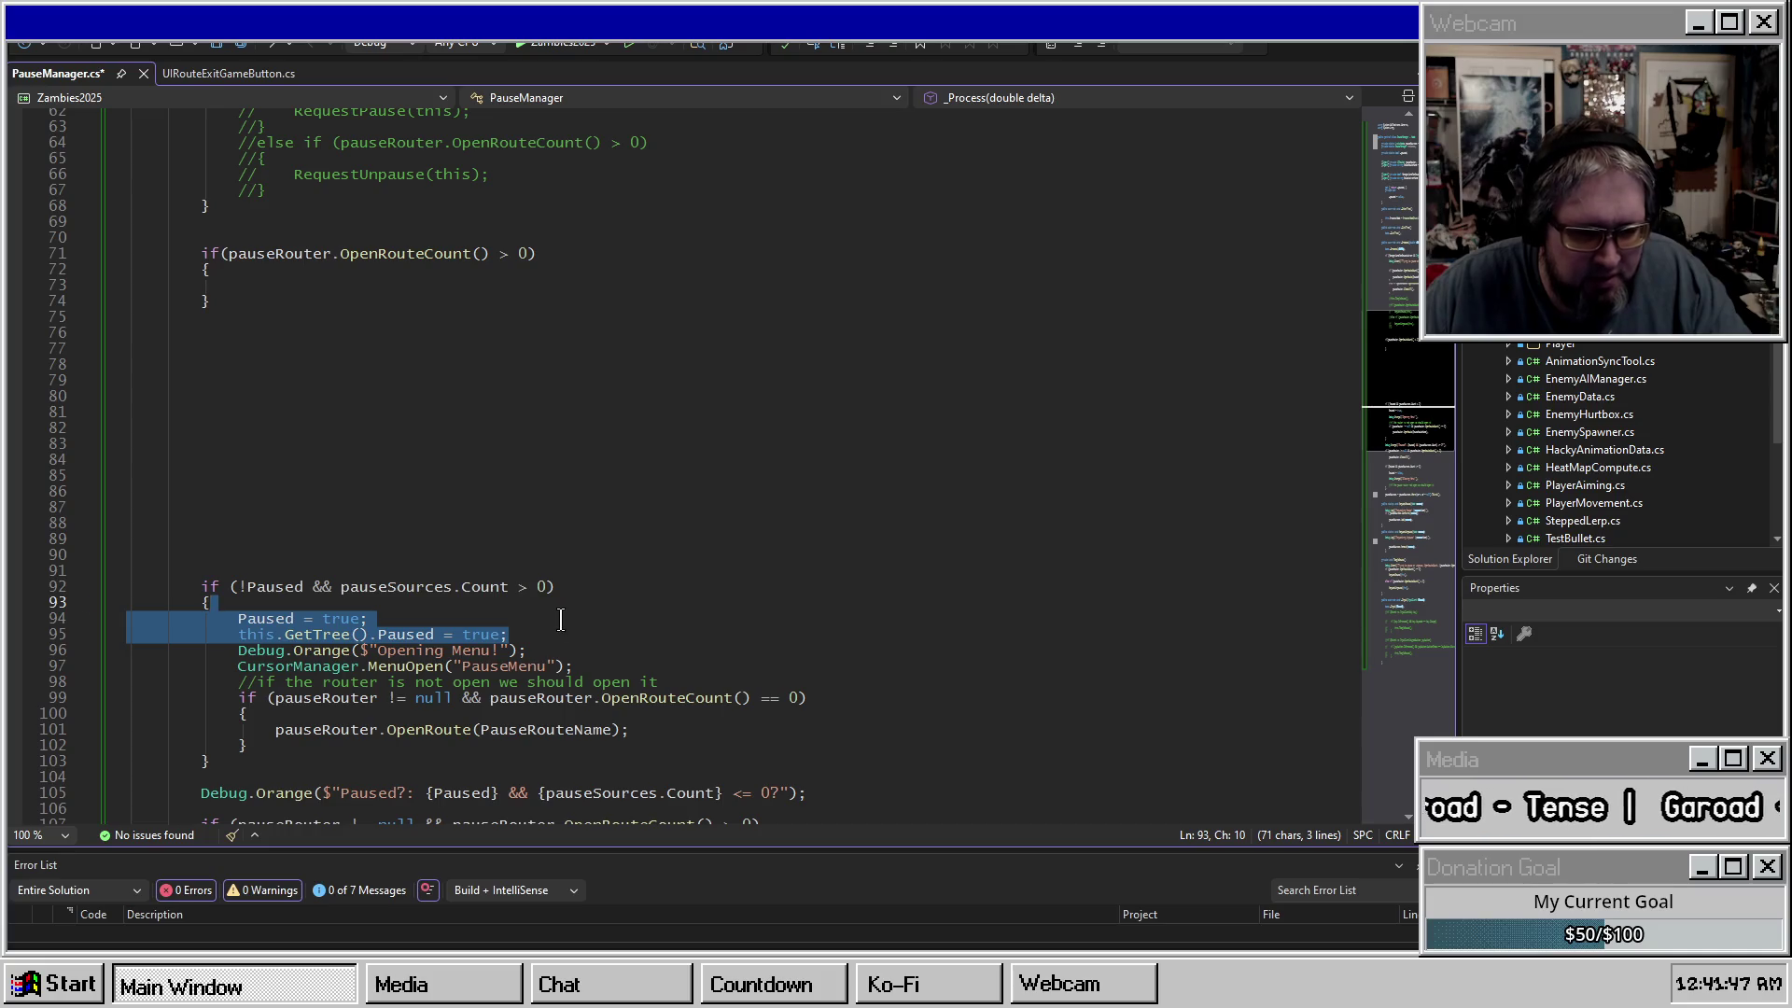
left_click(546, 624)
left_click(412, 280)
scroll(399, 310, "up", 2)
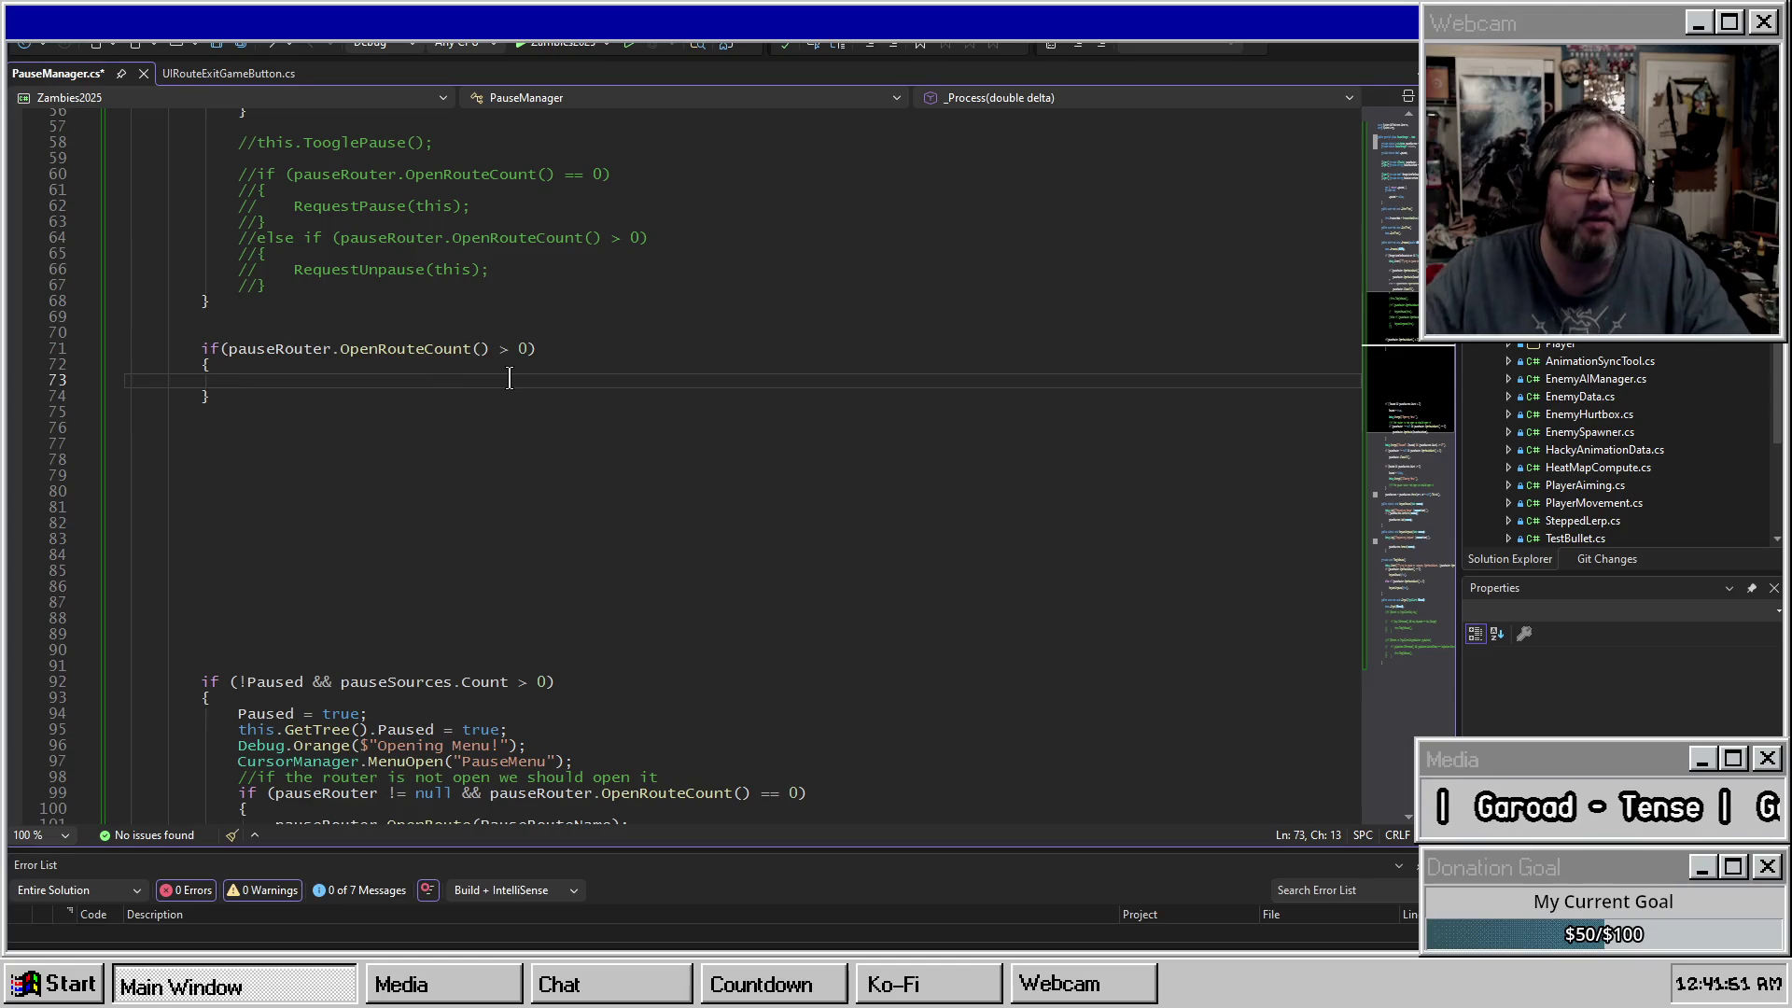
type("RequestPause(")
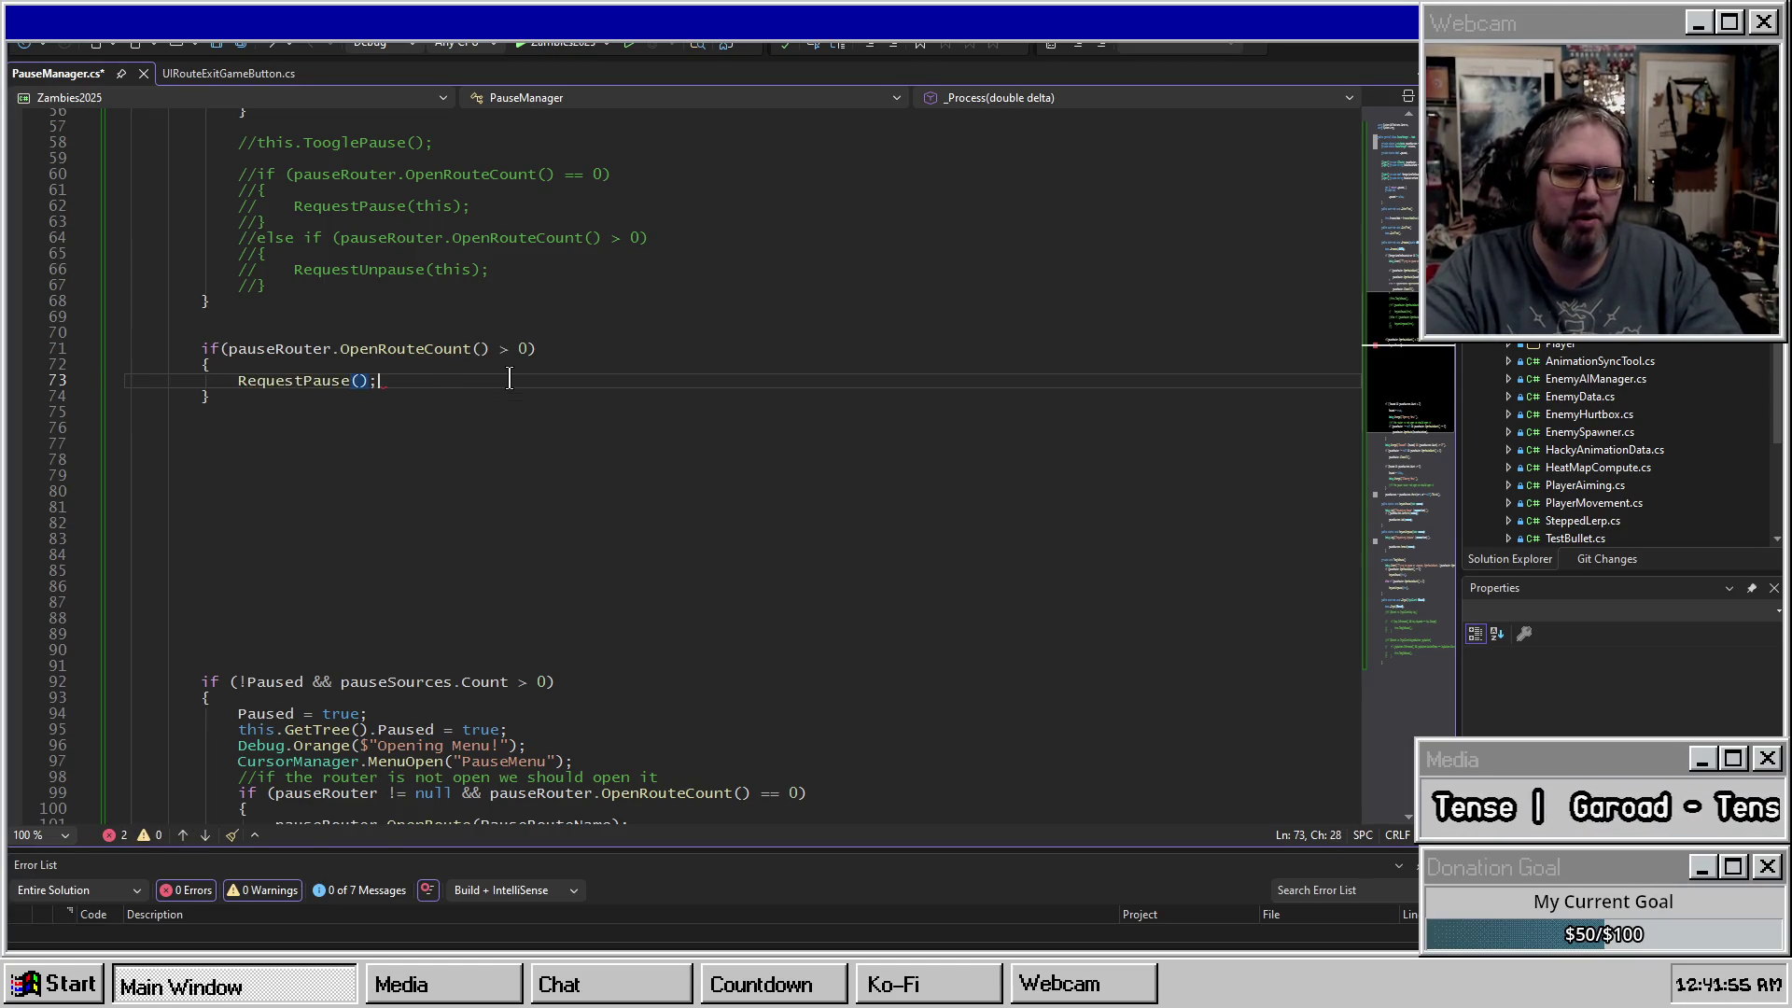
type("this")
Remove a mistakenly typed second if (pauseRouter.OpenRoute...) condition below the block.
key("Down")
key("Return")
key("Return")
type("if(")
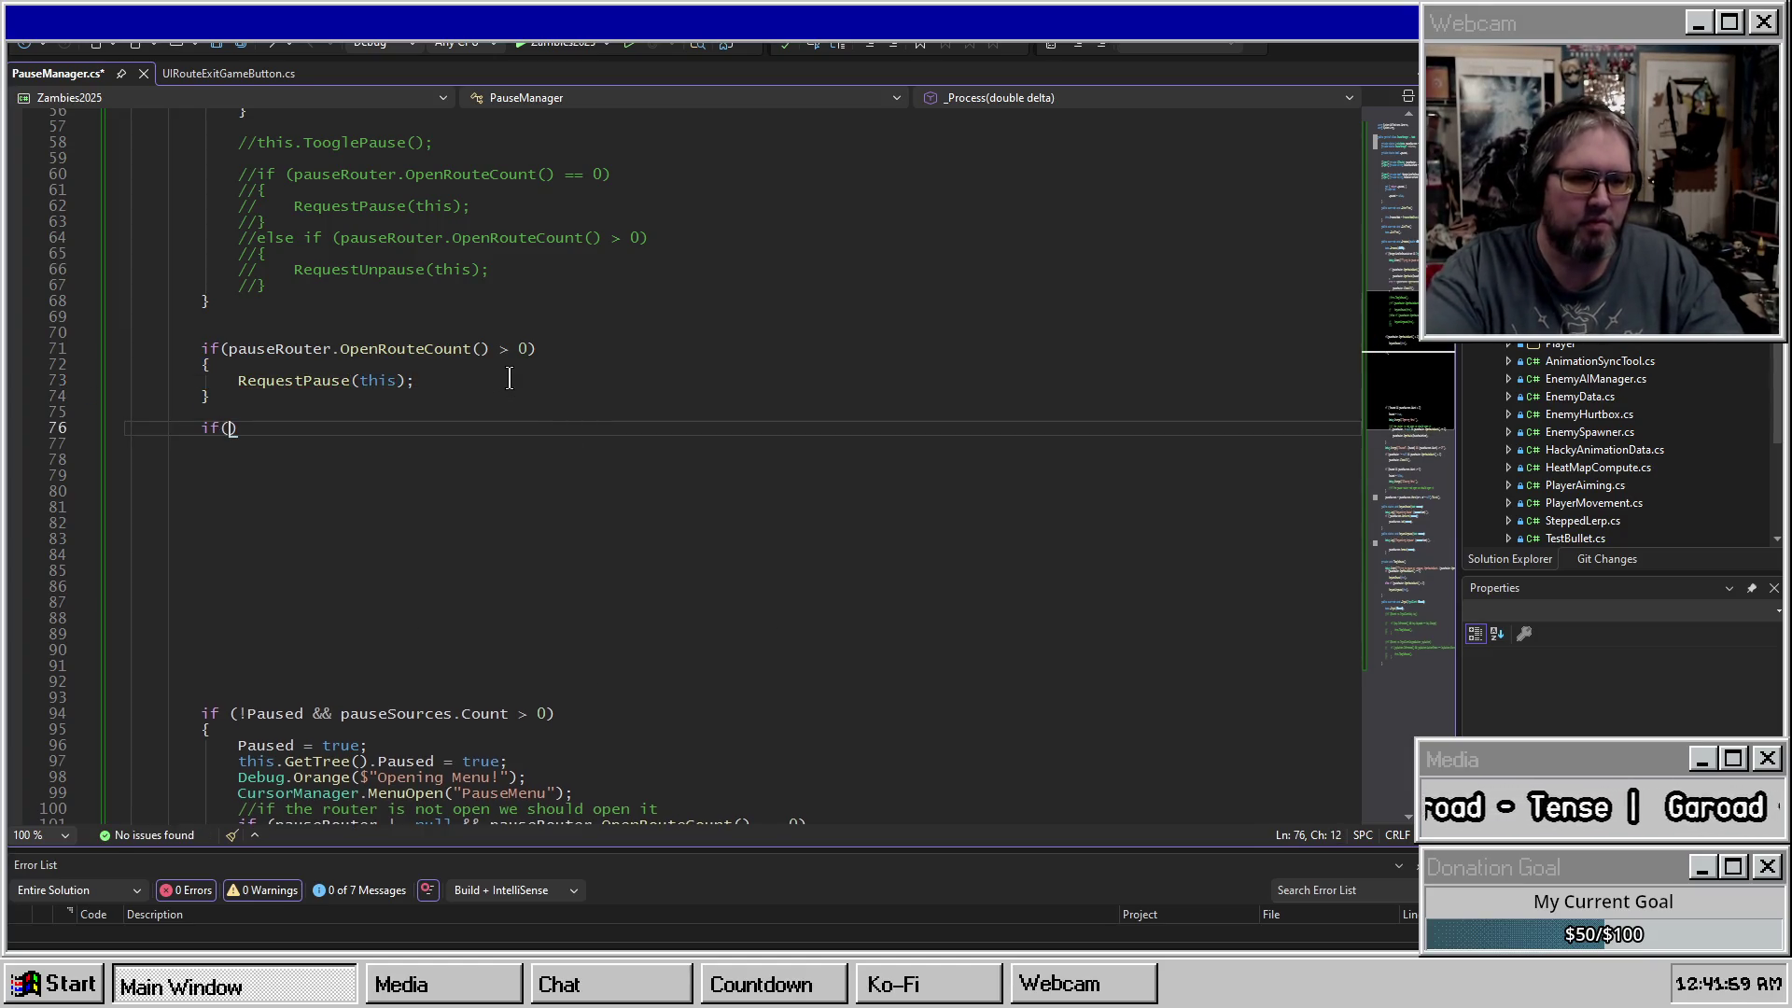
type("pauseRouter")
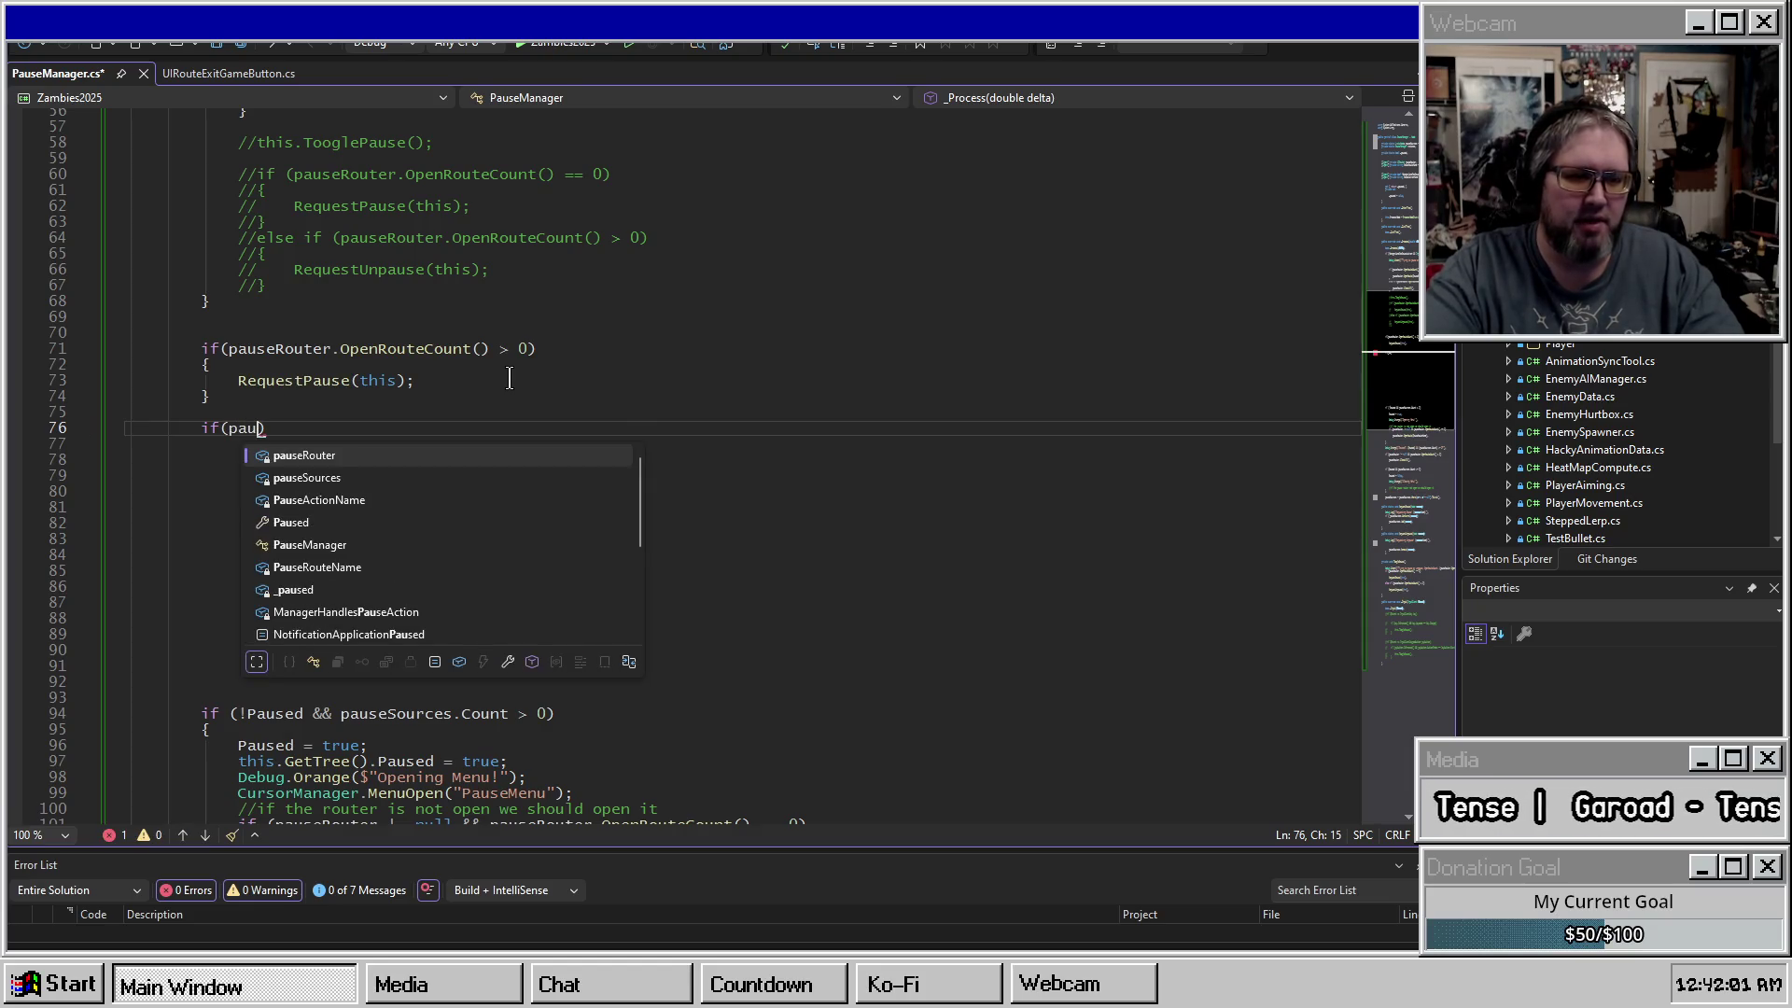
type(".OpenRoute")
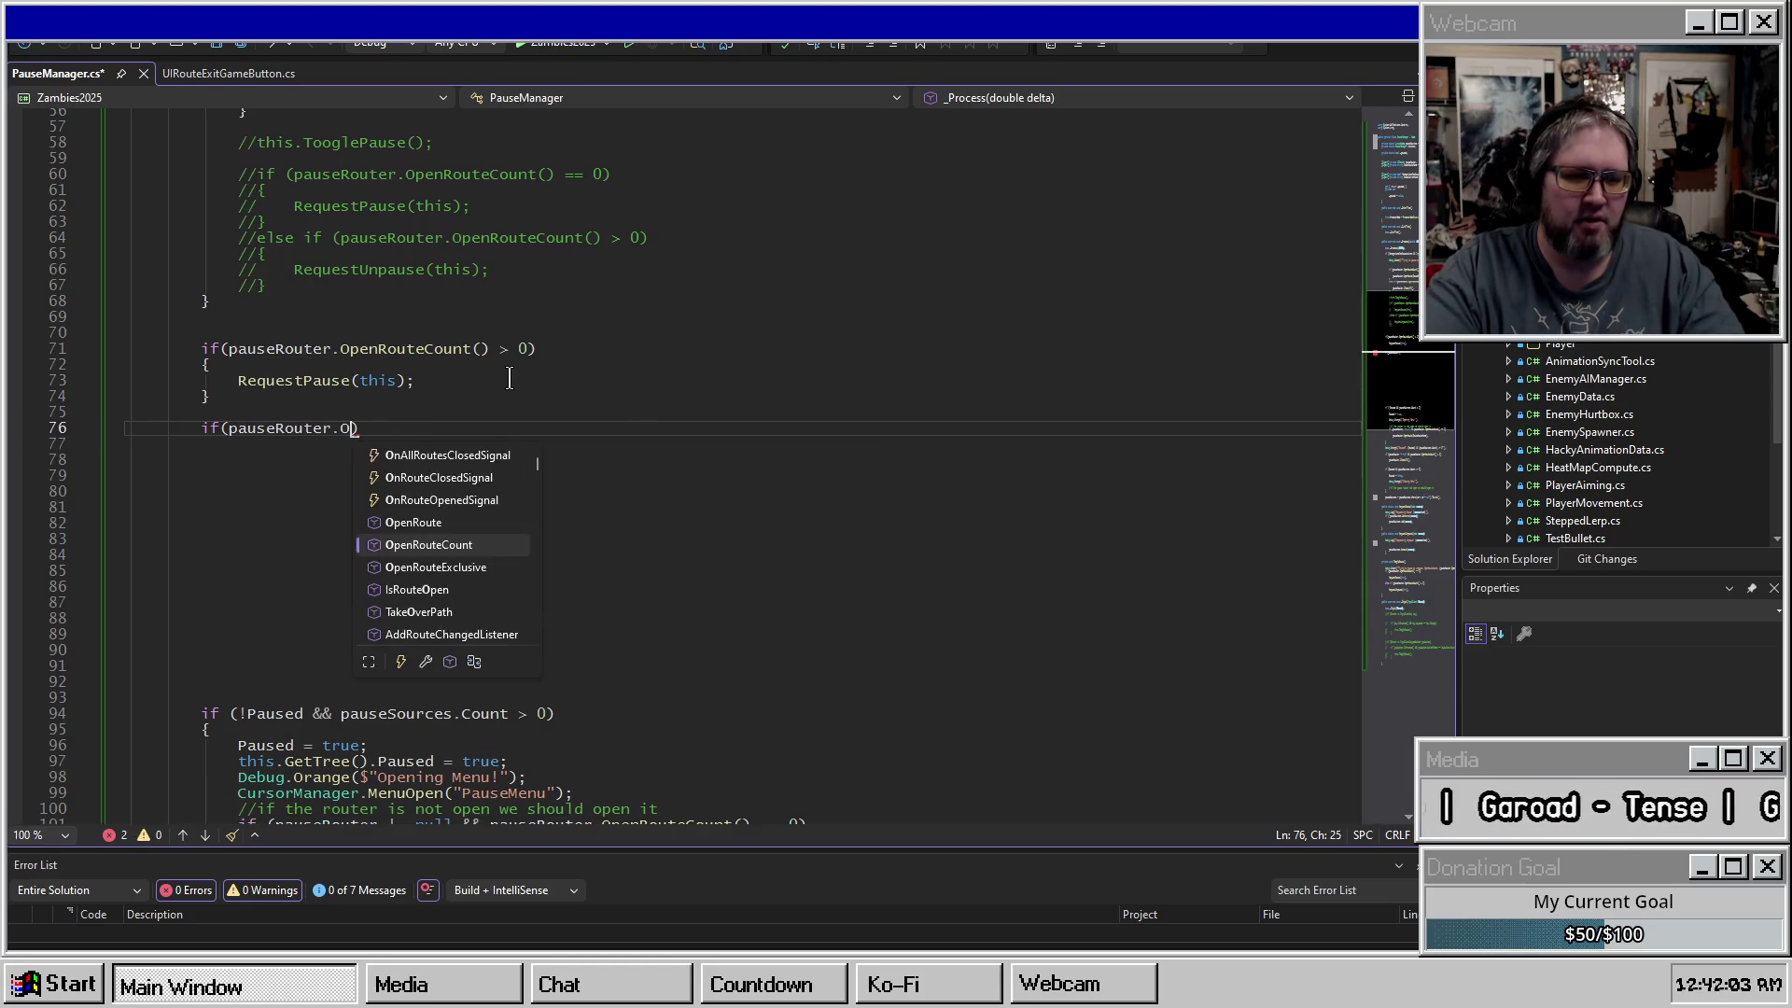
key("ctrl+shift+Left")
key("BackSpace")
key("ctrl+BackSpace")
key("ctrl+BackSpace")
key("ctrl+BackSpace")
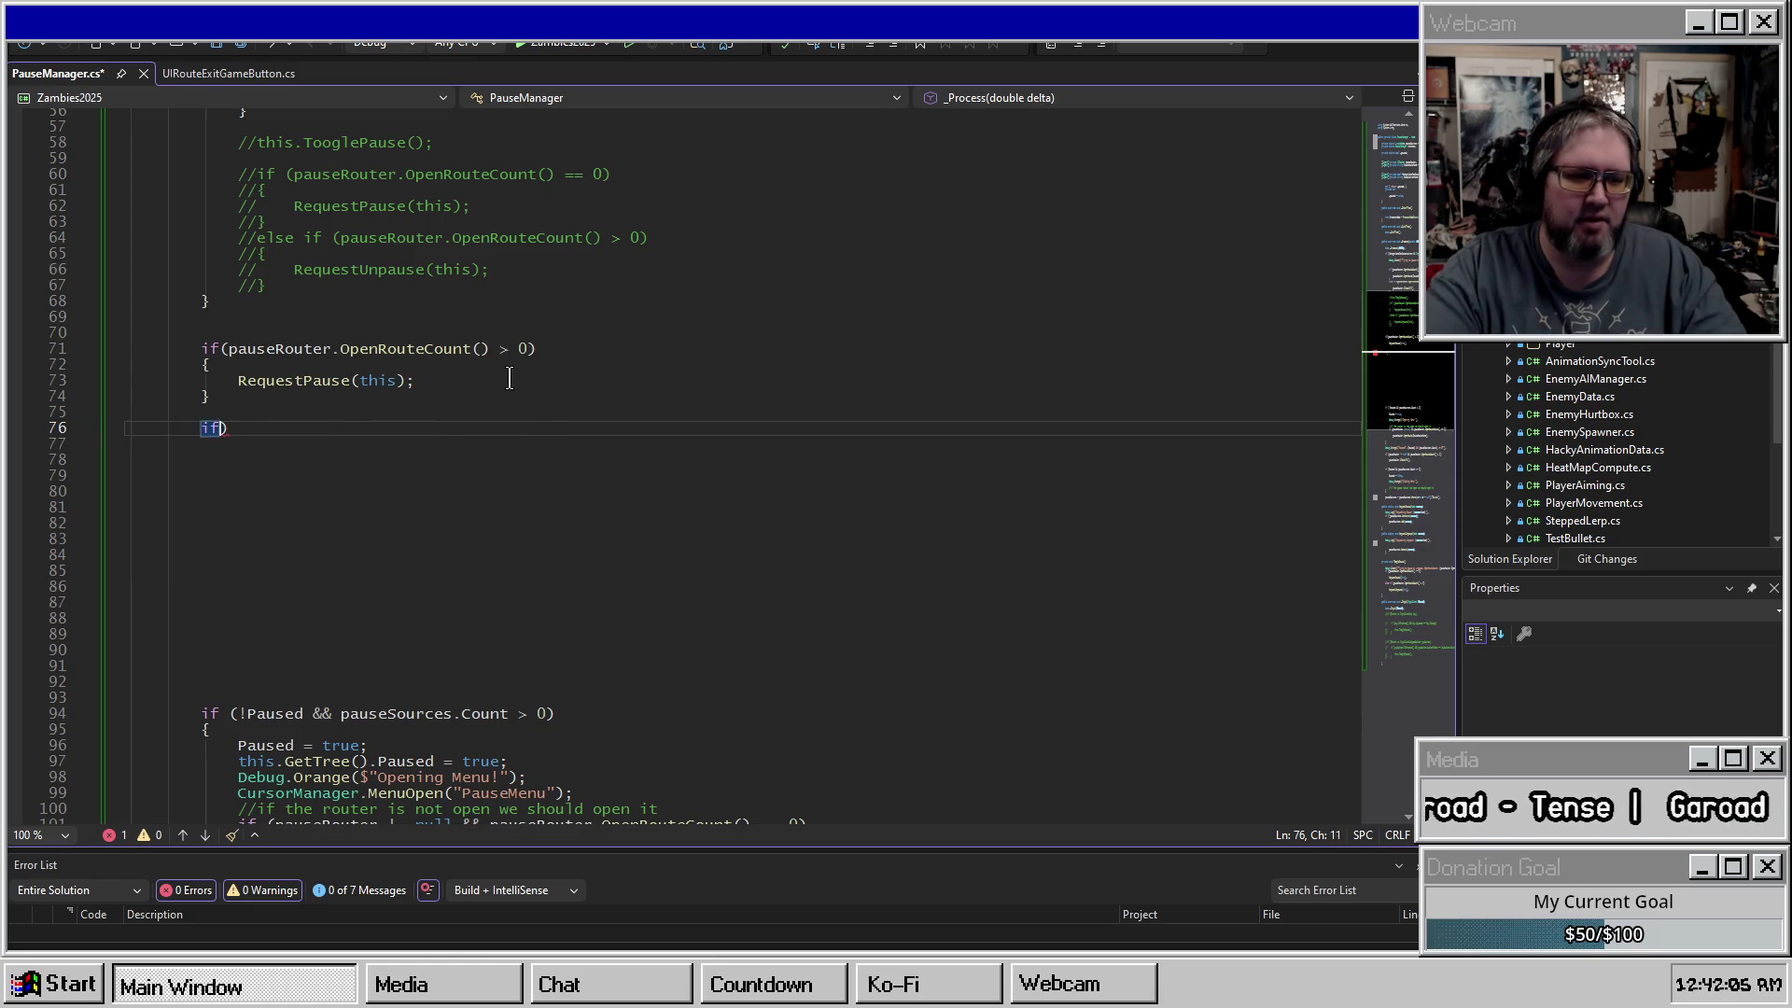
key("Up")
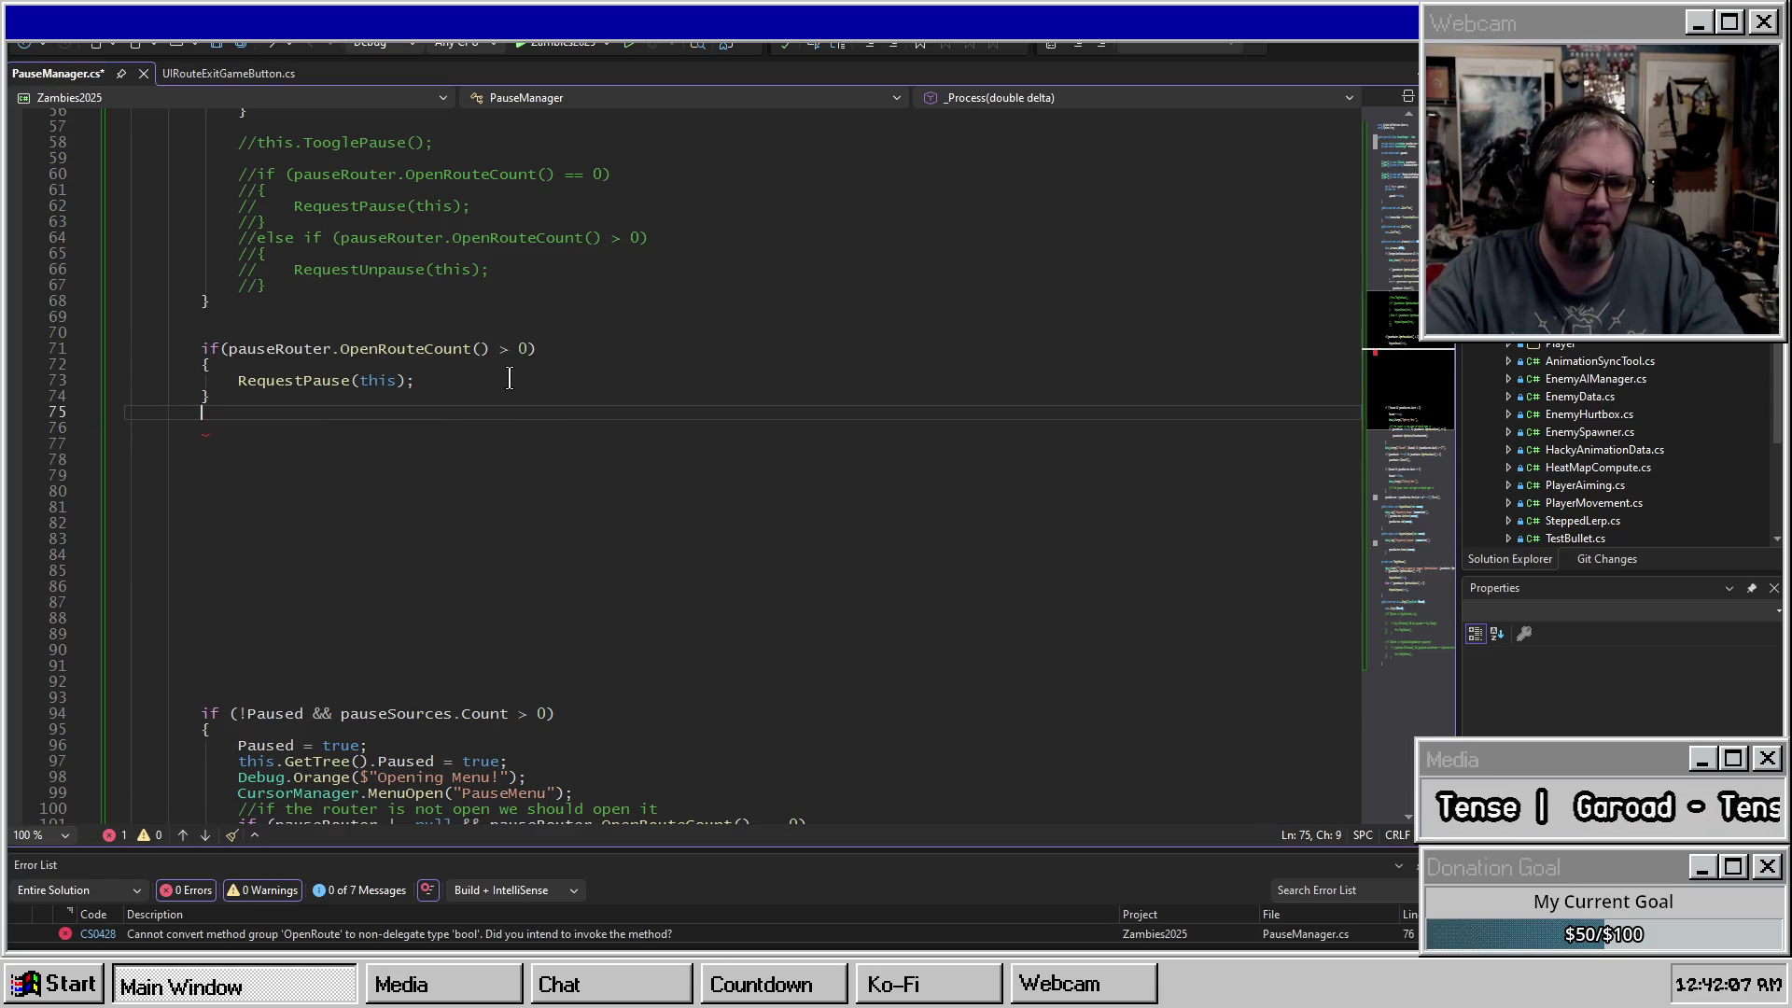
Add an else branch calling RequestUnpause(this).
type("s")
key("BackSpace")
type("else")
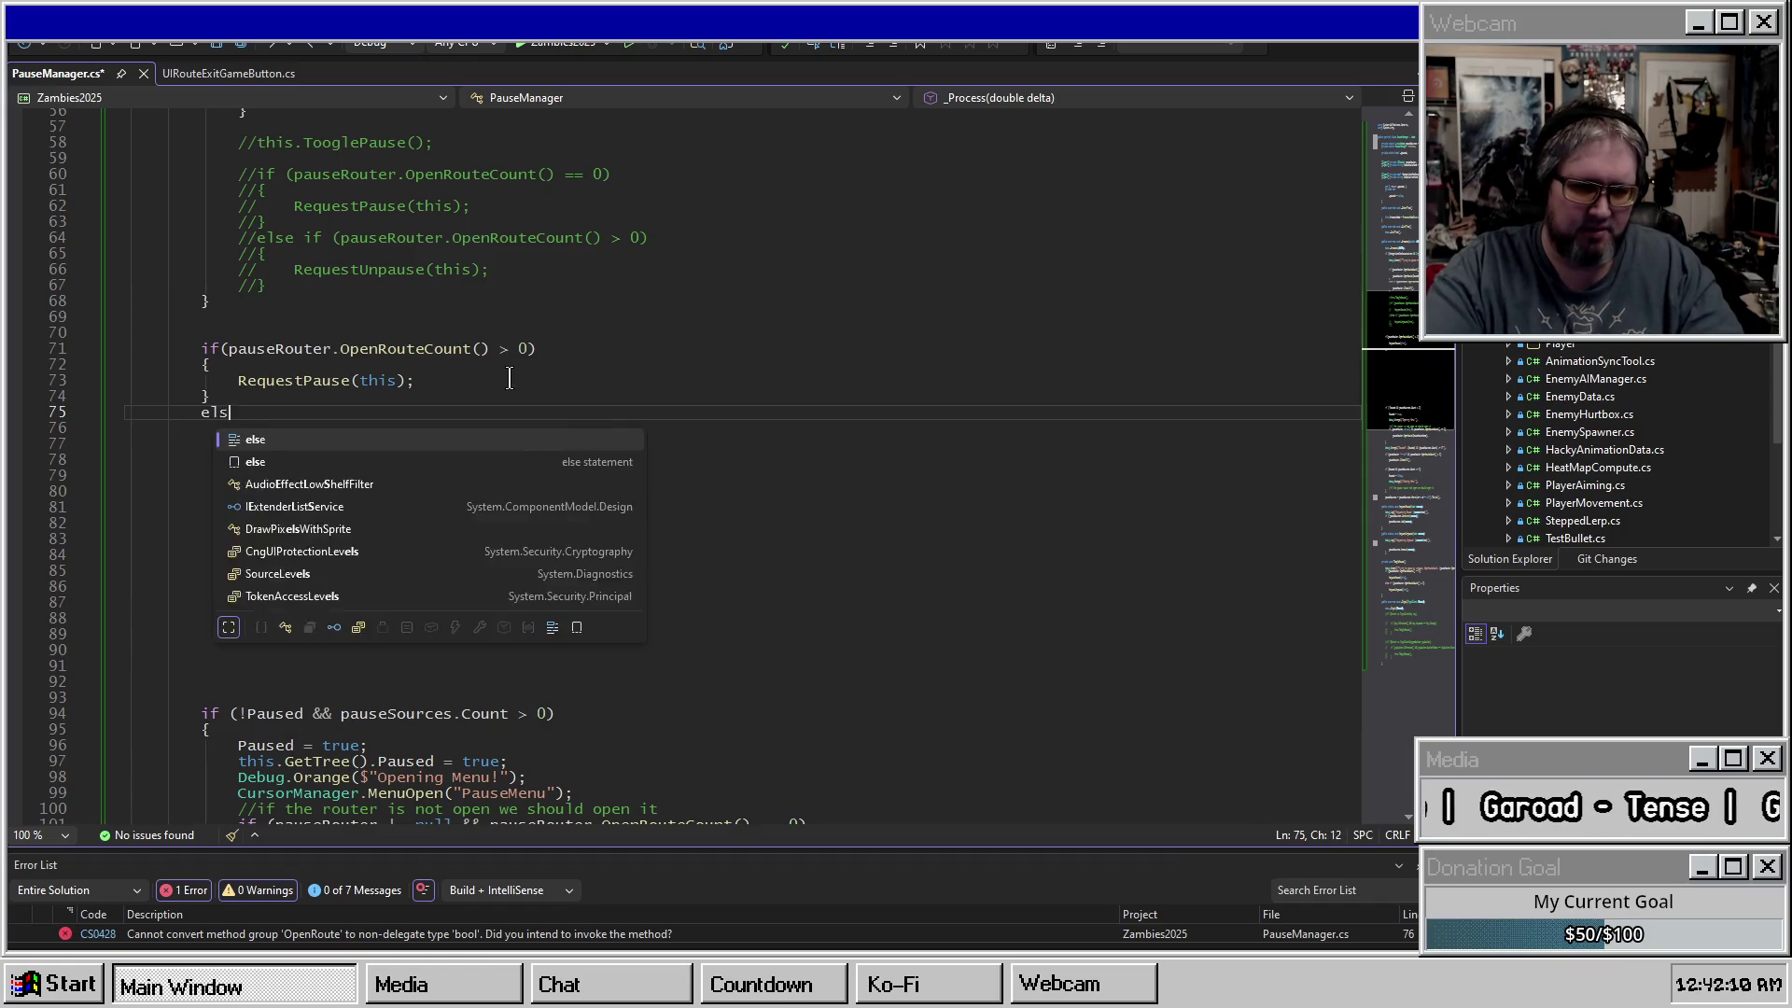
key("Return")
type("{")
key("Return")
type("R")
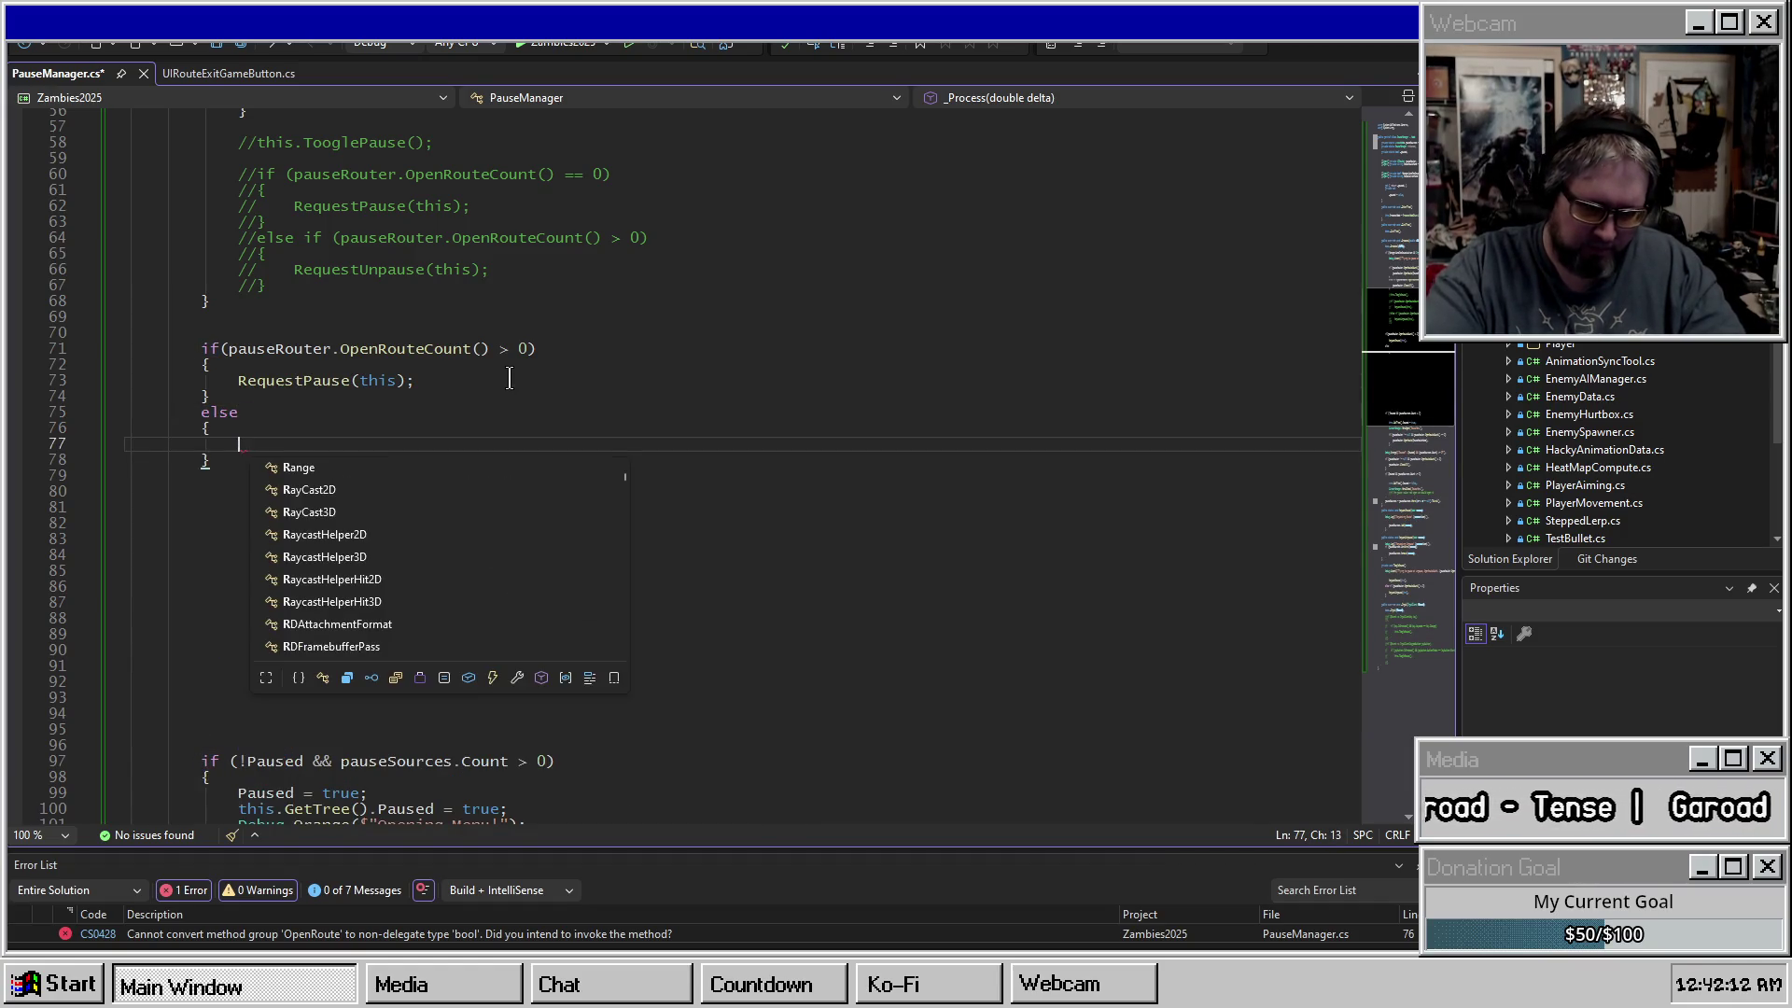
type("e")
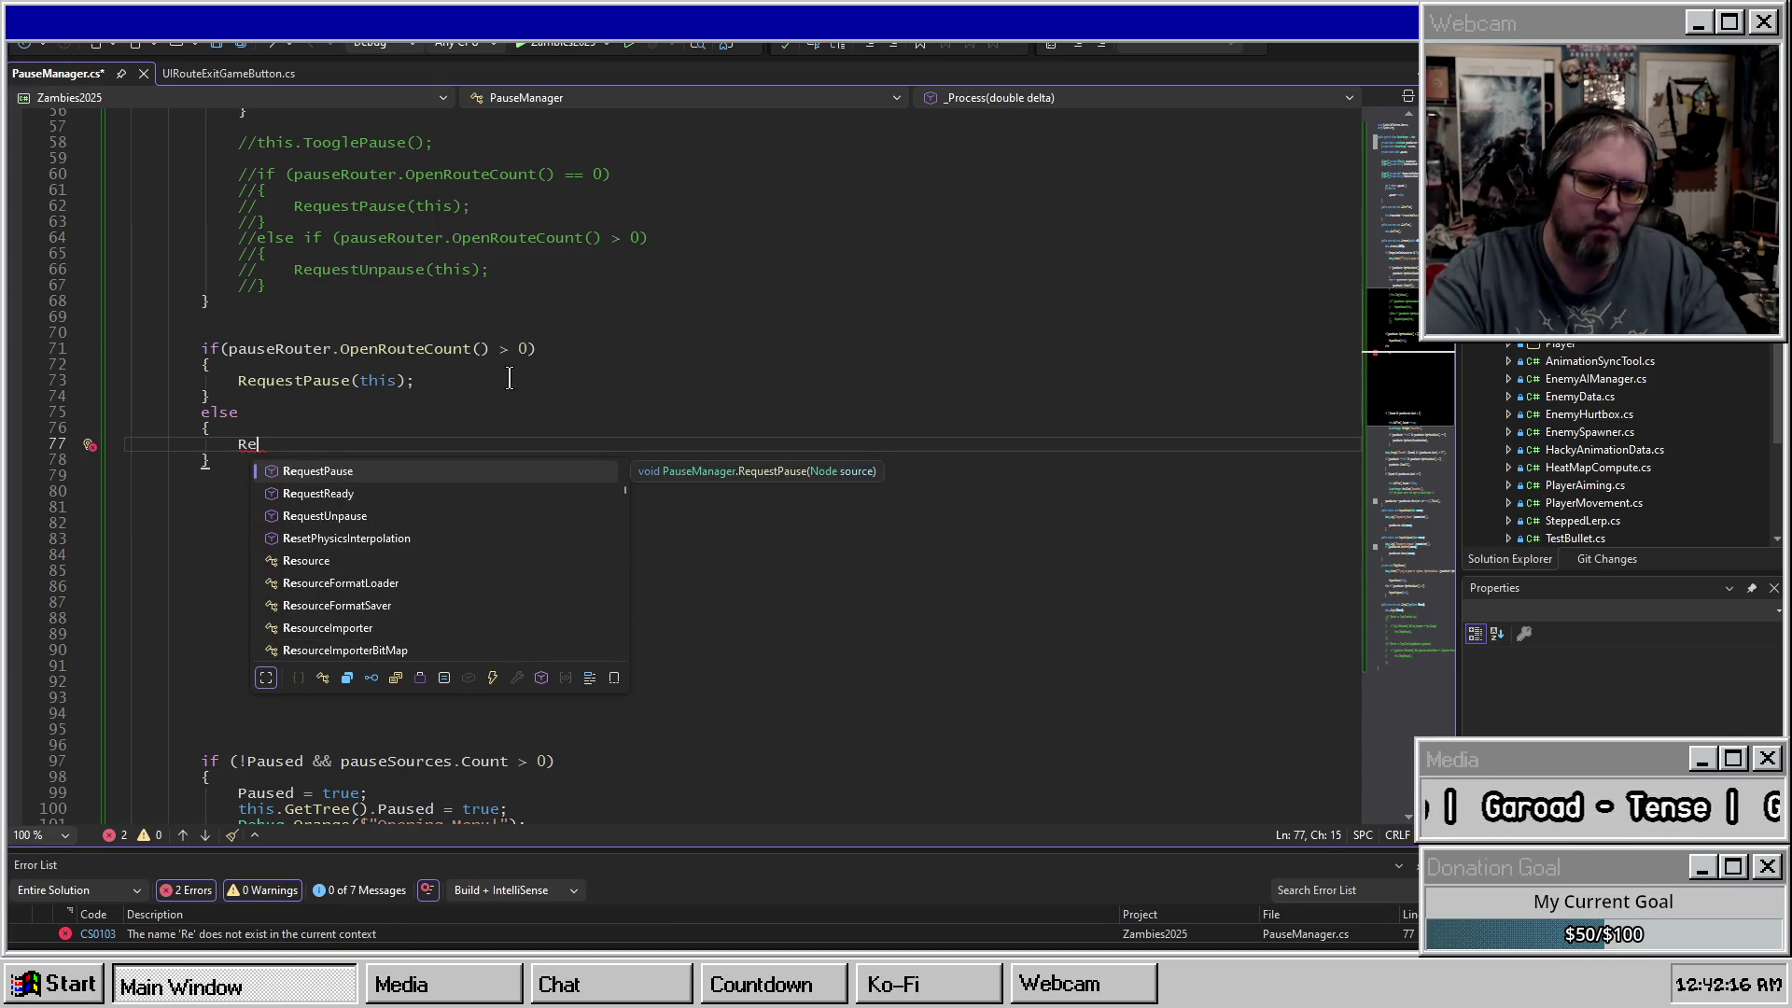
key("Down")
key("Down")
key("Tab")
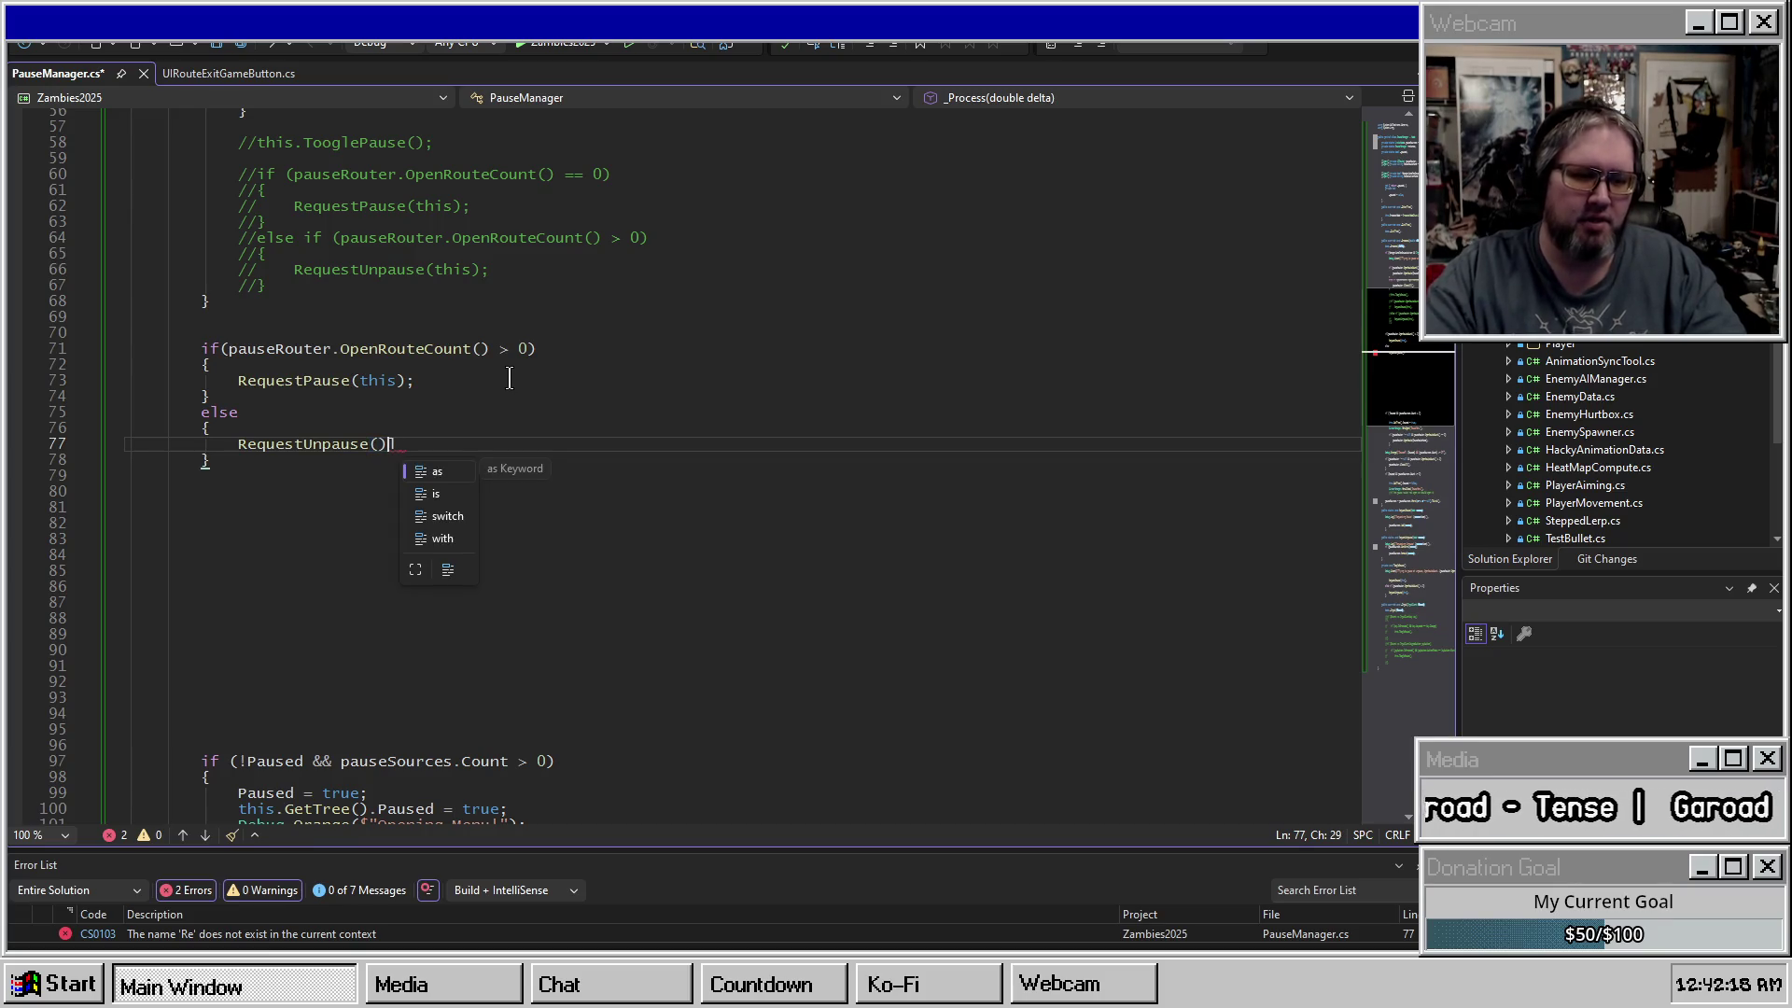
type(";")
key("Left")
type("this")
left_click(513, 380)
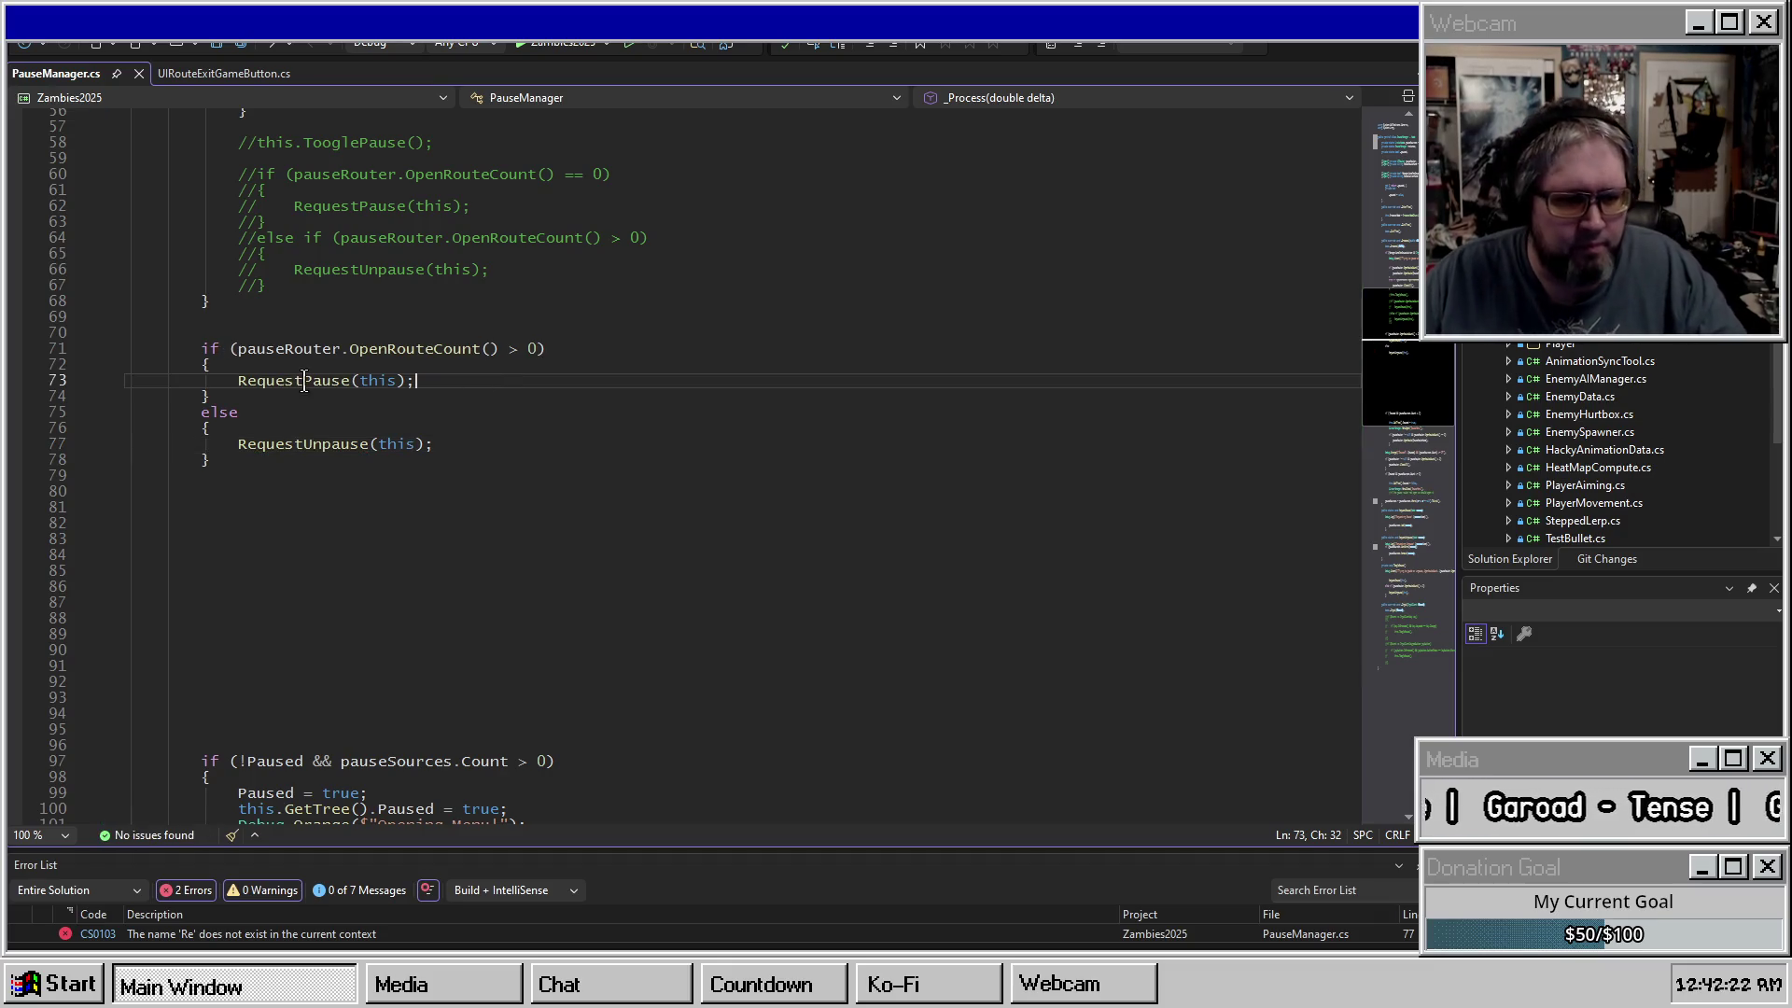
Check the RequestPause definition and highlight OpenRouteCount, RequestPause and pauseRouter usages in the new block.
left_click(290, 381, "ctrl")
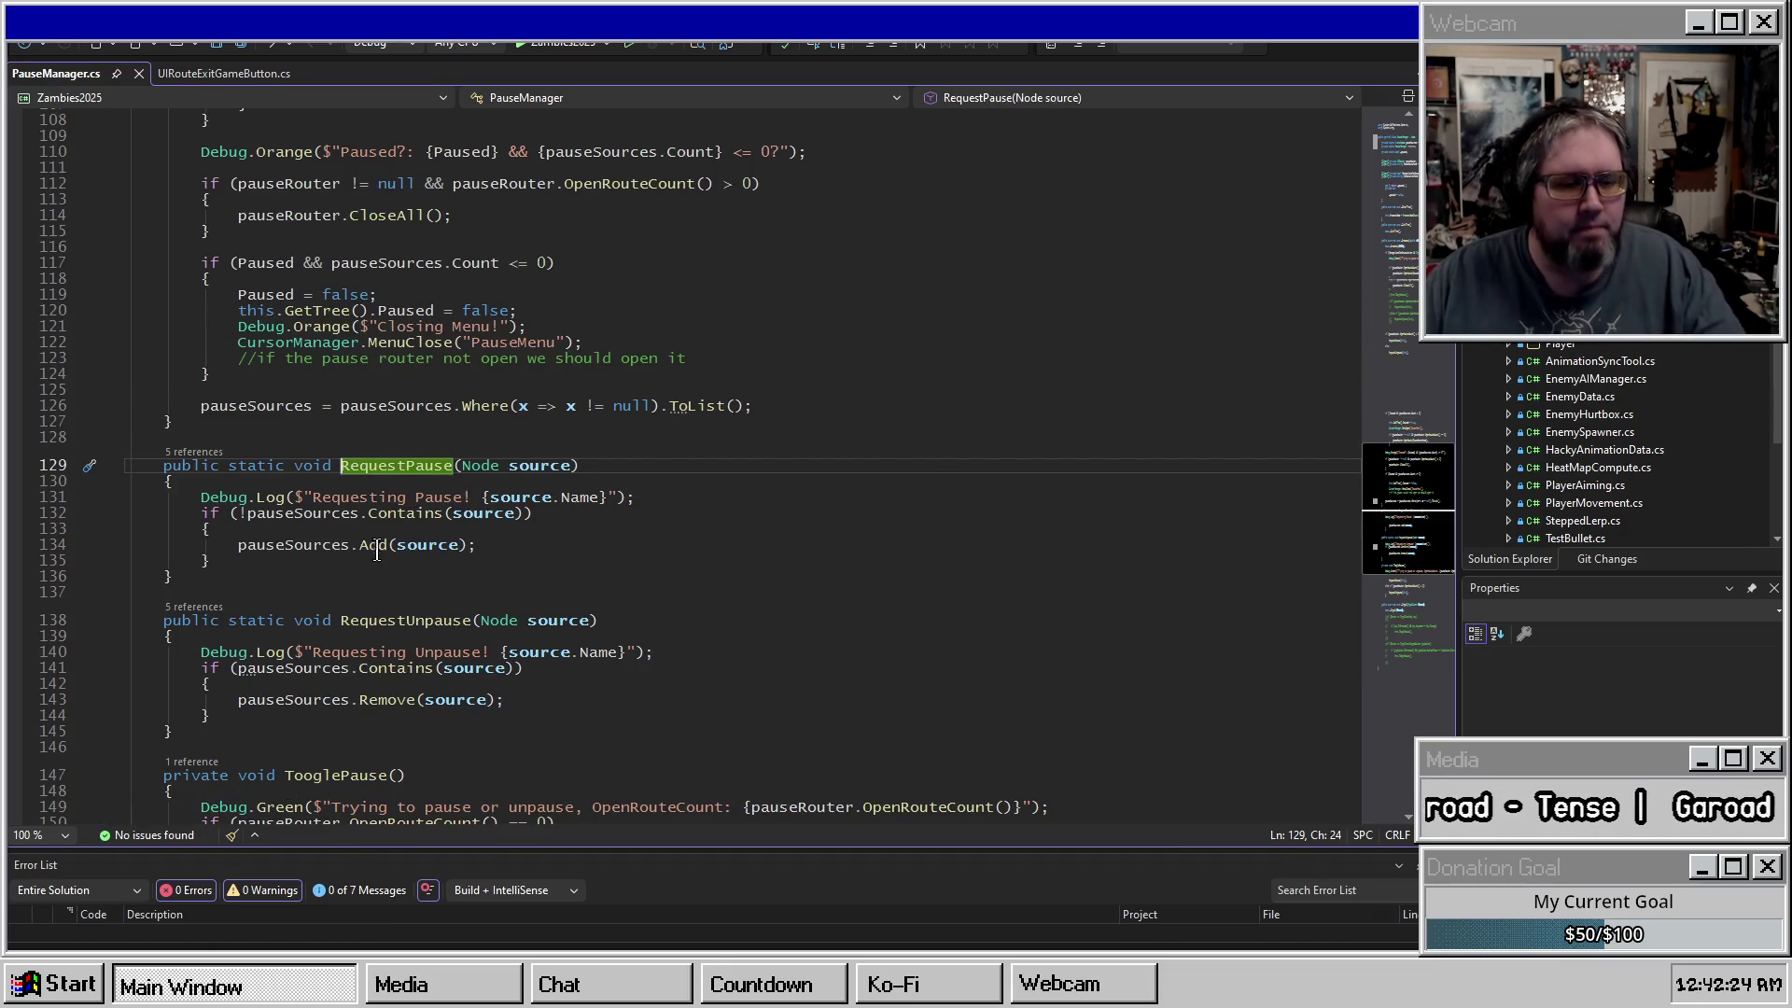
key("ctrl+minus")
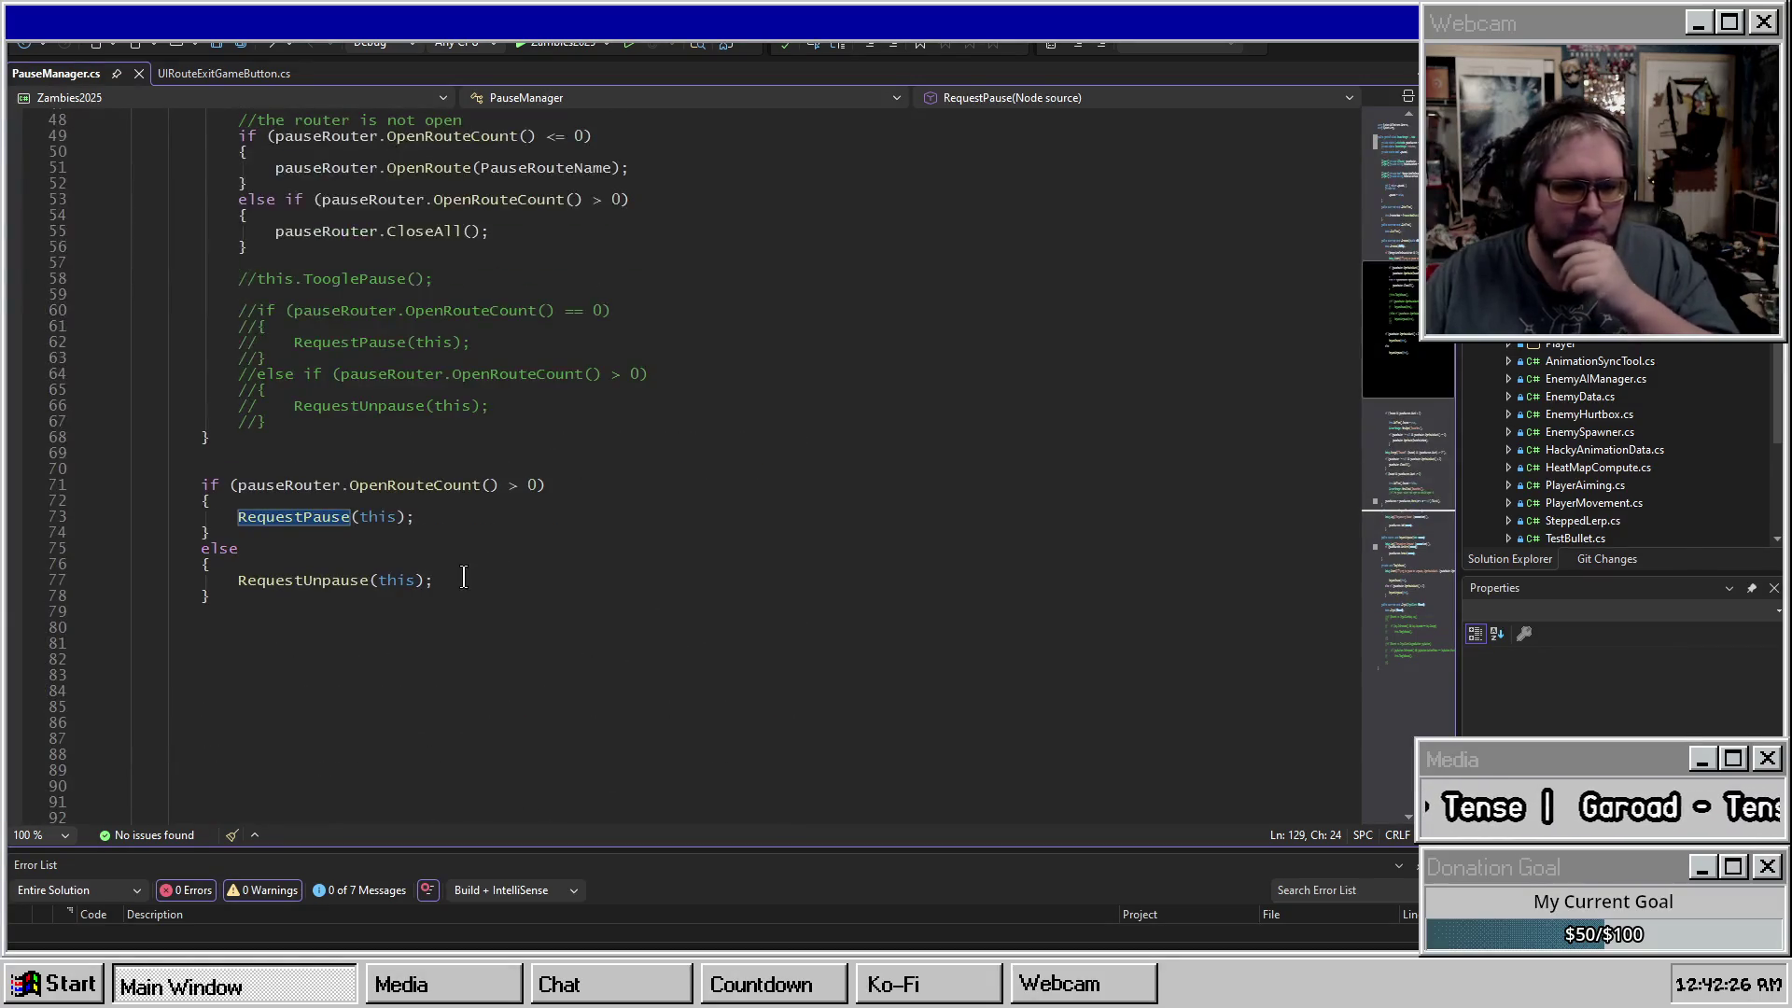
left_click(391, 473)
left_click(306, 455)
scroll(306, 456, "up", 6)
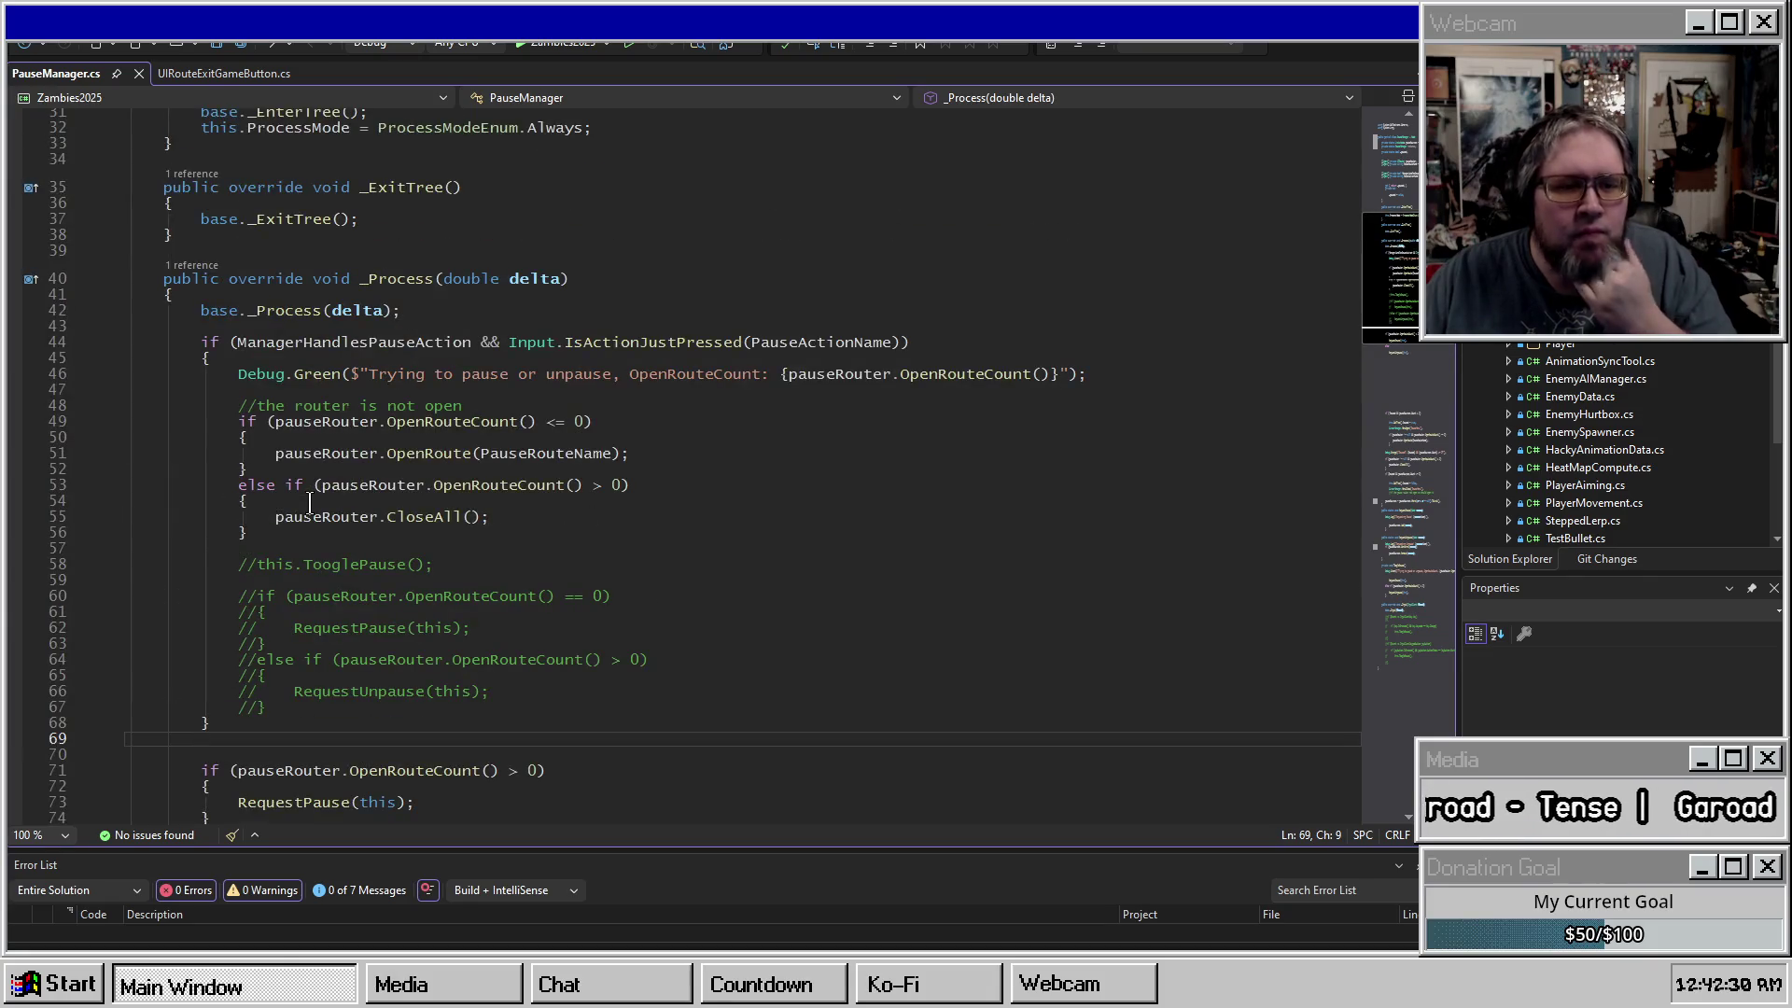
scroll(297, 397, "down", 4)
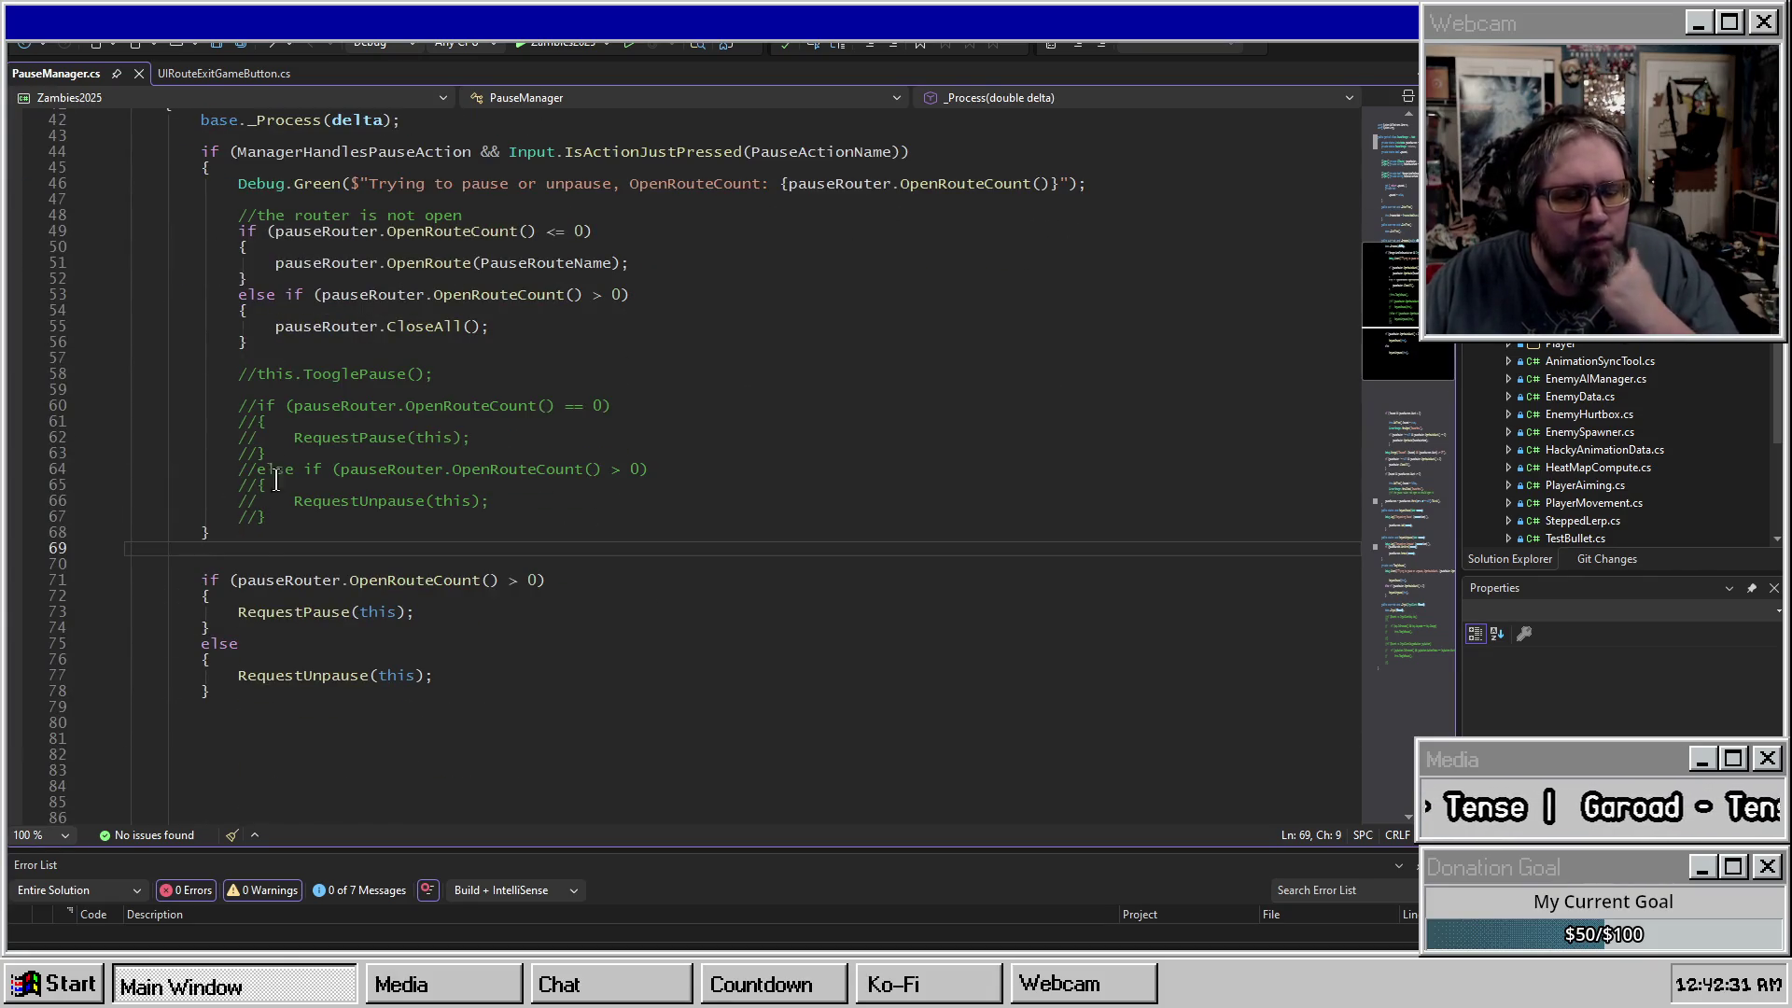
mouse_move(250, 689)
left_mouse_down()
mouse_move(271, 605)
mouse_move(315, 567)
left_mouse_up()
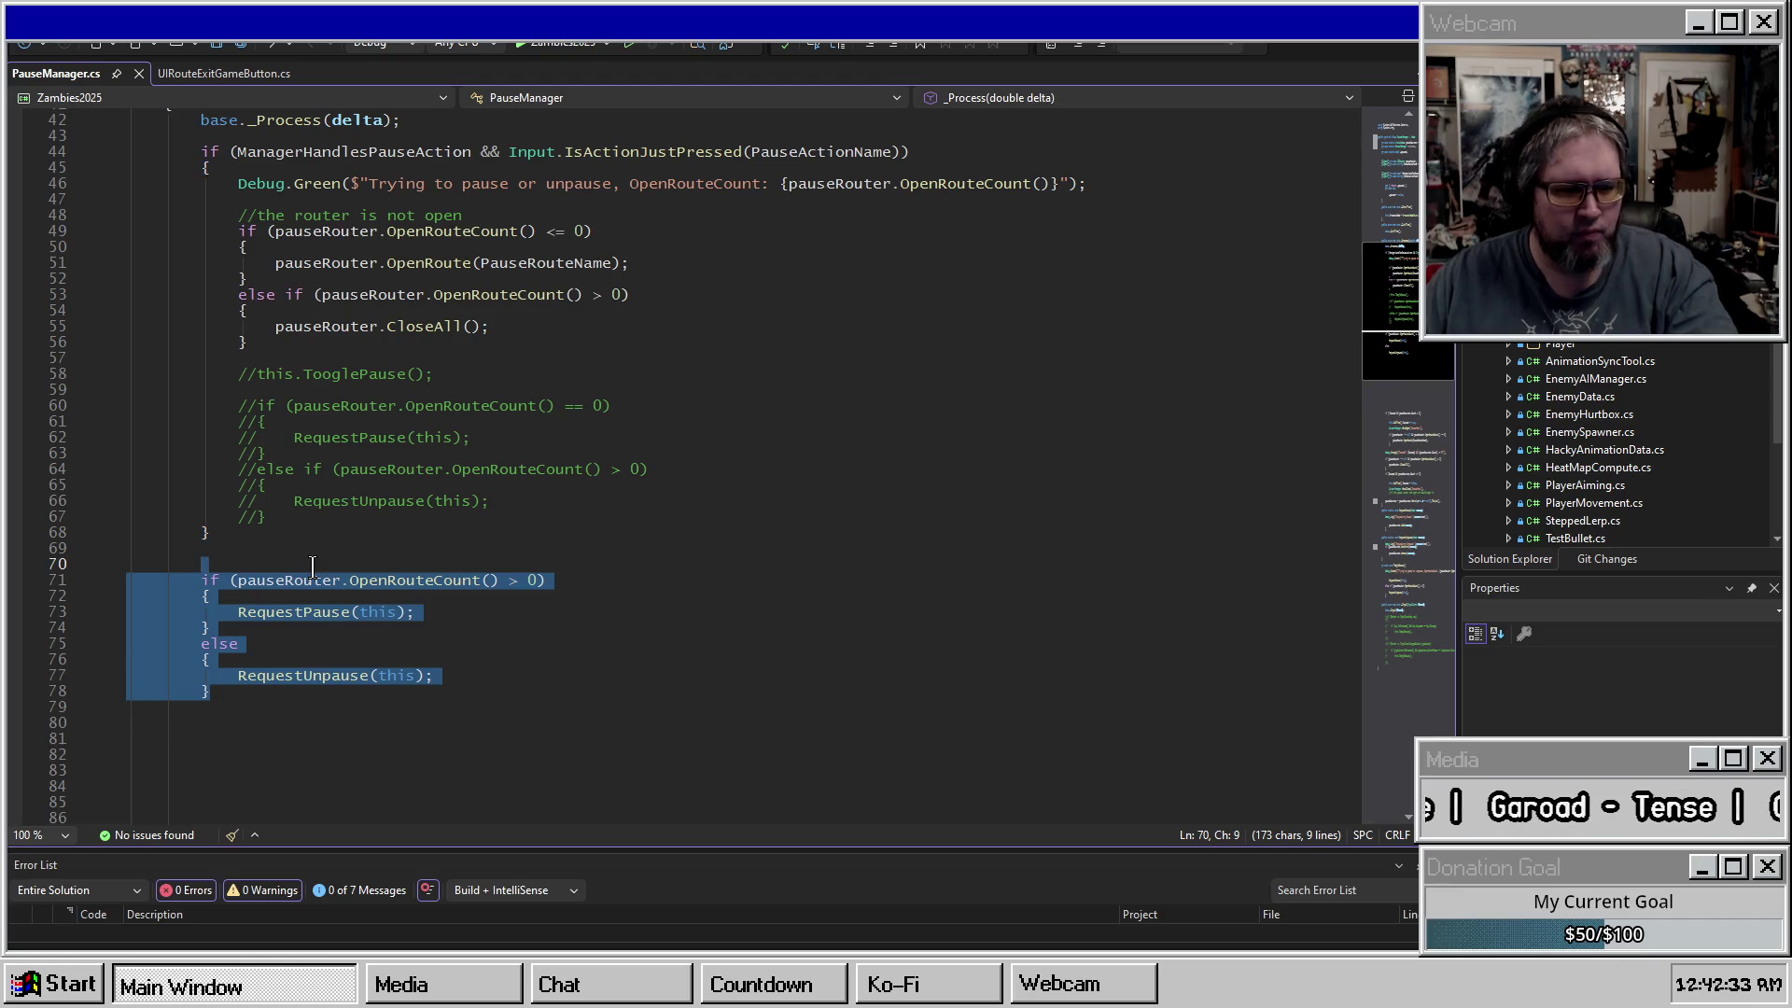
left_click(356, 554)
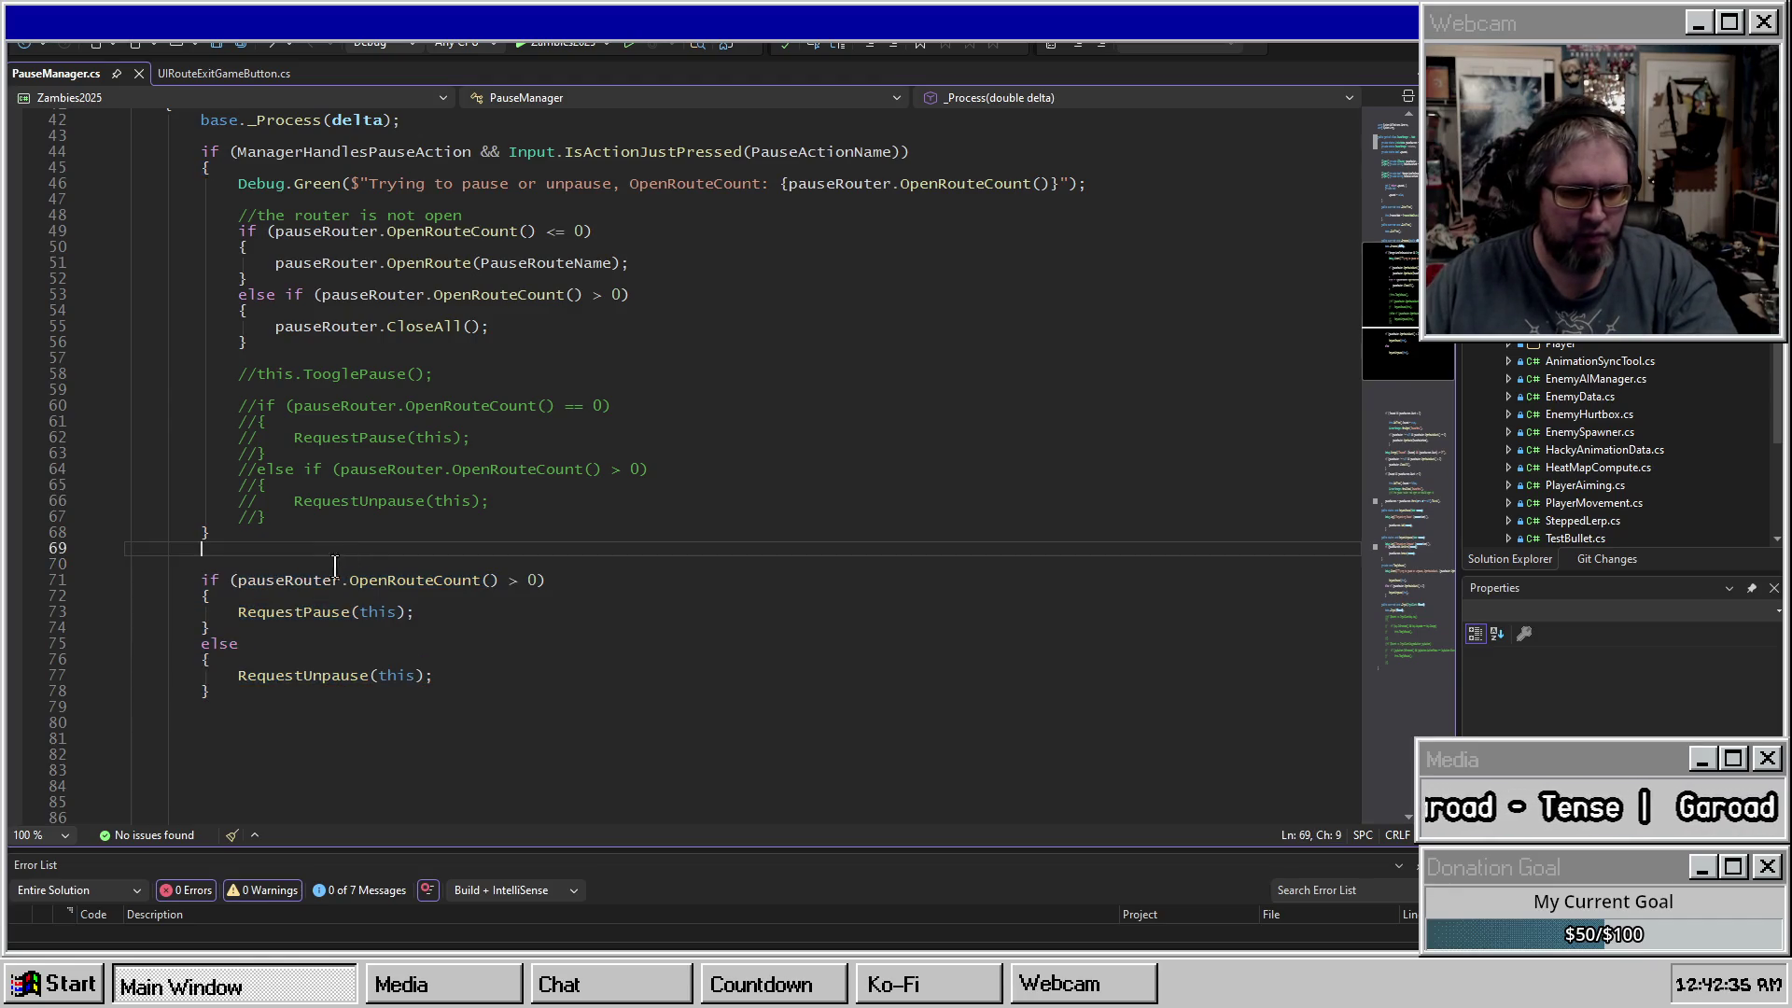
double_click(402, 579)
double_click(280, 613)
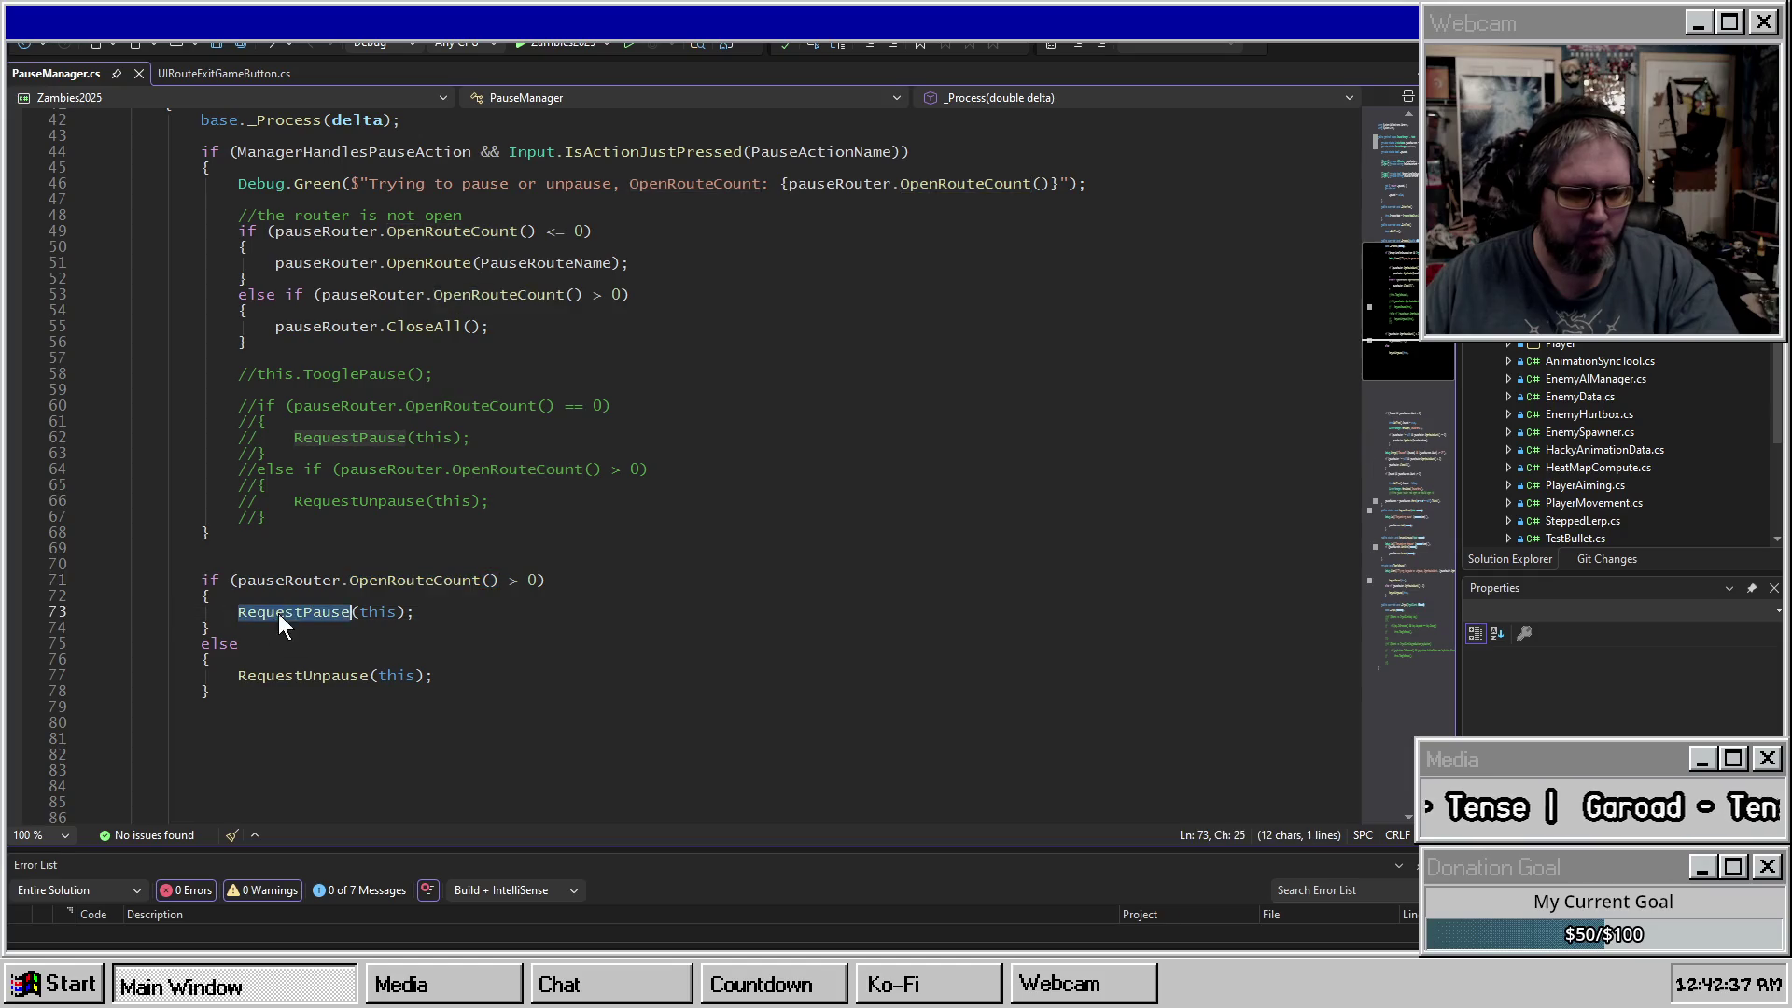
double_click(275, 581)
Begin an 'int lastOpen' field declaration just above _Process.
scroll(309, 548, "up", 4)
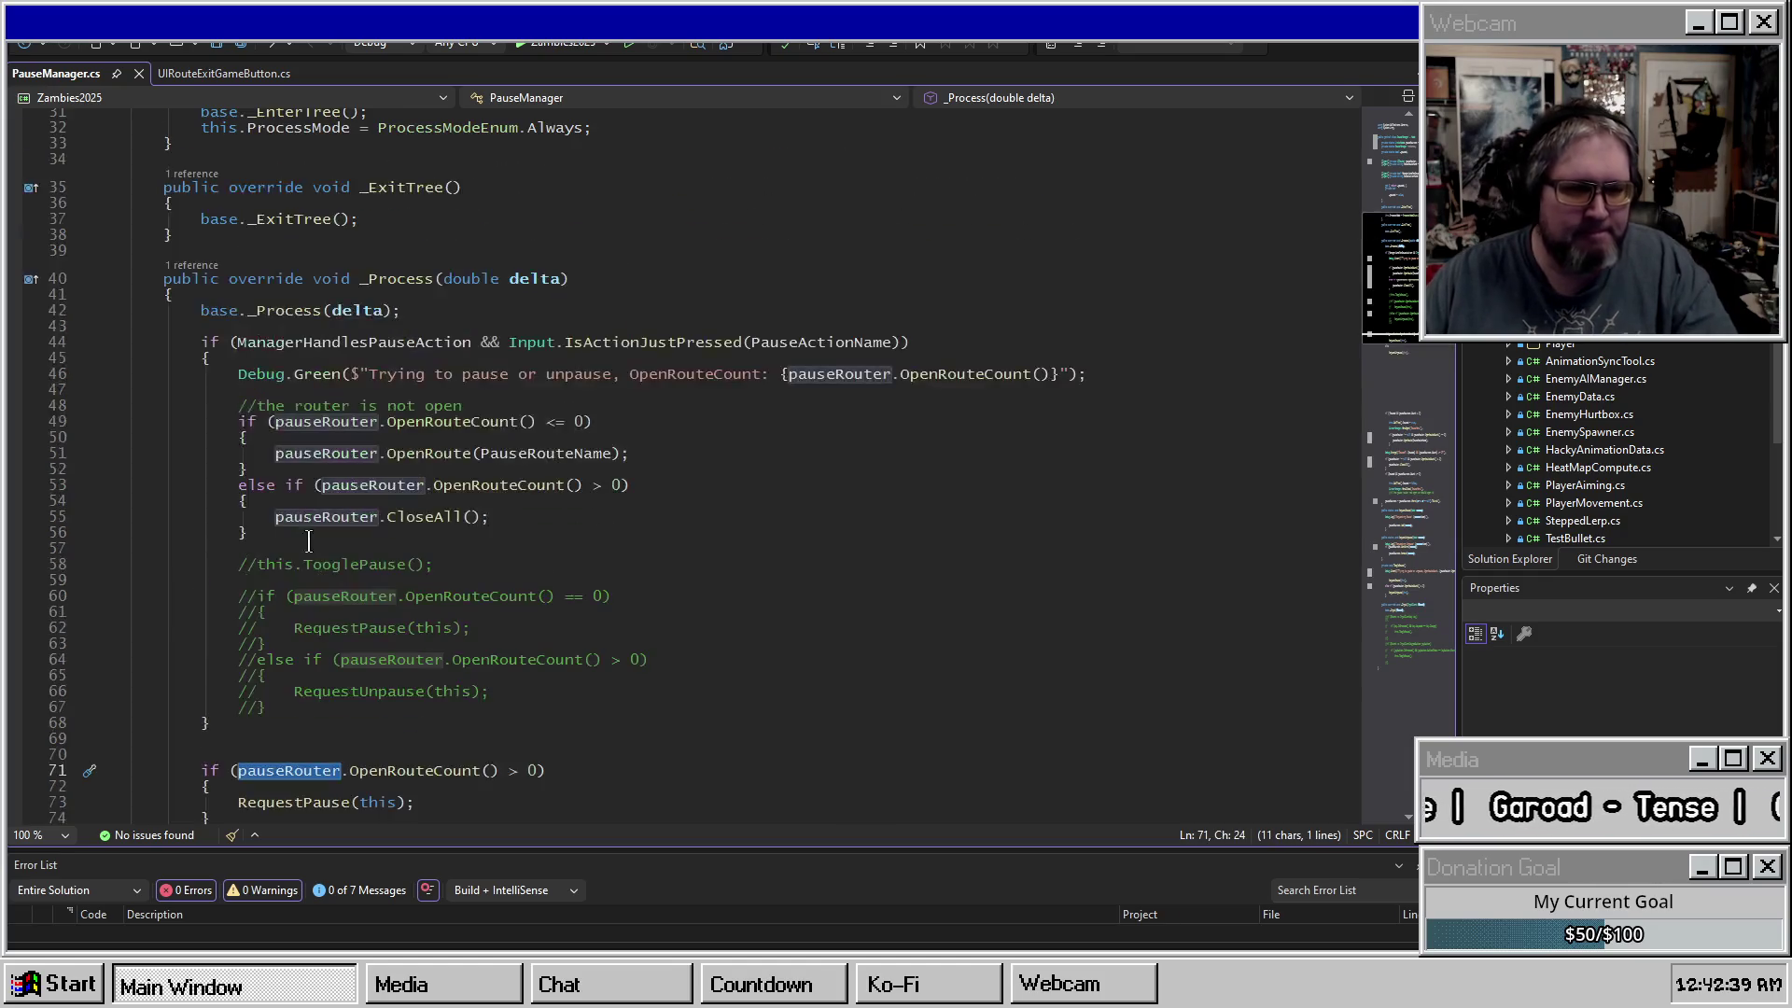
left_click(293, 254)
key("Return")
type("int ")
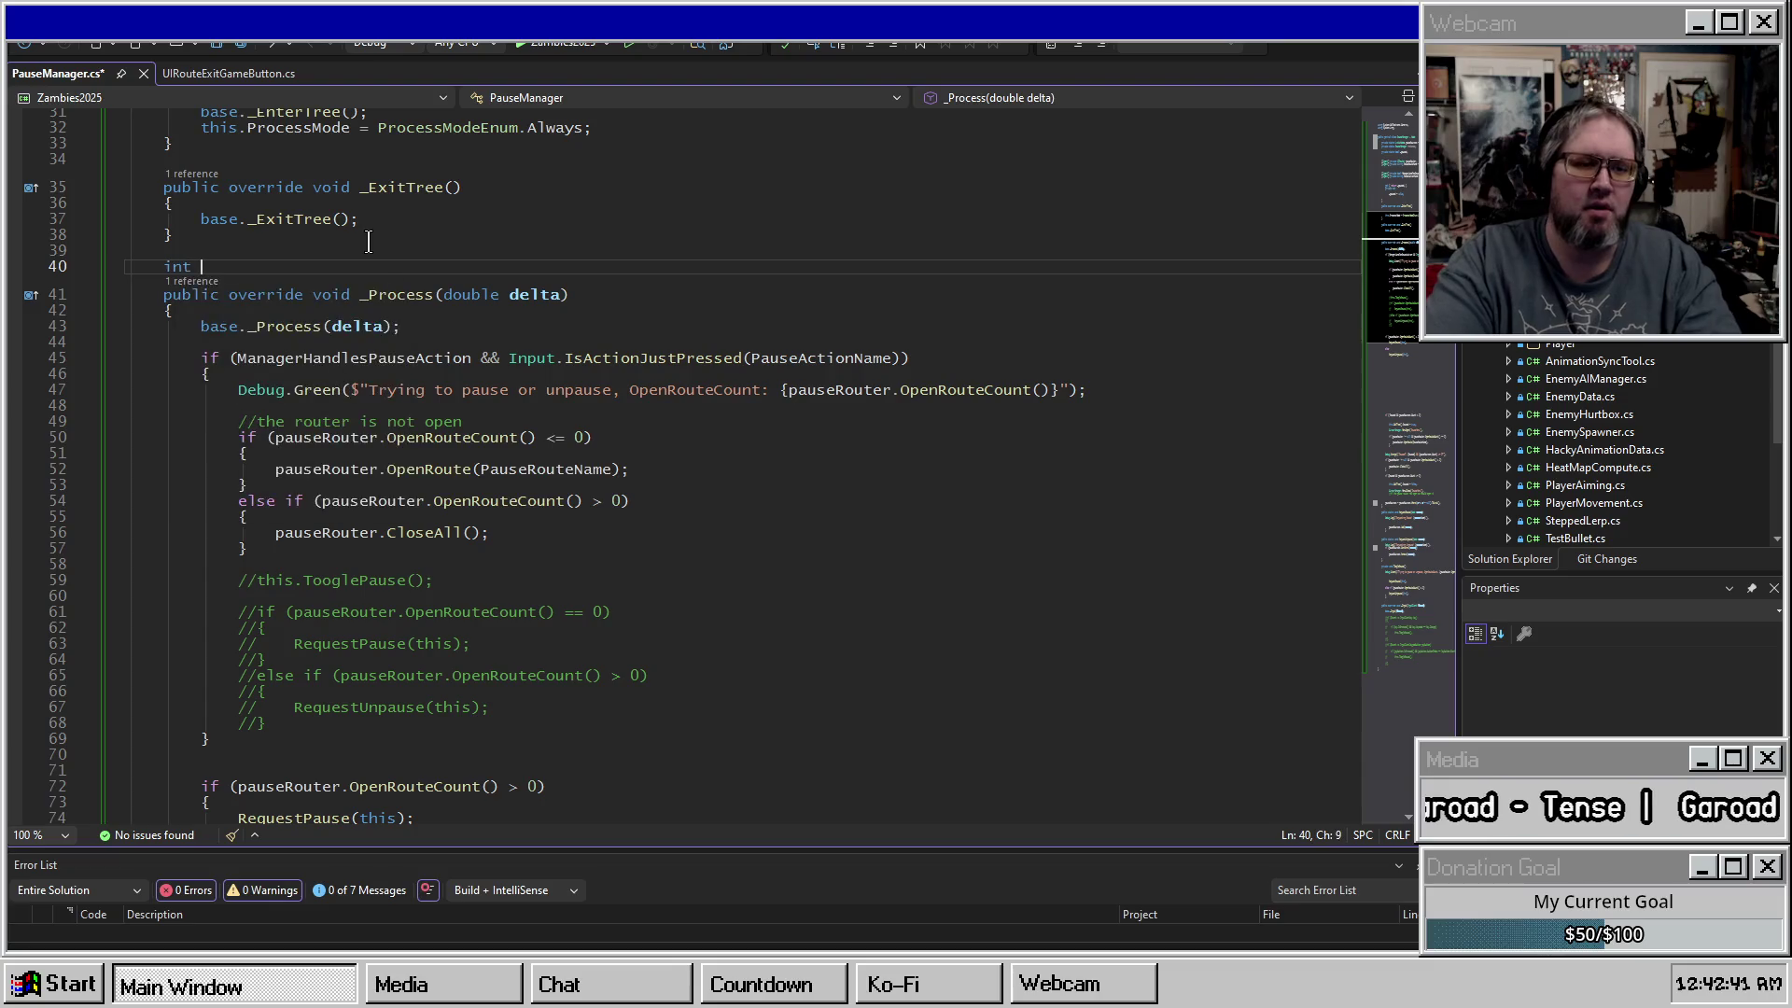
type("lastOpenRouteCount =")
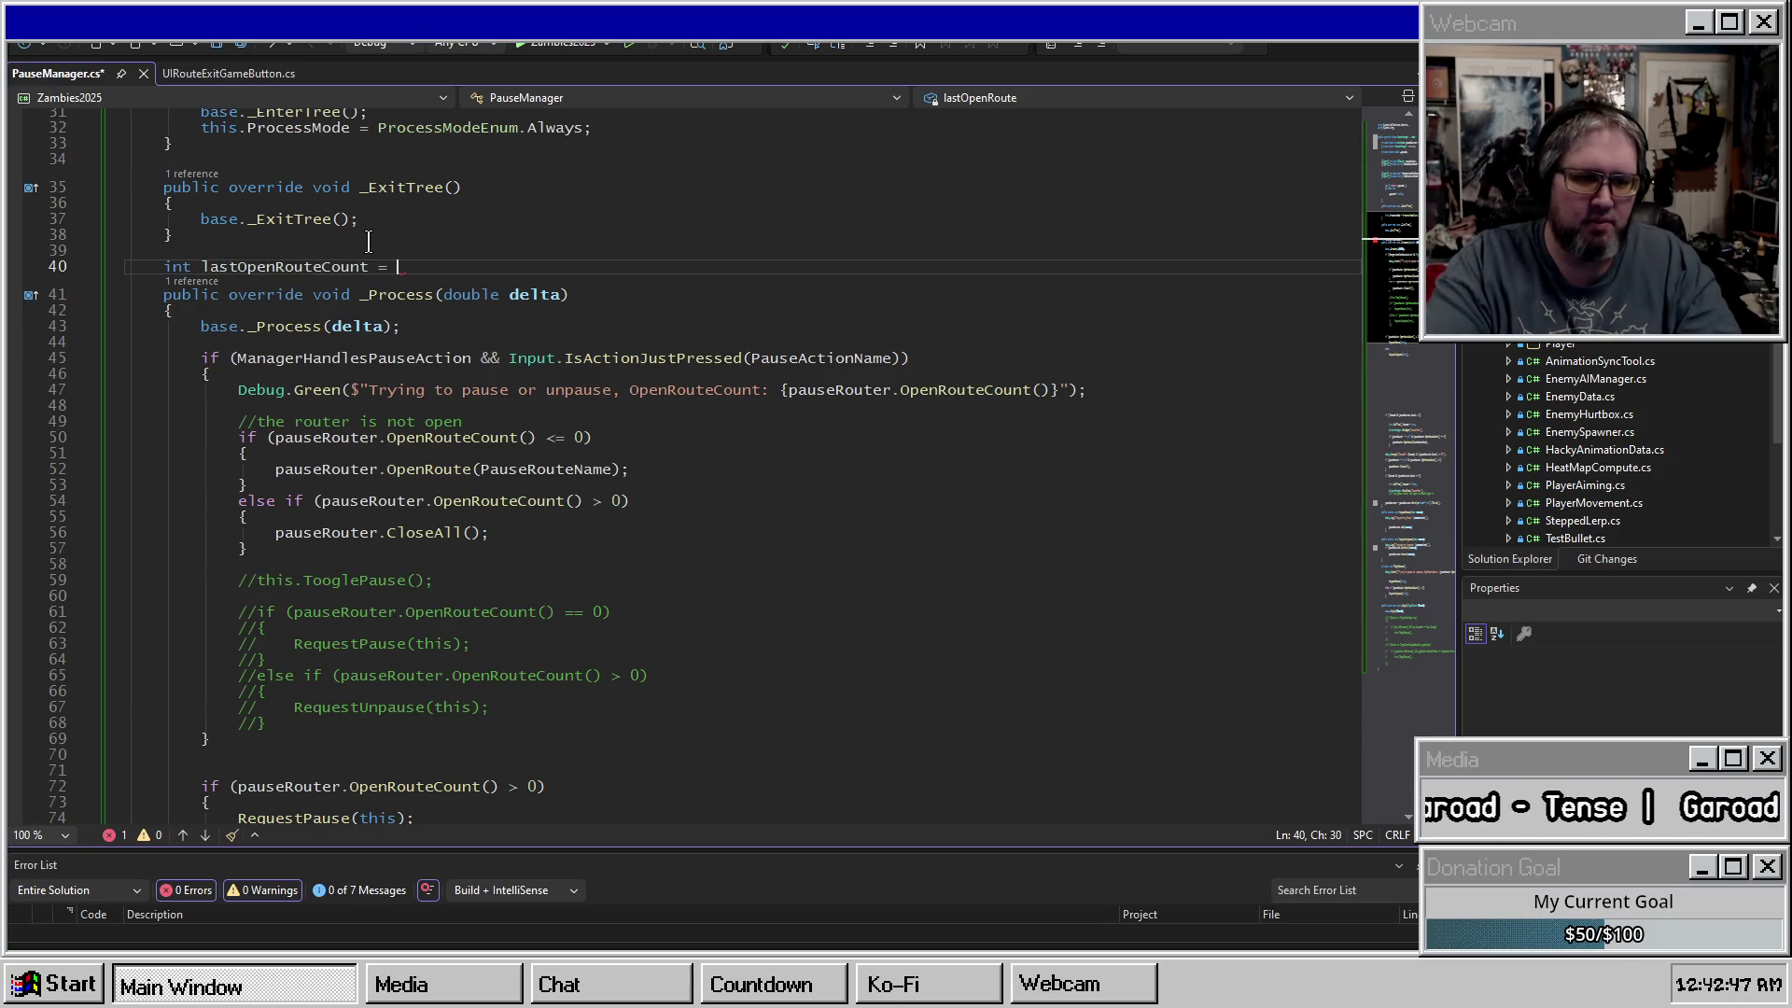
Make lastOpenRouteCount a private int and add an if (lastOpenRouteCount != pauseRouter.OpenRouteCount()) check.
key("Home")
type("private")
double_click(359, 267)
key("ctrl+c")
scroll(326, 474, "down", 6)
left_click(326, 474)
key("Return")
type("if(")
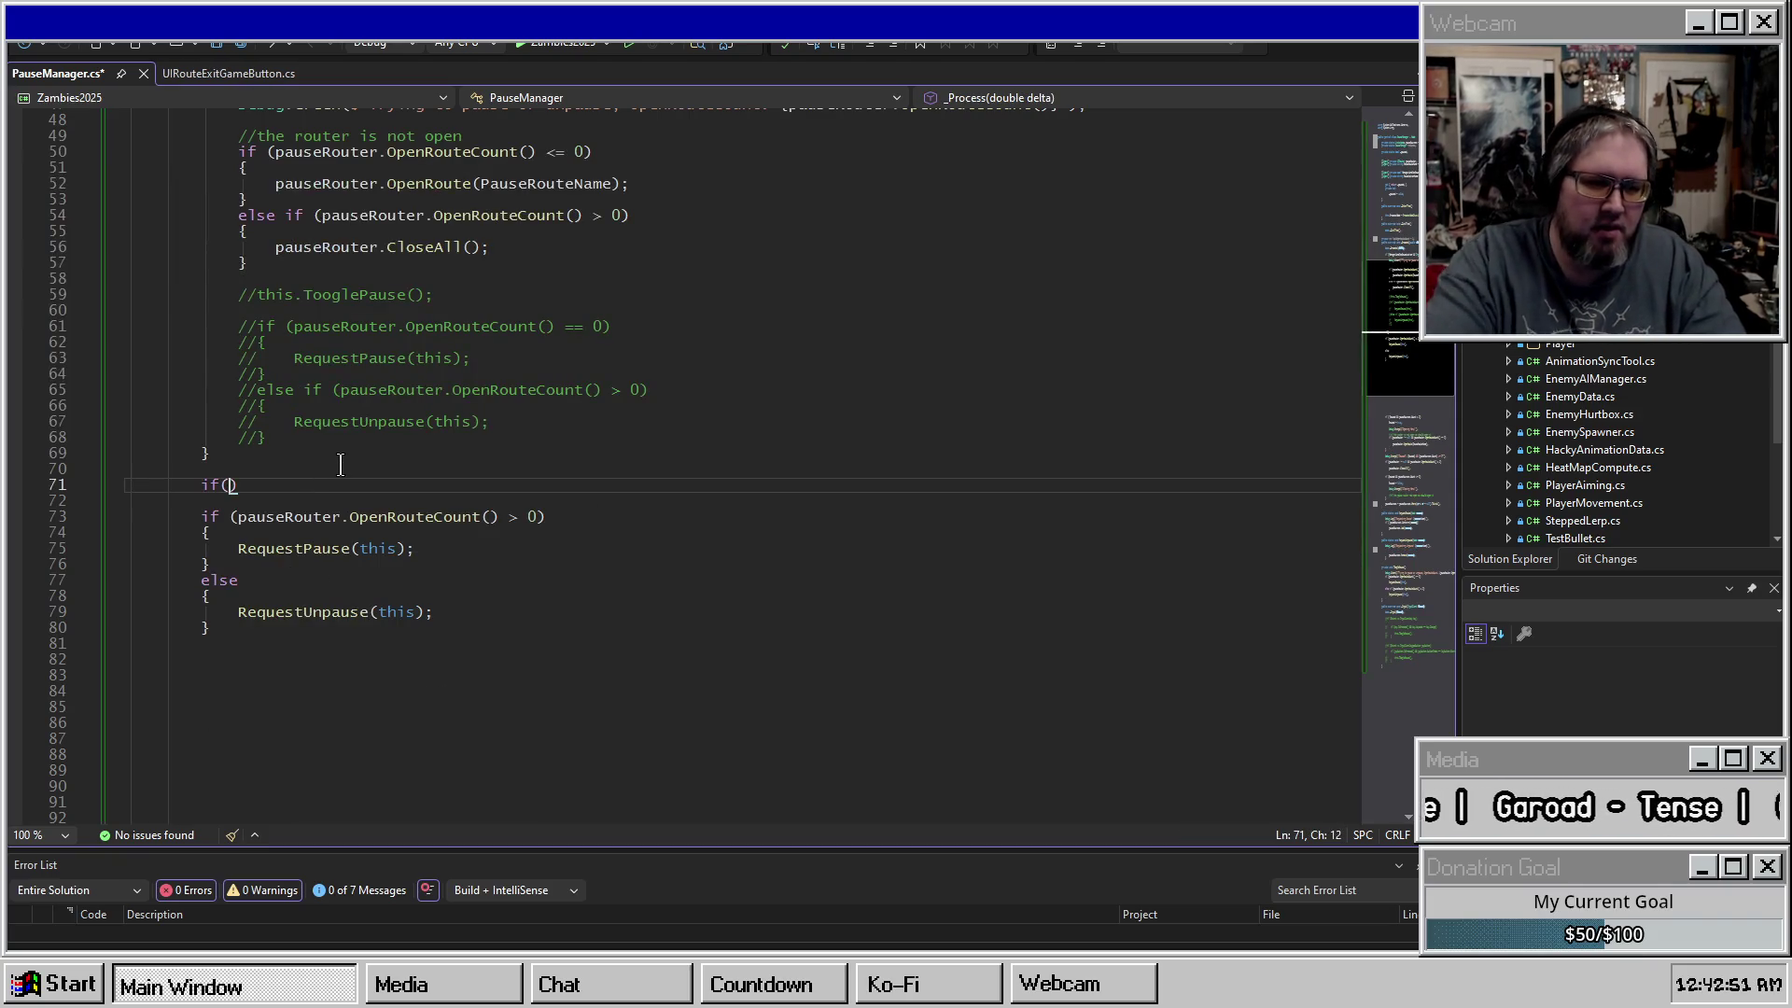
key("ctrl+v")
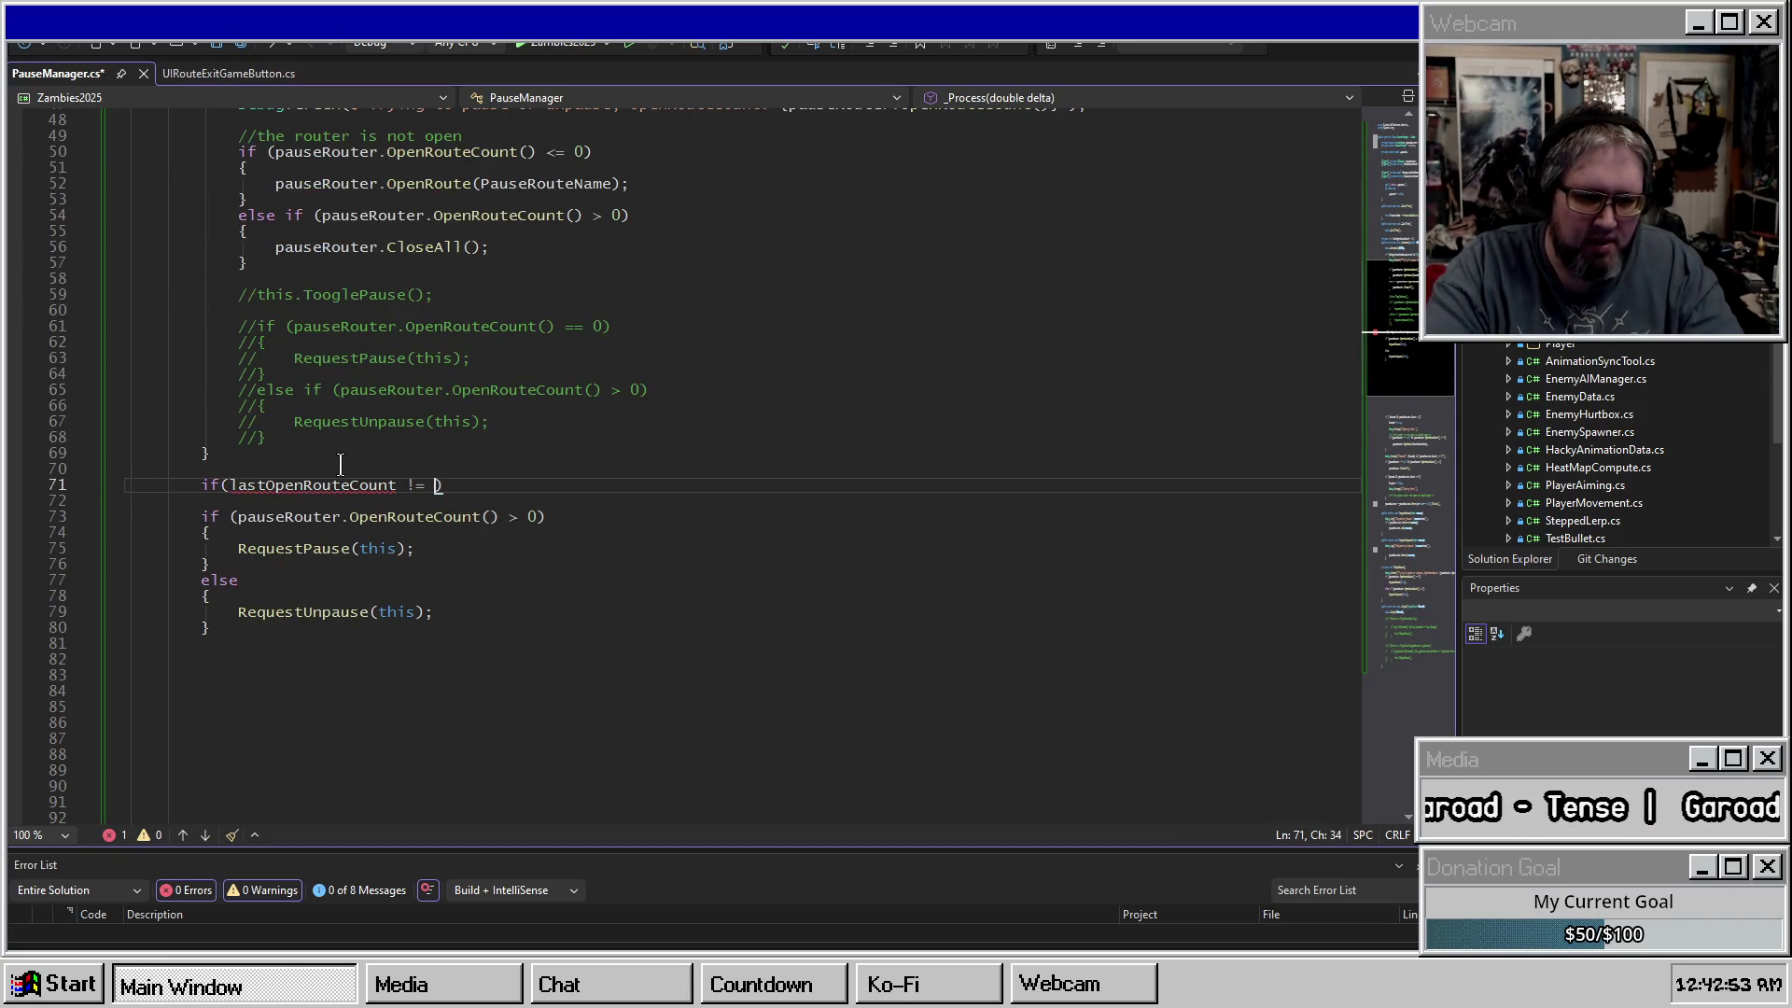
type("pauseRouter.OpenRouteCount")
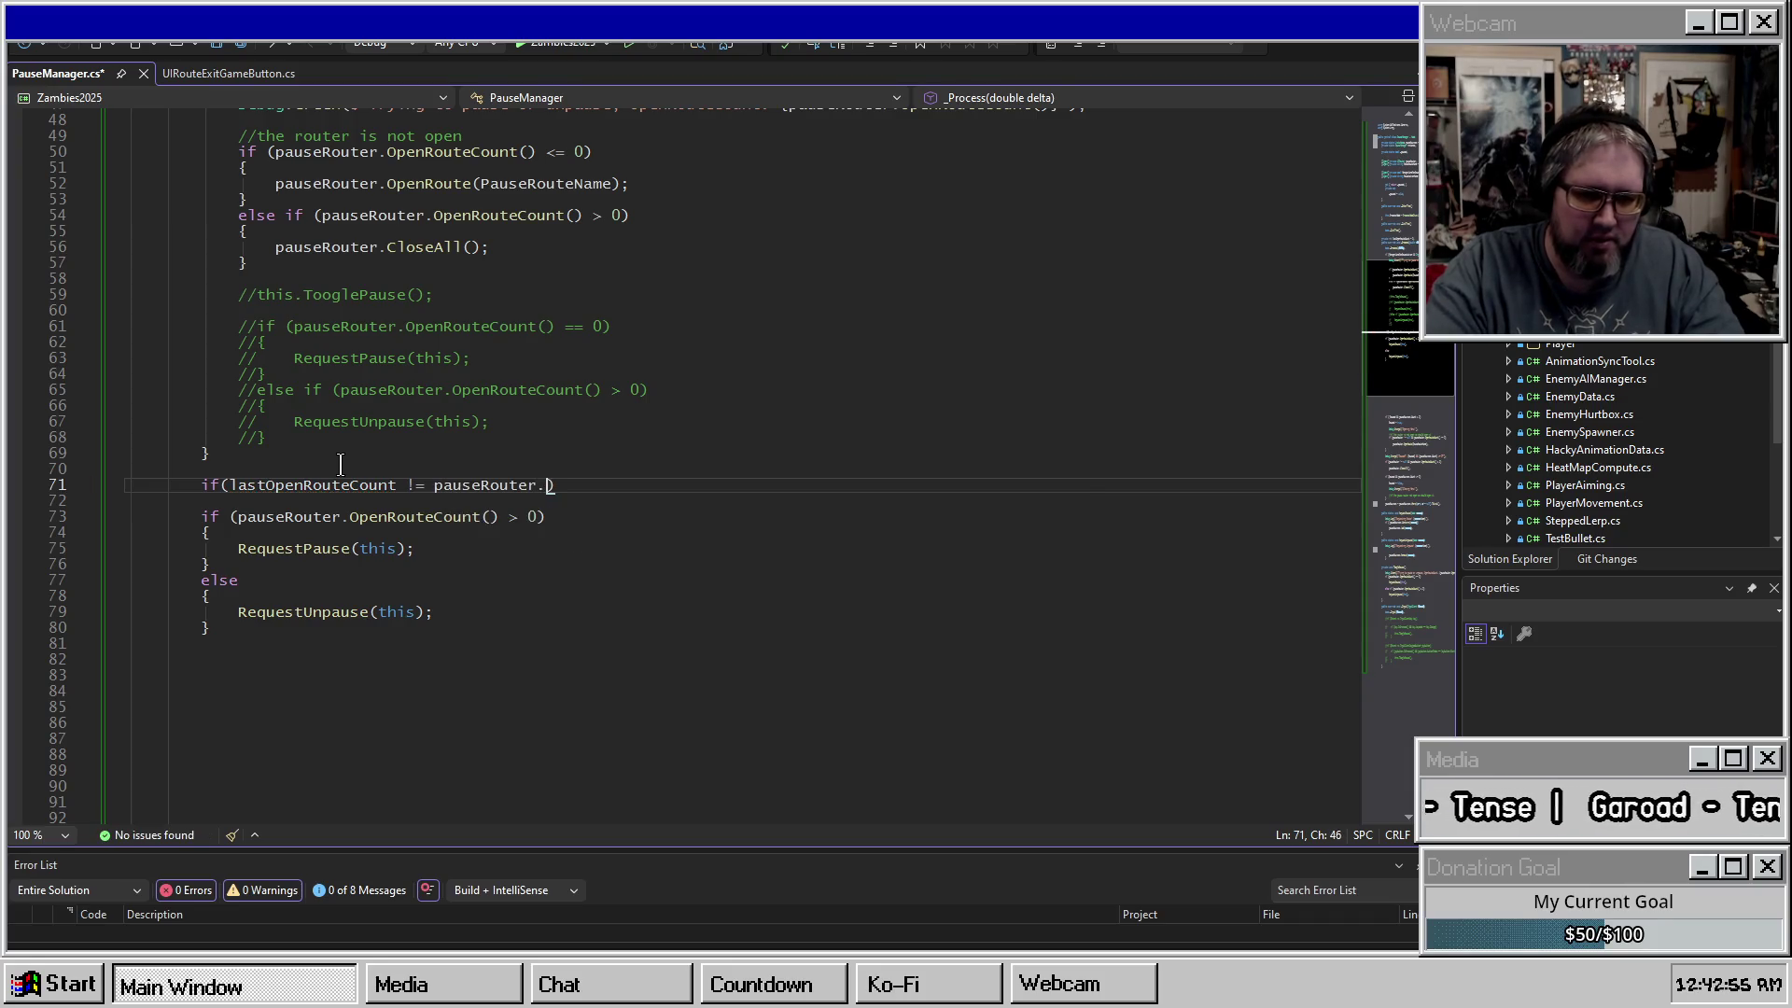
type("()) {")
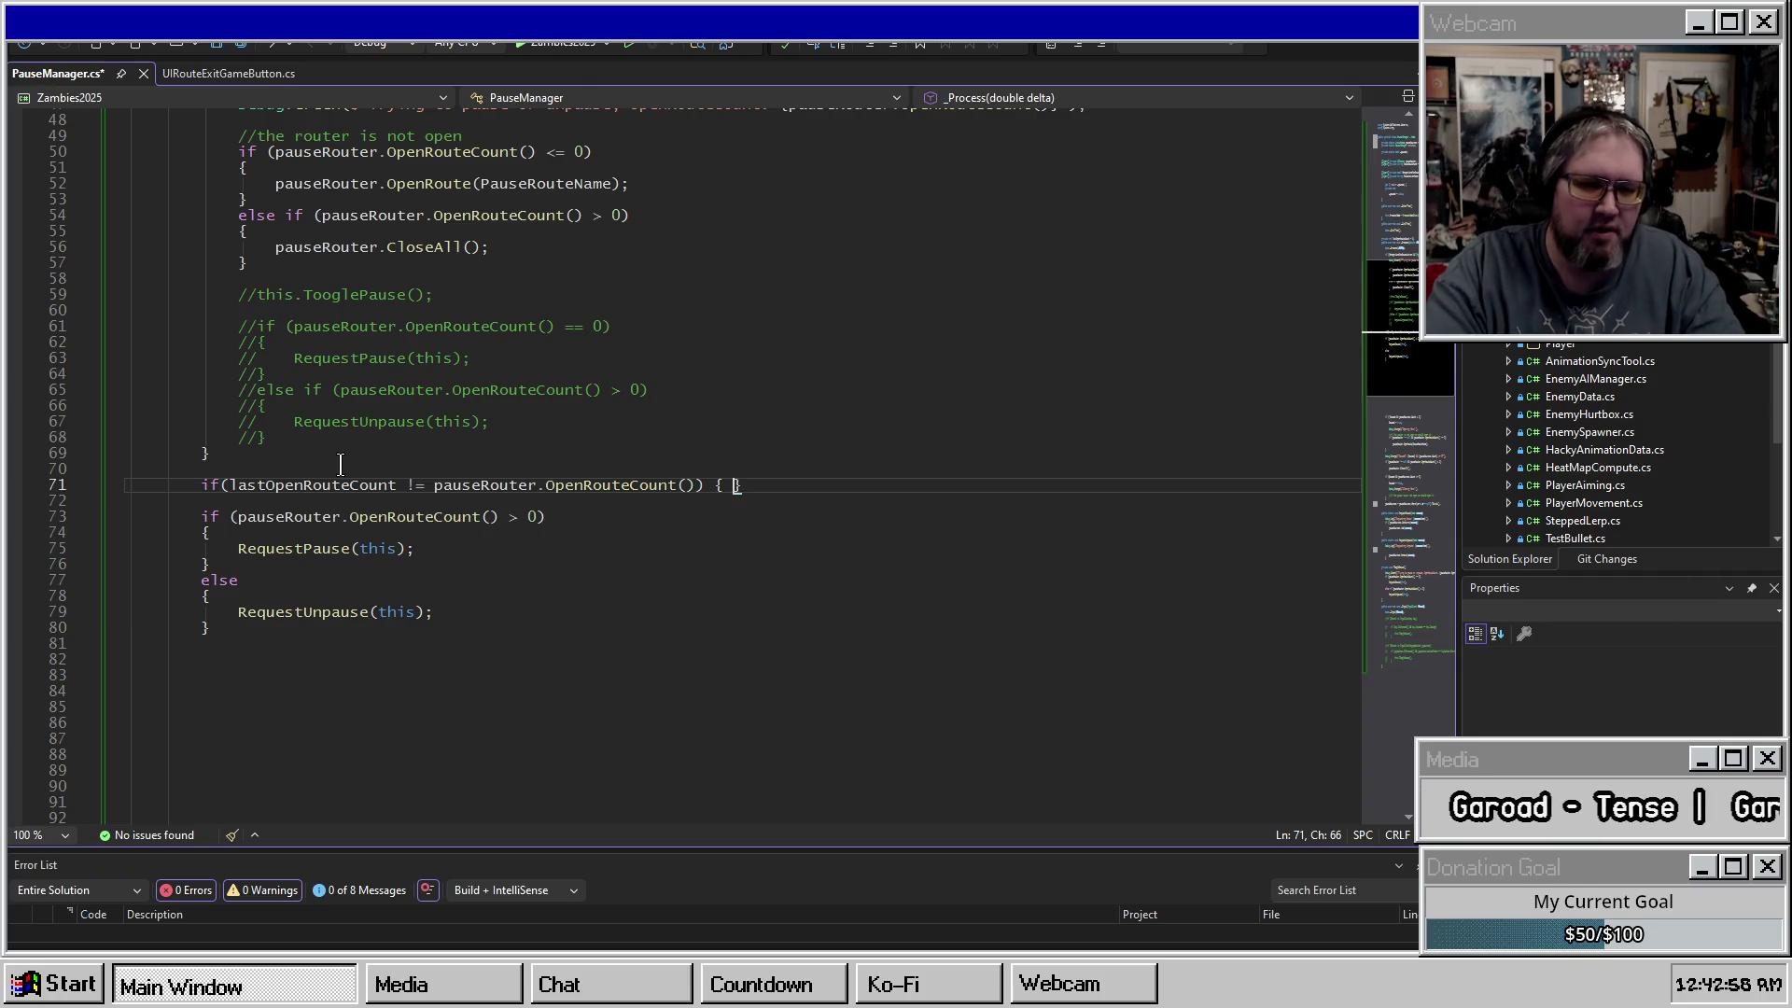
key("Return")
Move the RequestPause/RequestUnpause if/else inside the new change check and save PauseManager.cs.
mouse_move(227, 706)
left_mouse_down()
mouse_move(131, 659)
mouse_move(126, 560)
left_mouse_up()
key("ctrl+x")
left_click(319, 516)
key("ctrl+v")
key("ctrl+s")
Review the nested condition and highlight every use of OpenRouteCount.
scroll(550, 560, "down", 3)
left_click(329, 373)
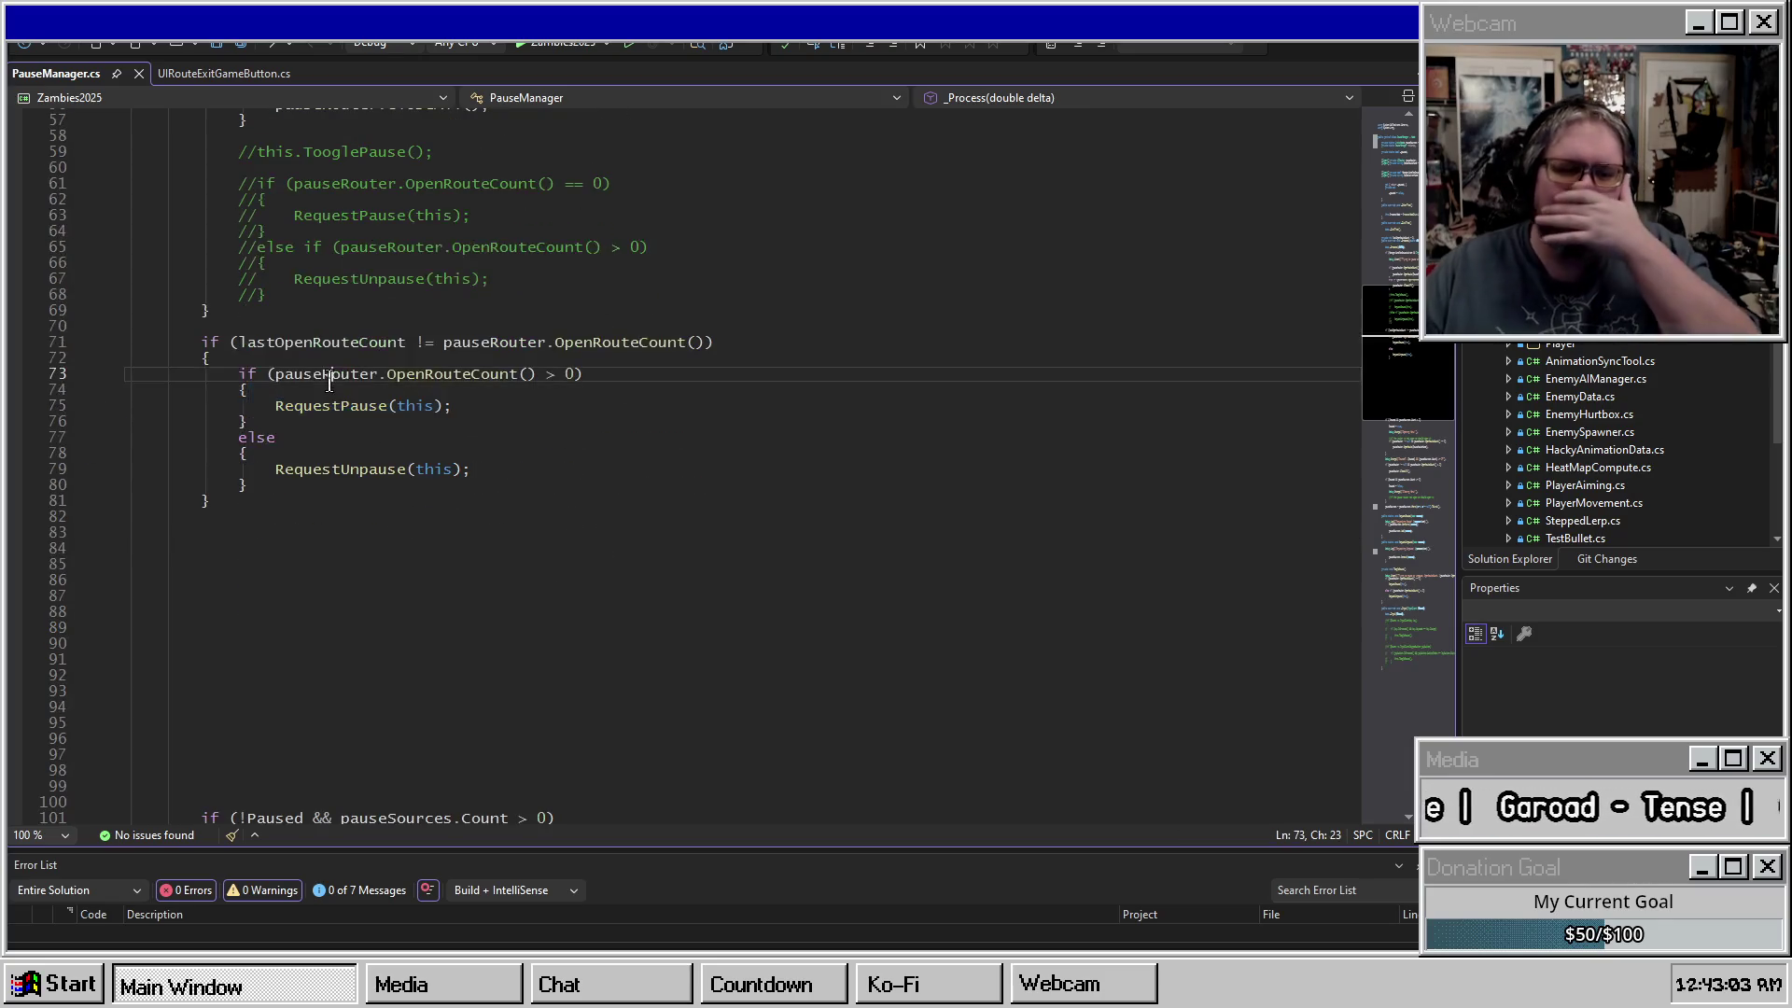
left_click(383, 456)
scroll(471, 464, "down", 10)
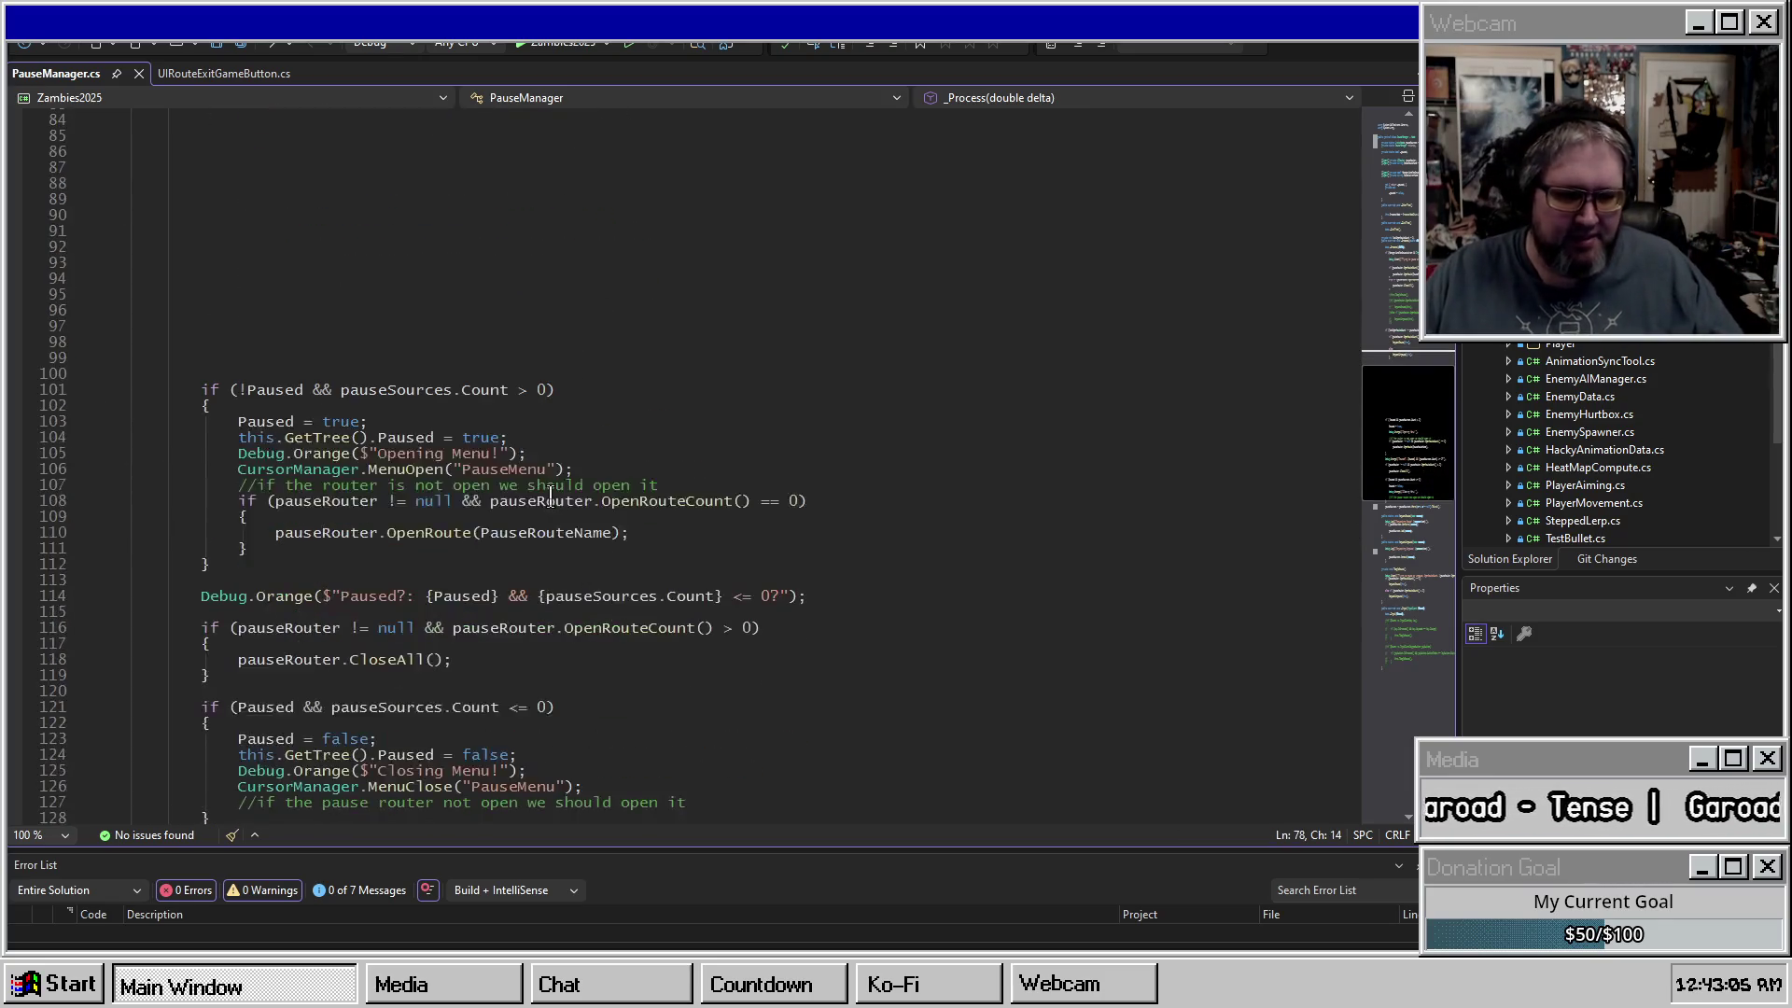
scroll(560, 494, "down", 8)
scroll(573, 492, "up", 19)
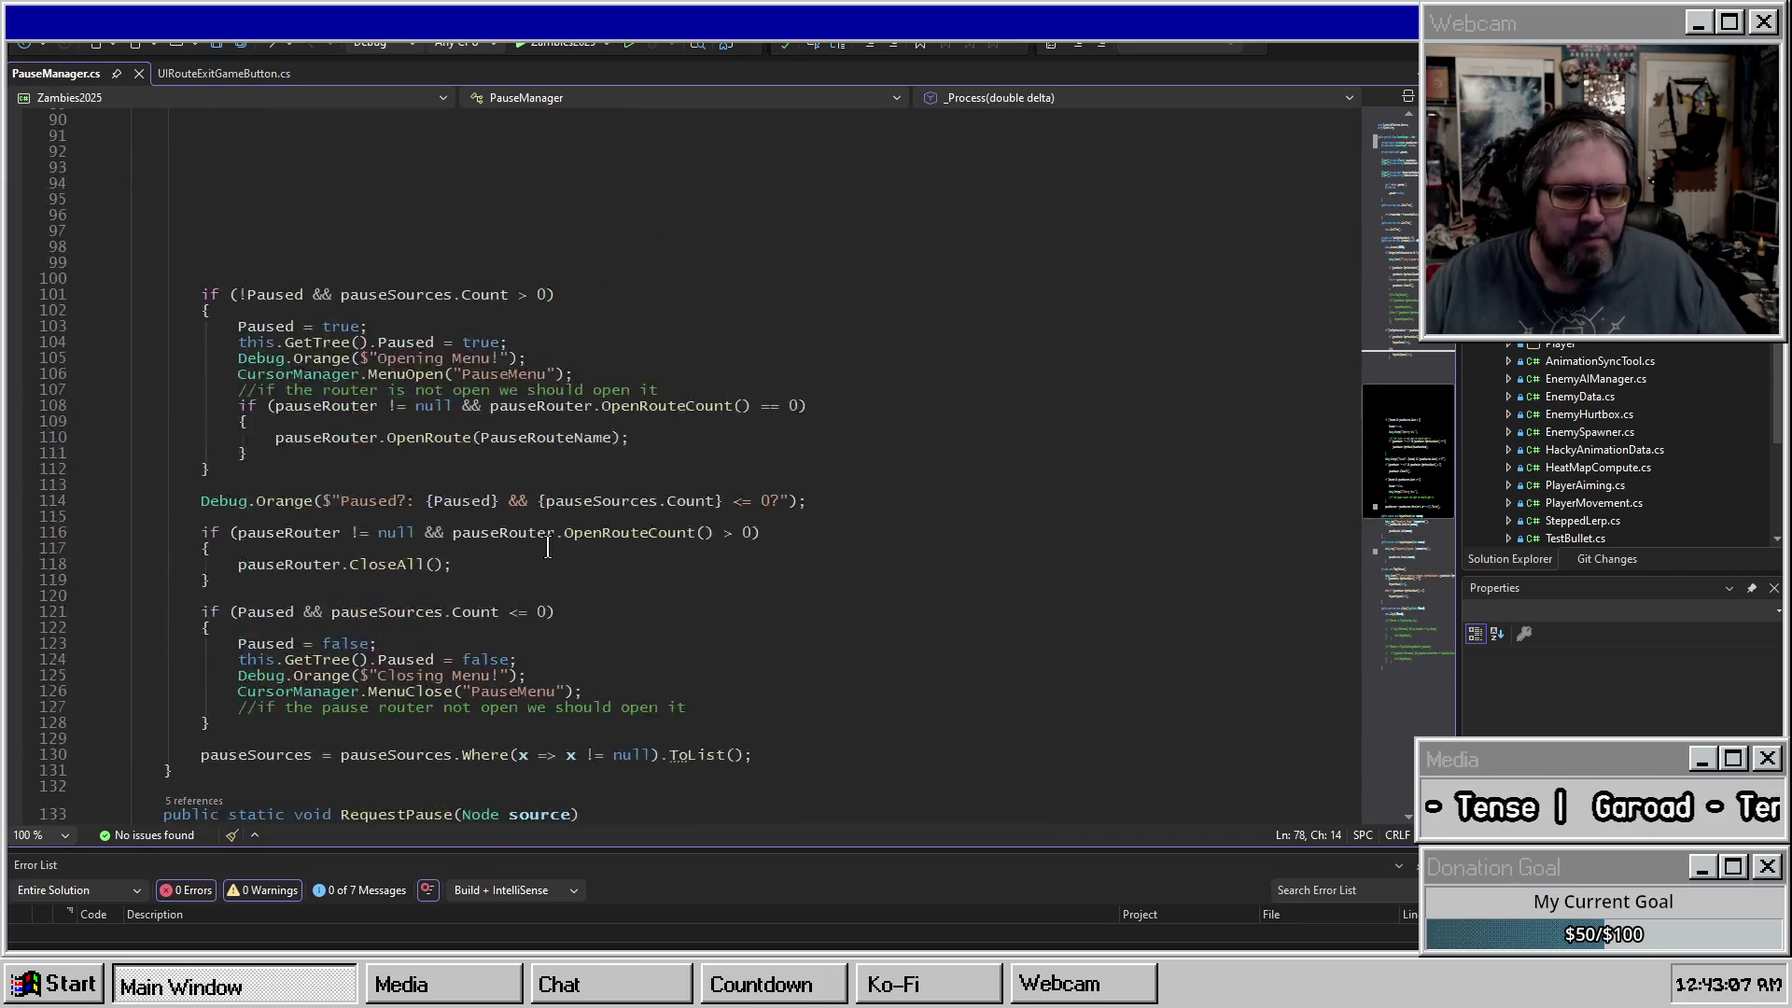
key("Up")
key("Up")
left_click(457, 392)
double_click(621, 390)
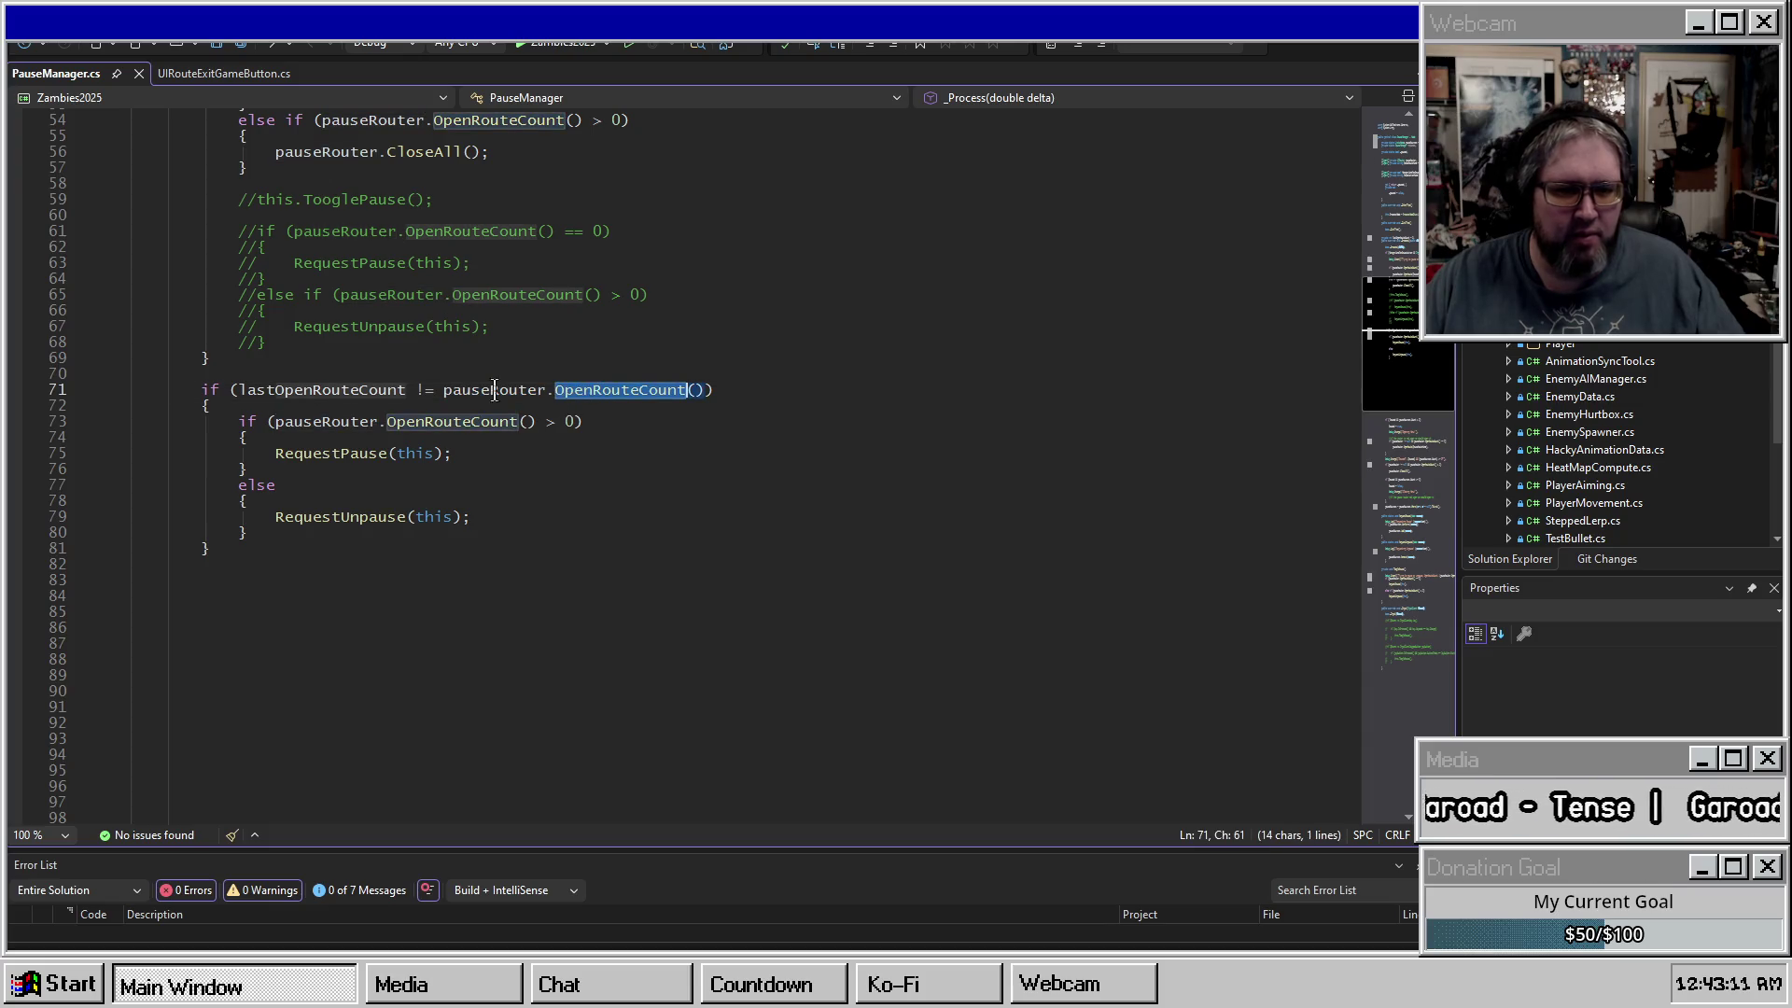
Delete the stray empty lines below the nested pause/unpause block.
left_click(300, 428)
left_click(311, 549)
left_click(298, 427, "shift")
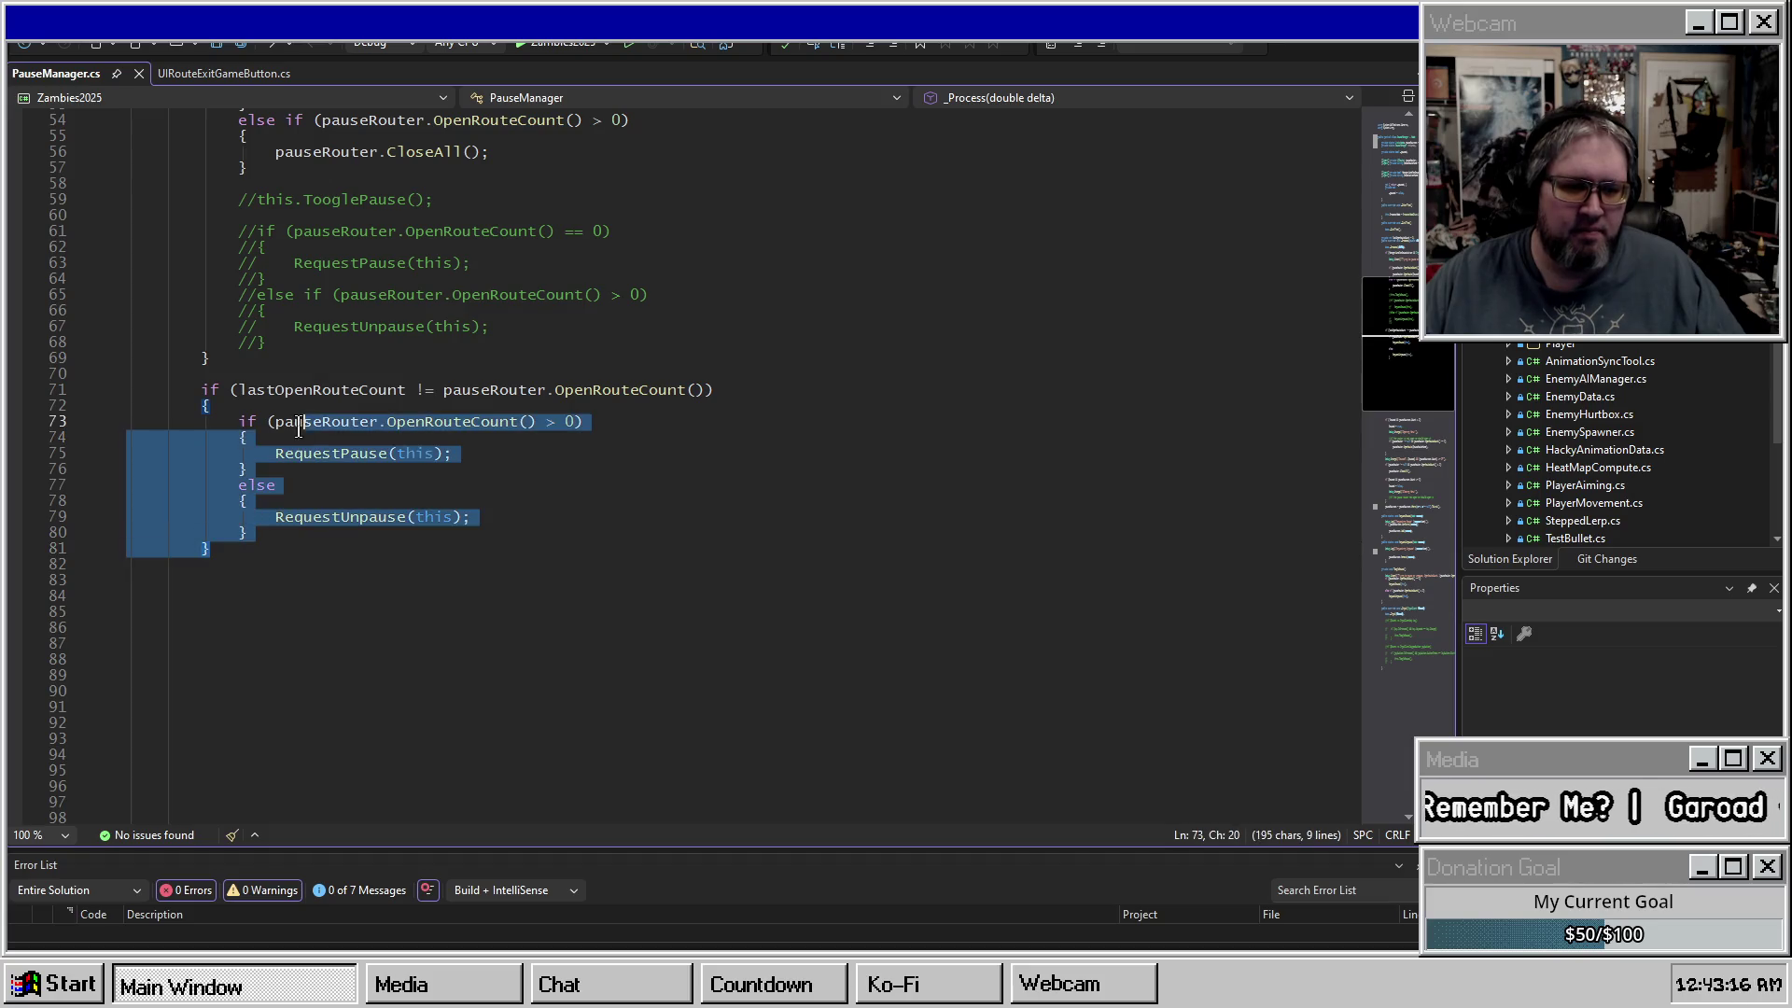
key("Up")
scroll(333, 530, "down", 4)
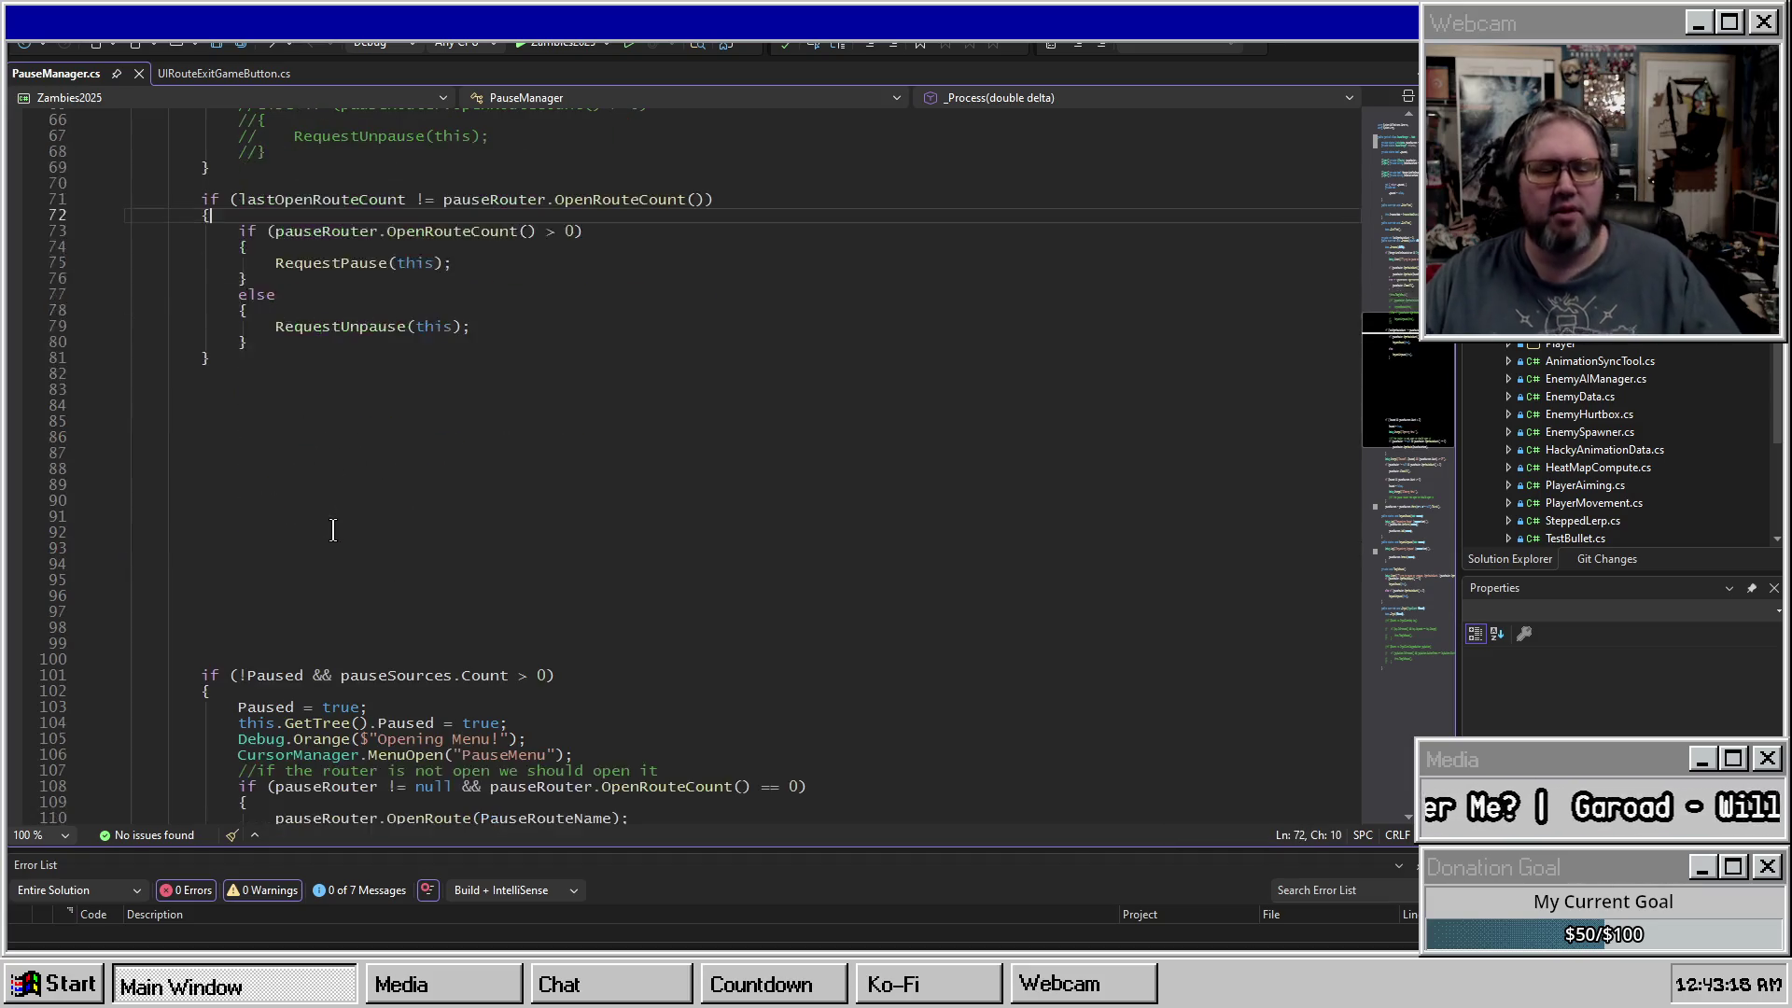
mouse_move(253, 623)
left_mouse_down()
mouse_move(187, 439)
mouse_move(200, 390)
left_mouse_up()
key("Delete")
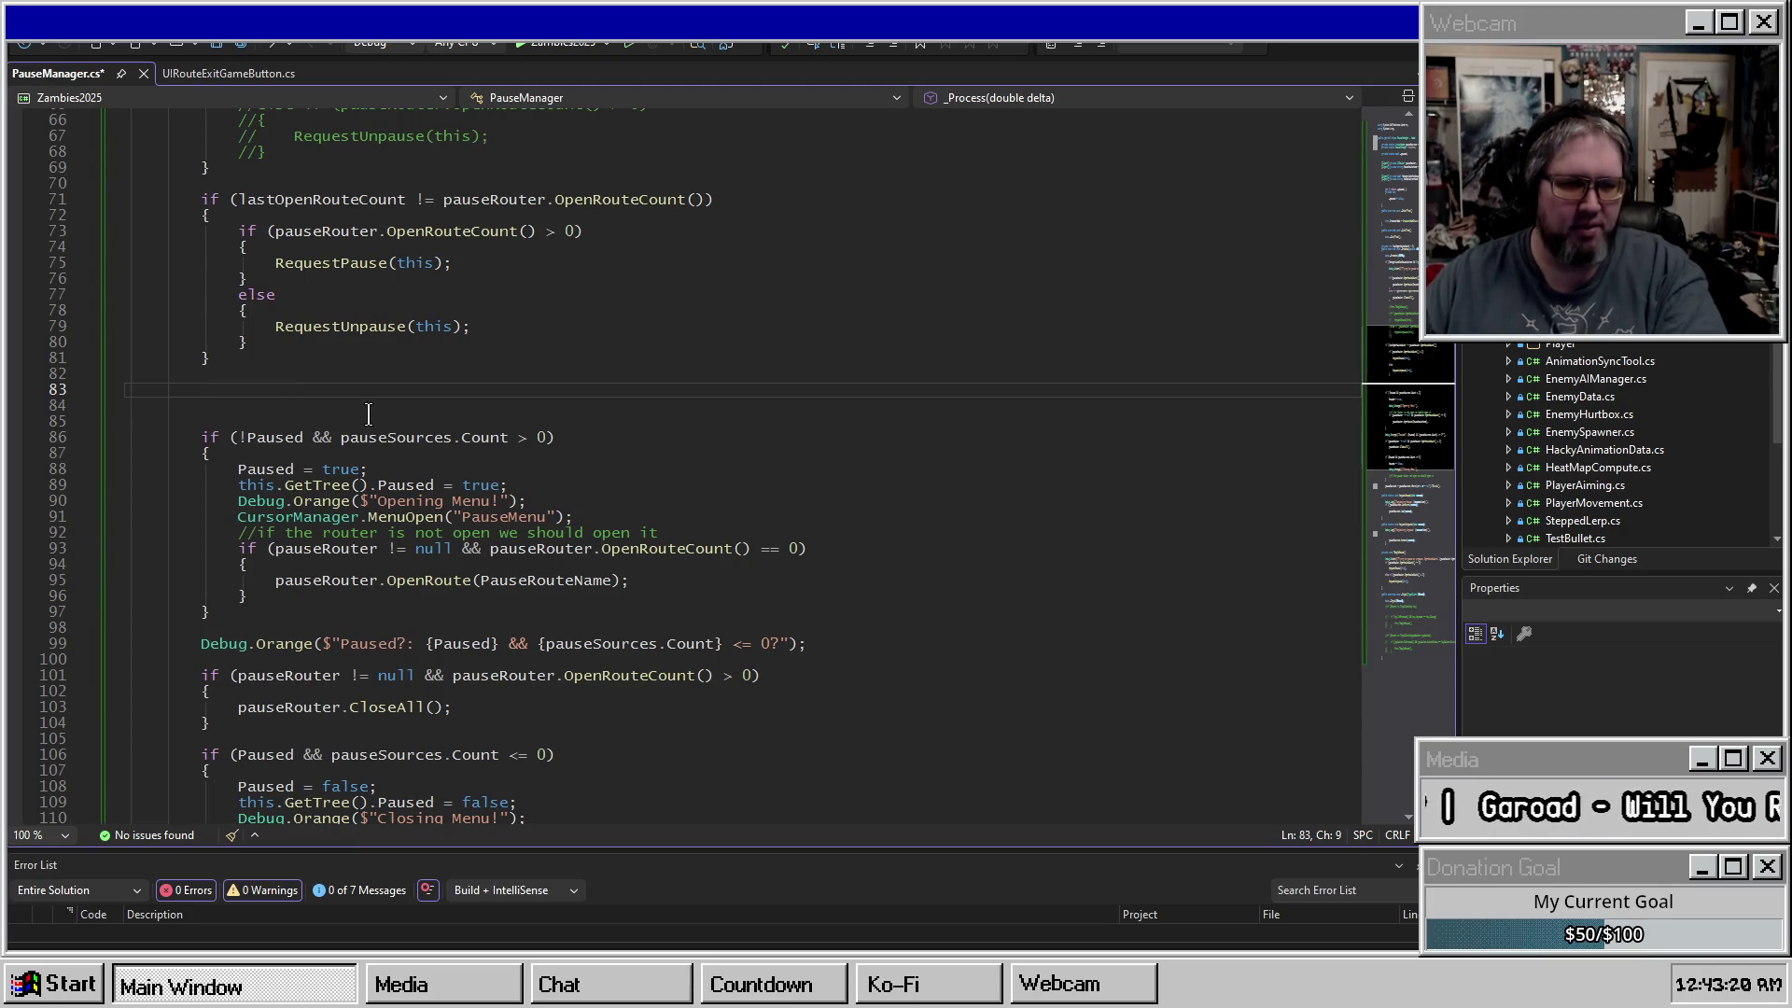
Jump to the RequestPause definition and highlight every use of pauseSources.
left_click(325, 264)
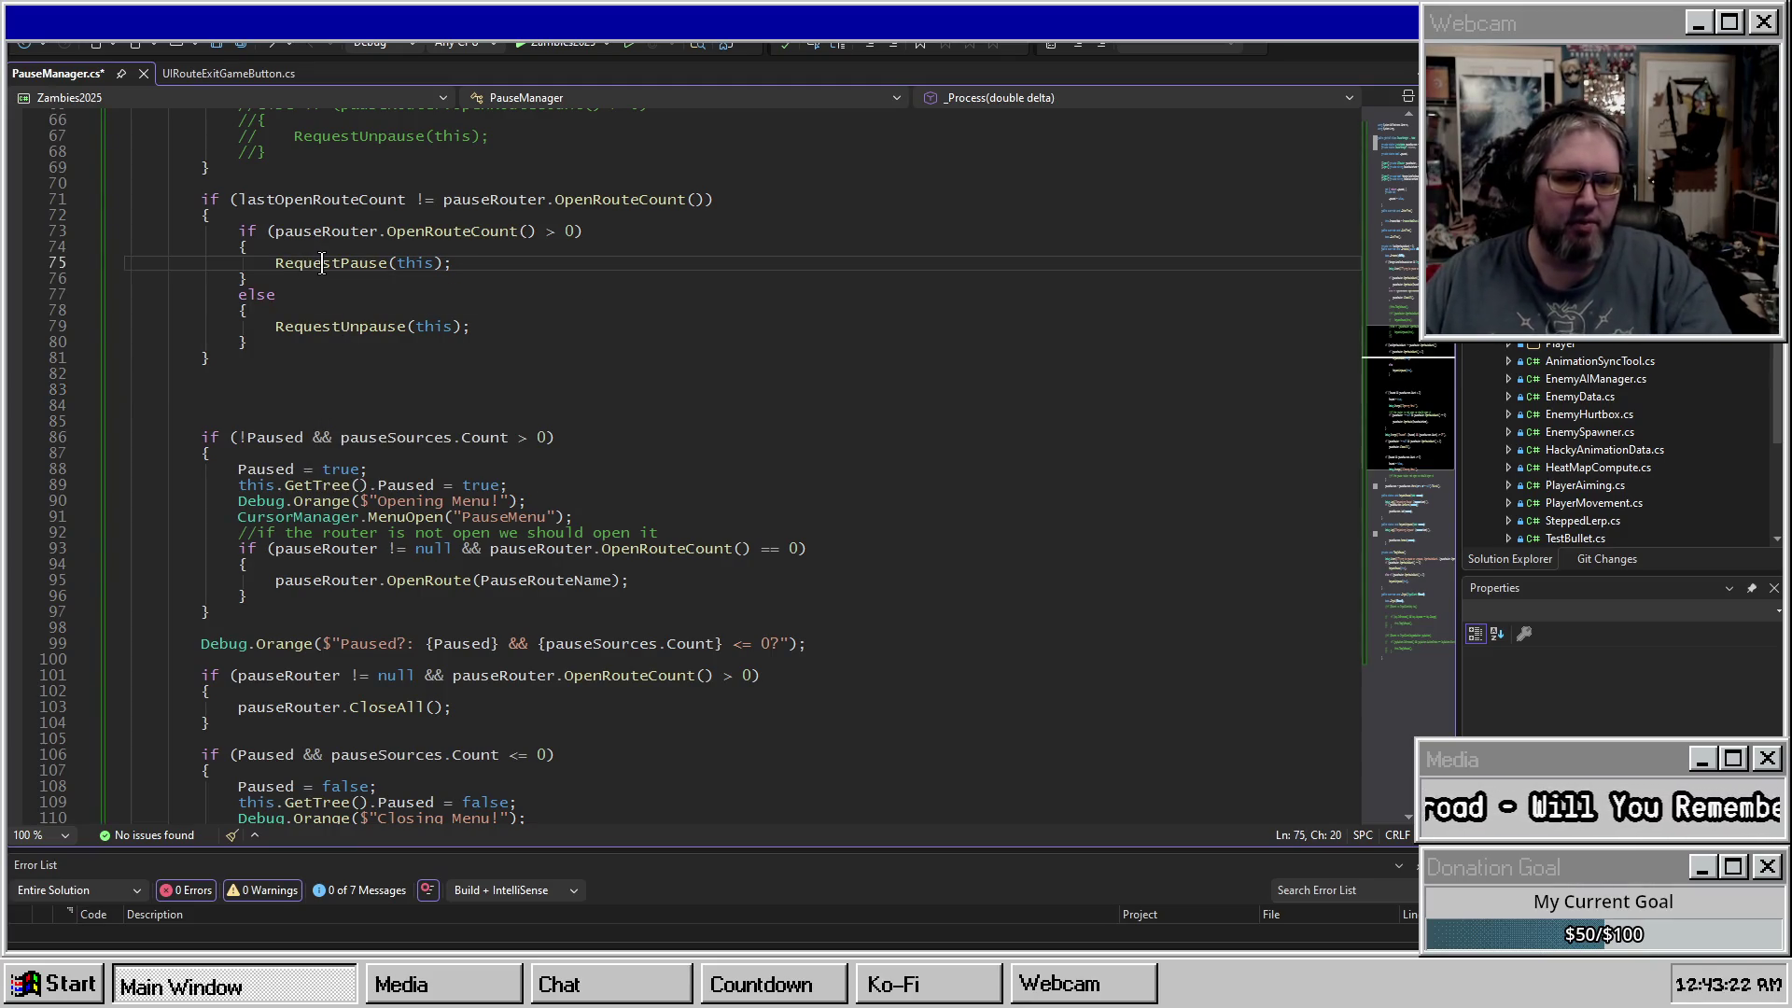
key("F12")
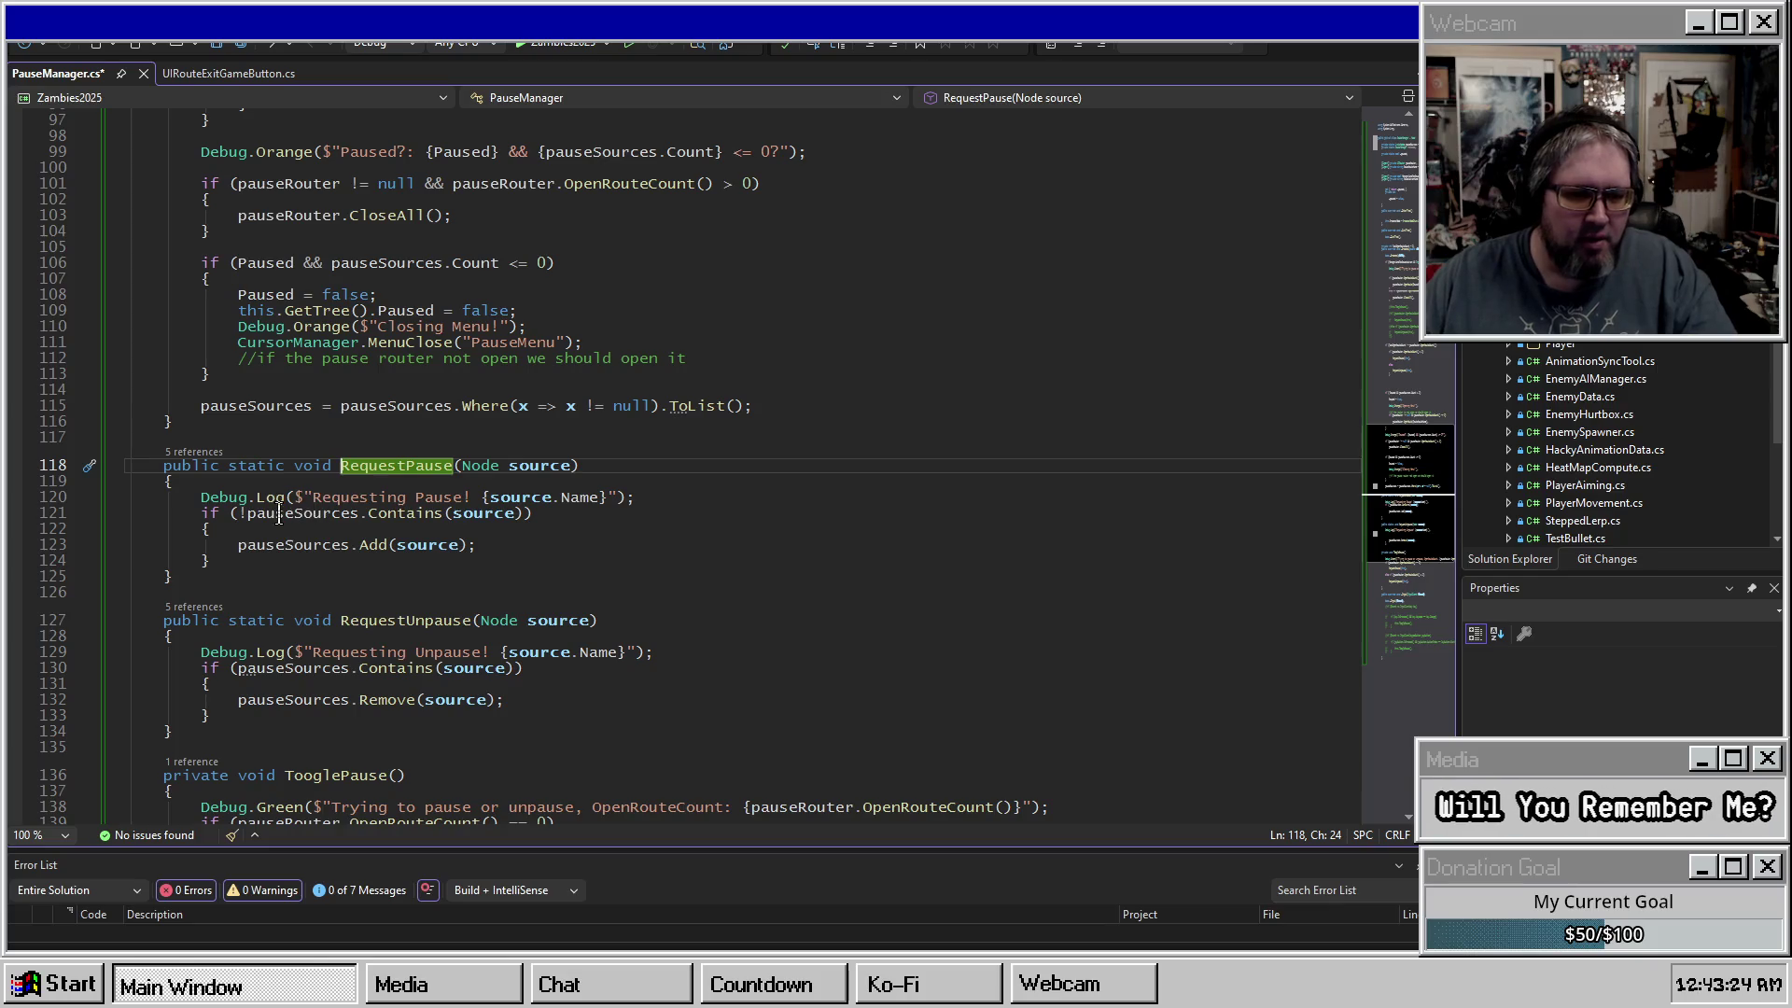
left_click(284, 512)
scroll(363, 381, "up", 9)
Discard an unfinished extra if condition and delete the leftover blank lines below the change check.
left_click(333, 327)
key("Return")
type("if(")
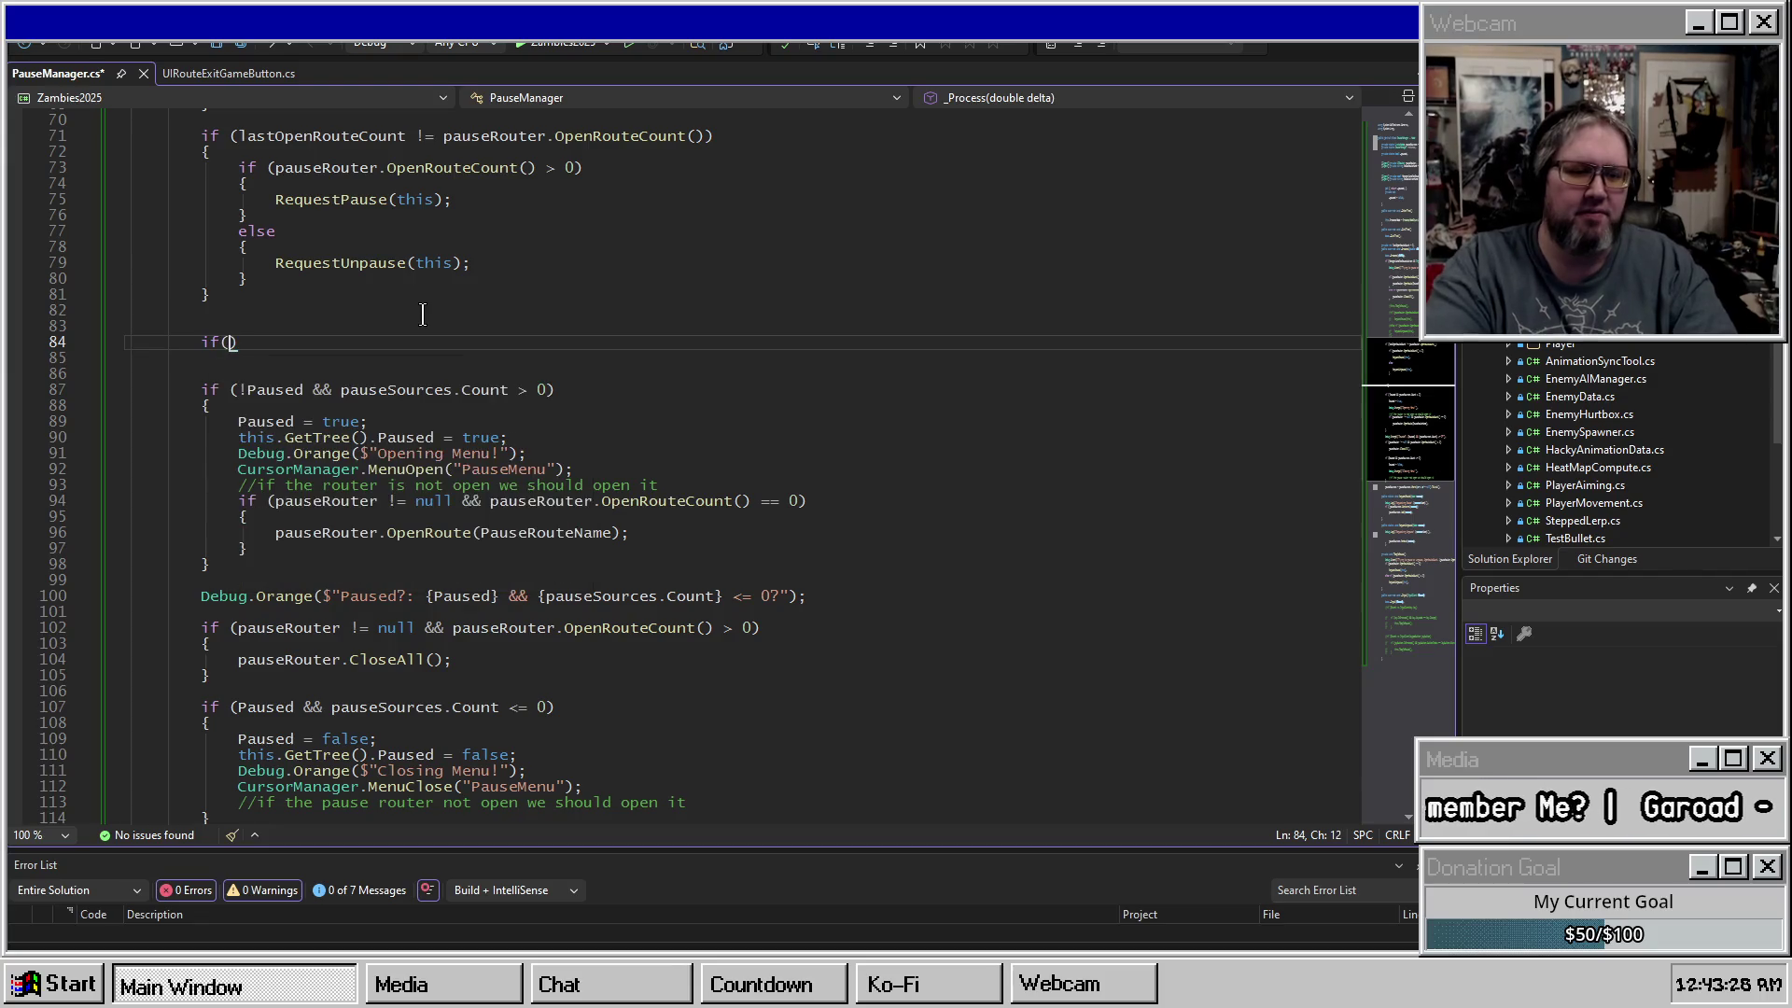
key("BackSpace")
key("BackSpace")
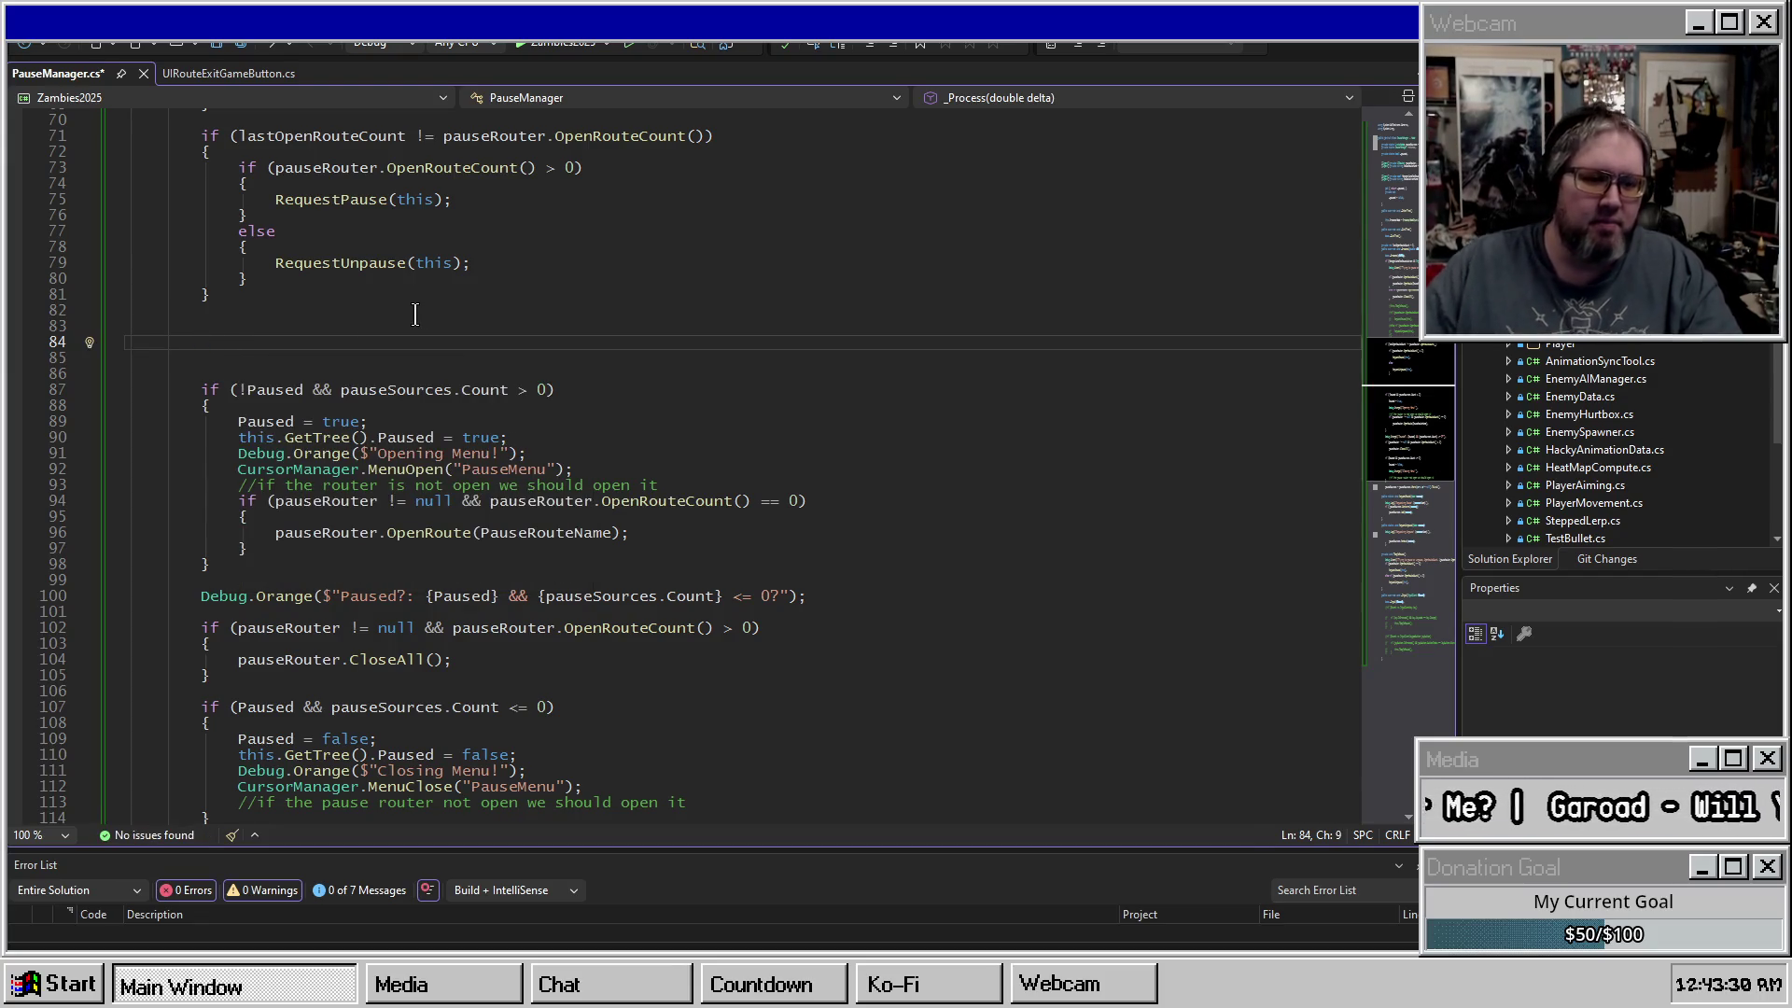
mouse_move(373, 373)
left_mouse_down()
mouse_move(267, 314)
mouse_move(546, 342)
left_mouse_up()
key("BackSpace")
left_click(267, 343)
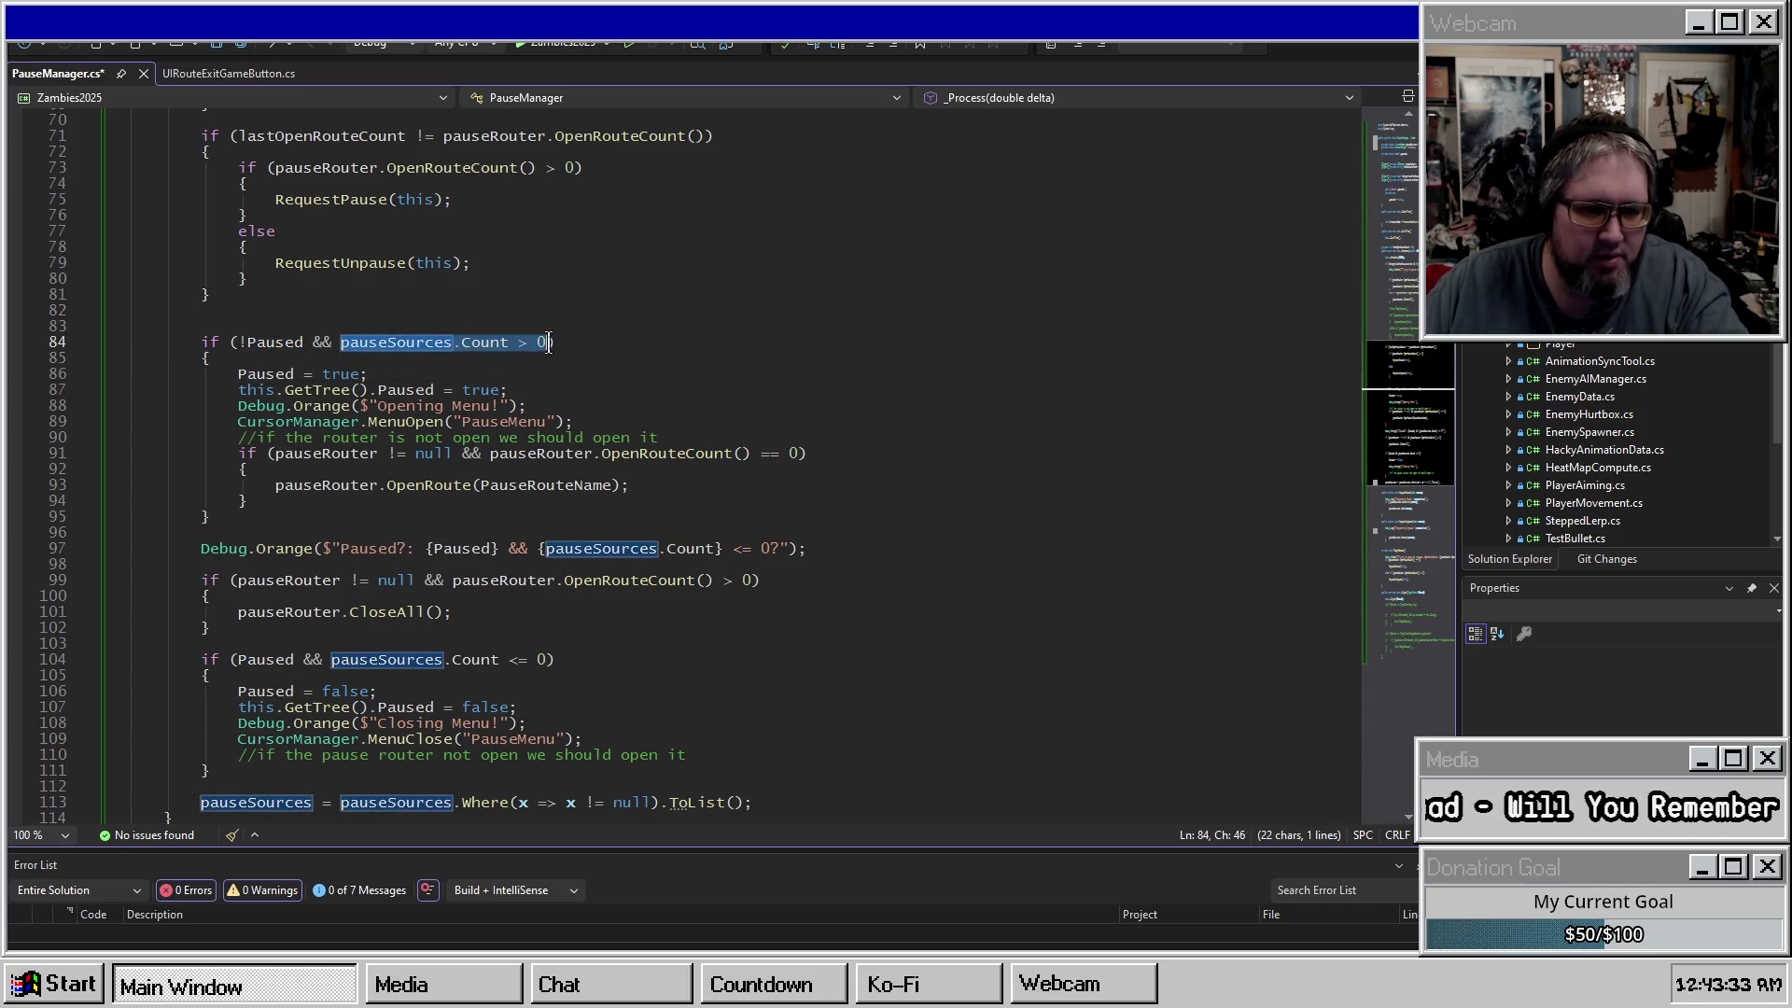
Remove the router-opening code from the pause branch, keeping its comment, and save PauseManager.cs.
left_click(567, 343)
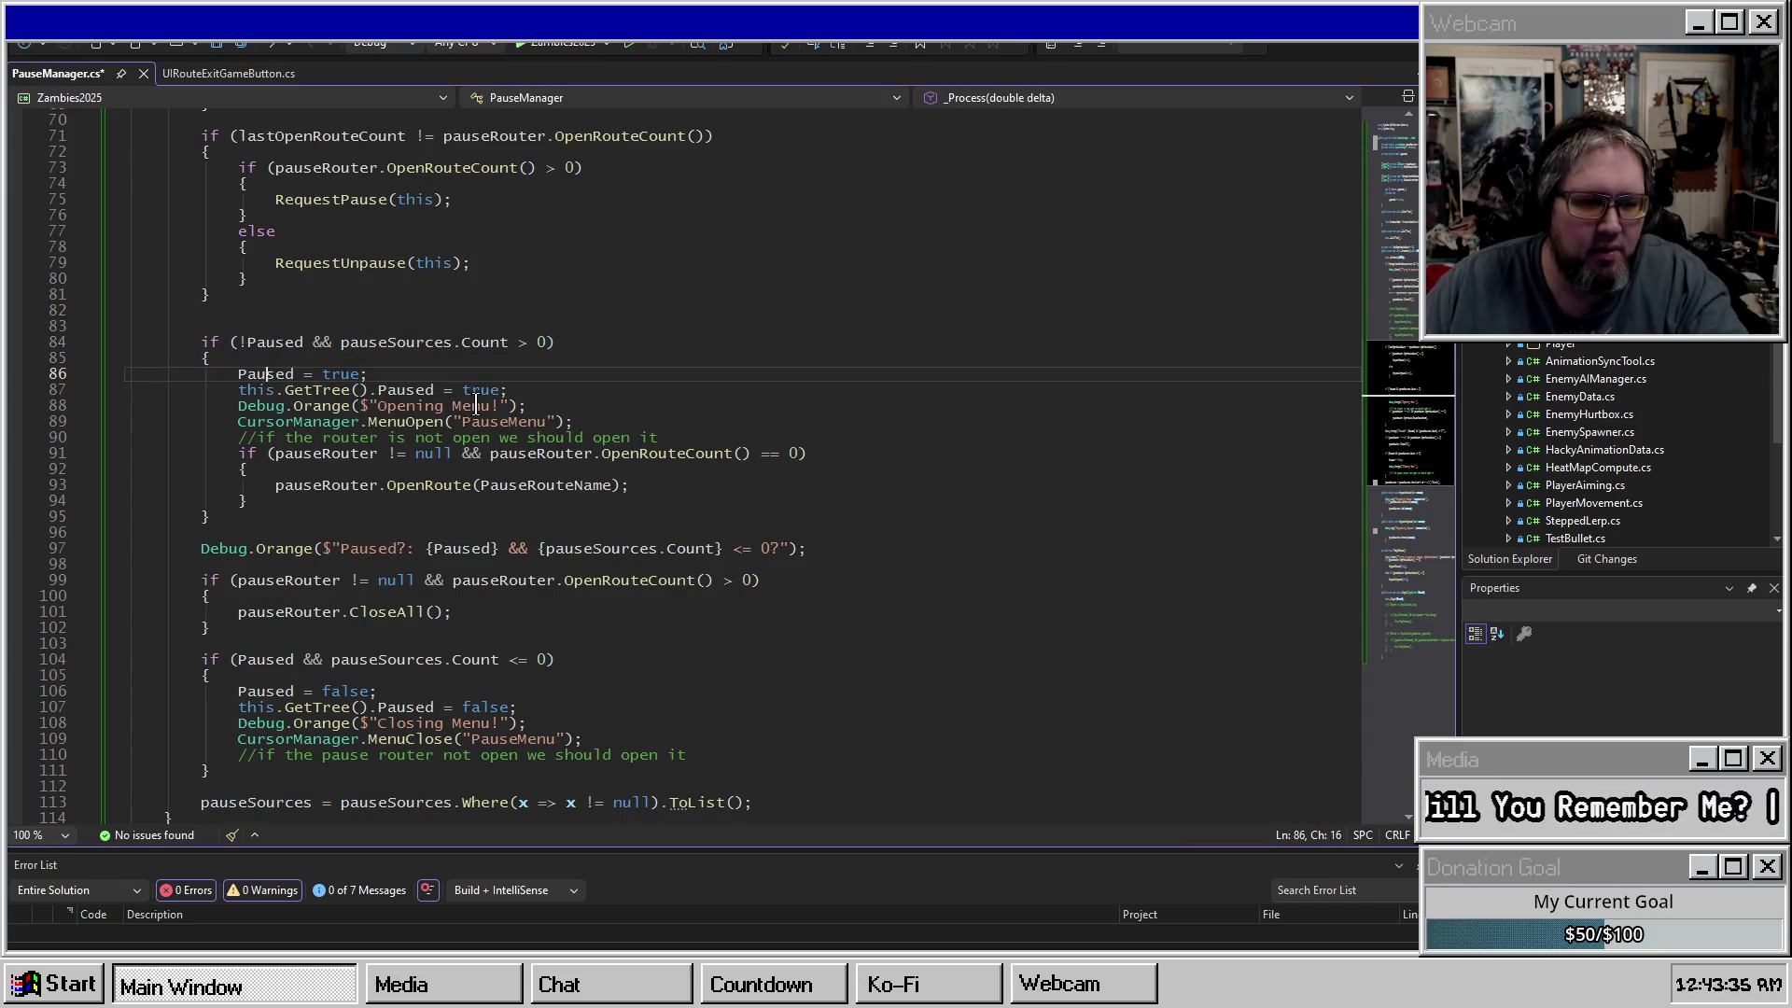
left_click_drag(276, 501, 578, 433)
key("shift+Home")
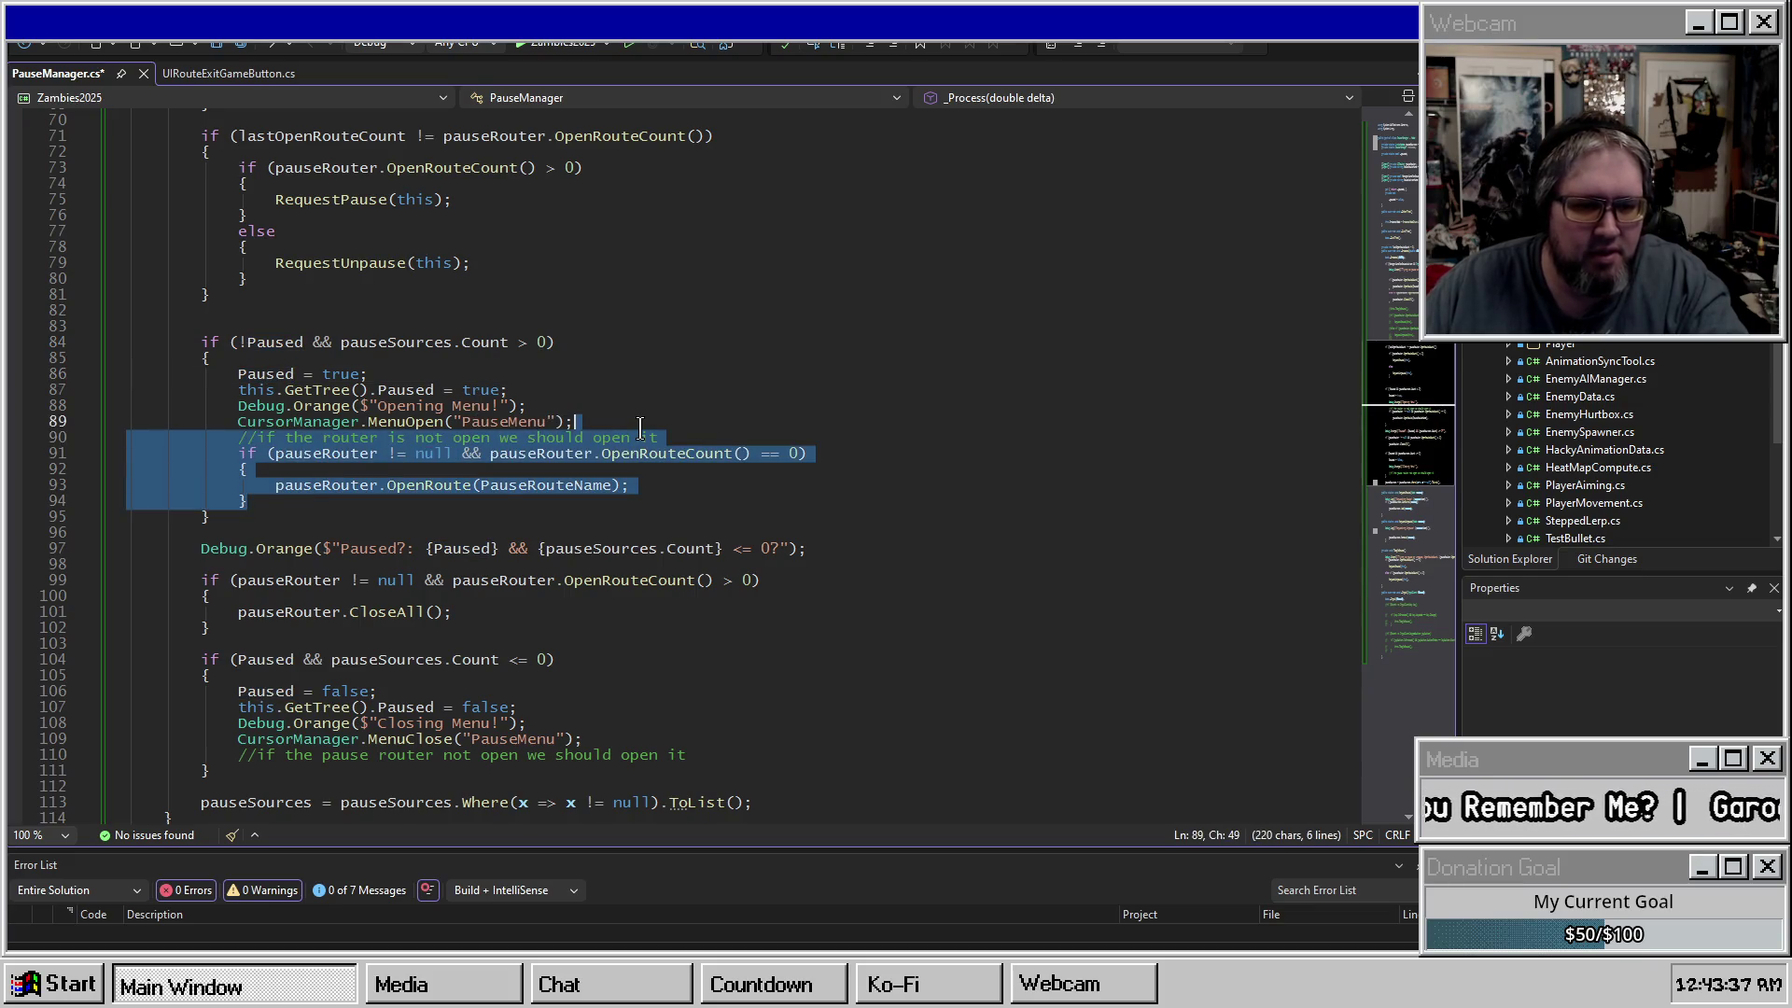
key("Delete")
key("BackSpace")
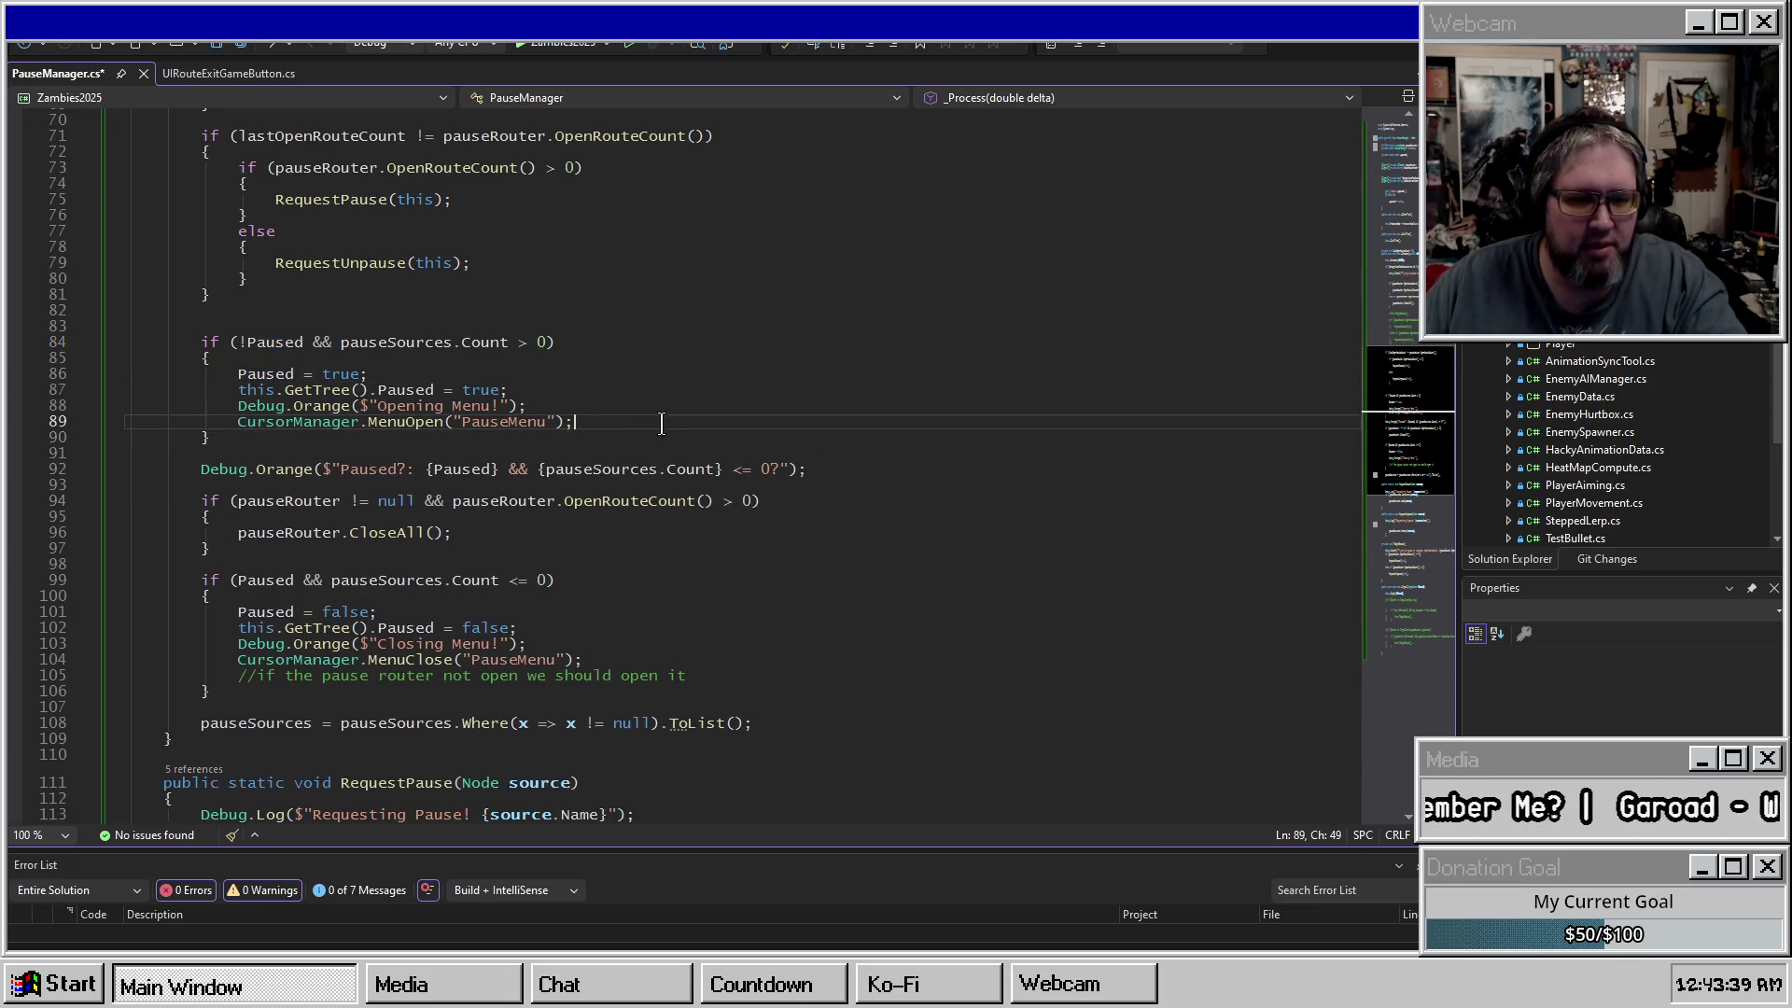
key("ctrl+s")
Delete the Paused? debug line and the router-closing block below the pause branch.
left_click(301, 455)
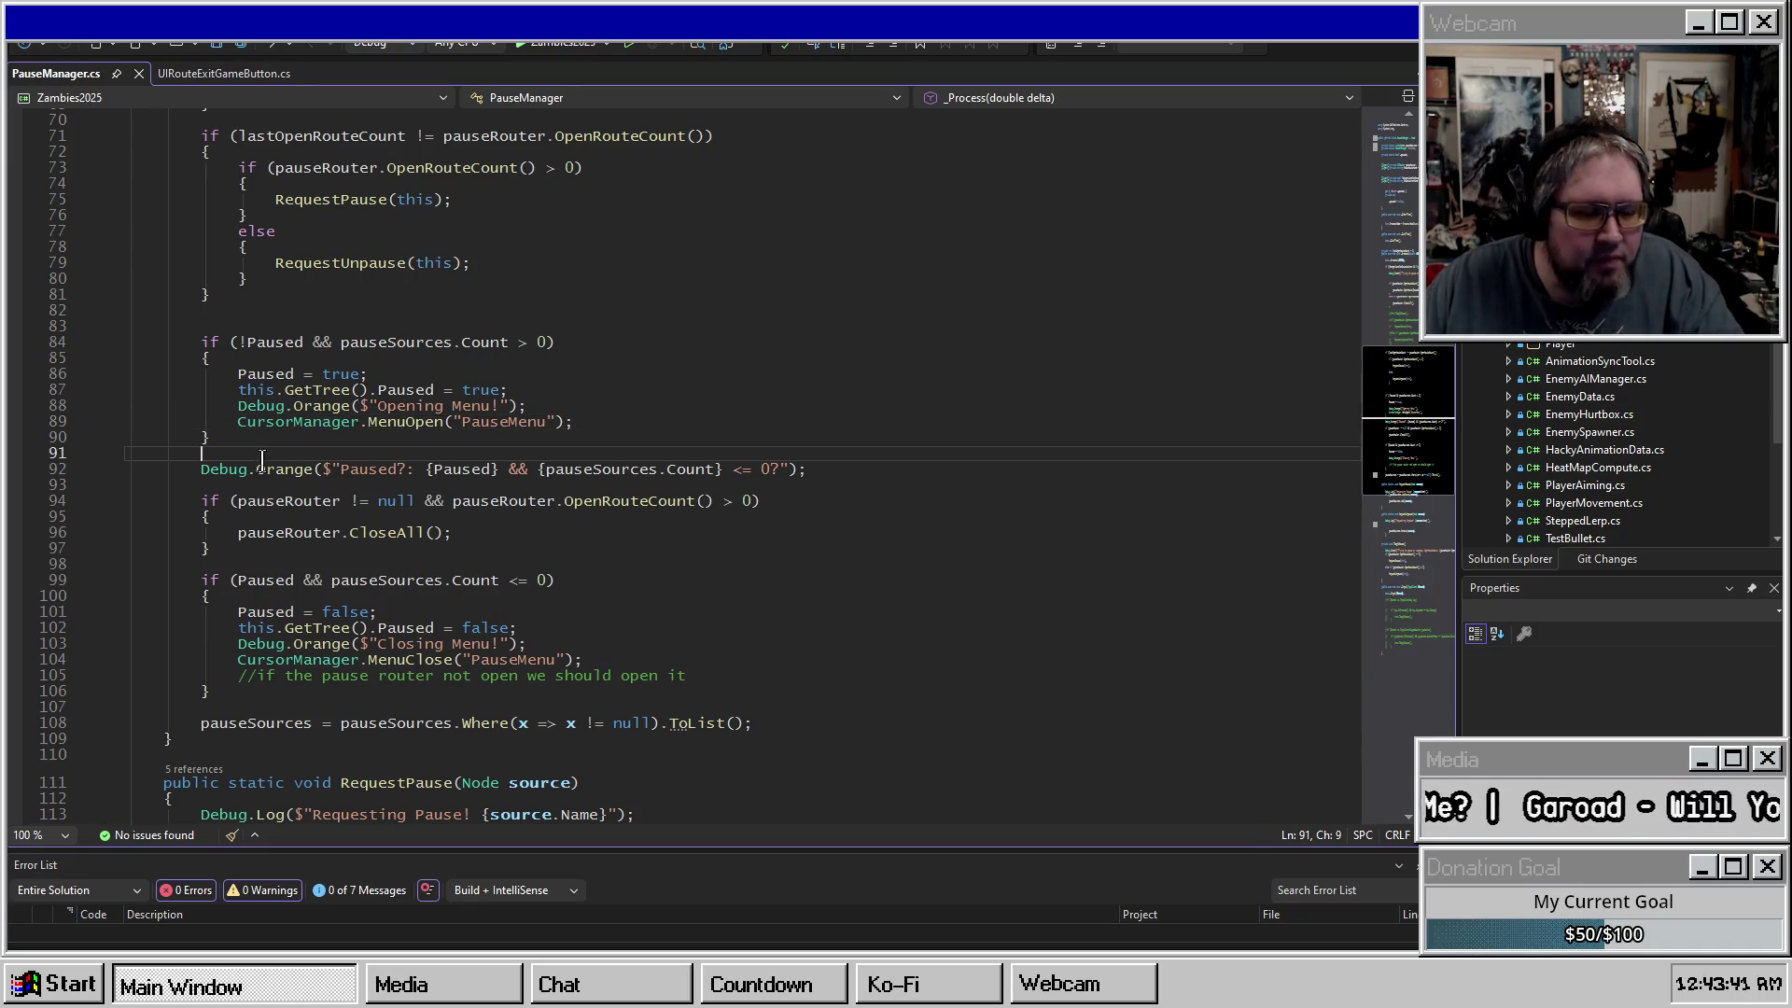
key("shift+Down")
key("shift+End")
key("Delete")
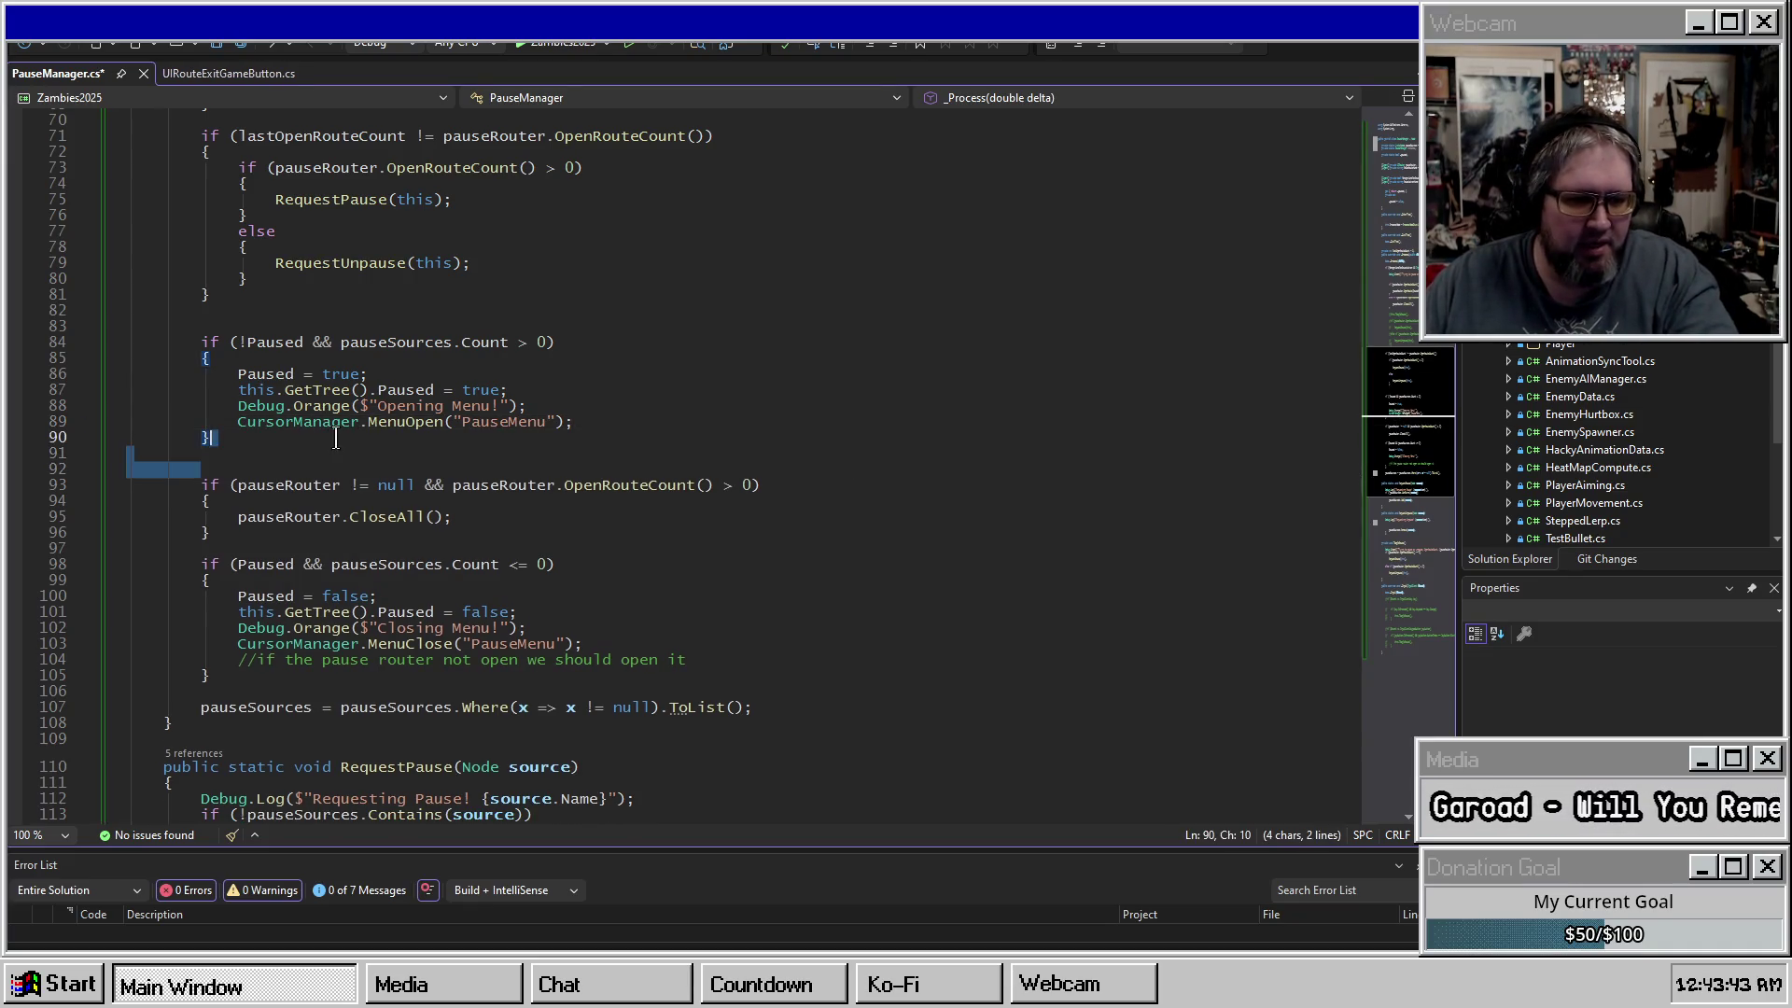
key("Delete")
key("Delete")
key("shift+Down")
key("shift+Down")
key("shift+Down")
key("Delete")
key("BackSpace")
Review the close branch's Paused uses, pauseSources Count check and scene-tree unpause line.
left_click(293, 455)
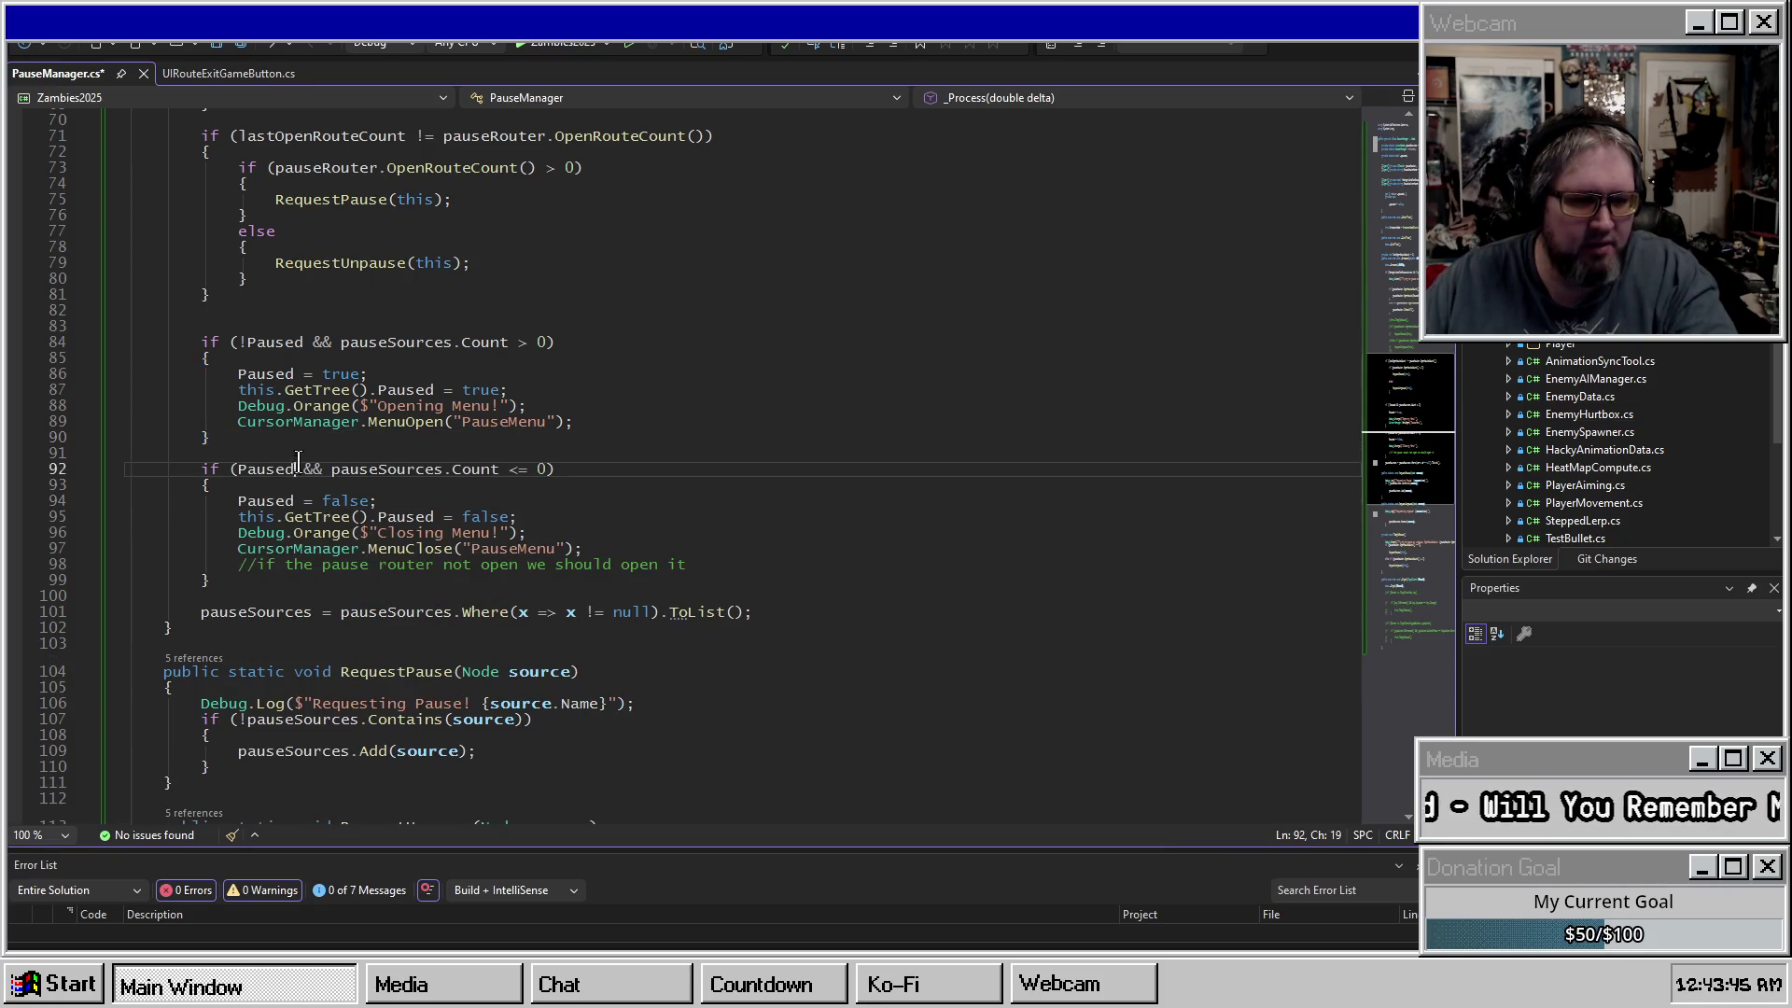
left_click(265, 474)
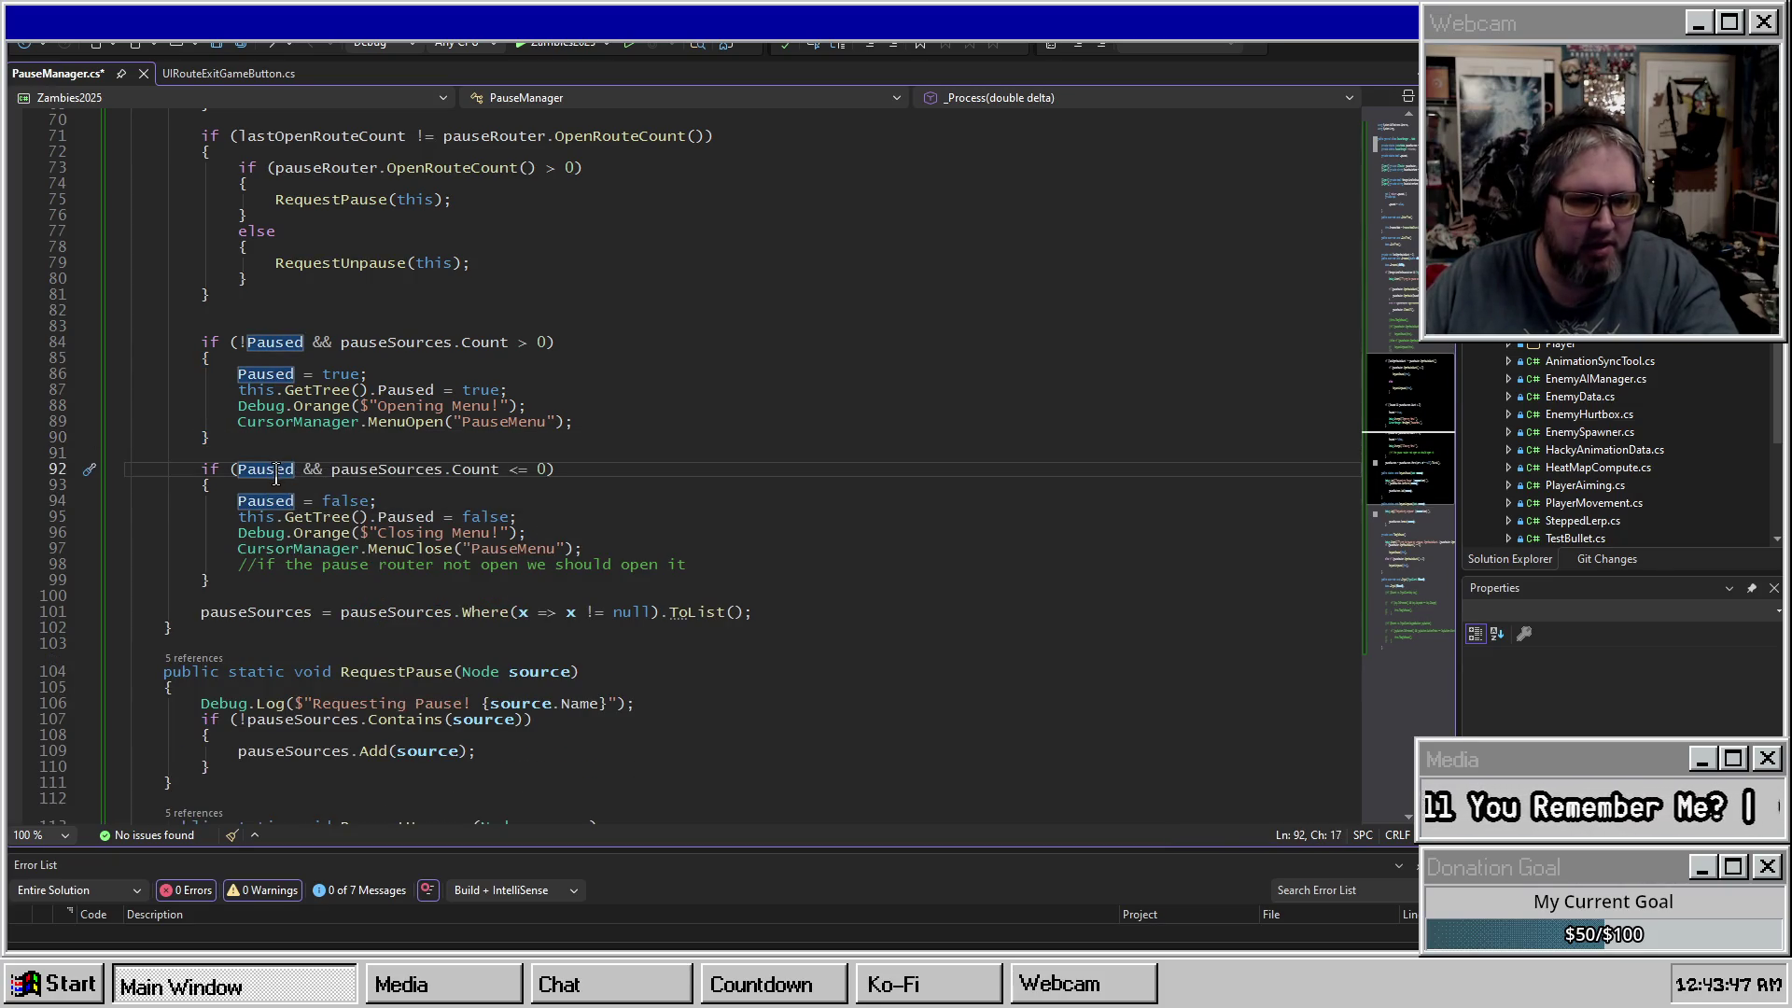
left_click(373, 474)
left_click(461, 474)
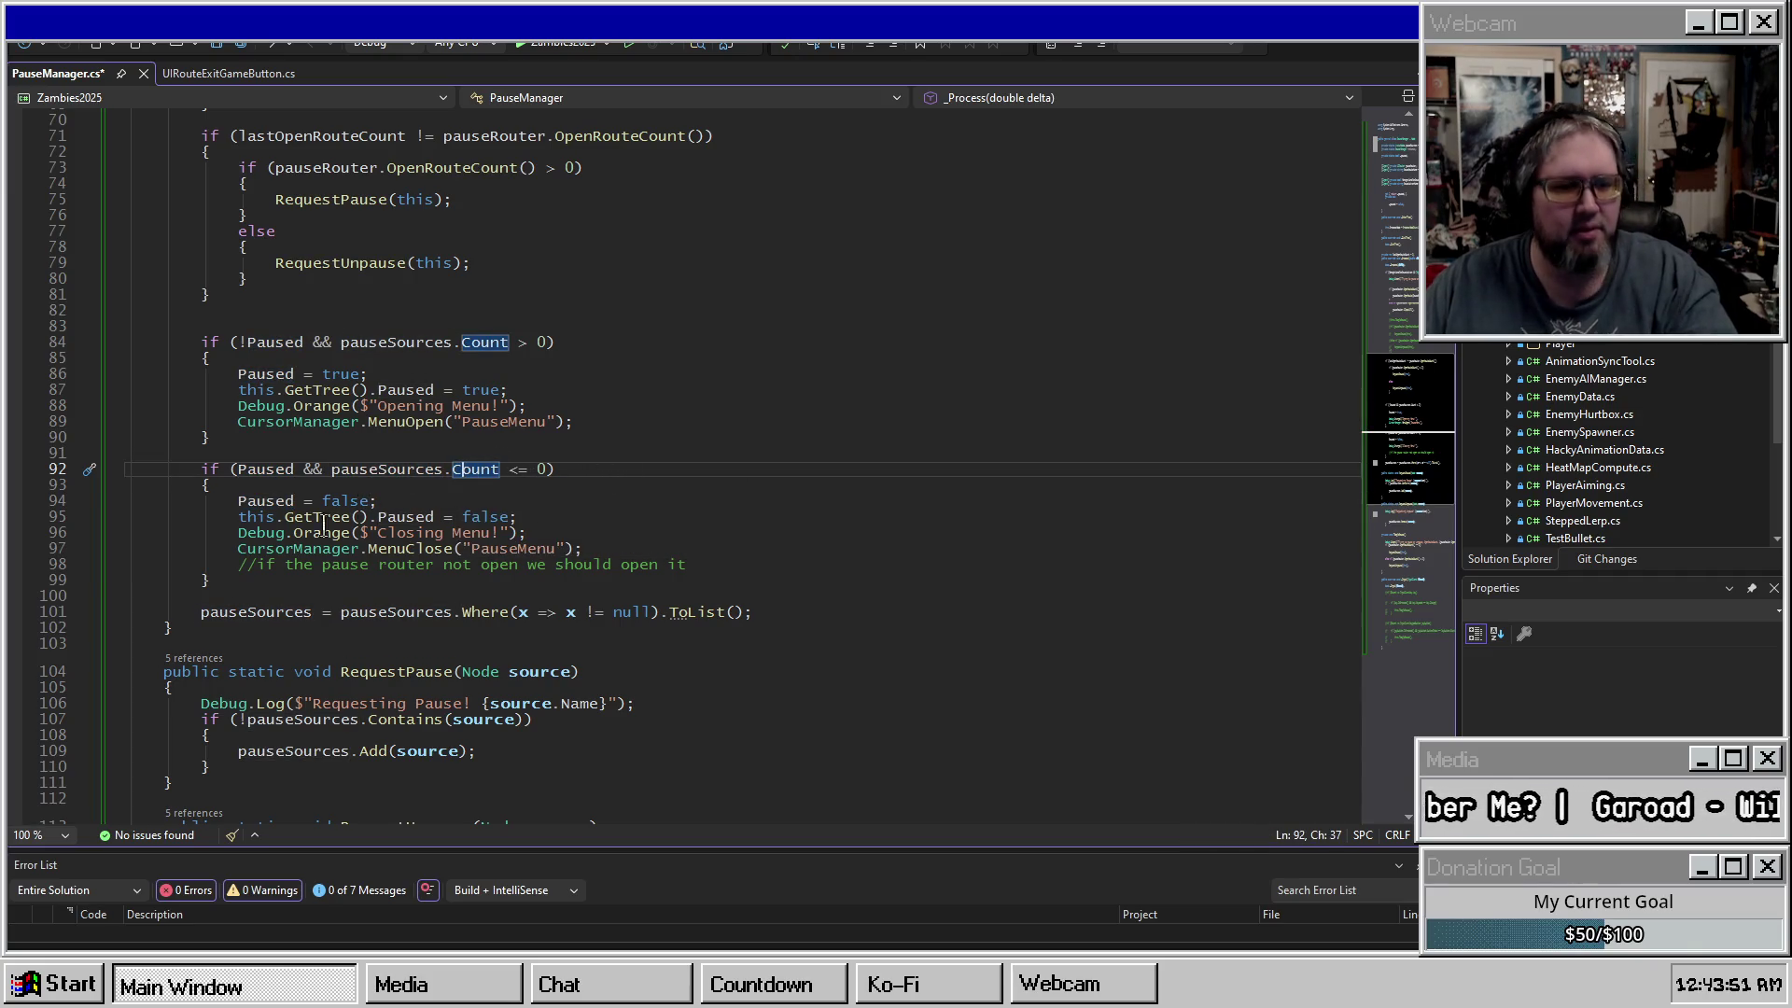
double_click(266, 501)
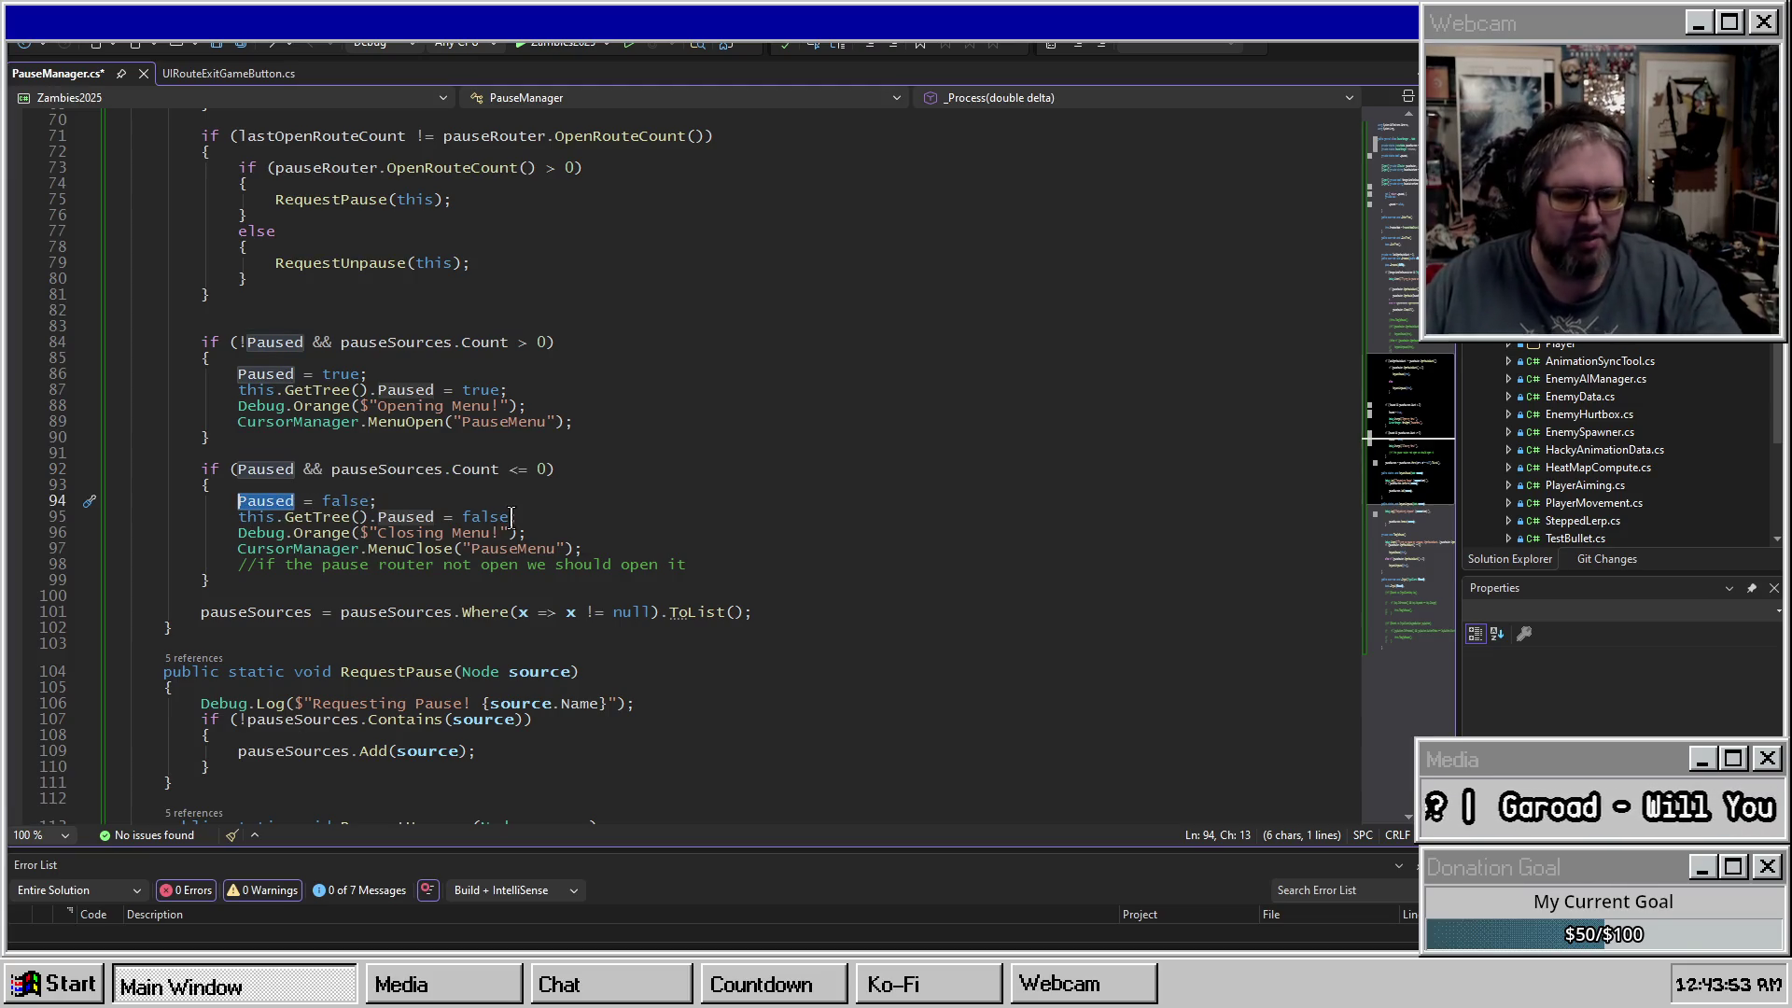
left_click(268, 516)
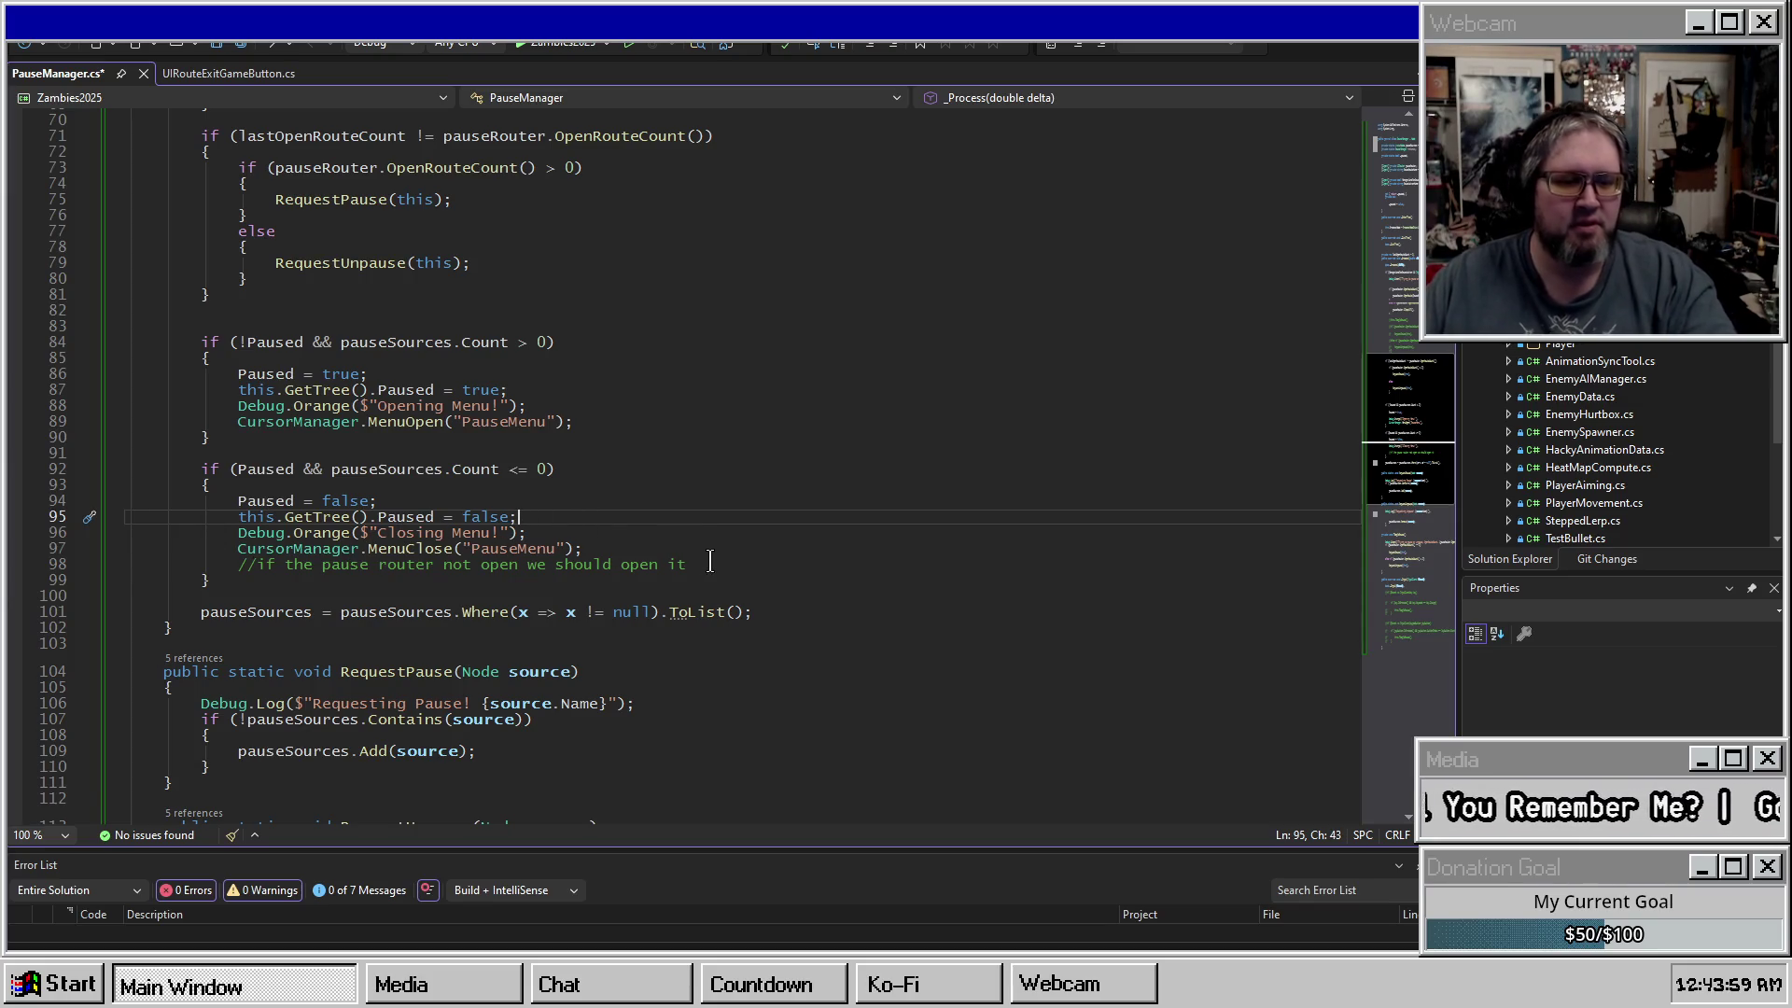
left_click(709, 563)
left_click(203, 596)
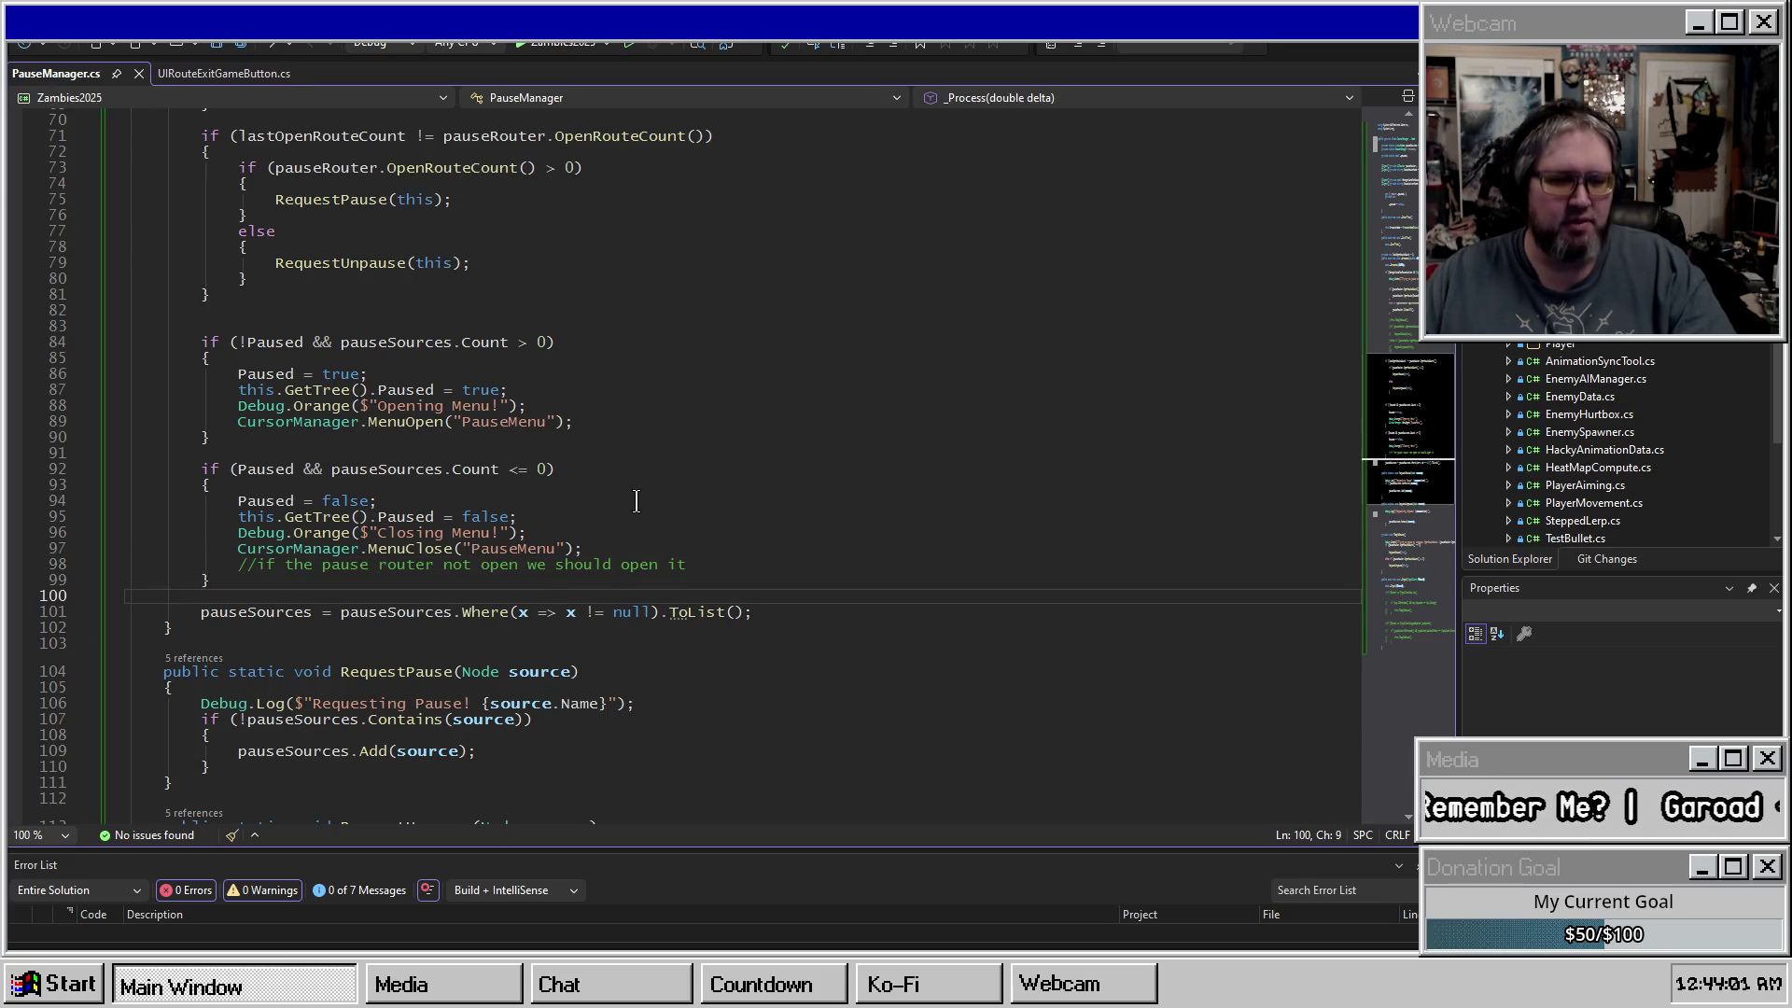
key("alt+Tab")
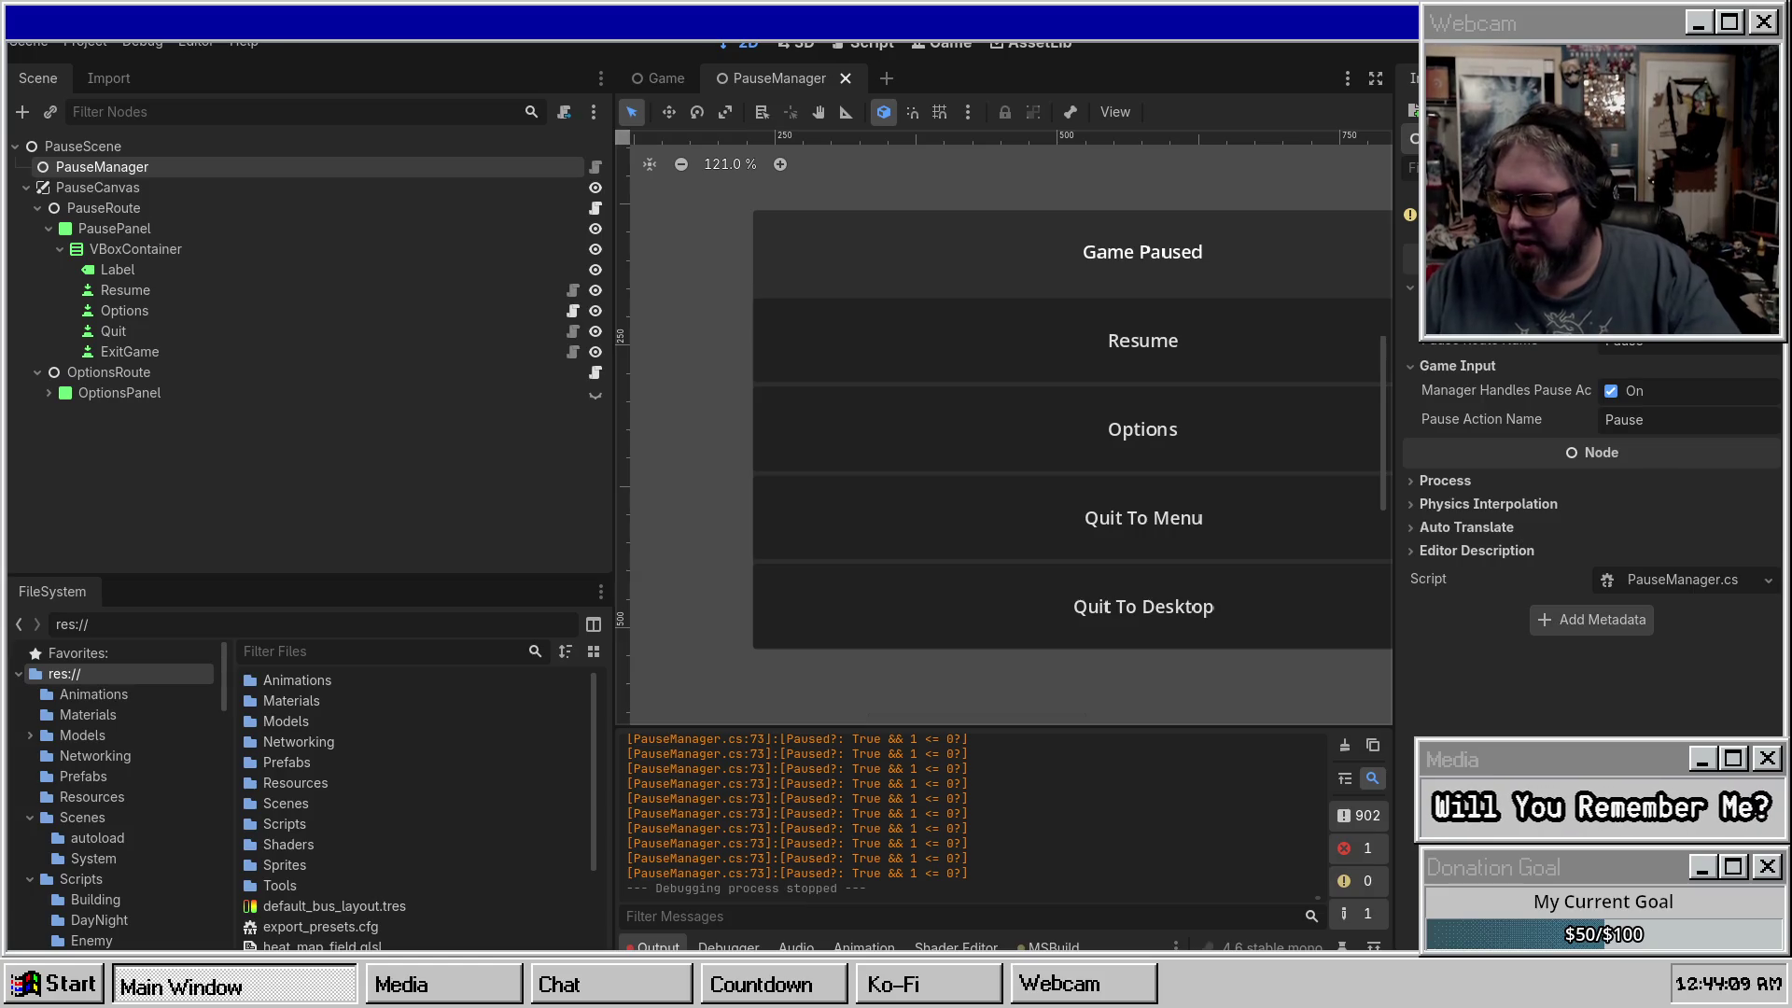
Build and run the game, start it from the title screen, and toggle the pause menu.
key("F5")
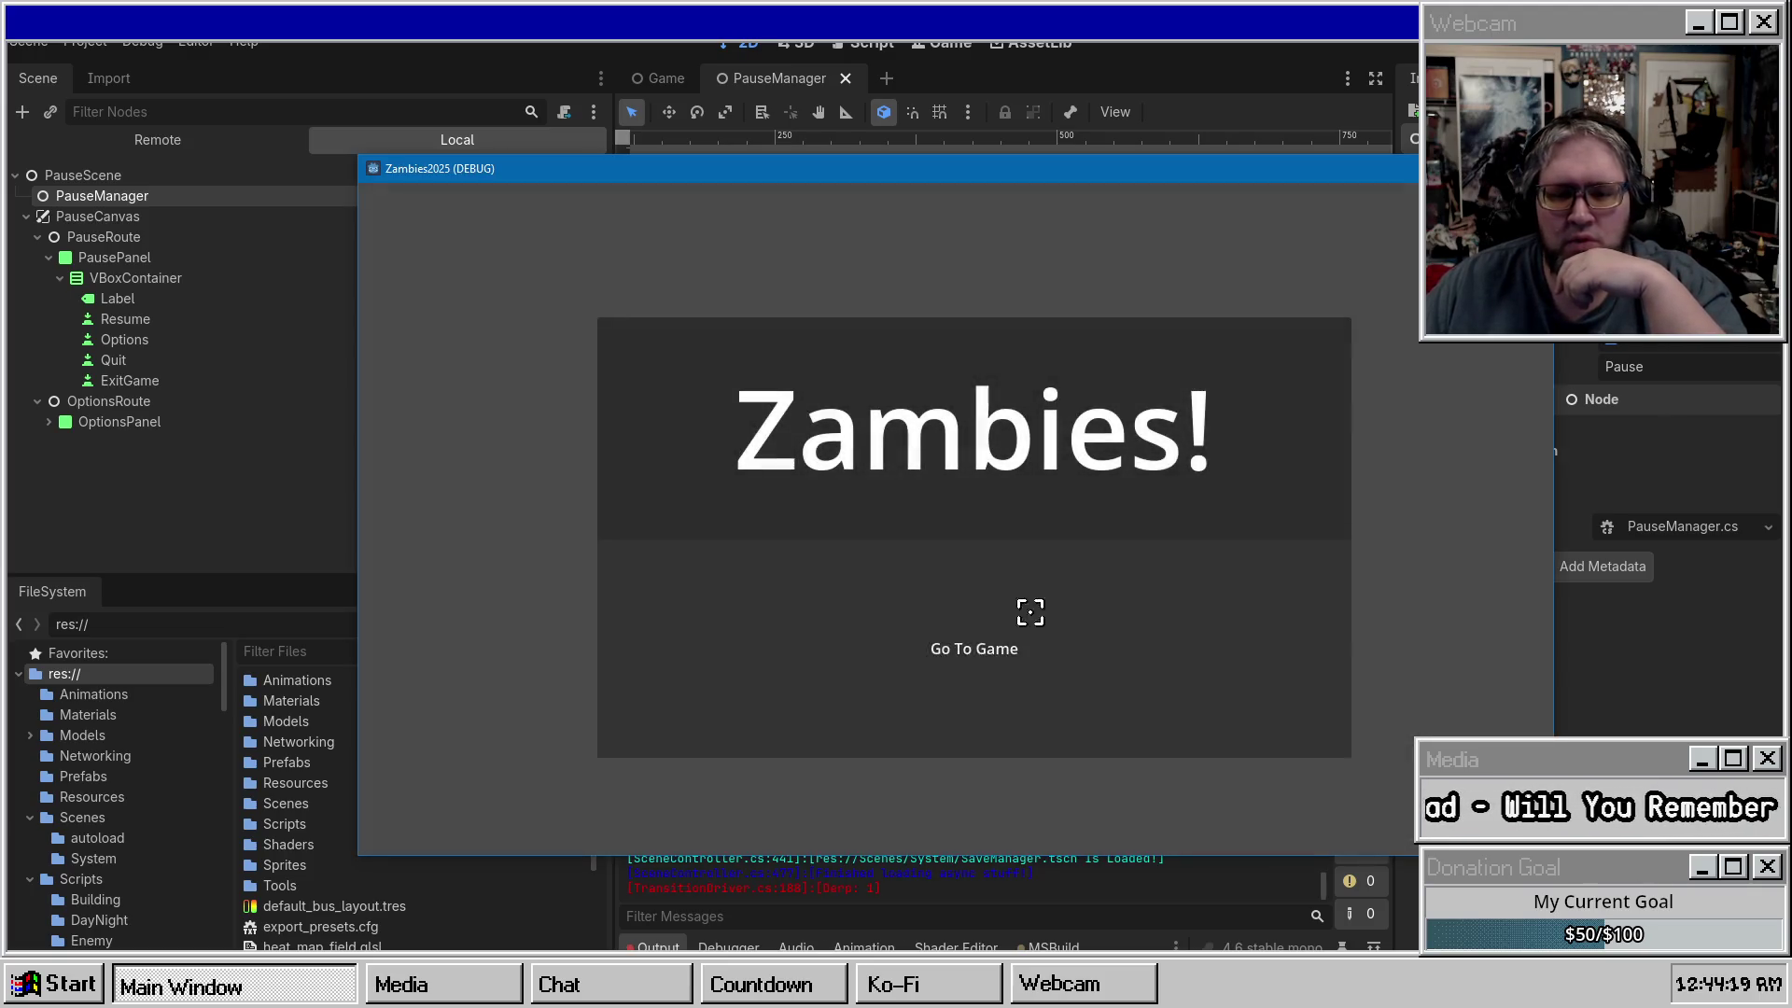
left_click(1029, 611)
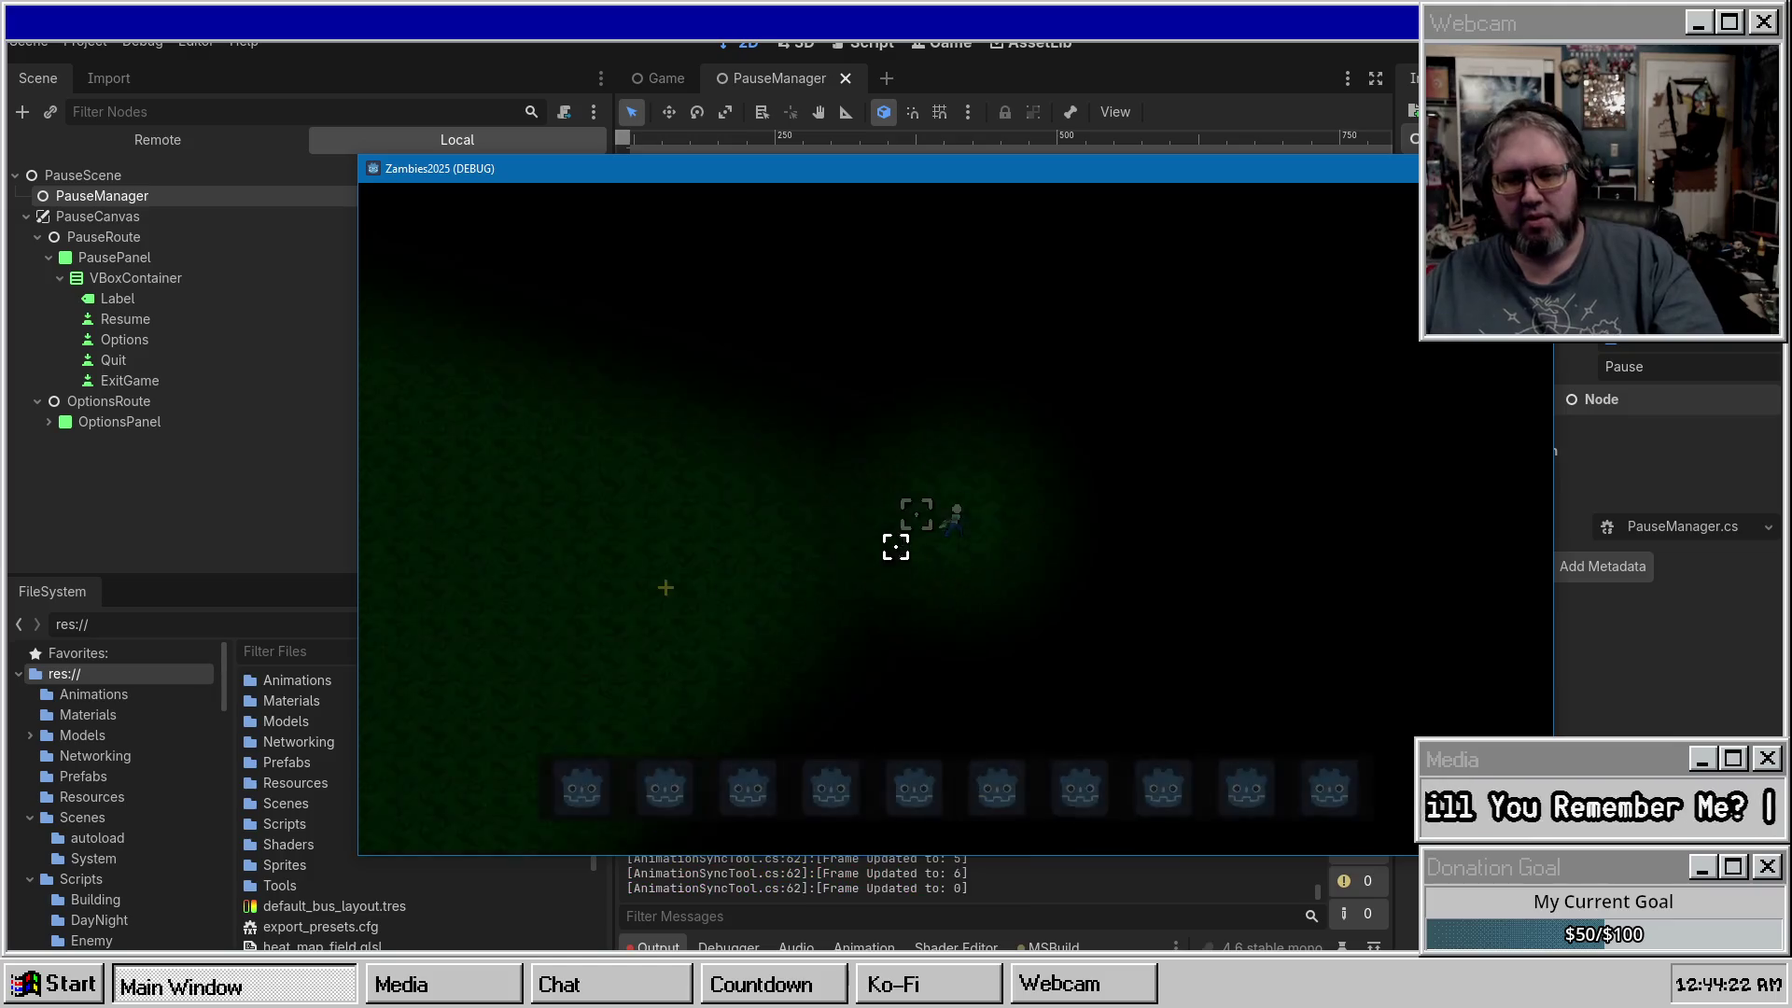
key("Escape")
left_click(932, 436)
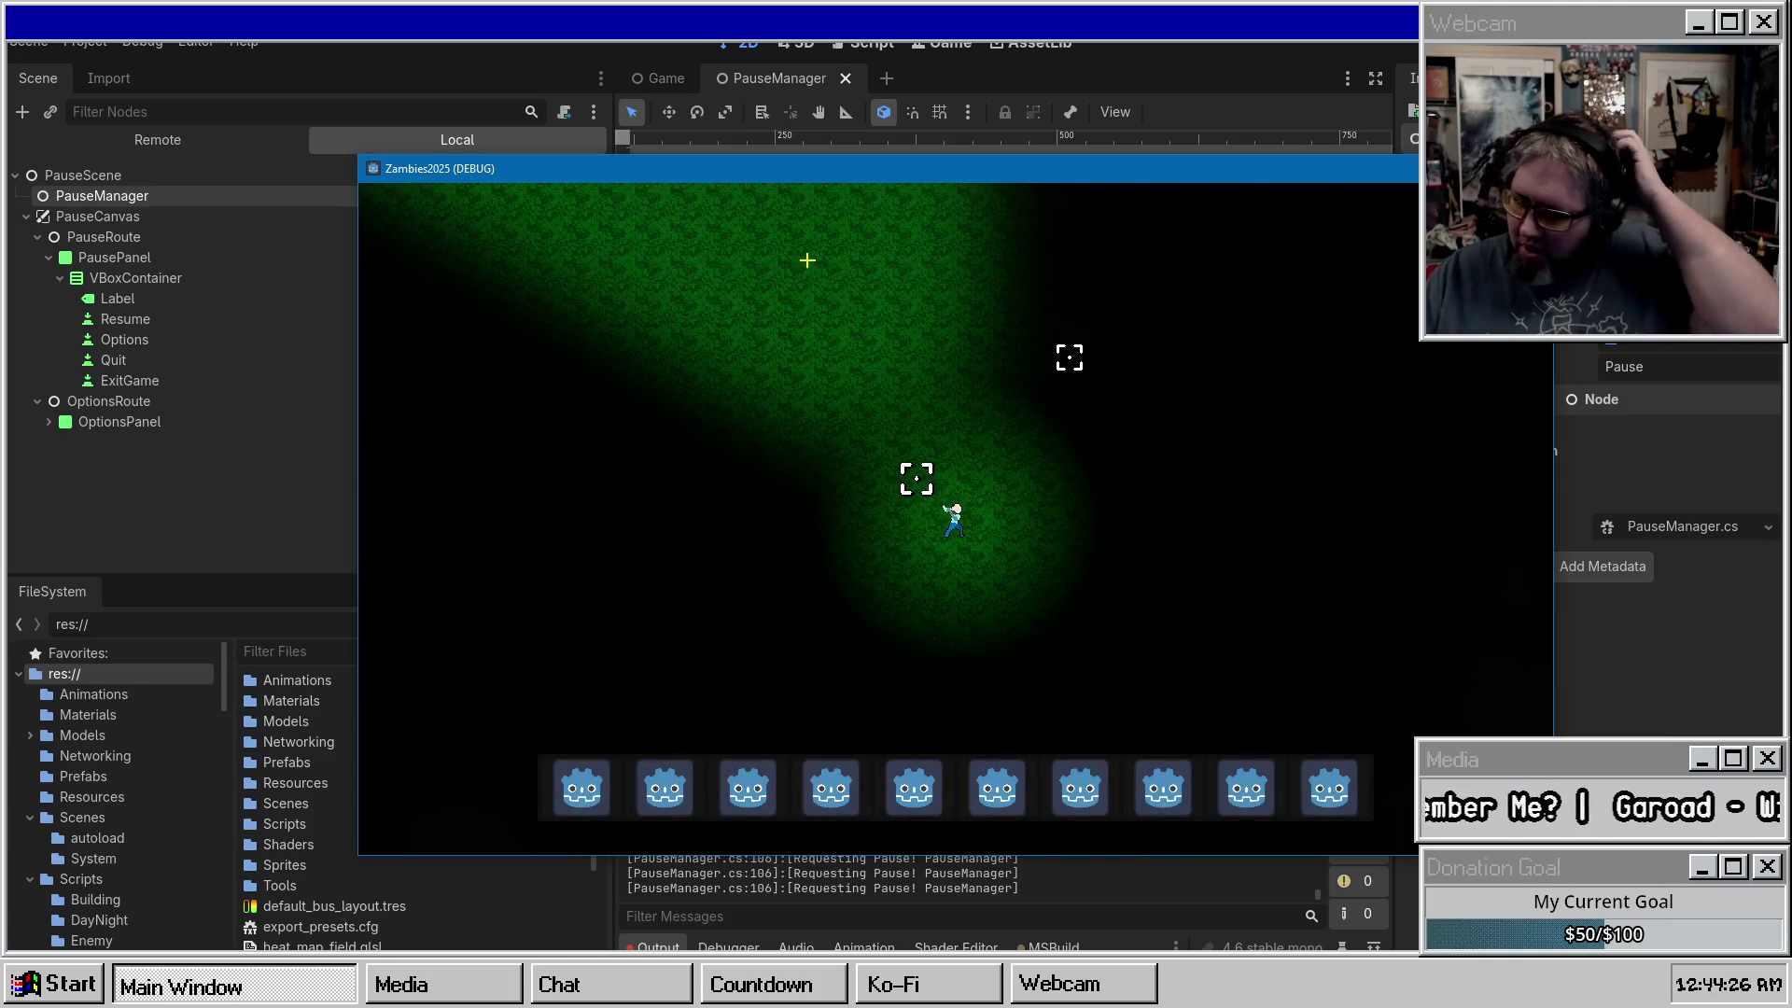
Reopen the pause menu, stop the game, rerun it, and dismiss the build error message.
left_click_drag(921, 170, 848, 74)
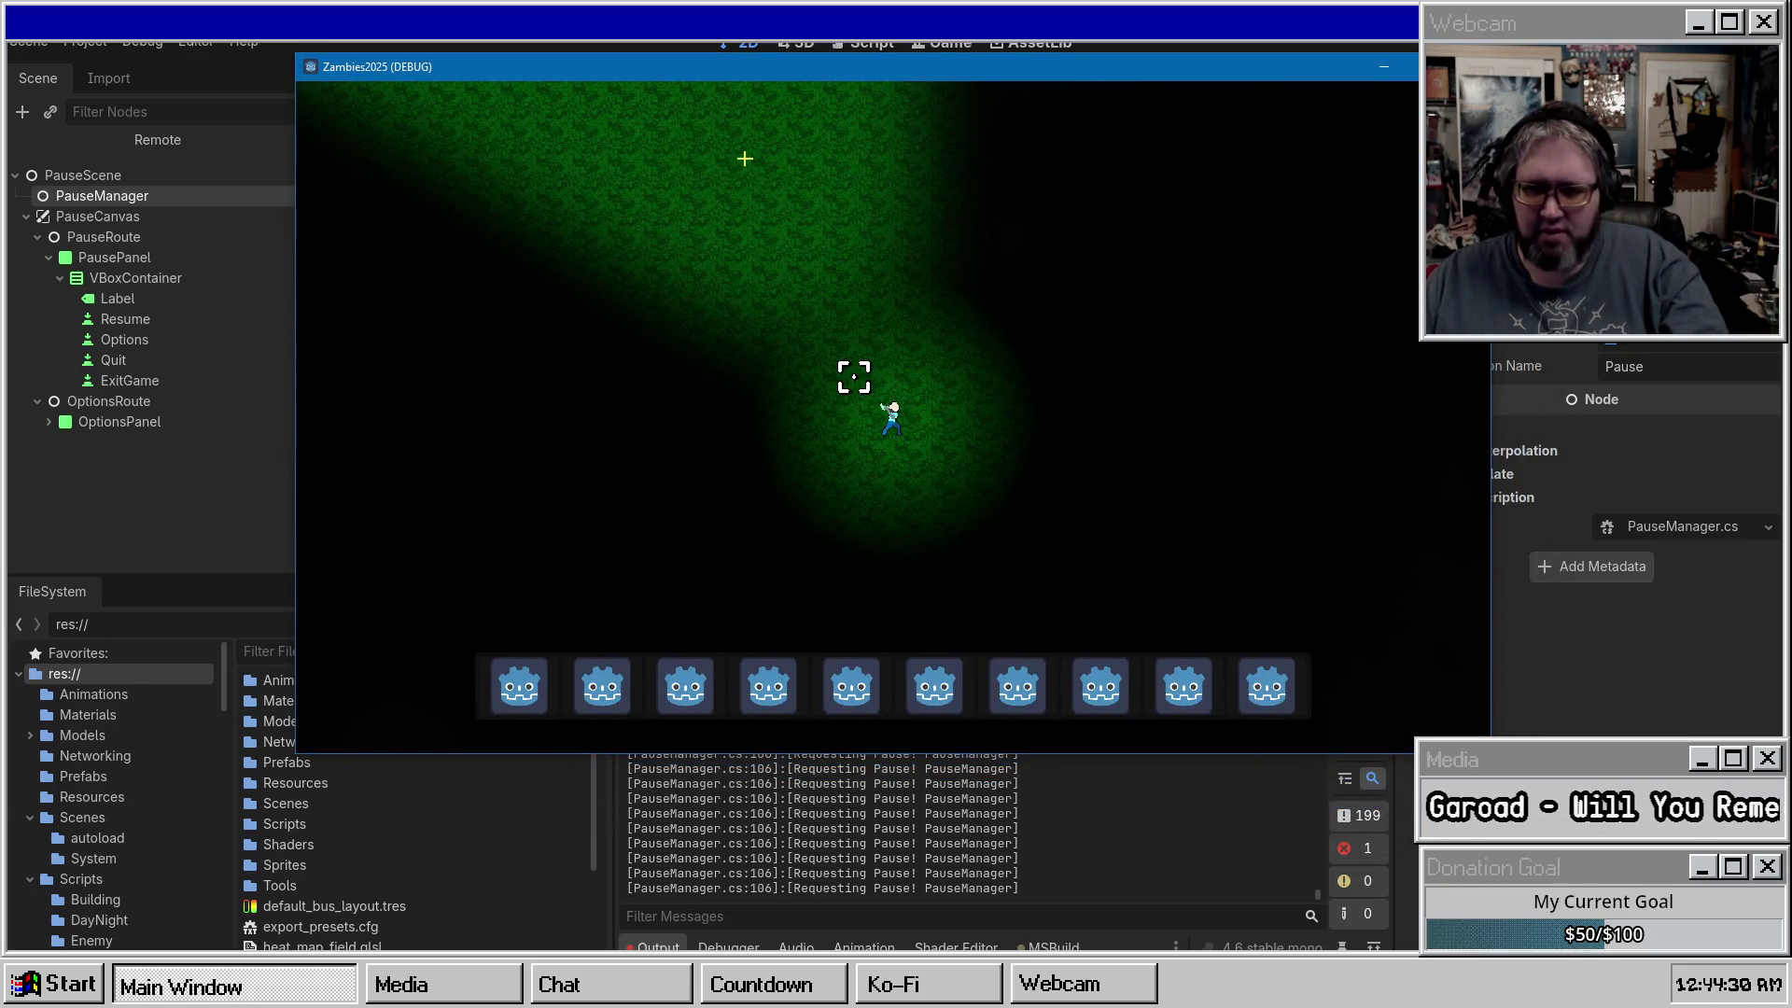
key("Escape")
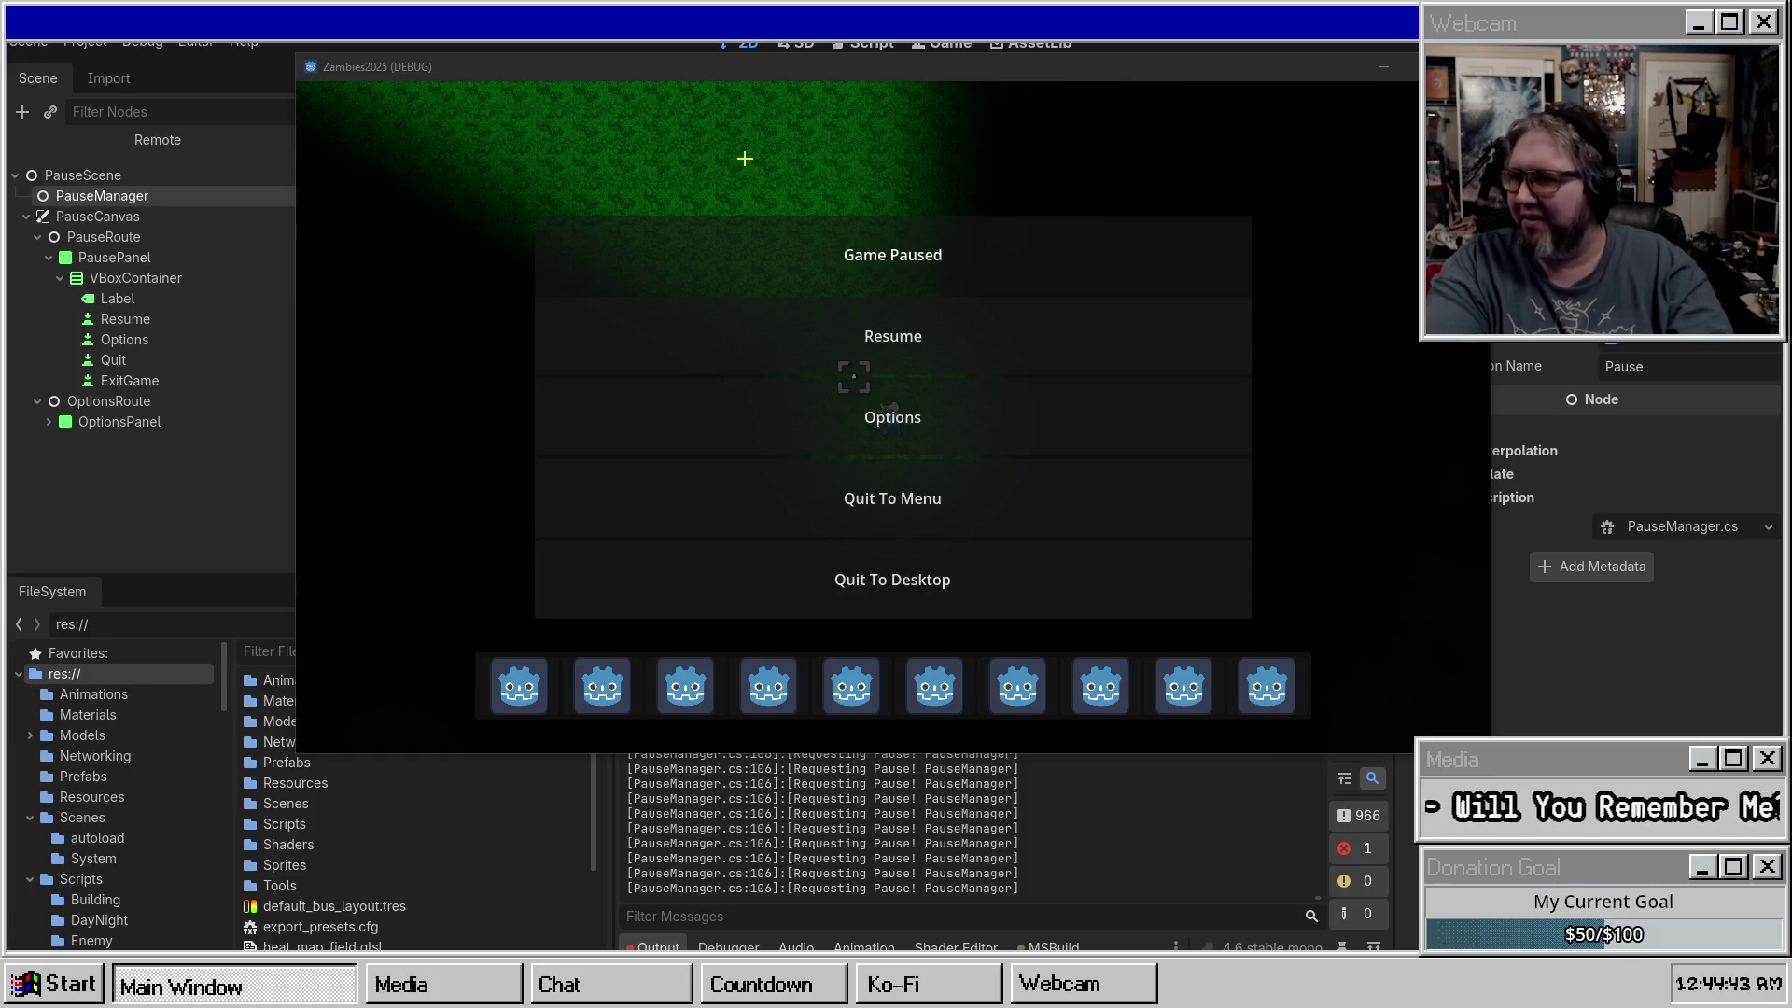
key("F8")
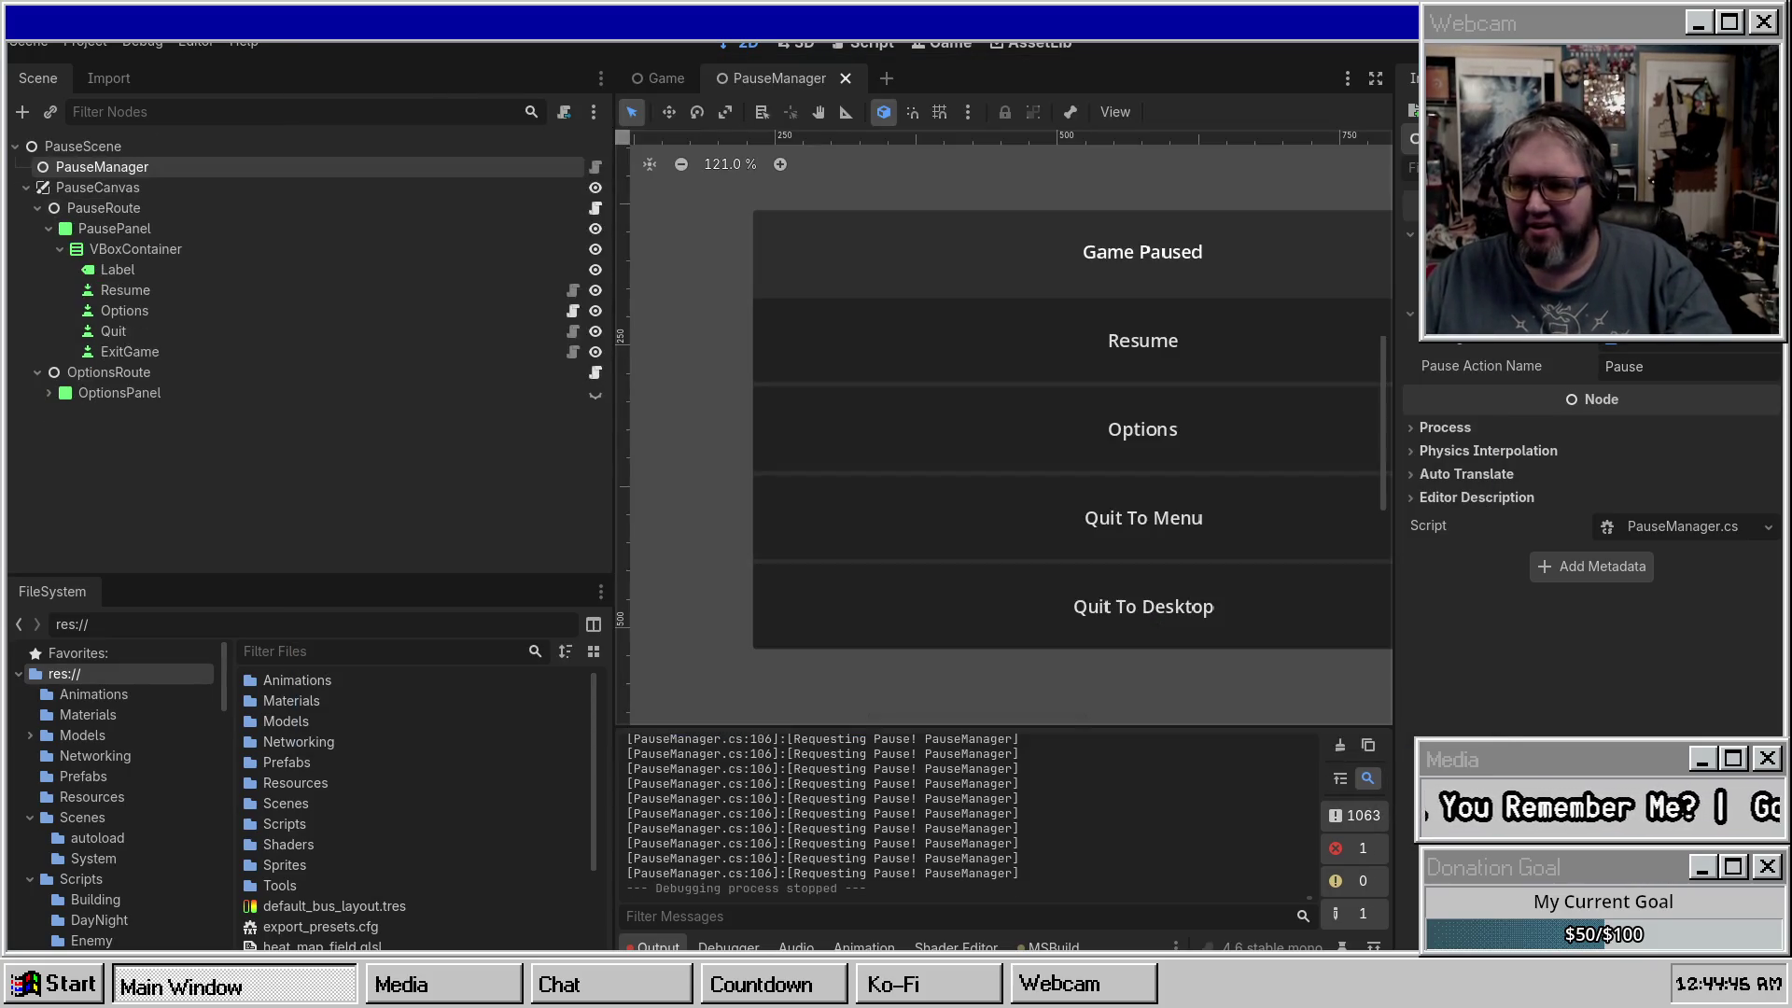
key("F5")
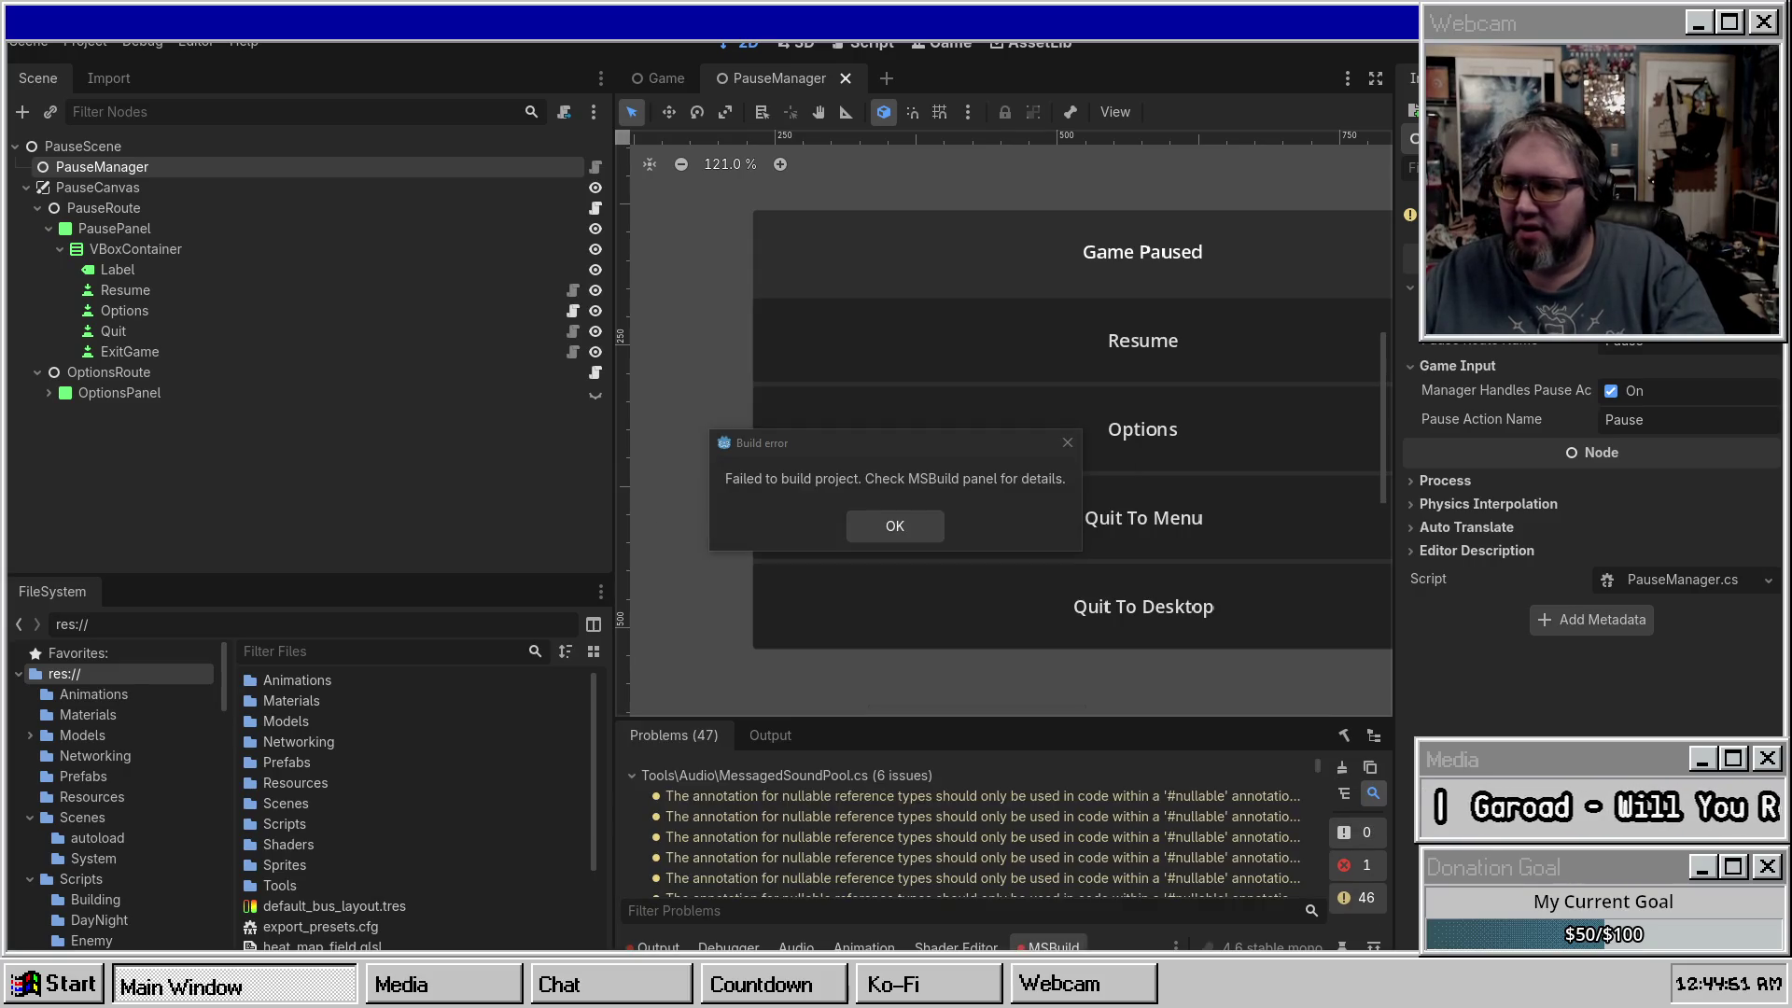
left_click(910, 527)
Rebuild and run the game, toggle the pause menu, resume, then quit to the desktop.
key("alt+b")
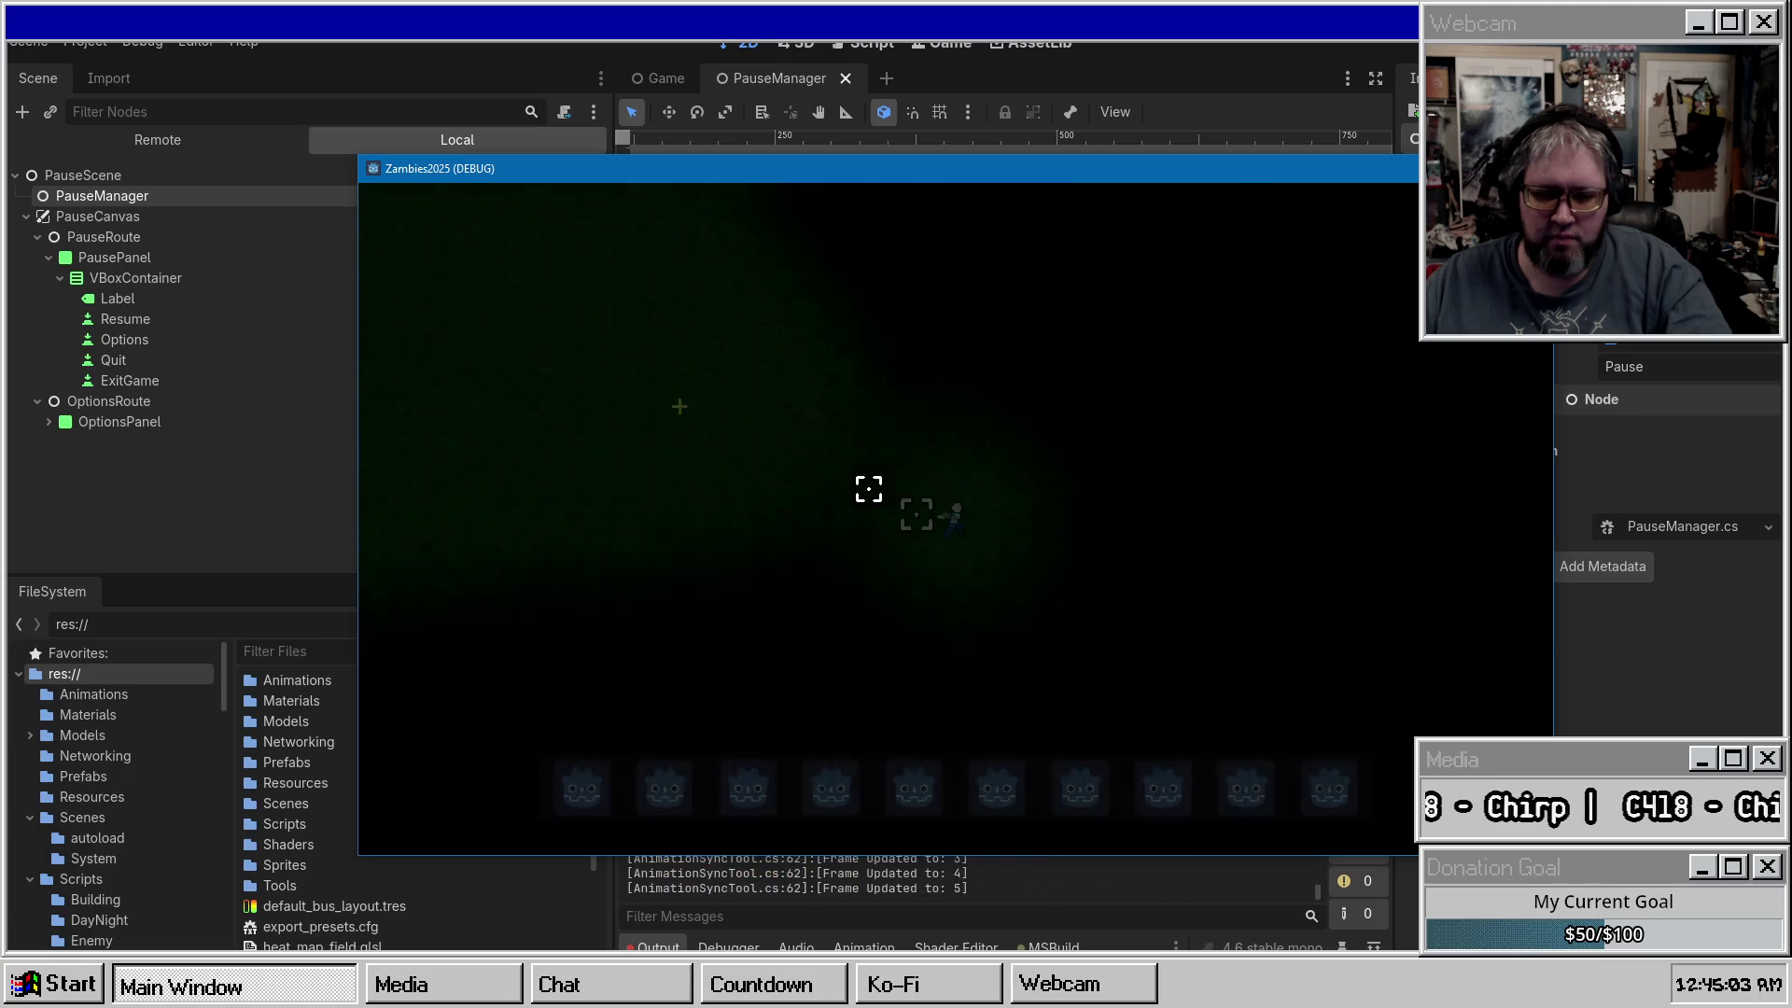
key("Escape")
key("Escape")
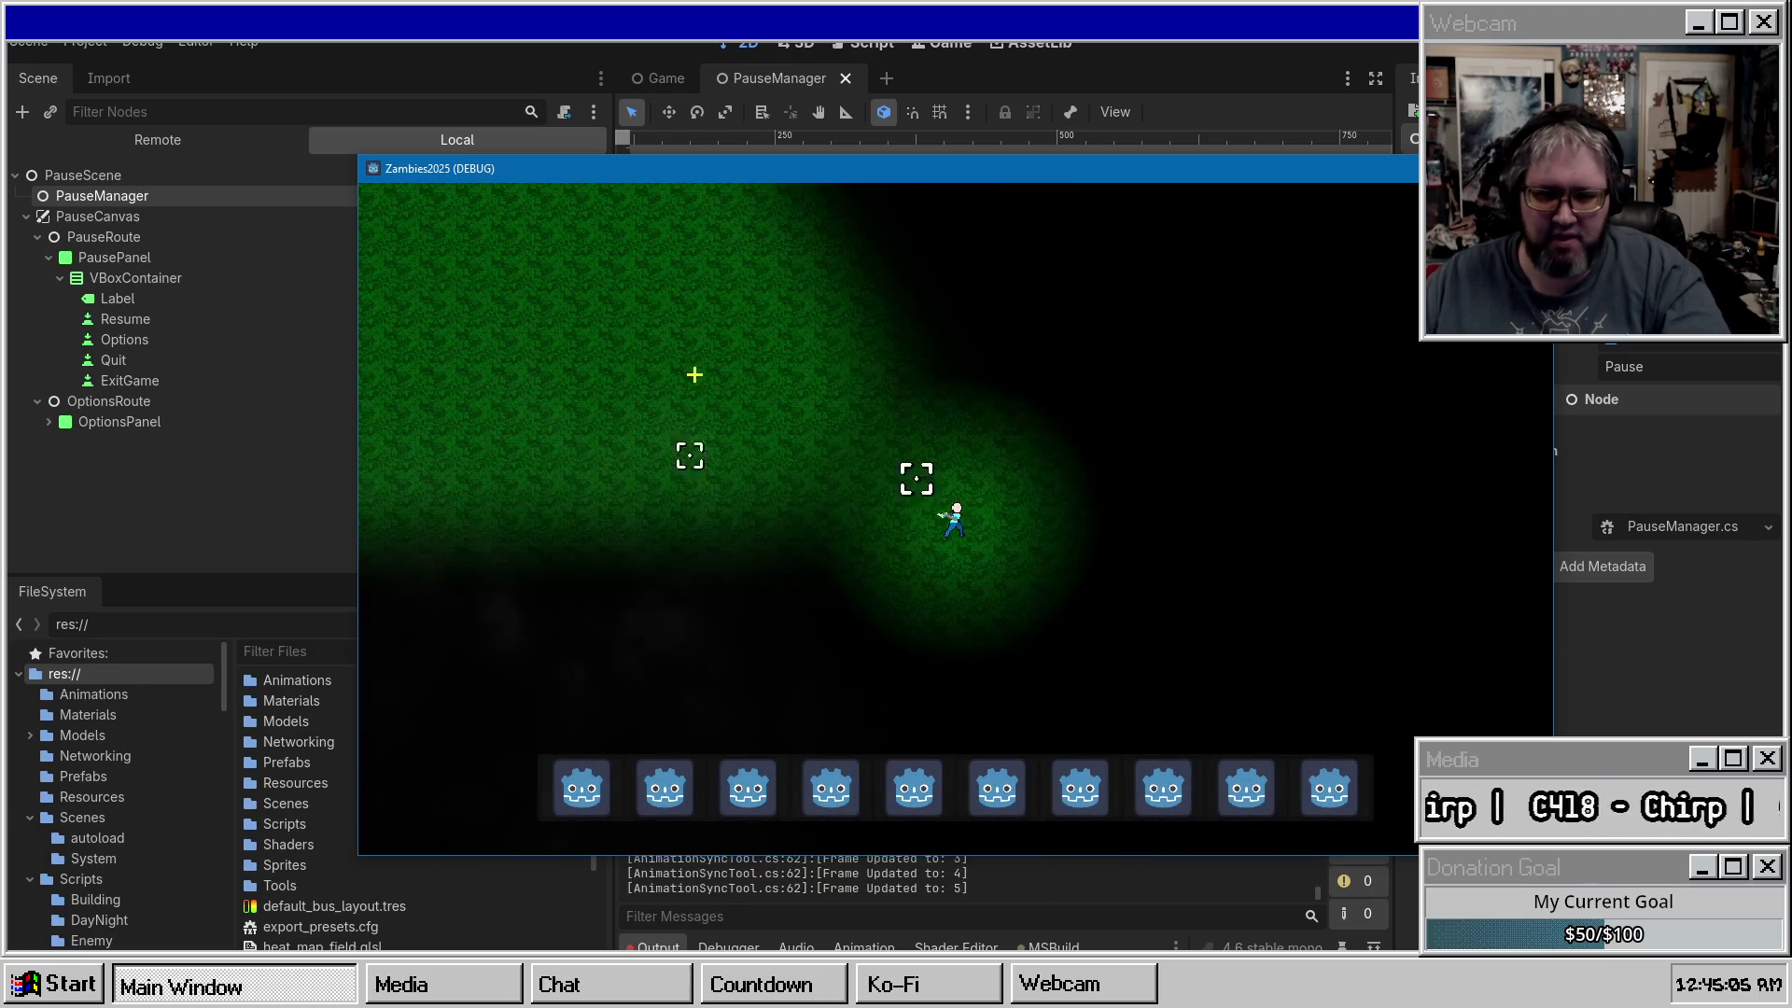
key("Escape")
left_click(943, 432)
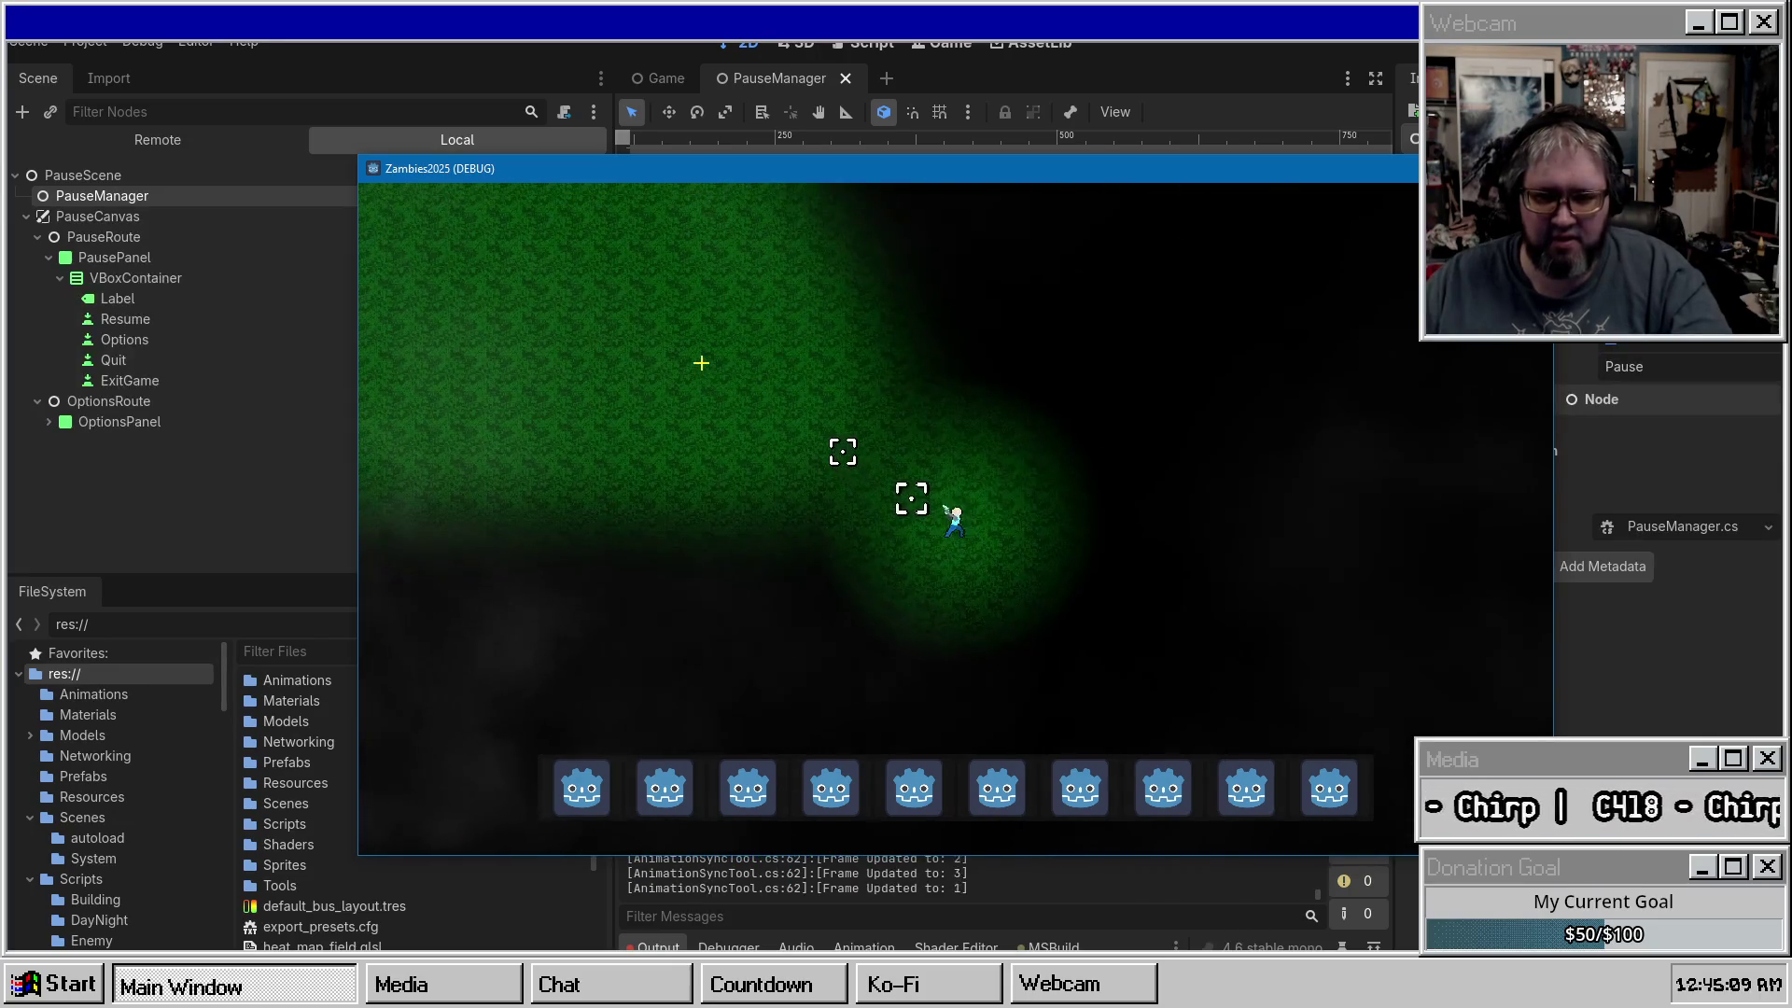
key("Escape")
left_click(991, 680)
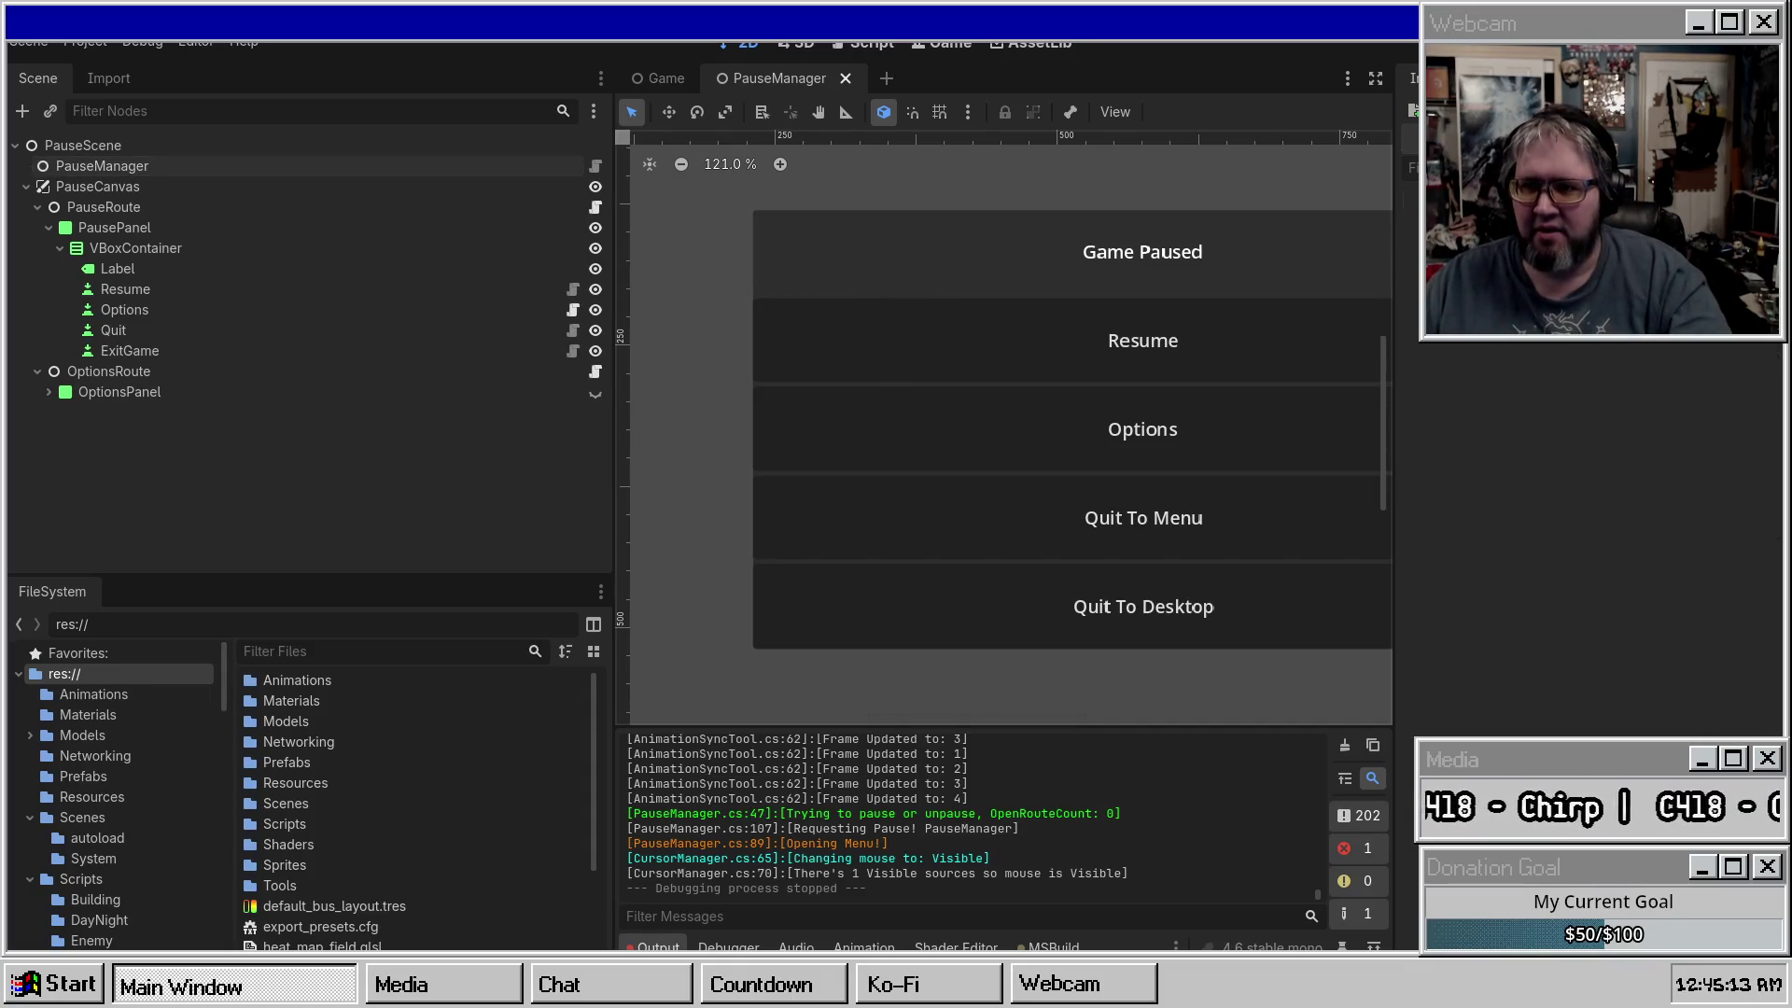
Relaunch the game and try Quit To Menu twice from the pause menu, then move the window aside.
key("F5")
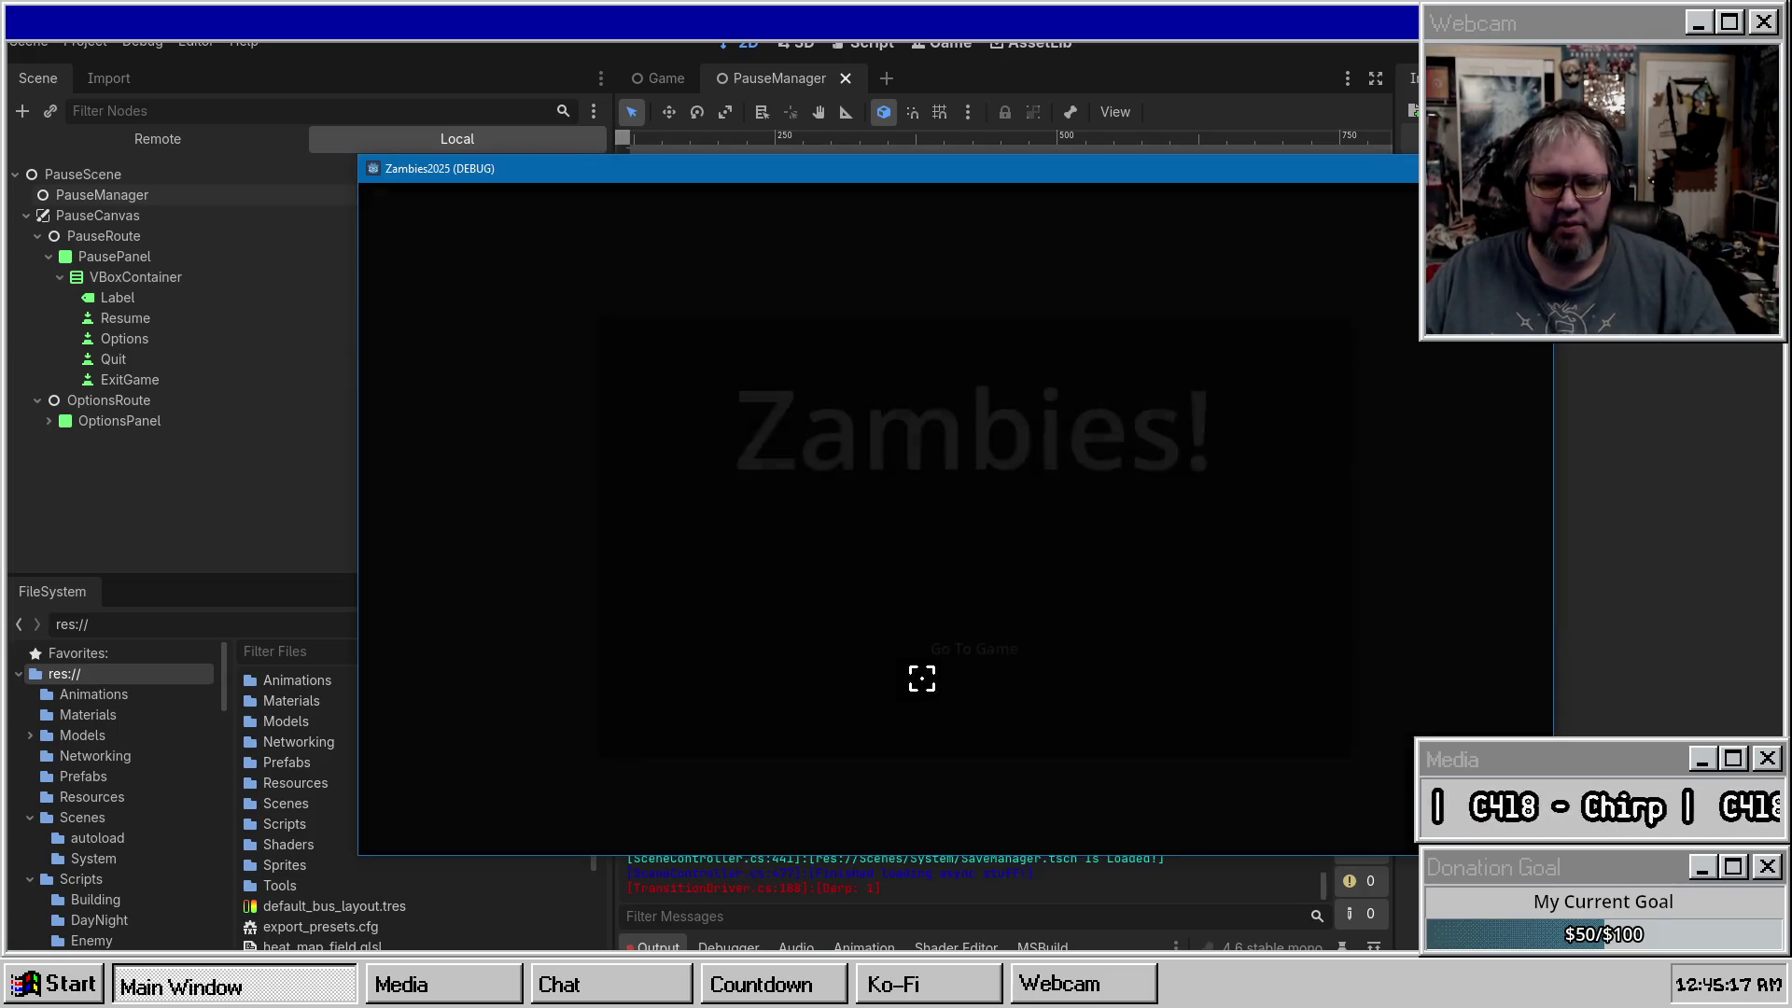
left_click(991, 648)
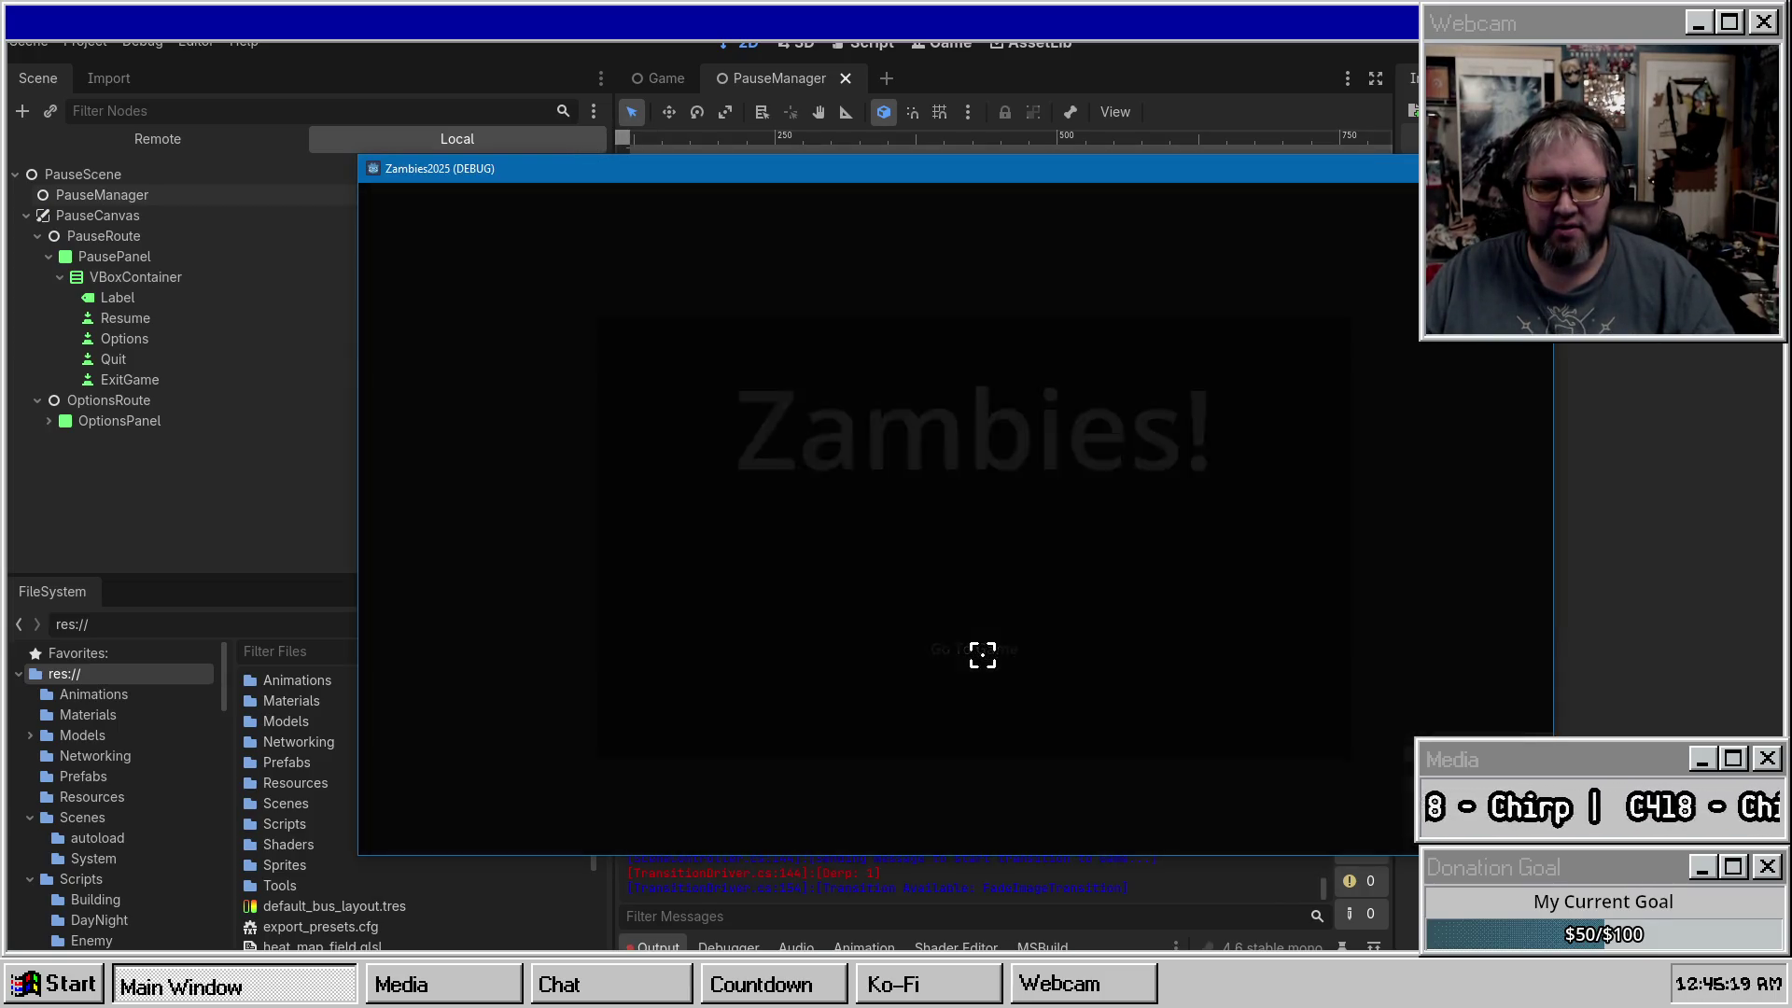
key("Escape")
left_click(887, 608)
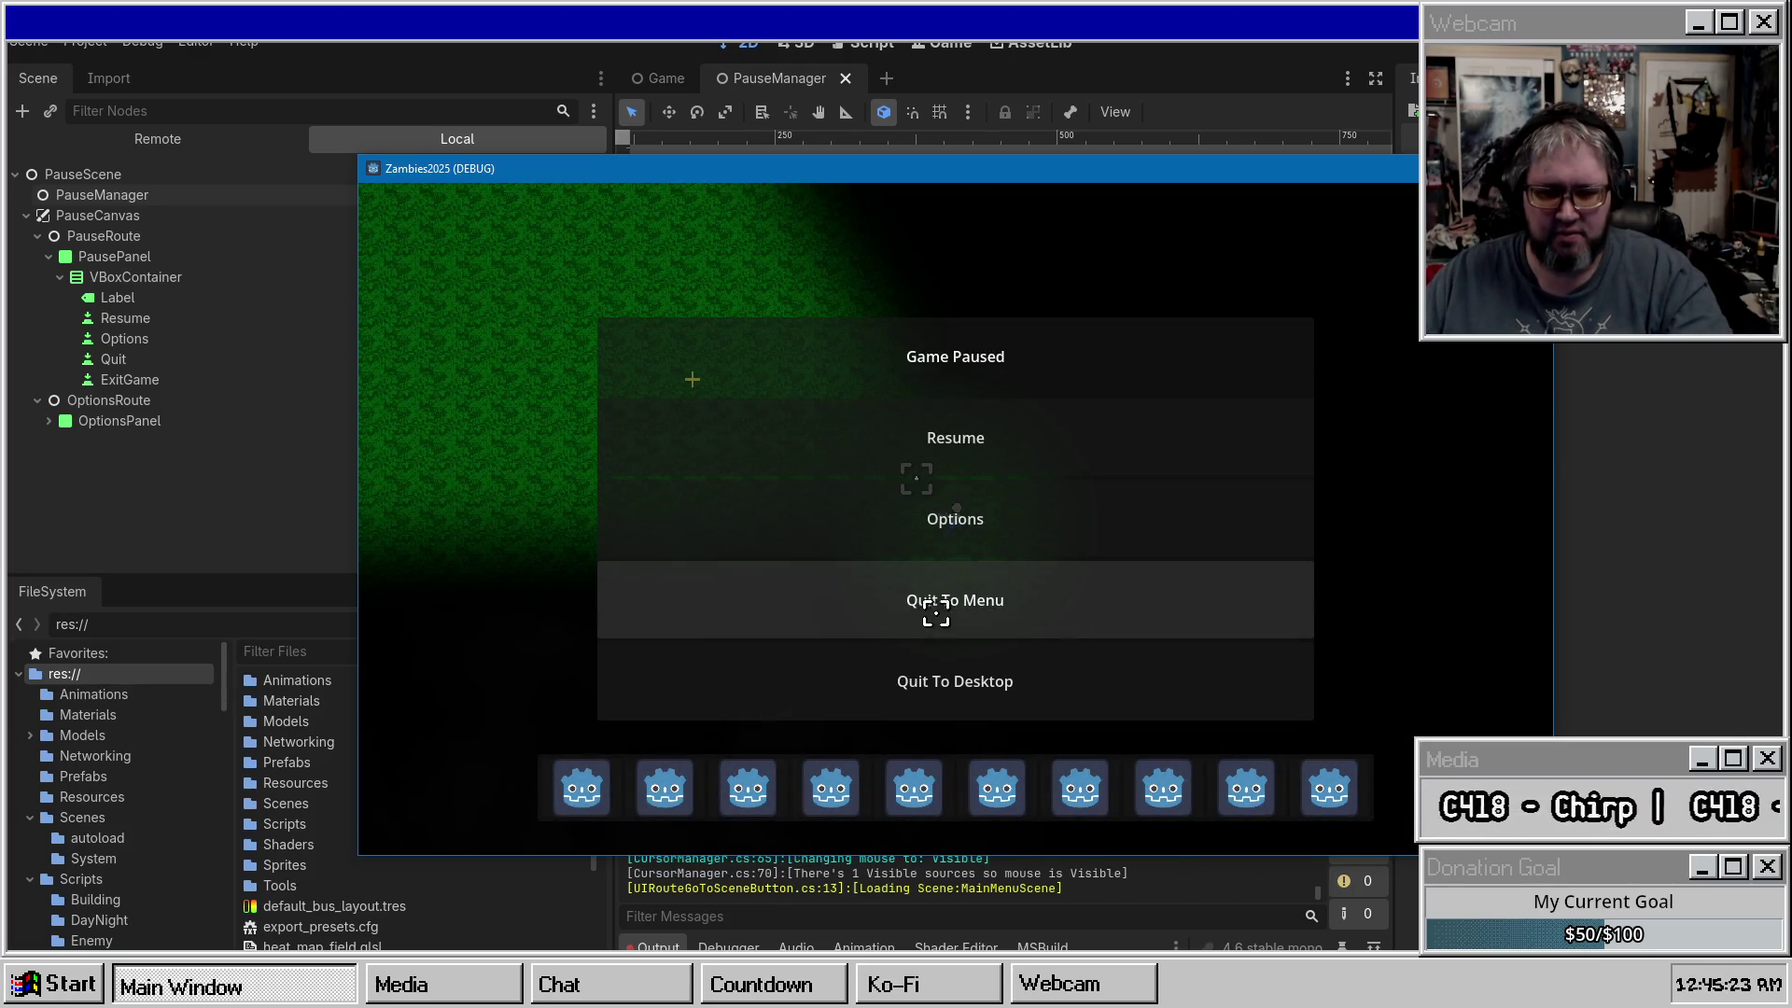
left_click(992, 454)
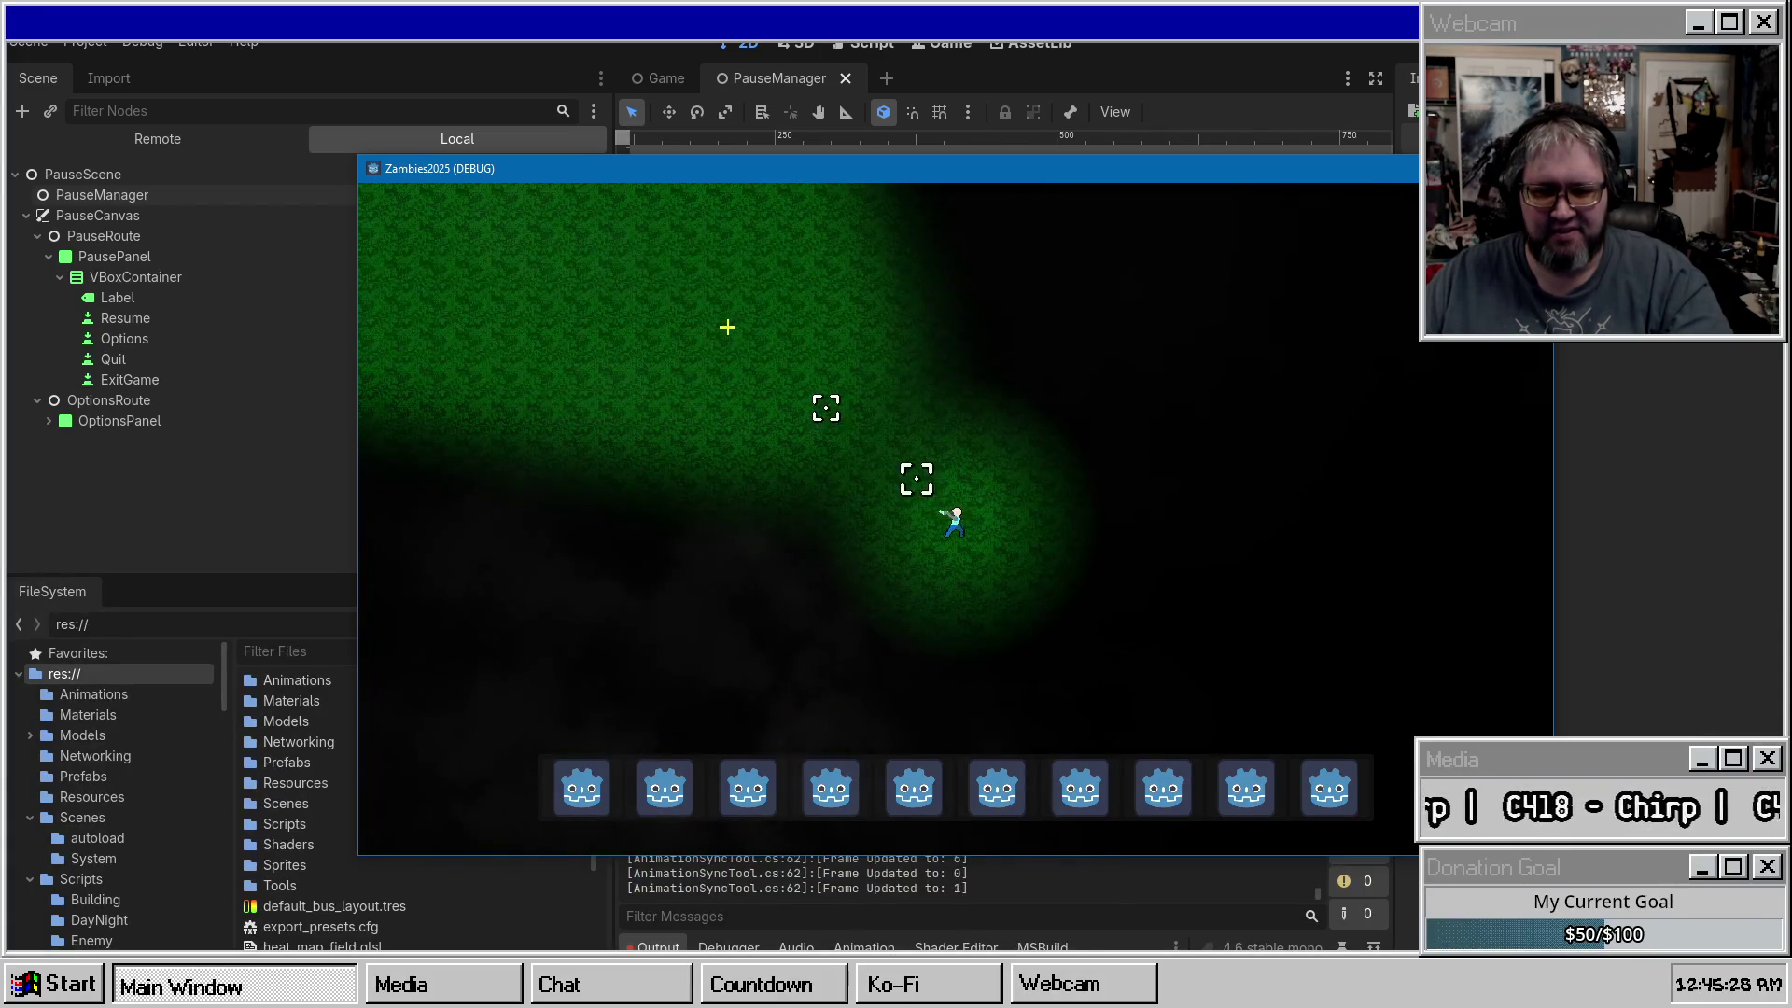
key("Escape")
left_click(955, 608)
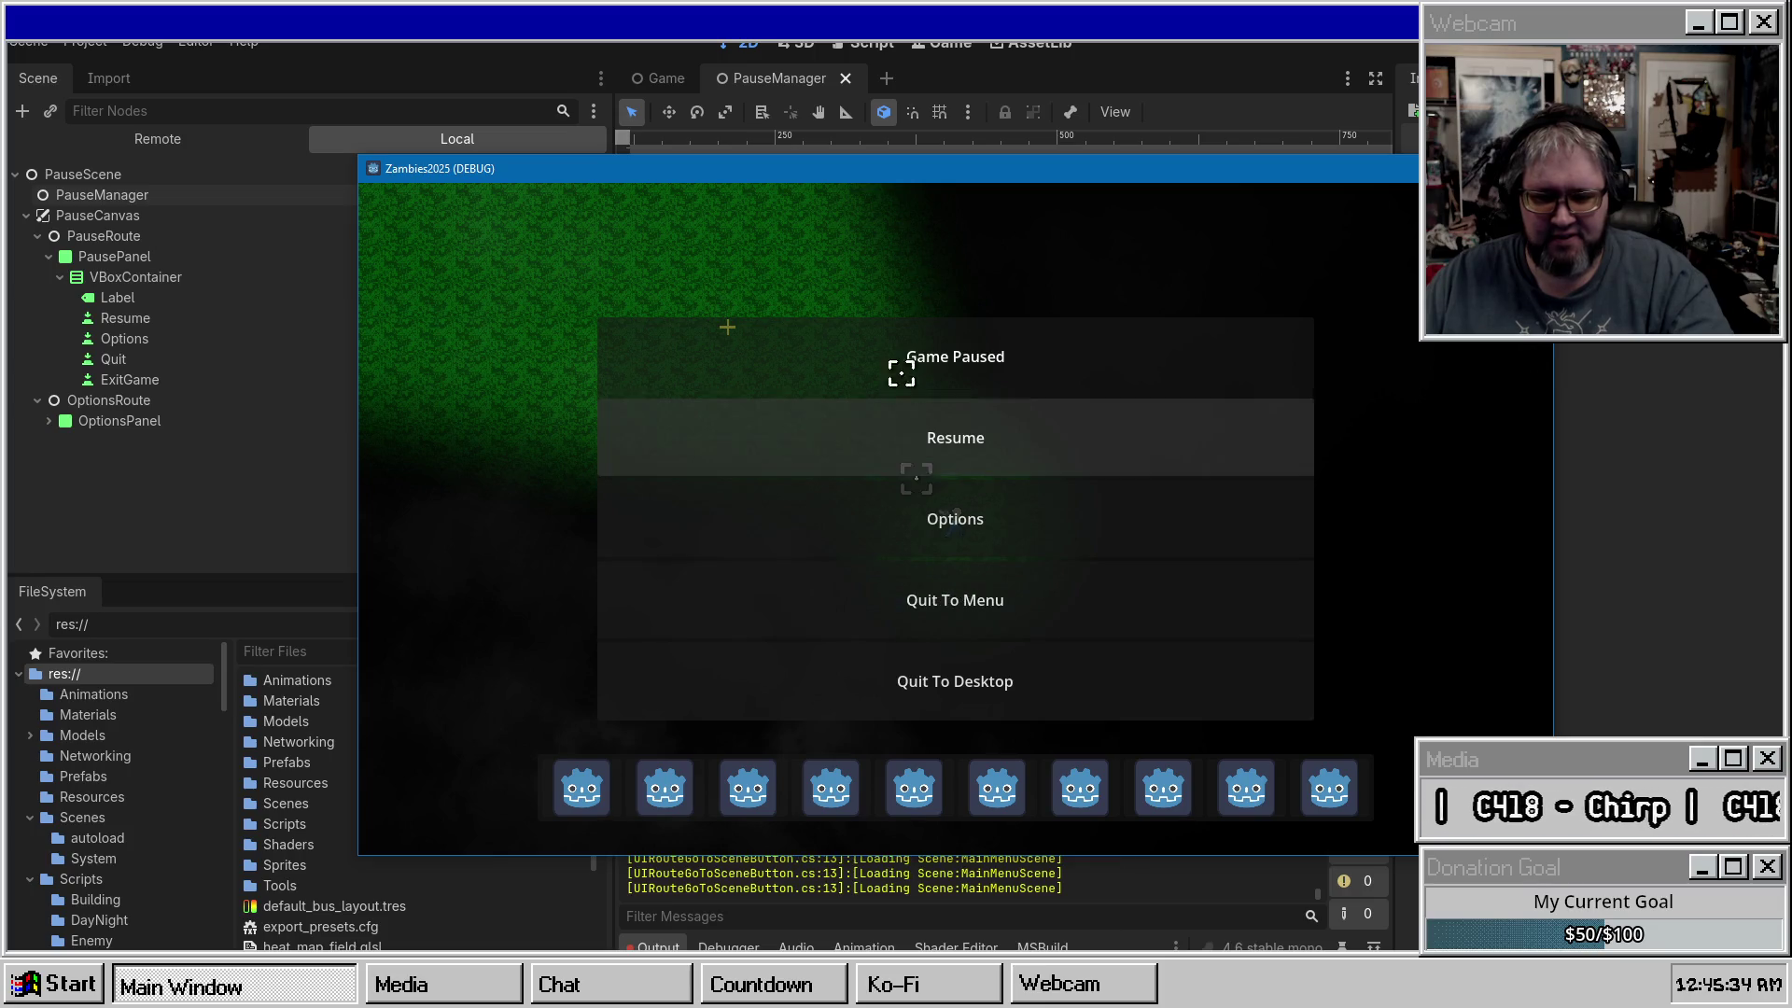
key("Escape")
key("Escape")
left_click_drag(849, 175, 0, 149)
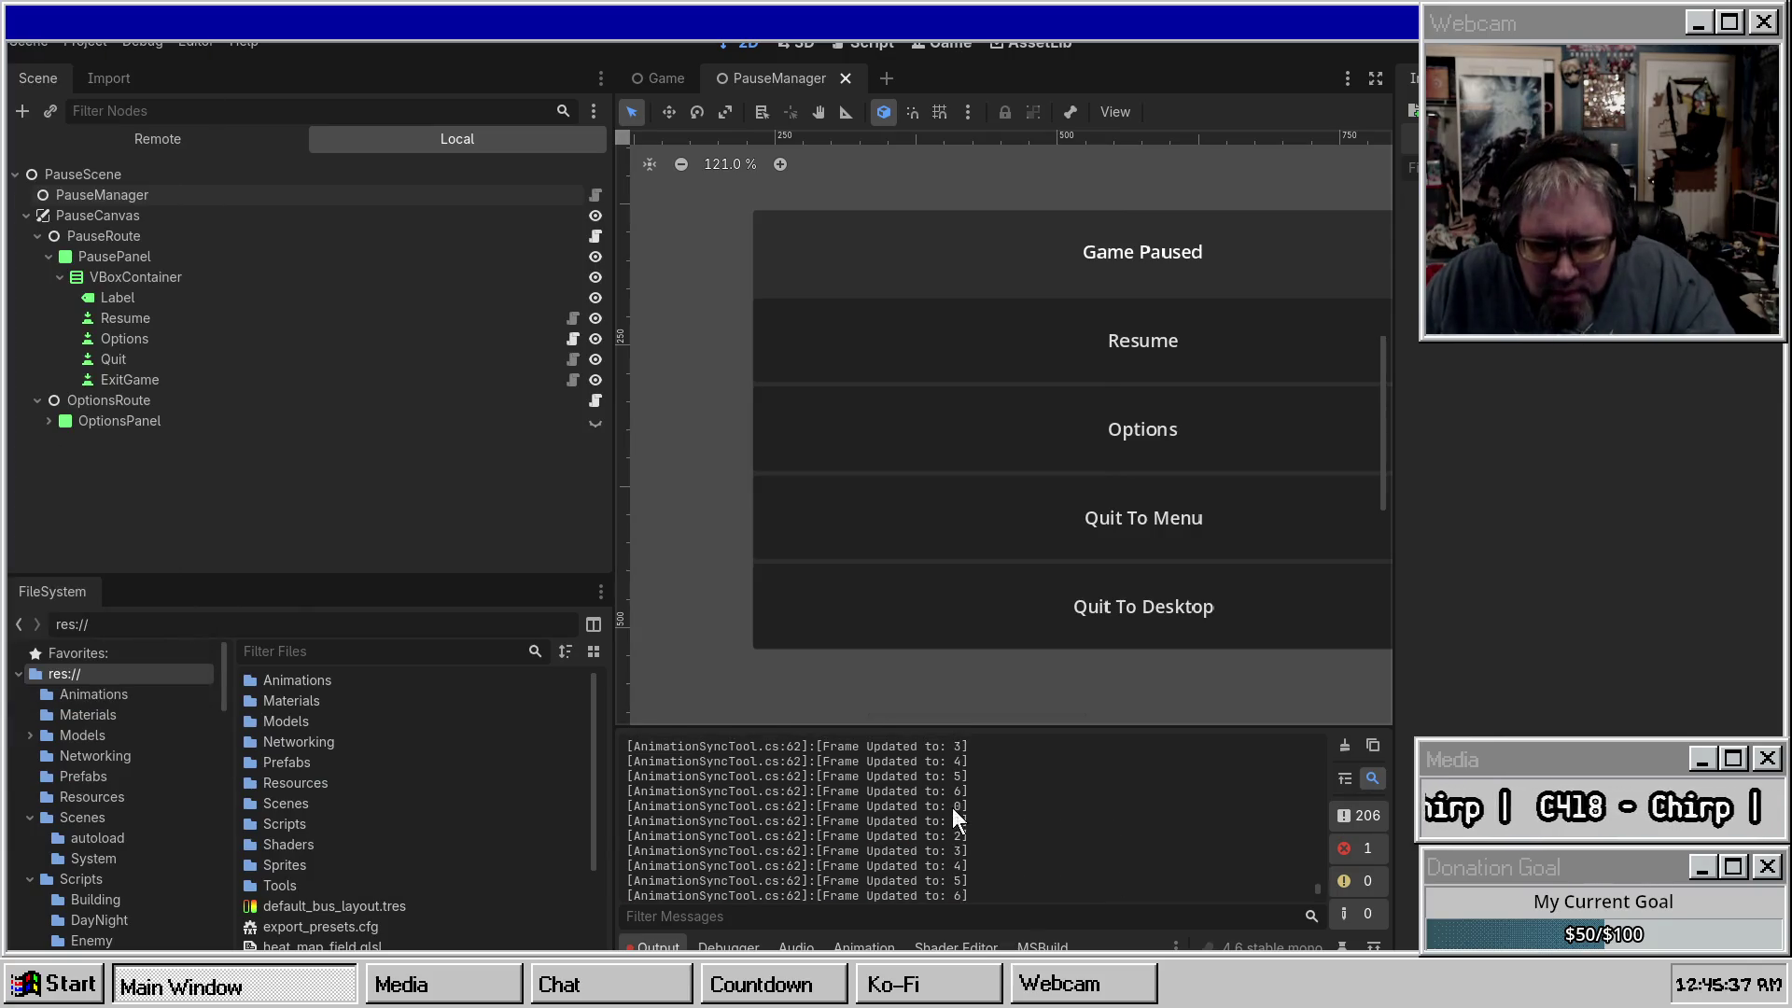
Close the in-game pause menu and select the UIRouteGoToSceneButton text in the output log.
key("Return")
key("Return")
key("Return")
key("Escape")
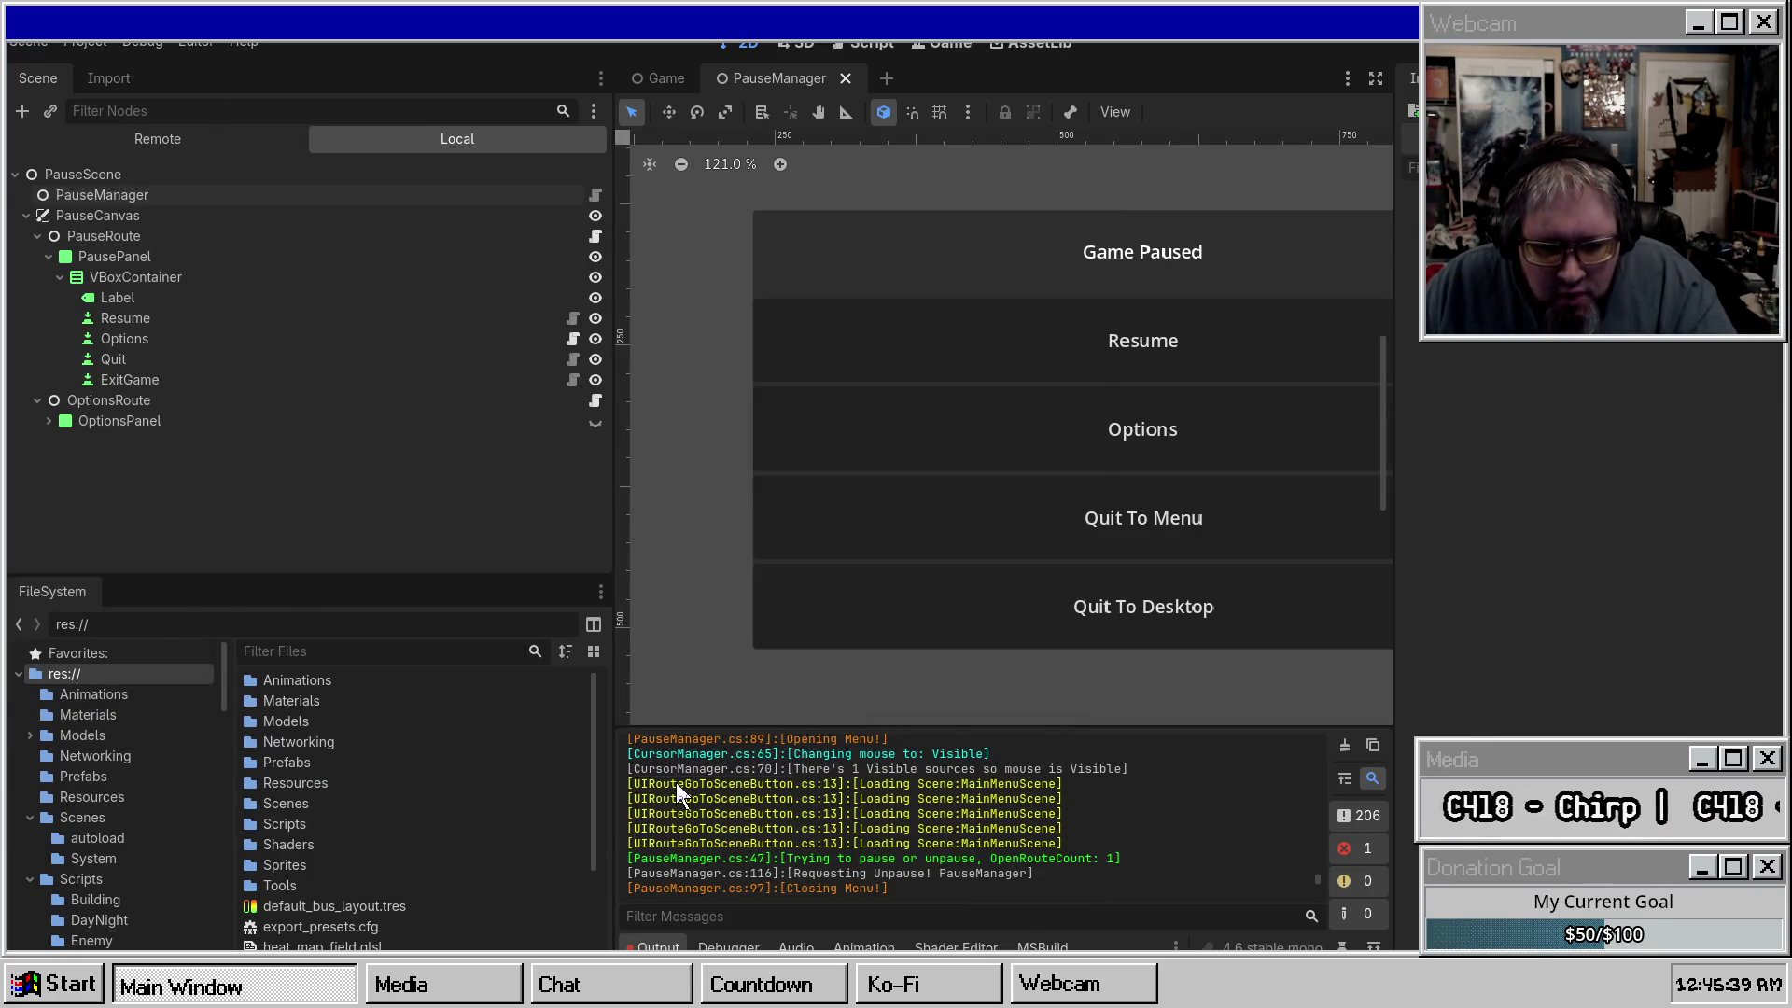
double_click(676, 782)
mouse_move(344, 325)
left_mouse_down()
mouse_move(117, 355)
mouse_move(99, 422)
mouse_move(708, 624)
left_mouse_up()
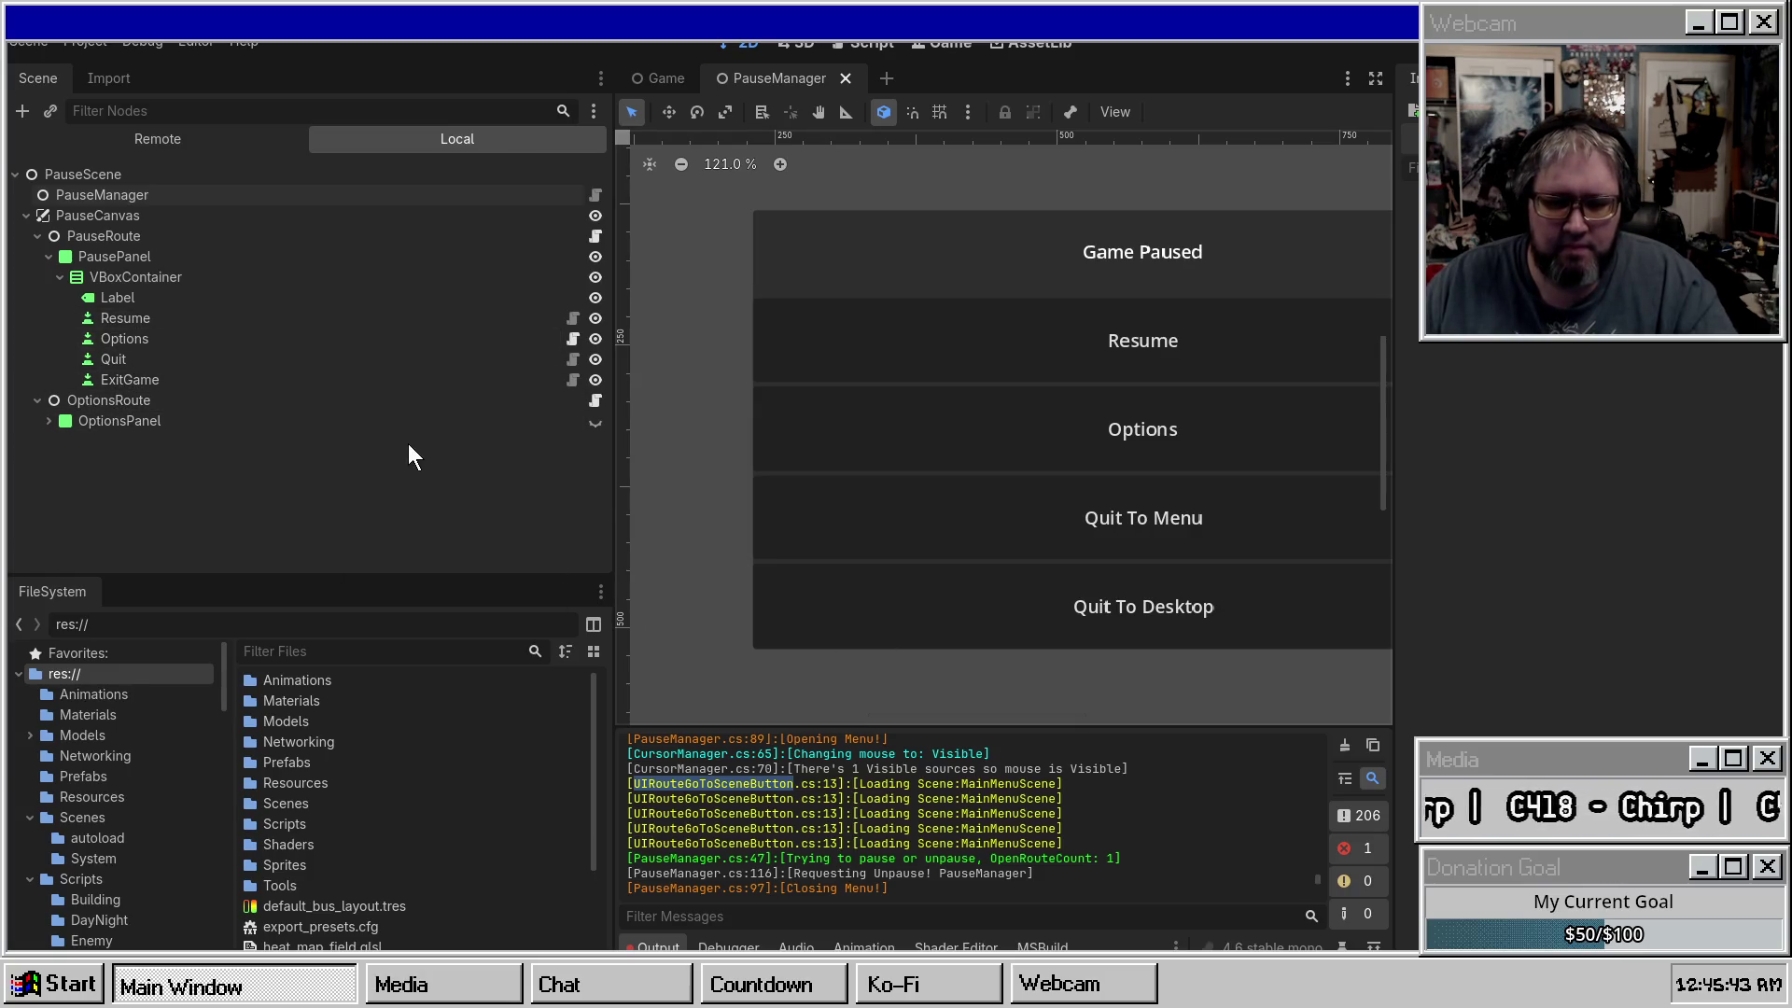
Compare the Game and PauseManager scenes, inspecting the OptionsPanel node and Quit button.
left_click(656, 74)
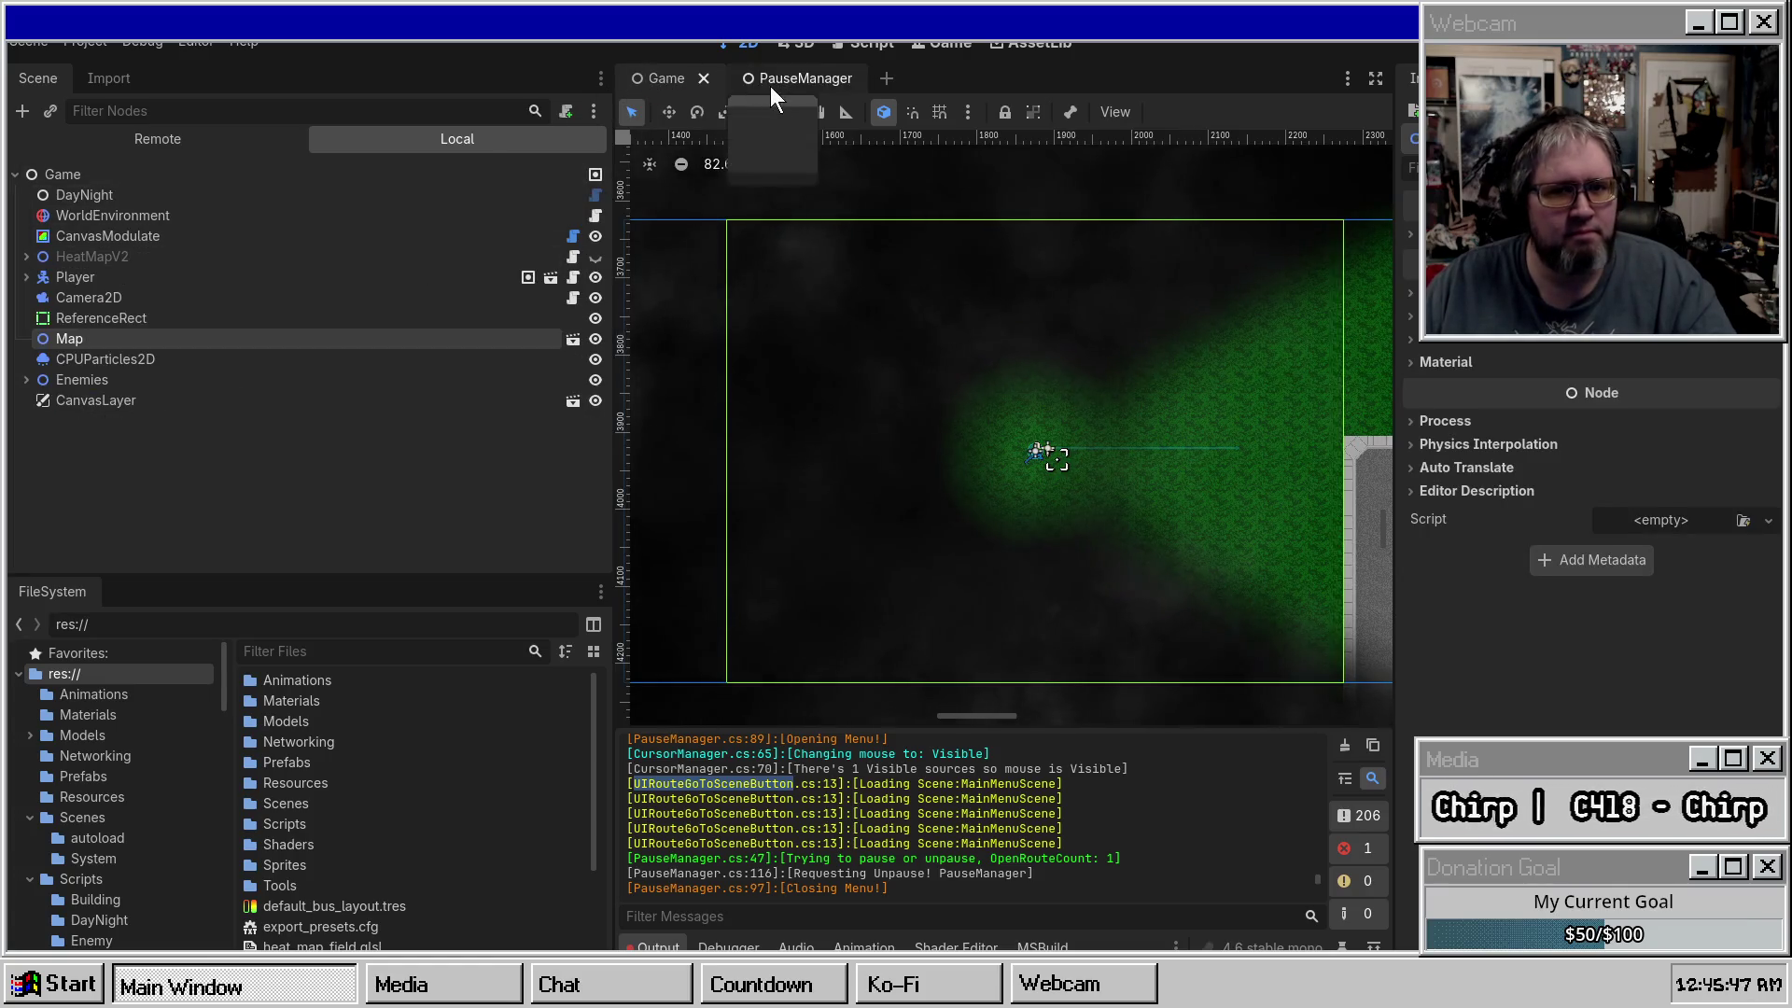
left_click(767, 86)
left_click(641, 80)
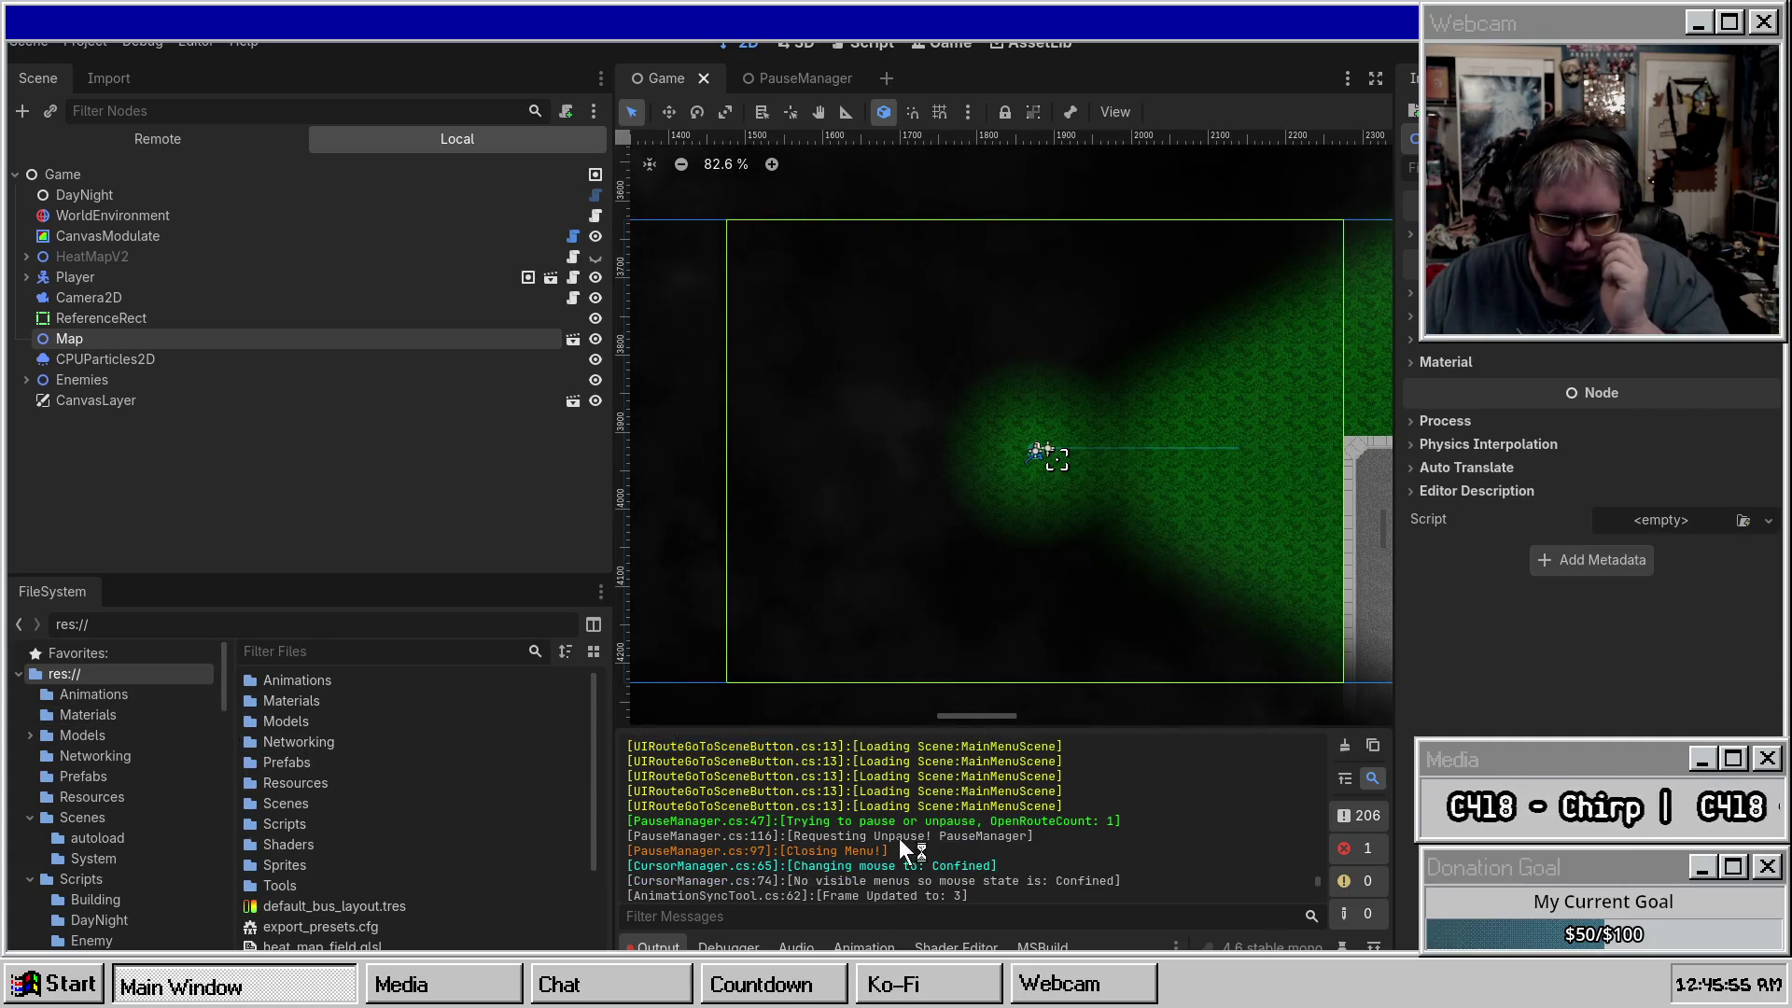
scroll(890, 838, "down", 2)
scroll(890, 833, "up", 2)
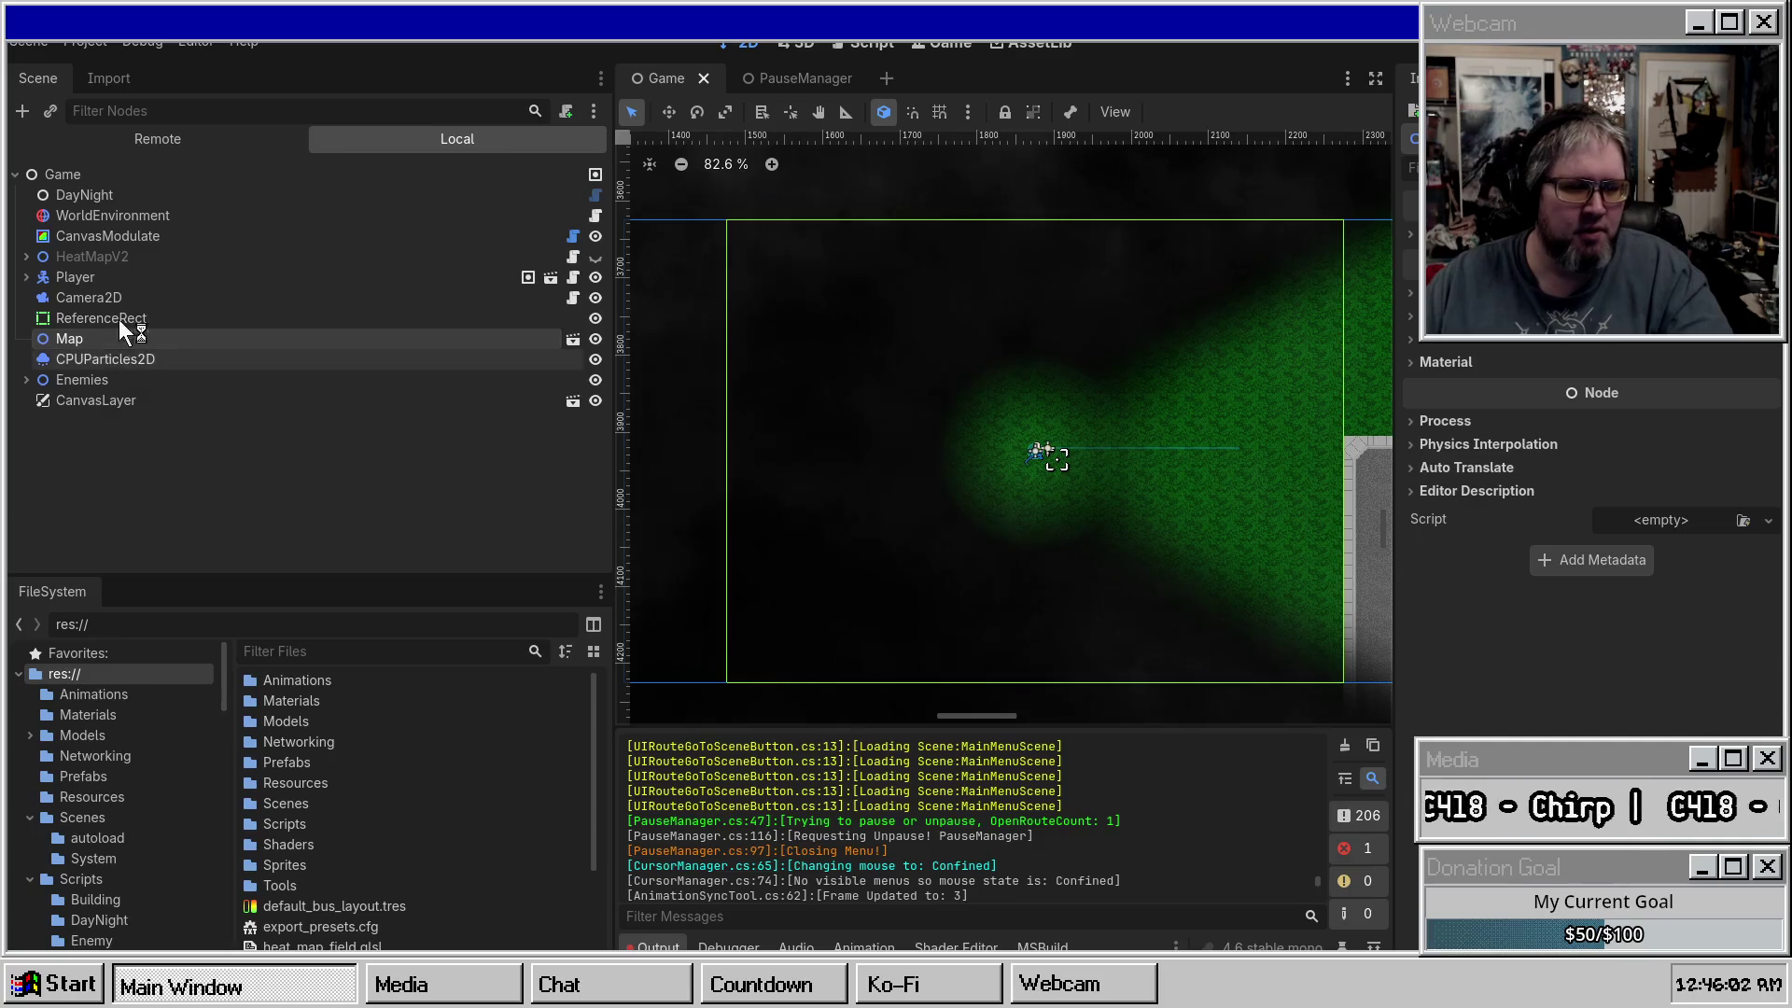
left_click(793, 78)
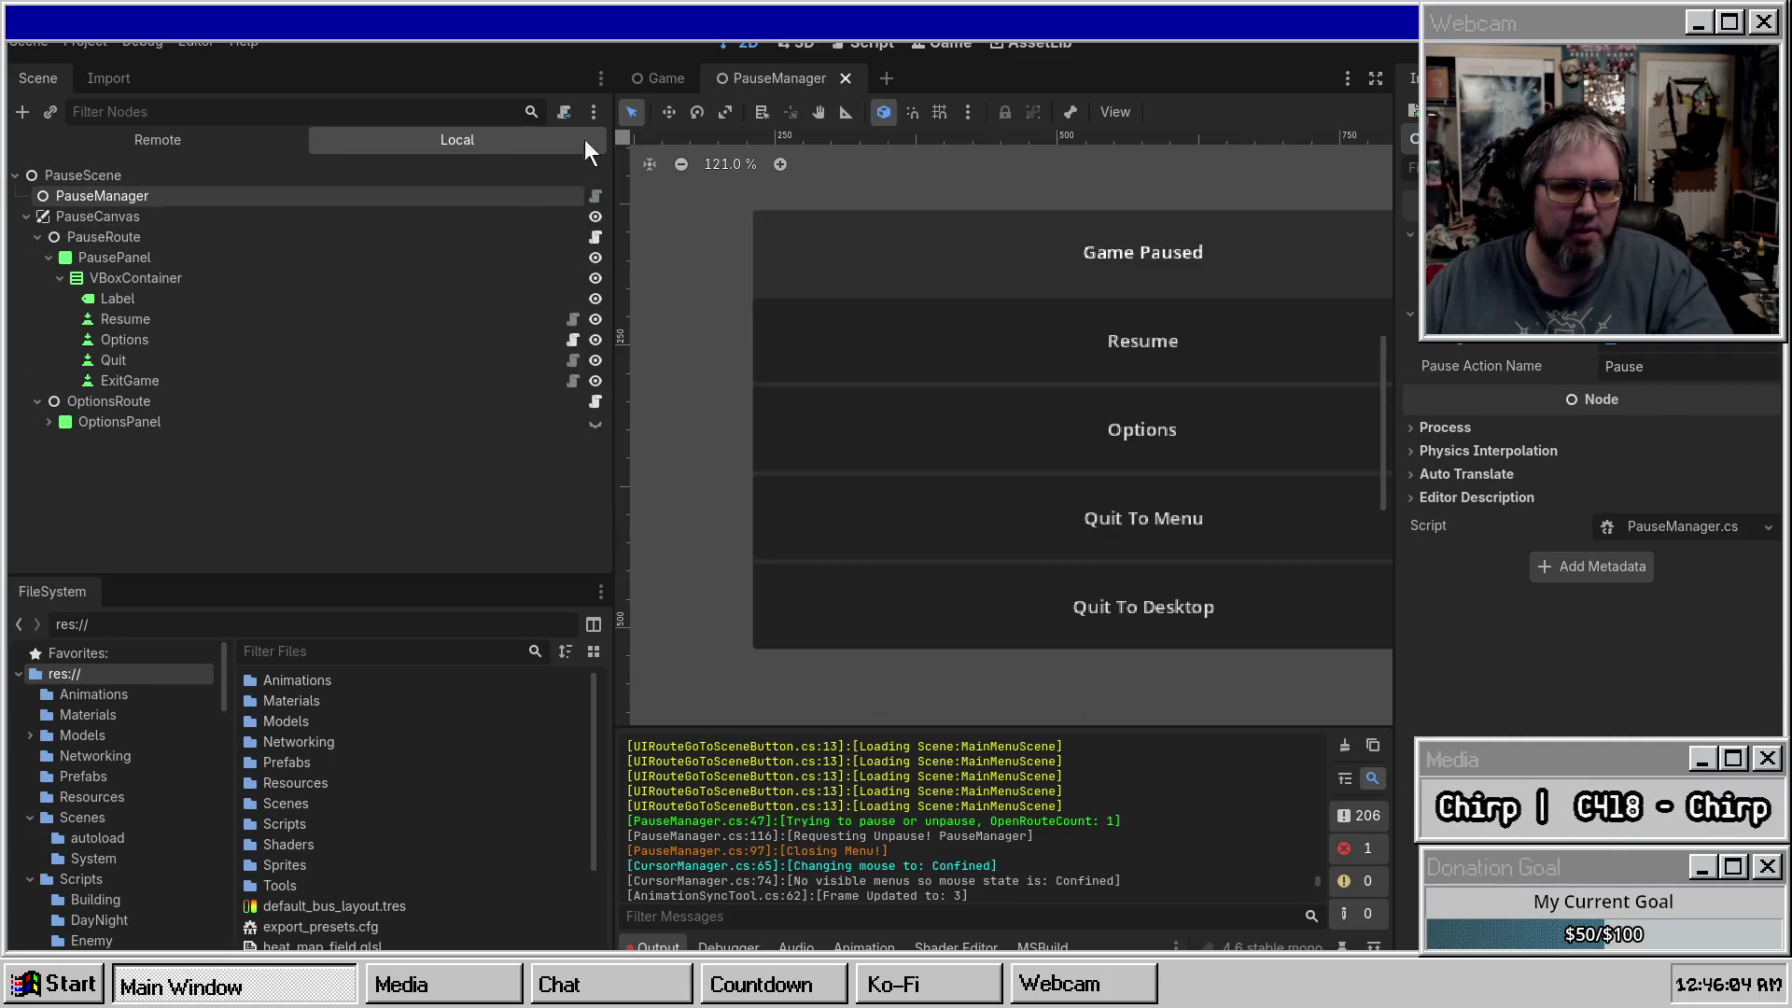
left_click(53, 426)
left_click(49, 421)
left_click(47, 424)
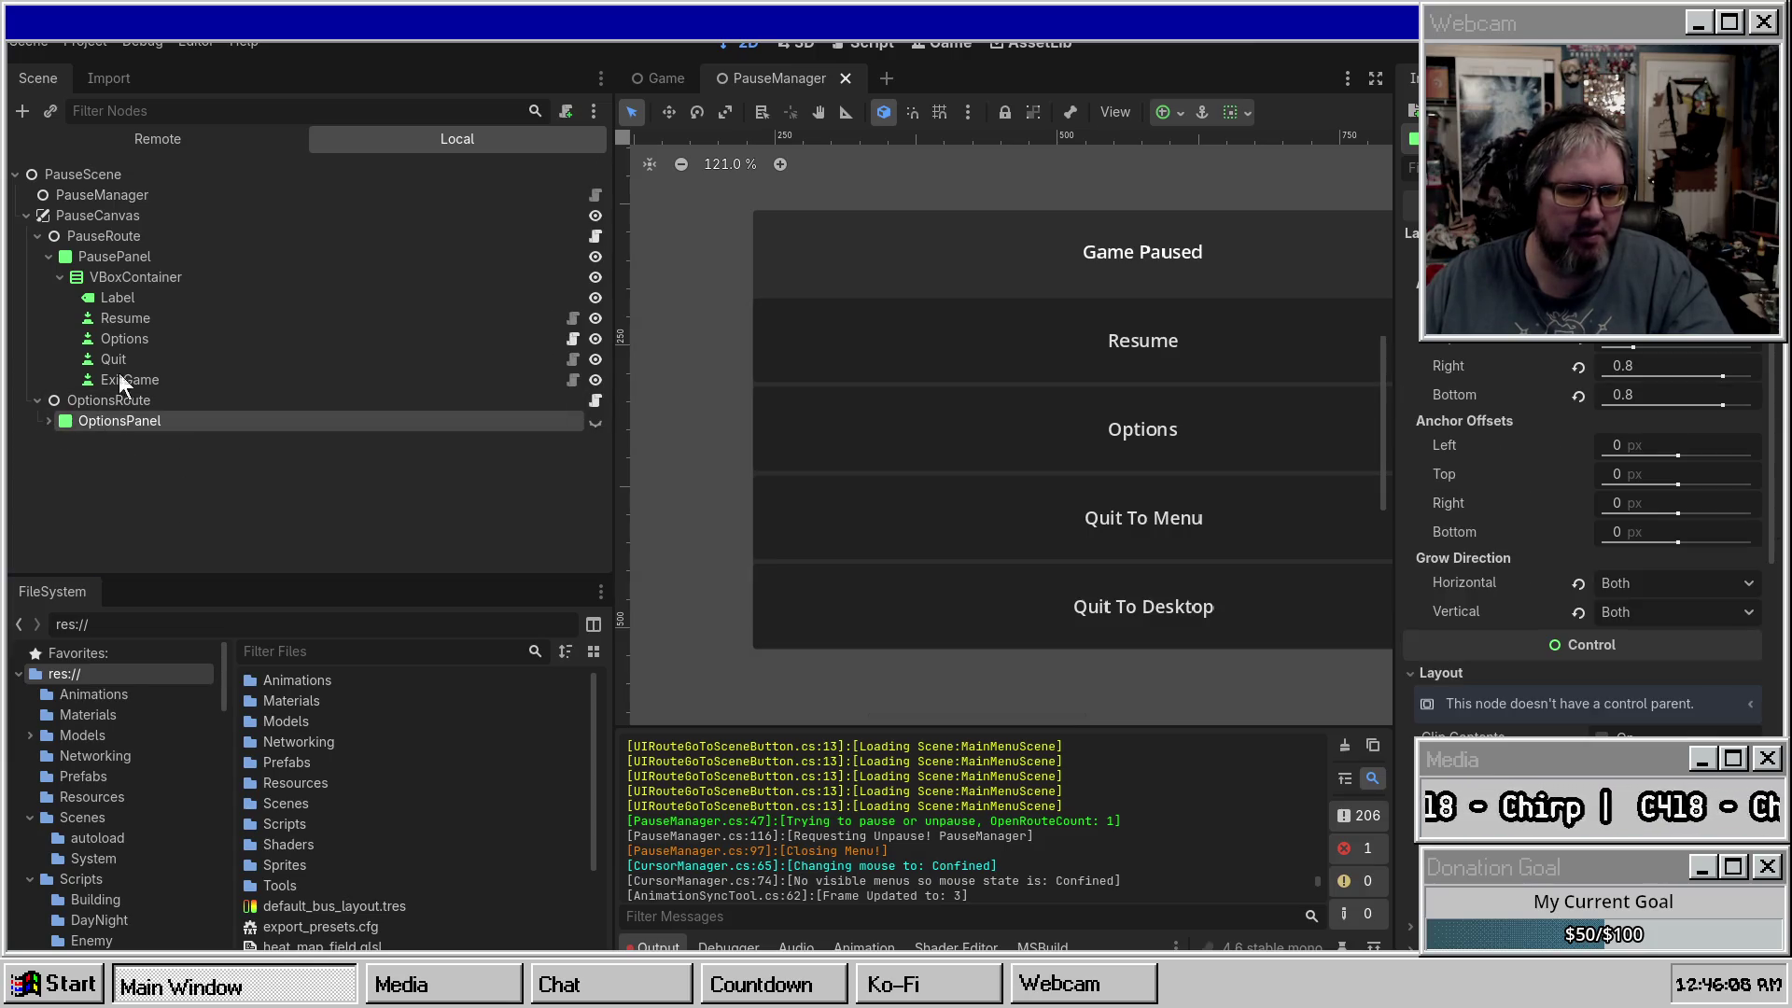
left_click(154, 361)
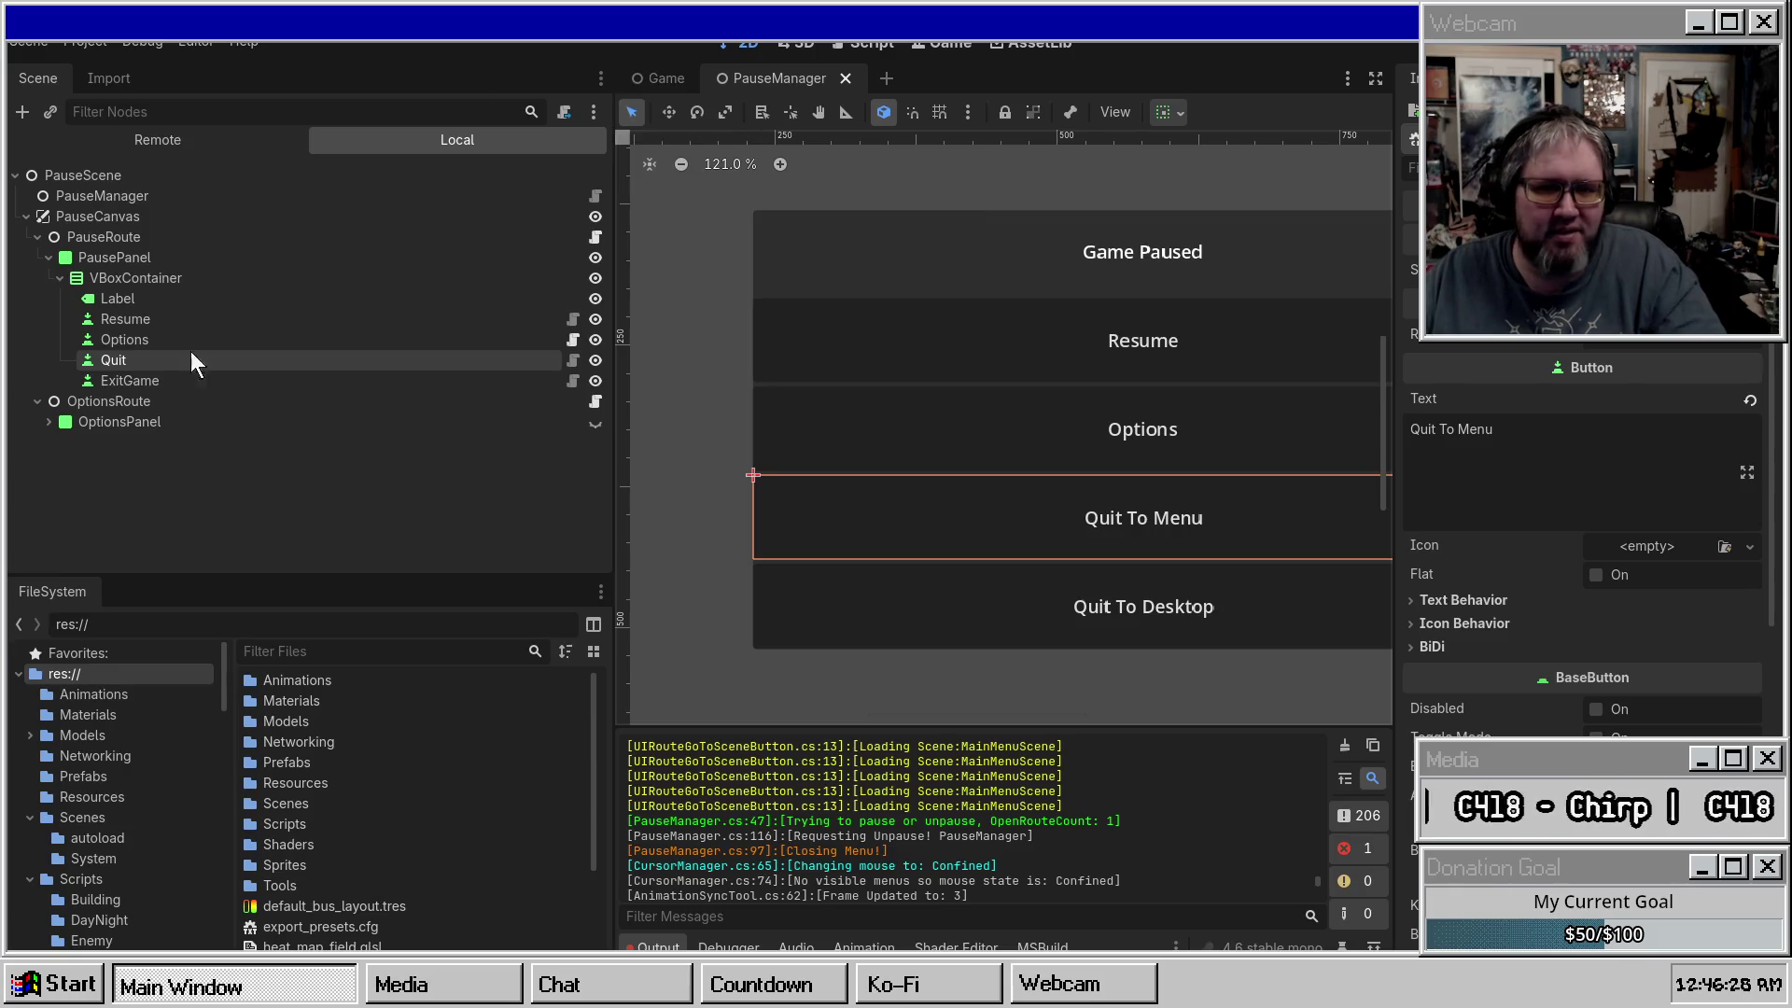
scroll(116, 784, "down", 1)
Open MainMenuScene.tscn from the res://Scenes/System folder in the FileSystem dock.
left_click(98, 778)
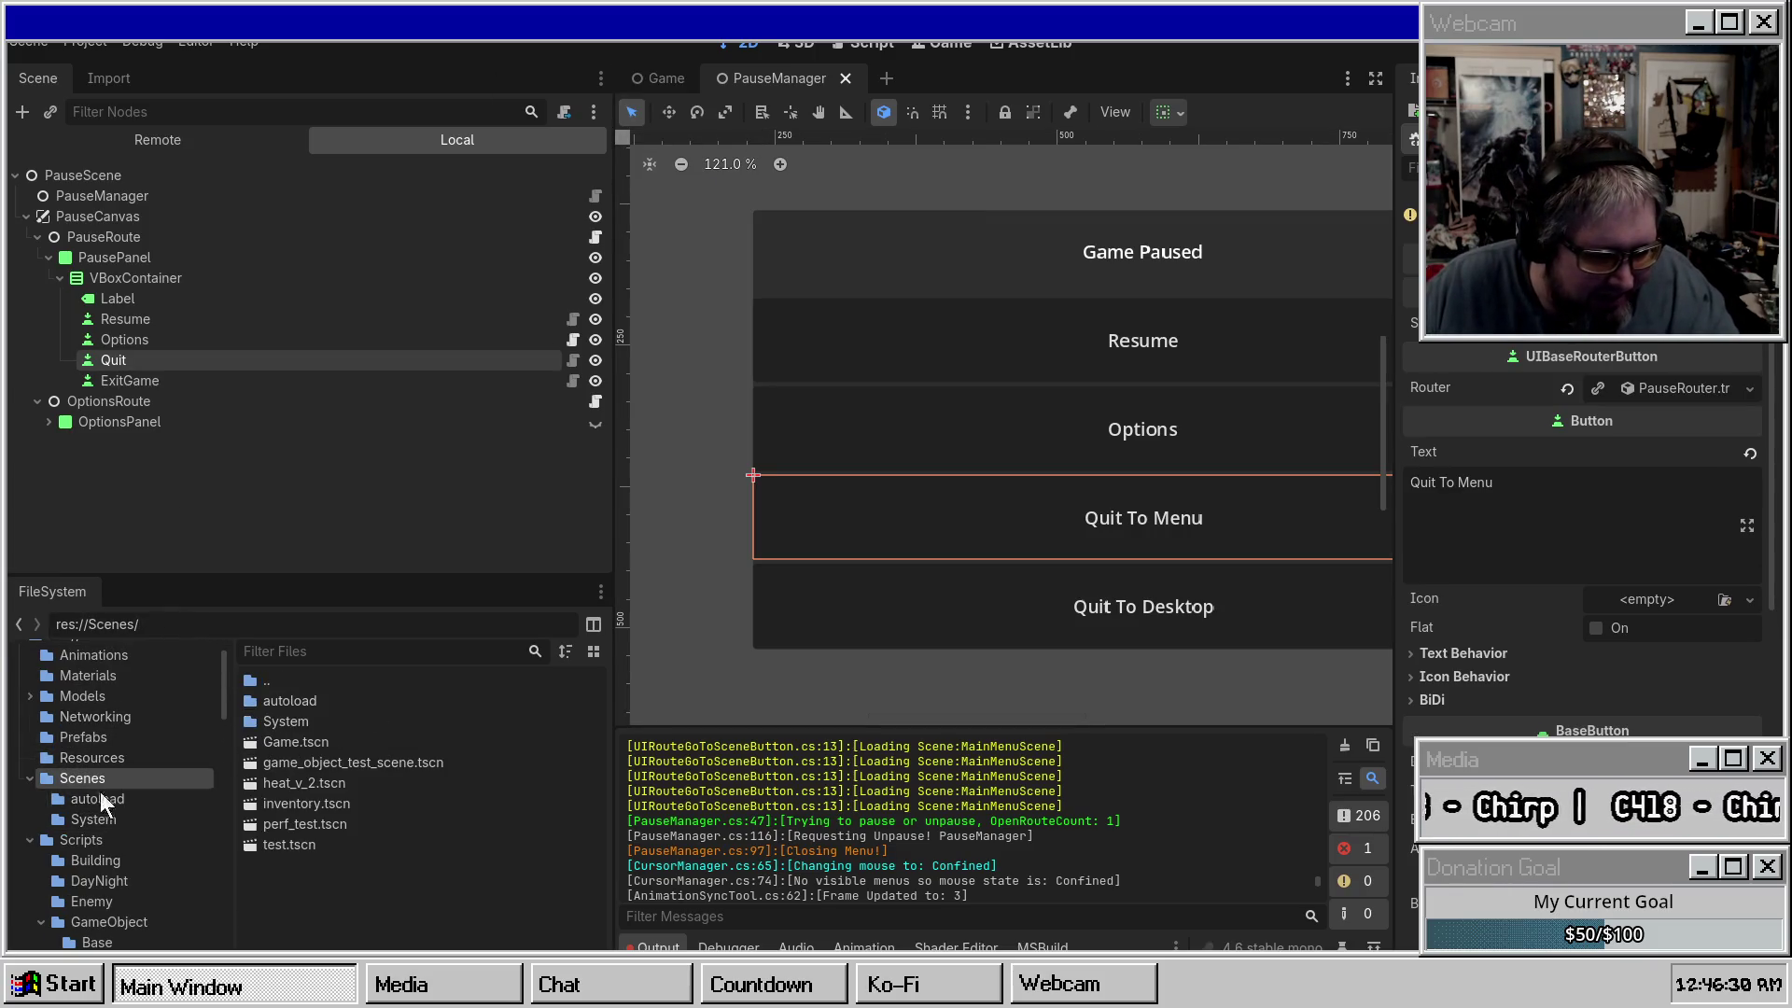
scroll(125, 834, "down", 3)
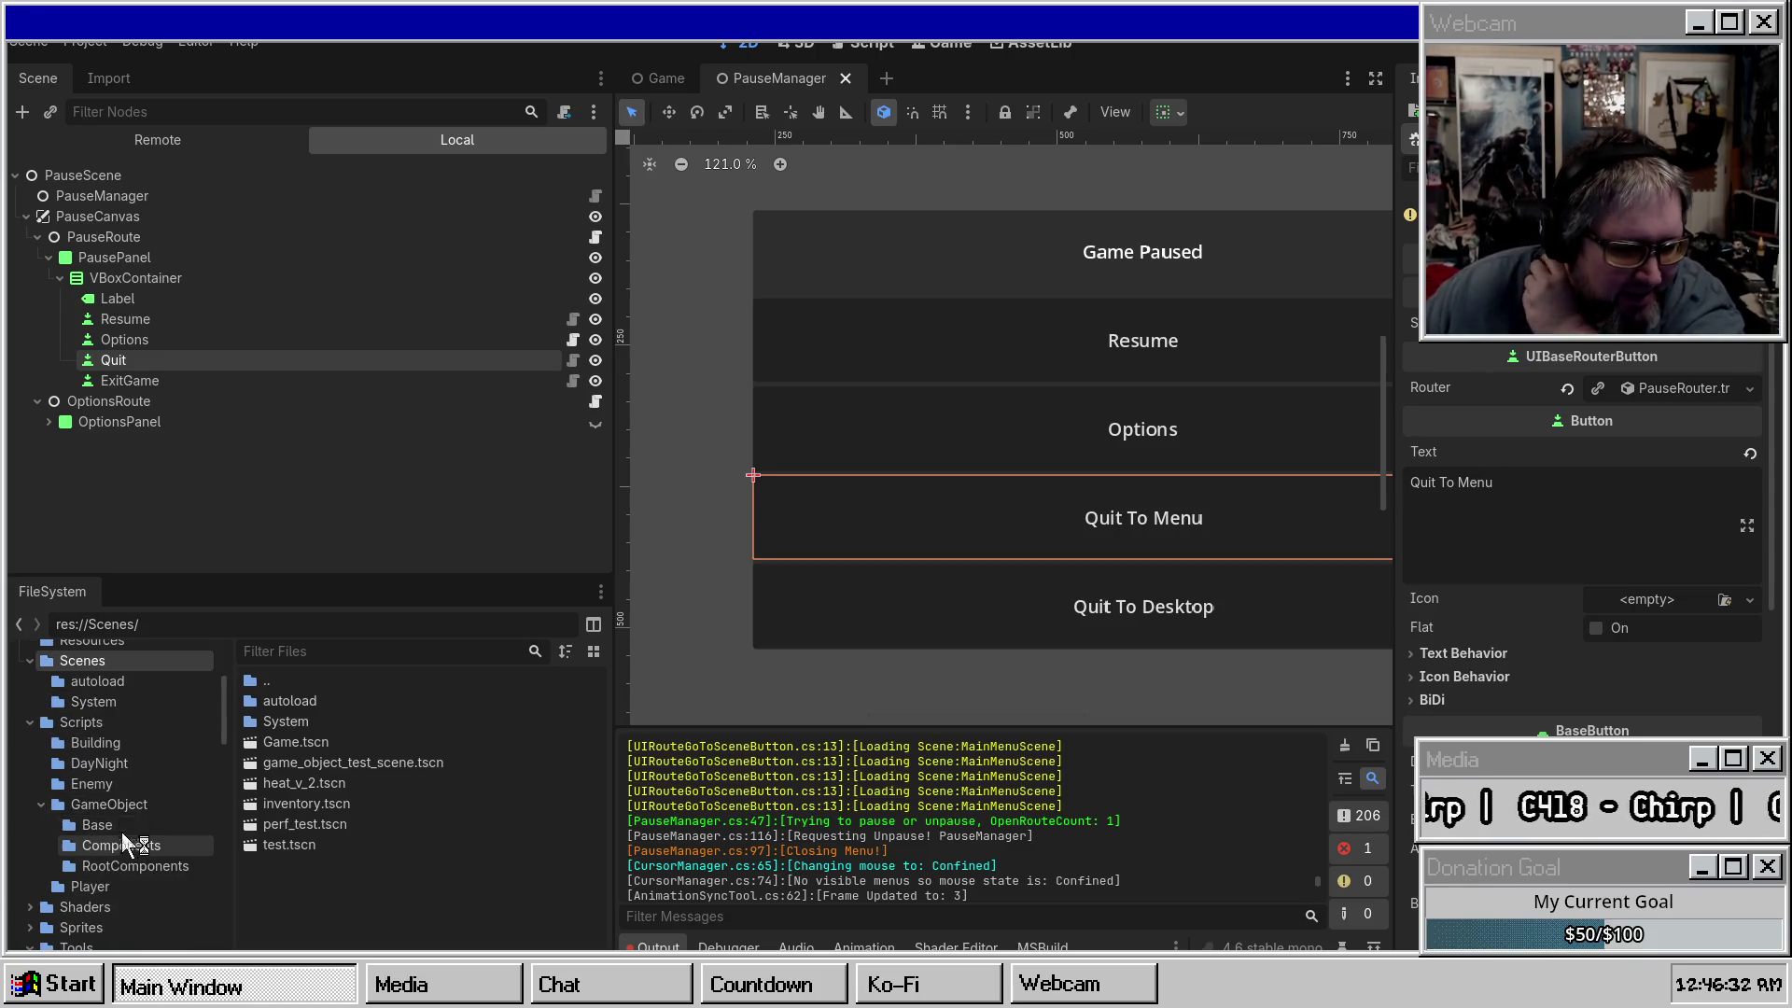
left_click(115, 699)
double_click(290, 720)
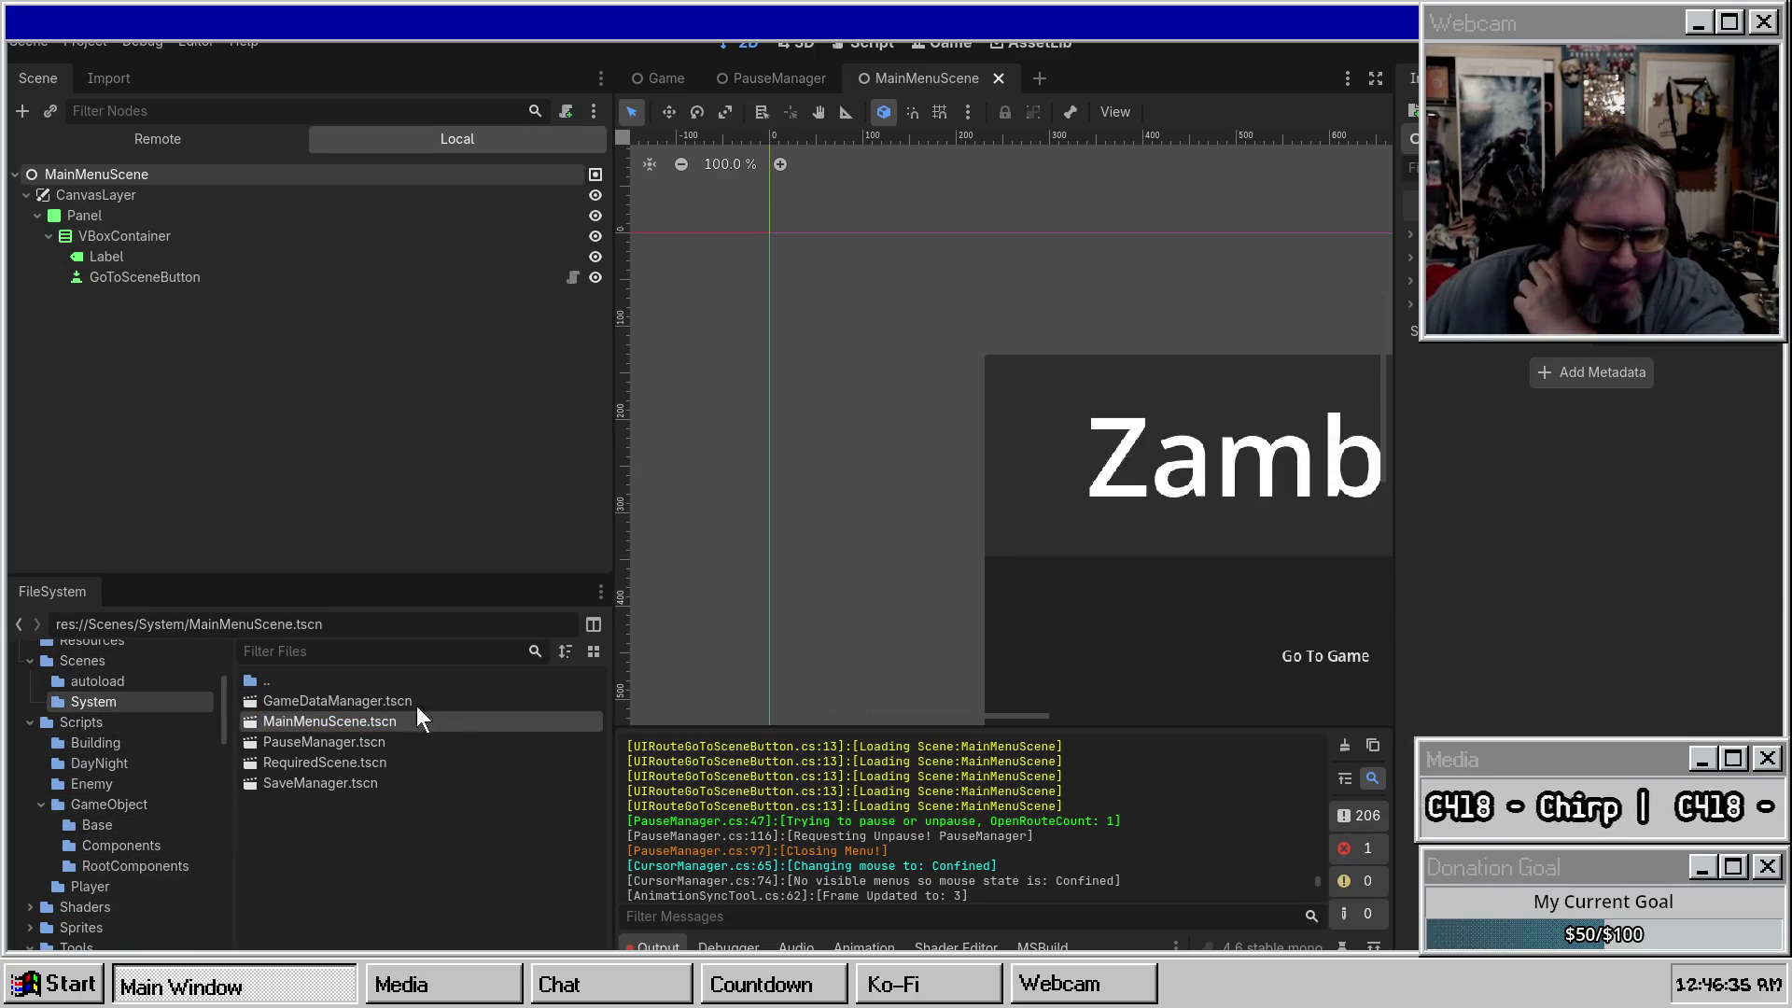
Select the GoToSceneButton node and open its attached GoToSceneButton.cs script in Visual Studio.
left_click(186, 278)
scroll(1553, 360, "down", 5)
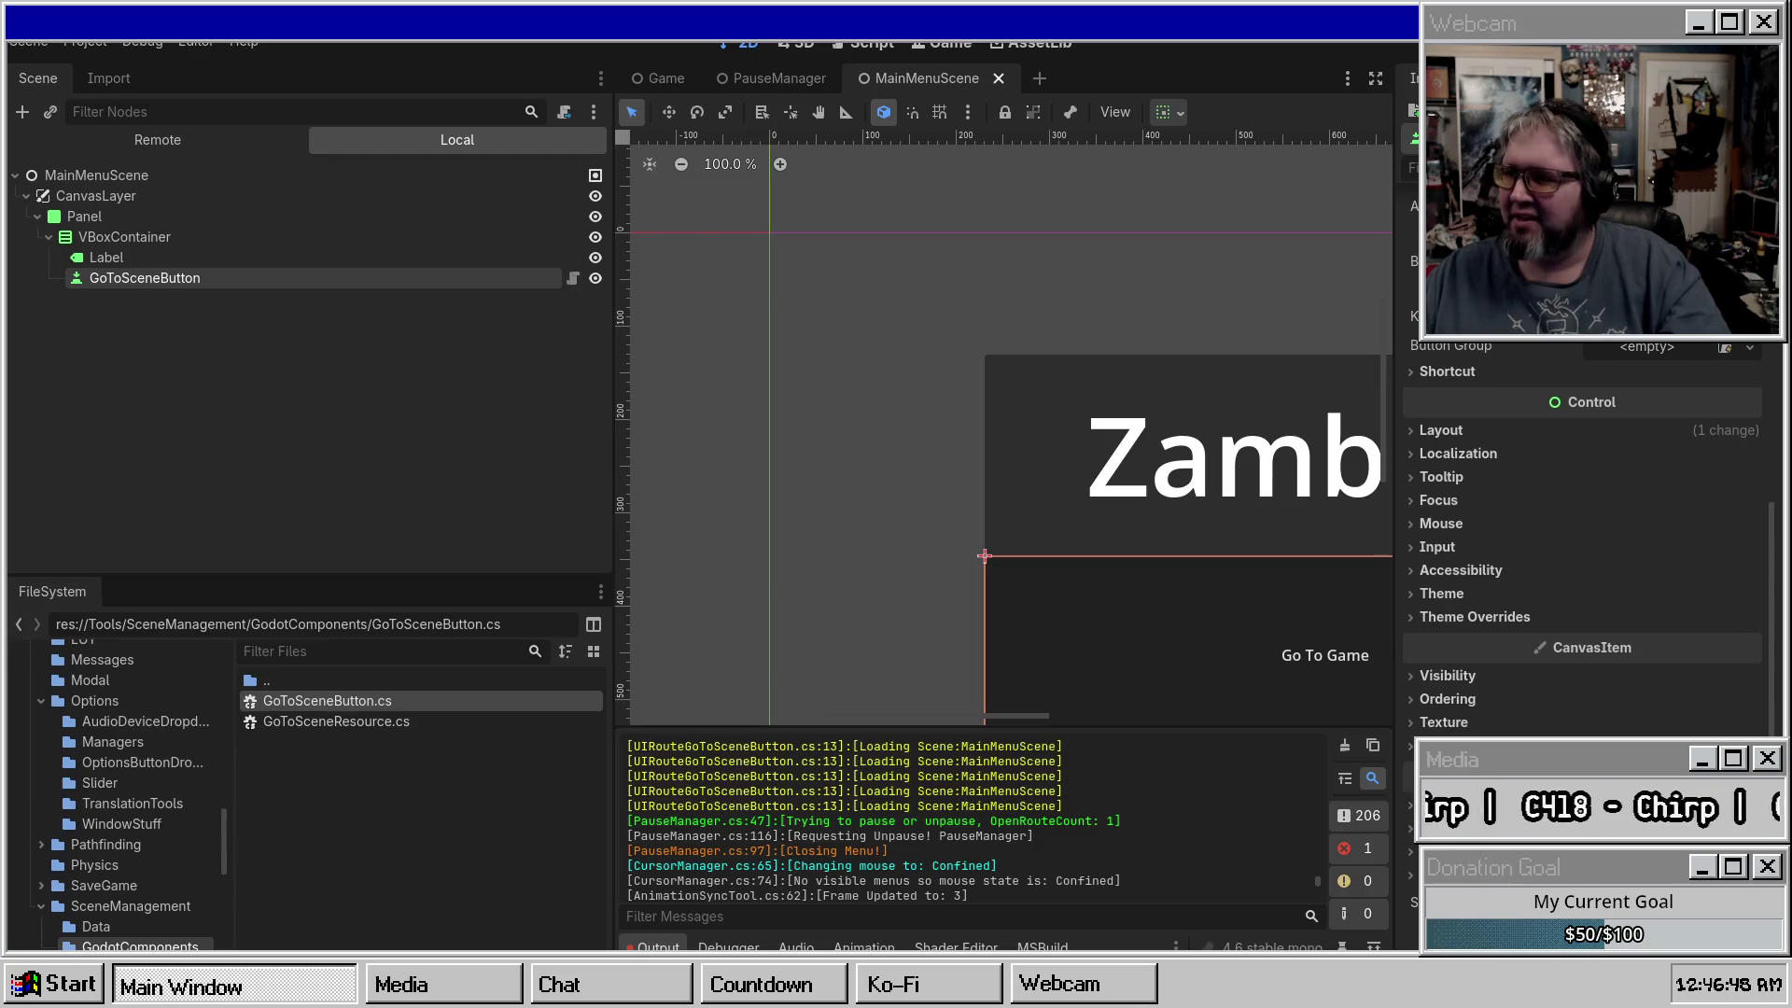
left_click(382, 702)
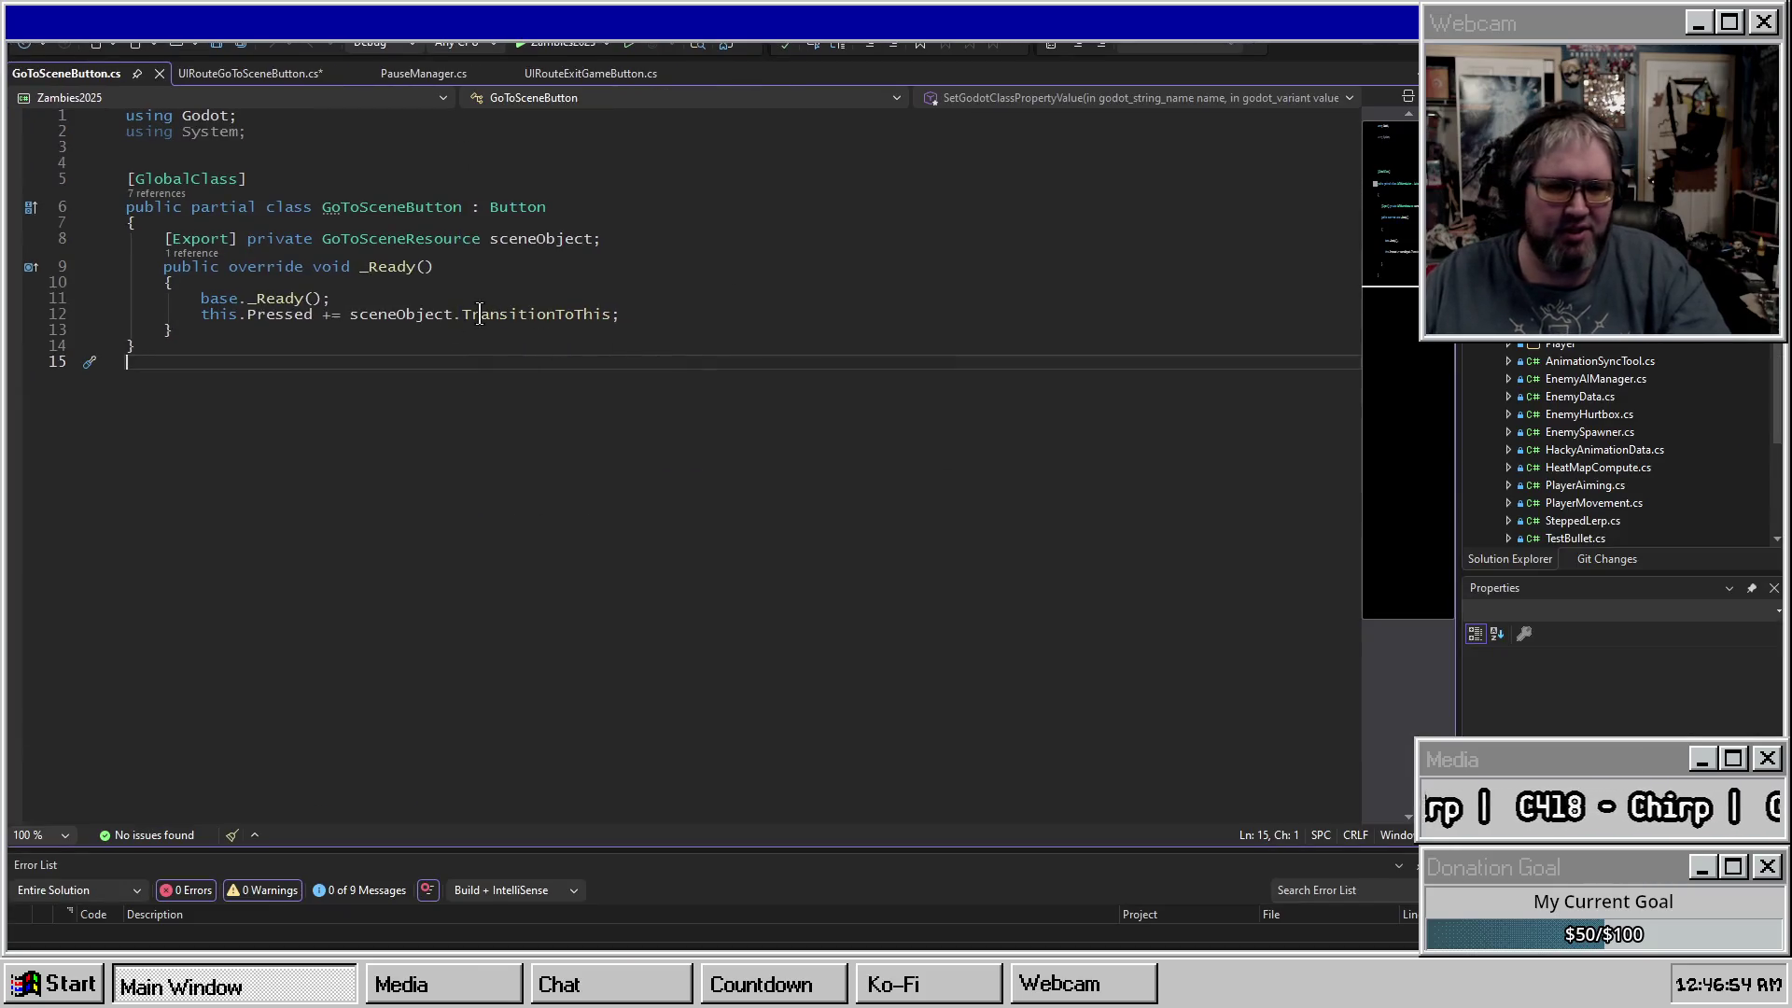
left_click(499, 315)
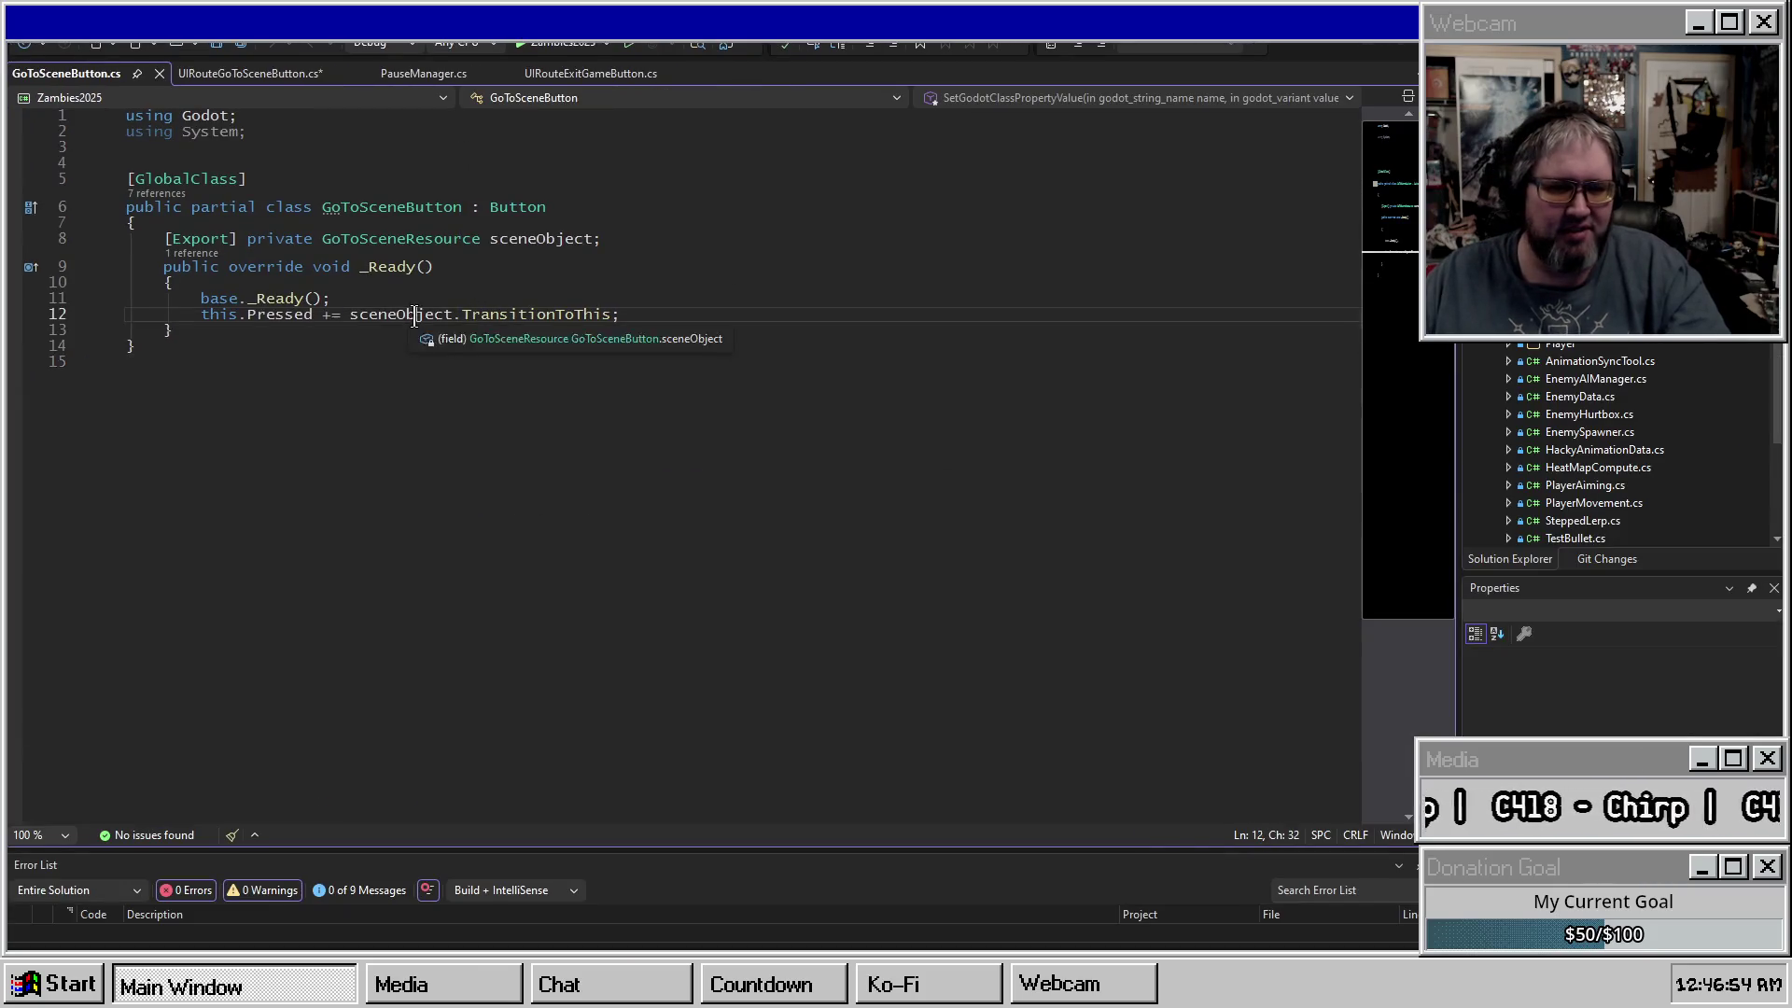
Read TransitionToThis and GoToSceneResource, view UIRouteGoToSceneButton.cs, then return to Godot's PauseManager scene.
double_click(500, 315)
double_click(401, 239)
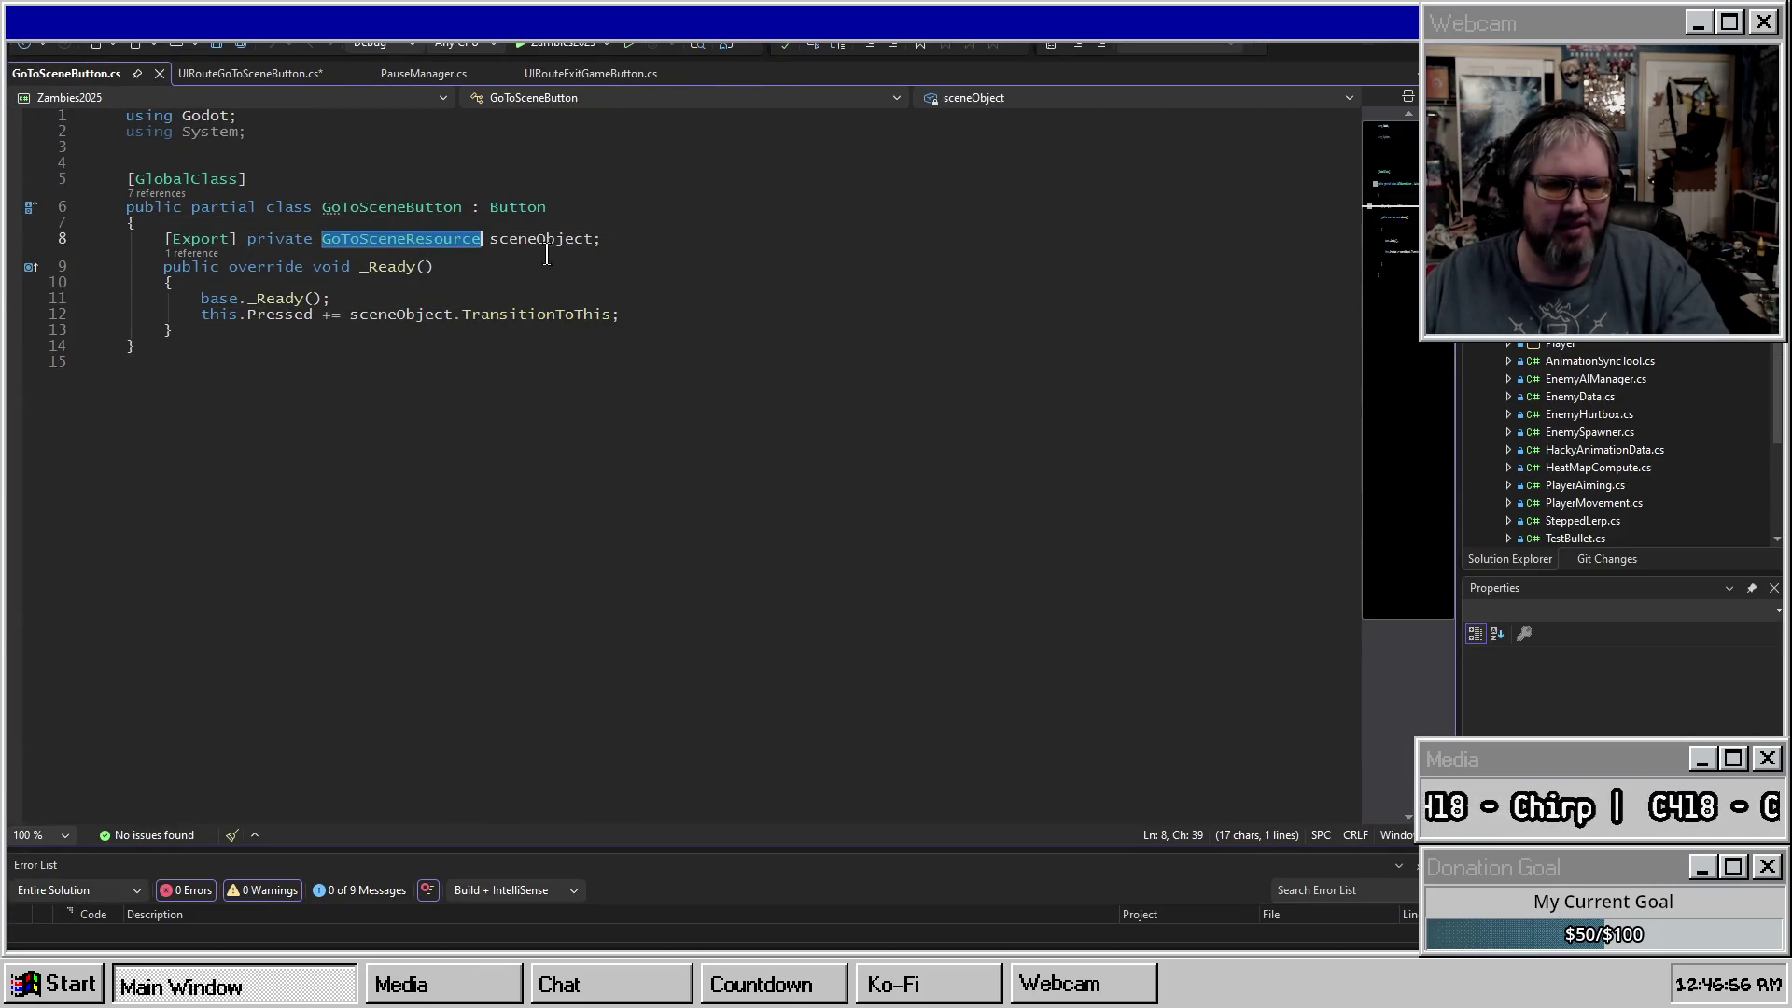
left_click(263, 75)
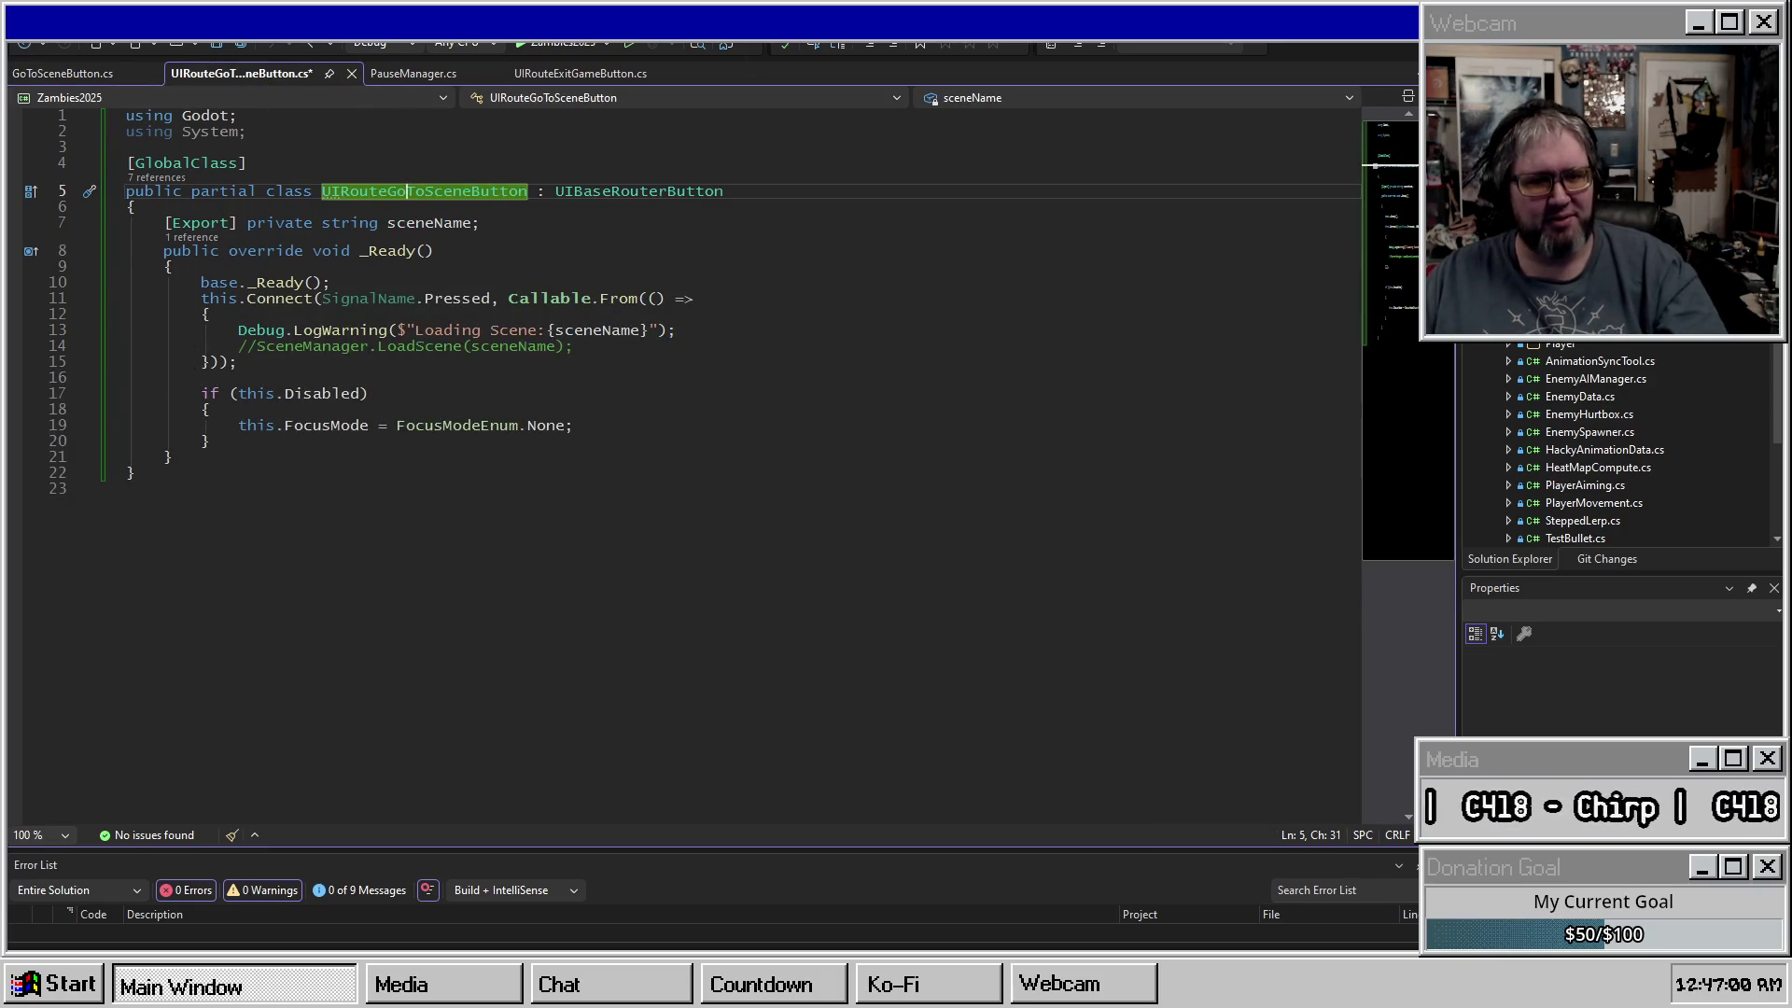
key("alt+Tab")
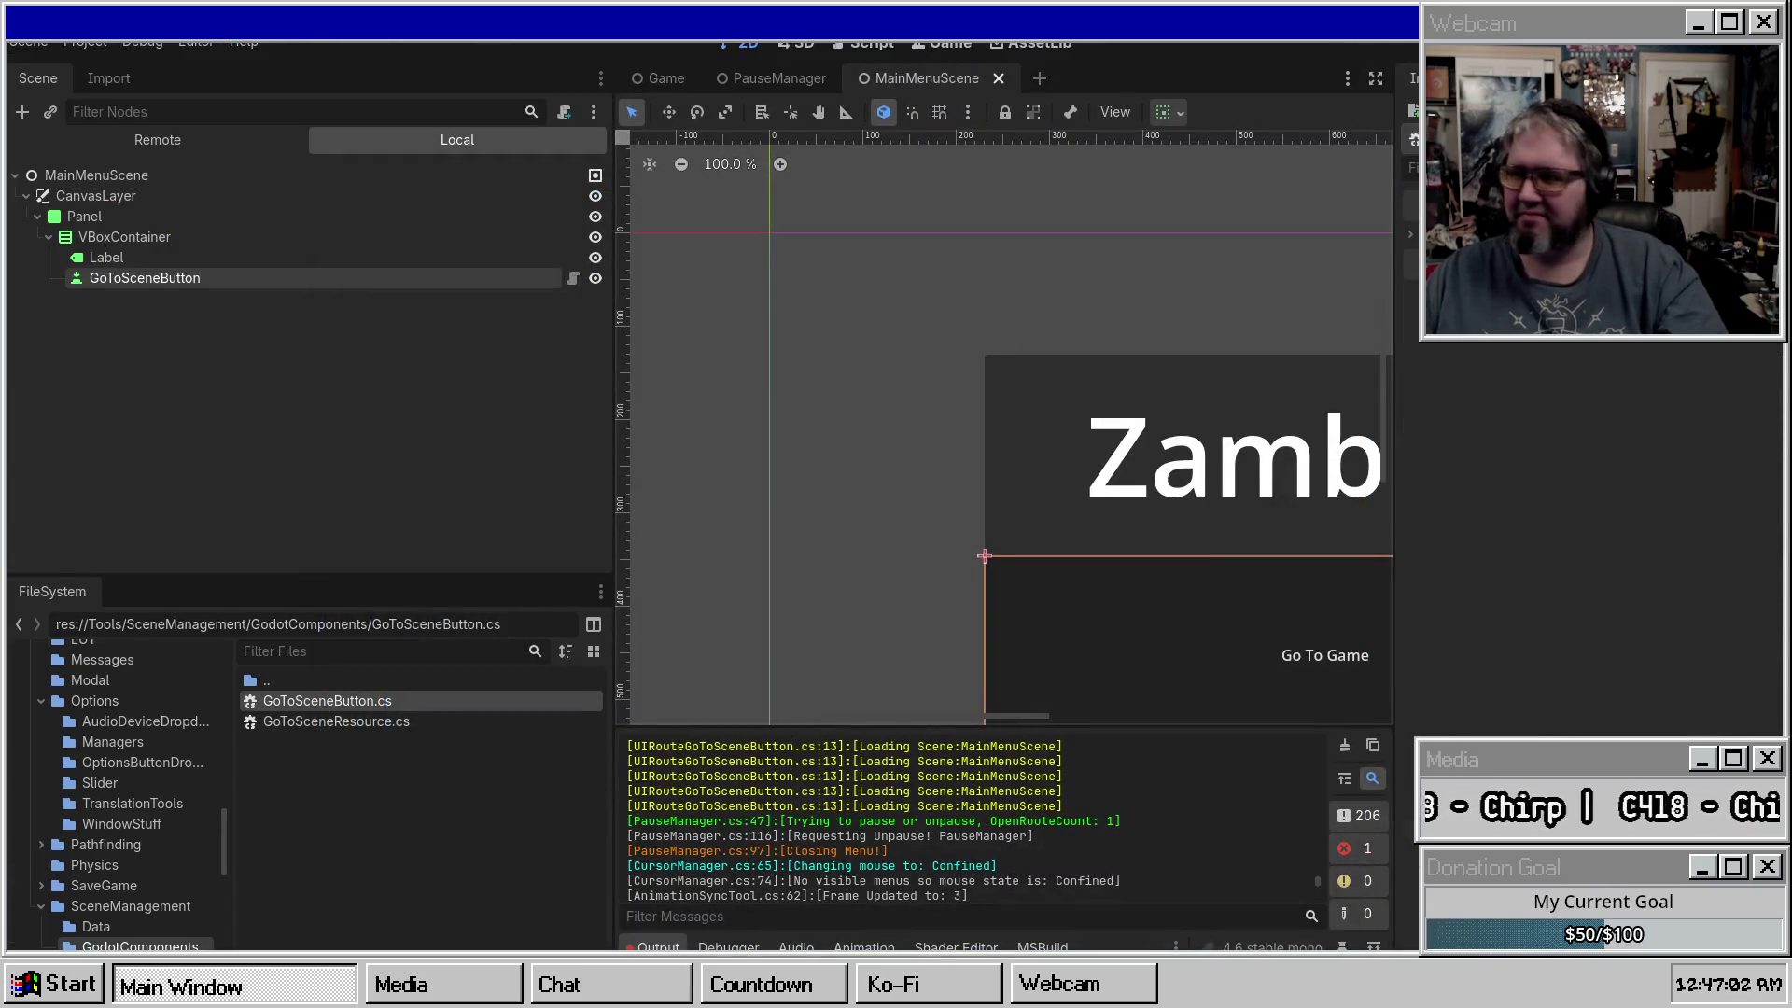
left_click(753, 82)
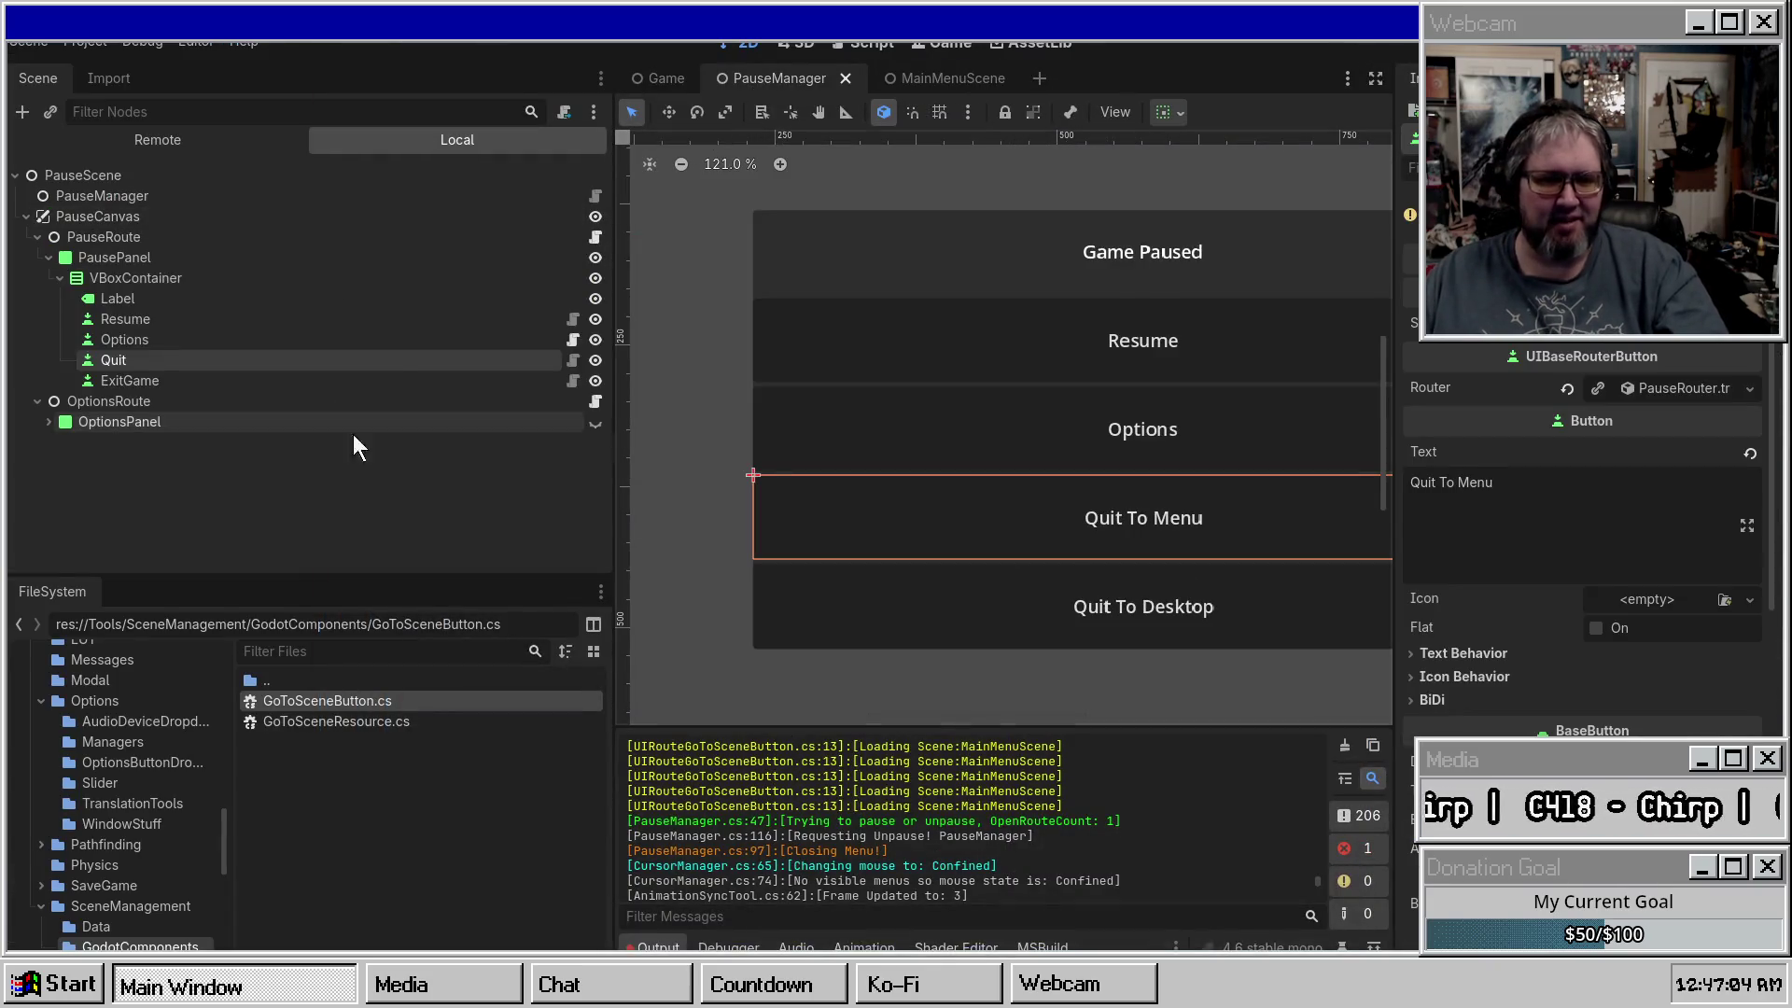
Delete the old UIRouteGoToSceneButton.cs script file.
scroll(1586, 560, "down", 5)
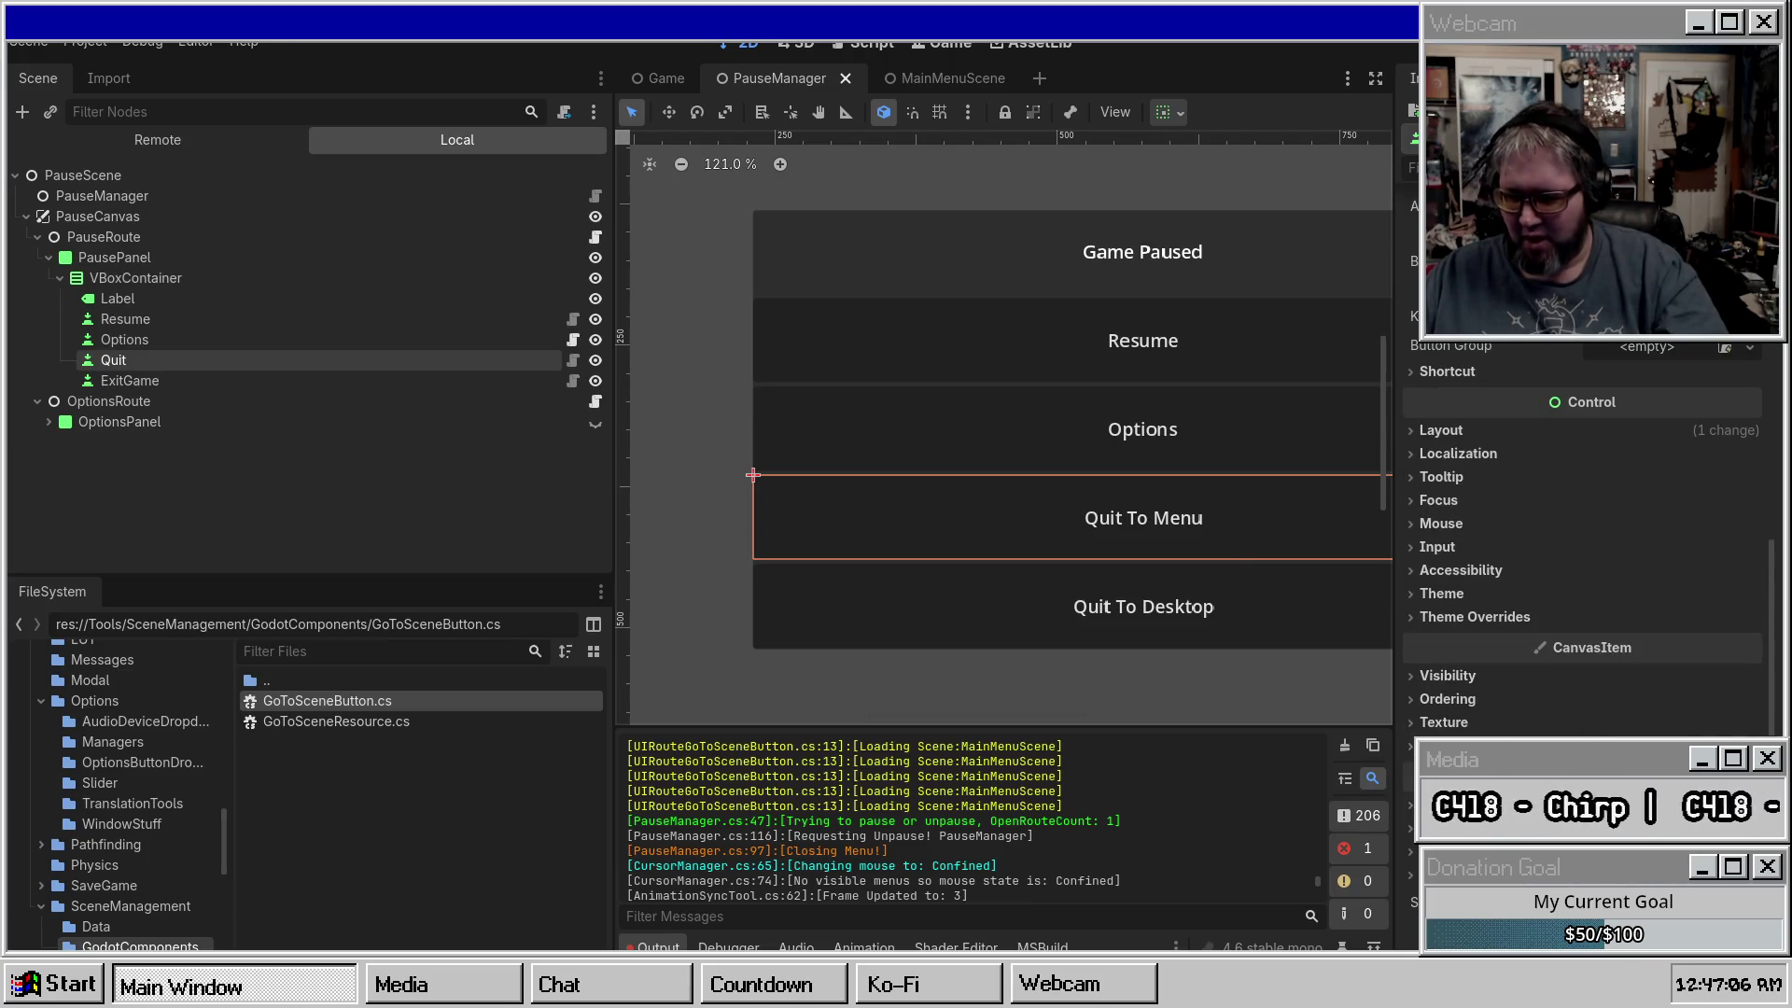
key("Delete")
key("Return")
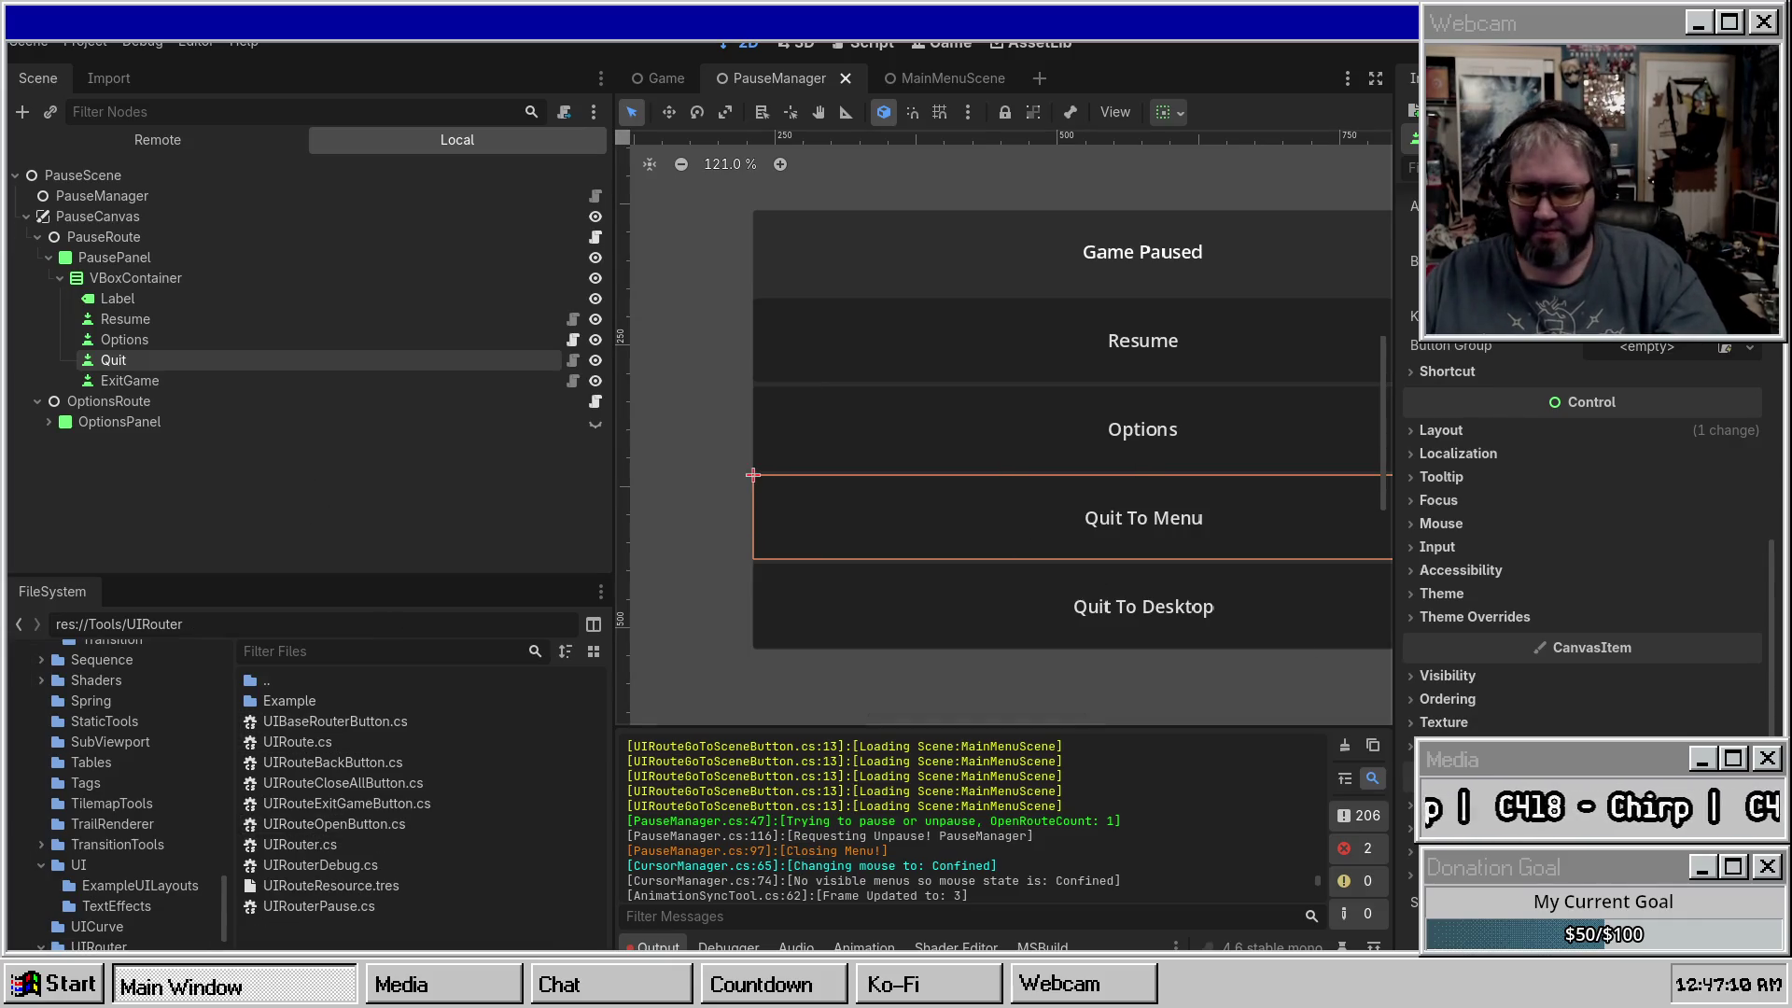
Add a GoToSceneButton child under VBoxContainer, placed between Quit and ExitGame.
left_click(312, 340)
left_click(336, 360)
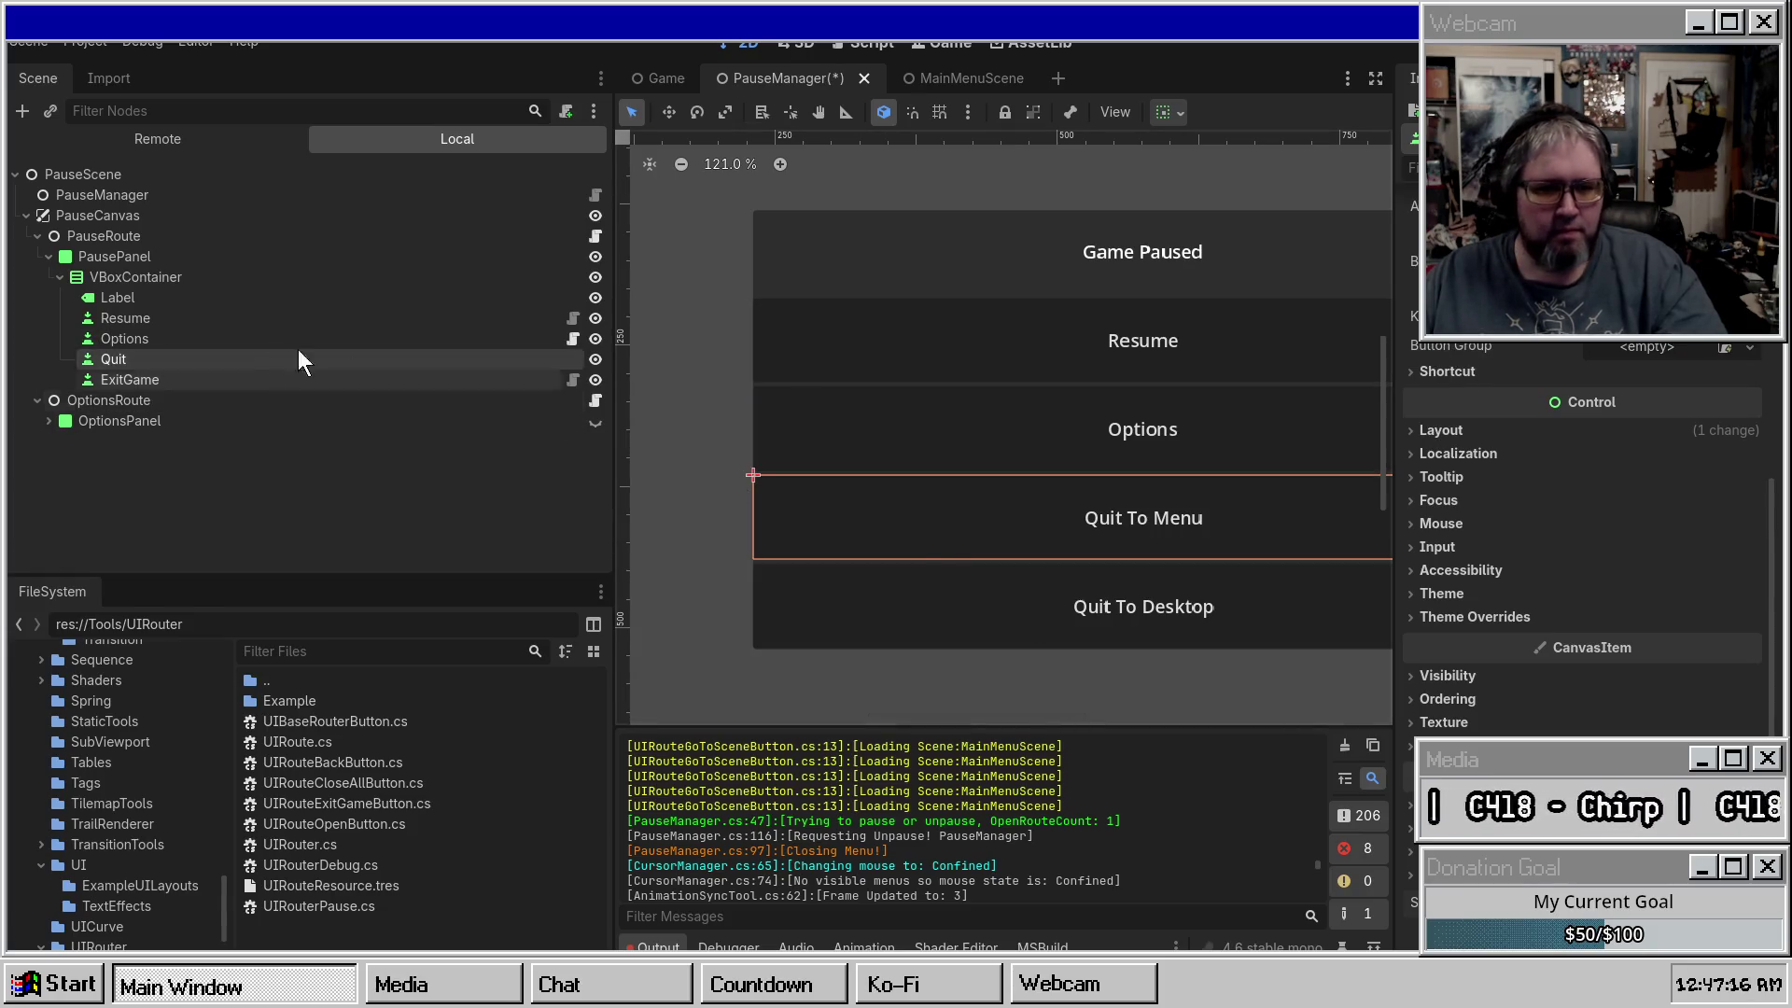
right_click(185, 291)
left_click(172, 270)
right_click(183, 278)
left_click(224, 303)
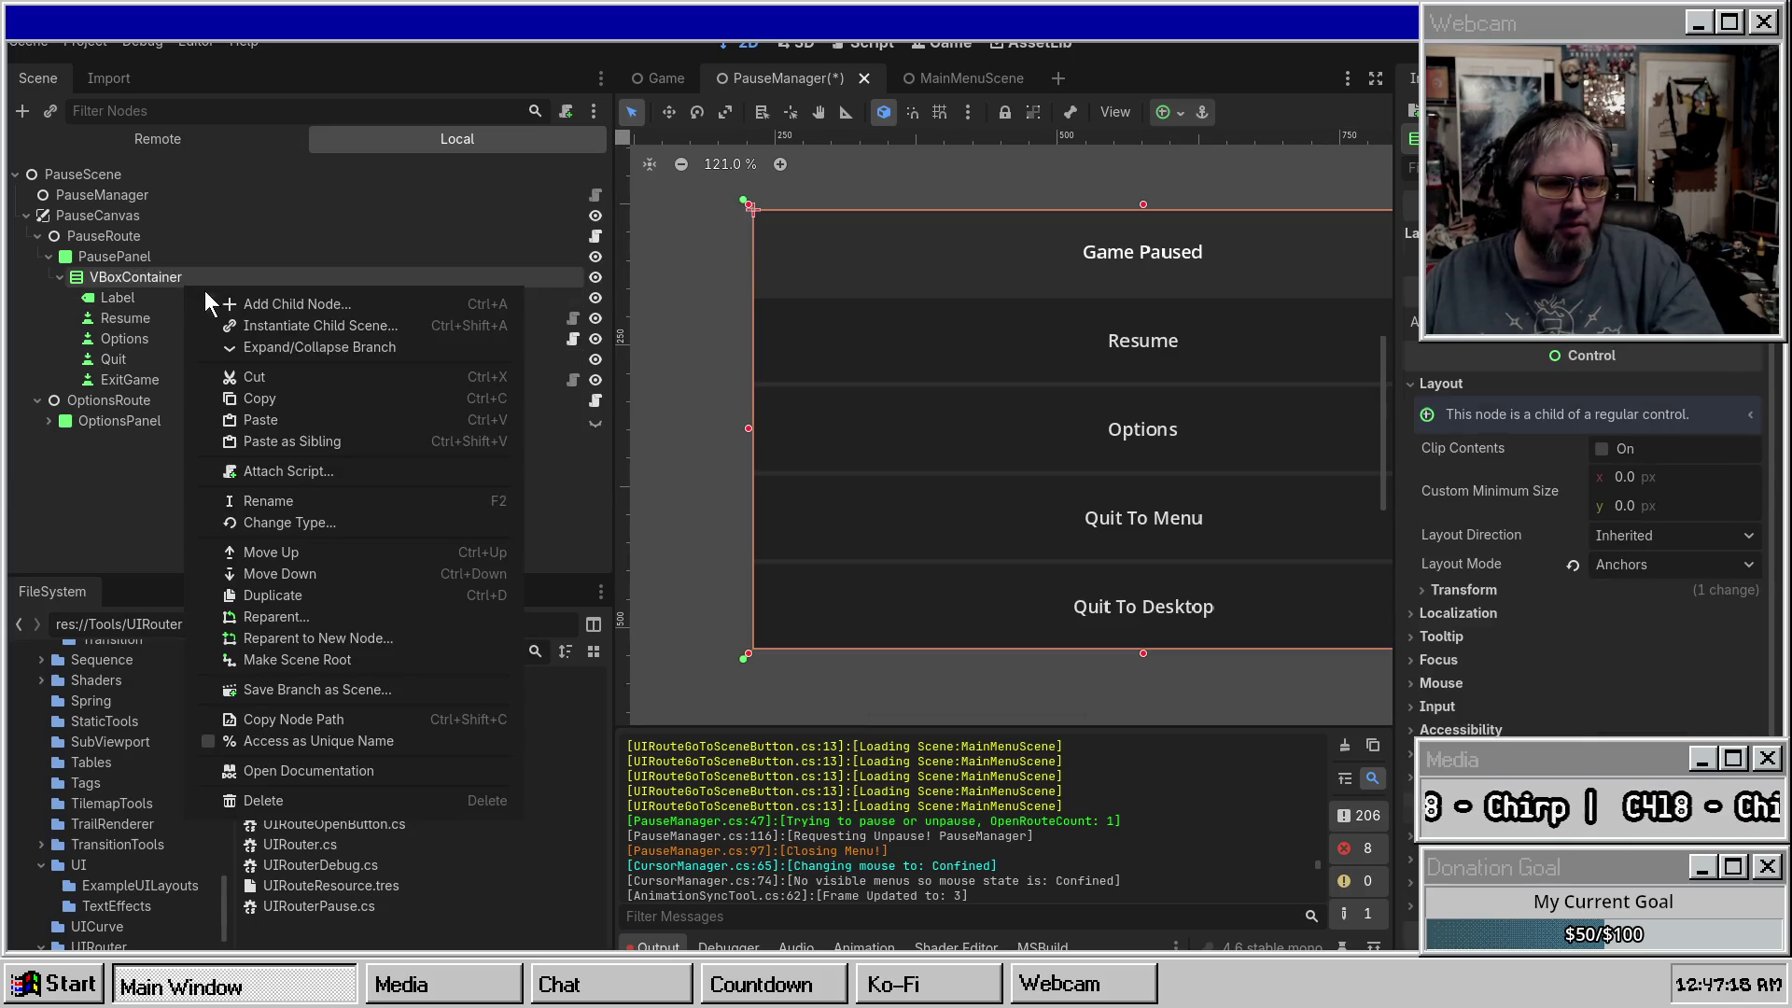
type("GoTo")
key("Return")
left_click_drag(152, 405, 157, 370)
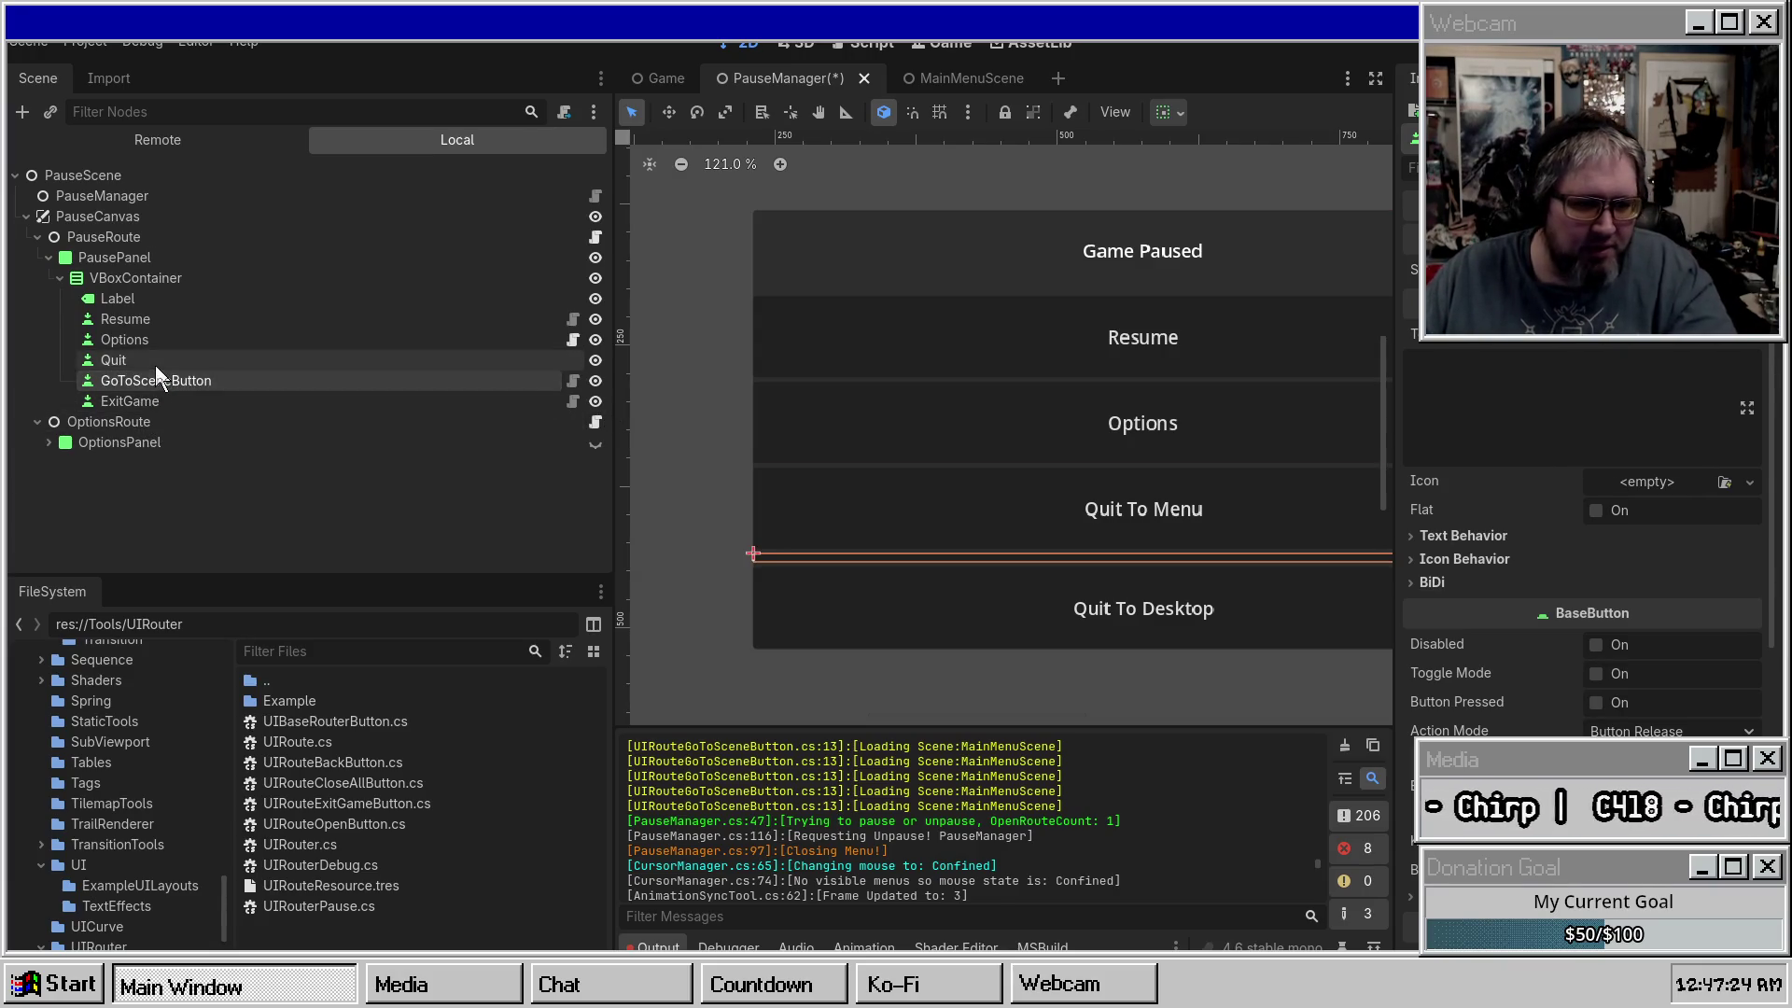
Delete the old Quit button and rename the new GoToSceneButton to Quit.
left_click(157, 362)
key("Delete")
double_click(163, 364)
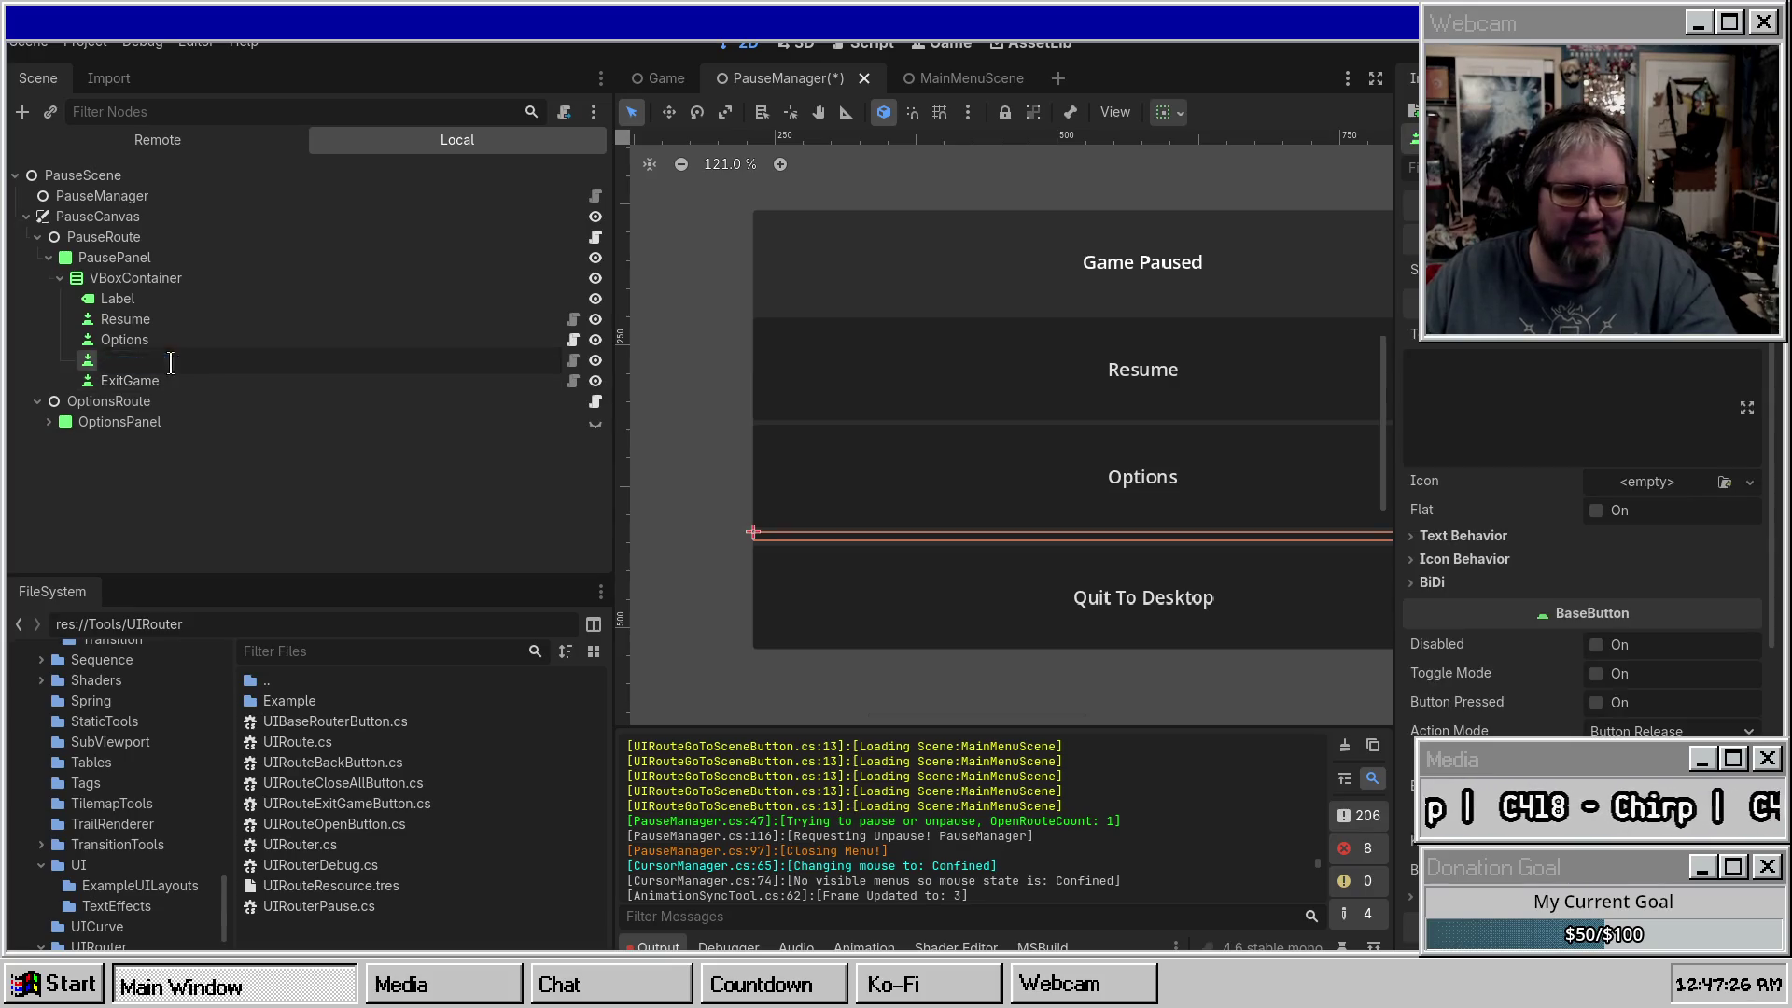
type("Quit")
key("Return")
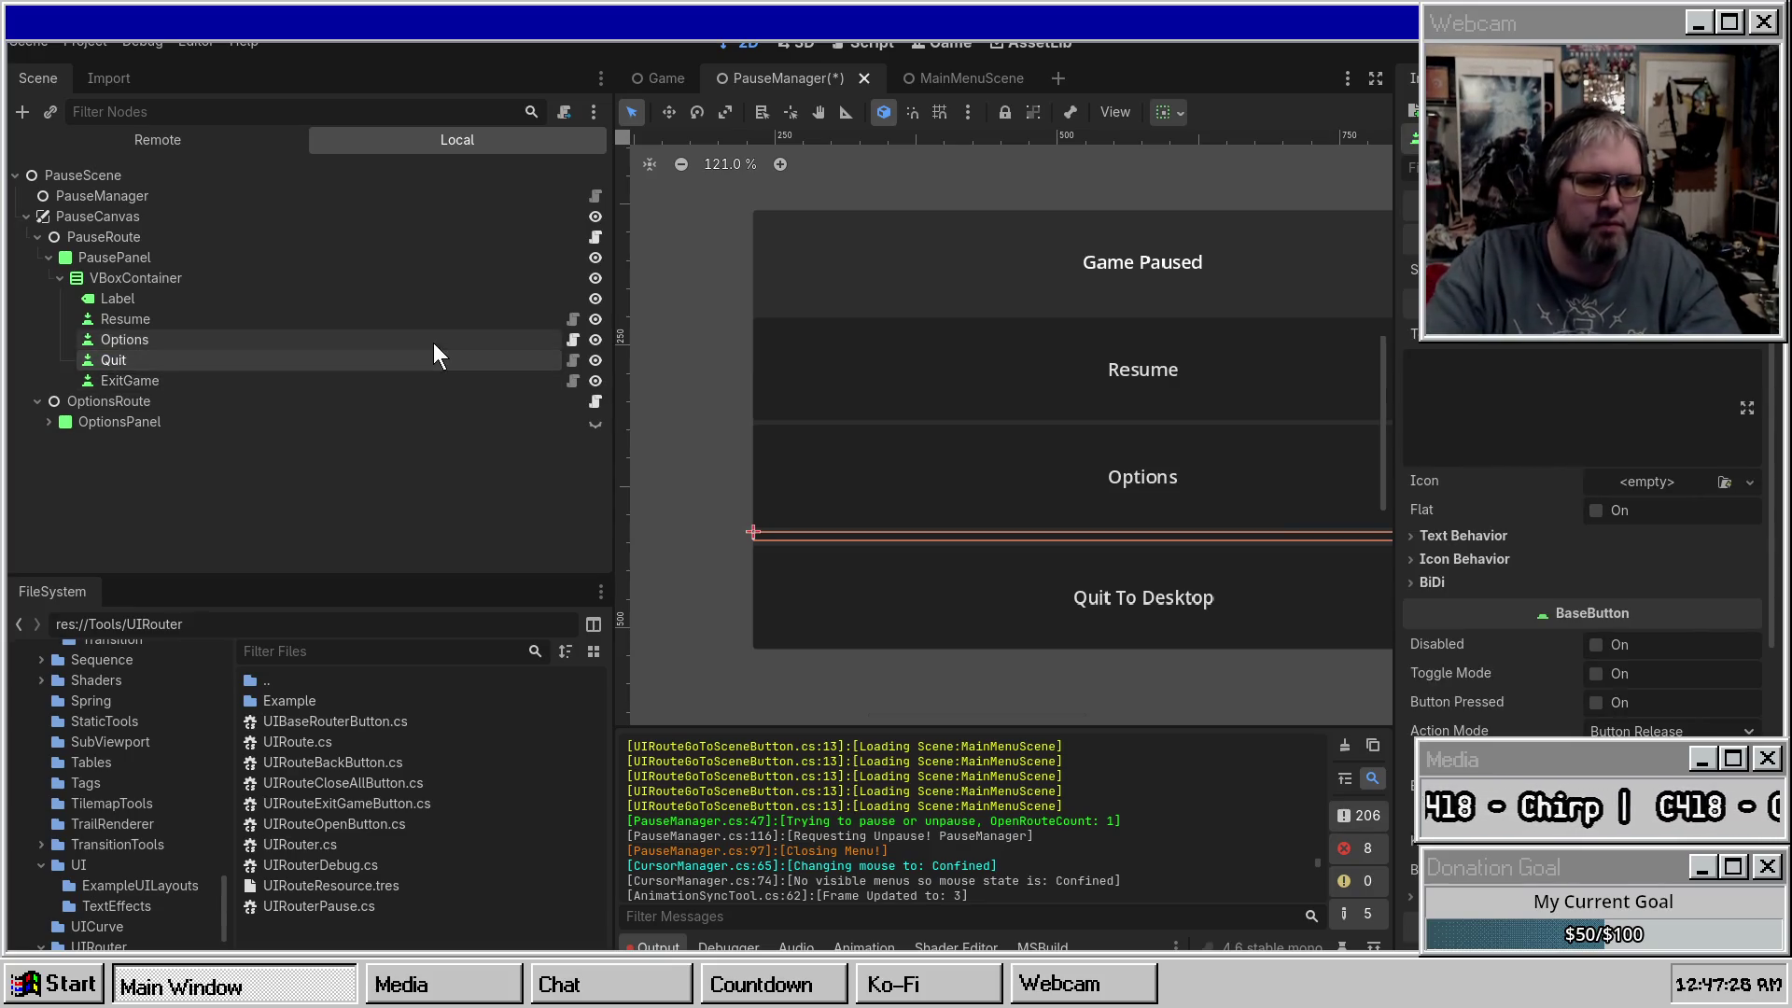
Set the button text to 'Go to Main Menu', enable vertical Expand, and save PauseManager.
left_click(1535, 354)
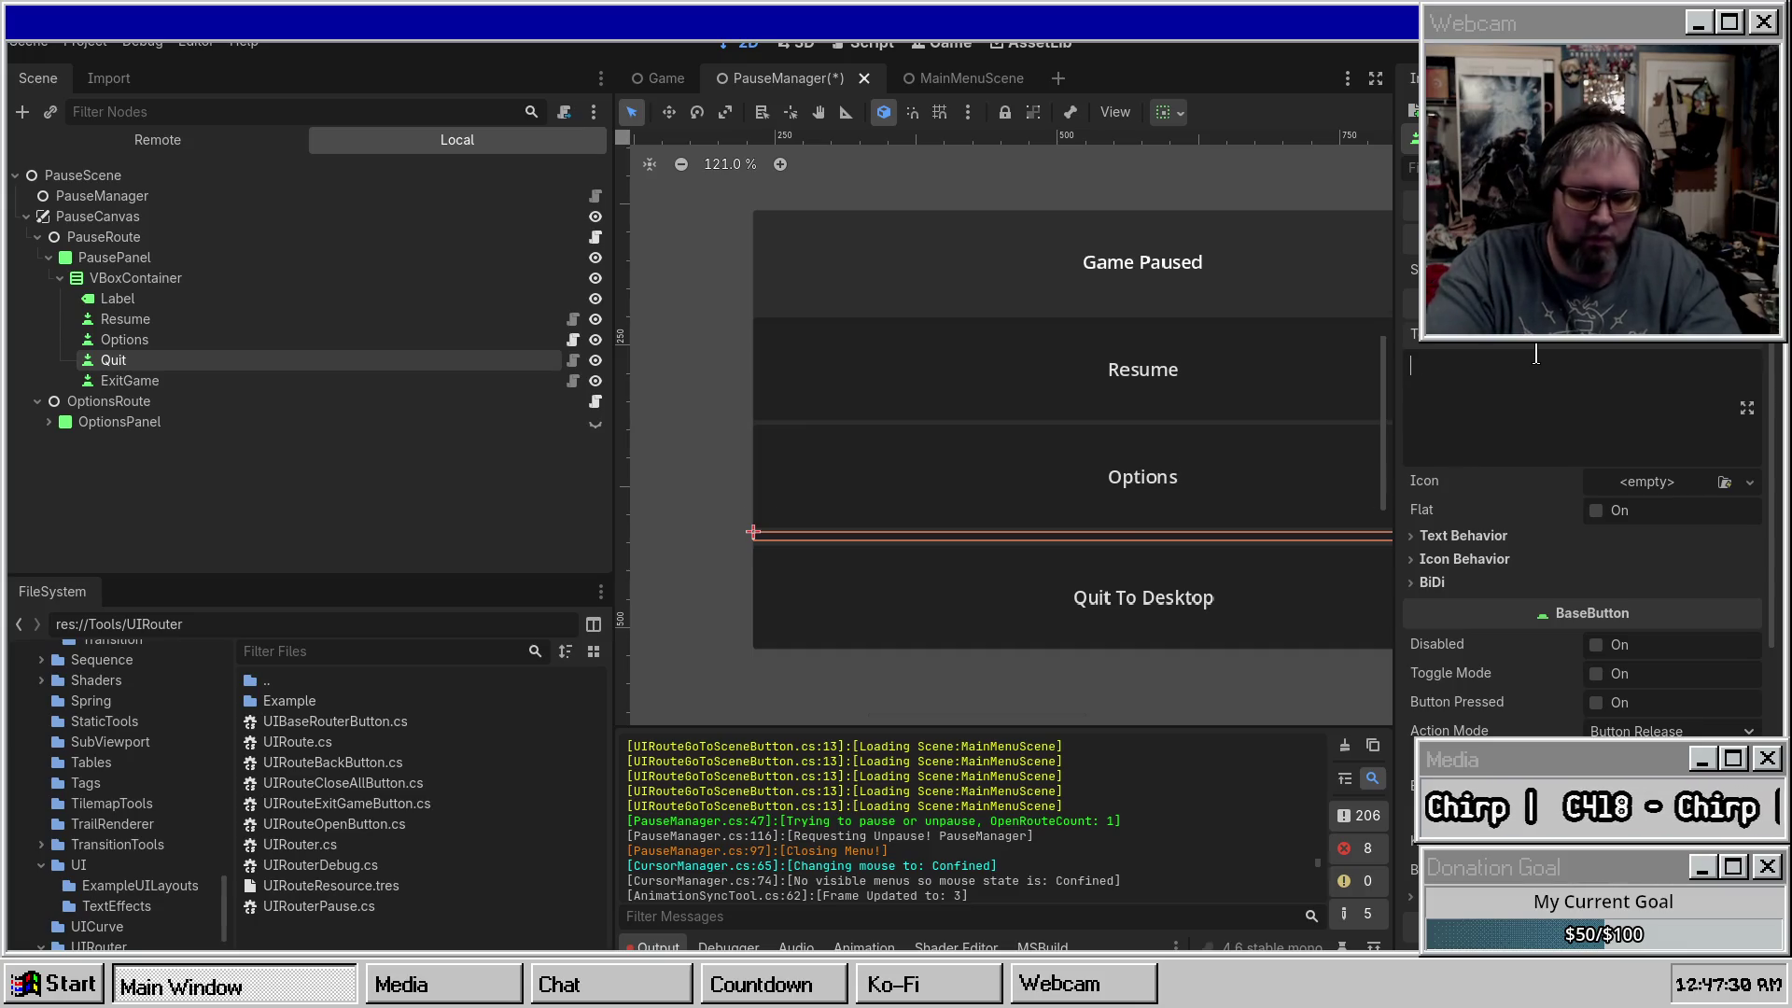
type("Quit")
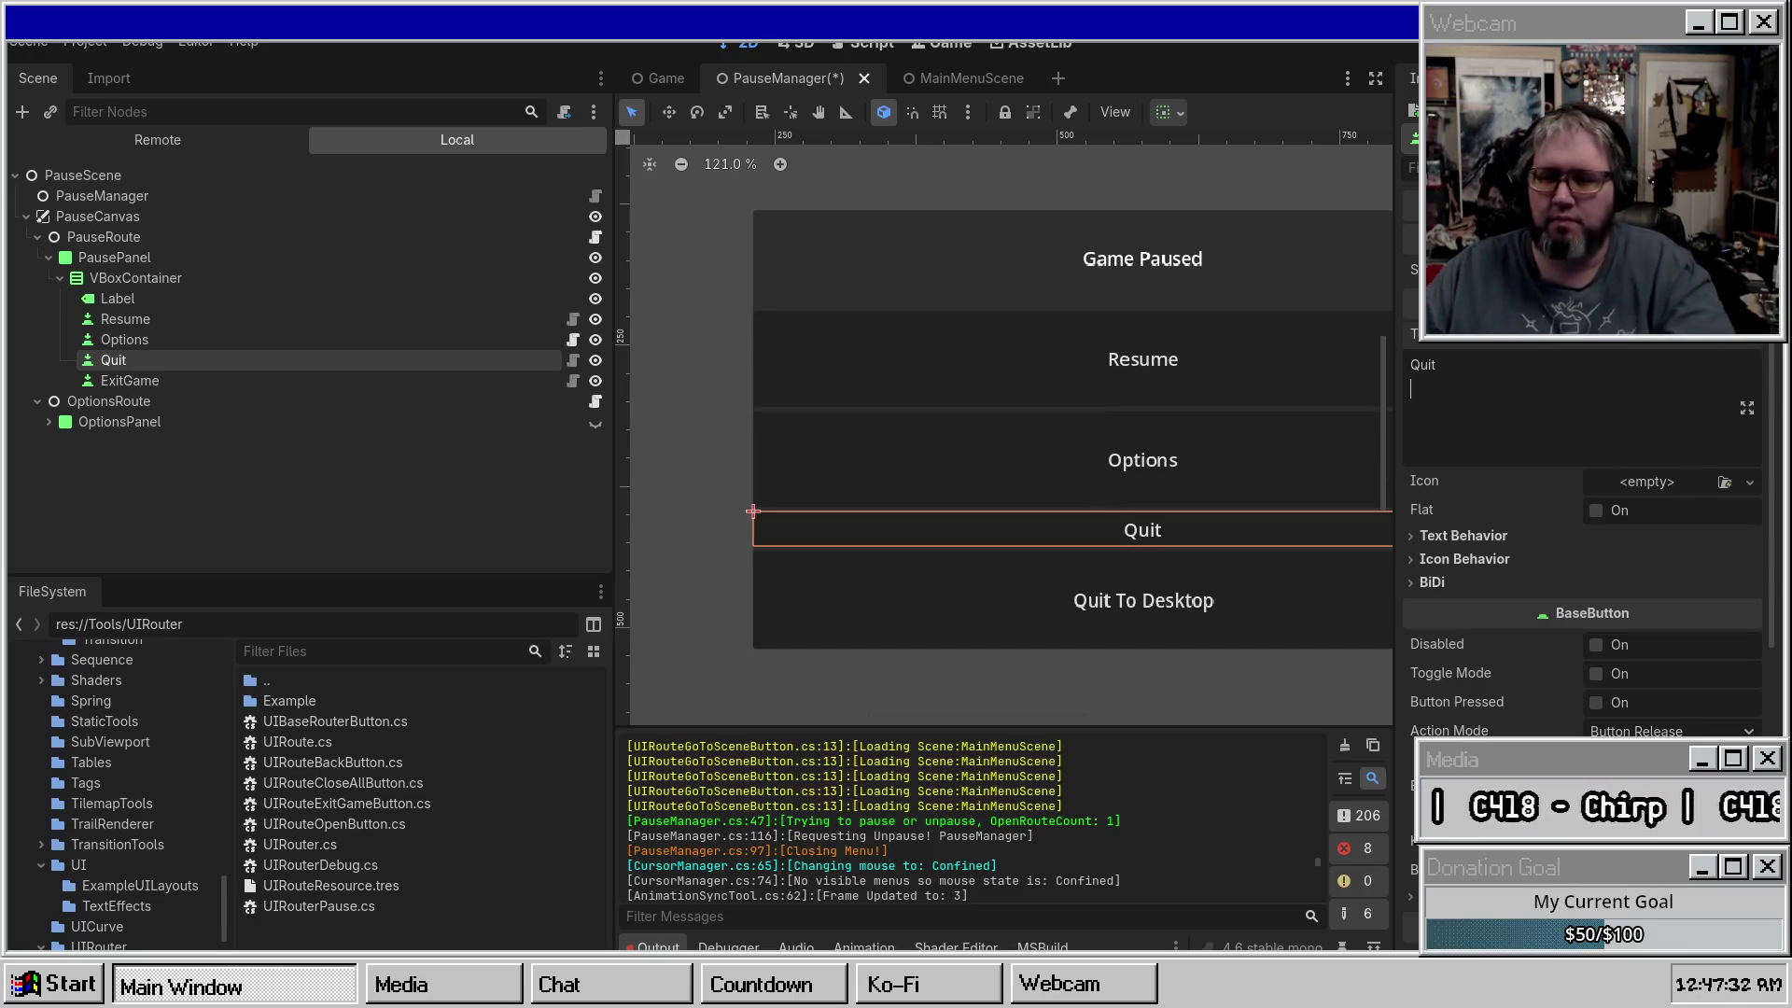
key("ctrl+z")
type("Go to Main Menu")
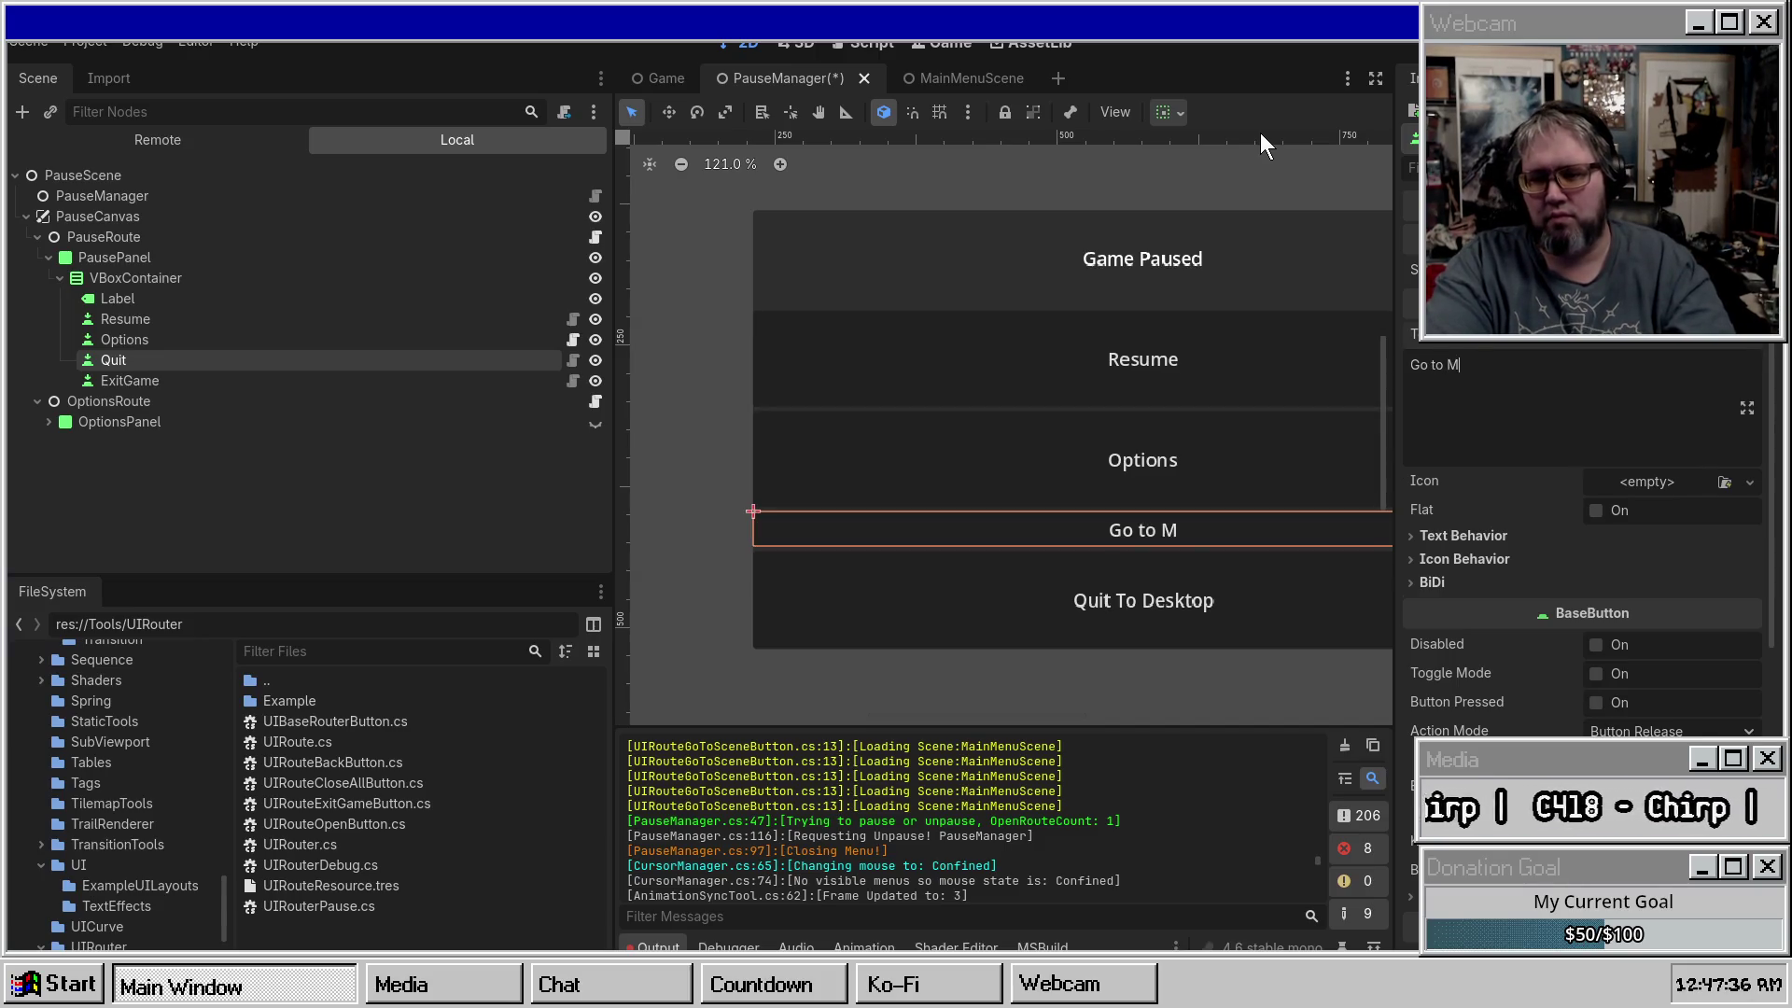
key("ctrl+s")
left_click(1180, 114)
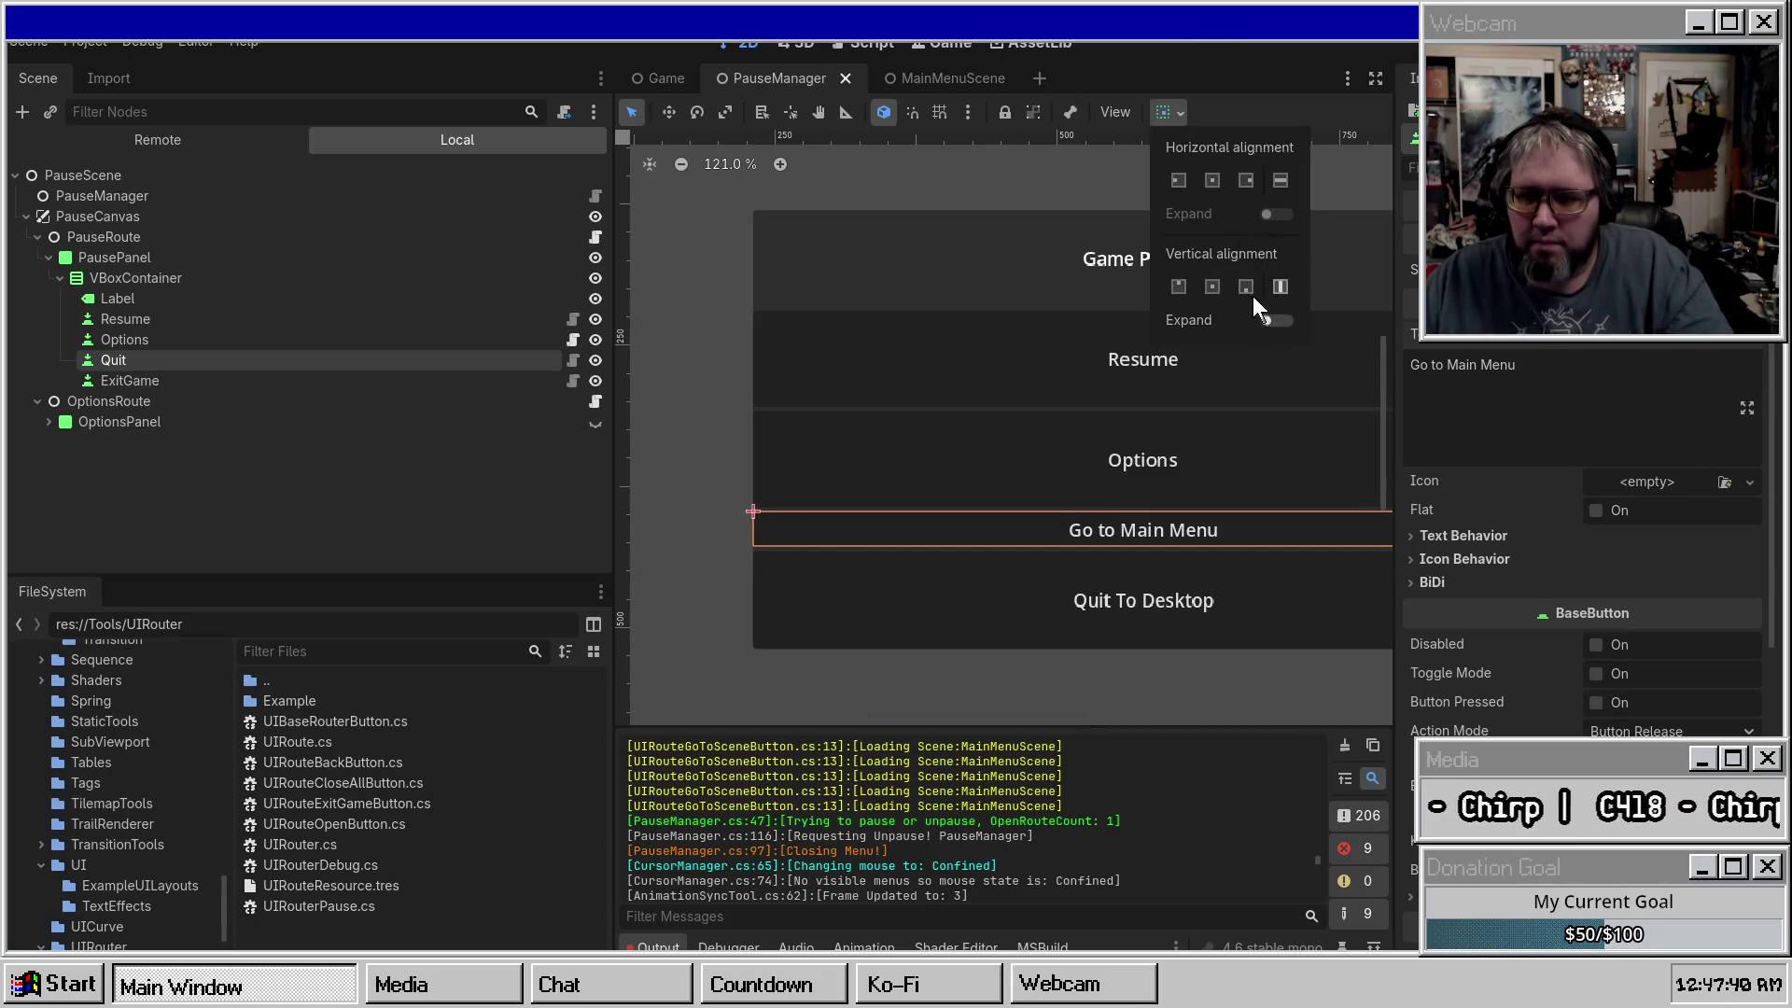
left_click(1275, 318)
left_click(1593, 422)
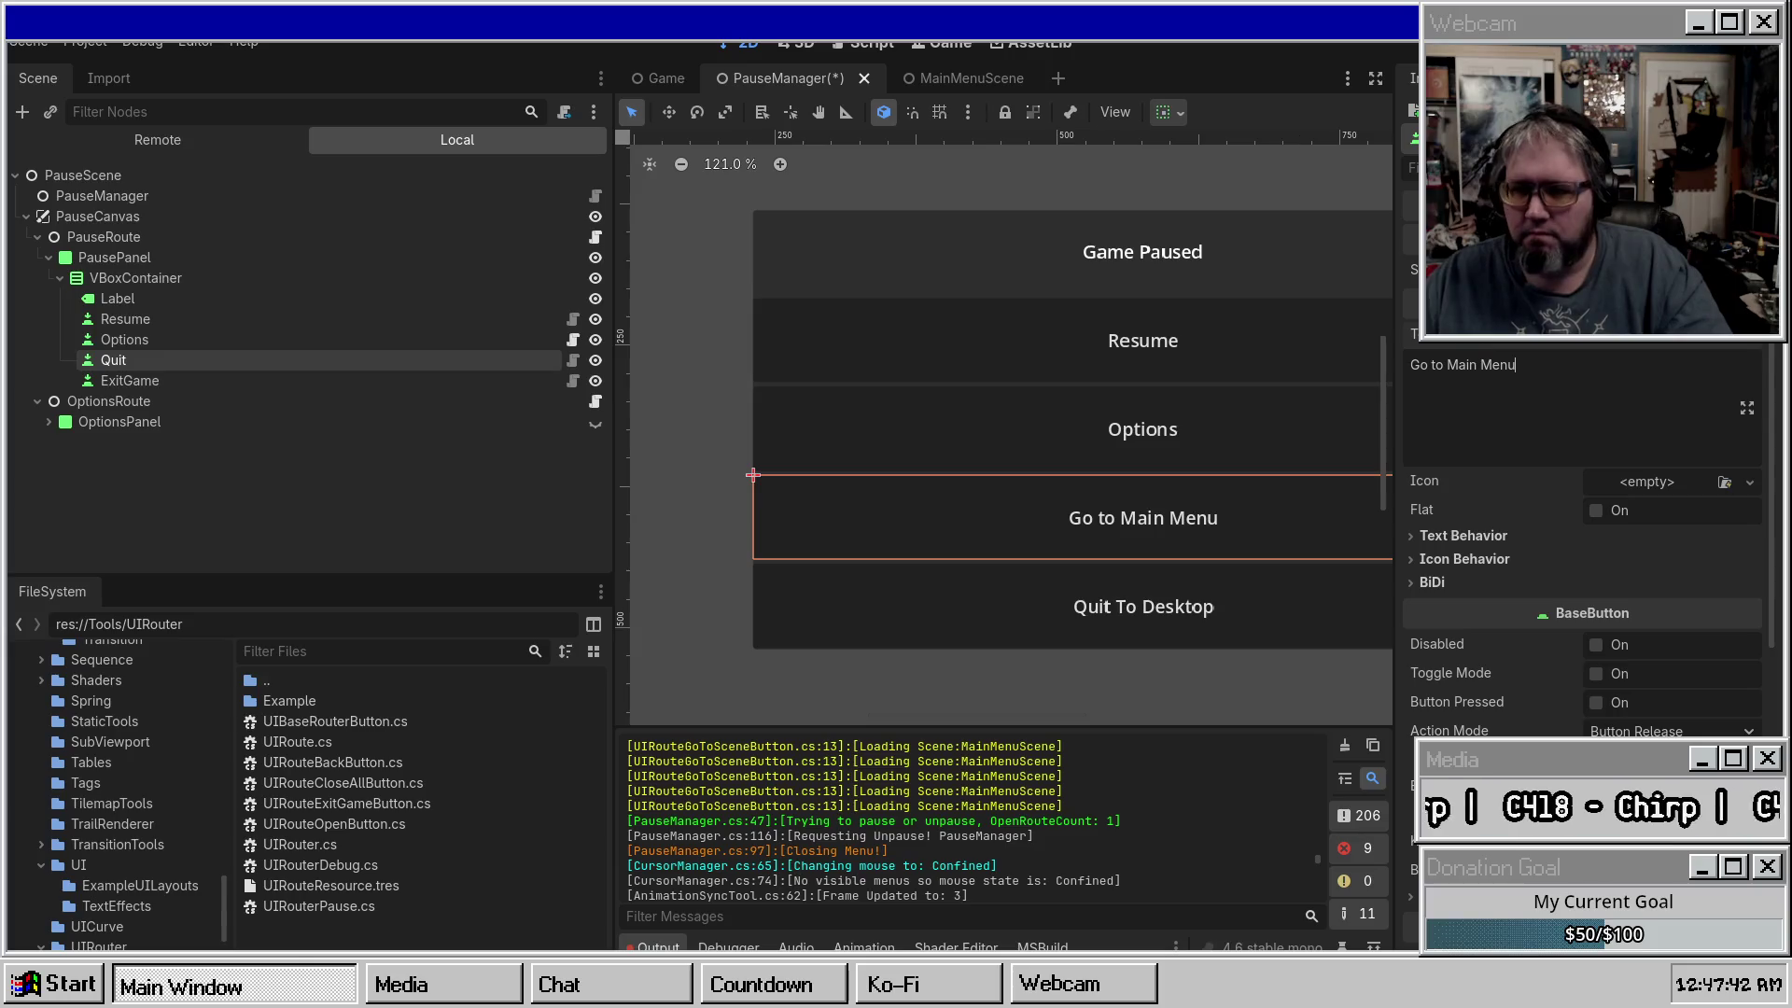
key("ctrl+s")
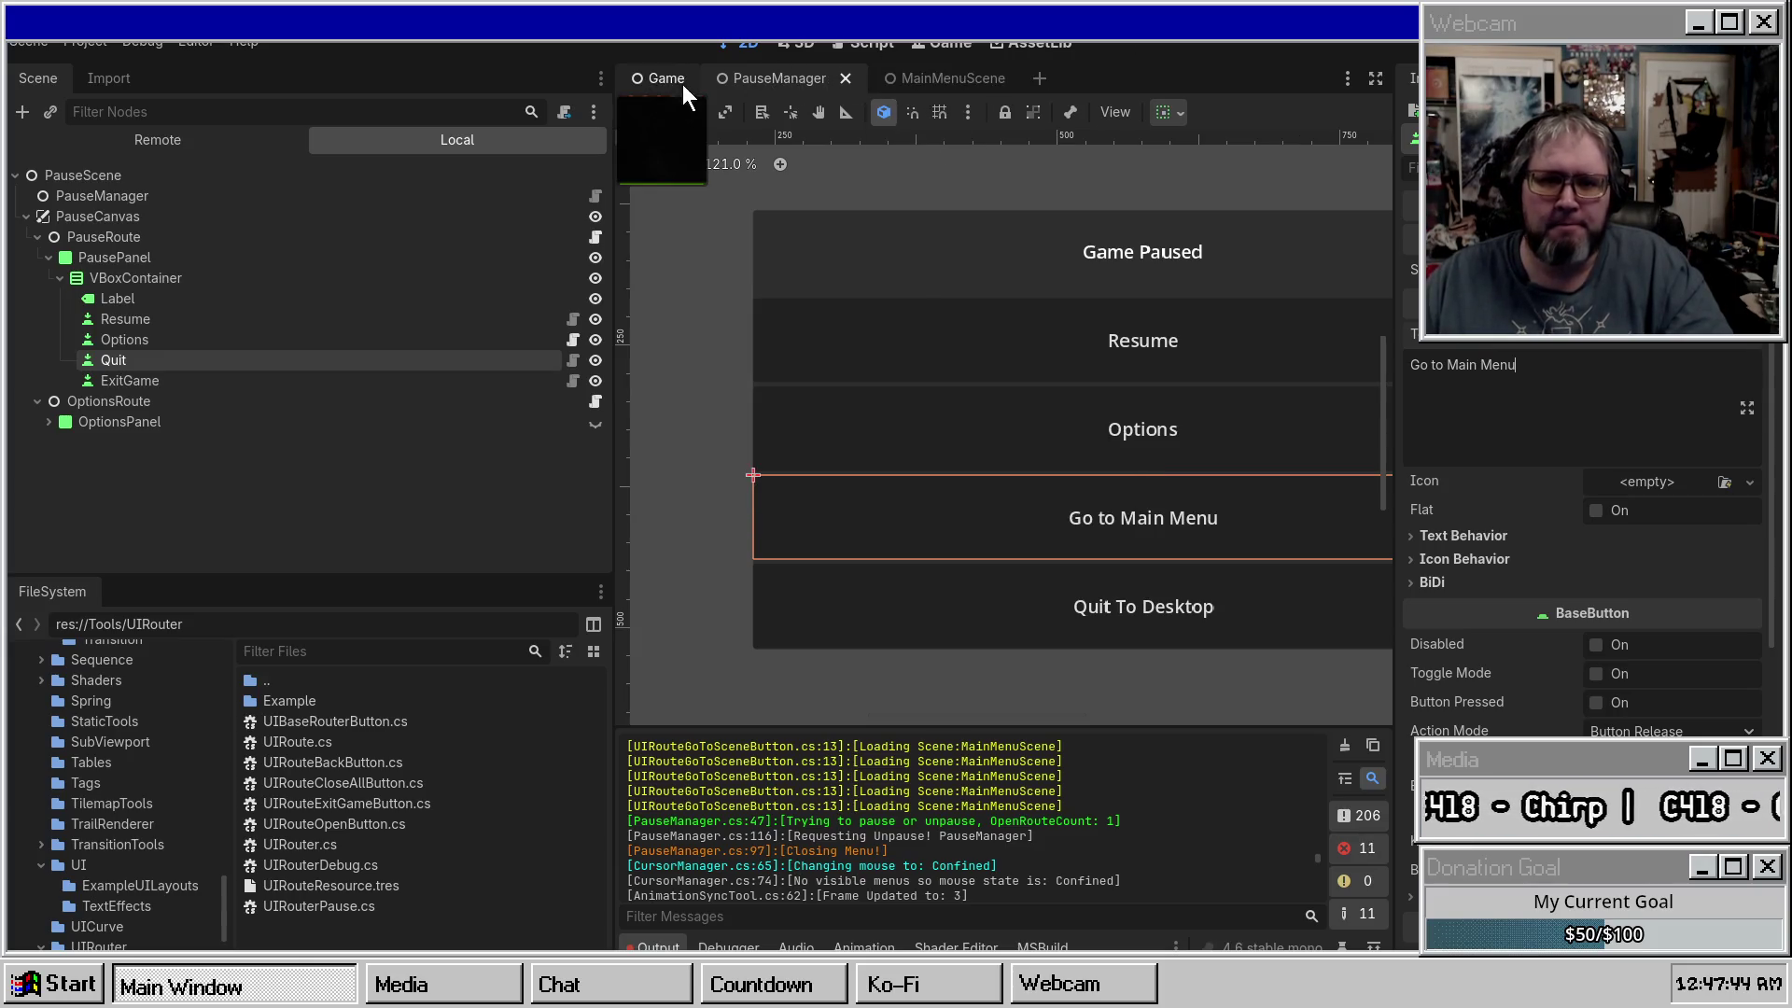
Run the Game scene, start play, pause and resume, then stop the game.
left_click(704, 84)
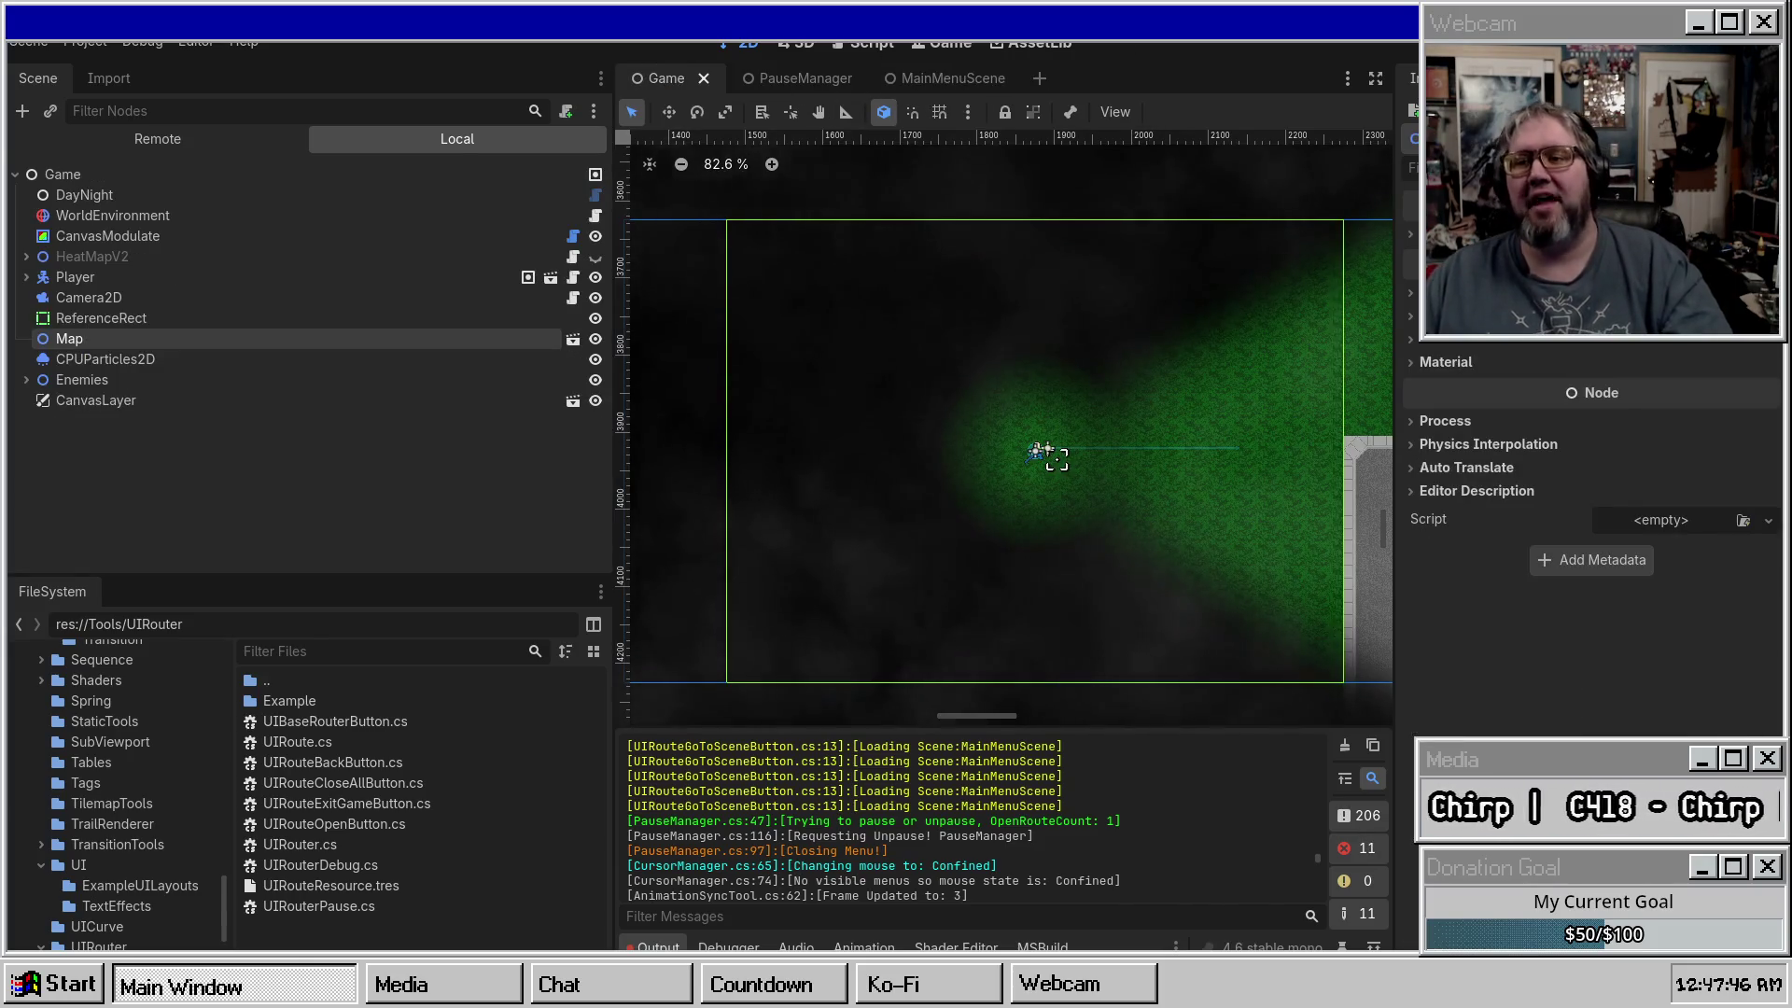
key("F5")
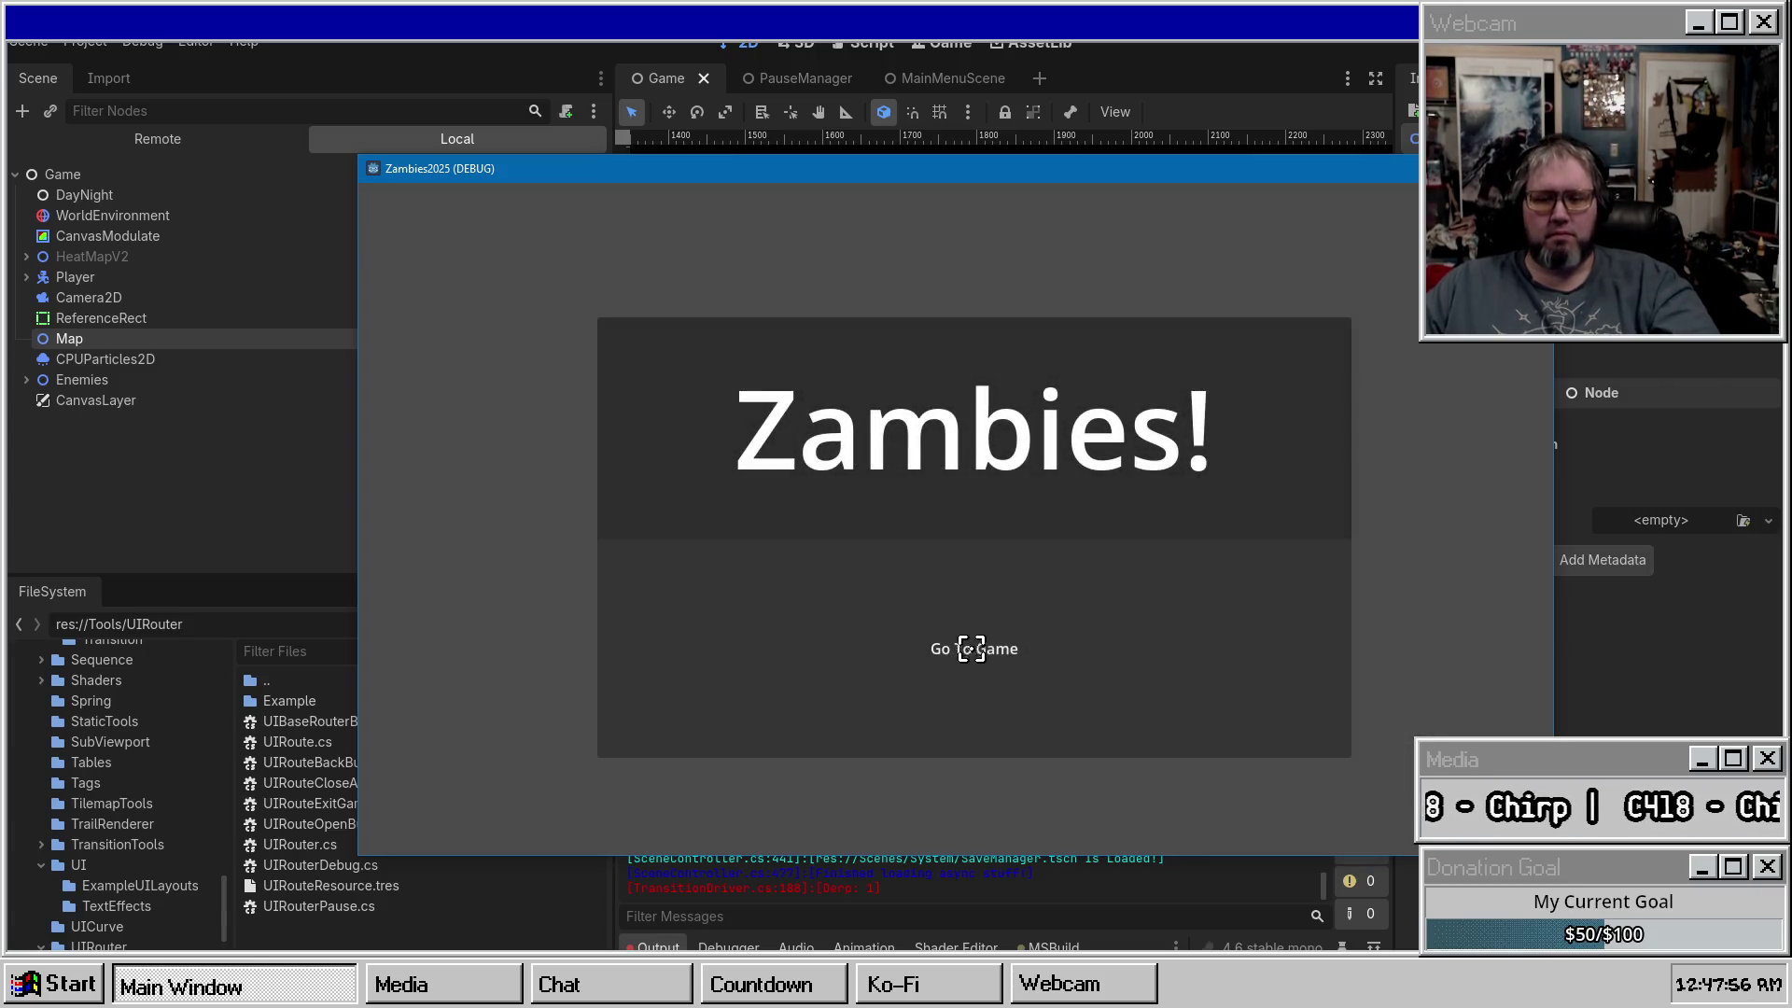
left_click(849, 642)
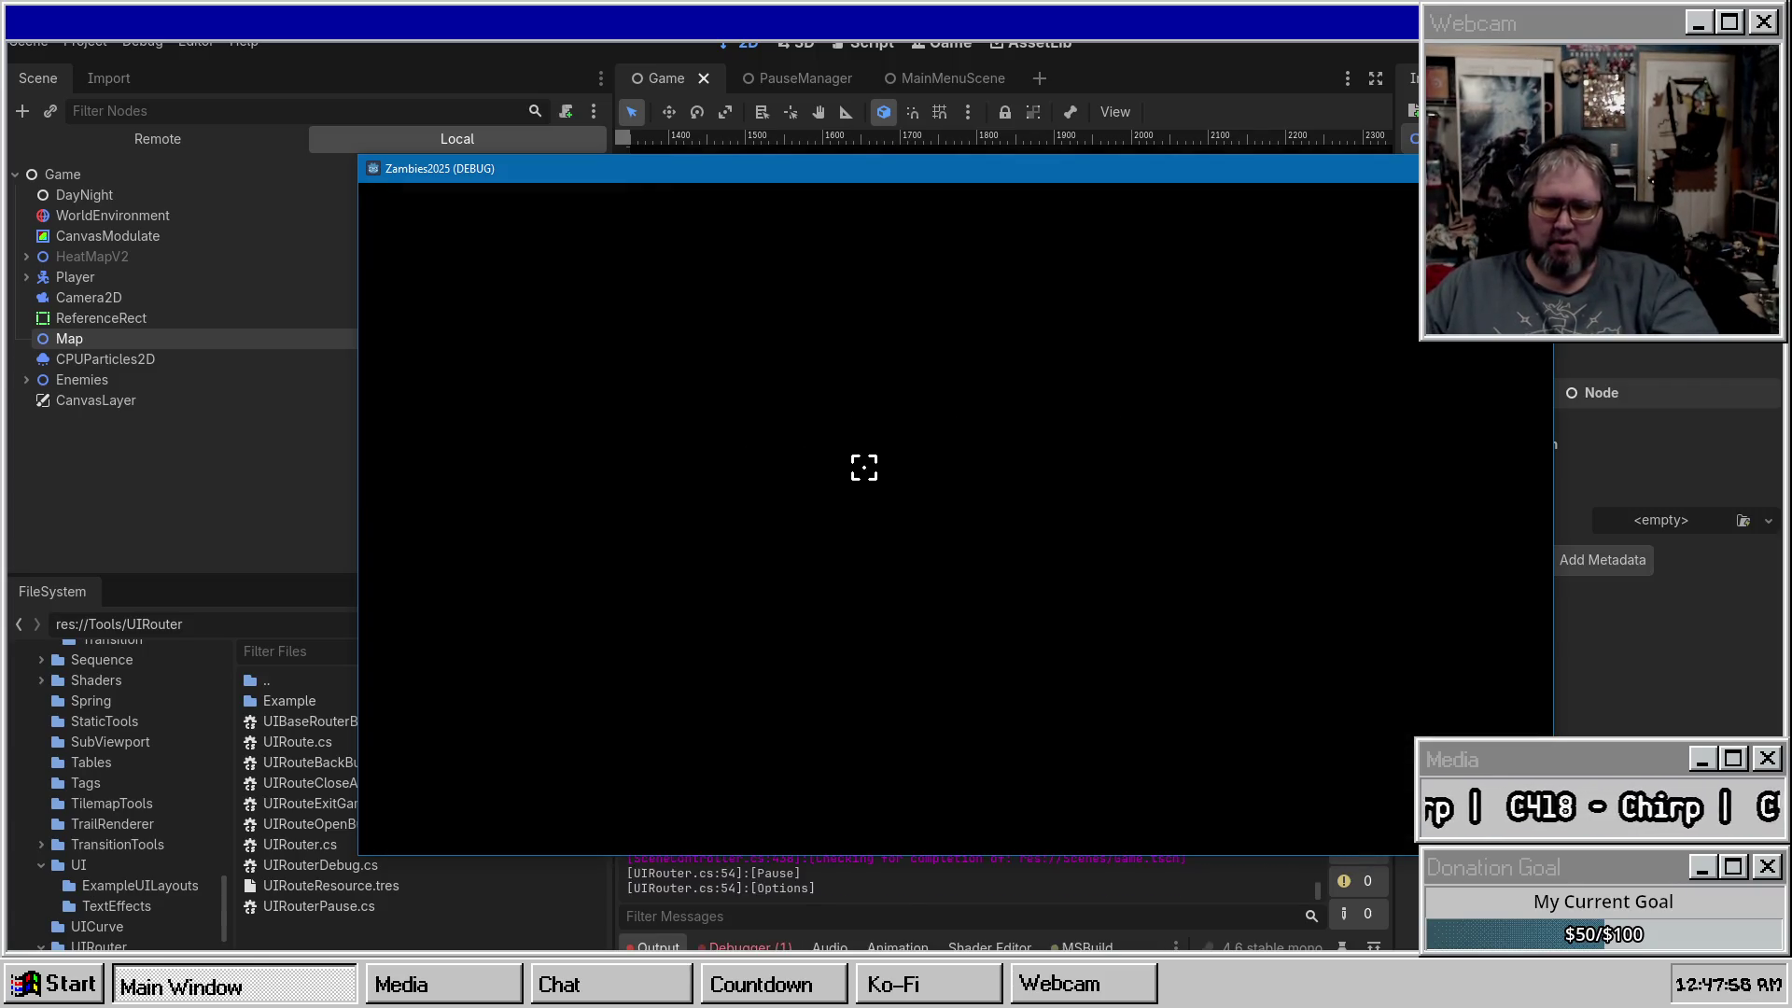
key("Escape")
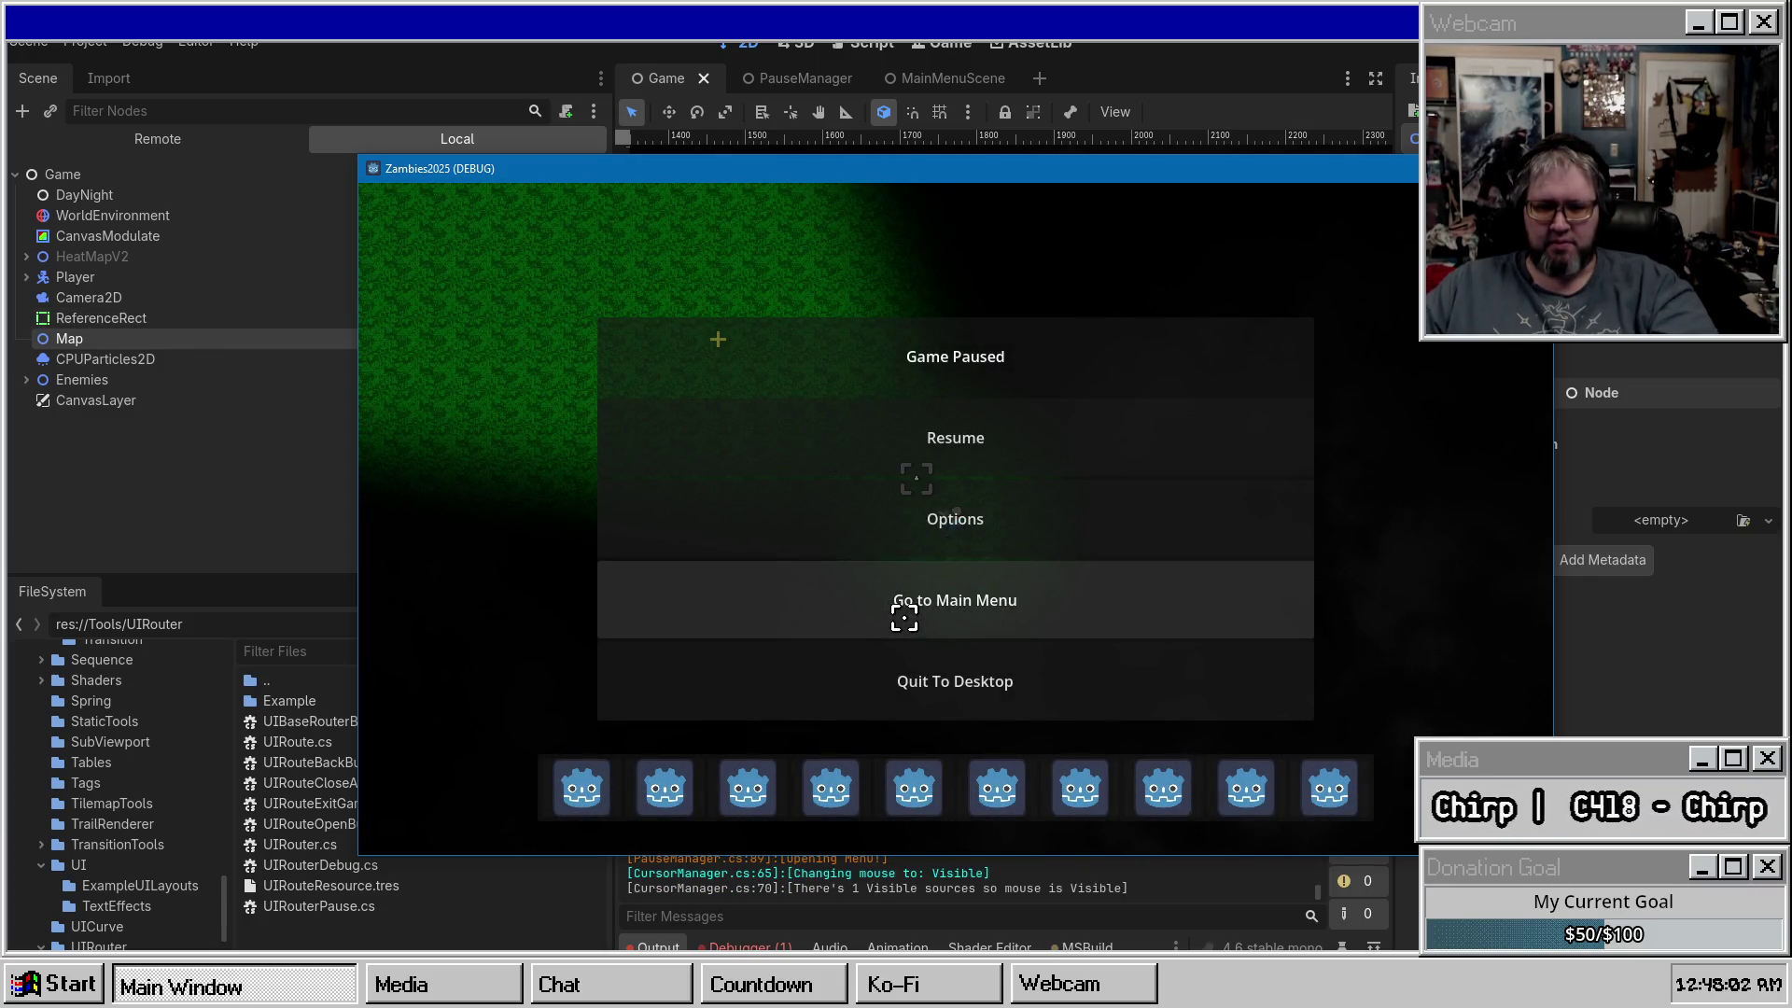
key("Escape")
key("Escape")
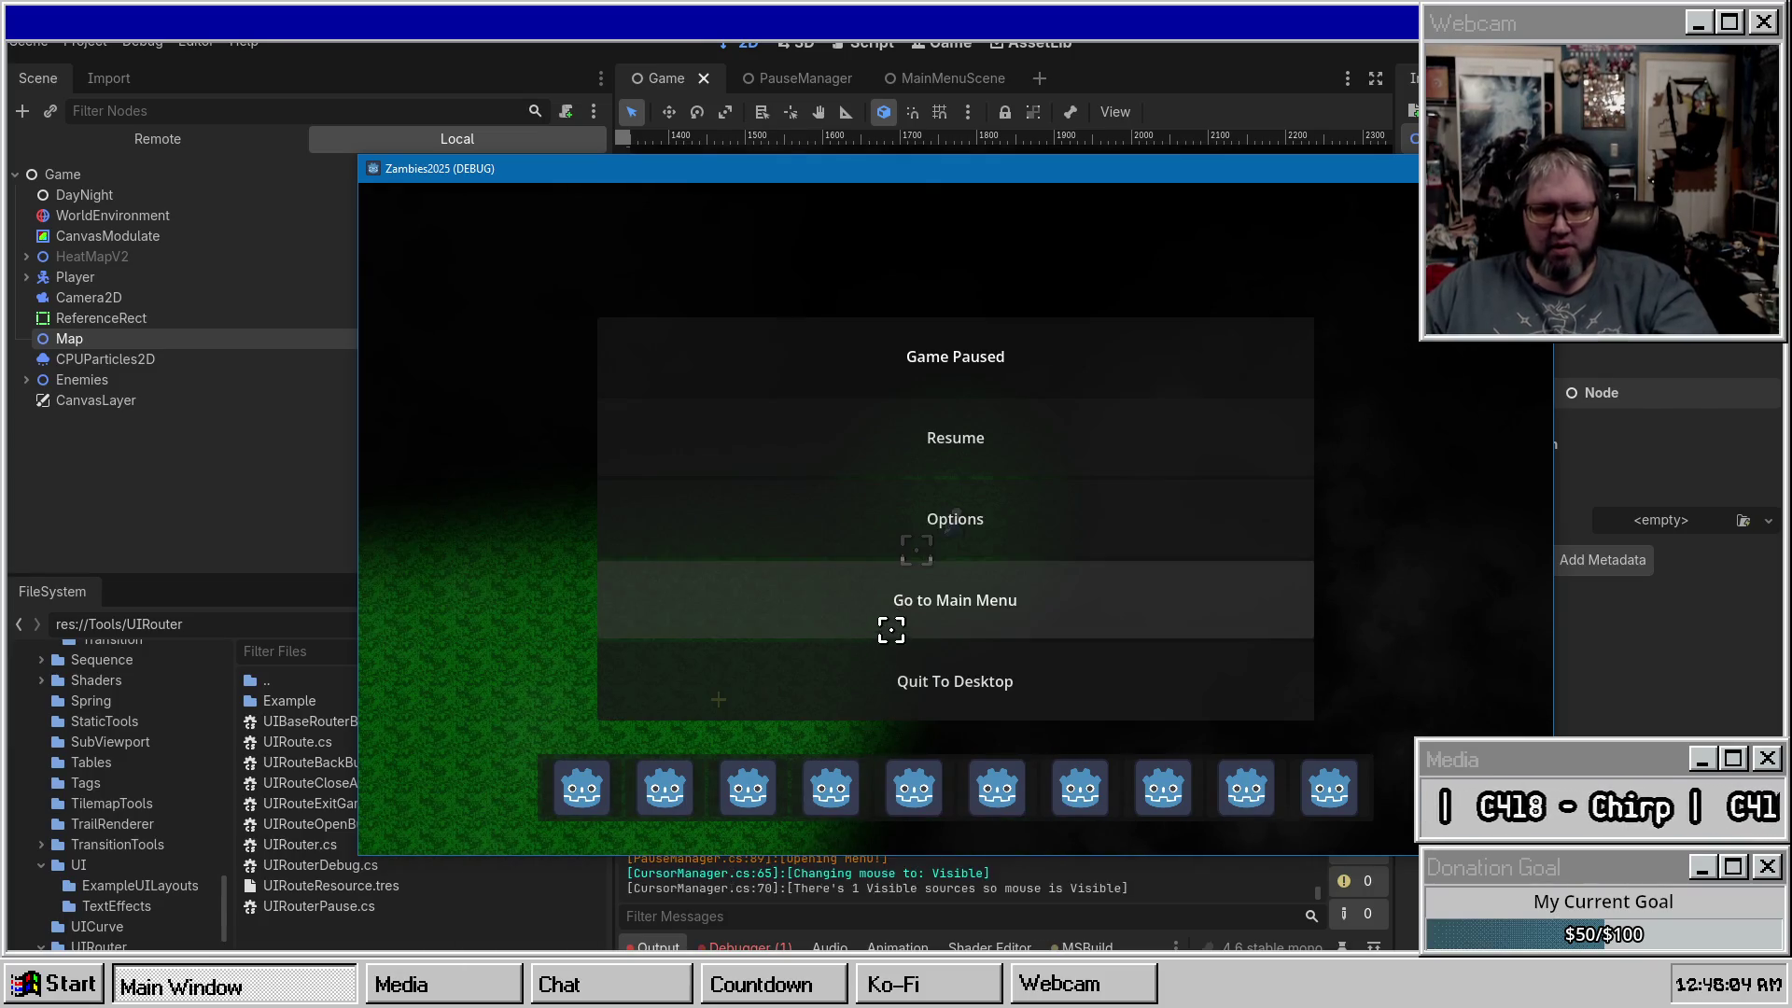
left_click(891, 630)
Inspect the reported delegate error, then return to the PauseManager scene.
left_click(784, 944)
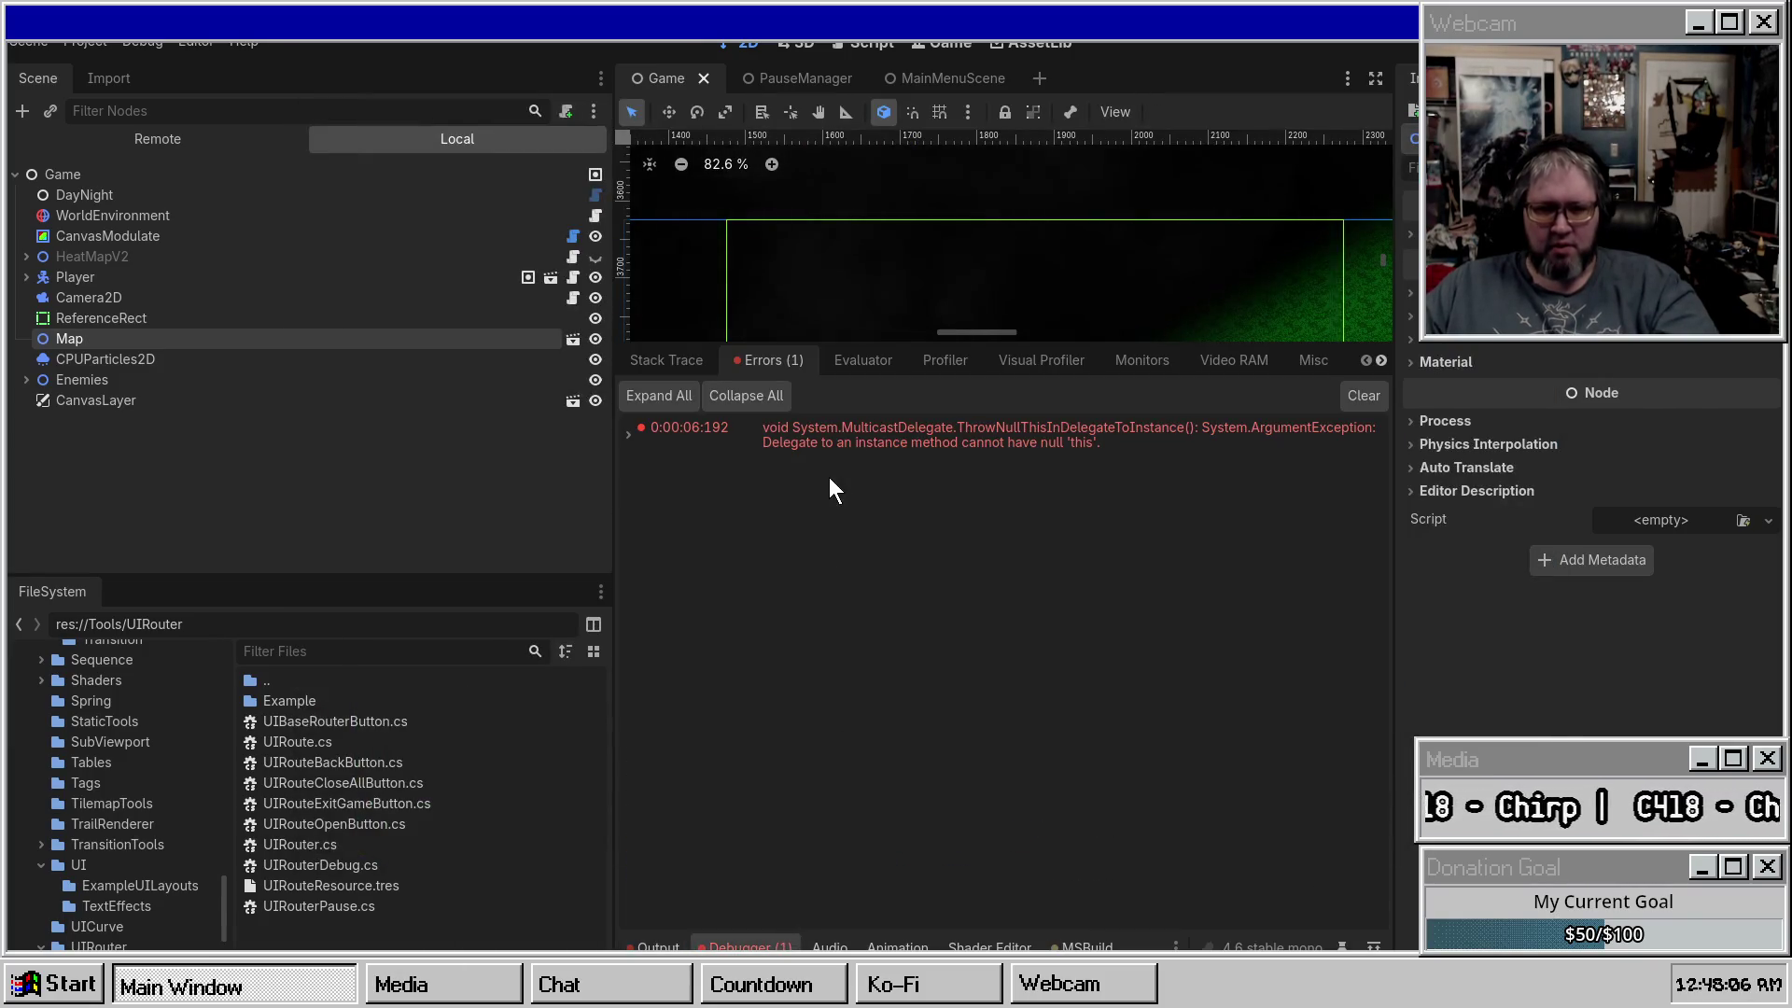
double_click(910, 431)
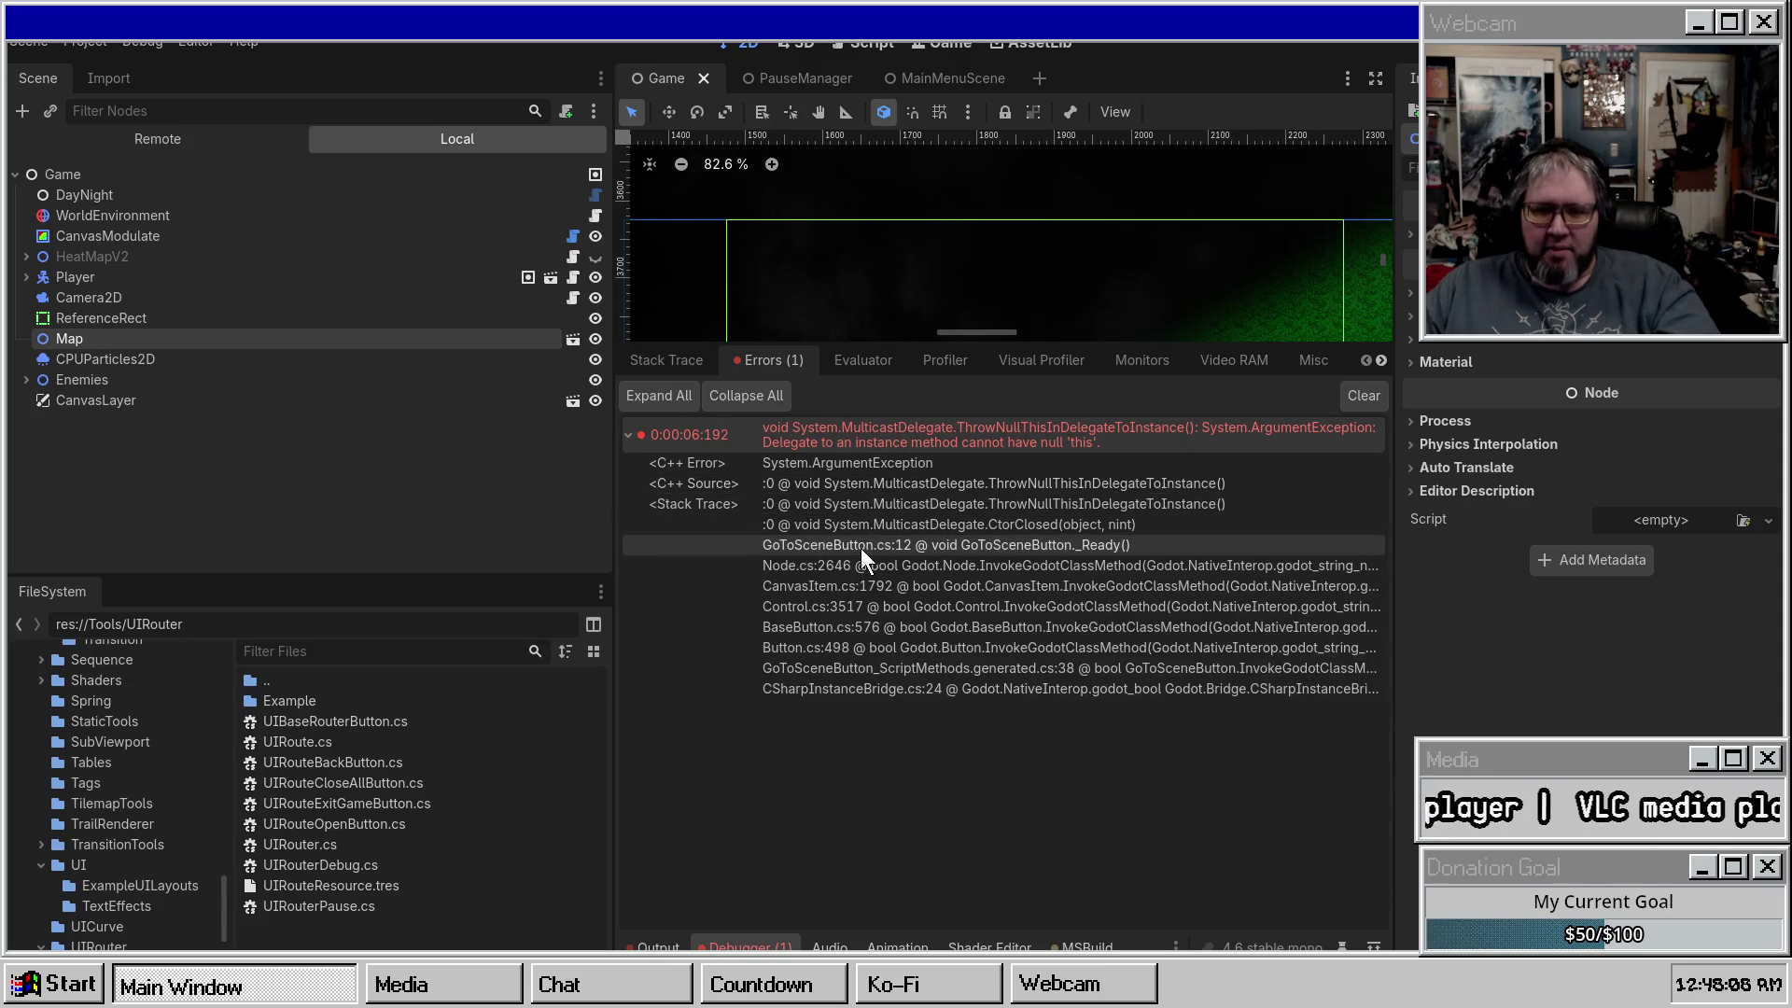
left_click(817, 110)
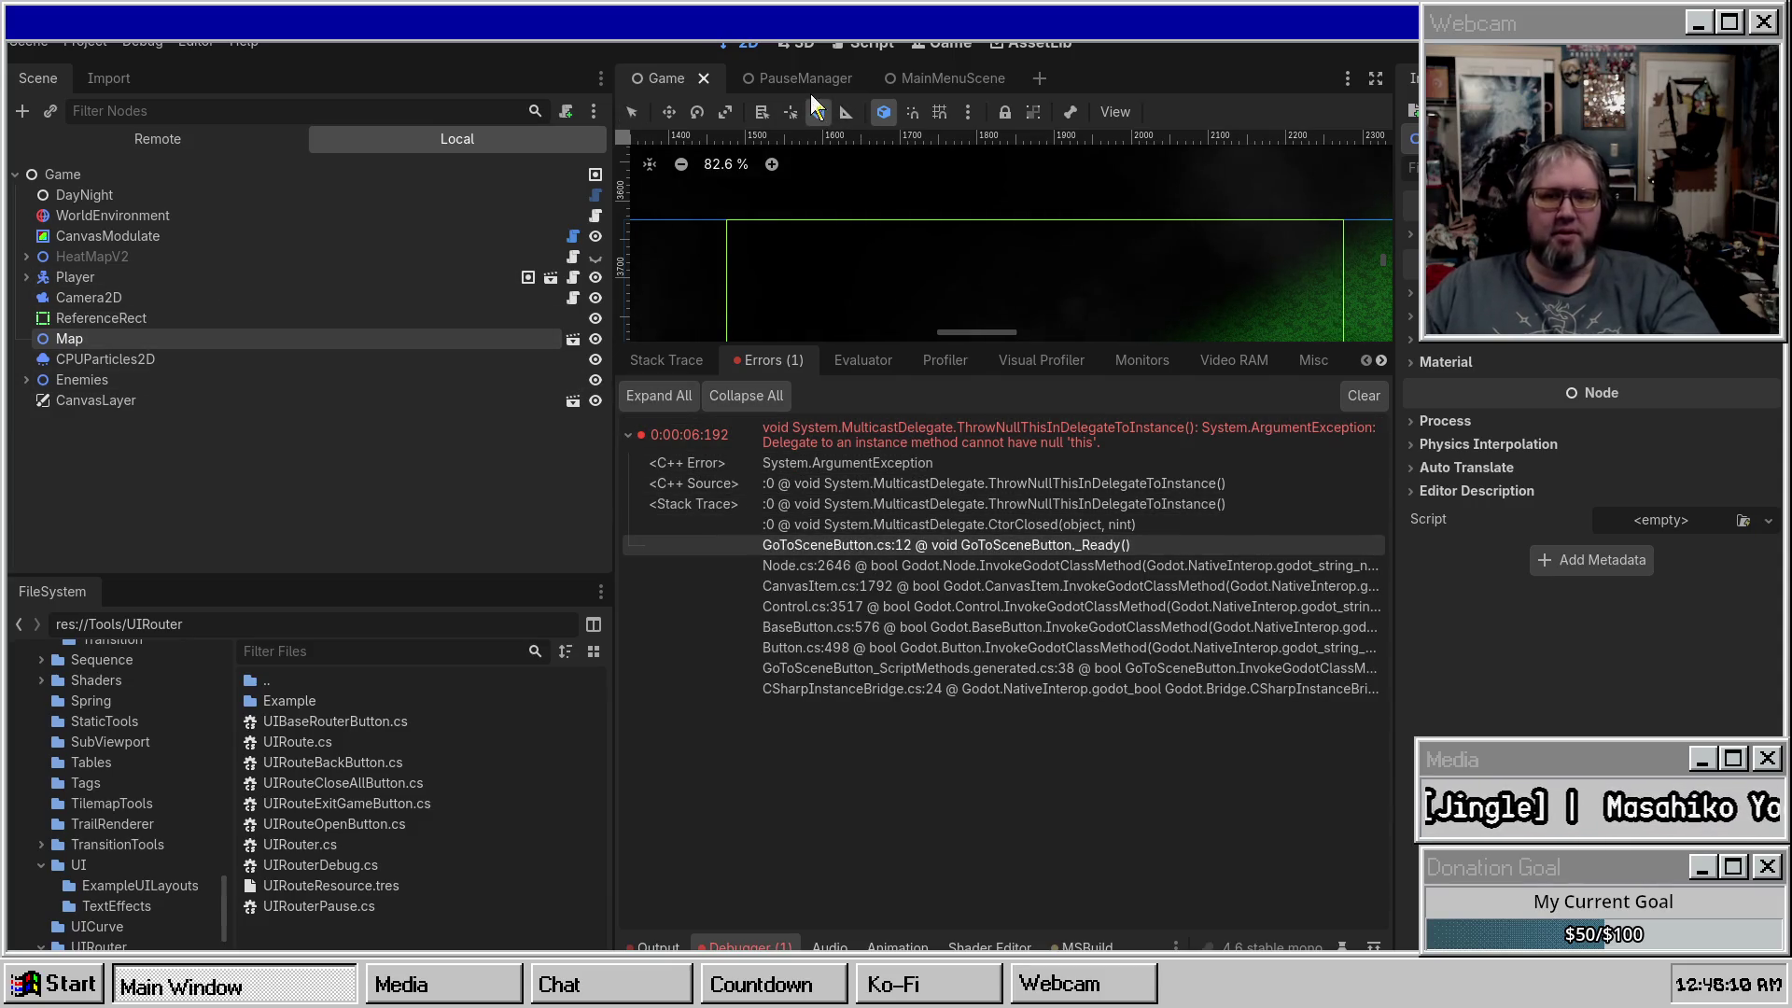
left_click(805, 77)
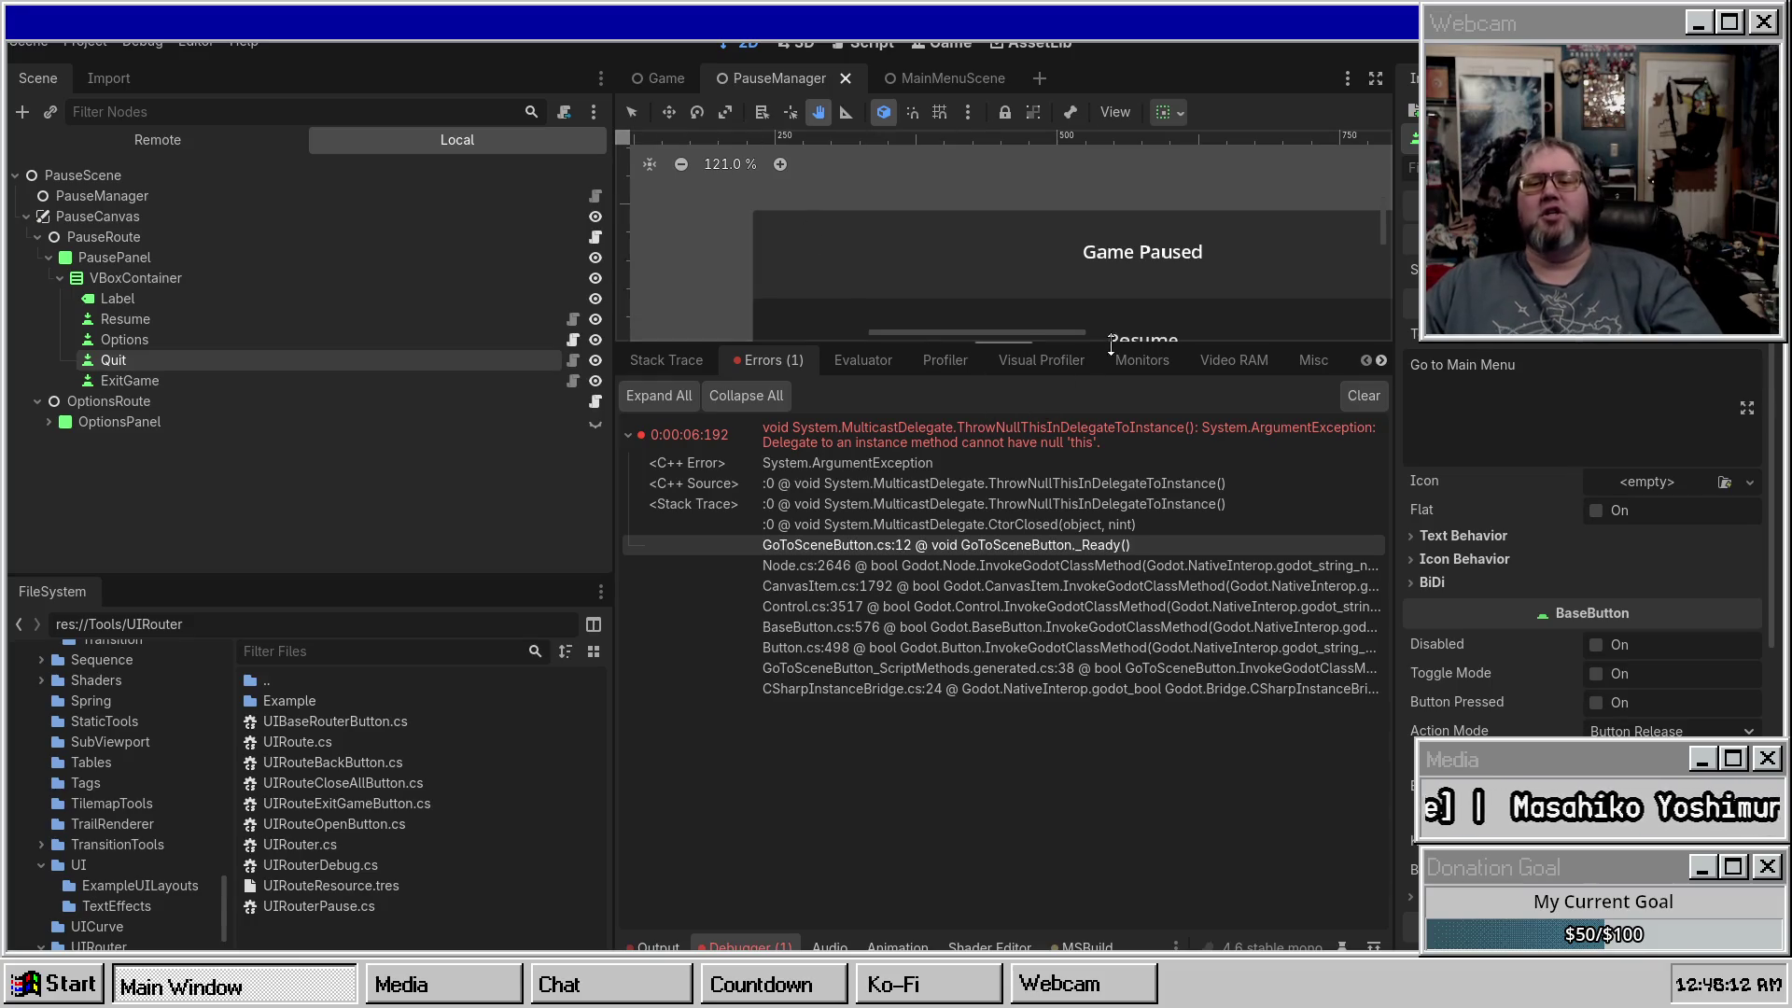
Enlarge the viewport to show all pause buttons and save PauseManager.
left_click_drag(1111, 345, 1110, 679)
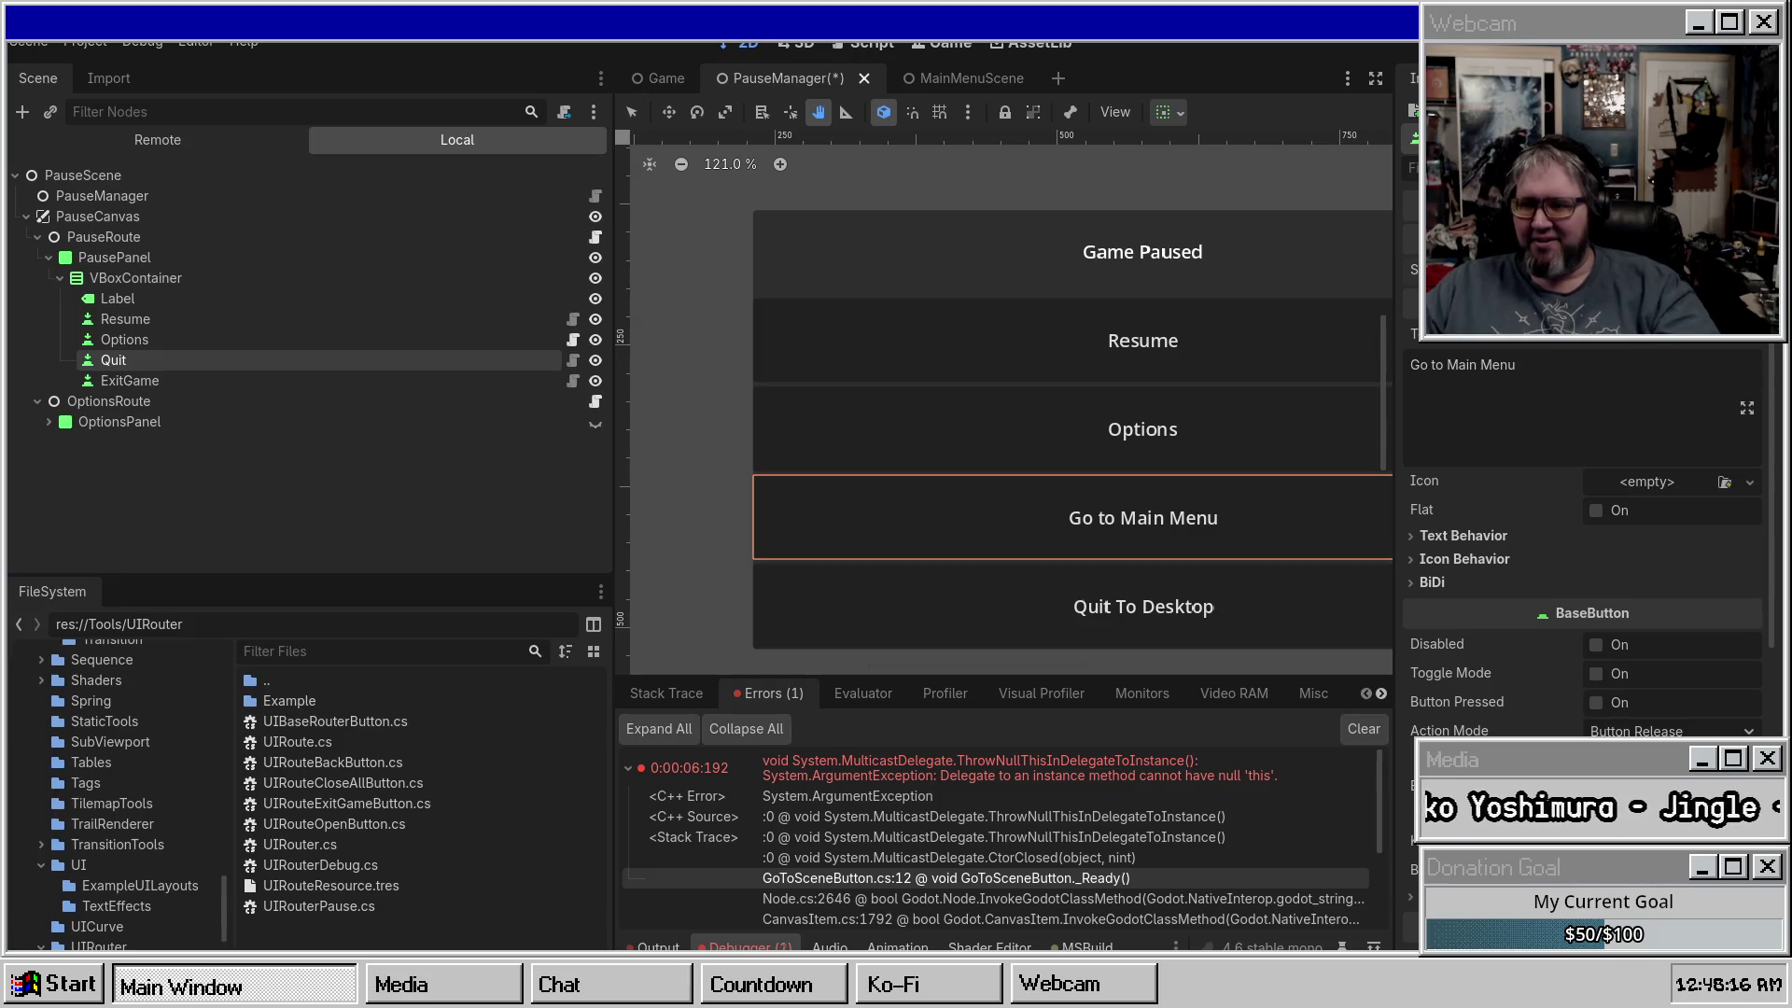
scroll(1582, 513, "up", 1)
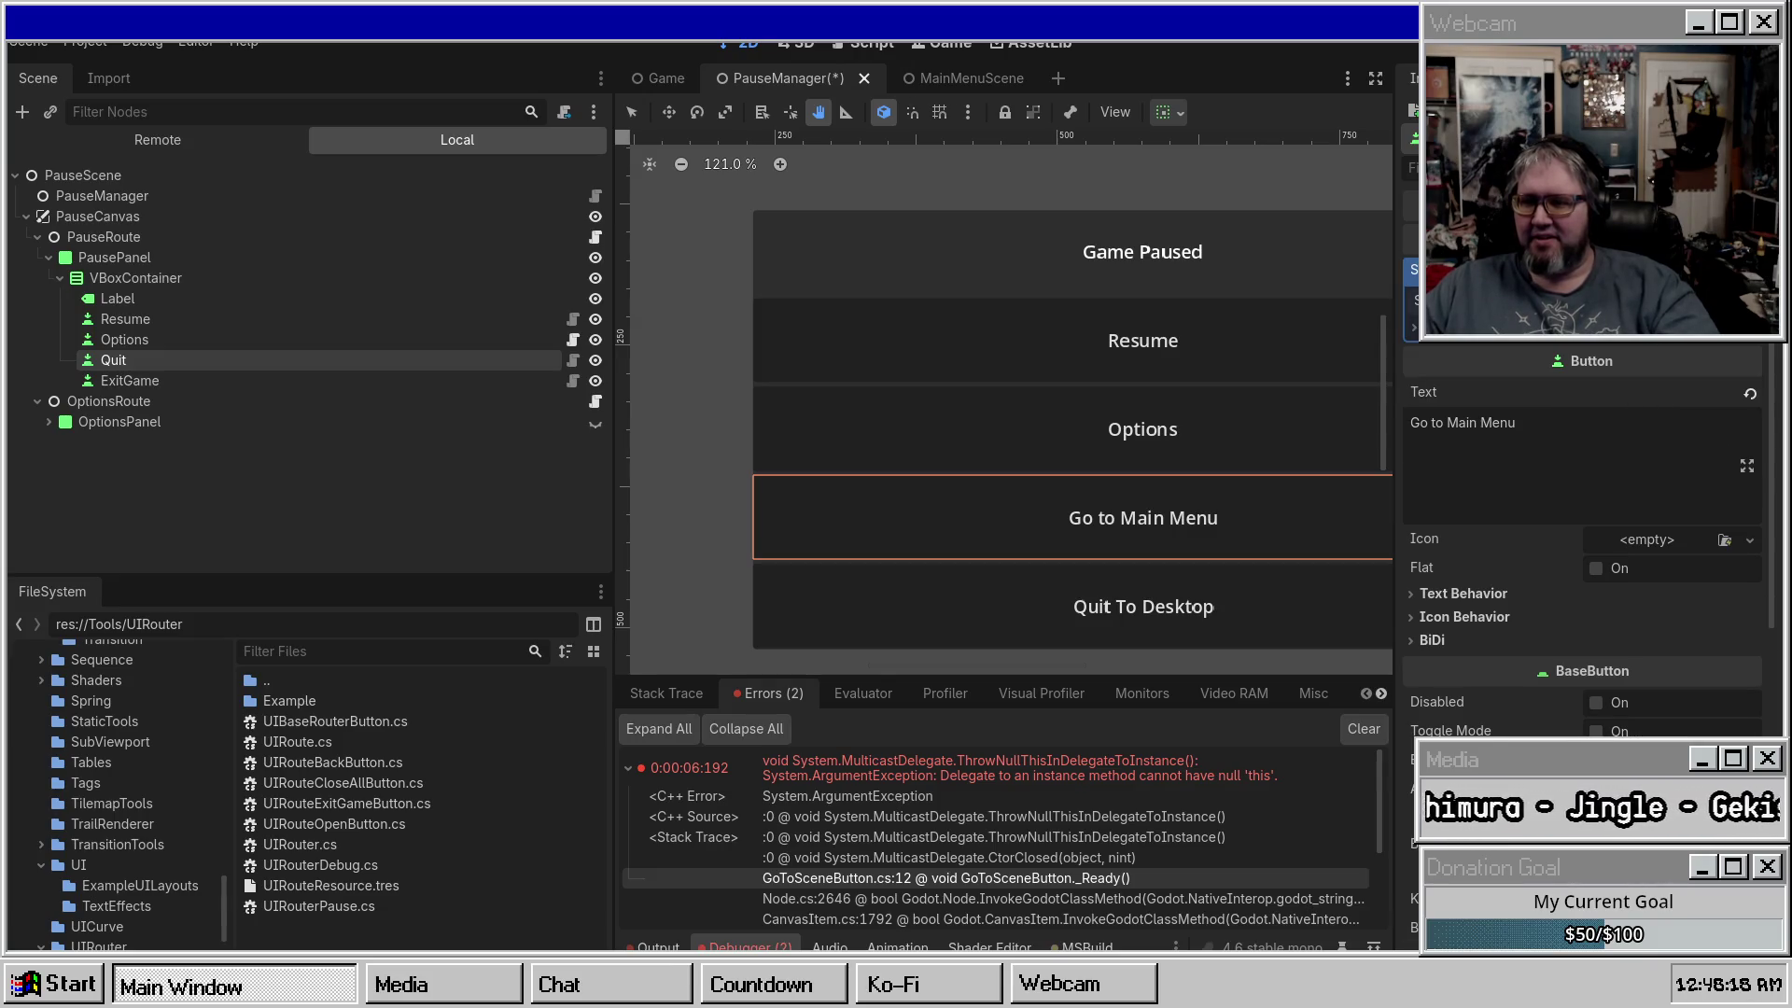
scroll(1582, 513, "down", 1)
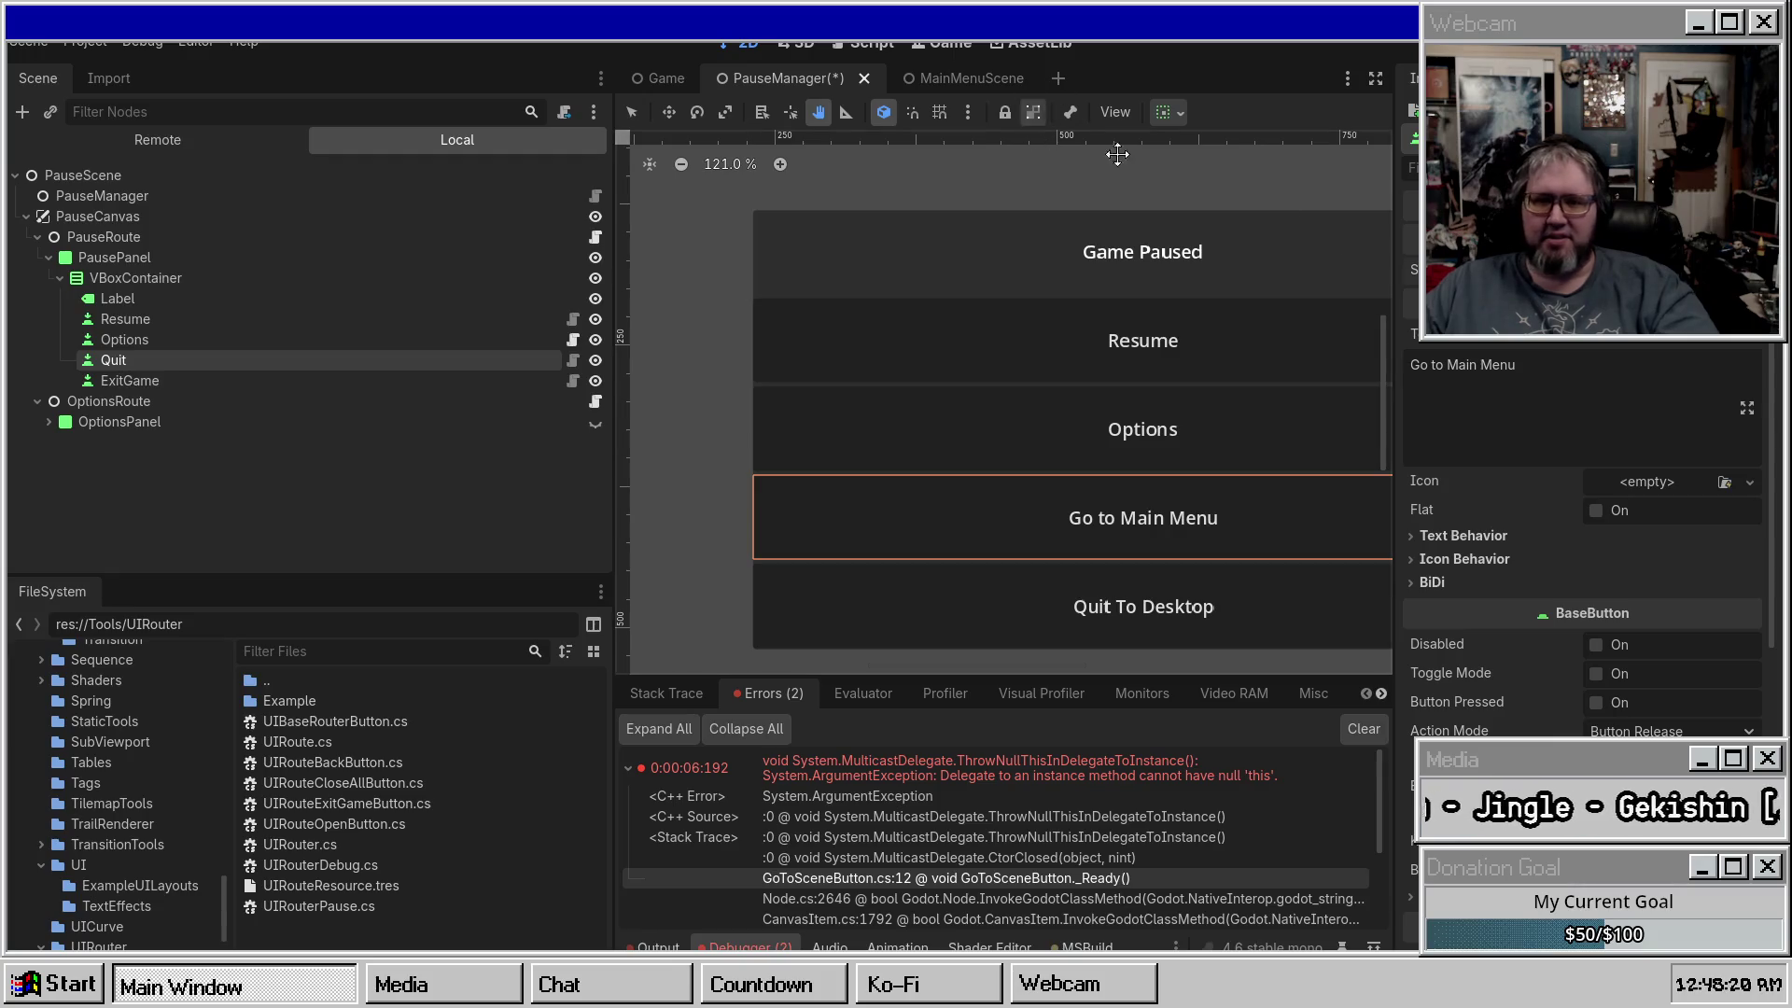
key("Escape")
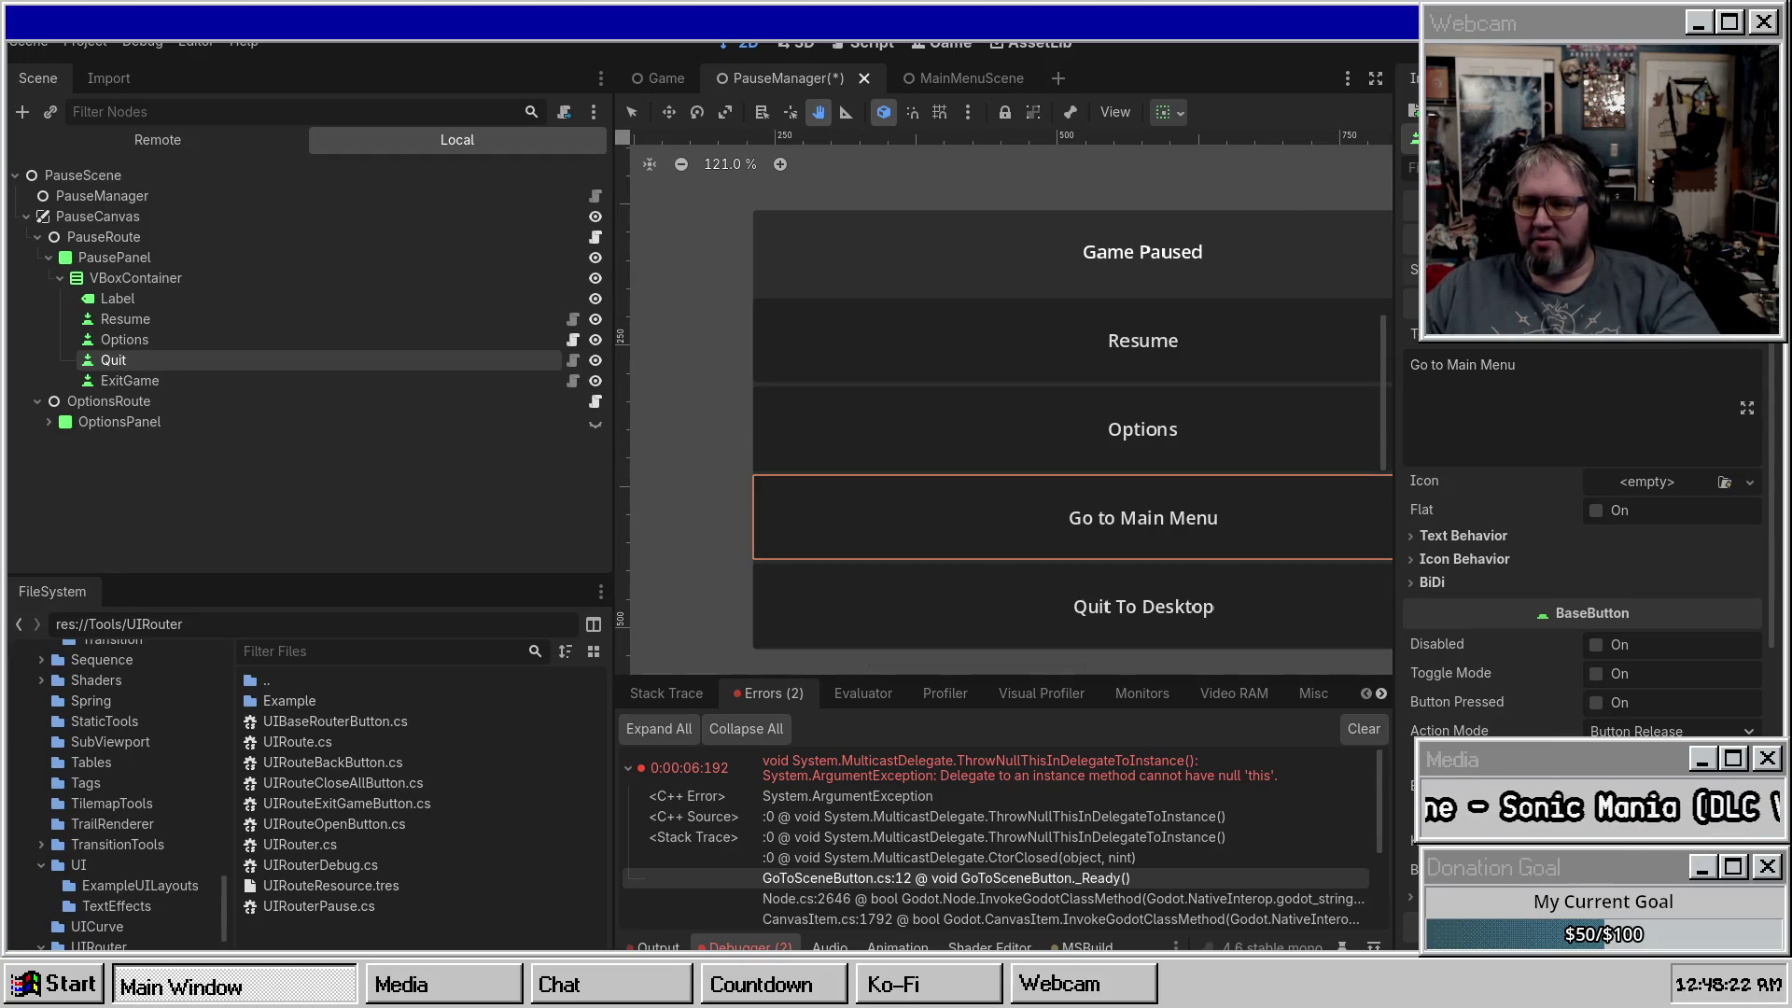
scroll(1581, 514, "up", 1)
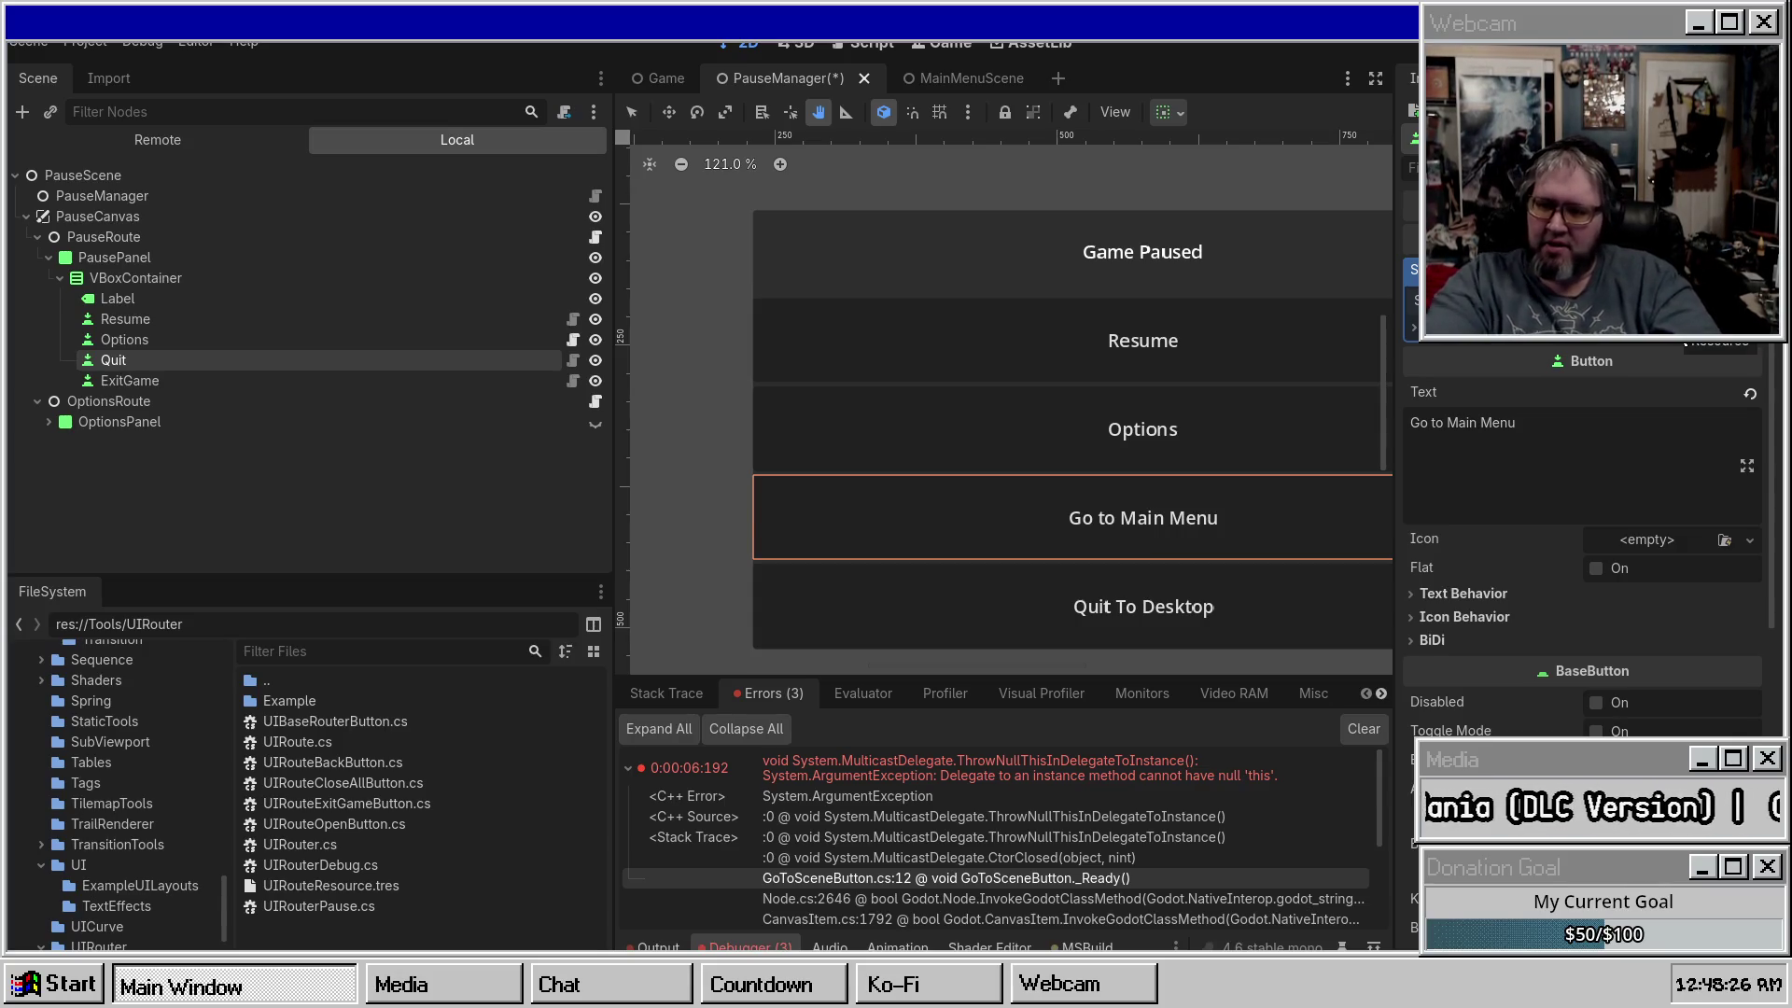
key("ctrl+s")
Save the button's scene resource as go_to_menu.tres in new Resources/SceneControllerObjects, then save the scene.
left_click(1750, 539)
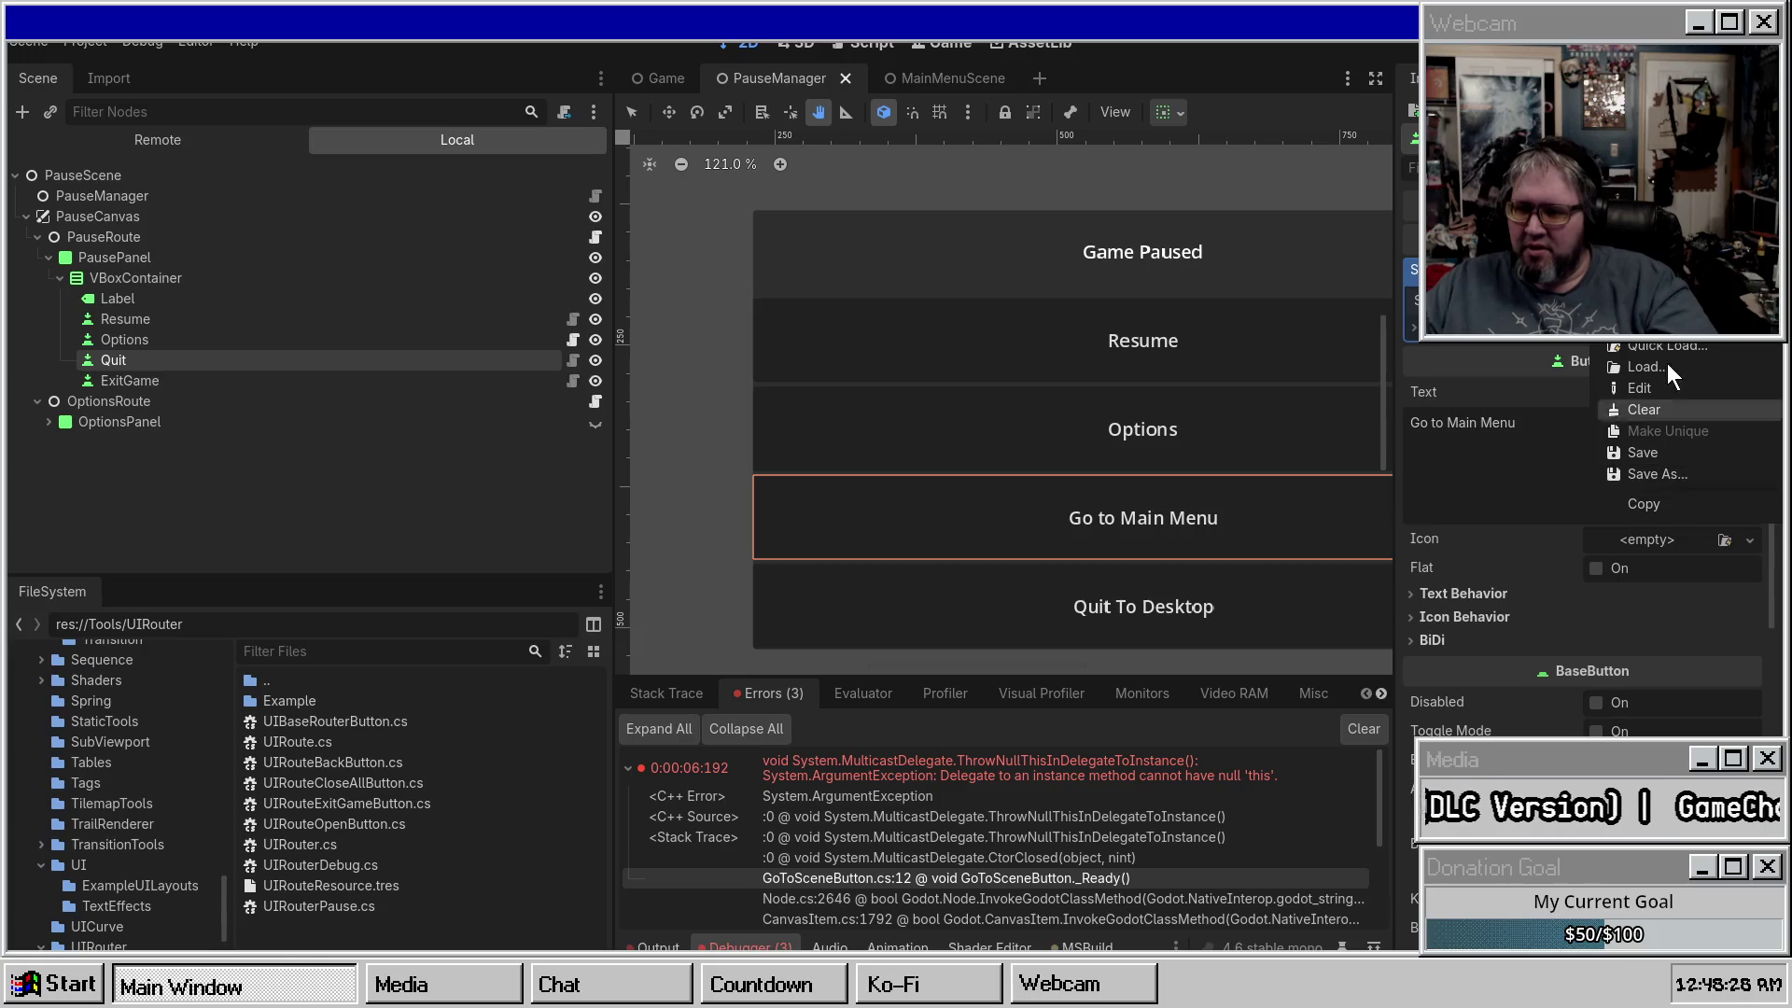
left_click(1658, 470)
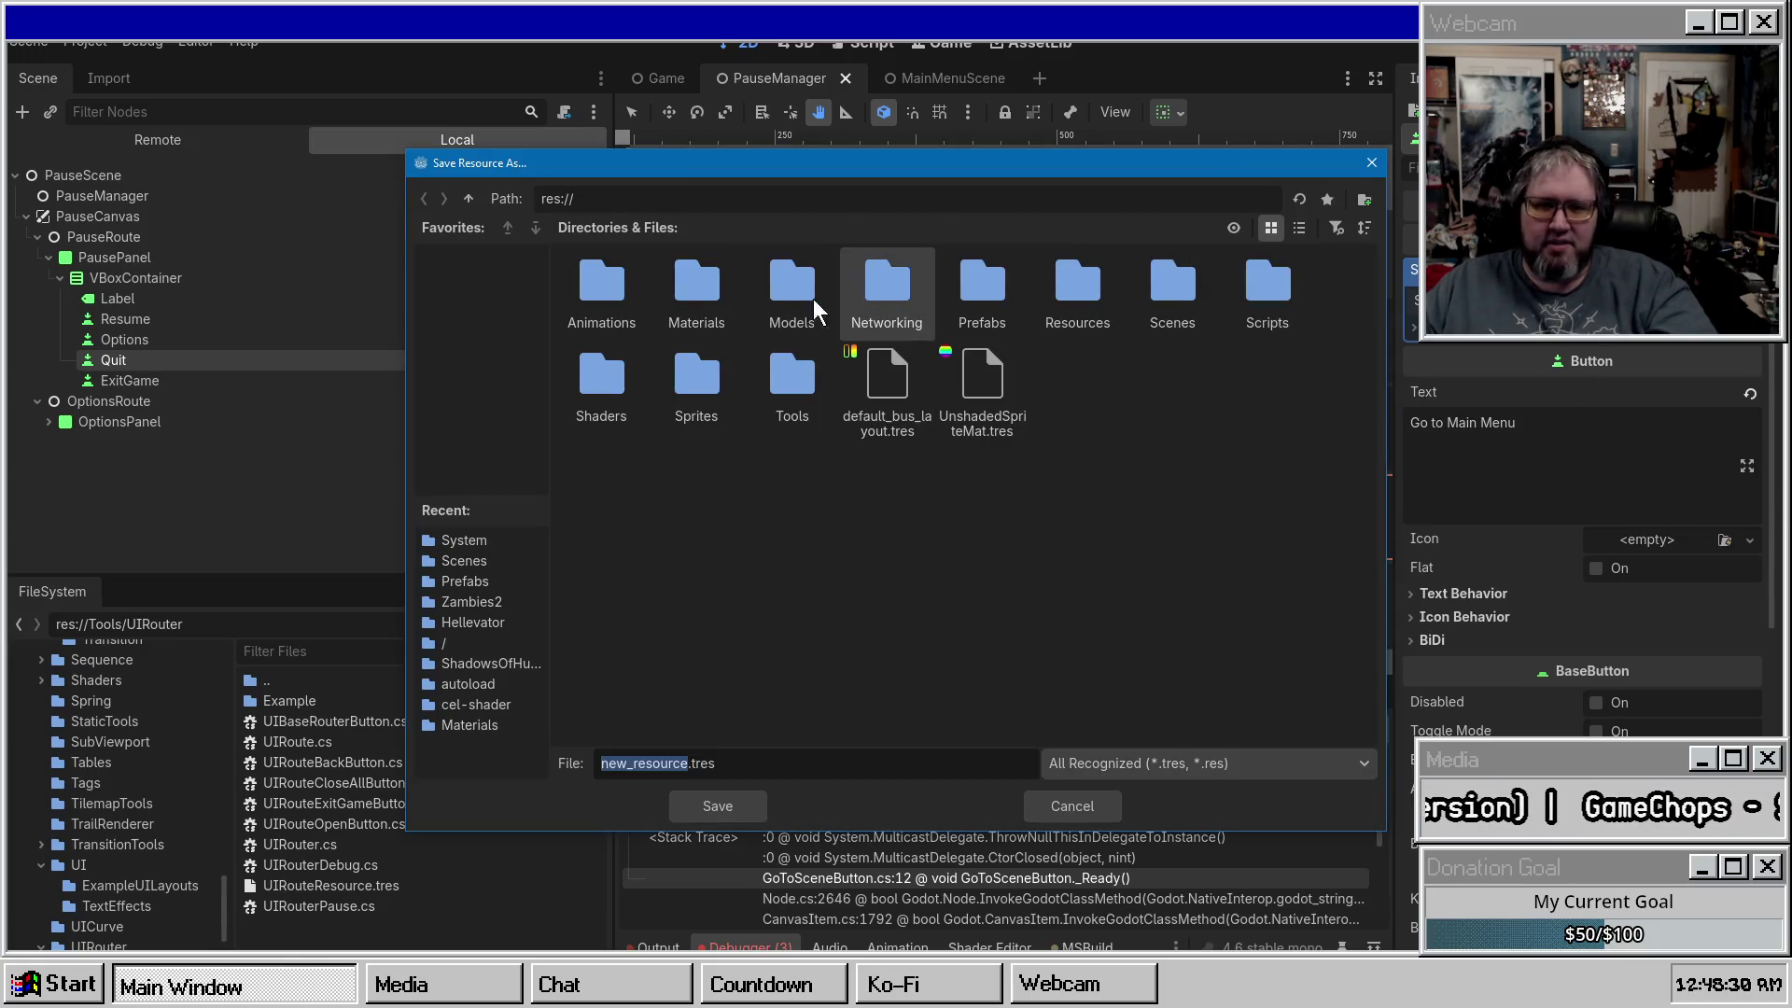
double_click(1073, 279)
right_click(770, 505)
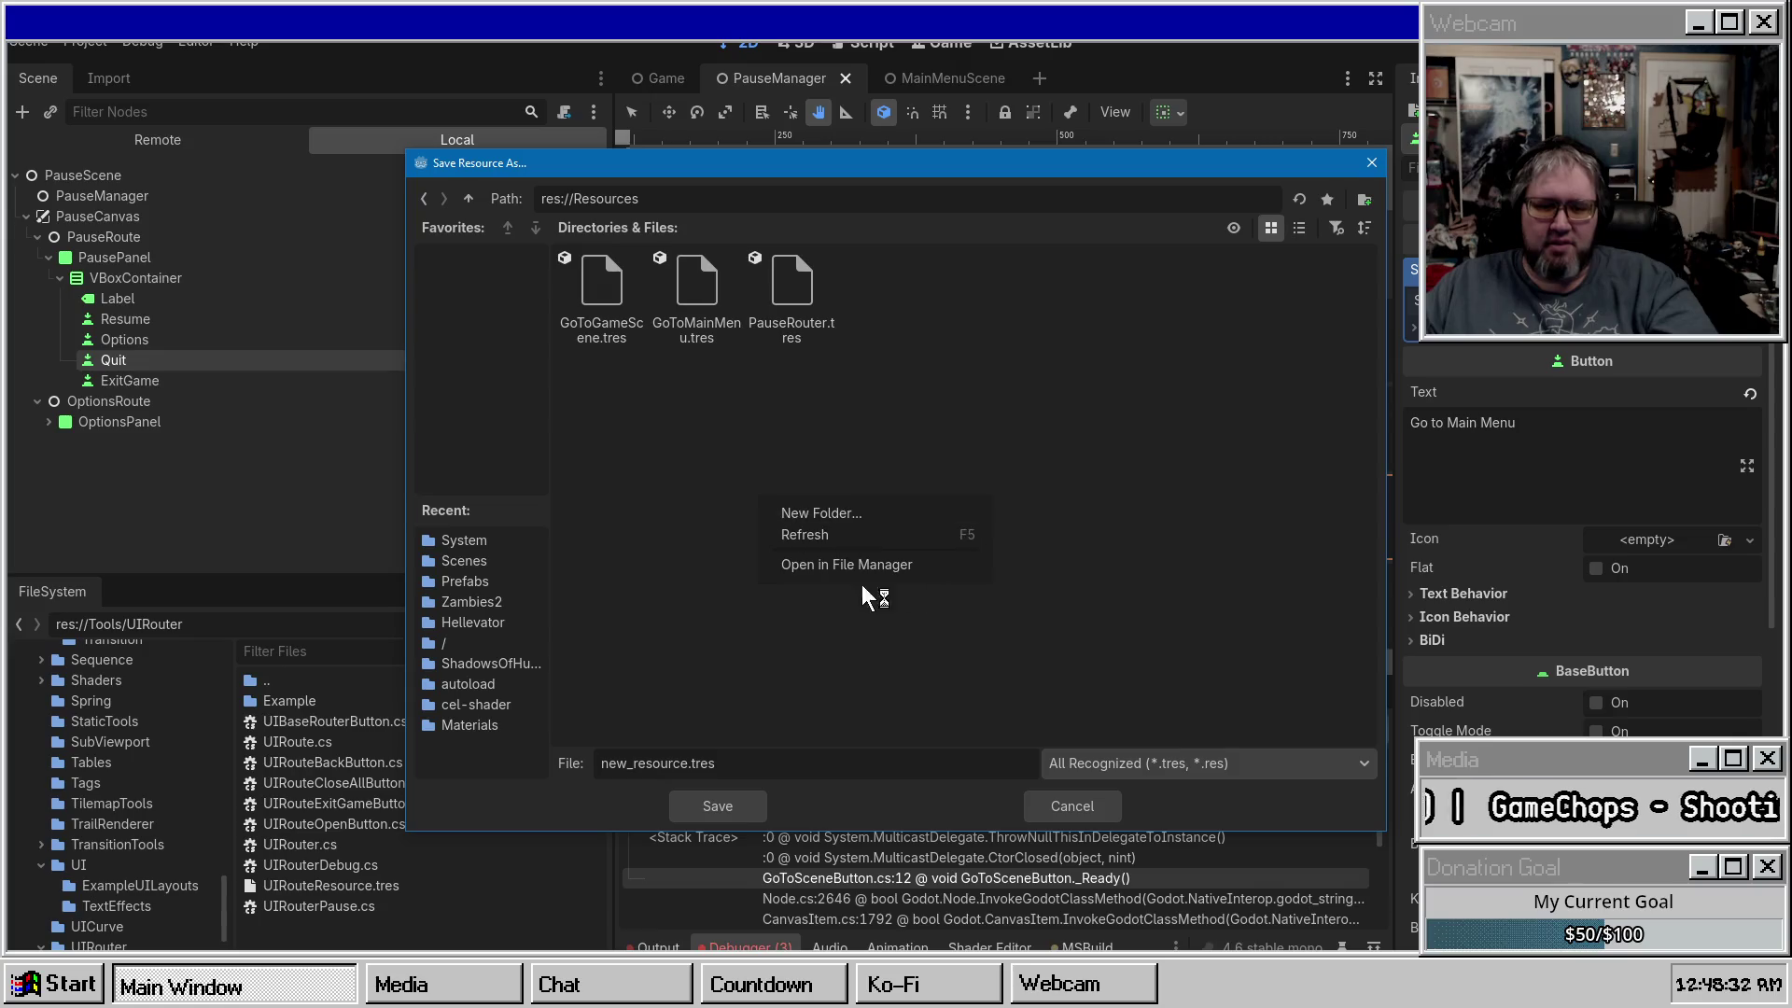
left_click(872, 513)
type("SceneControllerObjects")
key("Return")
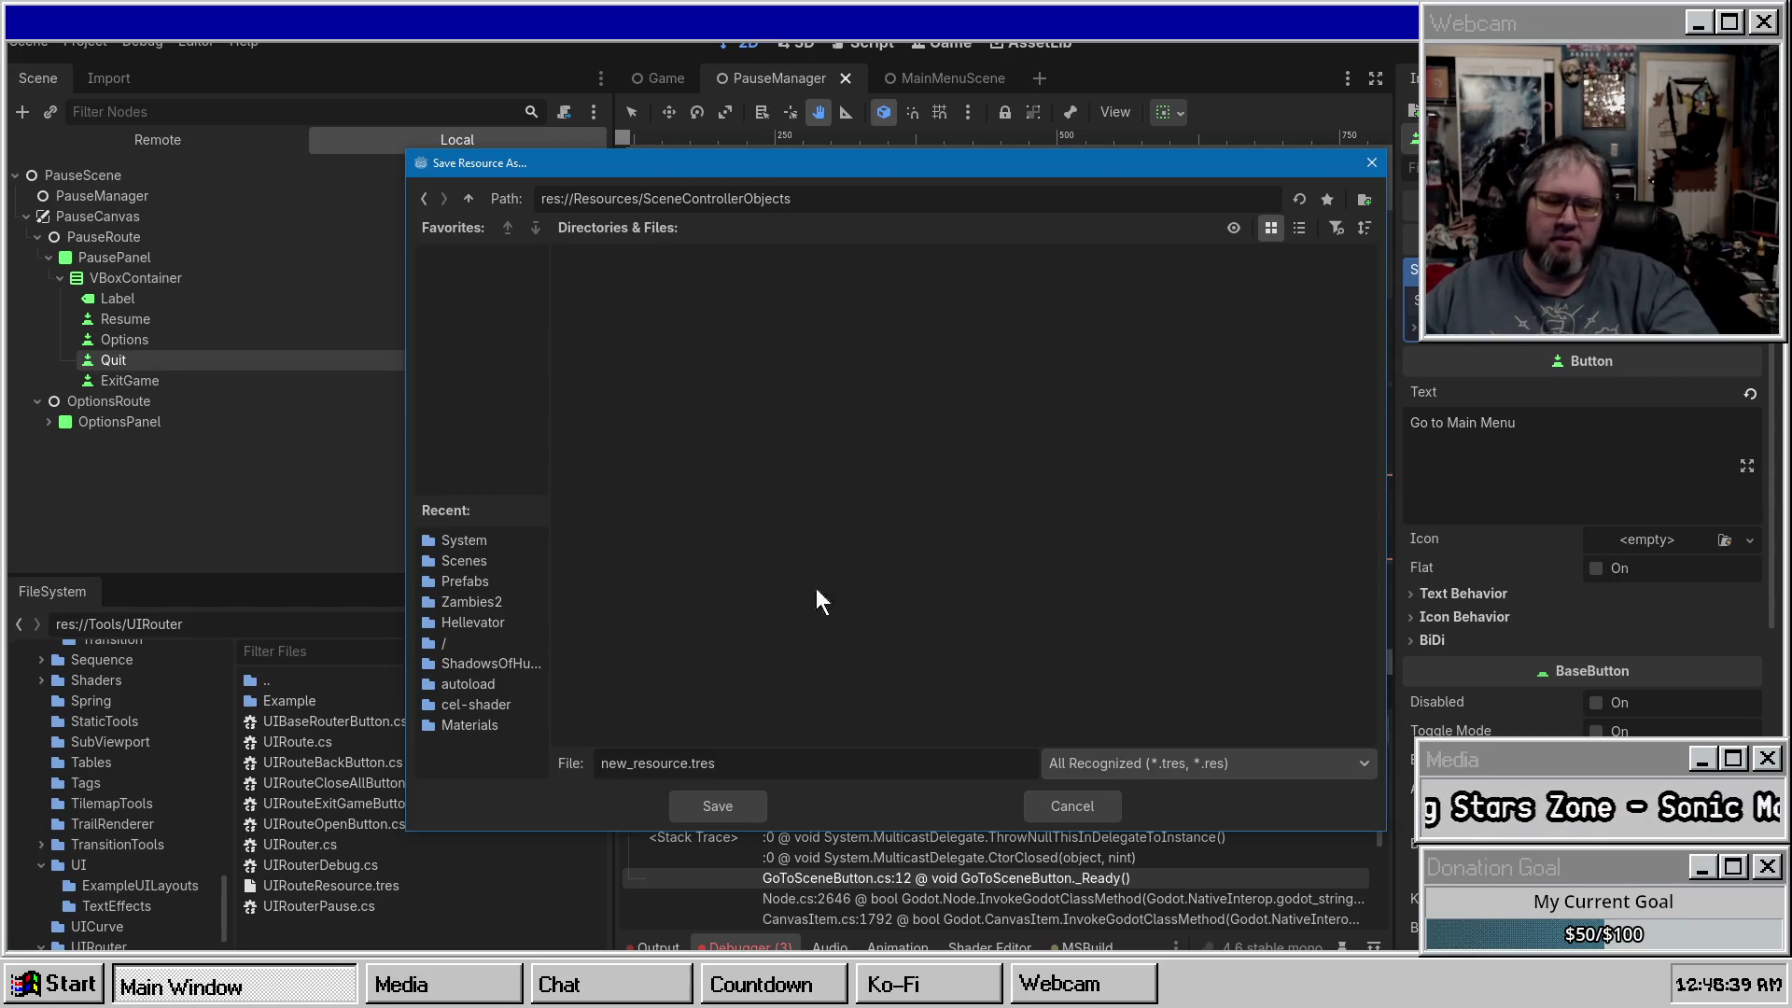
double_click(687, 763)
type("go_to_")
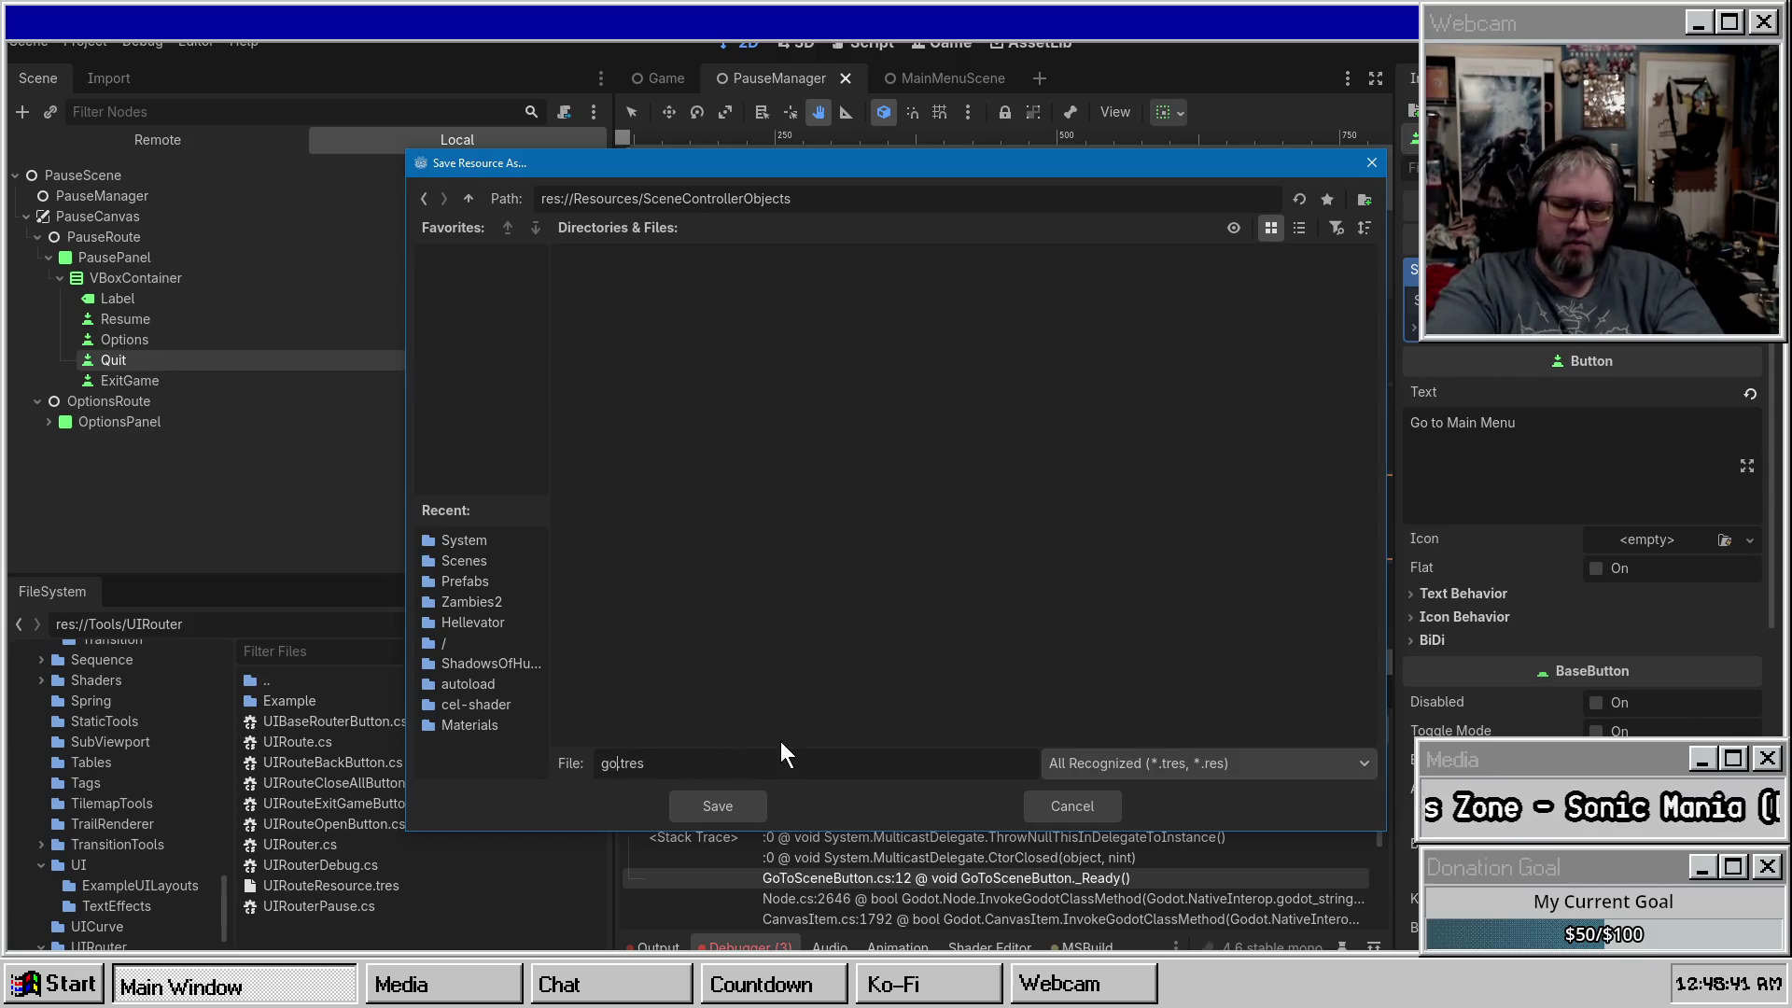
type("menu_")
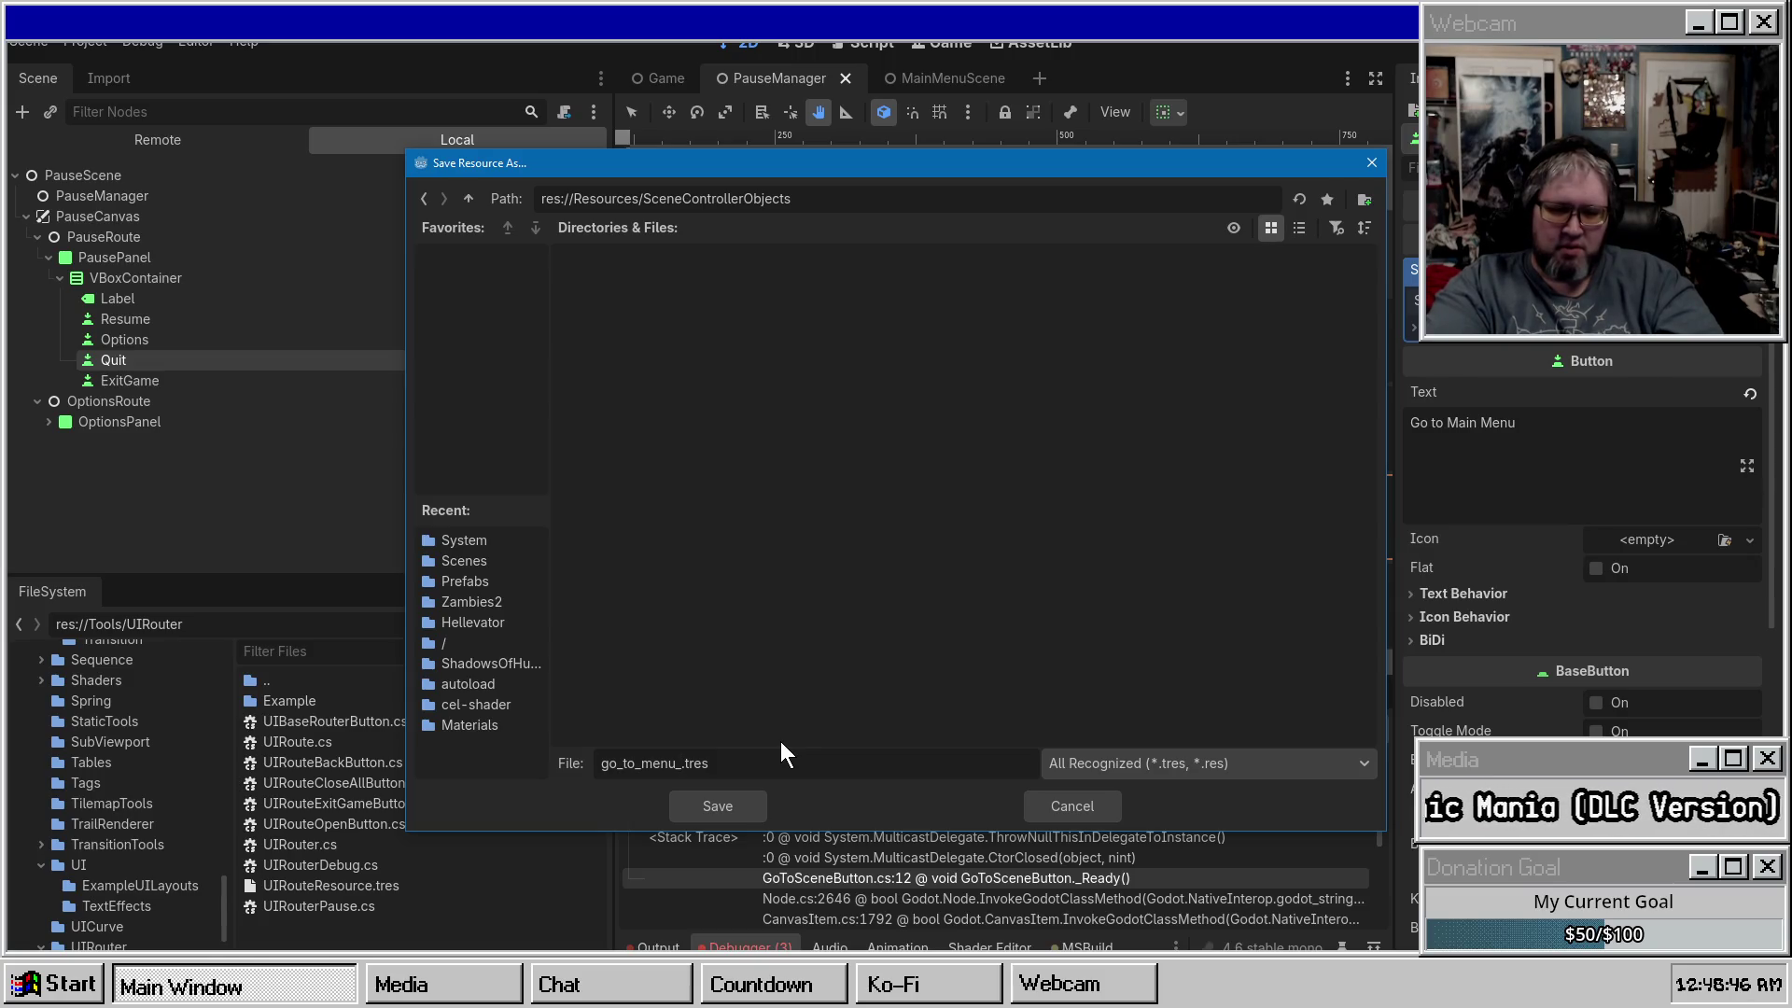
type("scene_)")
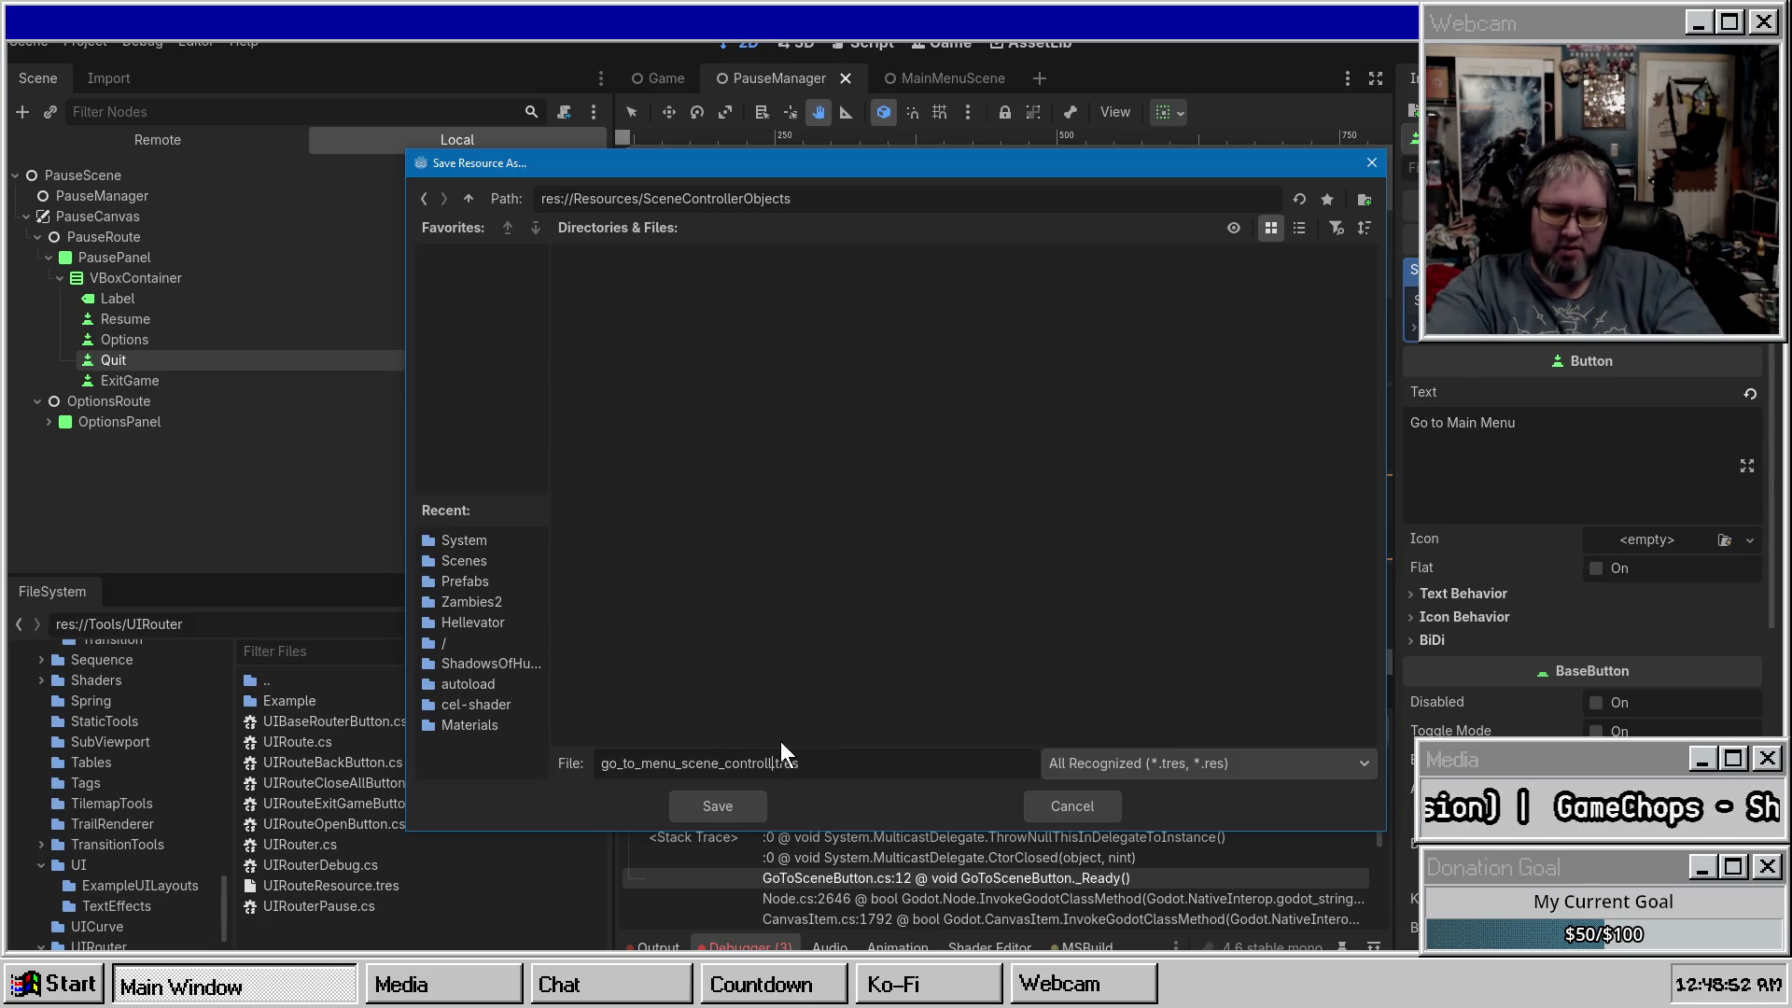
key("BackSpace")
key("BackSpace")
key("BackSpace")
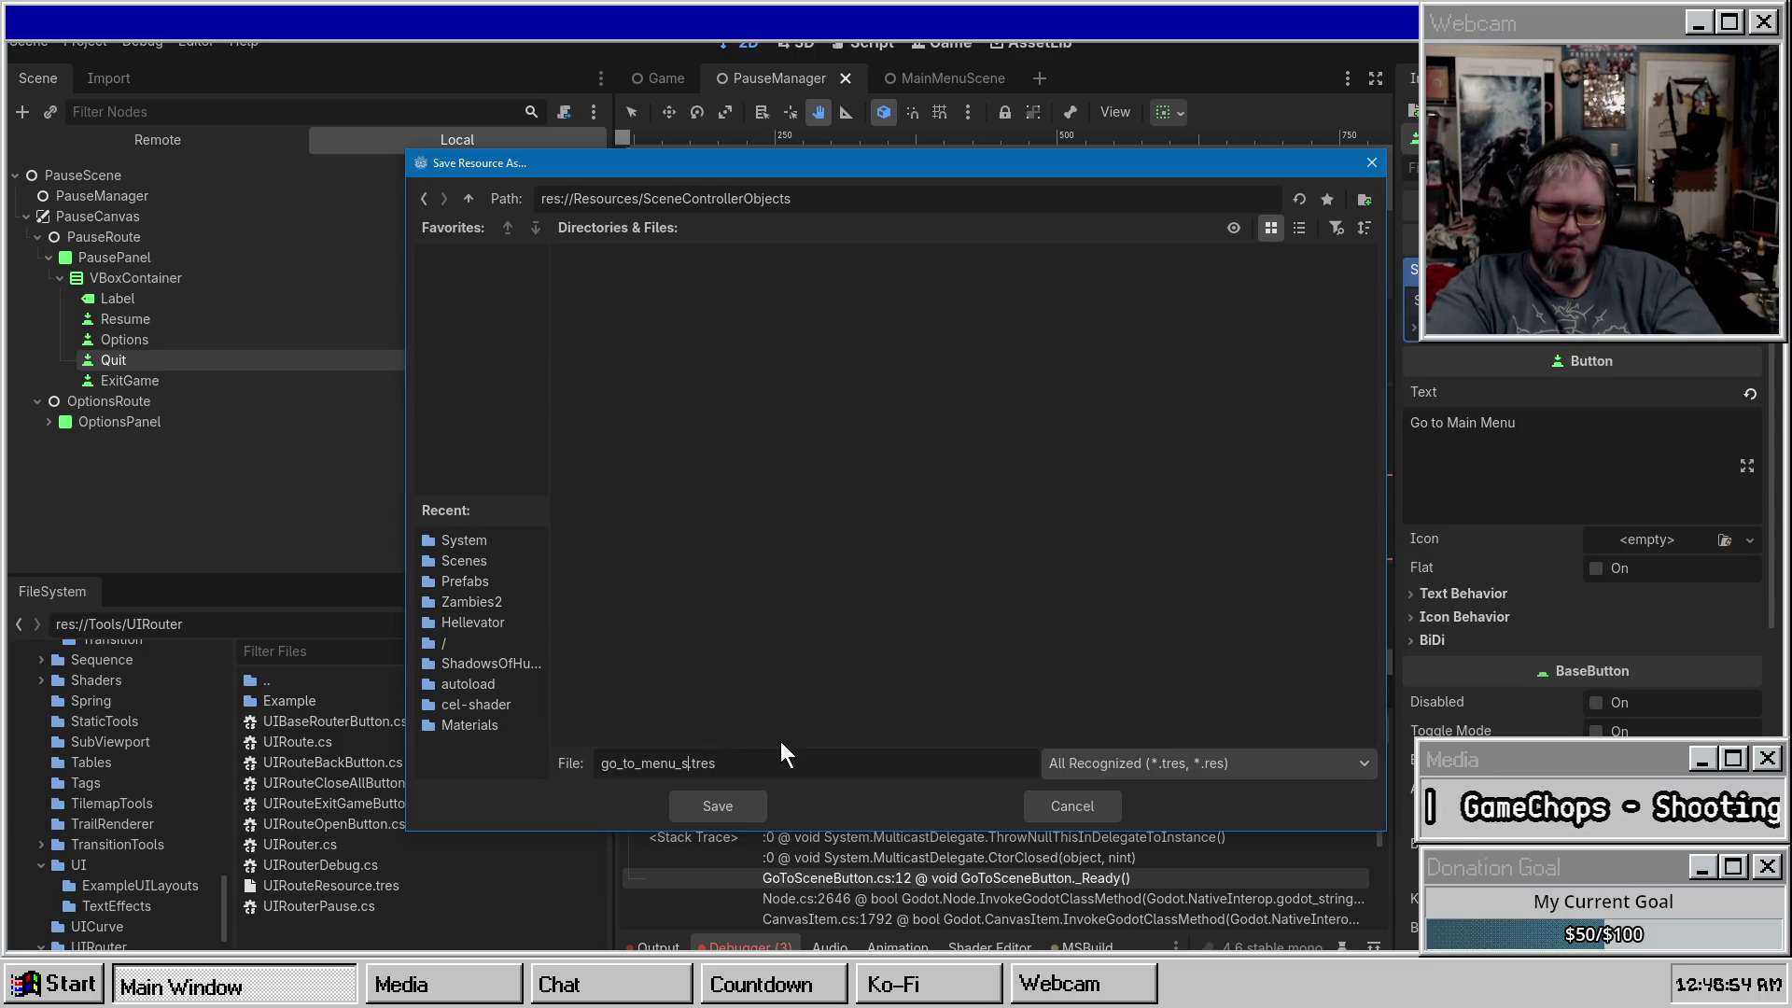
key("Return")
key("ctrl+s")
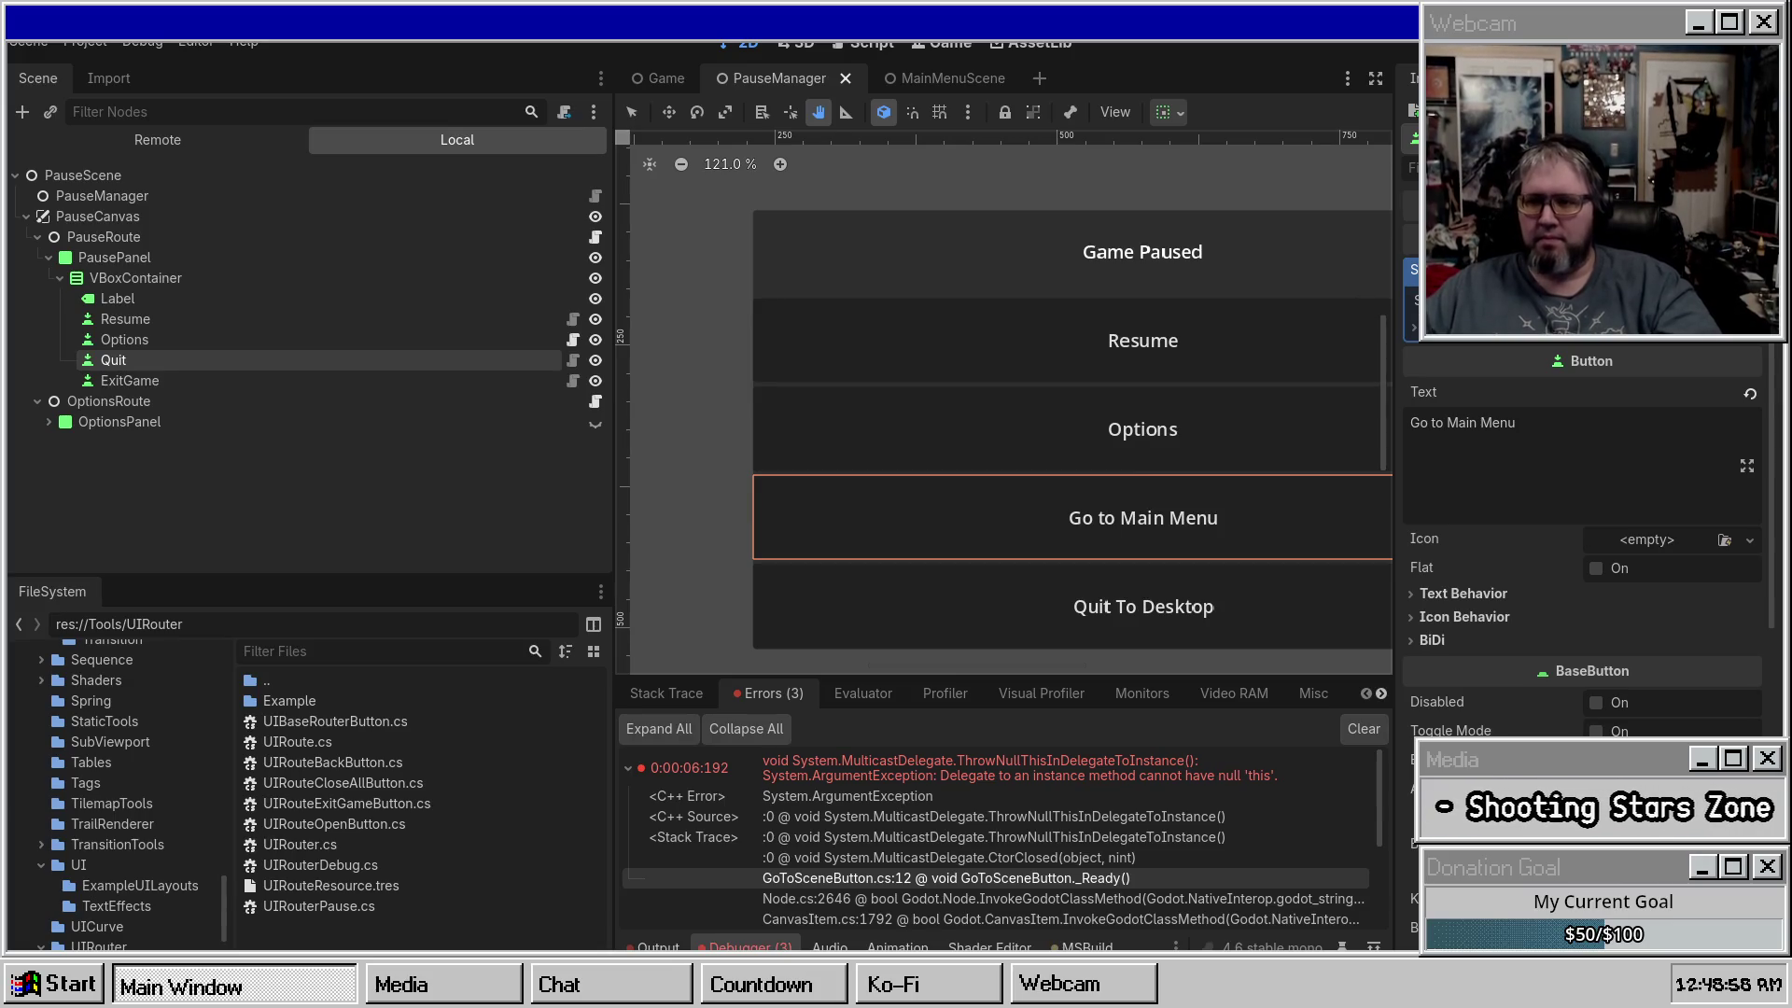
In MainMenuScene, save the Go To Game button's scene resource as go_to_game.tres.
left_click(933, 80)
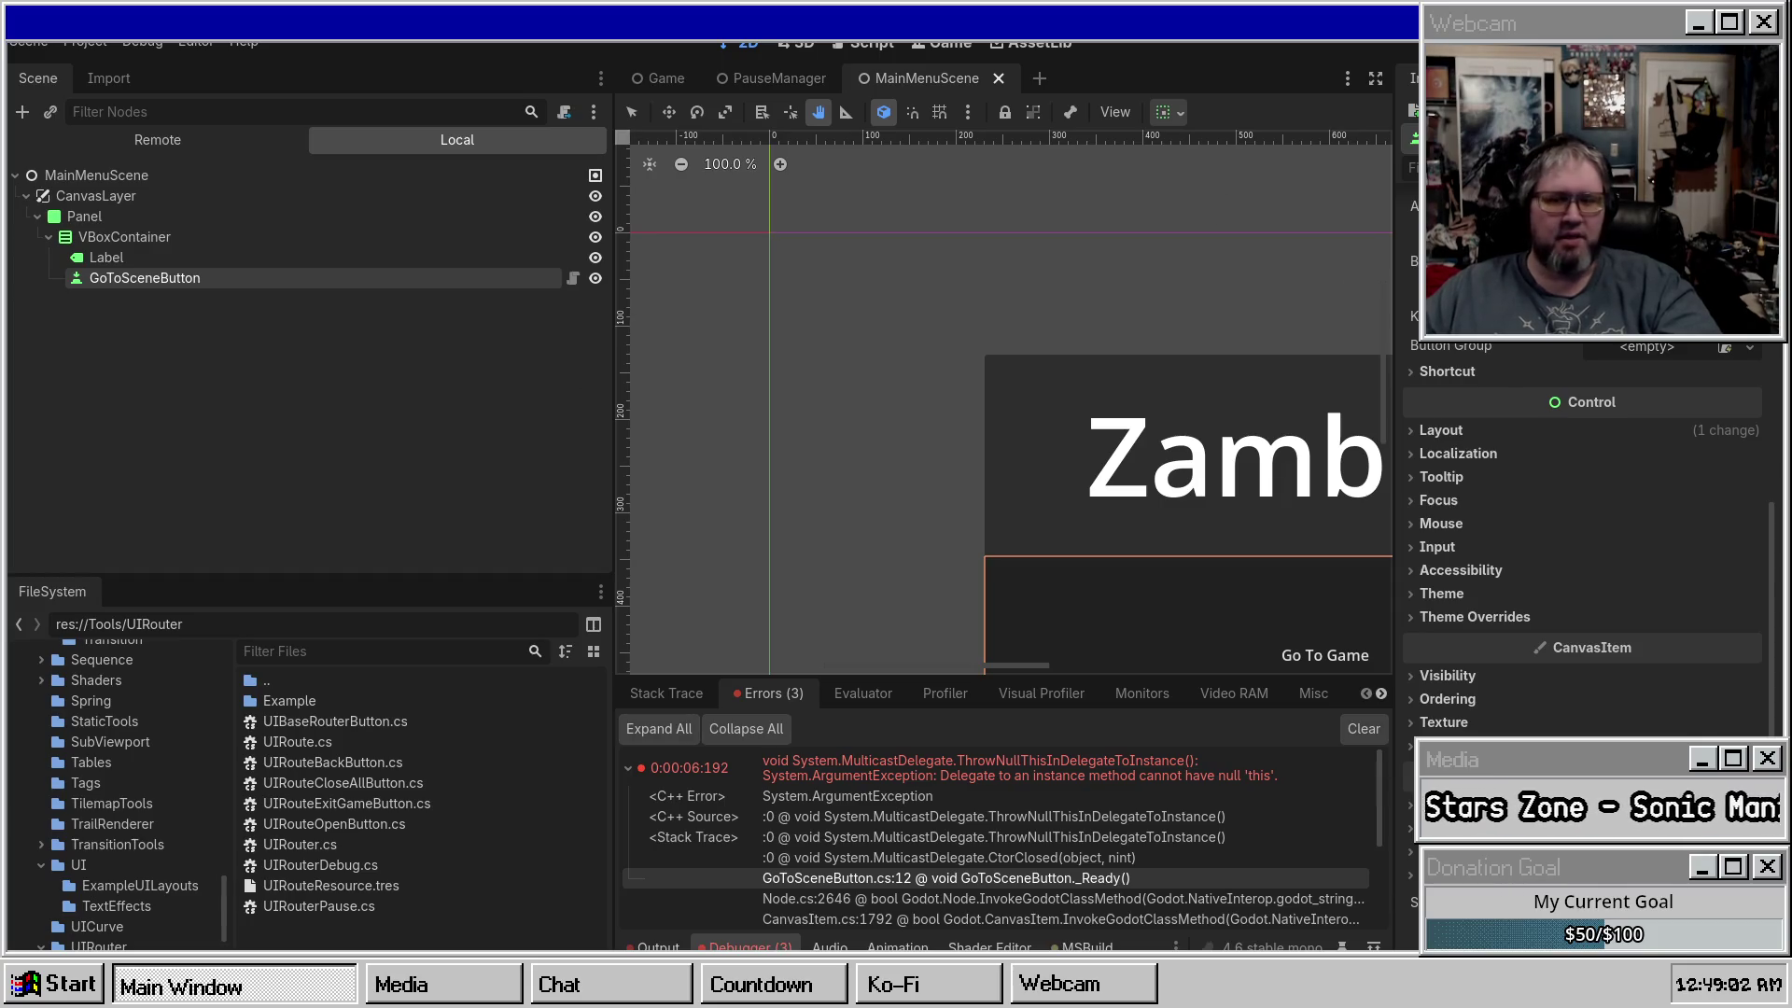
scroll(1586, 514, "up", 5)
left_click(1750, 271)
left_click(1656, 475)
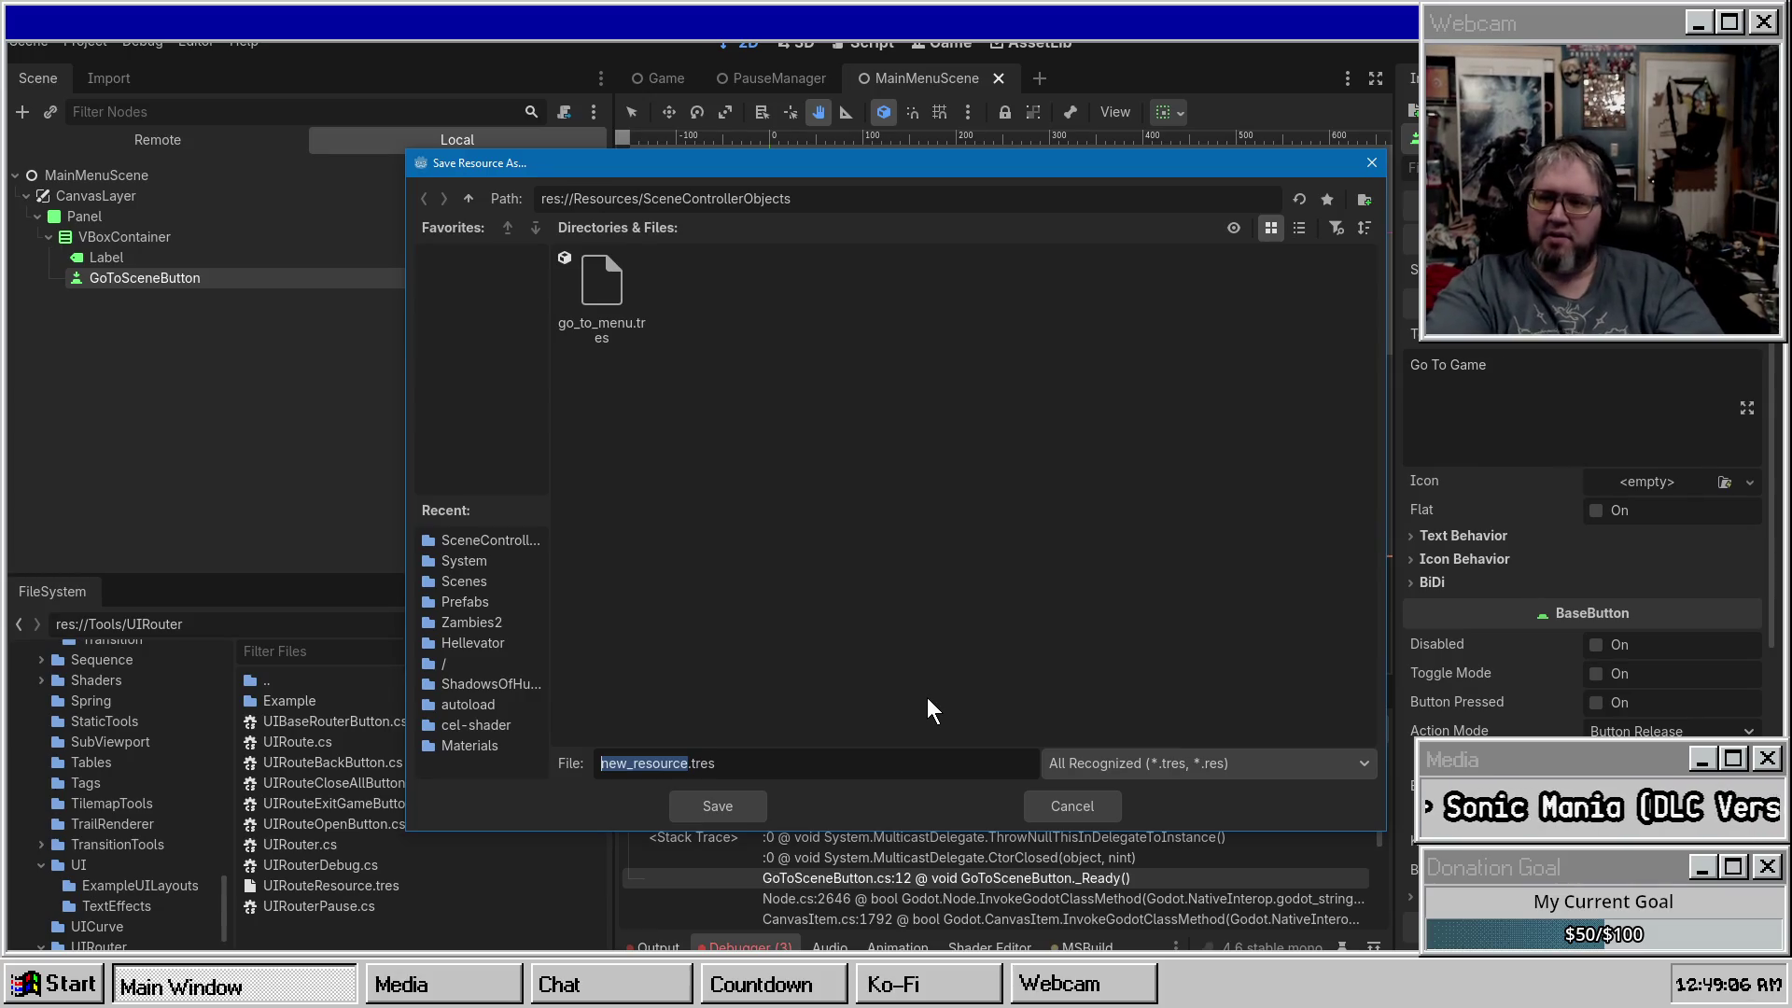
type("go-")
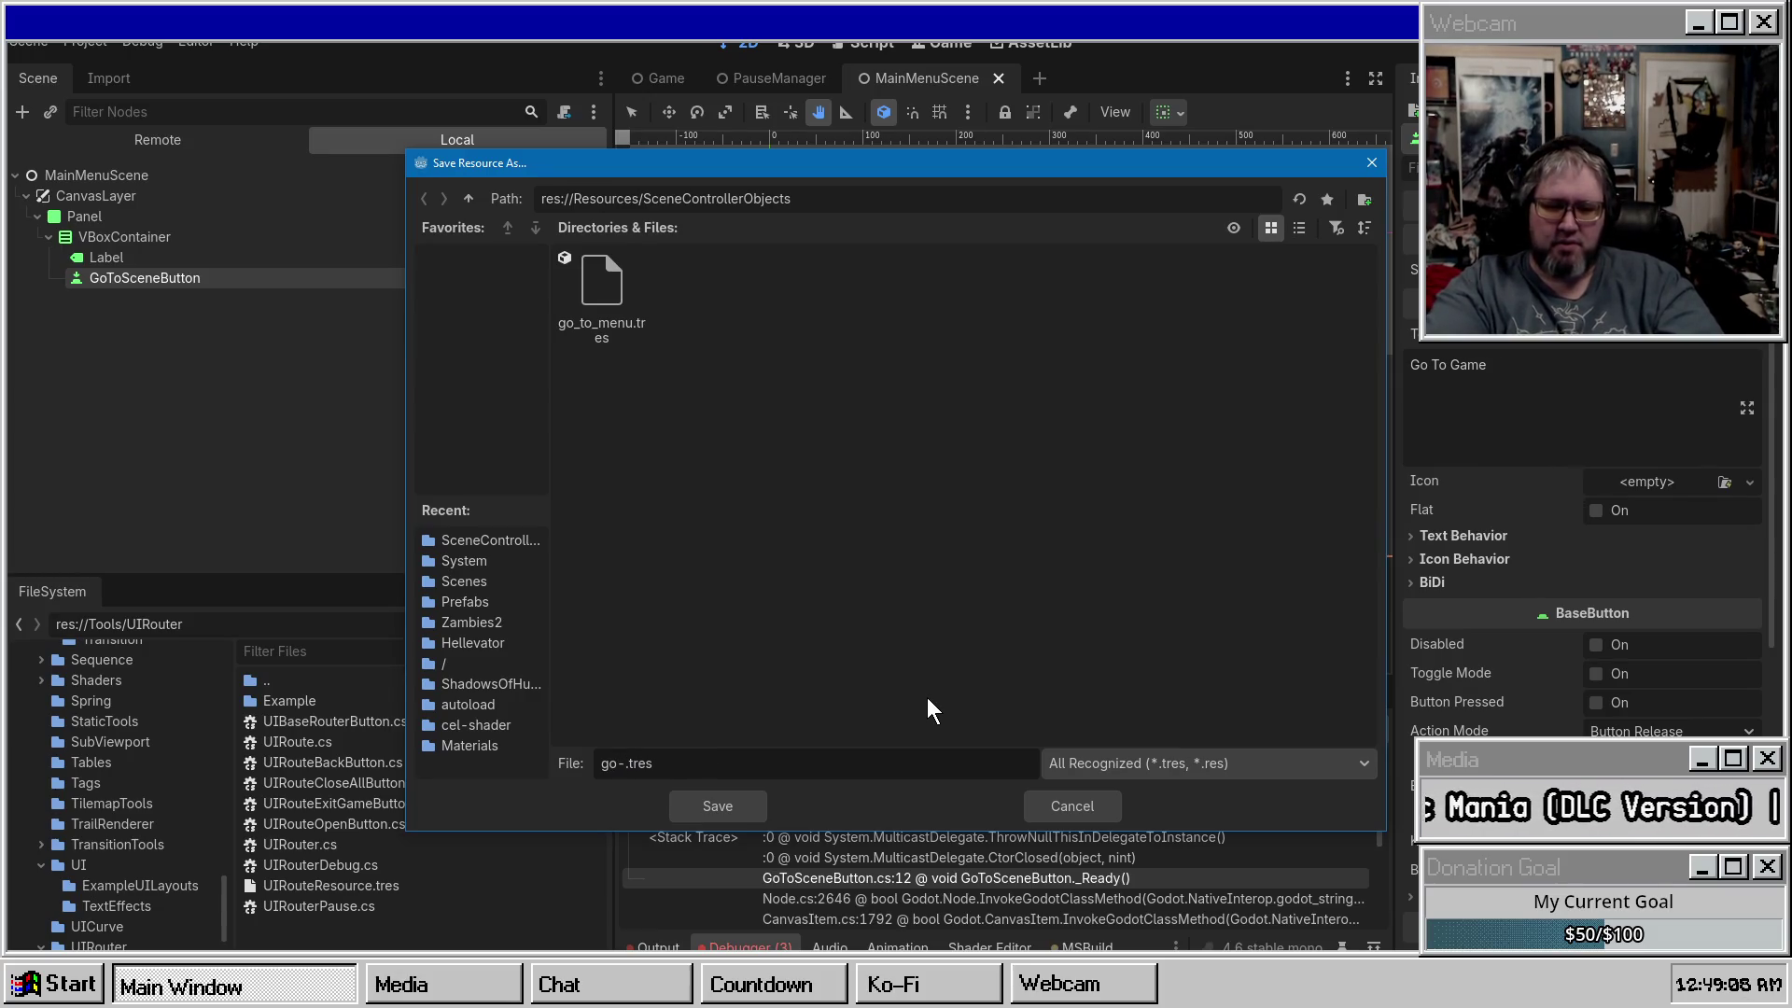
type("_to_game")
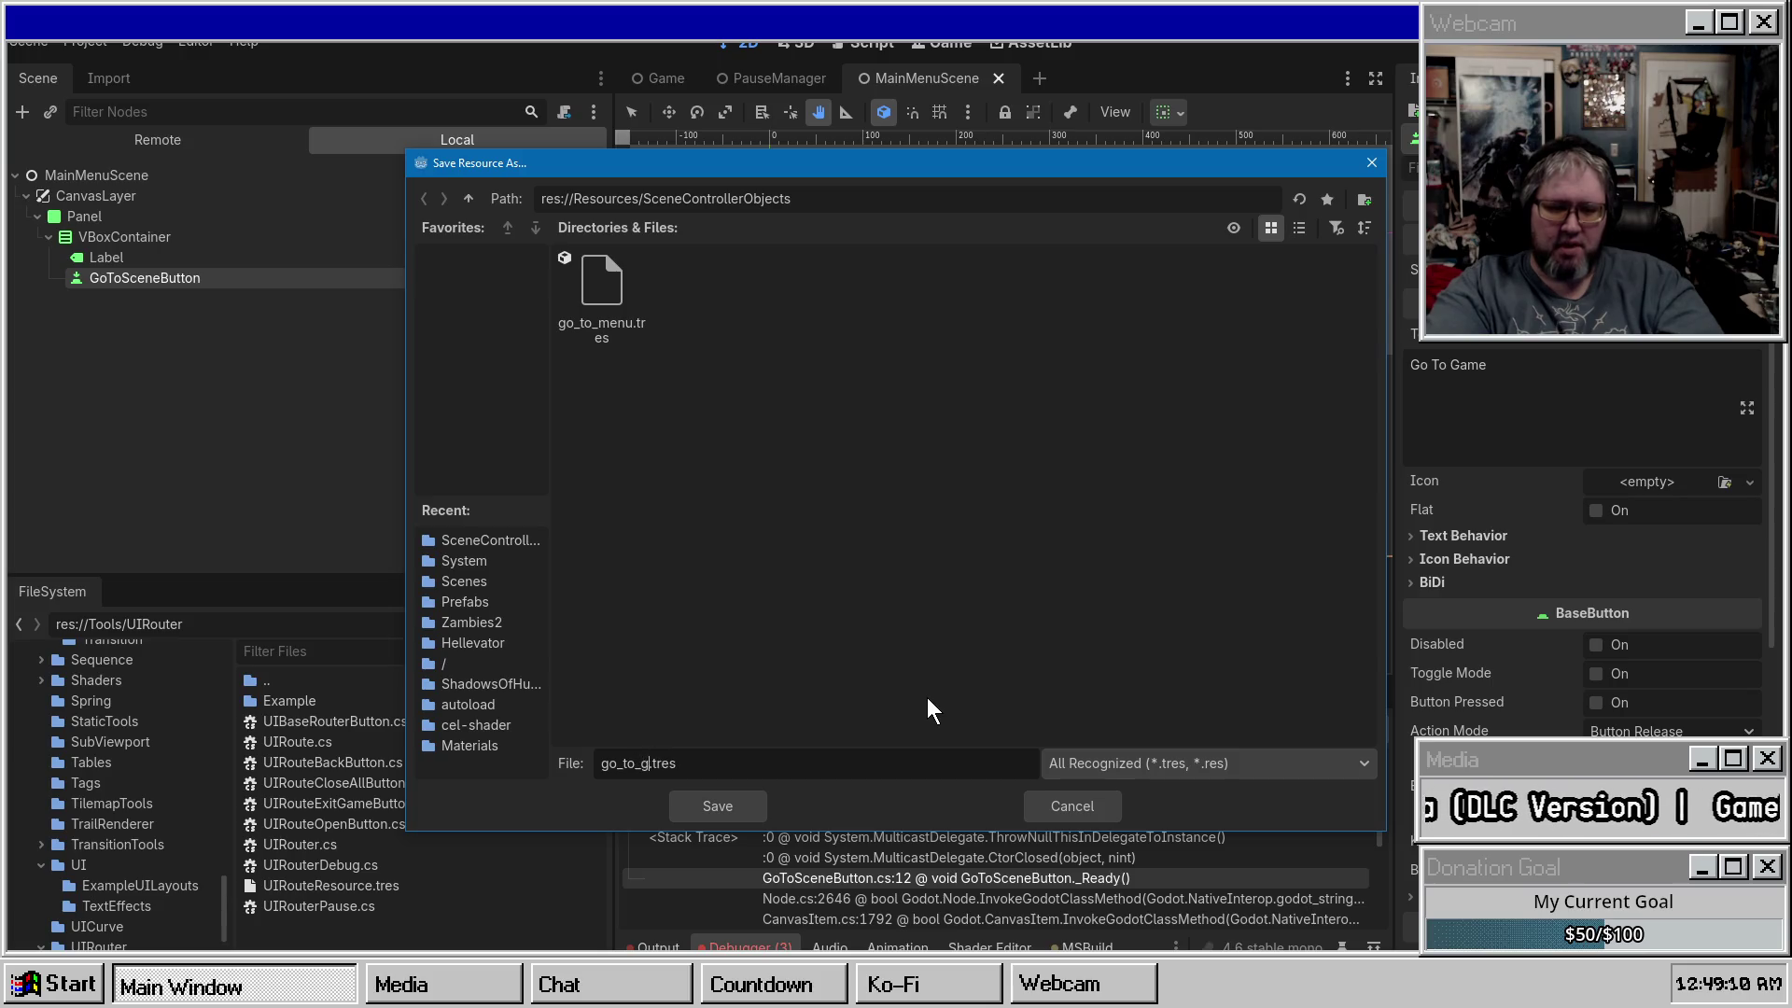
key("Return")
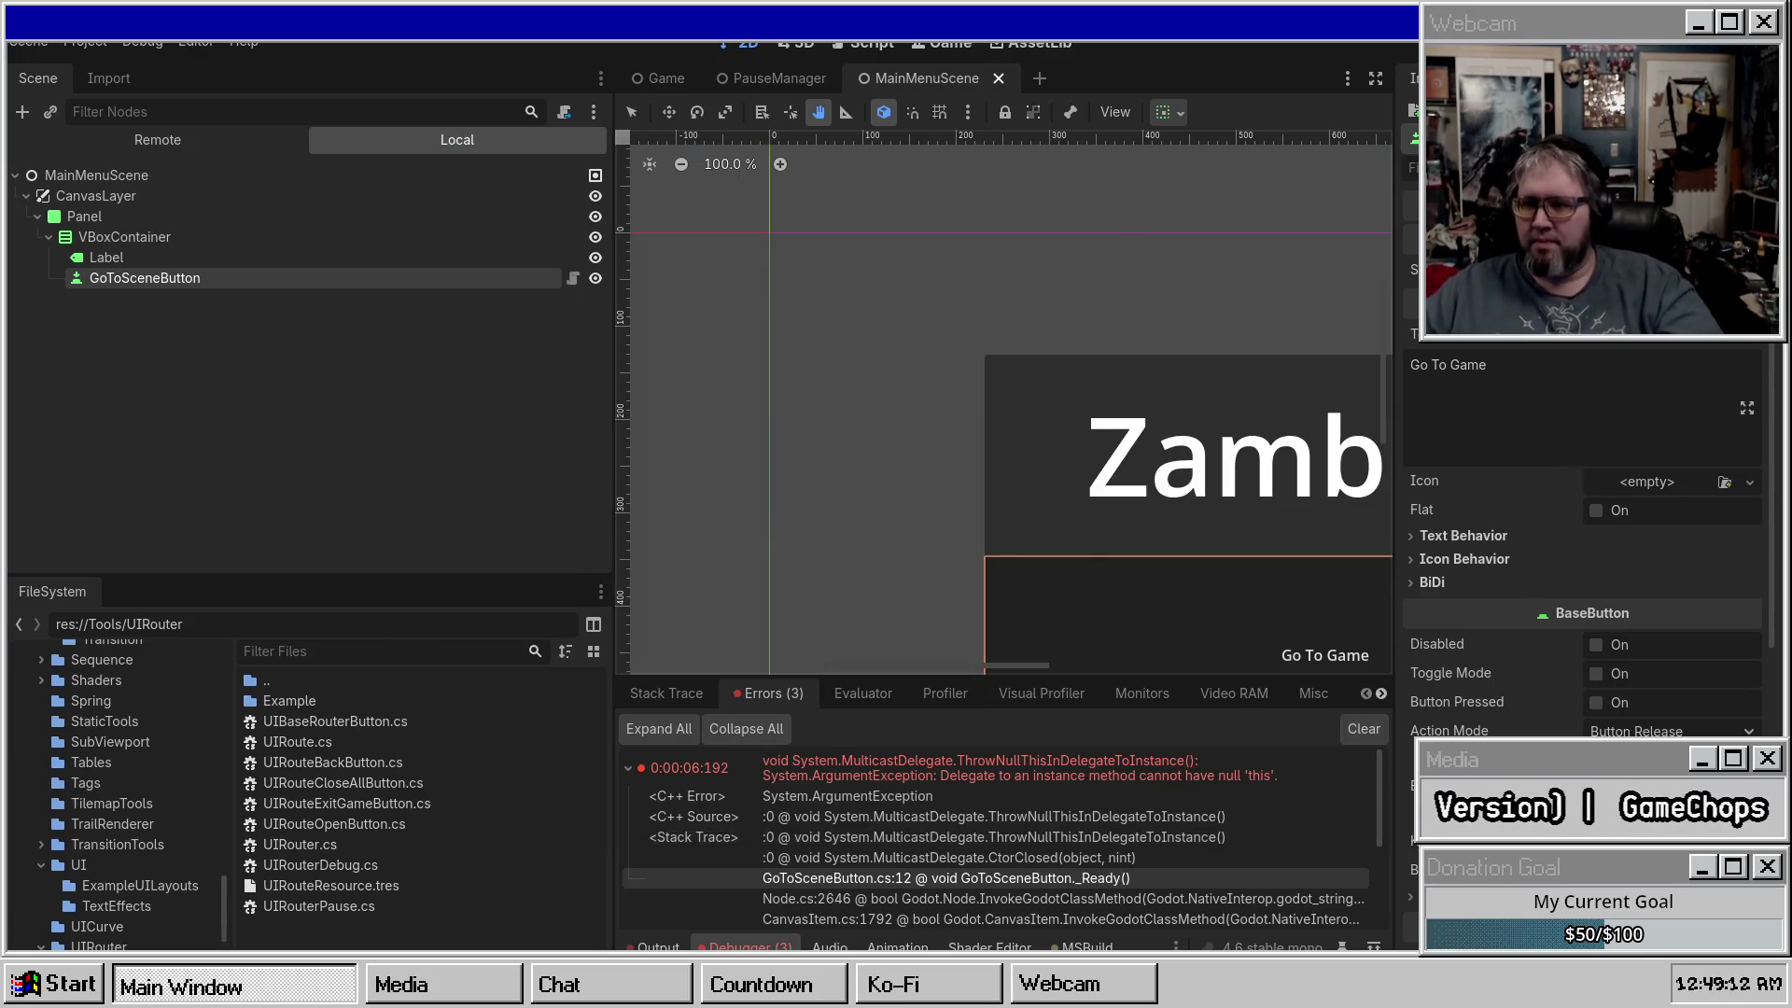
Close the MainMenuScene tab and return to the Game scene.
left_click(731, 76)
left_click(1019, 78)
left_click(651, 78)
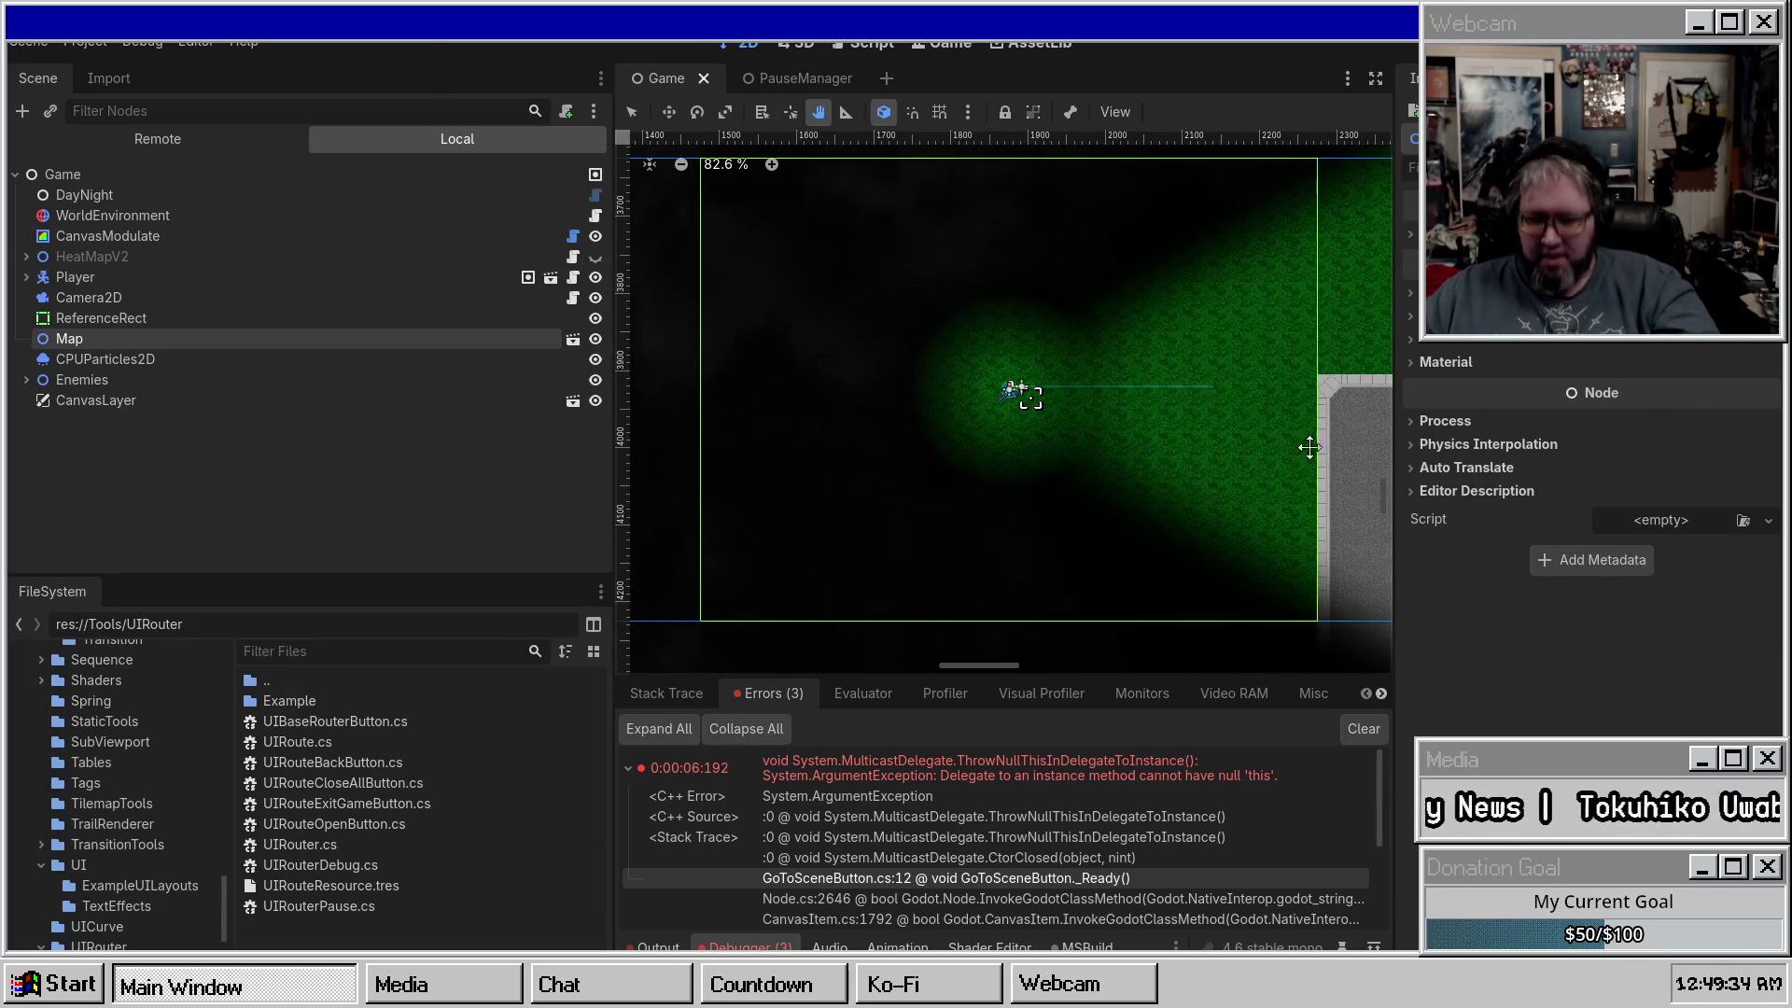
Relaunch the game, pause and try Go to Main Menu twice, then view the Remote tree.
key("F8")
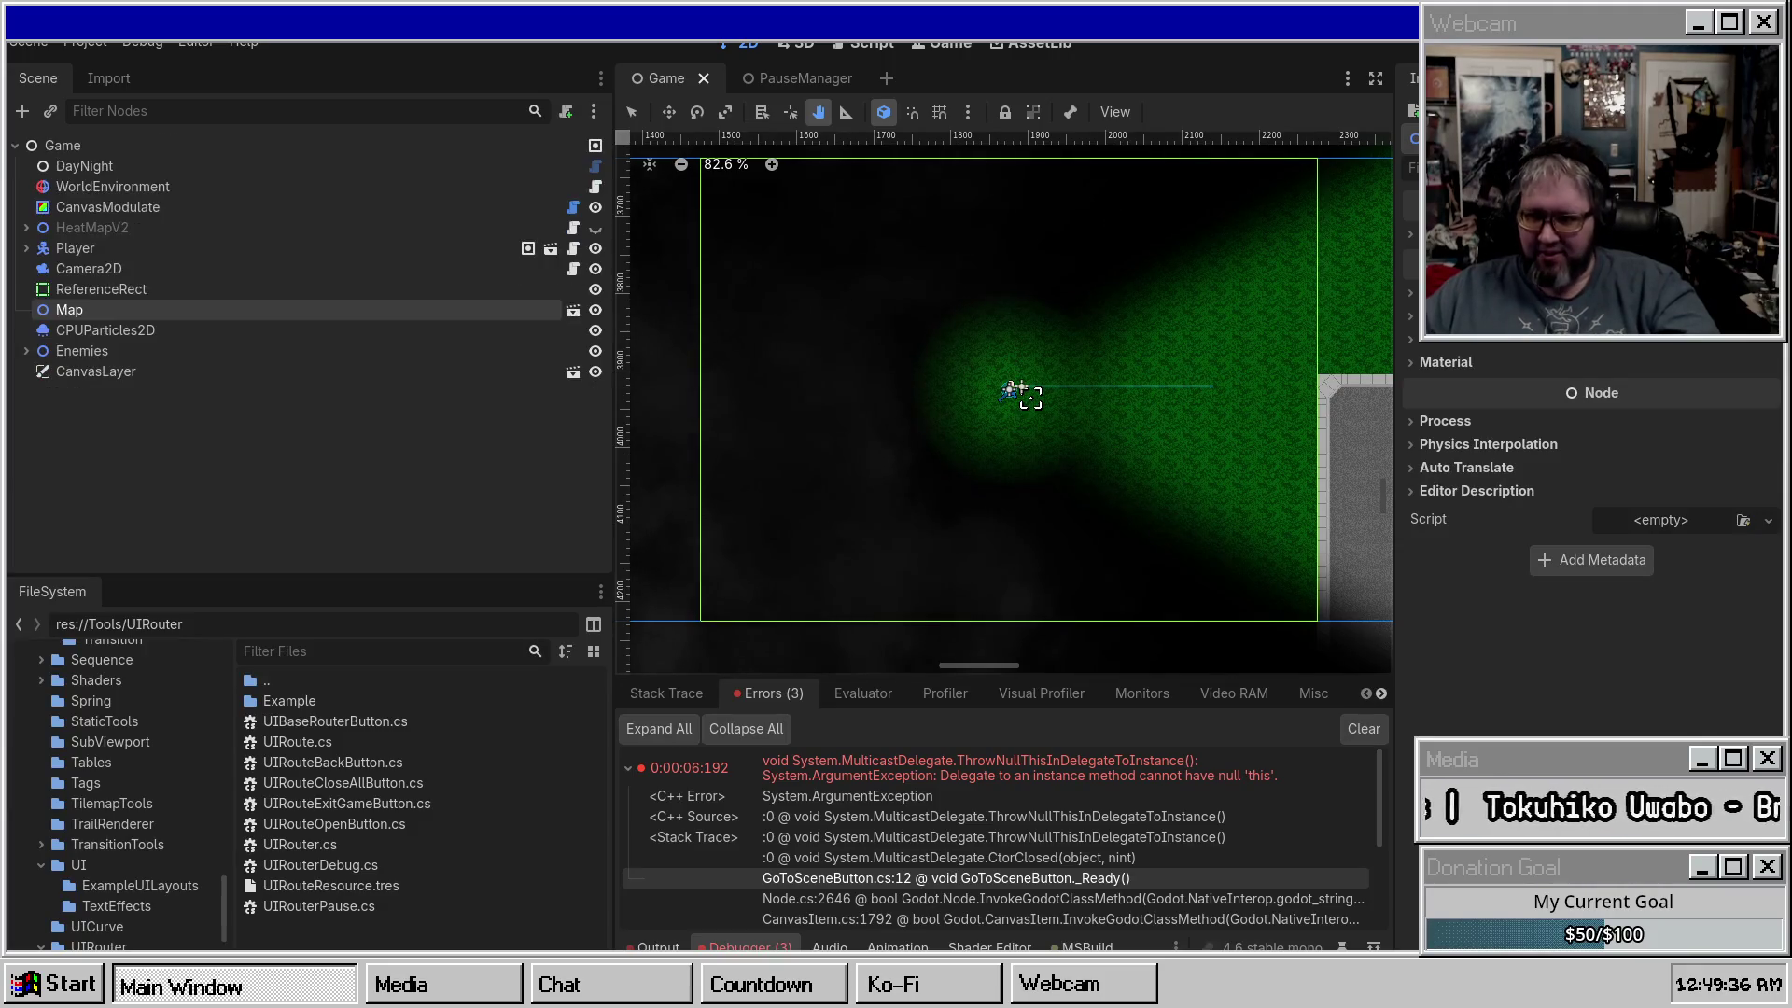
key("F5")
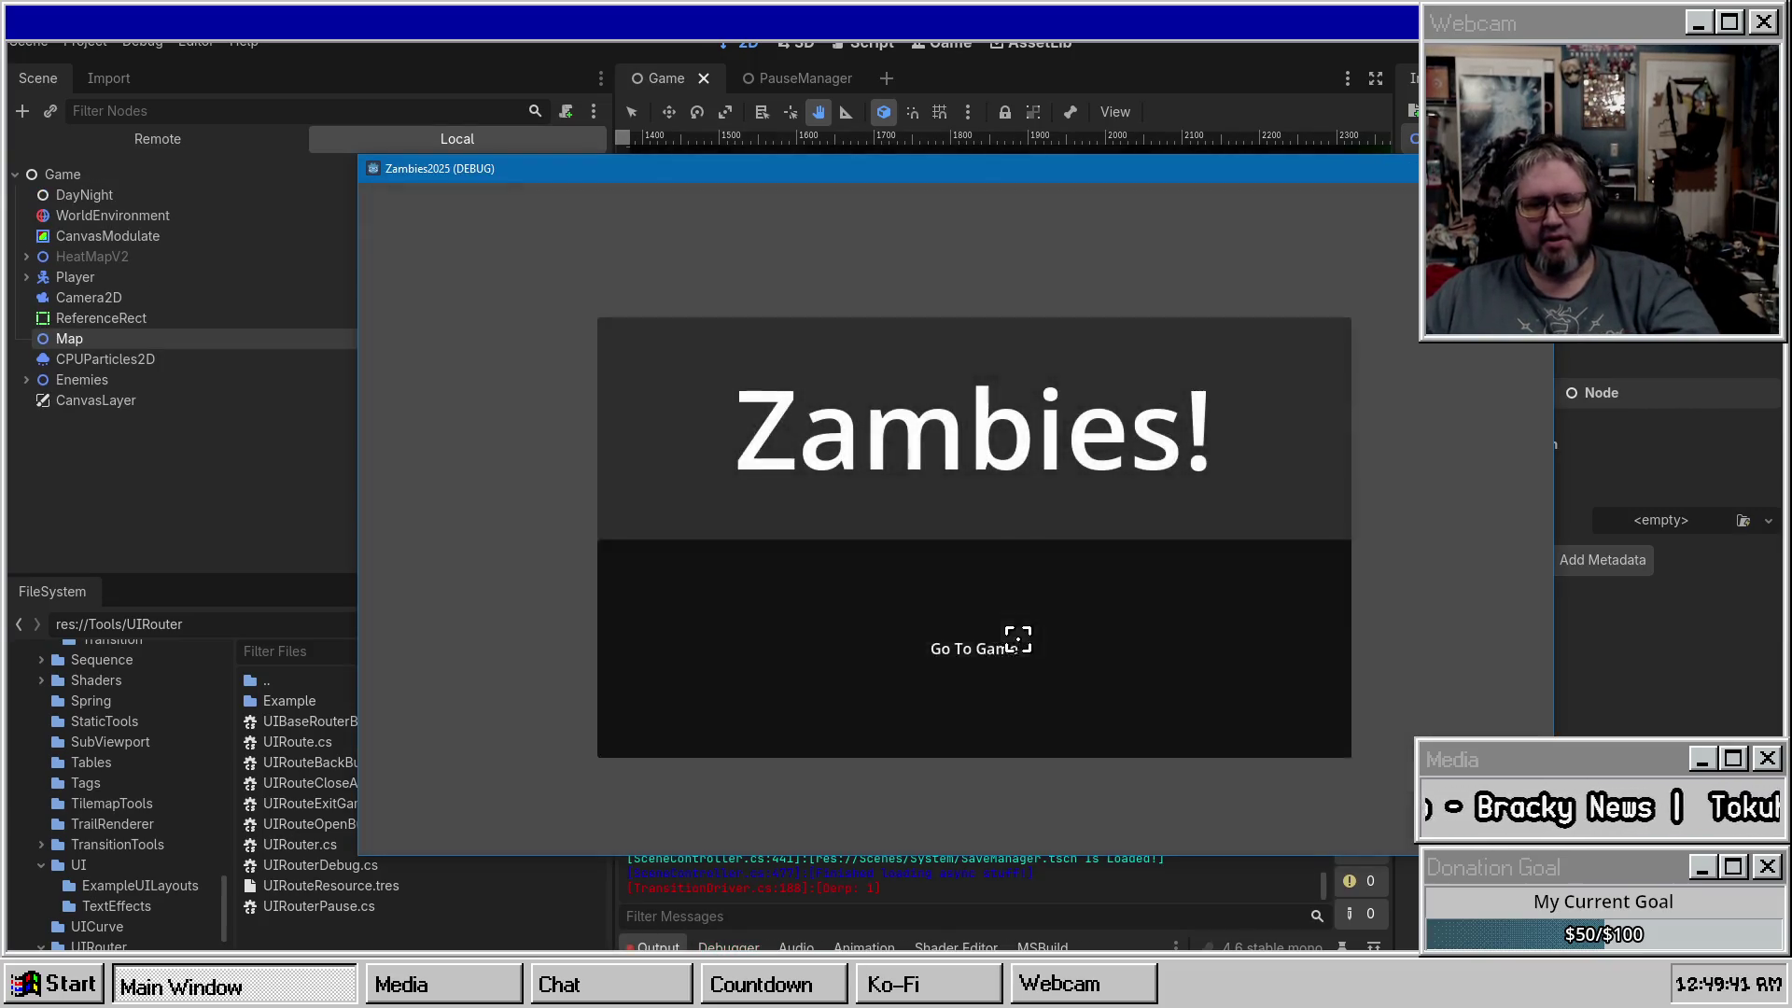
left_click(1017, 641)
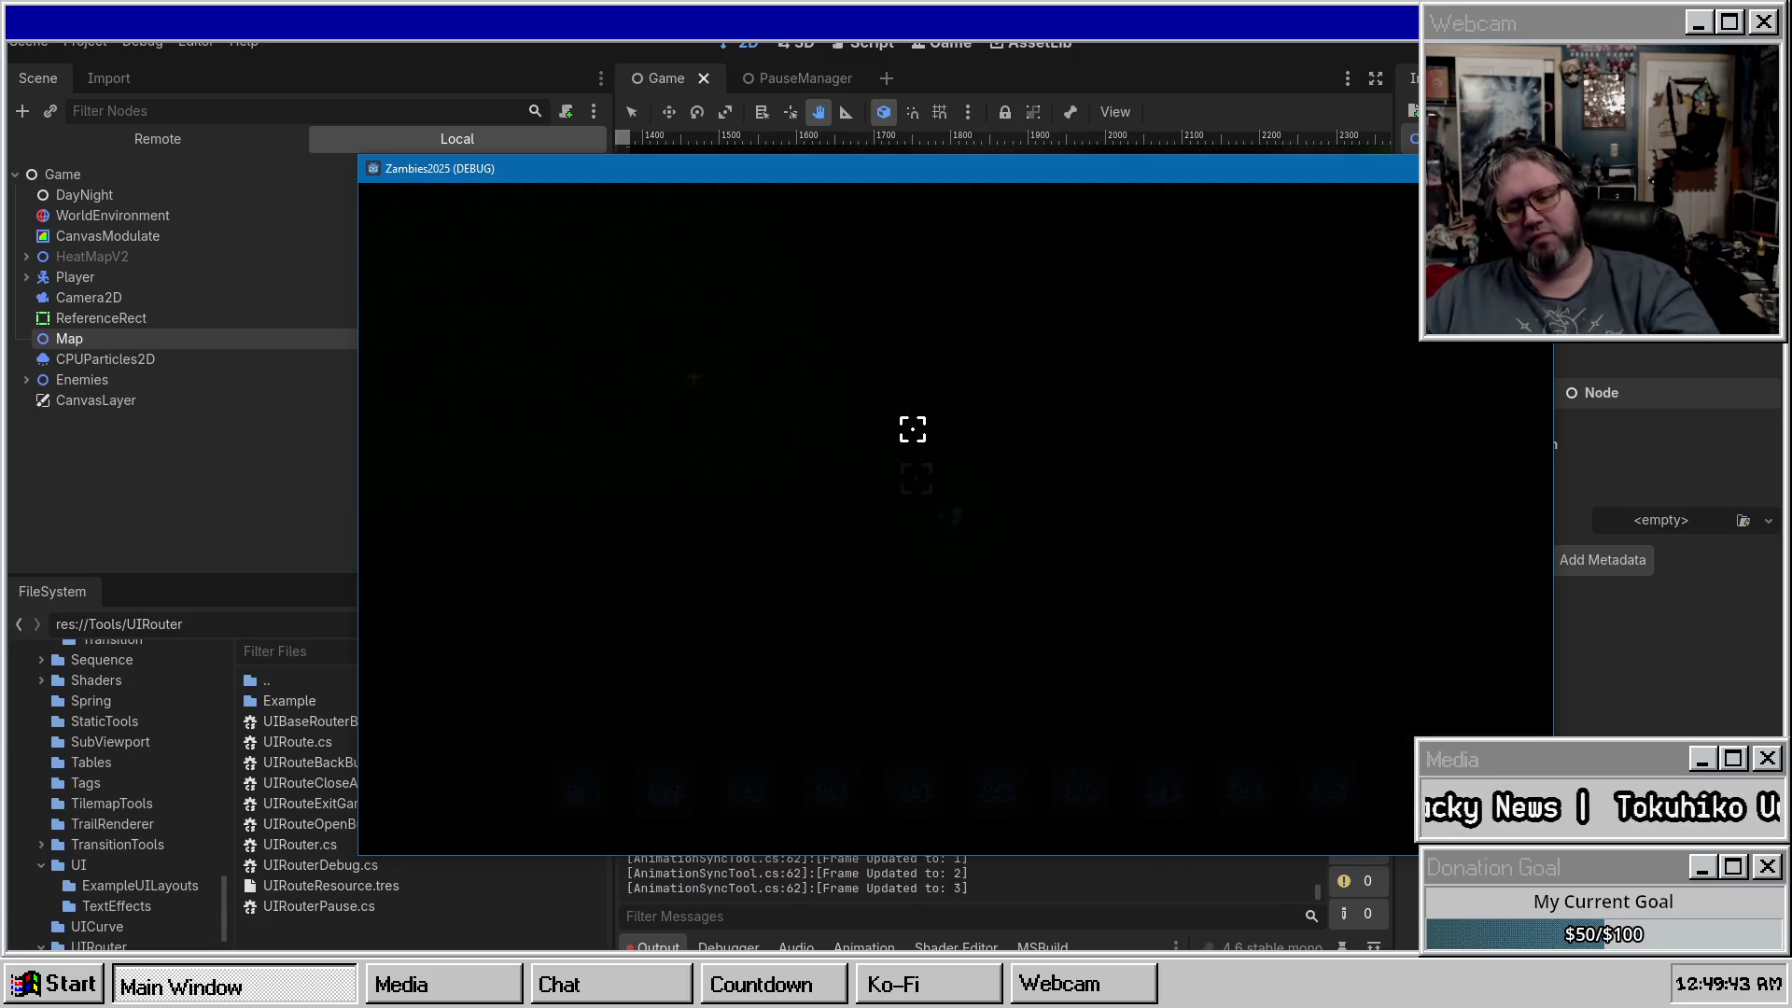
key("Escape")
left_click(946, 613)
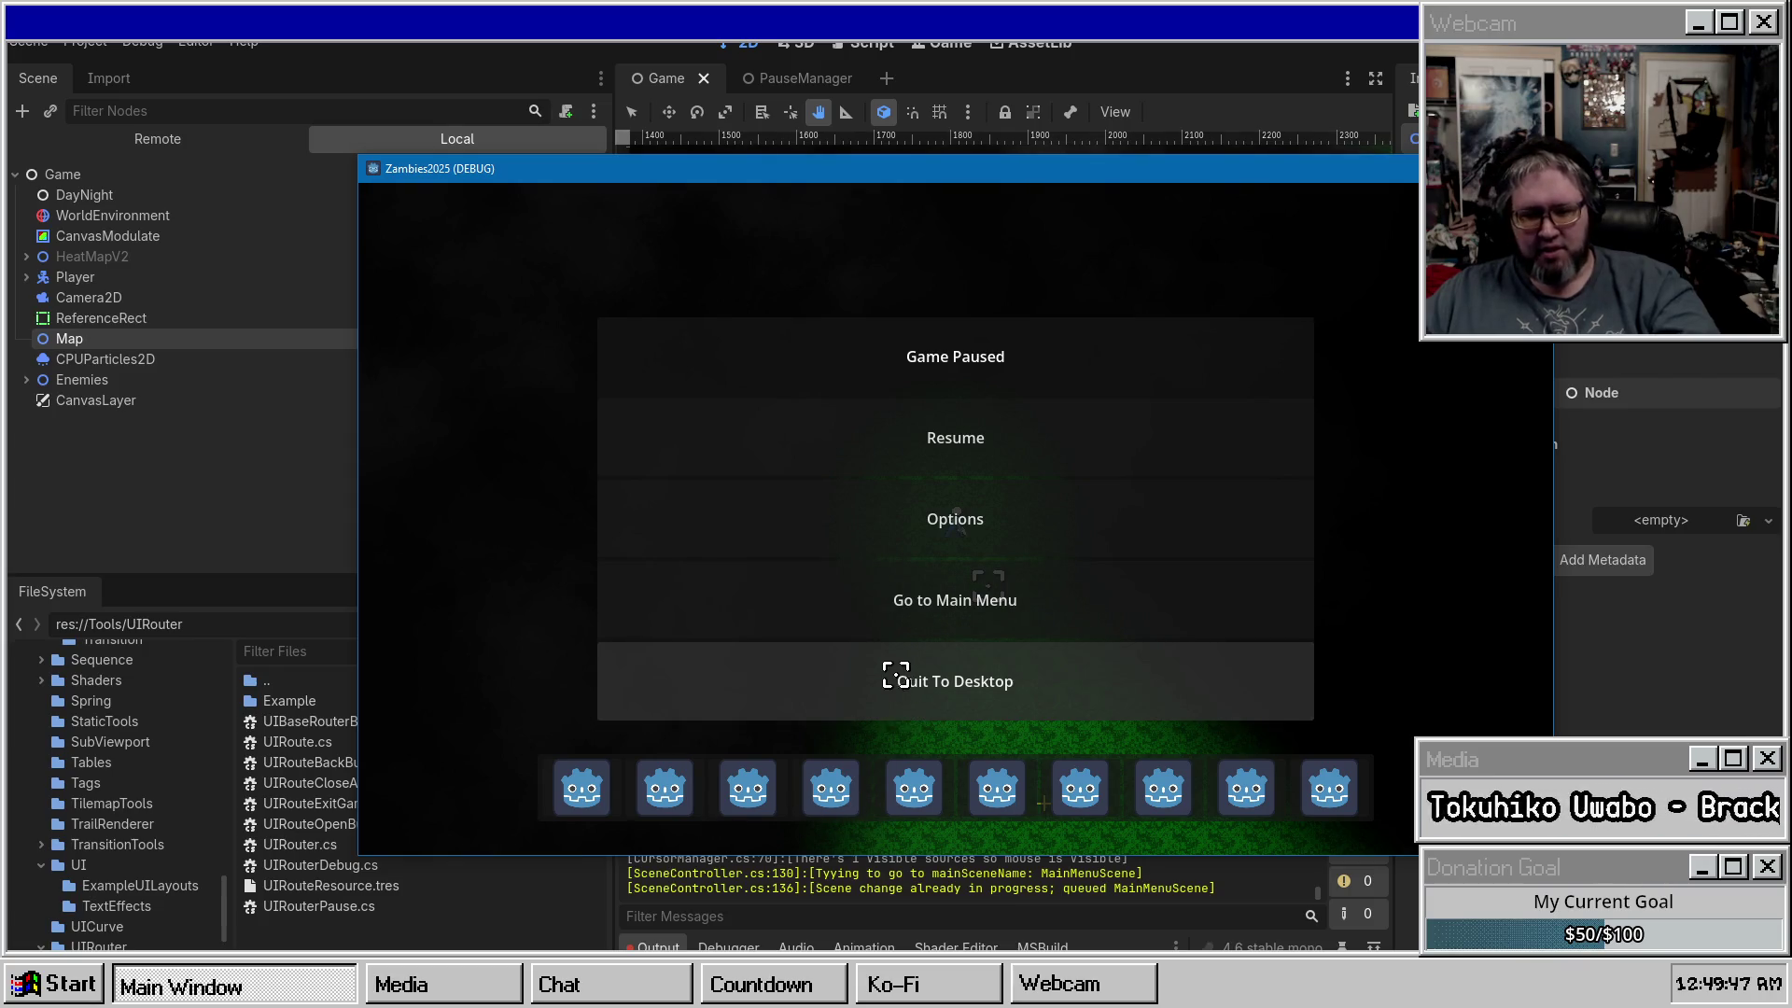
key("Escape")
key("Escape")
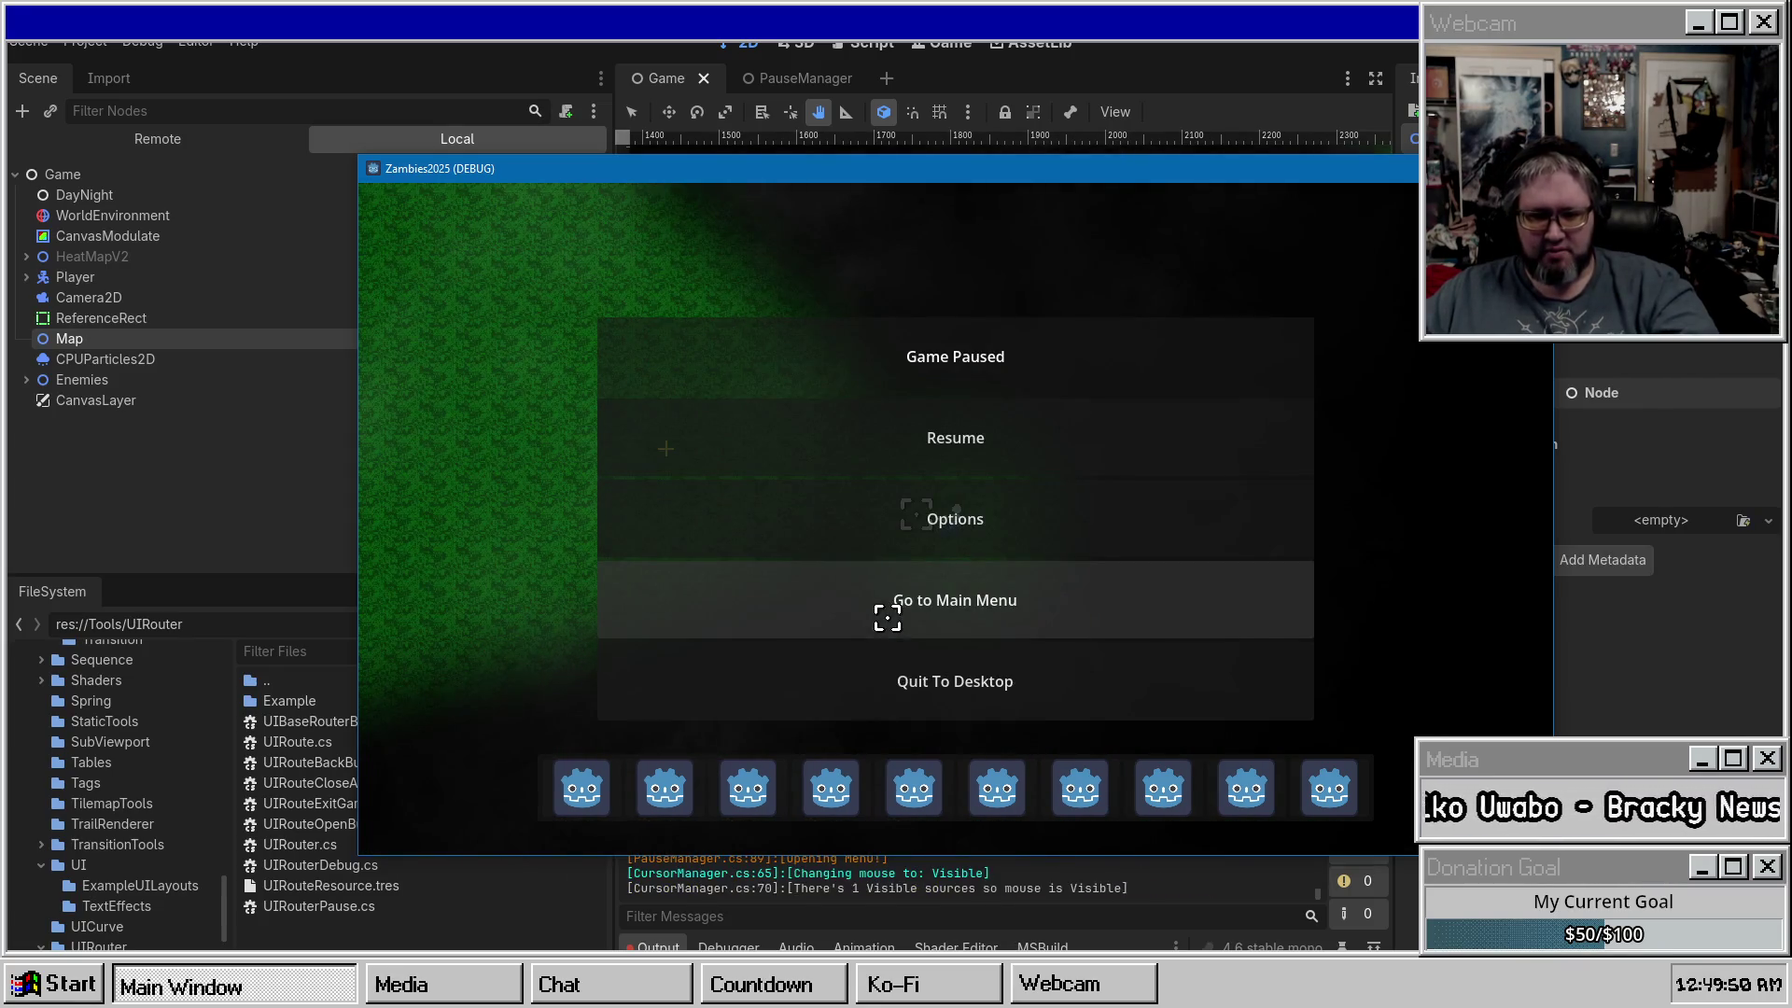
left_click(886, 611)
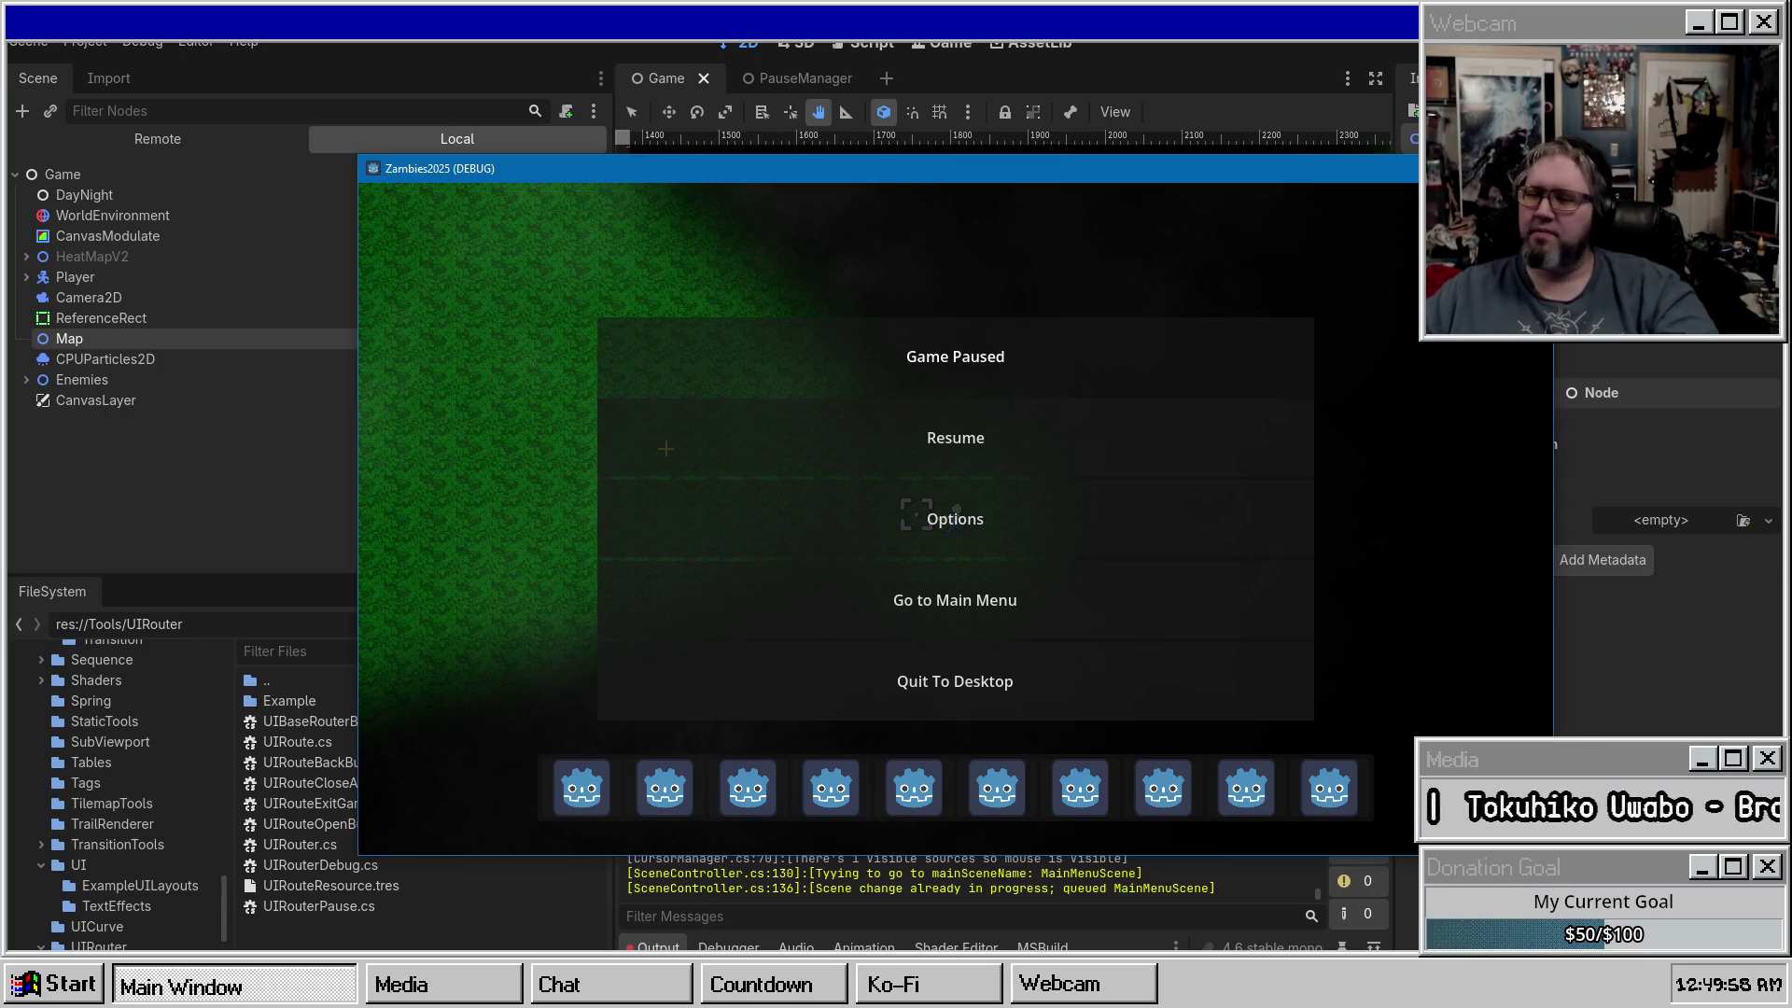
key("F8")
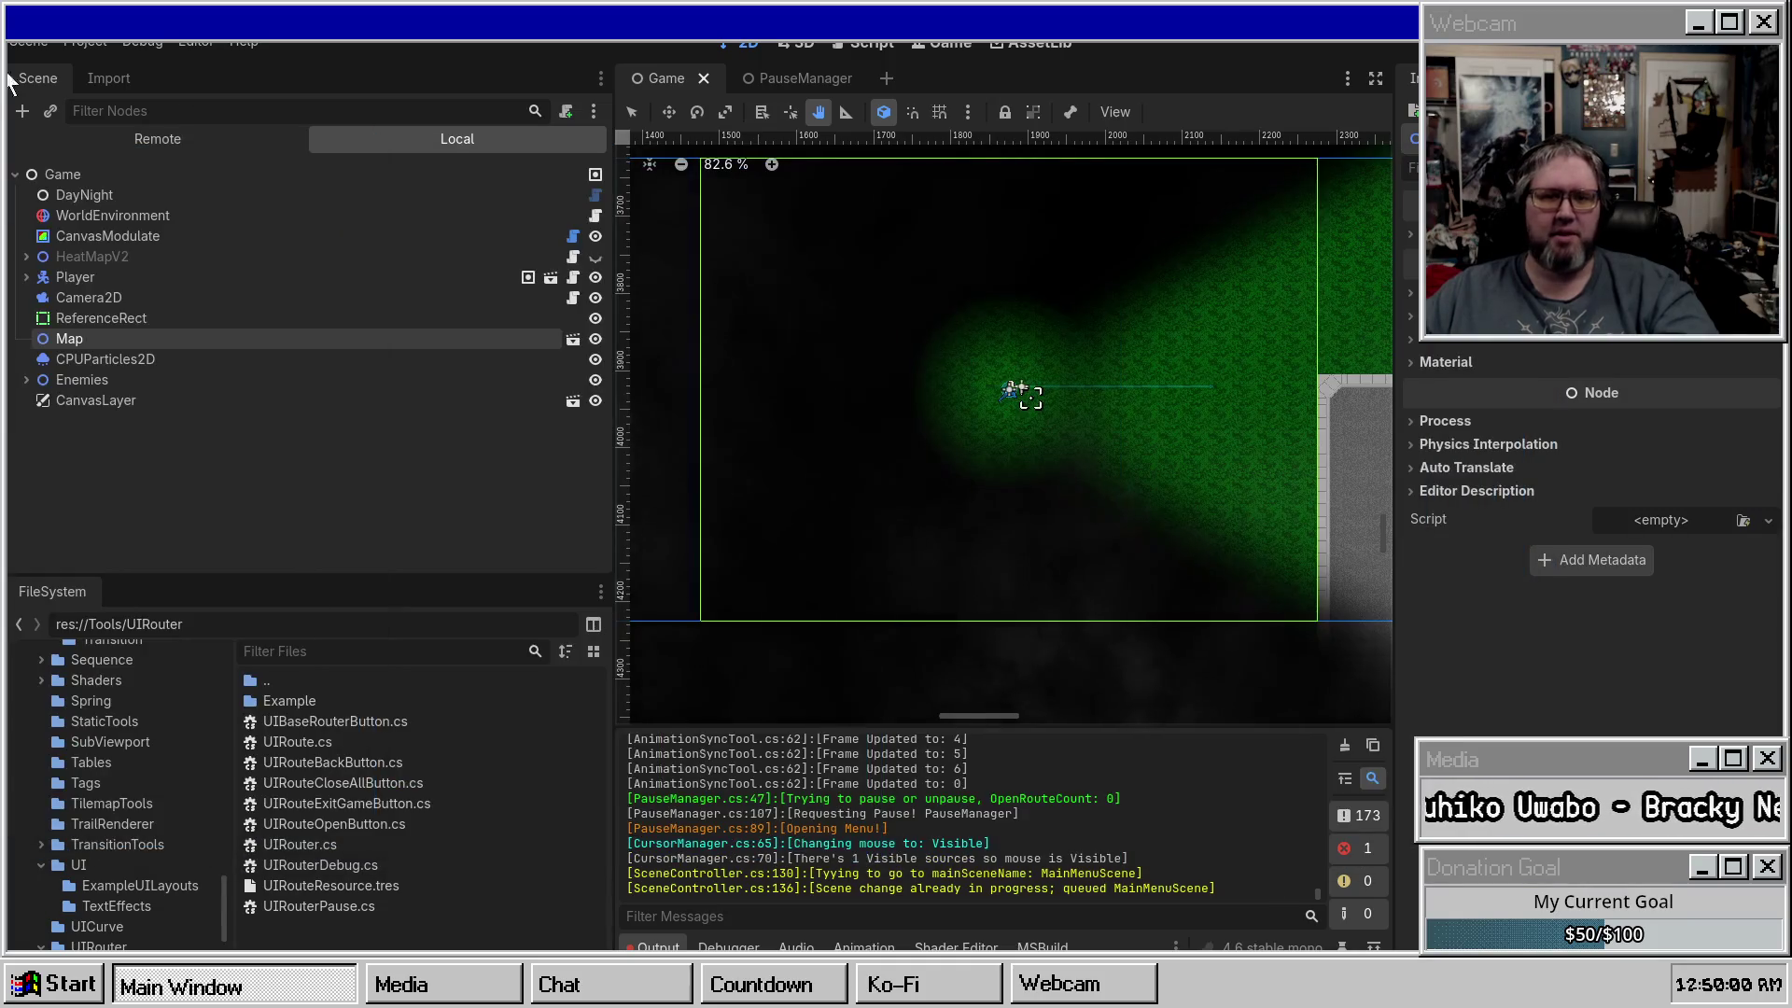
left_click(158, 138)
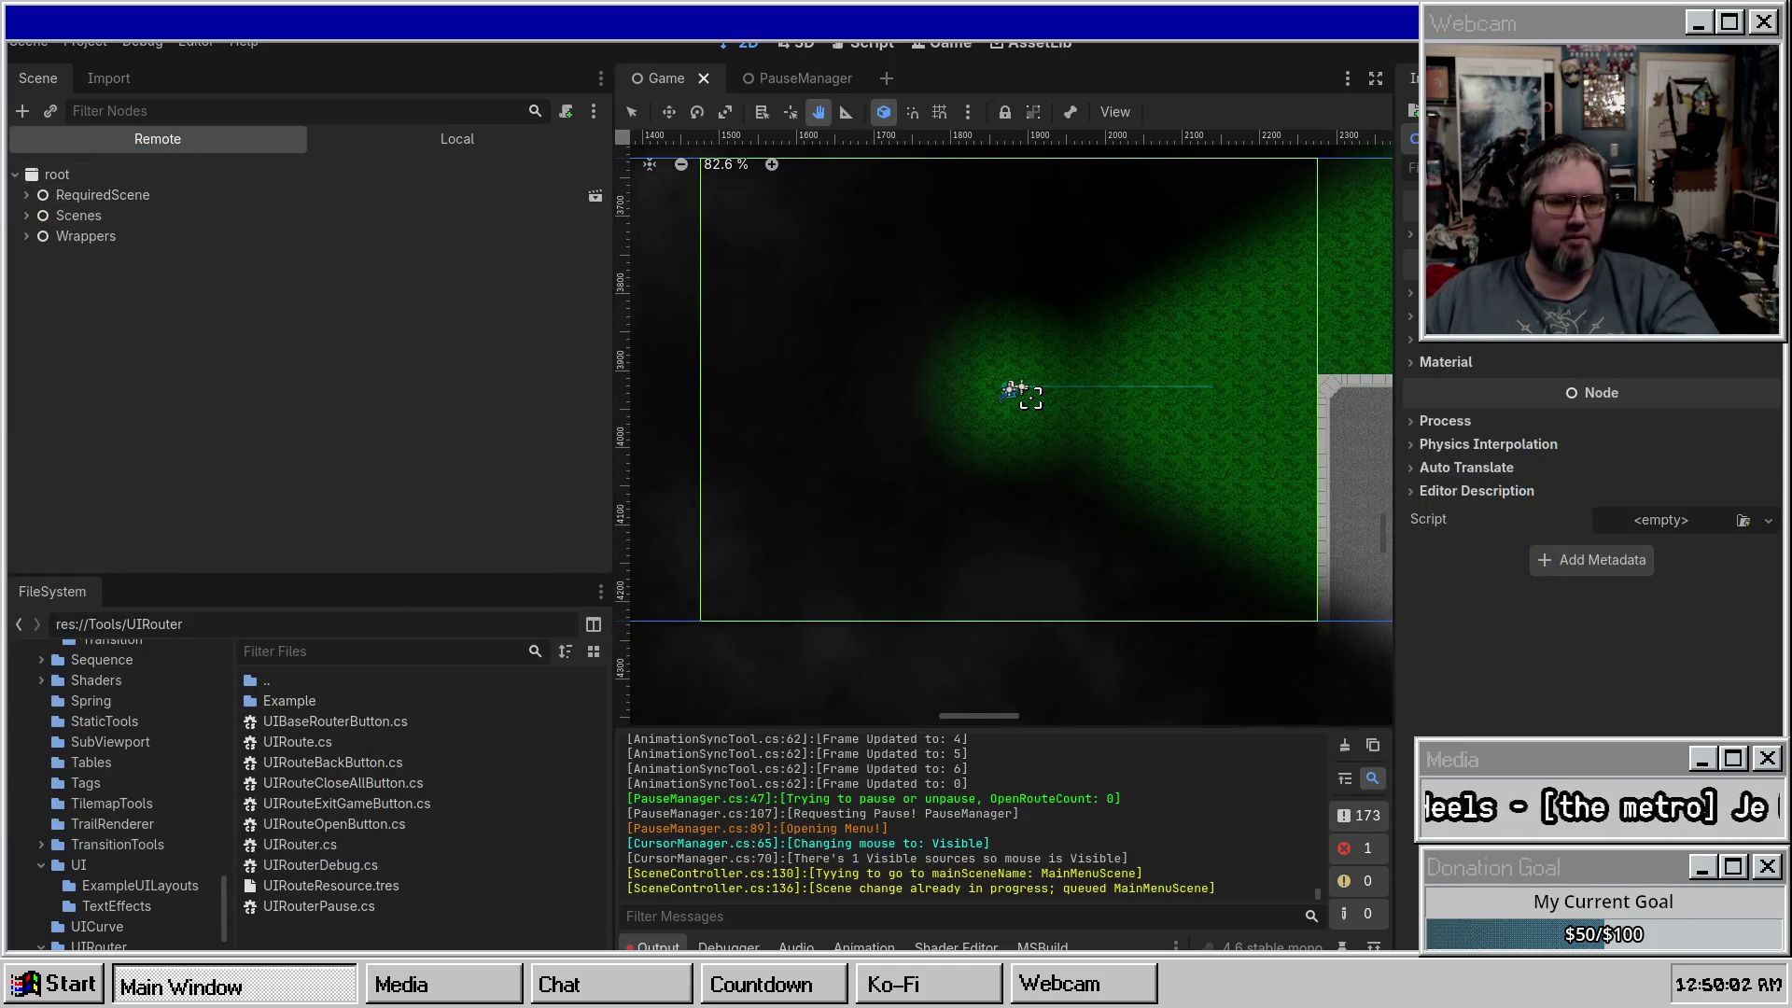
Review the SceneController messages in the Output log, then stop and rebuild-run the project.
double_click(722, 887)
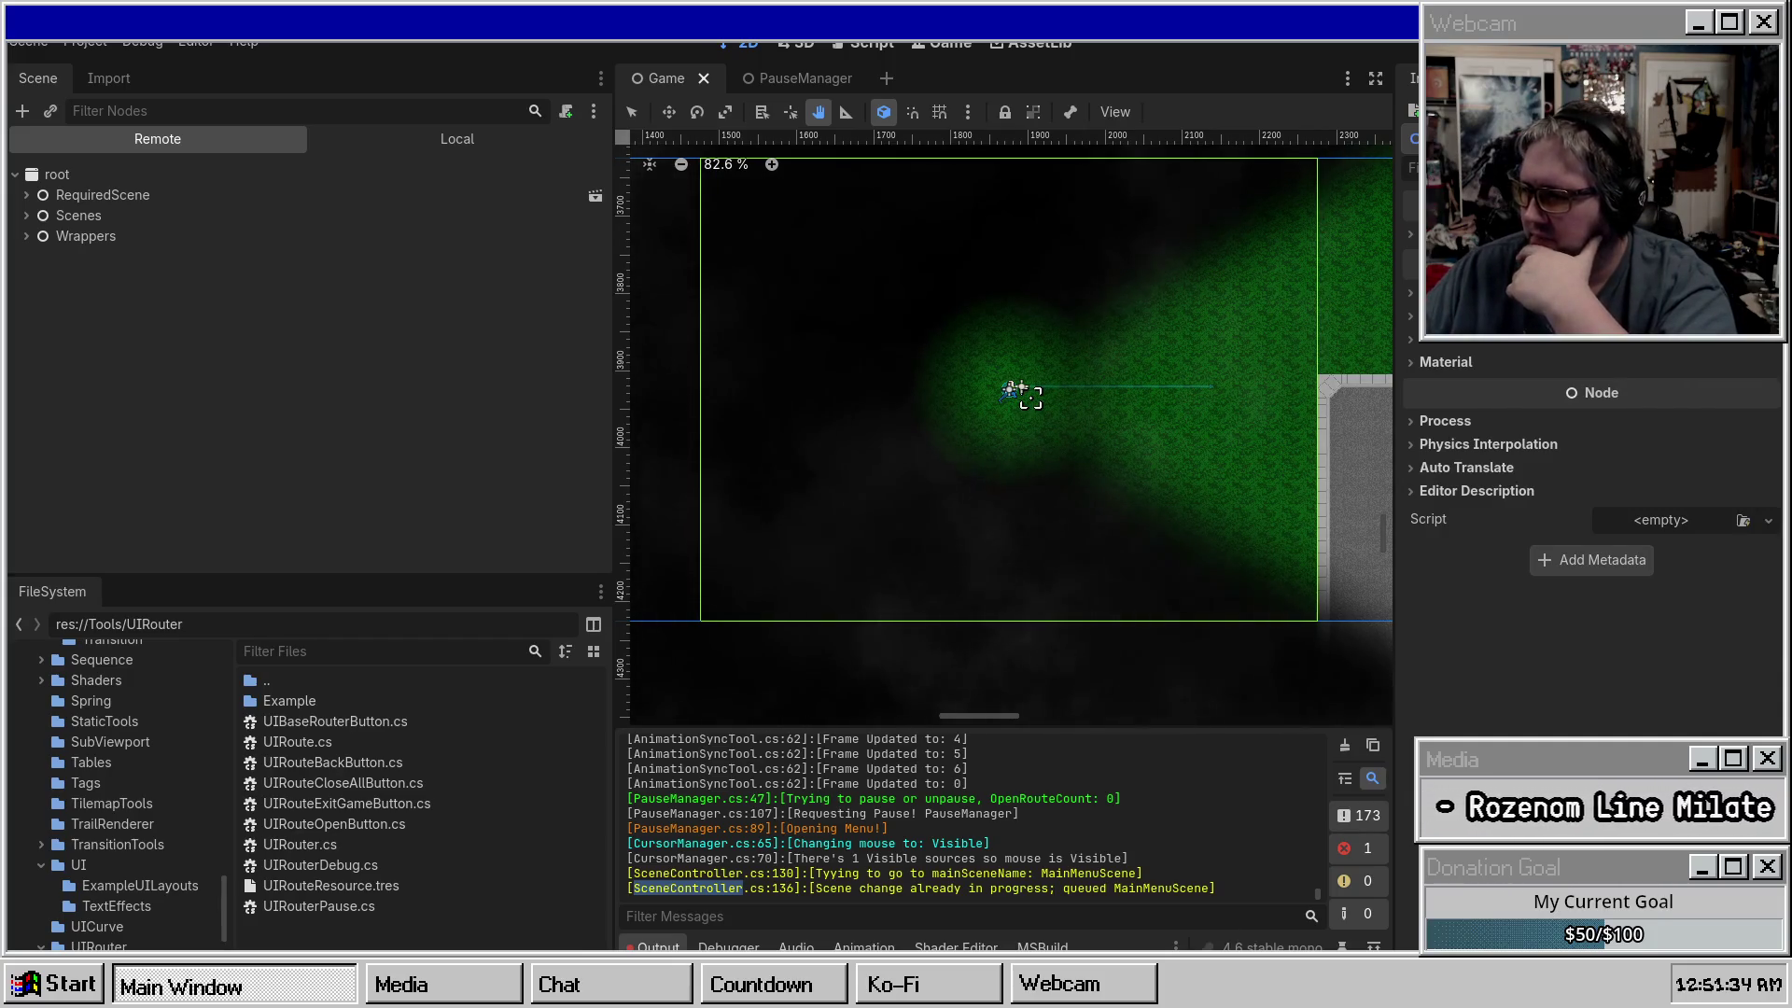
key("Escape")
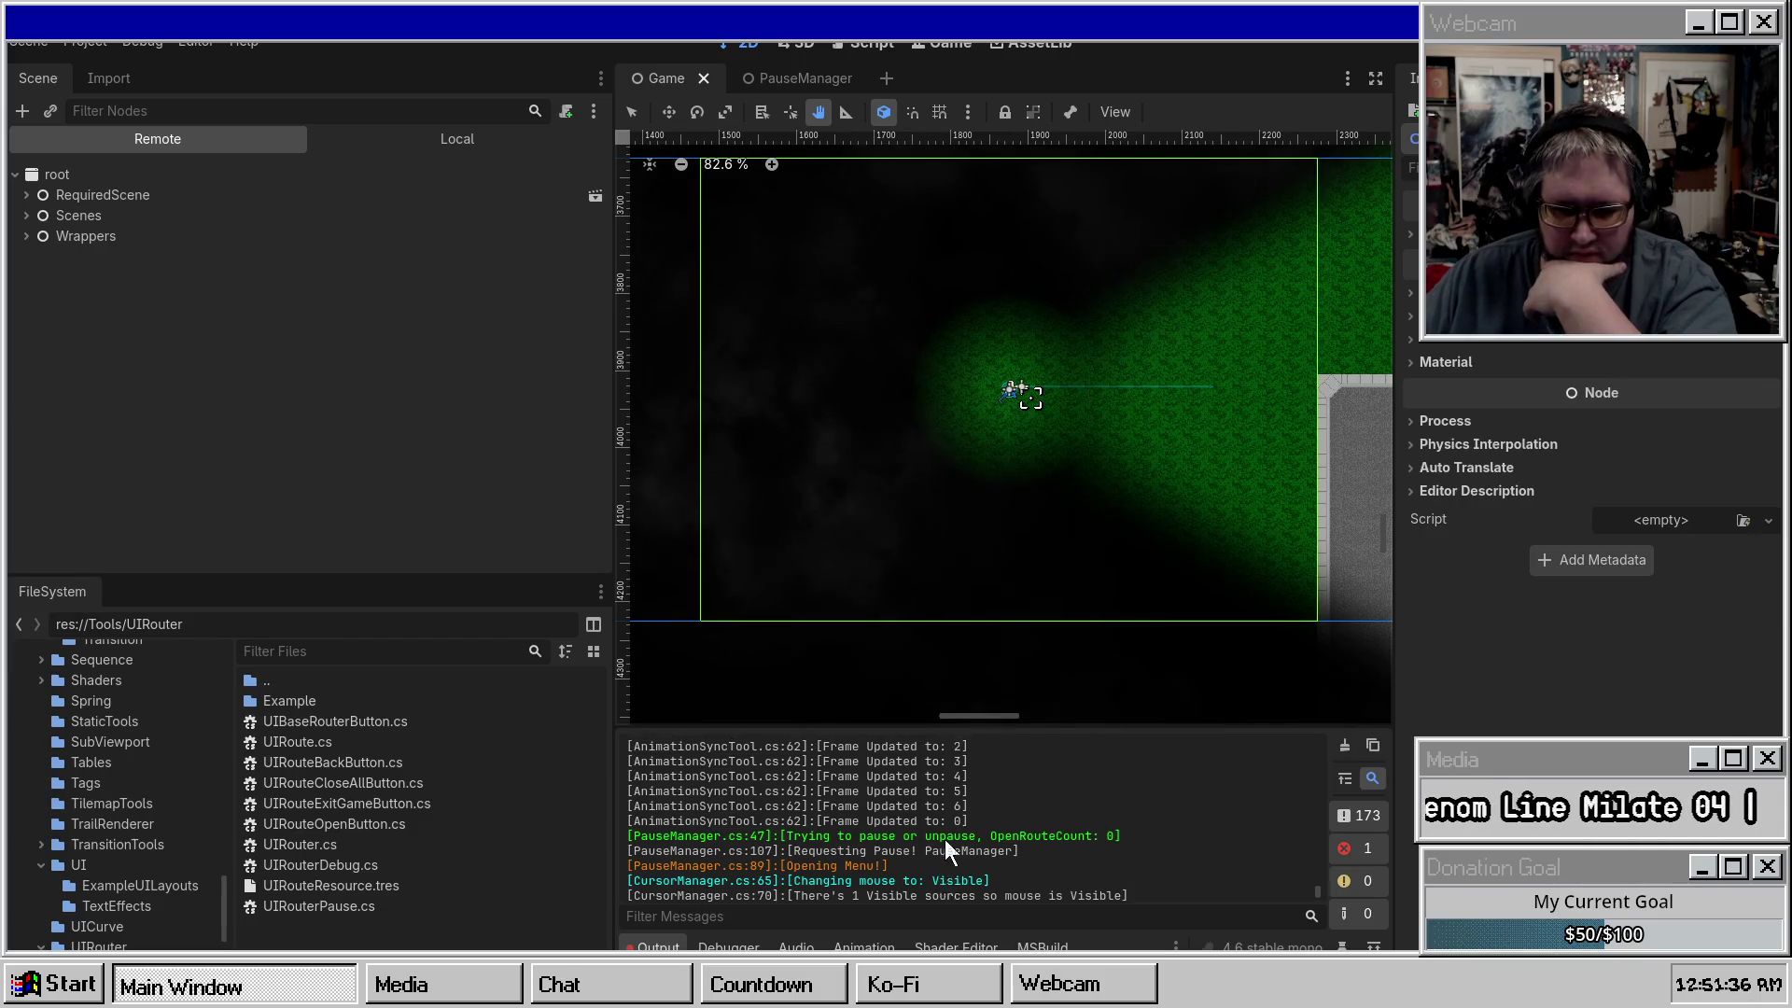
scroll(965, 821, "up", 1)
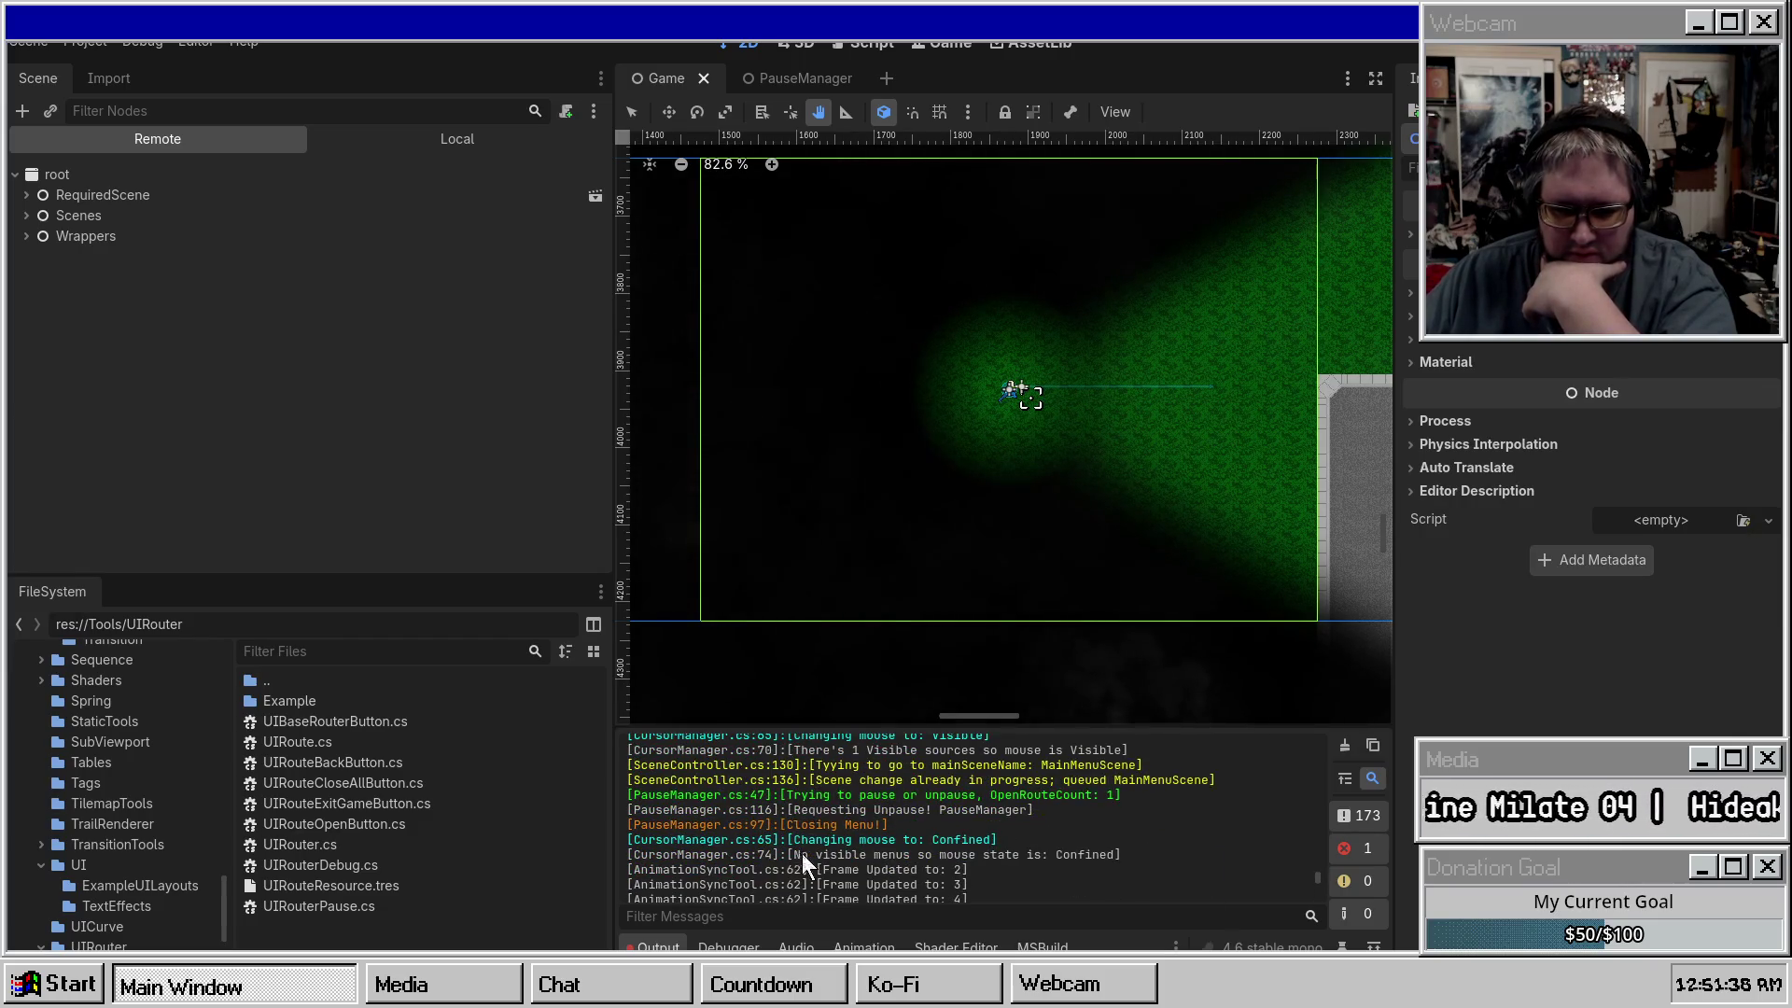
scroll(826, 805, "up", 4)
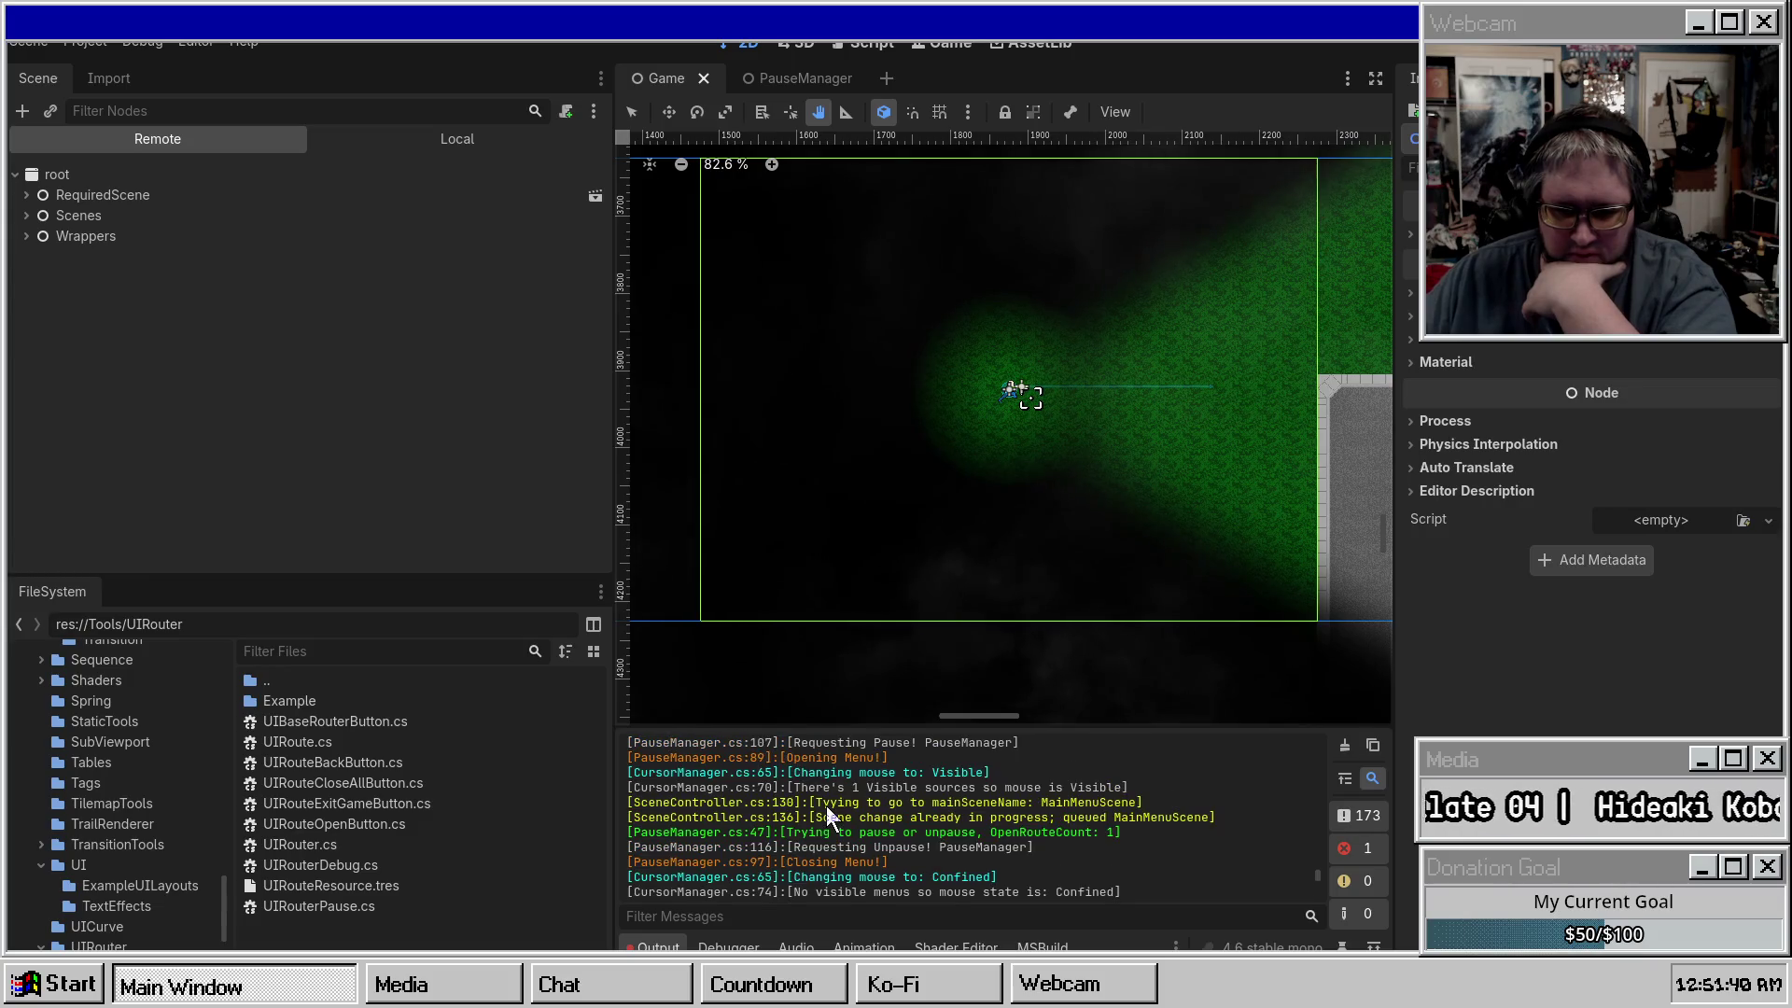
scroll(829, 802, "up", 1)
scroll(831, 799, "up", 1)
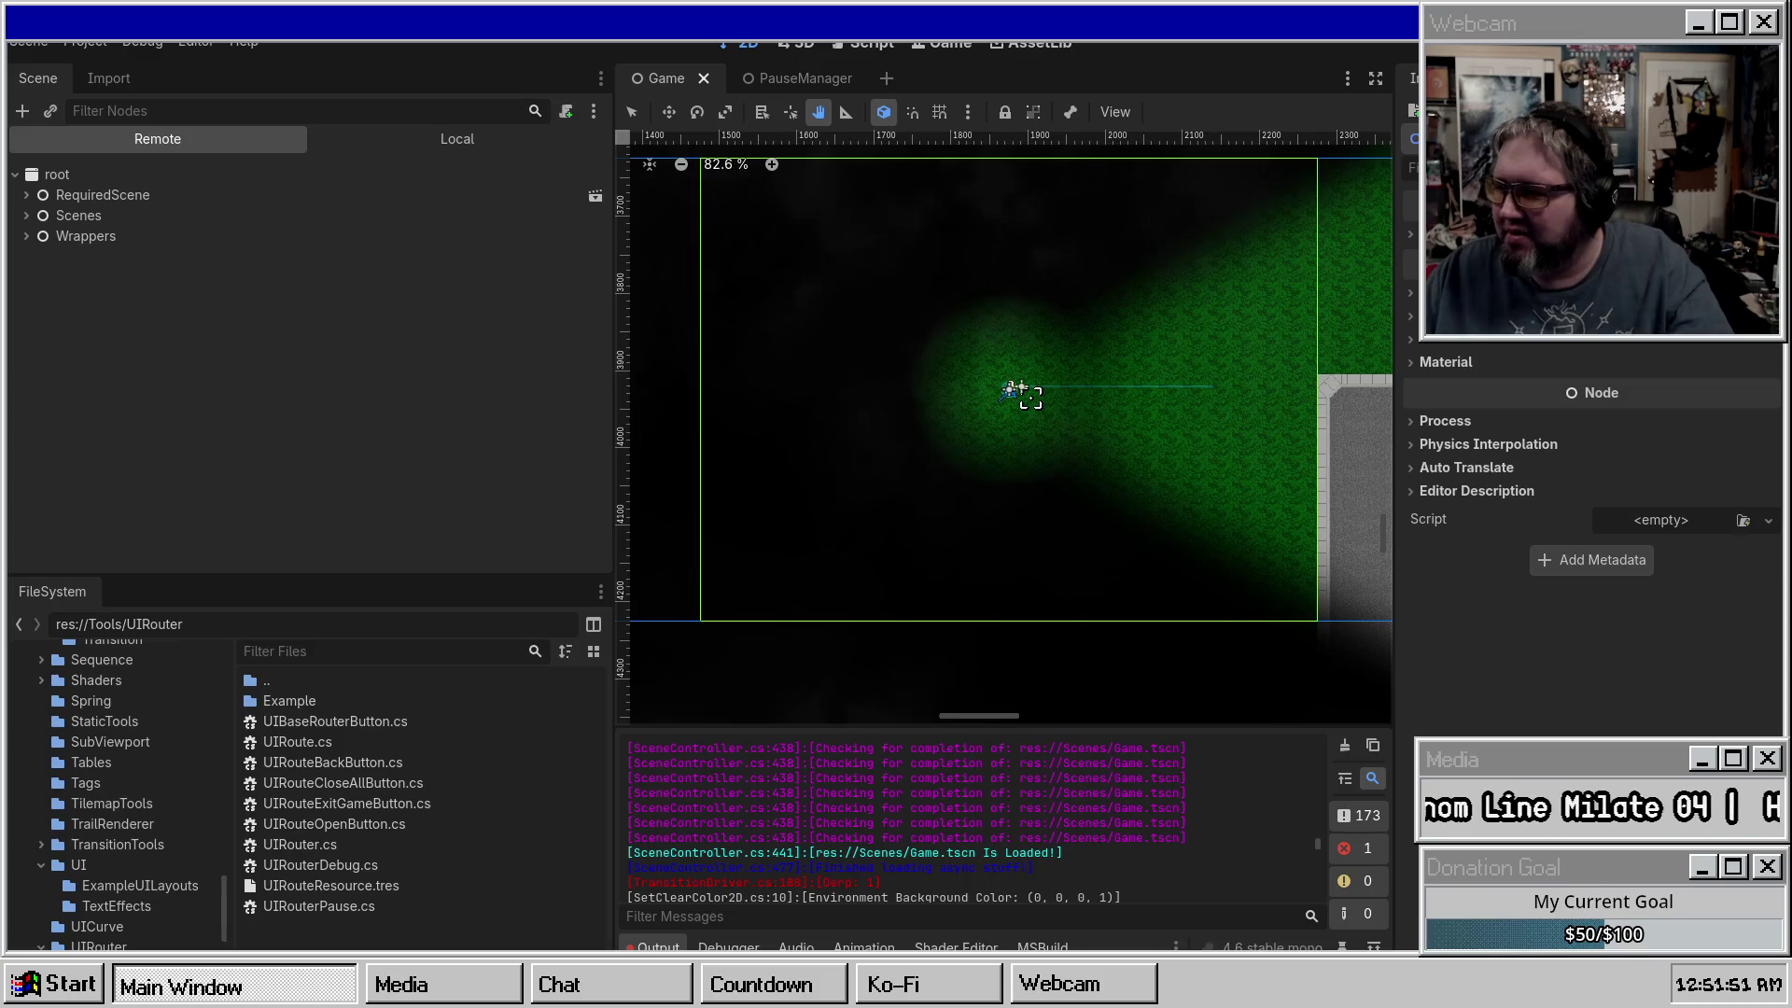
key("F8")
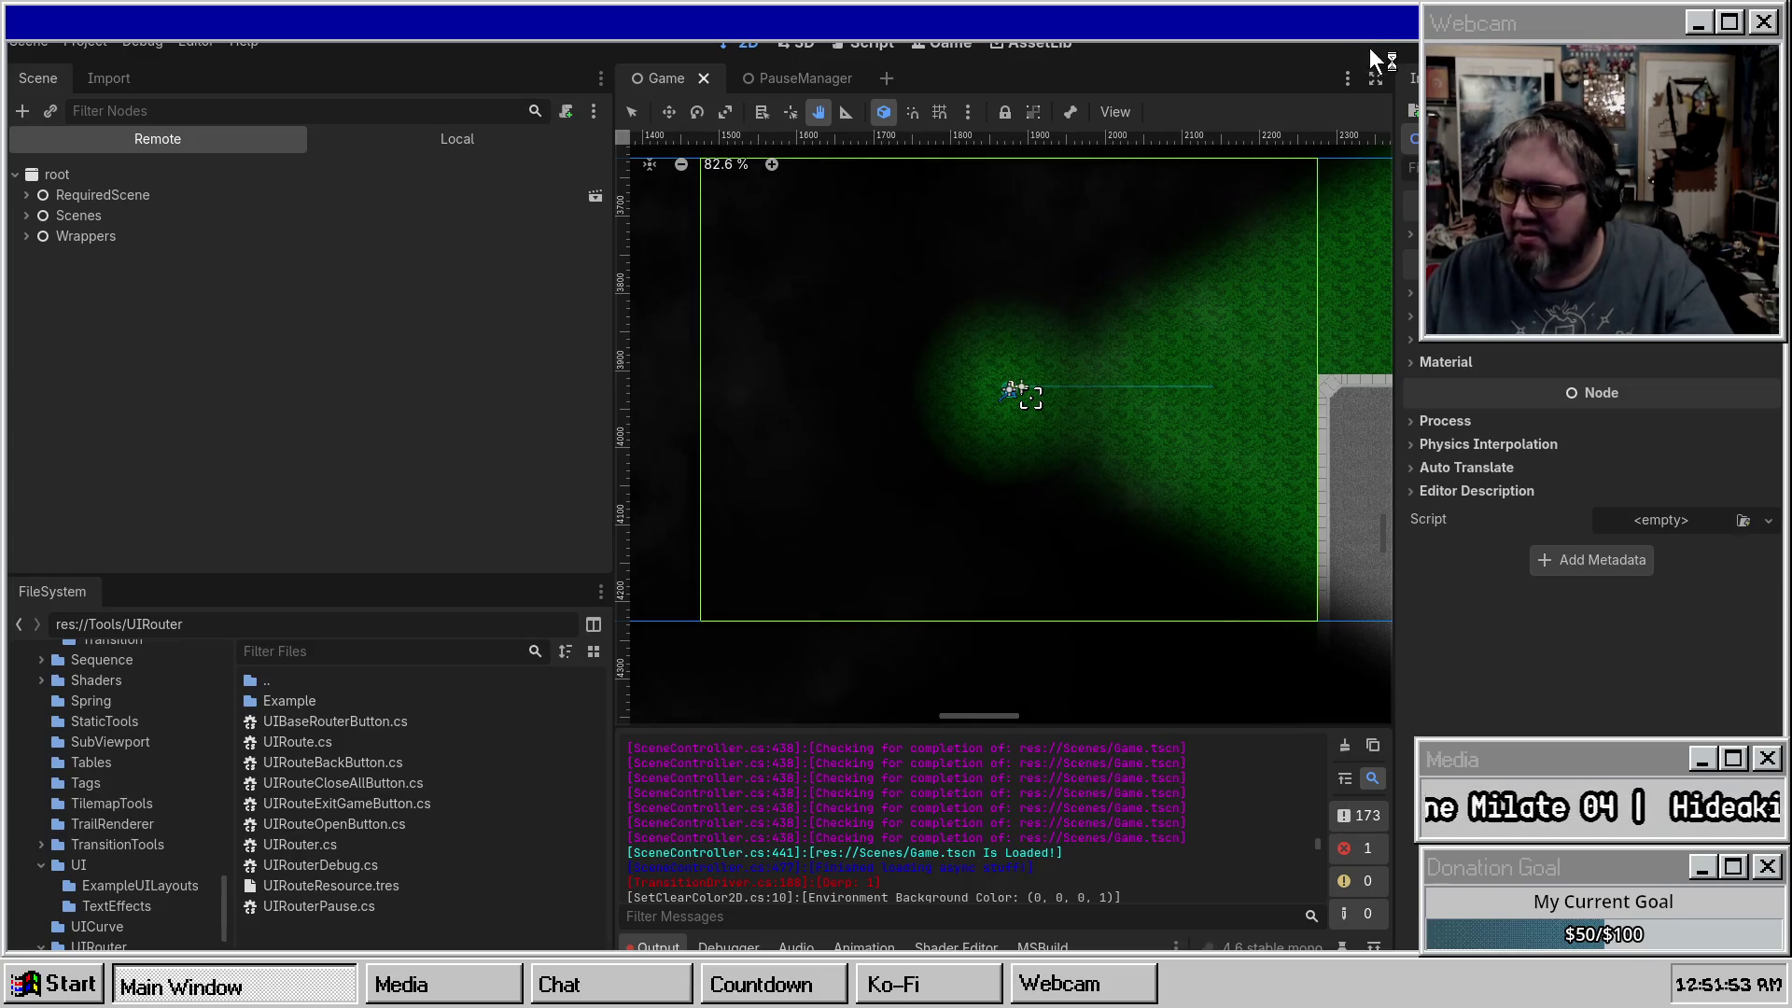
key("F5")
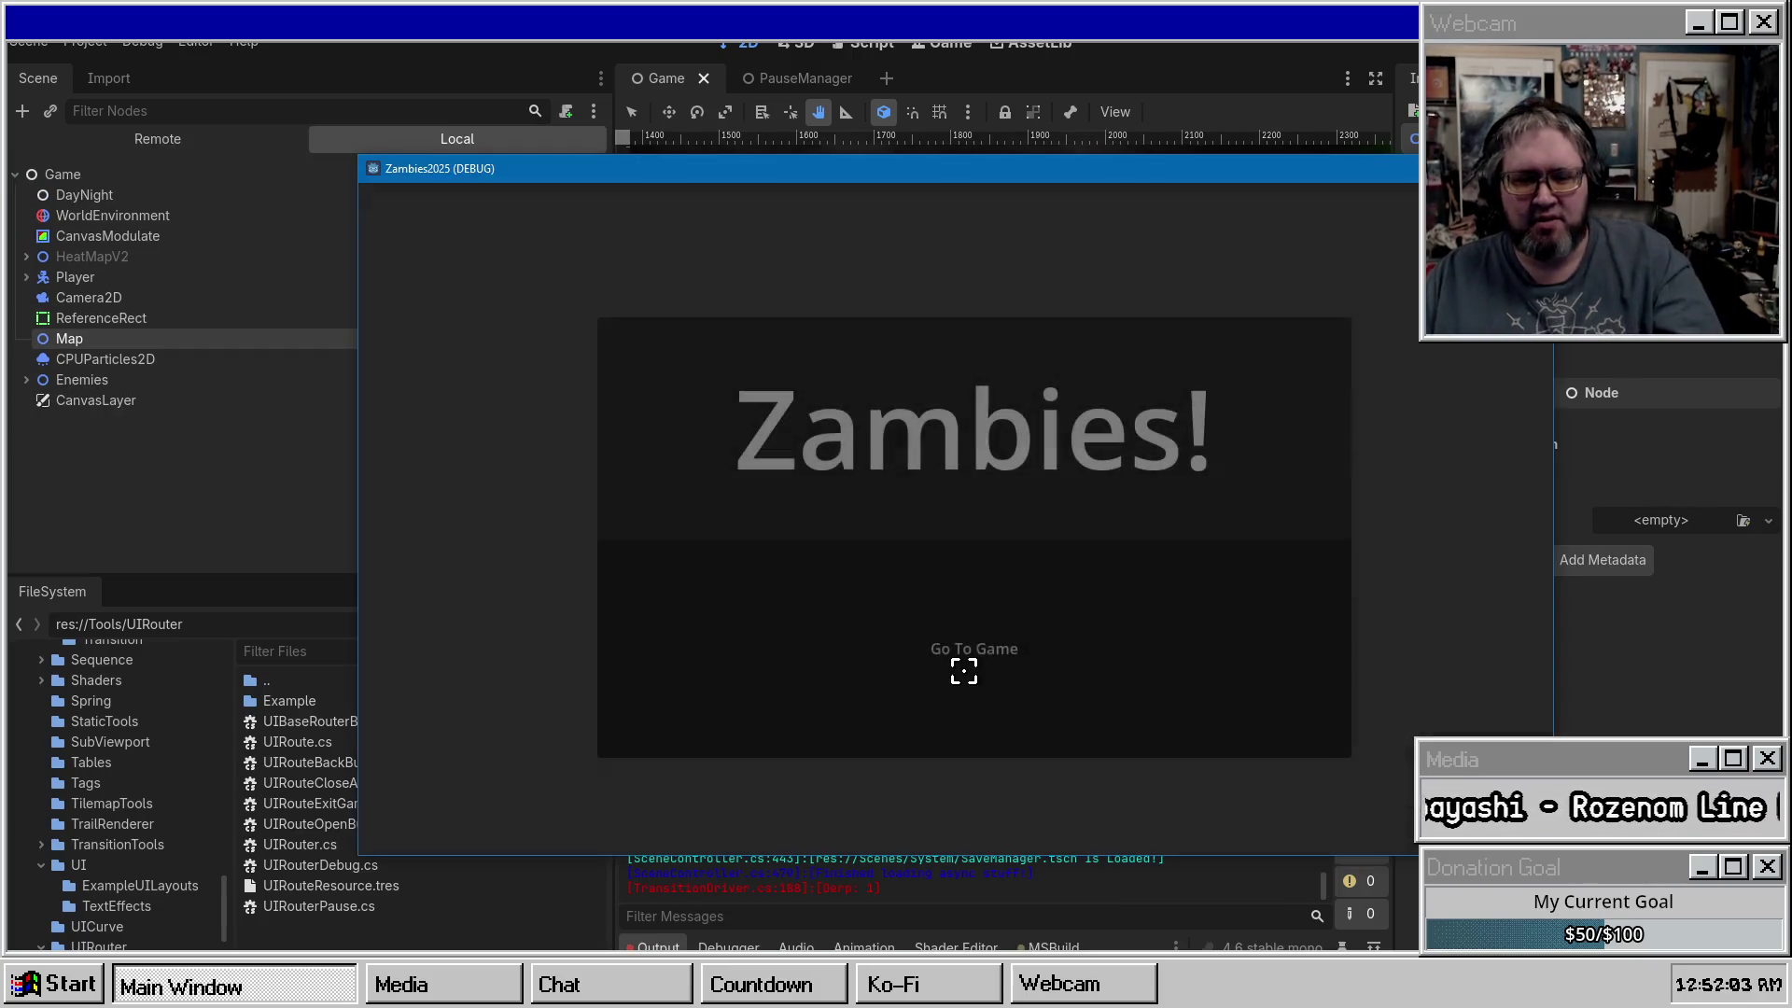
Start a game, pause, choose Go to Main Menu, and move the game window aside.
left_click(964, 671)
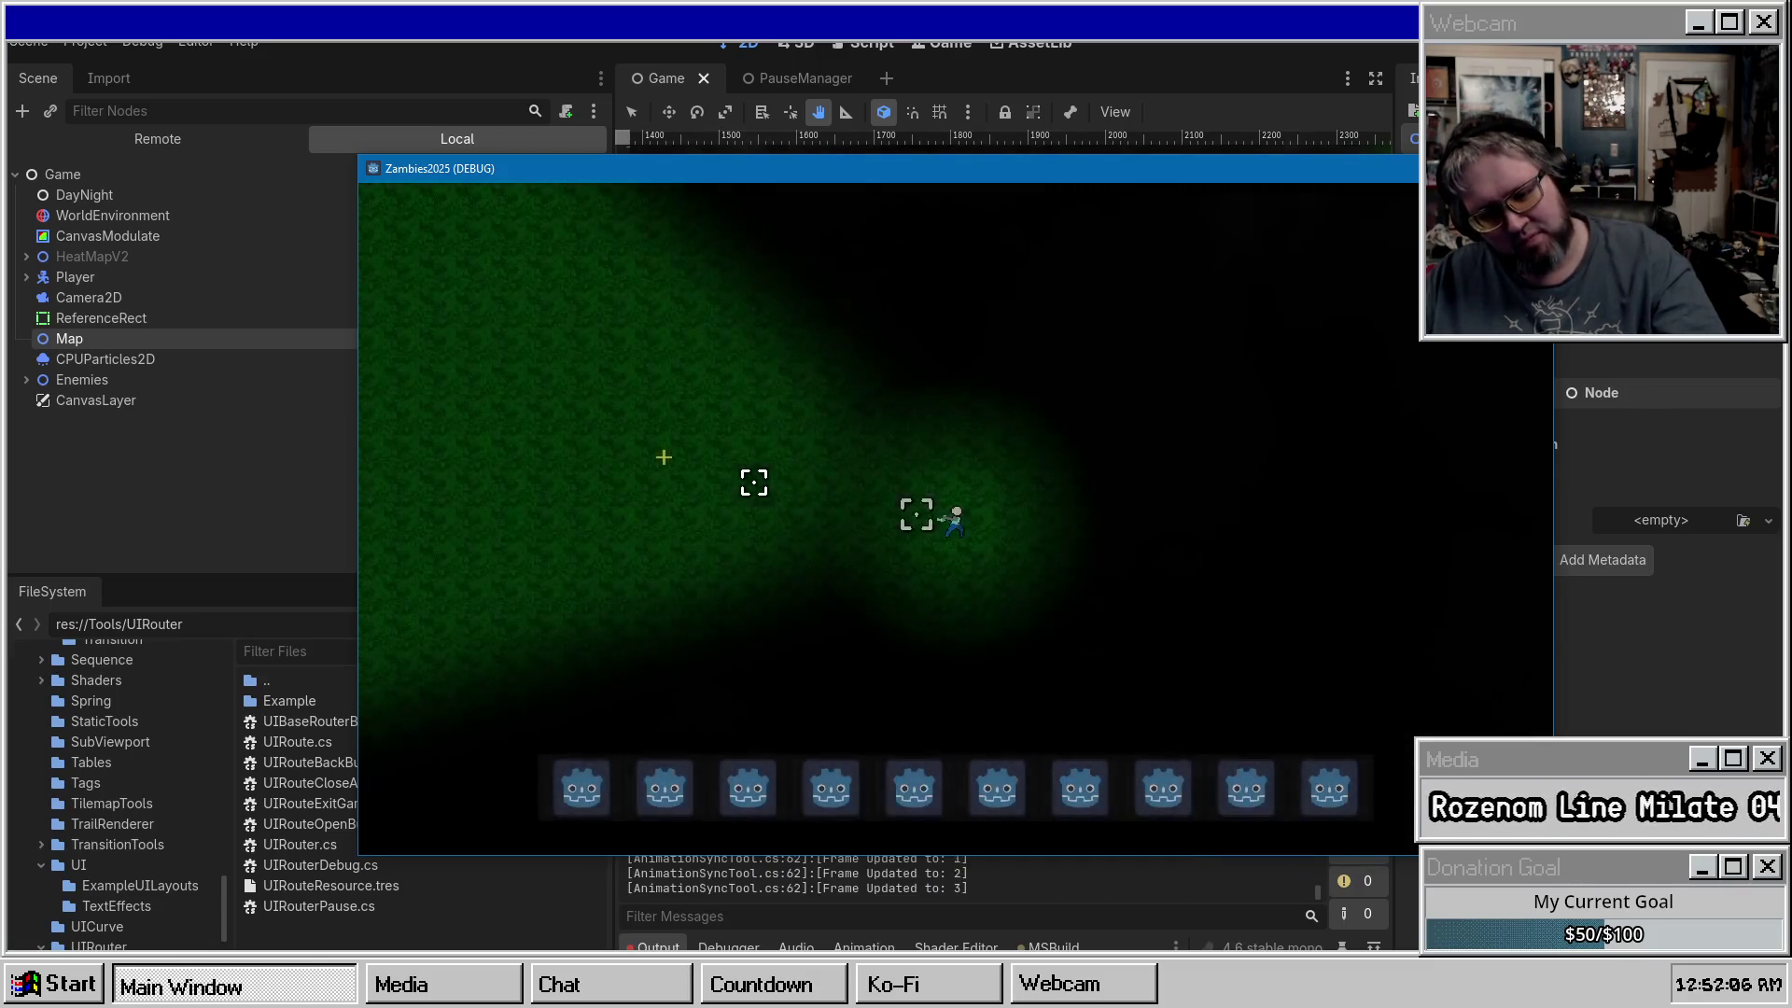
key("Escape")
left_click(910, 604)
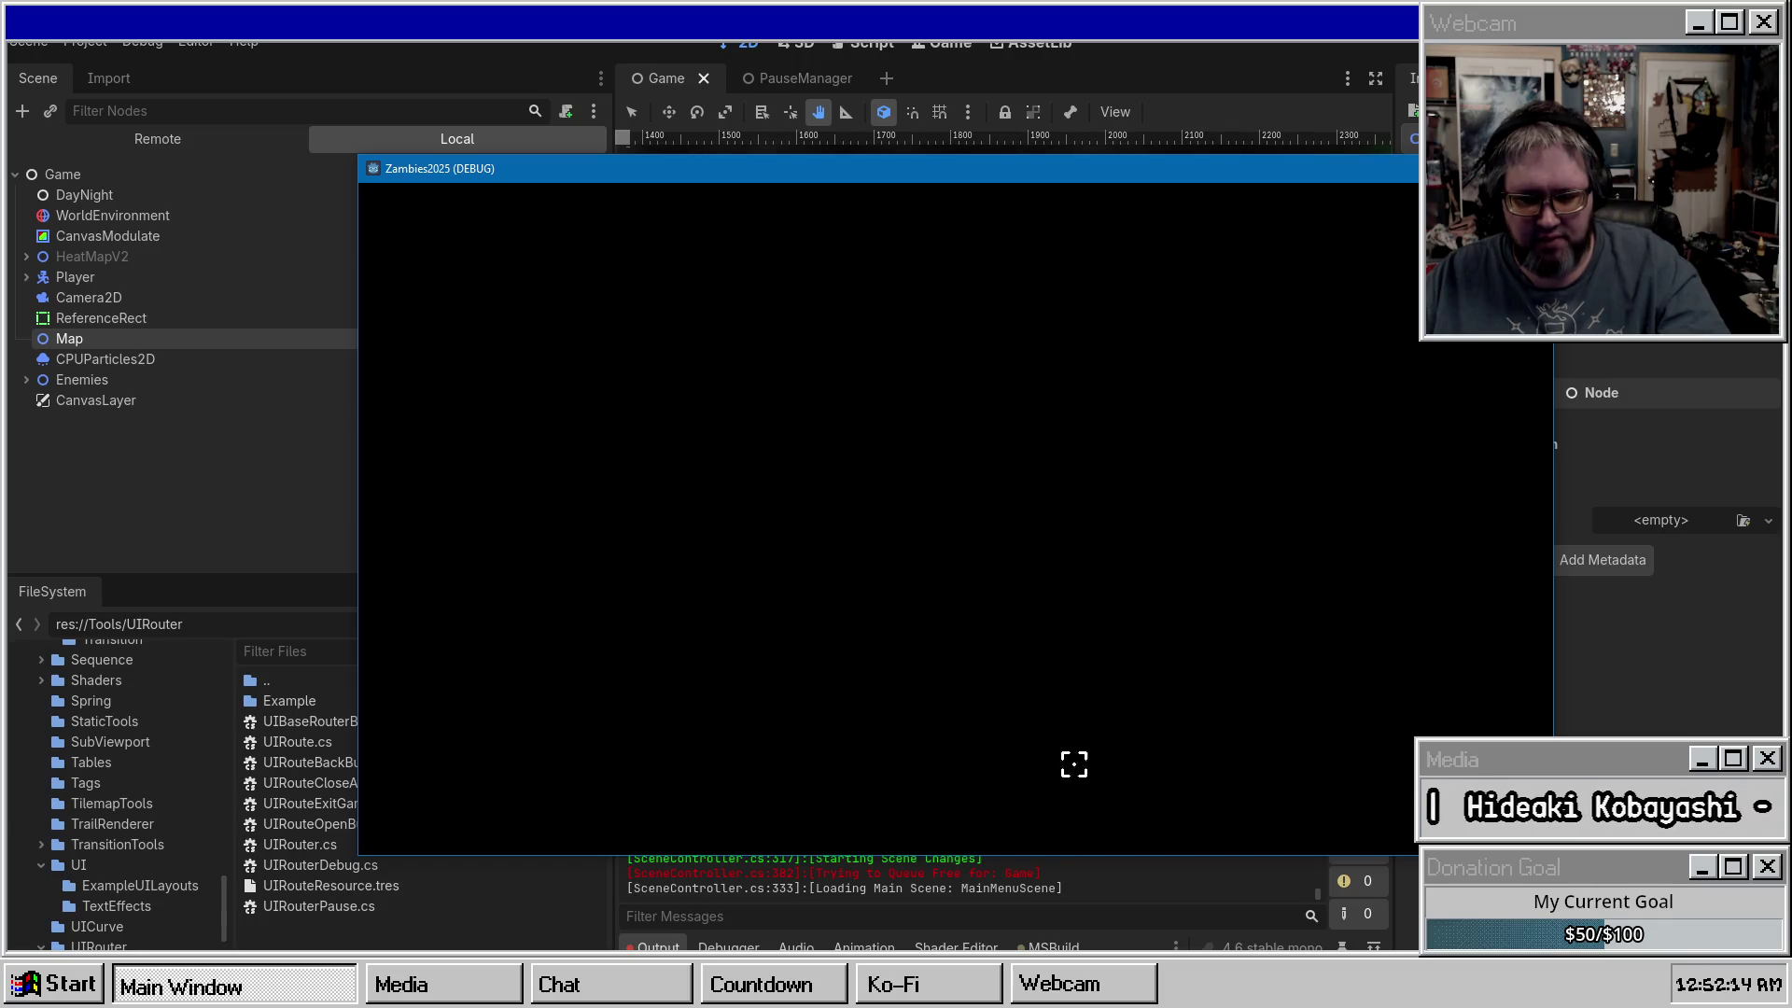
left_click_drag(1006, 163, 0, 139)
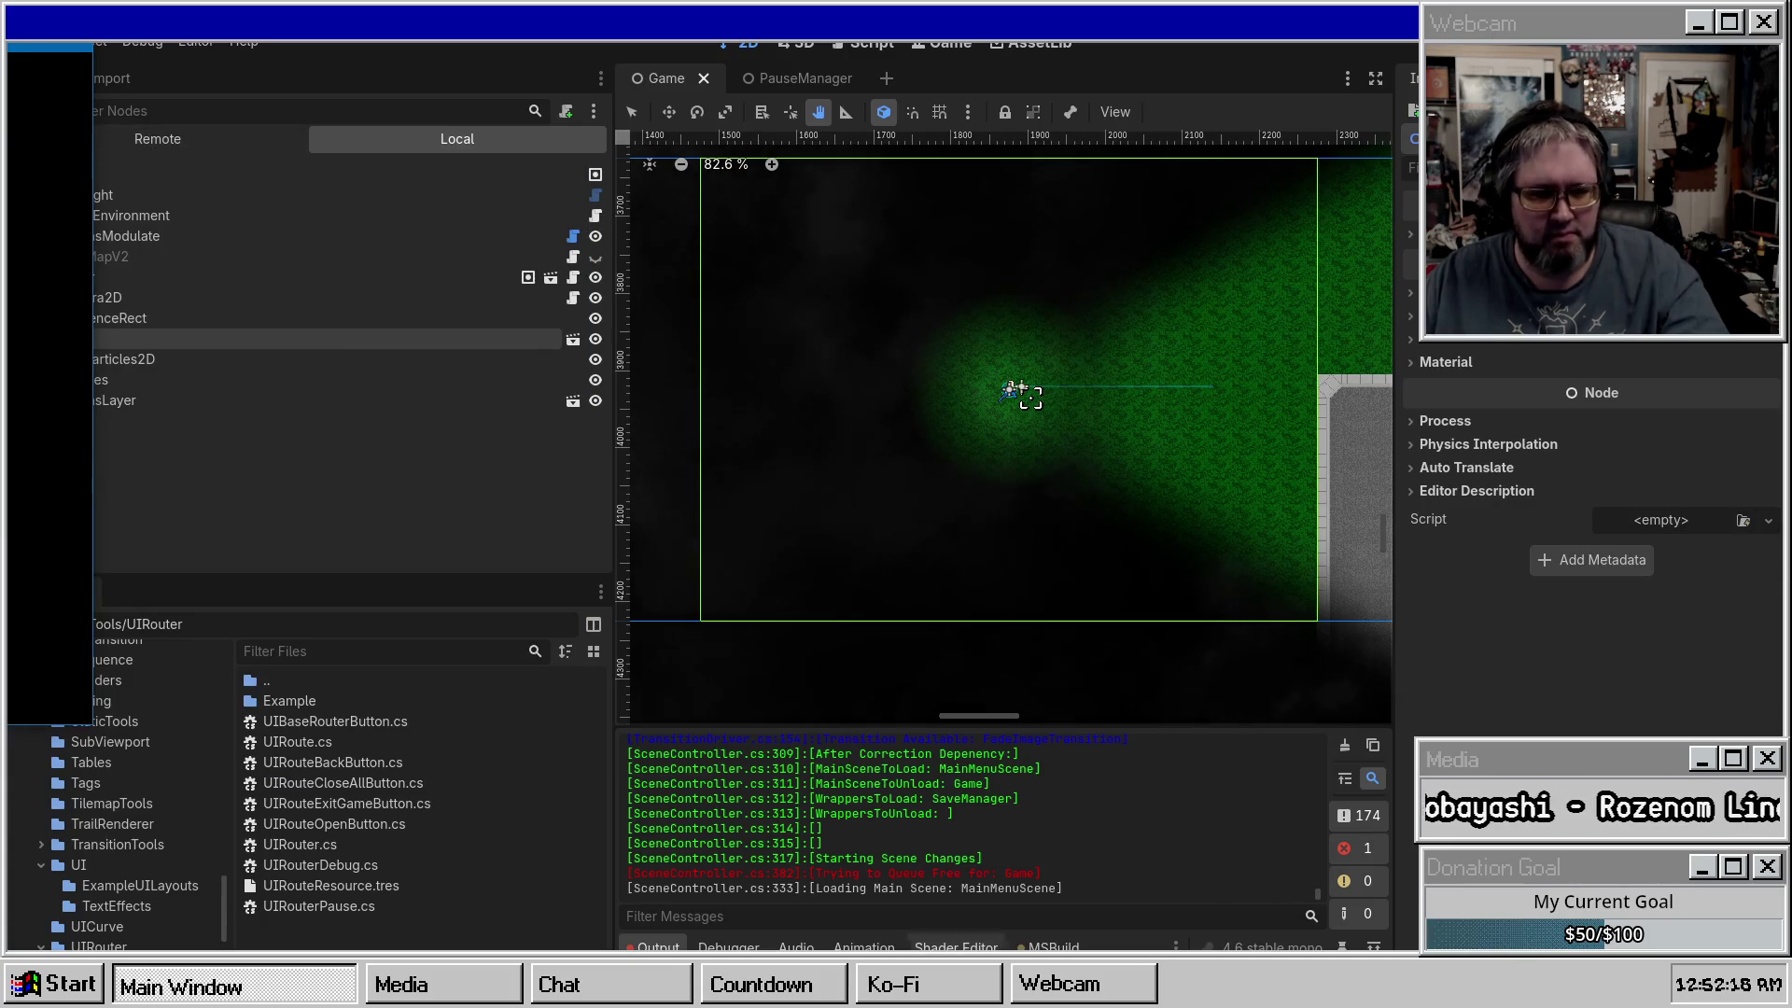
left_click(686, 942)
left_click(659, 946)
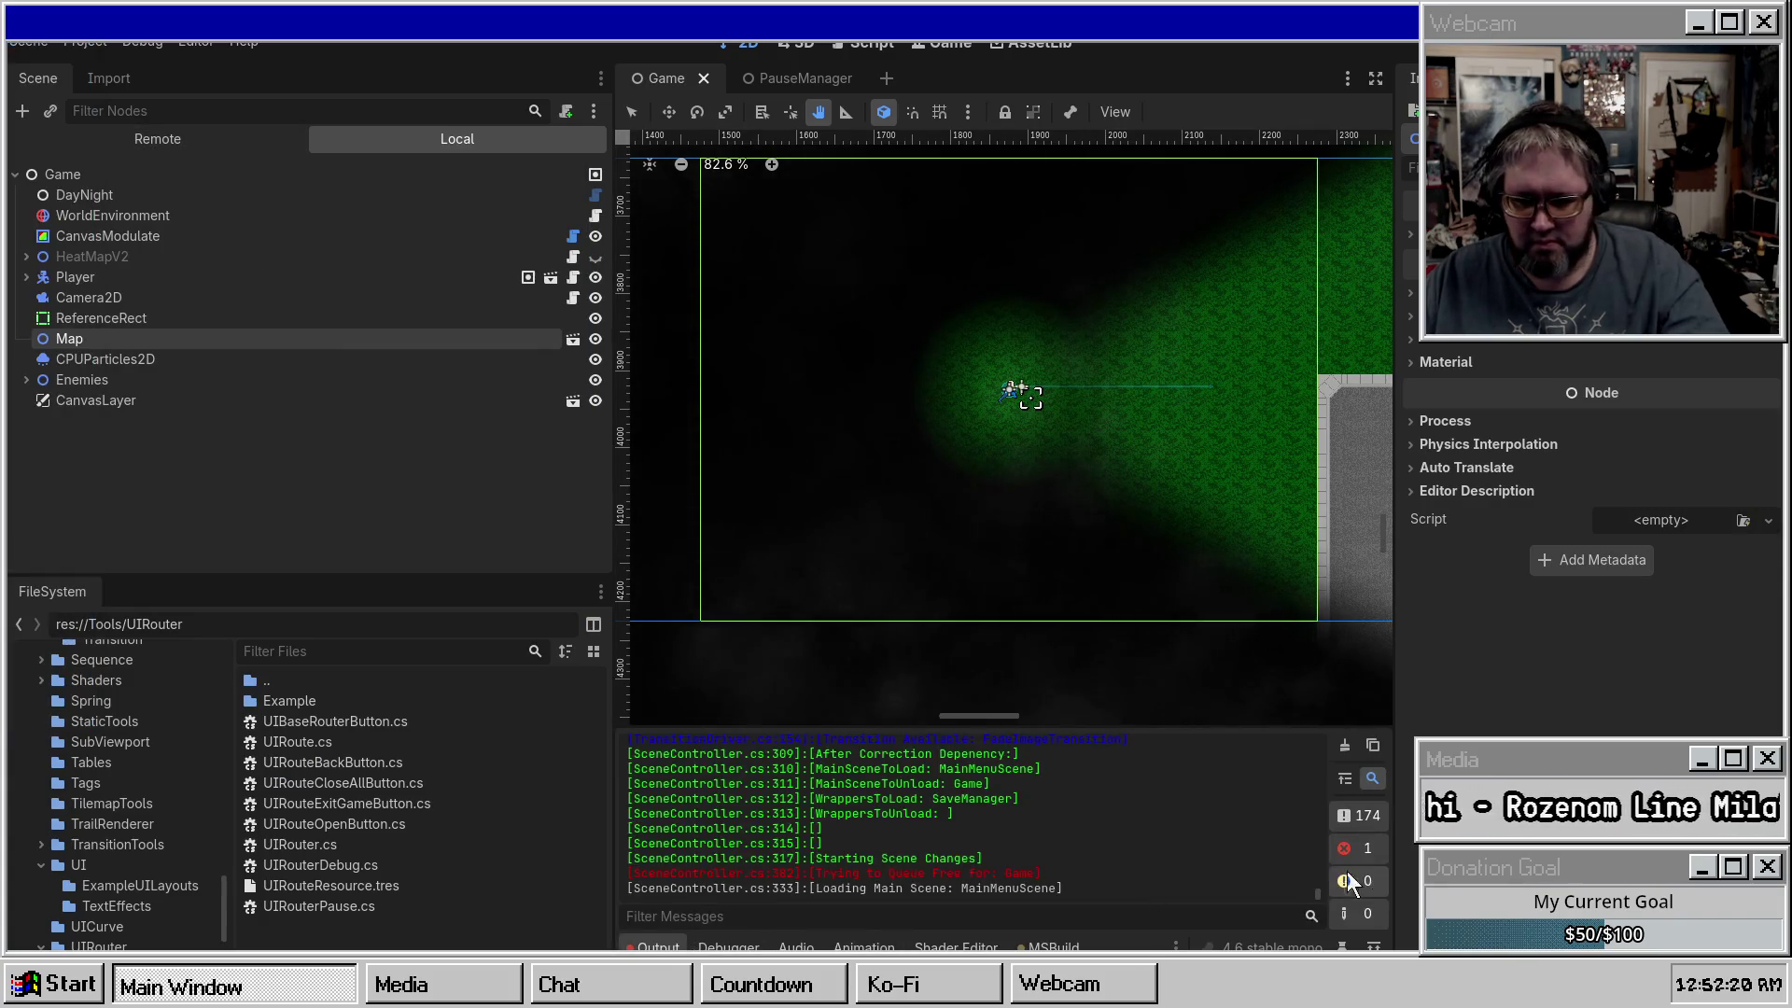
left_click(1368, 814)
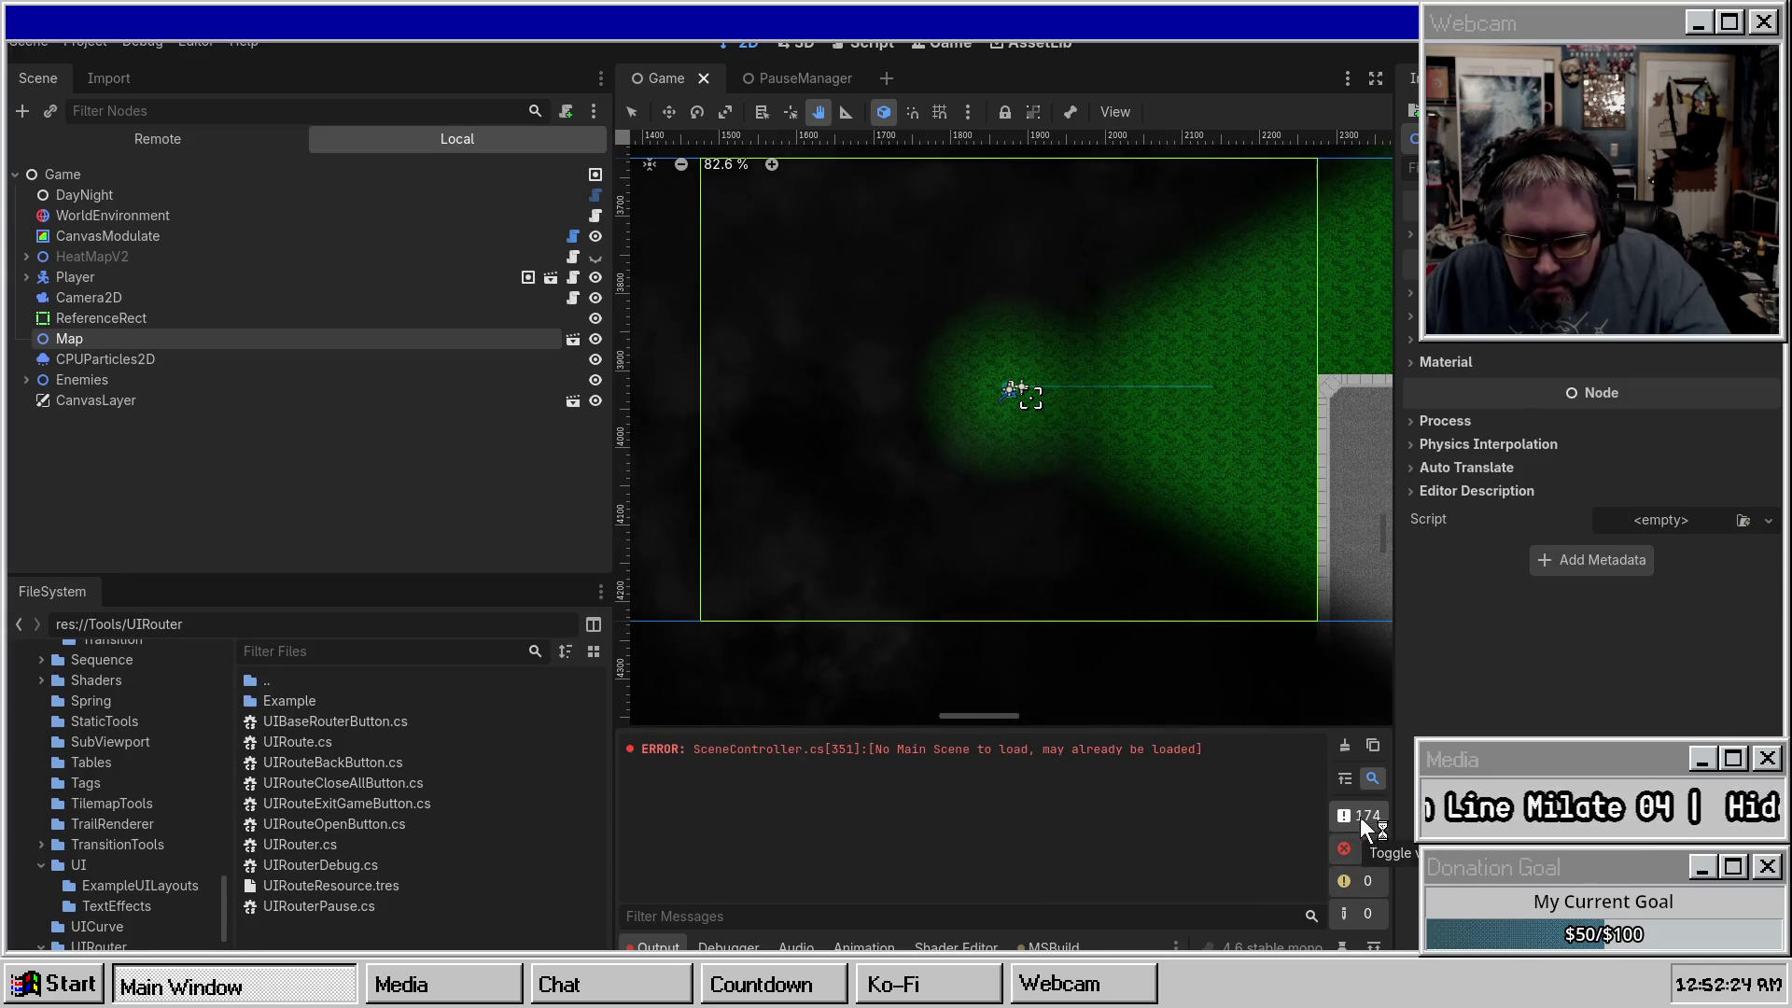
left_click(1359, 815)
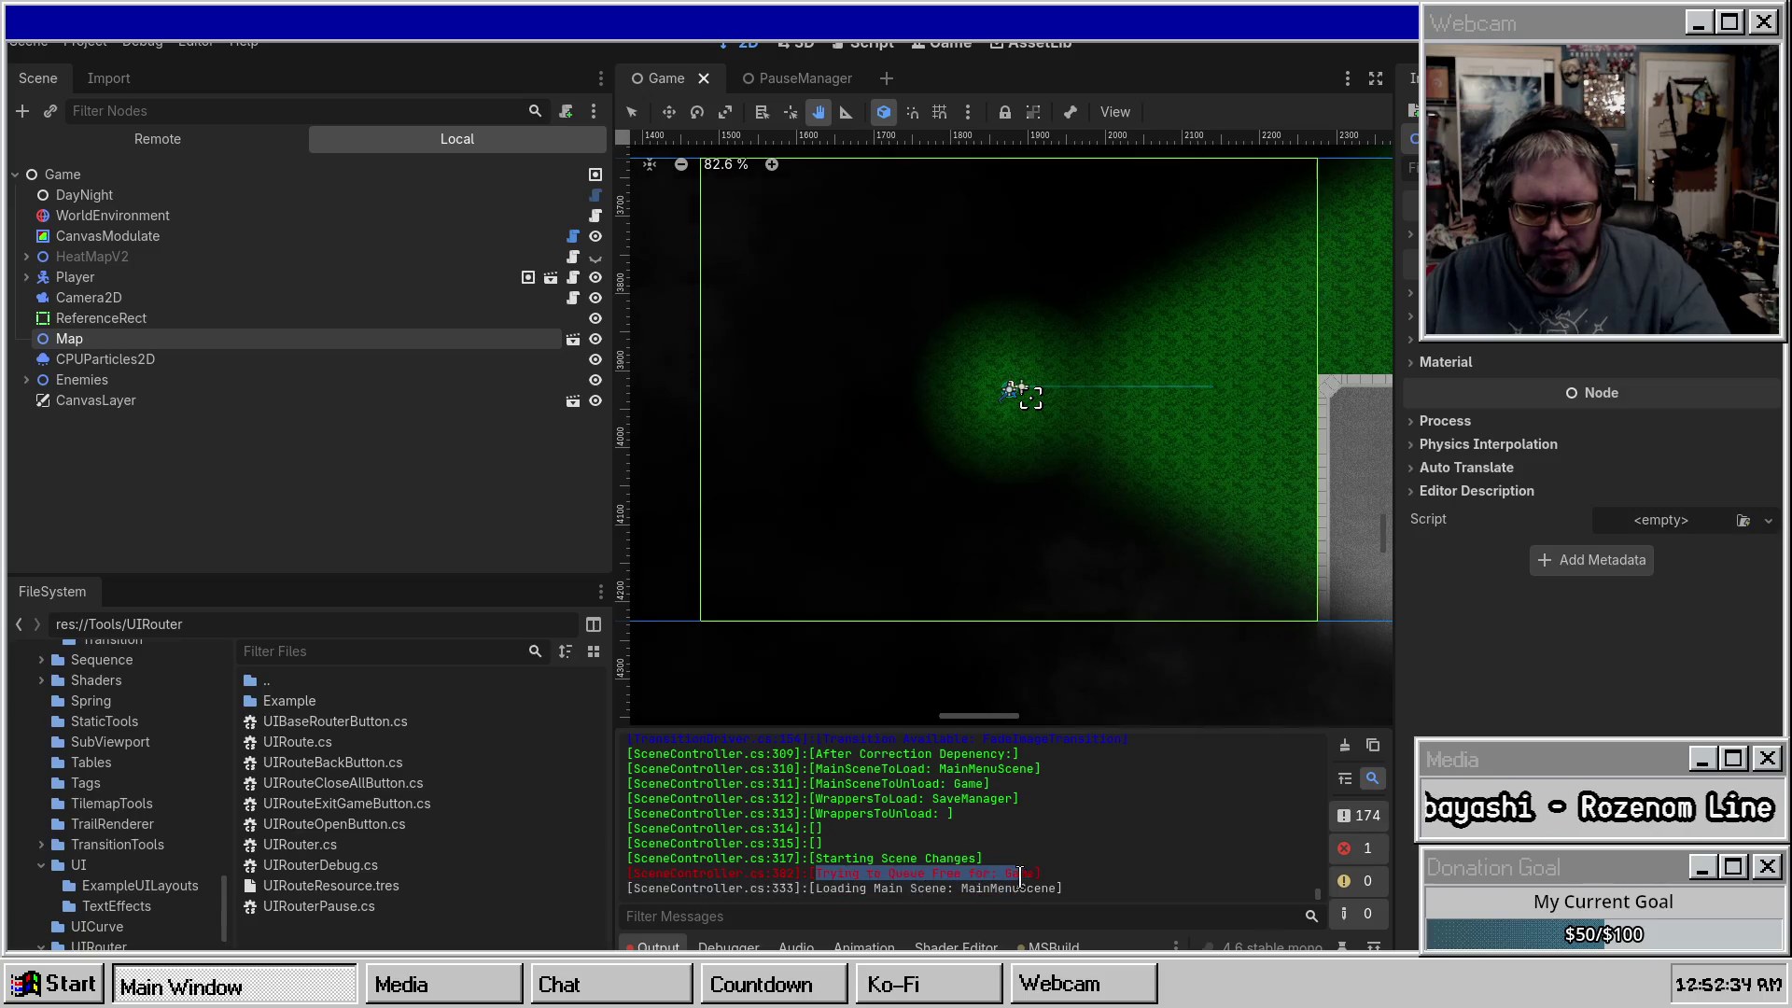
double_click(698, 871)
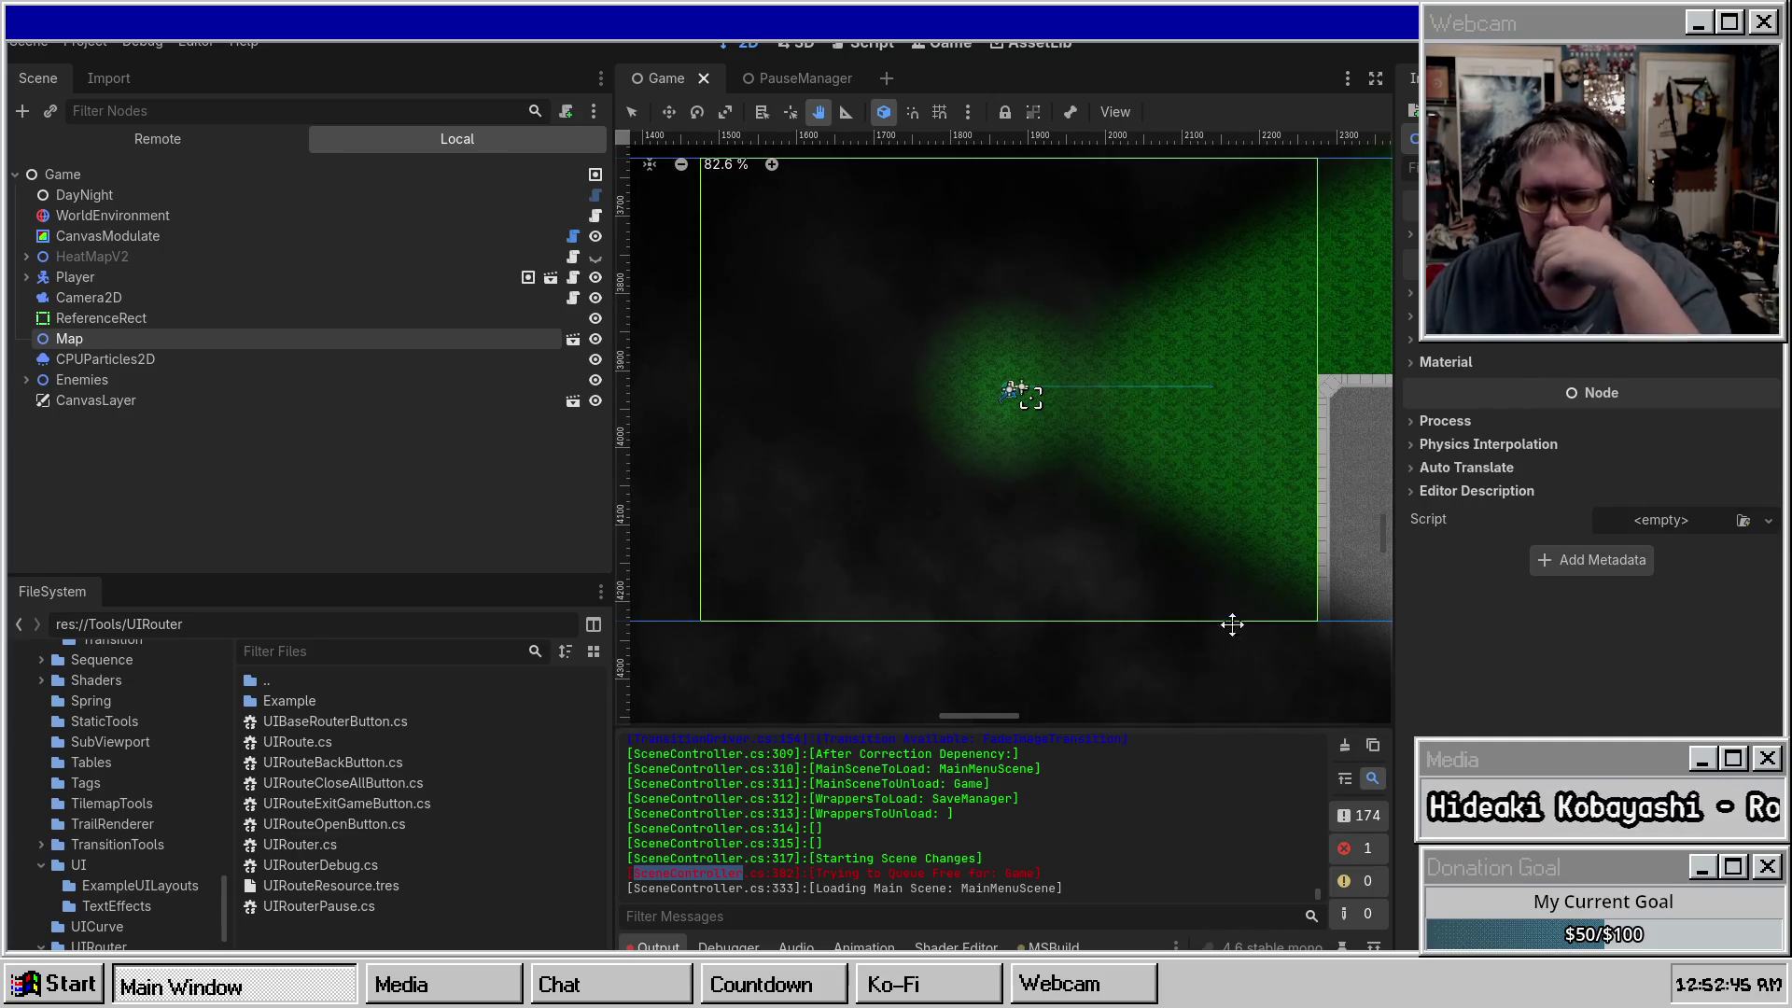
left_click(835, 893)
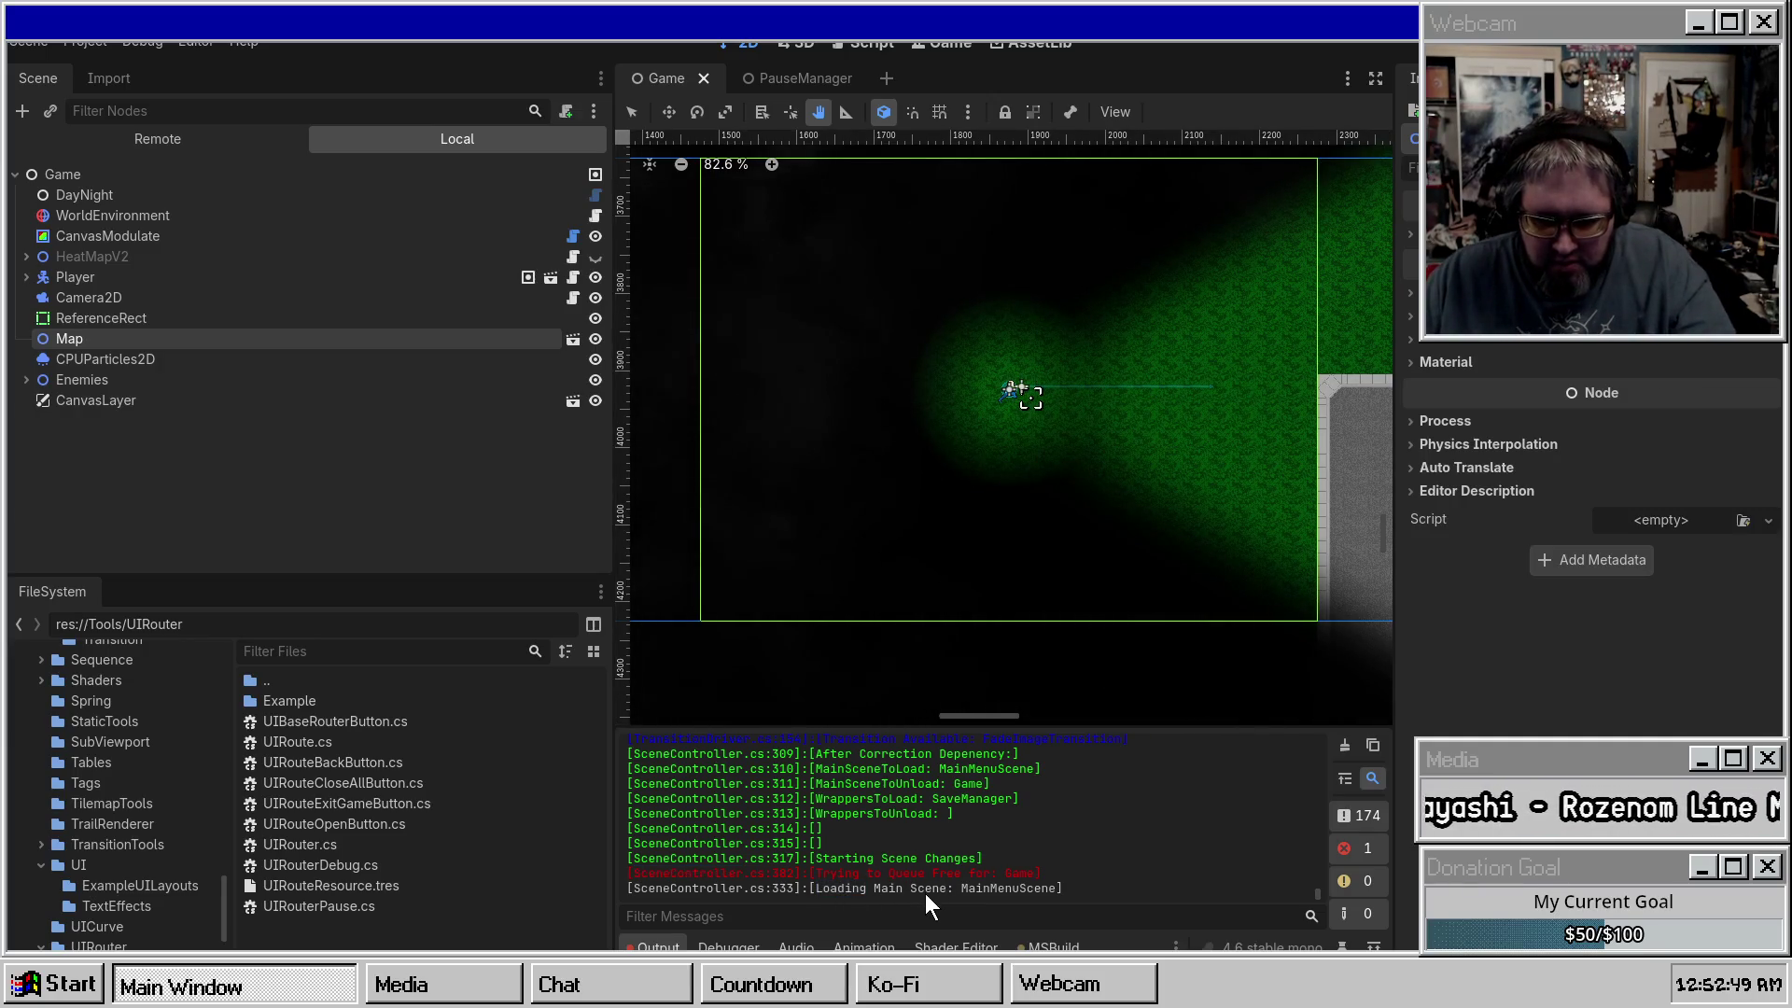
double_click(832, 890)
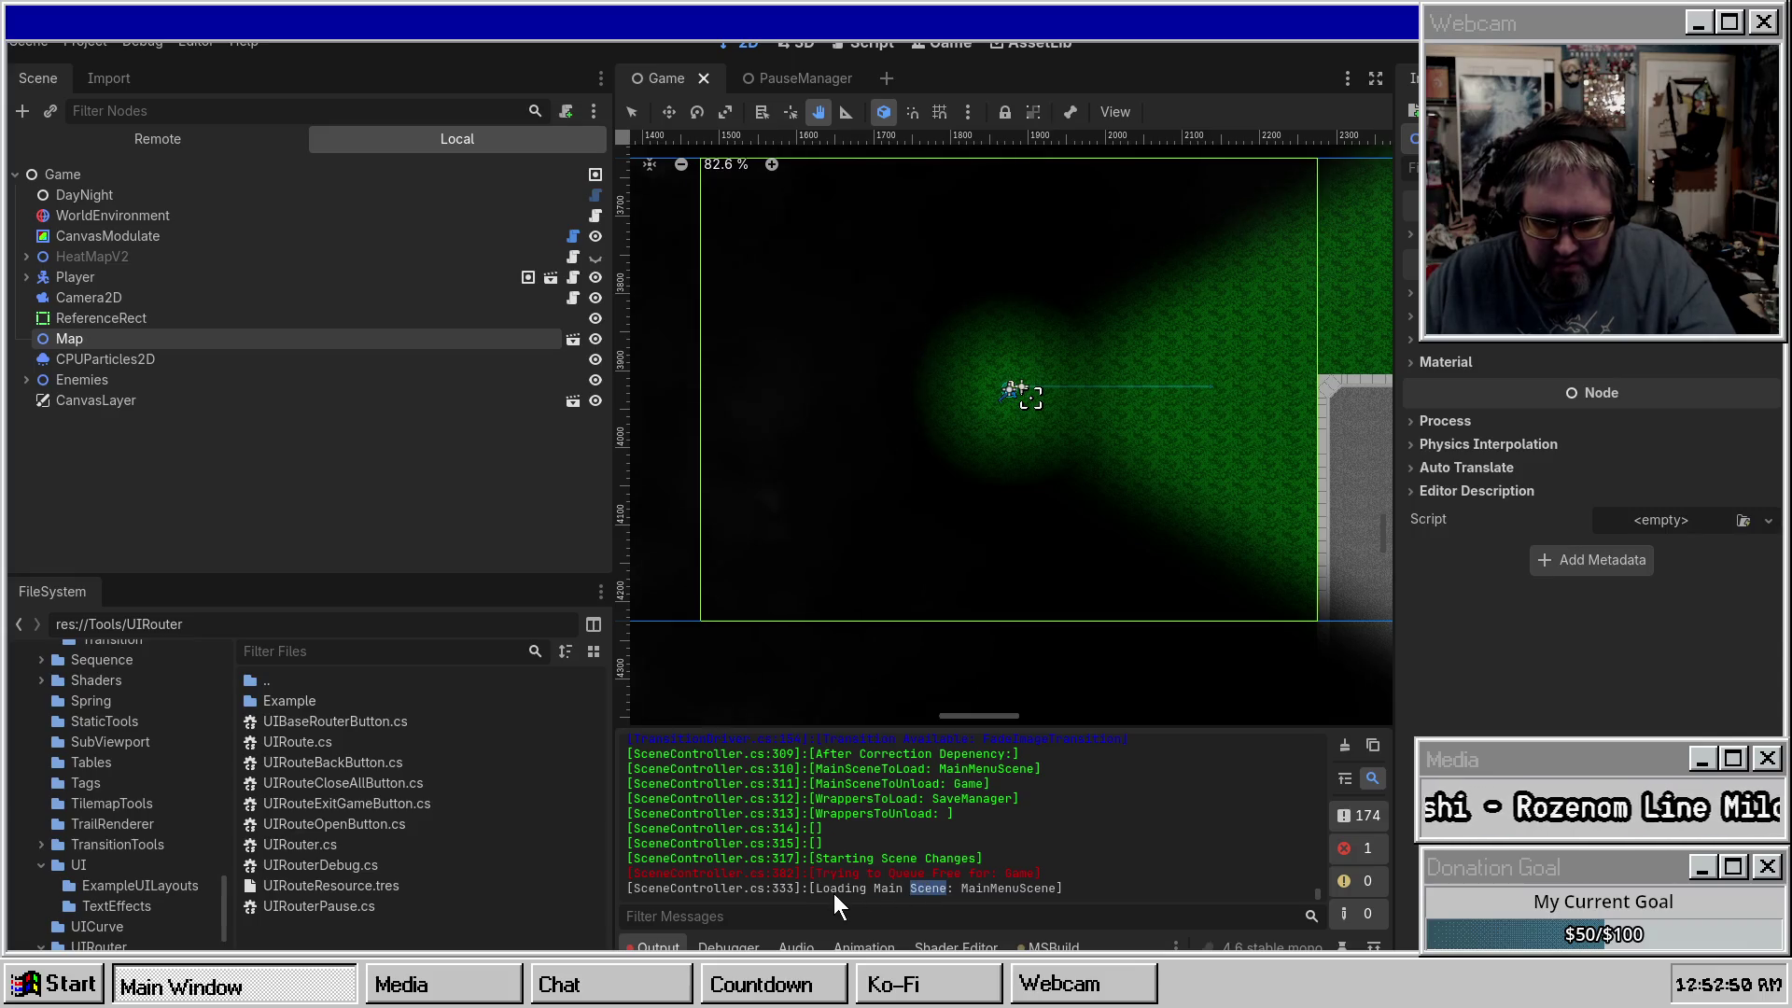
Inspect the live Remote tree's Wrappers, RequiredScene and PauseManager nodes, then review the Loading log line.
left_click(166, 148)
left_click(28, 238)
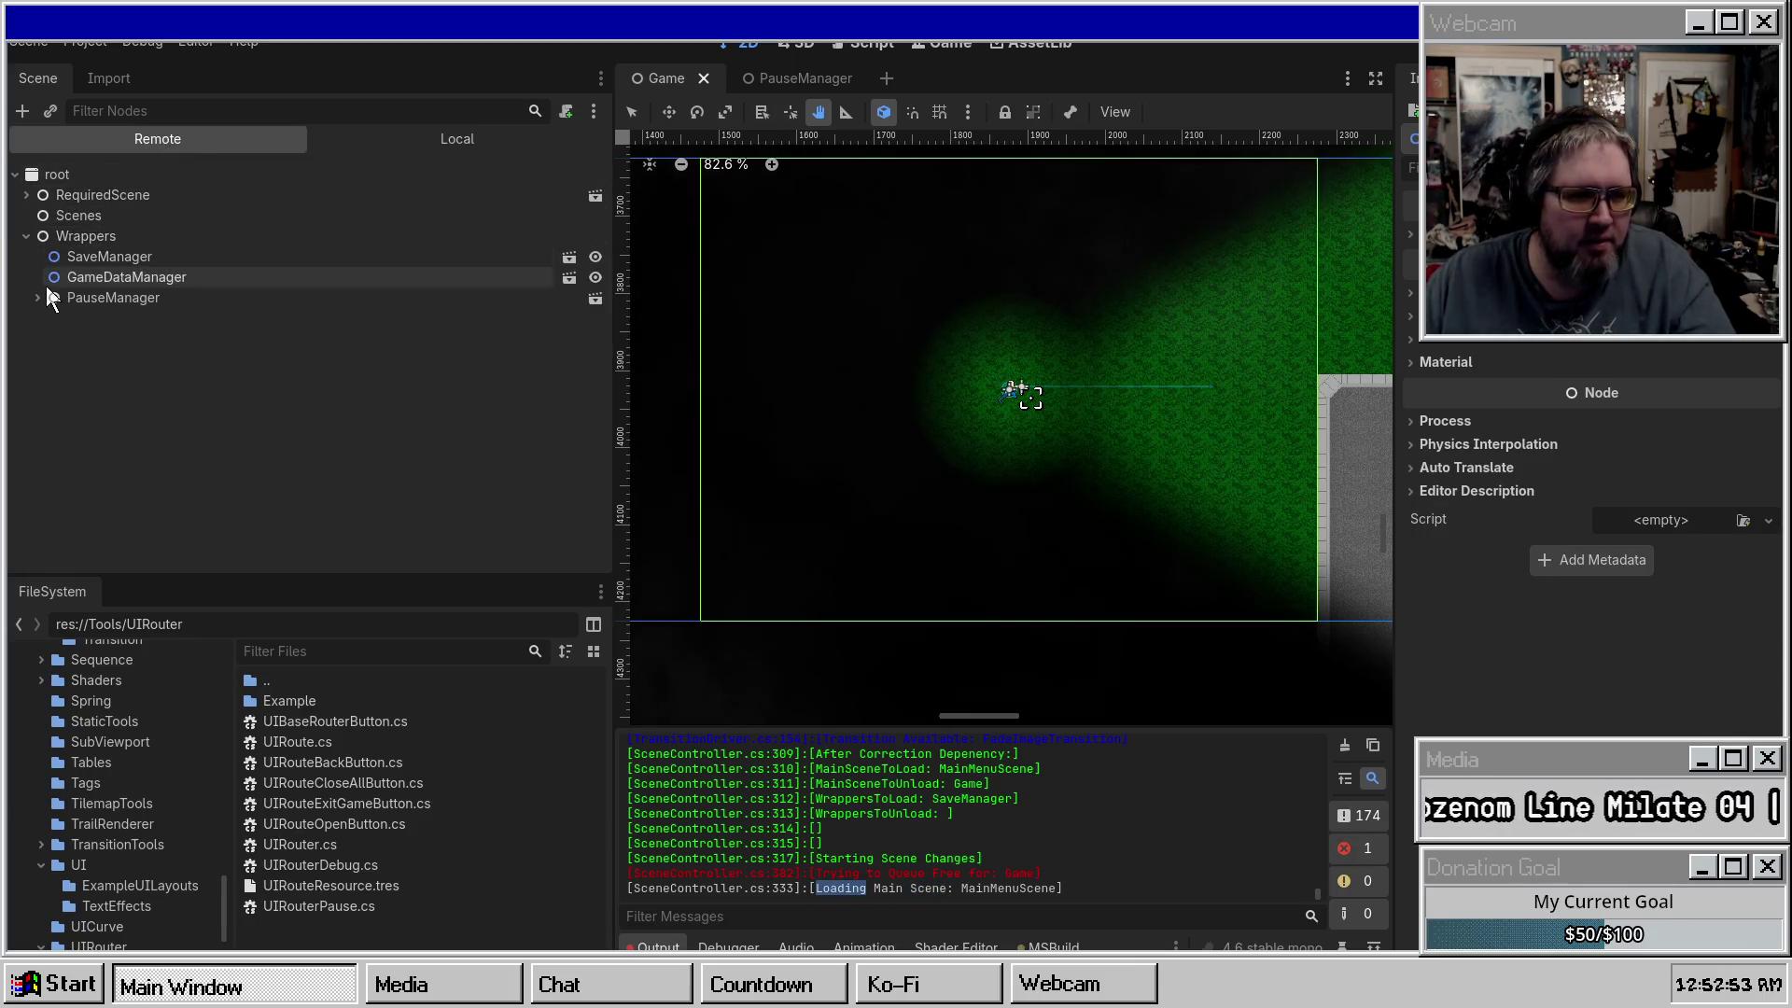
left_click(54, 193)
left_click(26, 194)
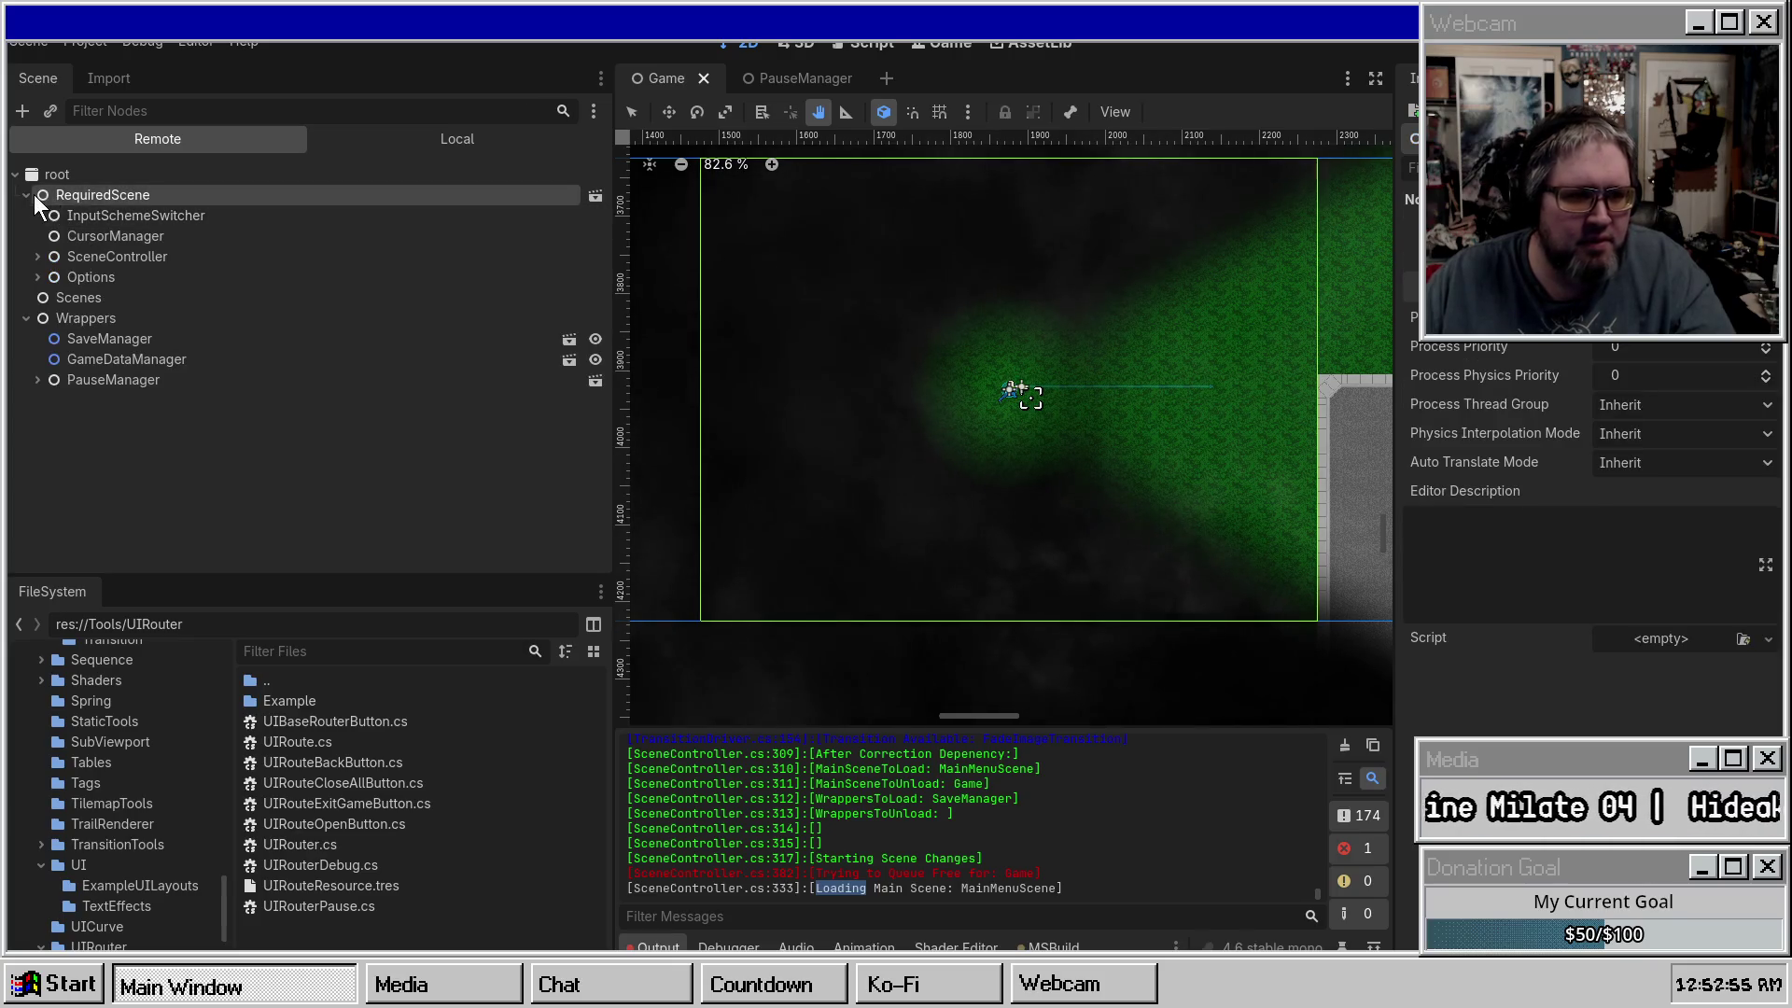
left_click(24, 194)
double_click(59, 297)
left_click(37, 297)
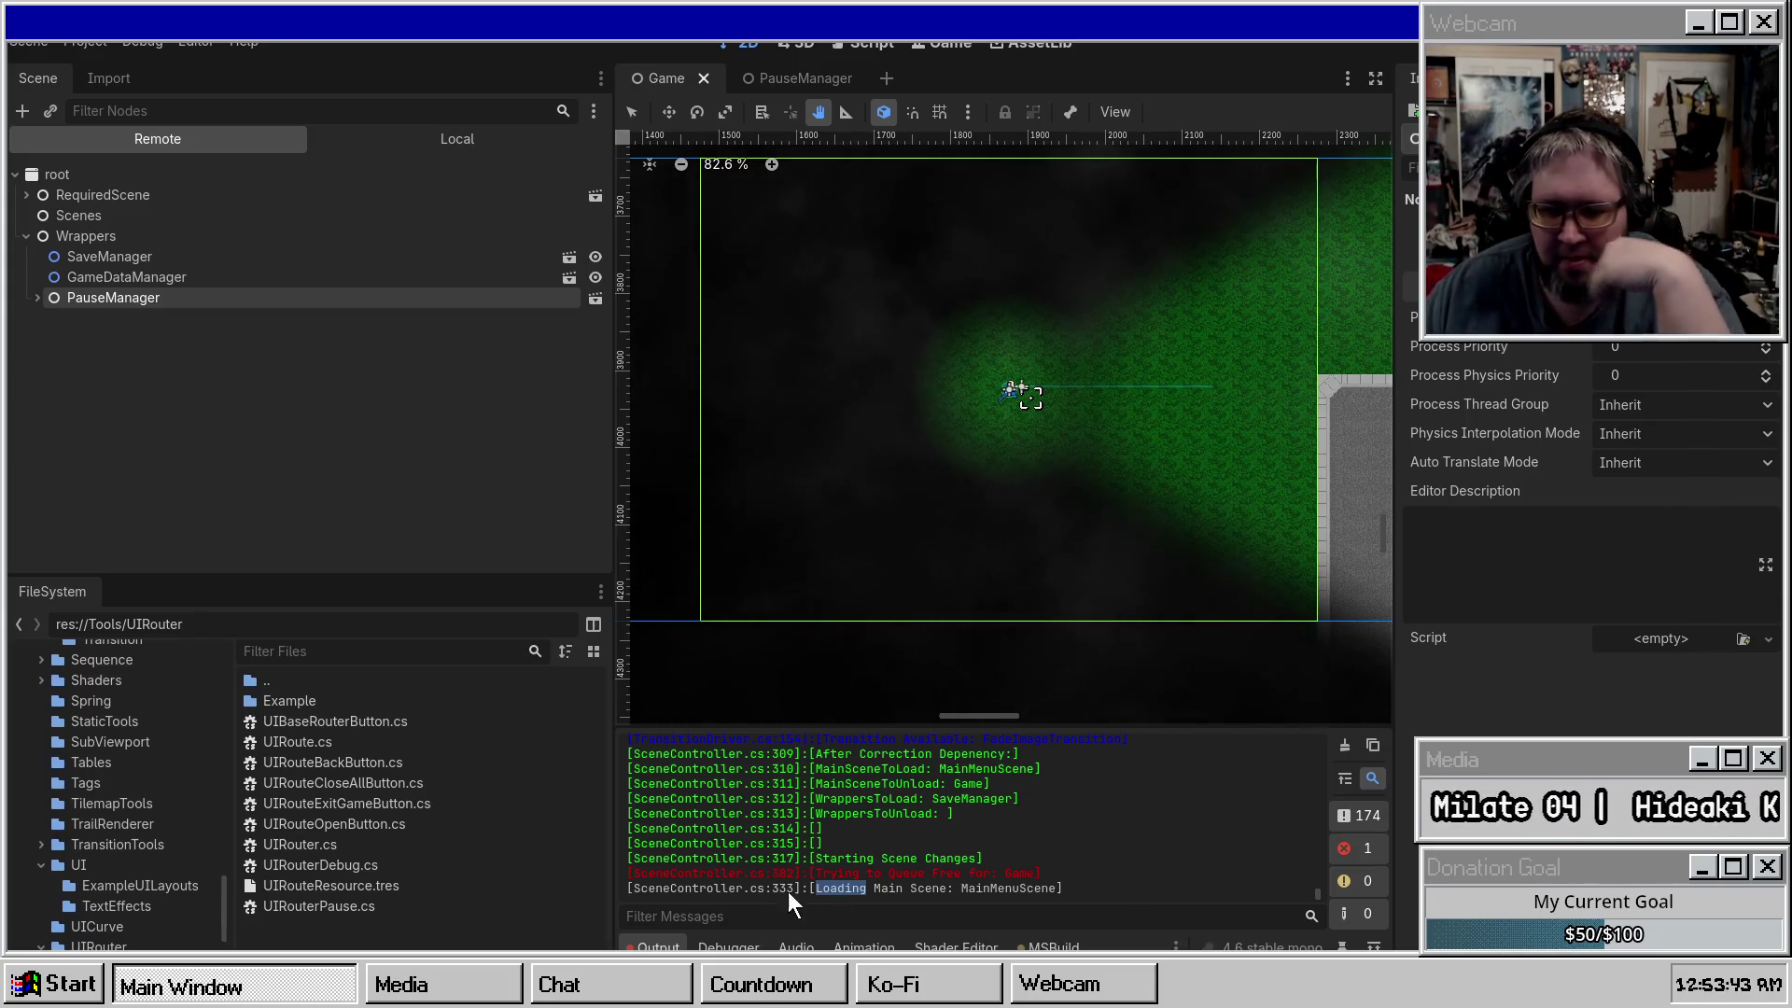
left_click(837, 902)
double_click(837, 888)
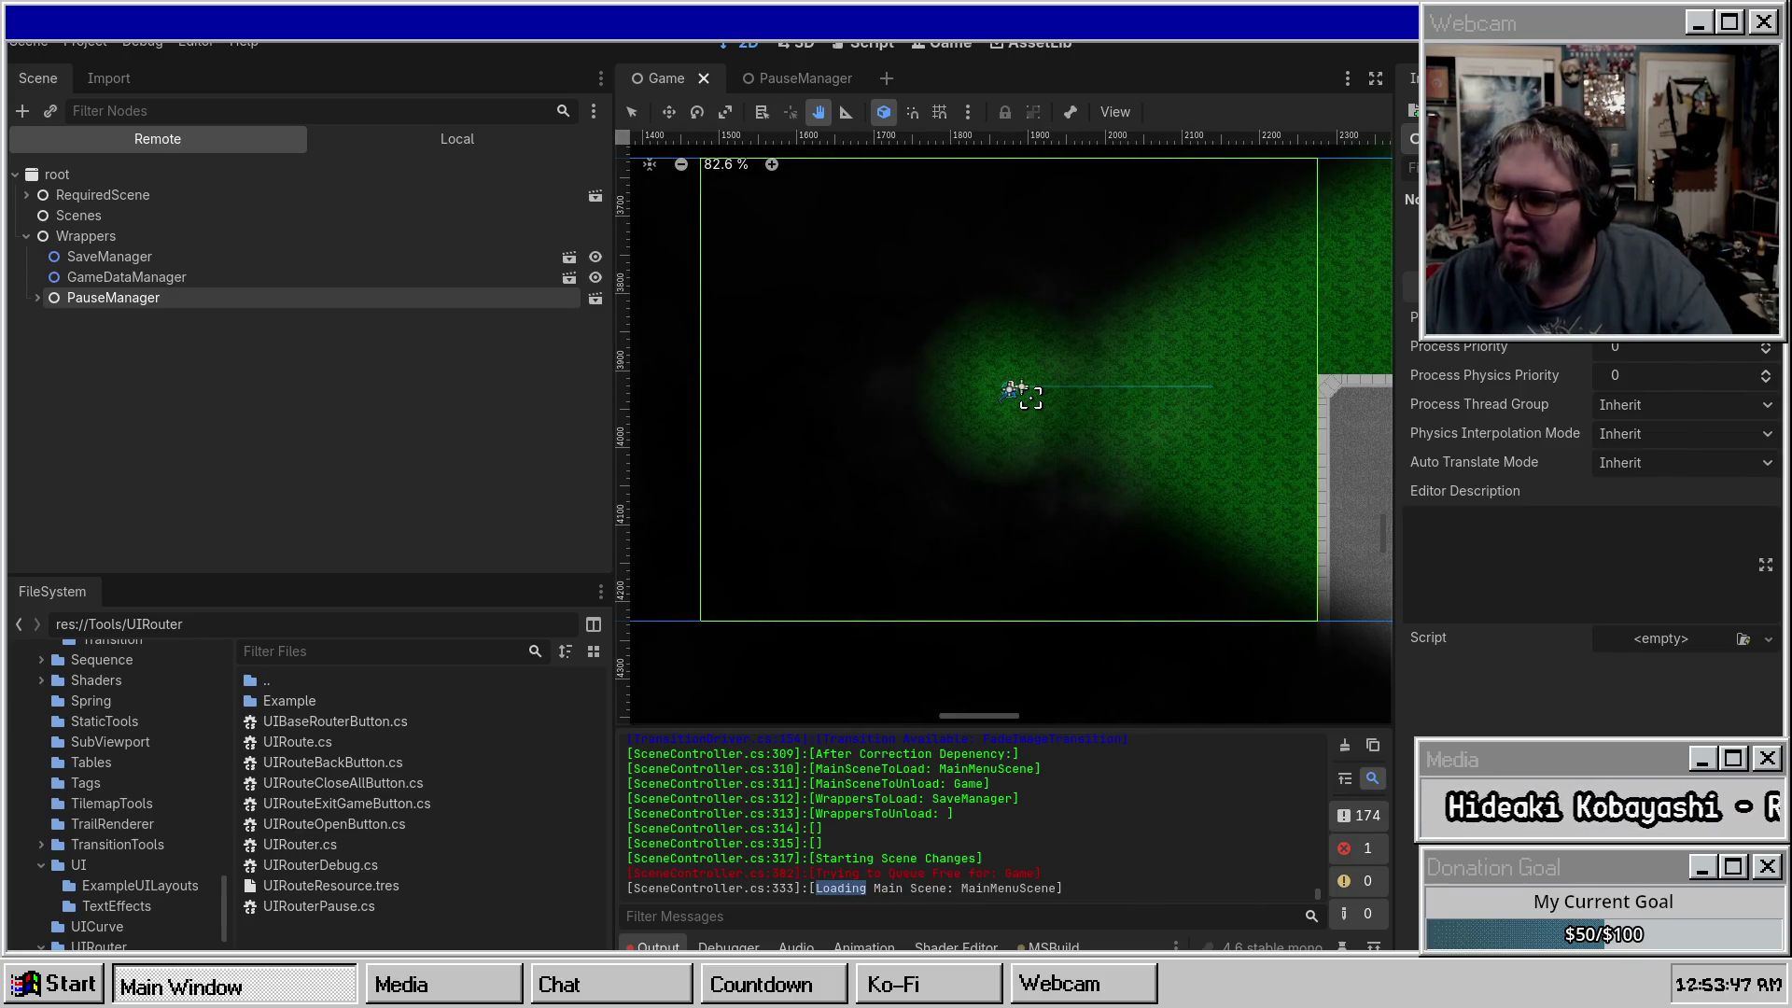
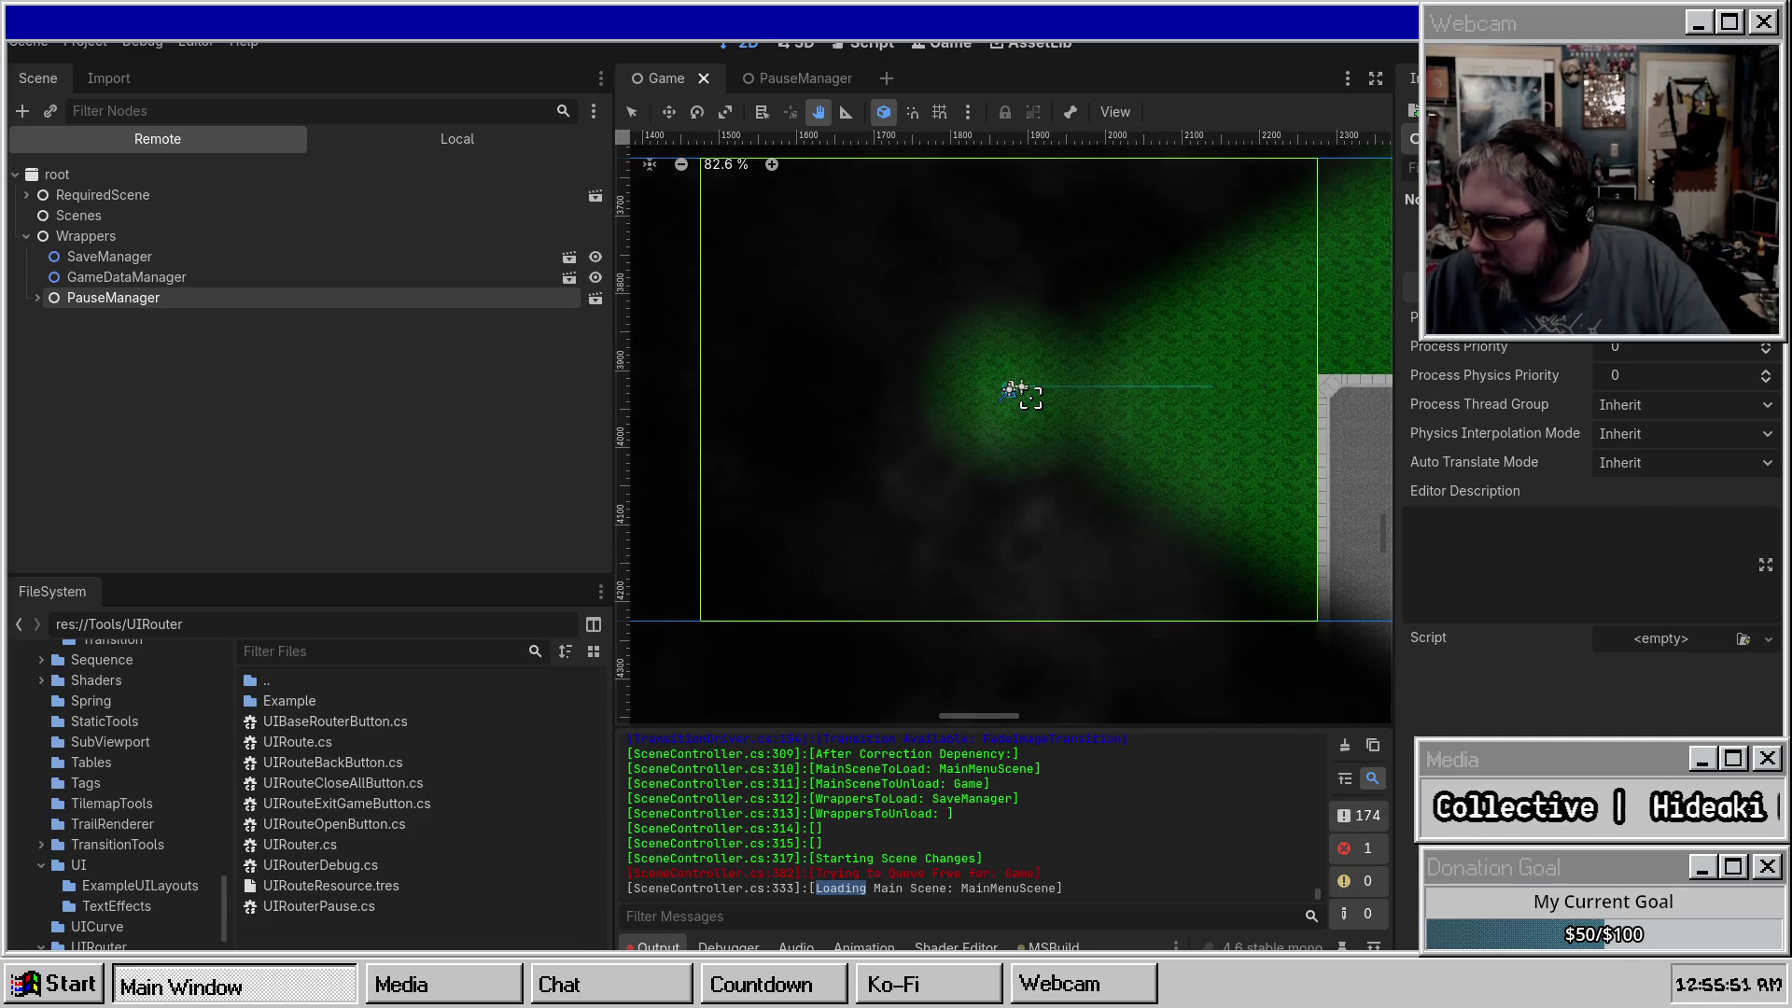
Relaunch Zambies2025, start play from the title screen, pause it, move the window aside, then stop.
key("F5")
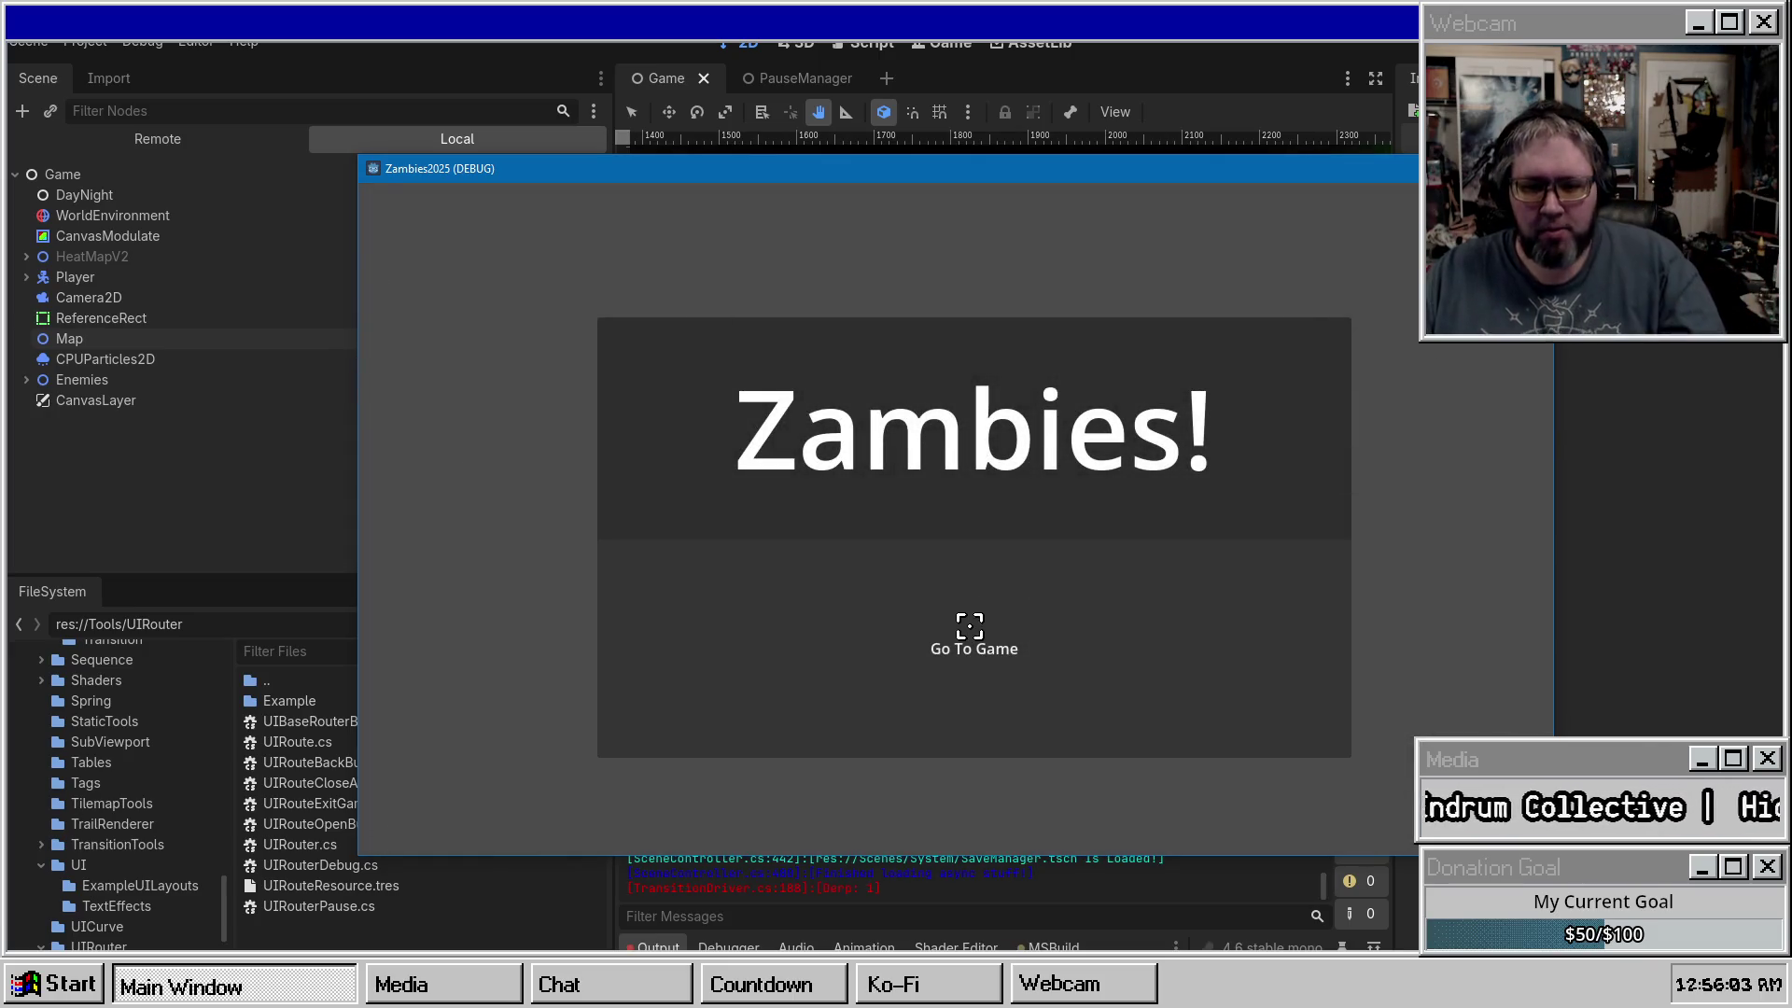
left_click(969, 623)
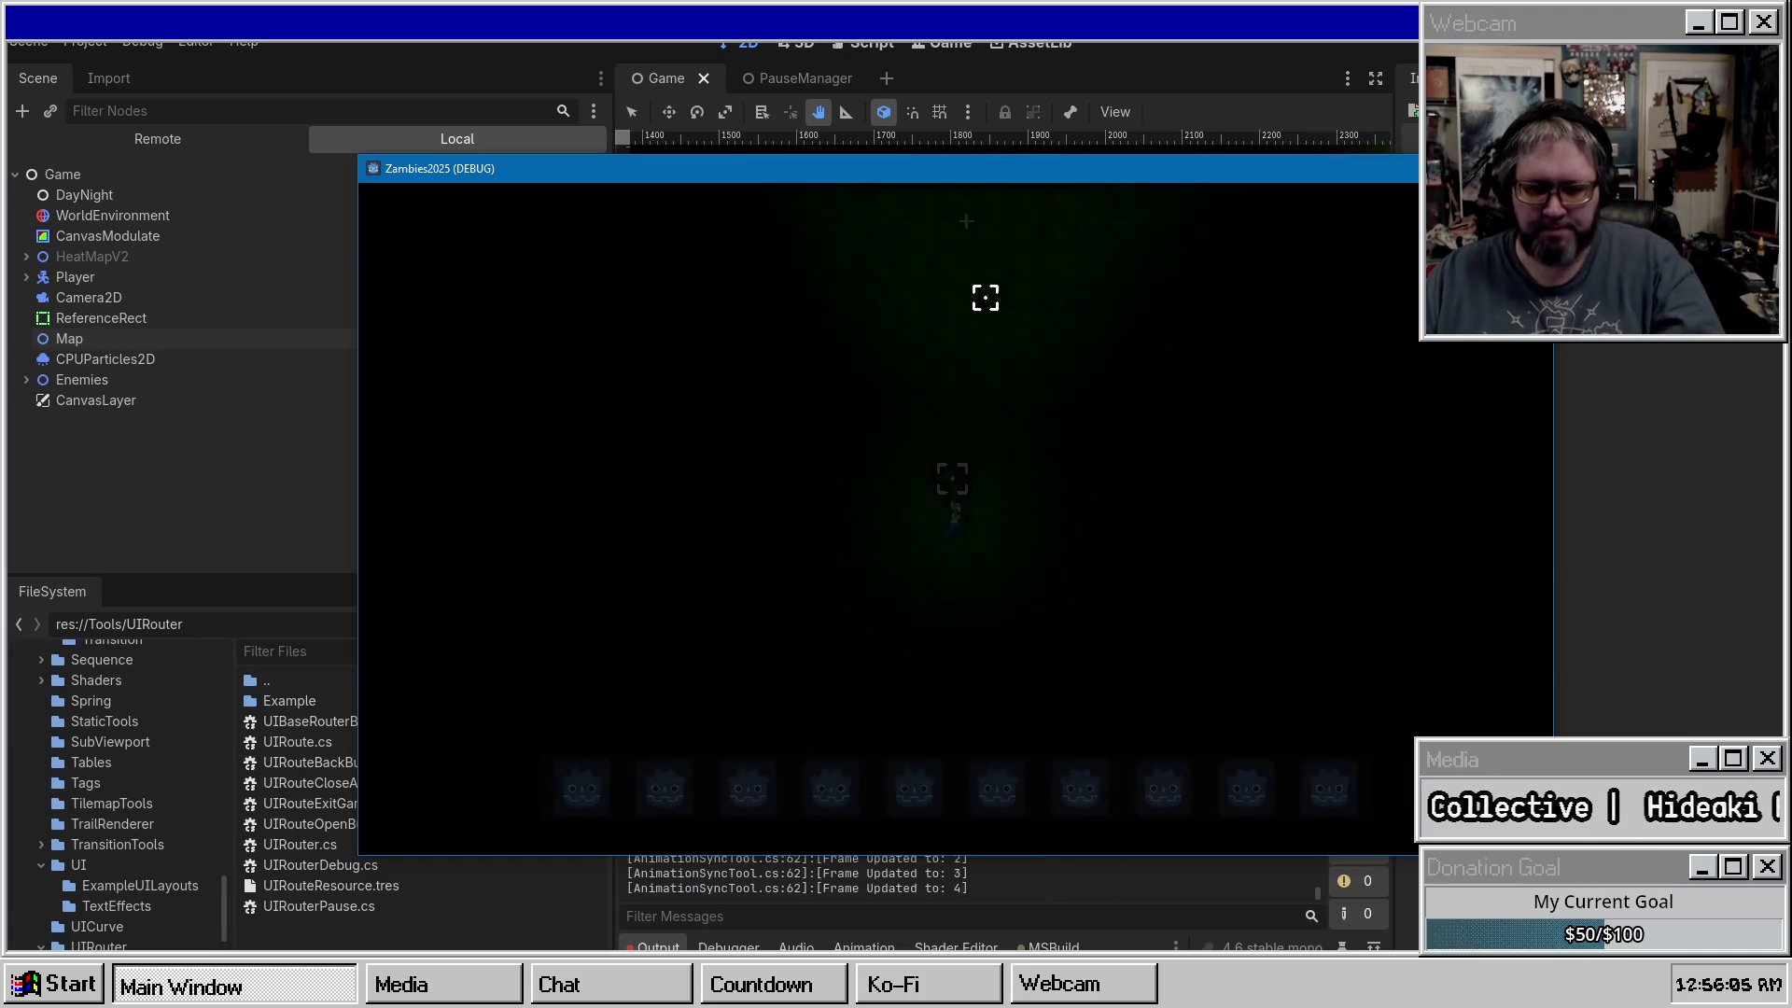
key("Escape")
left_click_drag(1021, 179, 0, 210)
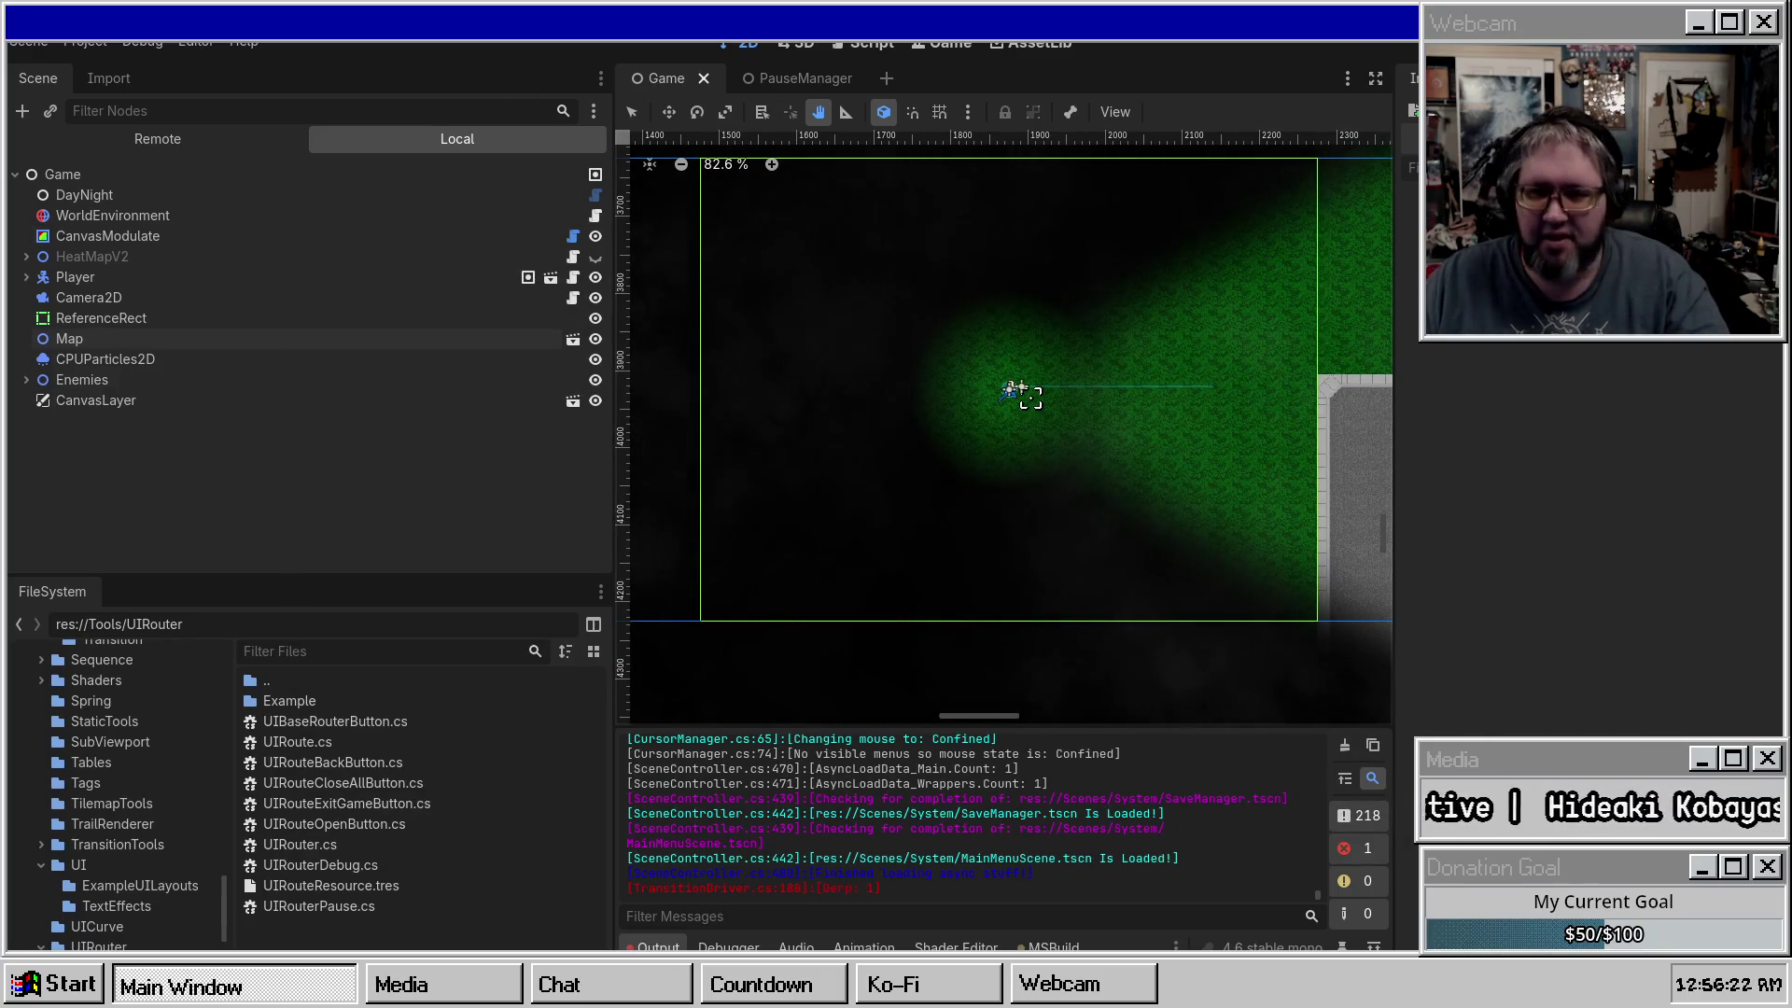
key("F8")
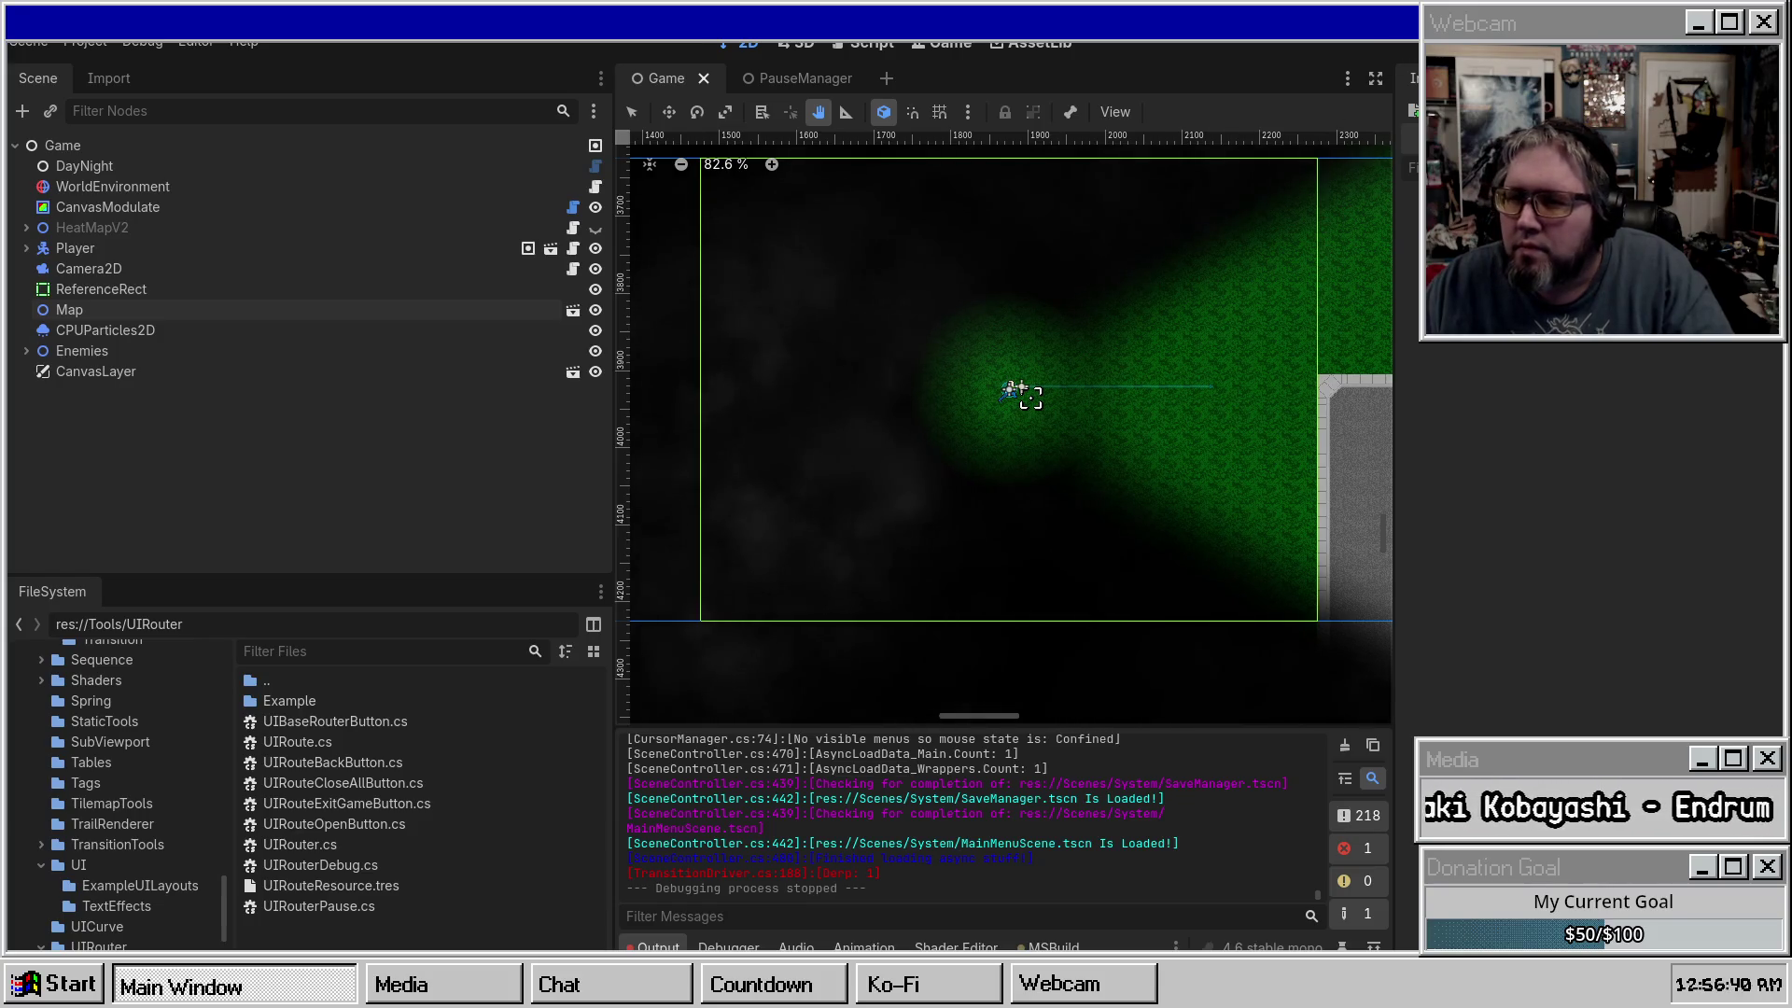
Rebuild and run Zambies2025, then pause it to bring up the Game Paused menu.
key("F5")
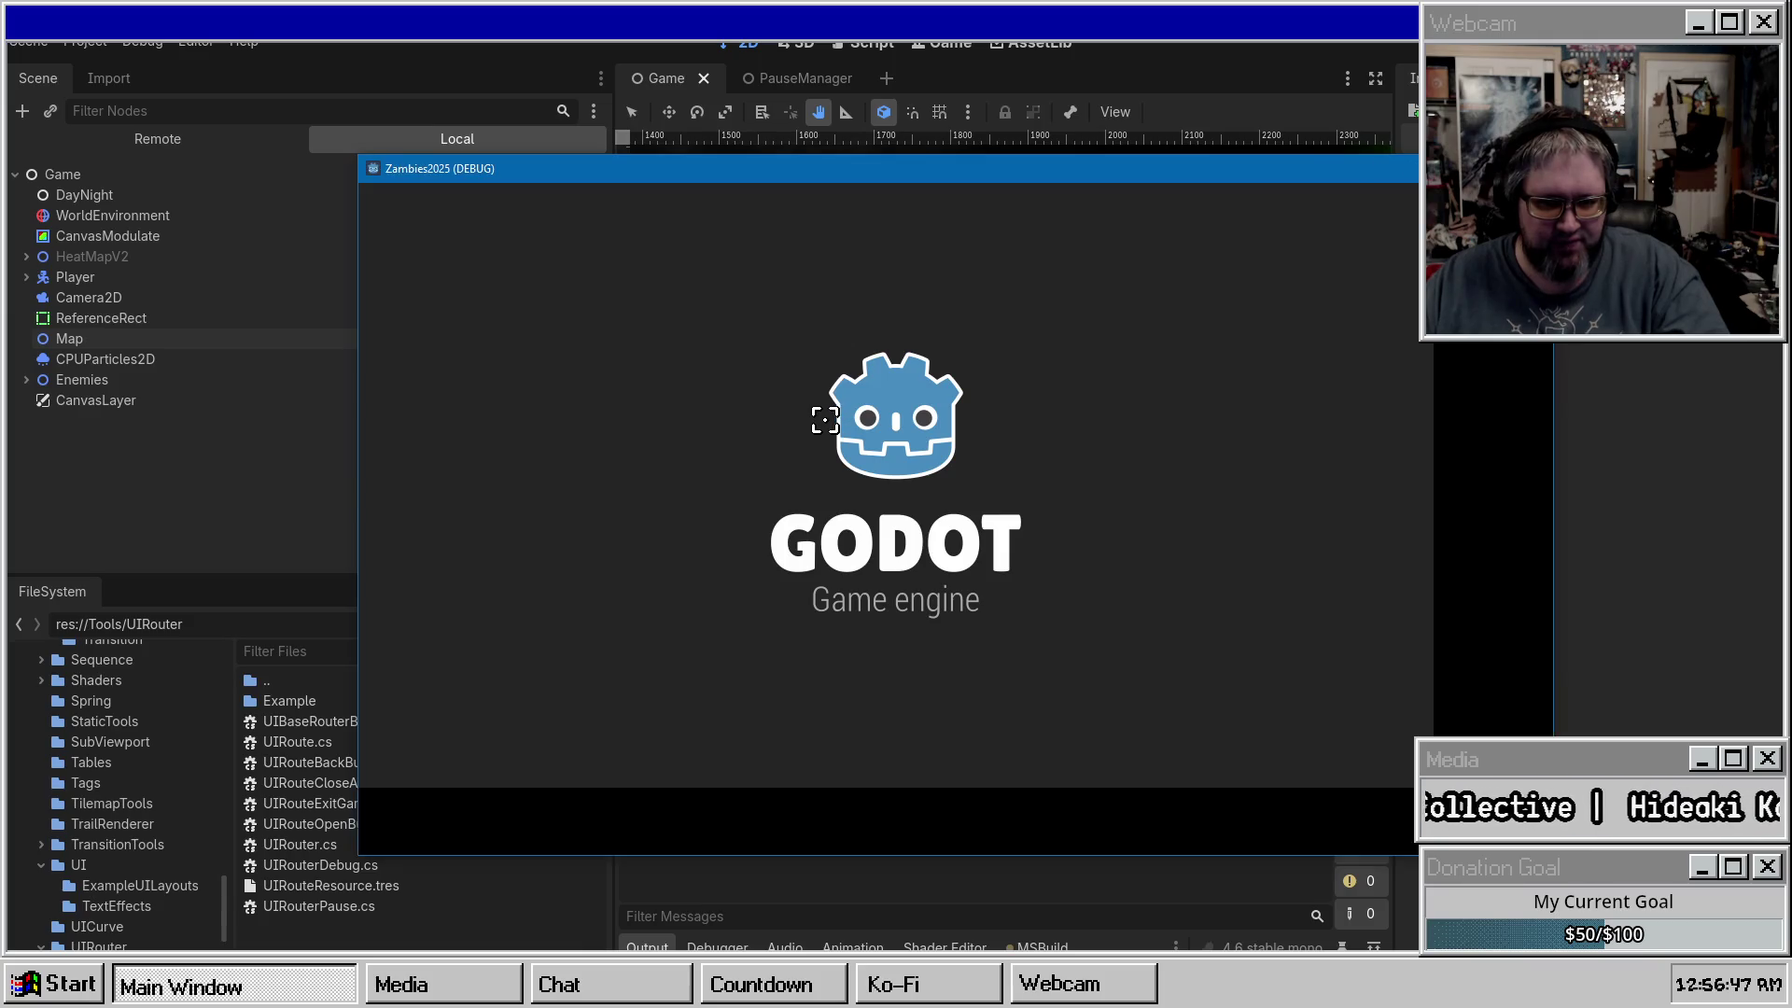
key("Escape")
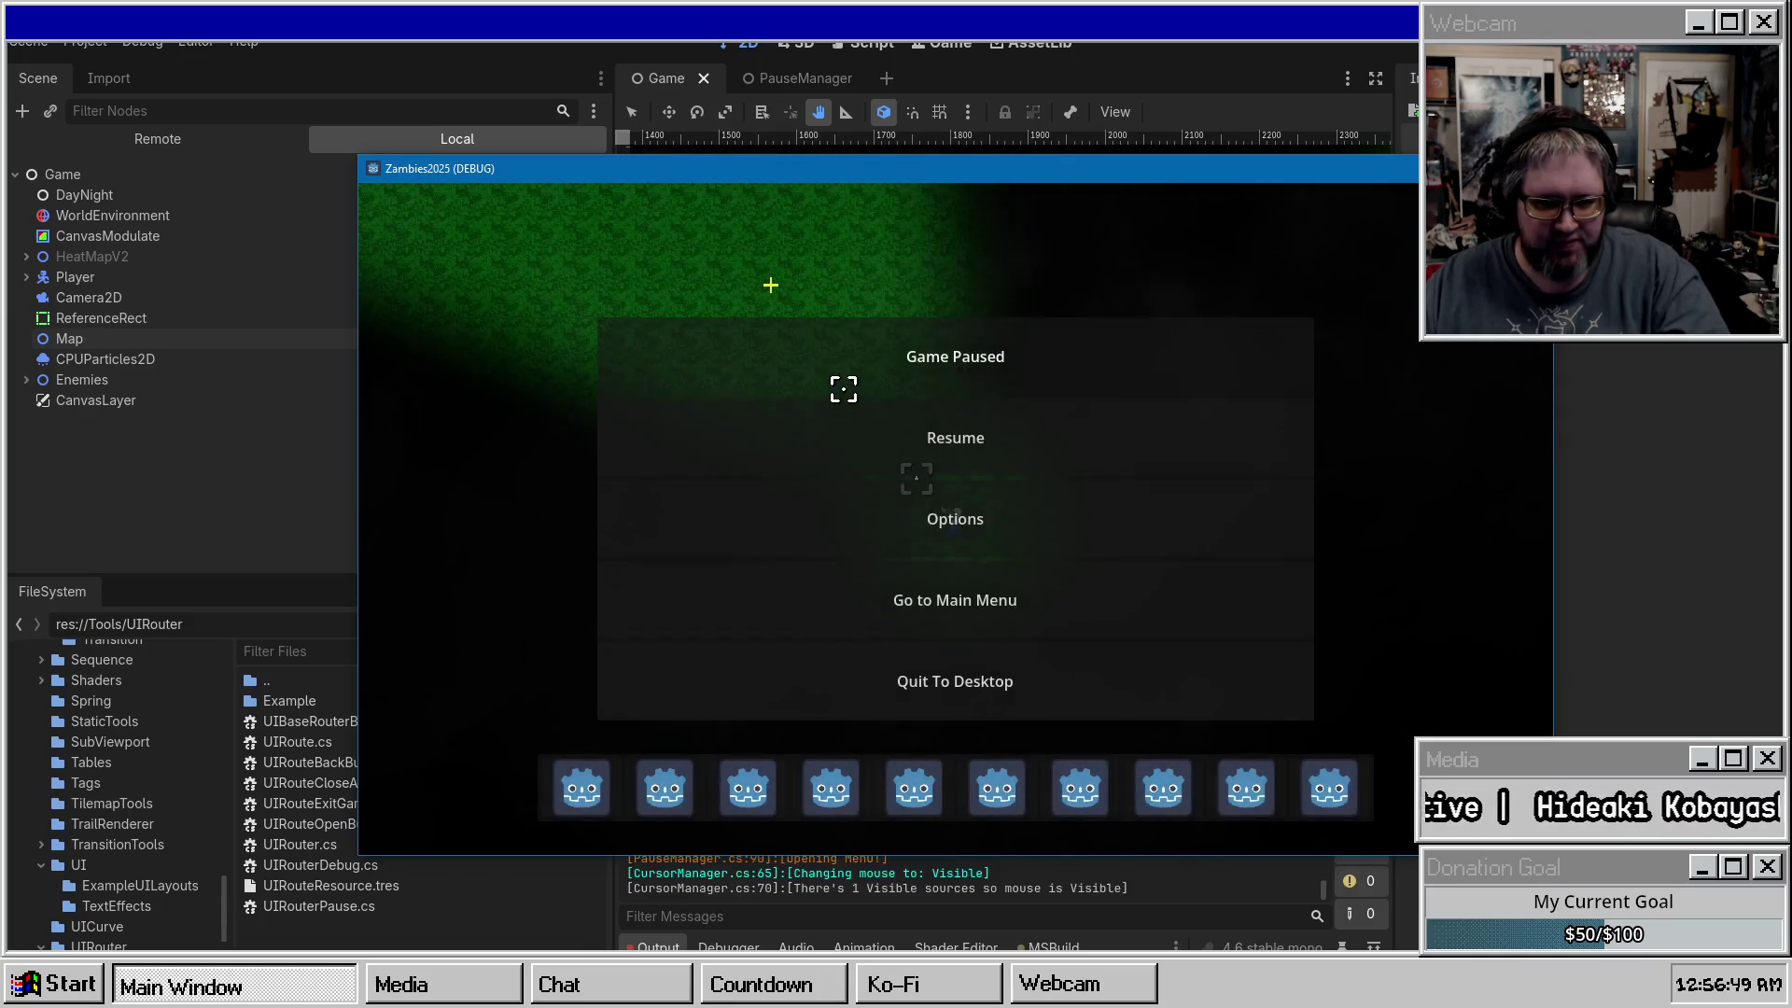
Choose Go to Main Menu from the pause menu, then rebuild and relaunch the game.
left_click(883, 586)
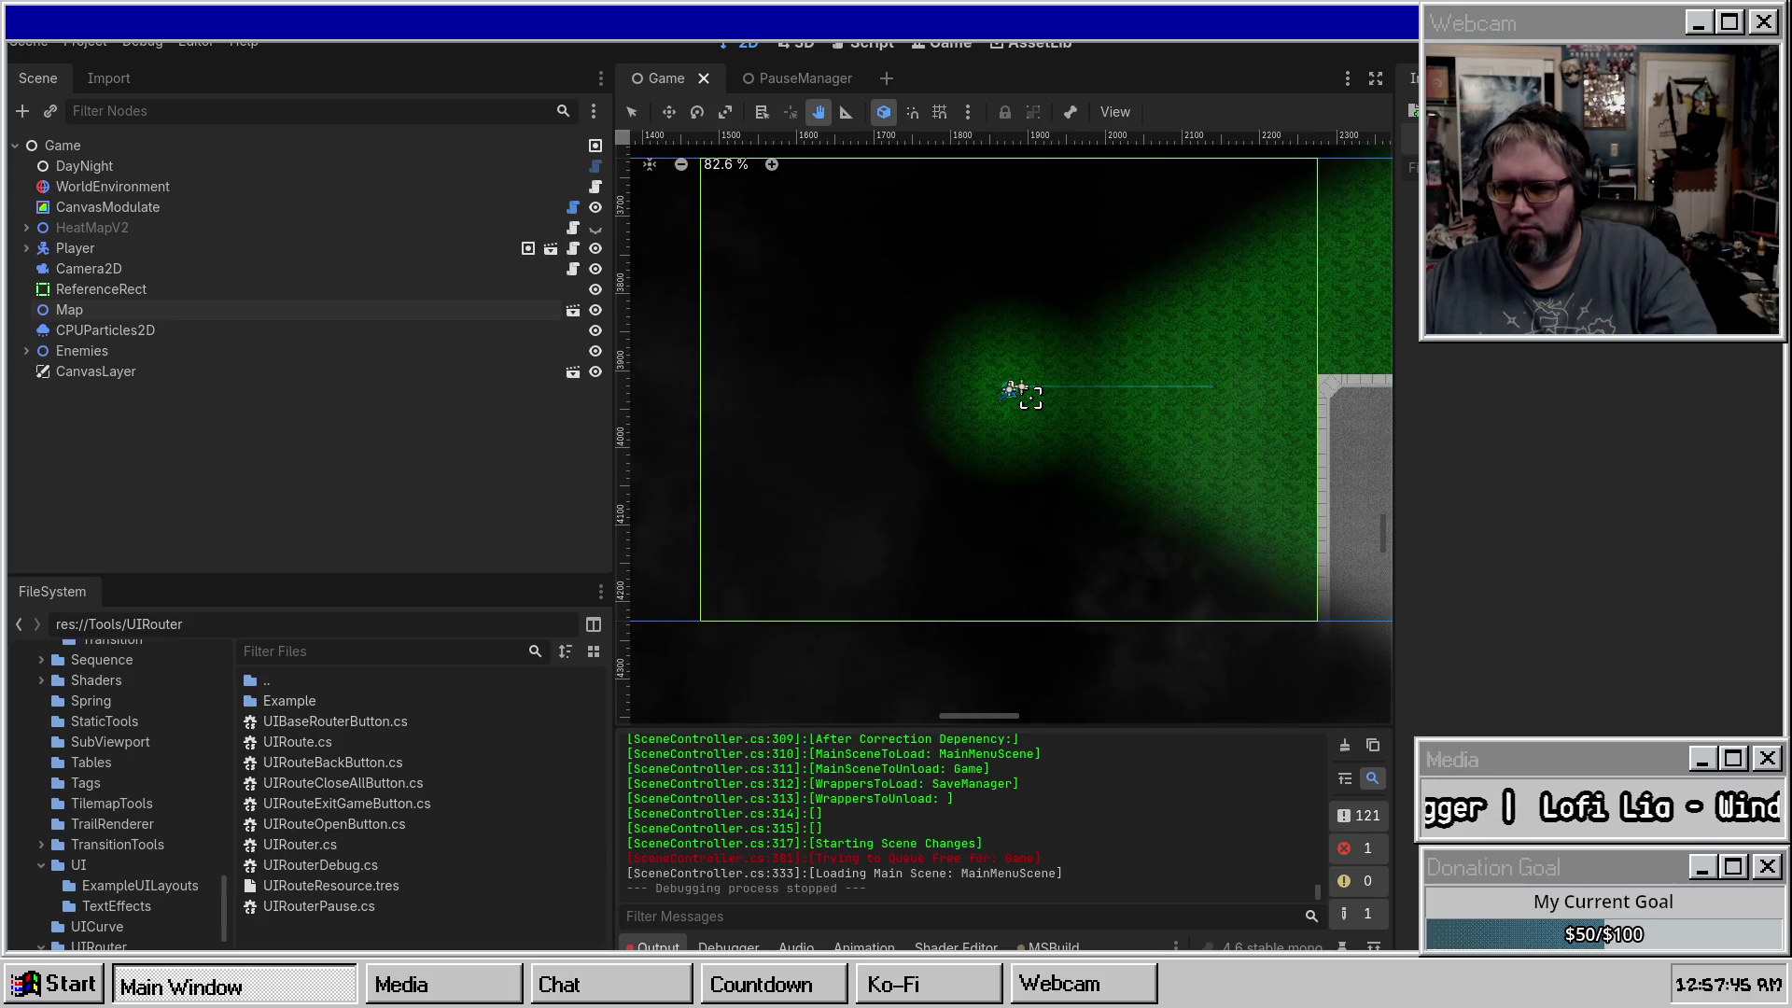
key("F5")
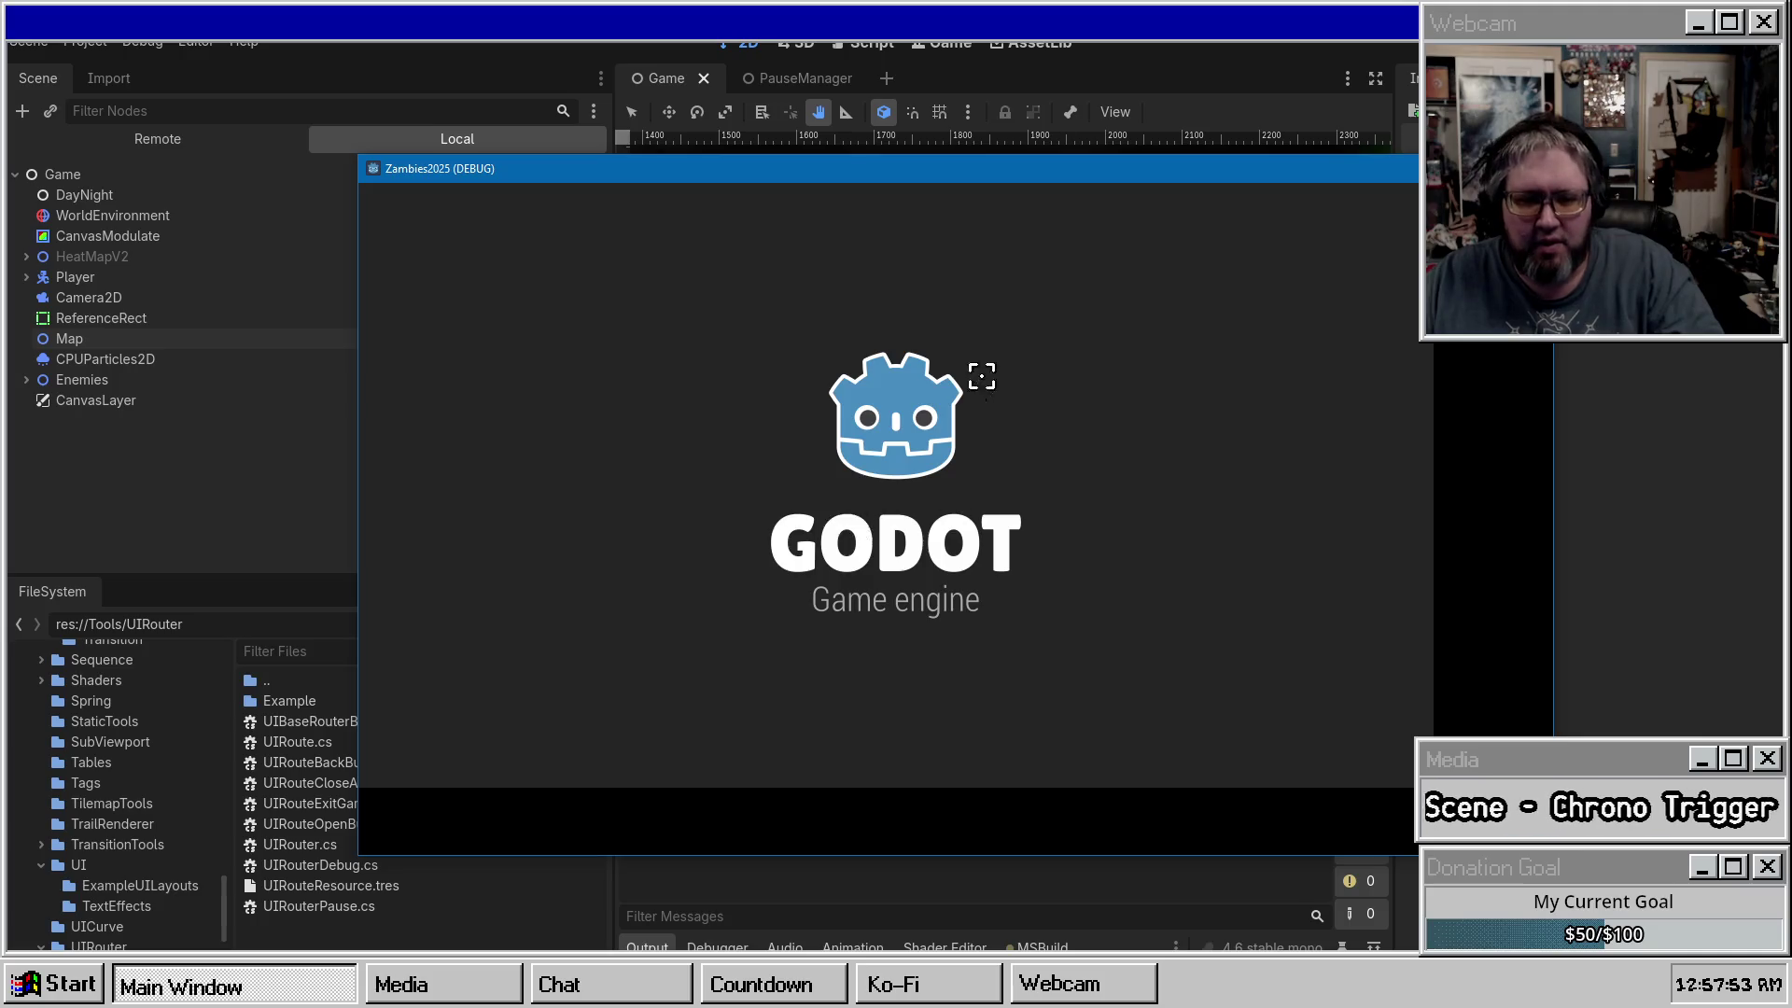
Pause the running game, choose Go to Main Menu, and scroll through the output log.
key("Escape")
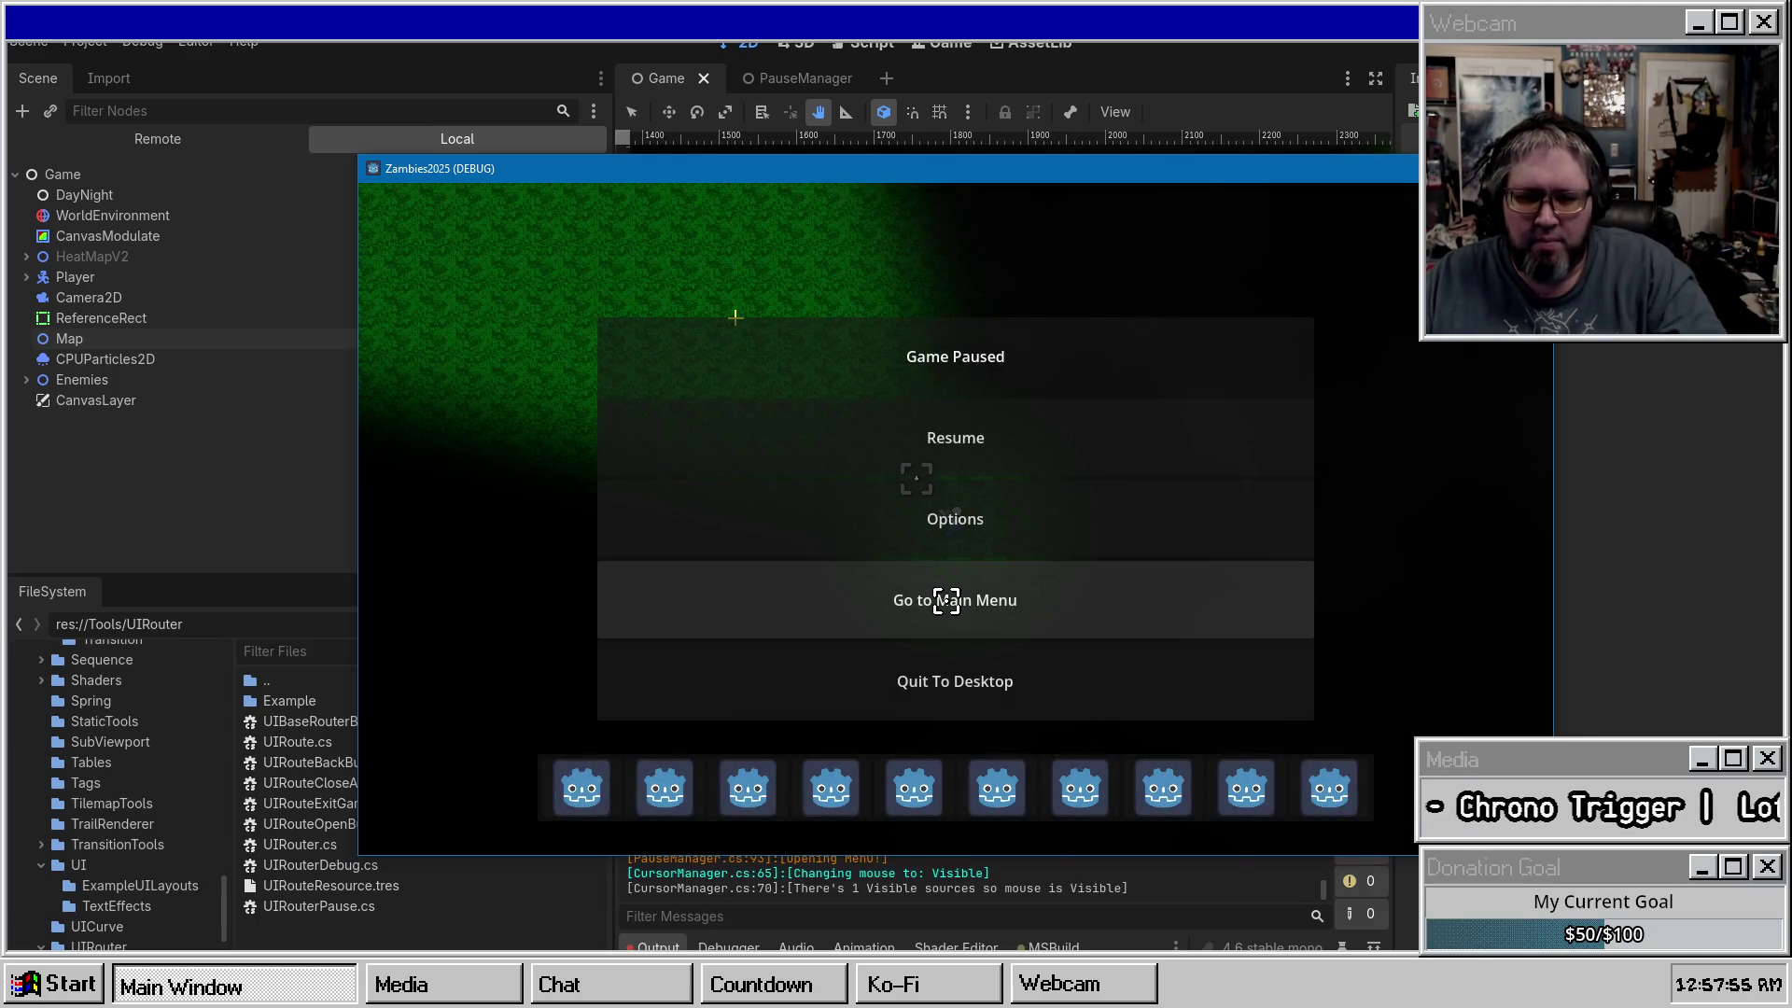
left_click(945, 600)
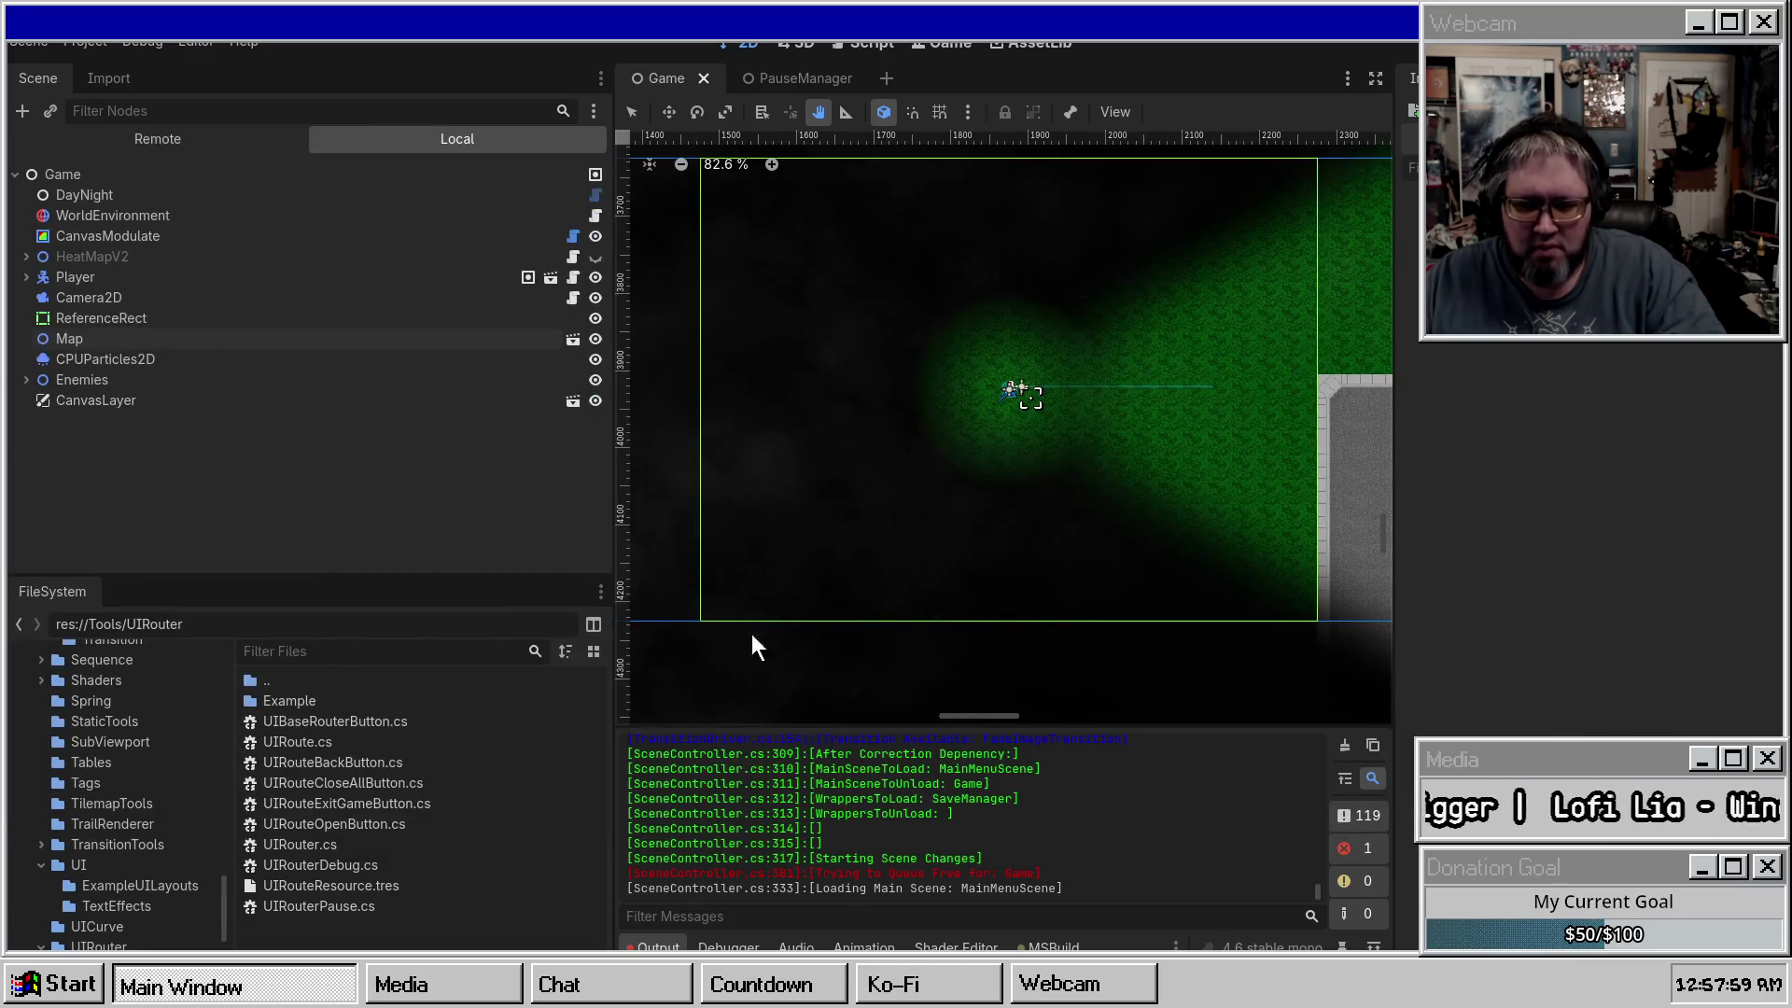
scroll(939, 823, "up", 10)
scroll(983, 776, "down", 1)
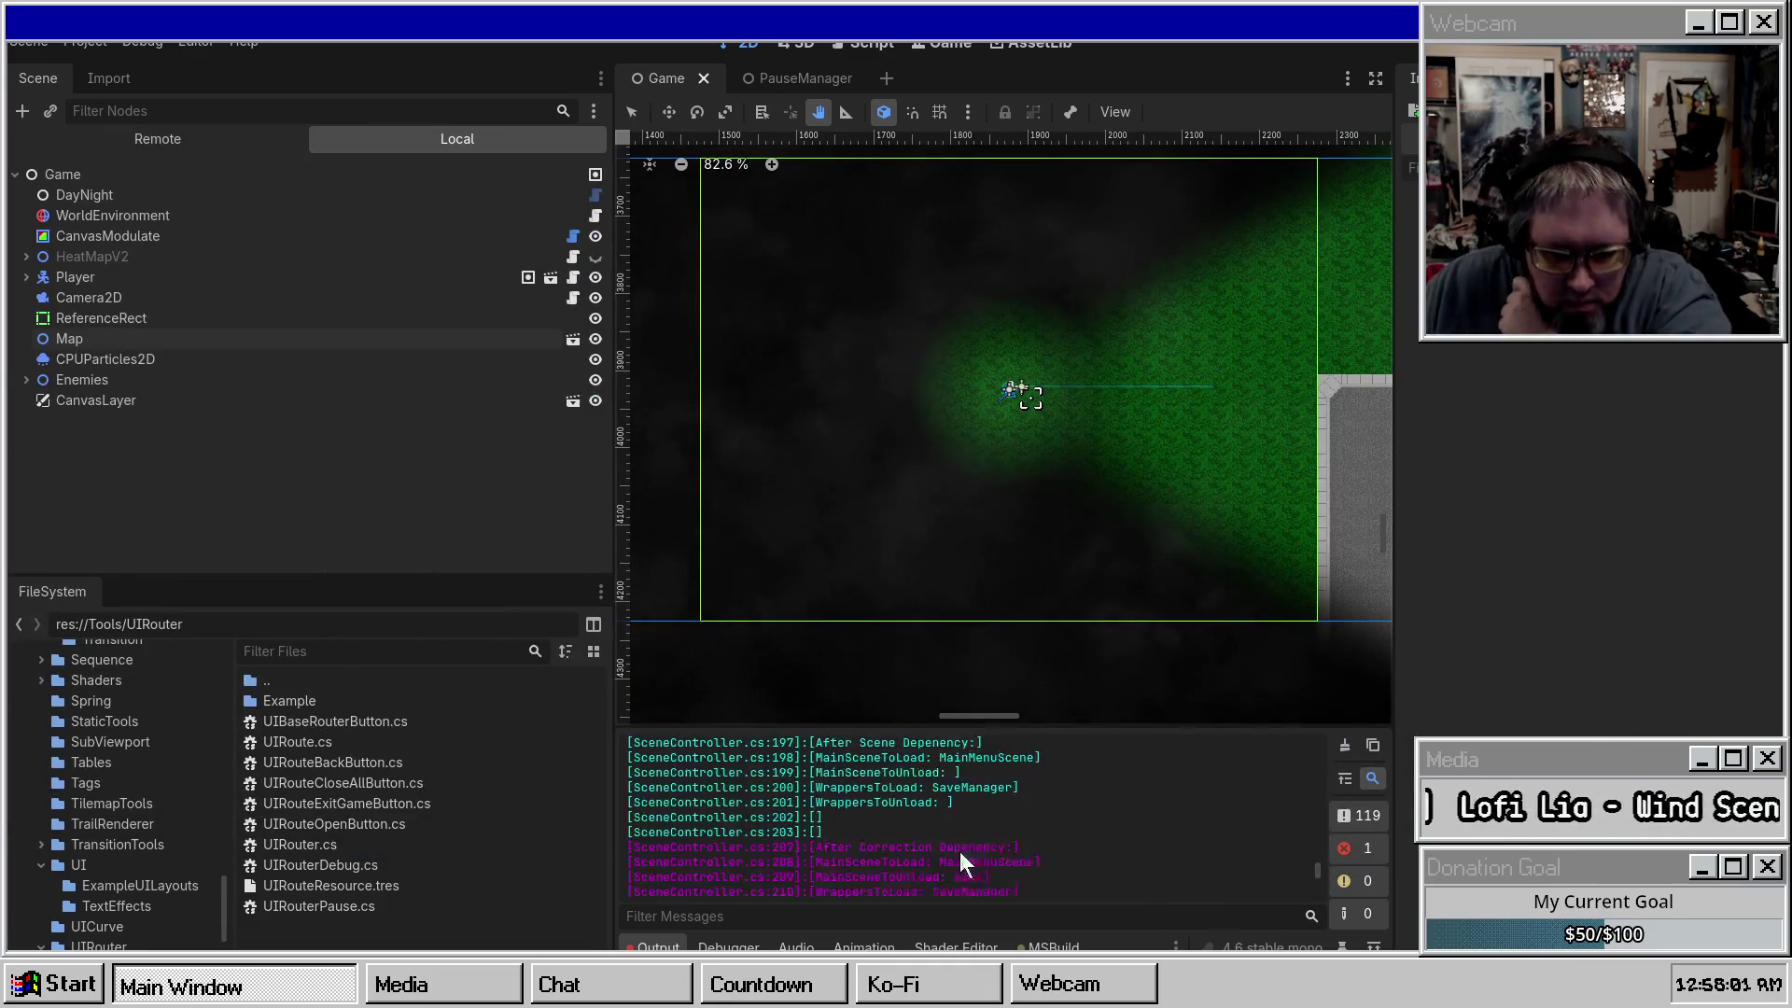
scroll(960, 859, "down", 8)
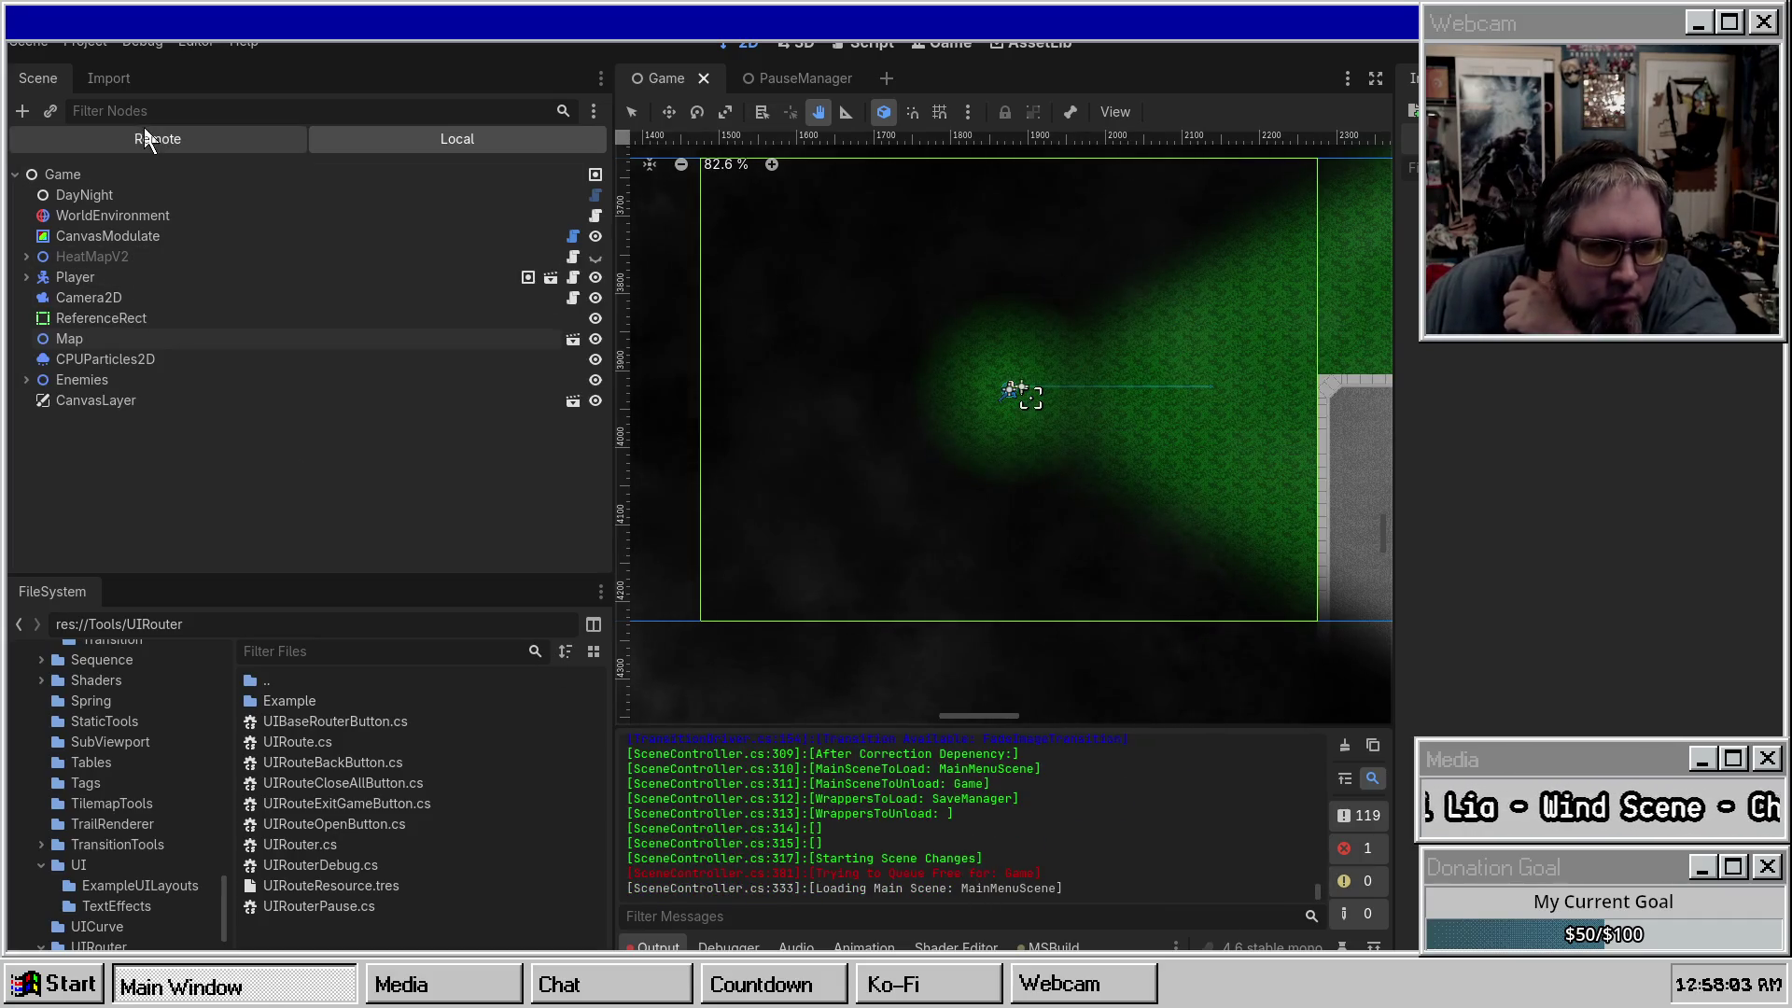
Inspect the Remote scene tree and highlight WrappersToLoad and WrappersToUnload in the log.
left_click(187, 140)
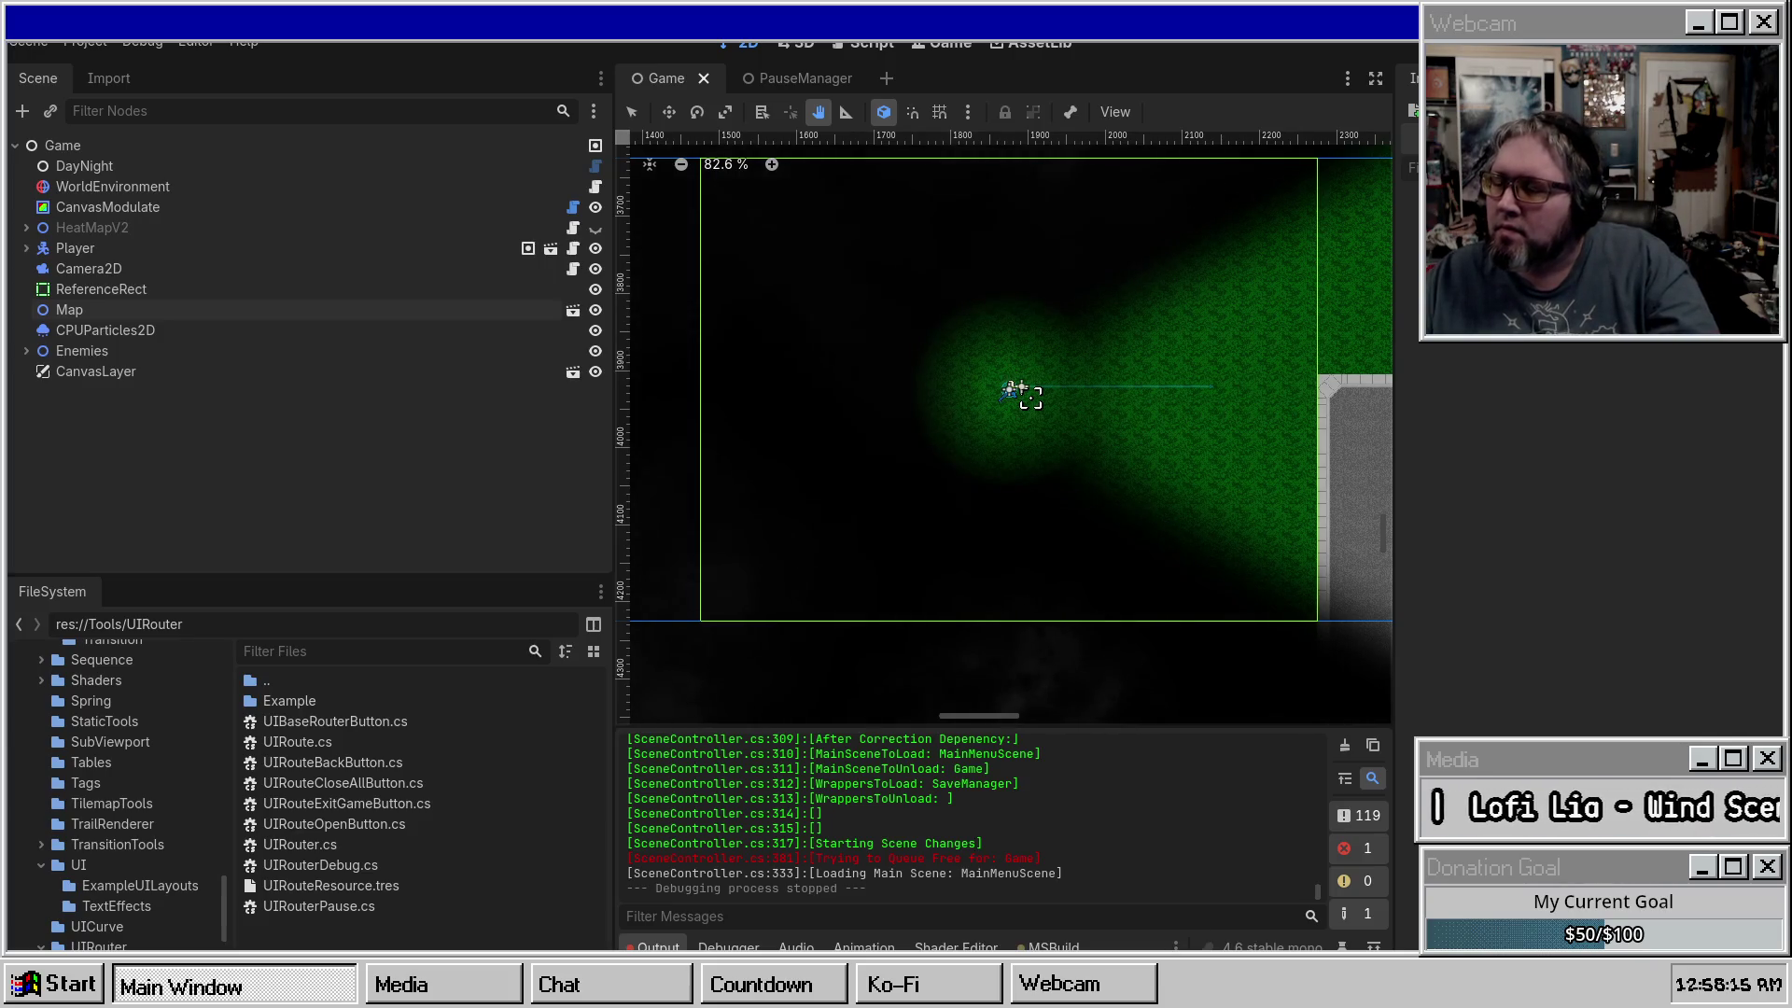
scroll(1064, 853, "up", 3)
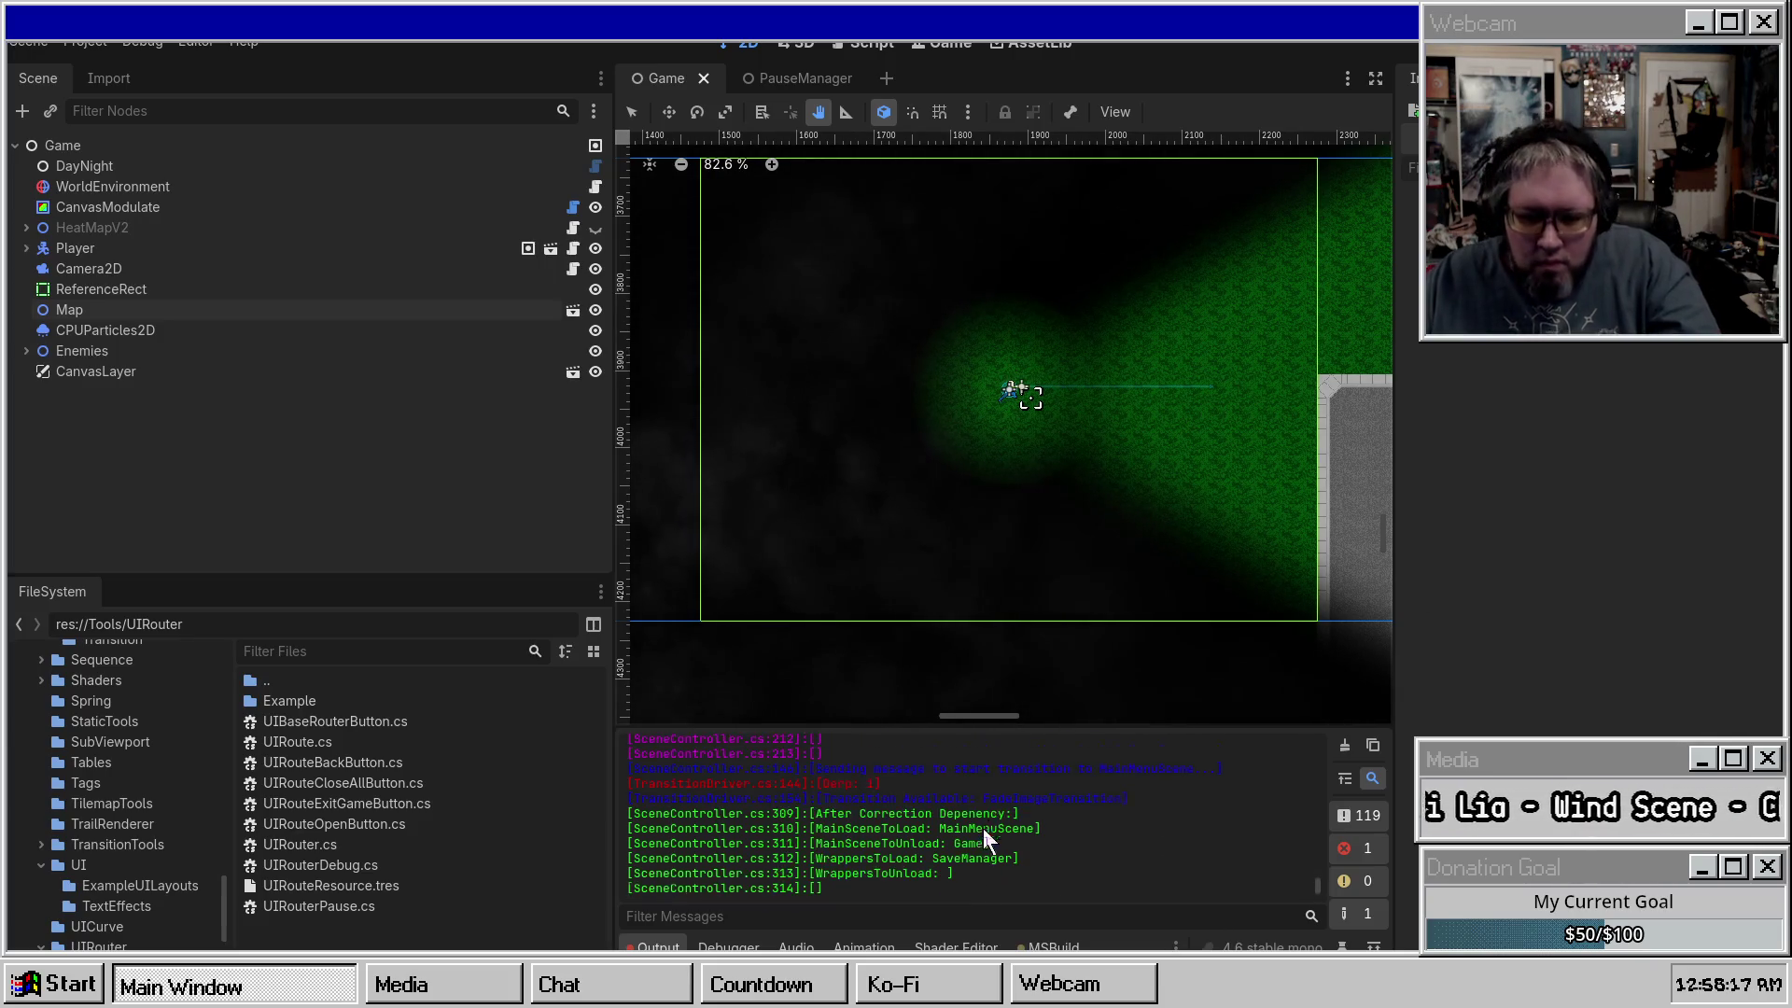
double_click(844, 840)
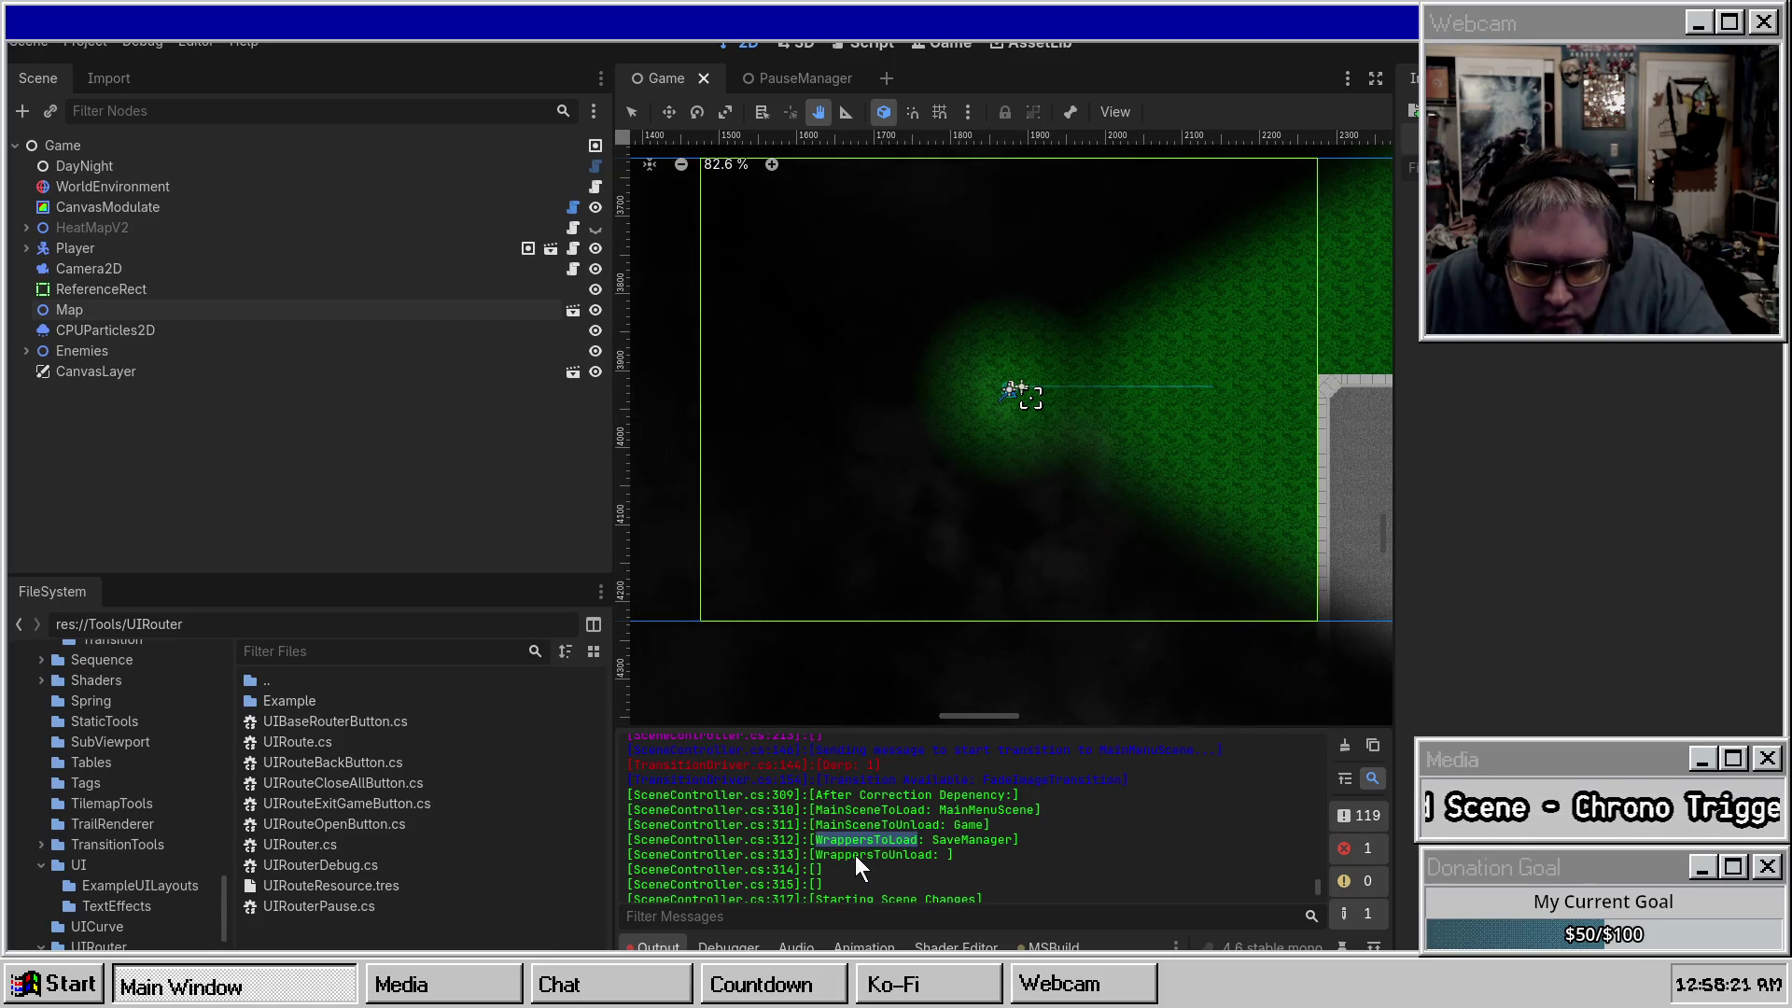
double_click(855, 857)
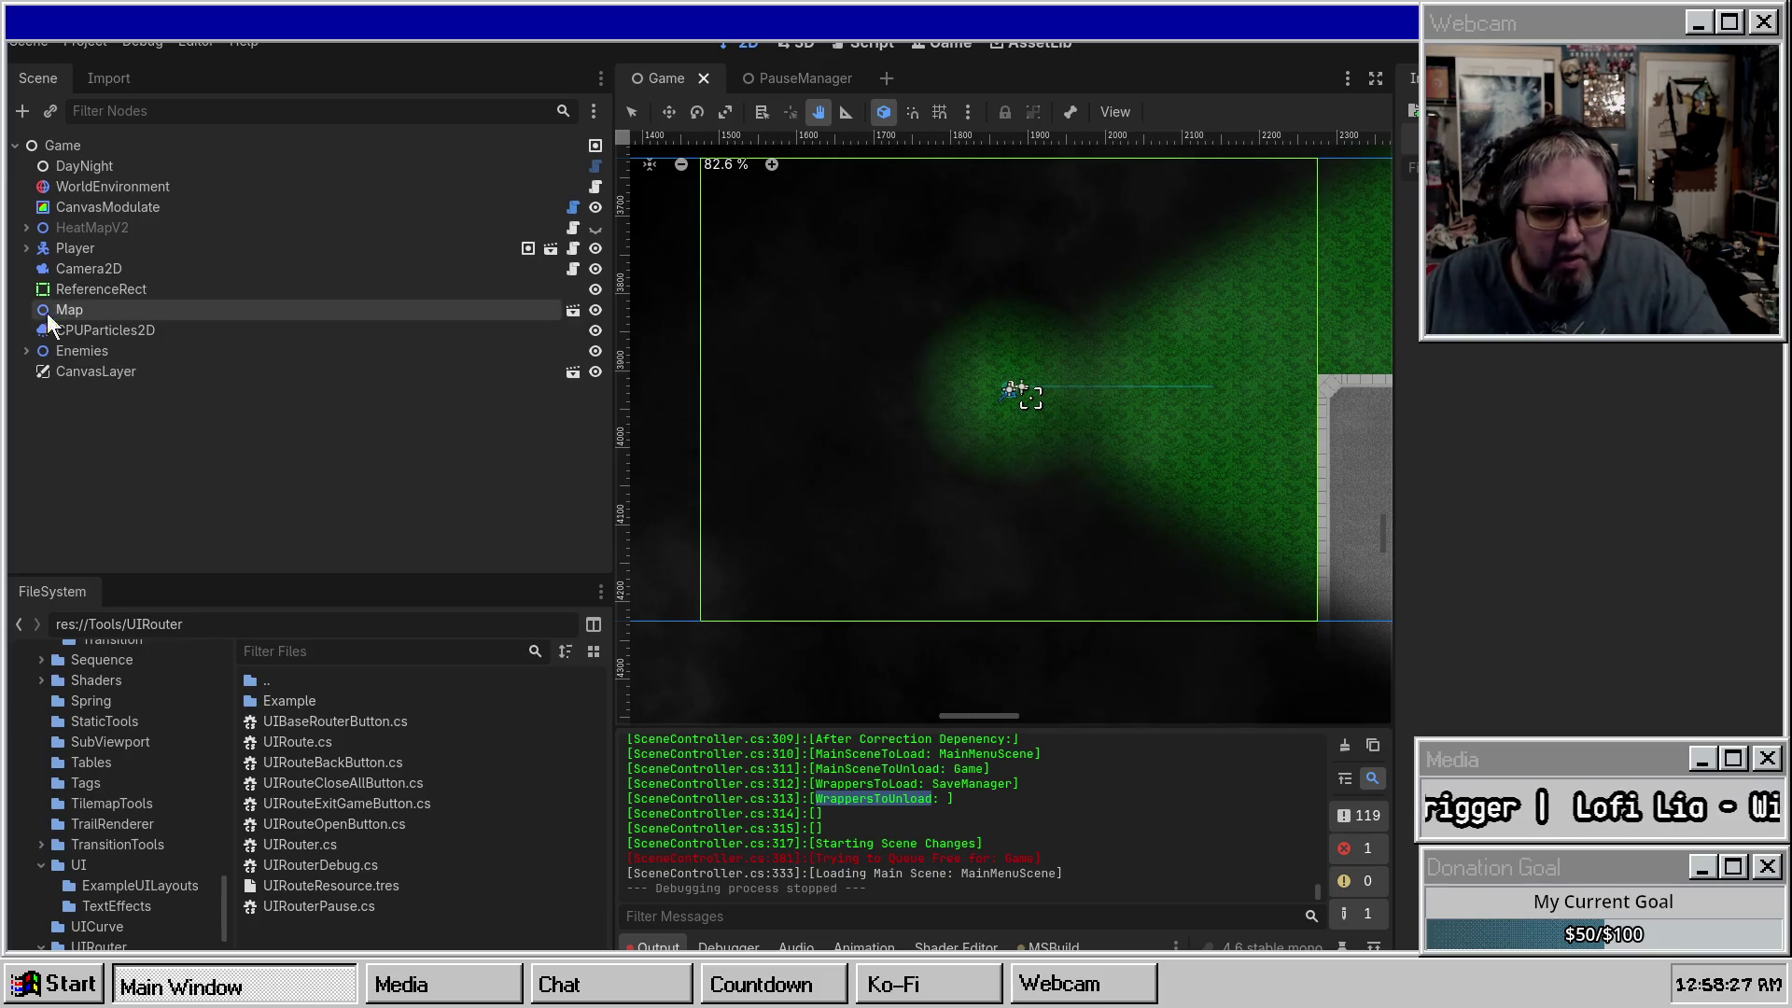
left_click(795, 78)
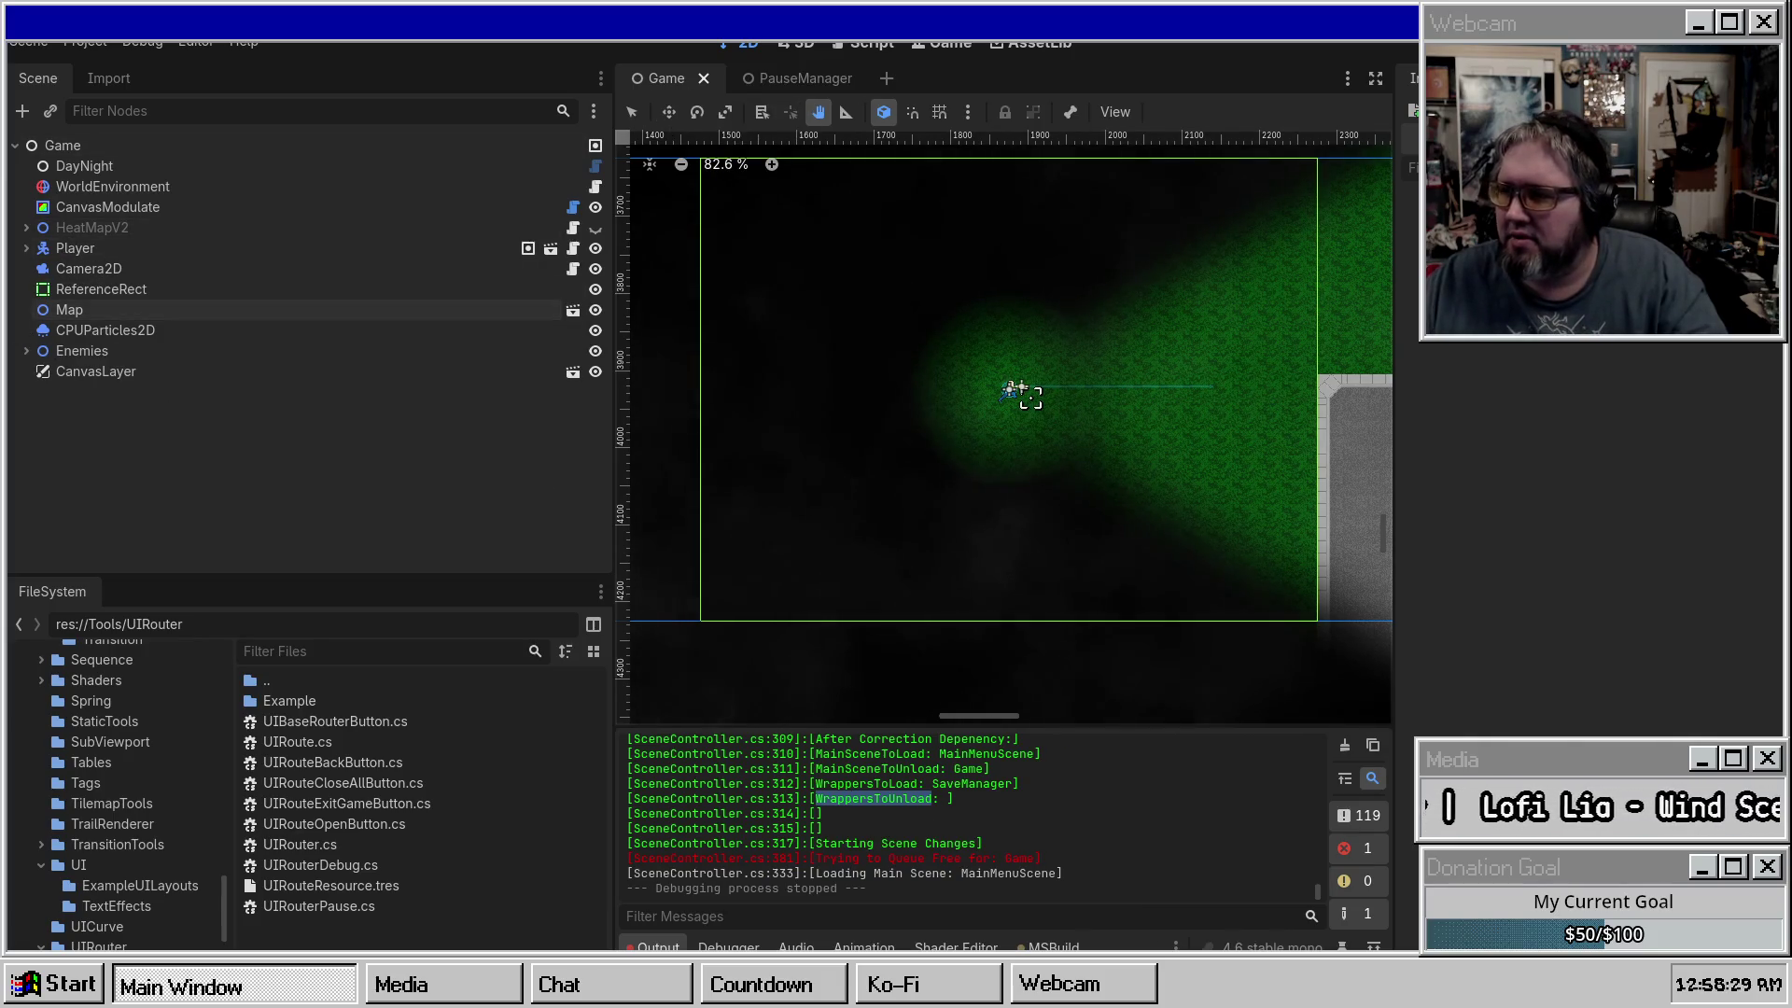
In the PauseManager scene, select the PauseScene root node and save the scene.
left_click(793, 78)
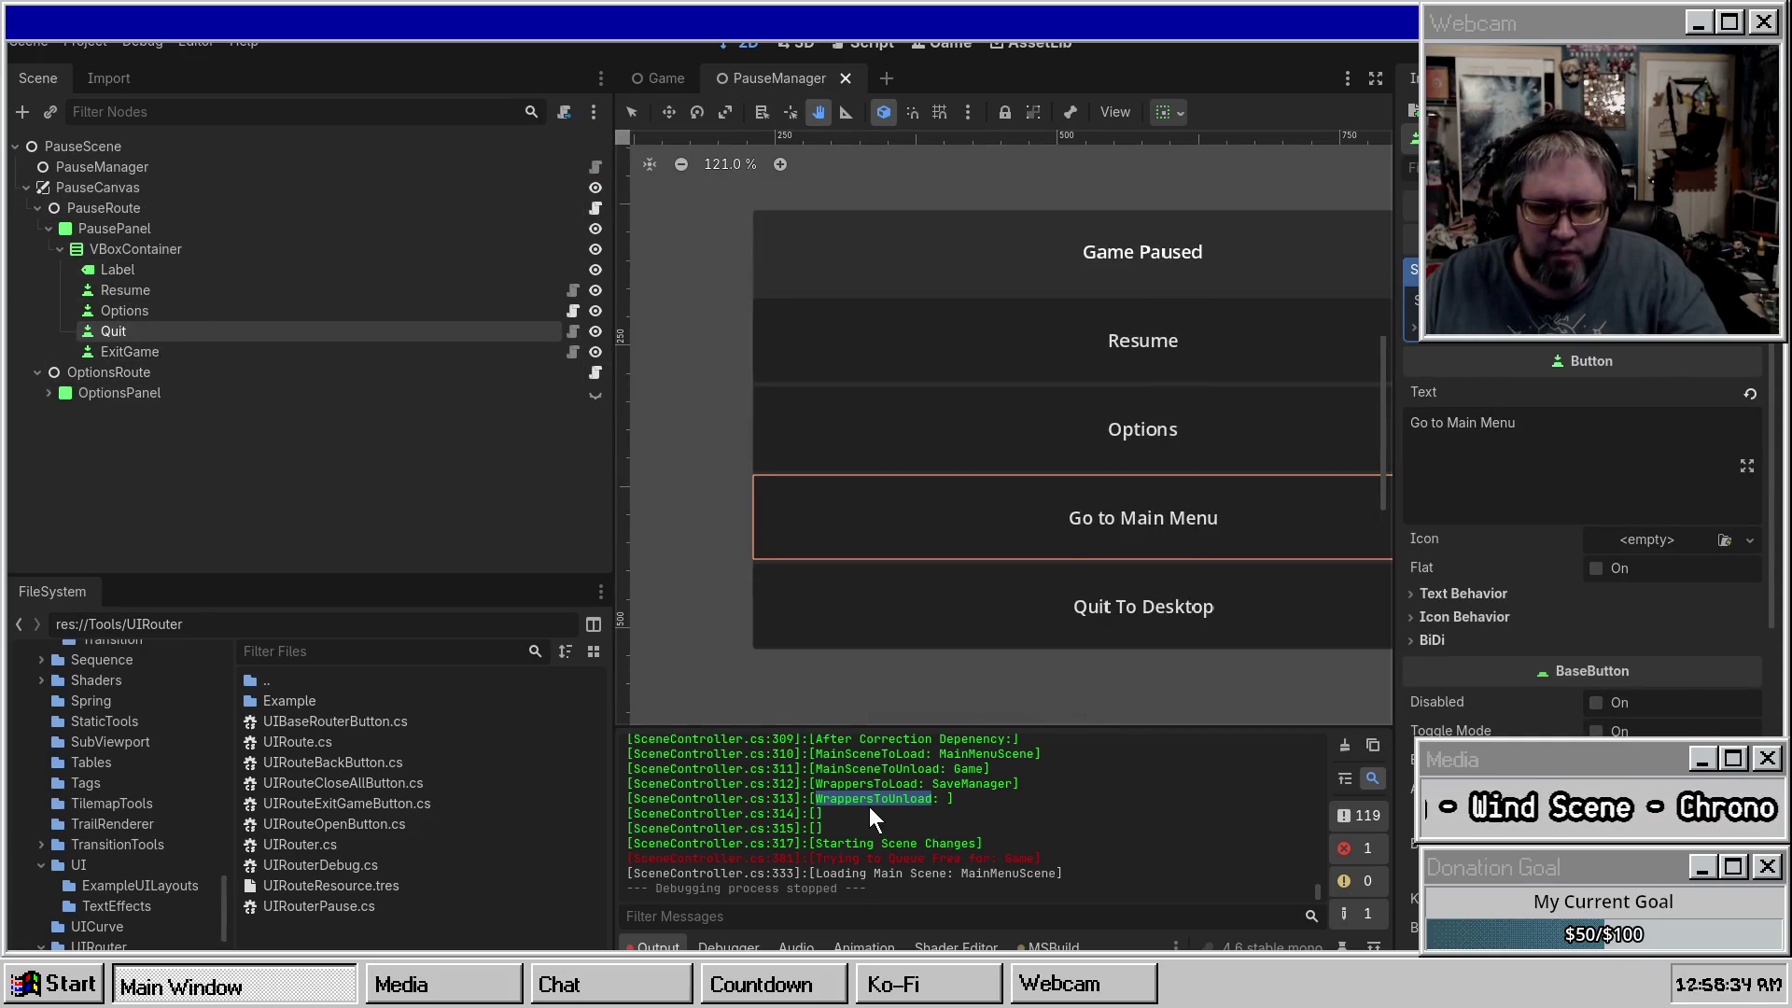
scroll(869, 806, "up", 1)
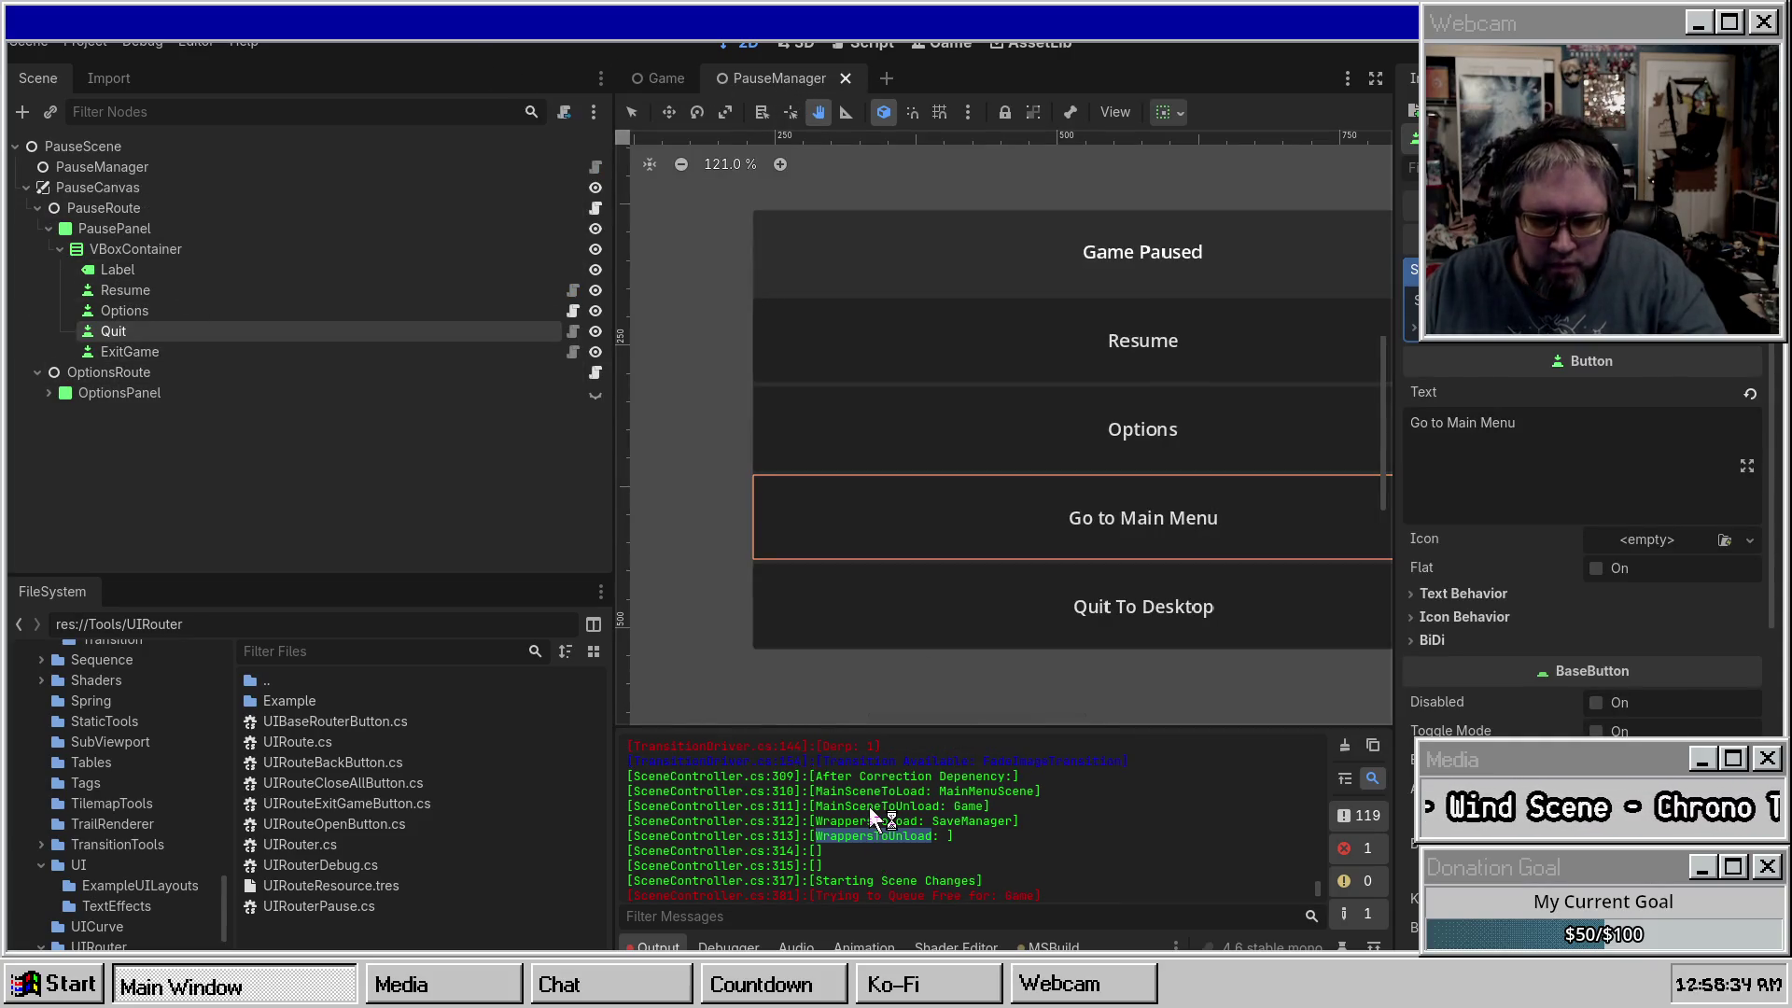
double_click(668, 817)
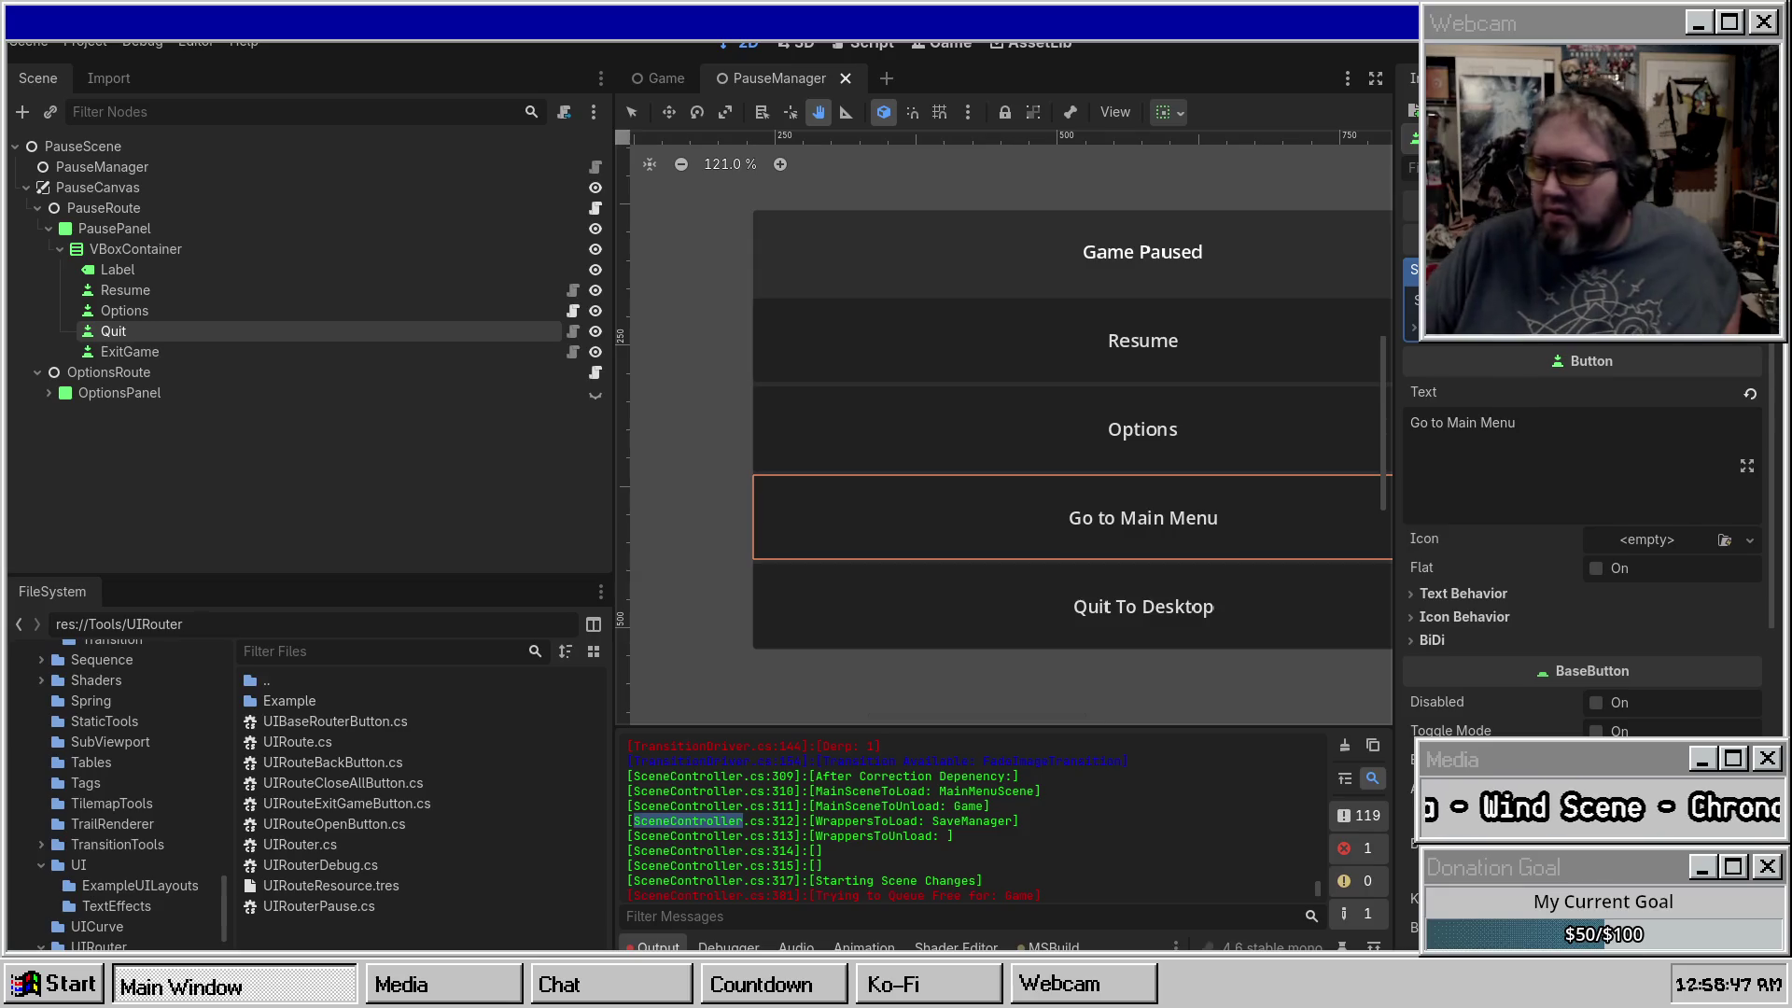
left_click(275, 146)
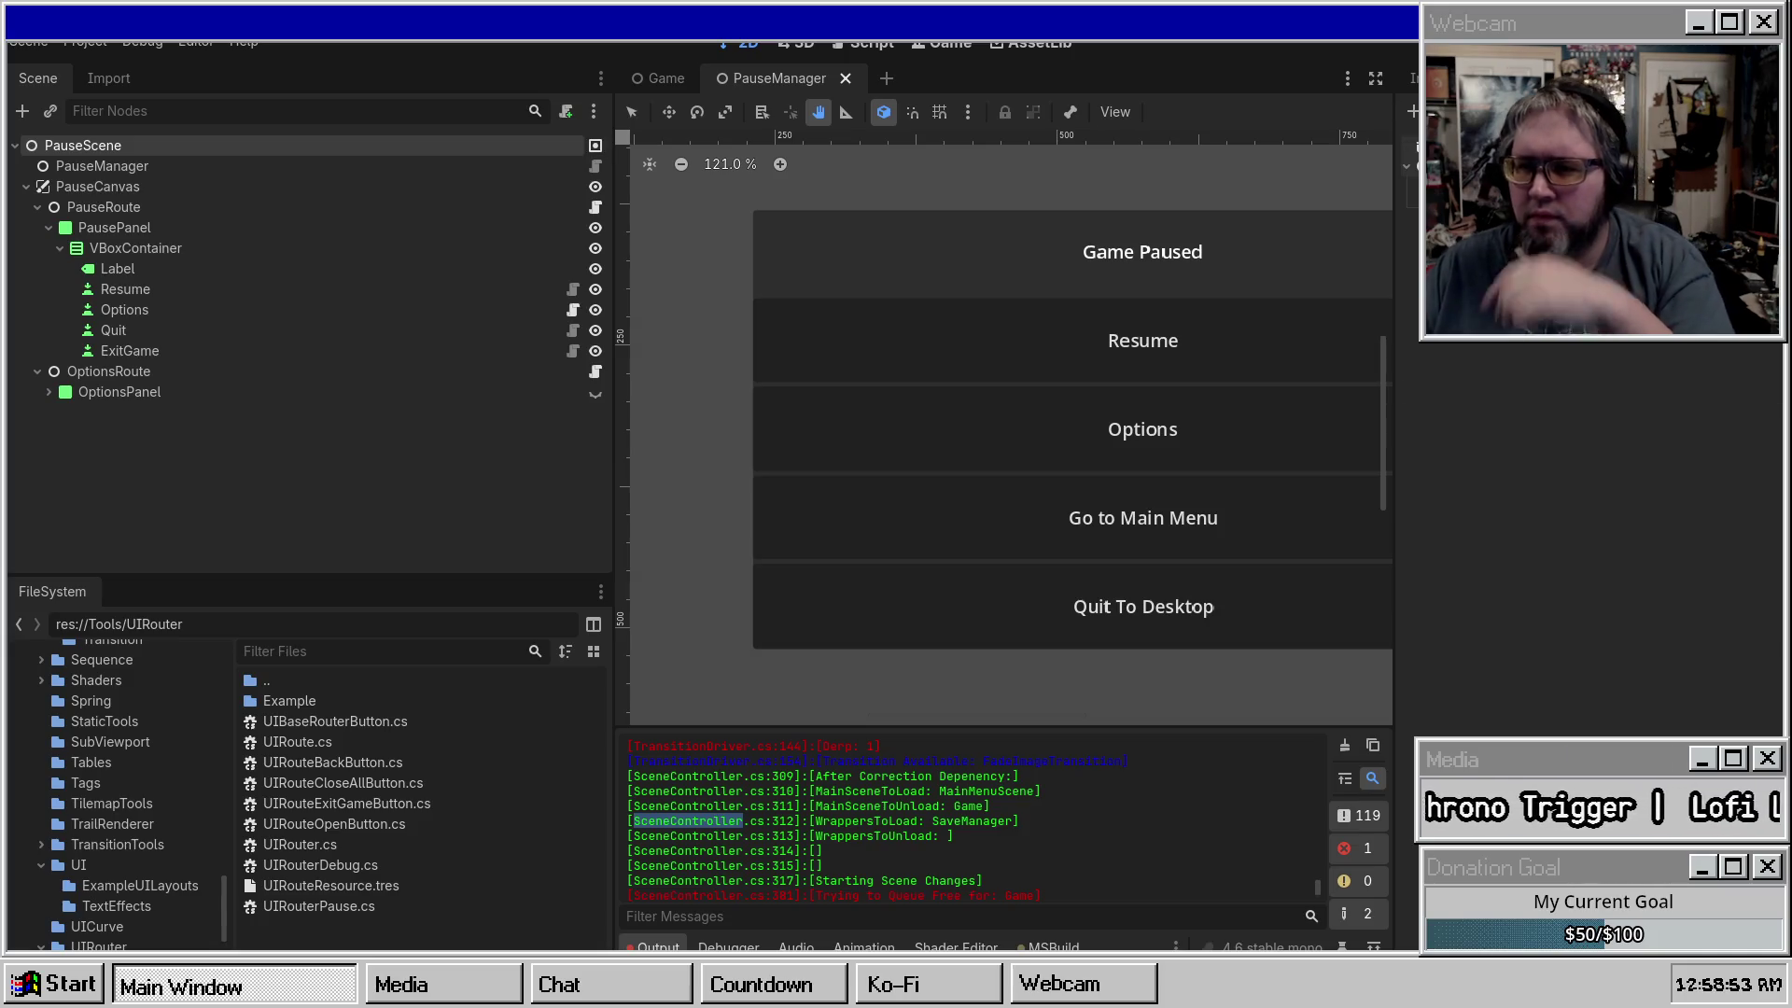
key("ctrl+s")
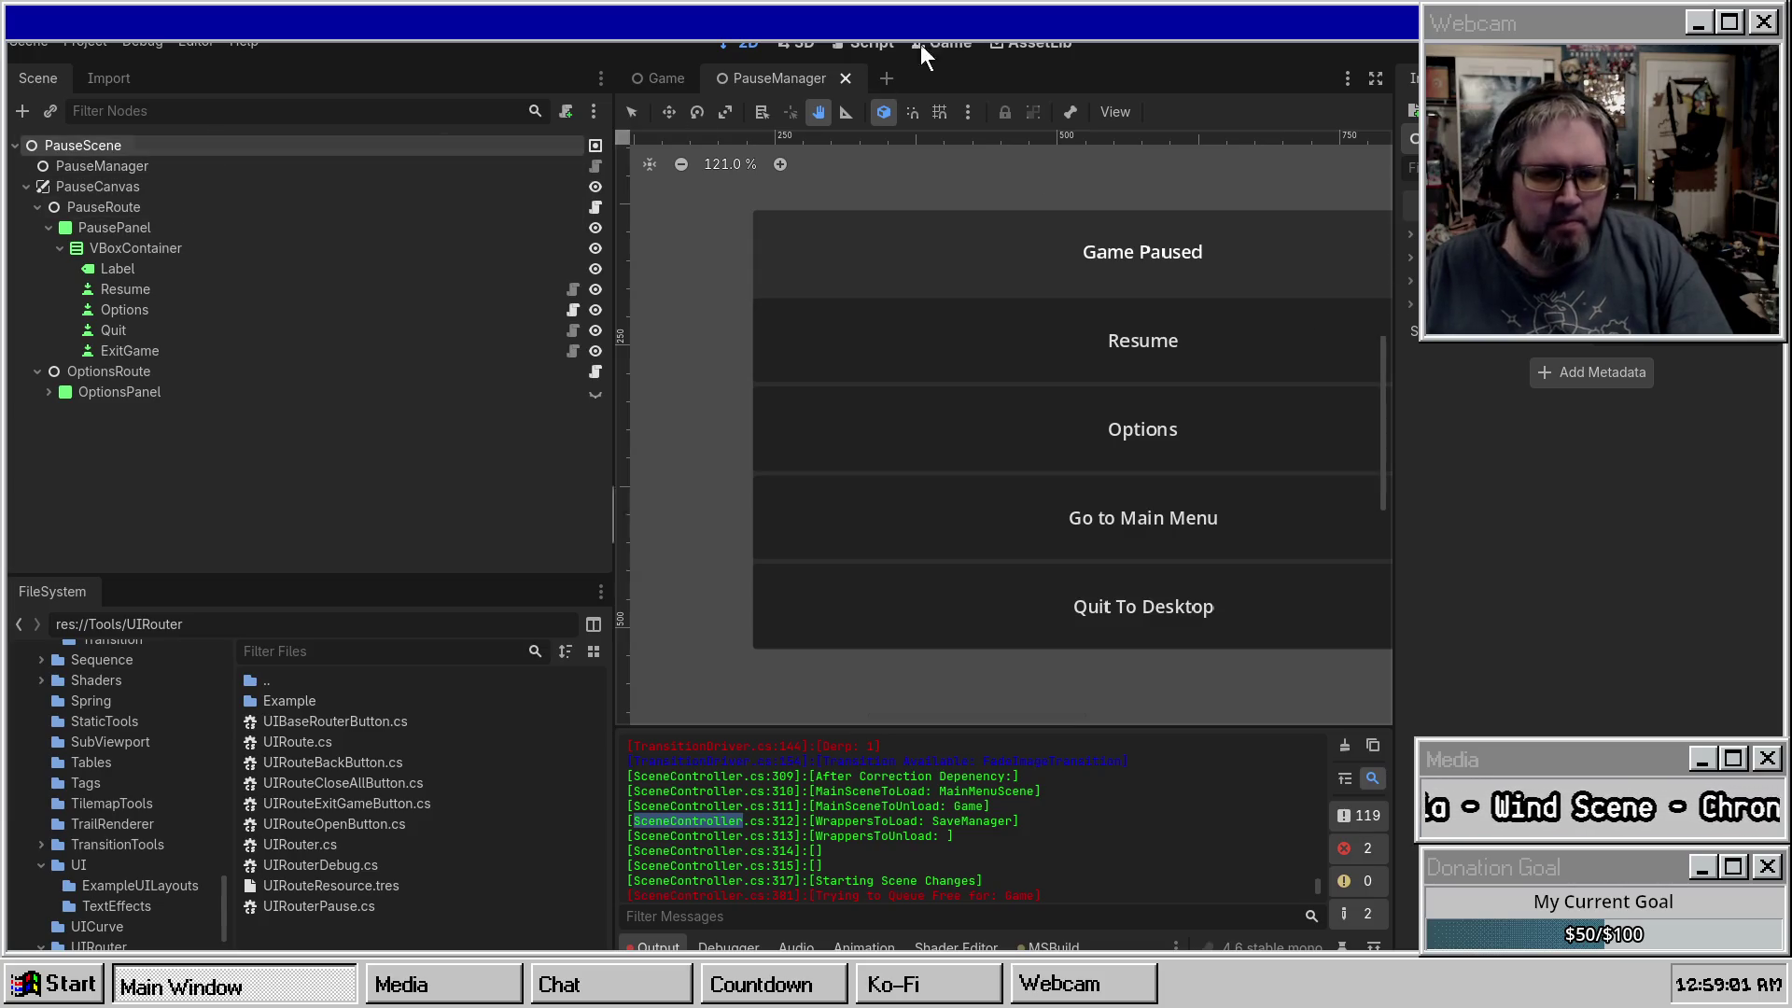
left_click(631, 73)
Run the game, pause it, choose Go to Main Menu, and move the game window aside.
key("F5")
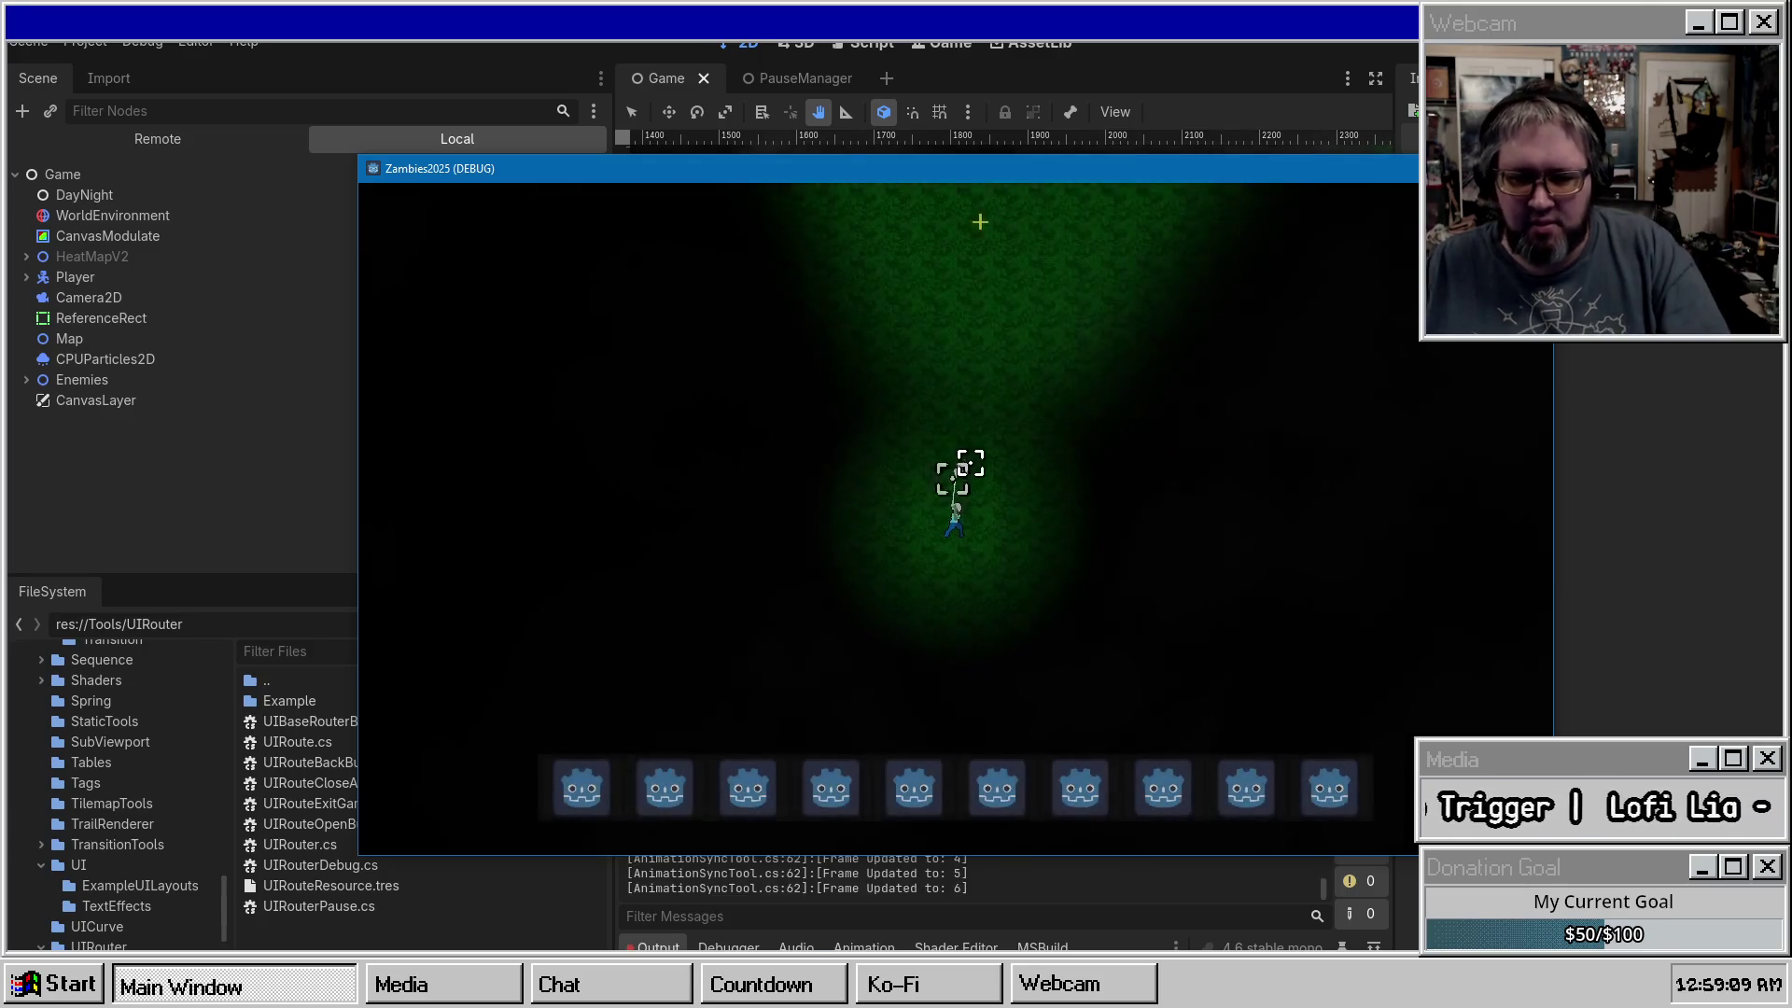
key("Escape")
left_click(915, 602)
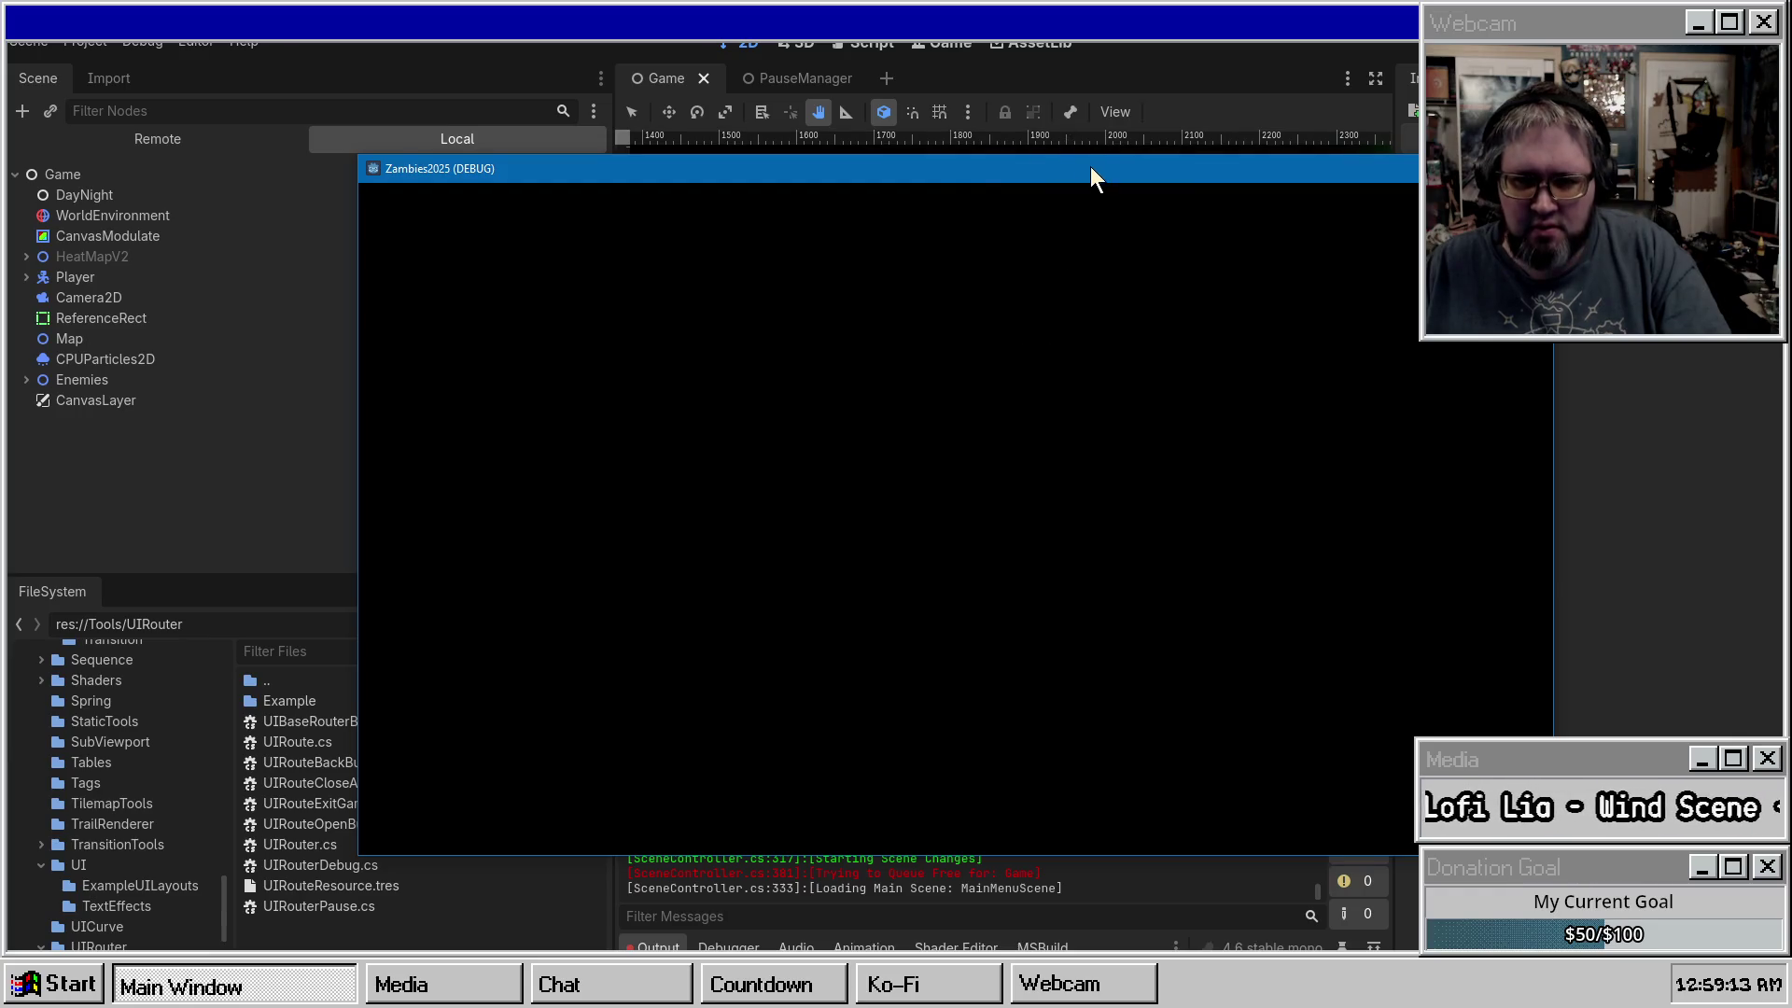
left_click_drag(1094, 178, 1034, 48)
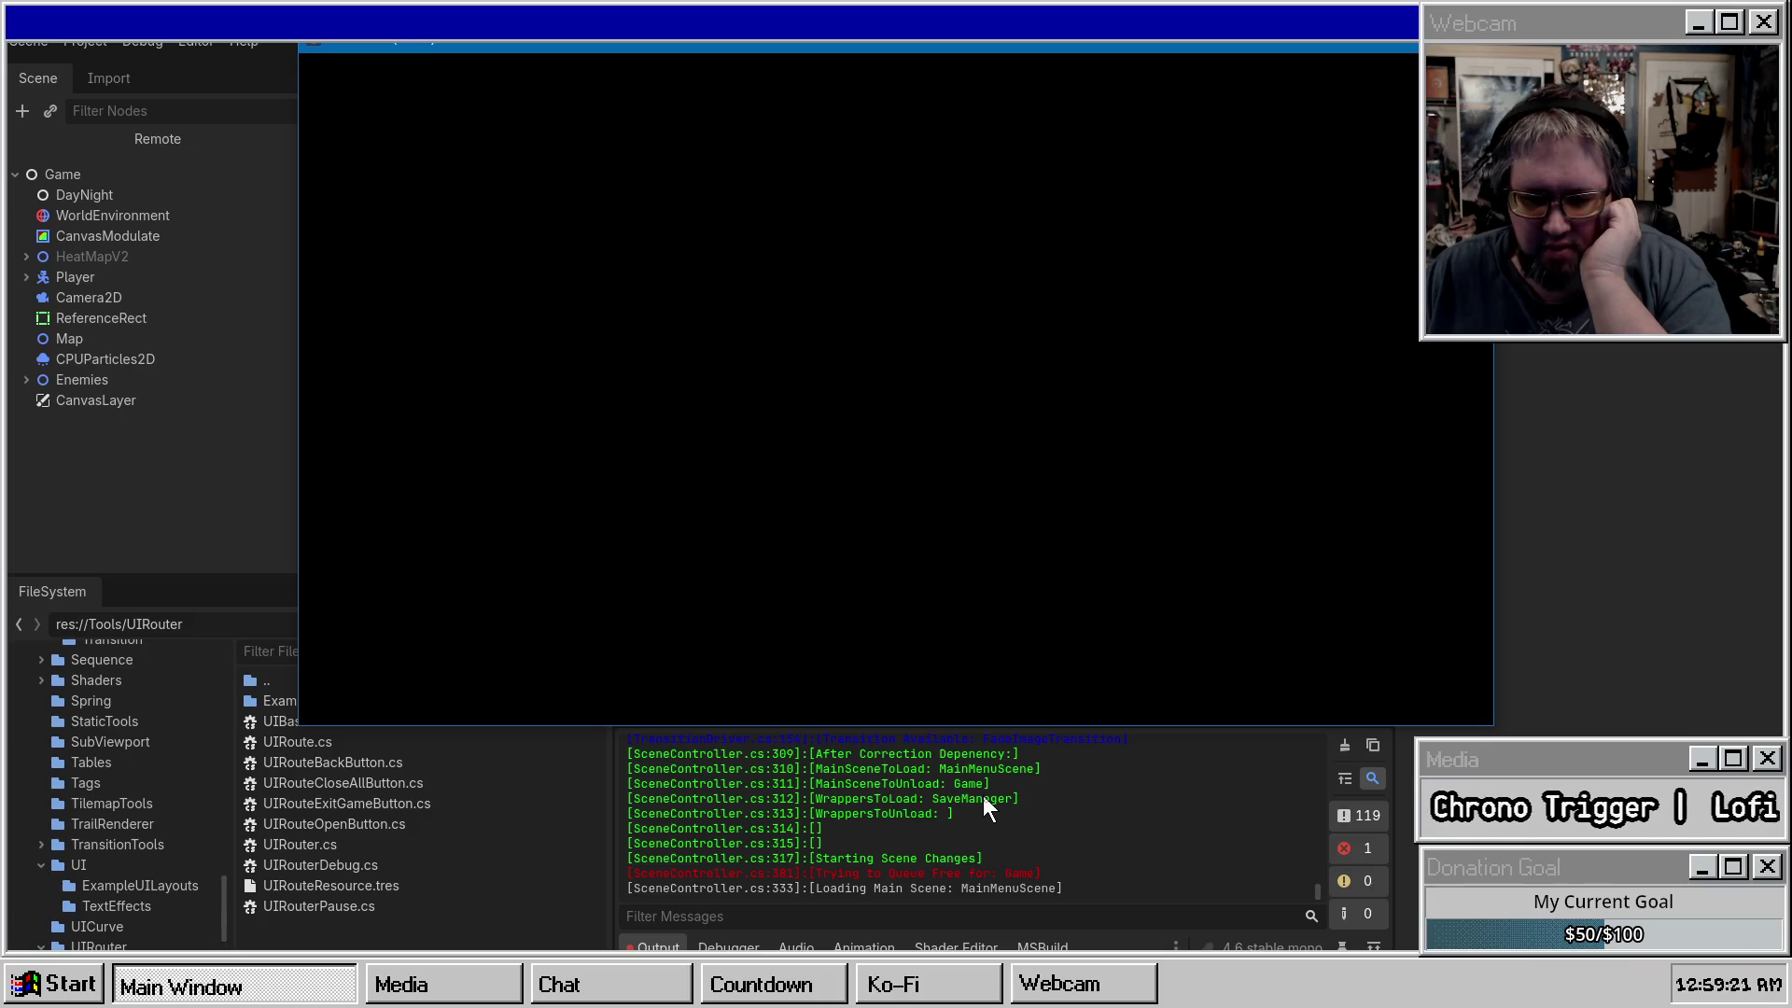
Review the scene-loading messages in the output log, then stop the running game.
scroll(939, 793, "up", 5)
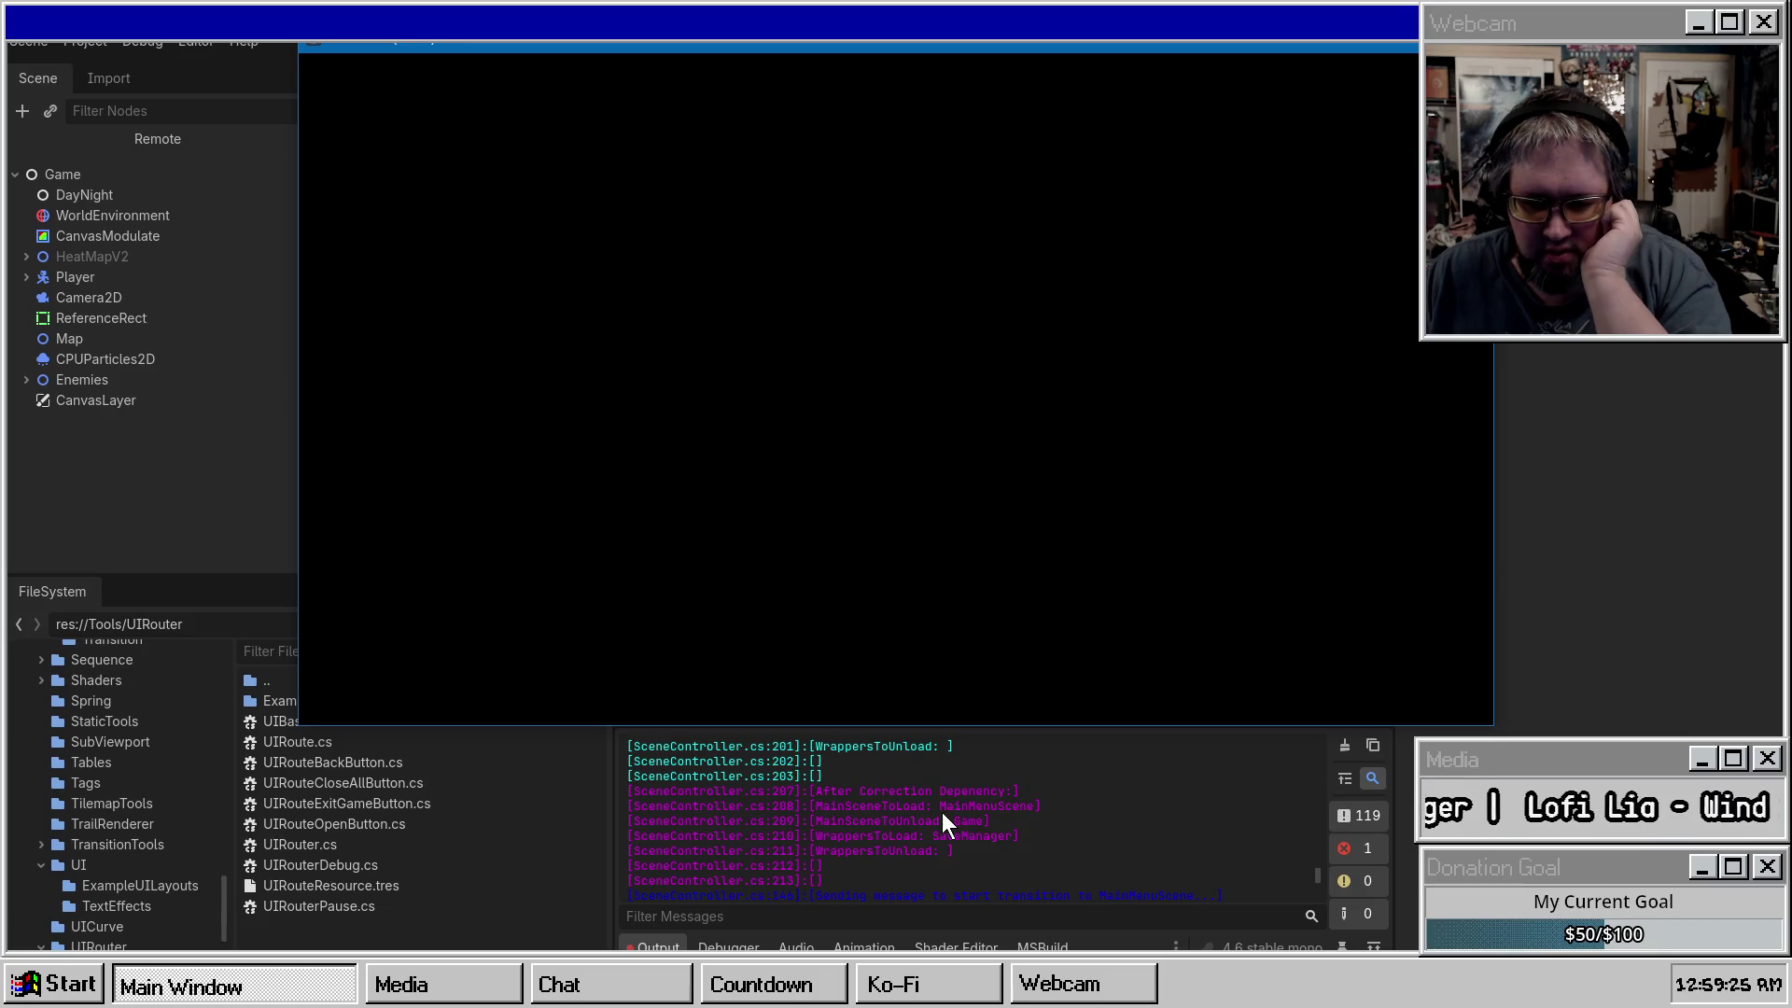
scroll(942, 814, "up", 2)
scroll(827, 765, "up", 2)
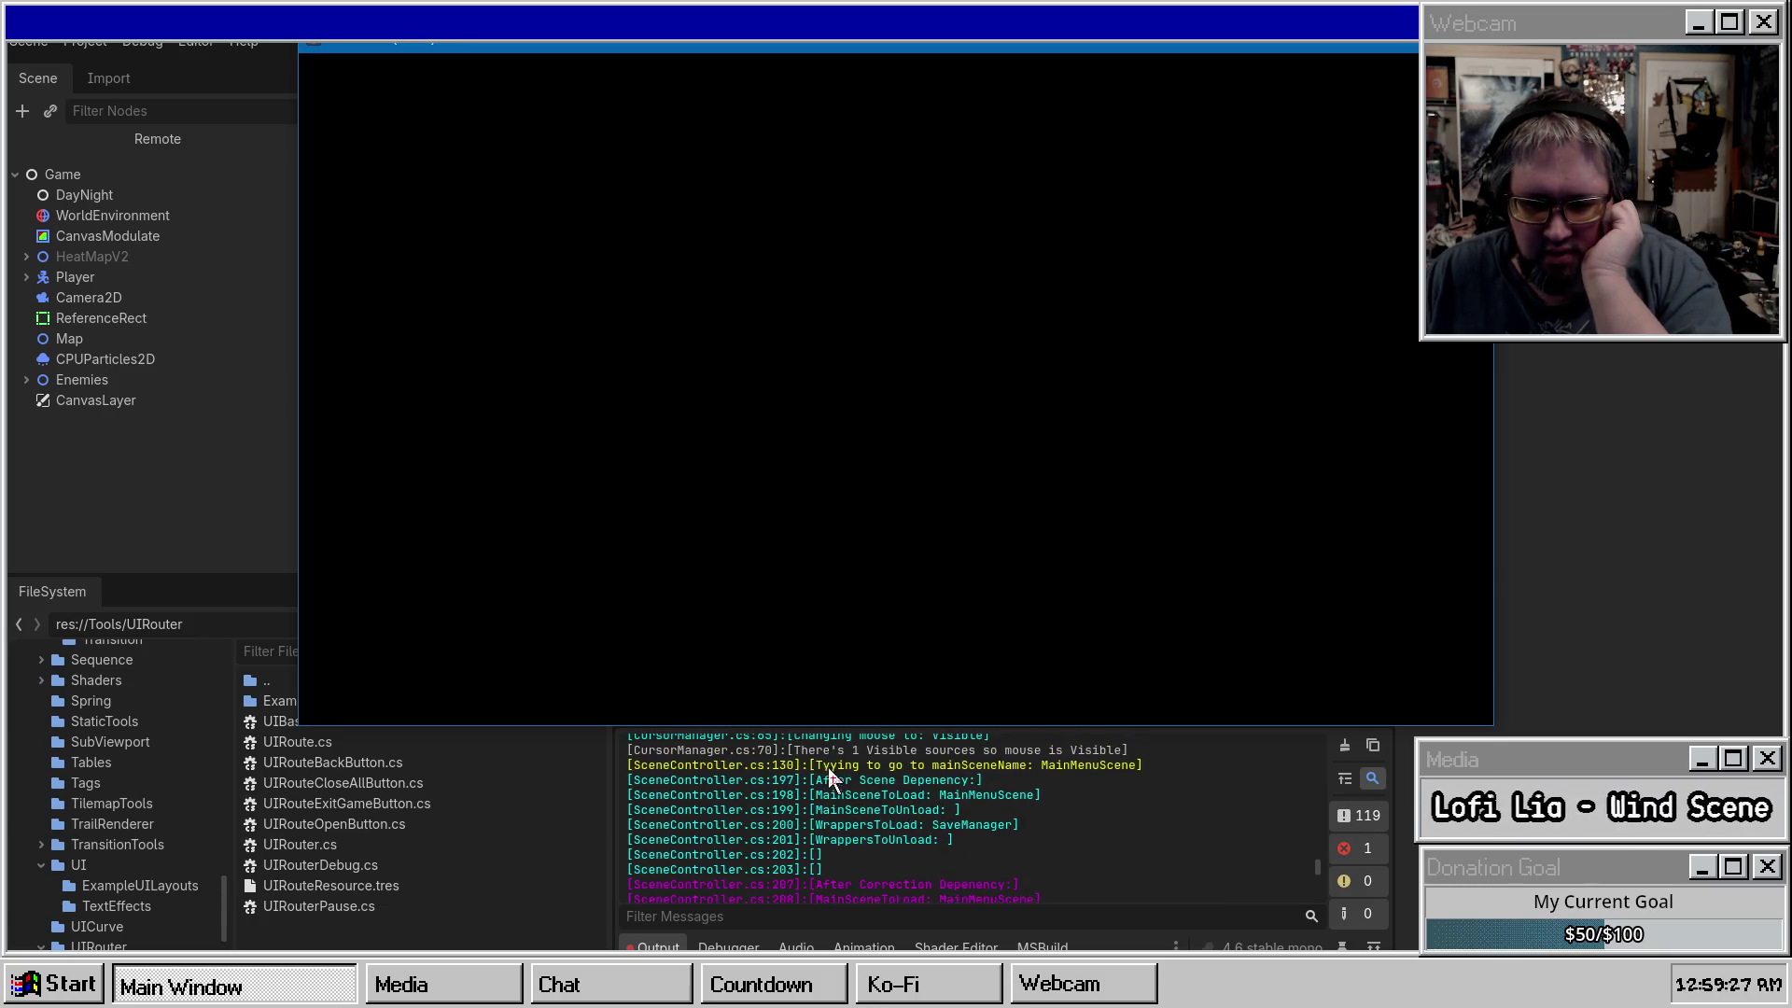
scroll(835, 789, "down", 3)
scroll(843, 801, "up", 3)
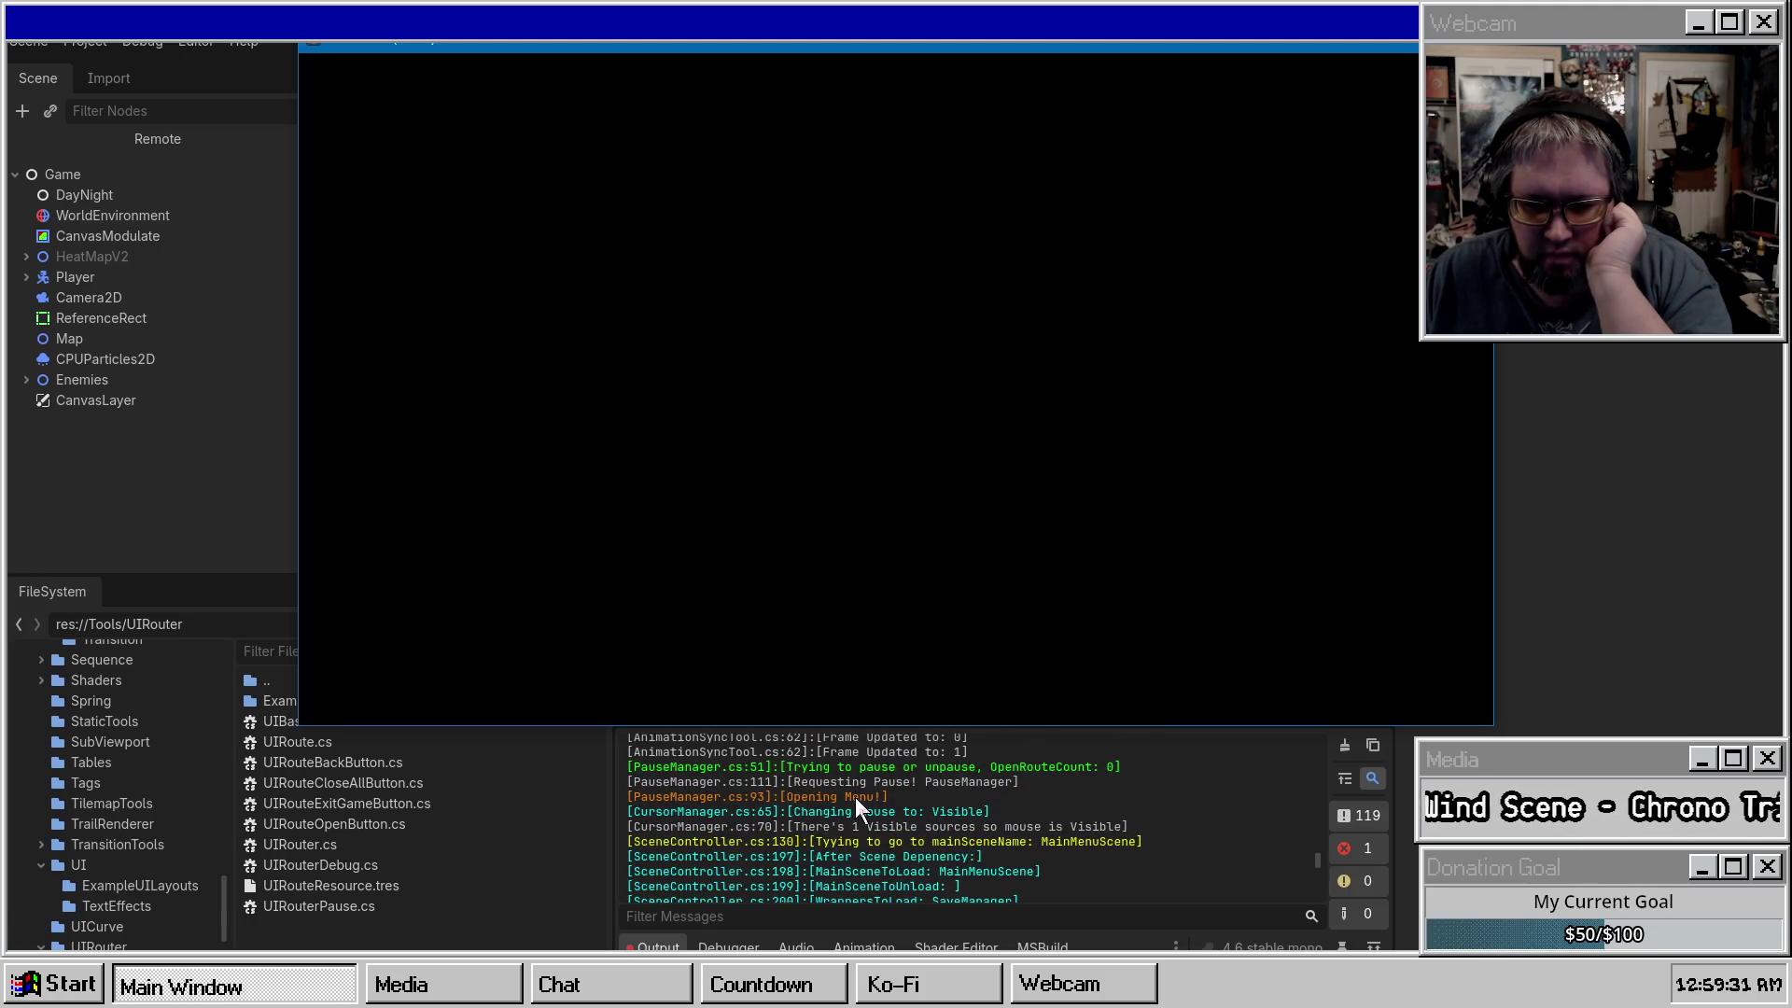
scroll(854, 799, "down", 1)
scroll(846, 810, "down", 5)
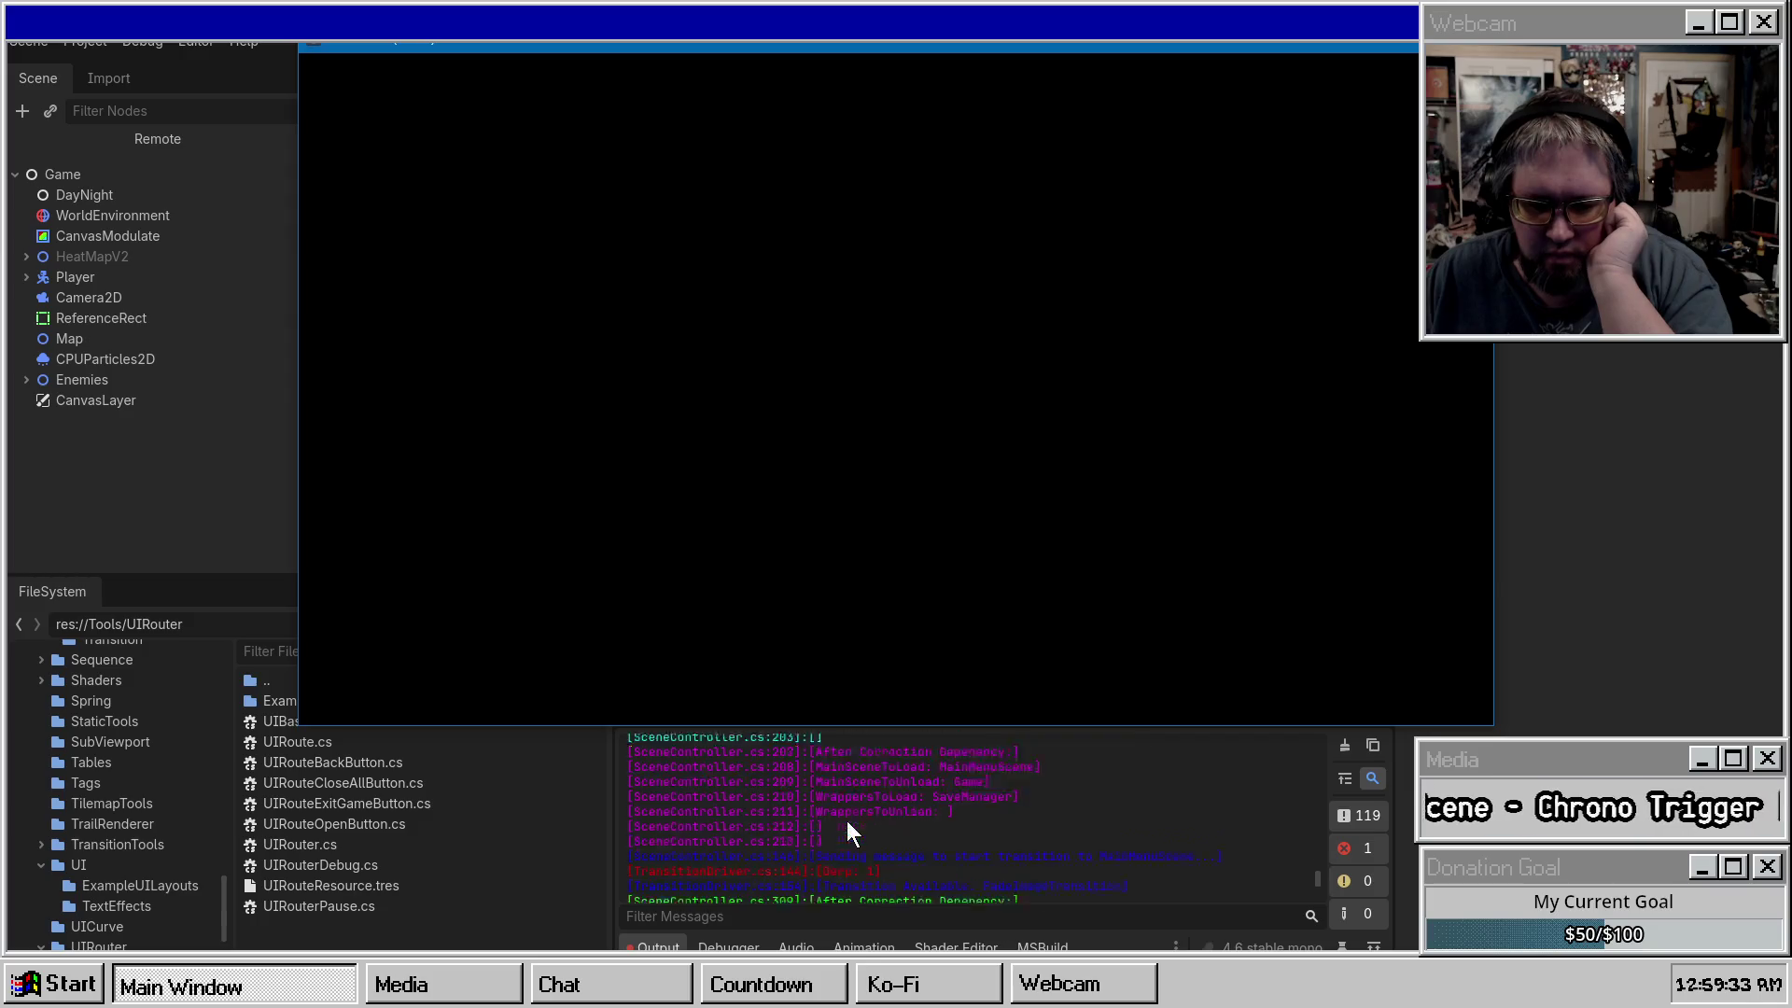
scroll(859, 814, "up", 2)
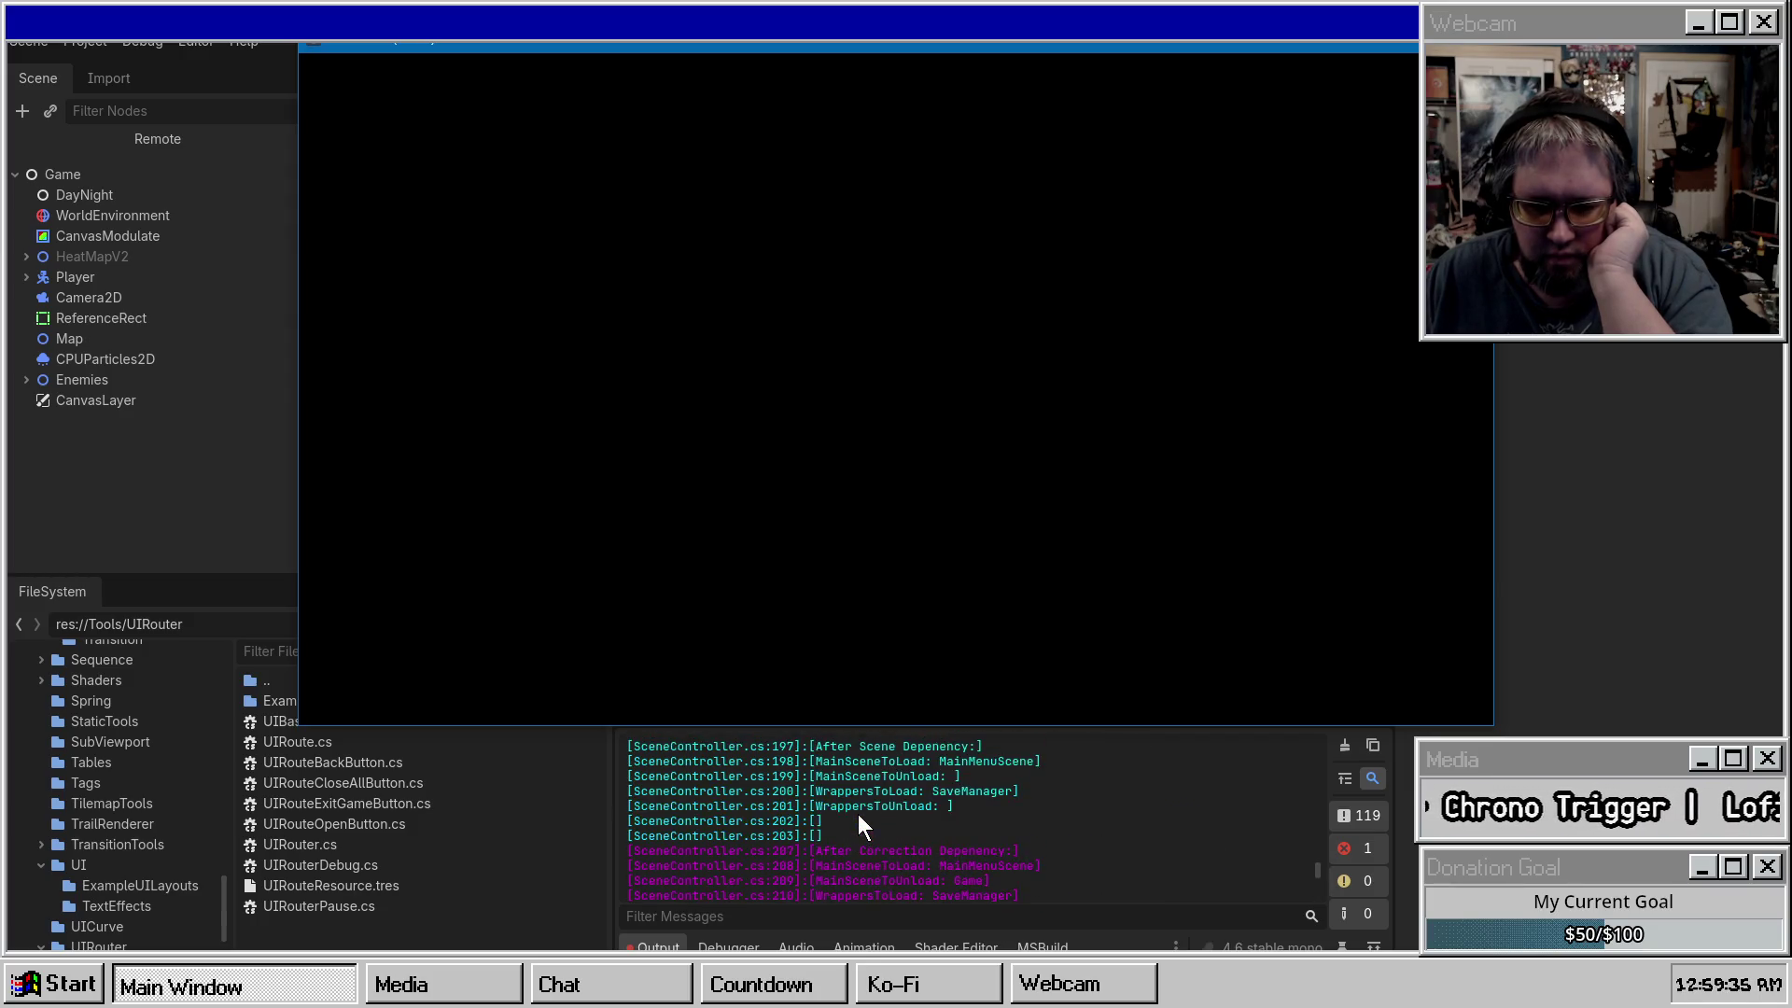
scroll(858, 814, "up", 3)
scroll(858, 813, "up", 1)
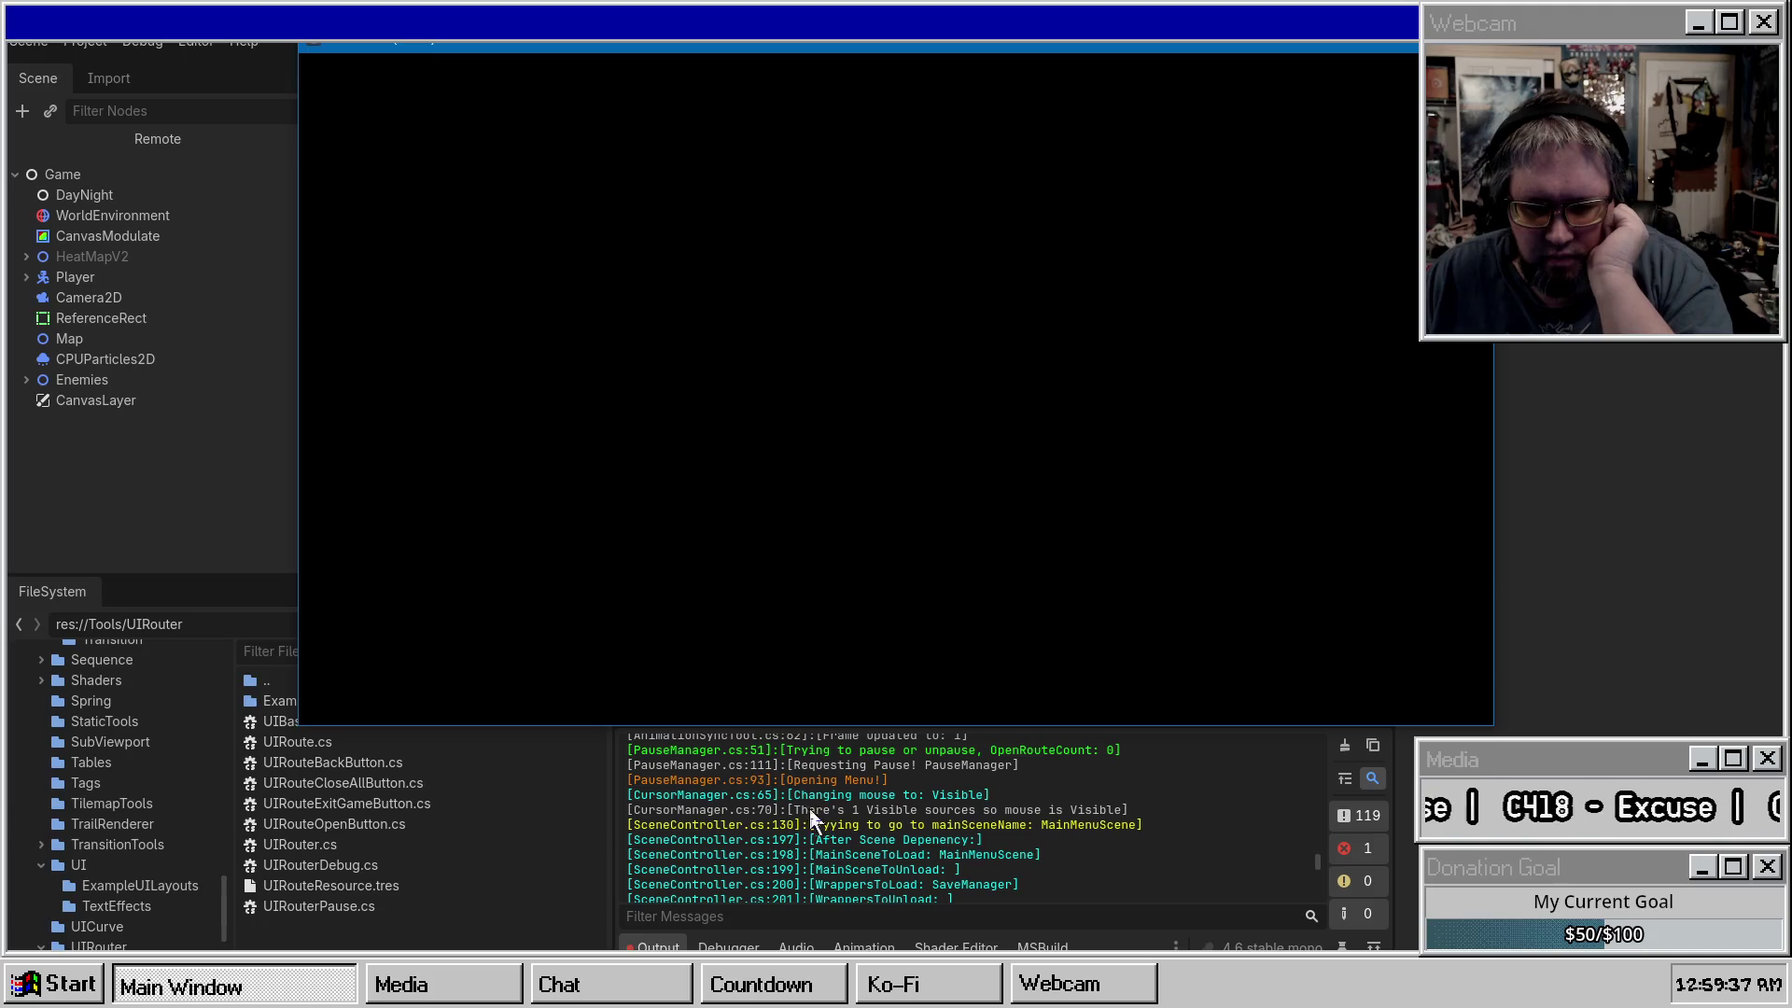
key("F8")
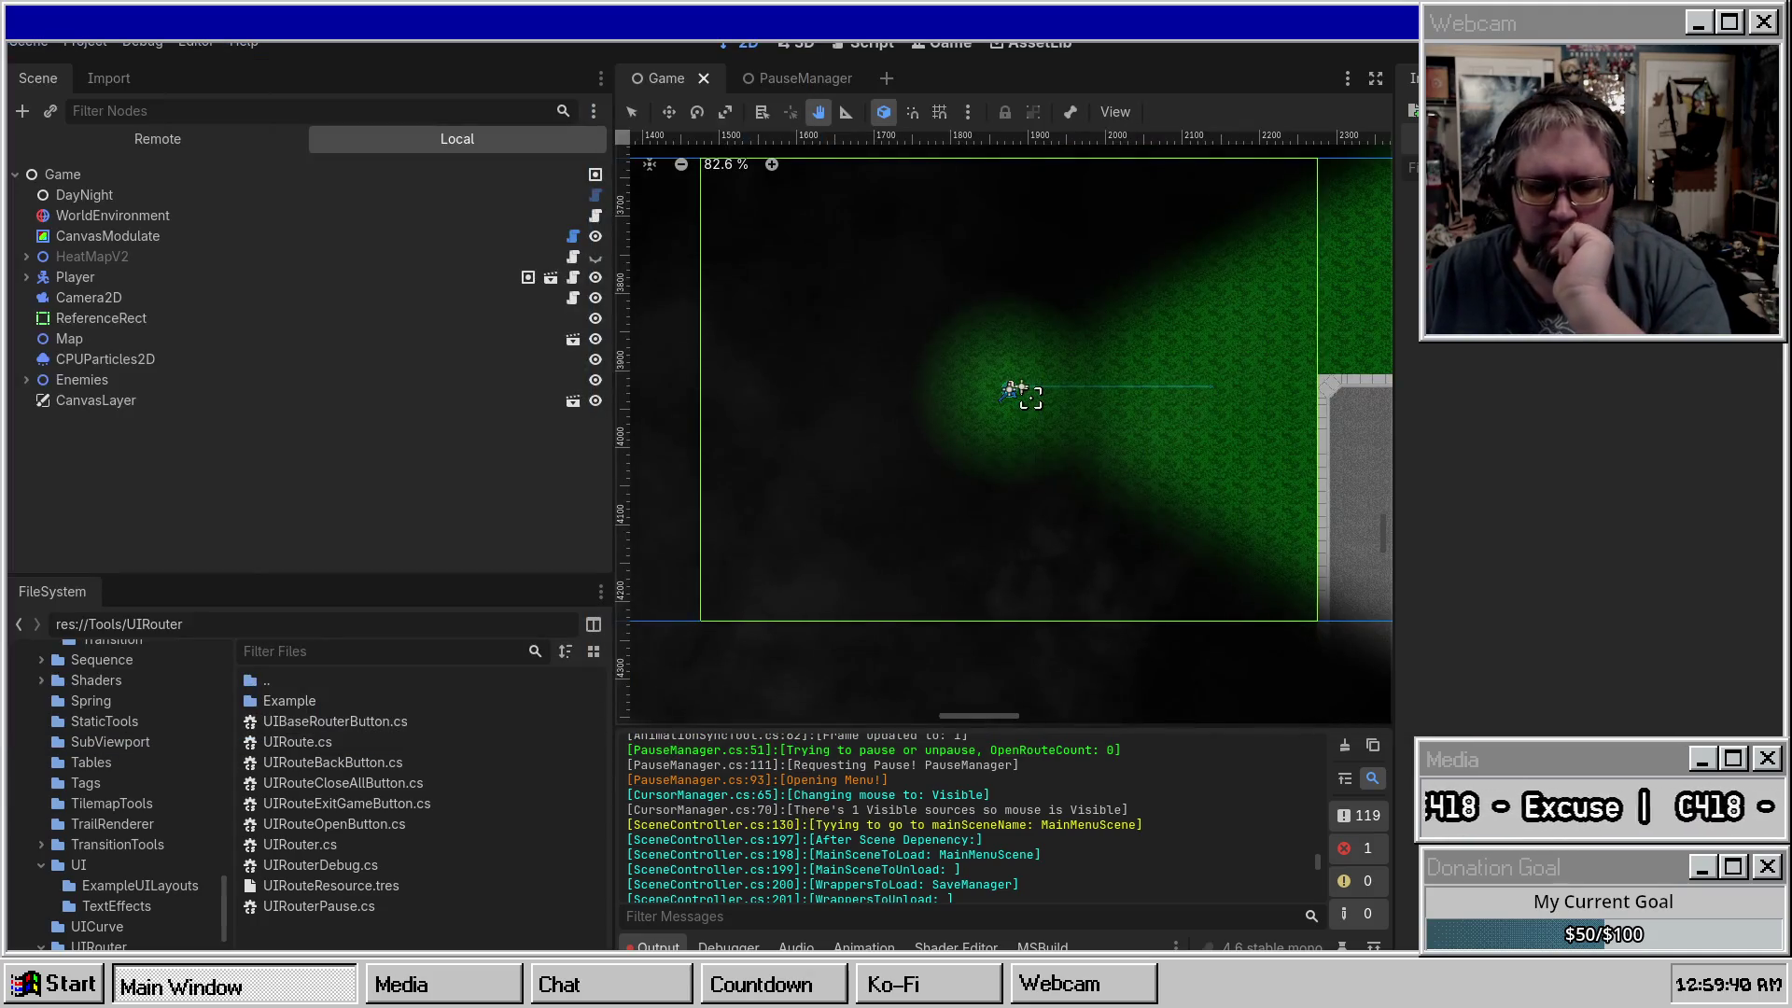
double_click(837, 825)
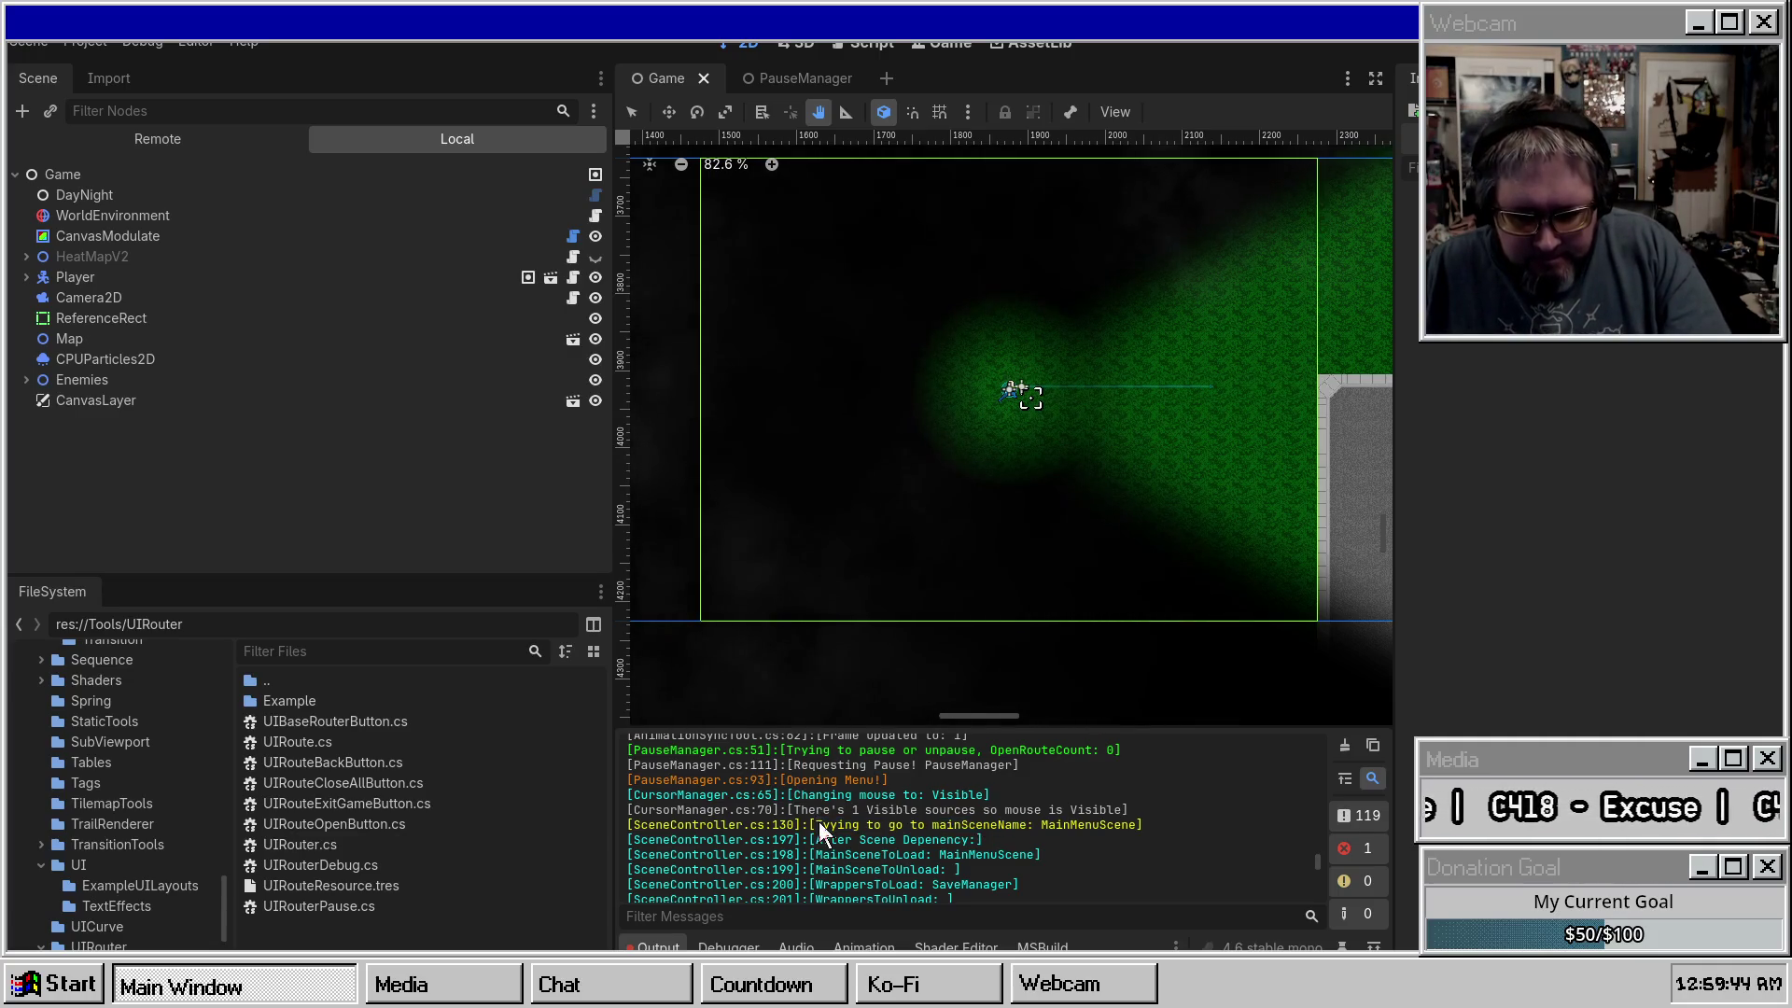
mouse_move(847, 825)
left_mouse_down()
mouse_move(1162, 822)
mouse_move(1027, 825)
left_mouse_up()
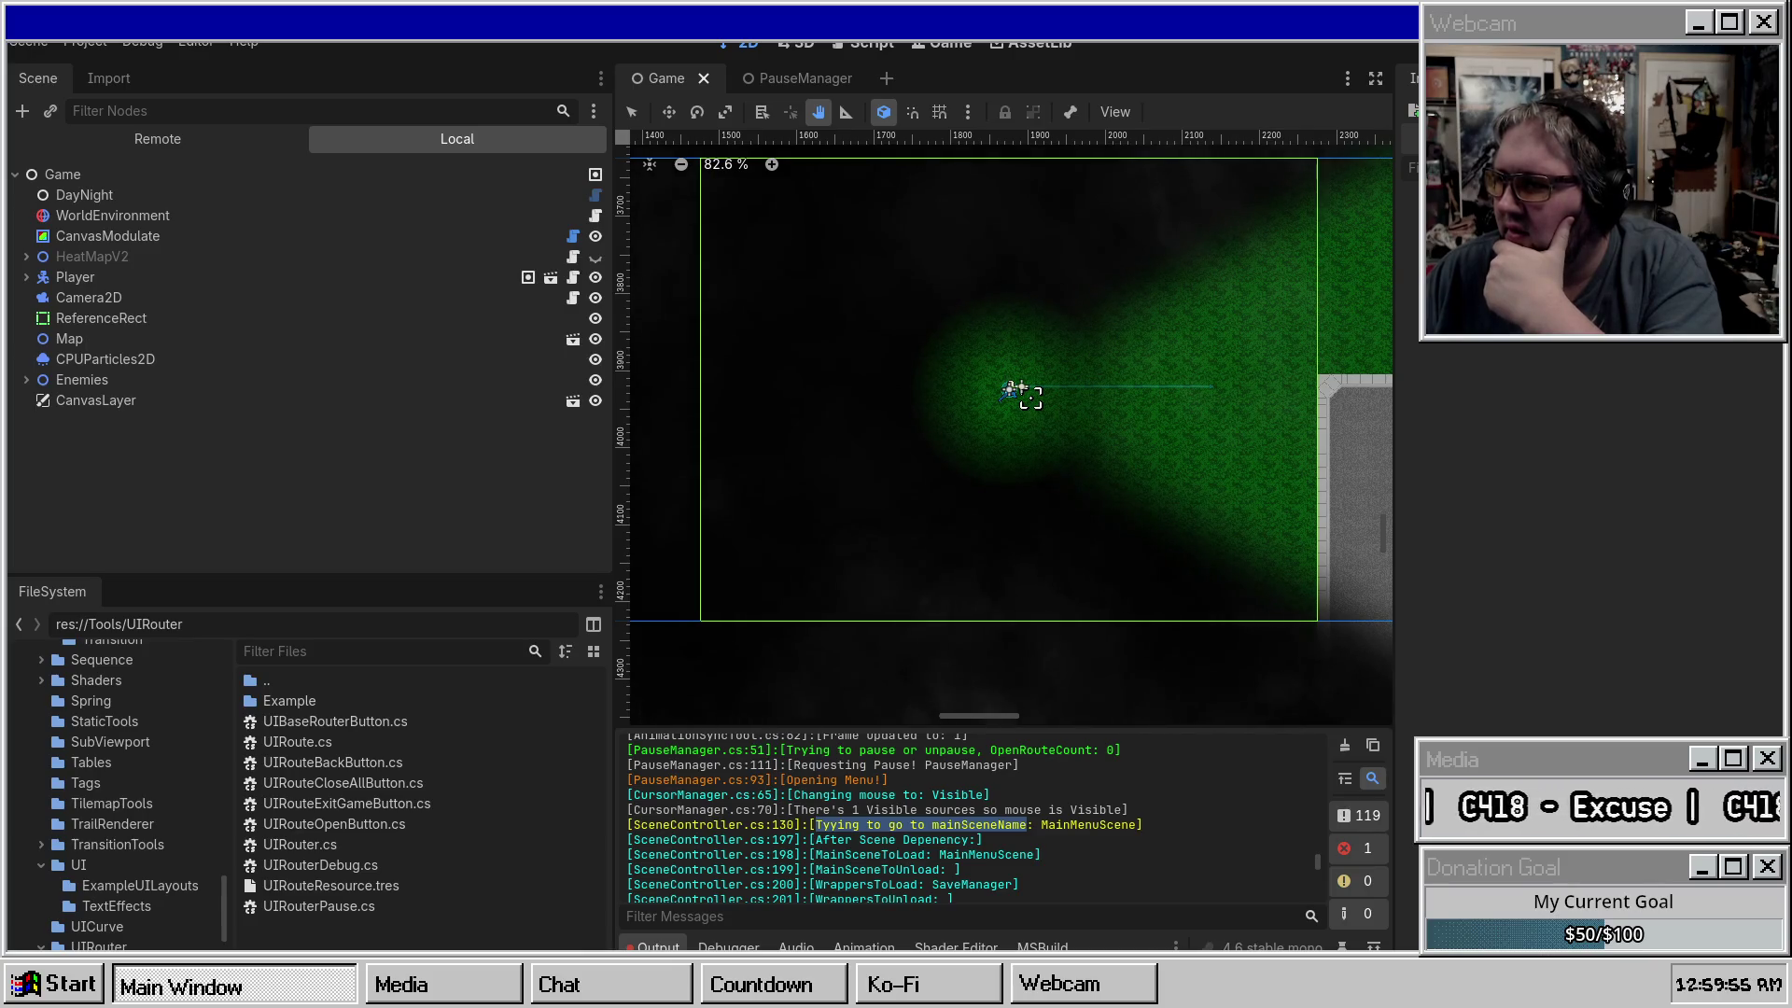
scroll(901, 821, "down", 2)
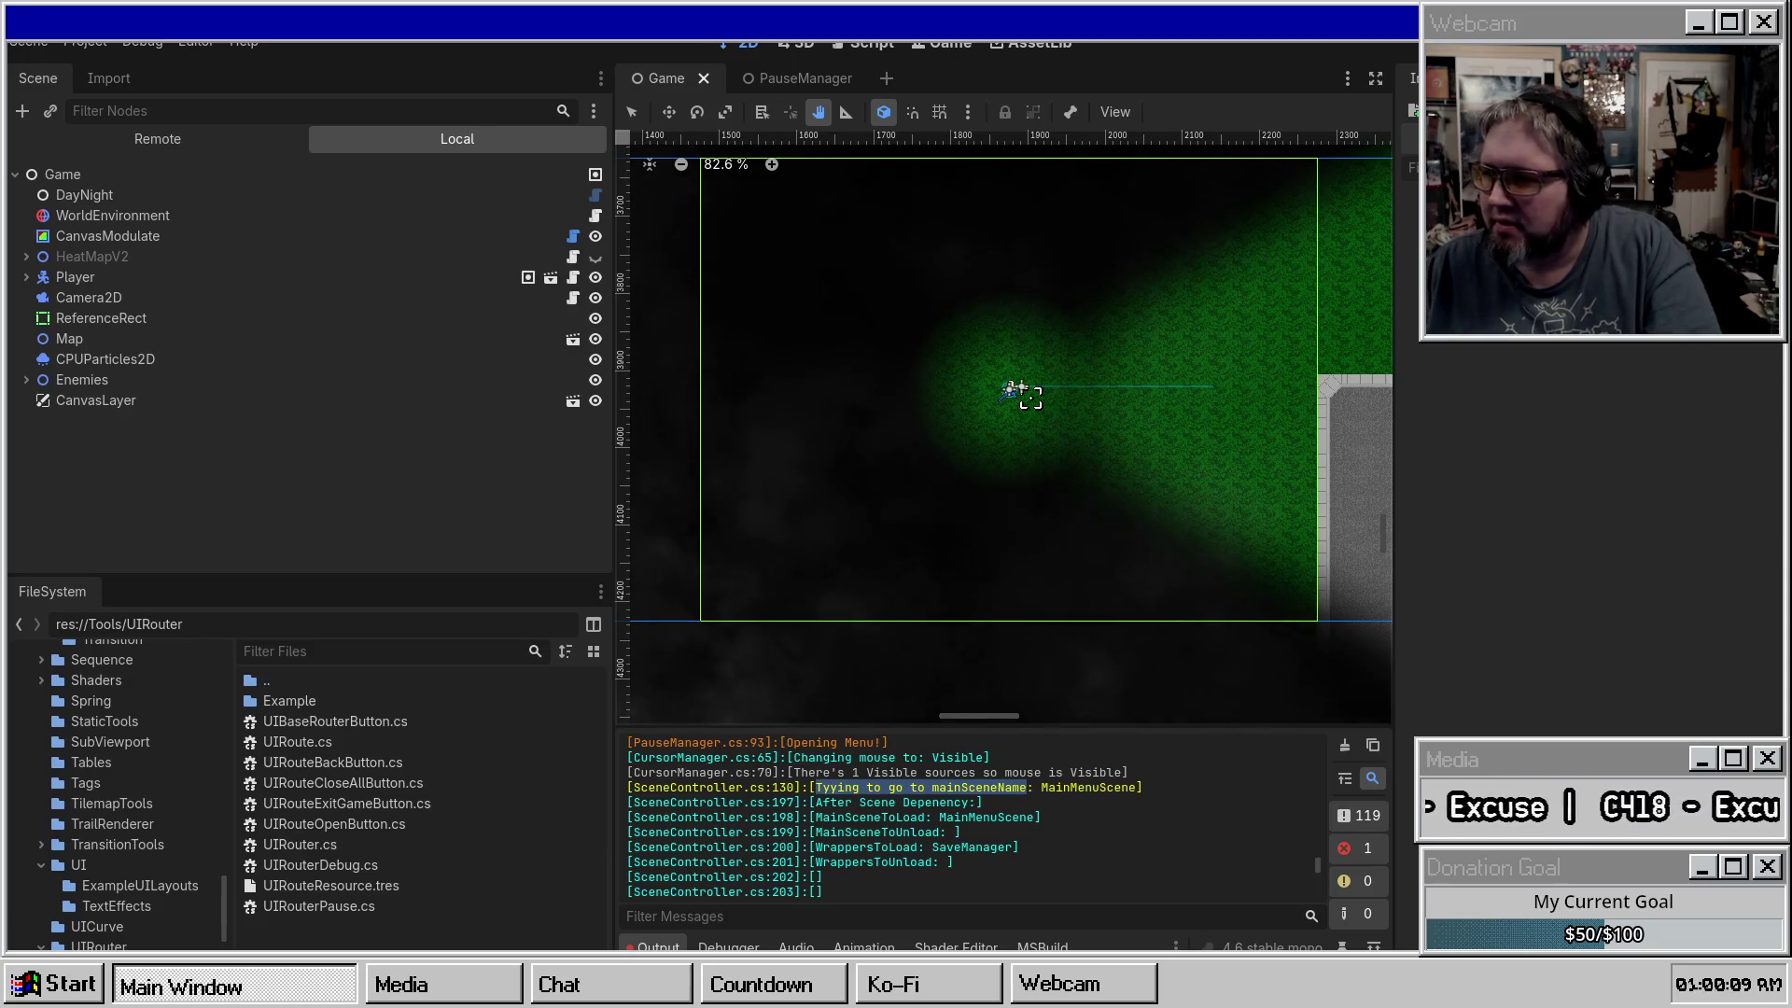
scroll(881, 850, "up", 1)
scroll(881, 849, "down", 1)
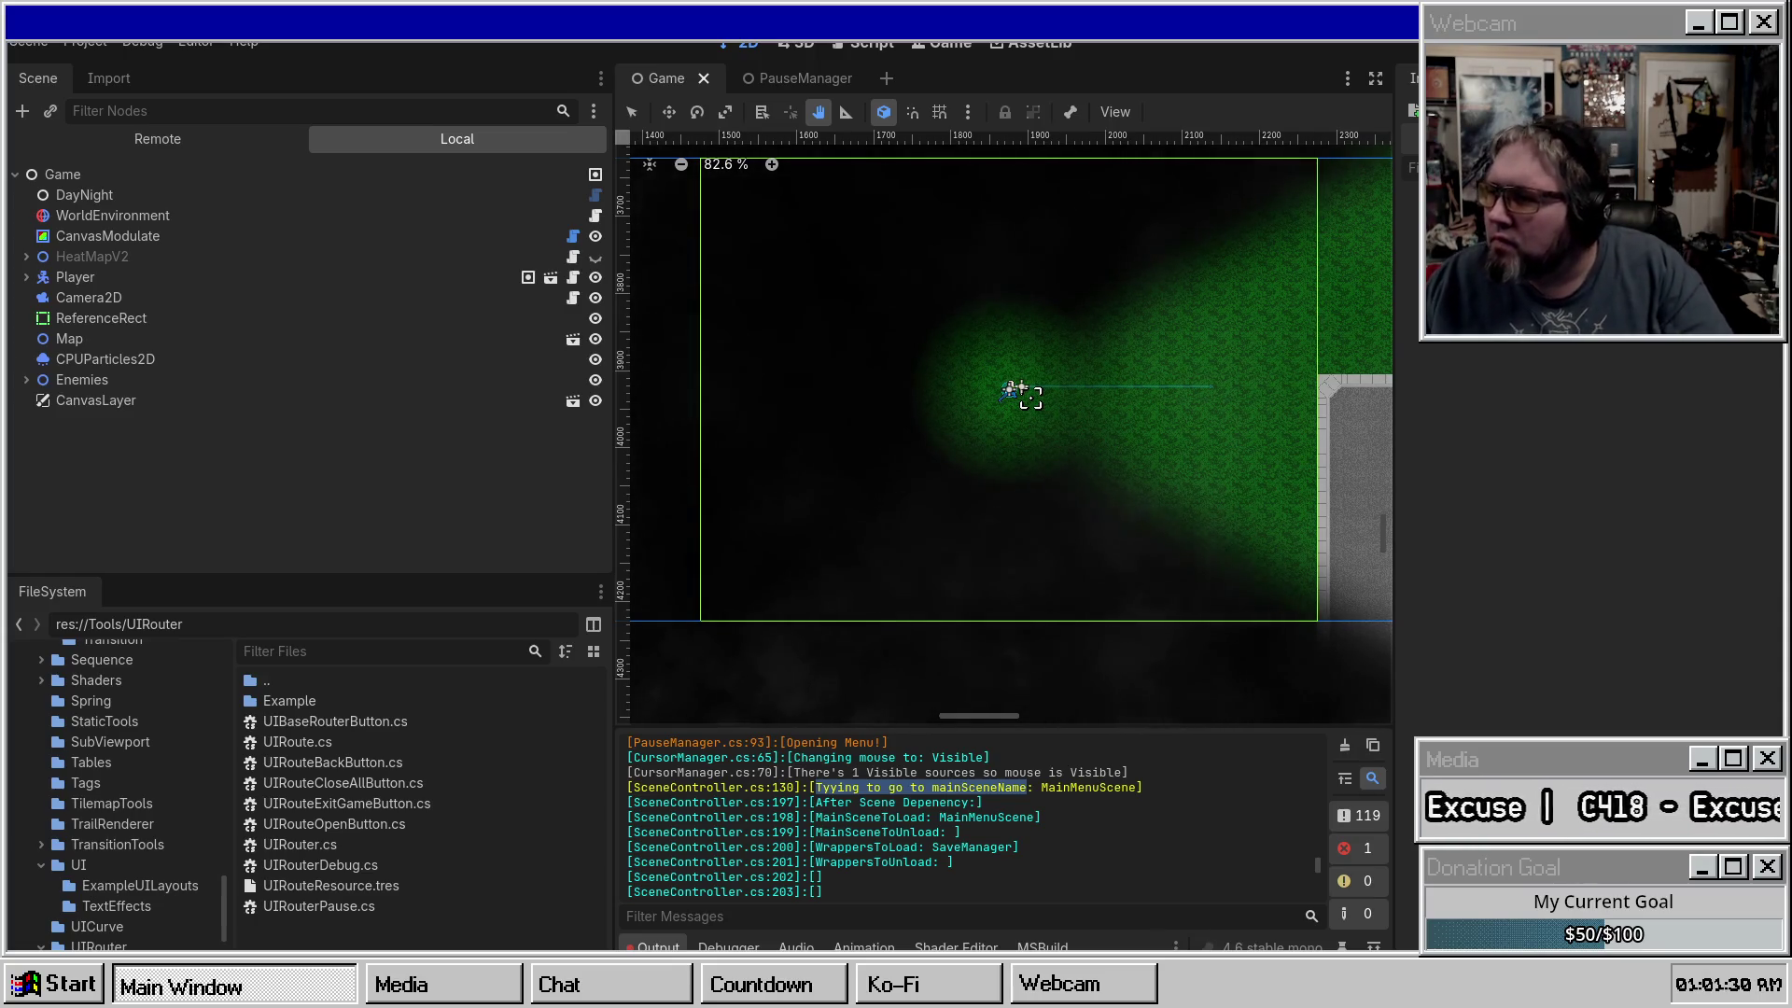
Run the game, pause it, and choose Go to Main Menu to reach the Zambies! main menu.
key("F5")
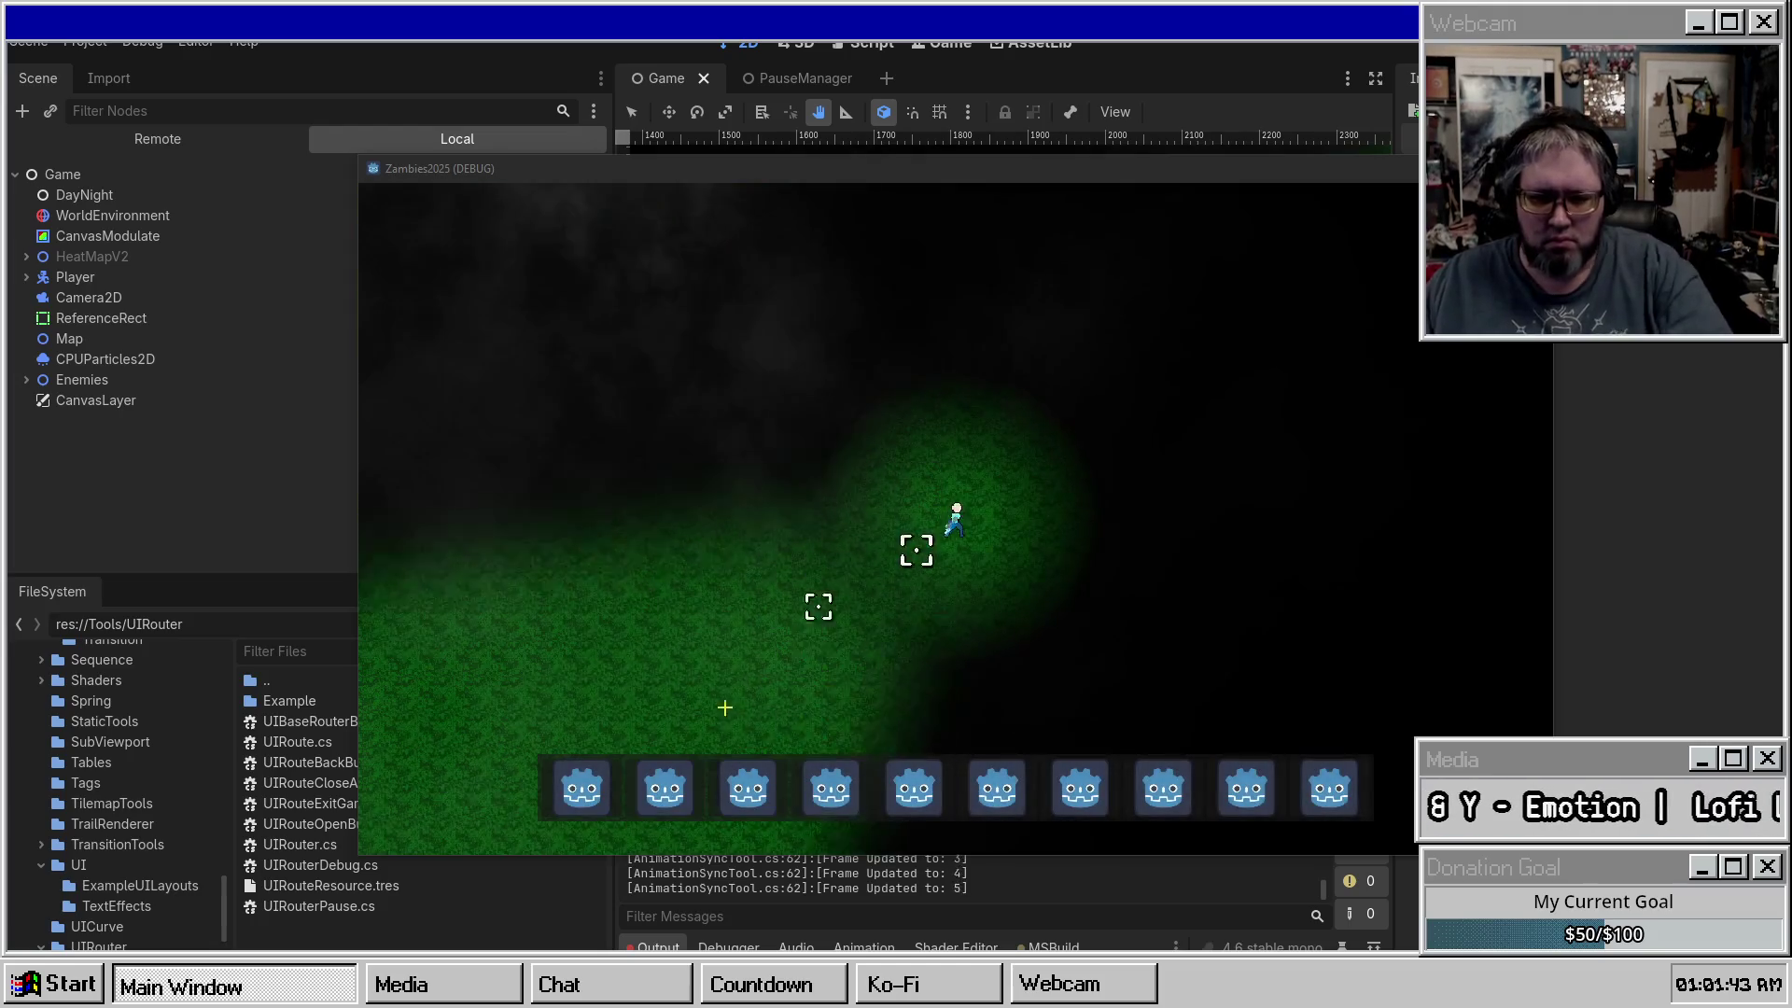
left_click(852, 424)
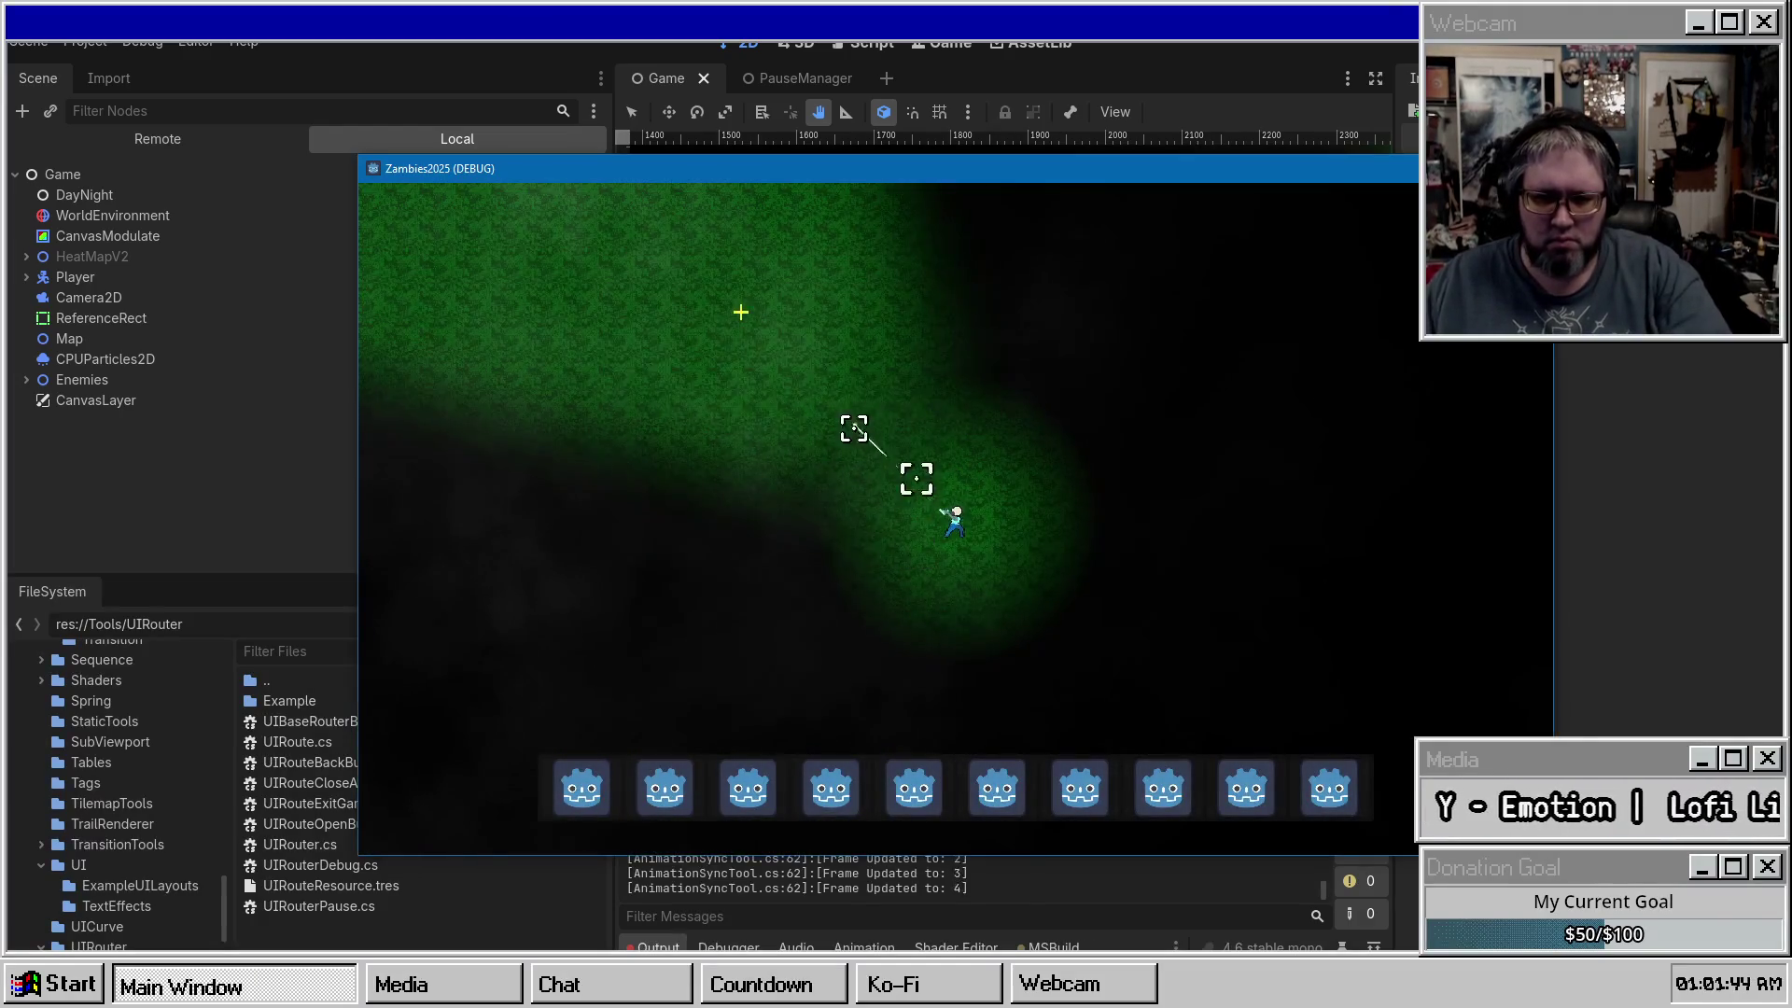
key("Escape")
left_click(880, 608)
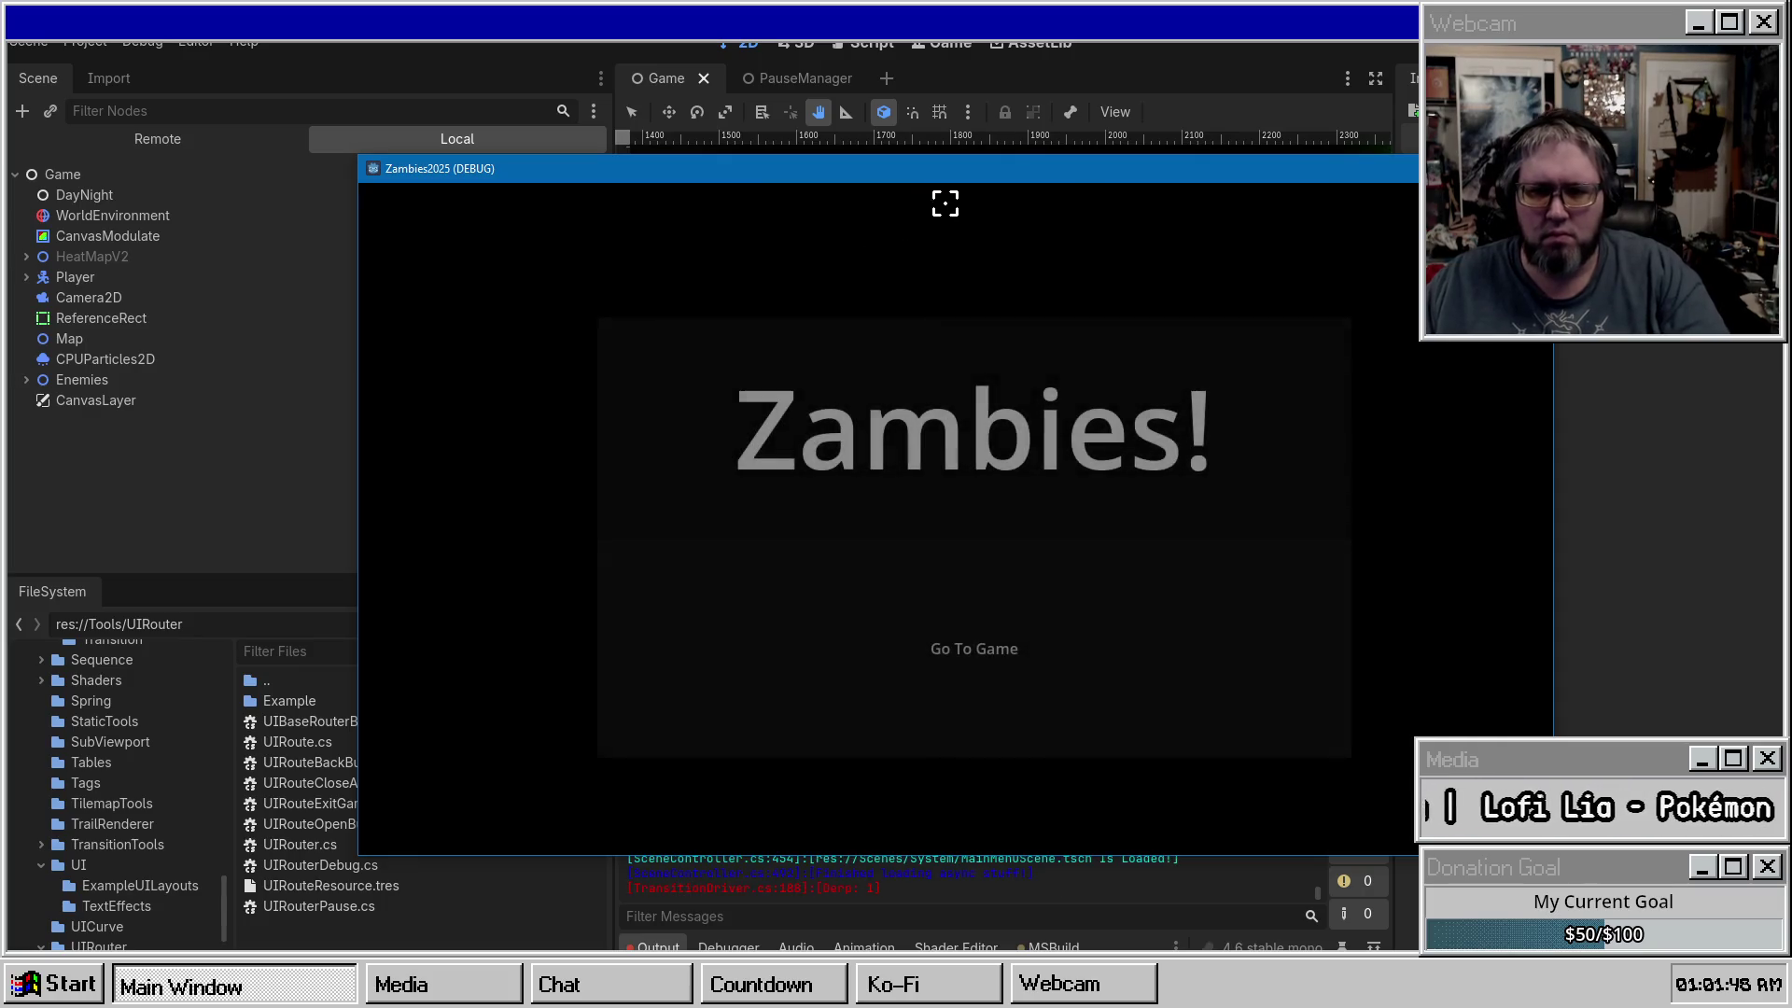
left_click_drag(1215, 181, 1221, 271)
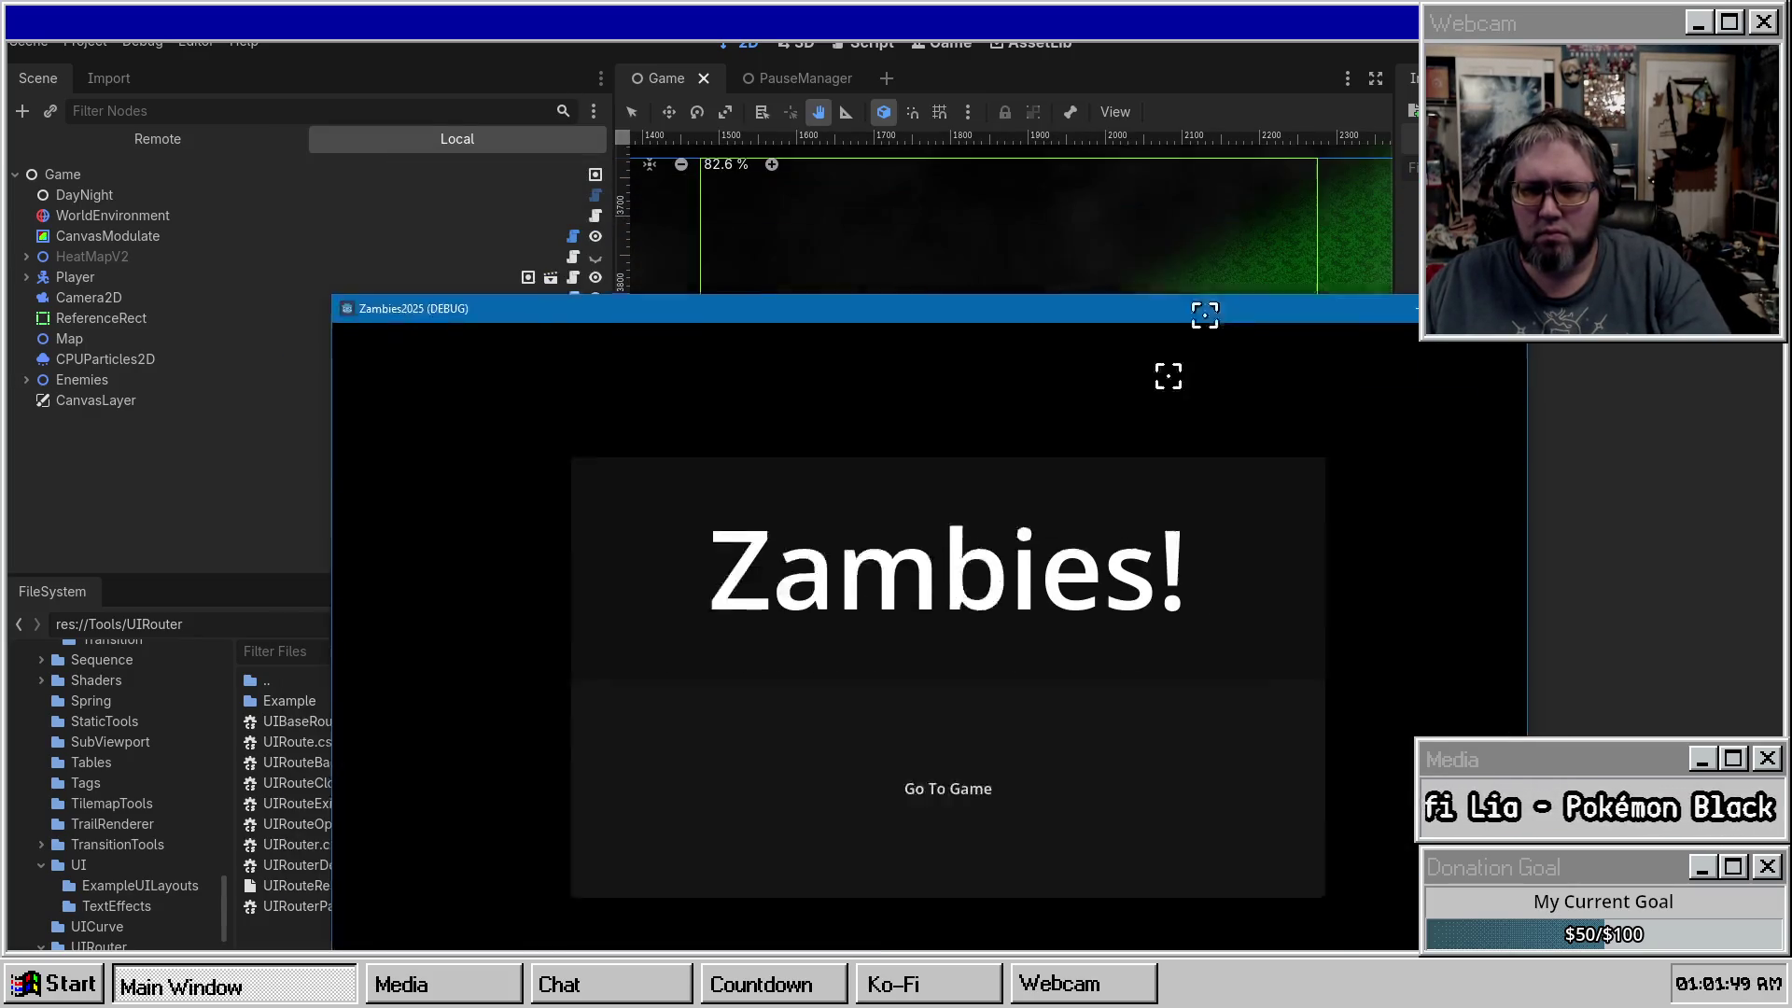
key("alt+Tab")
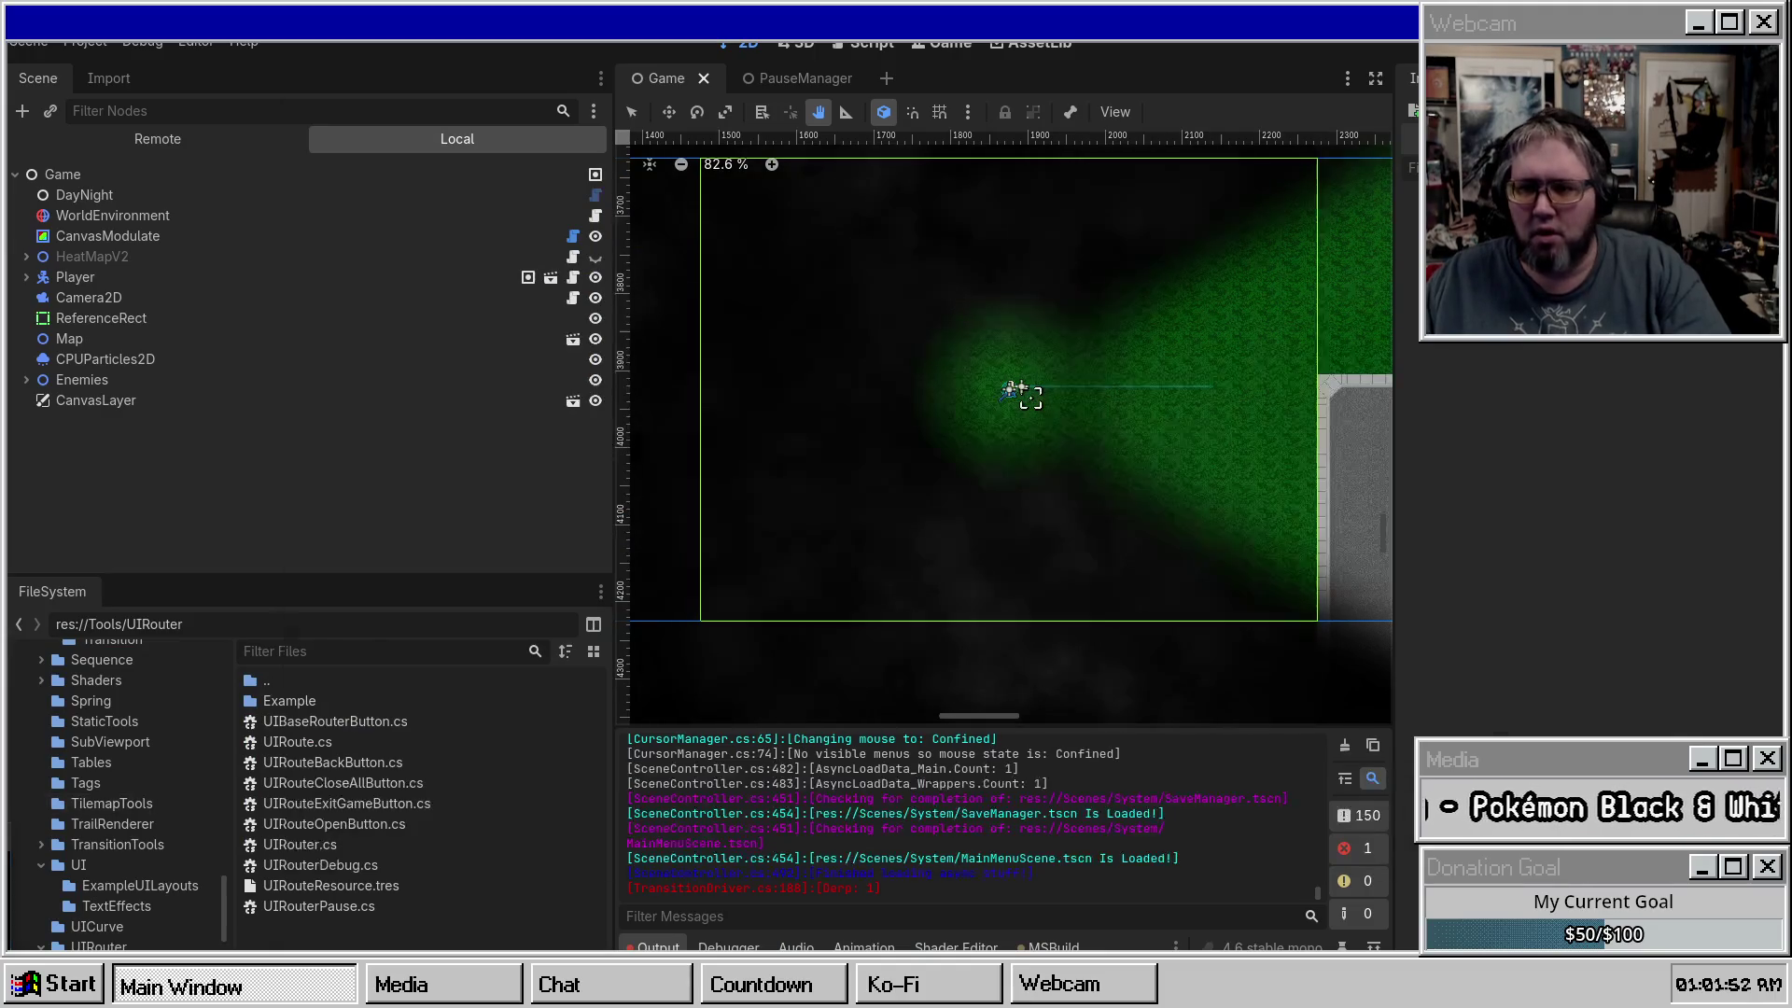
Select the Game root node, save the PauseManager scene, and return to the Game scene.
scroll(927, 801, "up", 5)
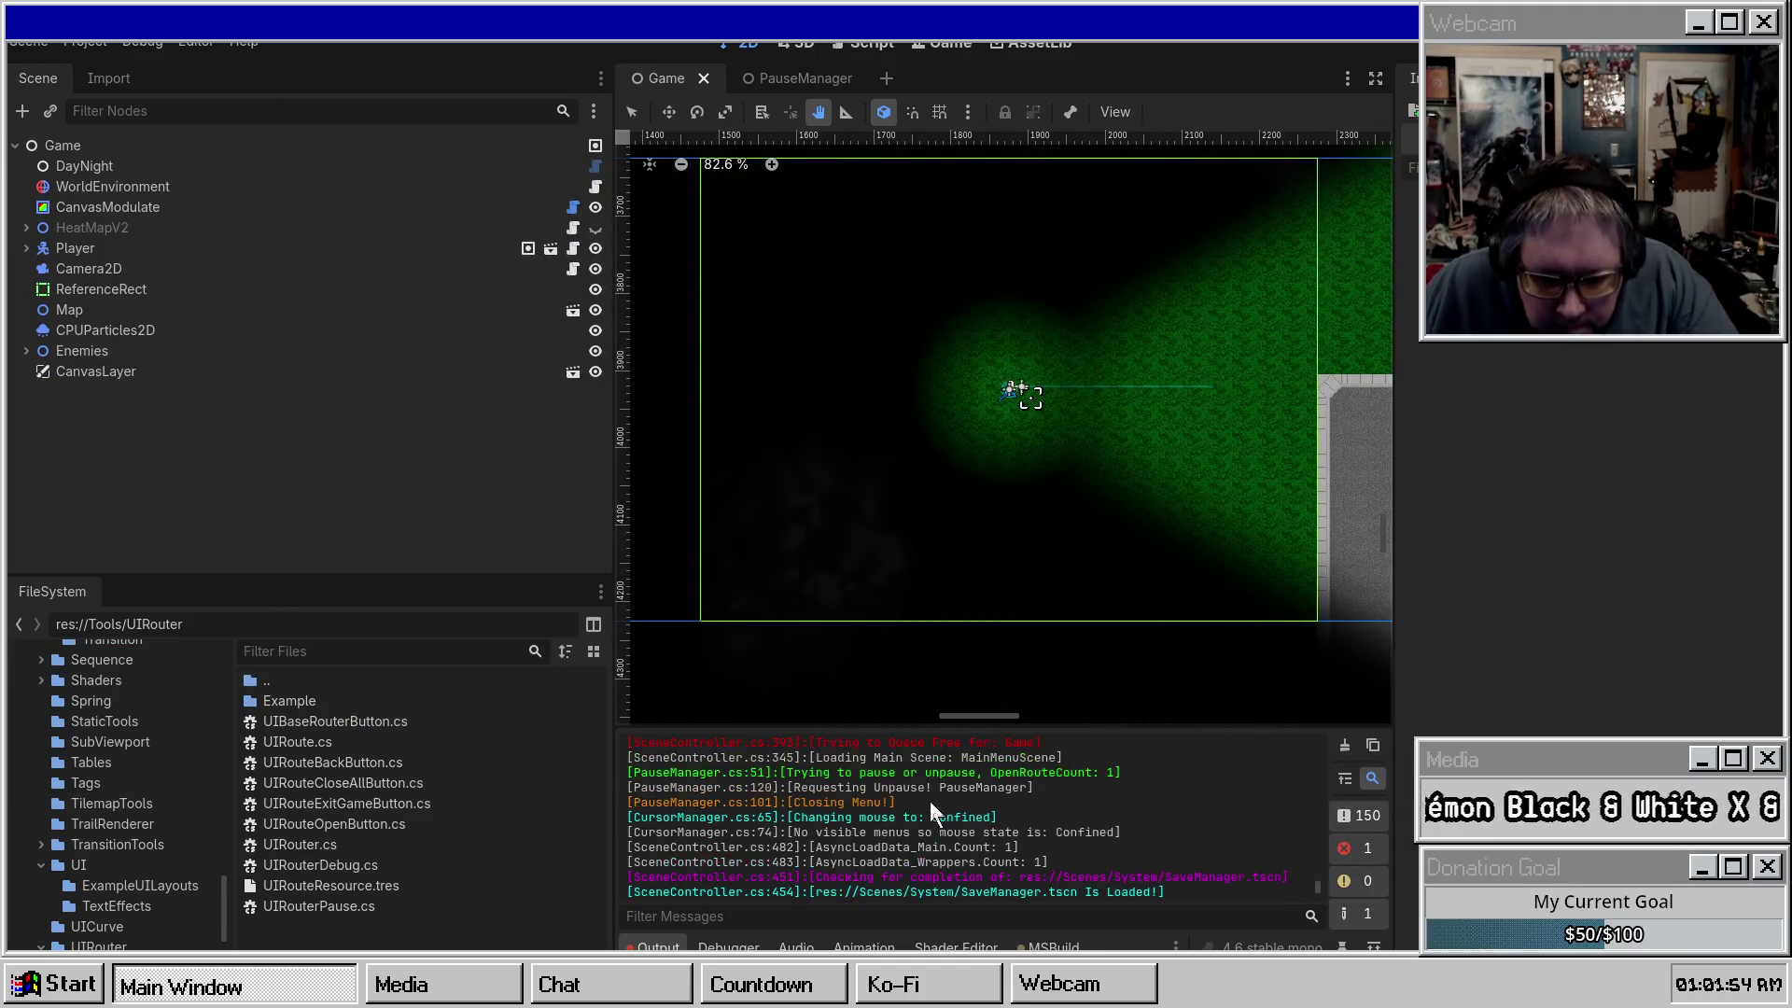
scroll(971, 821, "up", 10)
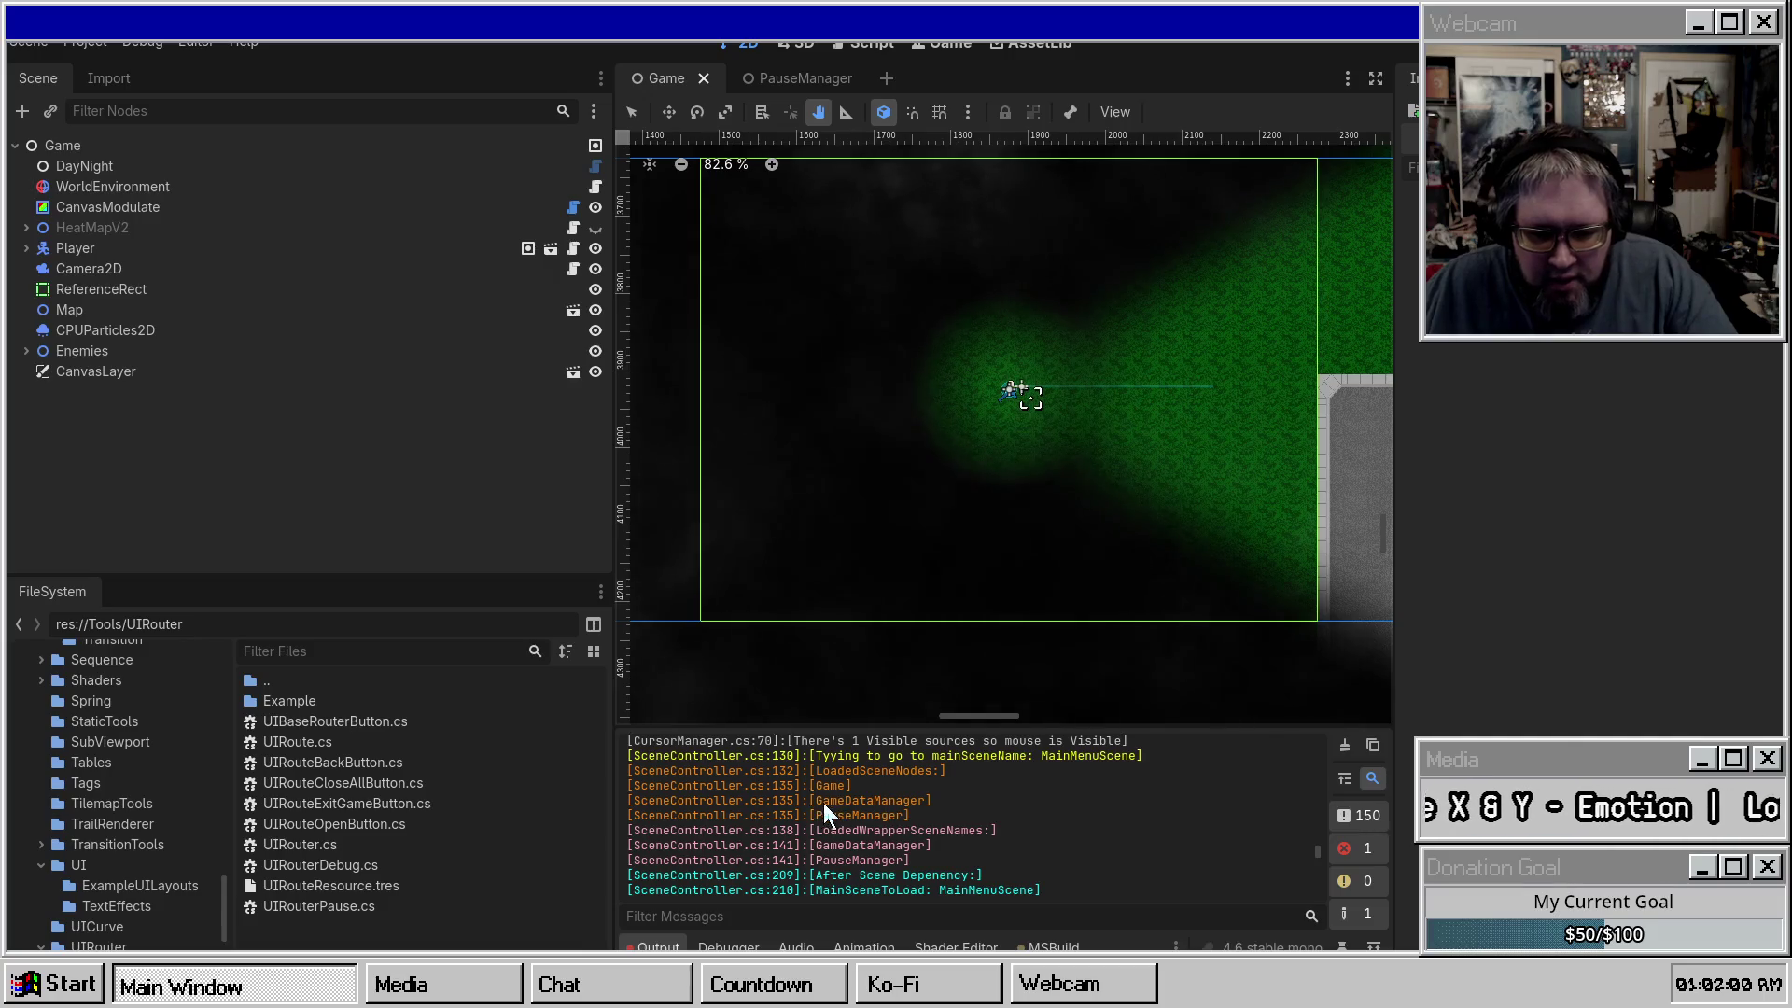
left_click(119, 139)
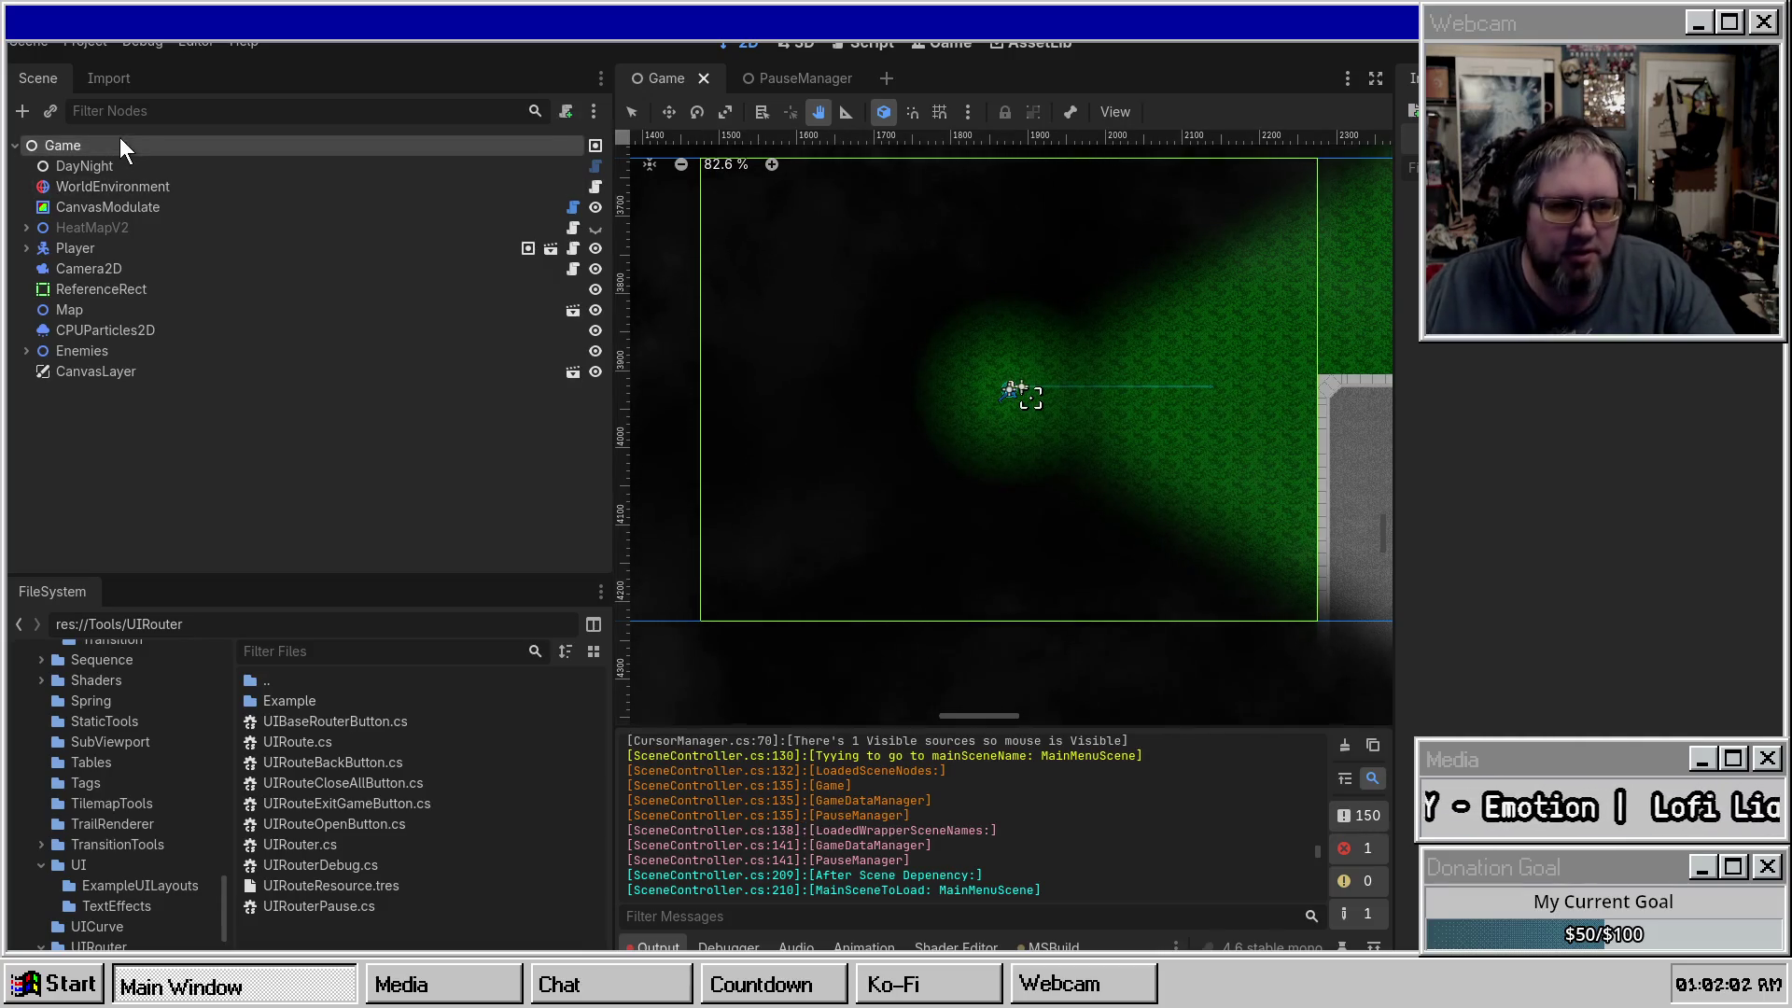
left_click(826, 76)
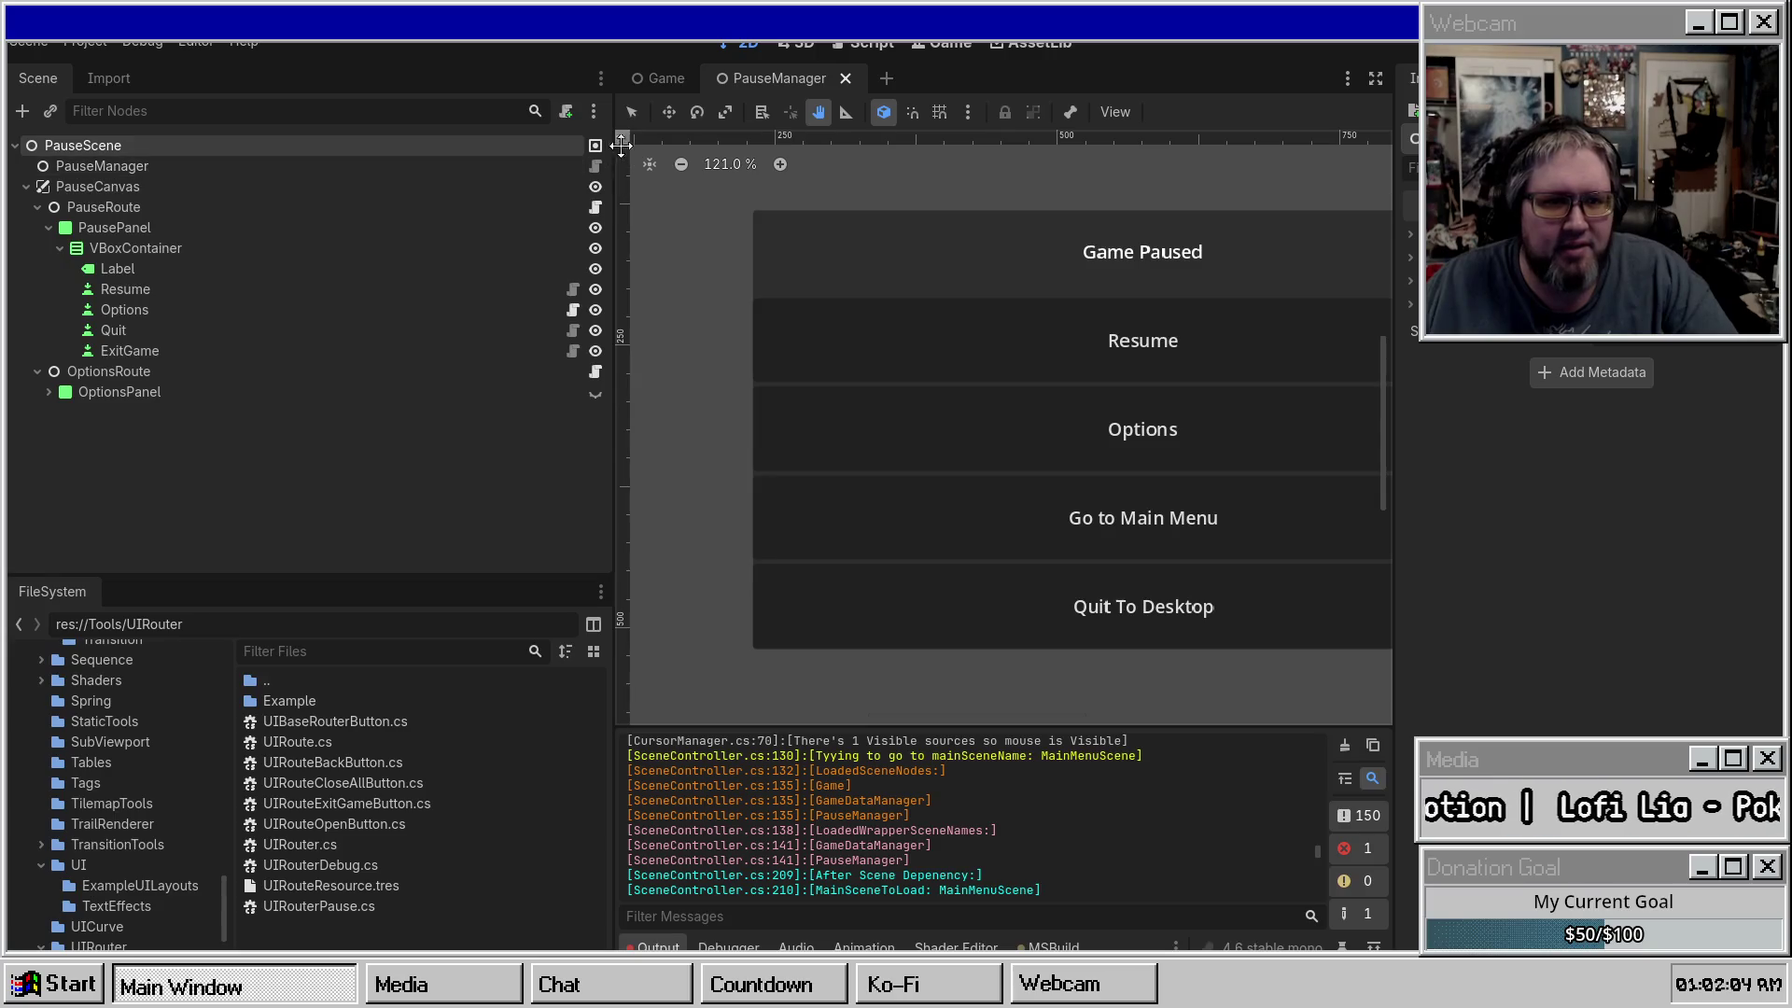
key("ctrl+s")
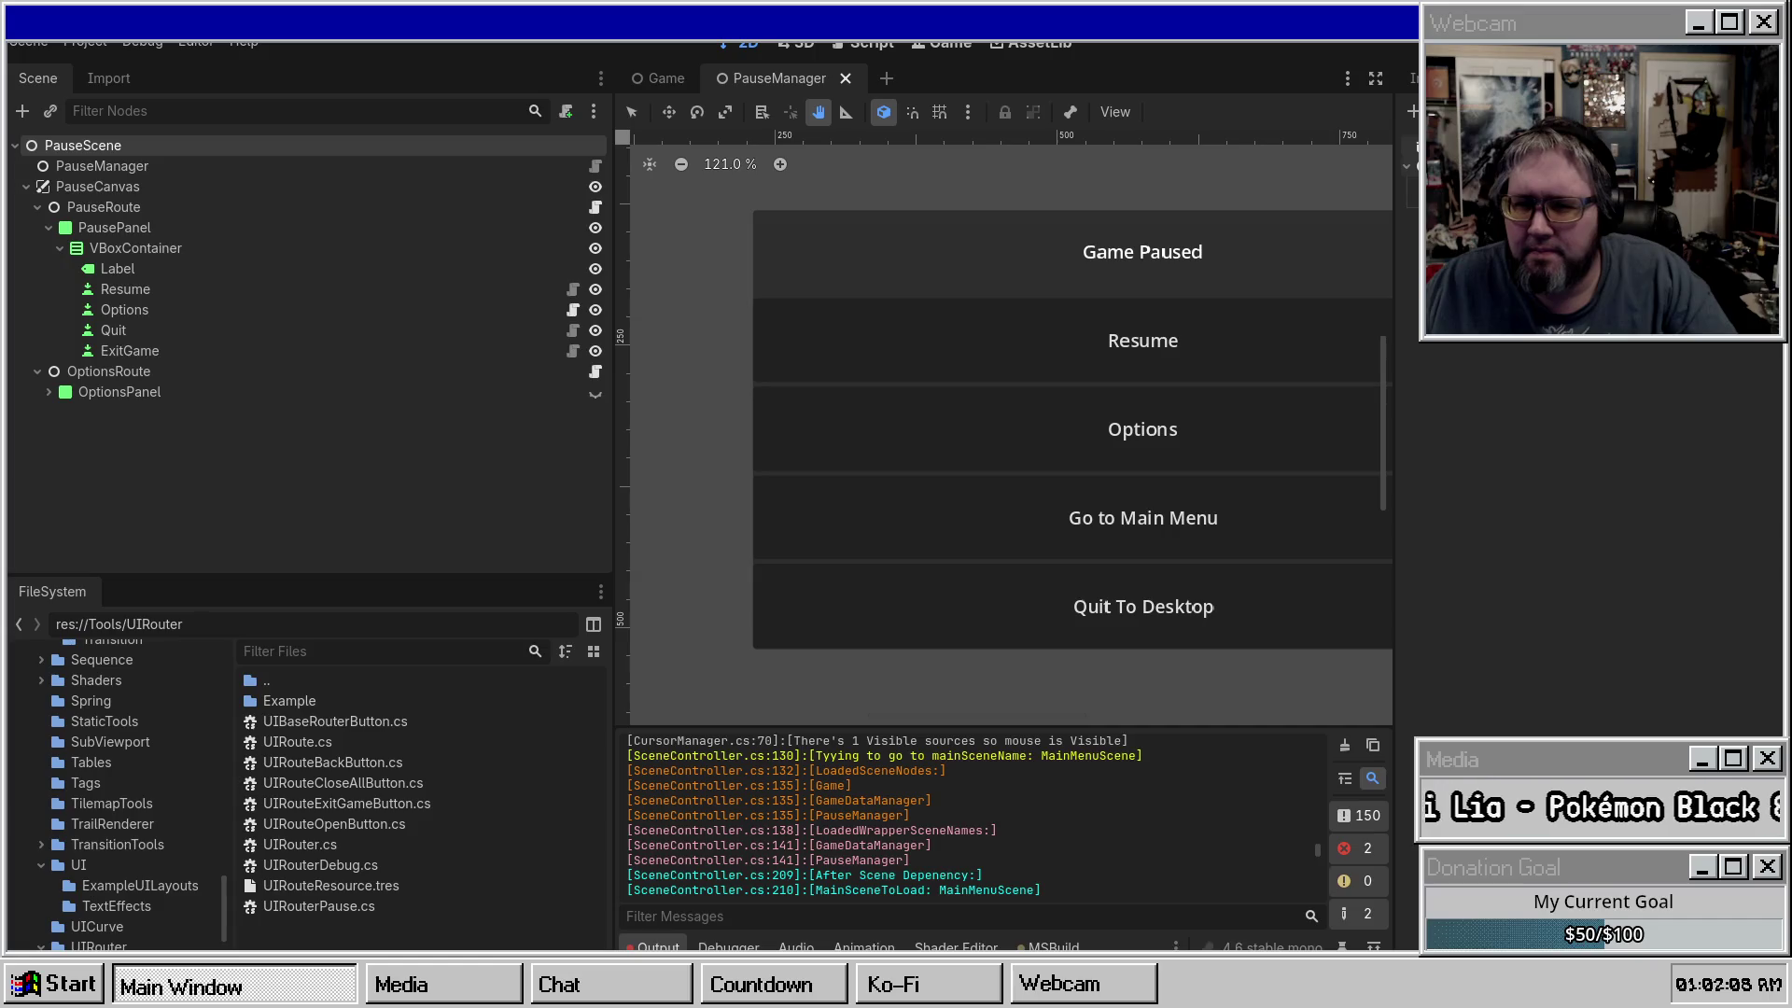
left_click(663, 80)
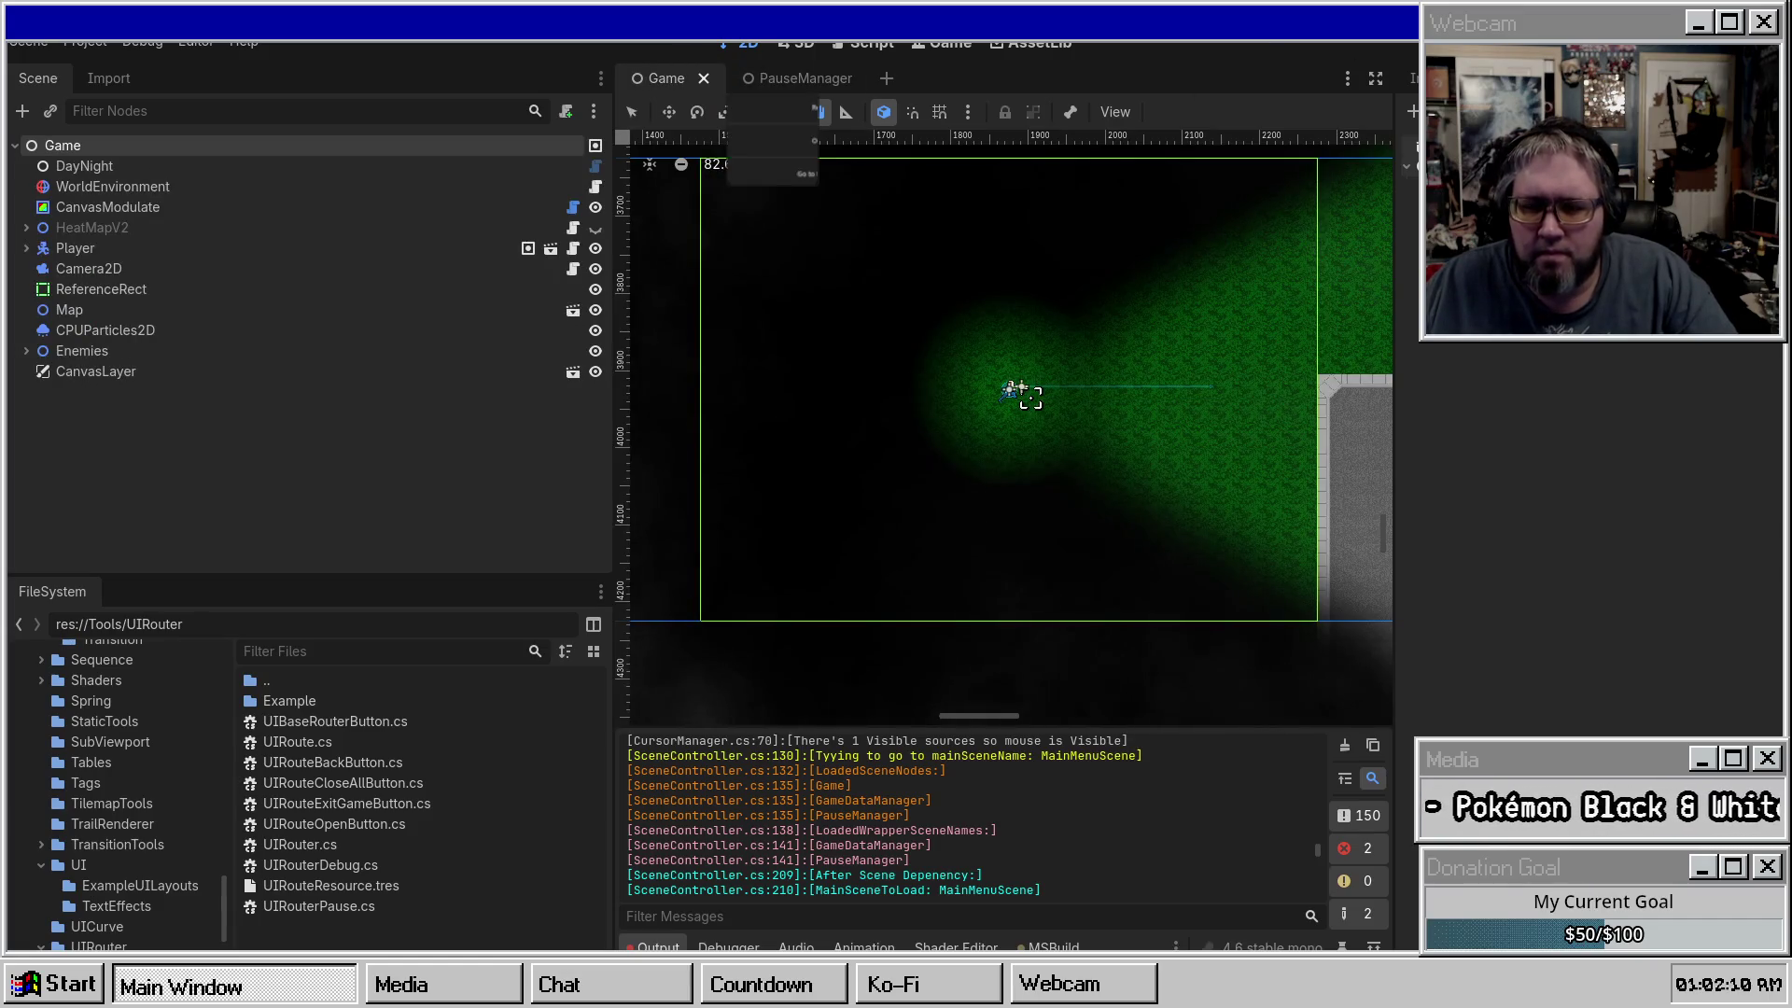
Run the game, pause it, and choose Go to Main Menu.
key("F5")
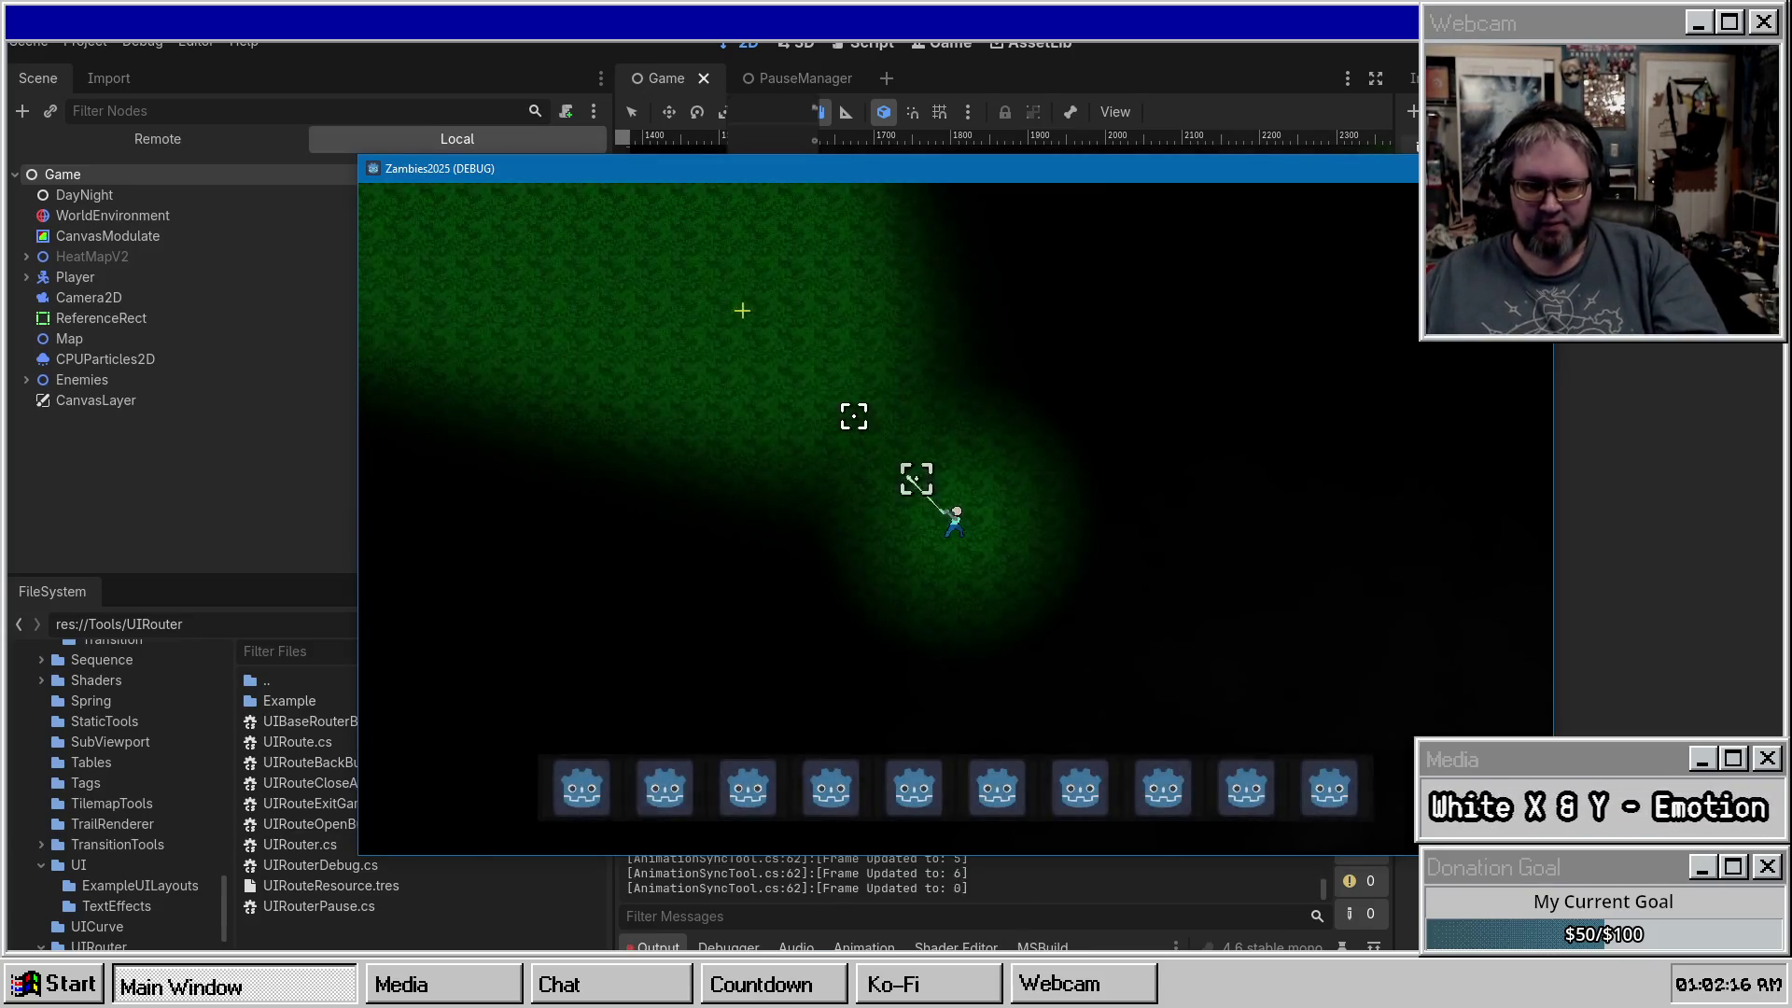
key("Escape")
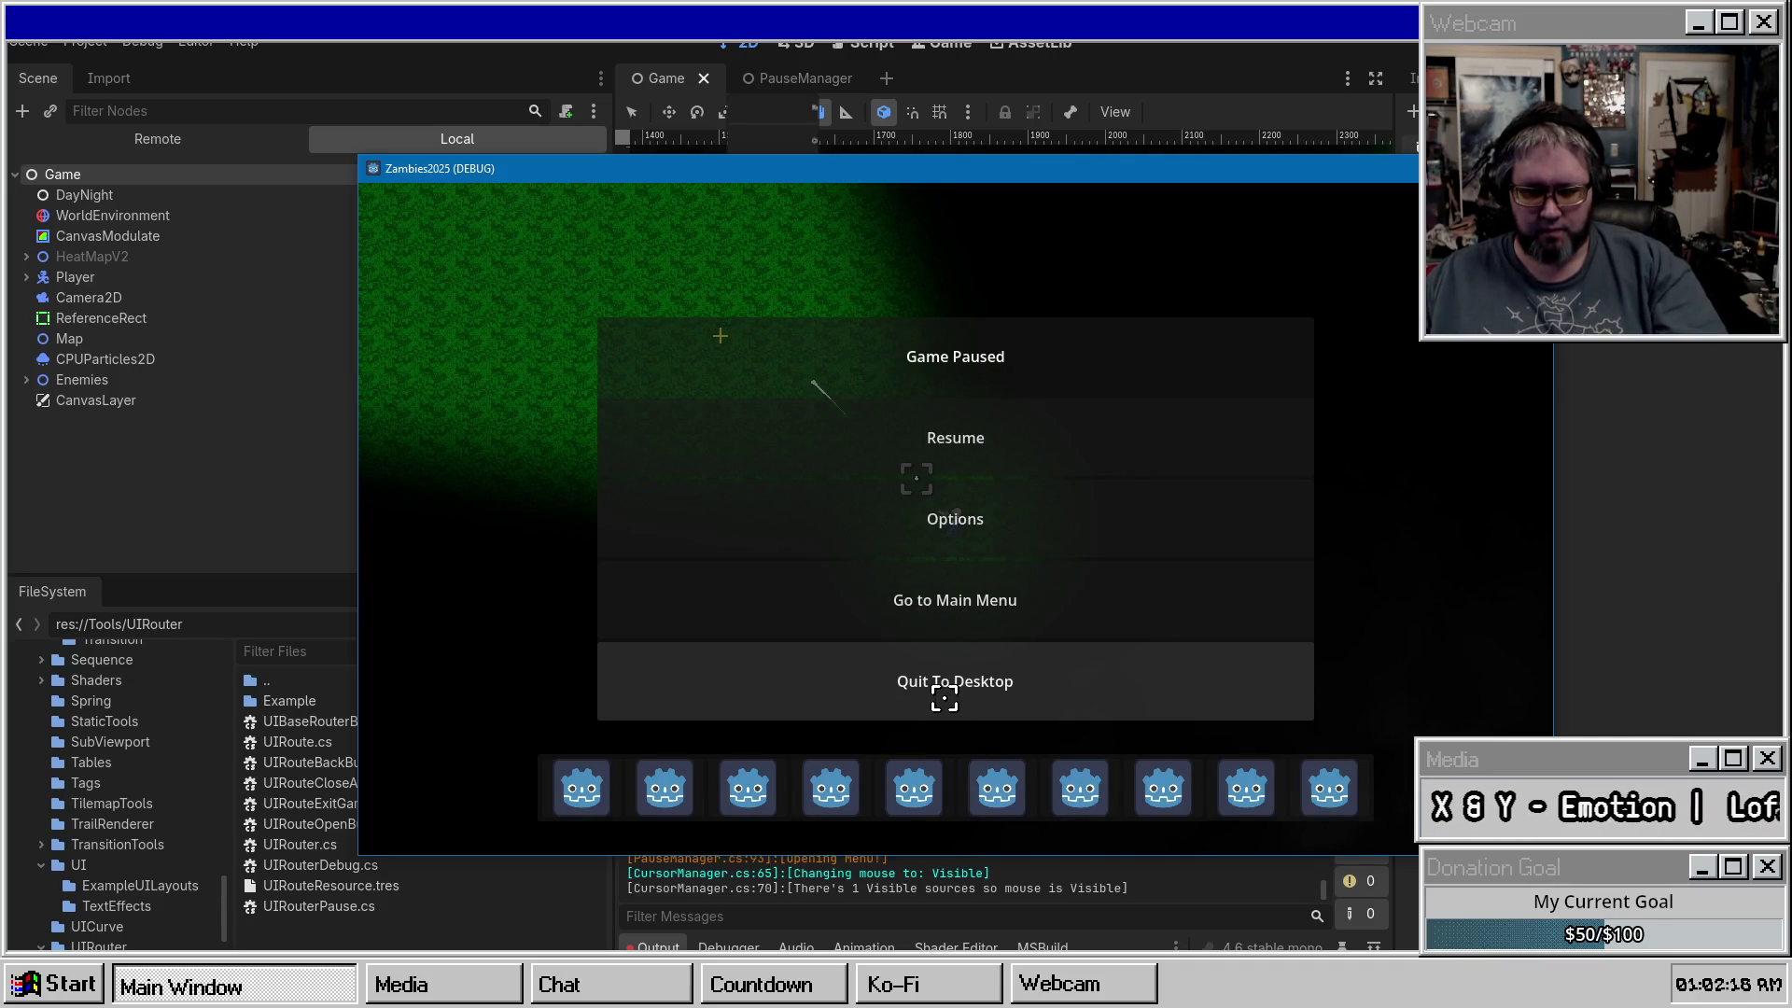
left_click(952, 621)
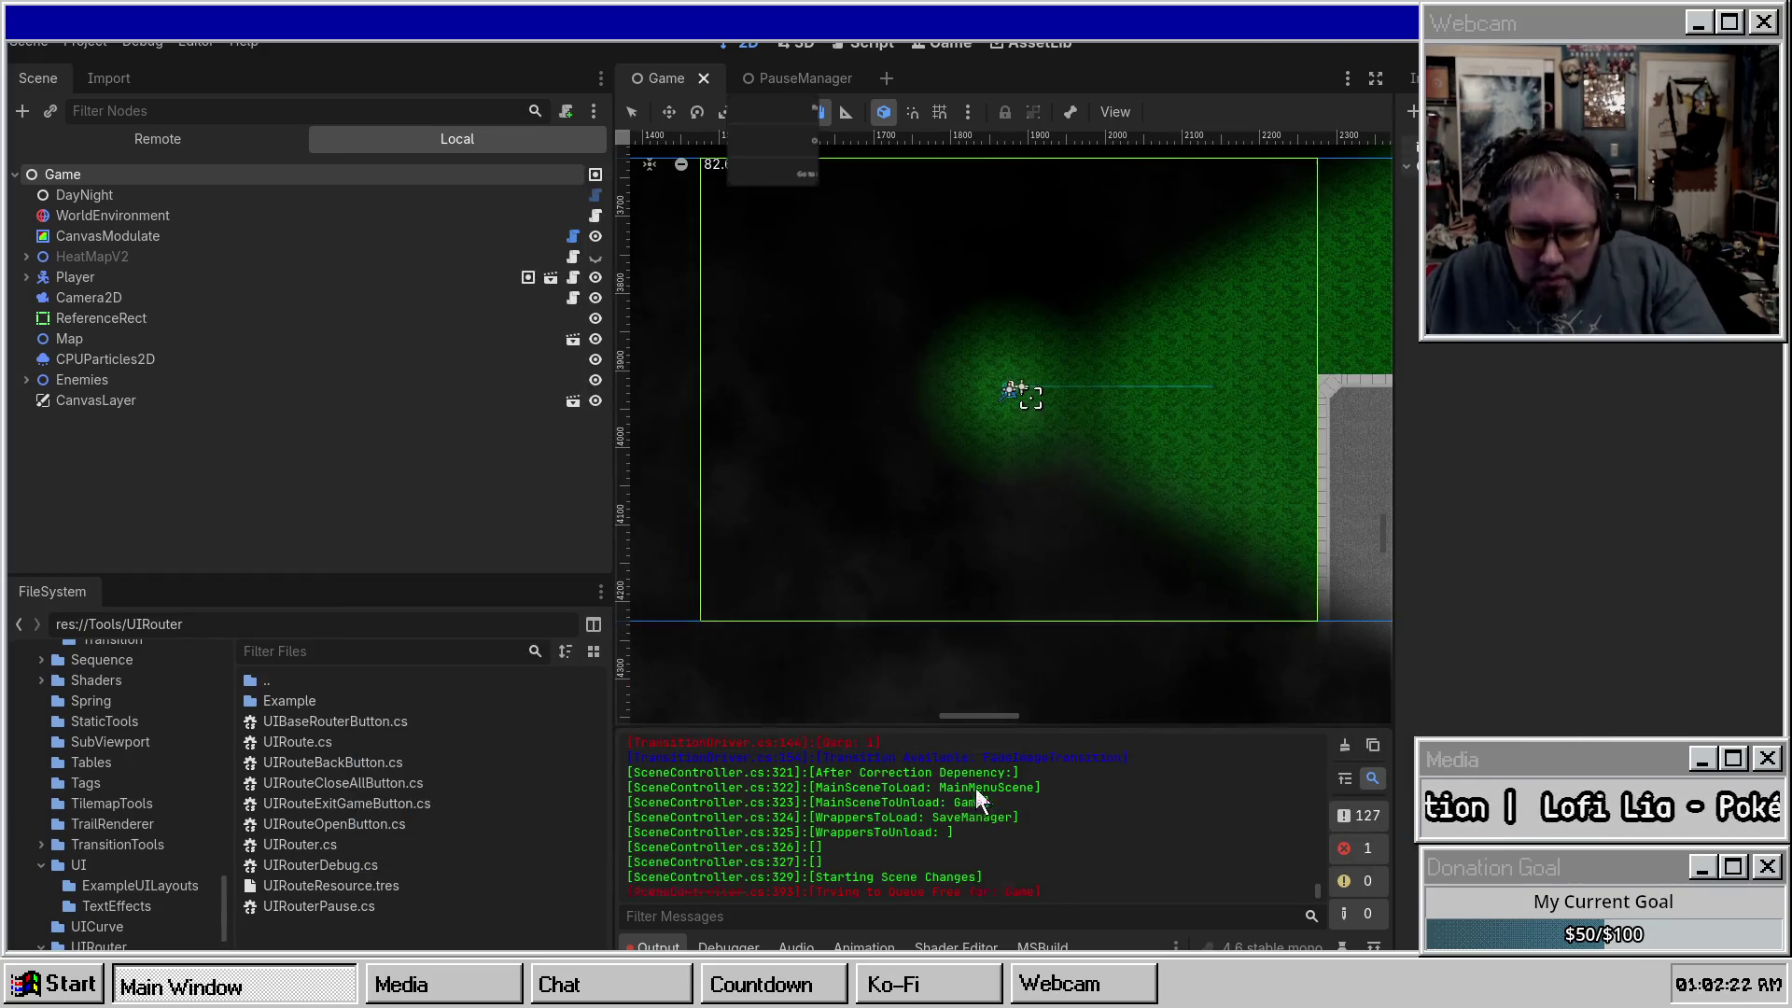
Check the PauseManager loaded-scene log lines, then expand Wrappers in the Remote scene tree.
scroll(994, 808, "up", 10)
double_click(850, 819)
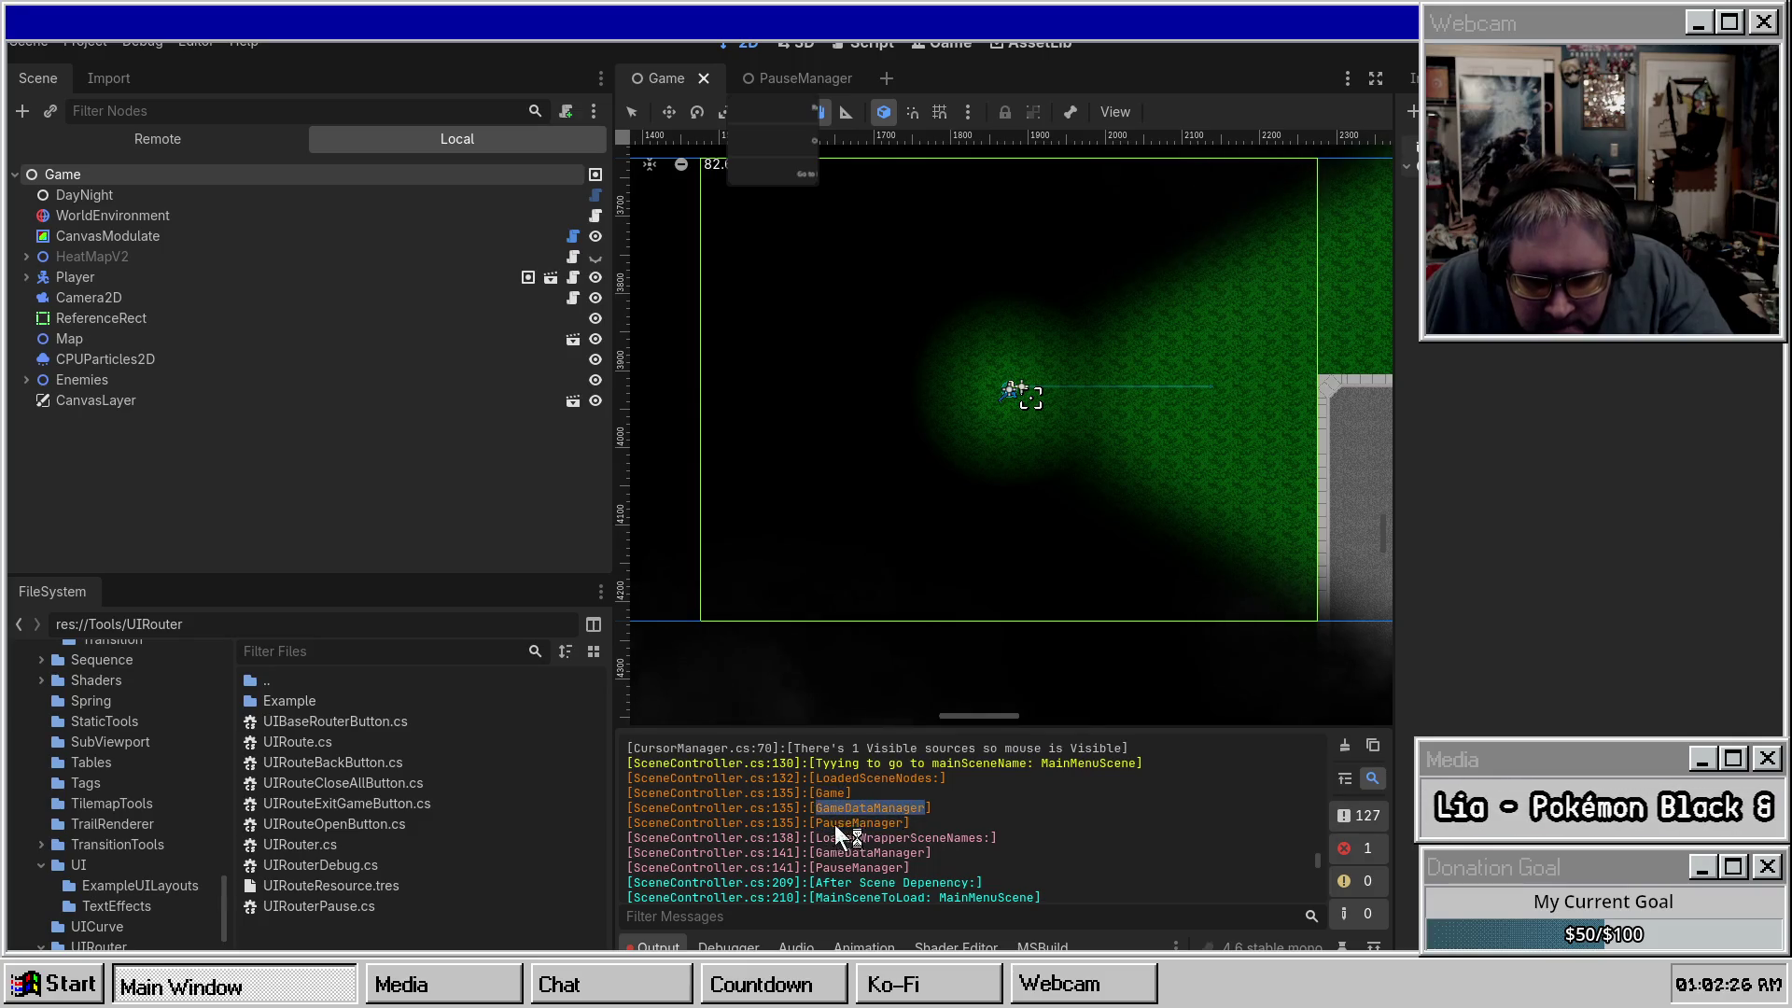
double_click(865, 842)
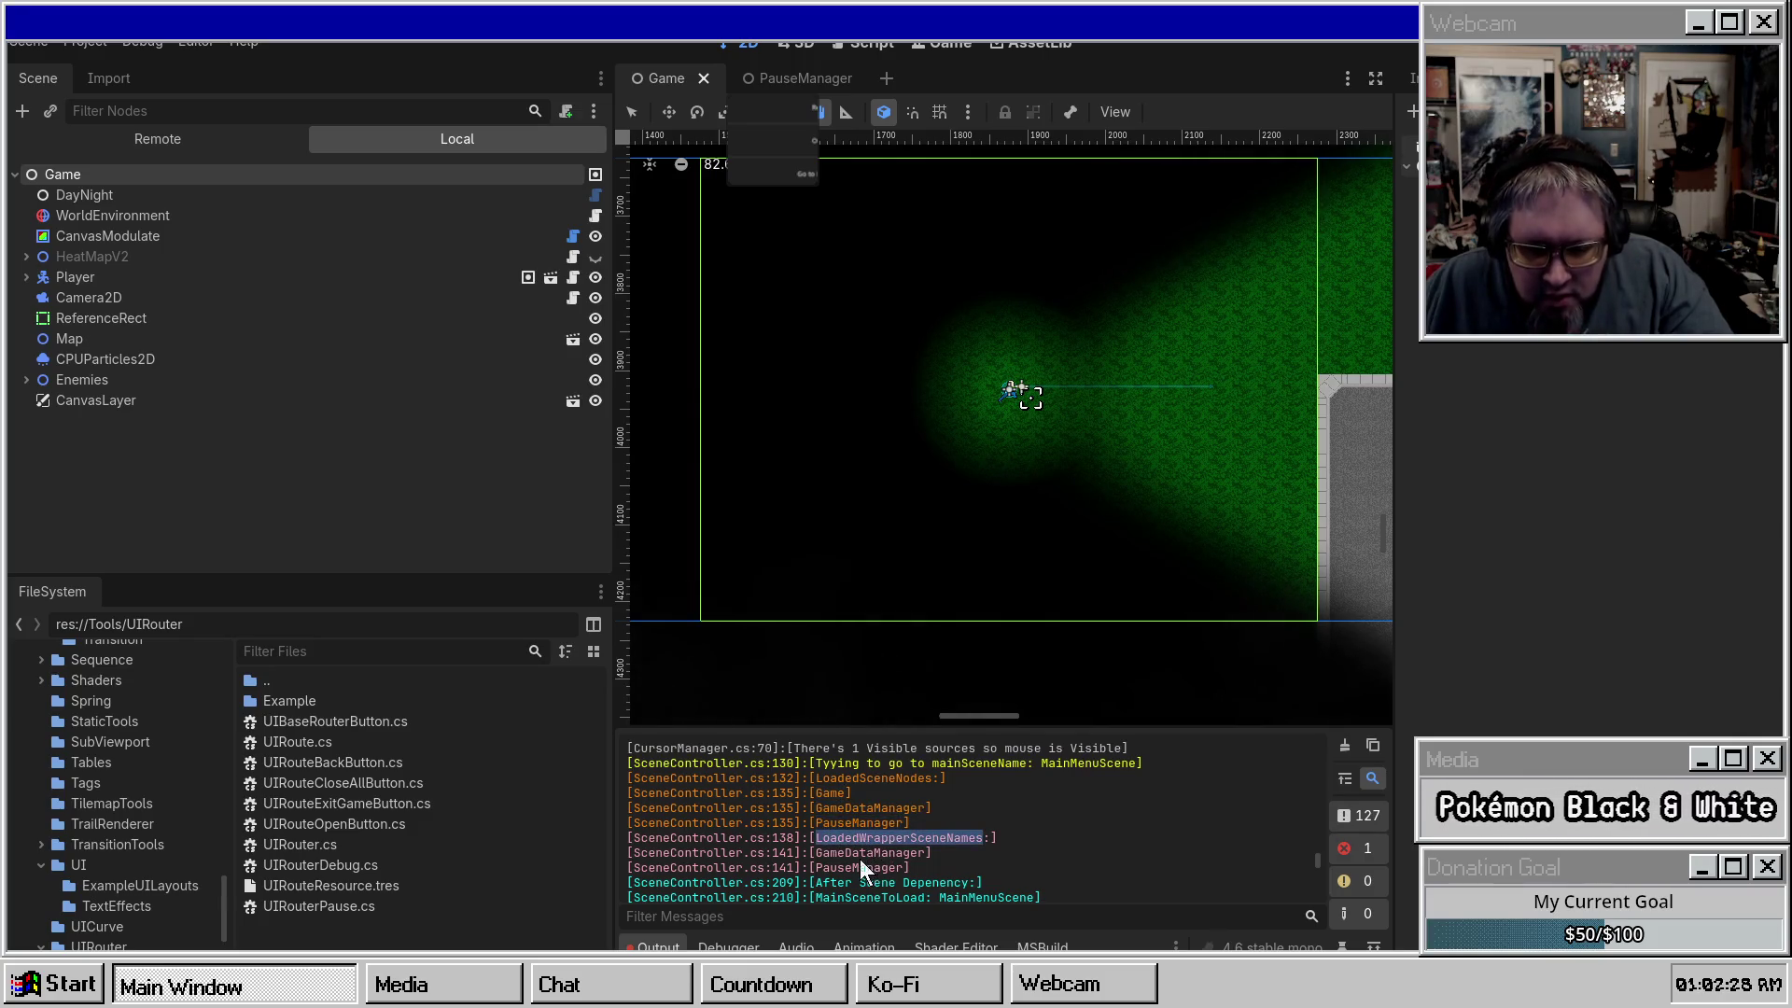
left_click(838, 855)
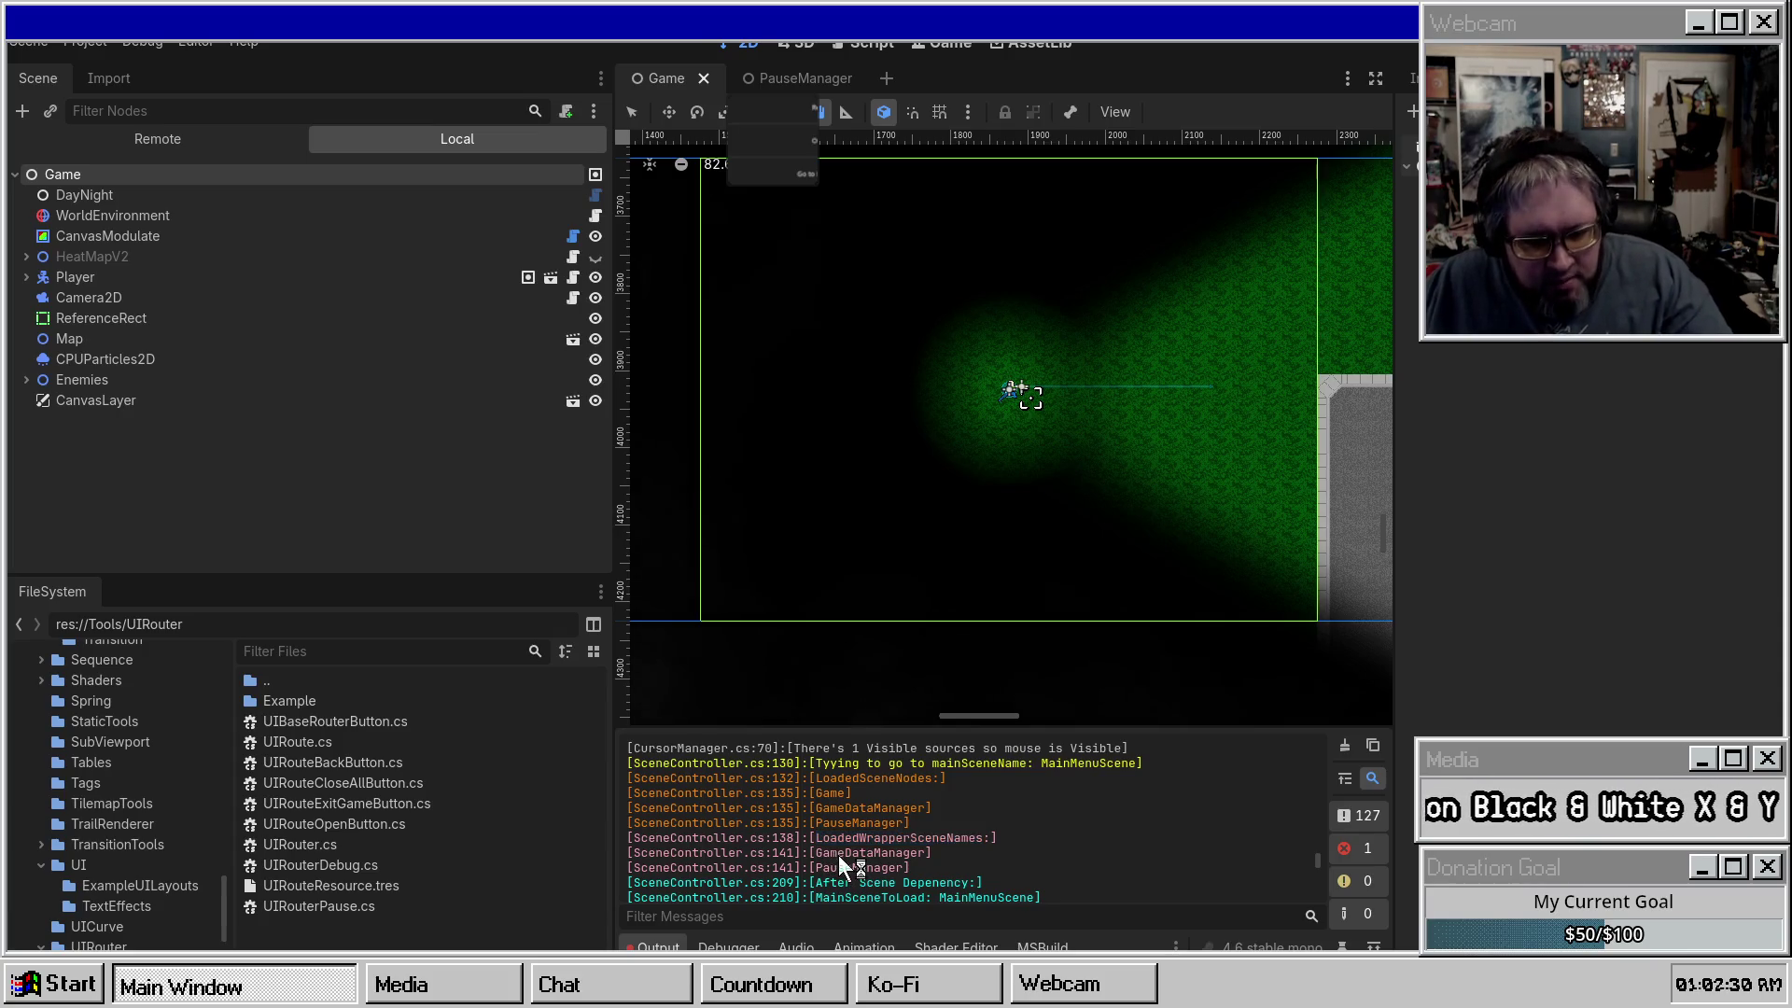
double_click(839, 816)
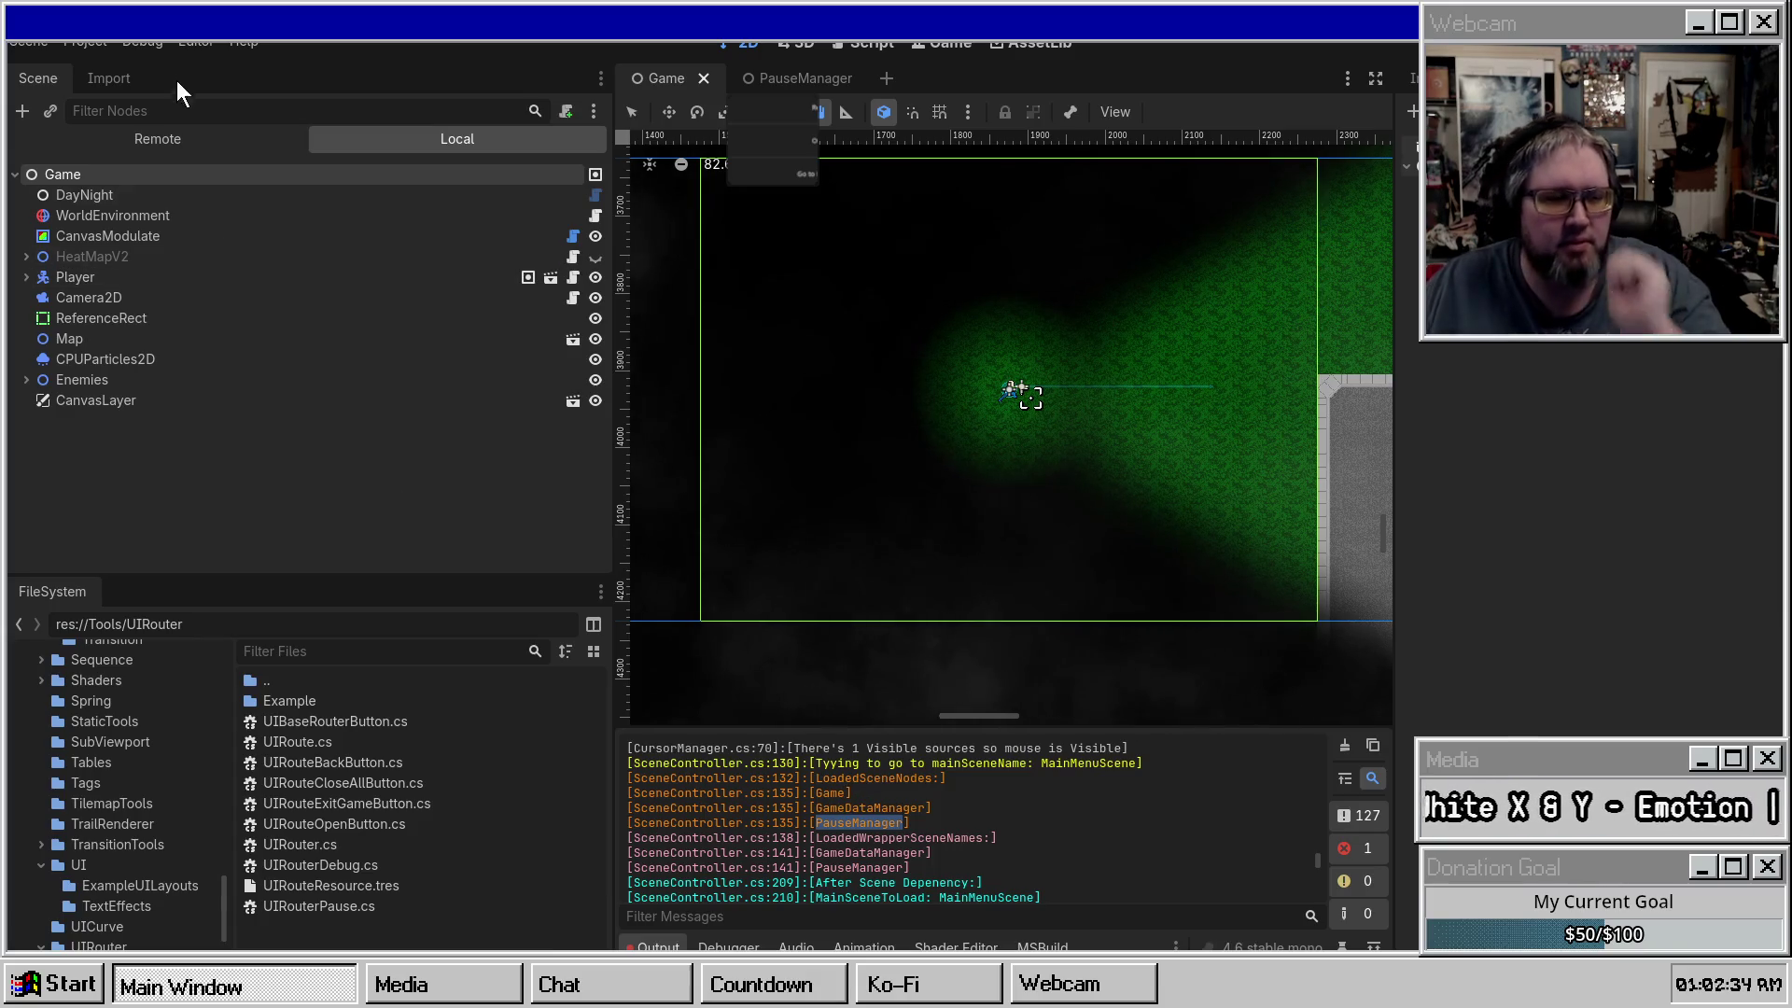
left_click(170, 140)
left_click(27, 232)
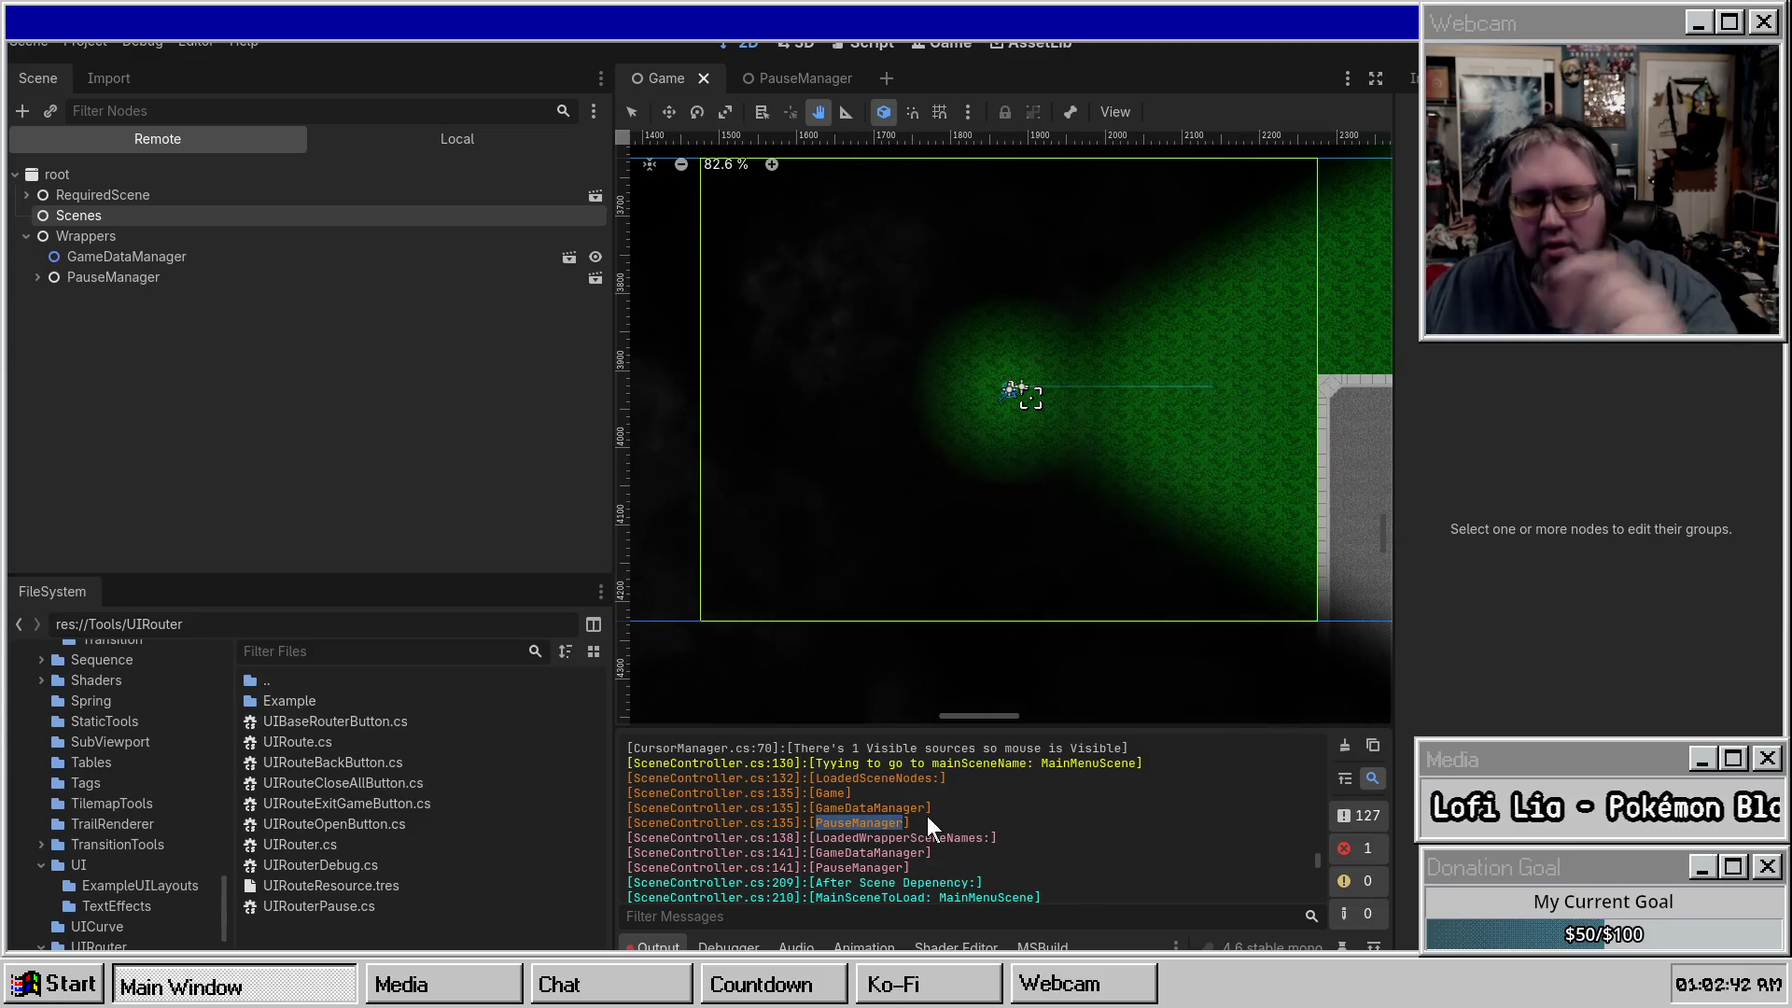
Highlight the GameDataManager and PauseManager log lines, then open SceneLayoutJSON.json in the script editor.
left_click_drag(952, 825, 989, 786)
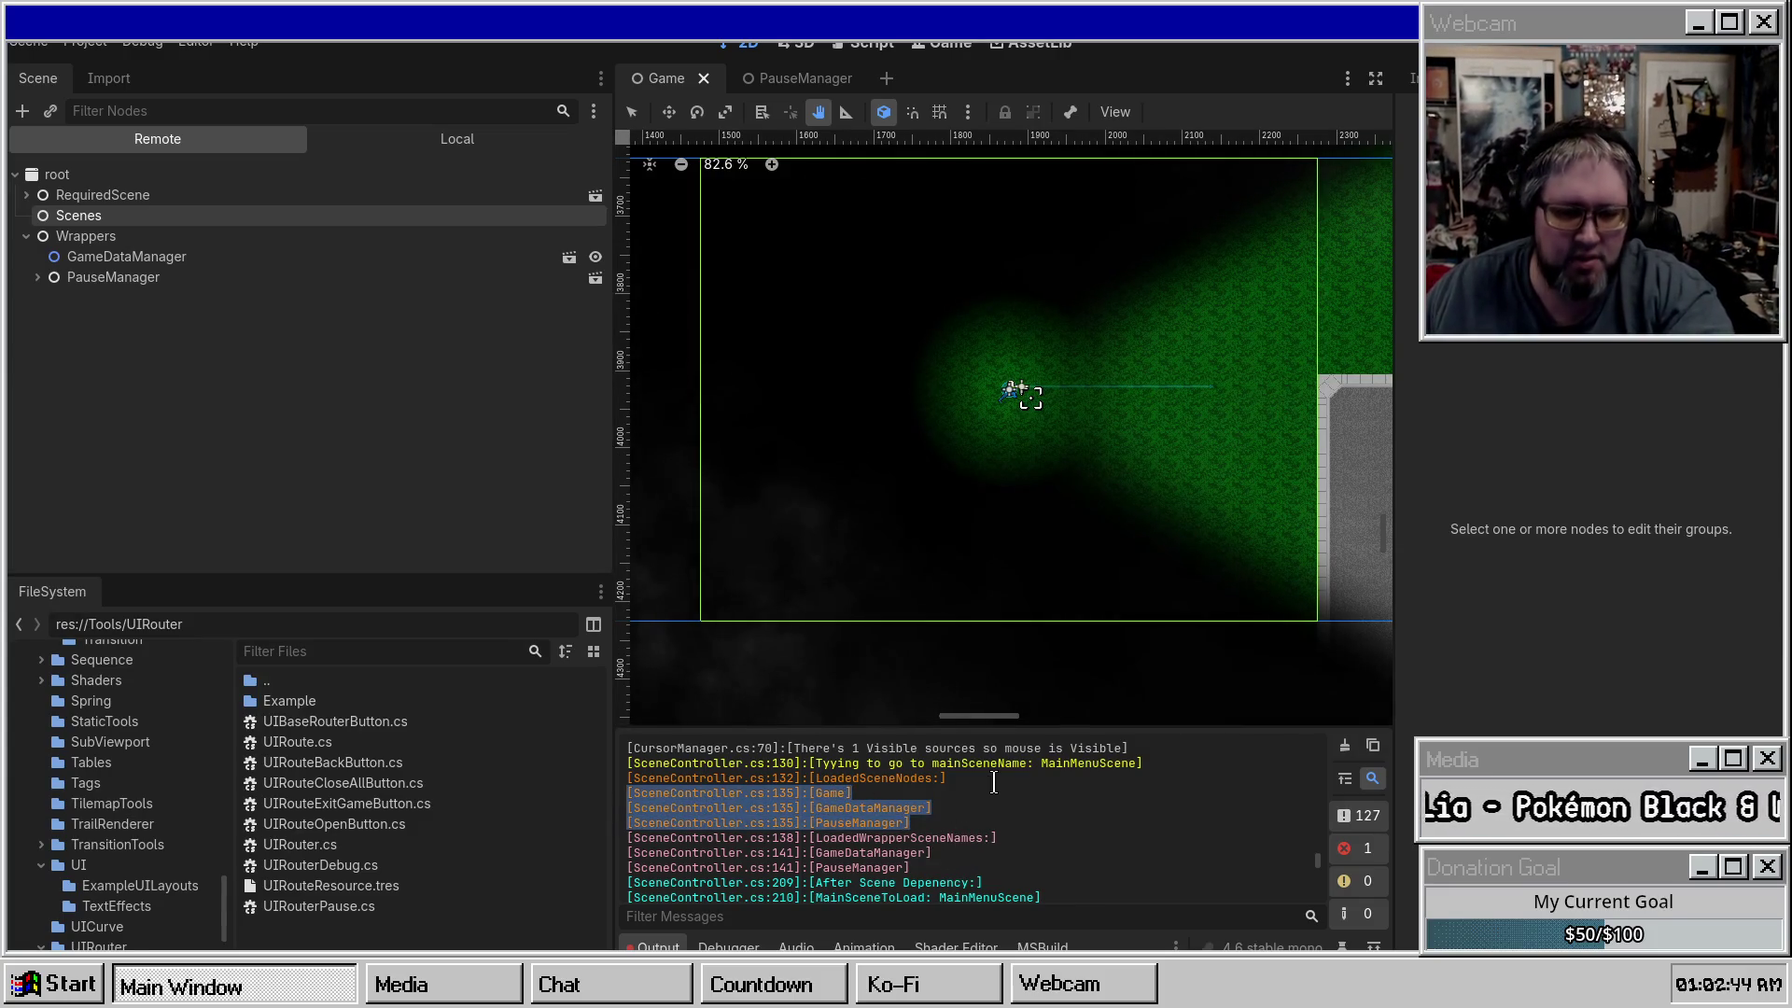
left_click_drag(1041, 870, 1060, 849)
scroll(1058, 837, "down", 2)
scroll(1058, 837, "down", 5)
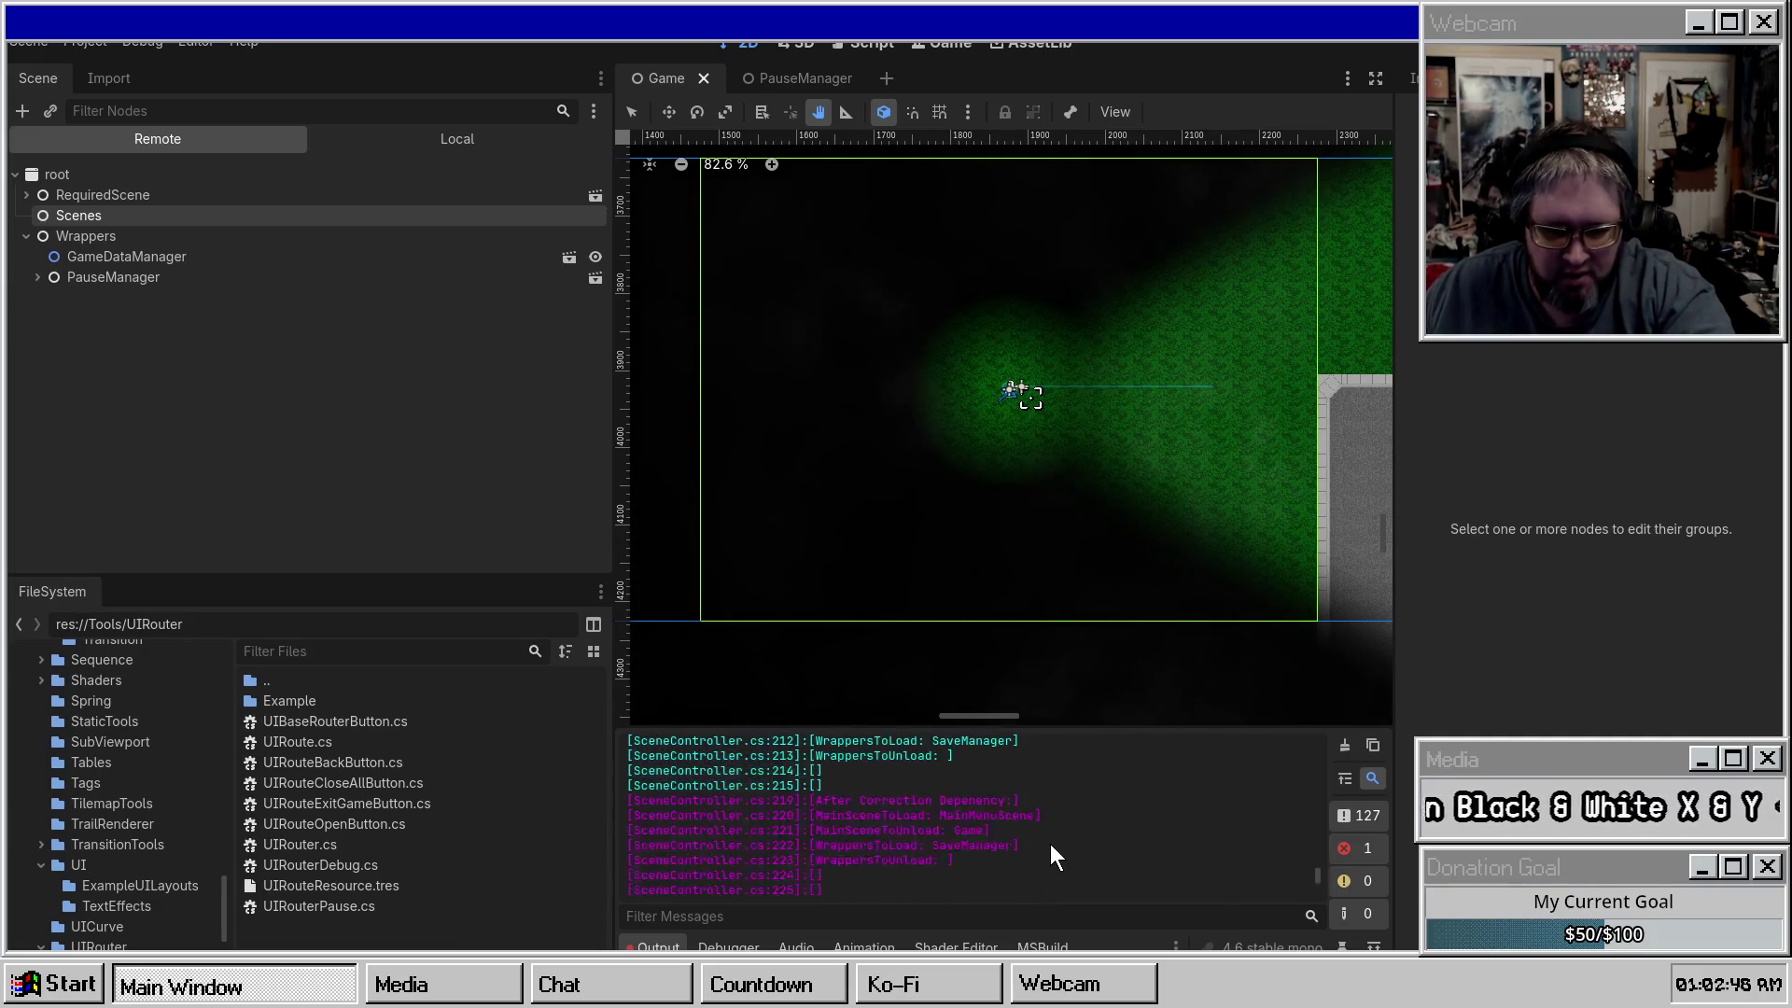
scroll(844, 838, "up", 6)
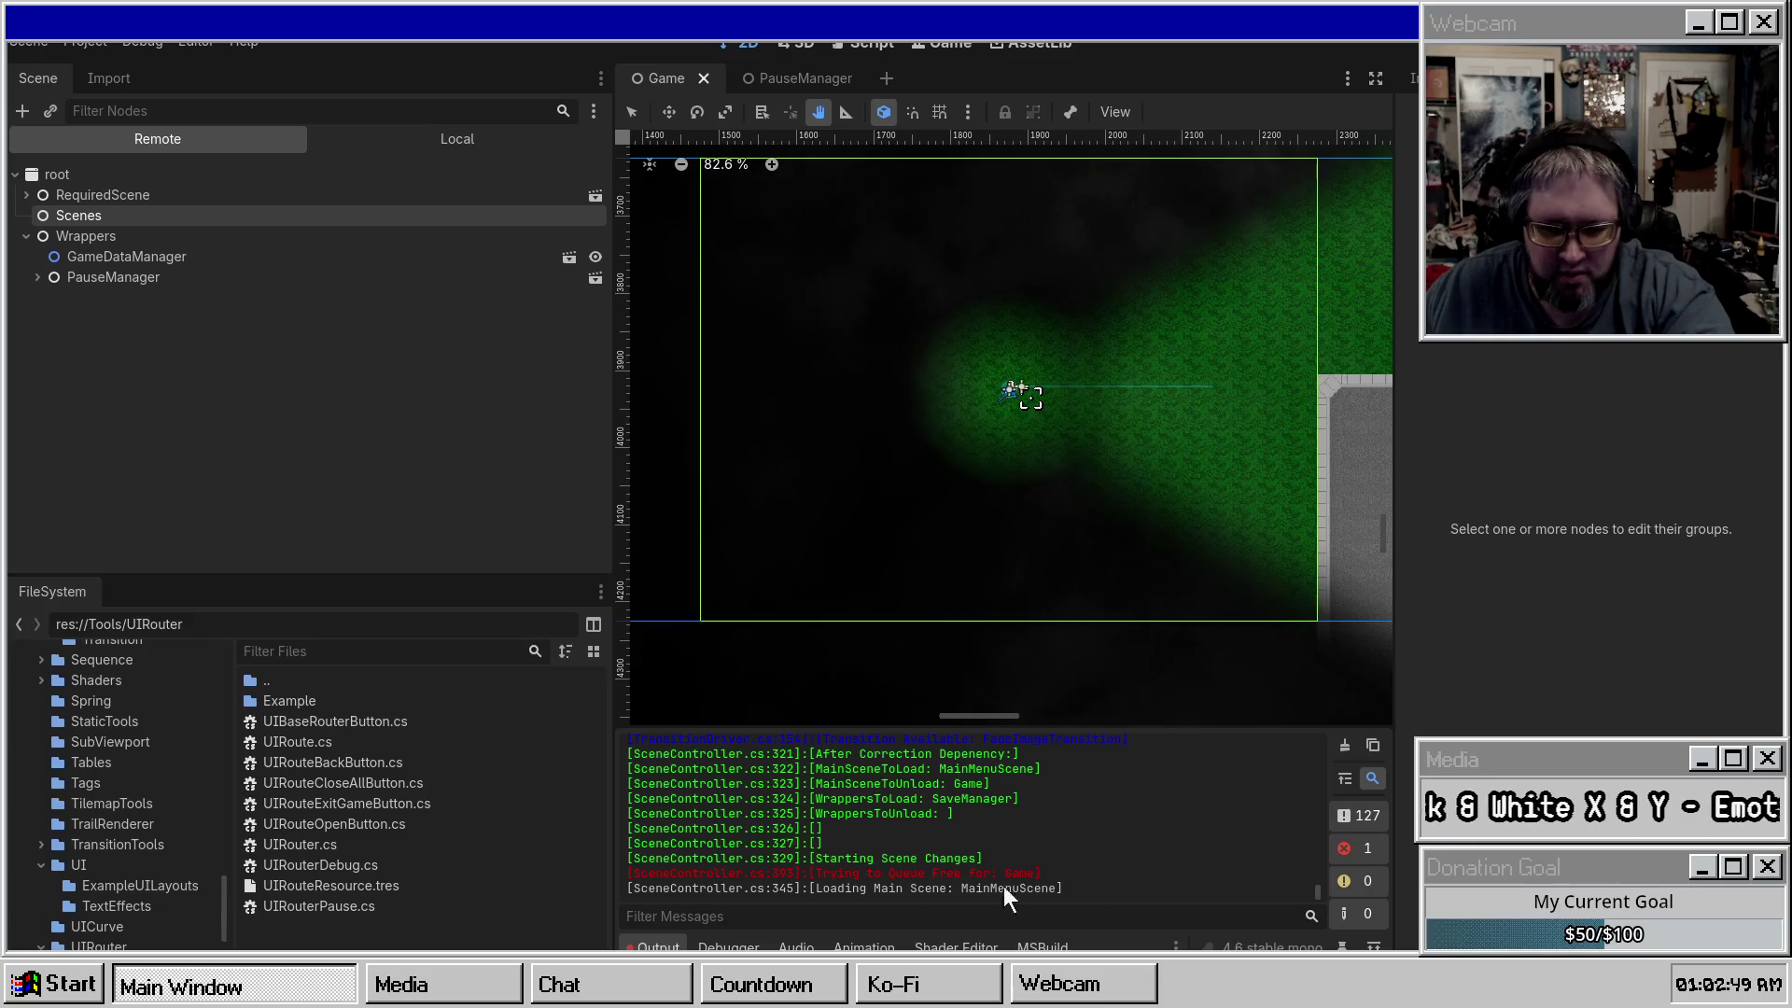
scroll(967, 824, "up", 2)
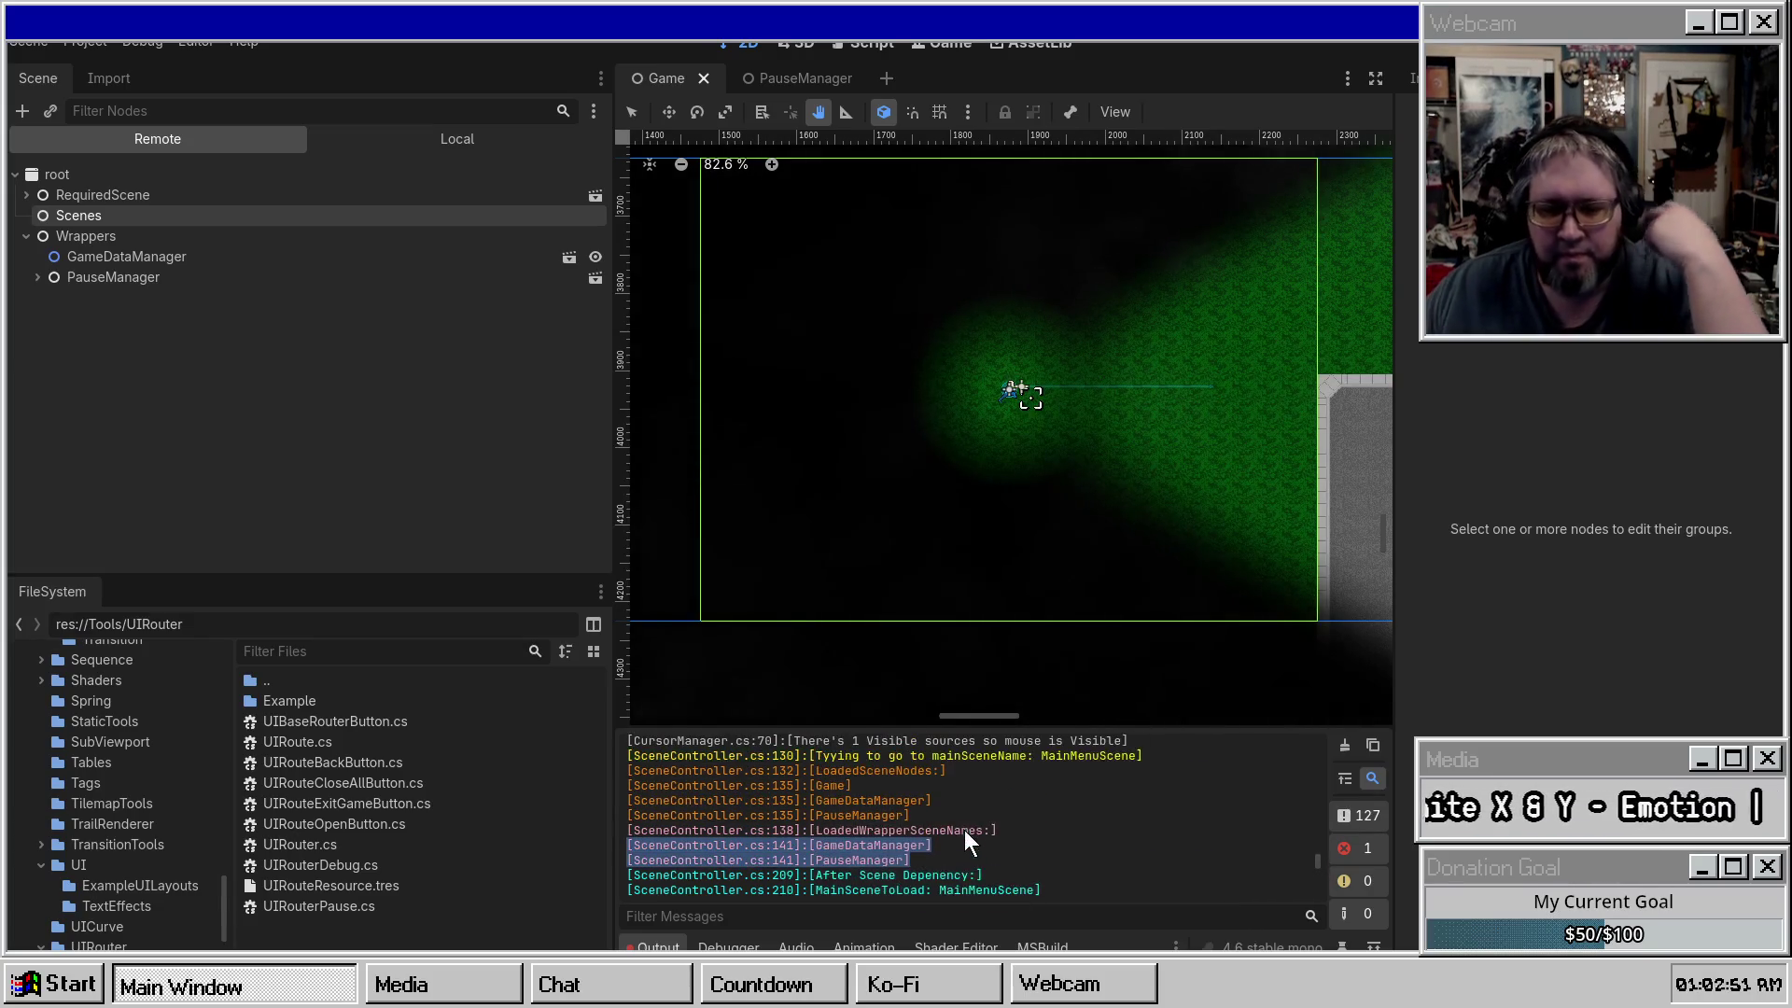
scroll(932, 825, "down", 3)
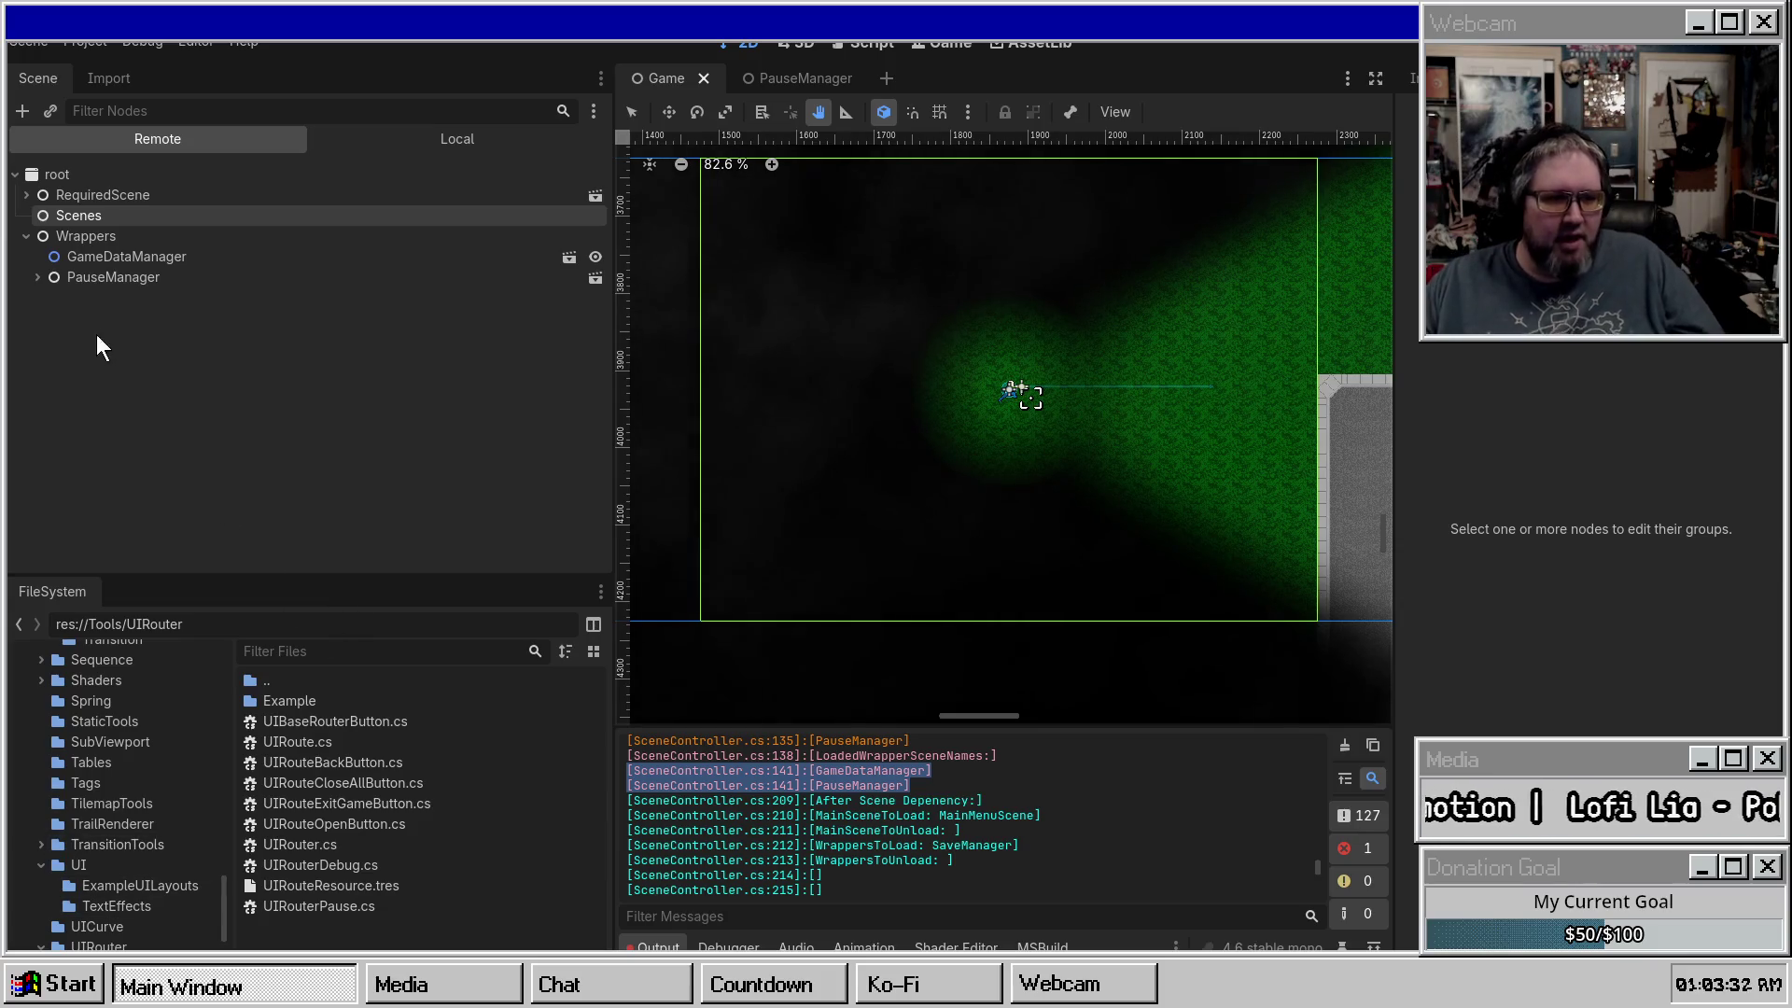
left_click(871, 43)
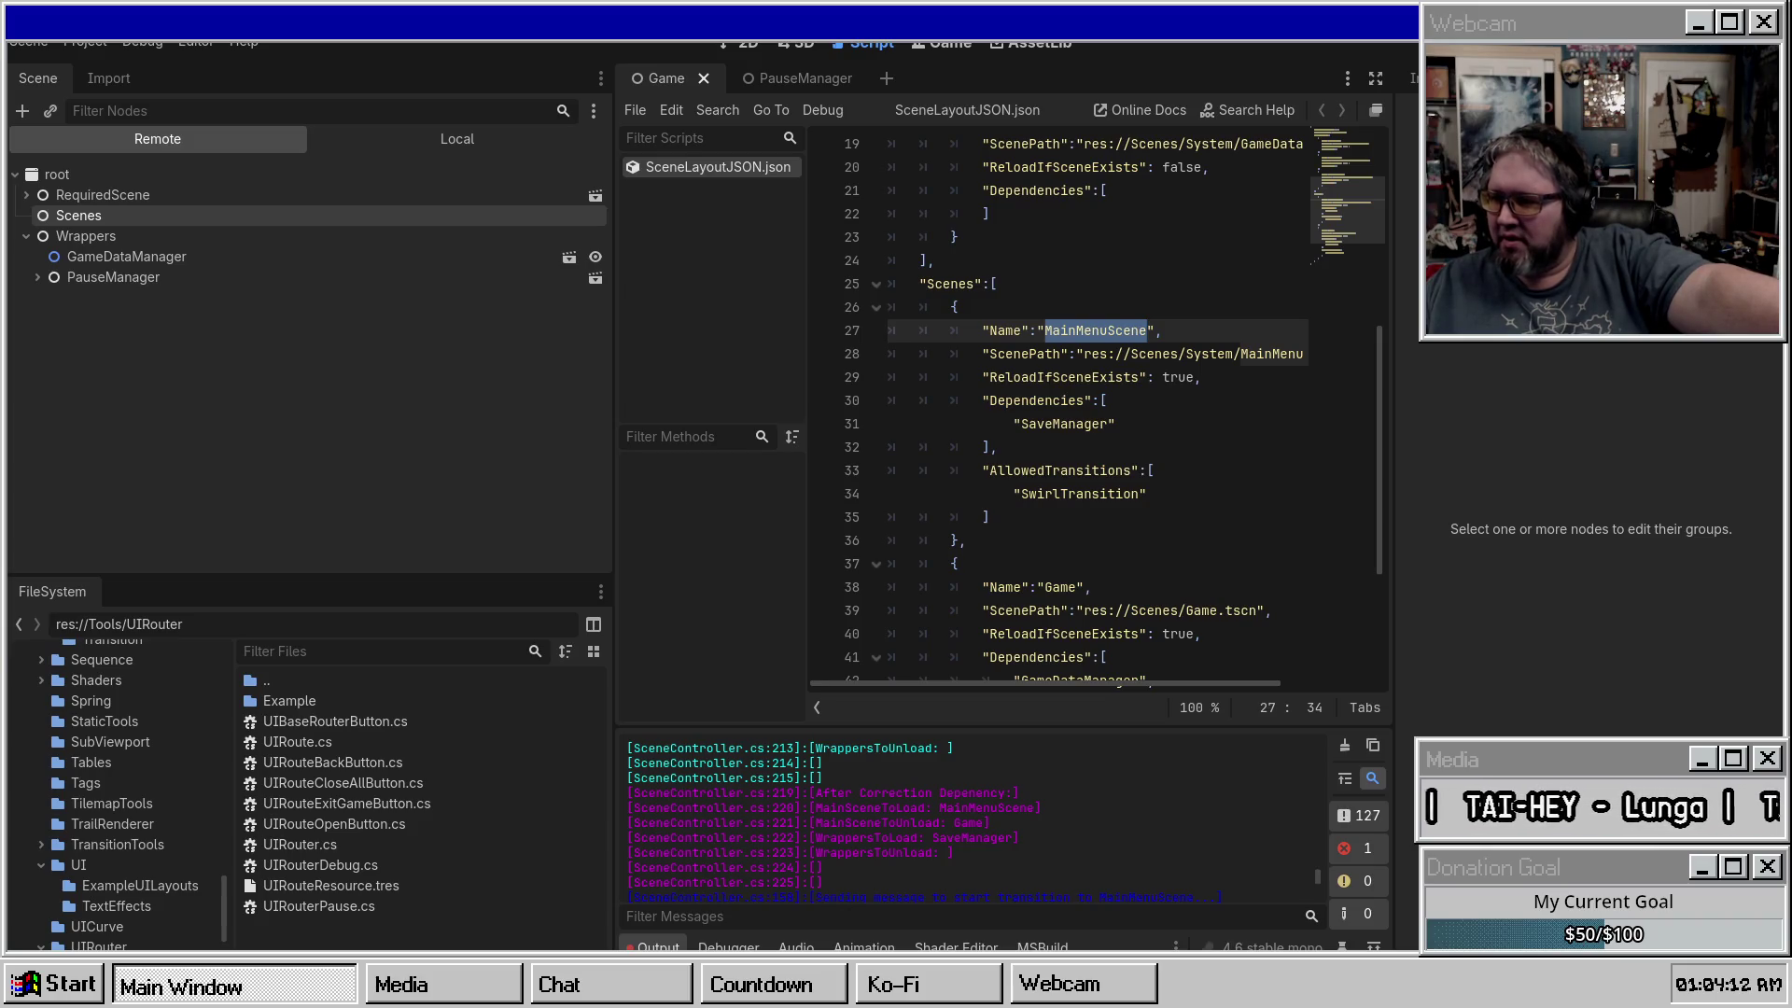
Drag the Output panel's splitter up to enlarge the log and show more SceneController lines.
scroll(939, 820, "up", 1)
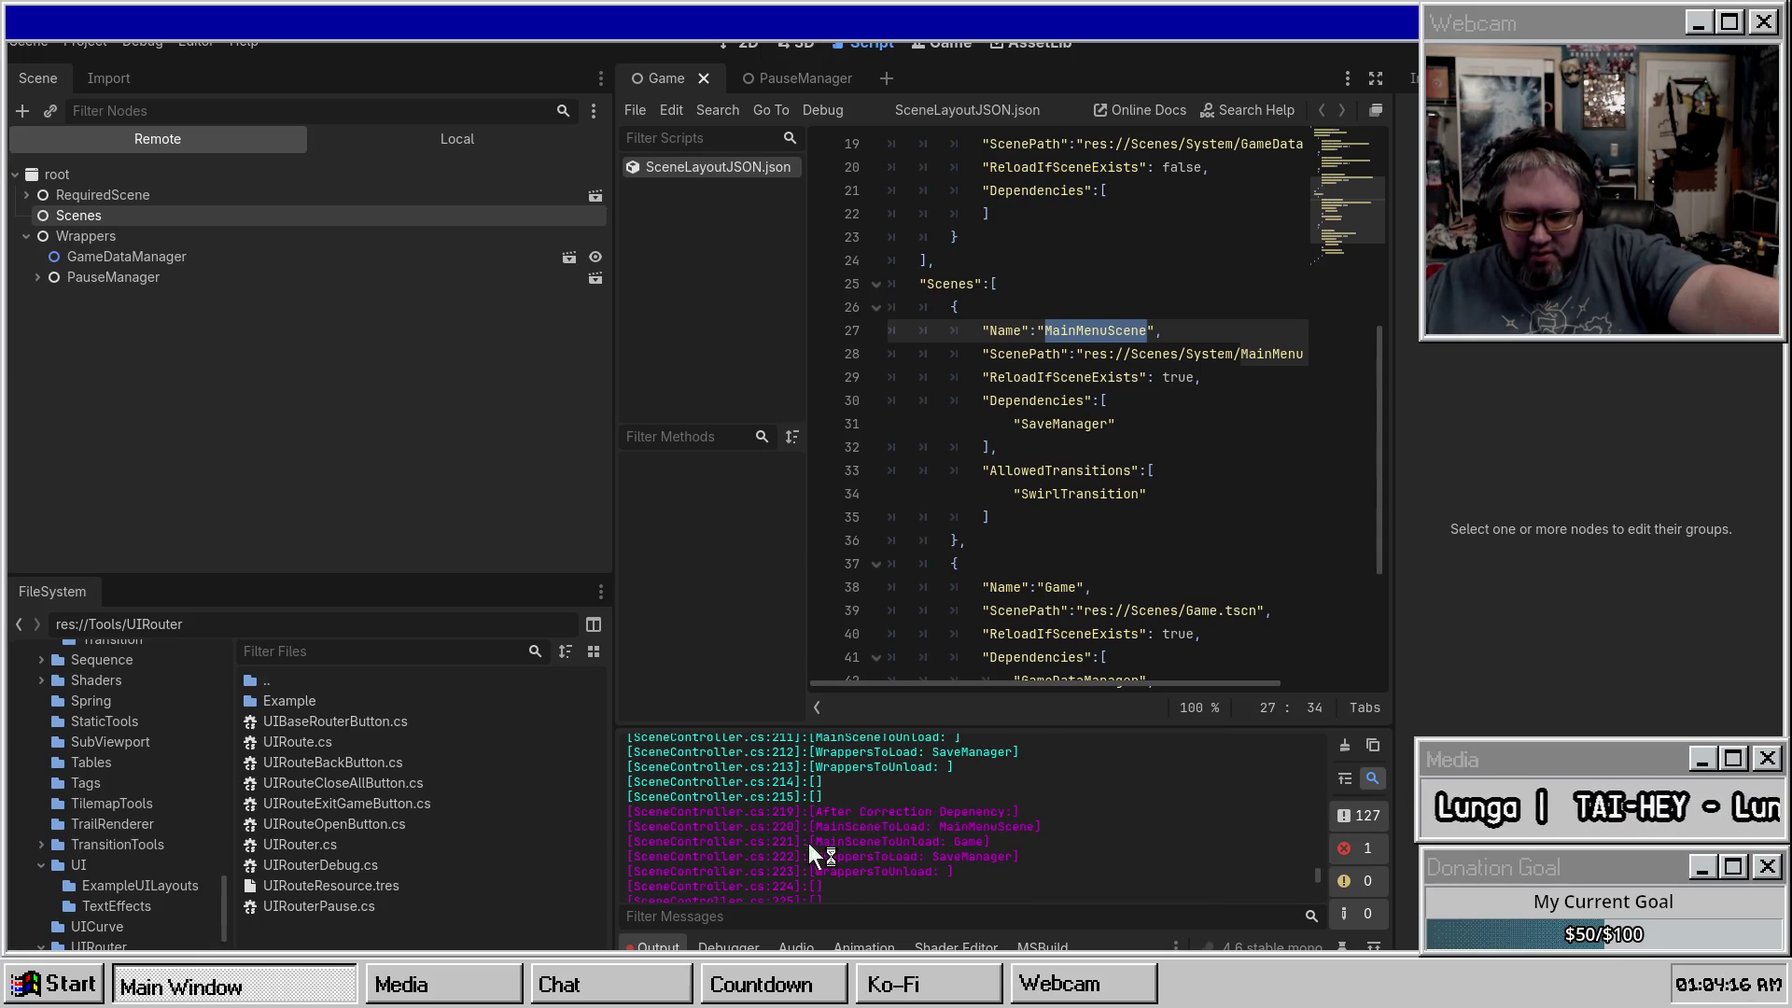
scroll(1022, 812, "down", 2)
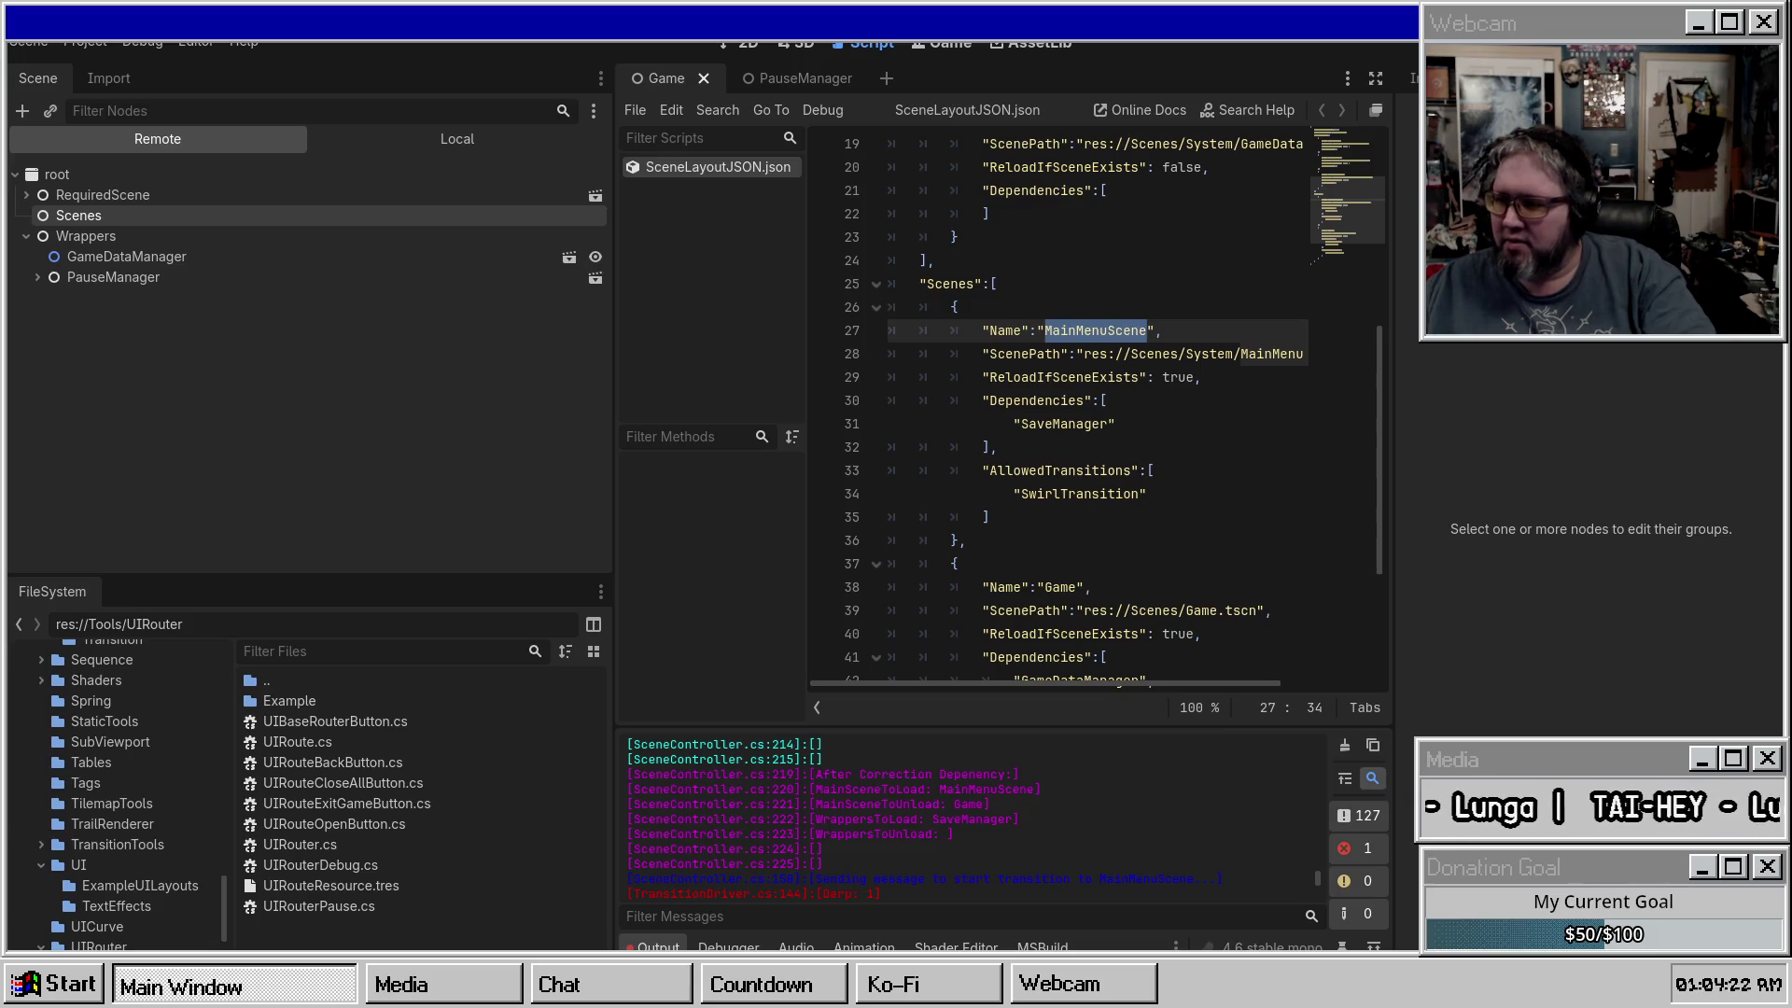
scroll(869, 760, "up", 2)
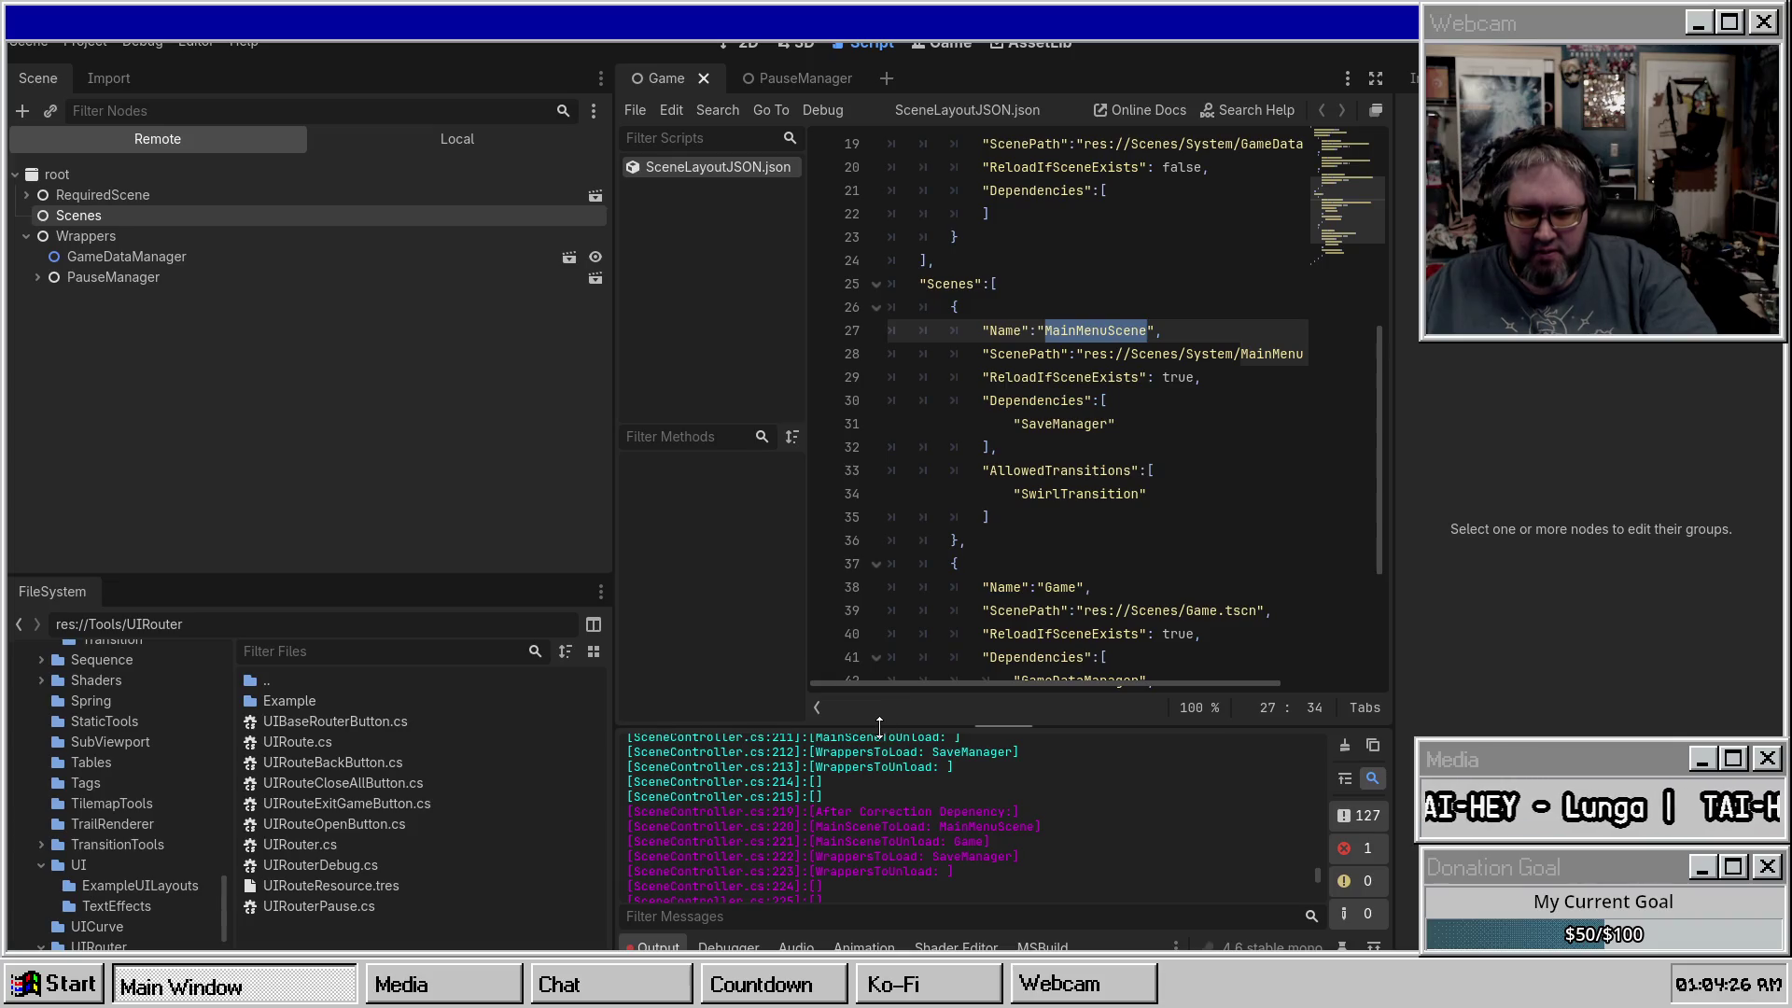
left_click_drag(879, 726, 878, 551)
scroll(943, 697, "up", 2)
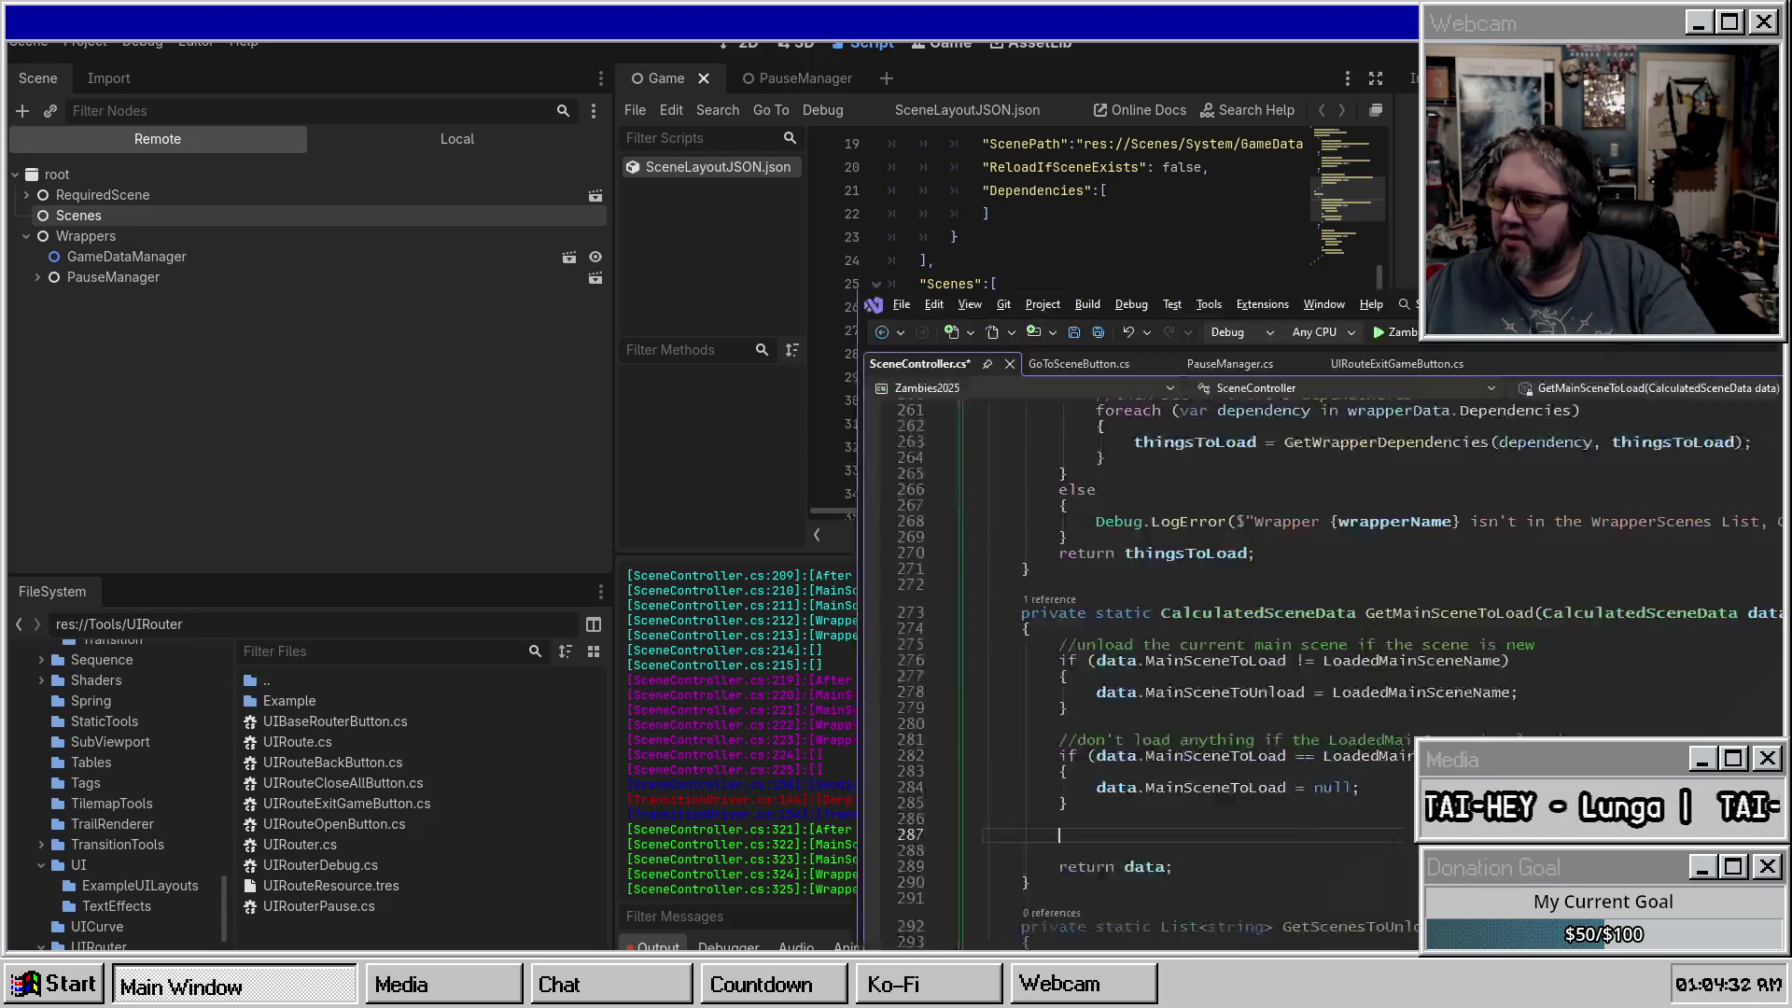
In Visual Studio, add an empty for loop after line 286 in GetMainSceneToLoad and save SceneController.cs.
key("alt+Tab")
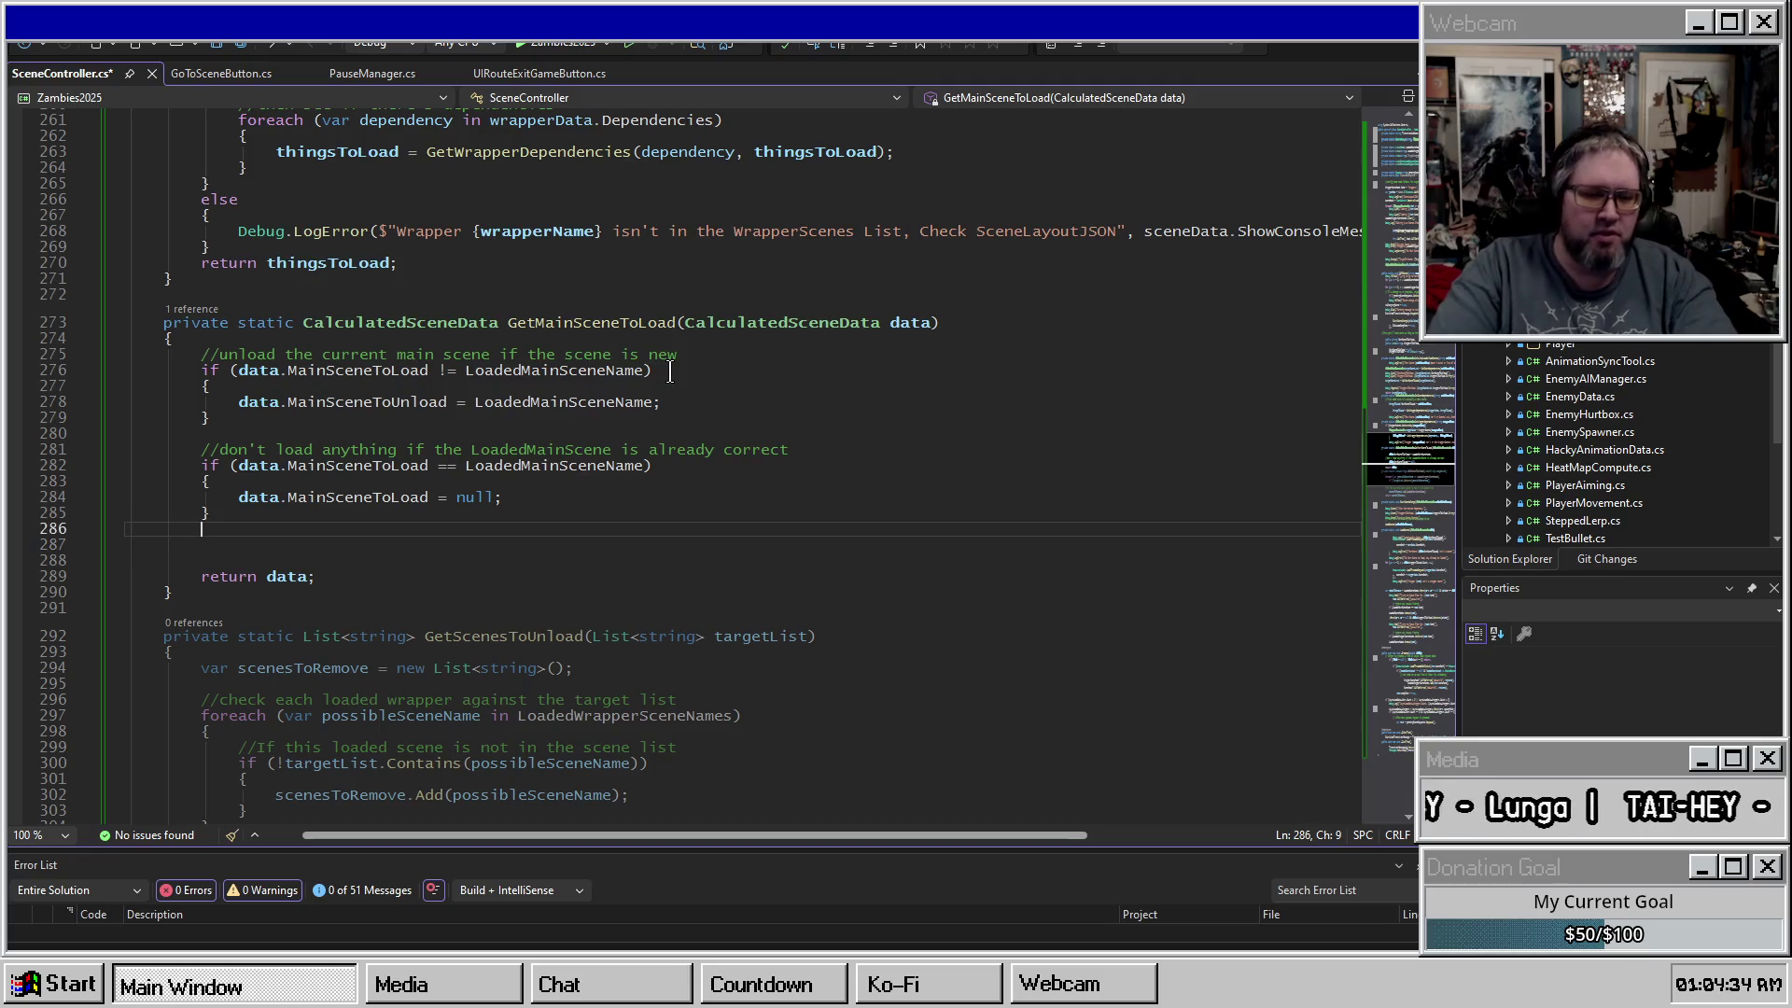
key("Return")
type("fore")
key("BackSpace")
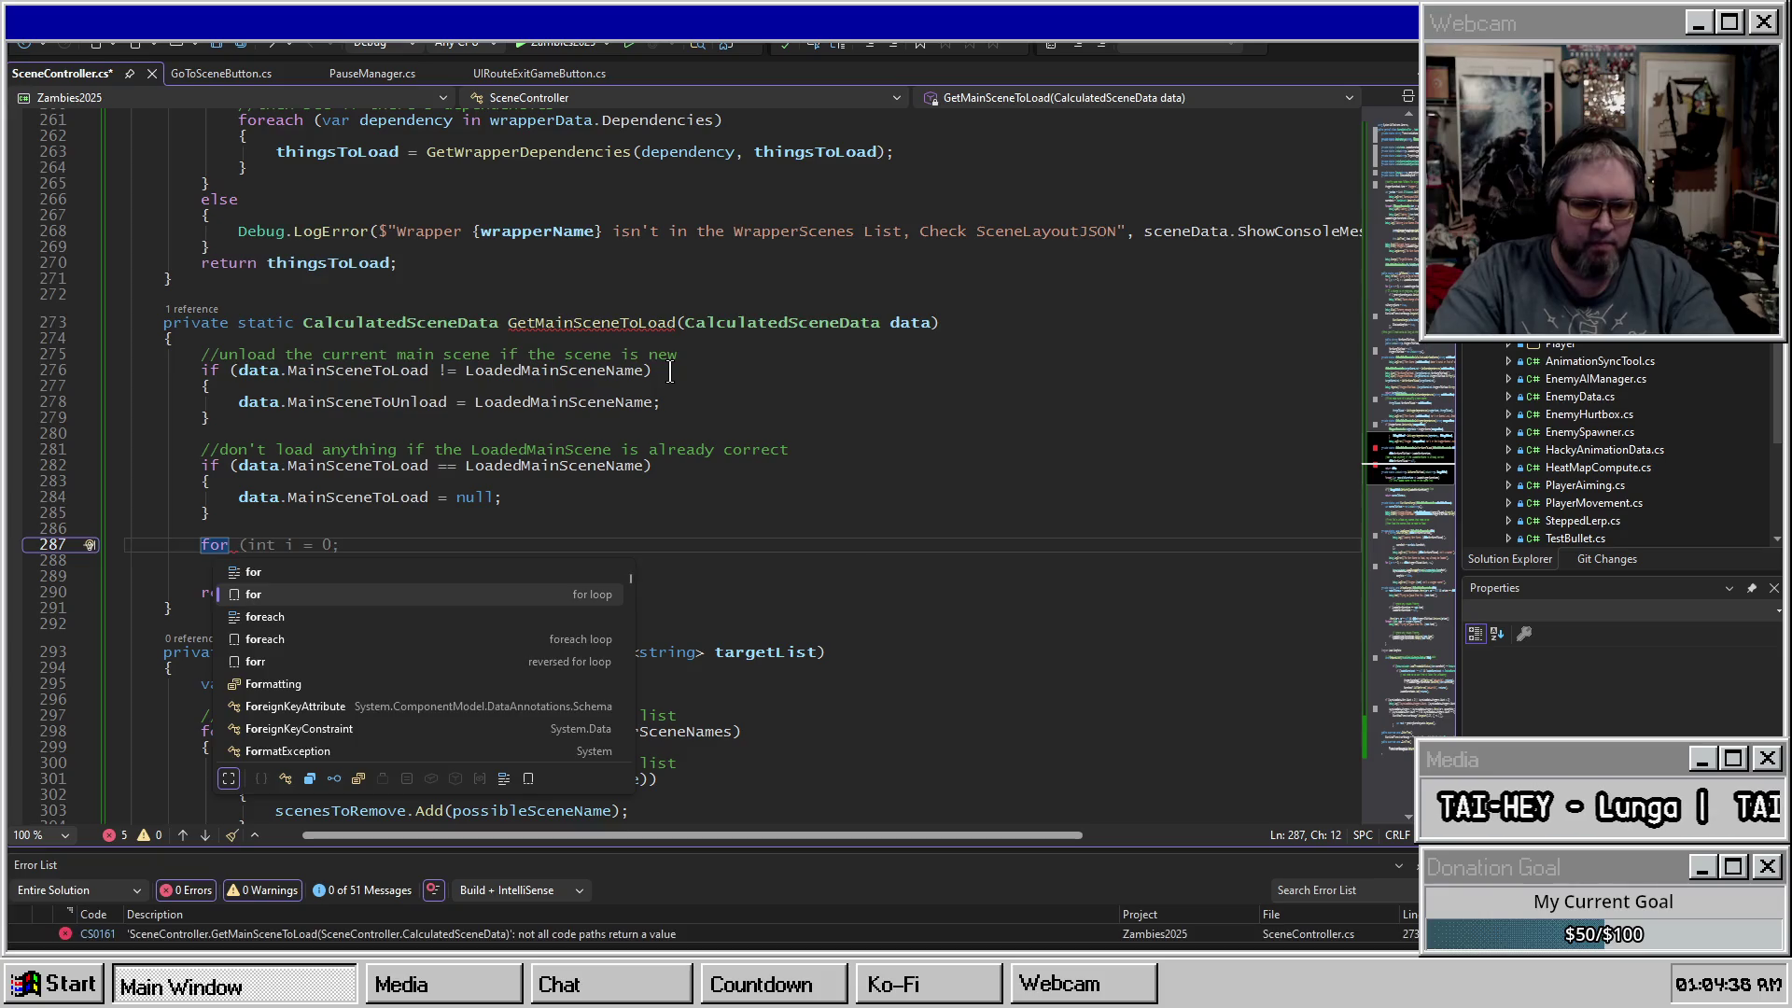
key("Tab")
key("Tab")
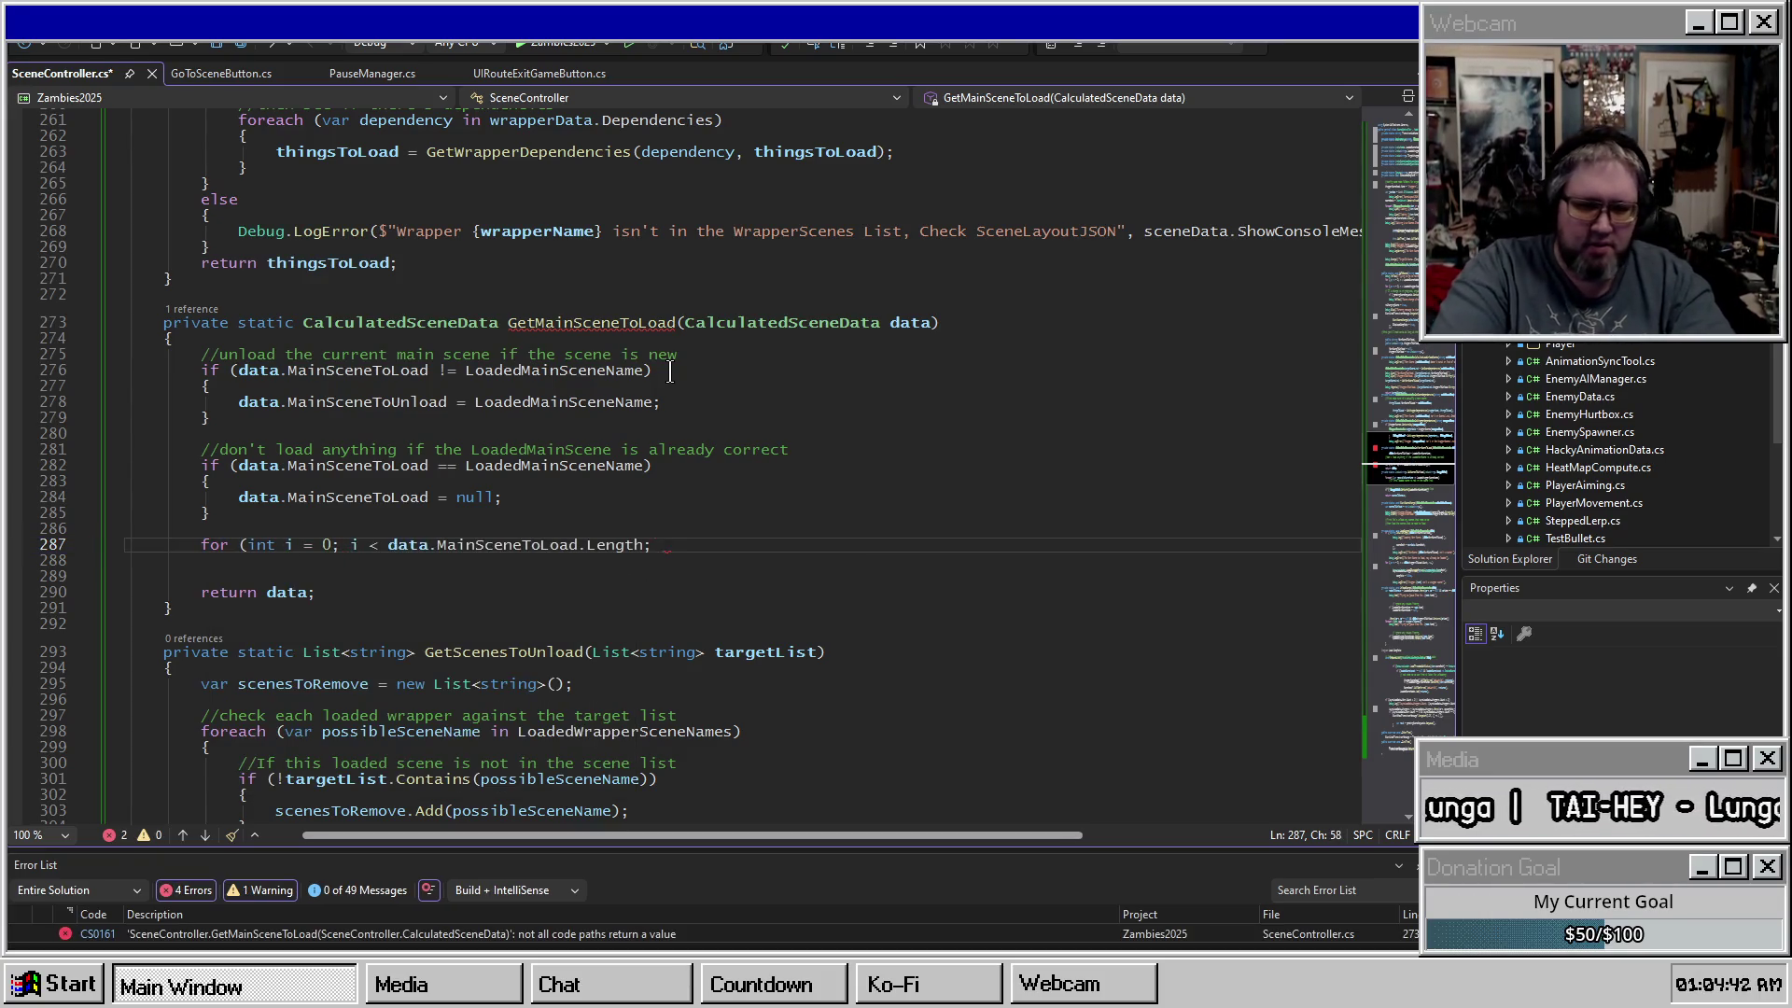
type(" i++) [")
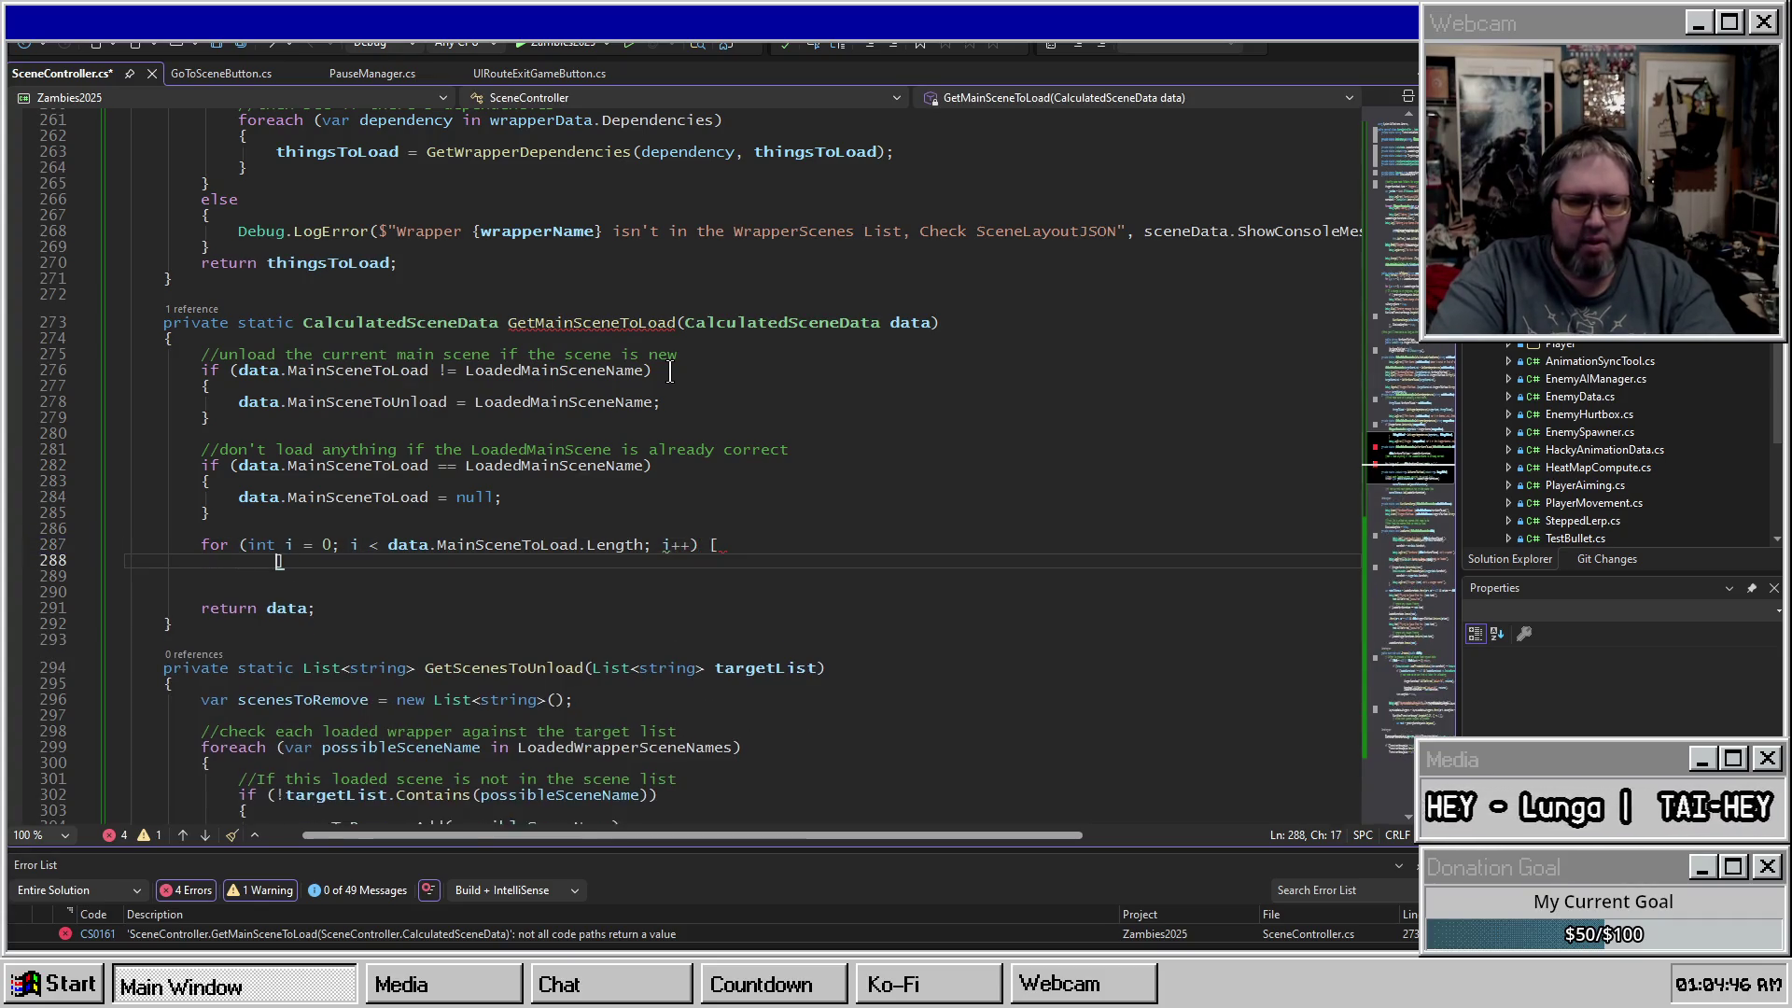
type(" {")
key("Return")
key("ctrl+s")
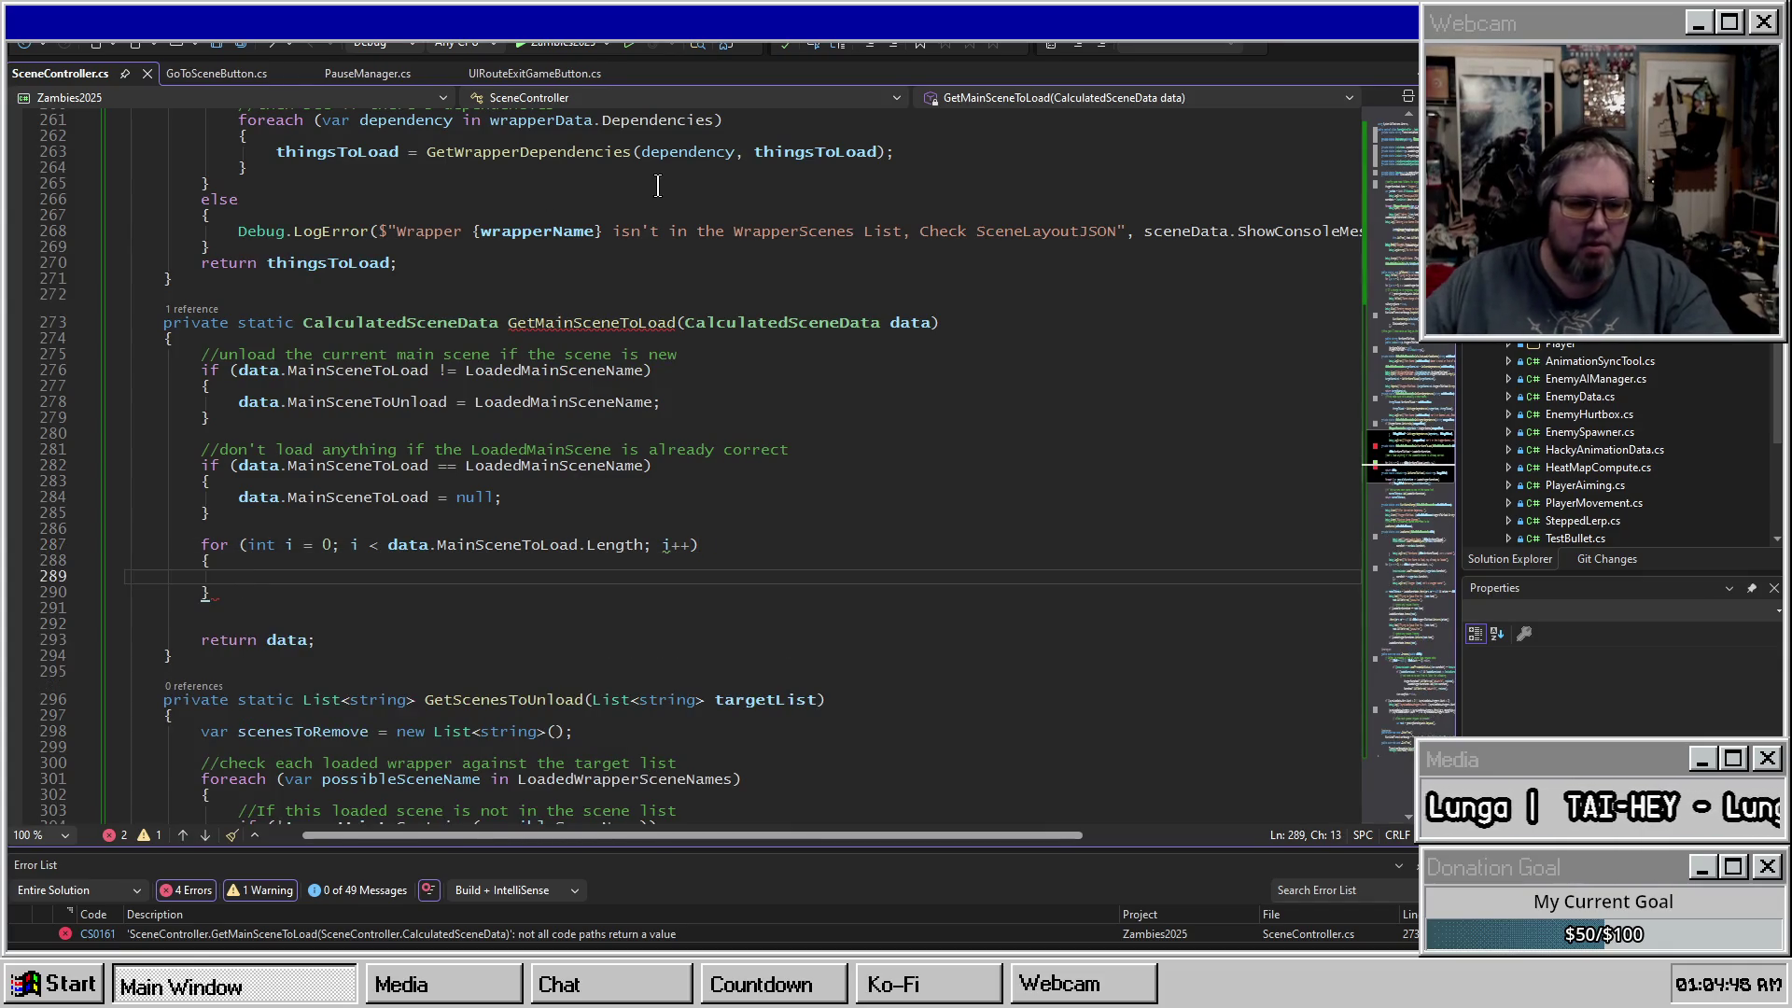
Copy the LoadedWrapperSceneNames Debug.Pink logging loop from GoToScene.
scroll(620, 352, "up", 15)
scroll(620, 351, "up", 20)
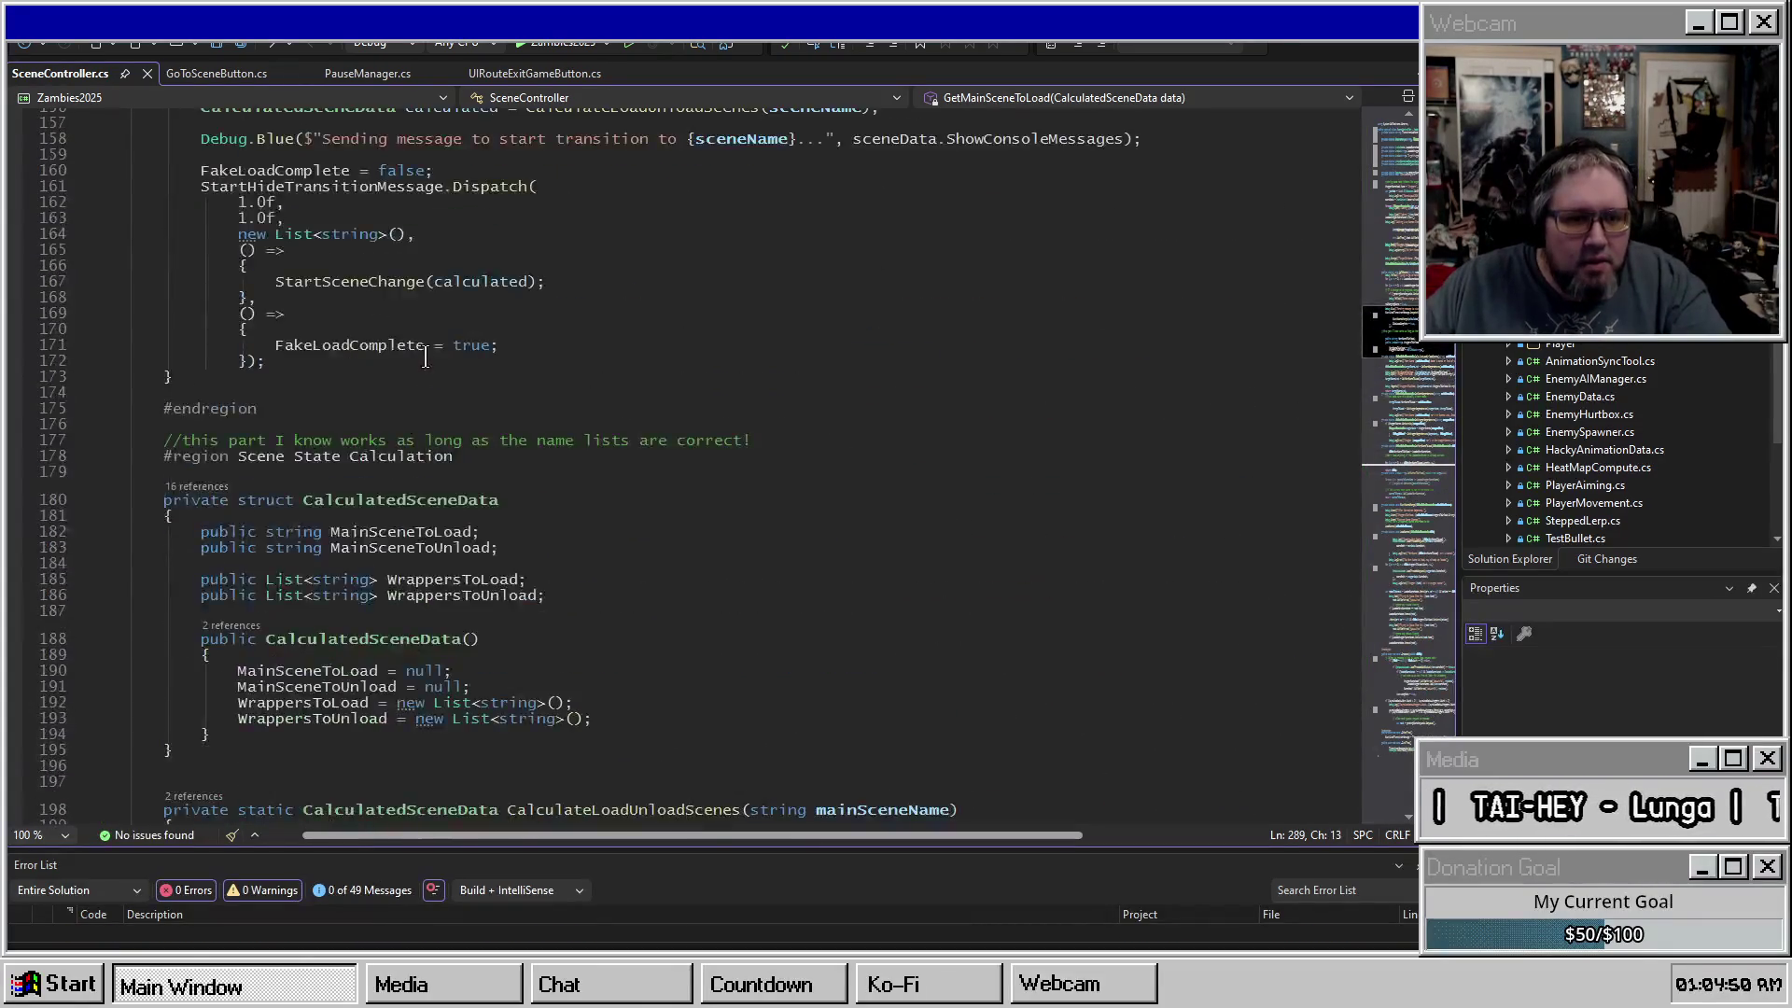
scroll(425, 355, "up", 4)
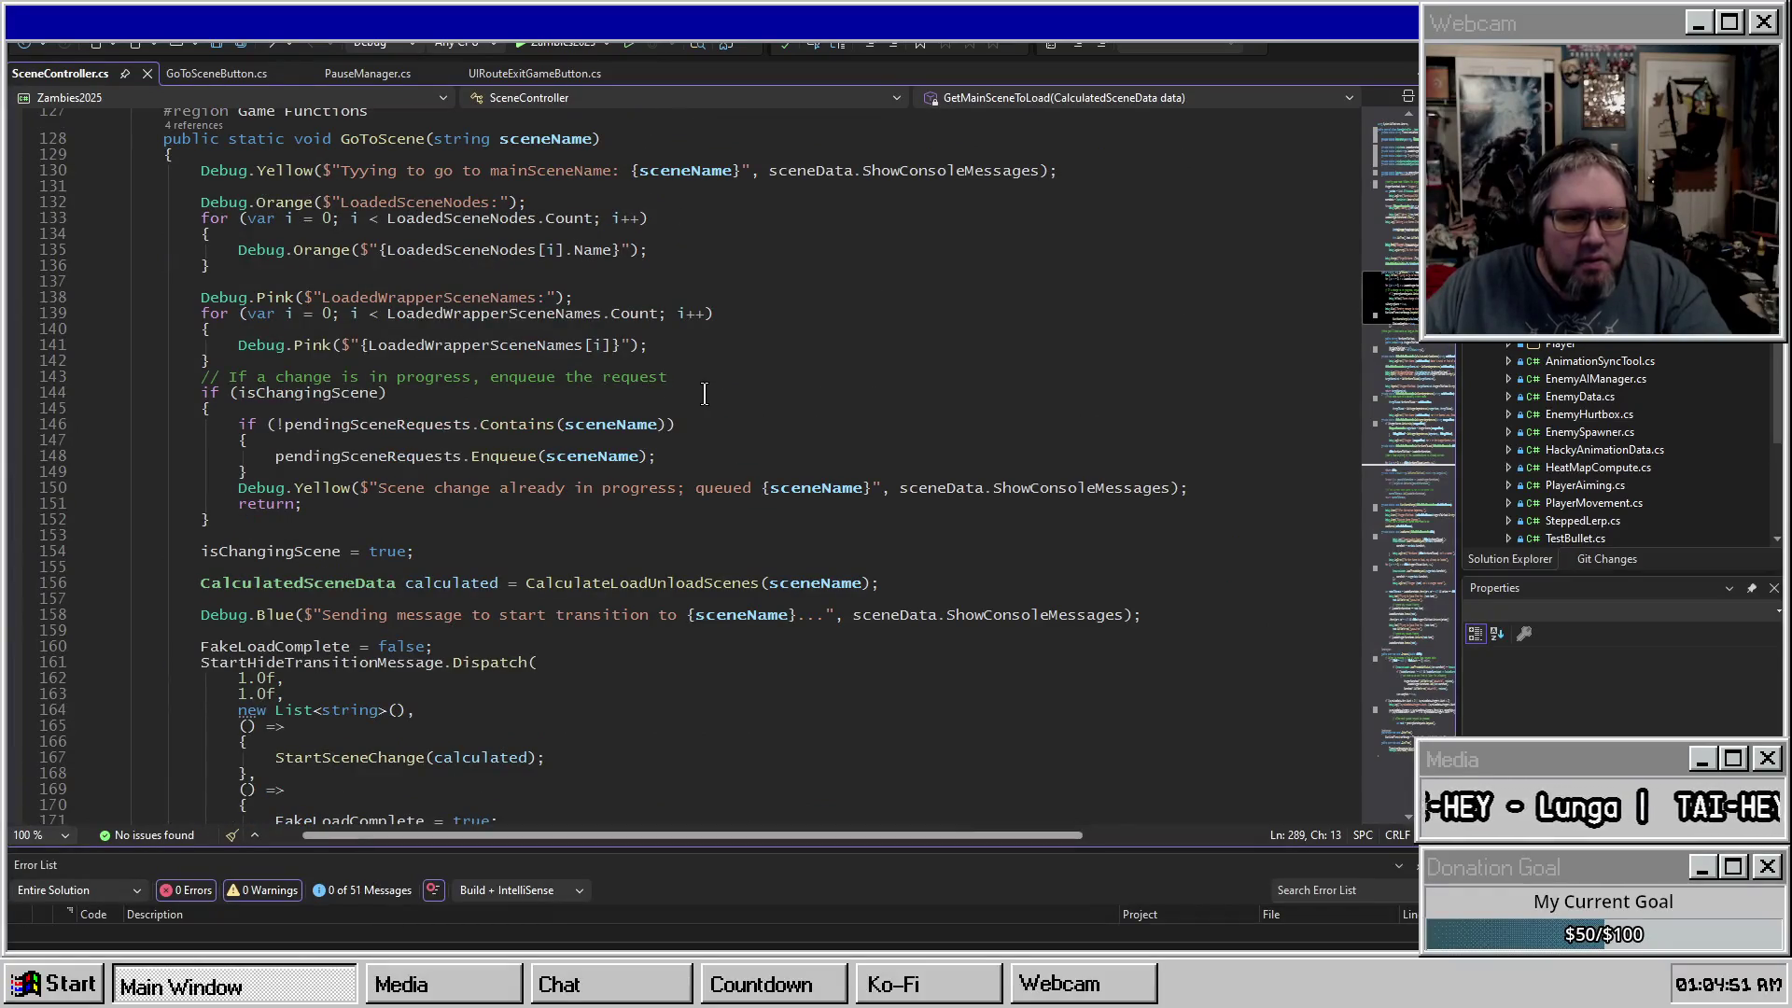
scroll(495, 350, "up", 5)
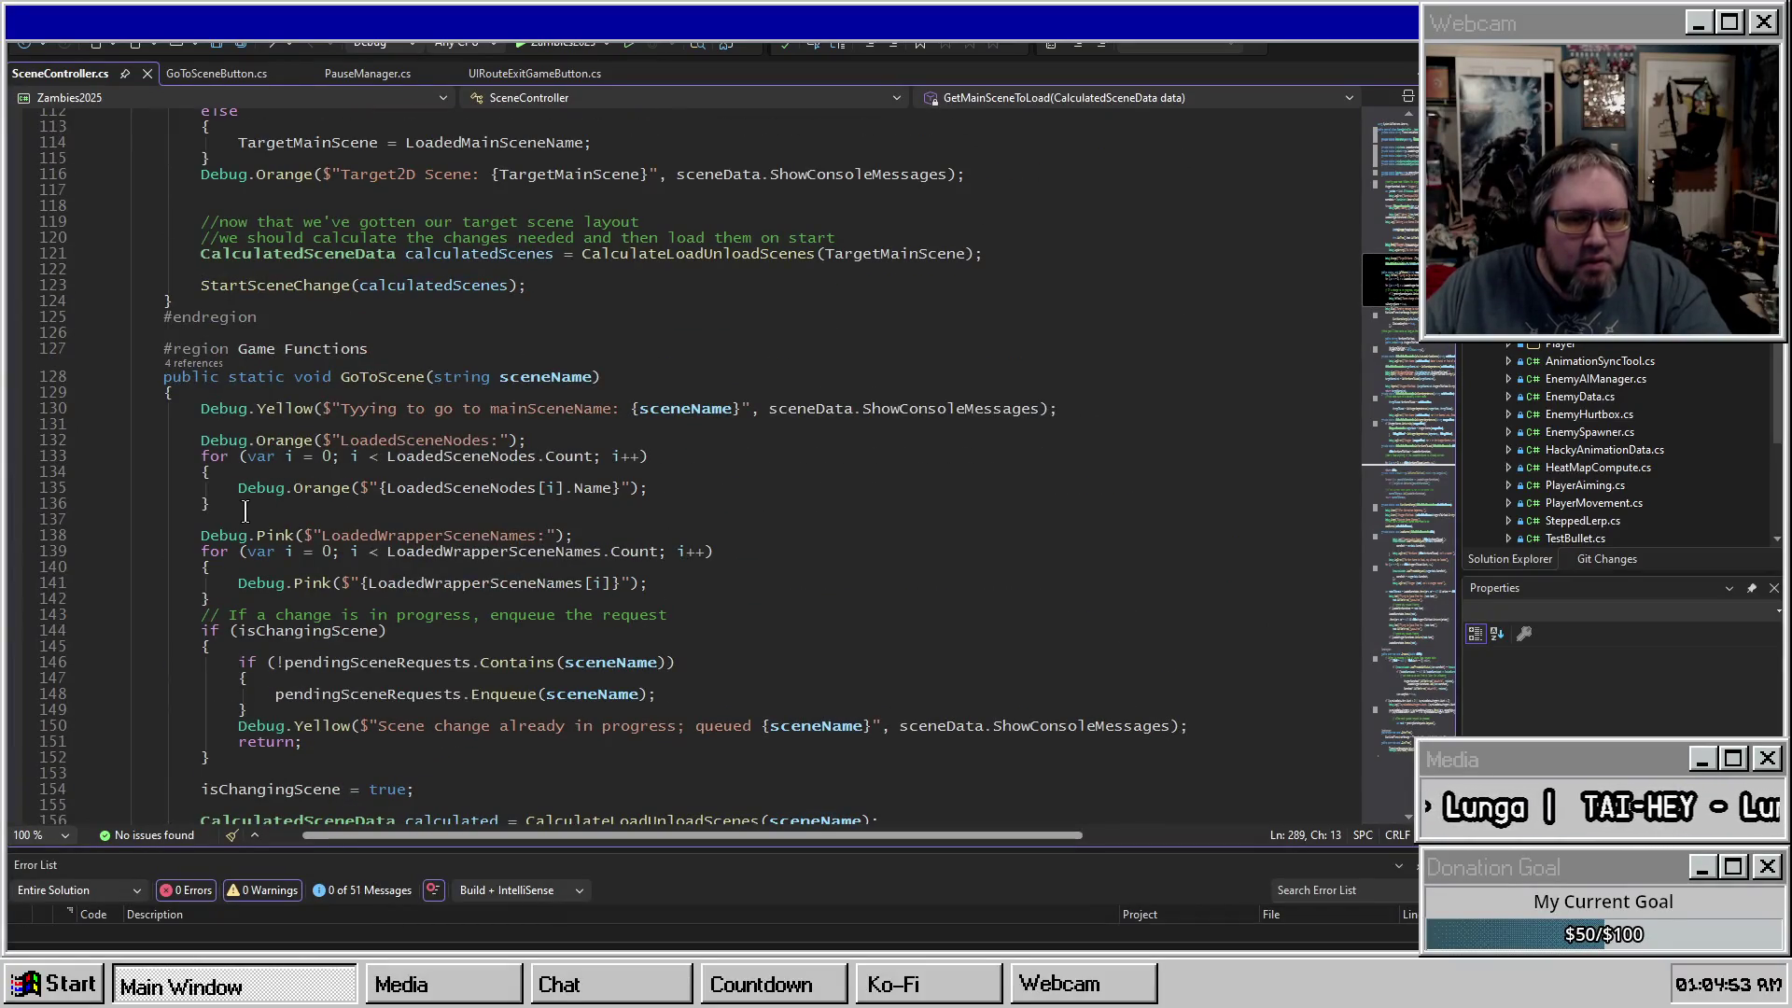
left_click(267, 590)
mouse_move(267, 594)
left_mouse_down()
mouse_move(280, 572)
mouse_move(1149, 528)
left_mouse_up()
key("ctrl+c")
mouse_move(1385, 211)
left_mouse_down()
mouse_move(1408, 394)
mouse_move(1390, 563)
left_mouse_up()
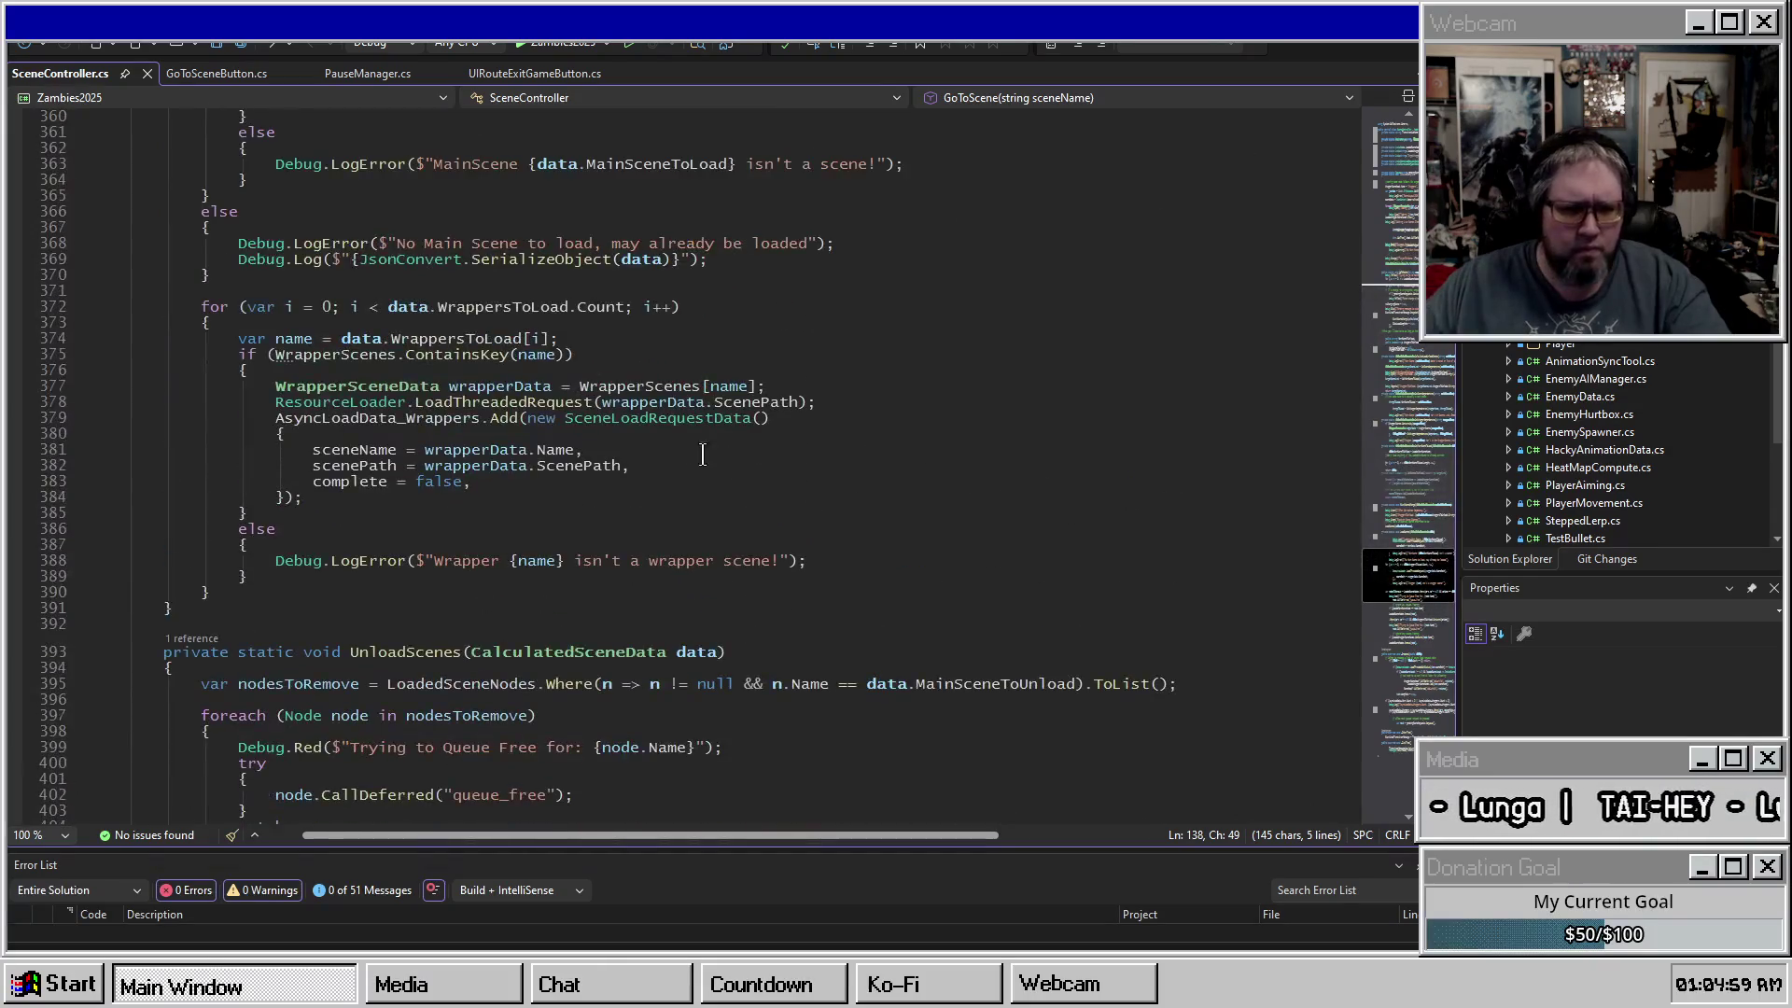
Paste the wrapper-names logging loop over the unfinished loop, then return to Godot.
scroll(707, 455, "down", 13)
scroll(616, 473, "up", 20)
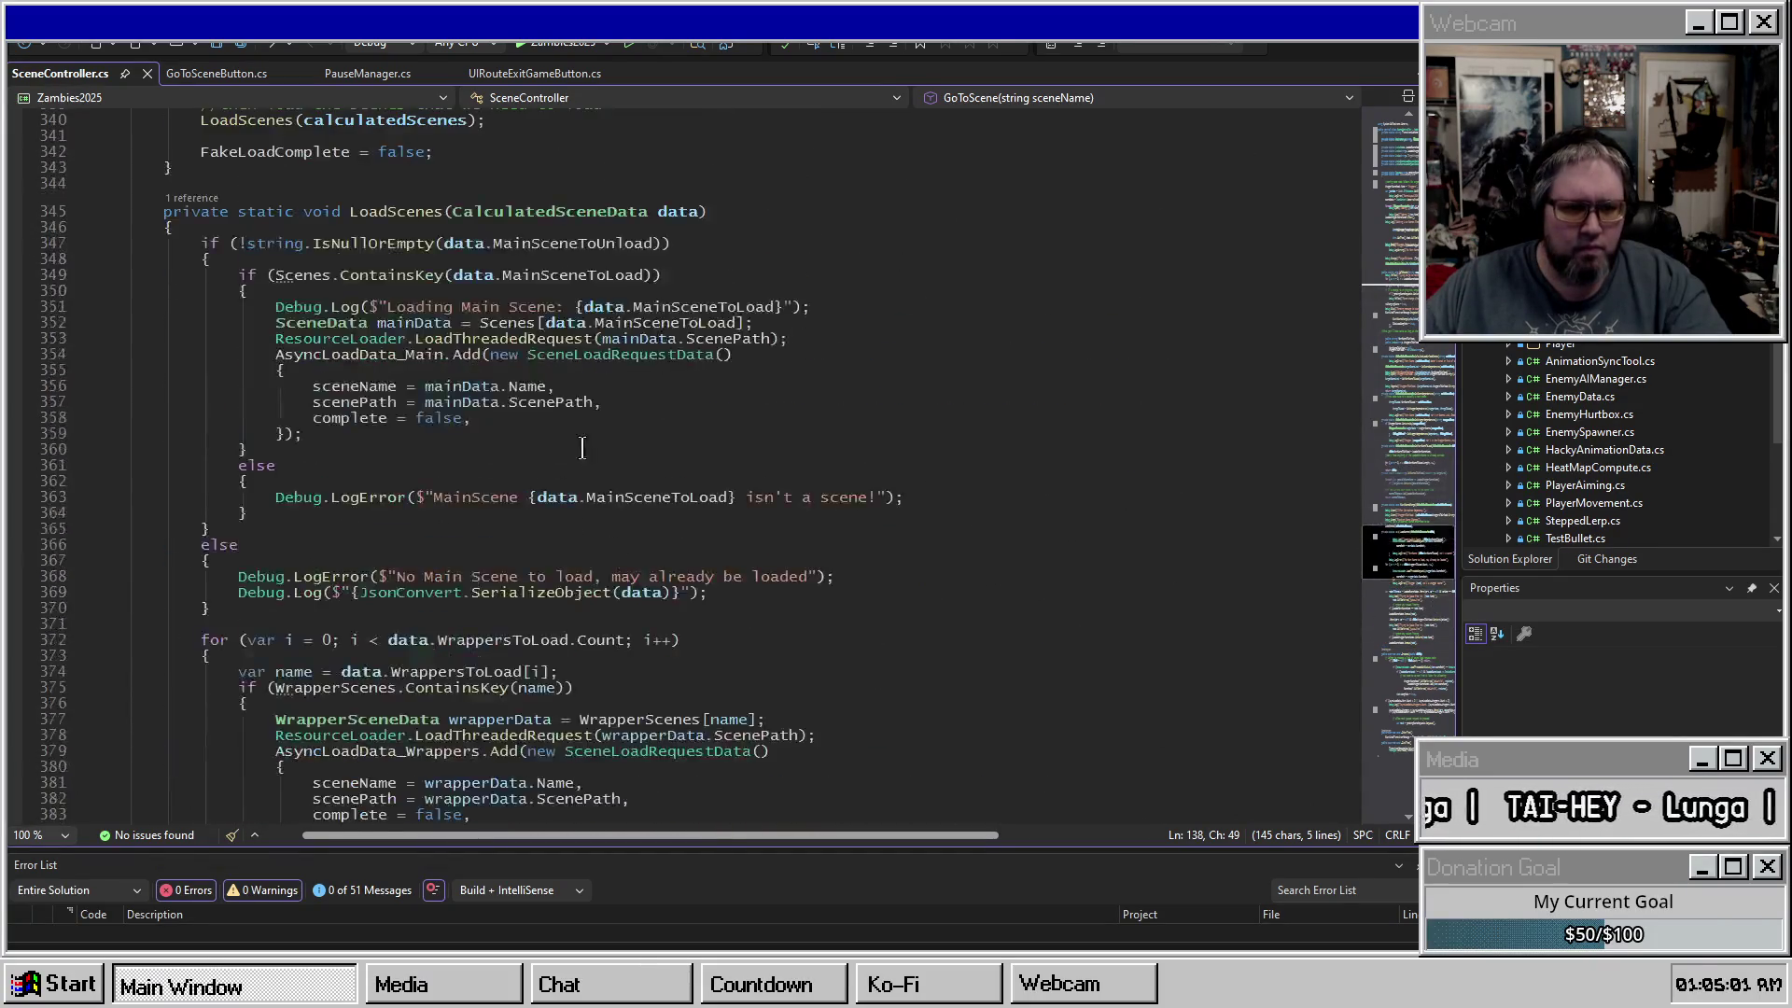
scroll(578, 448, "up", 16)
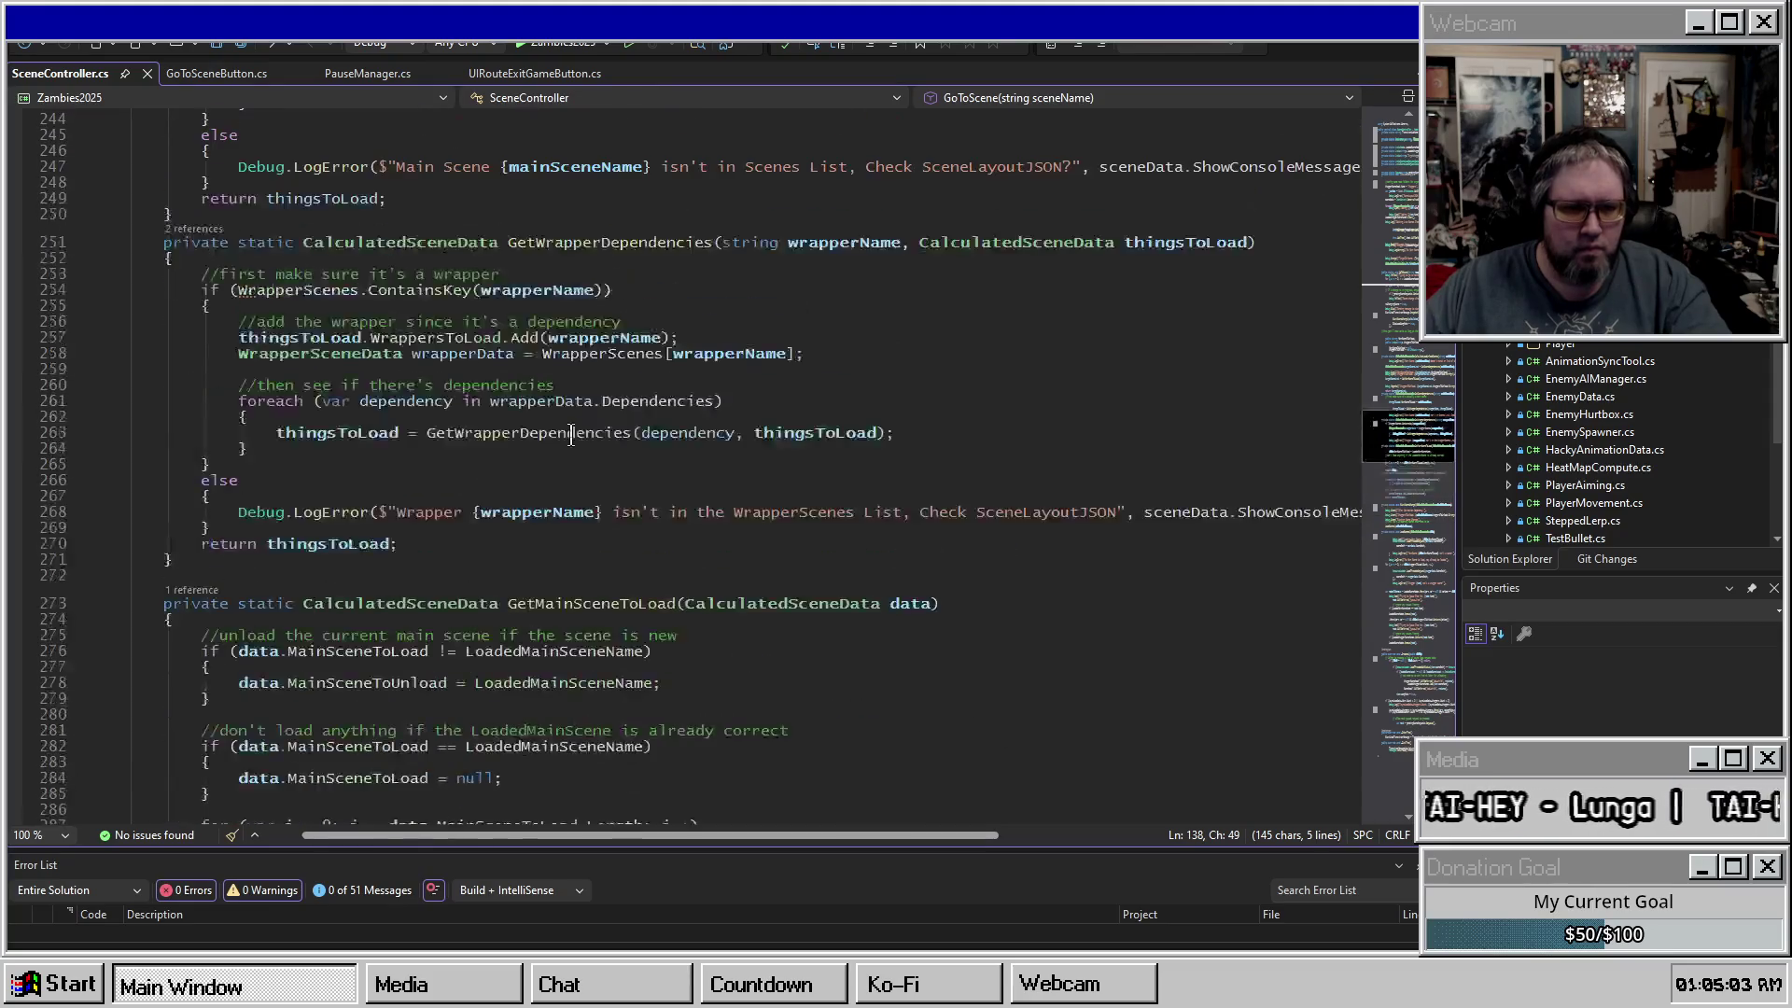
scroll(572, 432, "down", 6)
left_click(353, 682)
left_click_drag(353, 682, 346, 634)
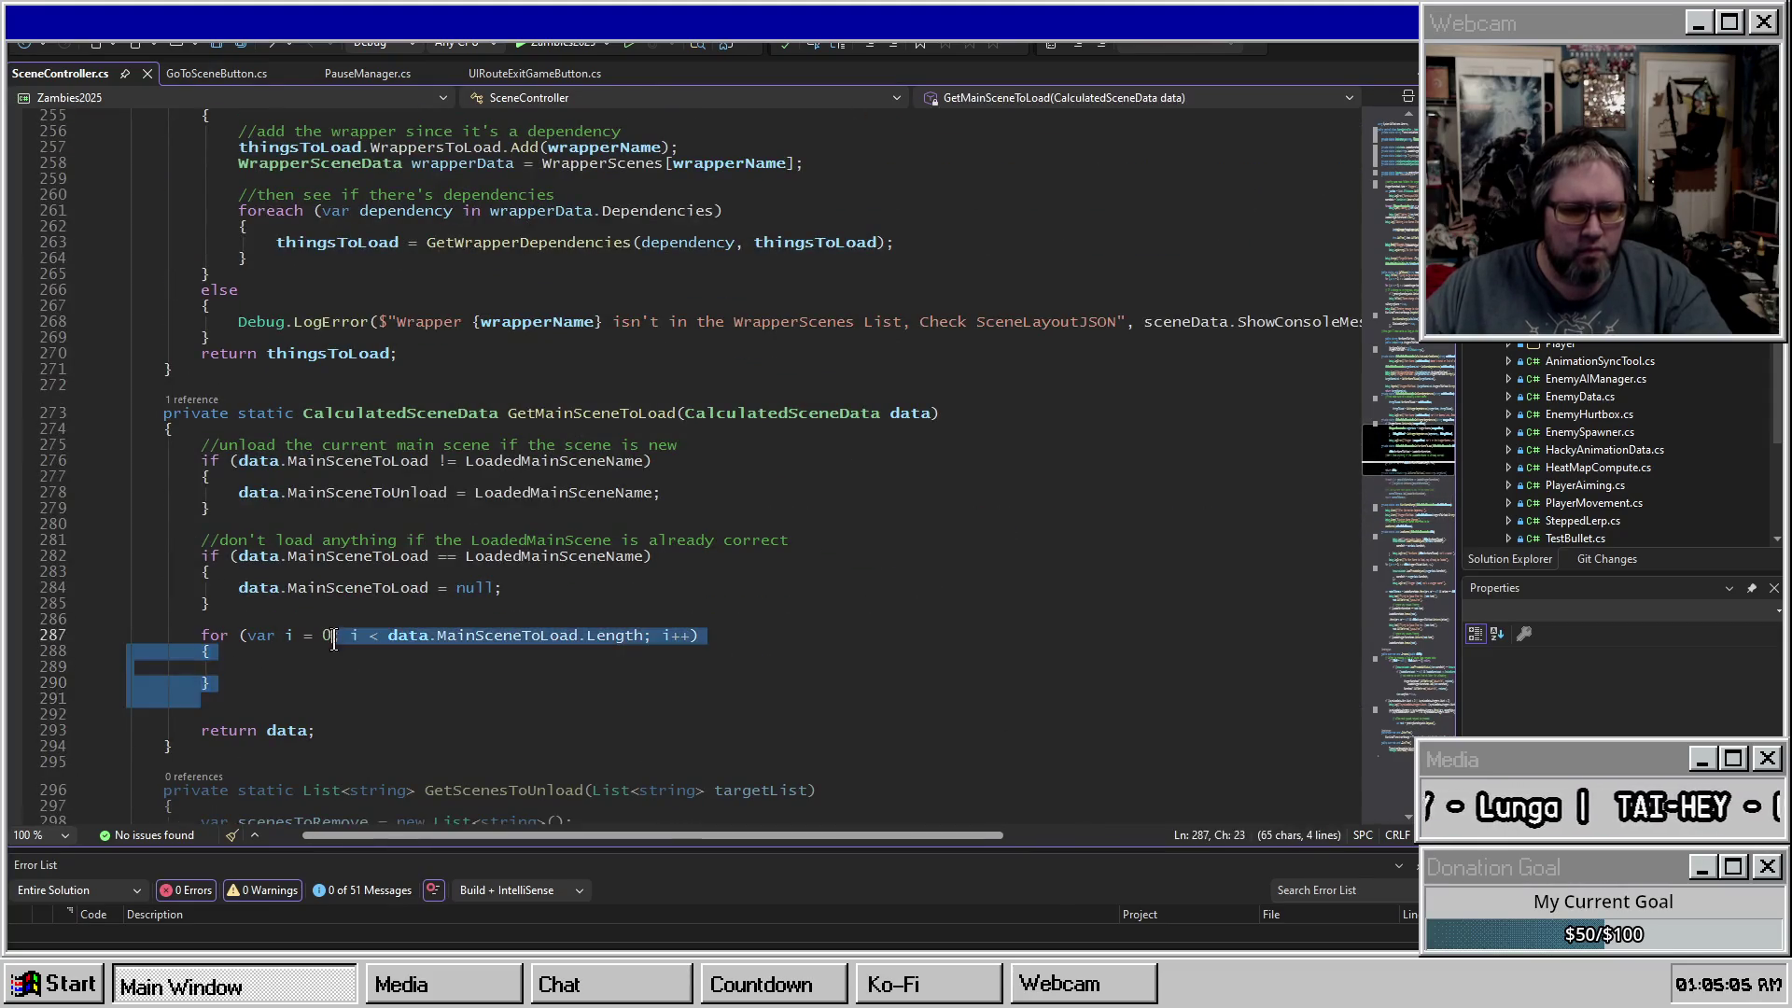
key("ctrl+v")
left_click(518, 631)
double_click(518, 635)
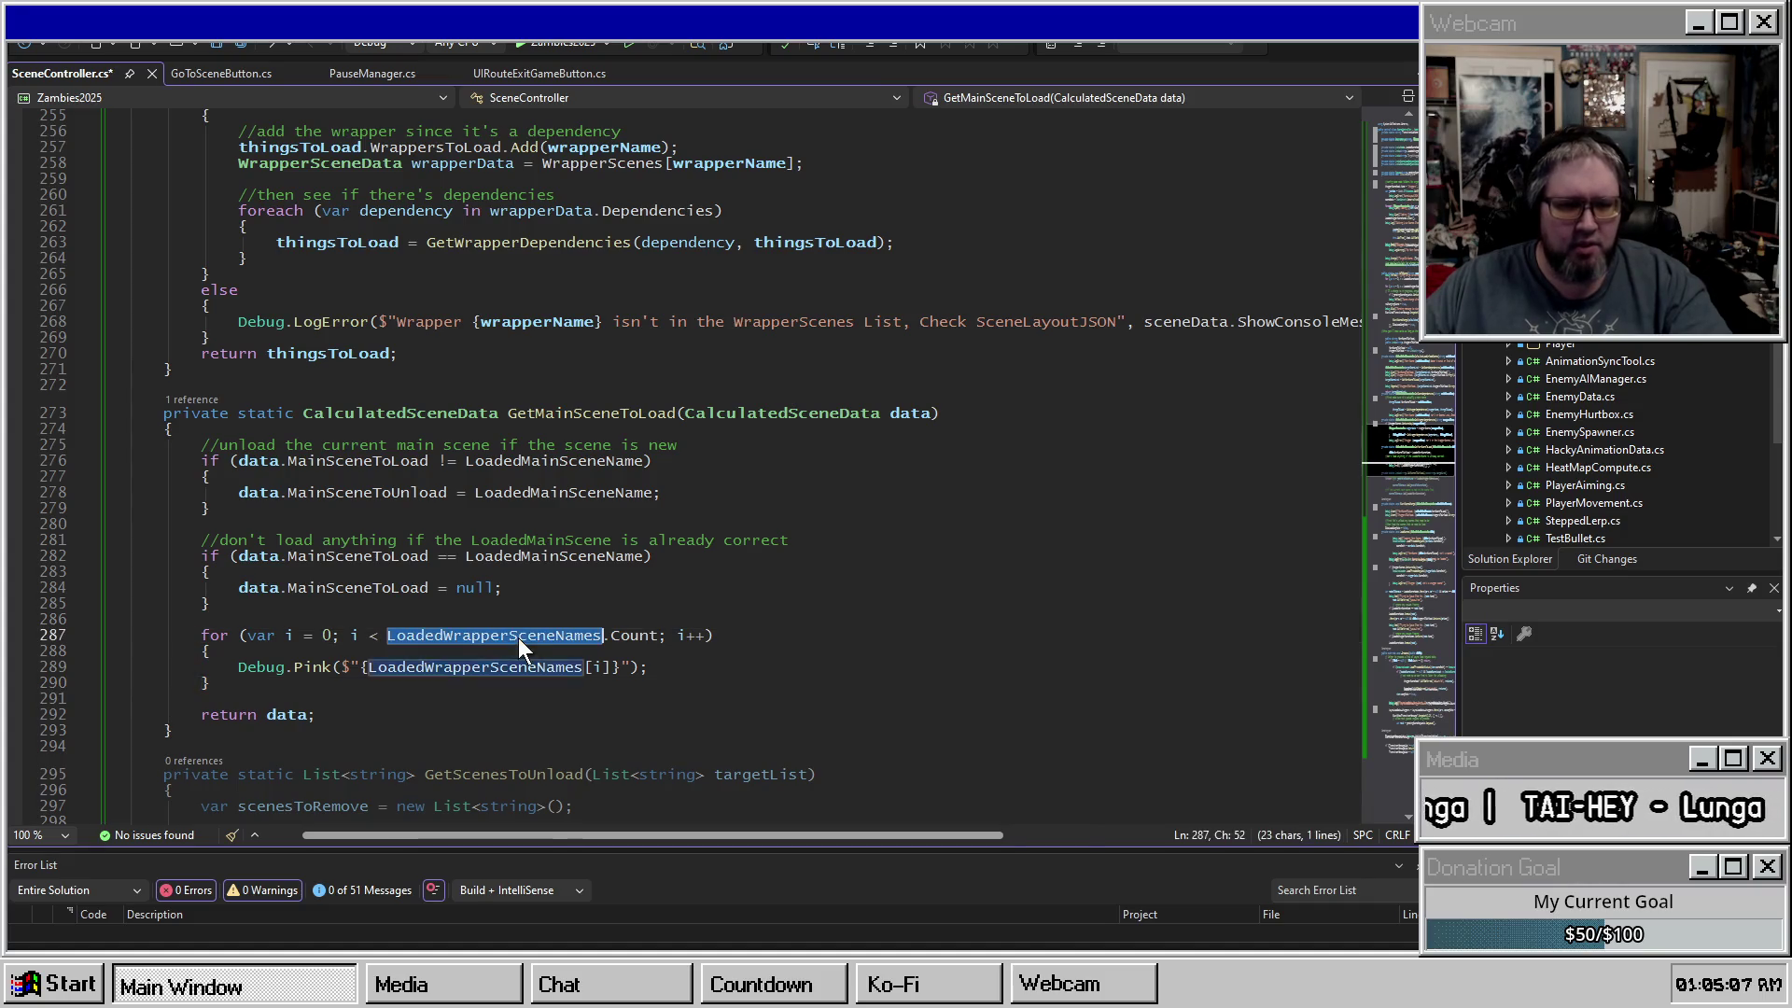
key("alt+Tab")
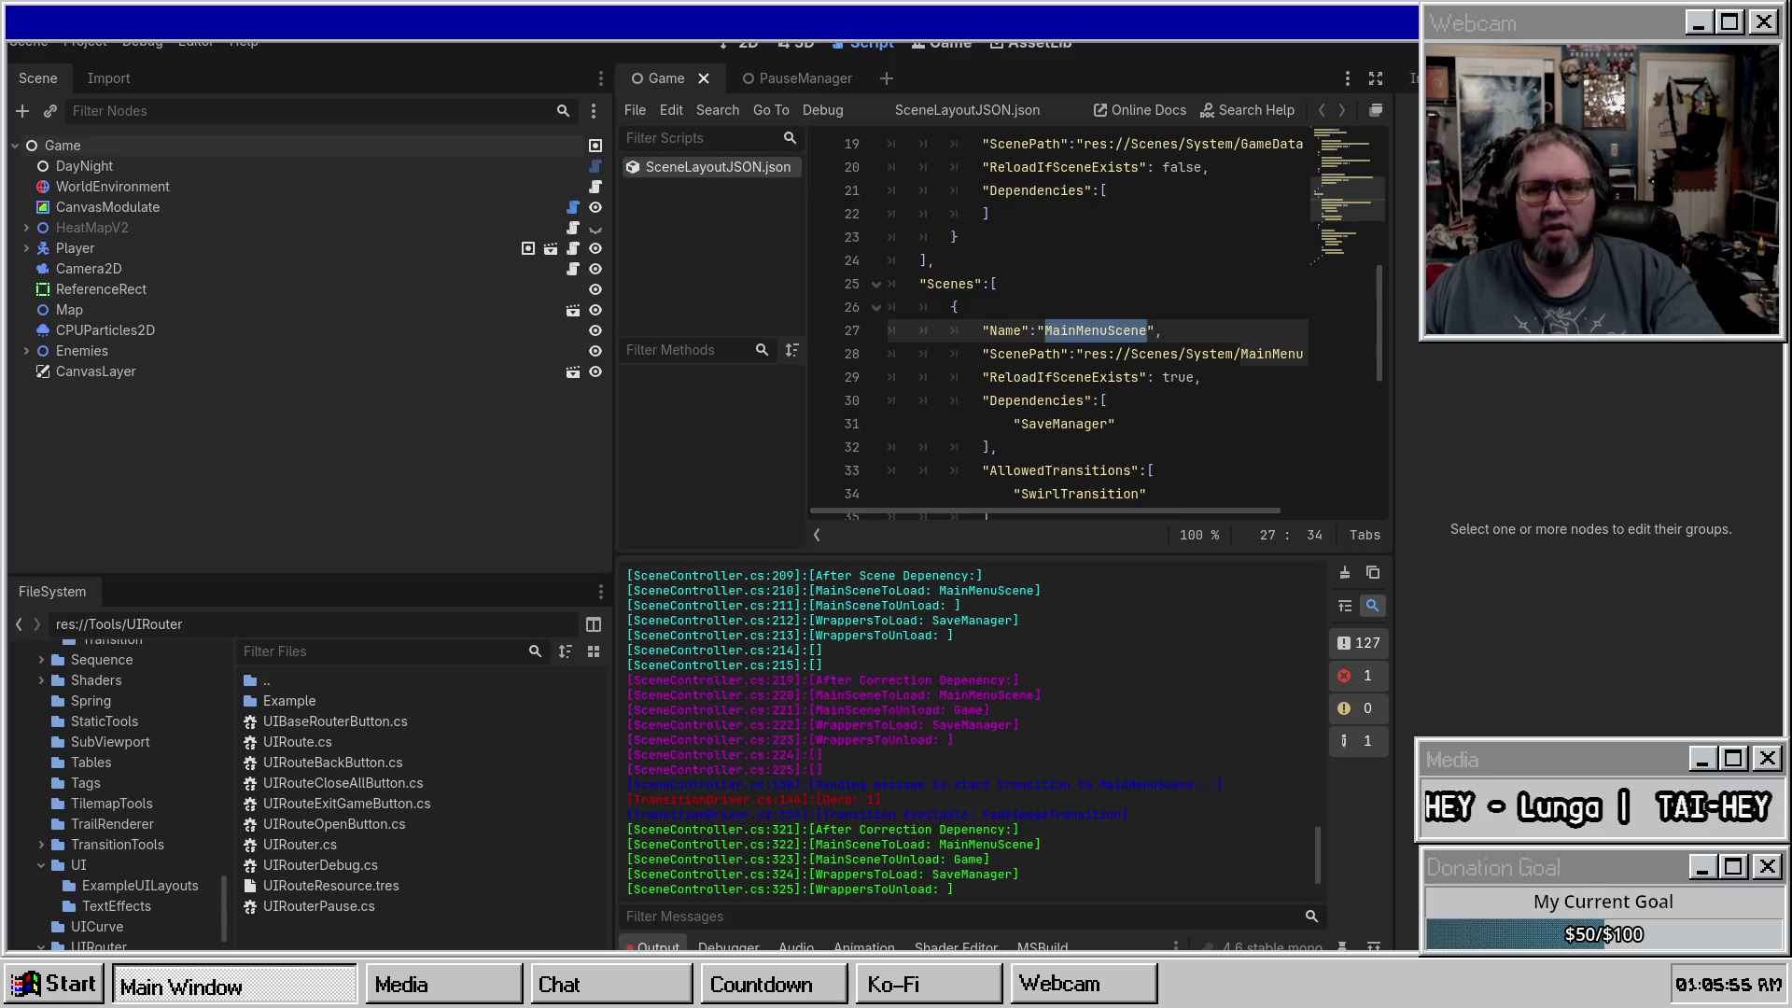
Rebuild and run Zambies2025 with F5, then press Escape in-game to pause.
key("F5")
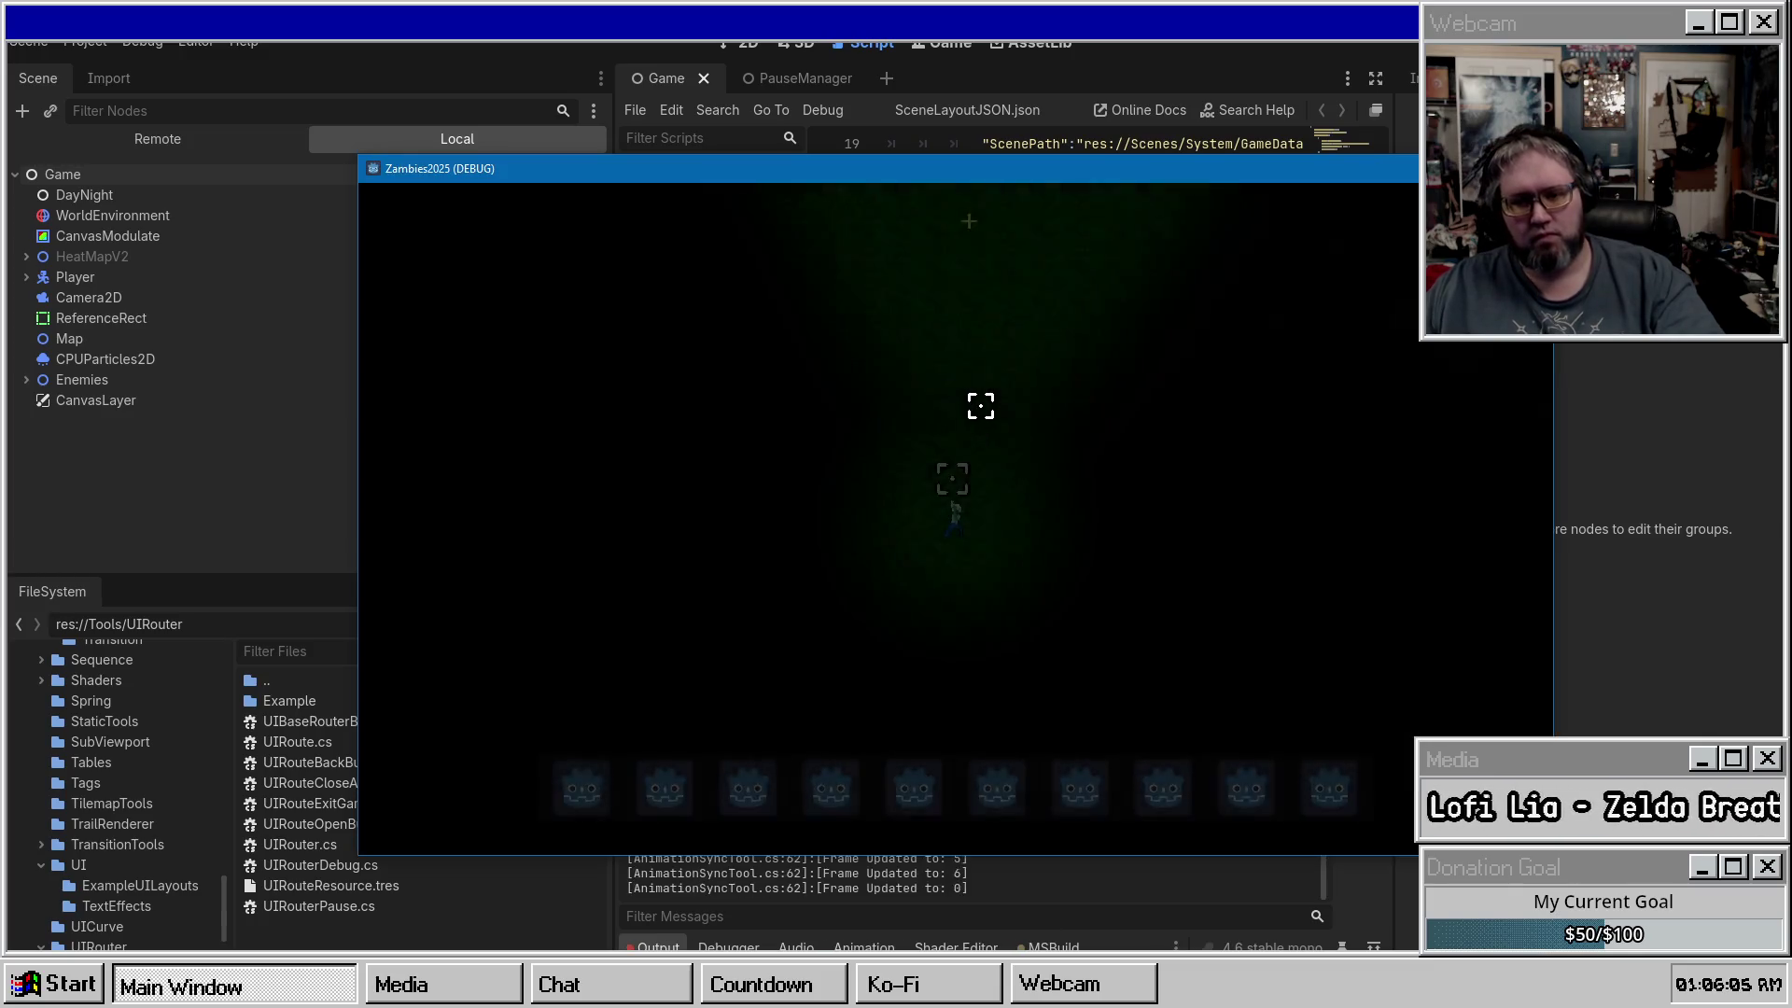
key("Escape")
Choose Go to Main Menu, then view the Remote scene tree with RequiredScene and Options expanded.
left_click(899, 601)
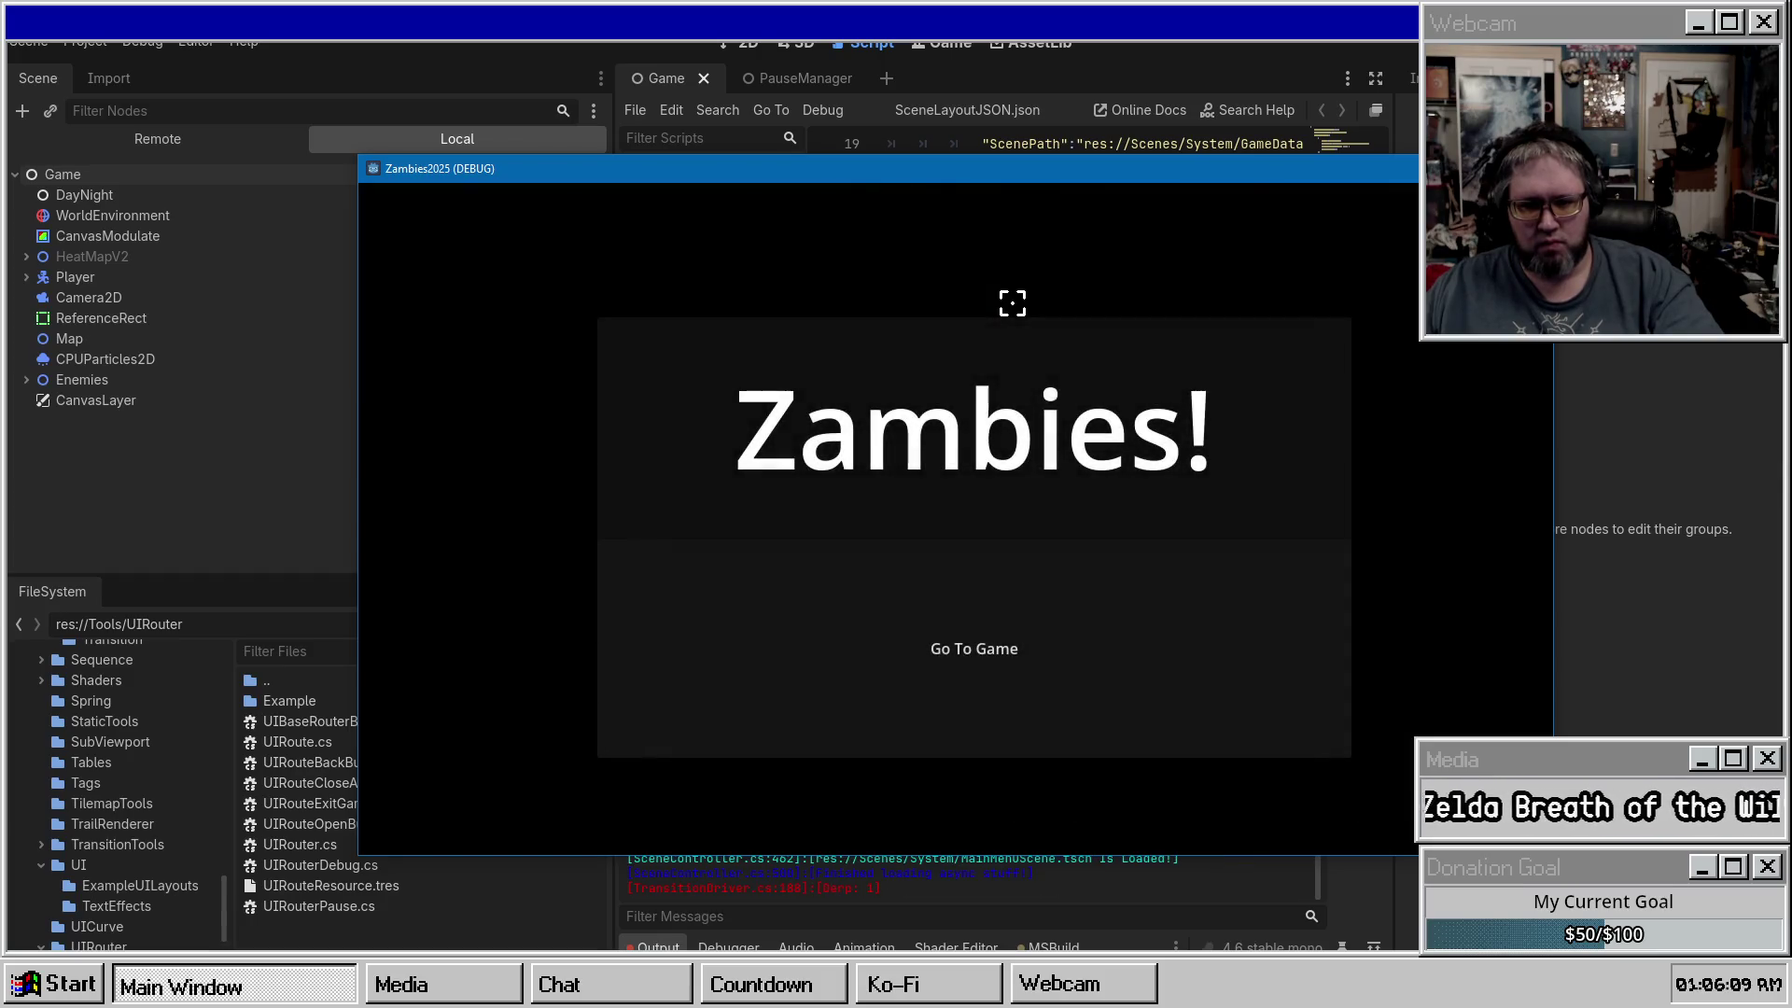
left_click(836, 153)
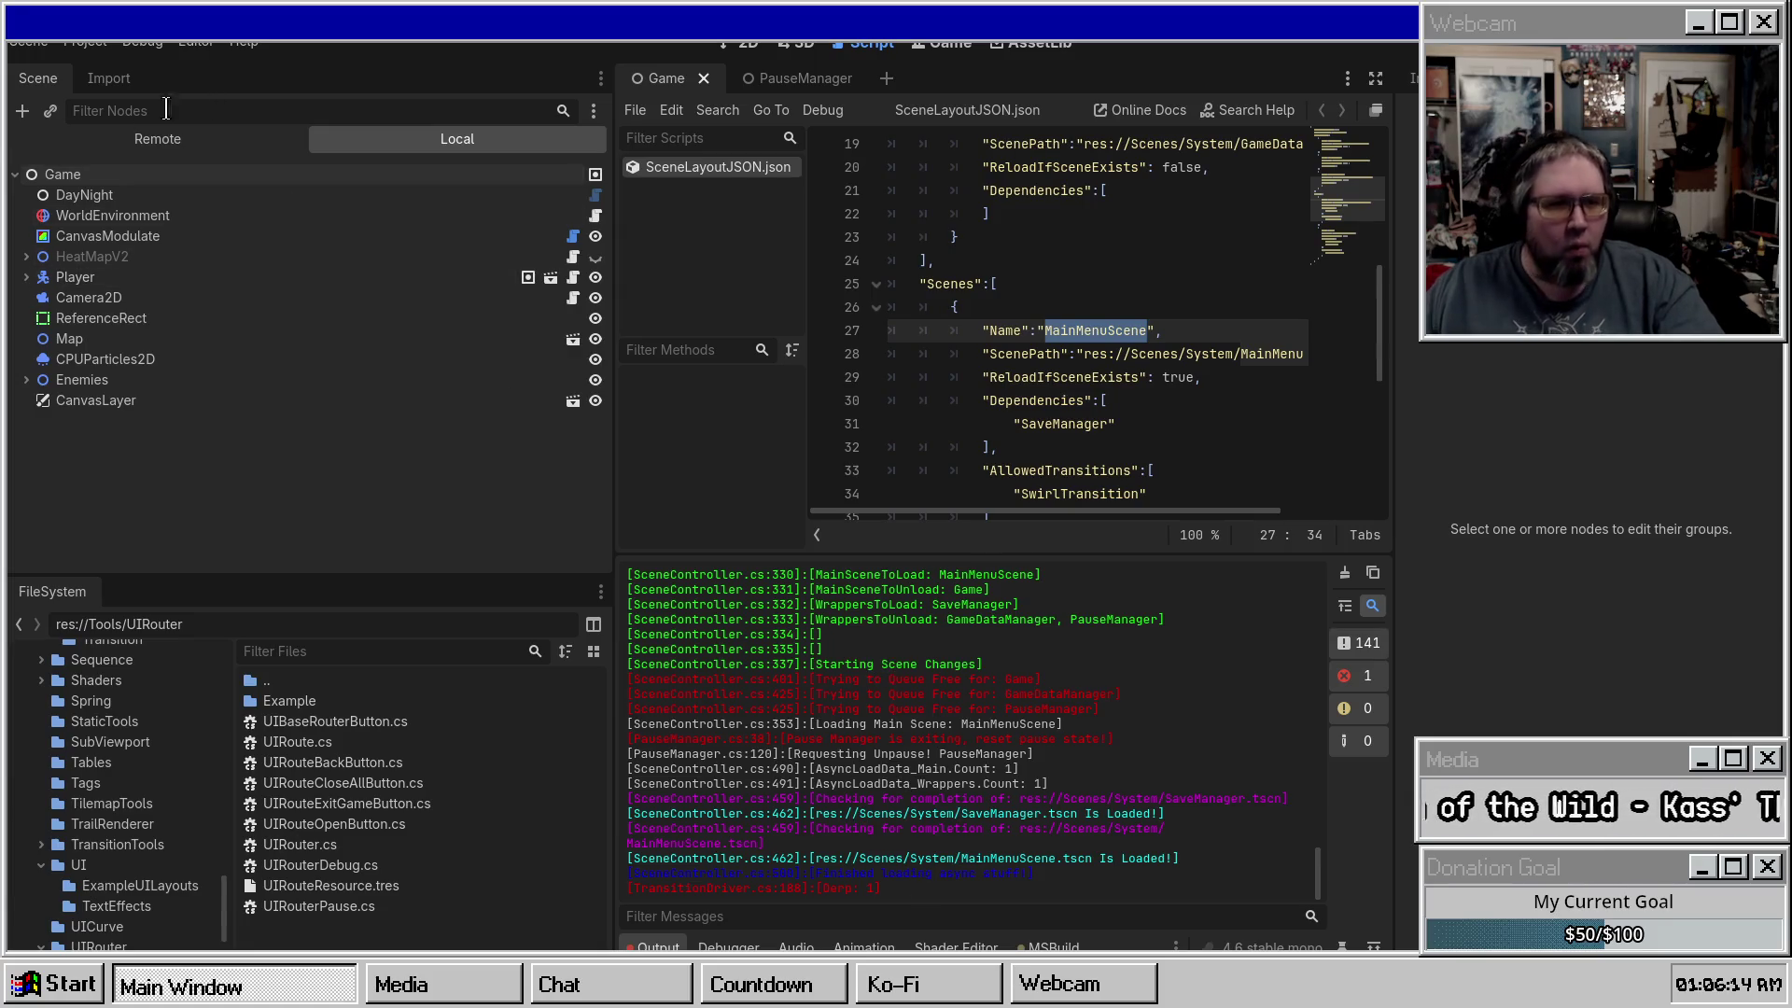
left_click(177, 139)
left_click(26, 194)
left_click(32, 278)
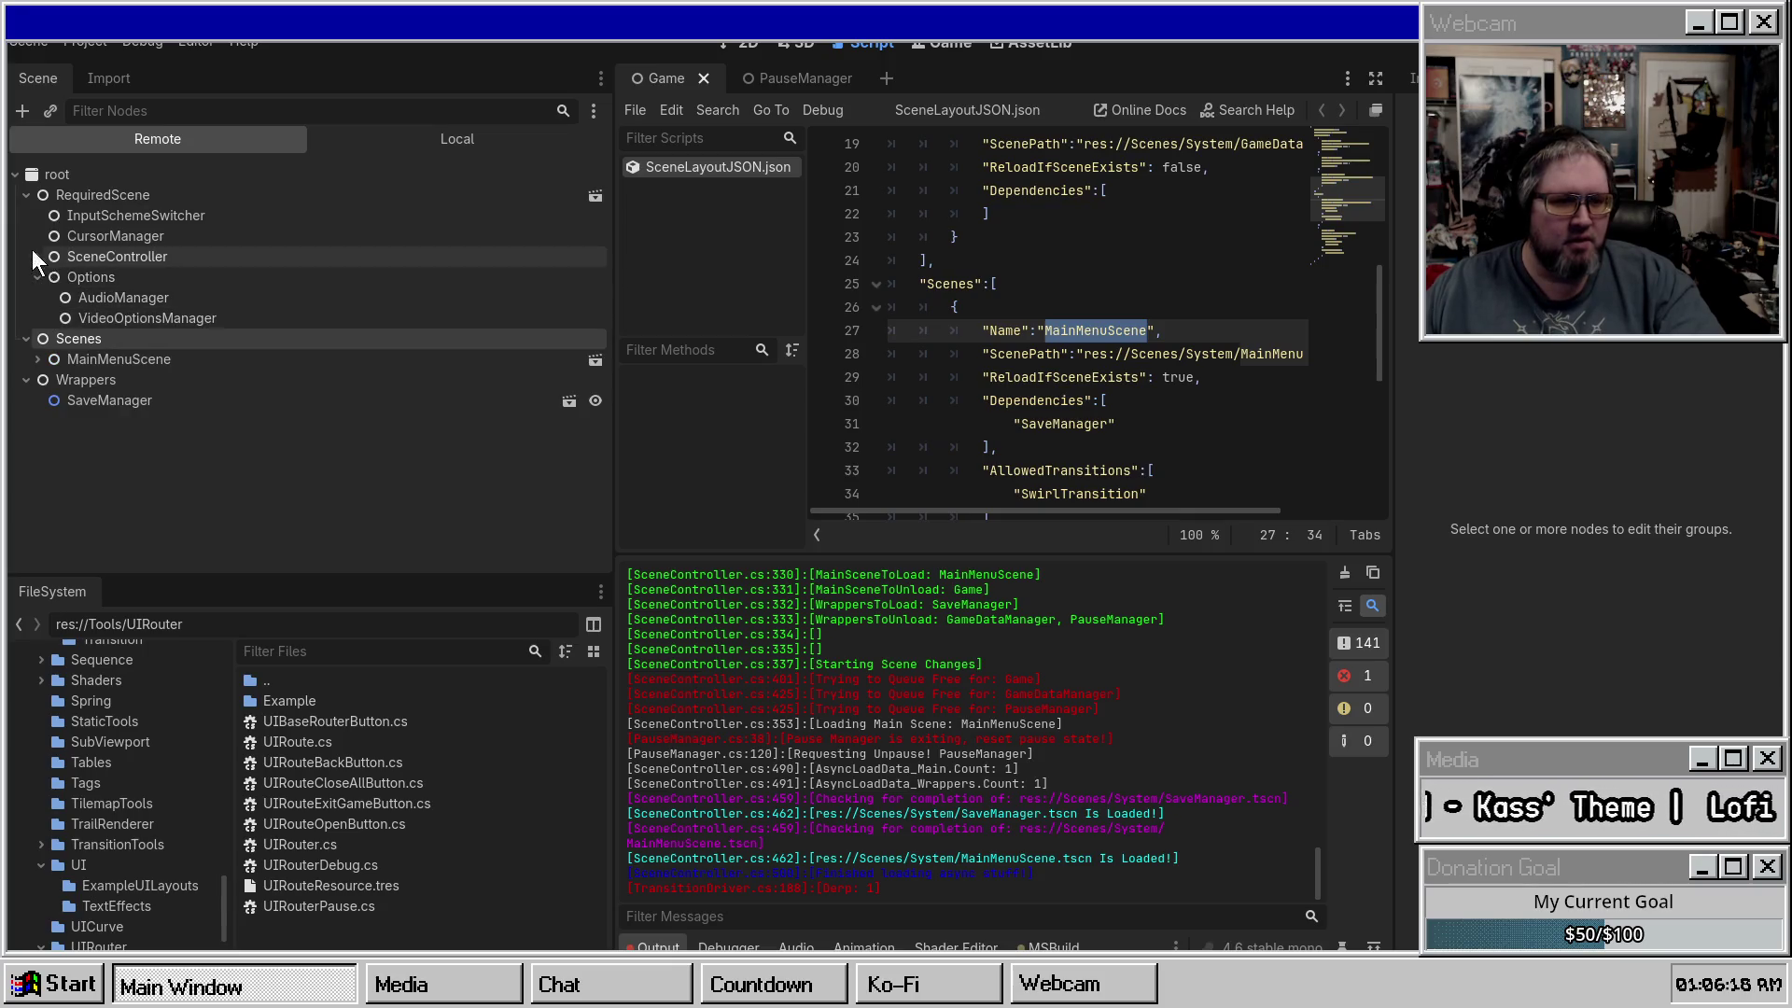
Expand SceneController > TransitionDriver > CanvasLayer > FadeImageTransition and select its TextureRect.
left_click(38, 256)
left_click(49, 277)
left_click(60, 298)
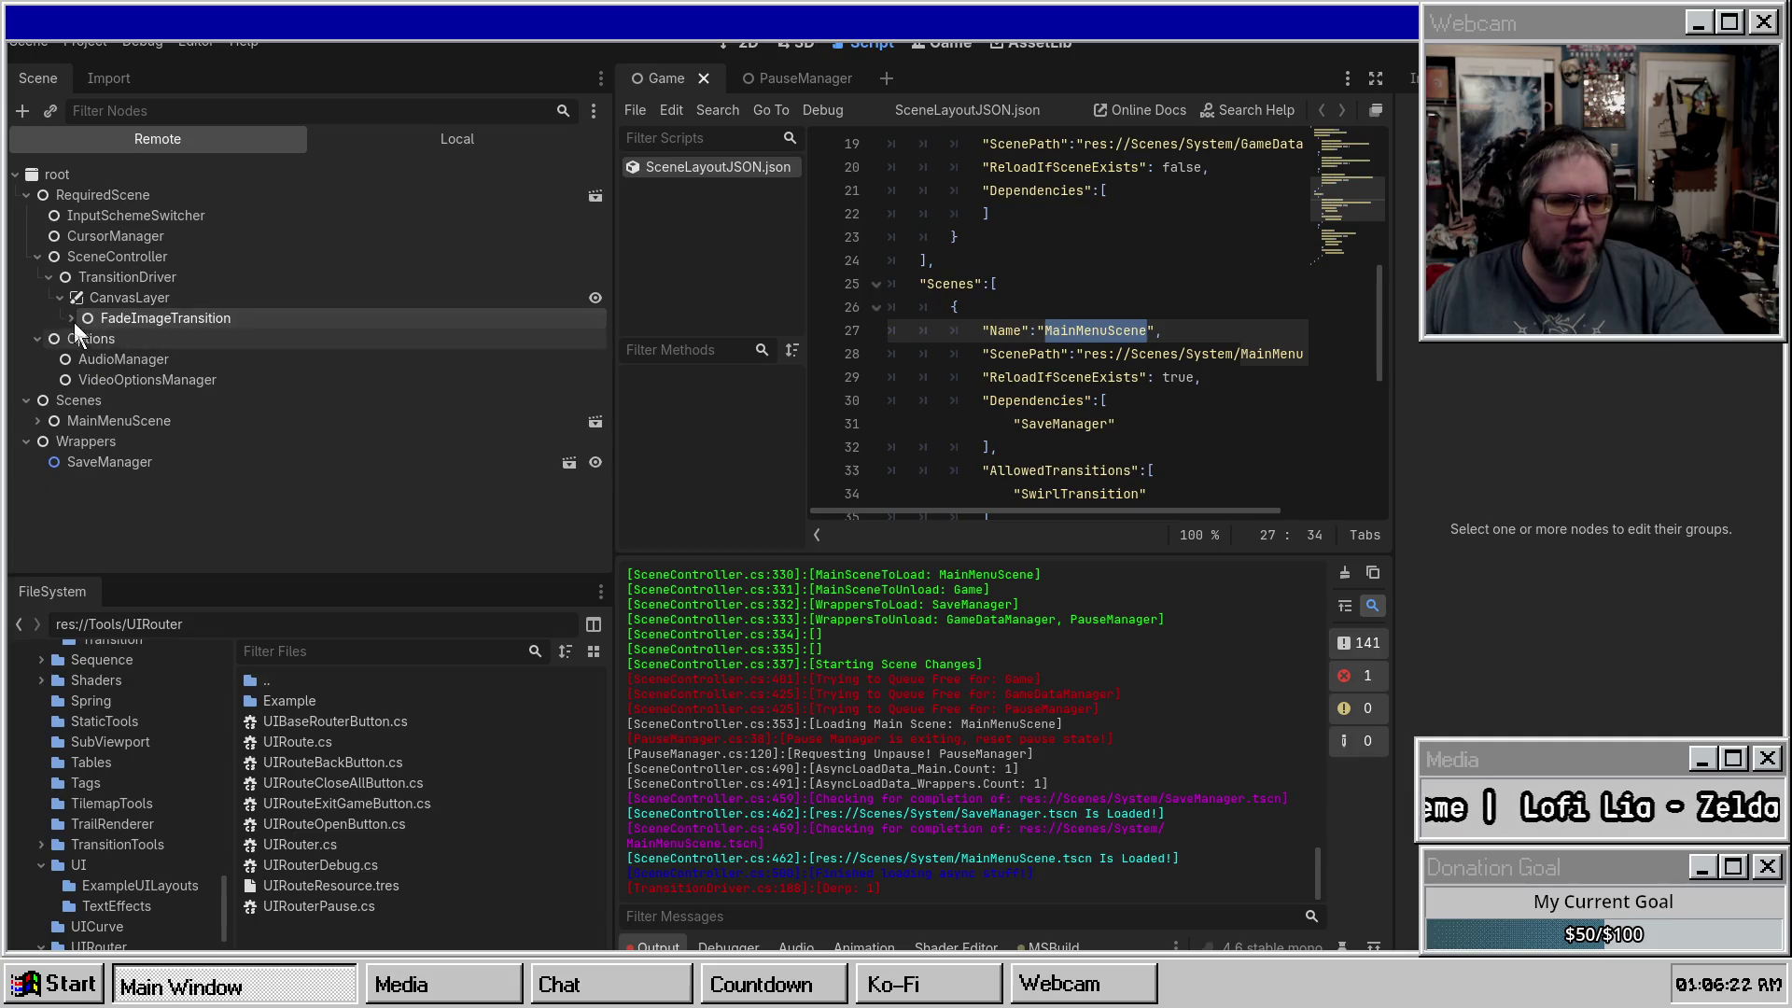
left_click(73, 320)
left_click(168, 339)
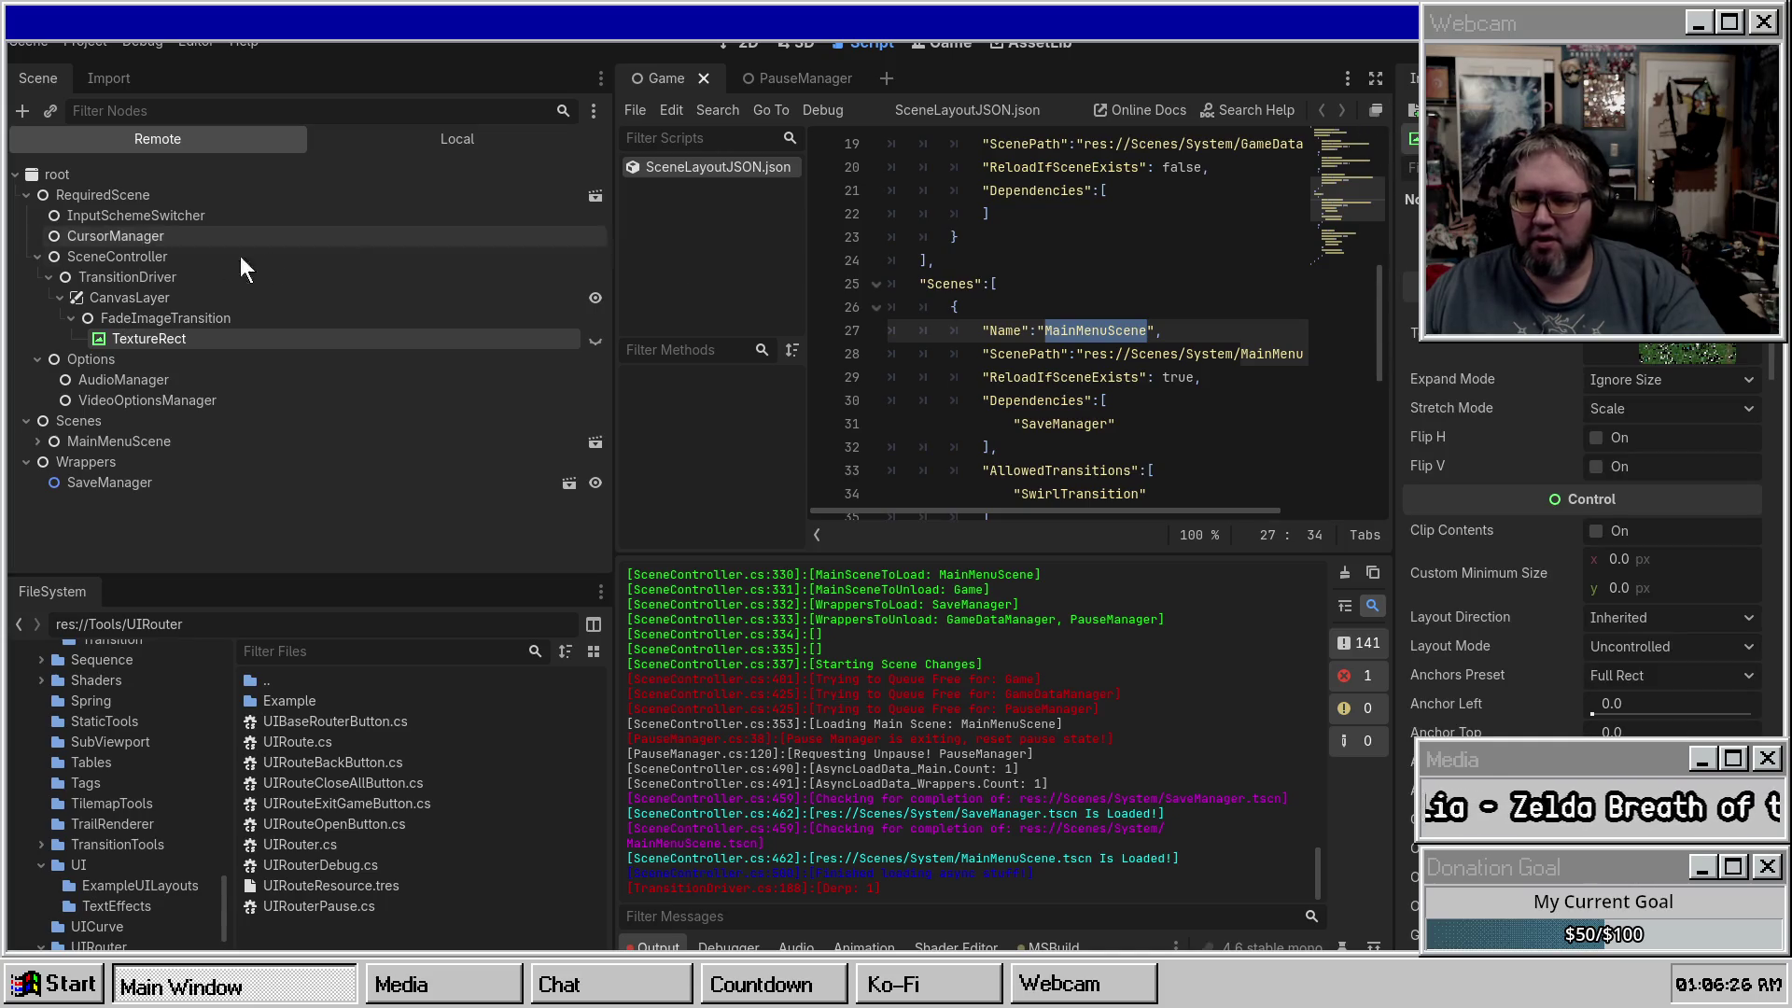
Compare FadeImageTransition's settings with the TextureRect's Full Rect 1280×720 layout properties.
left_click(154, 319)
left_click(140, 341)
scroll(1559, 529, "down", 5)
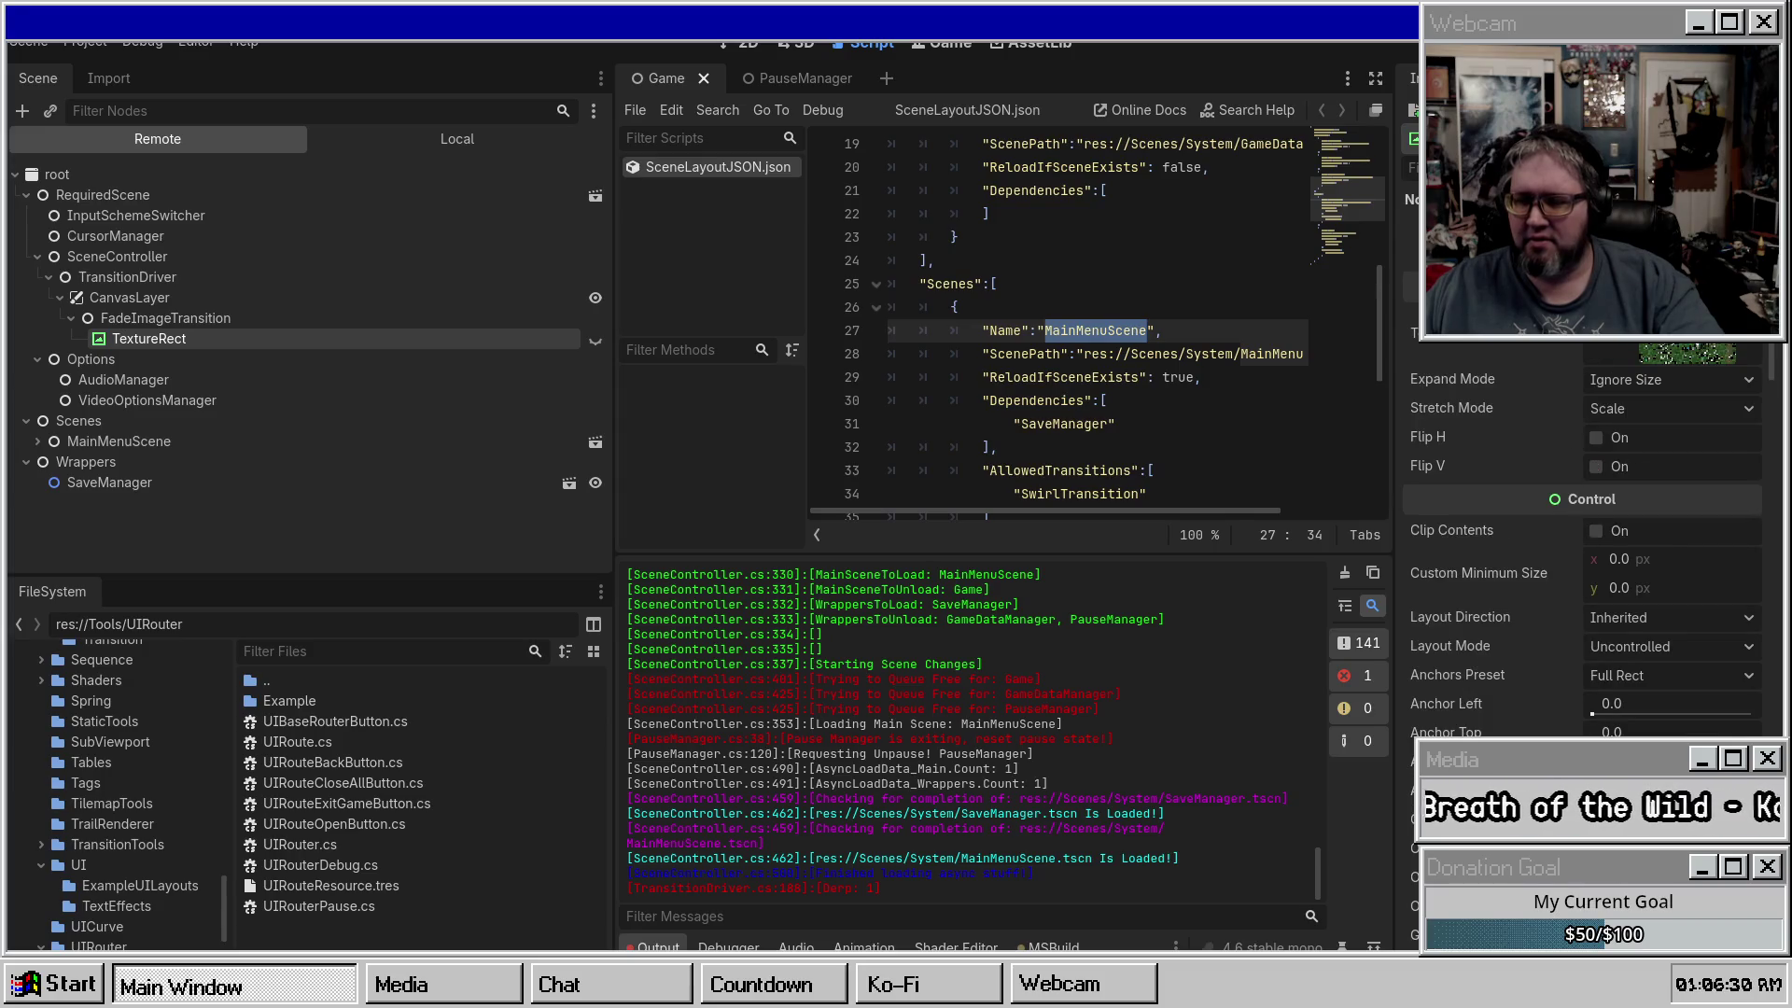
scroll(1517, 458, "down", 3)
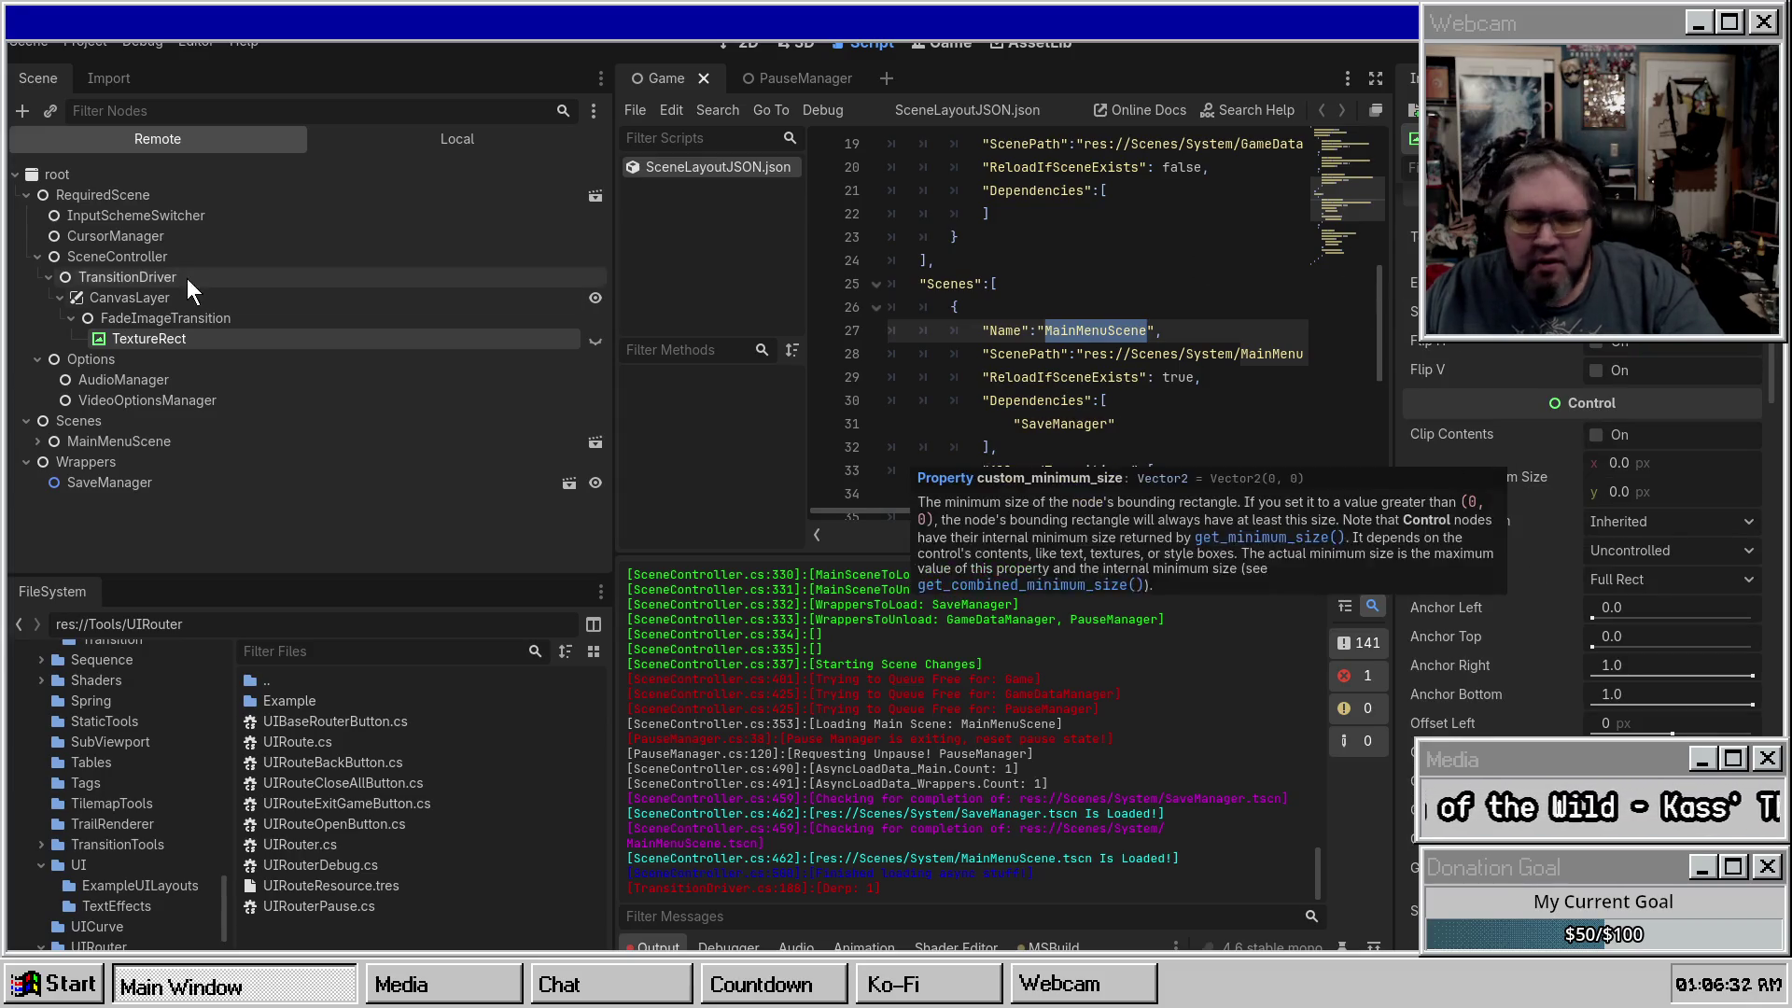
left_click(175, 320)
left_click(153, 339)
scroll(1454, 587, "down", 5)
scroll(1454, 585, "up", 10)
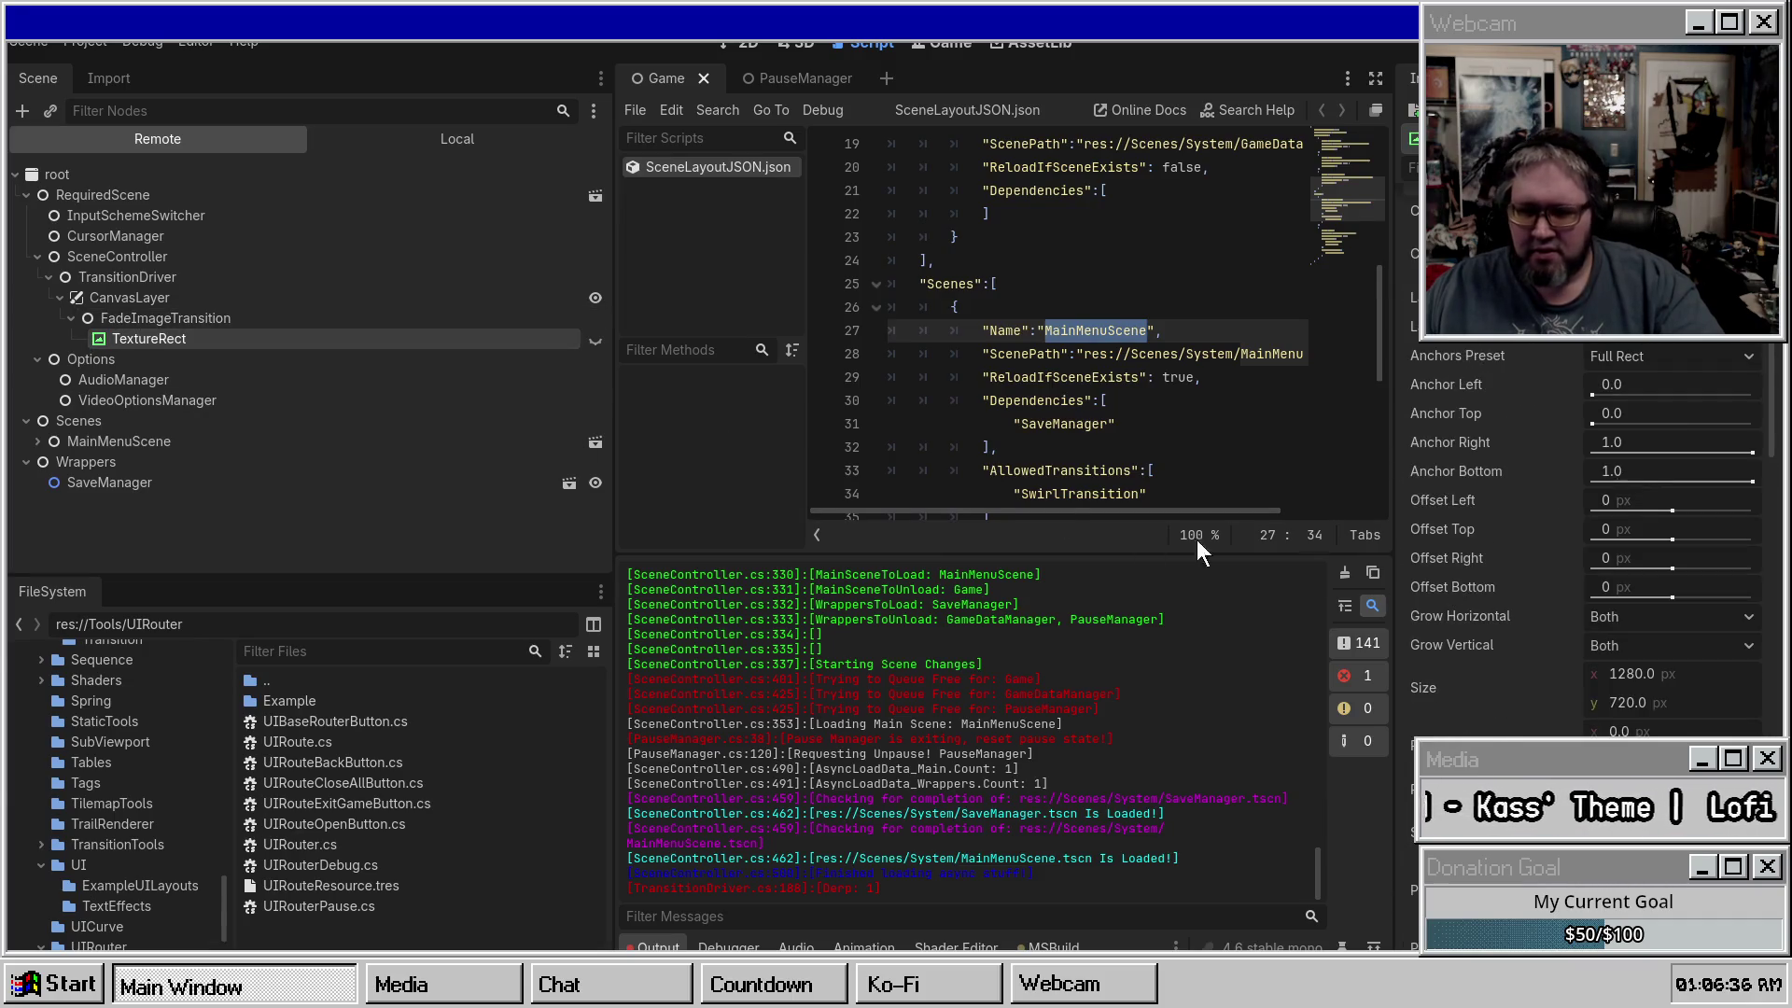
scroll(1446, 444, "up", 3)
scroll(1488, 476, "down", 3)
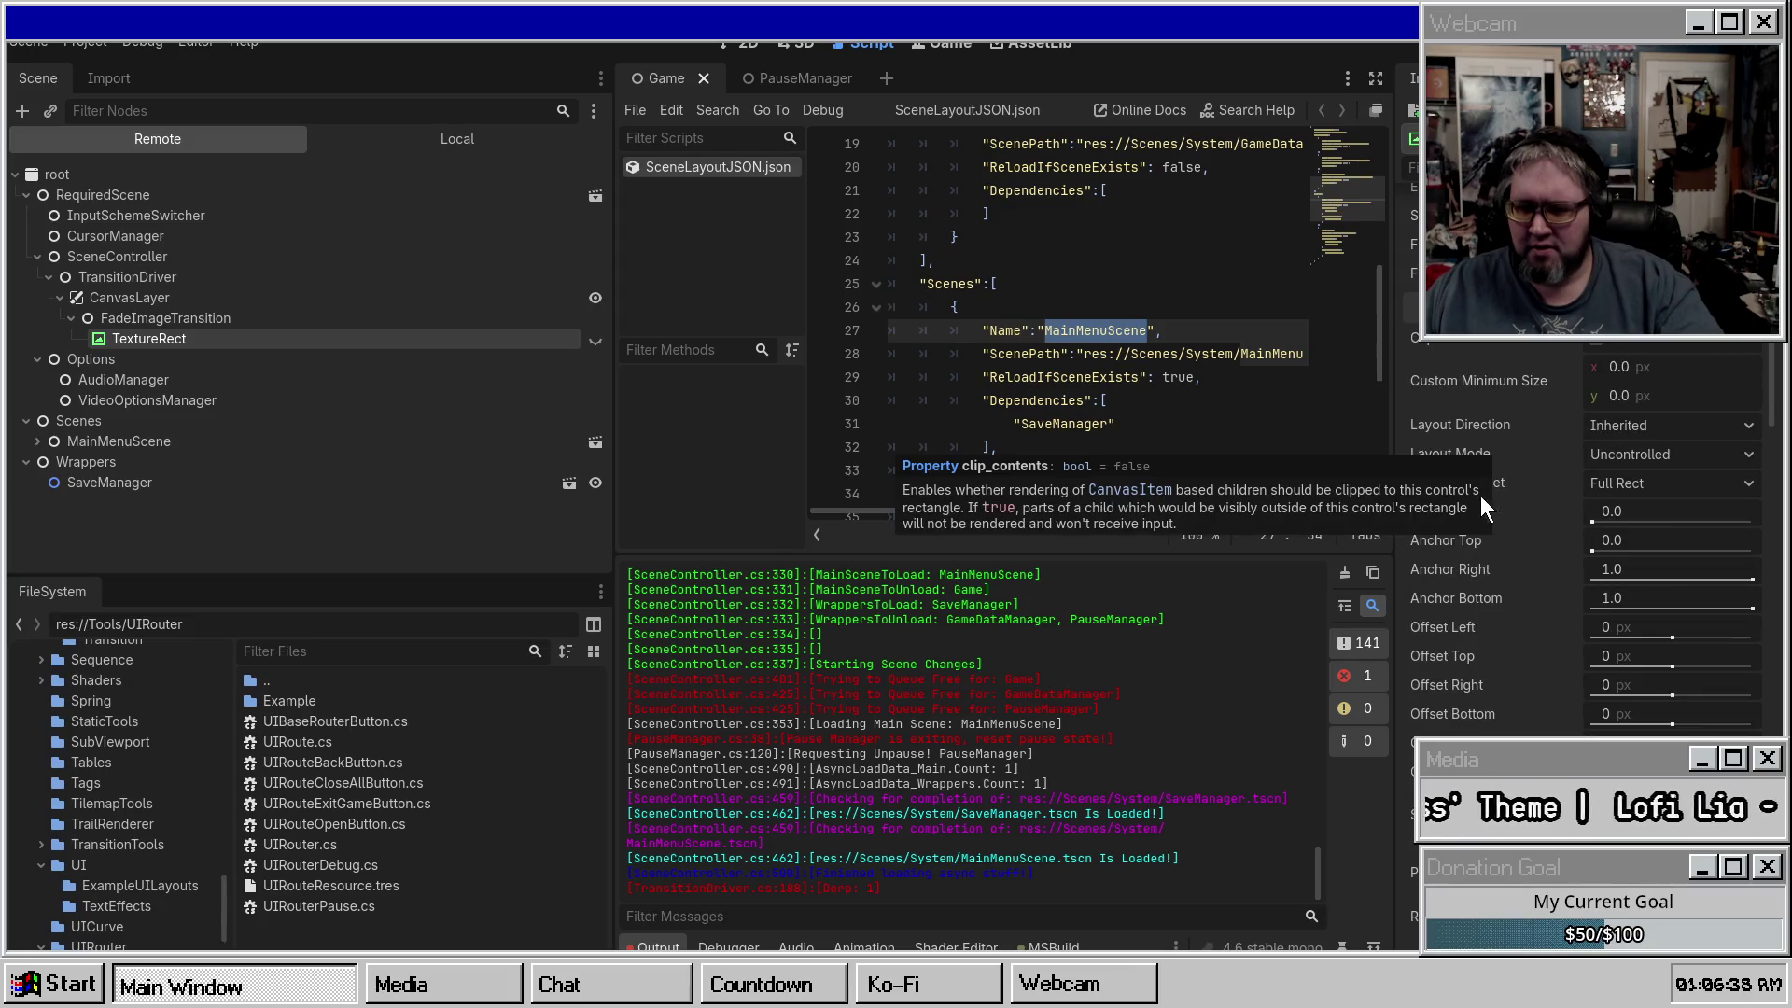
Drag the live TextureRect's Anchor Right value, then undo the change.
left_click_drag(1752, 580, 1667, 572)
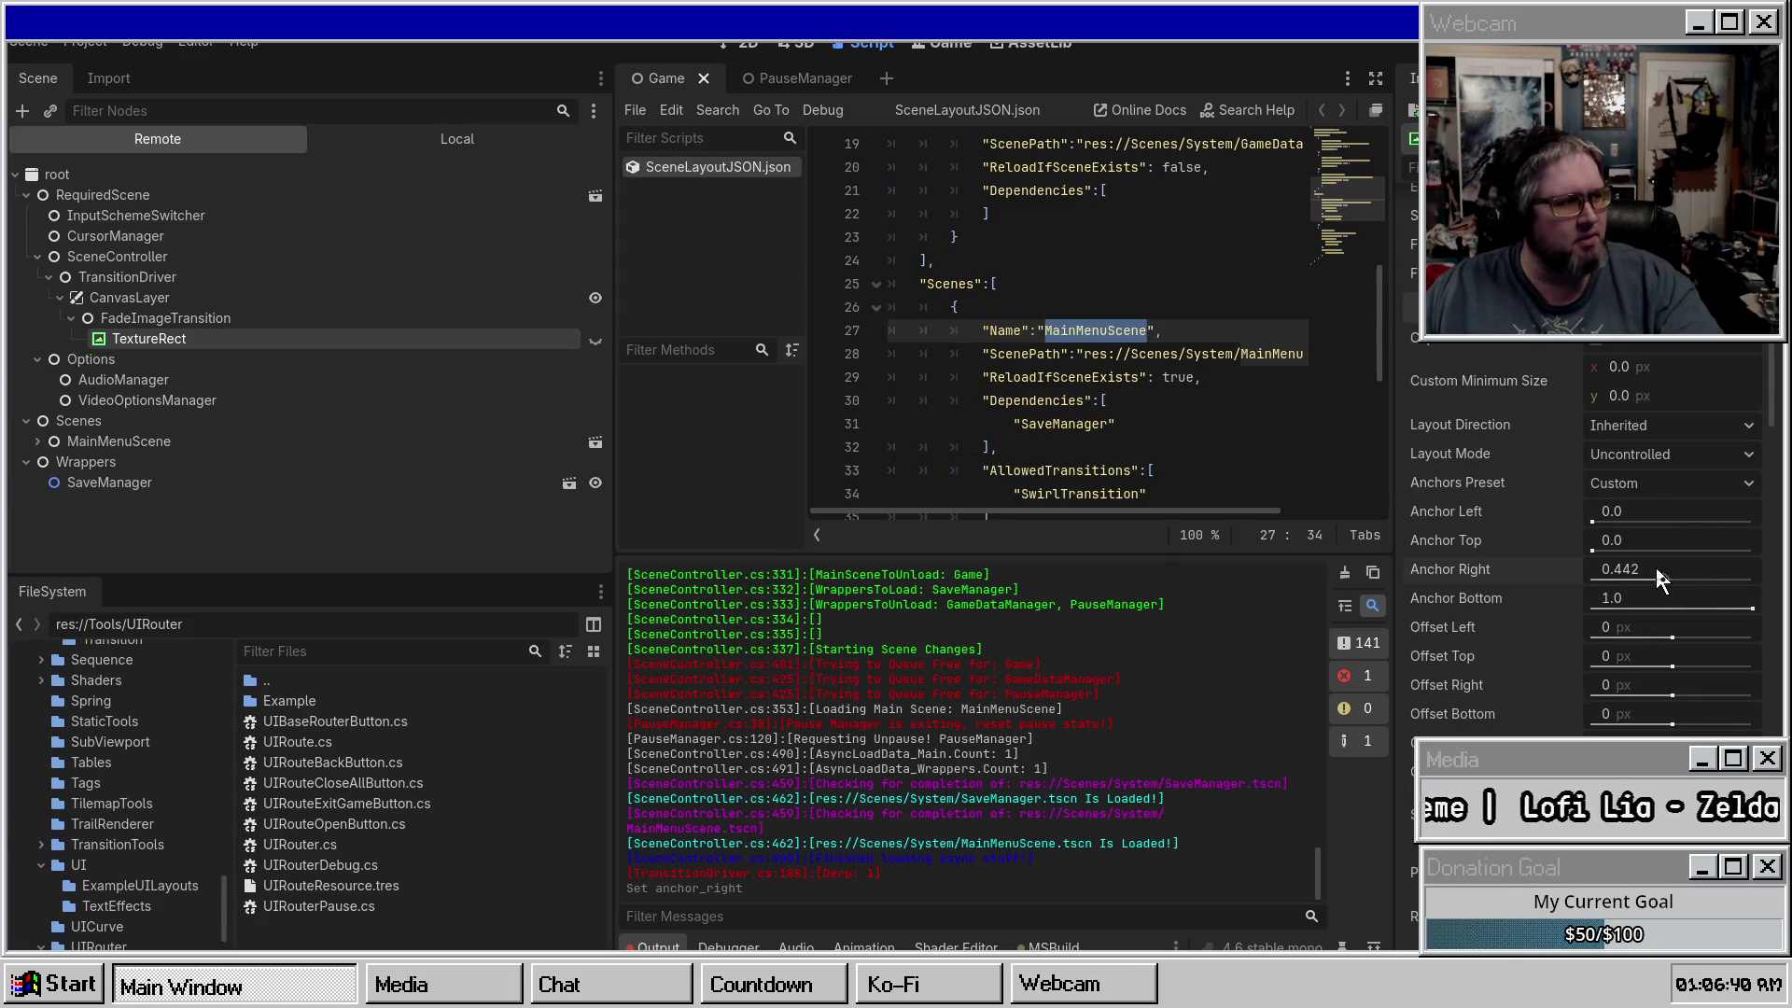
key("ctrl+z")
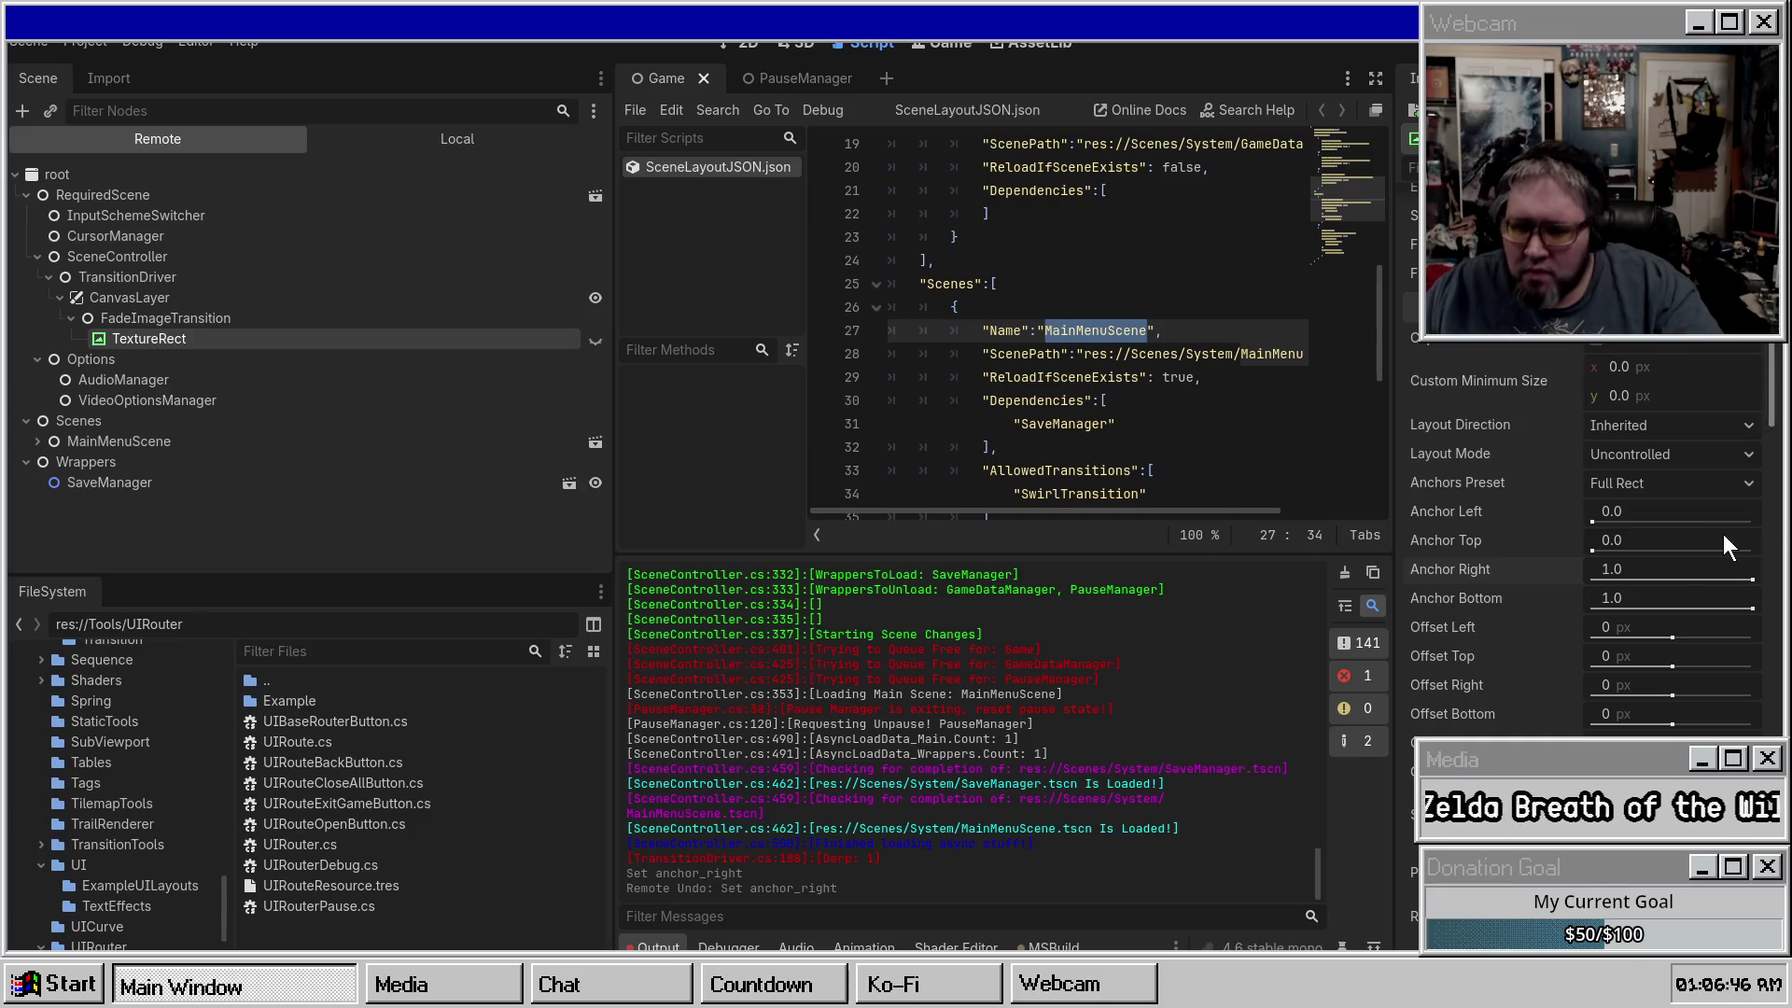
scroll(1661, 579, "down", 5)
scroll(1663, 587, "down", 10)
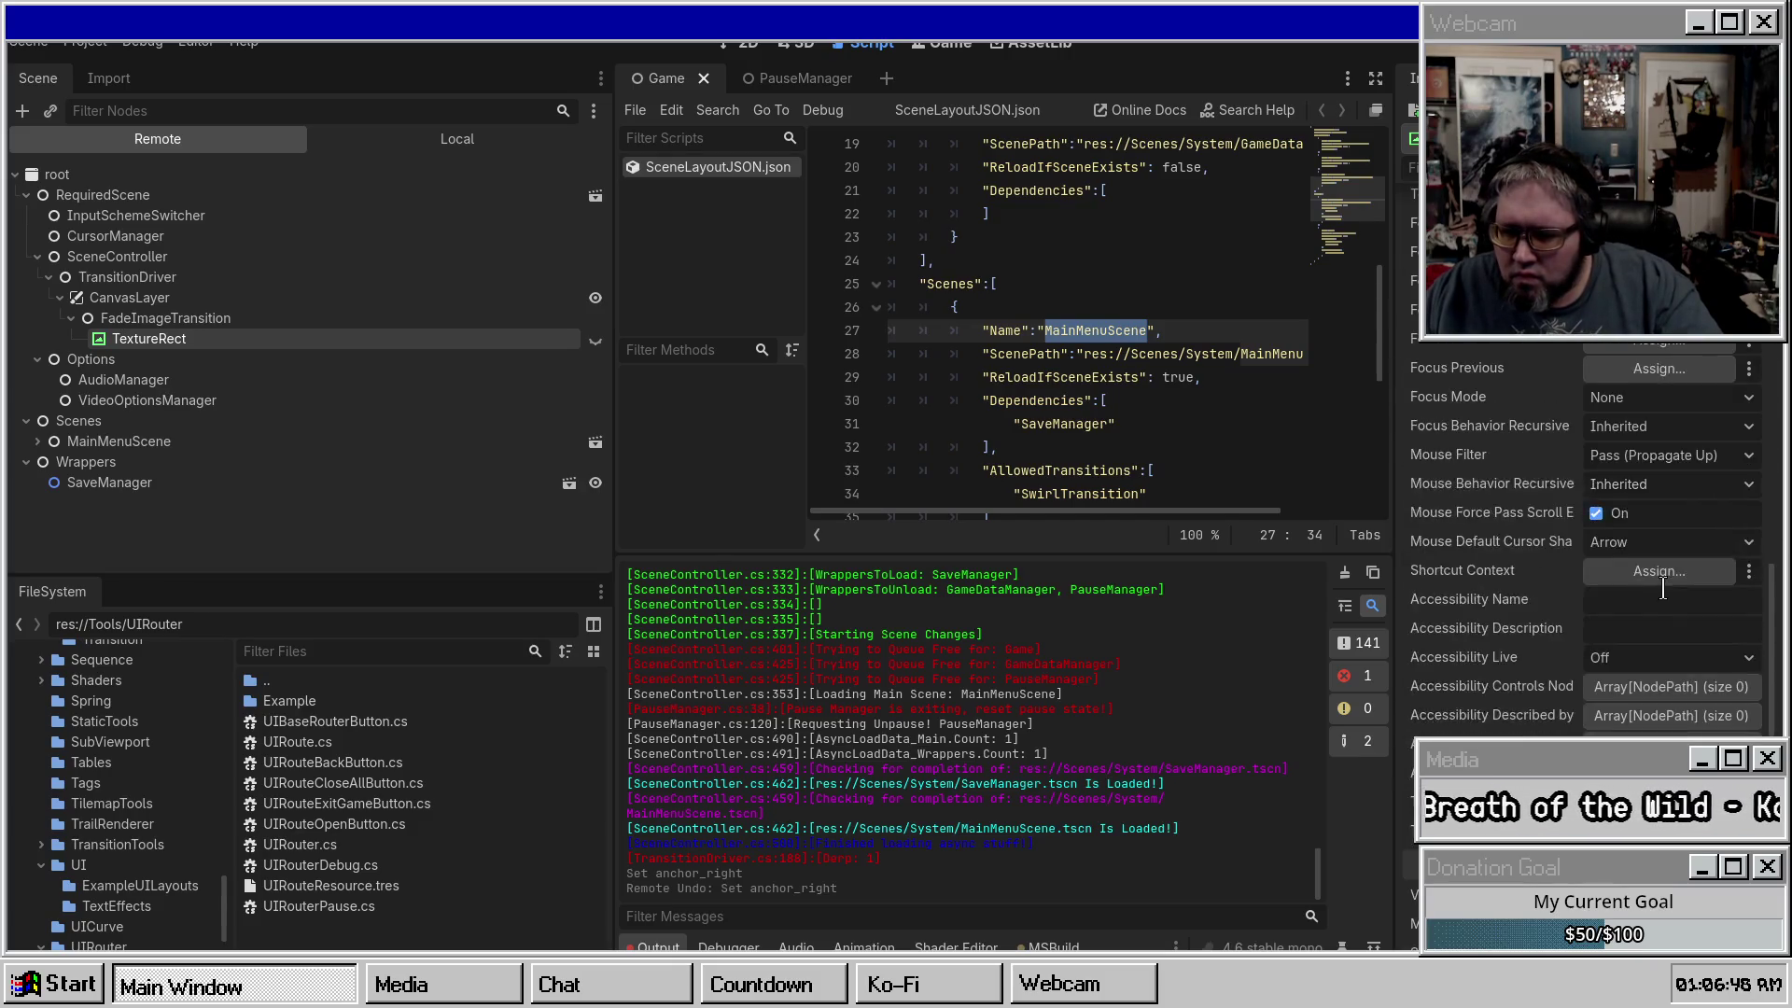
Give the TextureRect's Modulate a new, brighter hue, then check Self Modulate.
left_click(1680, 444)
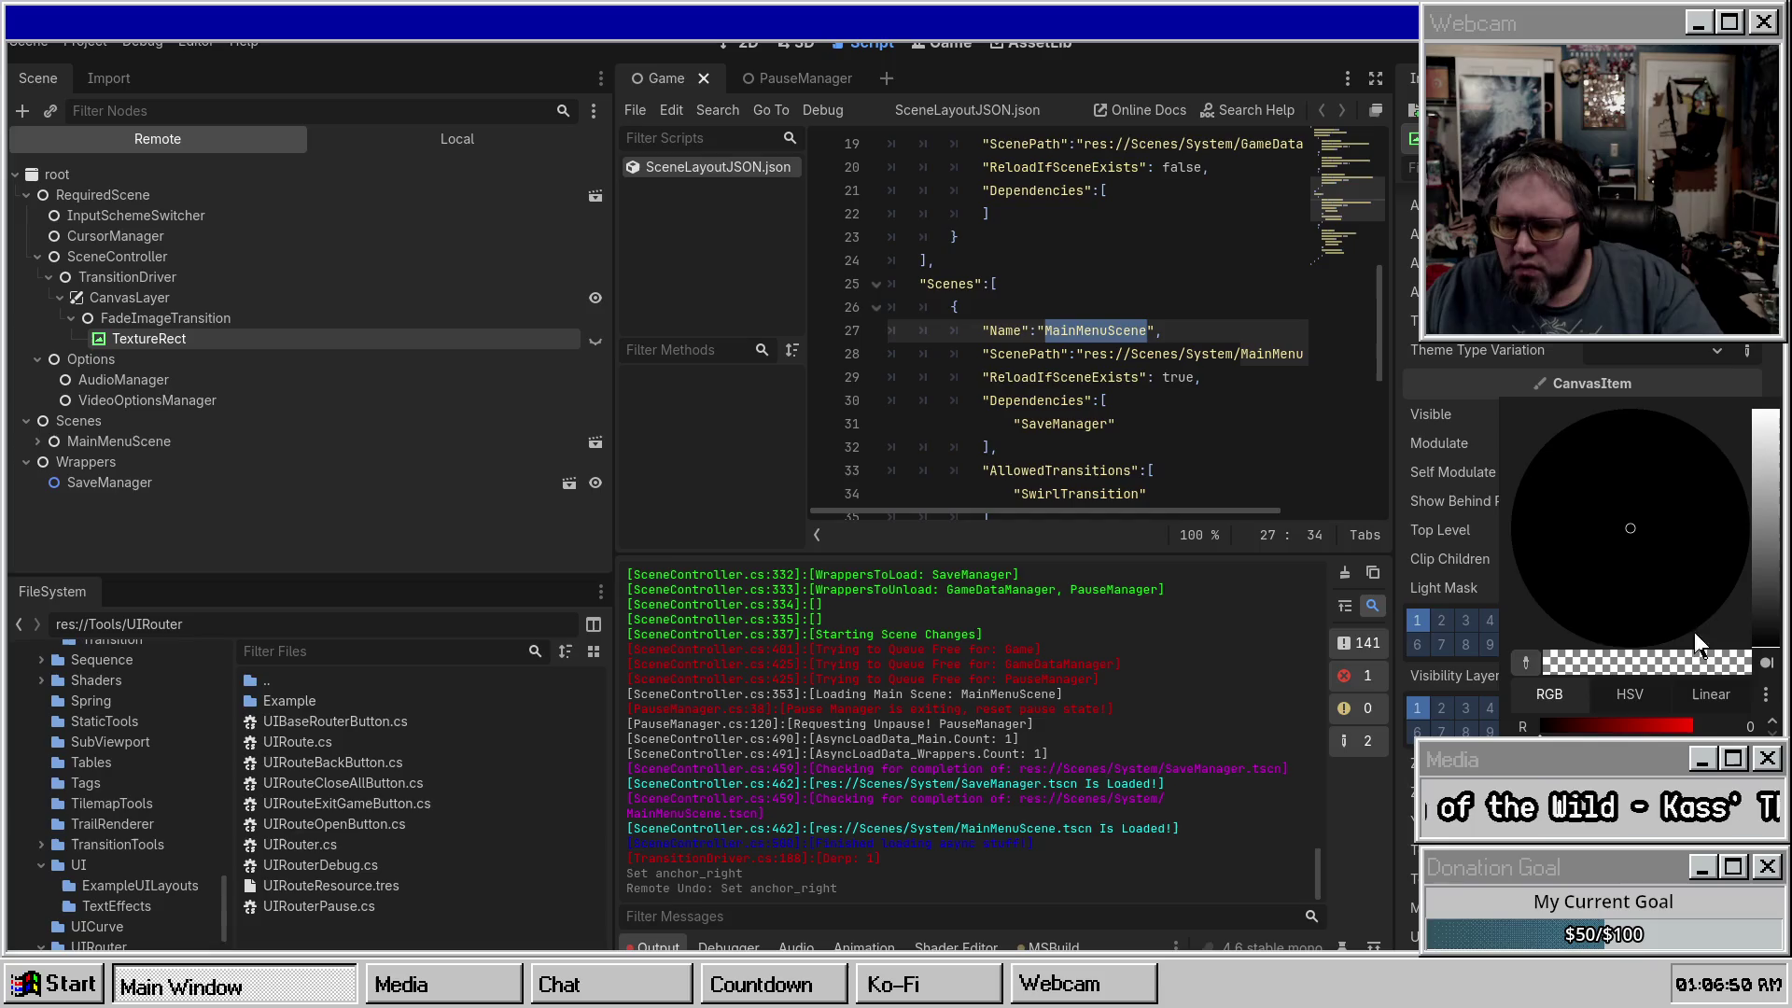
left_click(1693, 512)
left_click(1772, 551)
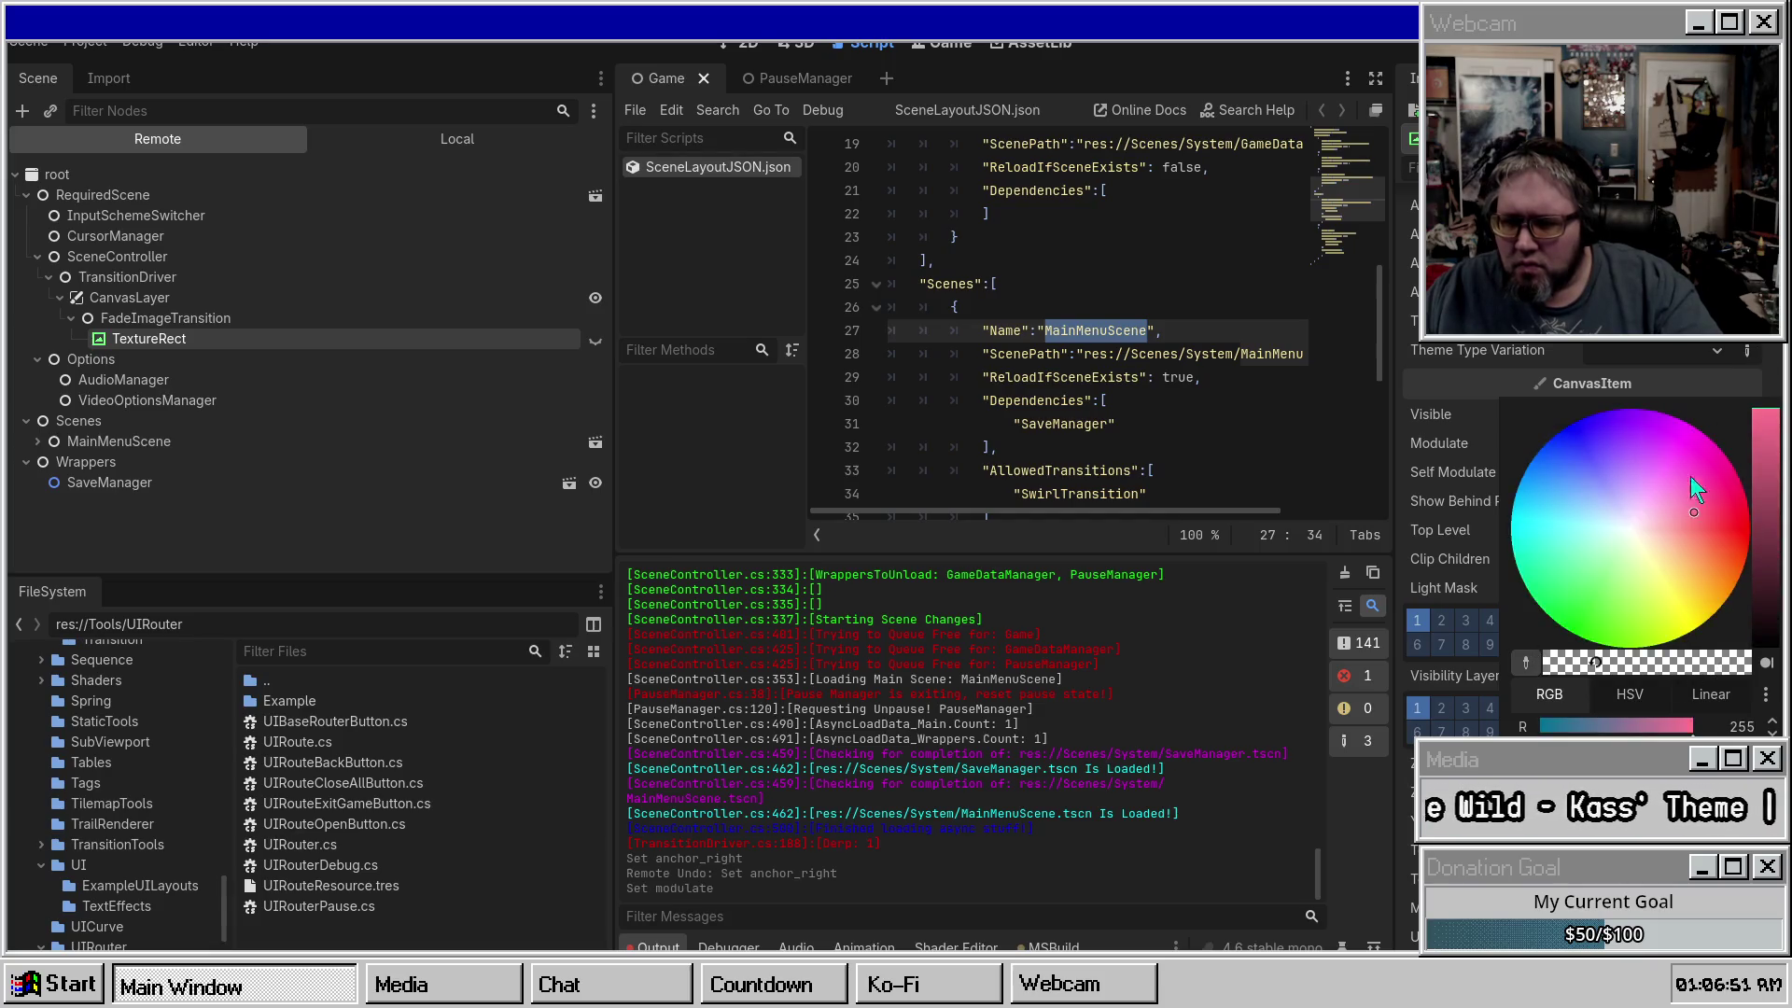
left_click(1446, 448)
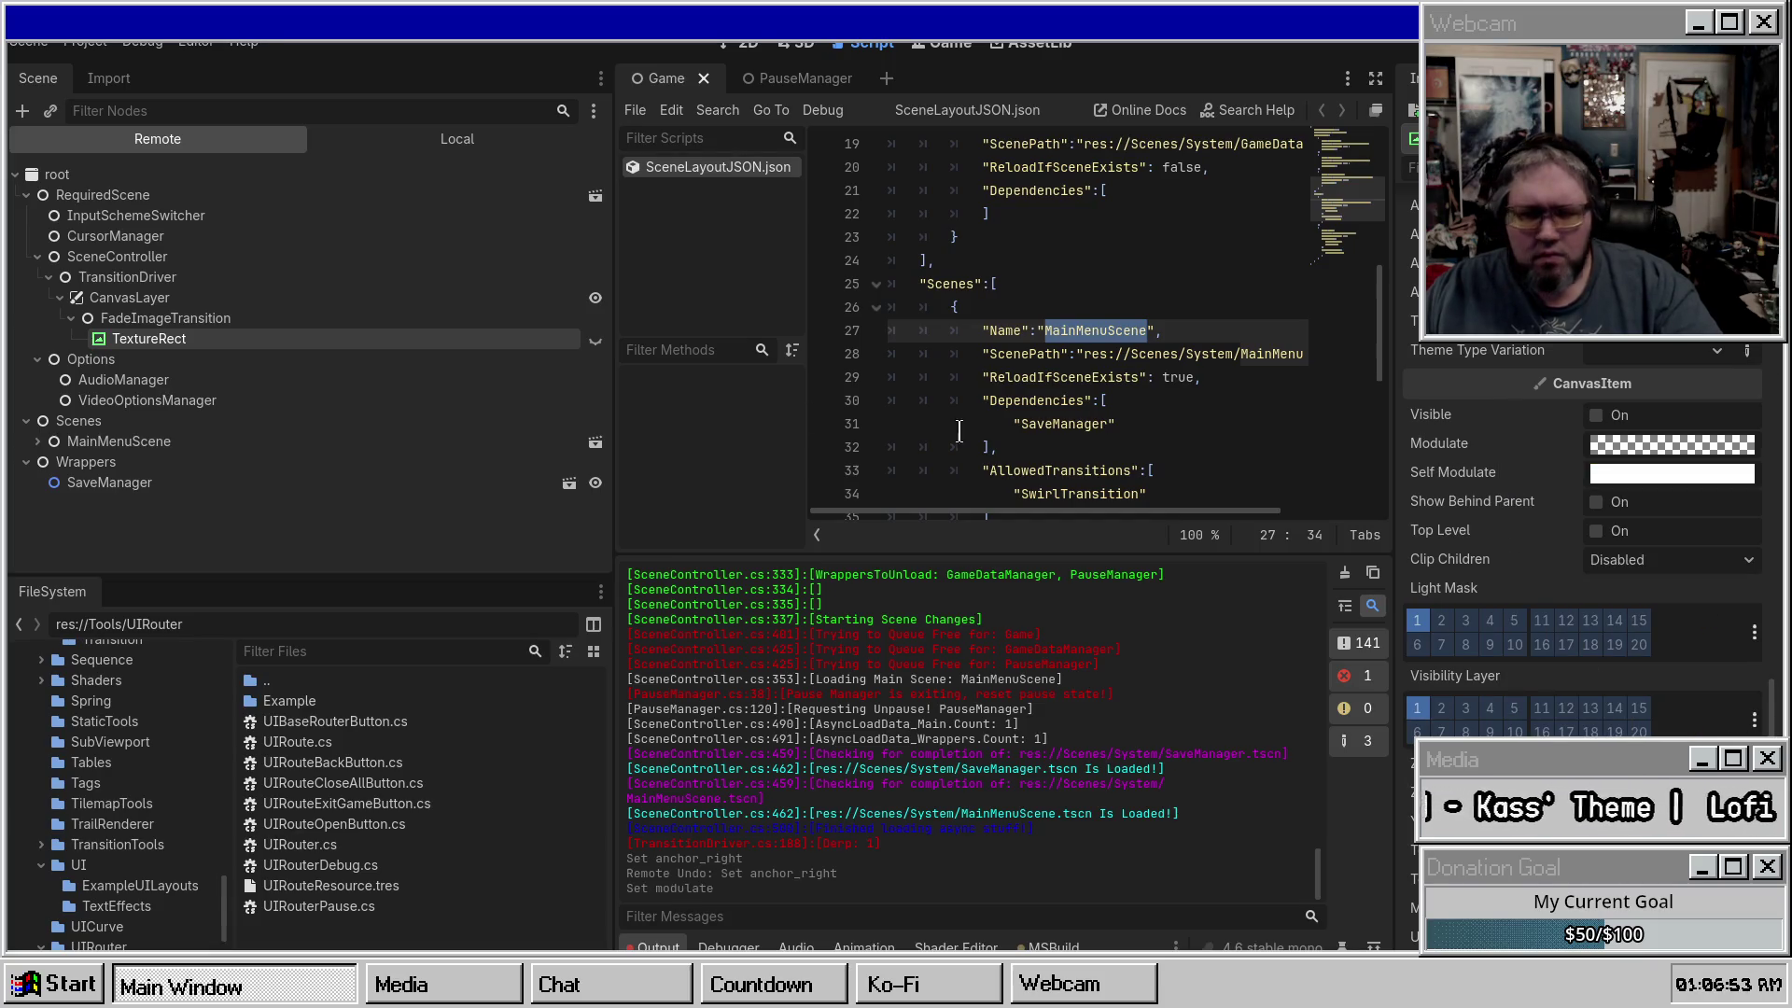
left_click(1600, 474)
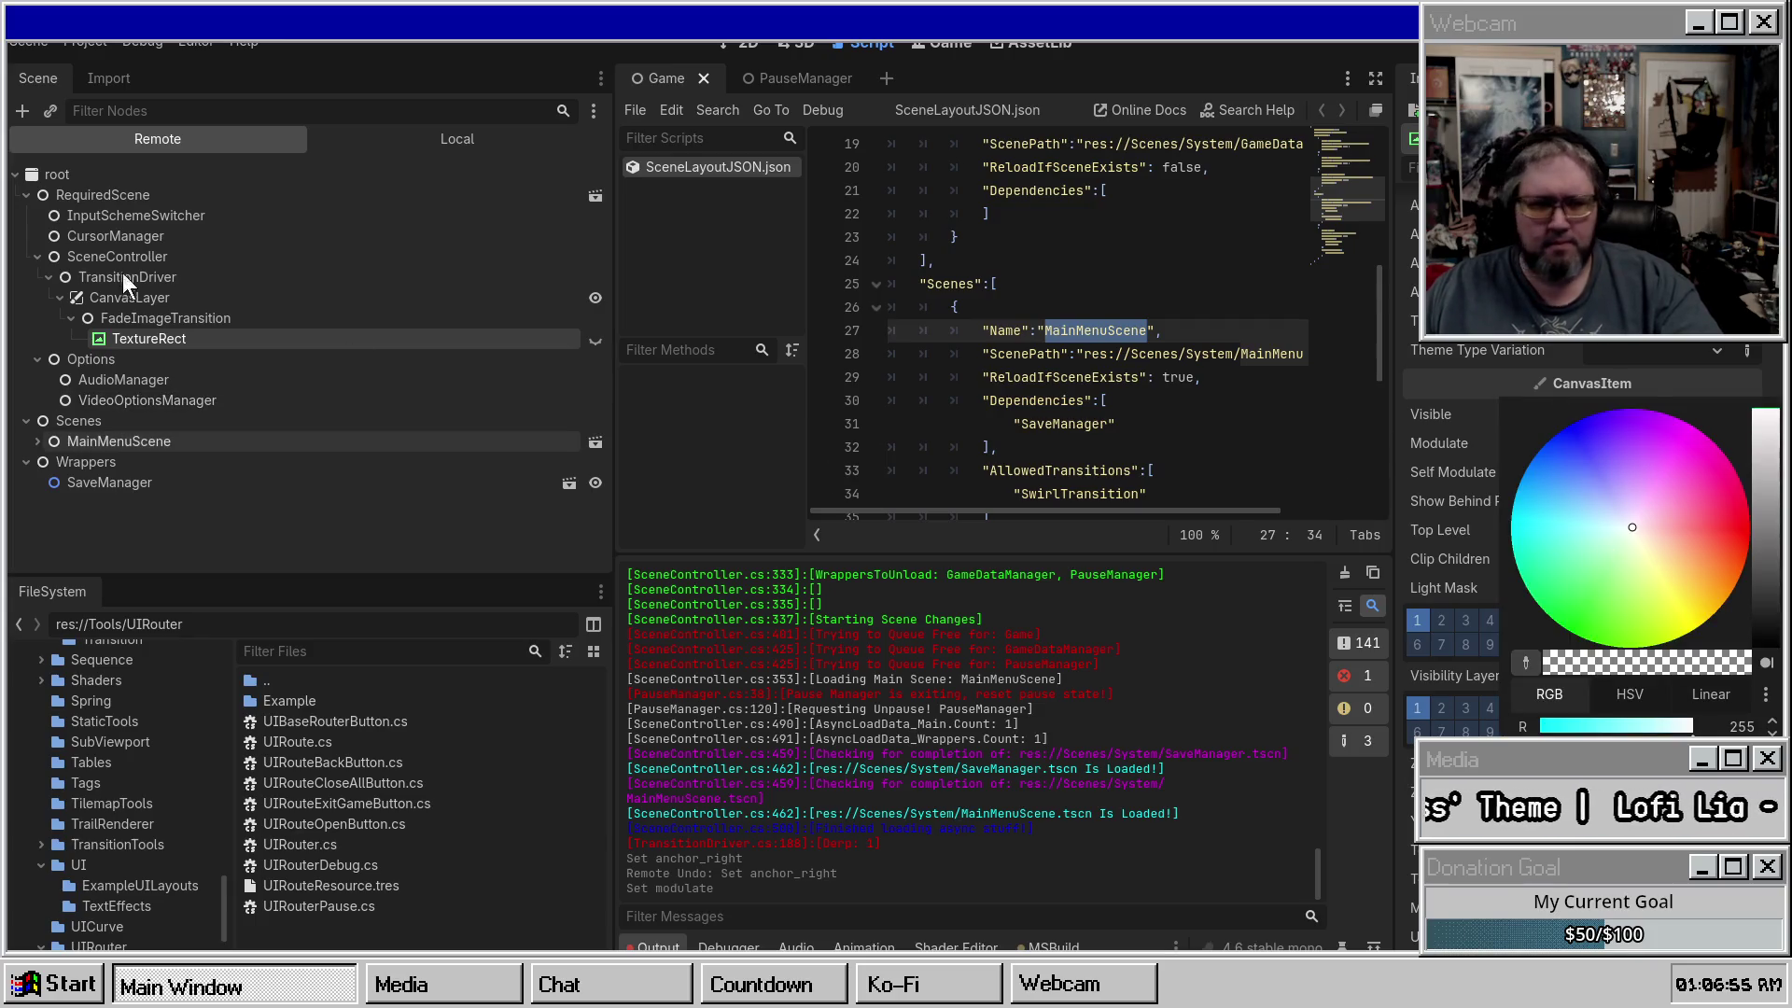
left_click(438, 320)
left_click(438, 319)
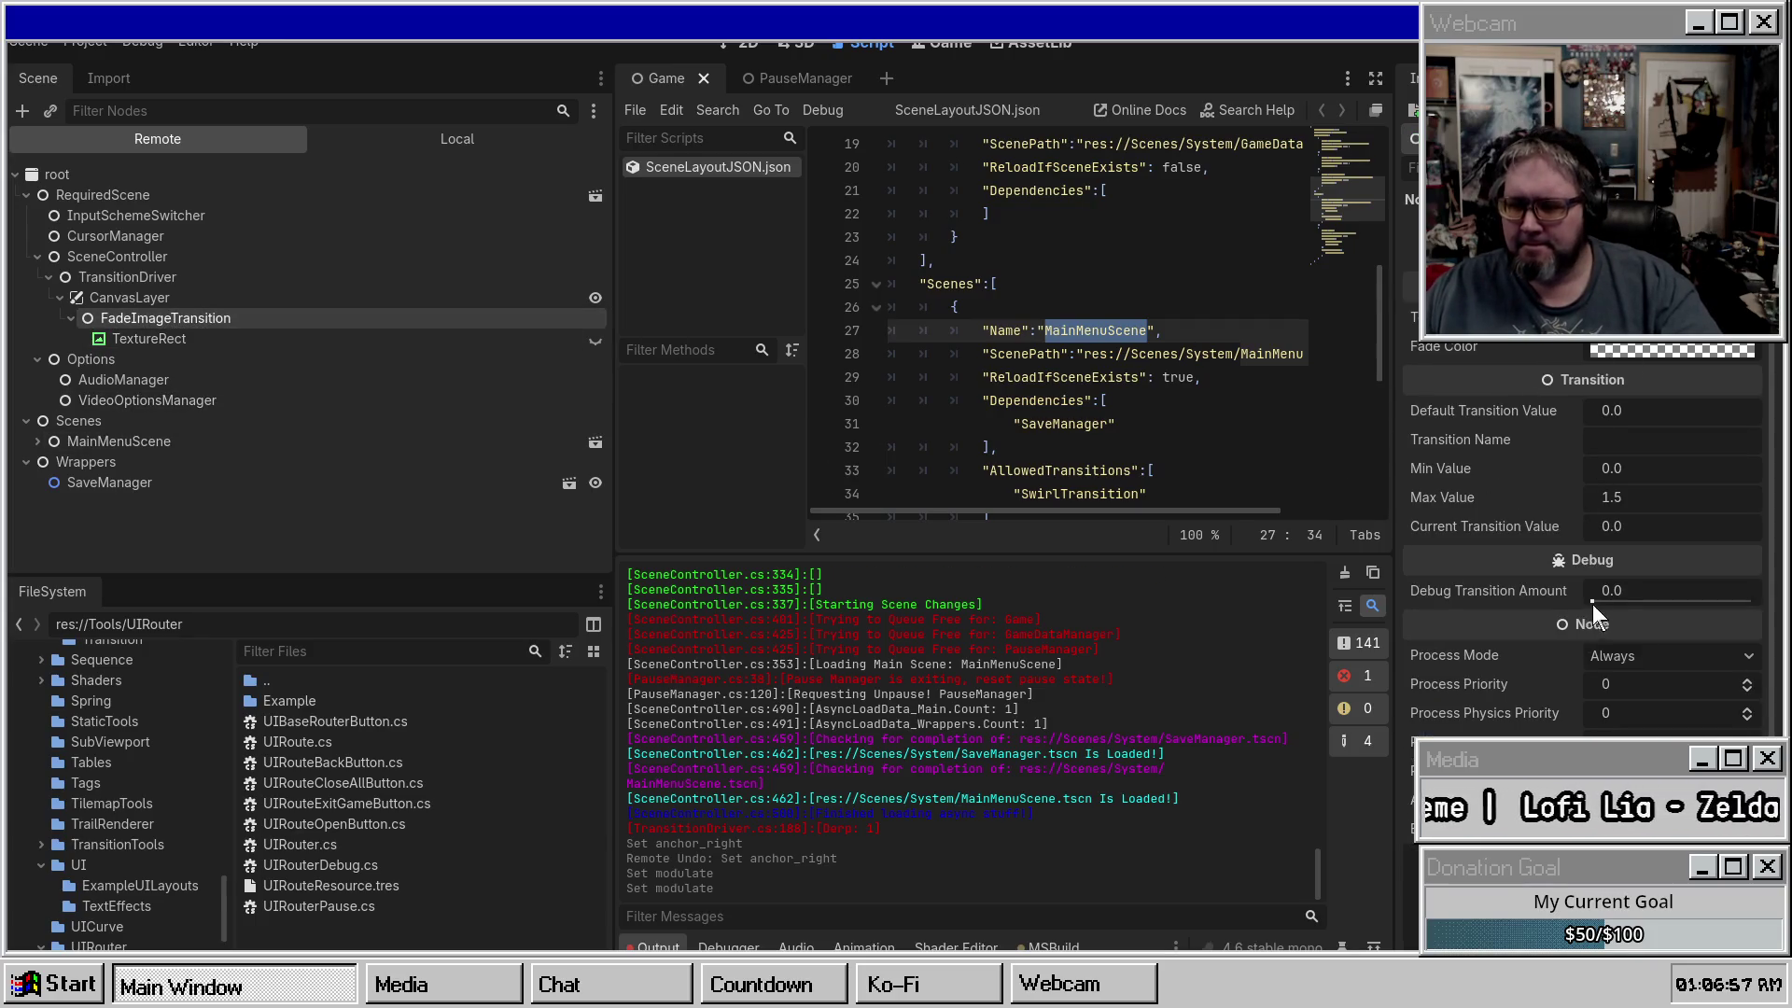
Preview the fade at Debug Transition Amount 0.384, then try near-white, grey and black Fade Colors.
mouse_move(1588, 596)
left_mouse_down()
mouse_move(1683, 613)
mouse_move(1514, 597)
left_mouse_up()
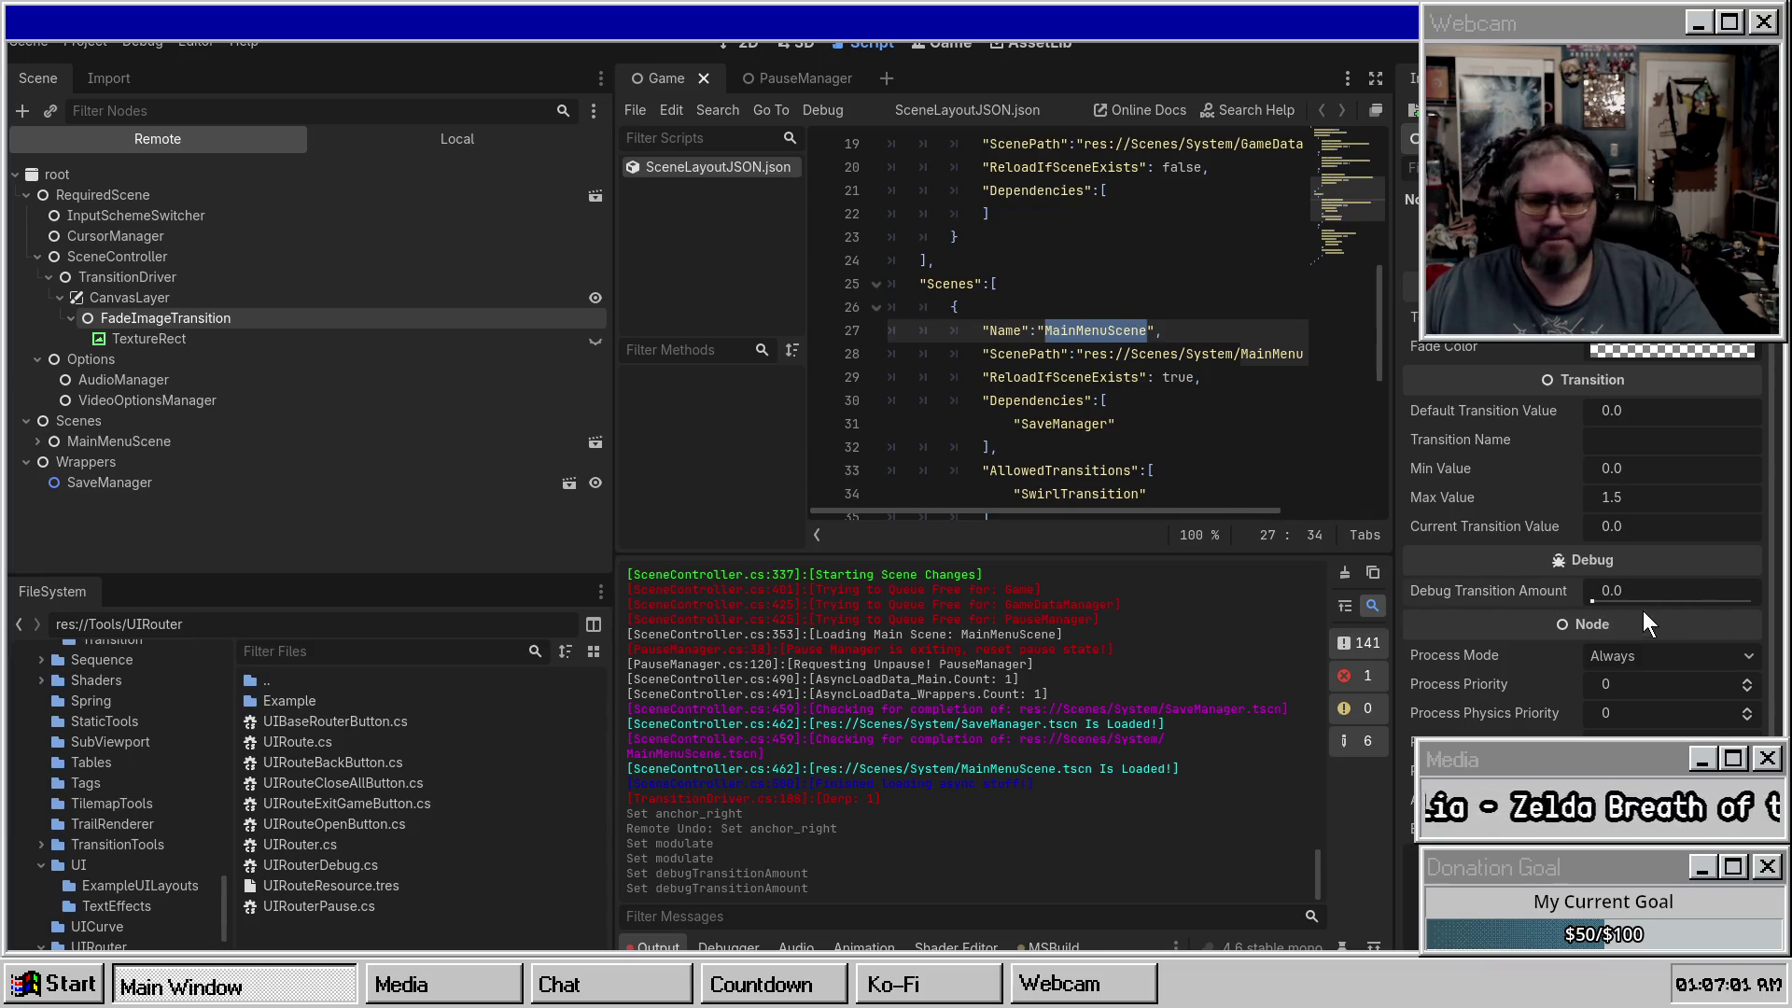
left_click(1588, 597)
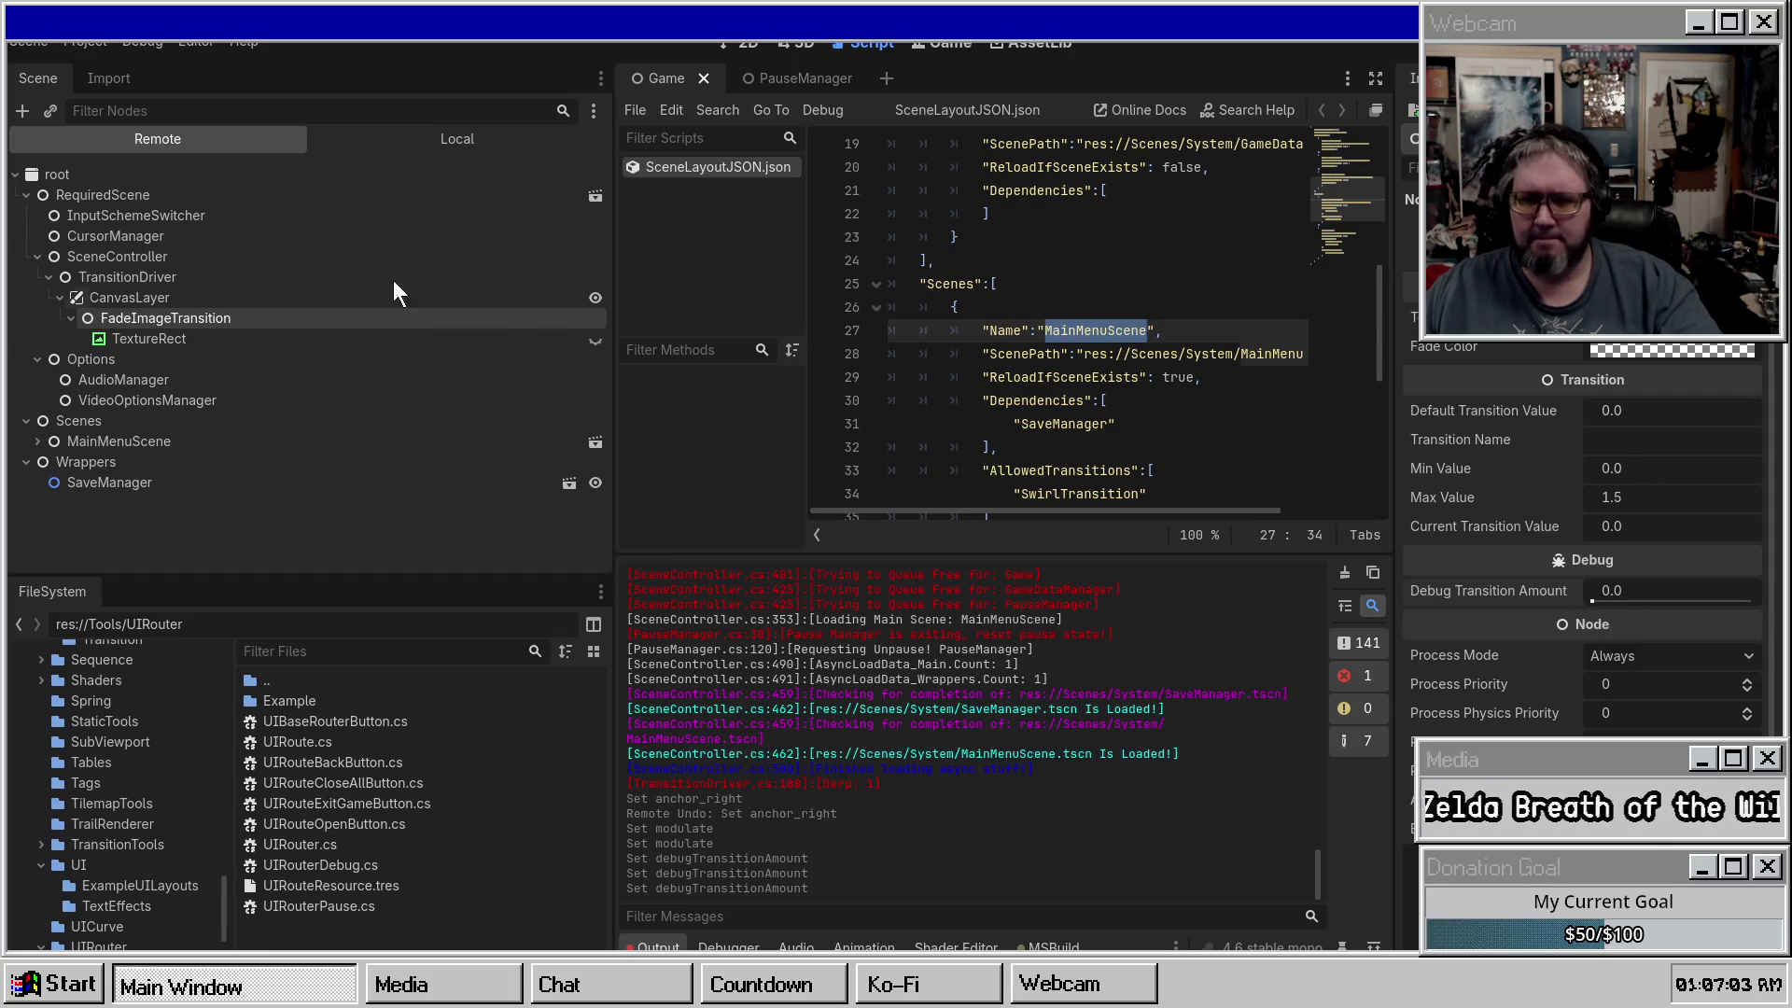
left_click(1616, 354)
left_click(1776, 497)
left_click_drag(1776, 497, 1767, 612)
left_click(127, 296)
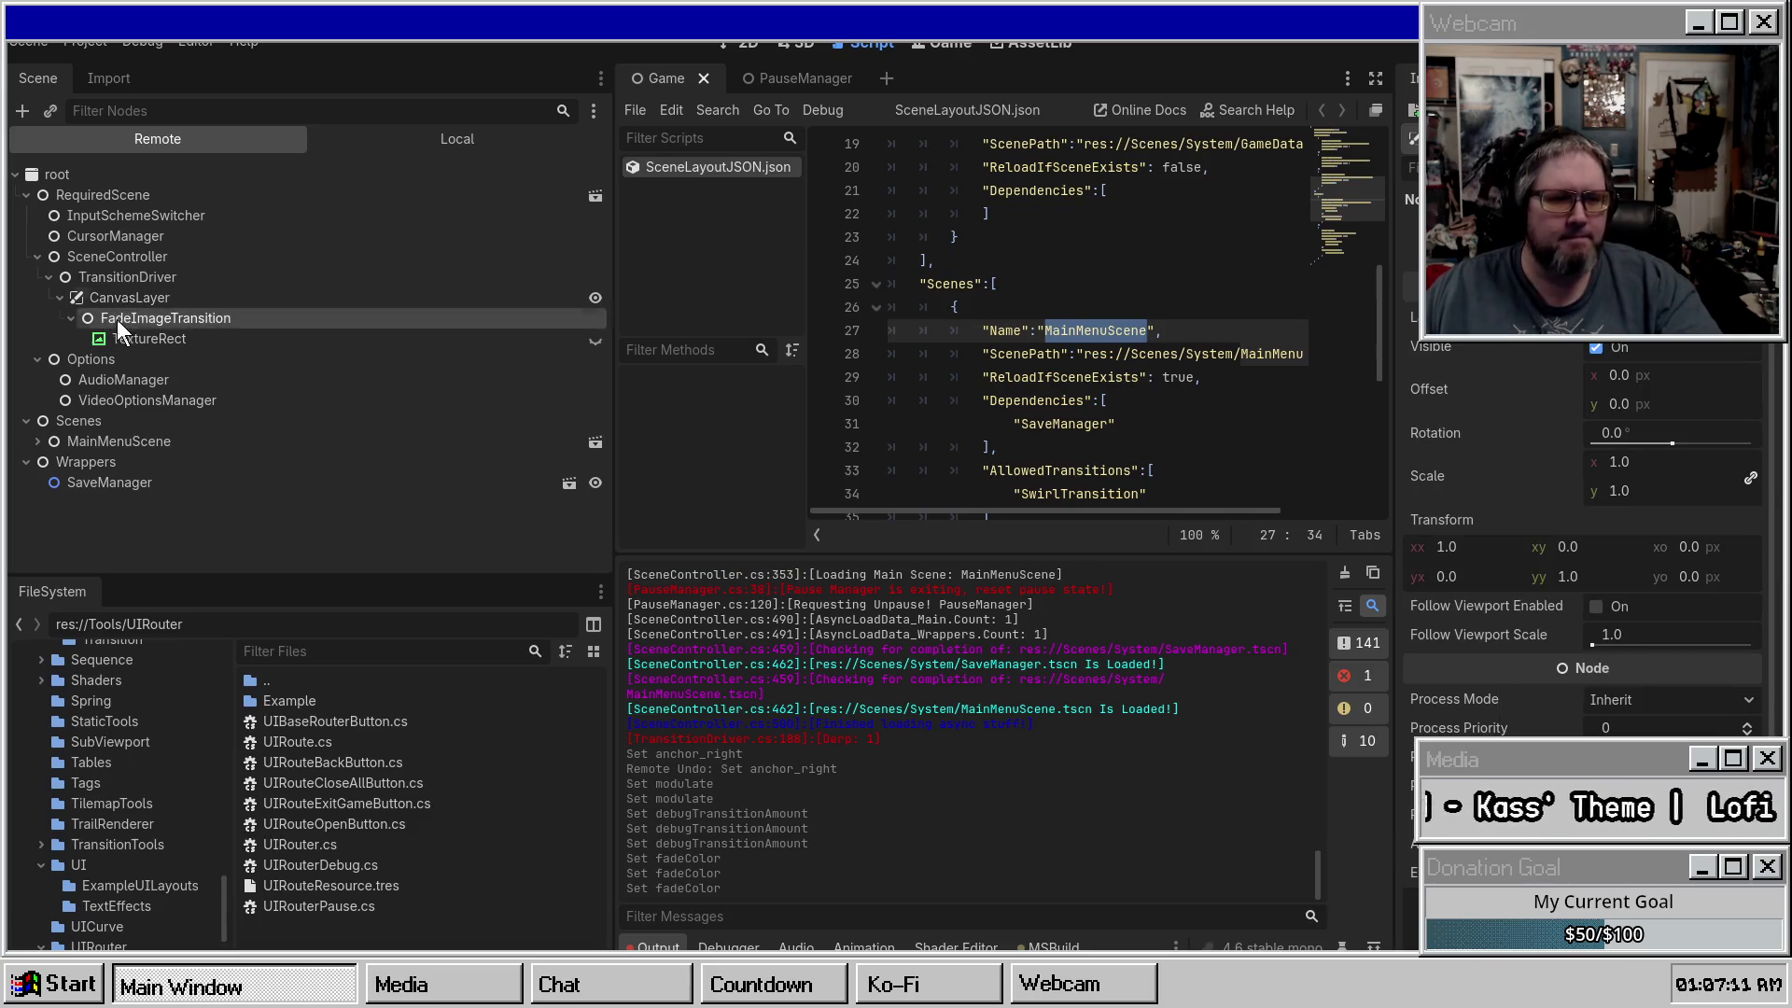
left_click(479, 316)
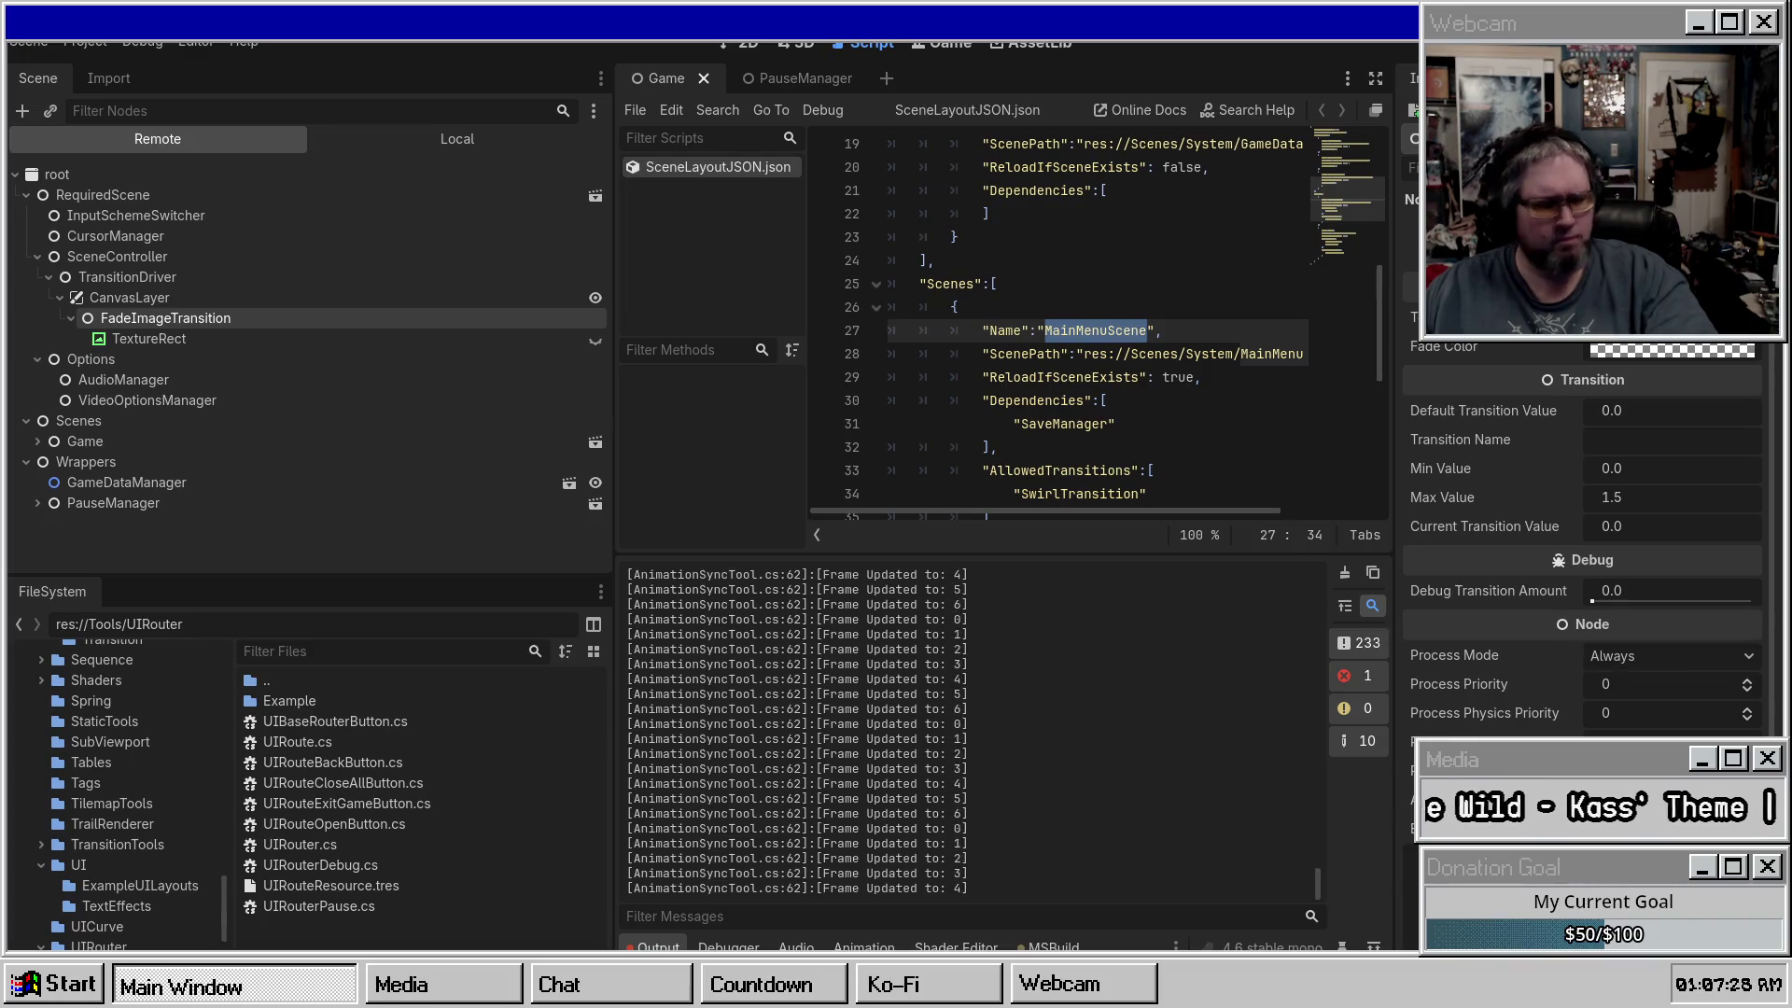
Pause and return to the main menu, then expand MainMenuScene's CanvasLayer and Panel remotely.
key("Escape")
key("Return")
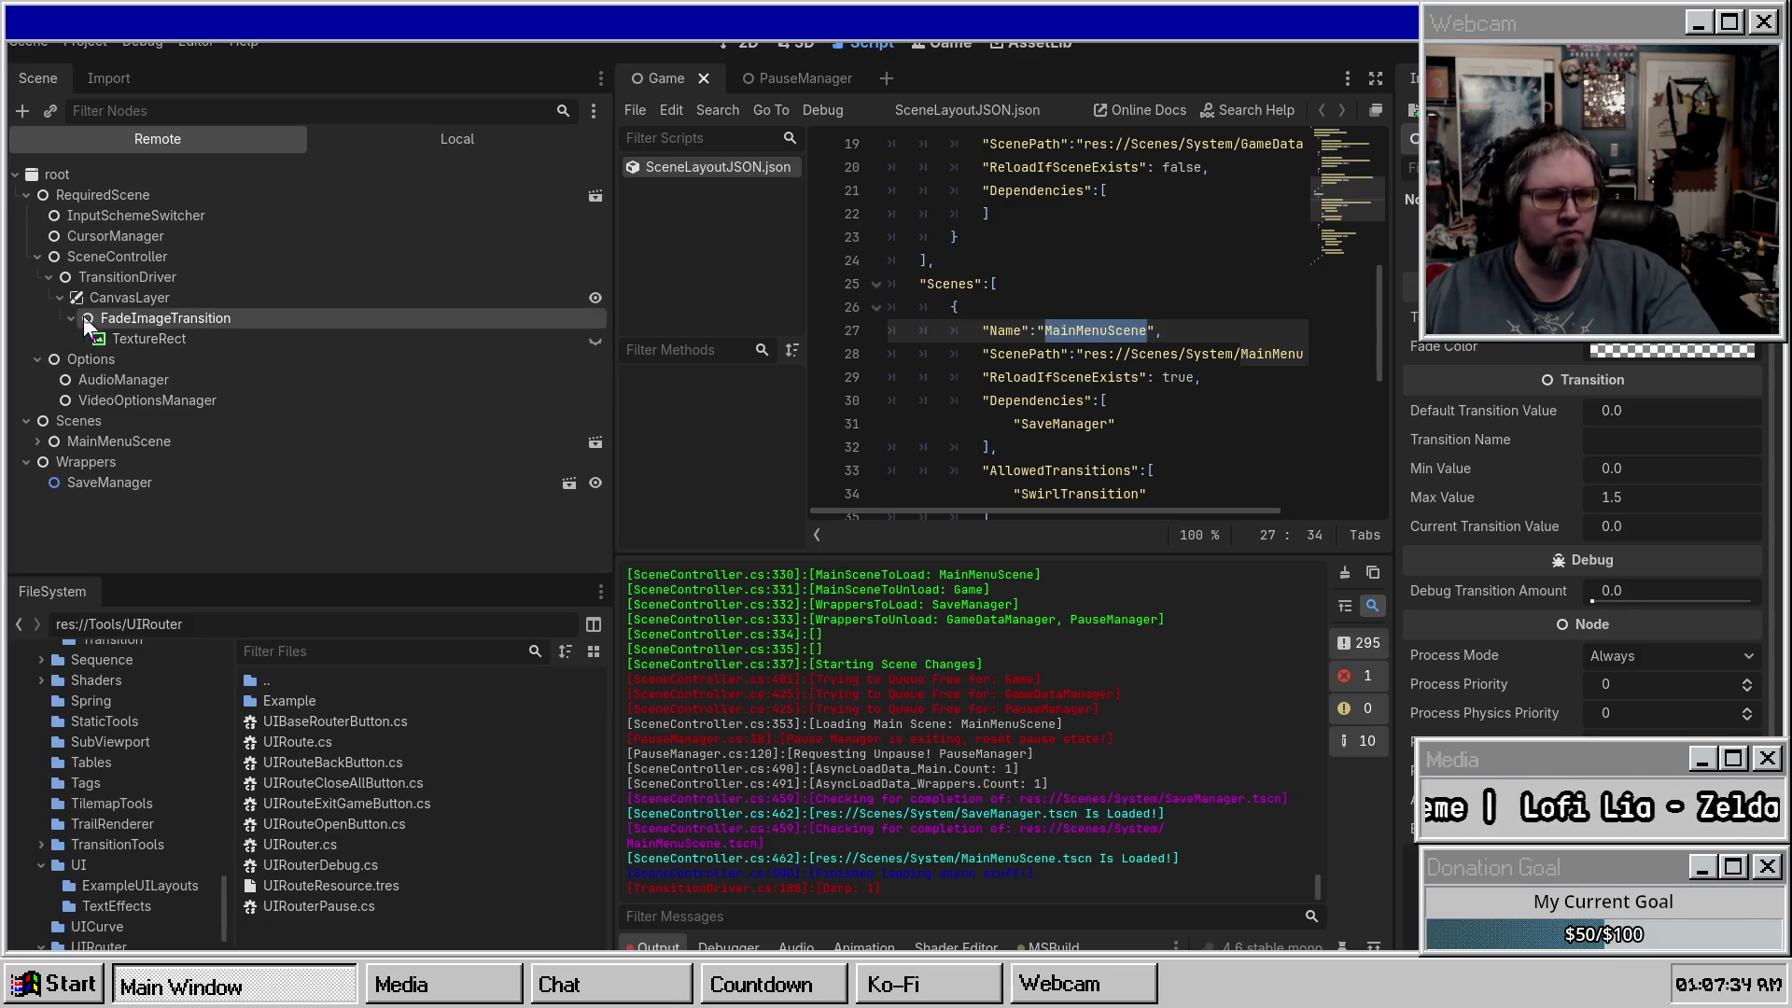
left_click(38, 442)
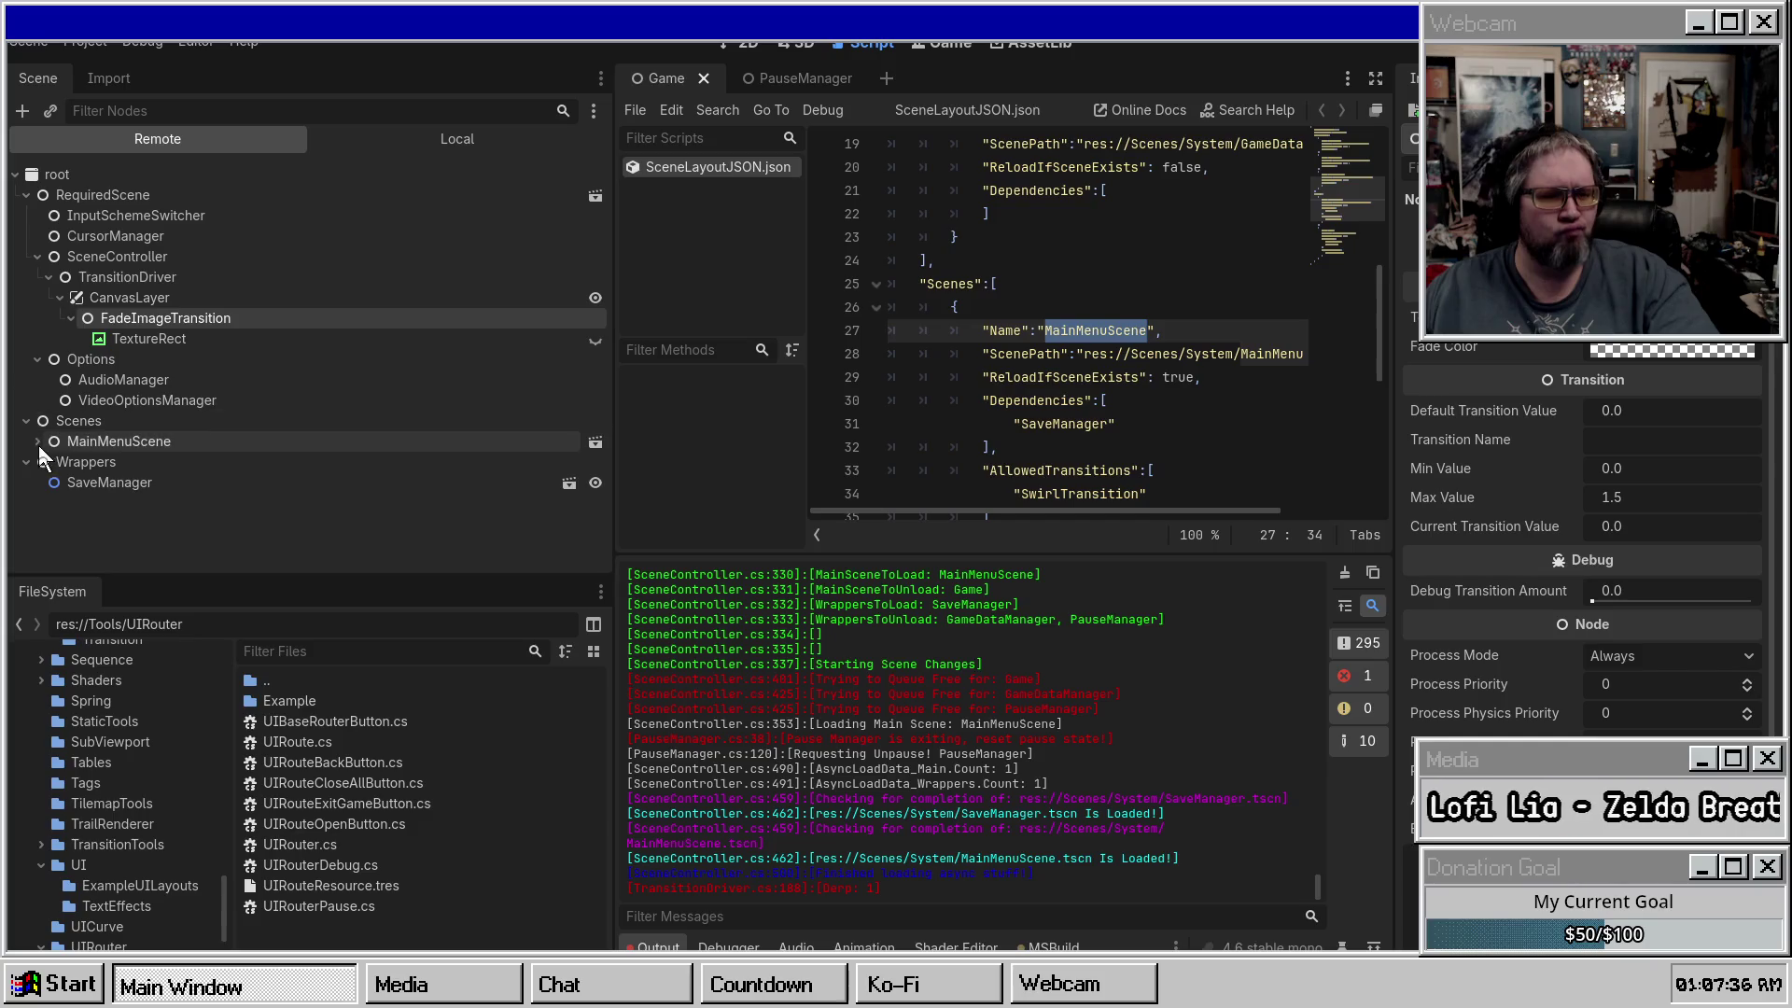
left_click(49, 462)
left_click(60, 483)
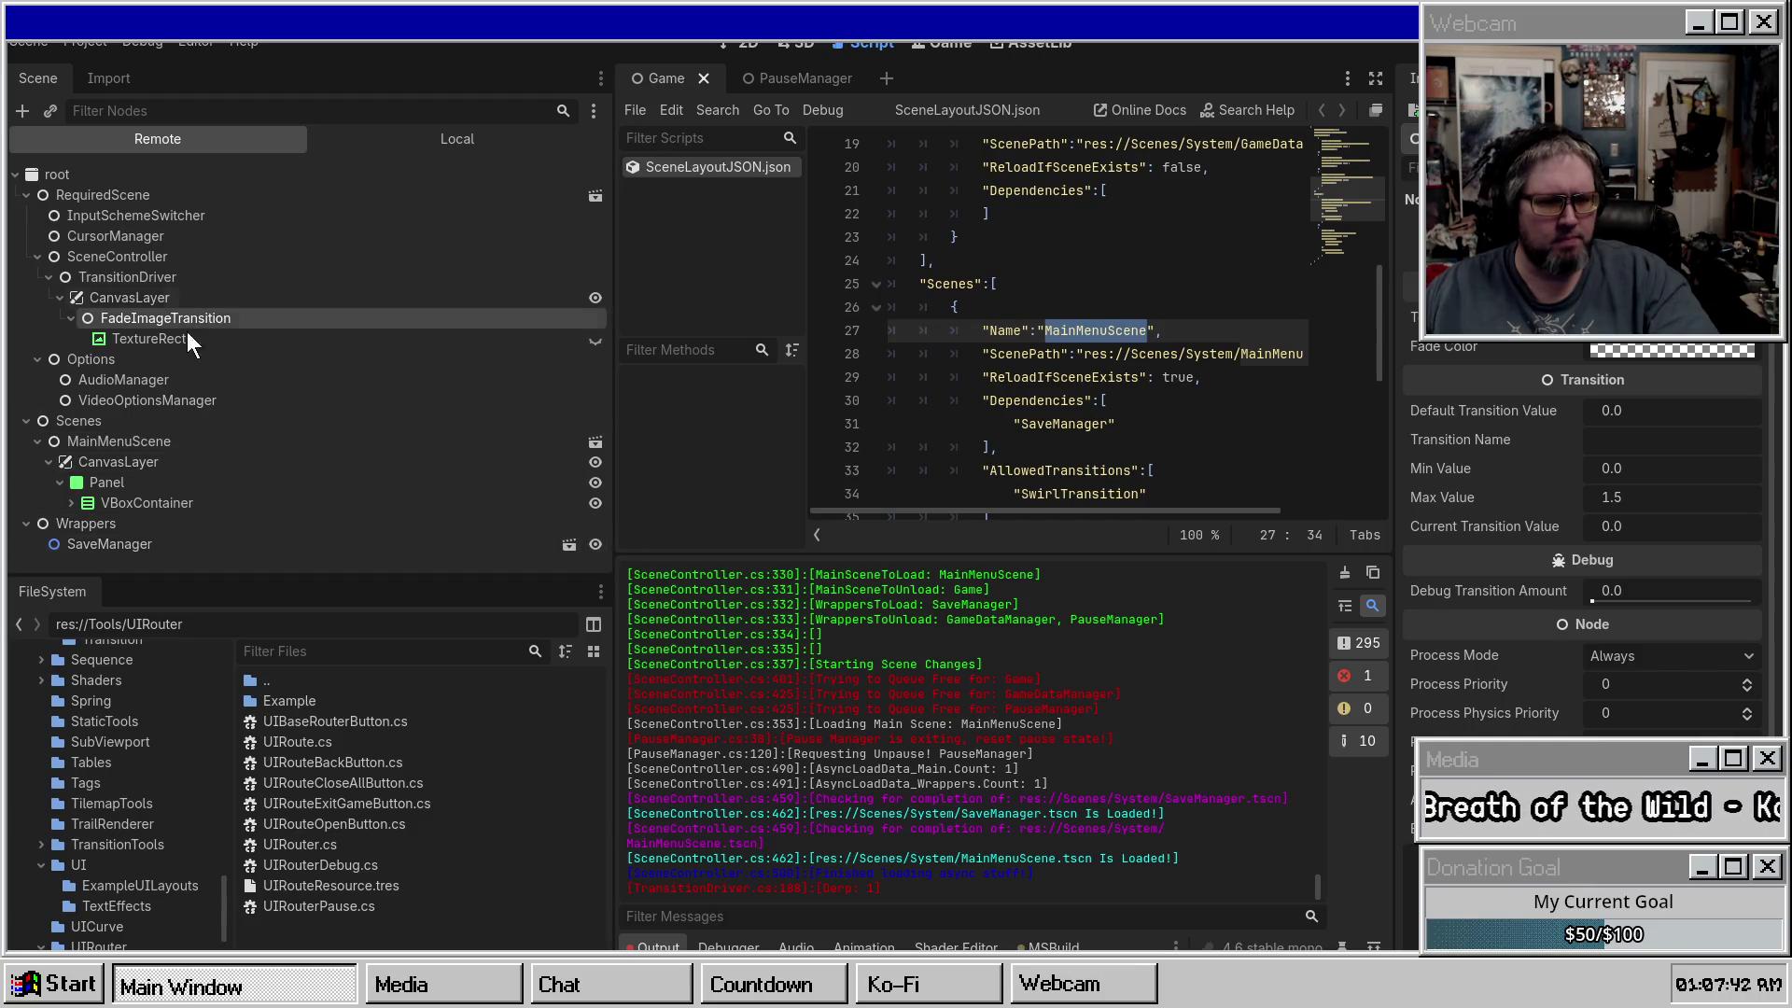
Hide the fade TextureRect in the running game, then inspect WorldEnvironment in the local Game scene.
left_click(594, 340)
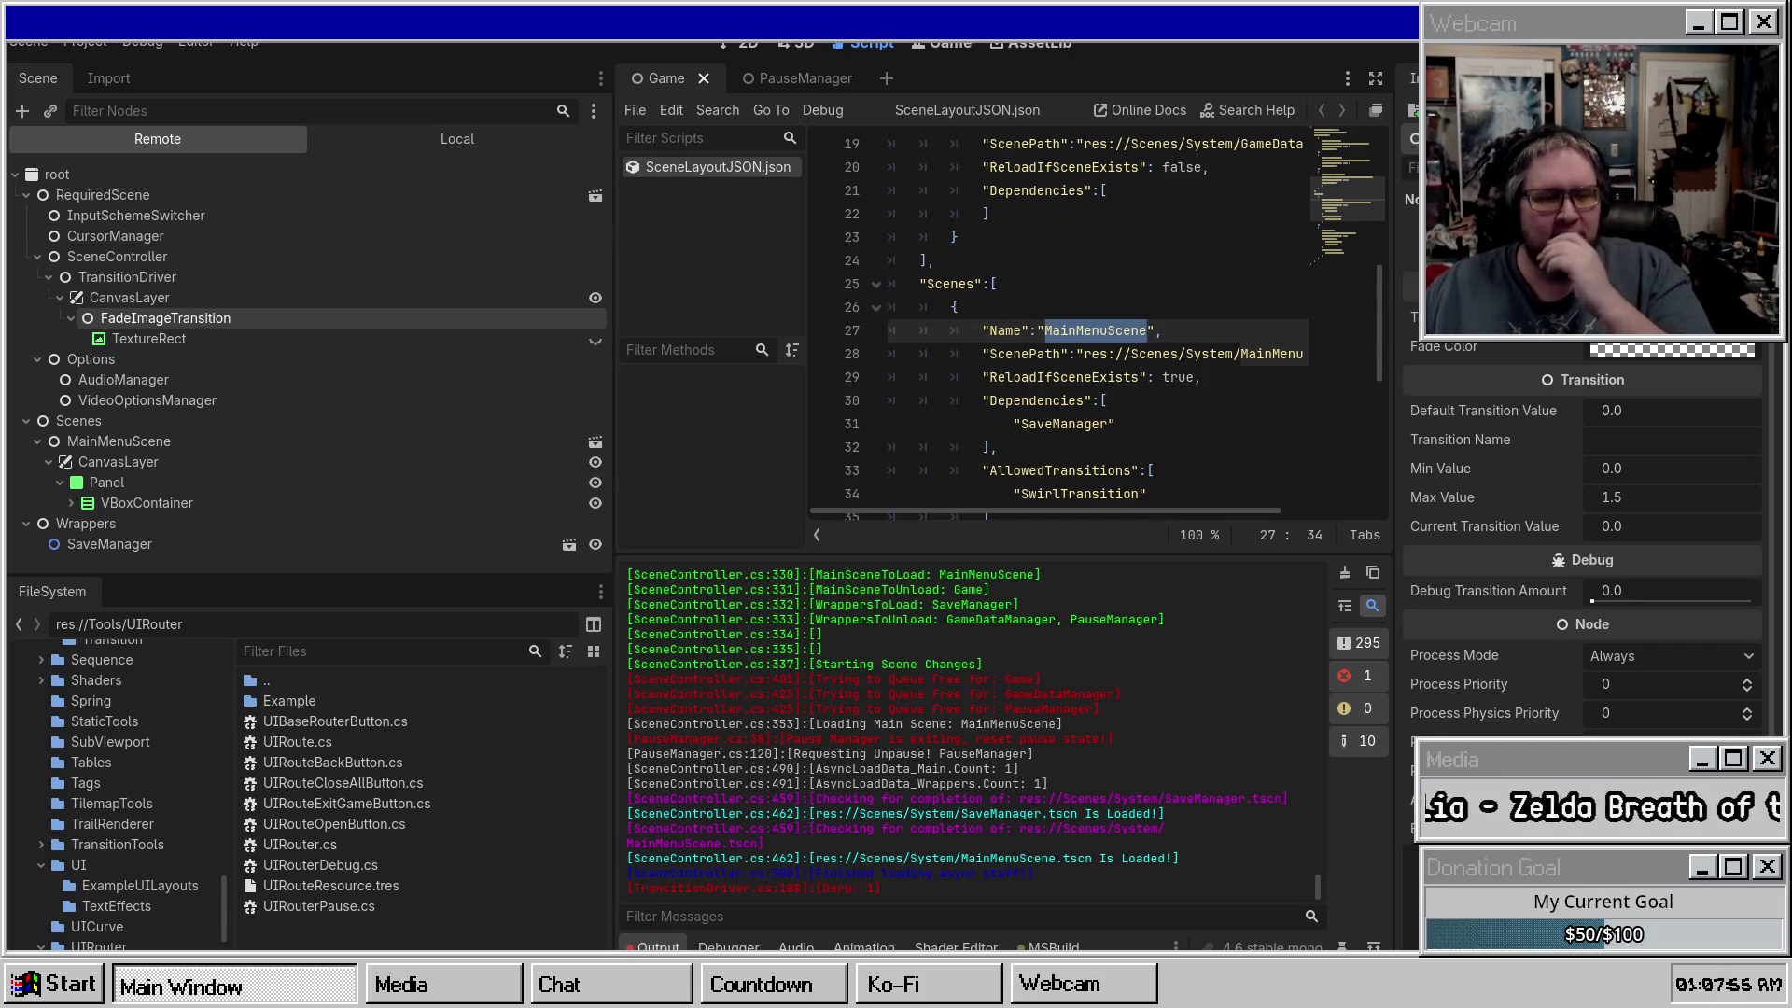
left_click(416, 148)
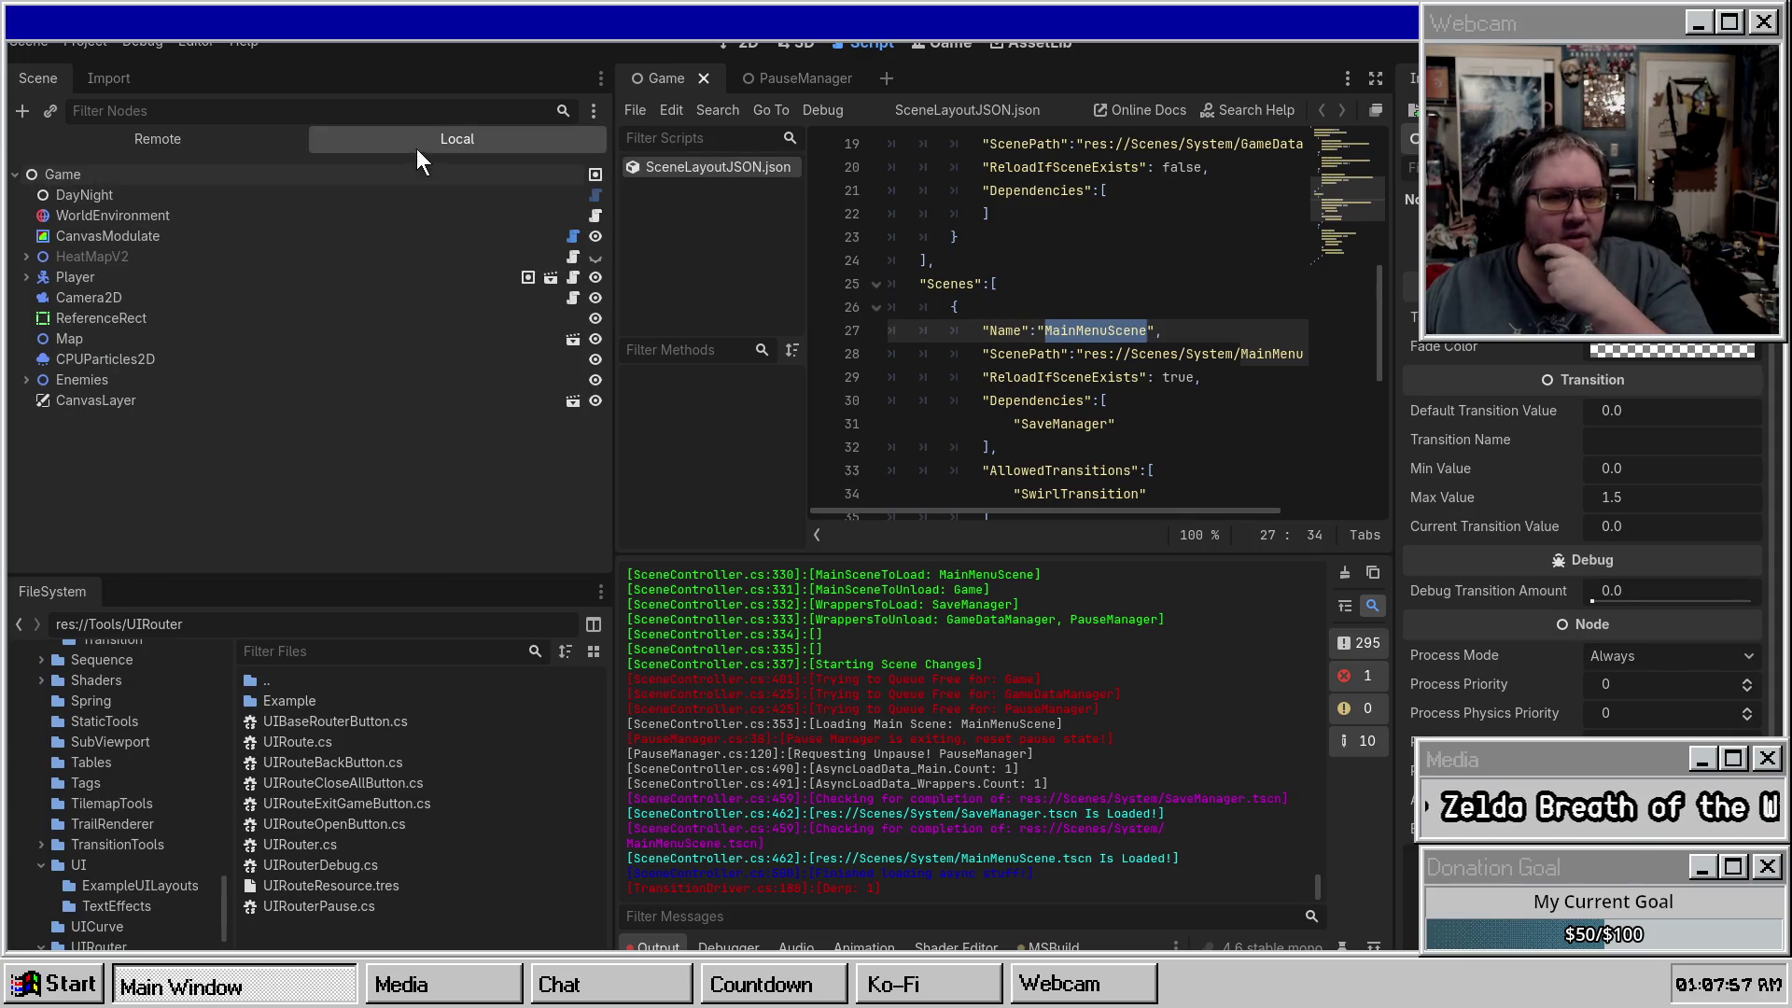
left_click(105, 218)
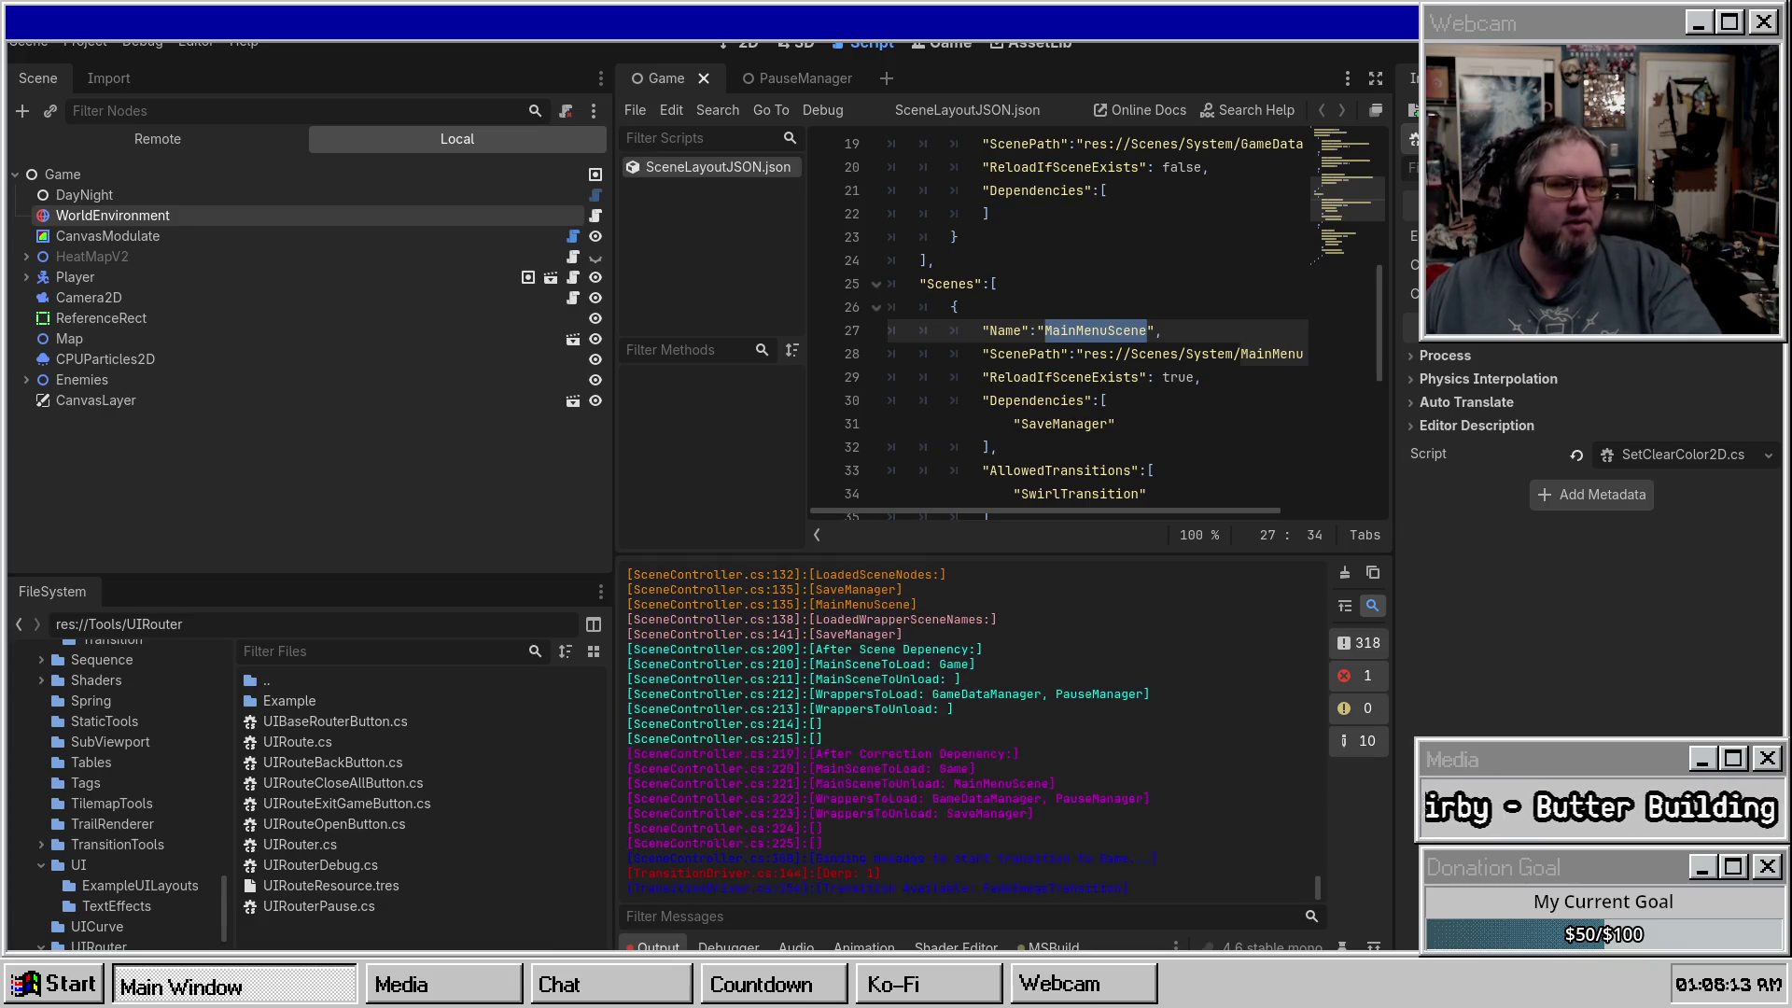
Select 'Requesting' in the log's pause request message, then rebuild and relaunch the game with F5.
left_click_drag(794, 873, 988, 873)
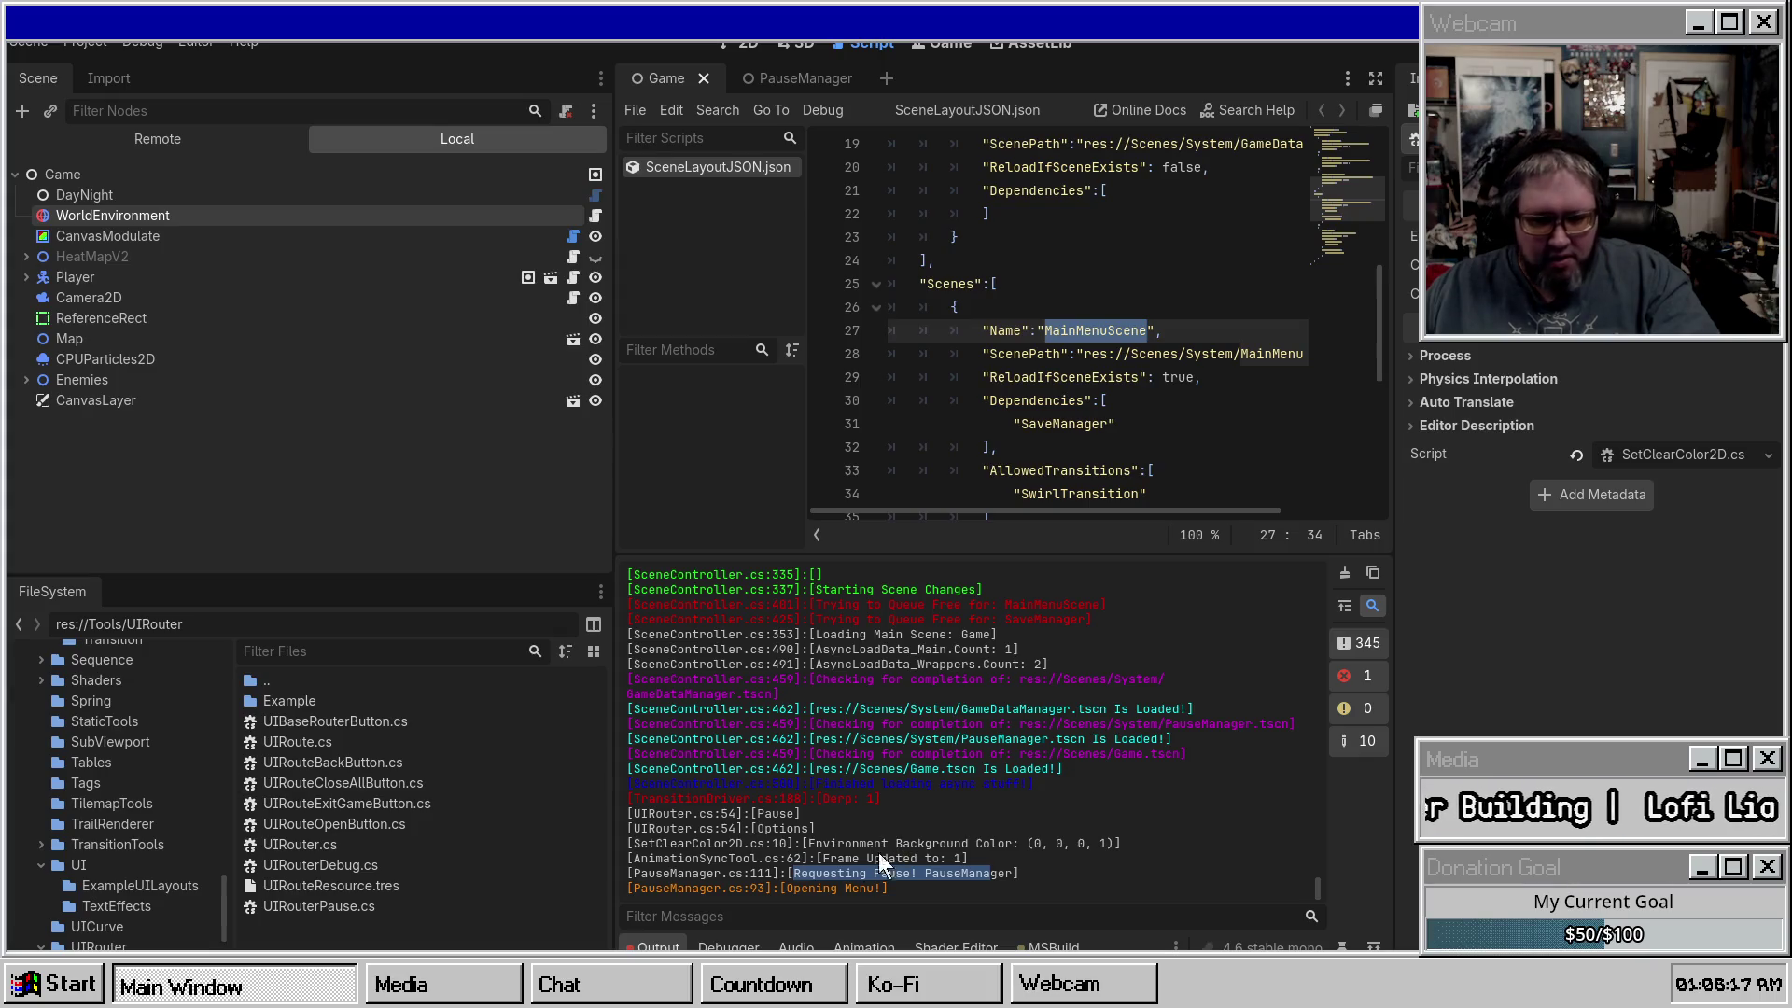
left_click(797, 864)
mouse_move(794, 874)
left_mouse_down()
mouse_move(1046, 874)
mouse_move(860, 873)
left_mouse_up()
left_click(876, 874)
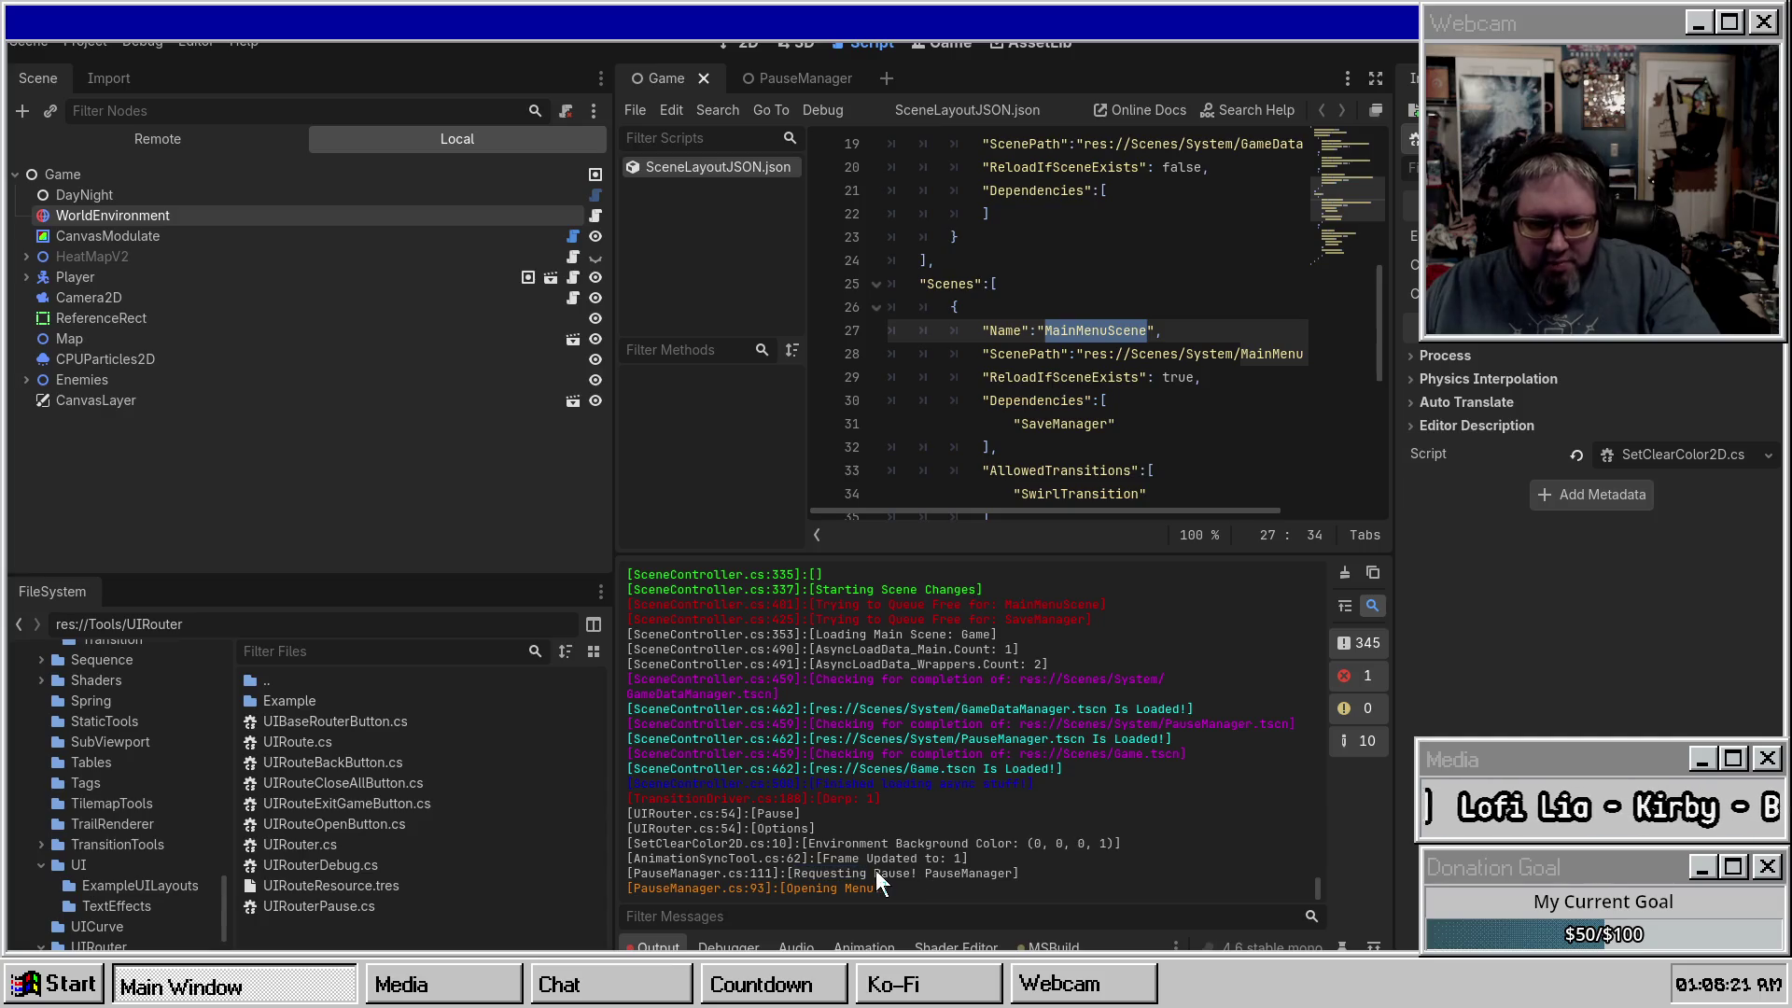
double_click(846, 872)
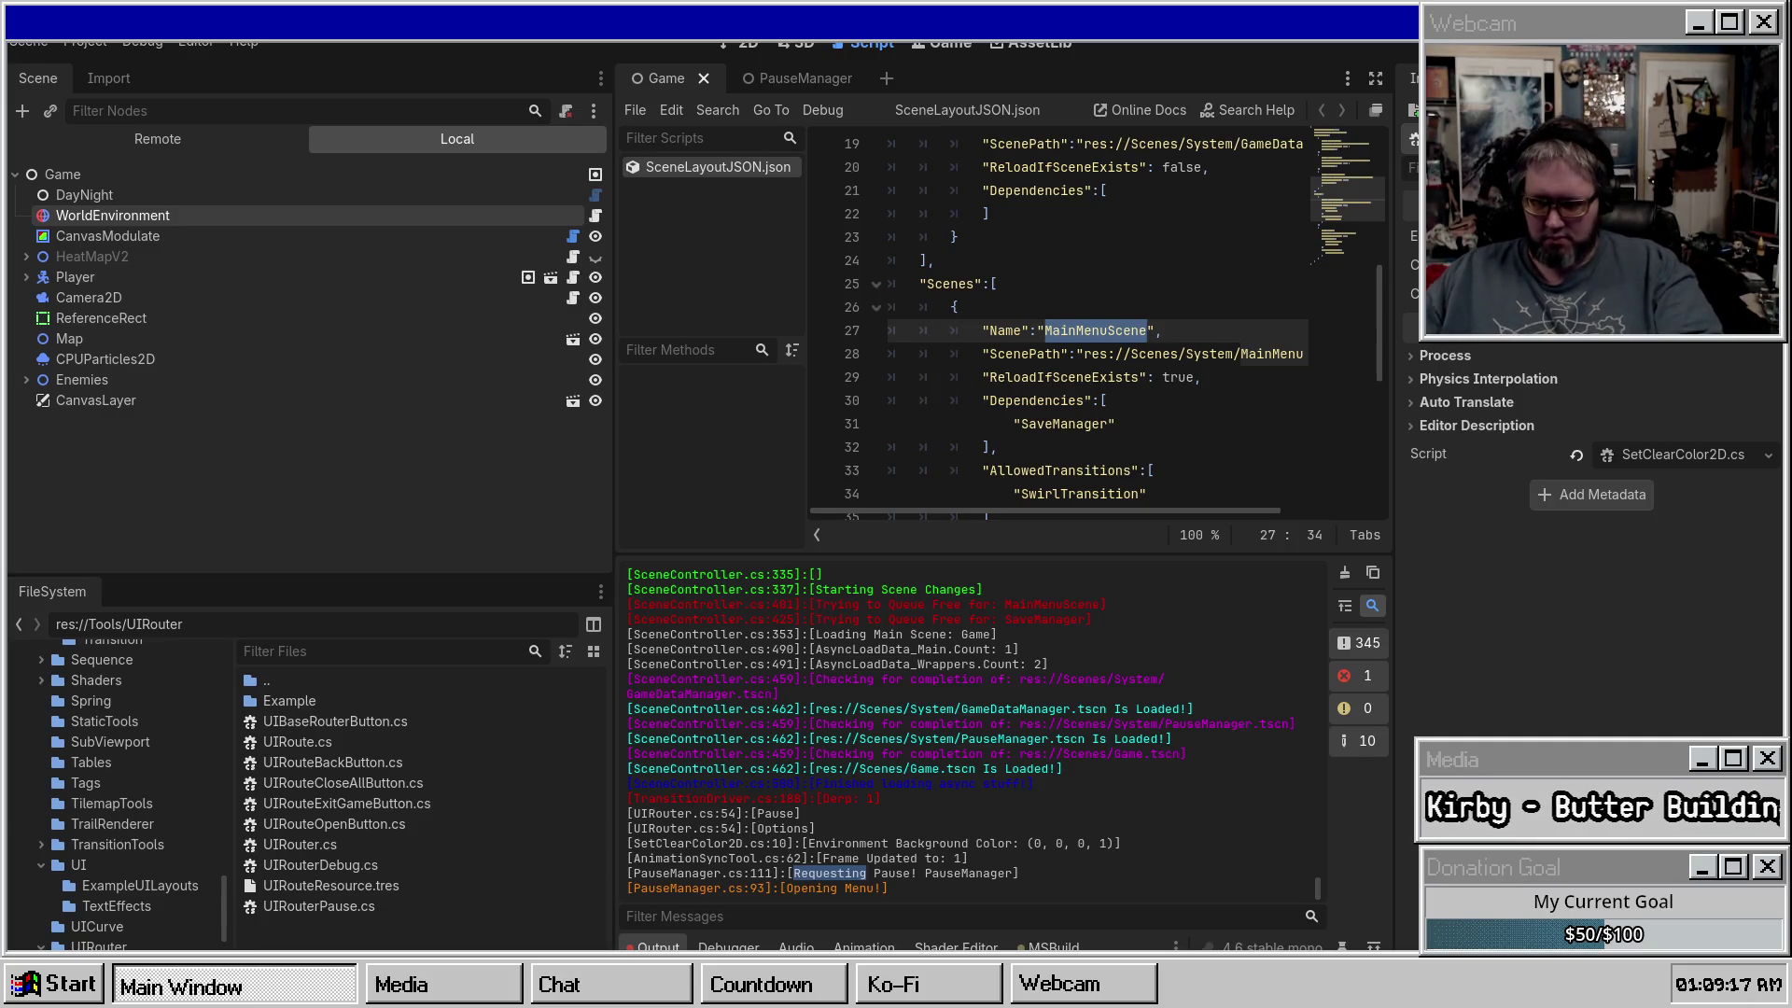
key("F5")
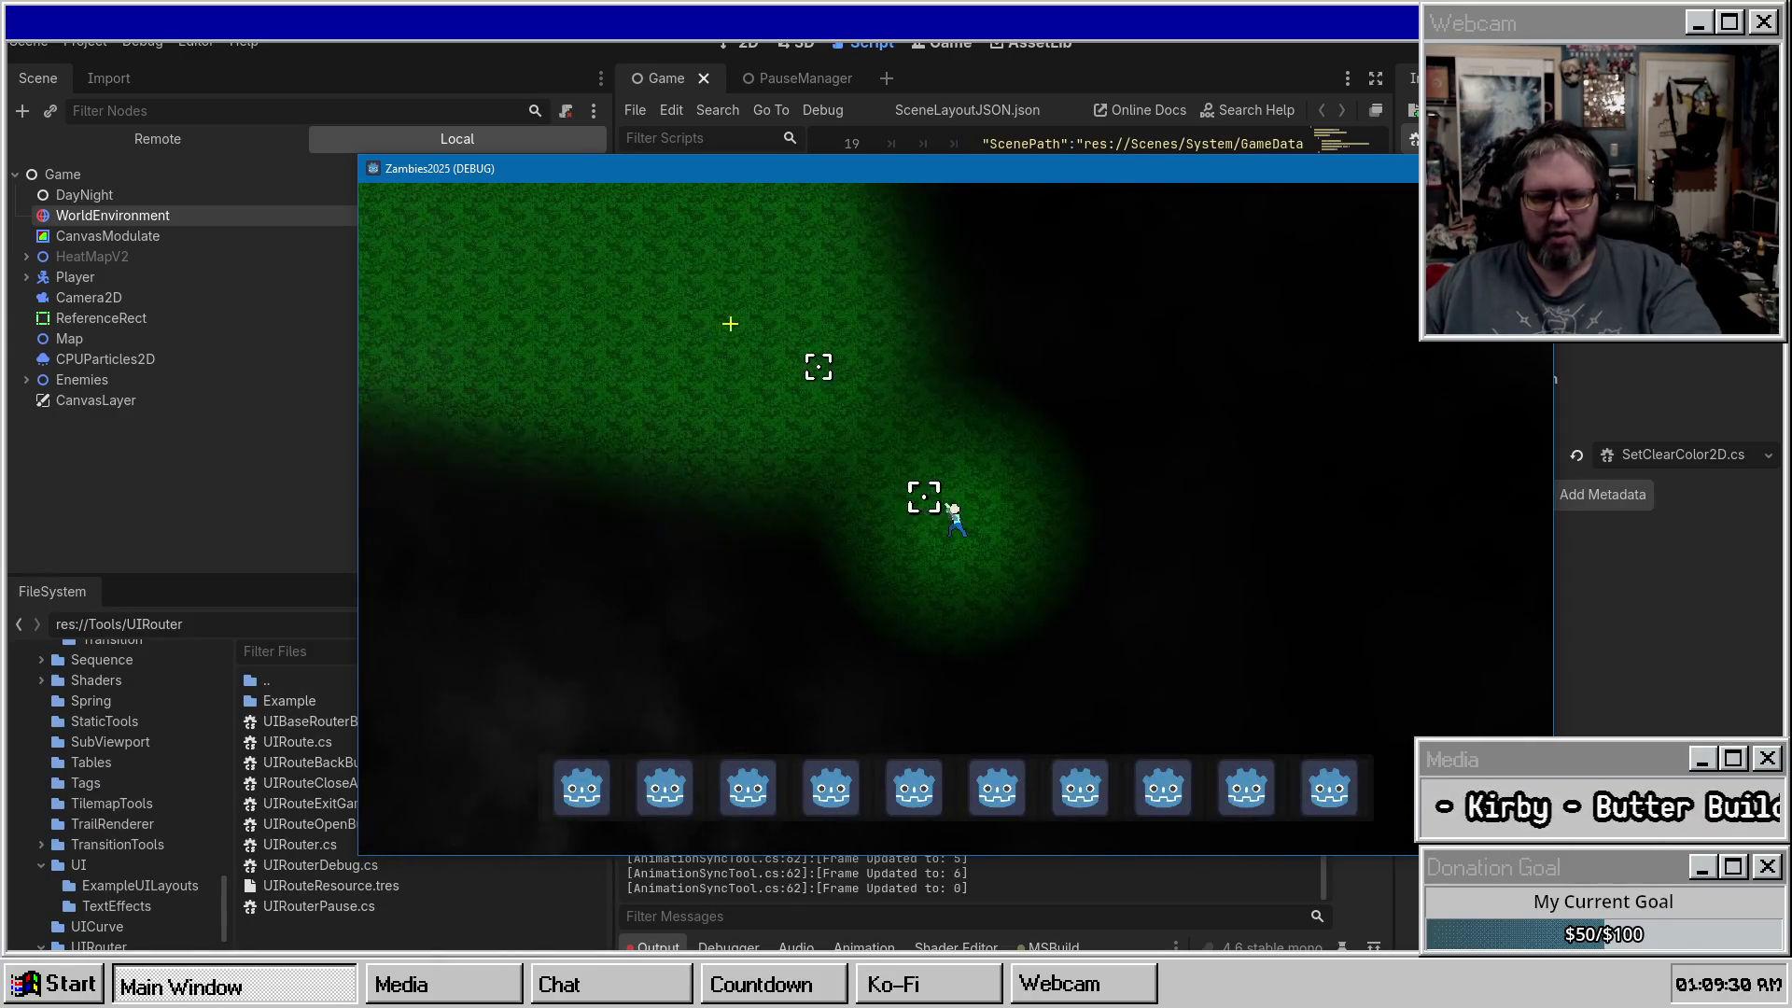
Pause and go to the main menu, pause again, then stop the debug run with F8.
key("Escape")
left_click(909, 600)
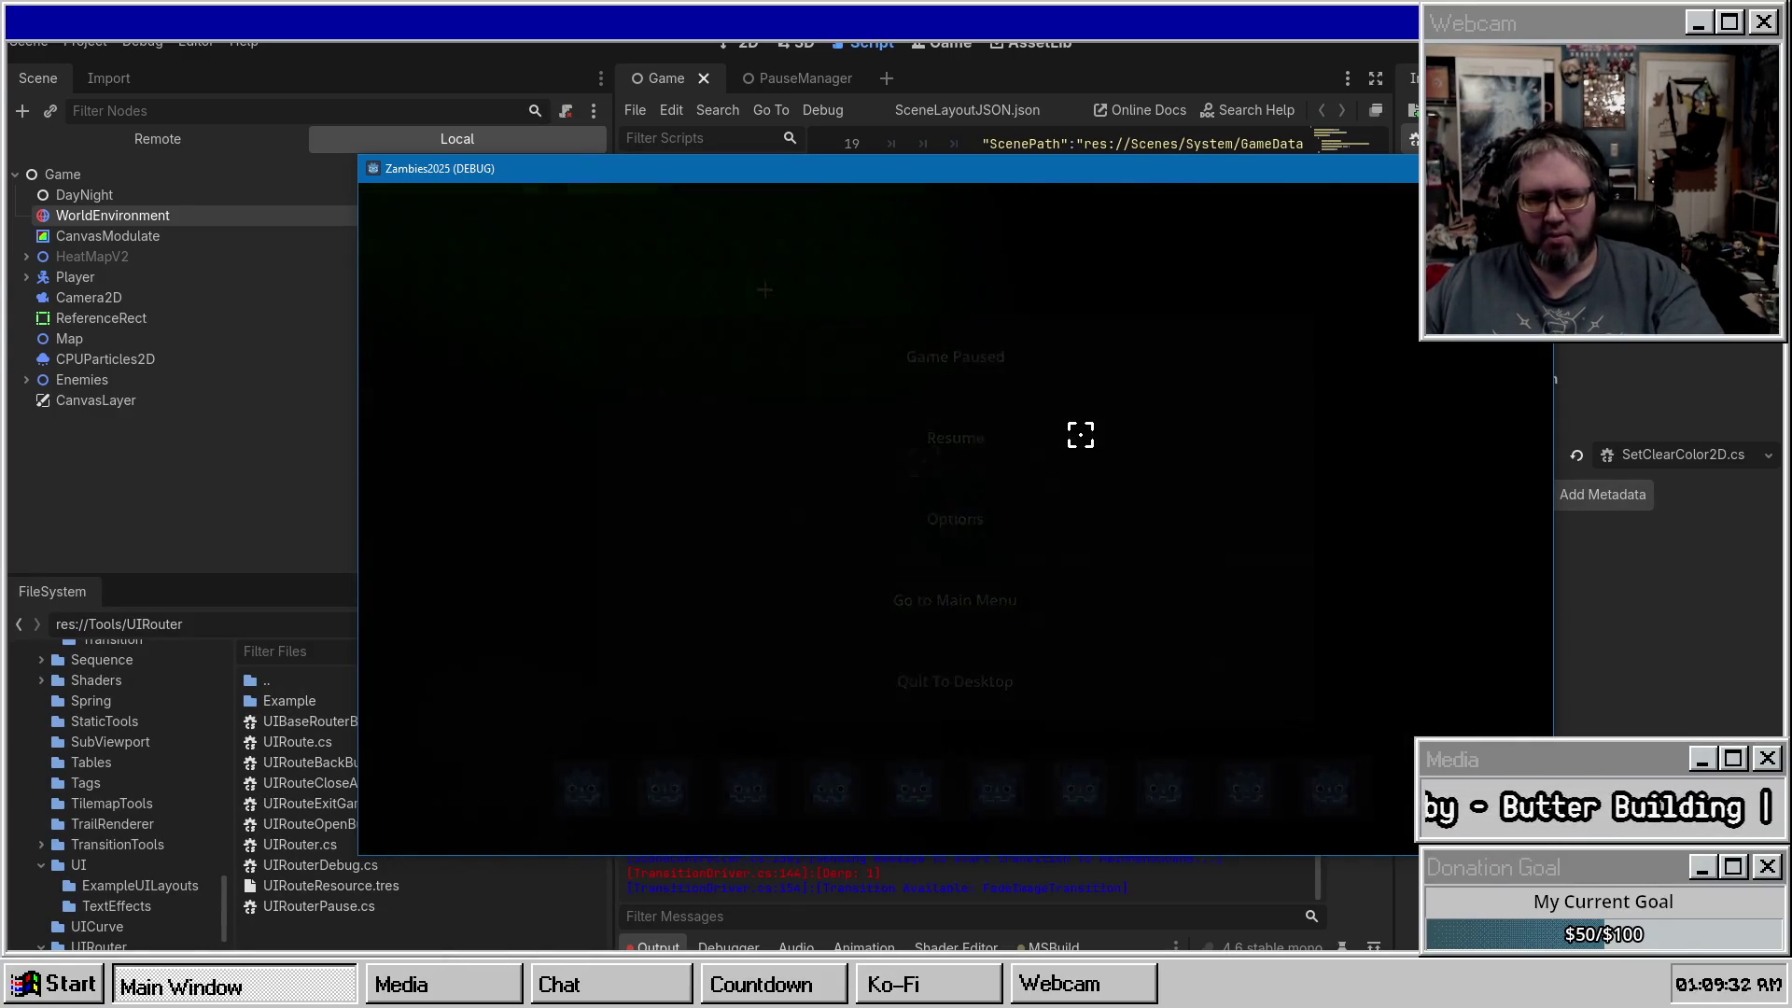
key("Escape")
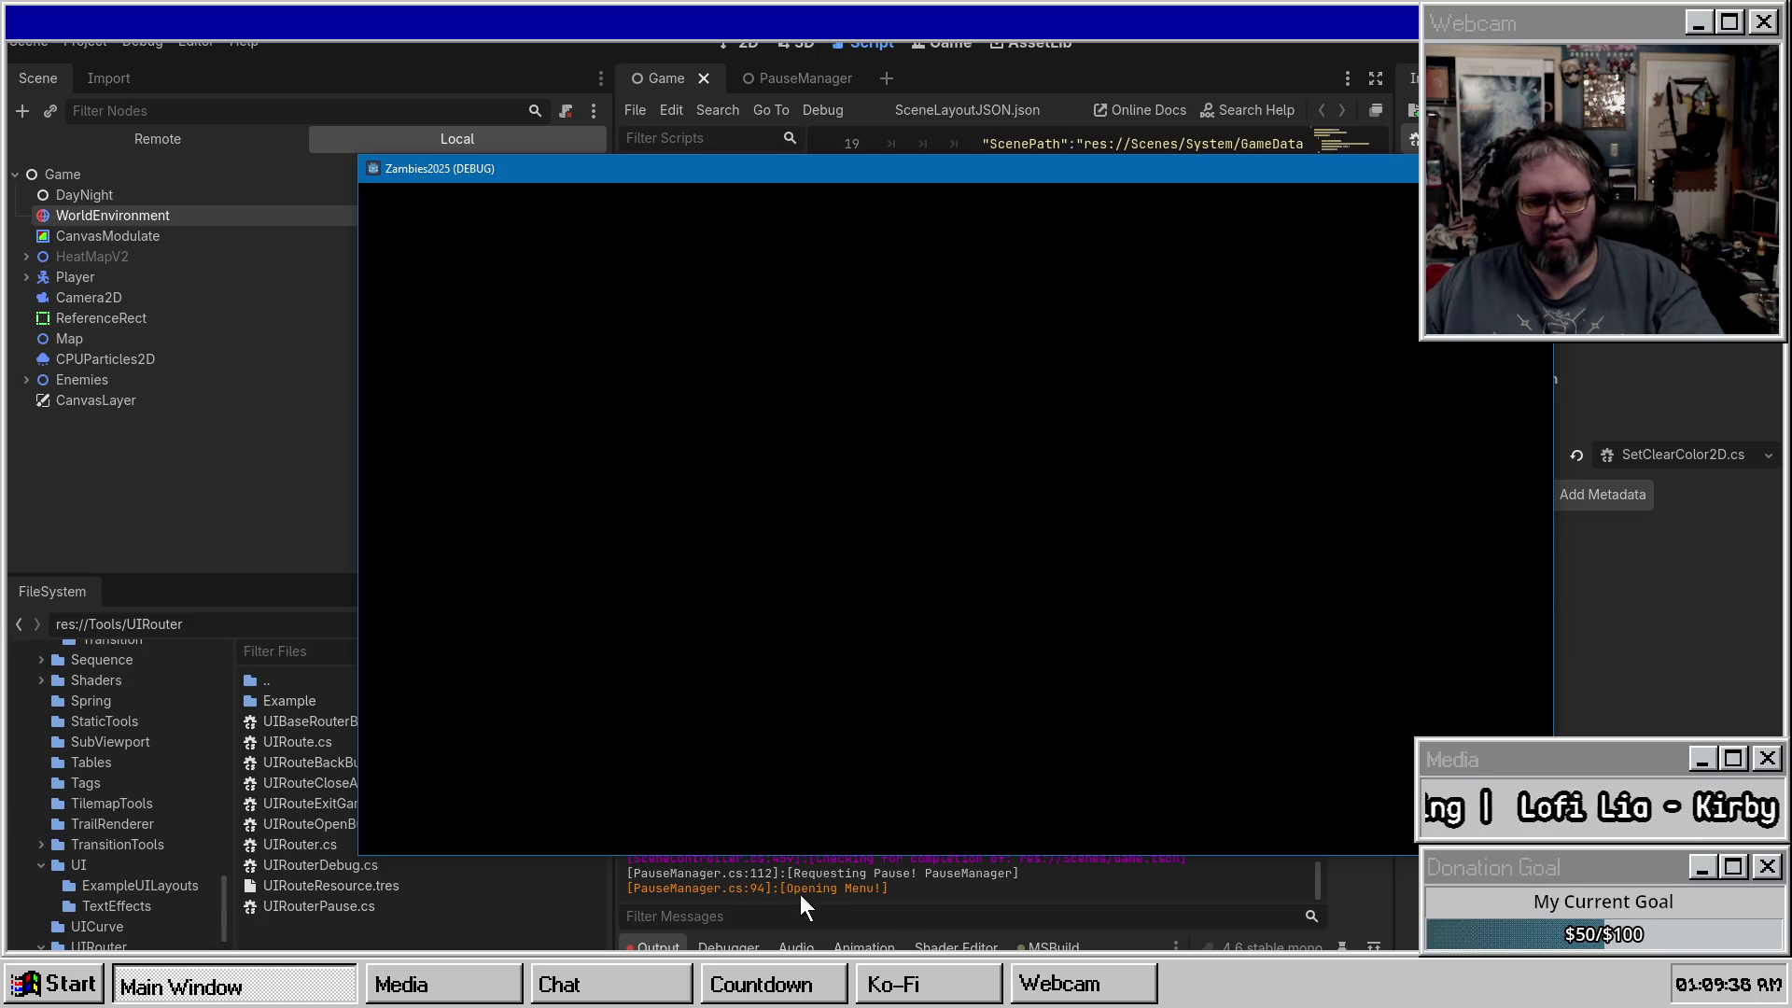
key("F8")
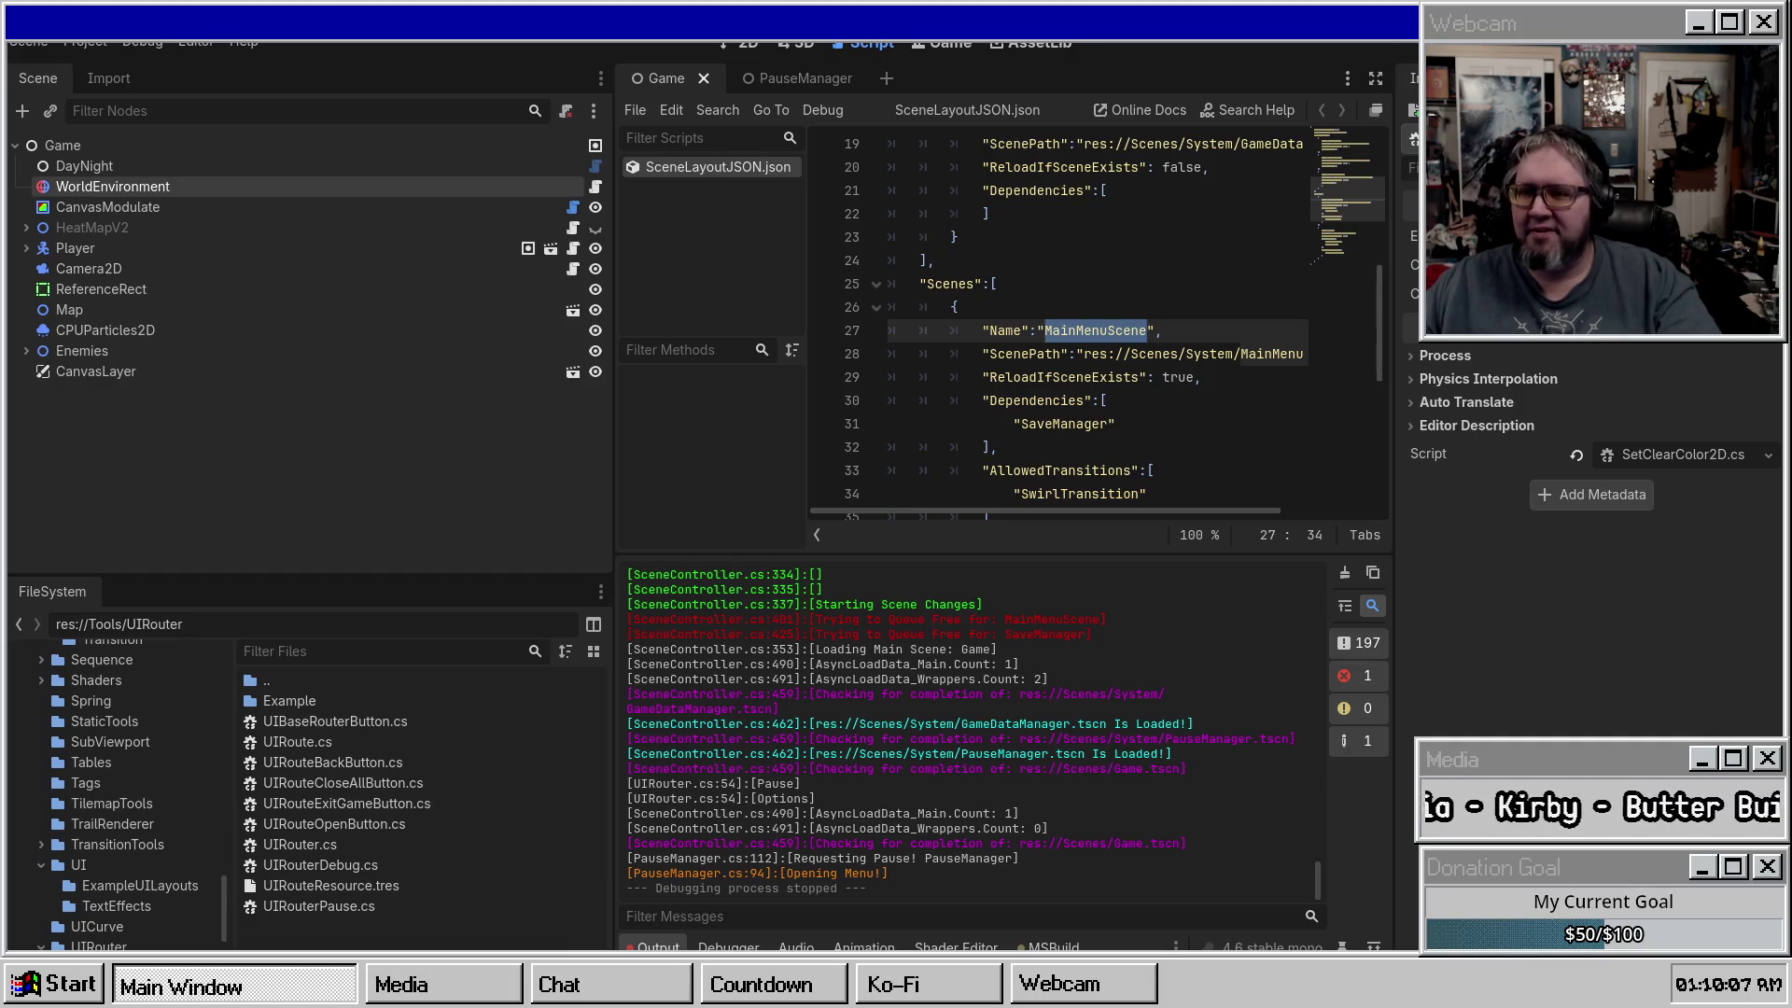
Build the .NET project and launch the Zambies2025 game again with F5.
key("F5")
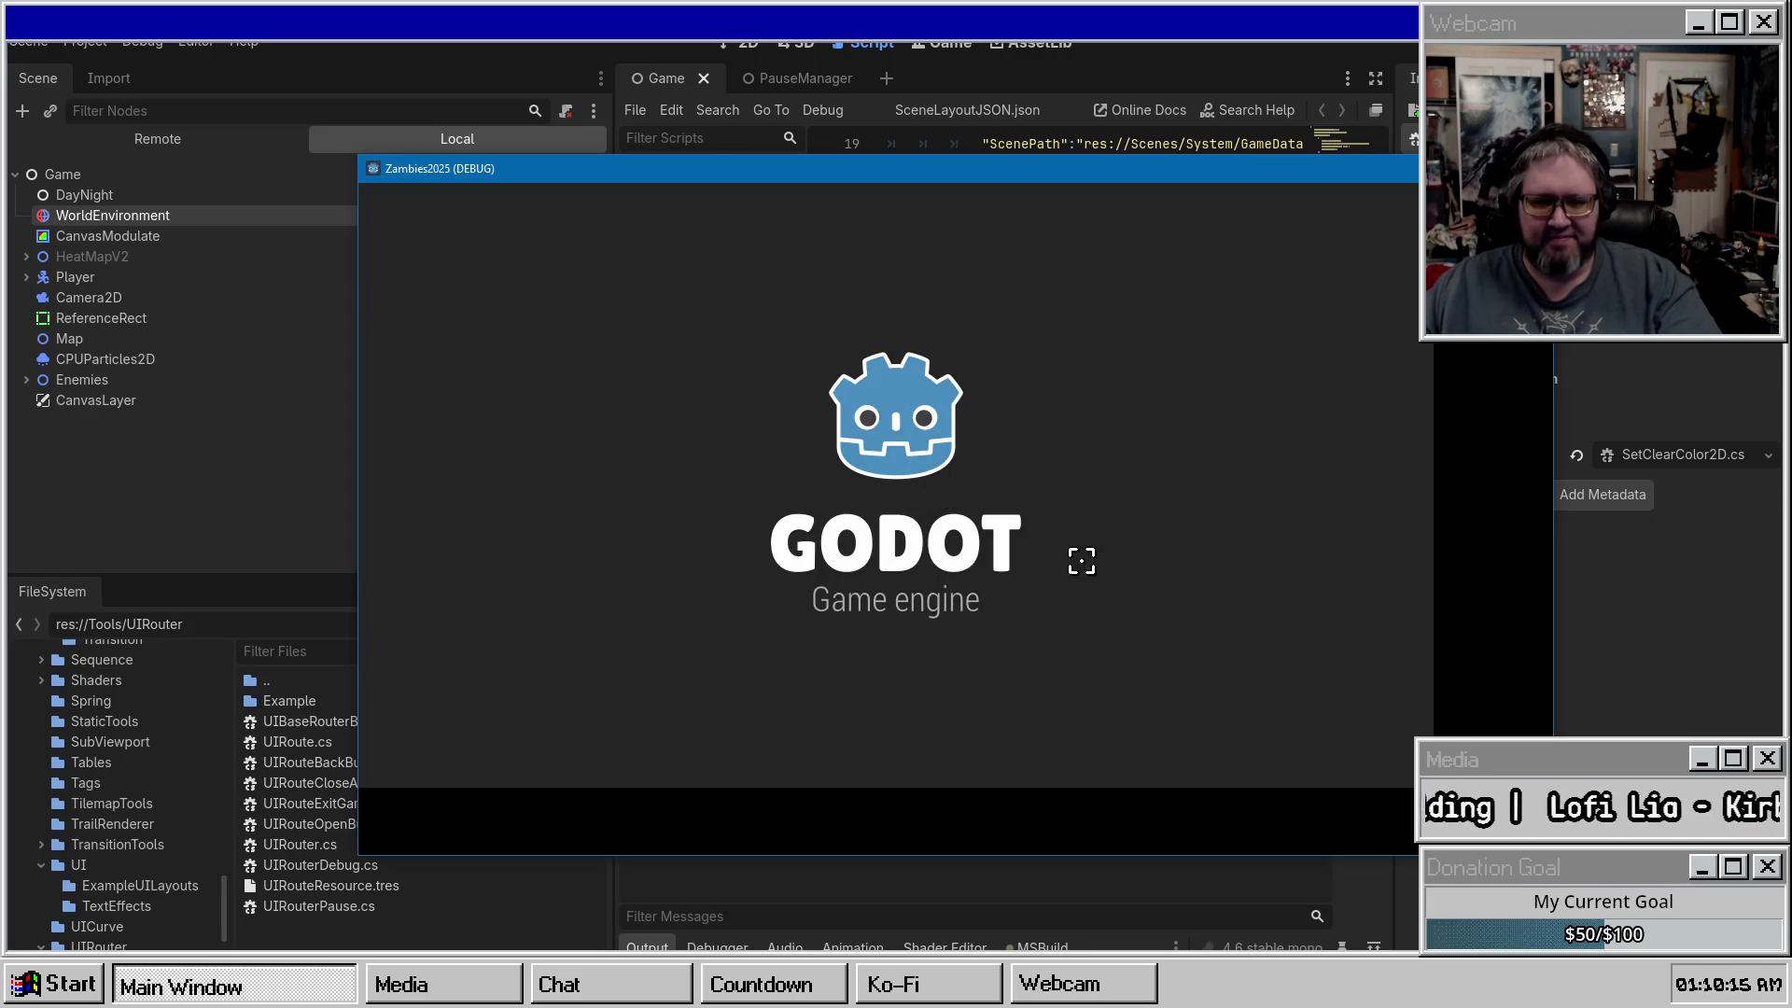
Pause the game, return to the title screen with Go to Main Menu, then start again with Go To Game.
key("Escape")
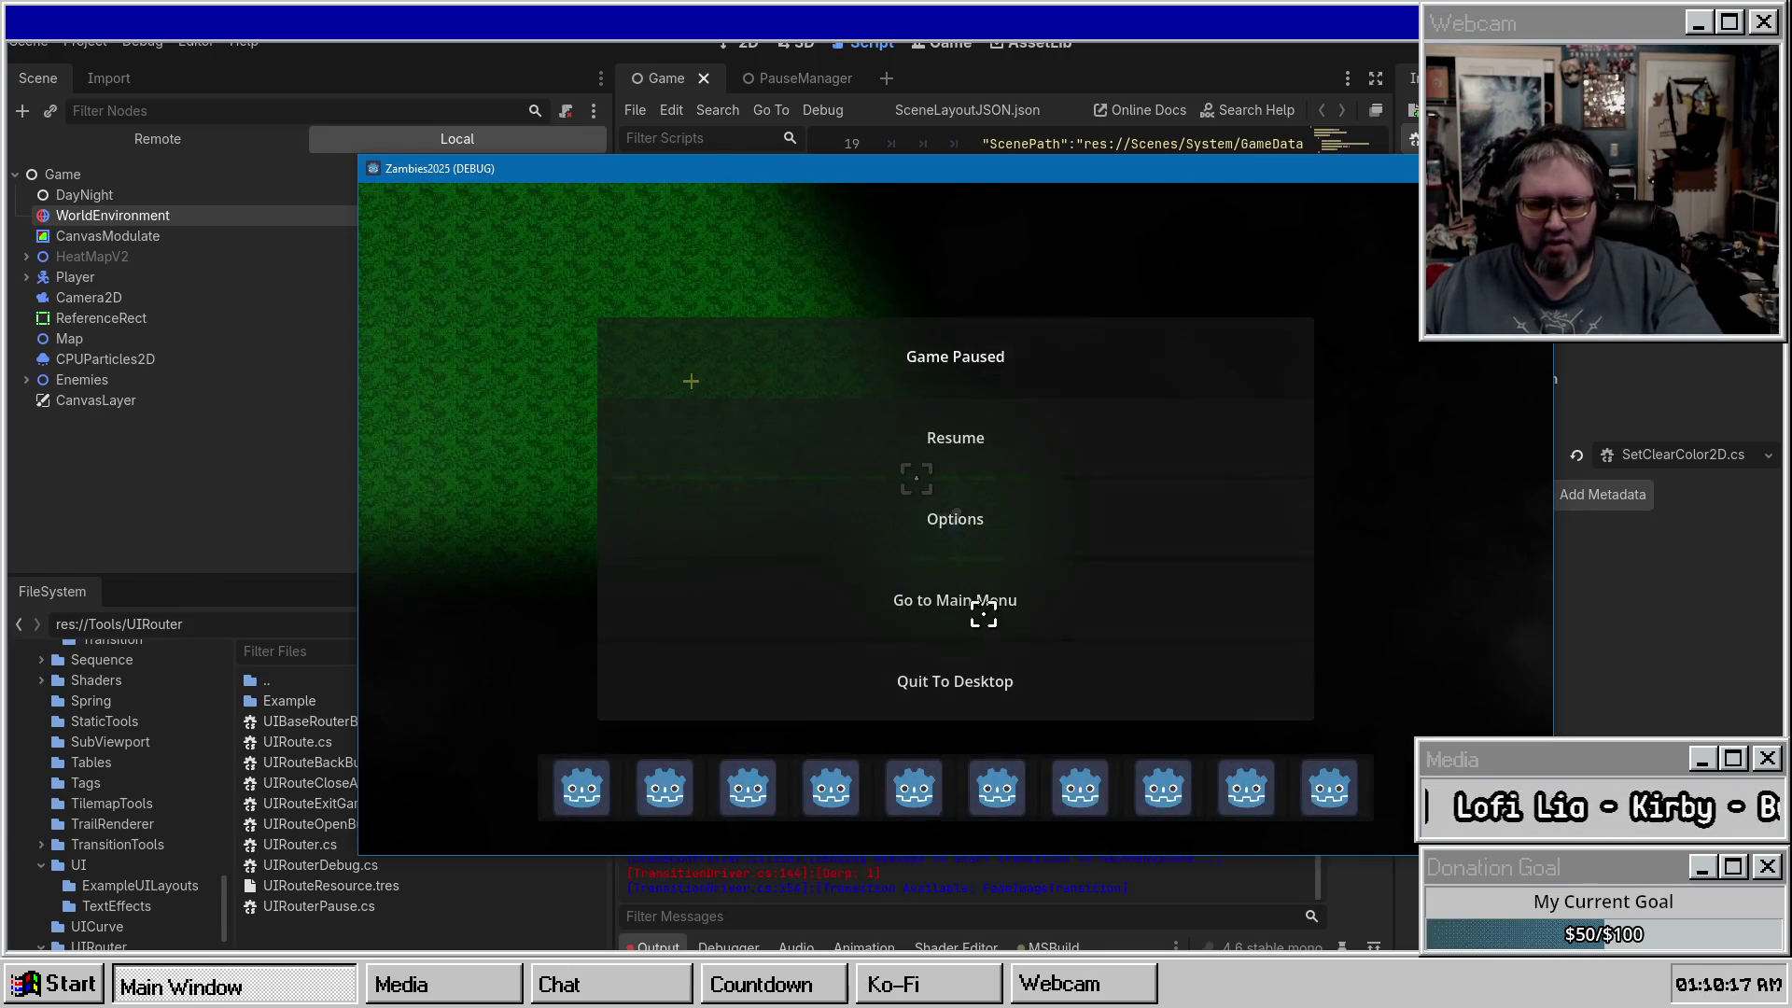
left_click(963, 611)
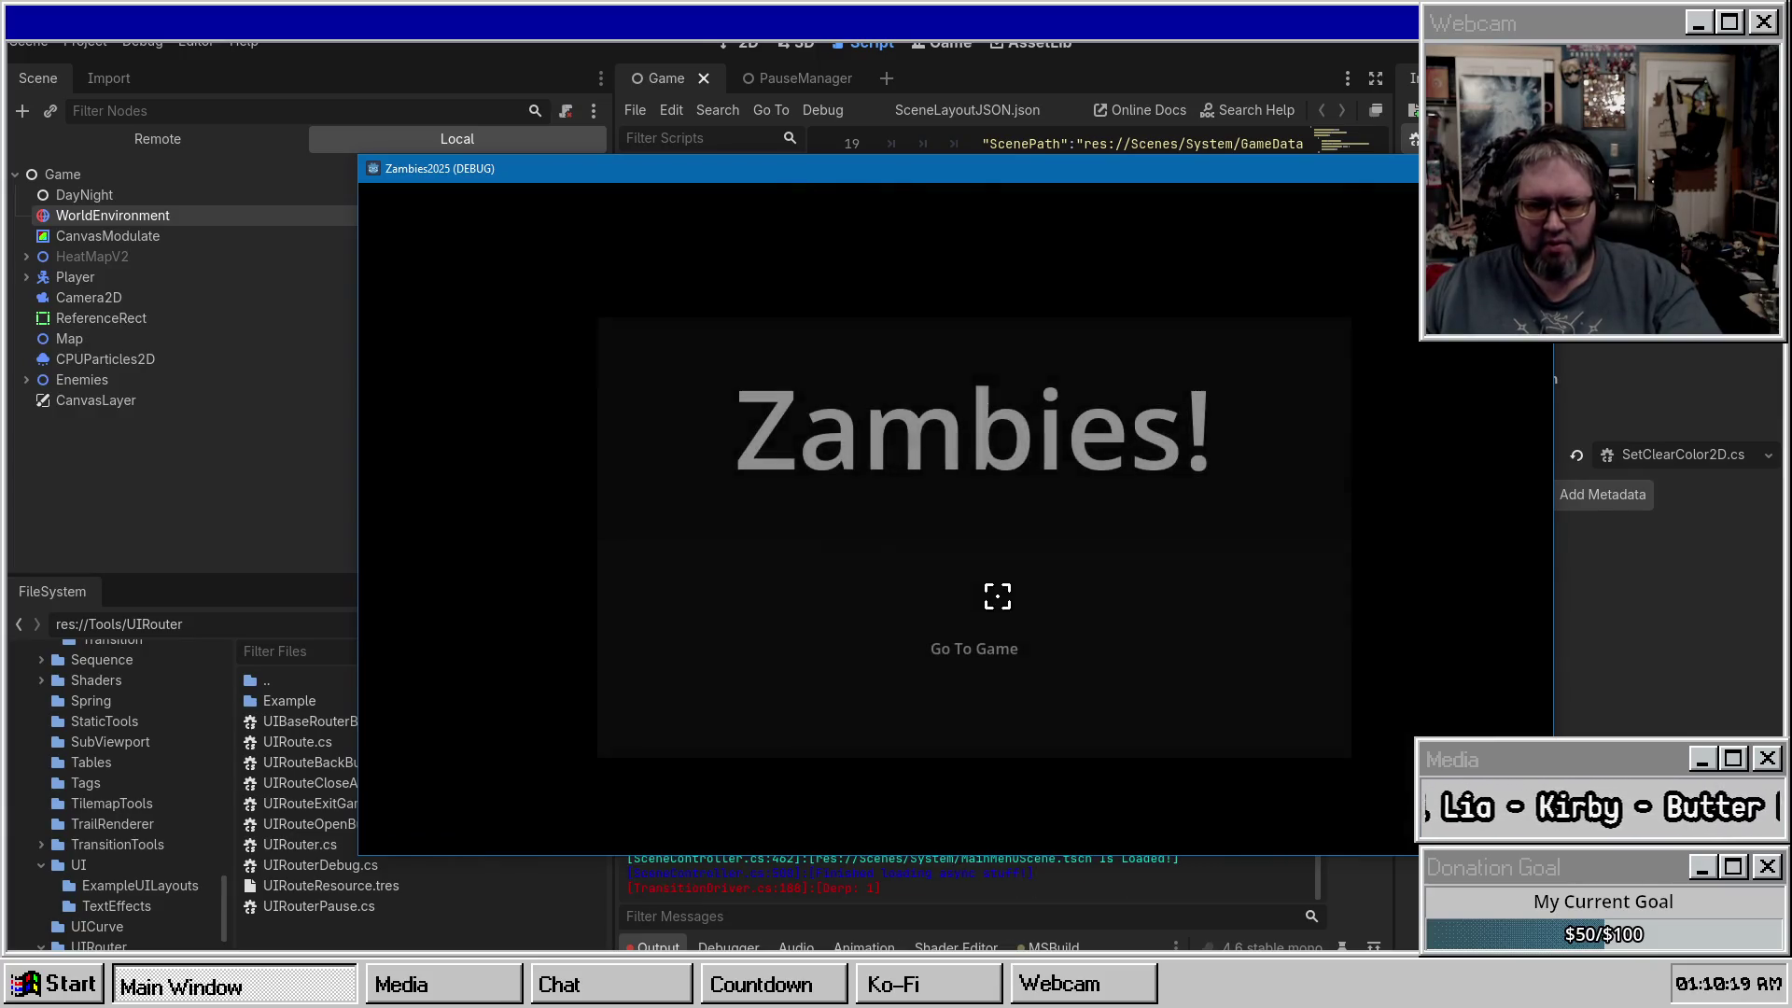
left_click(972, 601)
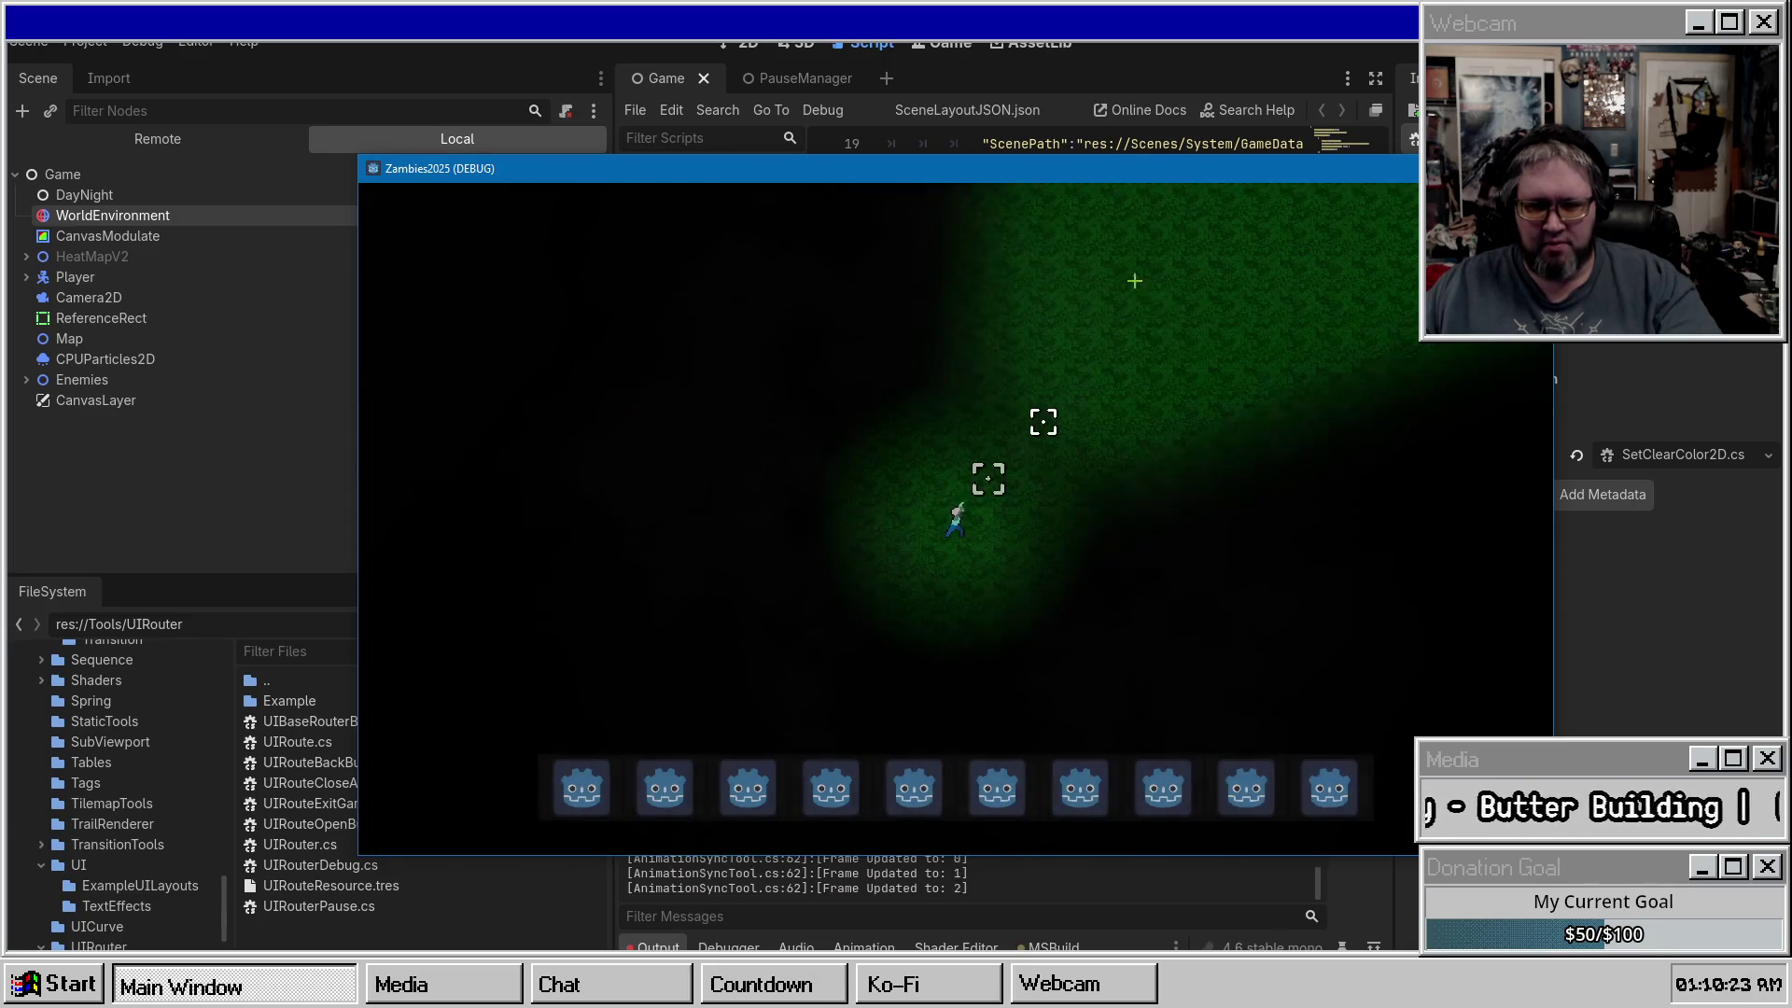
Pause again, visit Options and back, choose Go to Main Menu, then close the game window.
key("Escape")
key("Escape")
left_click(937, 509)
left_click(932, 690)
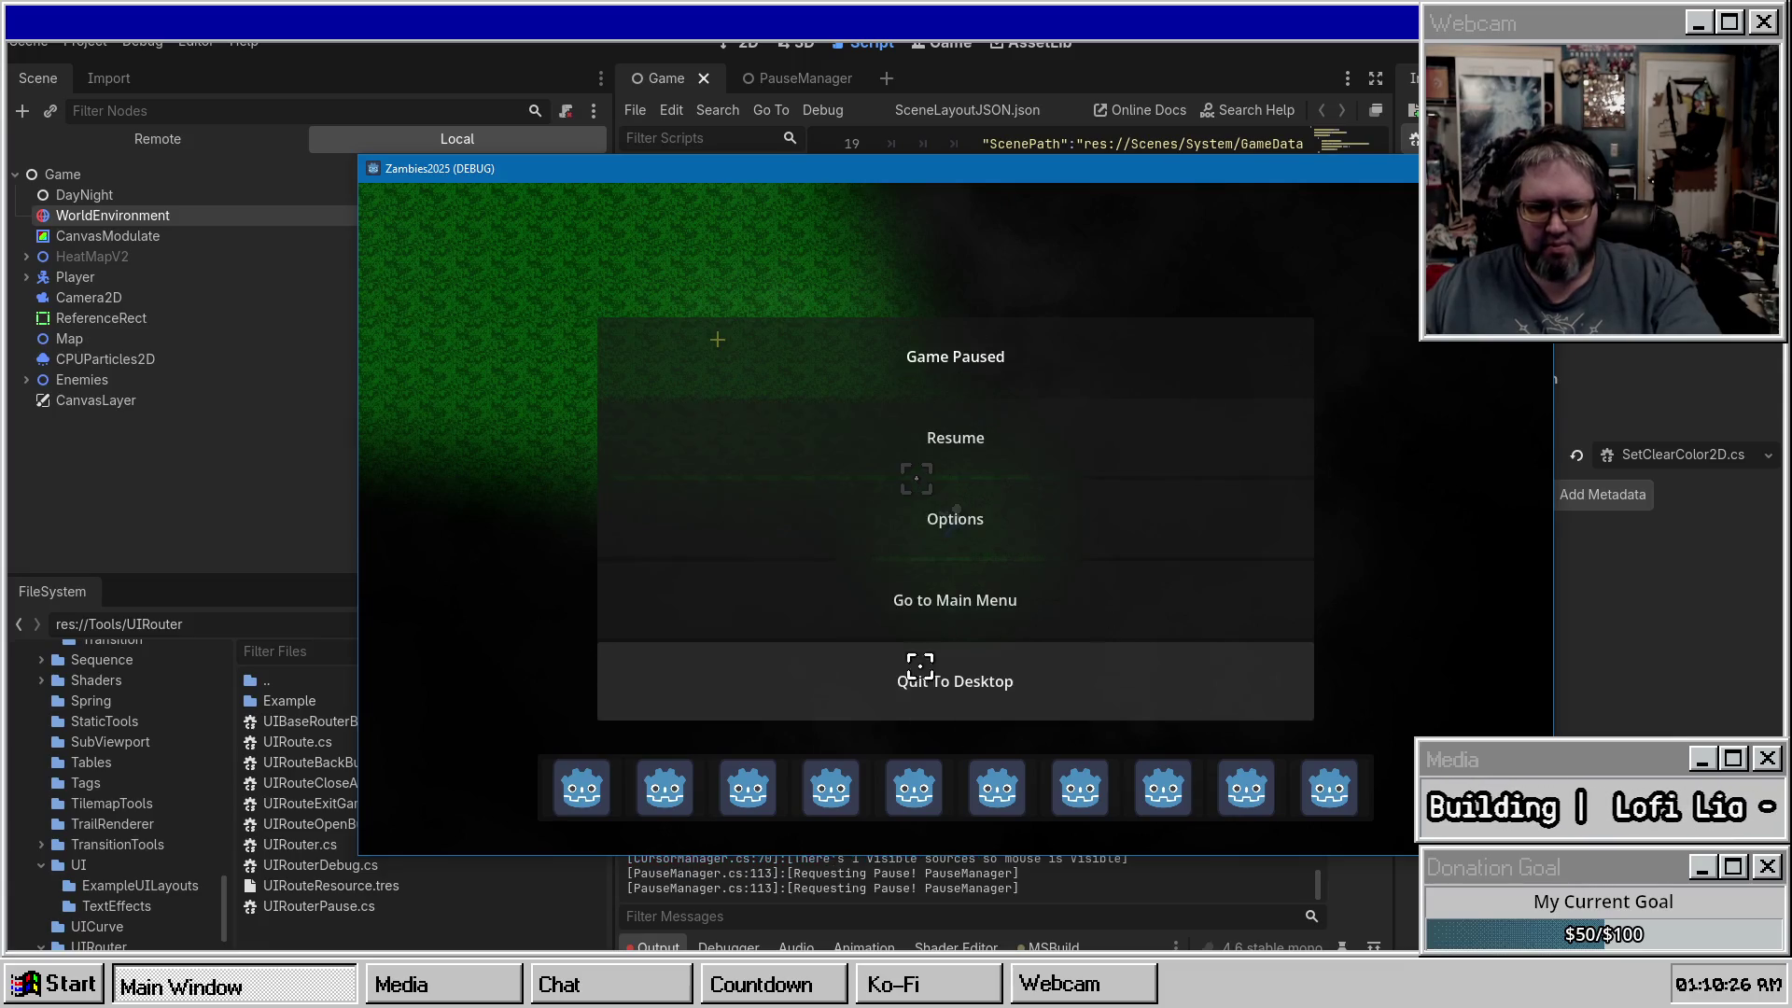
left_click(948, 596)
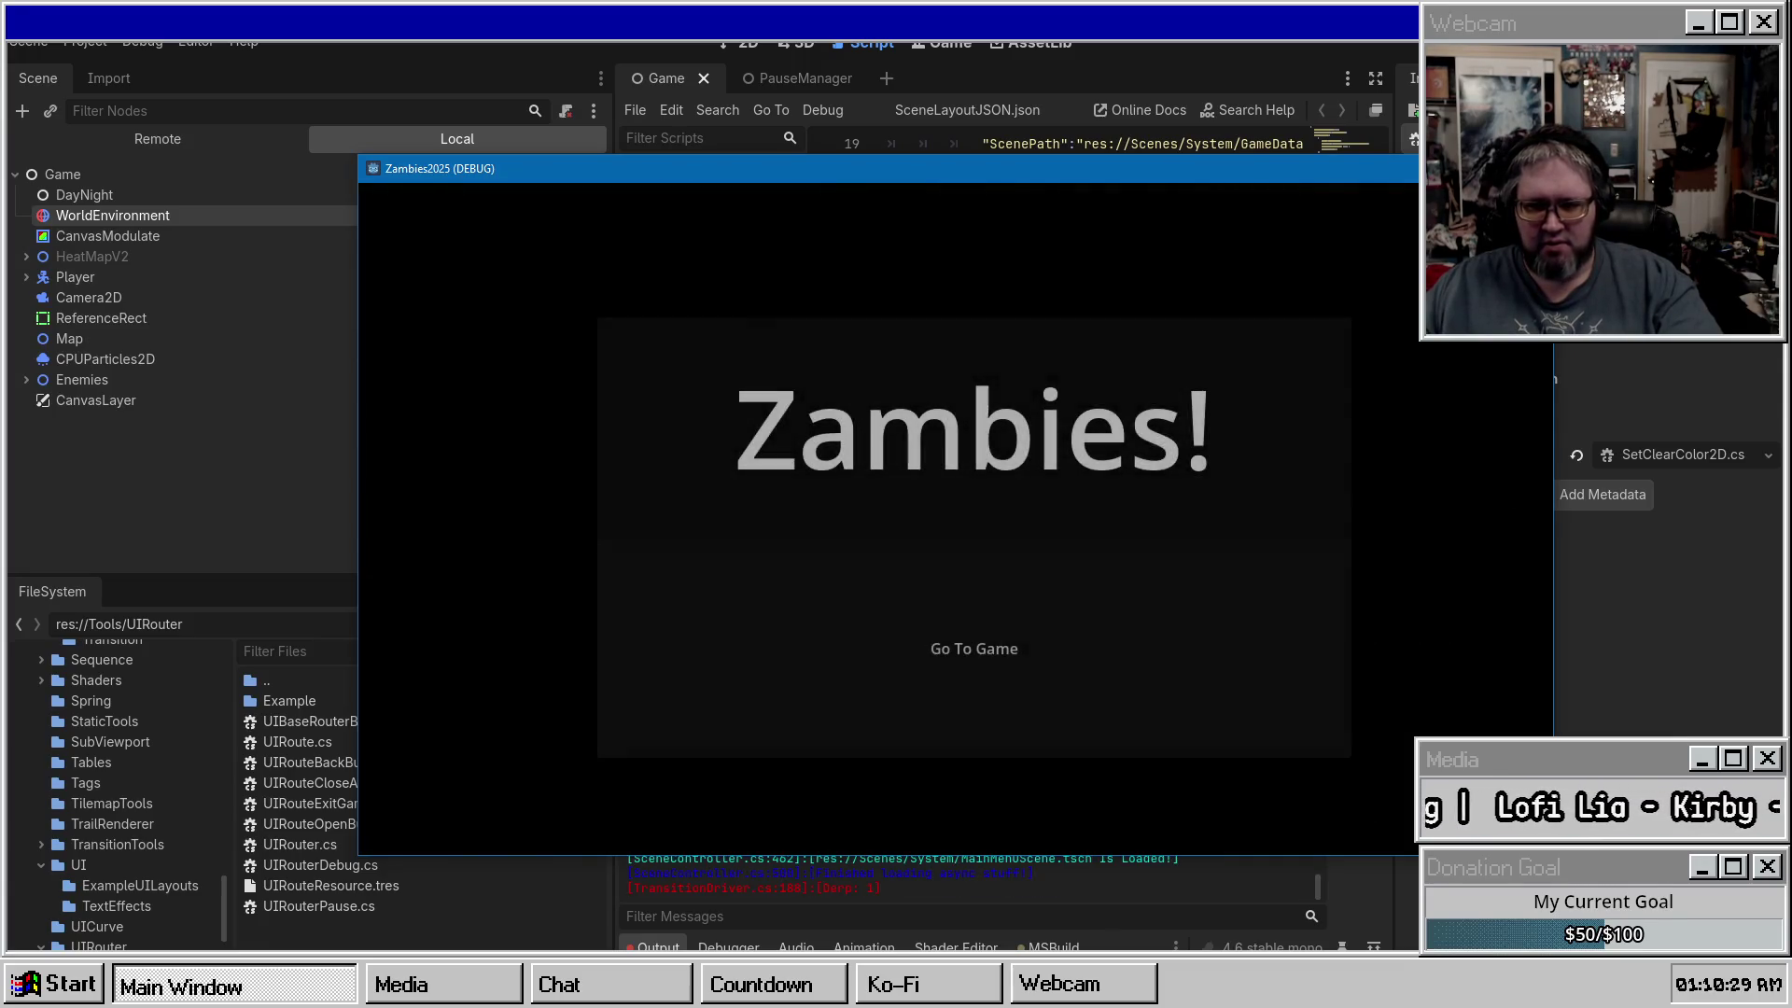
key("alt+F4")
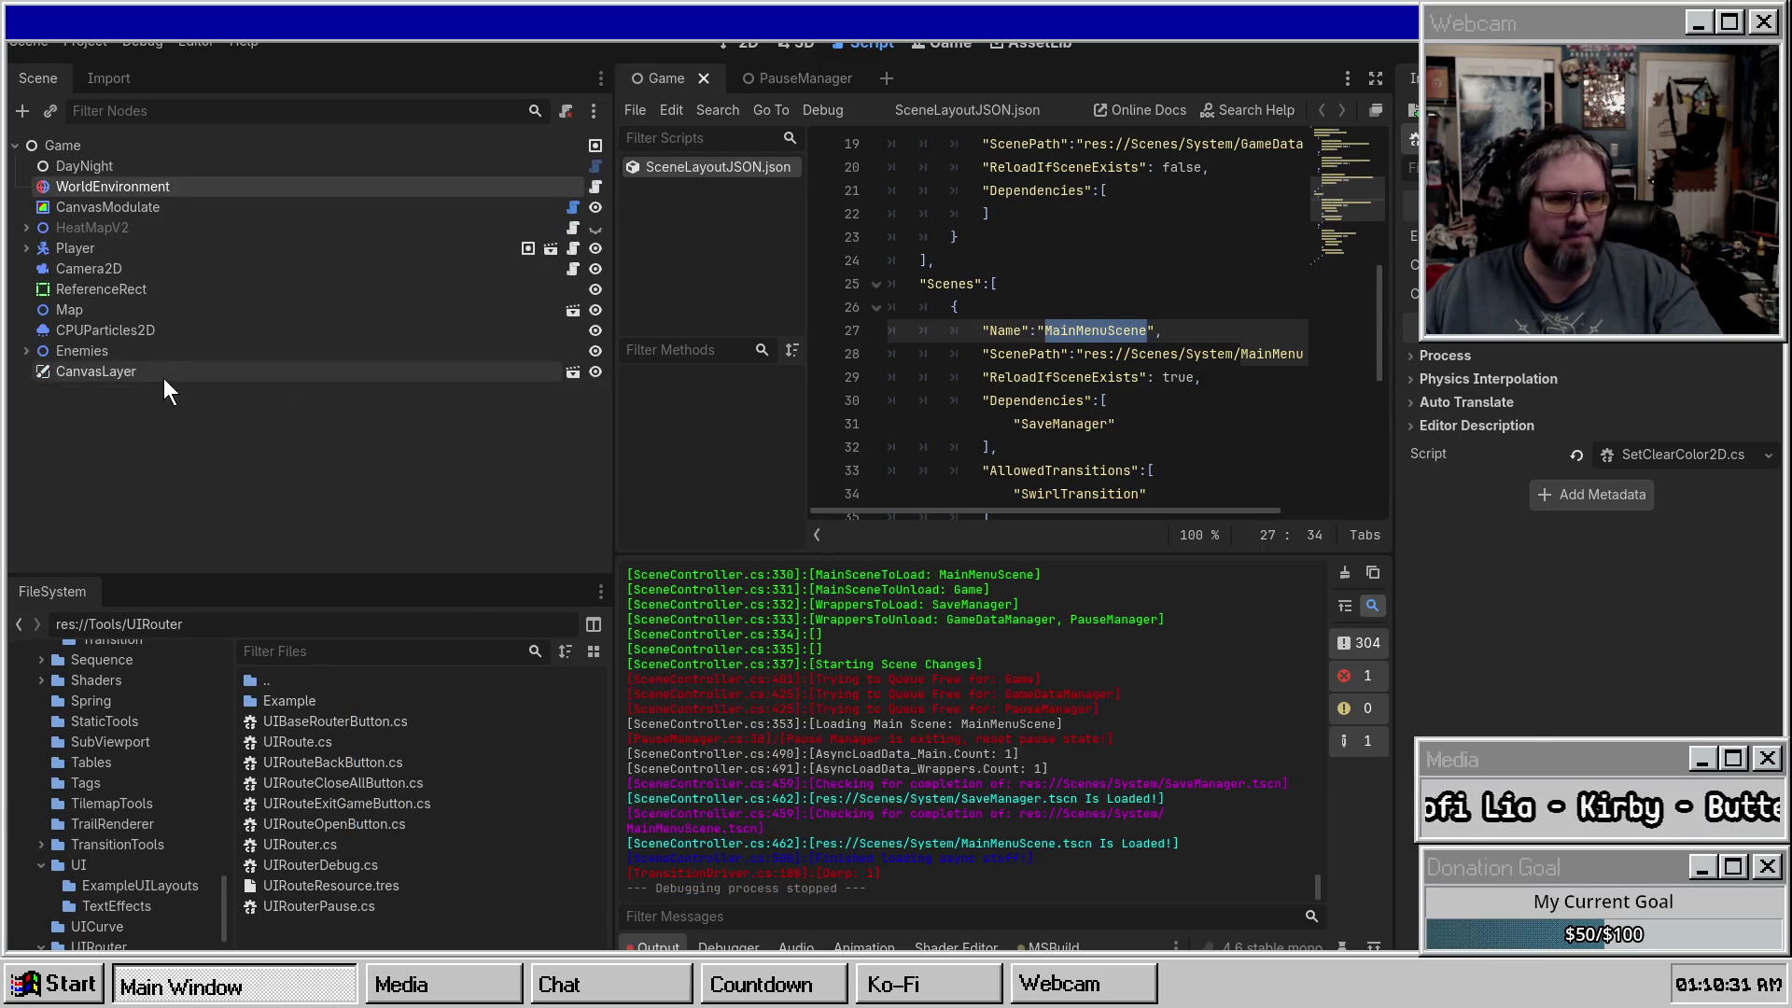
Locate MainMenuScene.tscn in the FileSystem dock and open it for editing.
left_click(145, 359)
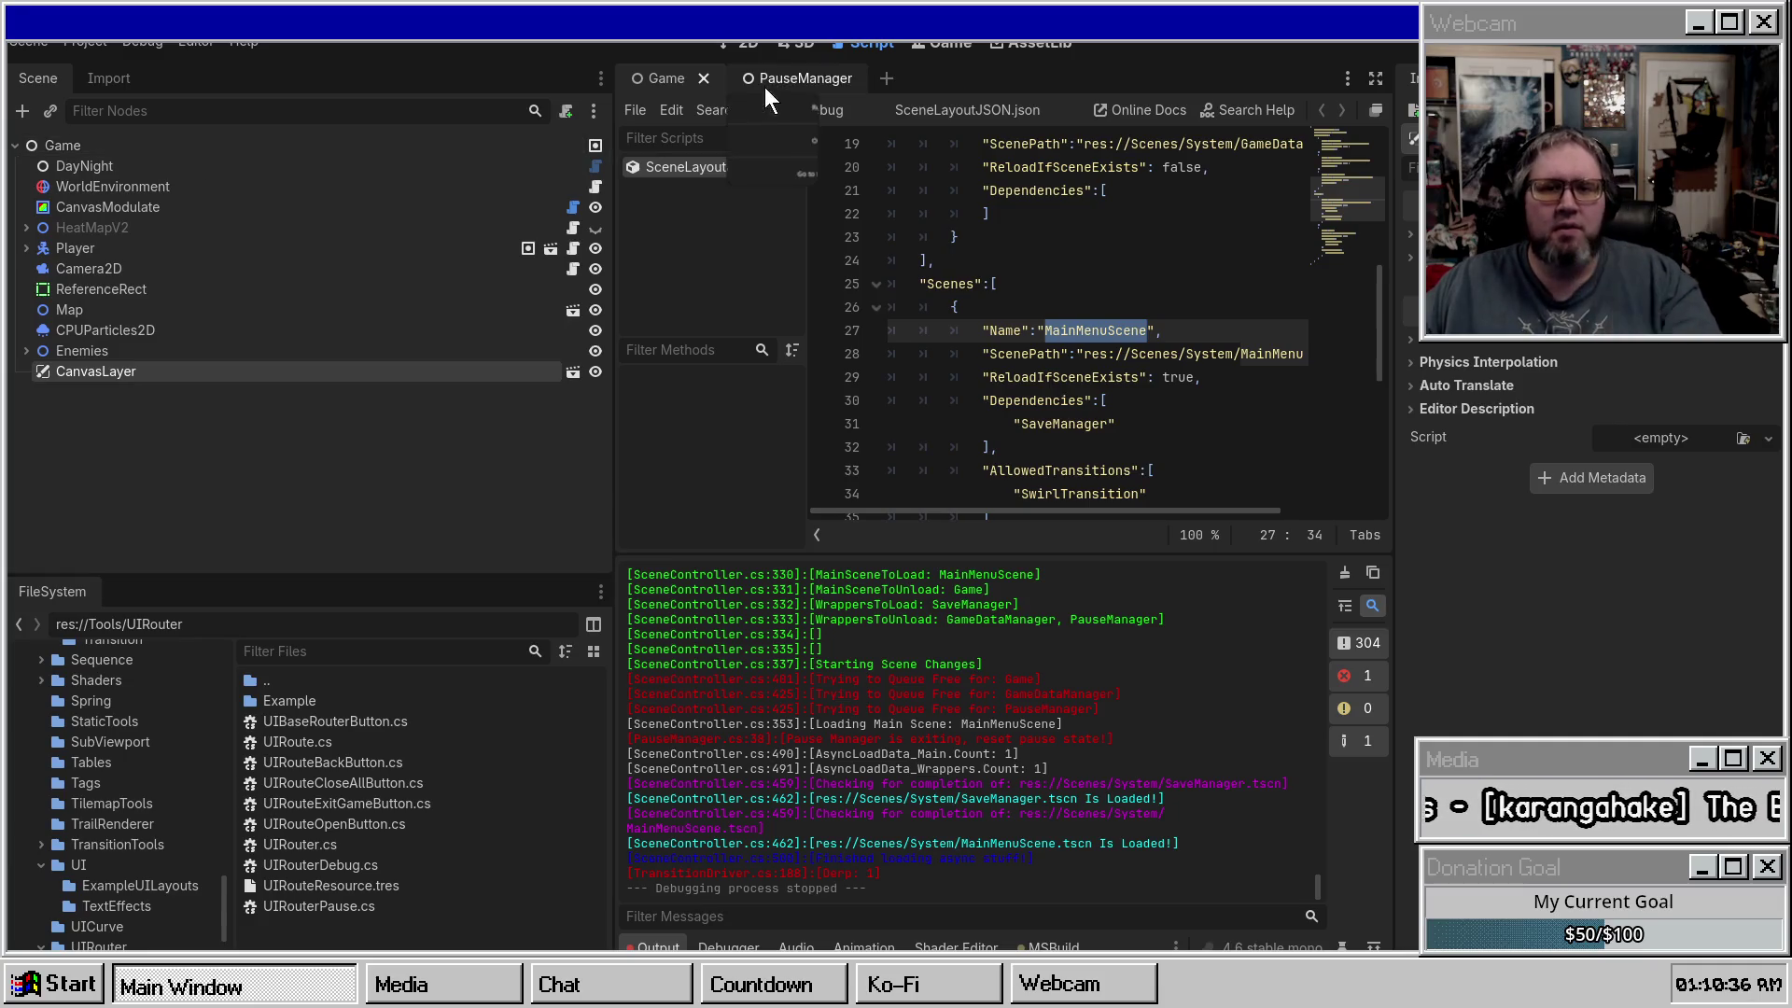
right_click(794, 75)
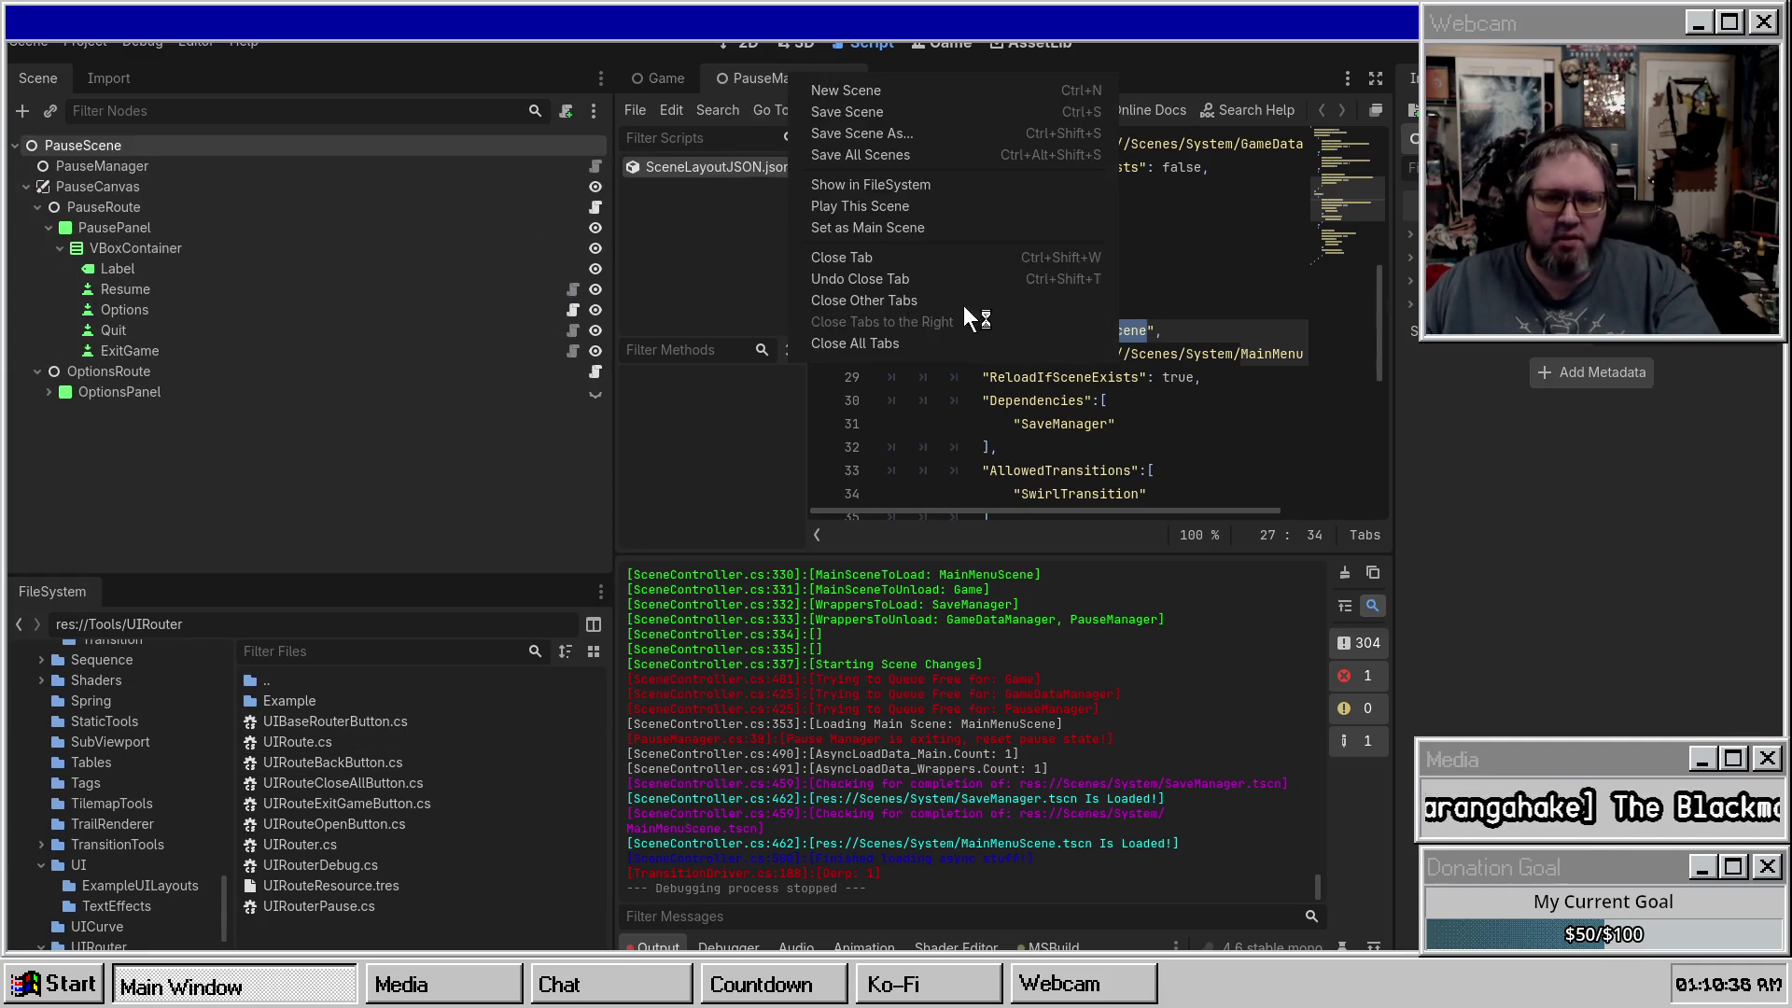
left_click(911, 186)
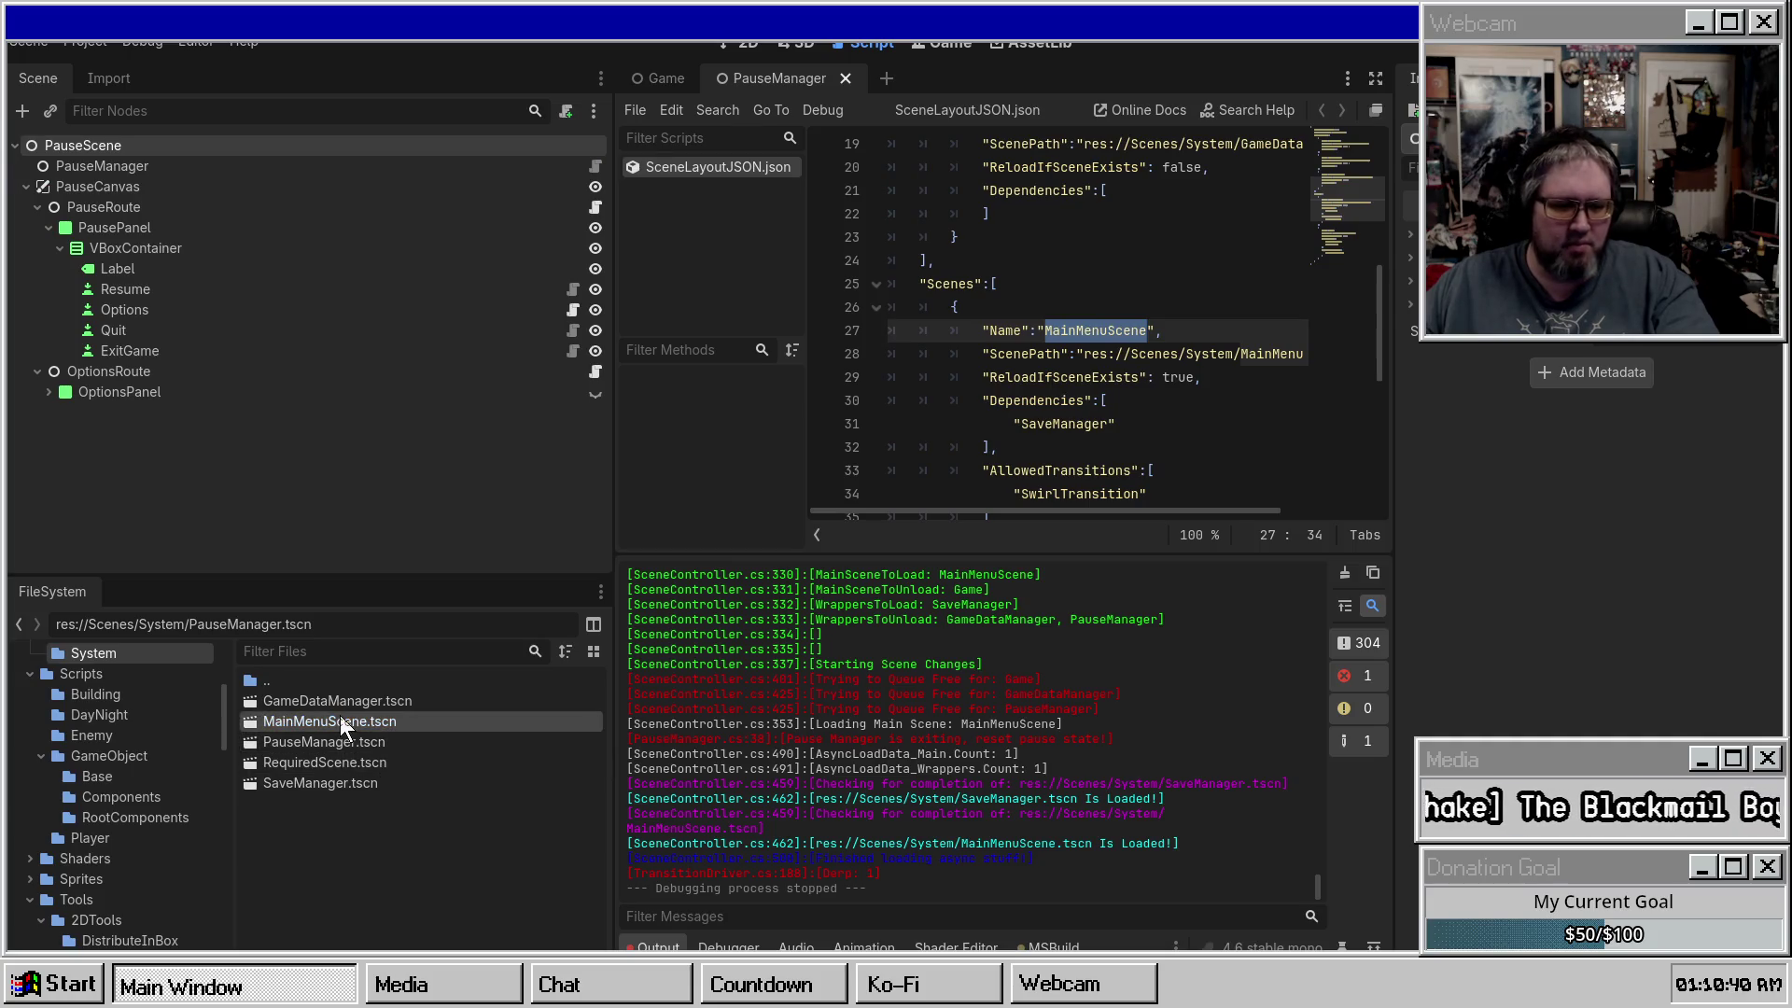
double_click(340, 720)
key("ctrl+d")
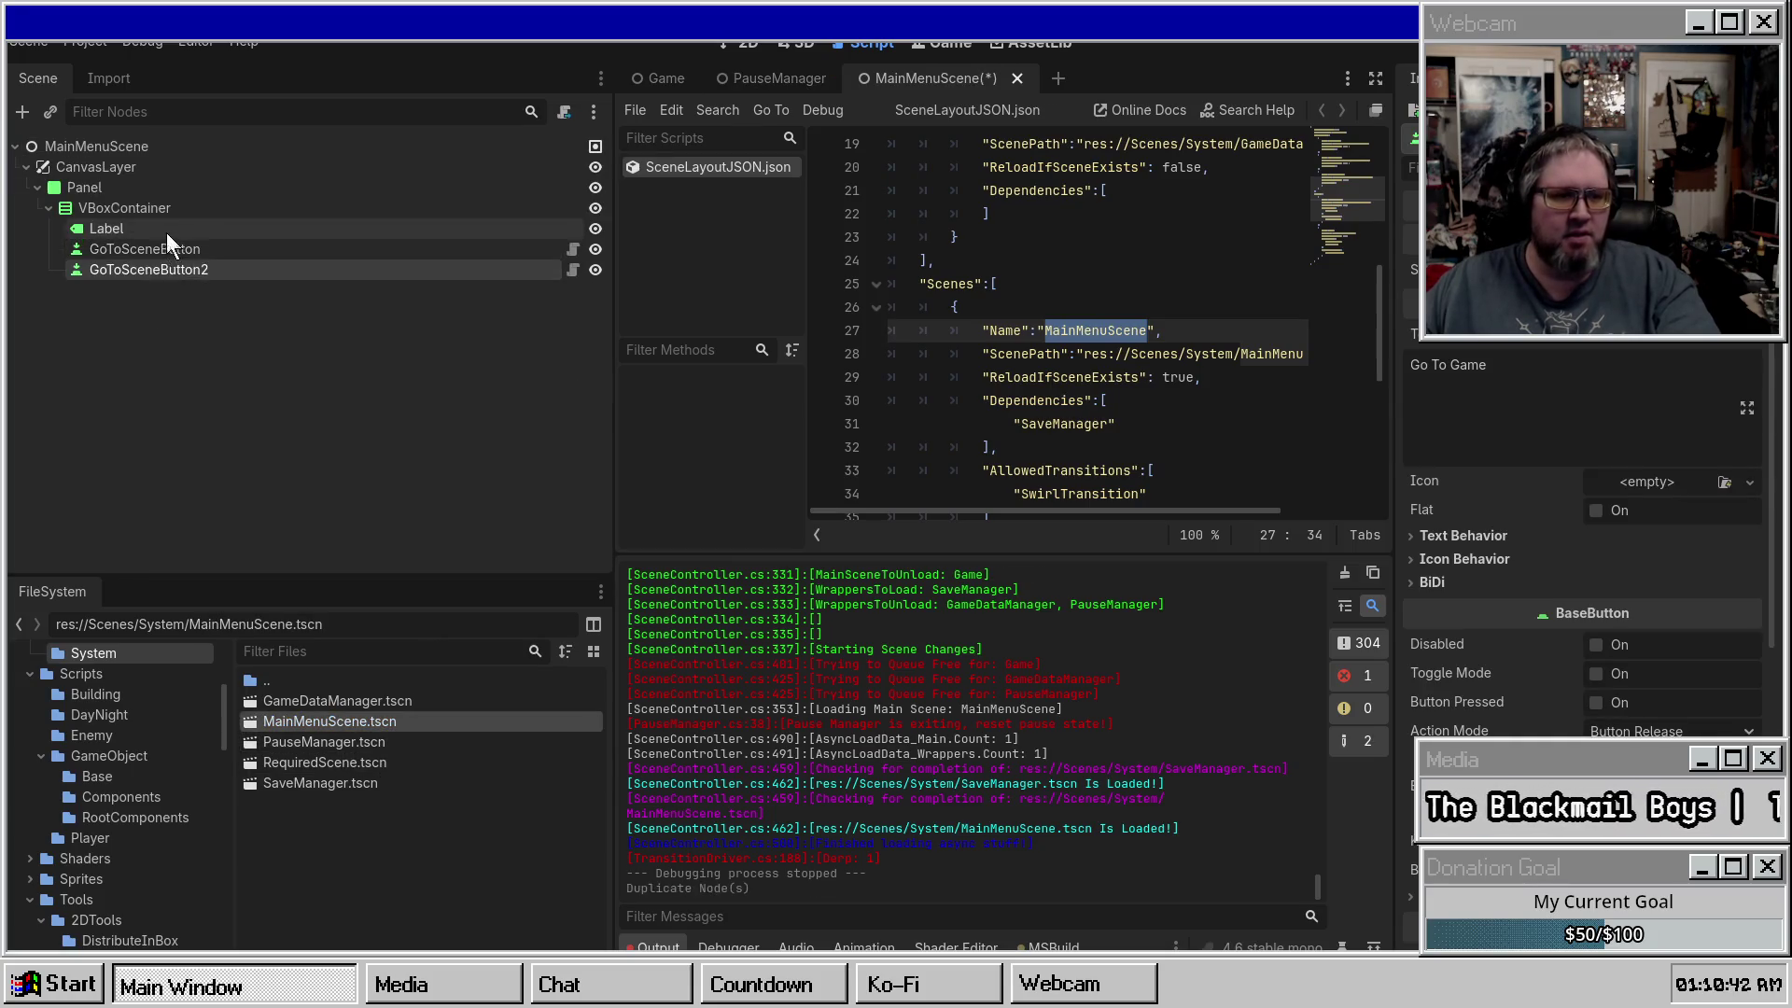
key("ctrl+z")
Add a UIRouteExitGameButton child under VBoxContainer and save the main menu scene.
right_click(148, 205)
left_click(222, 231)
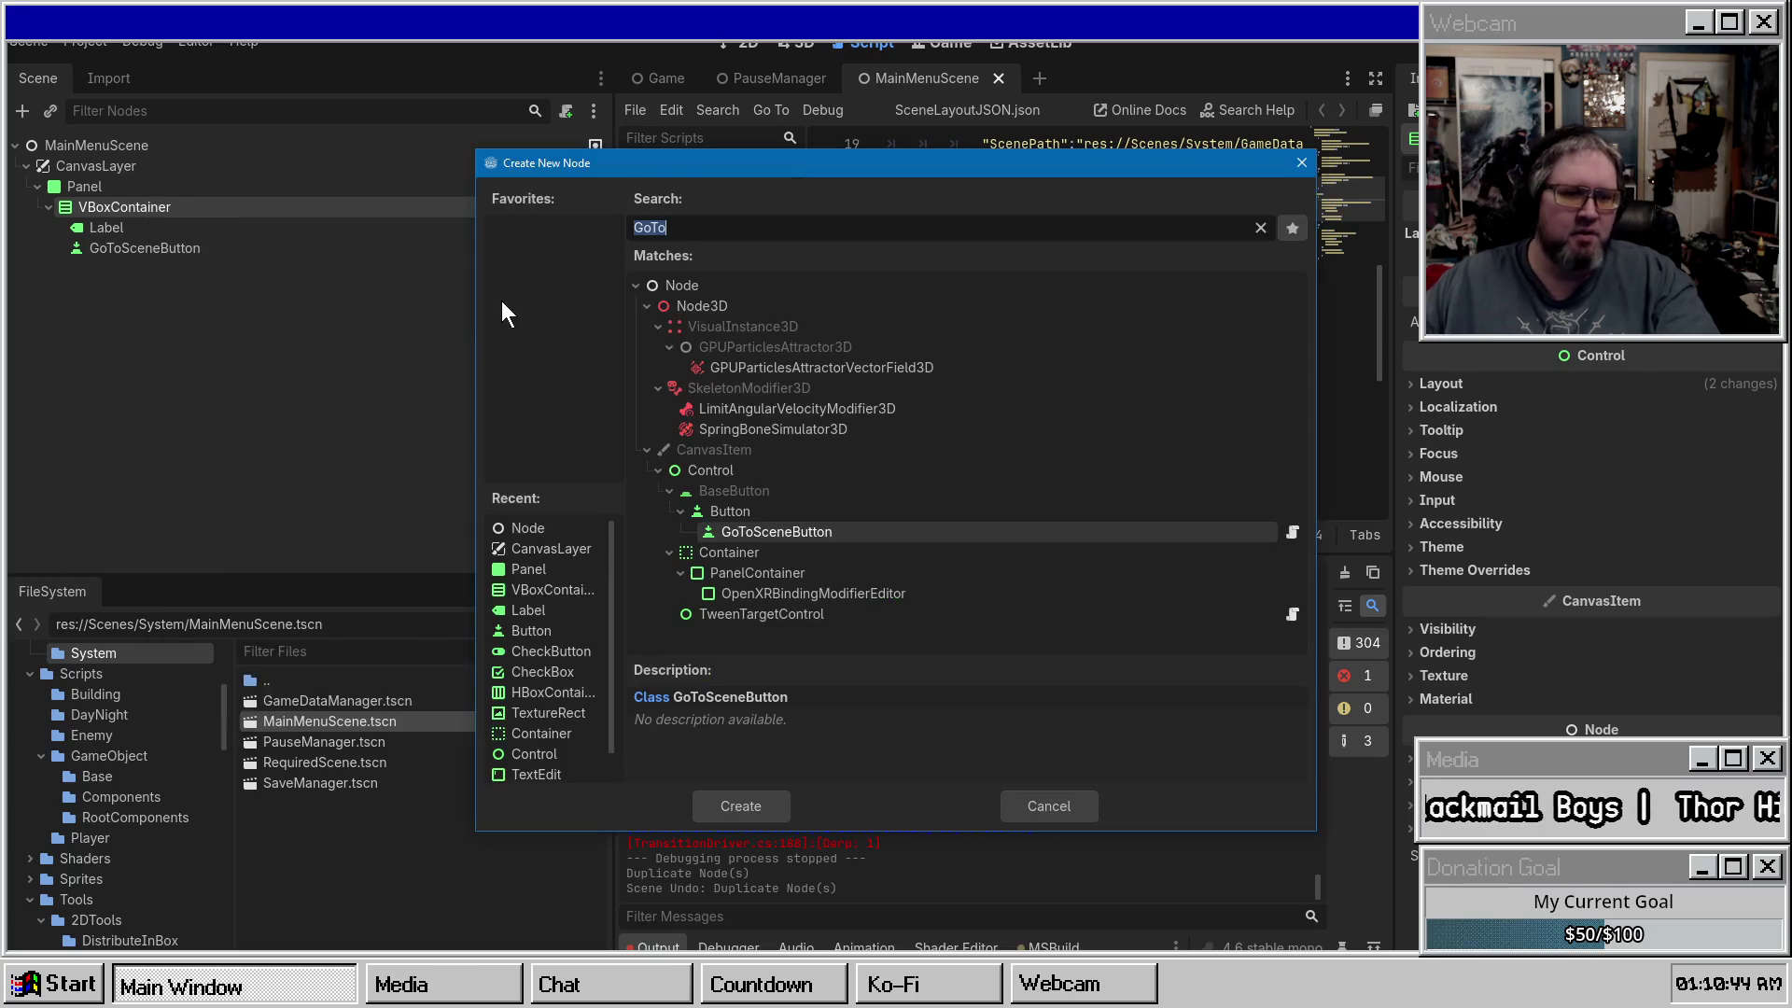
type("Exit")
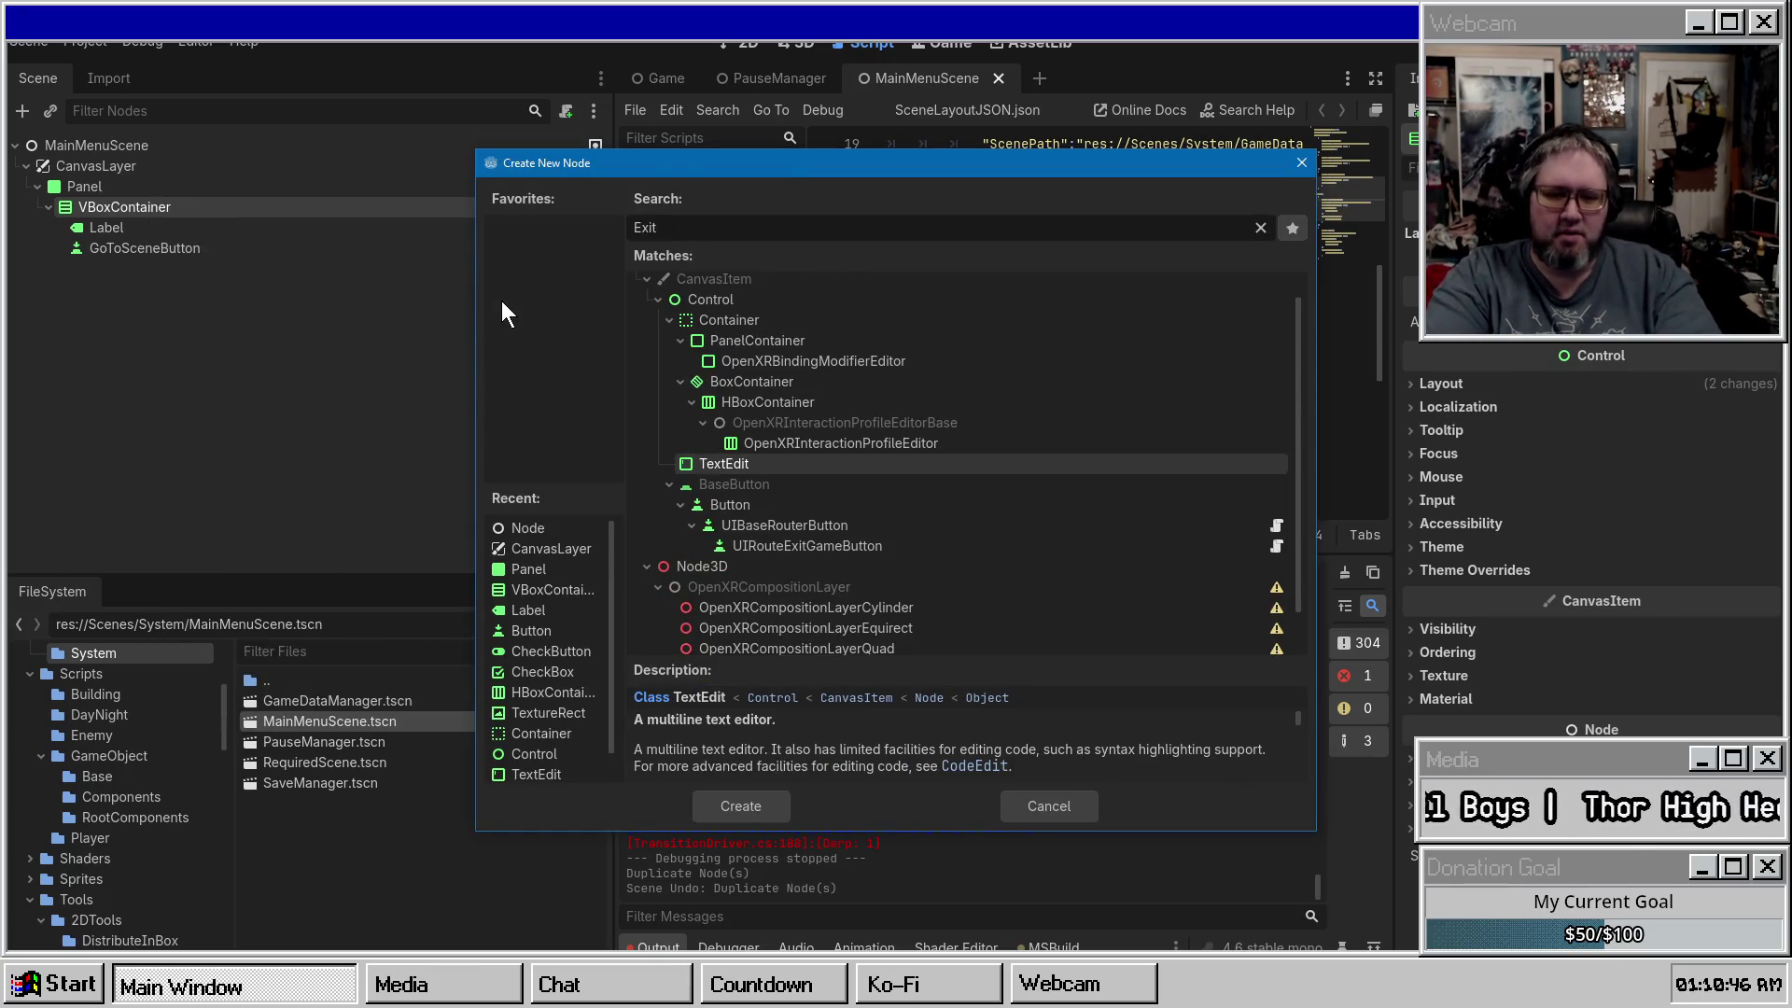
key("Down")
key("Down")
key("Down")
key("Return")
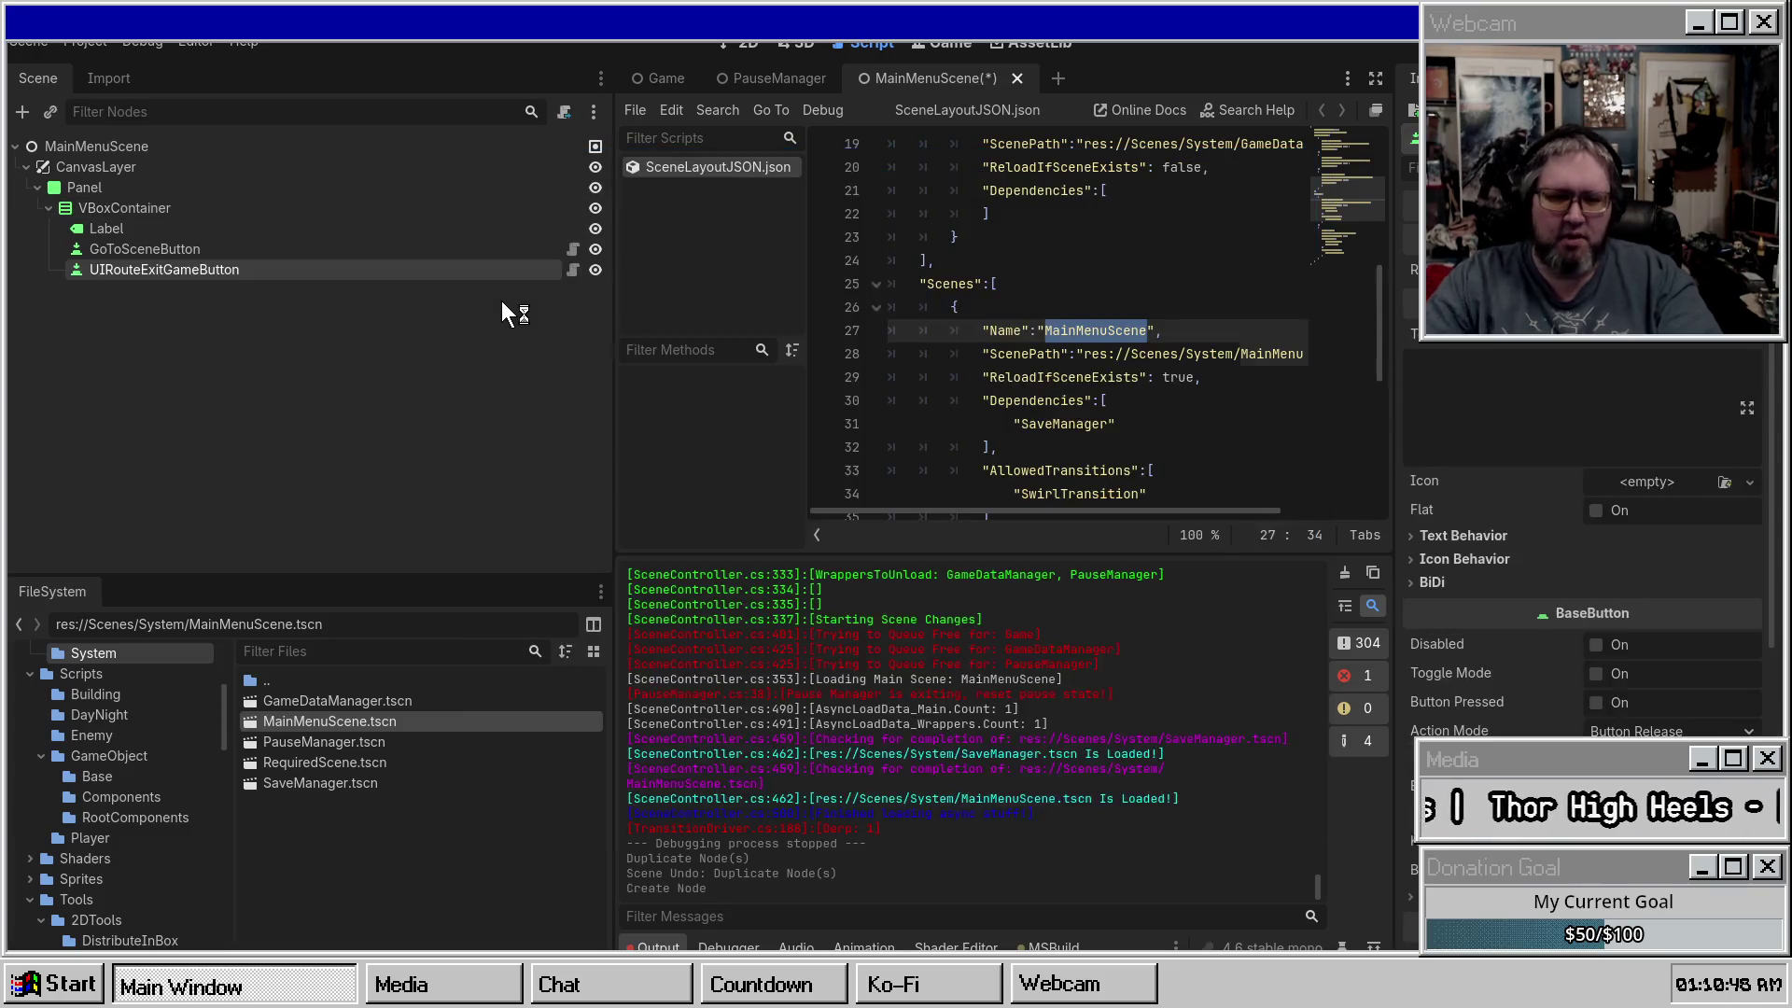
key("ctrl+s")
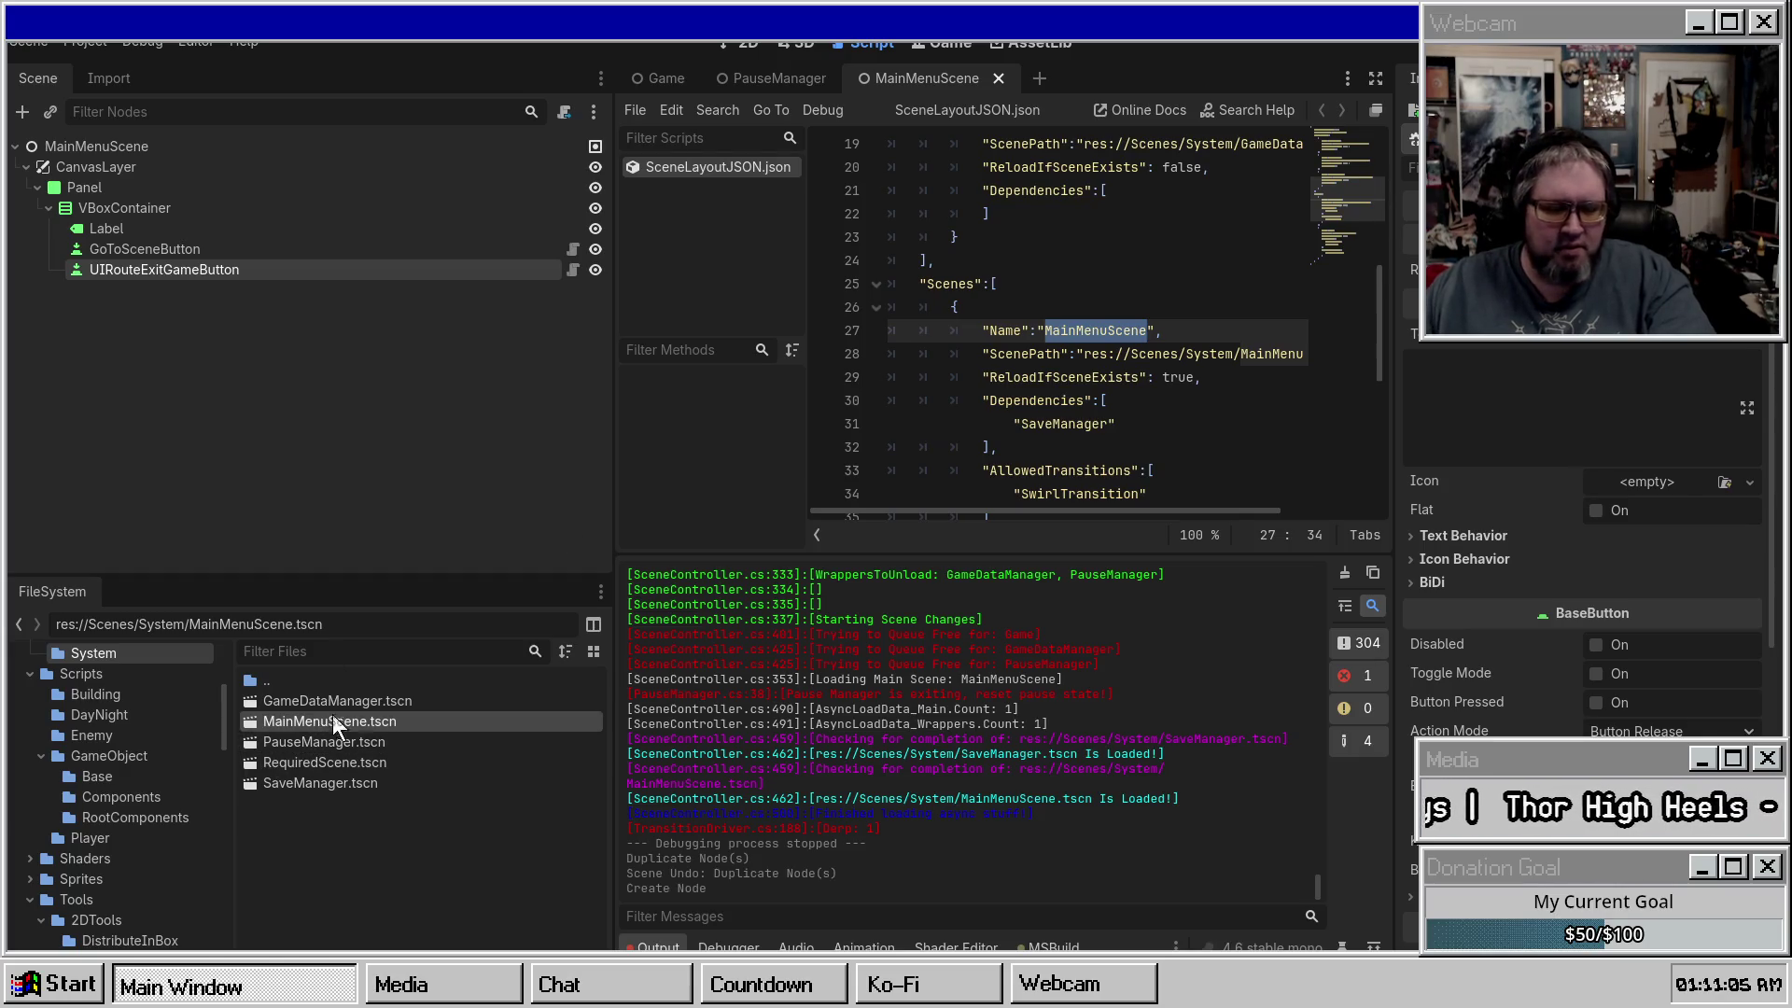
Rename the script UIRouteExitGameButton.cs to ExitGameButton.cs.
scroll(1586, 560, "down", 5)
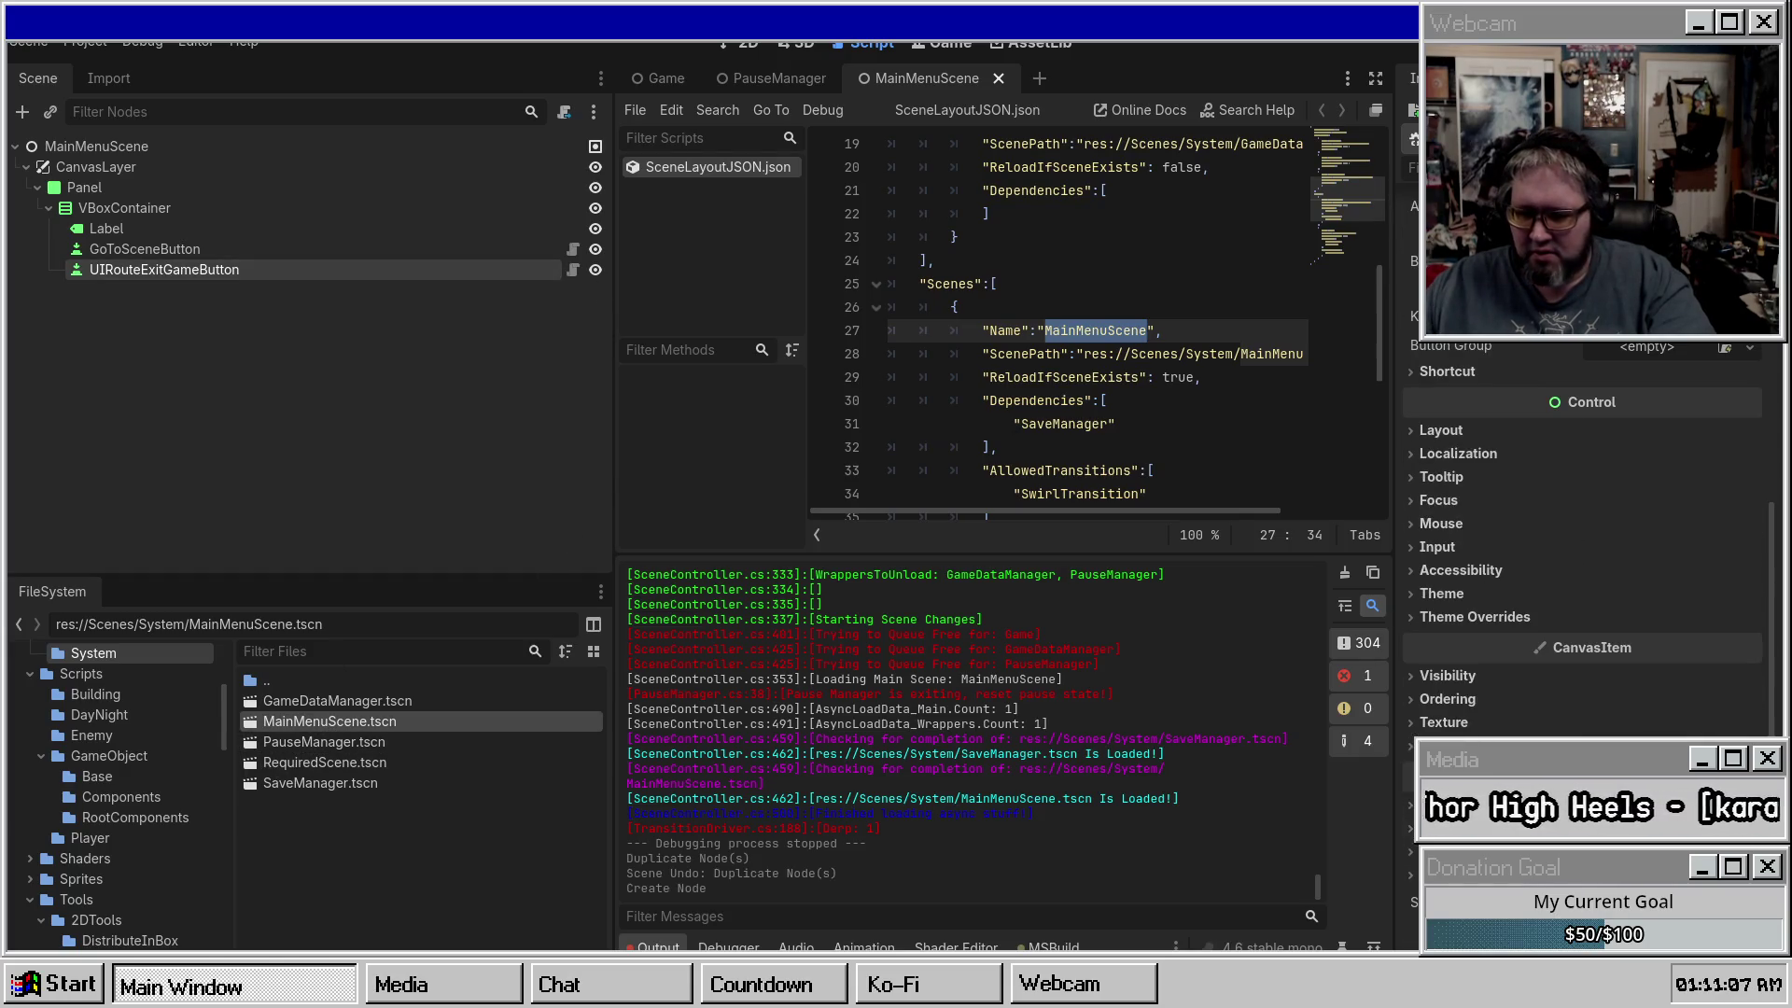
scroll(1586, 560, "up", 1)
scroll(1586, 560, "down", 1)
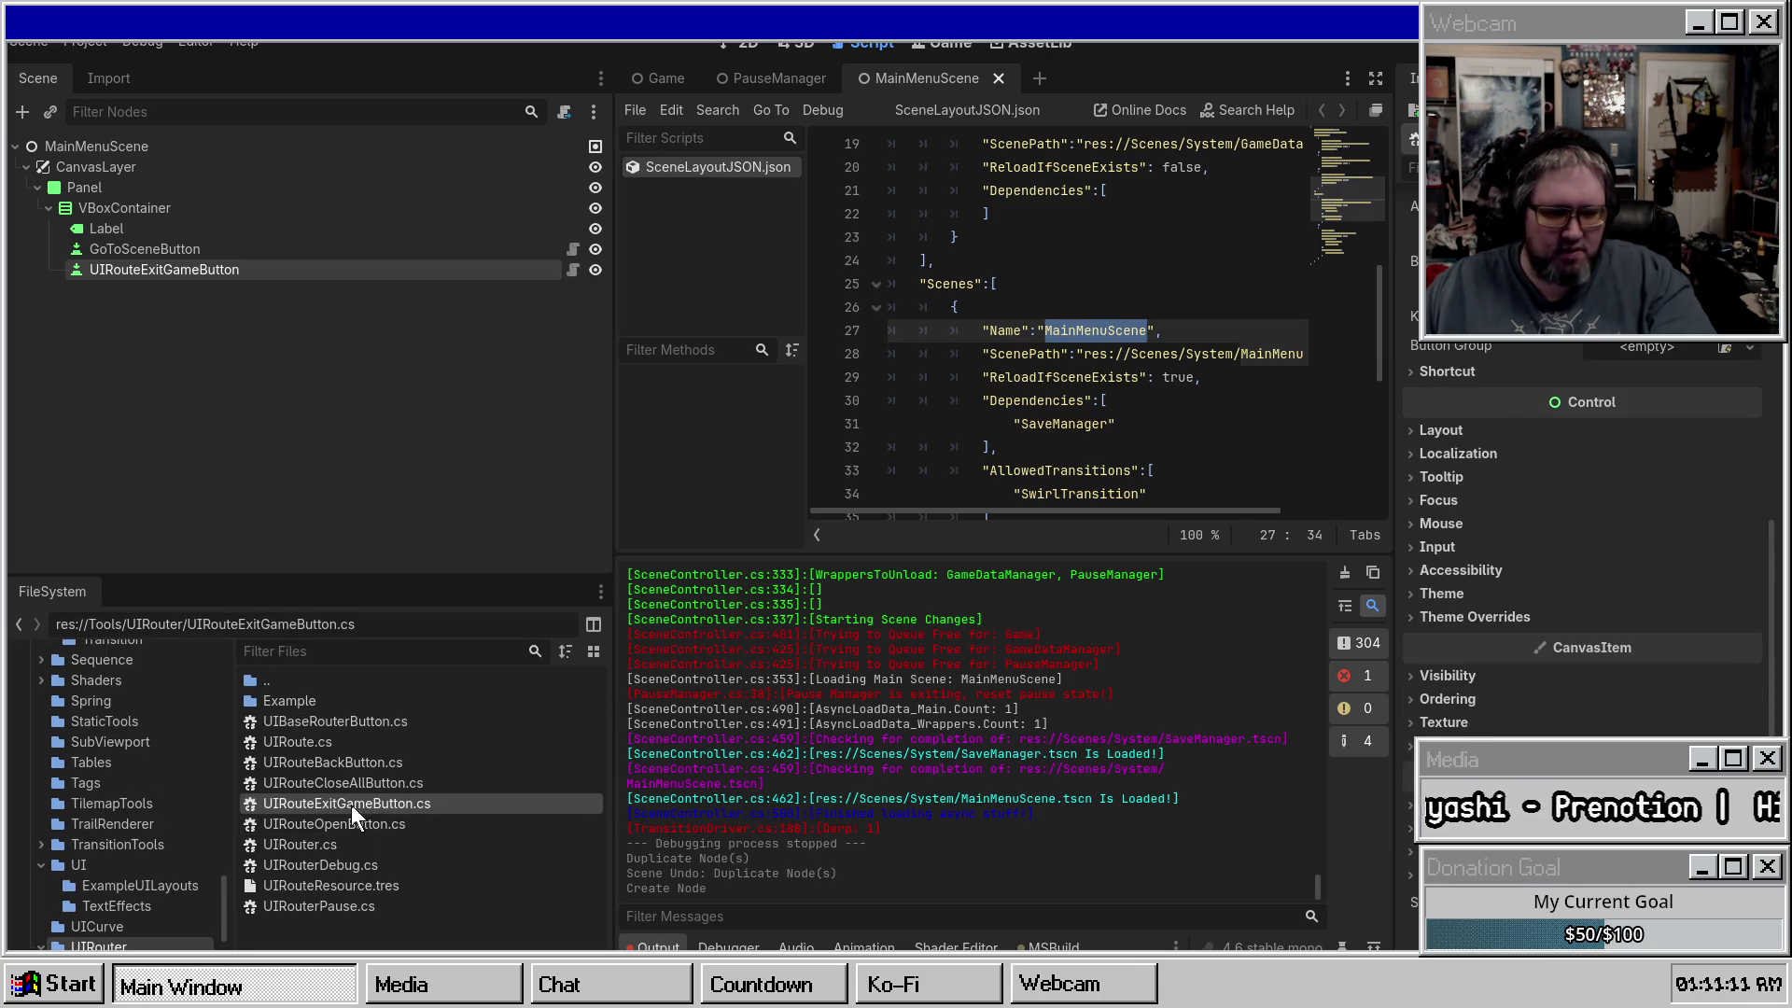
right_click(355, 808)
left_click(392, 784)
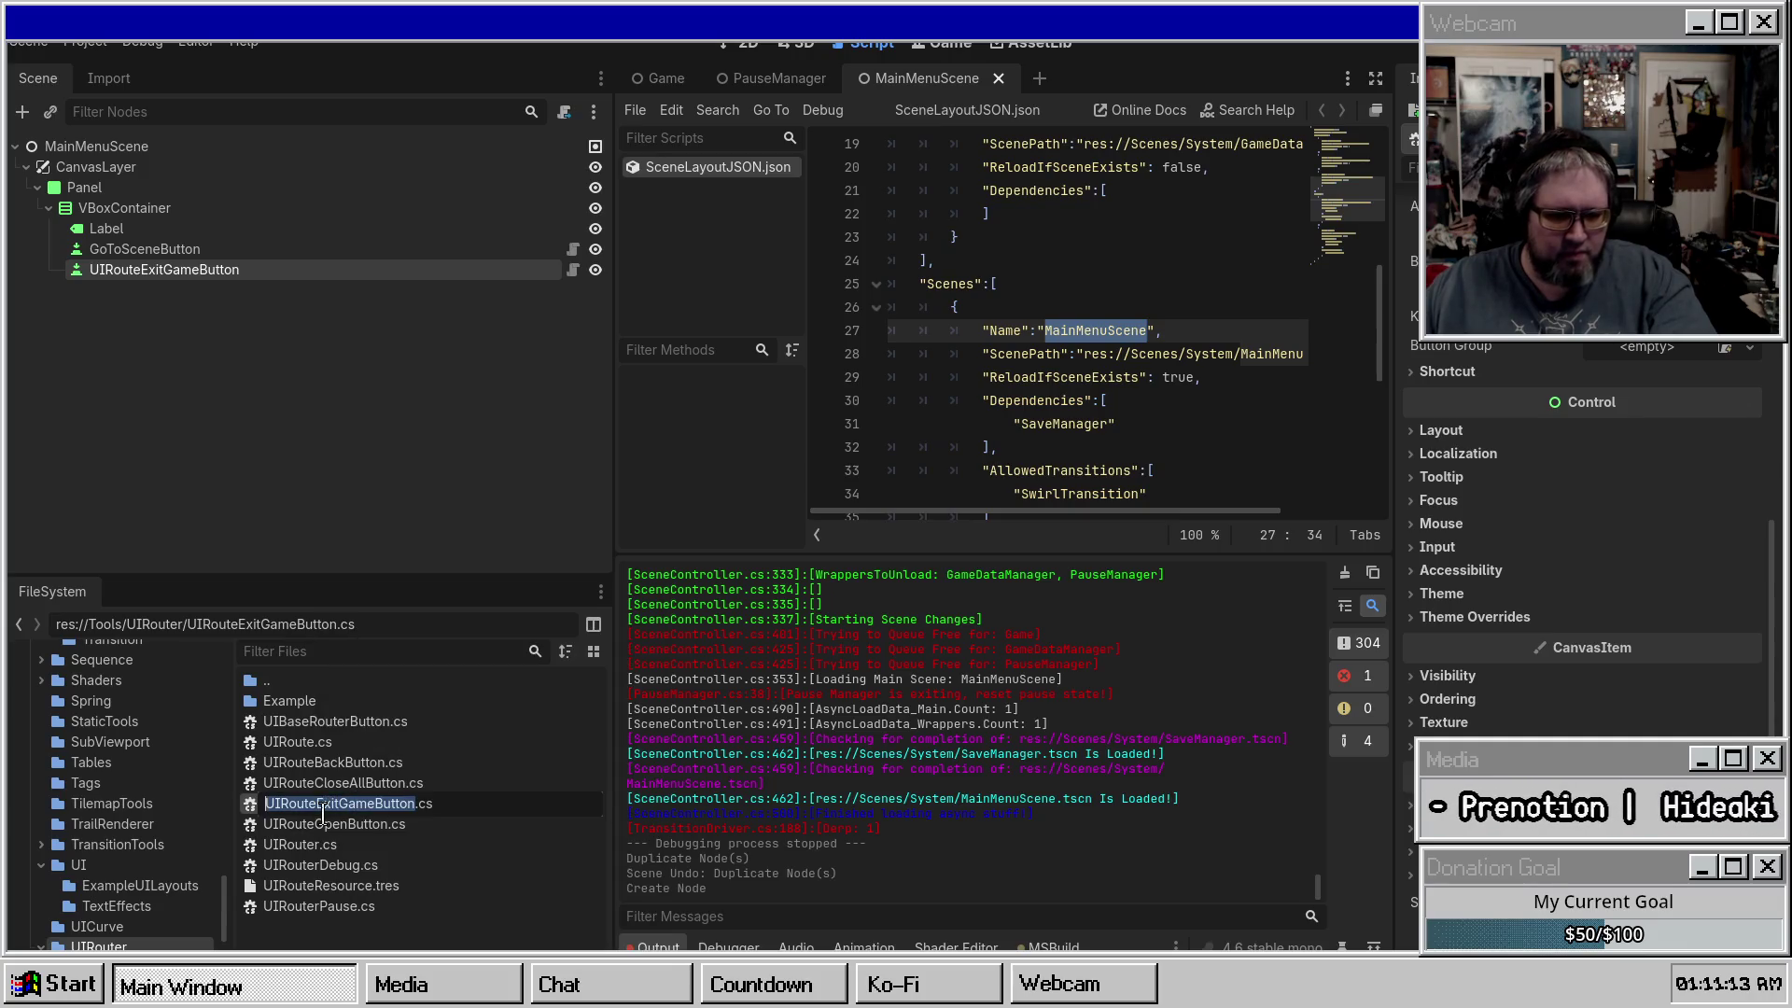
key("Return")
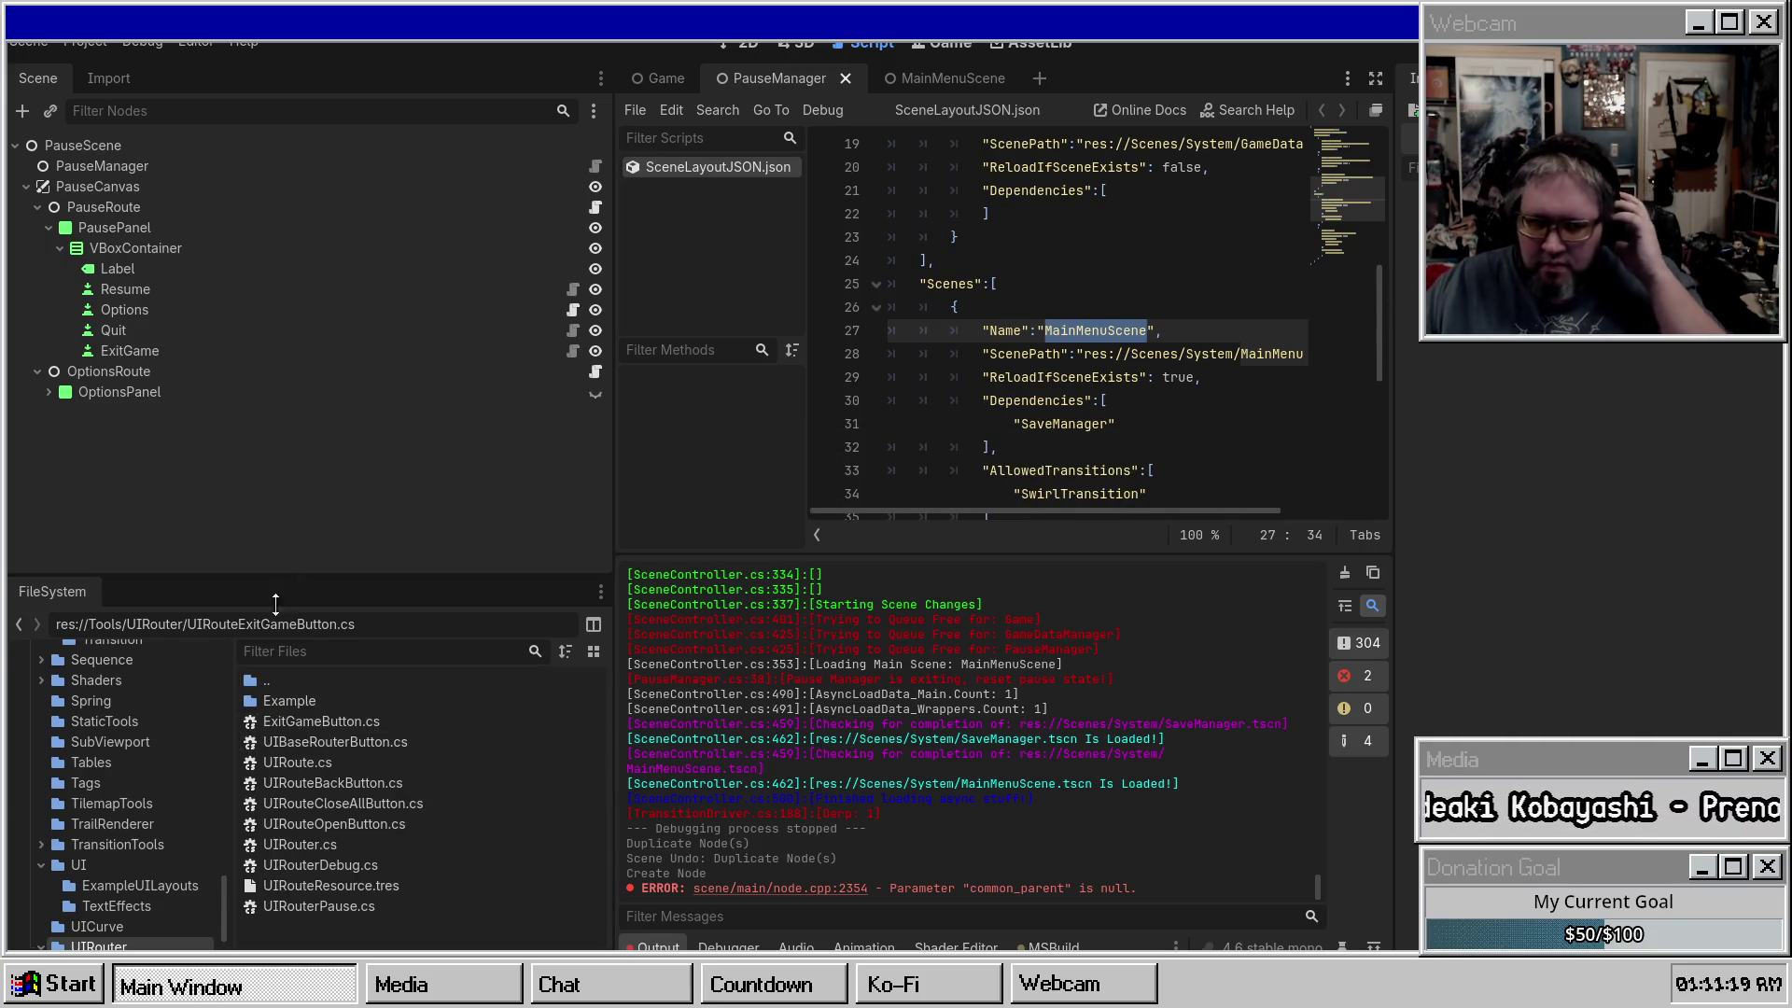
Close the MainMenuScene, PauseManager and Game scene tabs.
left_click(927, 79)
scroll(1579, 600, "down", 6)
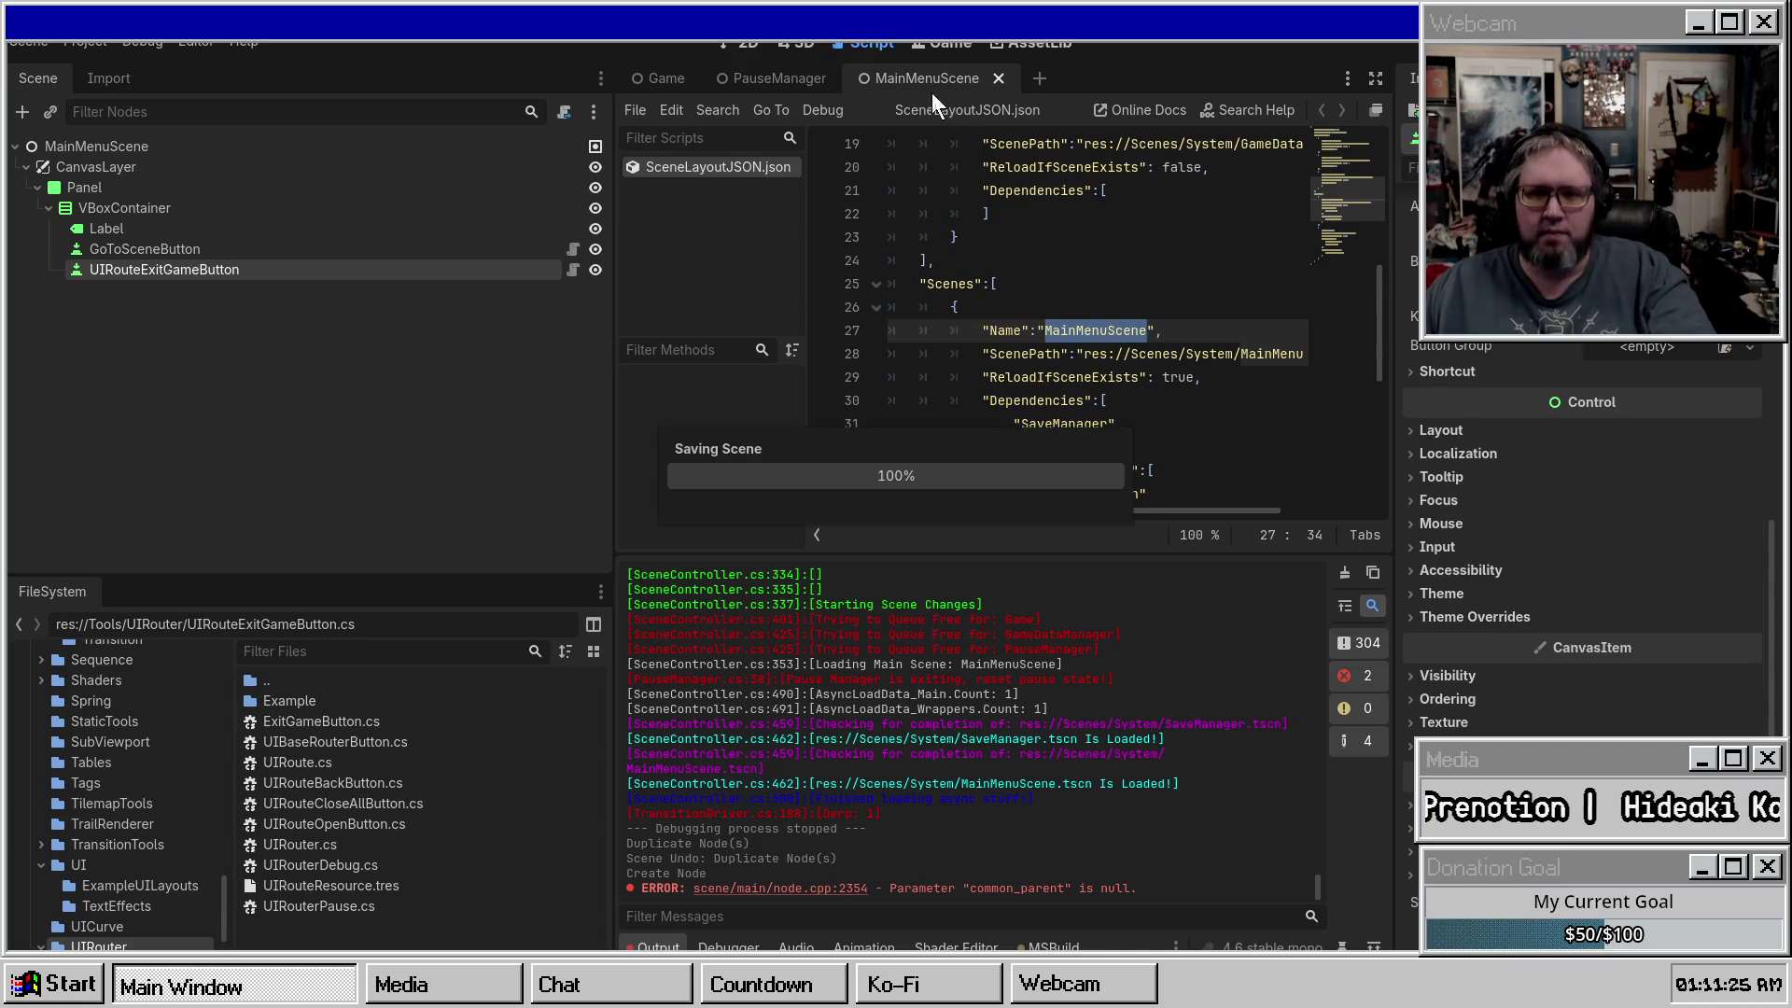
left_click(997, 78)
middle_click(737, 79)
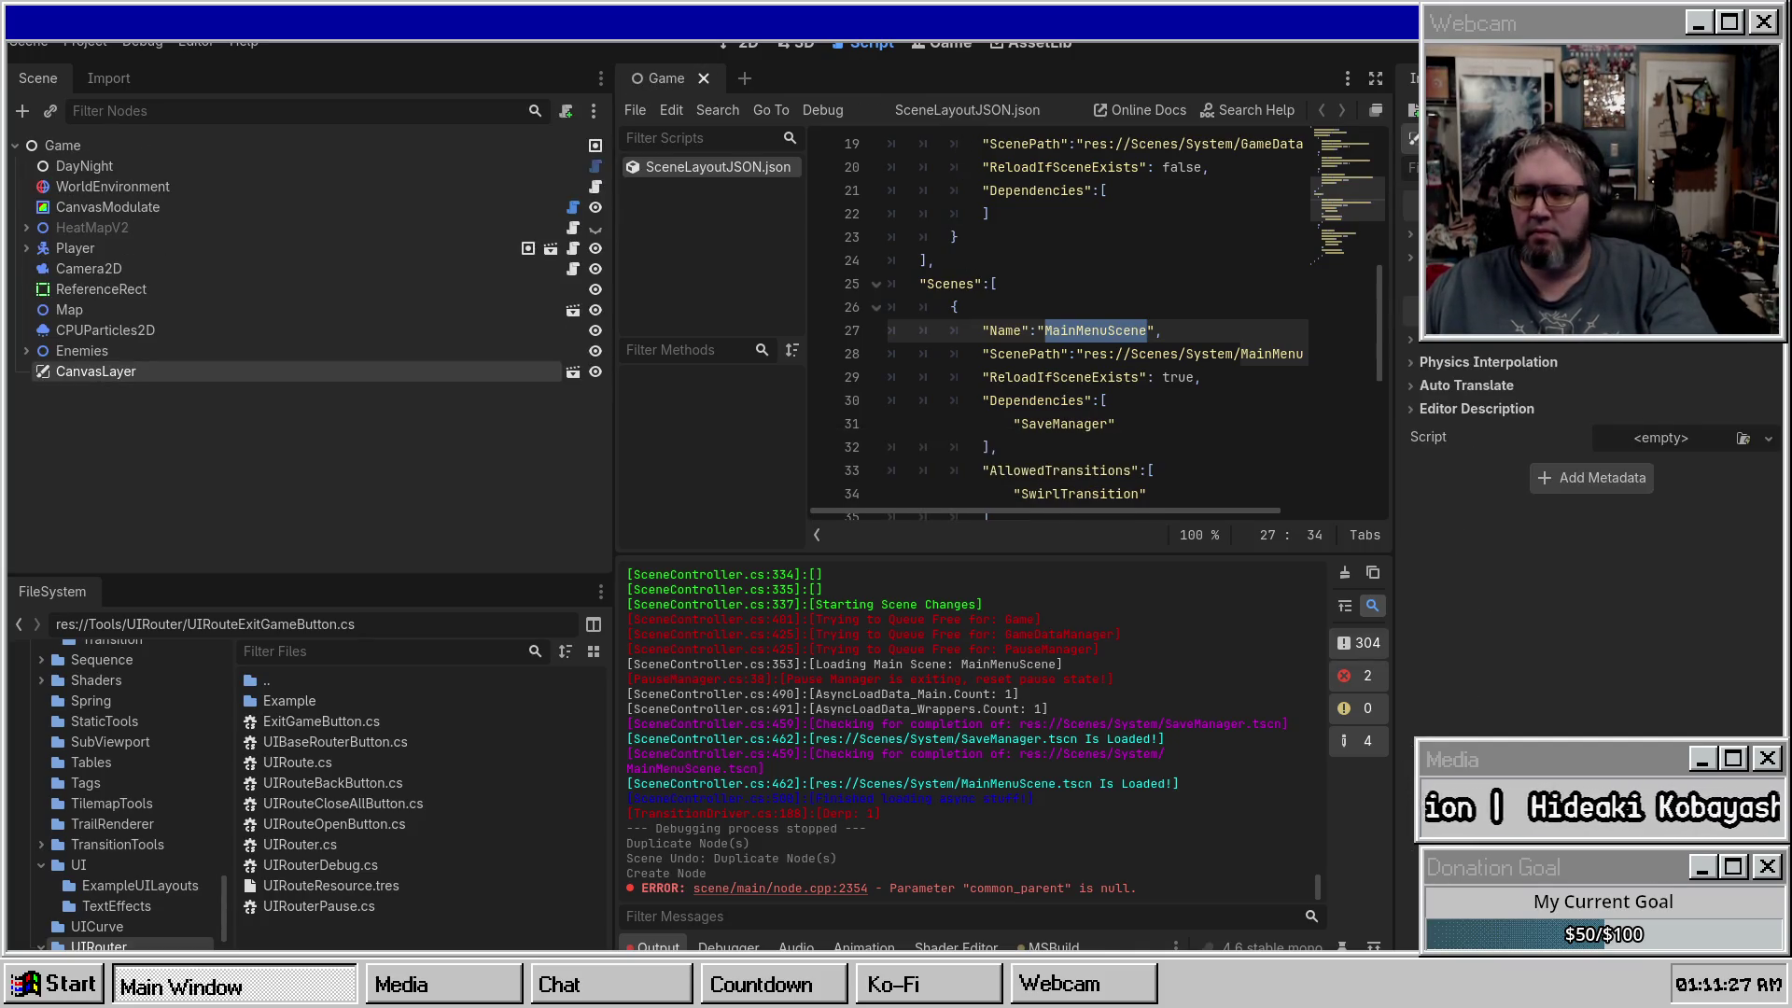
middle_click(662, 78)
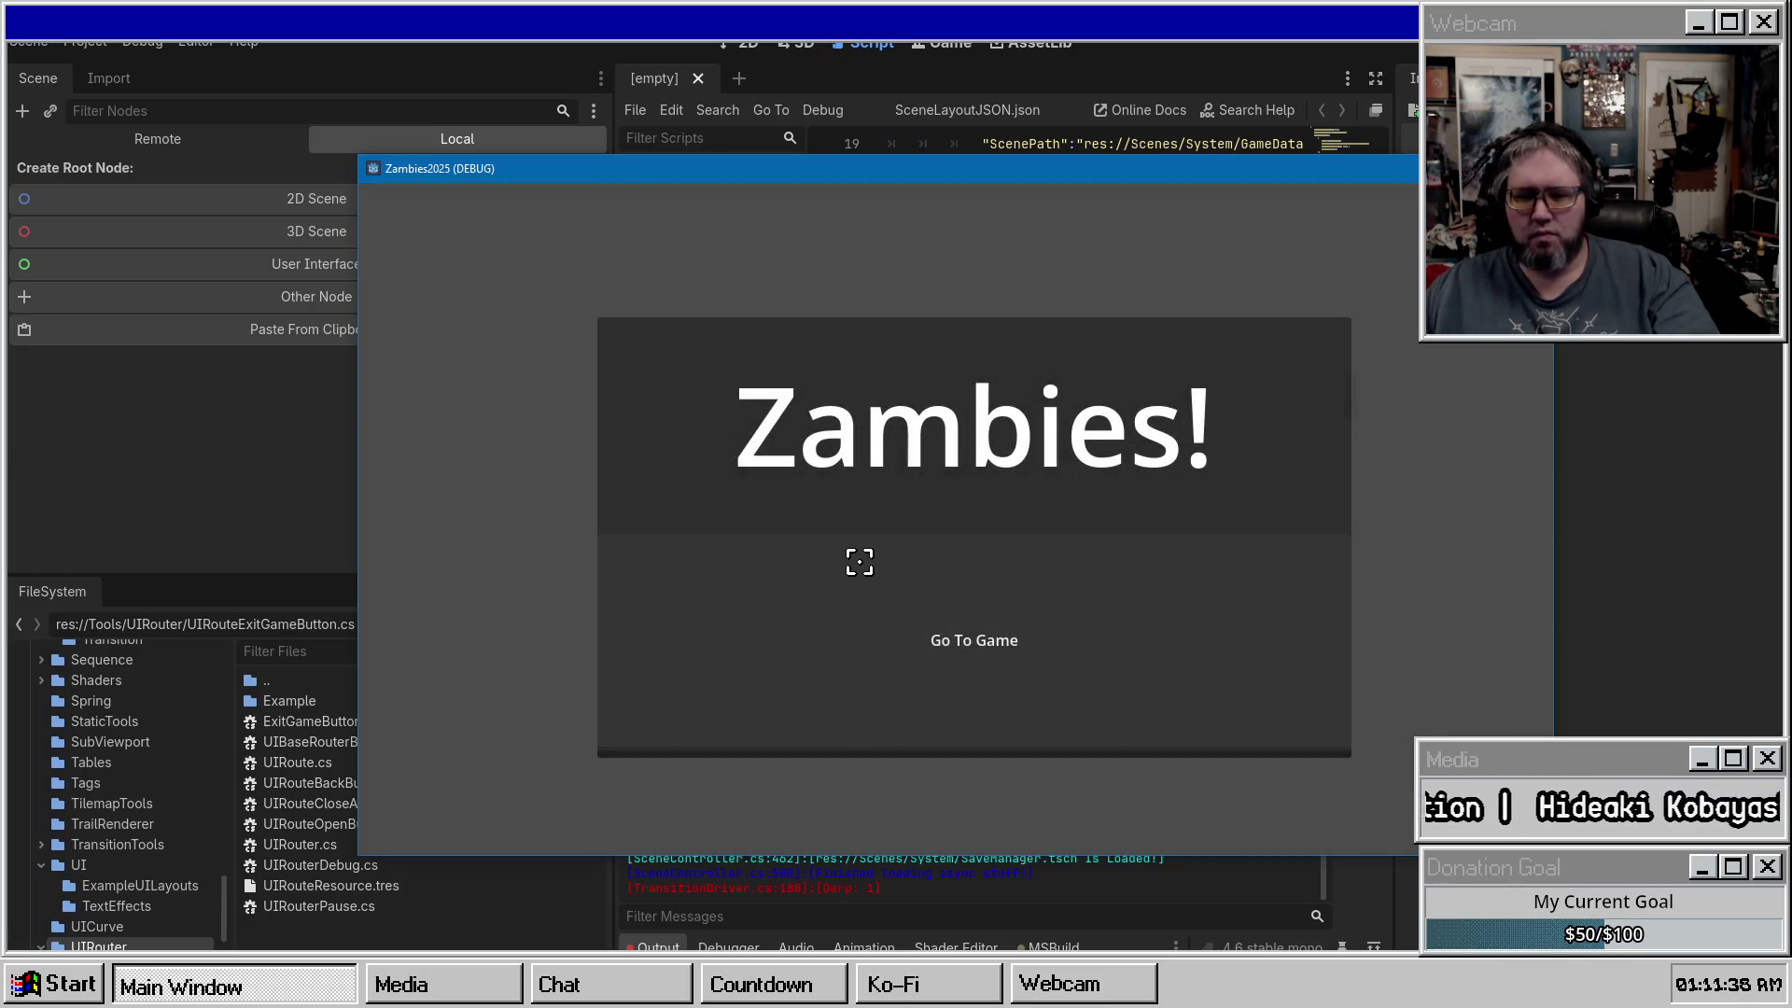
Start gameplay with Go To Game and bring up the Game Paused menu with Esc.
left_click(859, 560)
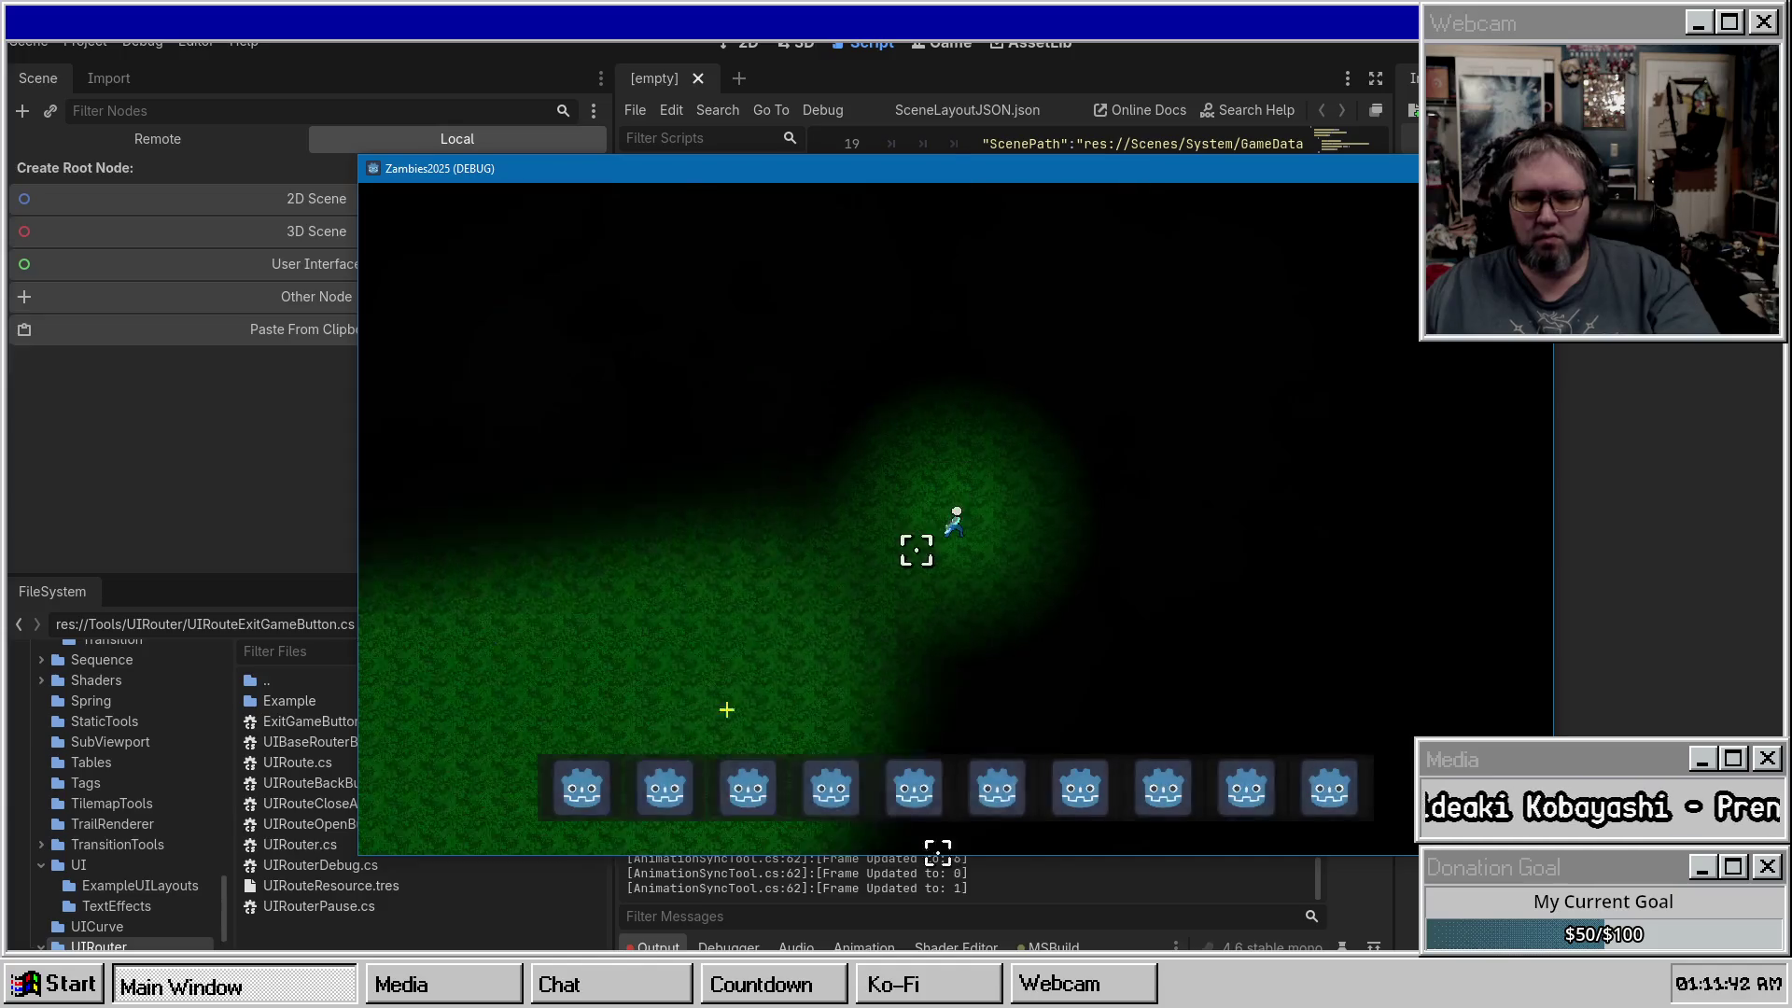
key("Escape")
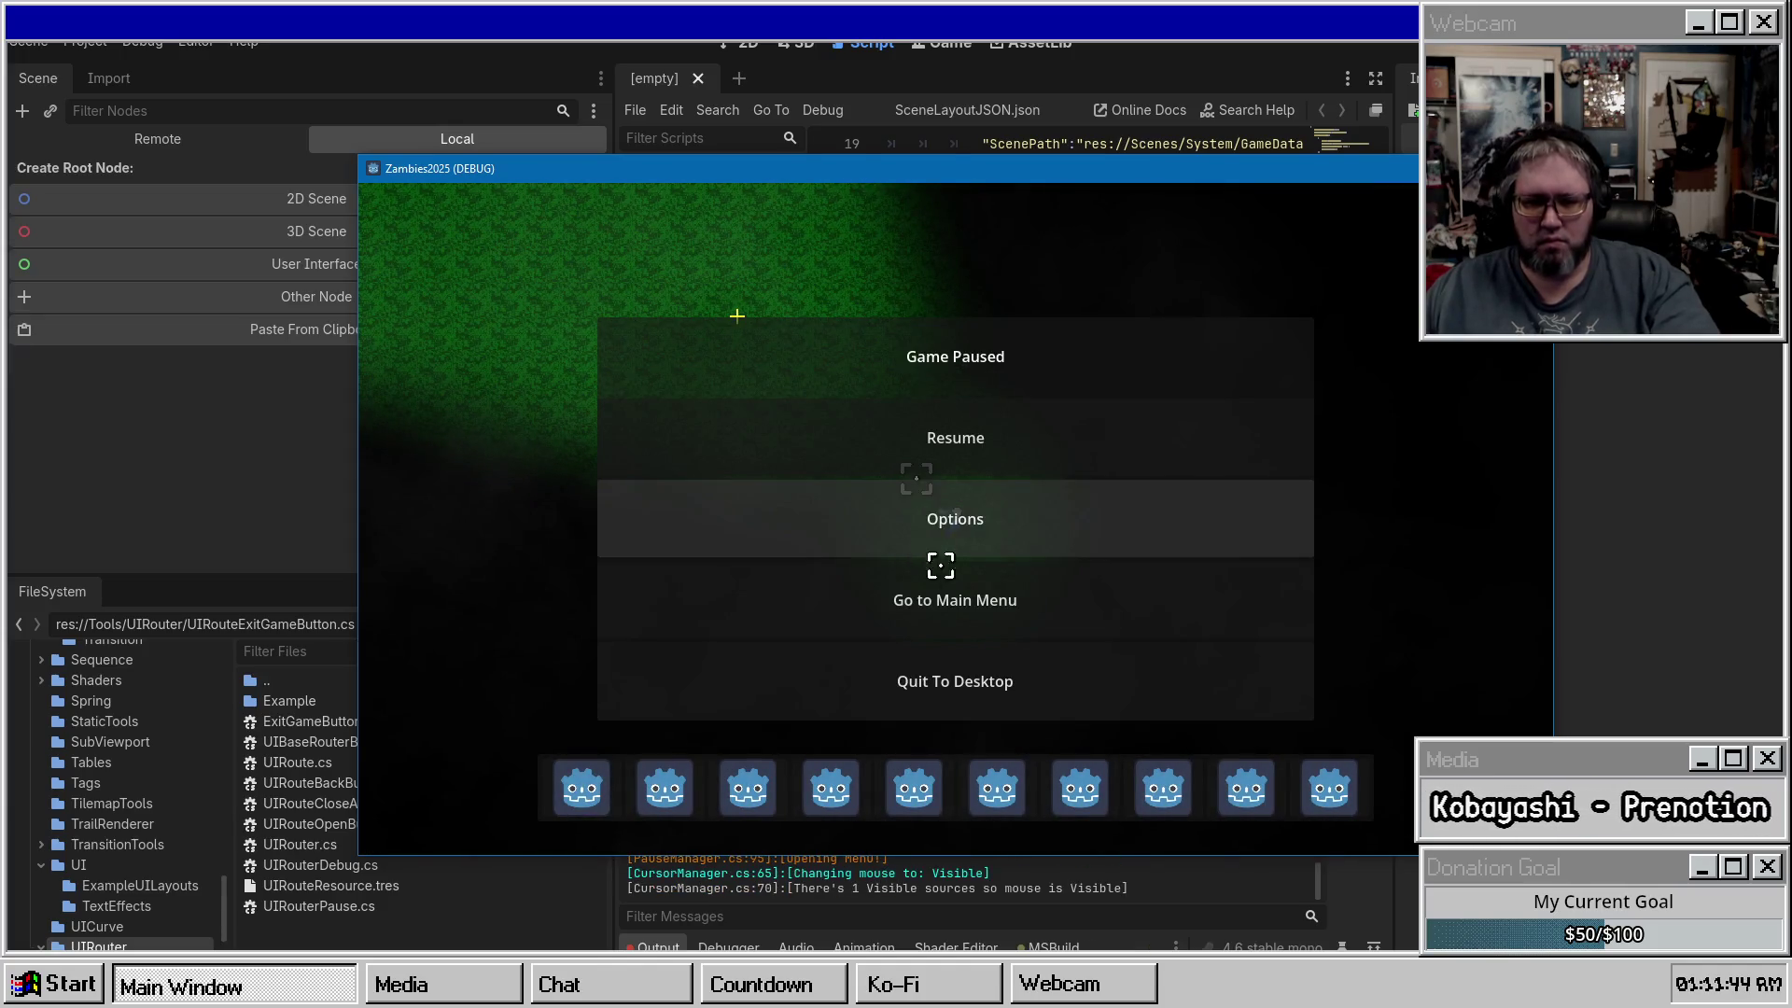